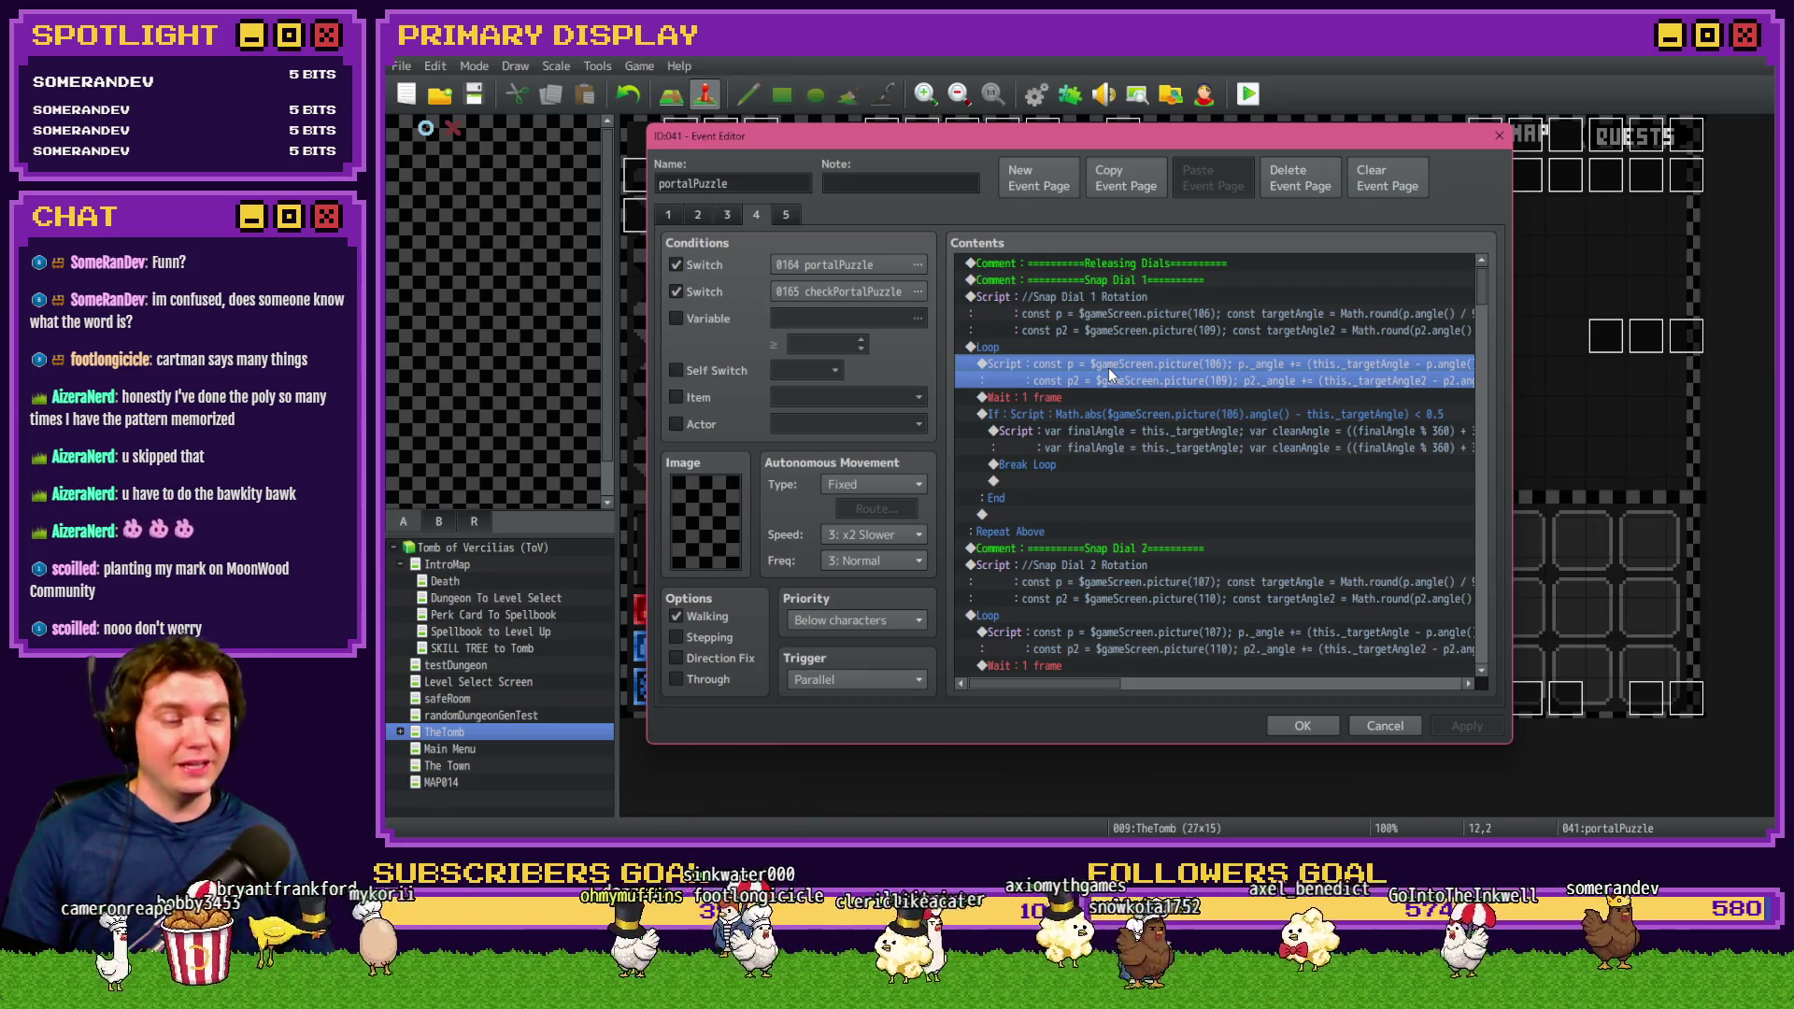
Select the Snap Dial 1 loop block, then its rotation Script command, in the Contents list
click(1123, 350)
click(1122, 376)
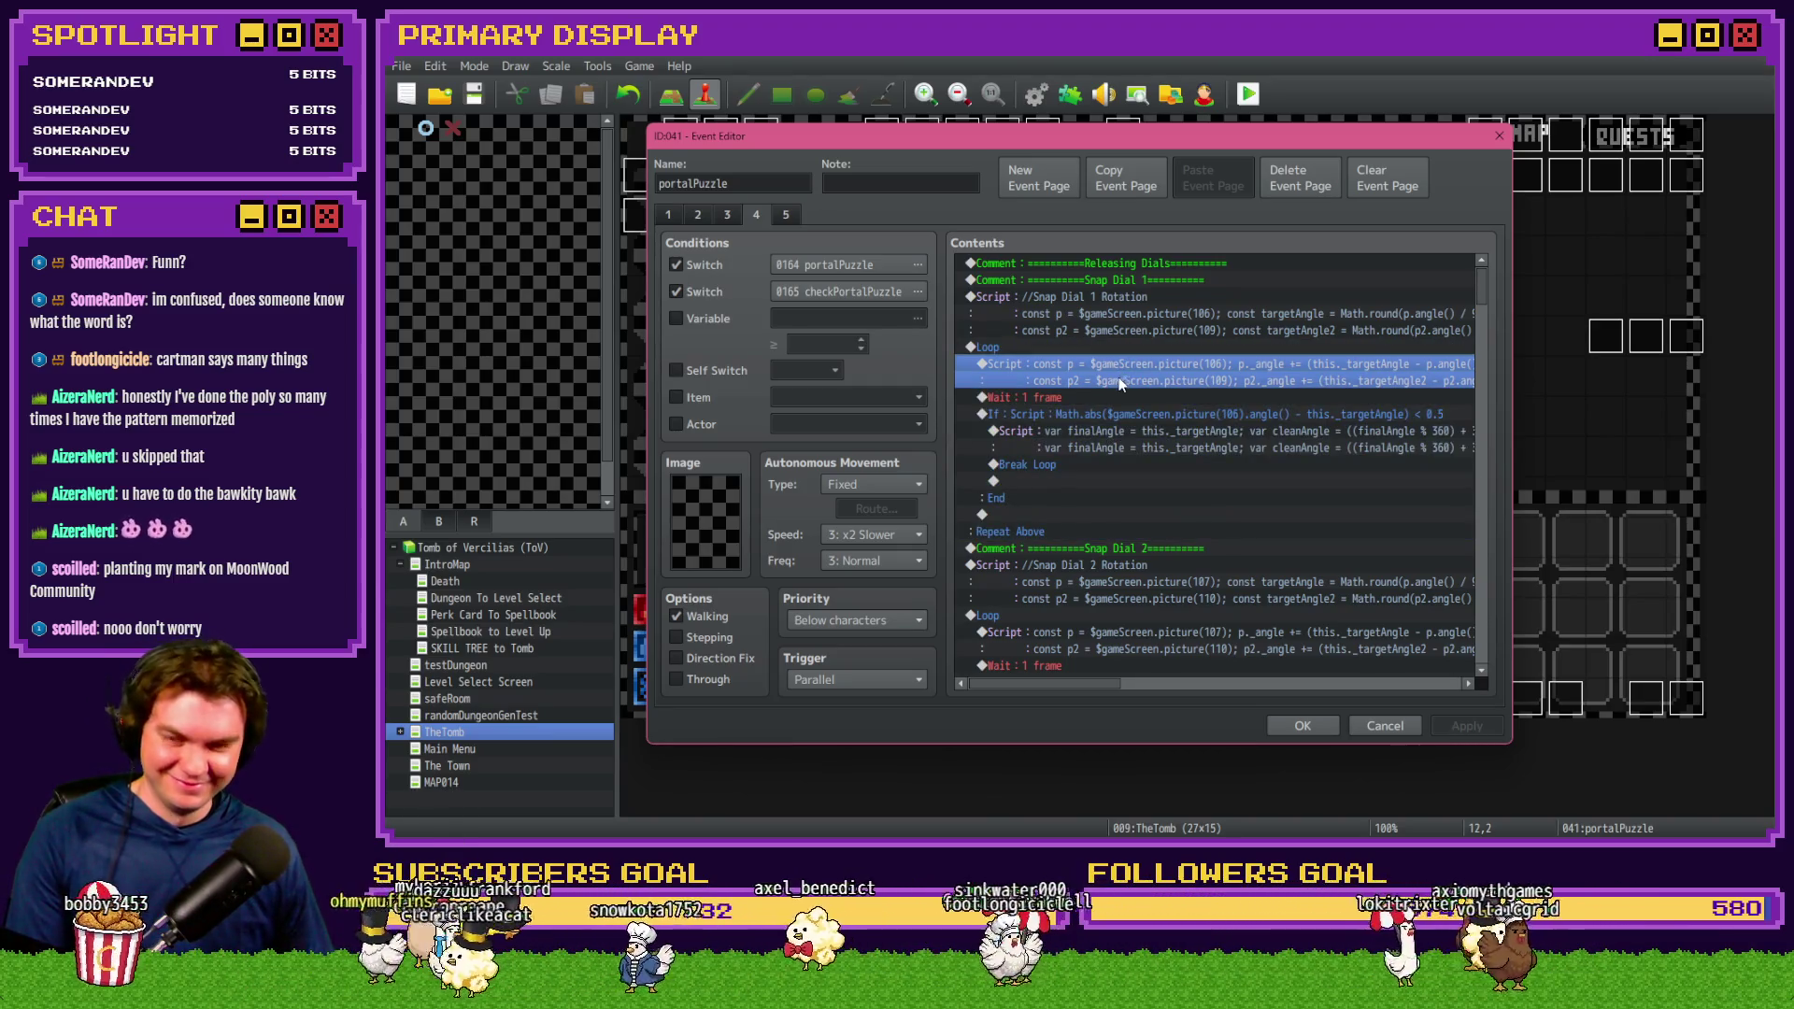
click(1127, 351)
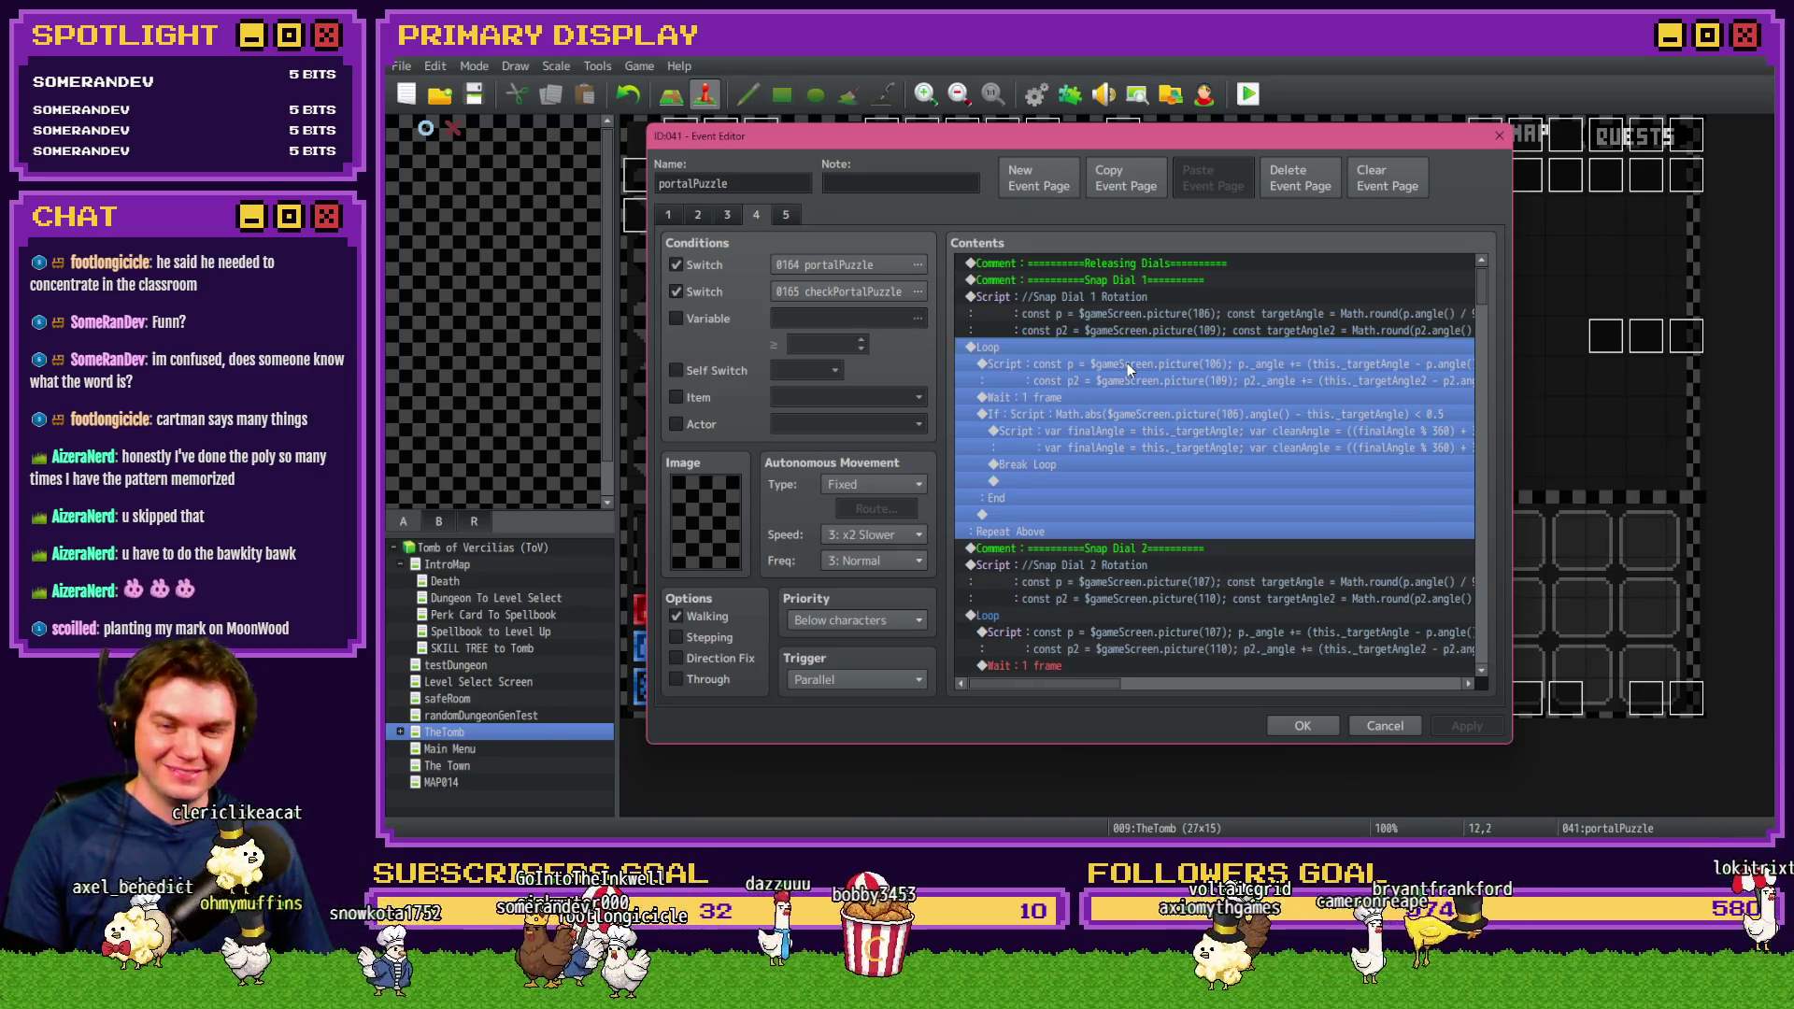
click(1124, 310)
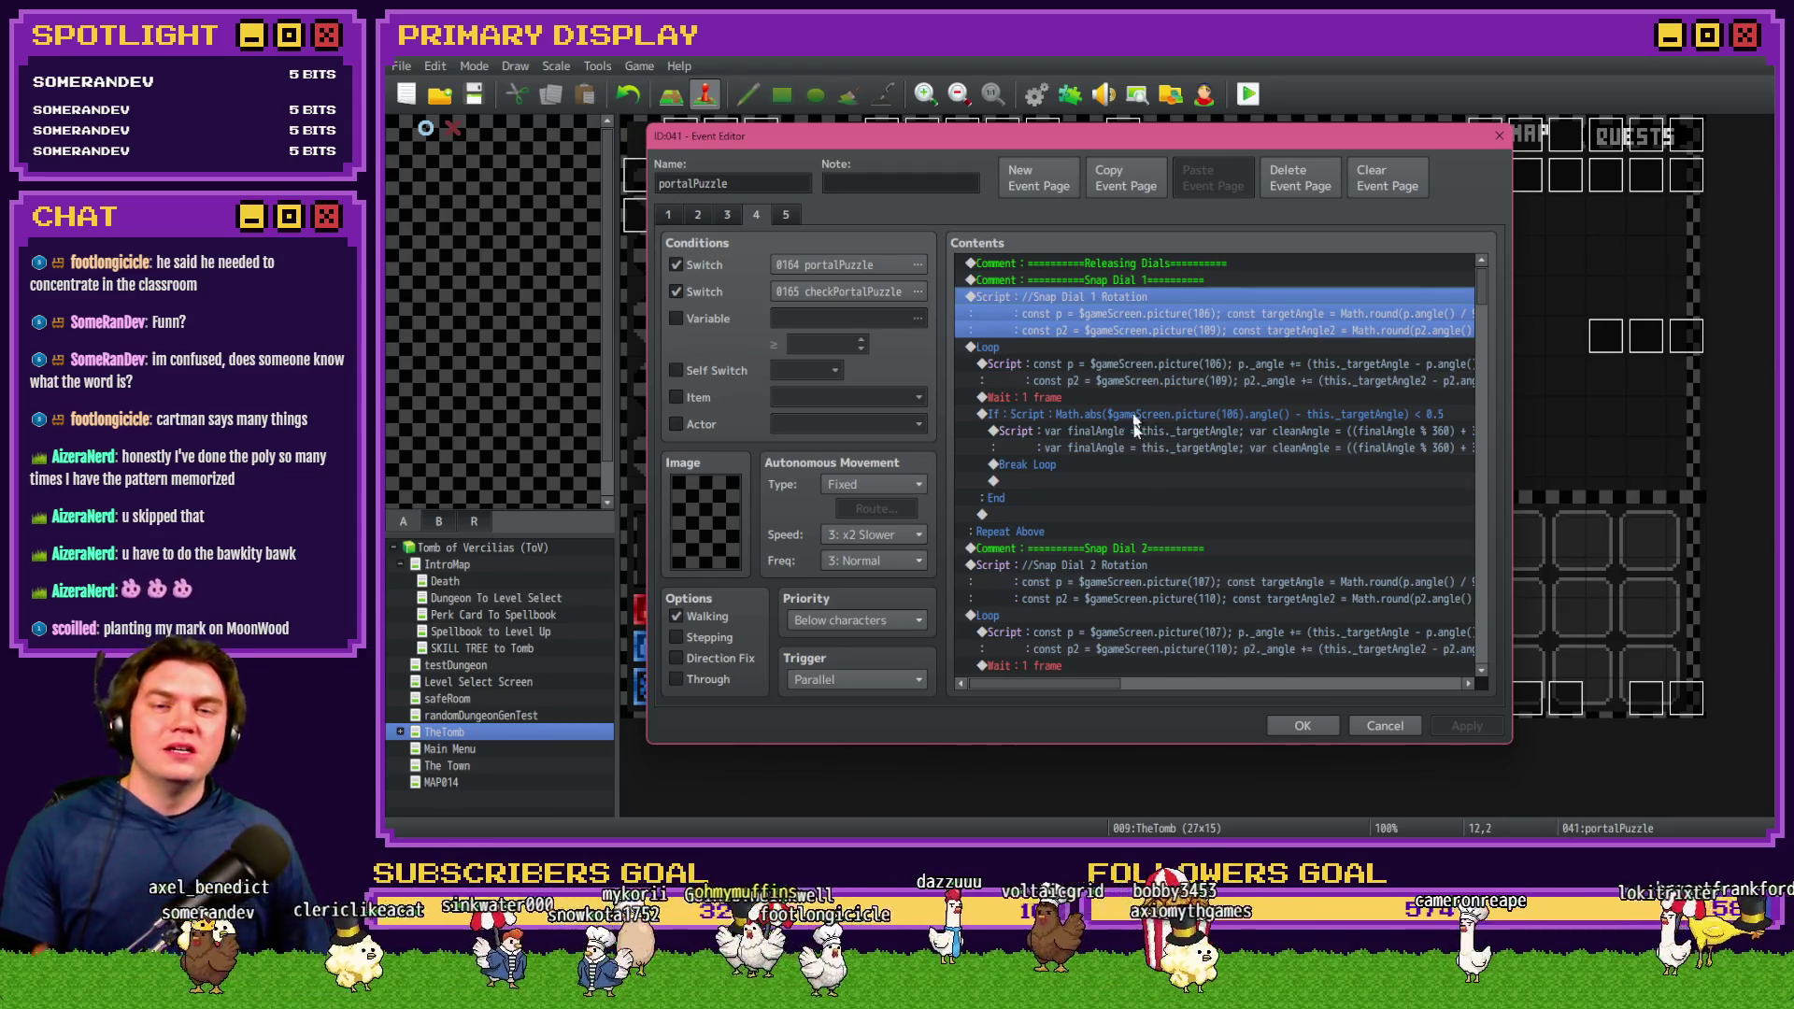
mouse_move(1112, 683)
mouse_down()
mouse_move(1222, 675)
mouse_move(1209, 669)
mouse_up()
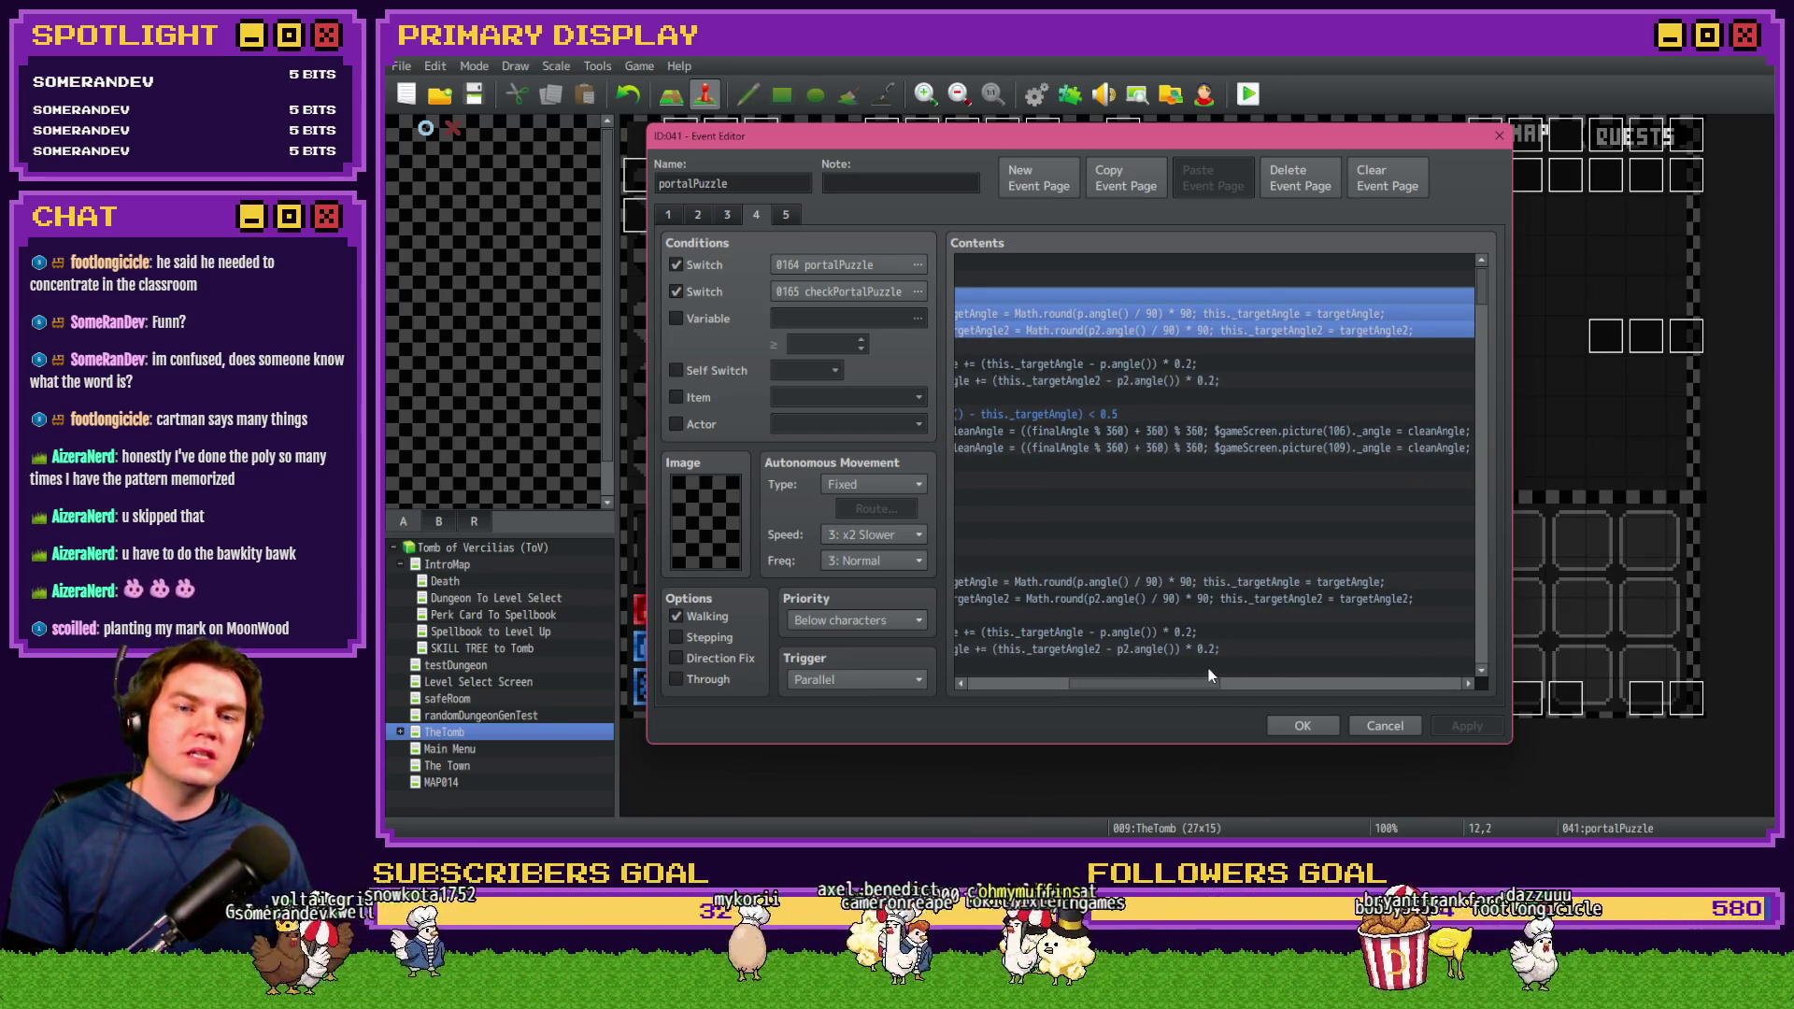
drag(1208, 669, 1211, 670)
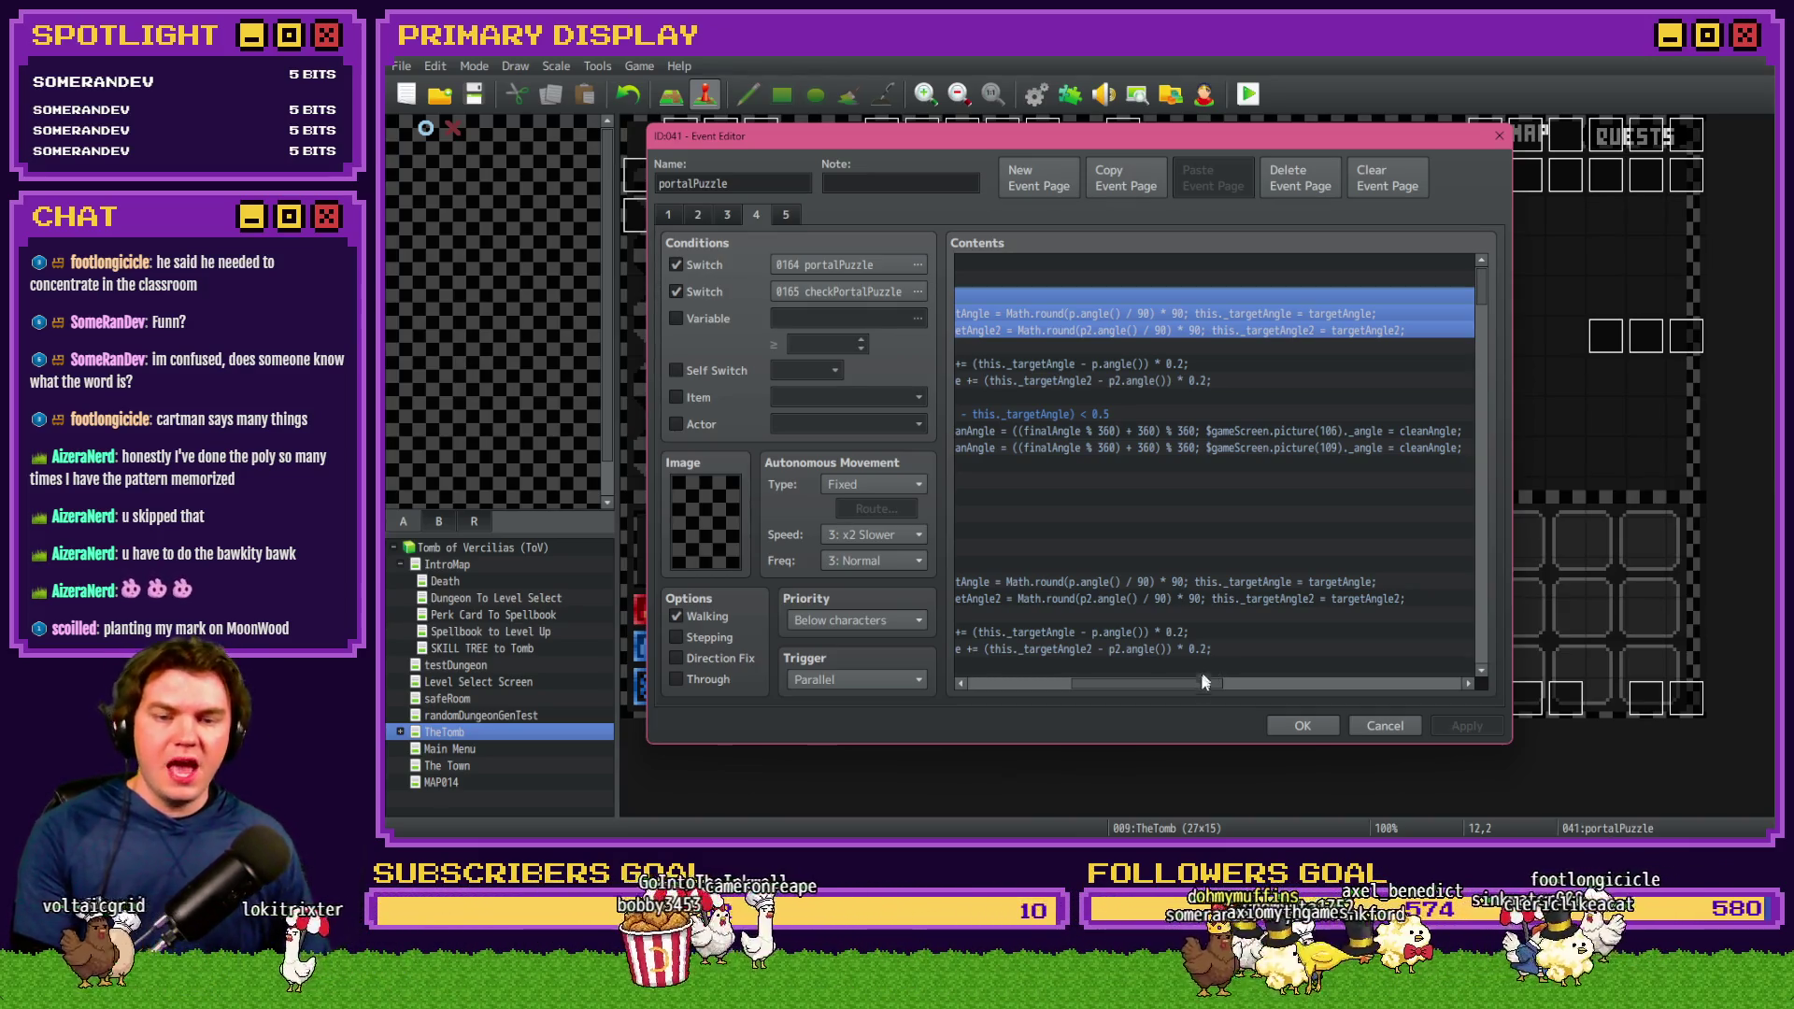
mouse_move(1196, 684)
mouse_down()
mouse_move(1089, 701)
mouse_move(1148, 706)
mouse_up()
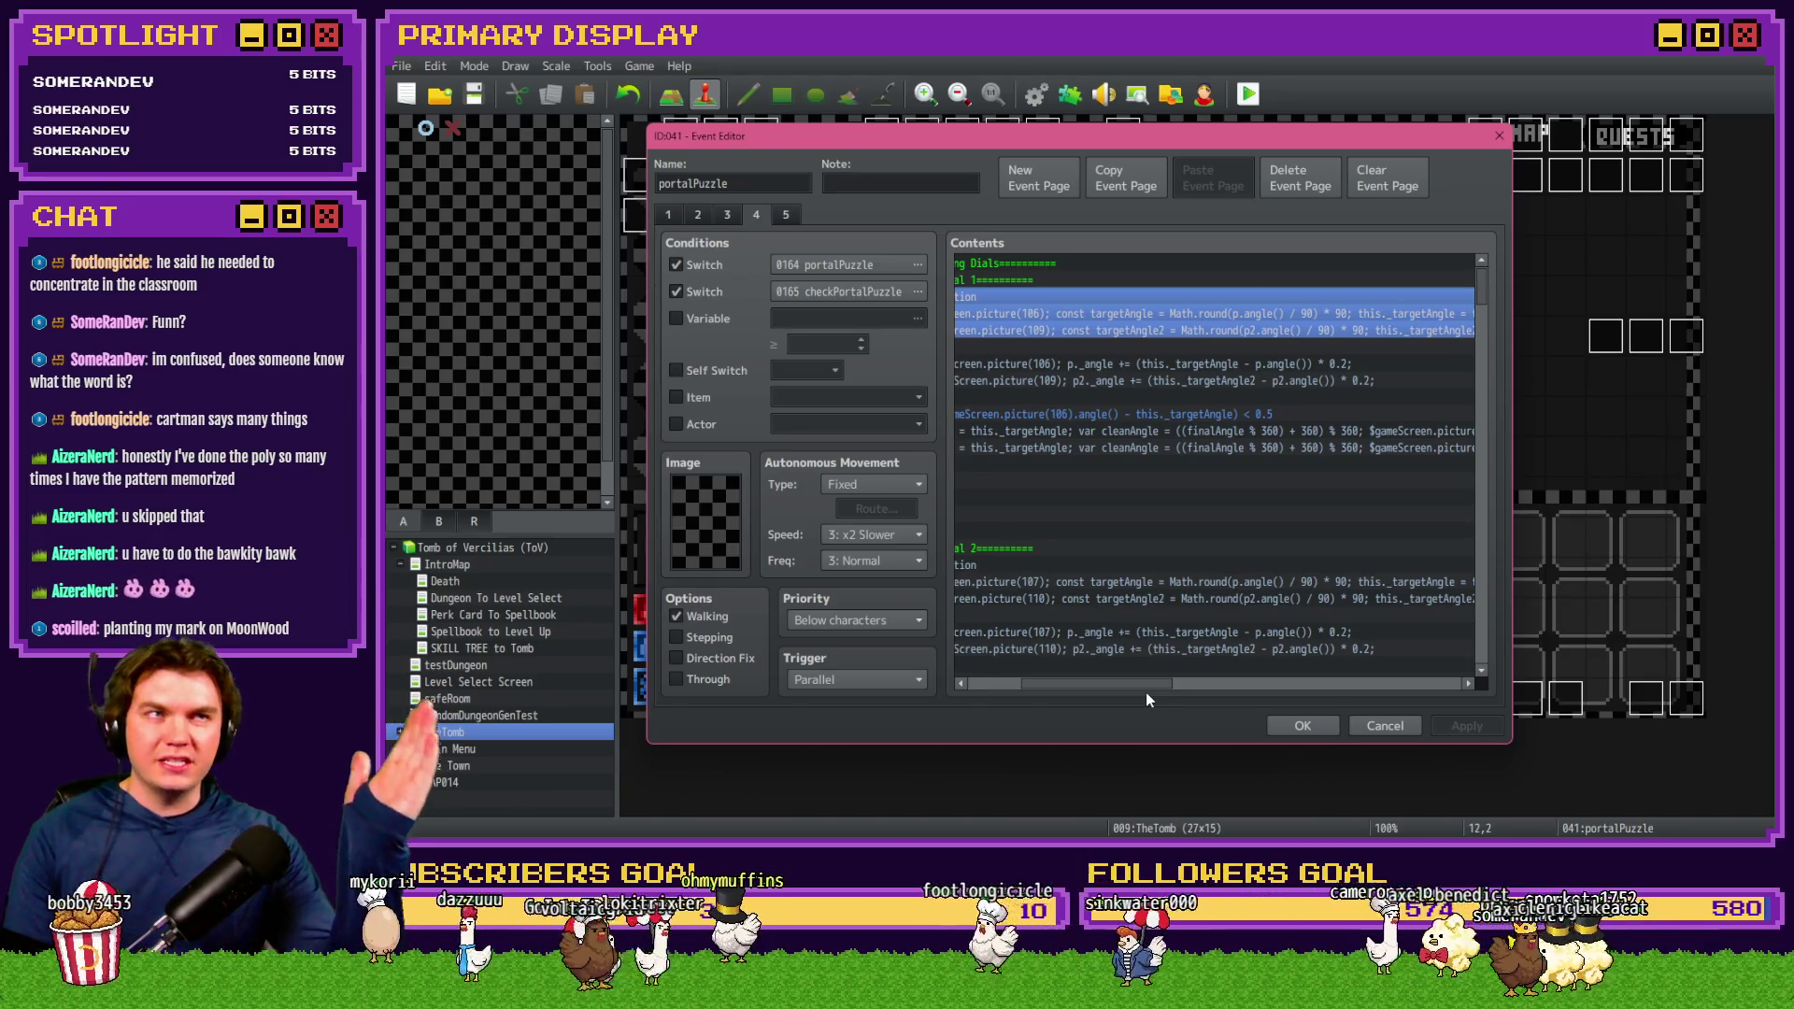
drag(1146, 690, 1034, 682)
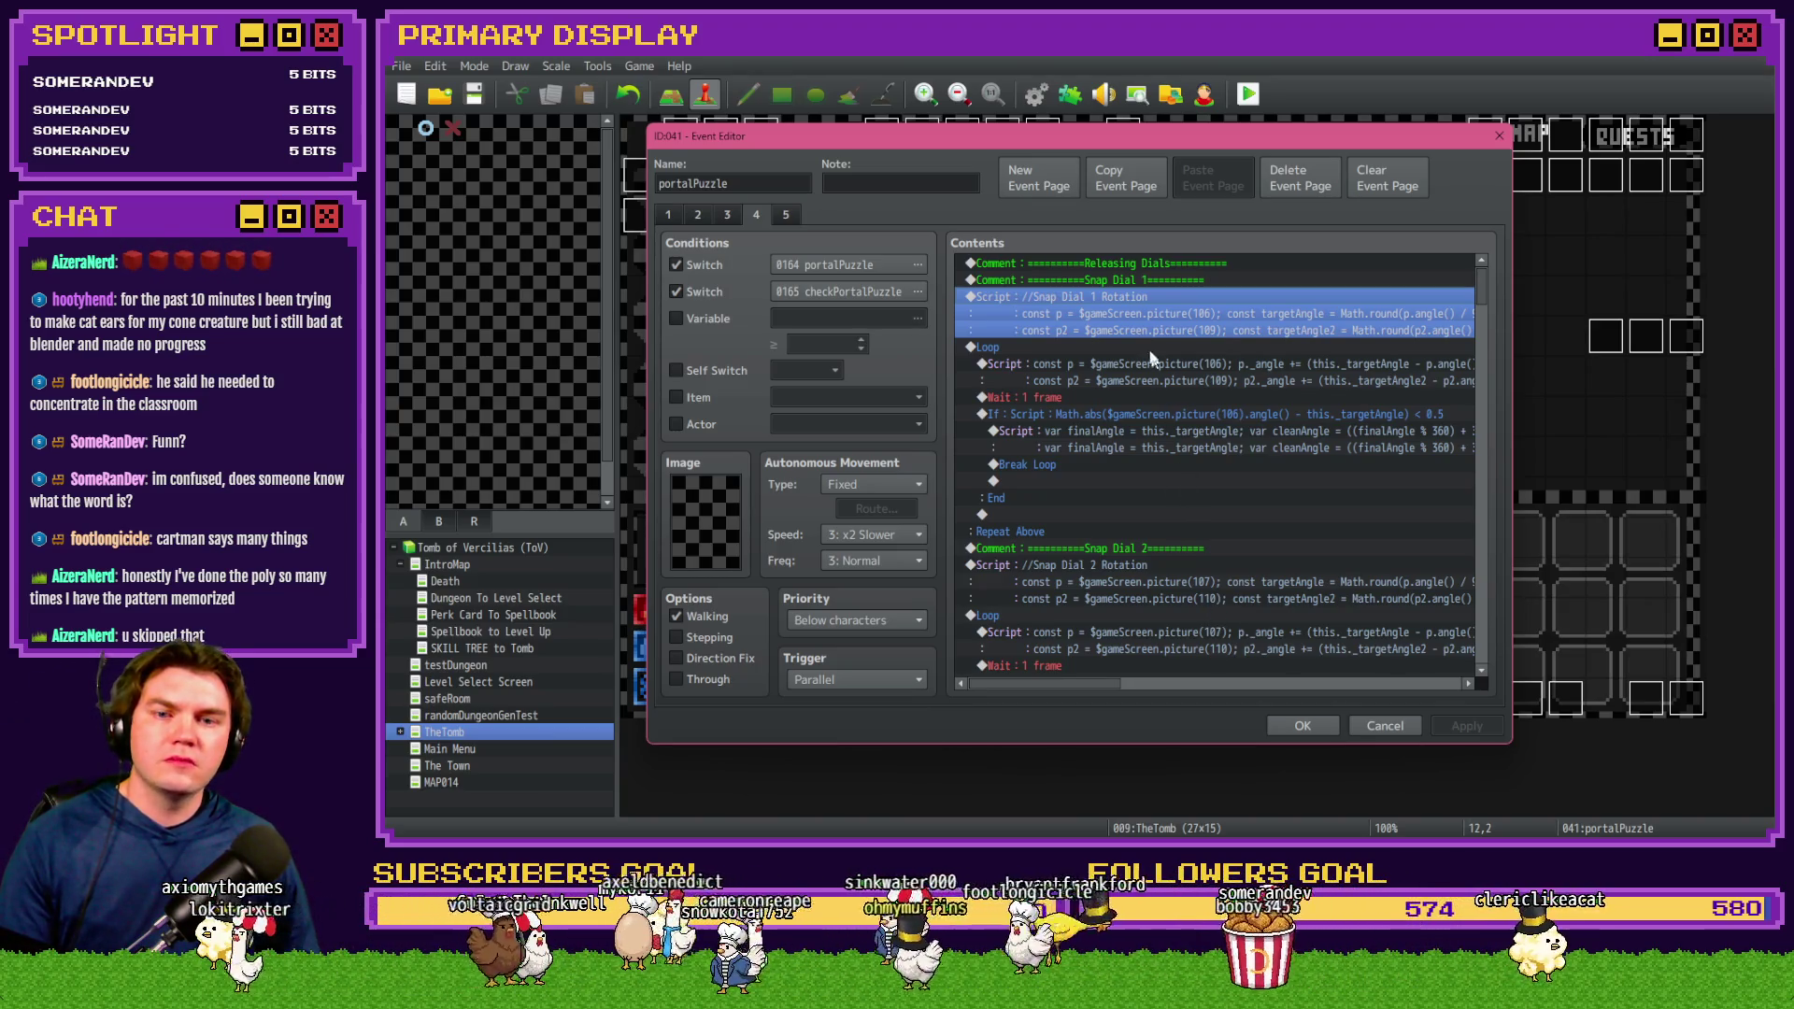
Reselect the Snap Dial 1 '//Snap Dial Rotation' Script command
click(1133, 279)
click(1123, 294)
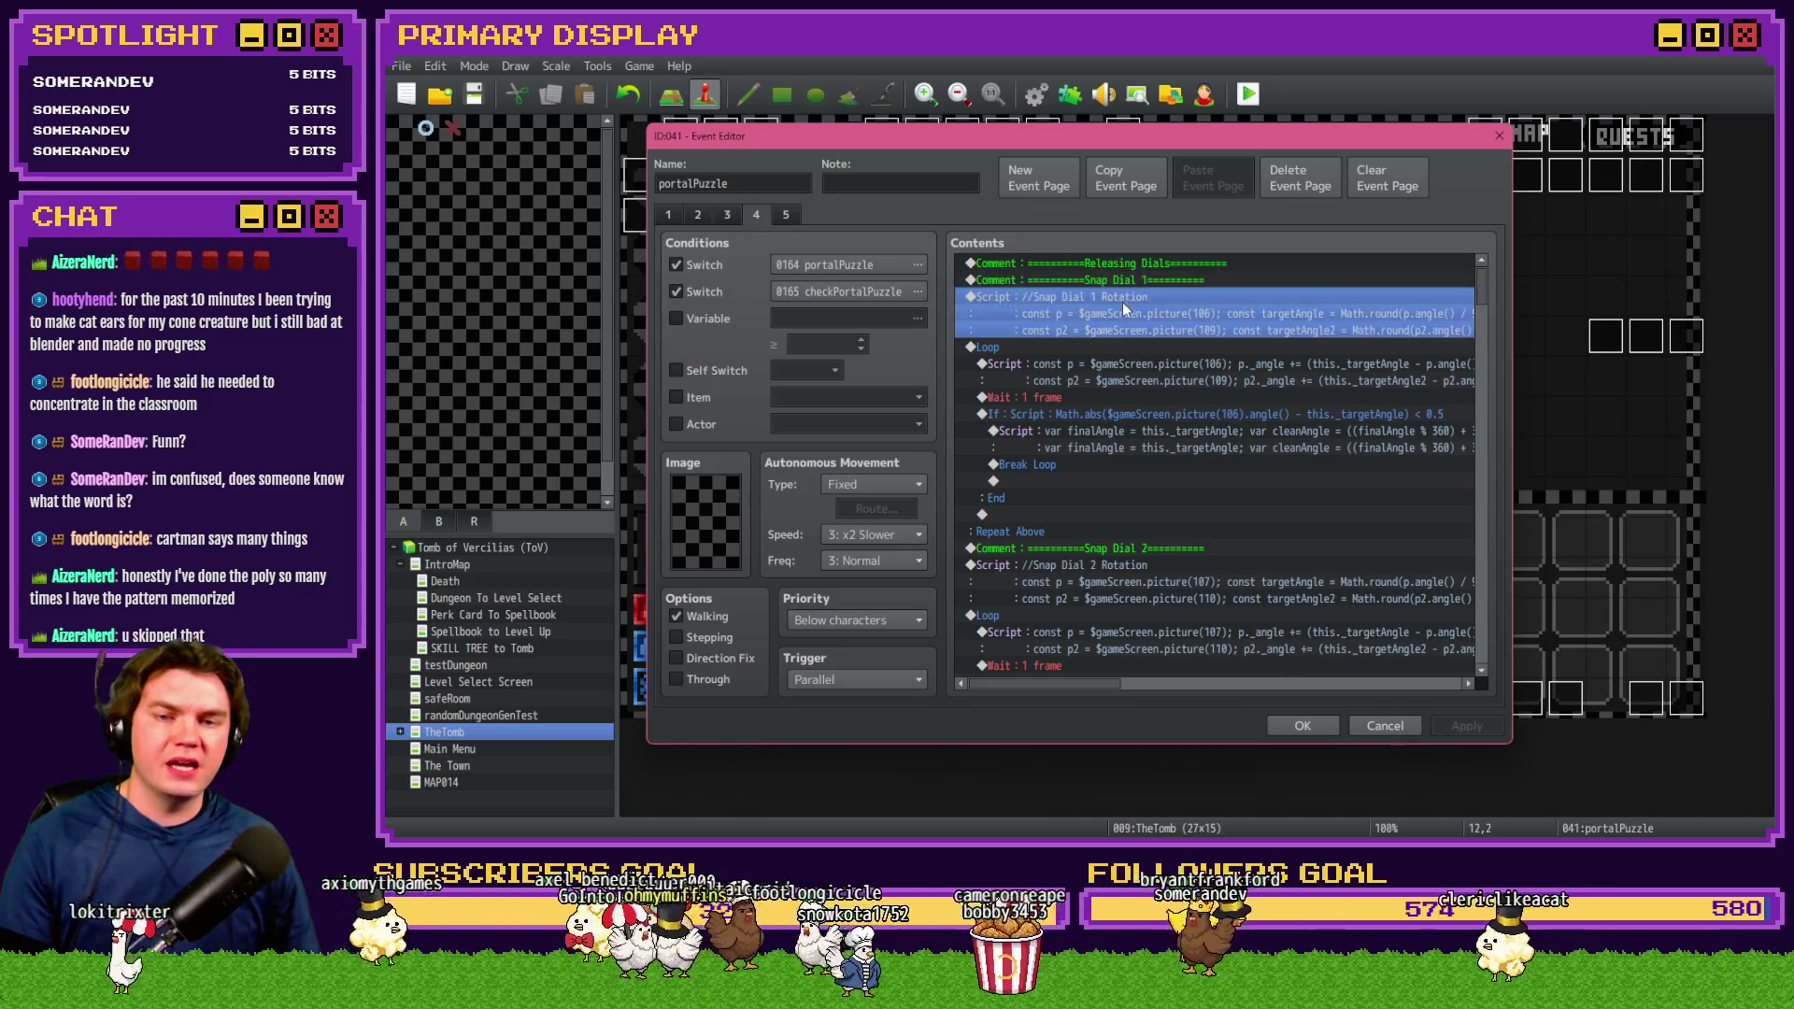
click(1136, 265)
click(1136, 279)
click(1134, 295)
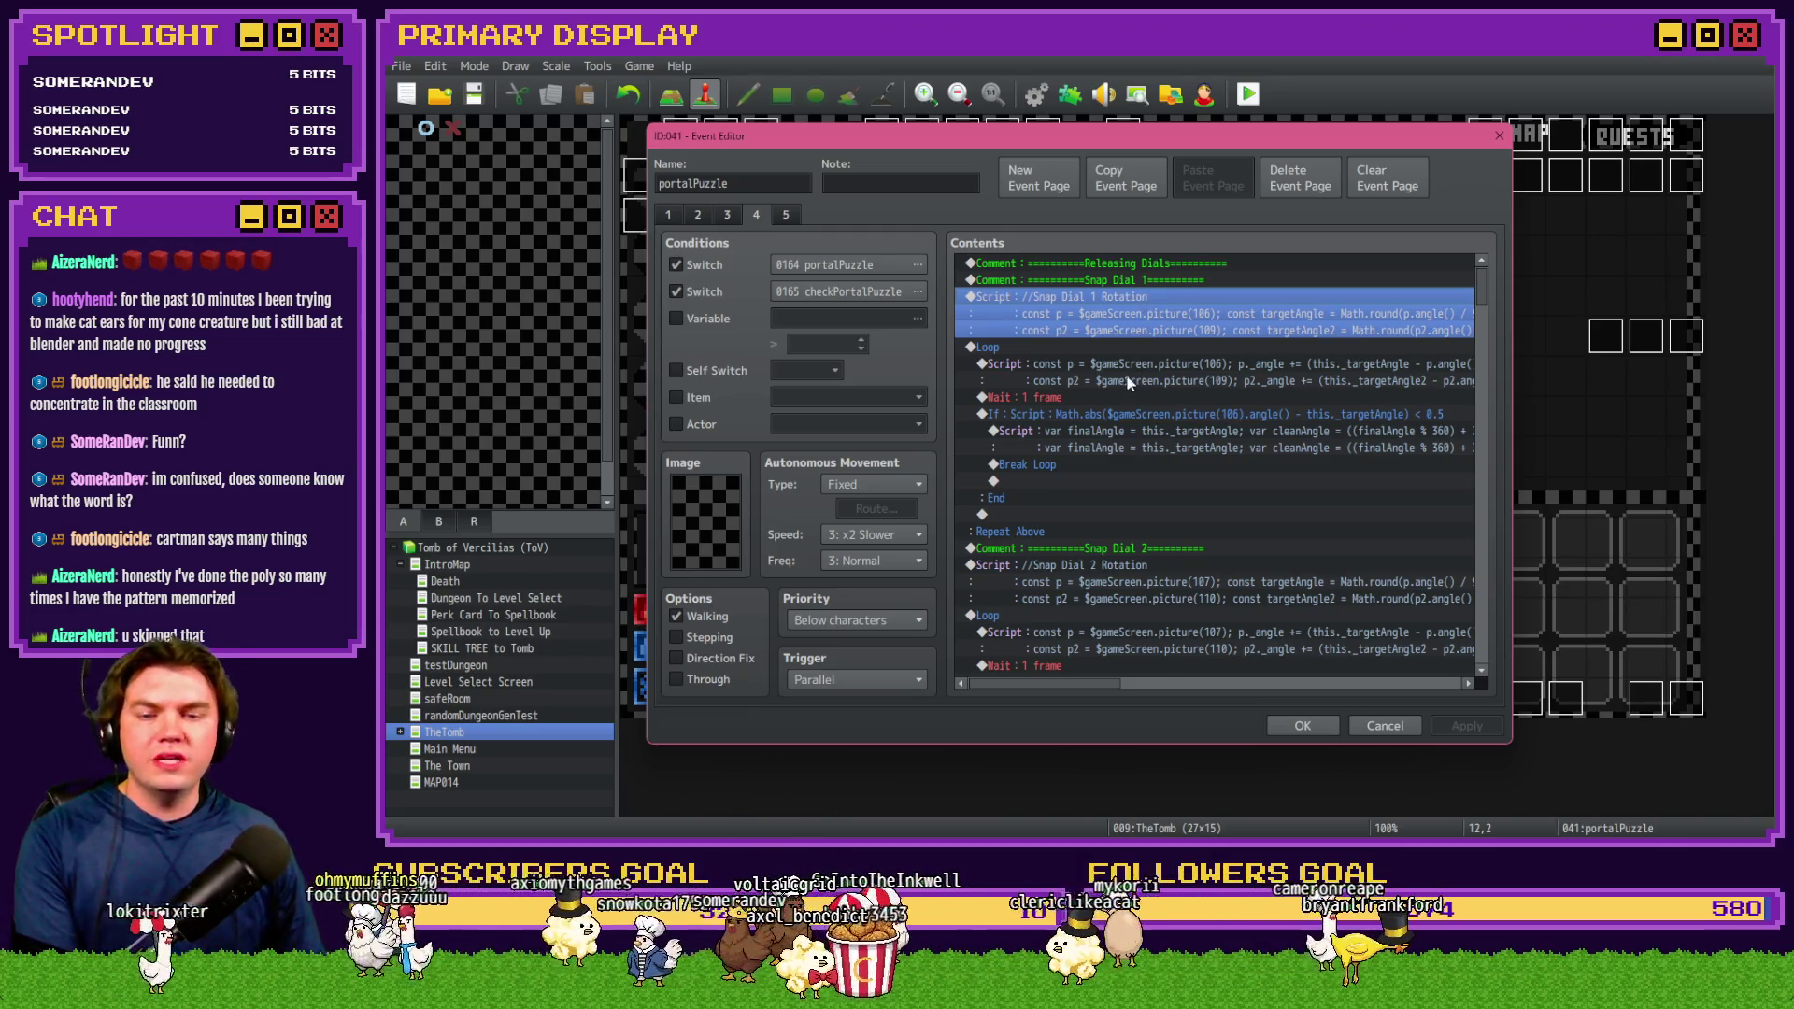
Delete the Snap Dial 3 rotation Script command
click(1112, 439)
scroll(1122, 447, down, 2)
click(1130, 452)
scroll(1146, 474, down, 2)
click(1116, 548)
key(Delete)
Back at Snap Dial 1, select its comment and loop block
scroll(1116, 547, down, 3)
scroll(1116, 548, up, 5)
scroll(1114, 548, up, 2)
click(1056, 296)
click(1060, 313)
click(1064, 297)
click(1067, 280)
click(1063, 295)
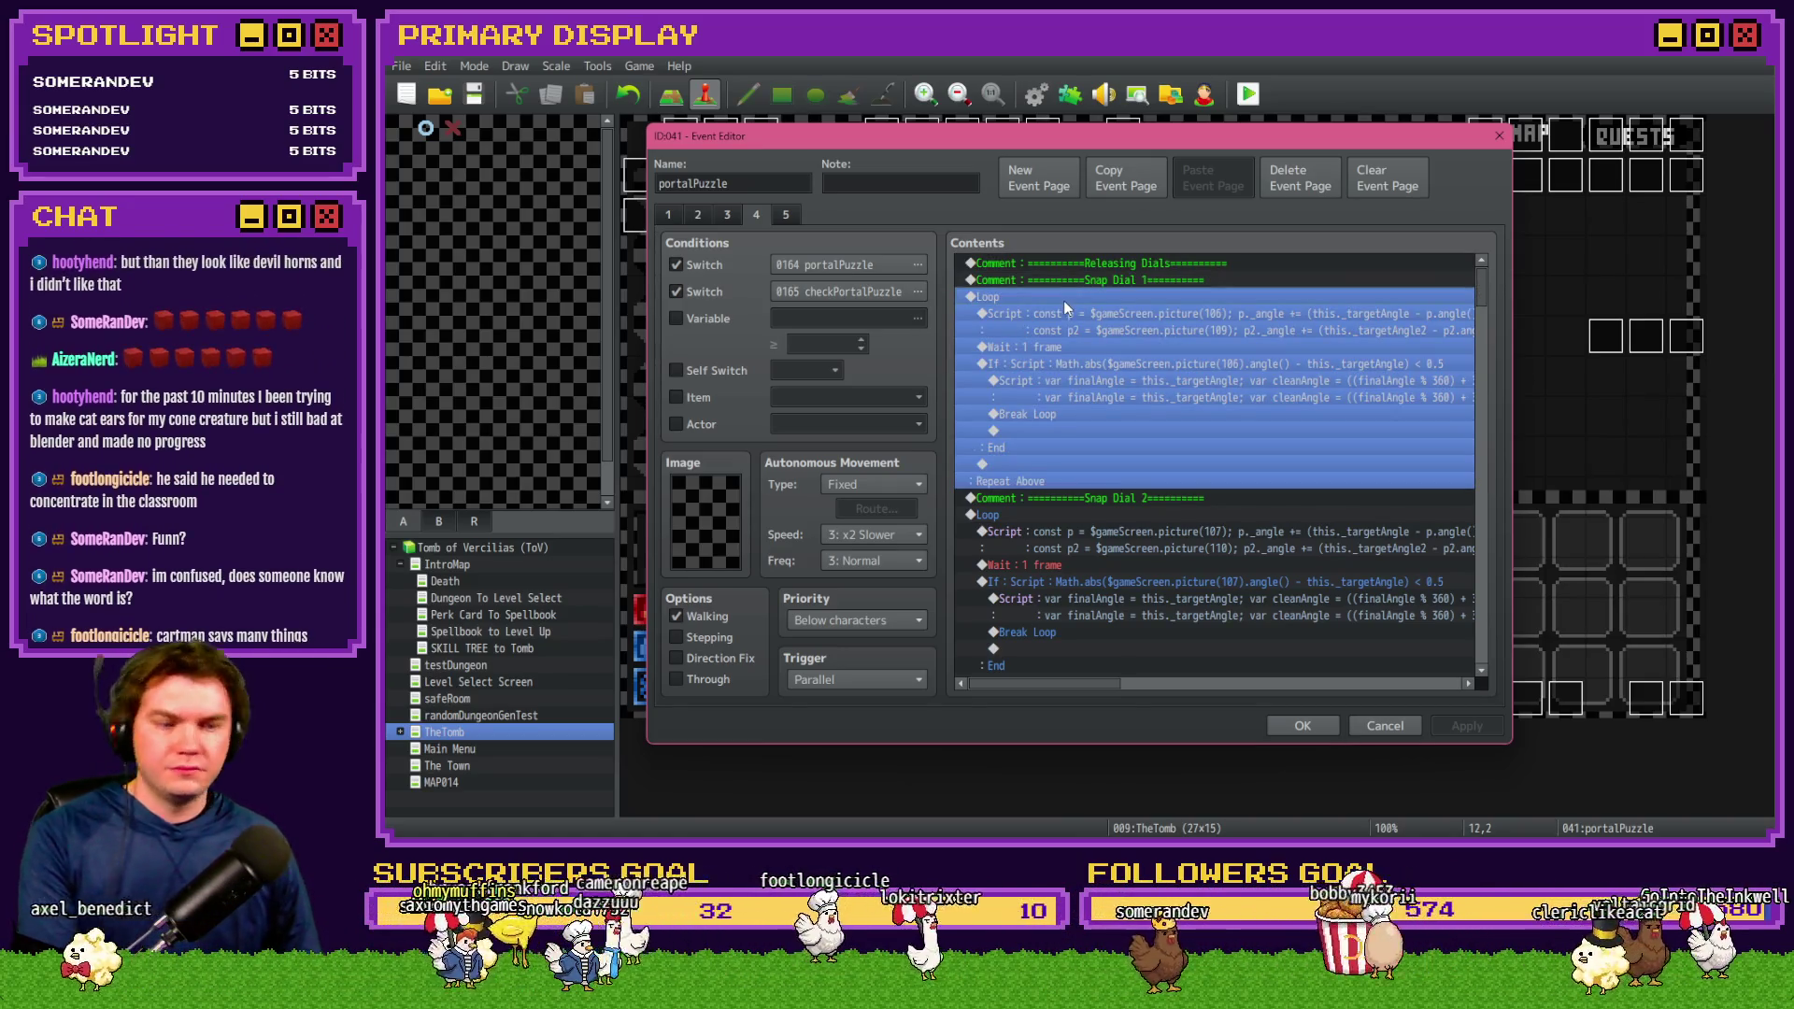
click(1084, 282)
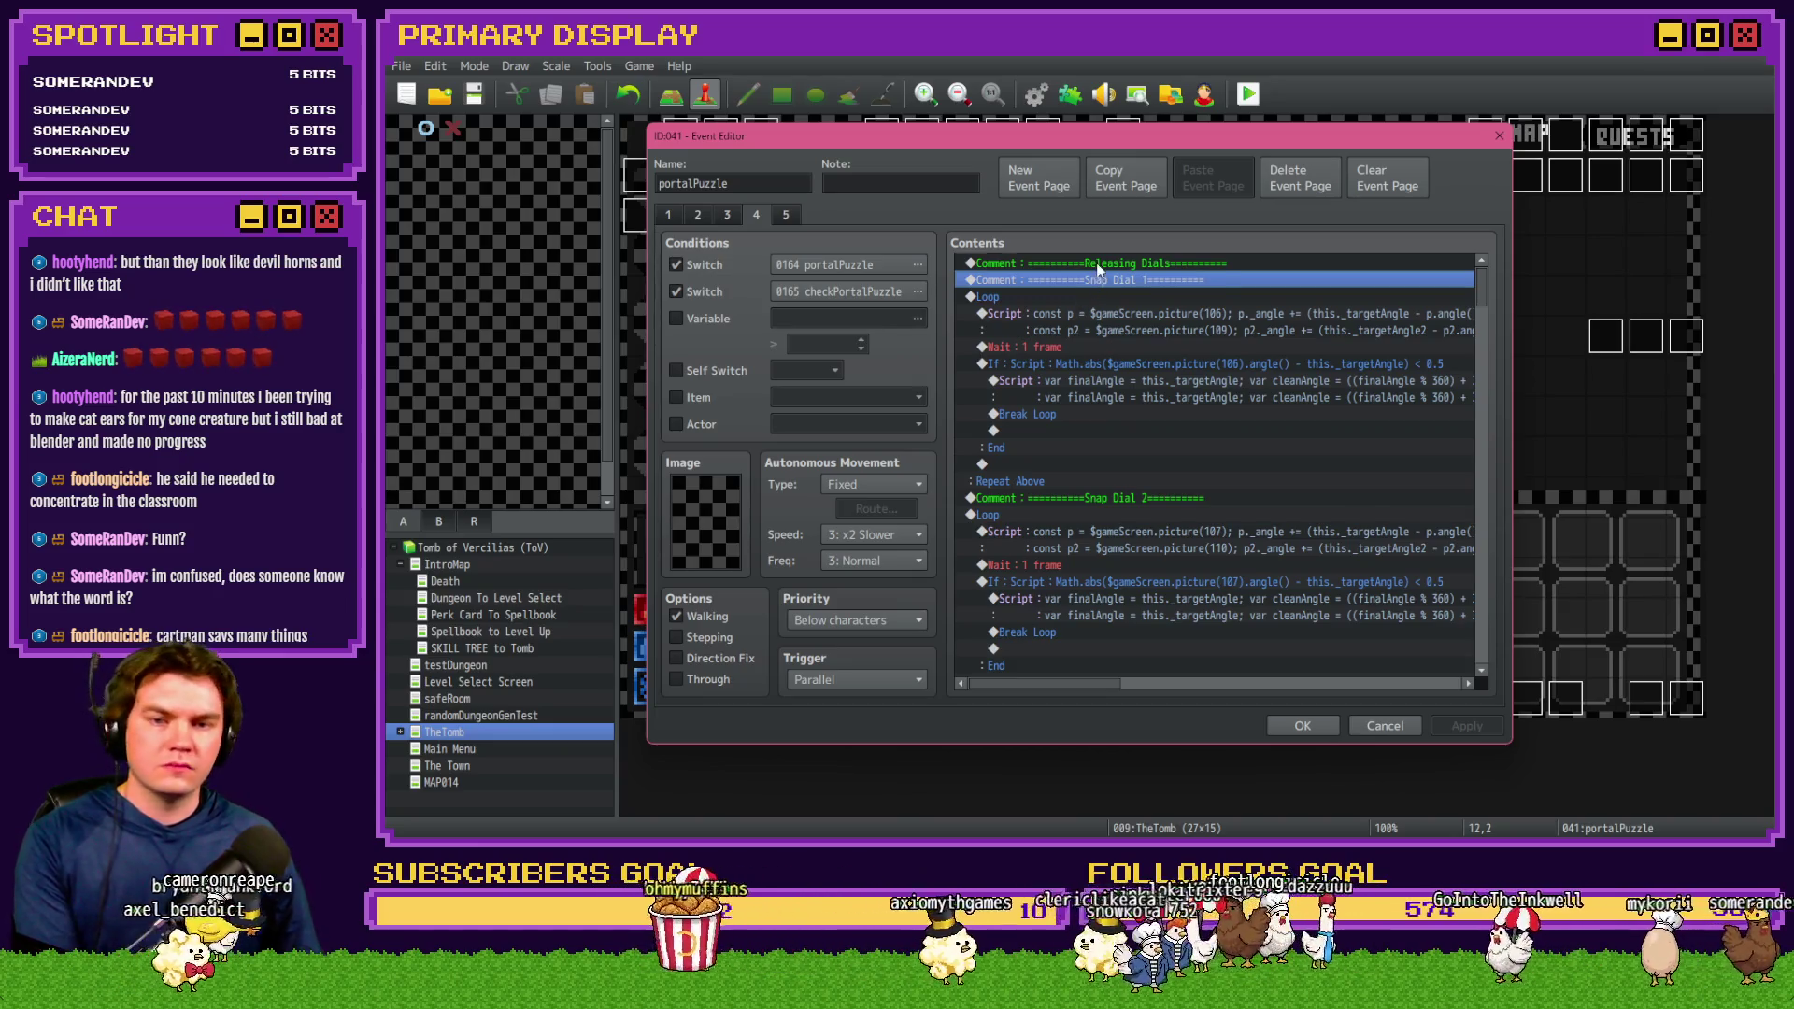
click(1092, 295)
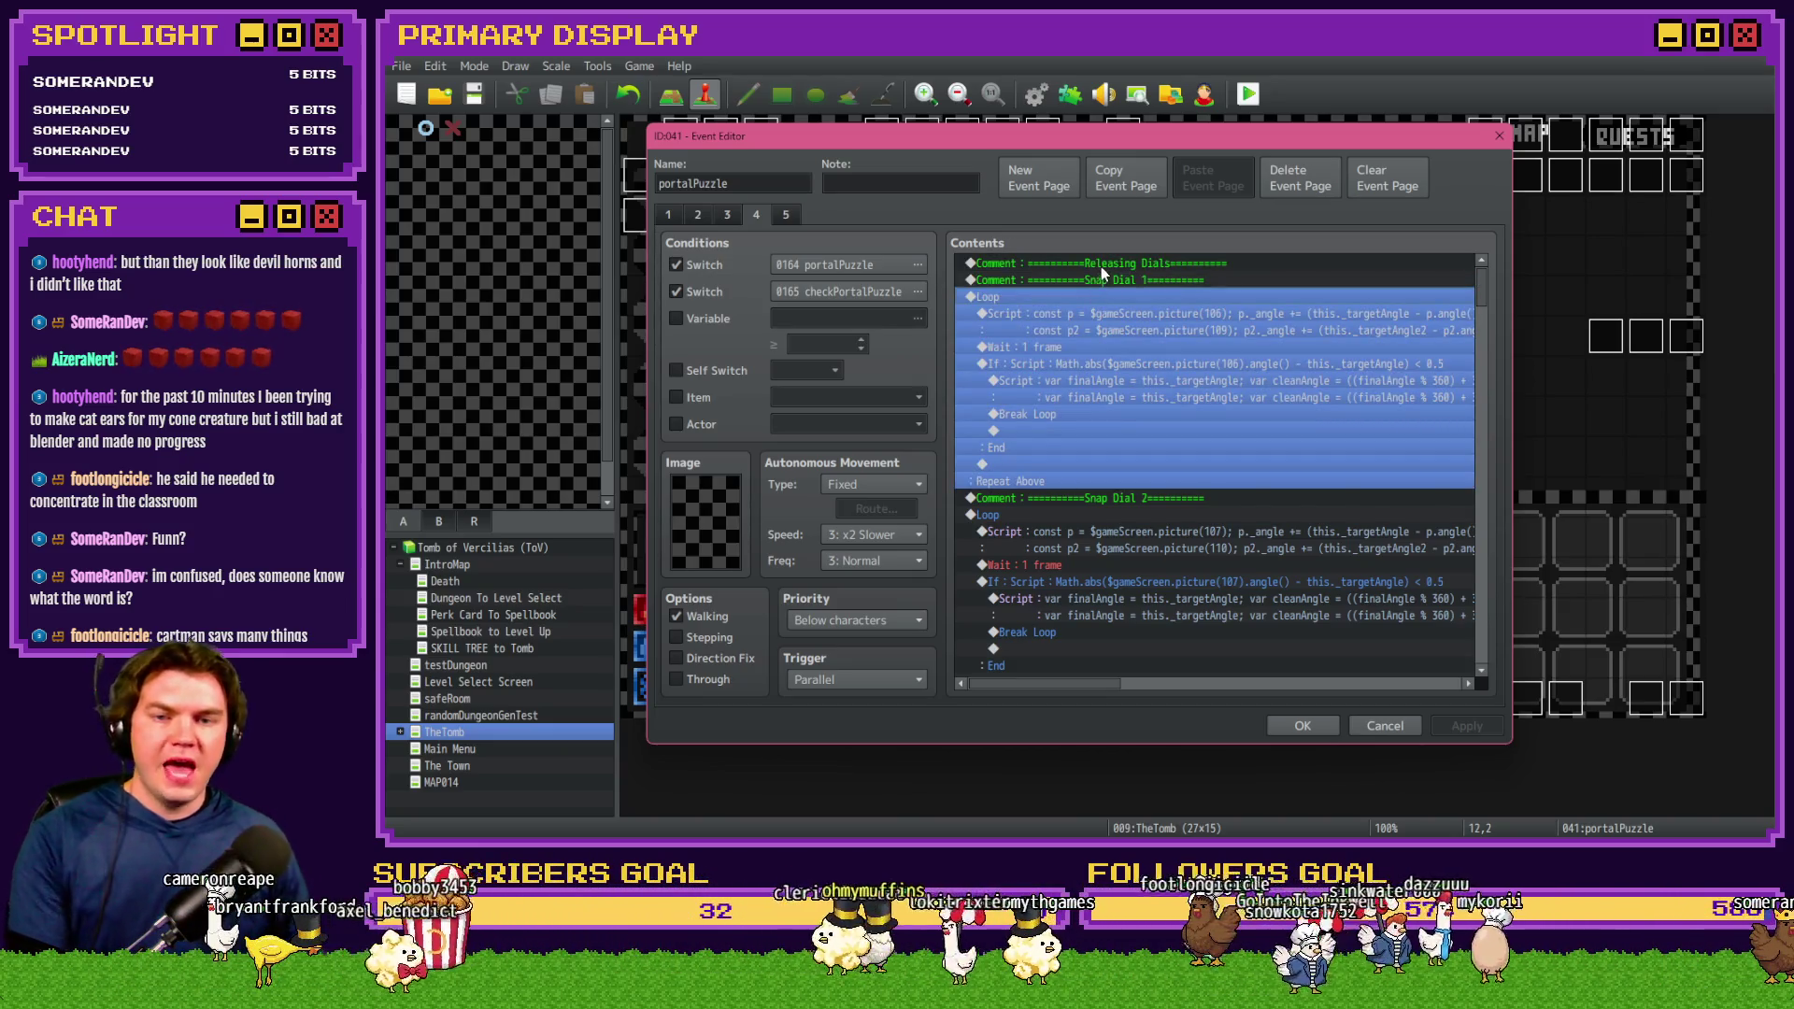
click(1101, 282)
scroll(1064, 372, down, 6)
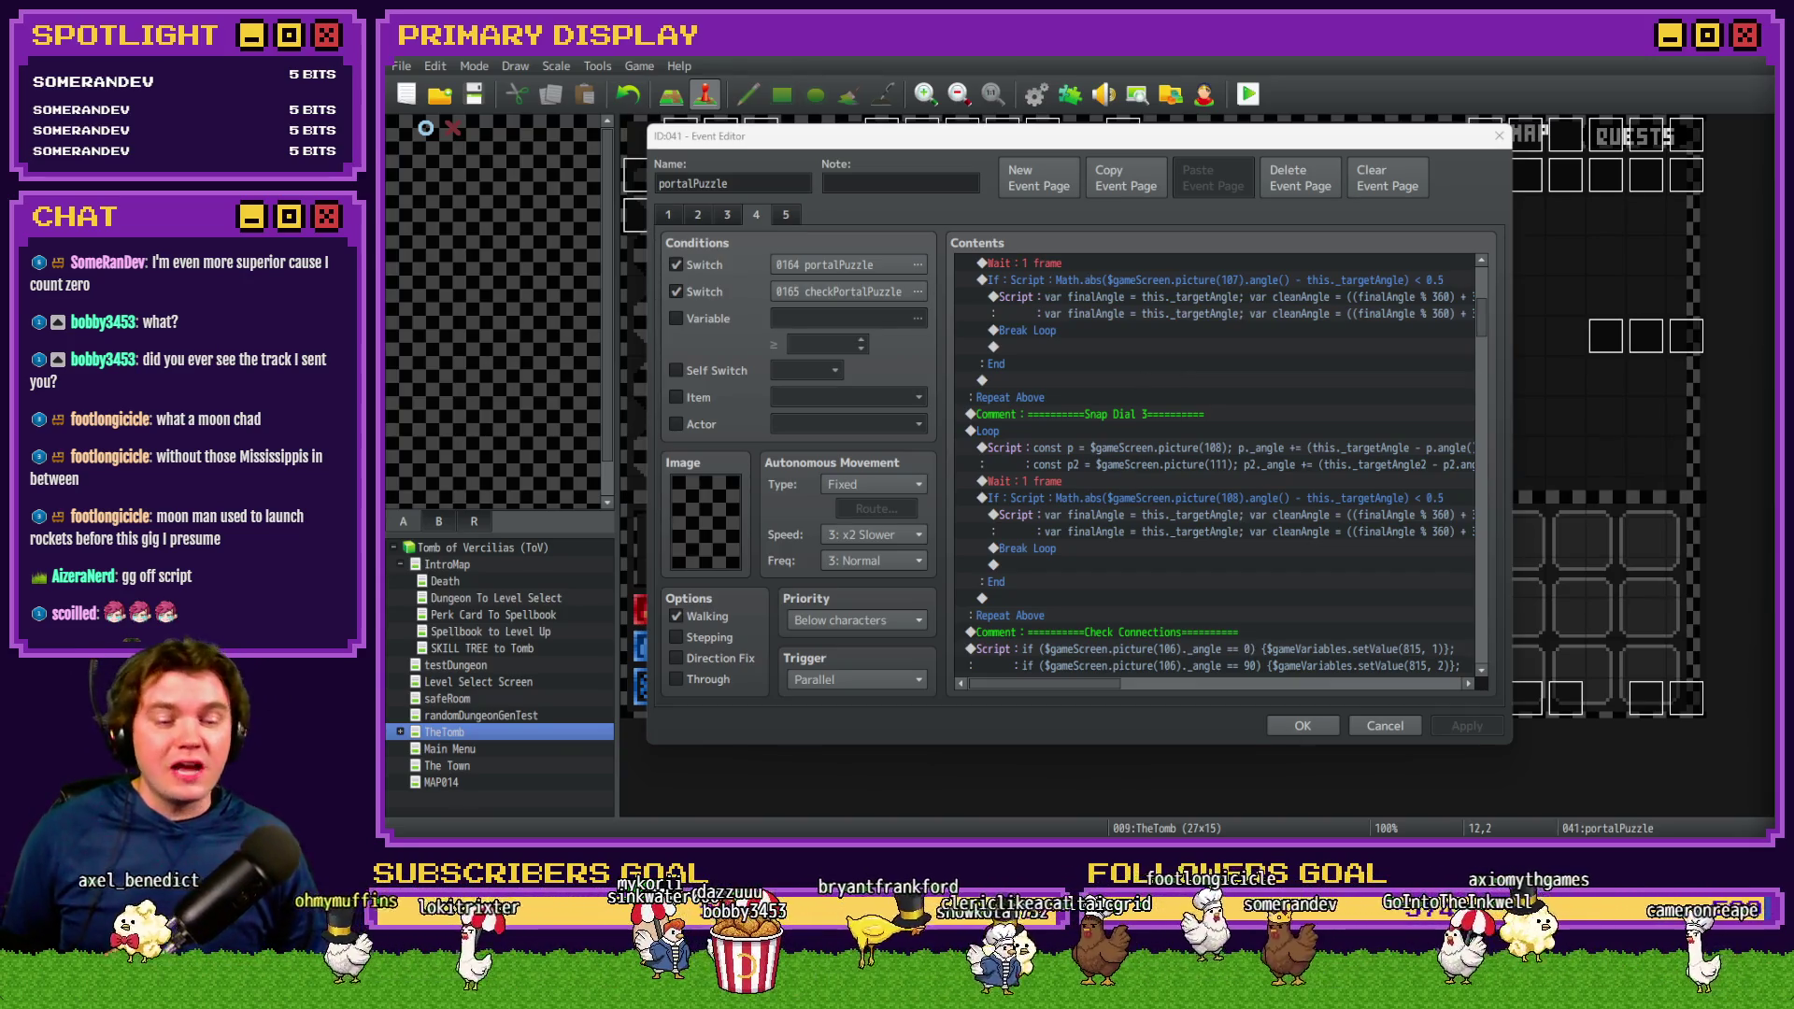
Switch from RPG Maker MZ to the browser showing the Tomb of Vercilias Trello board
key(alt+Tab)
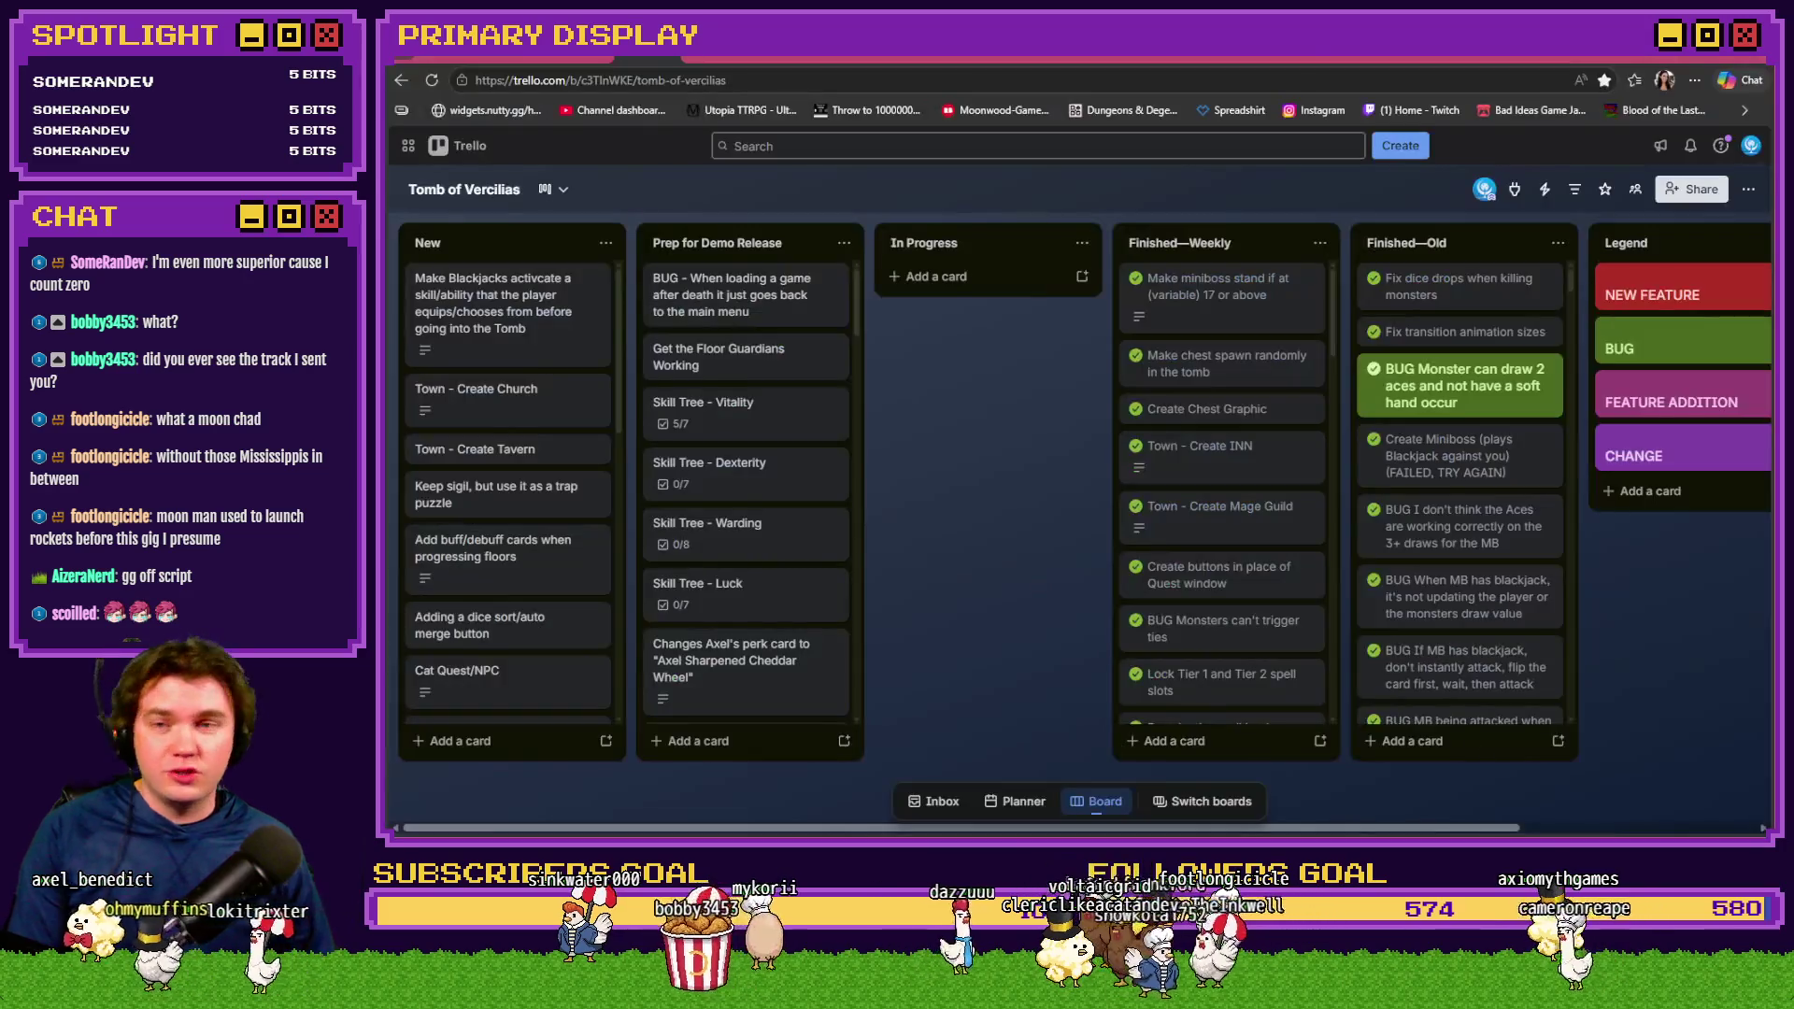
Bring up the Discord #general channel in the browser
click(1569, 62)
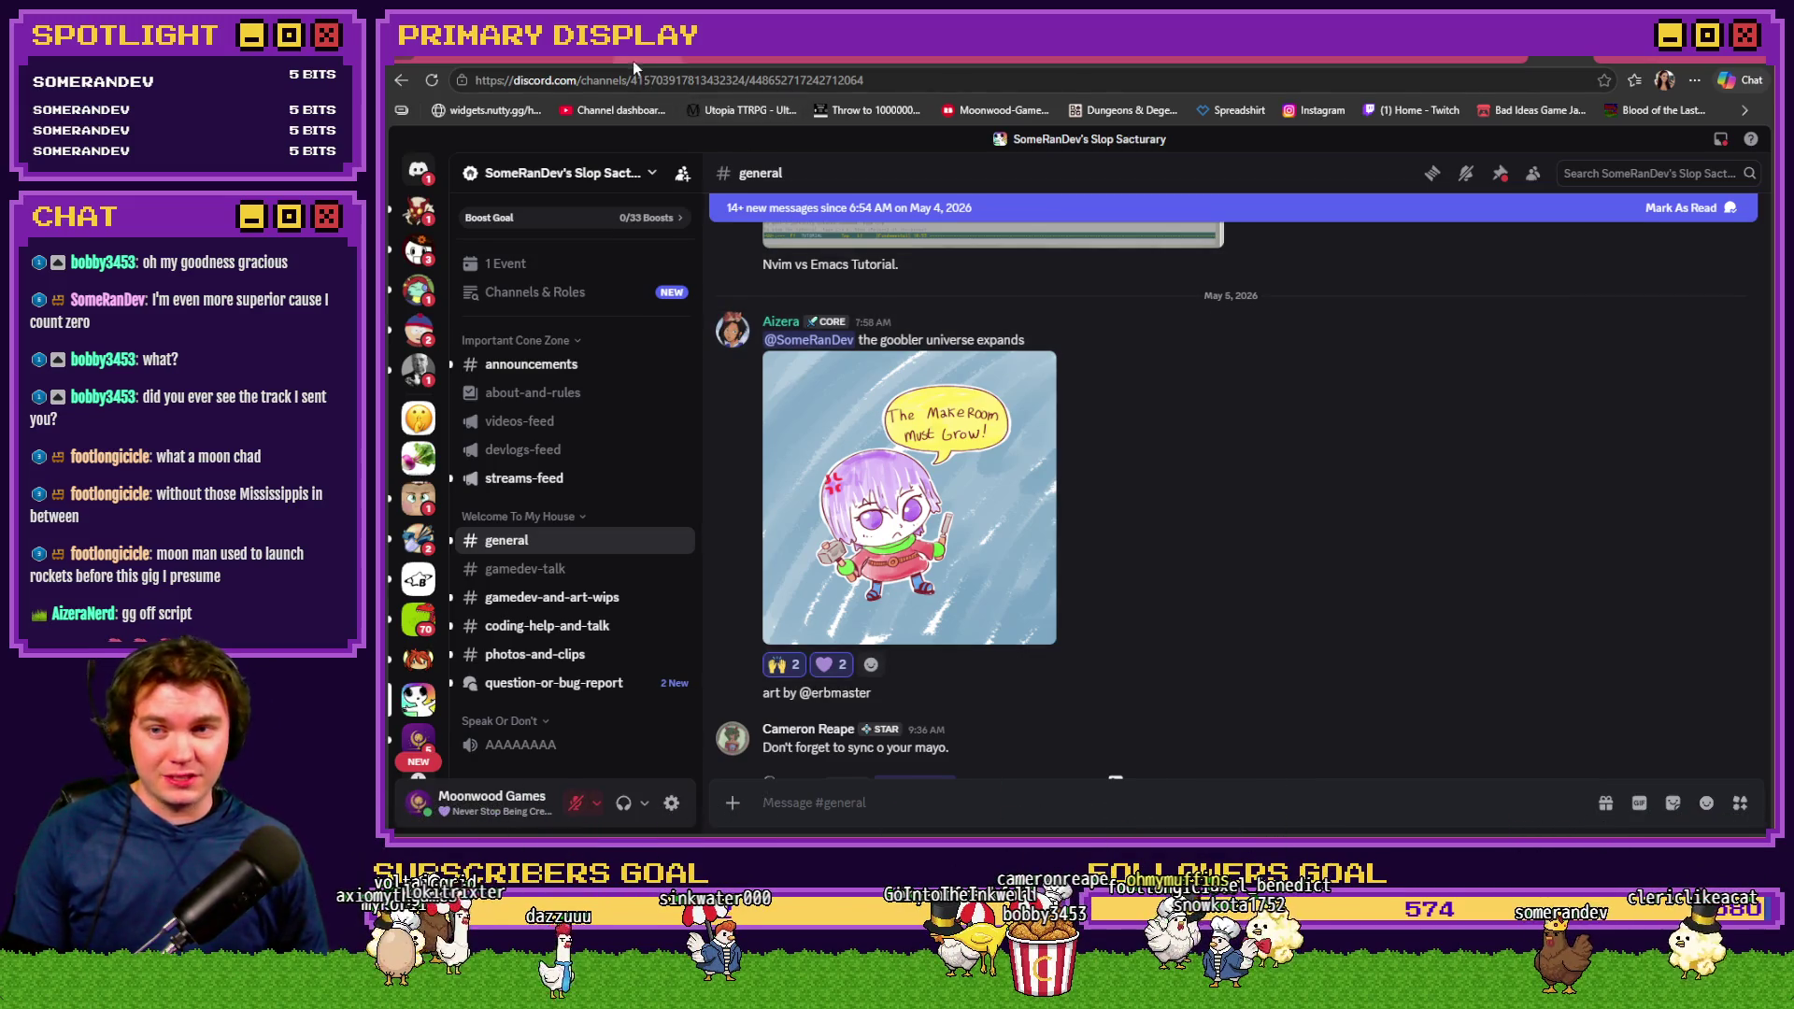
Return to the Tomb of Vercilias Trello board in the browser
click(632, 60)
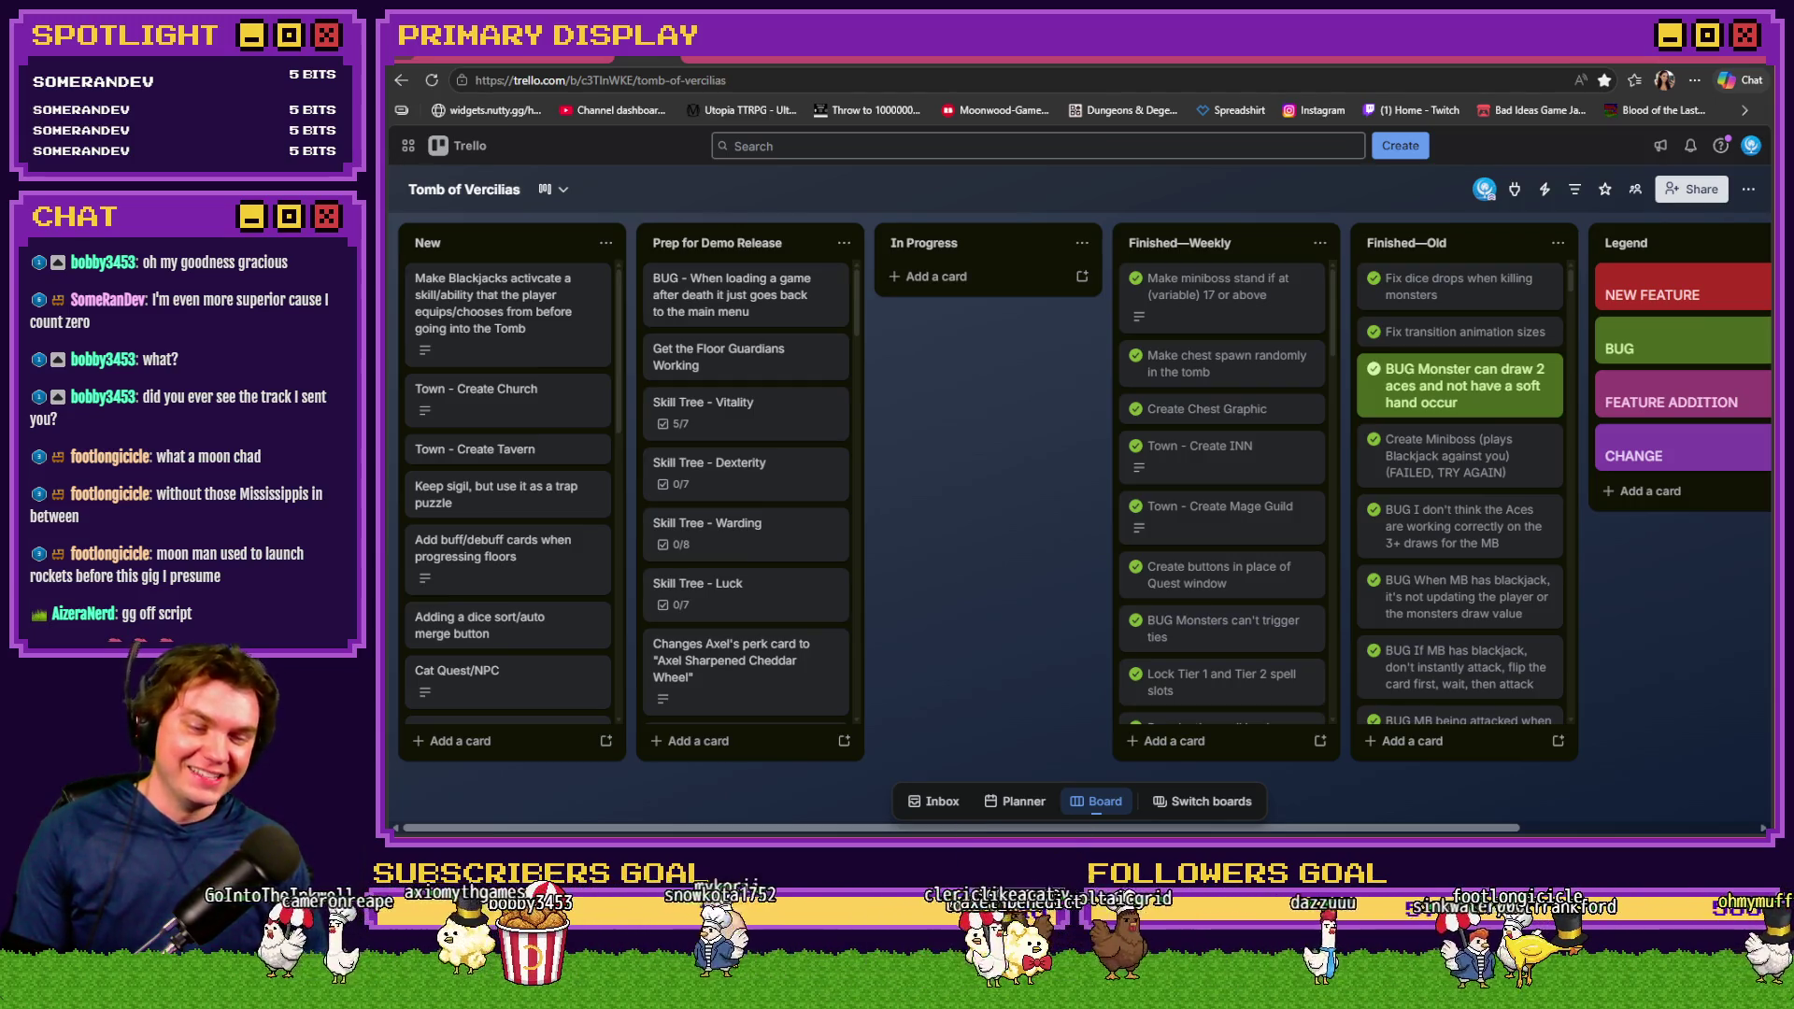
Return to RPG Maker MZ's portalPuzzle event page 4 and its Snap Dial loops
key(alt+Tab)
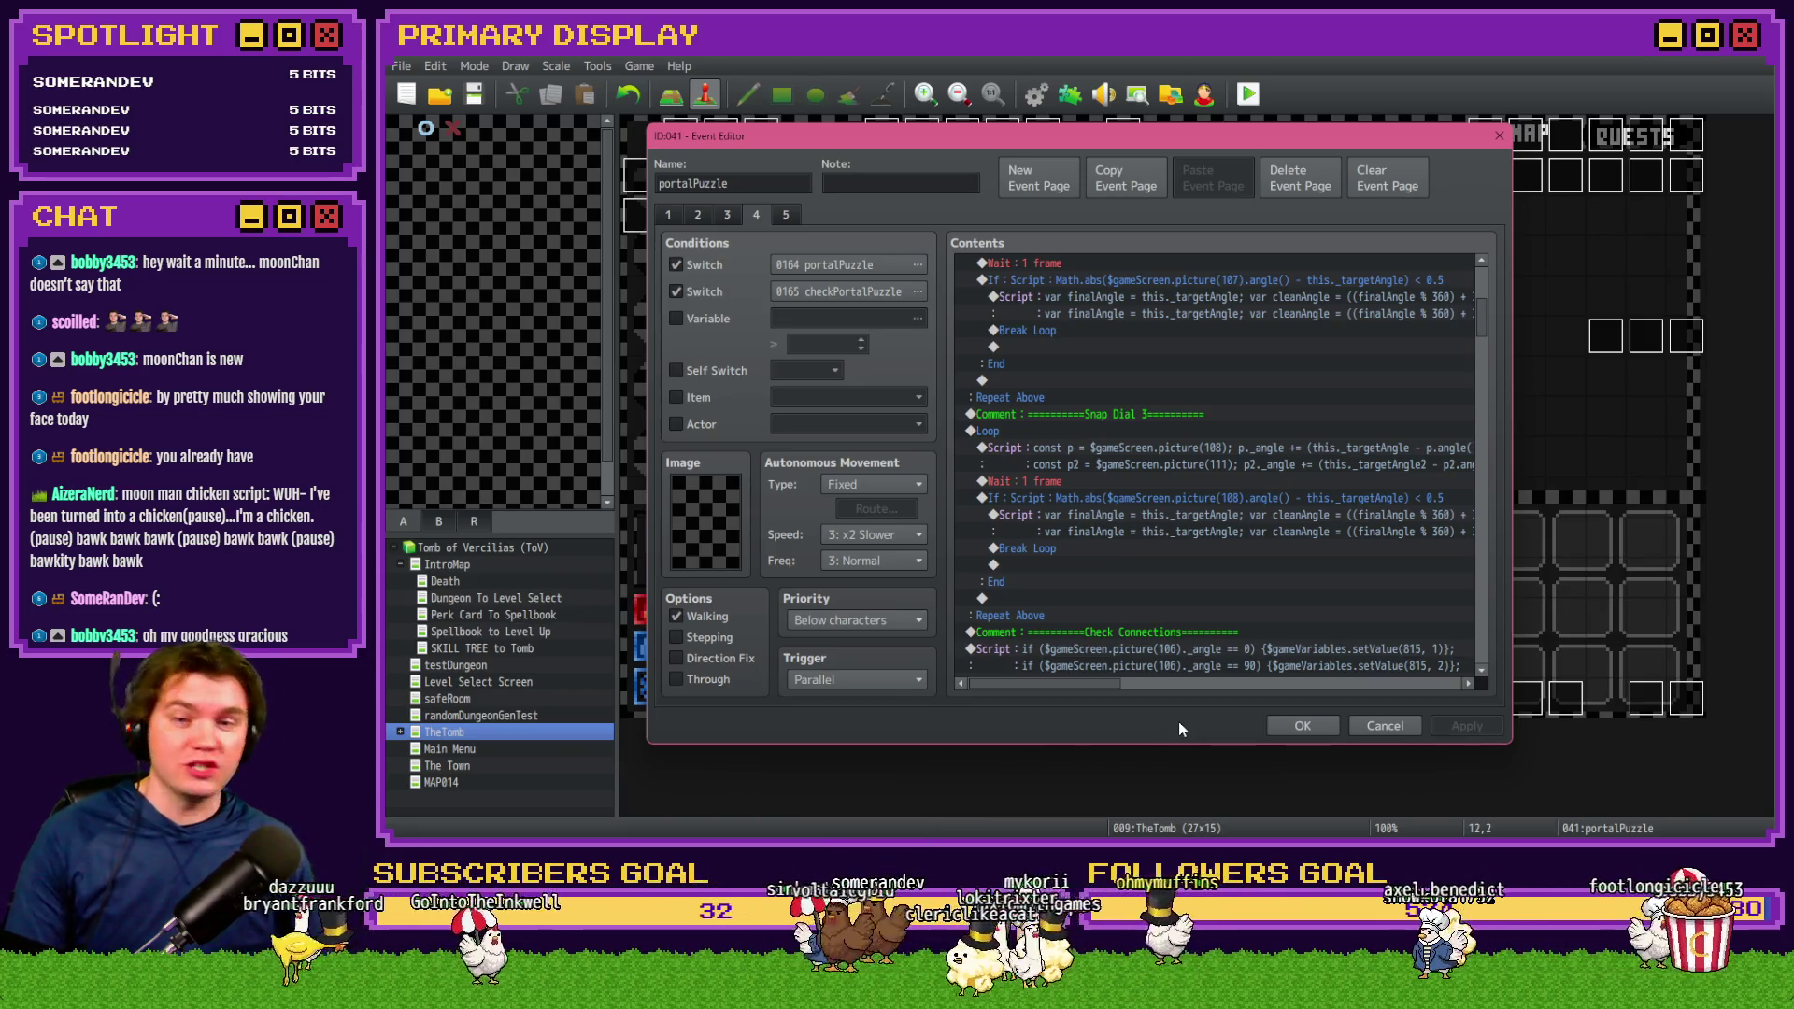
scroll(1151, 617, up, 4)
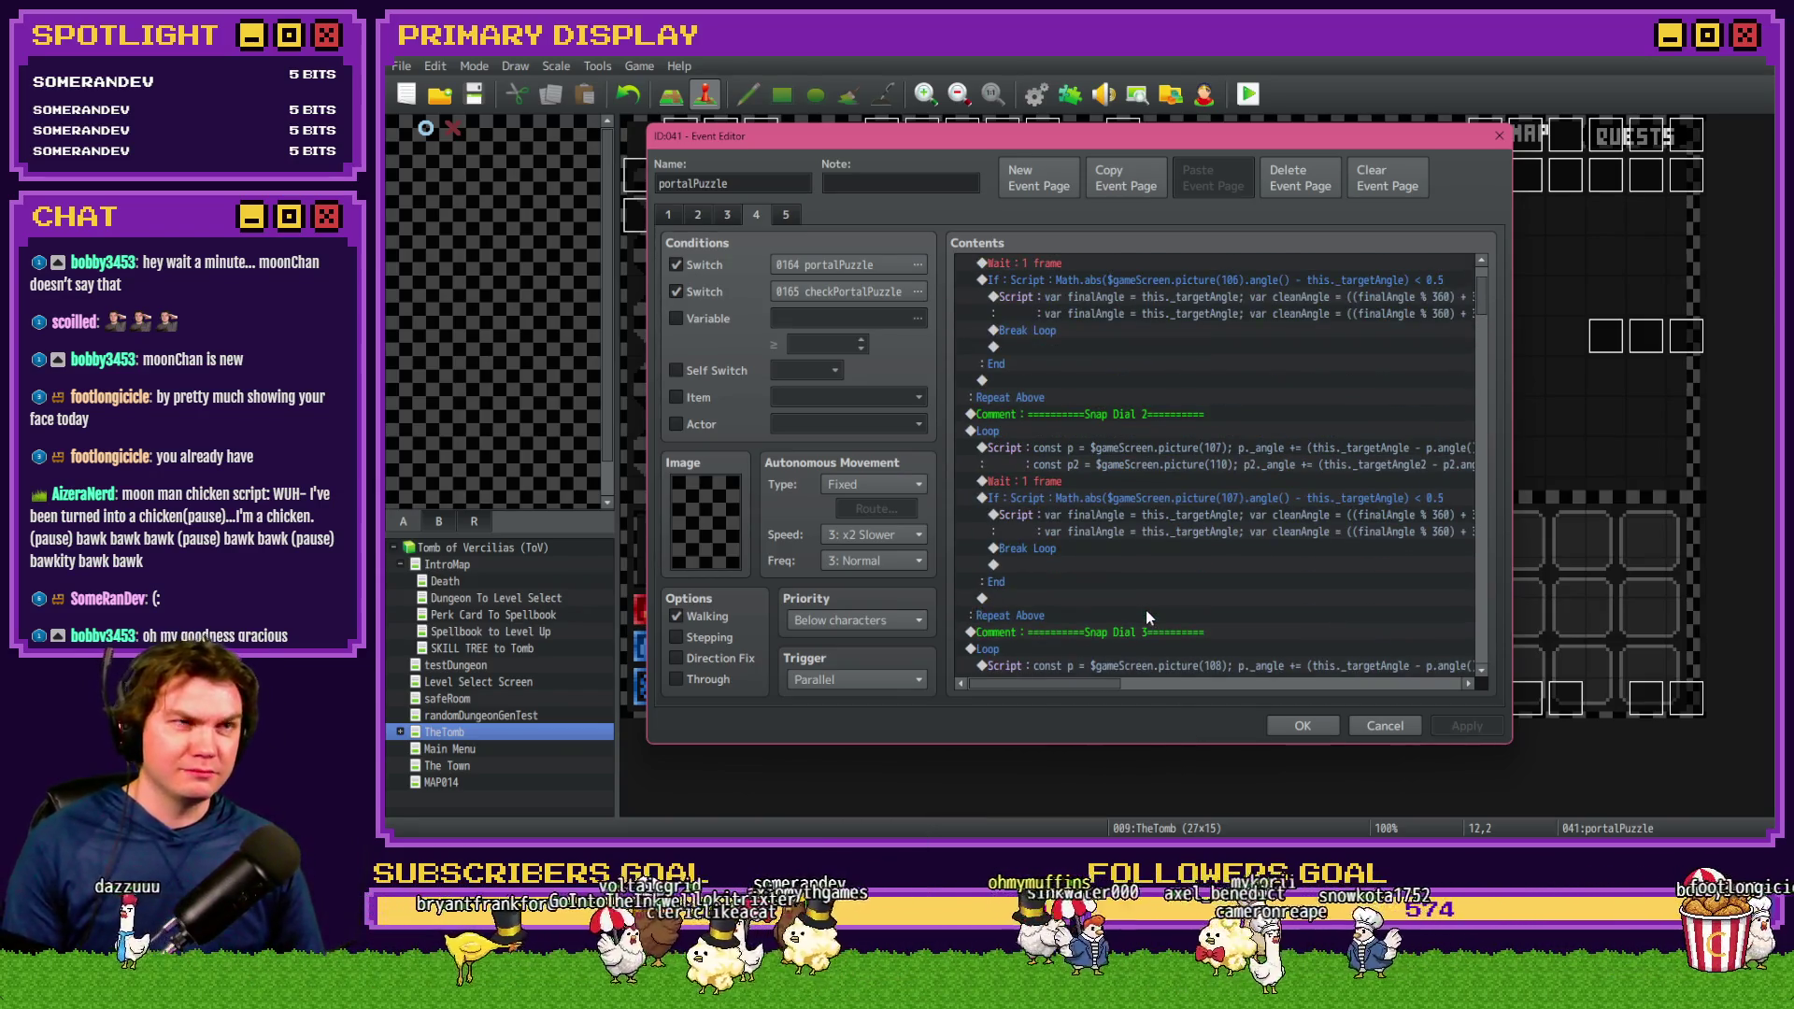
scroll(1146, 611, up, 2)
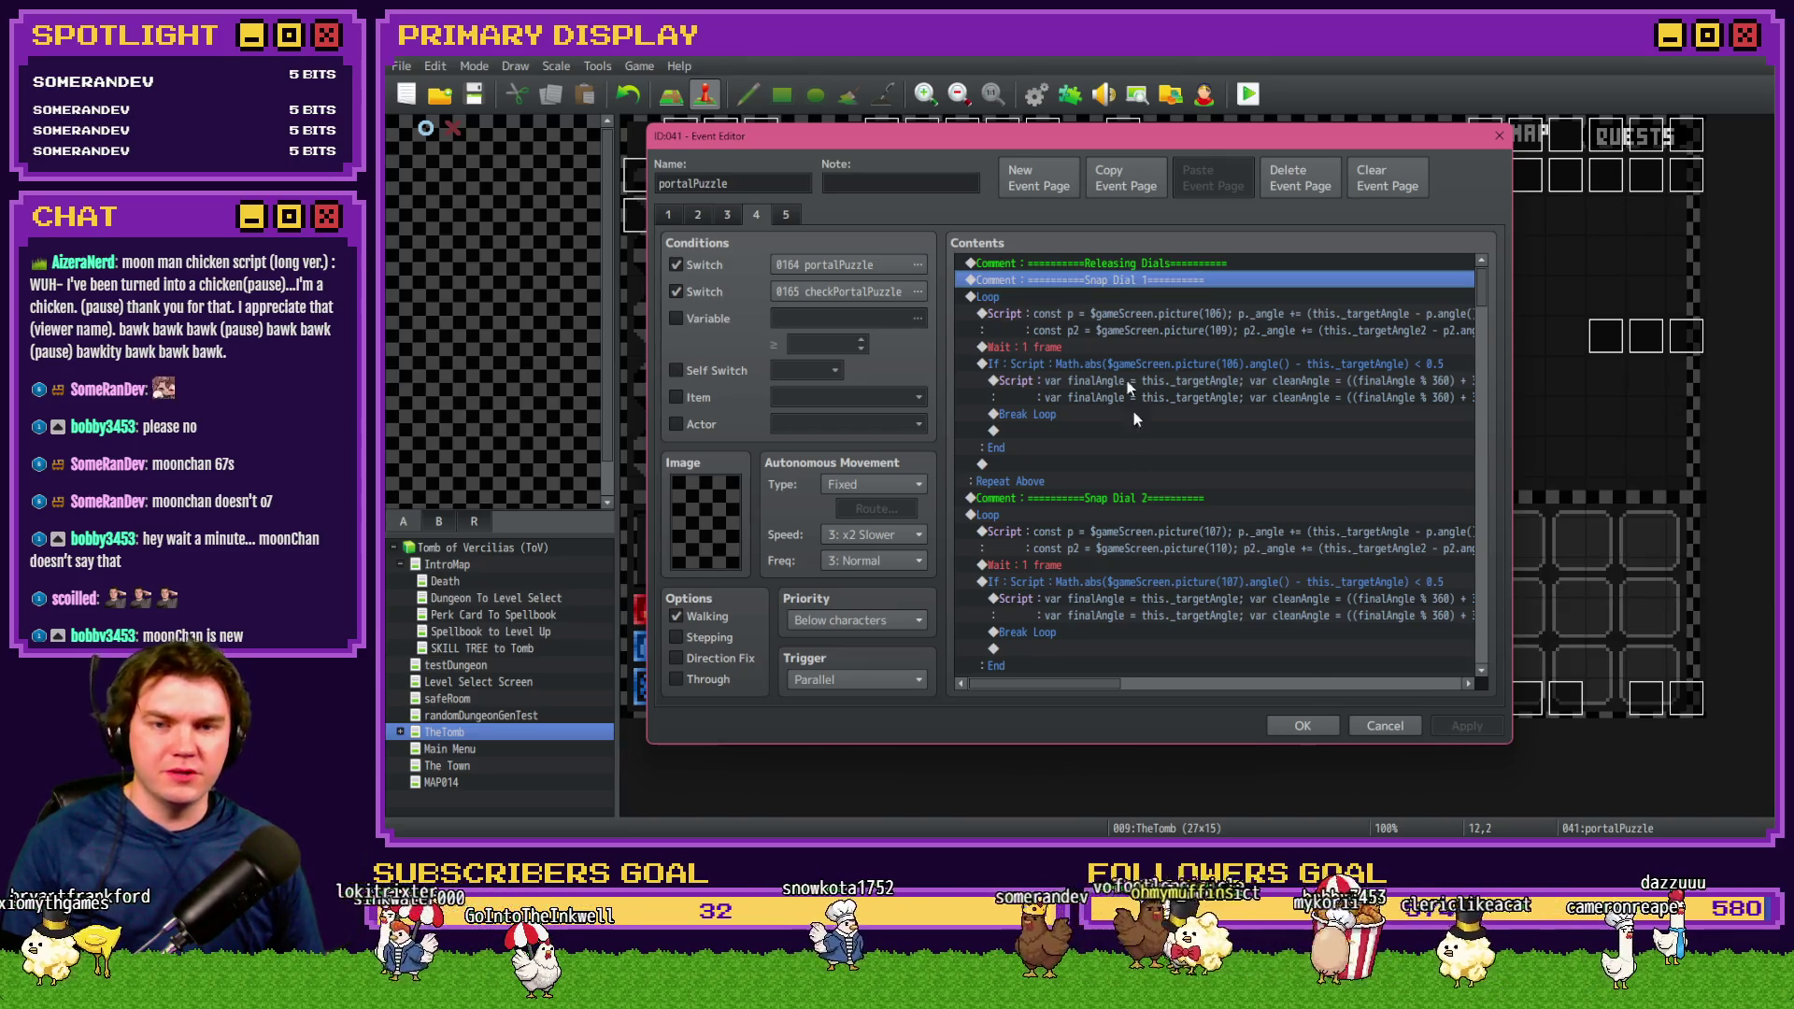
click(1110, 299)
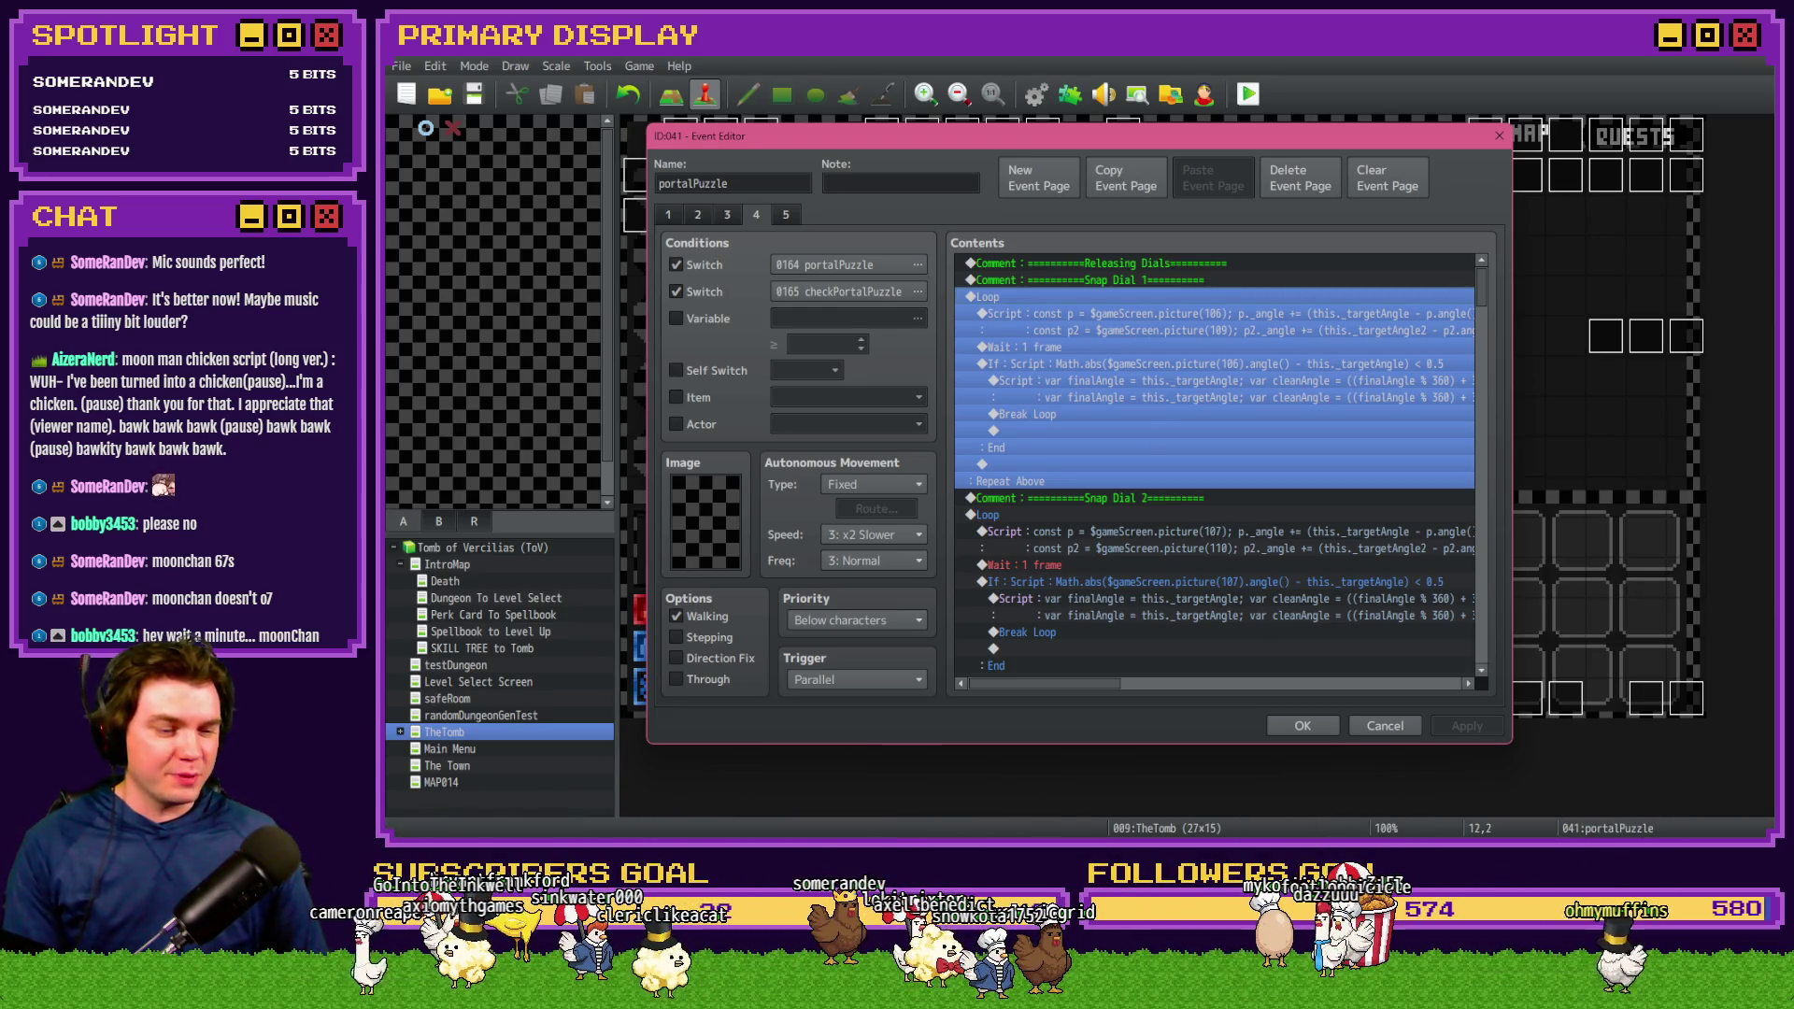
key(alt+Tab)
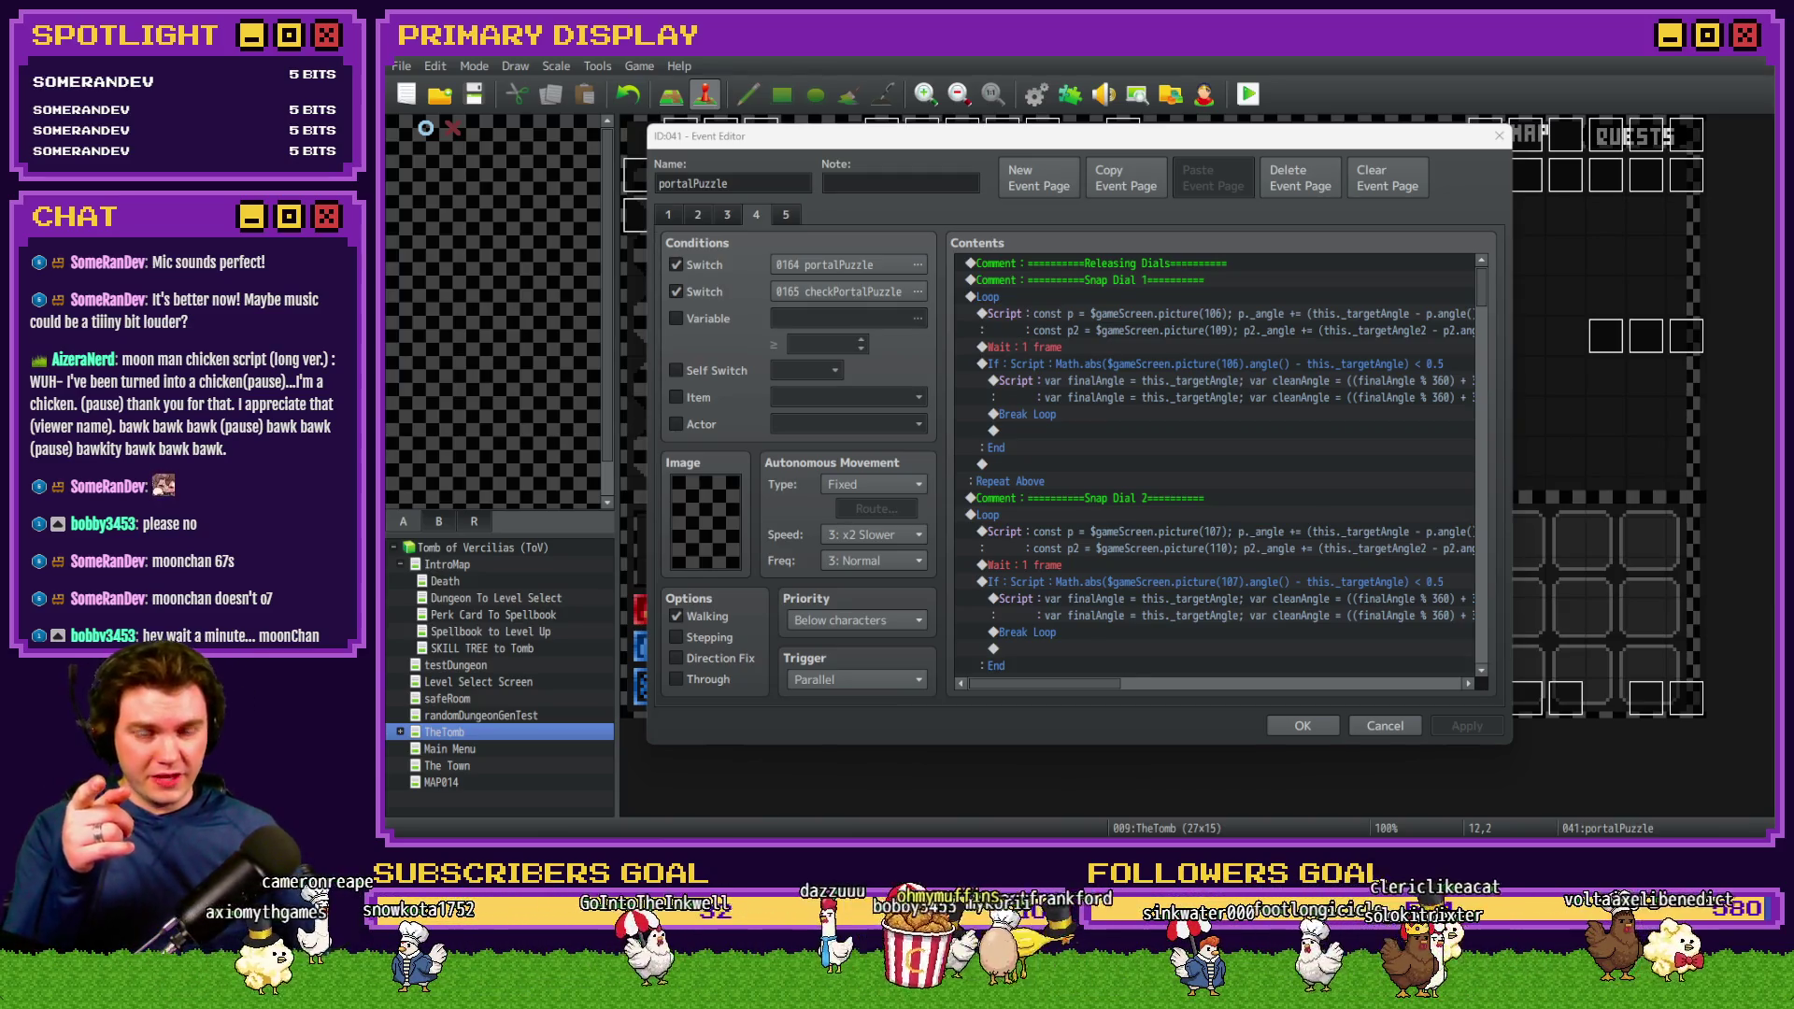
click(1210, 730)
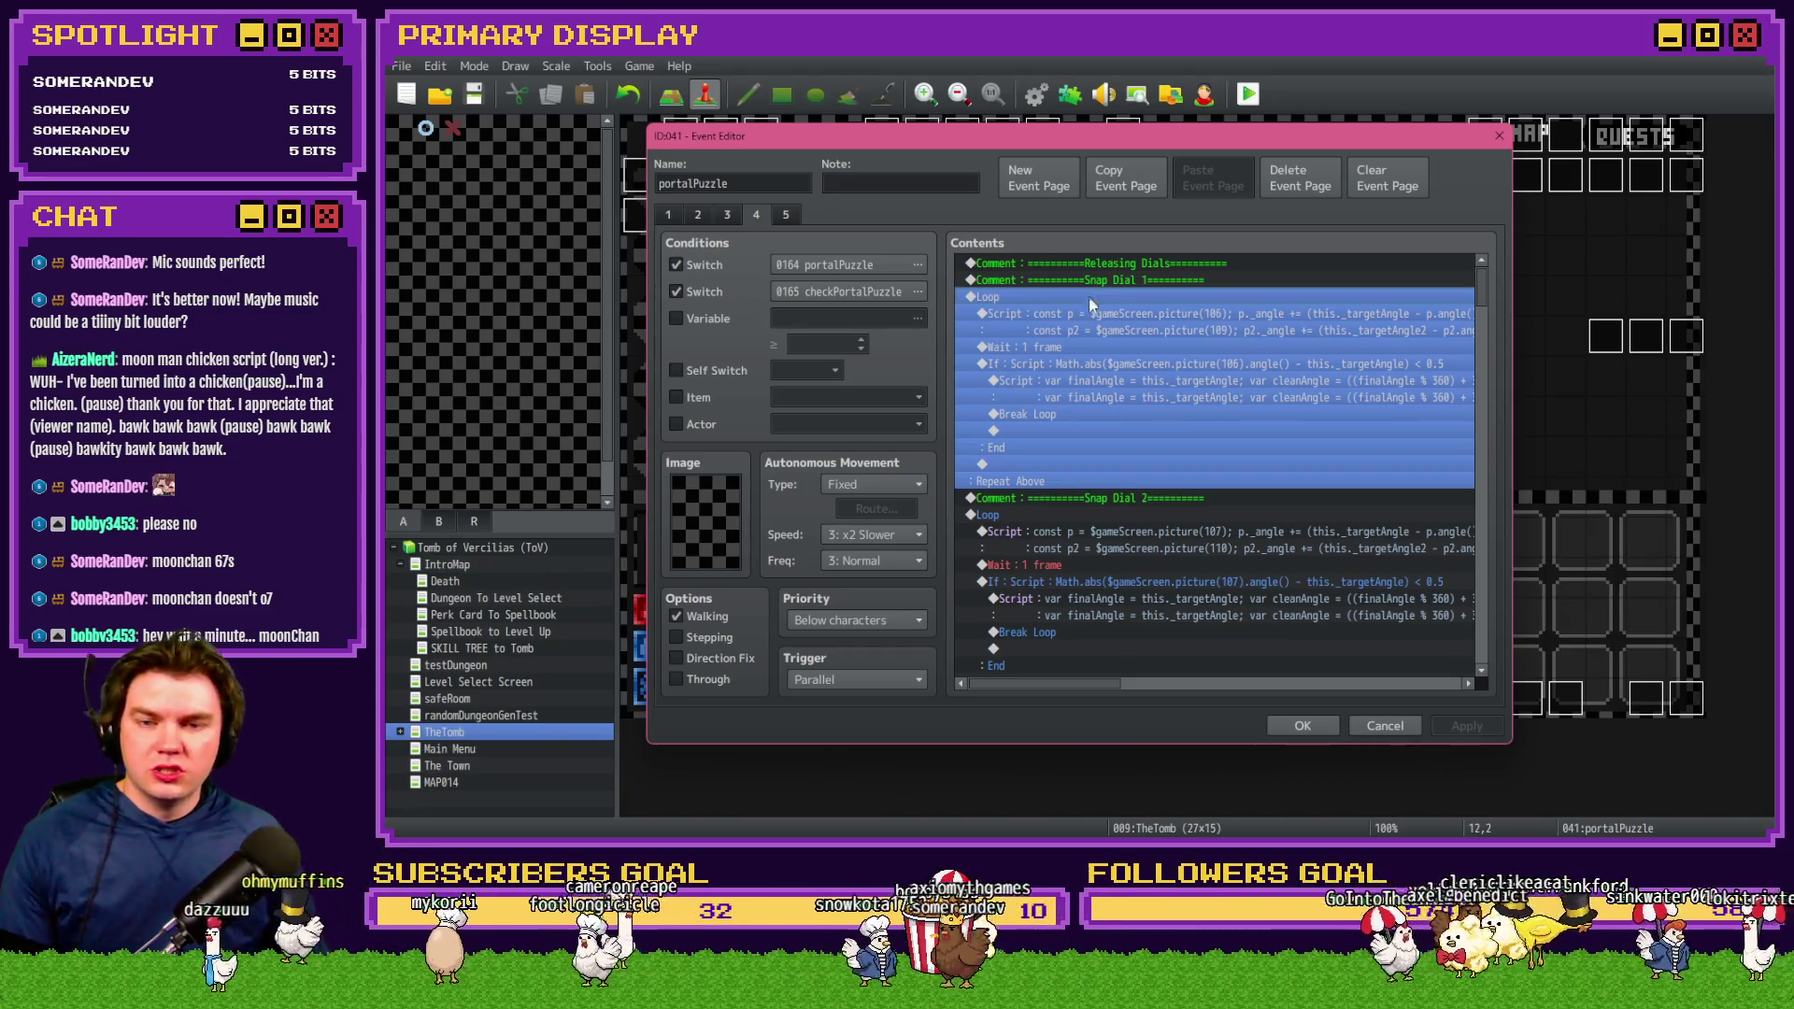
key(Up)
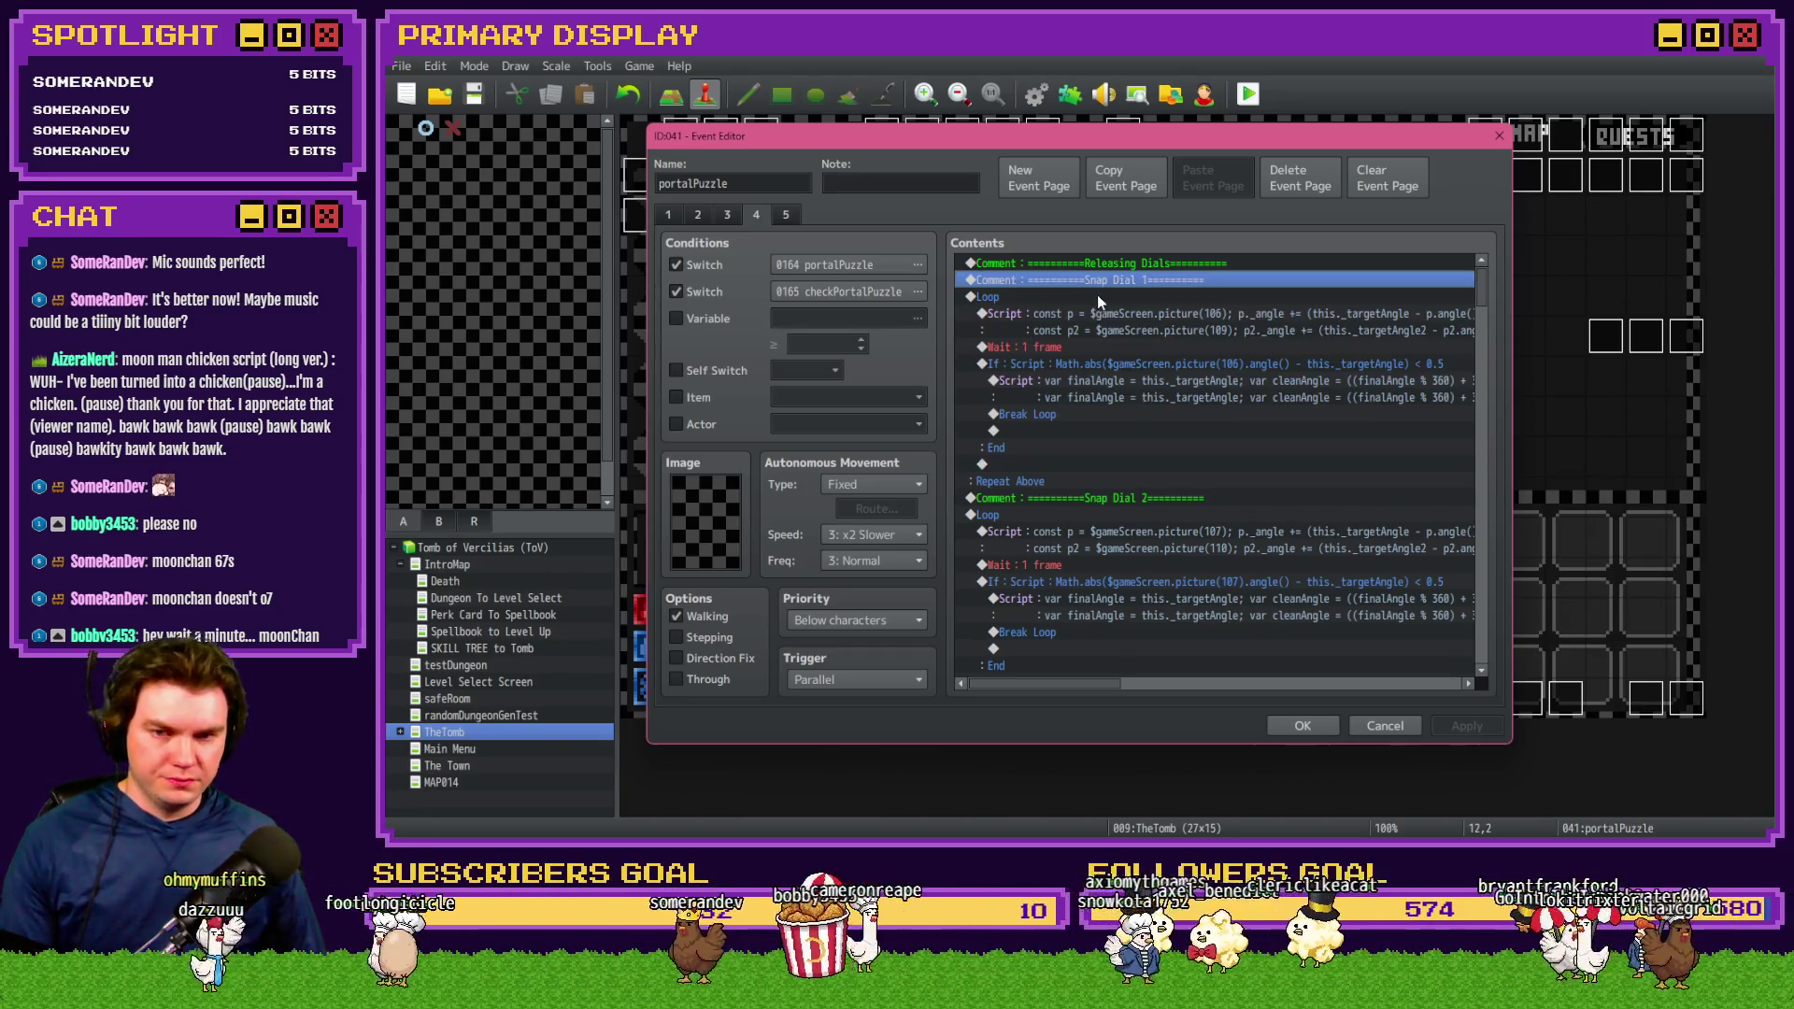
click(1098, 295)
click(1099, 310)
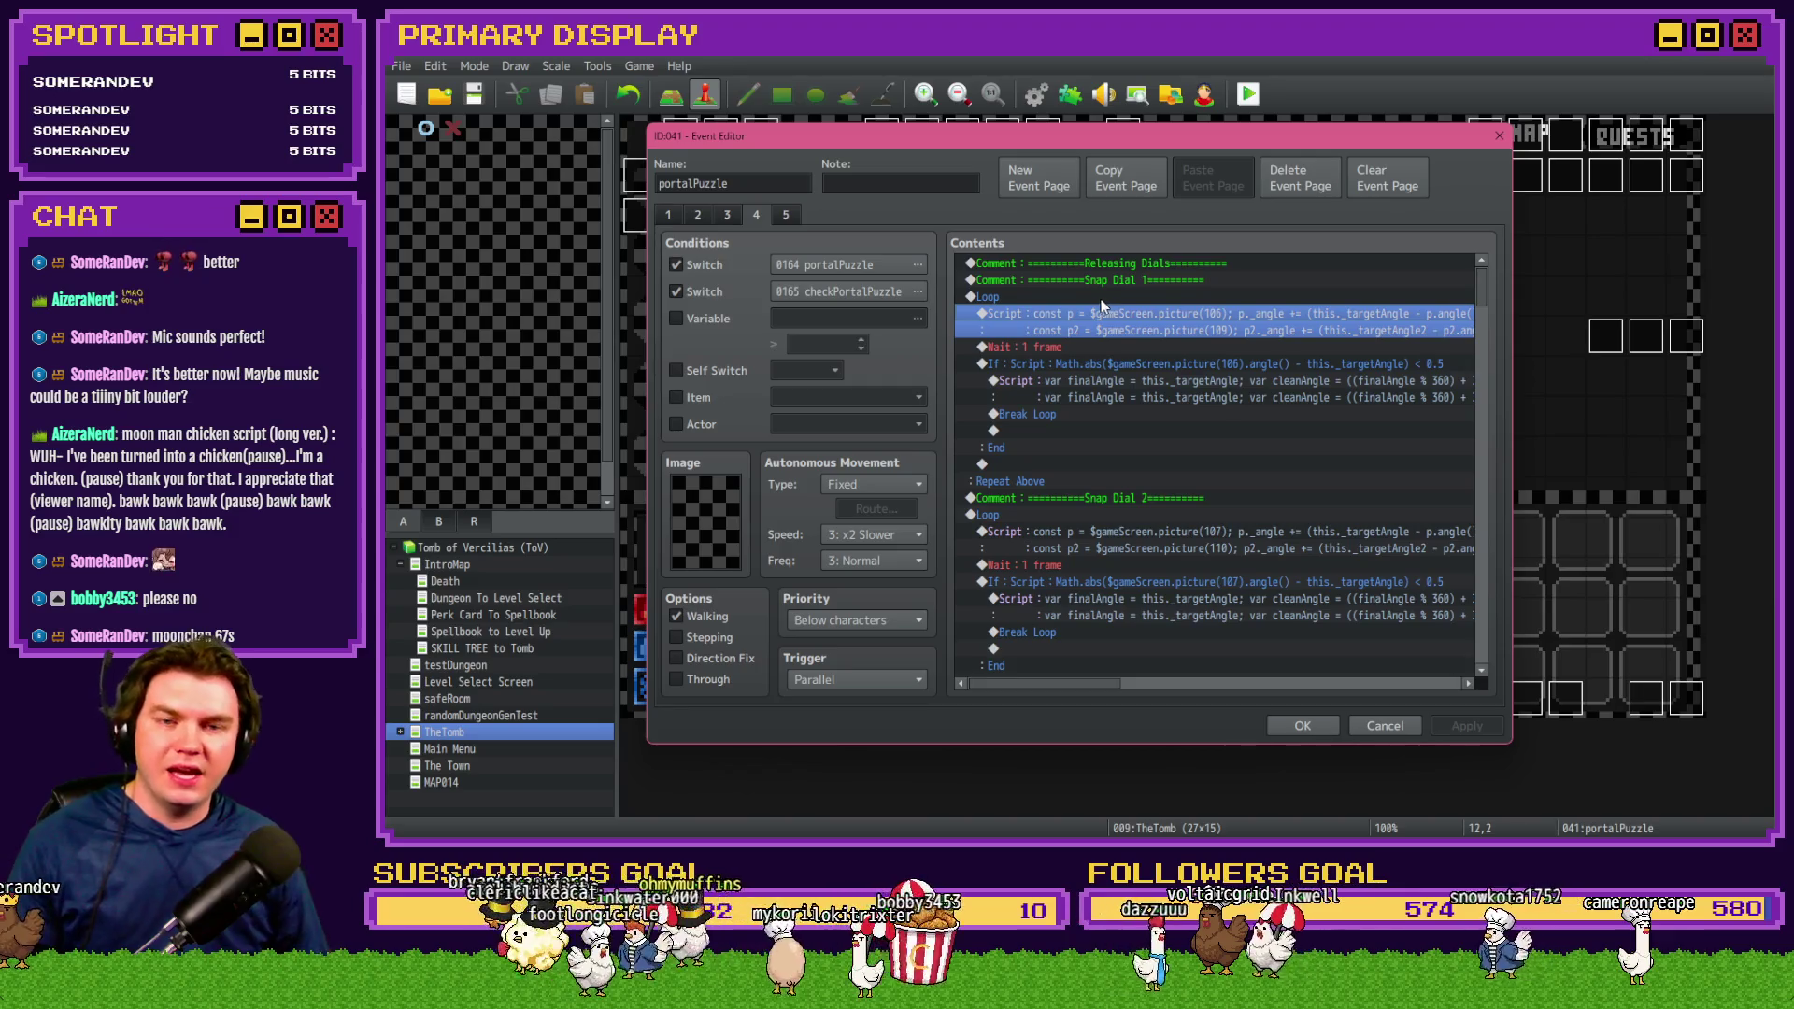
drag(1107, 685, 1112, 685)
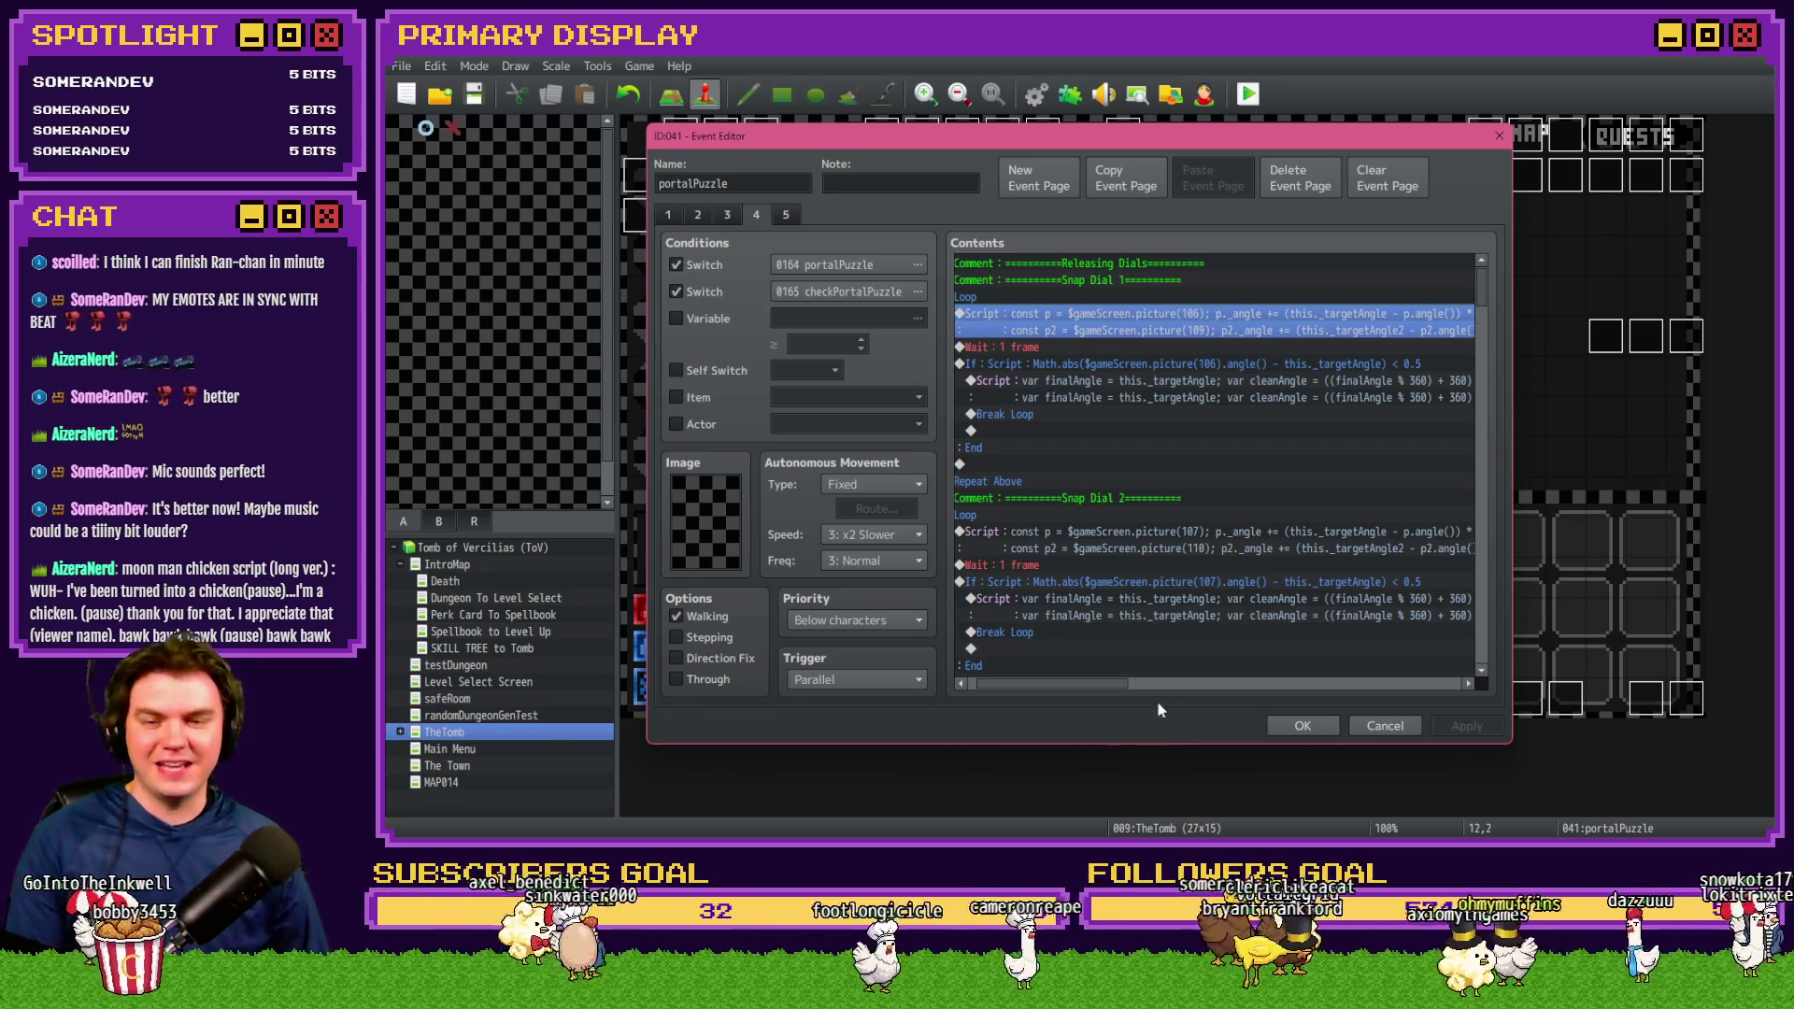
scroll(1060, 591, left, 1)
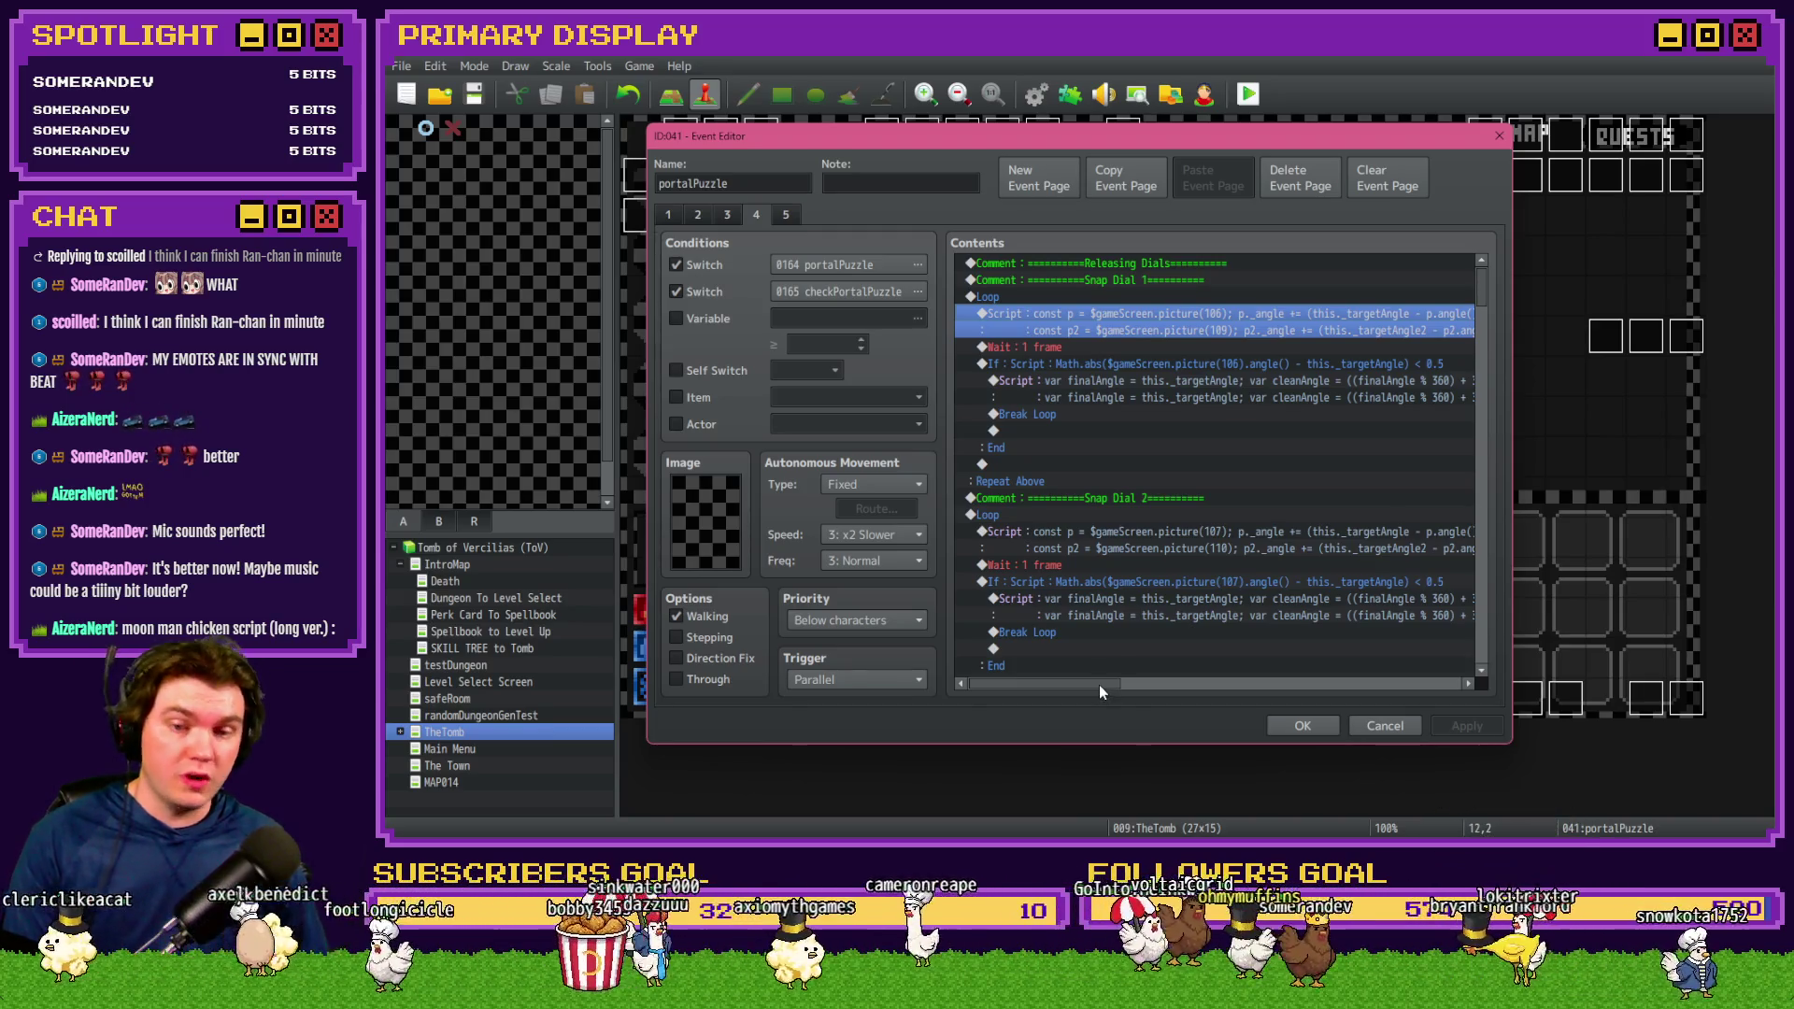
mouse_move(1099, 686)
mouse_down()
mouse_move(1123, 688)
mouse_move(1080, 691)
mouse_up()
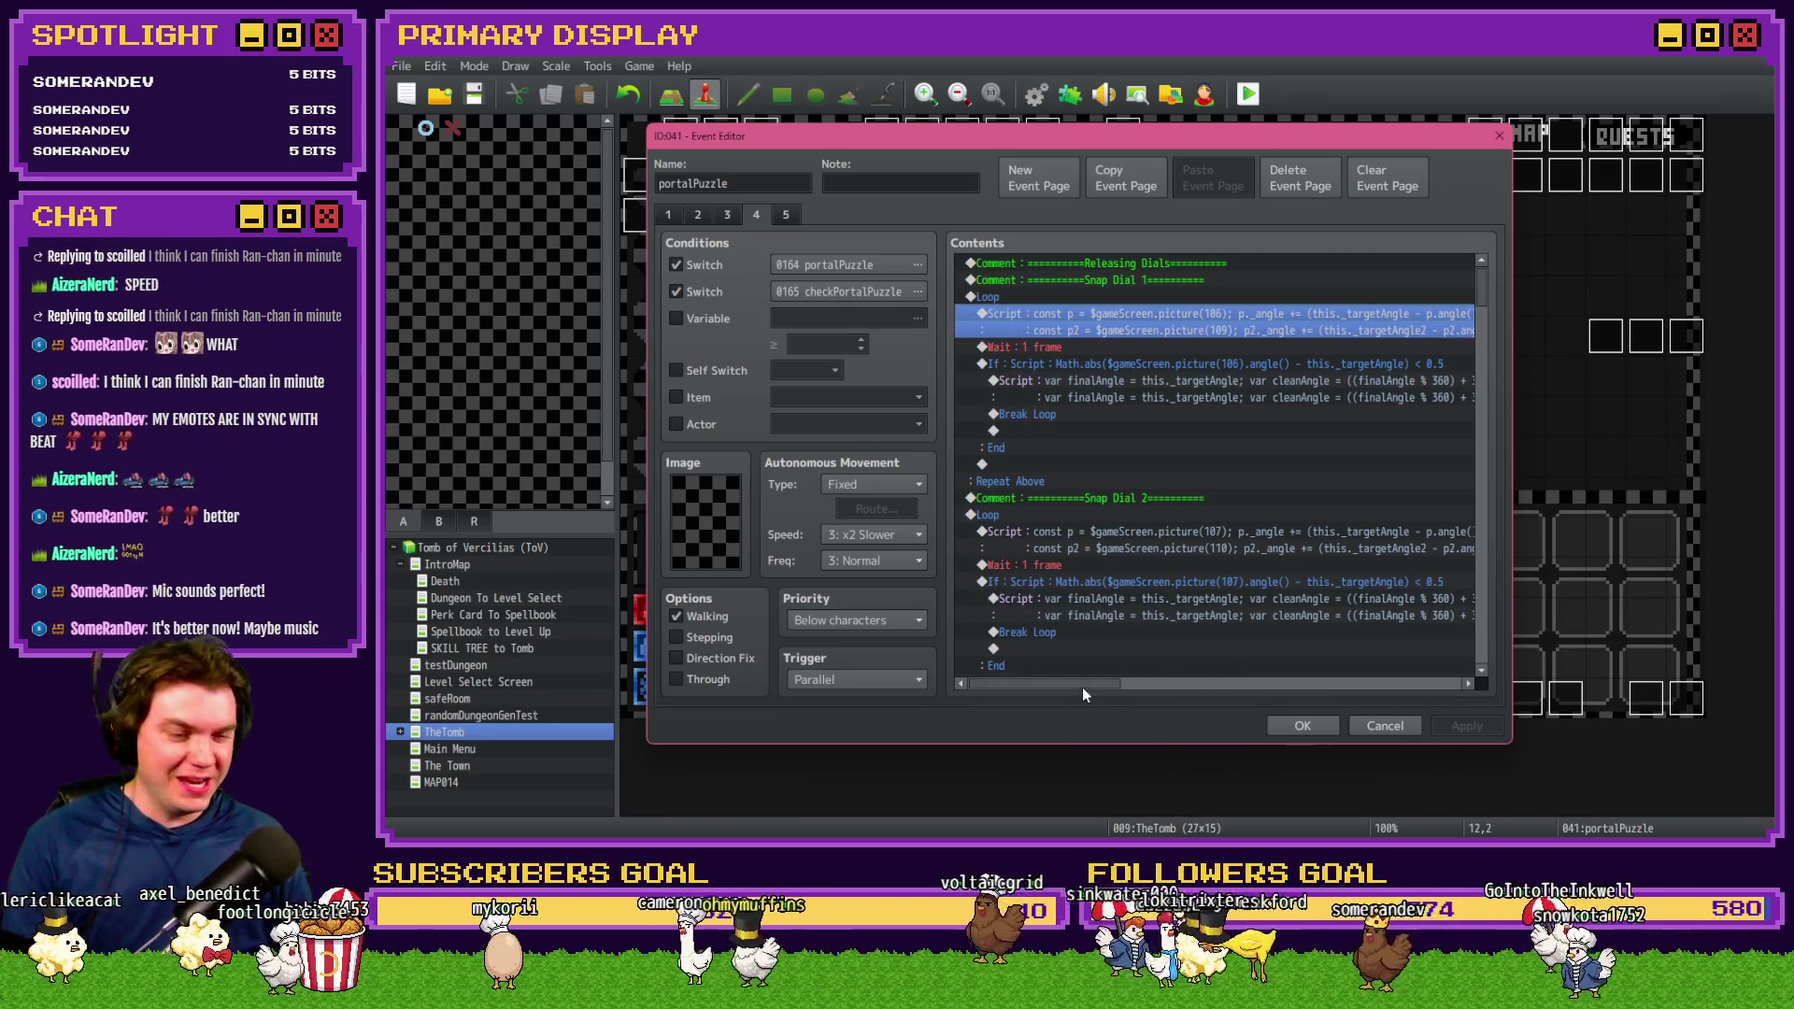
drag(1082, 687, 1080, 688)
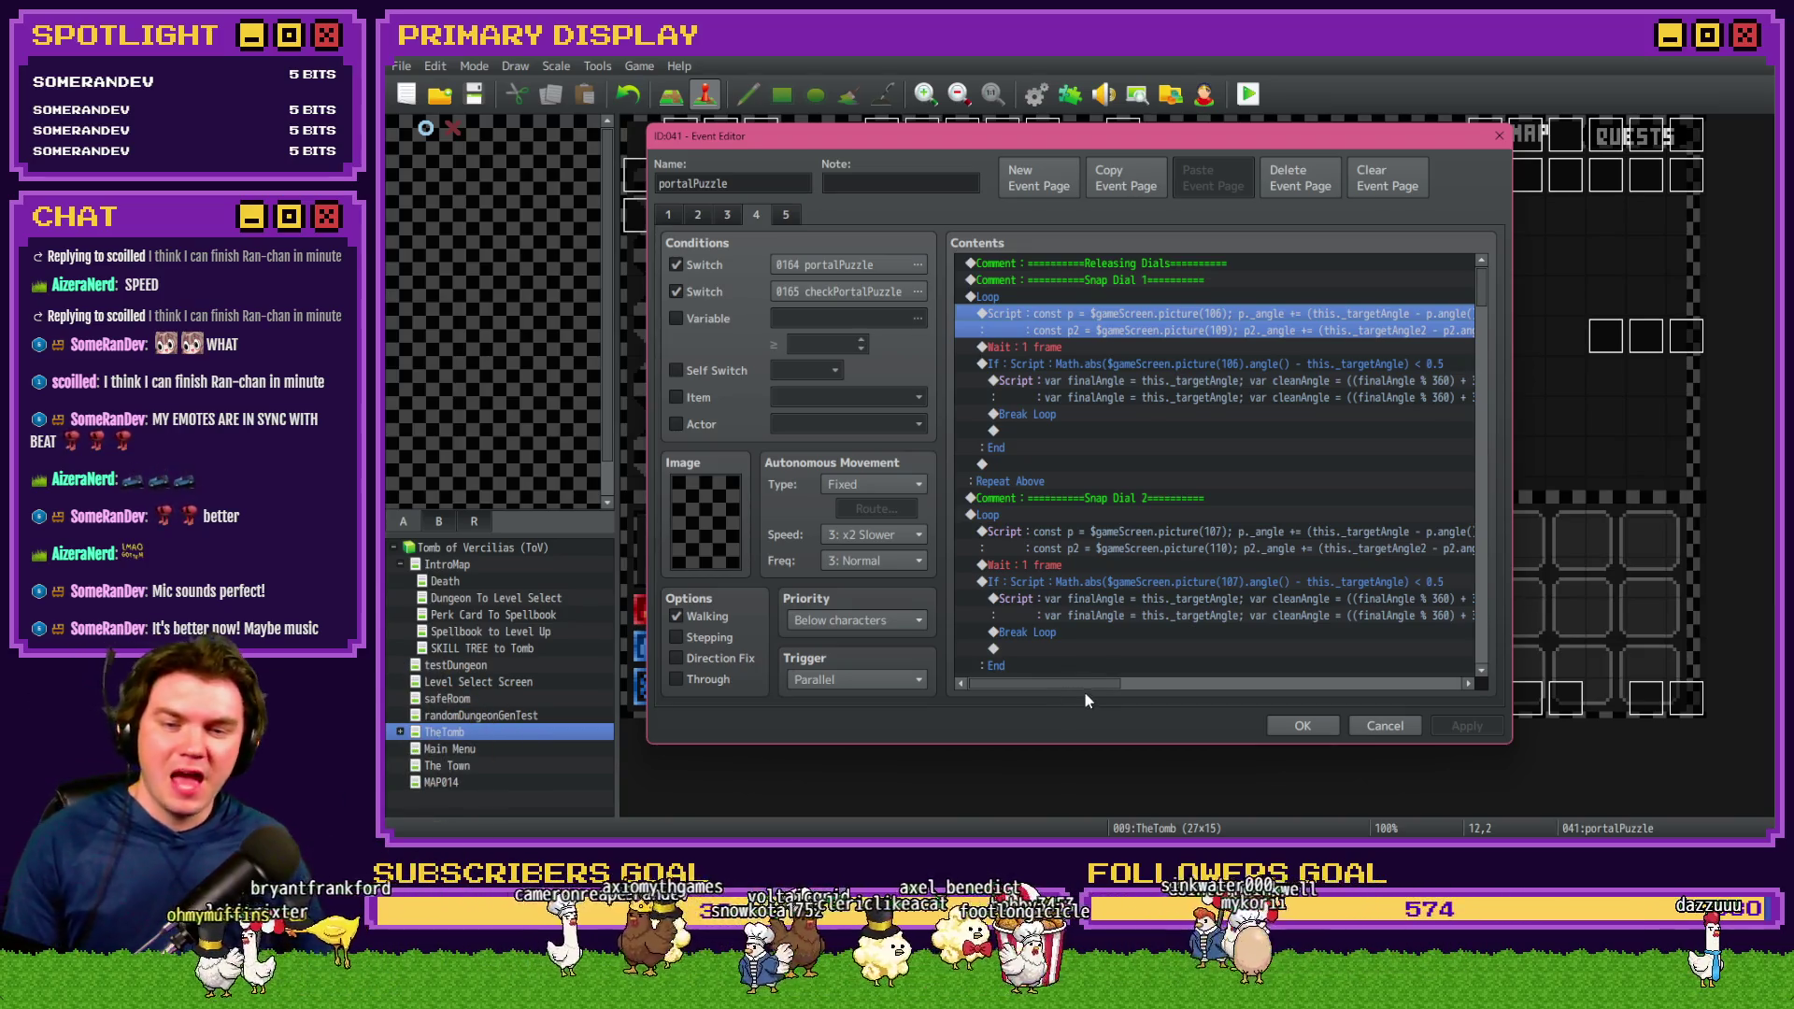
drag(1086, 686, 1101, 680)
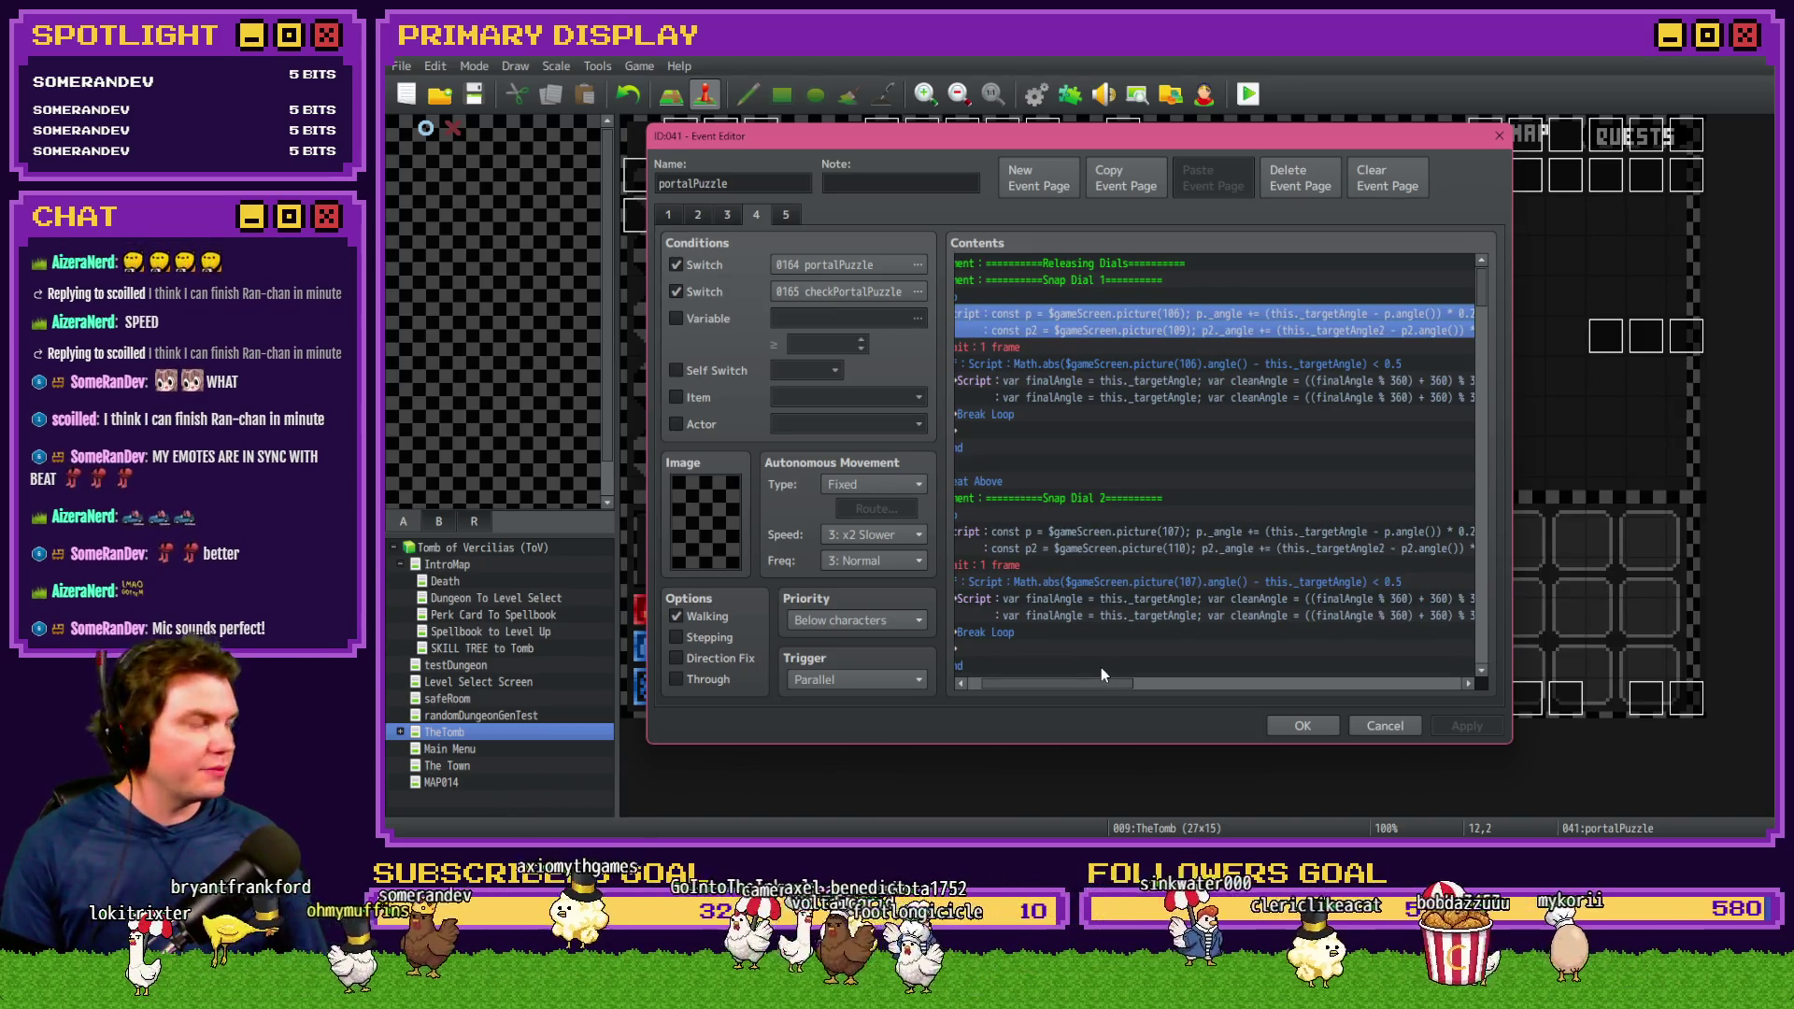
drag(1105, 681, 1084, 682)
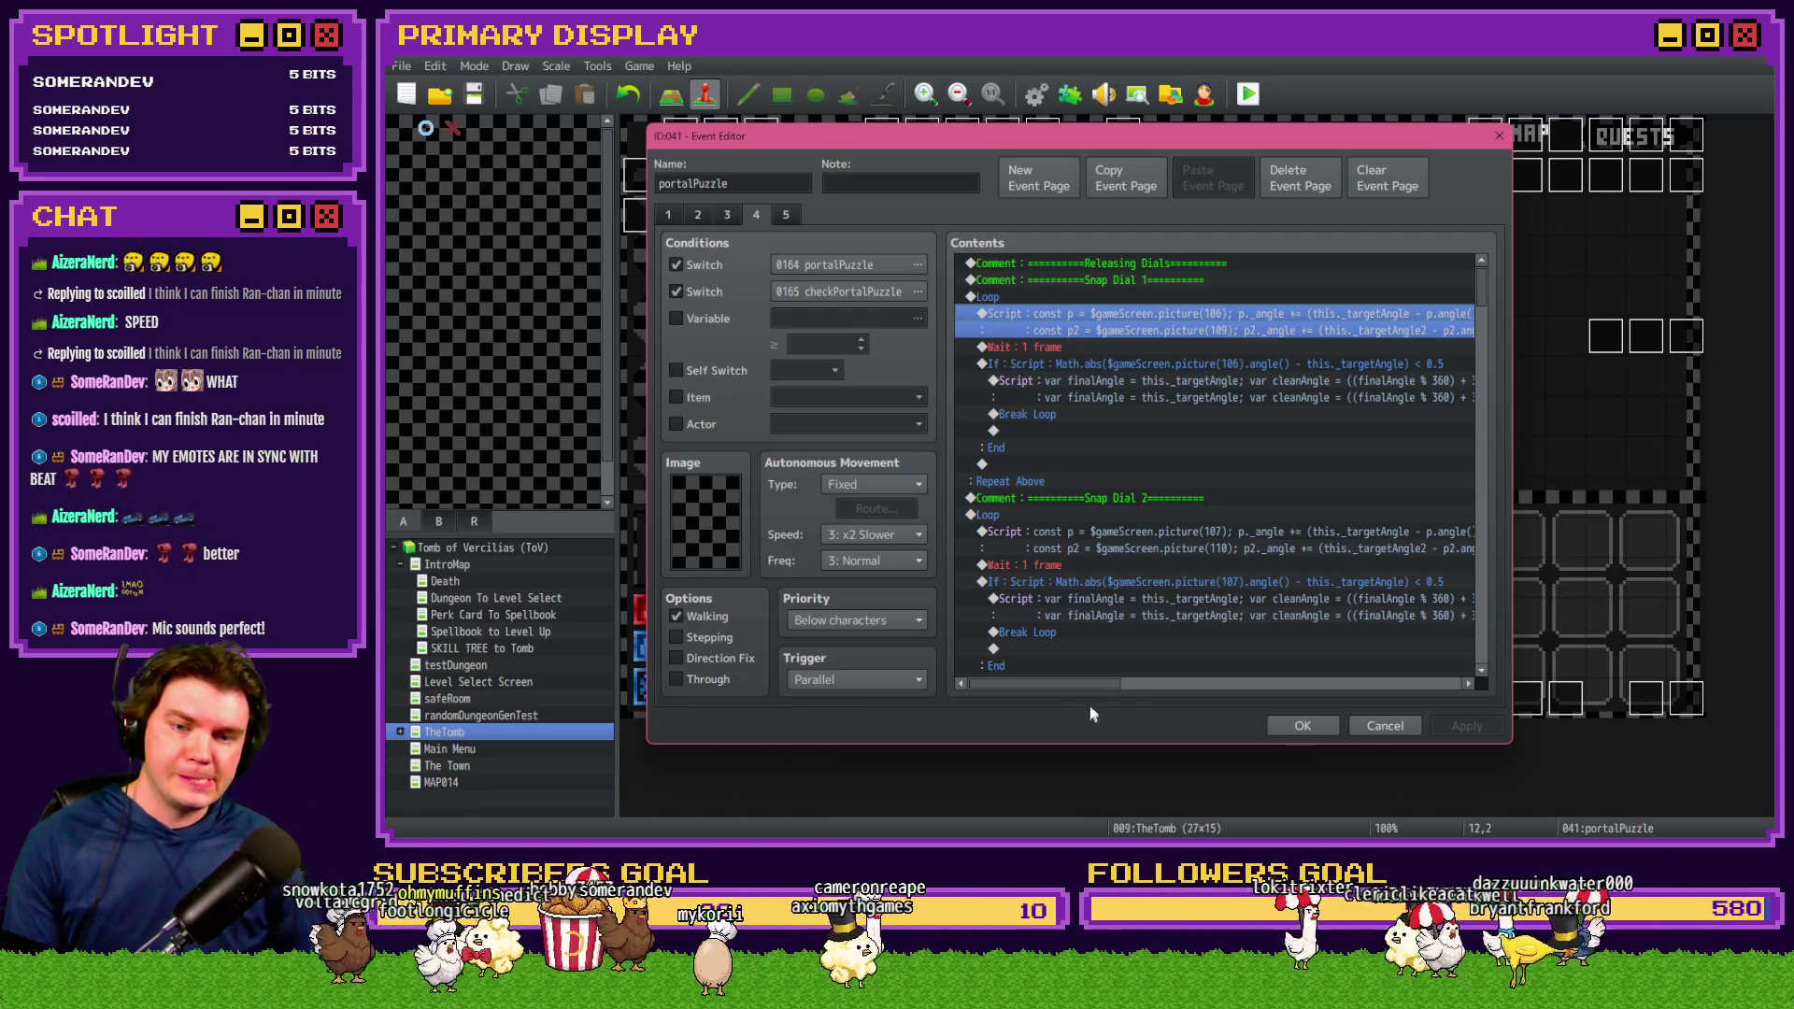
double_click(1064, 342)
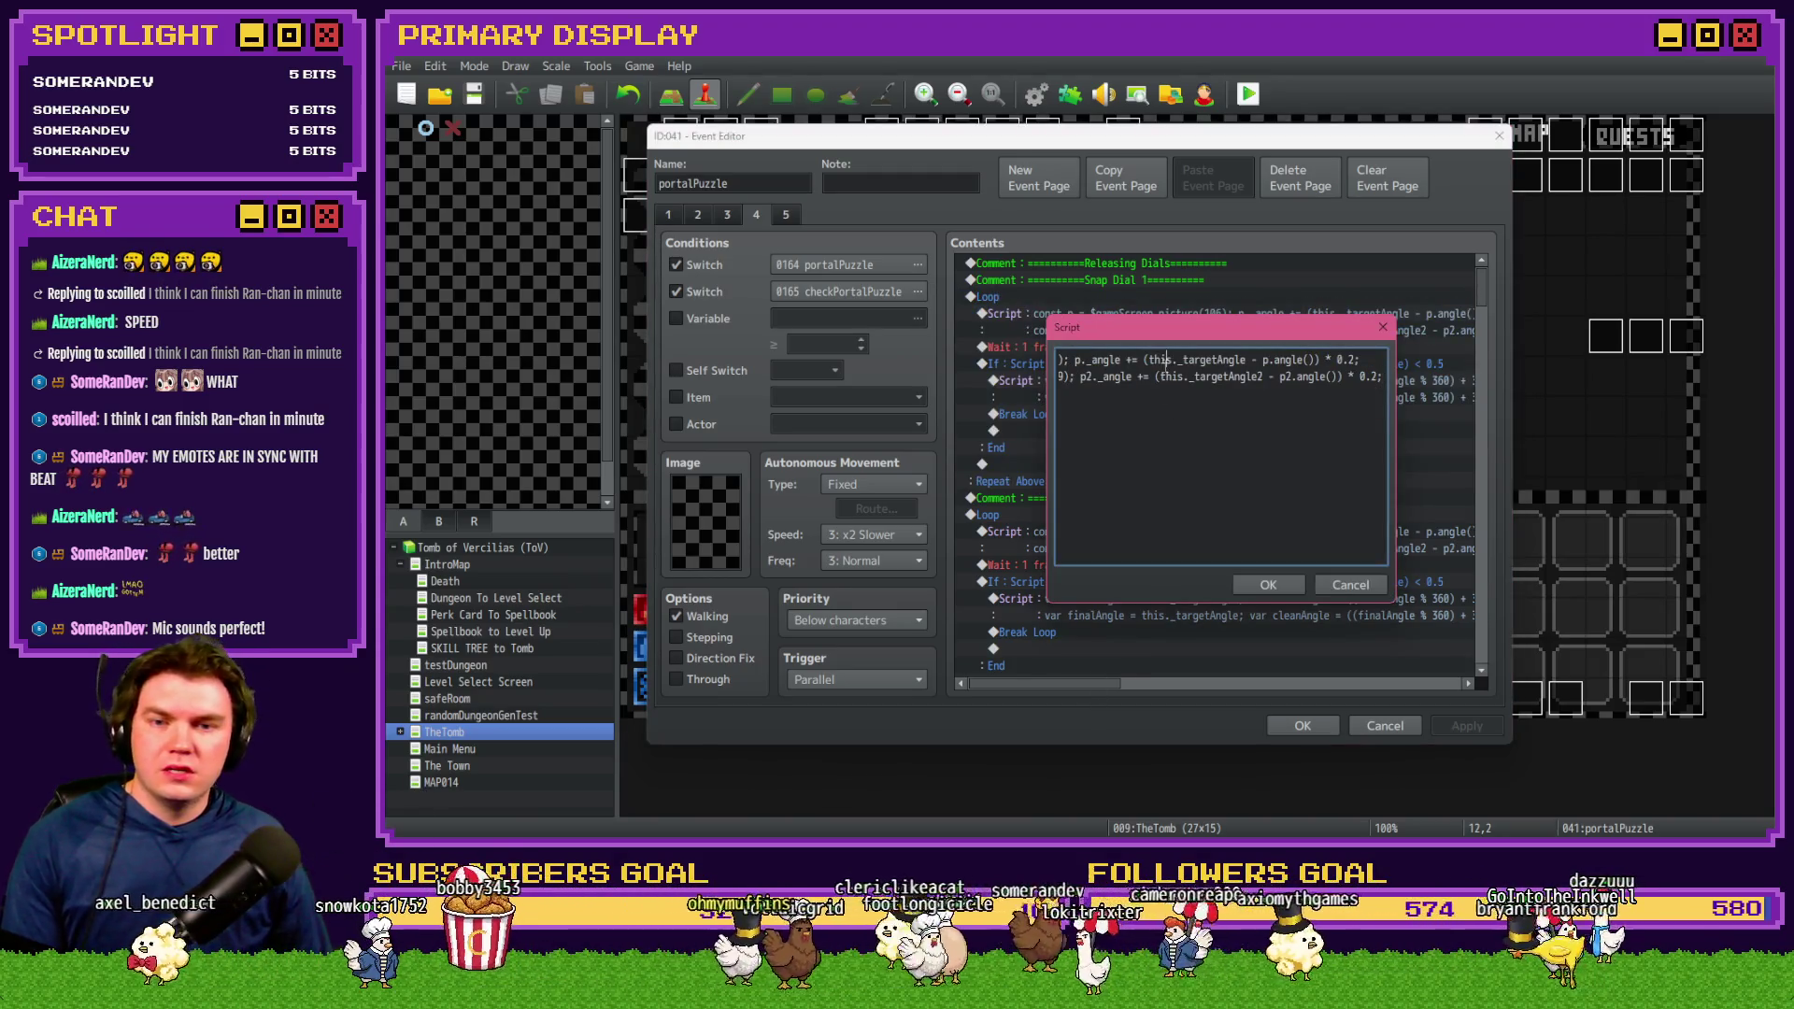
click(1141, 360)
key(shift+Home)
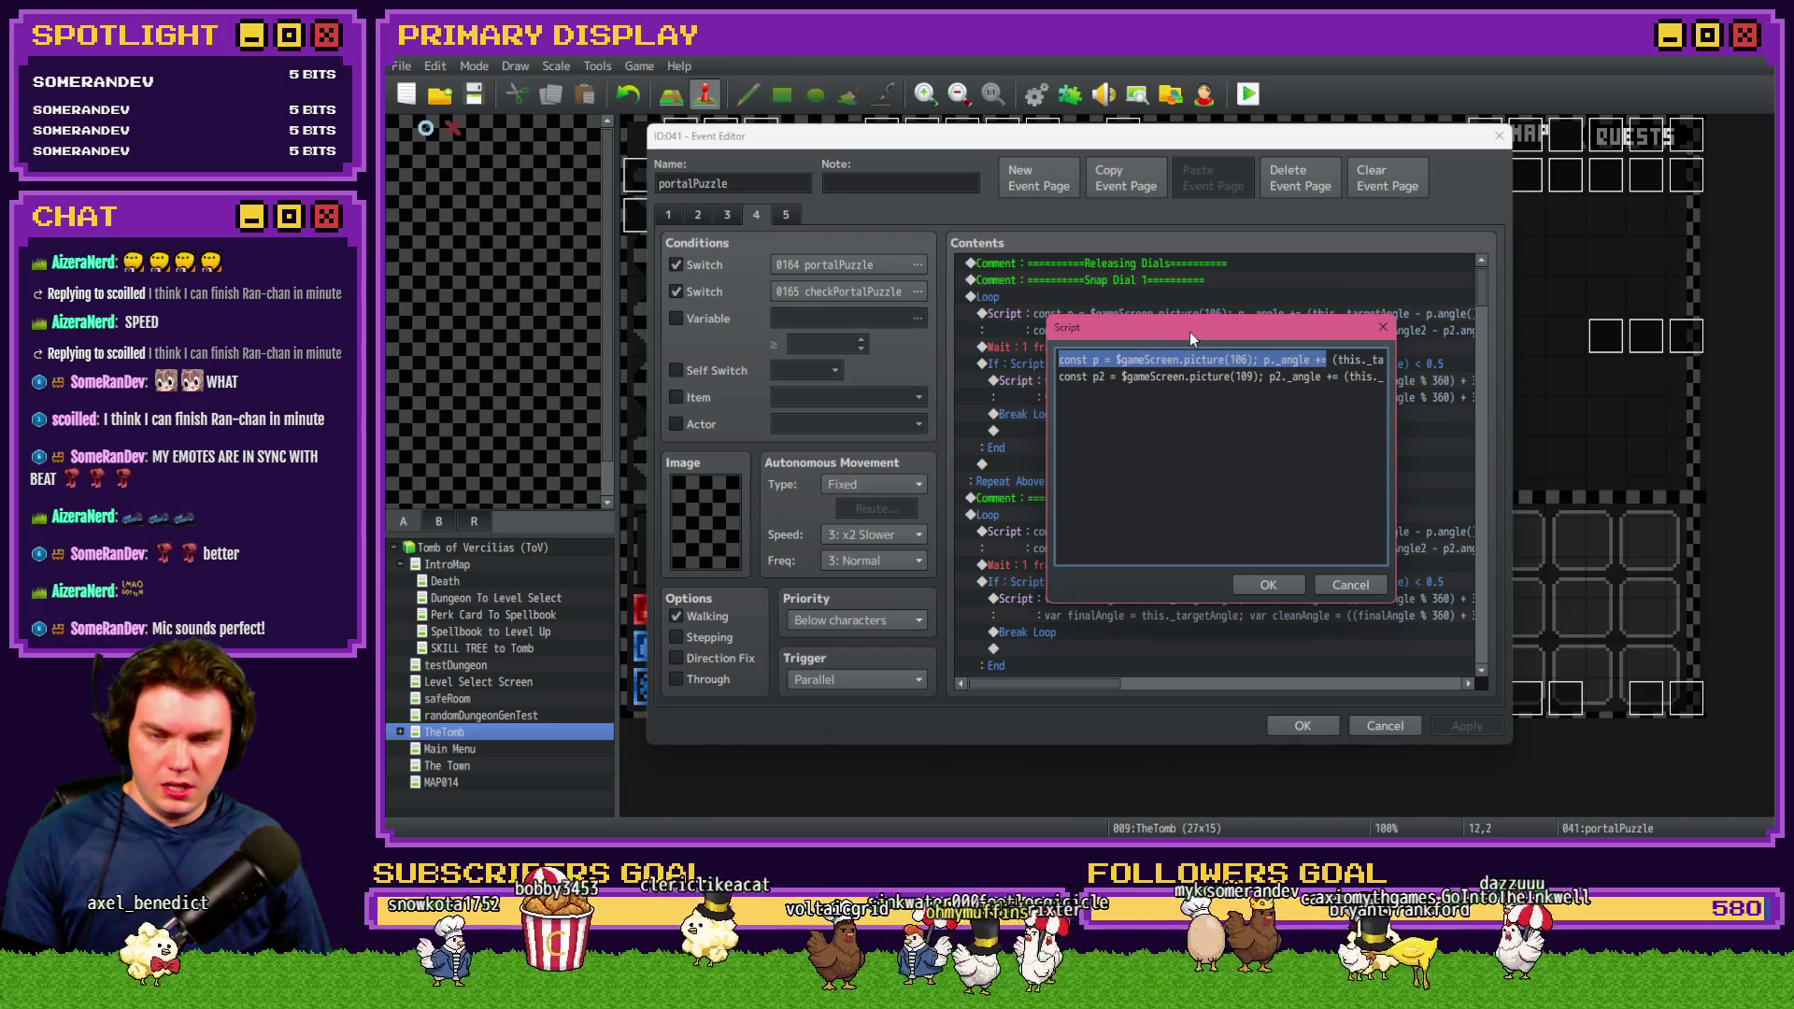
click(1168, 359)
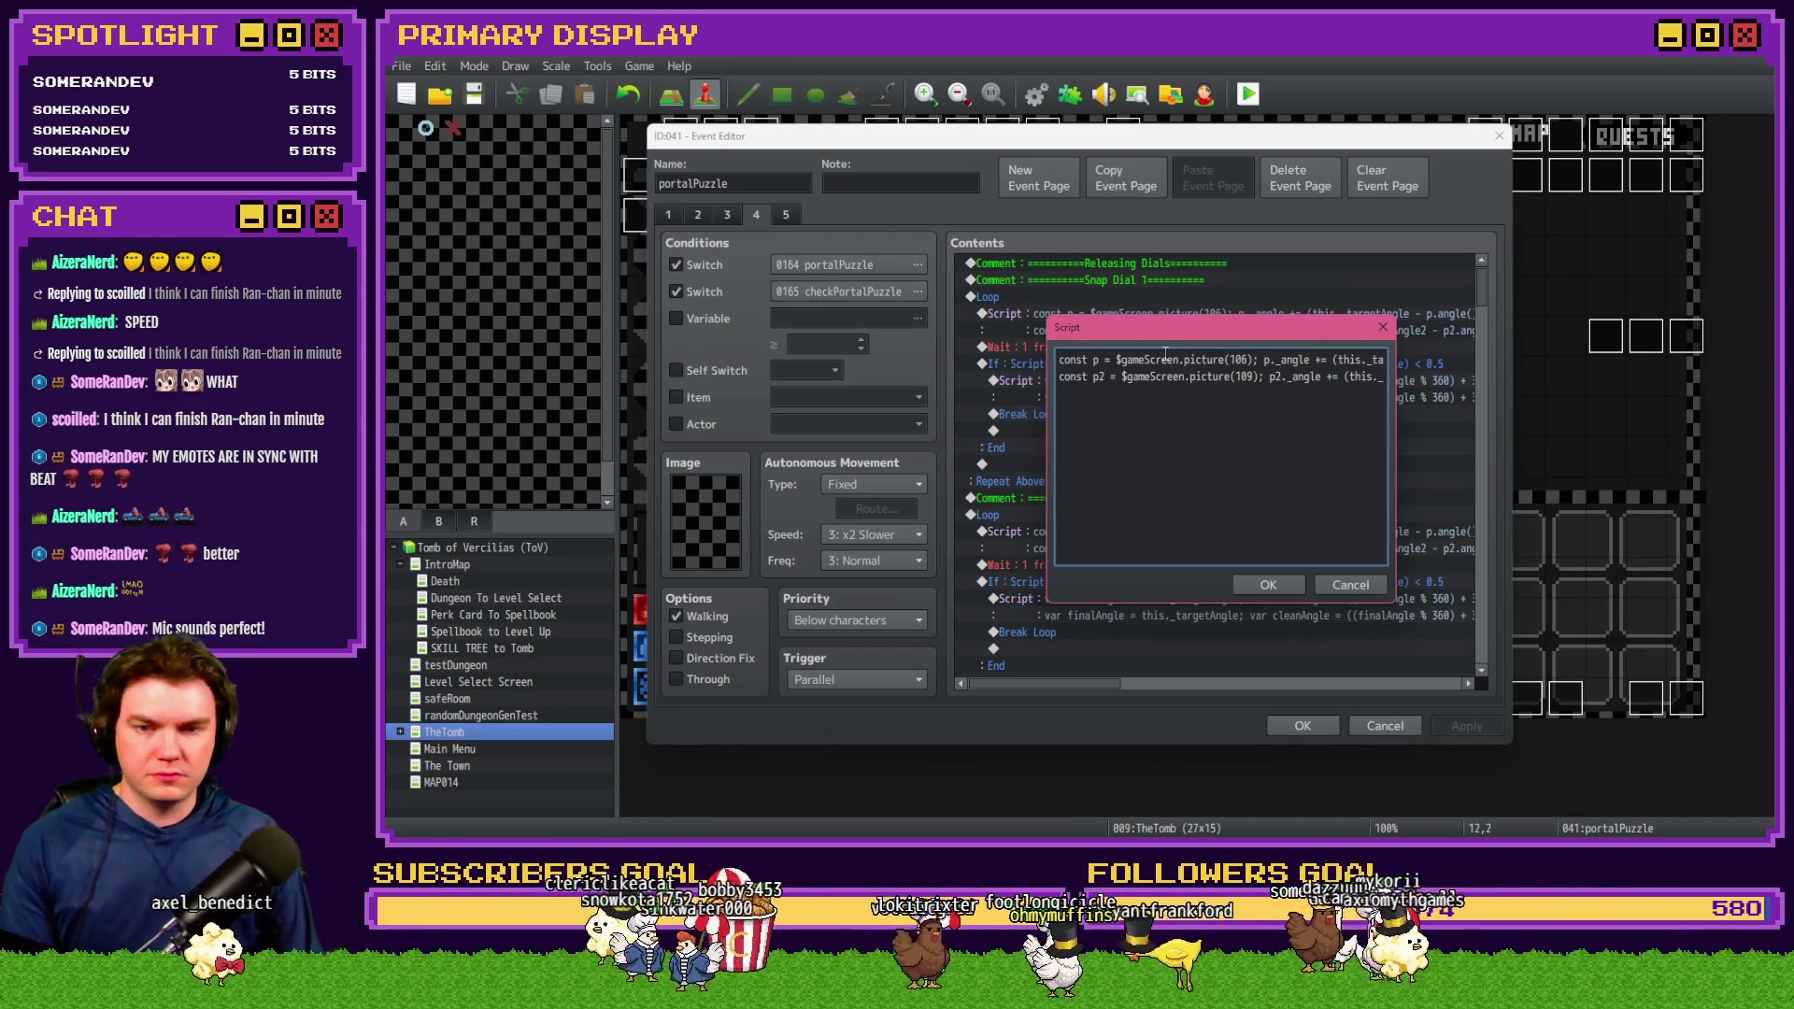
text(if ()
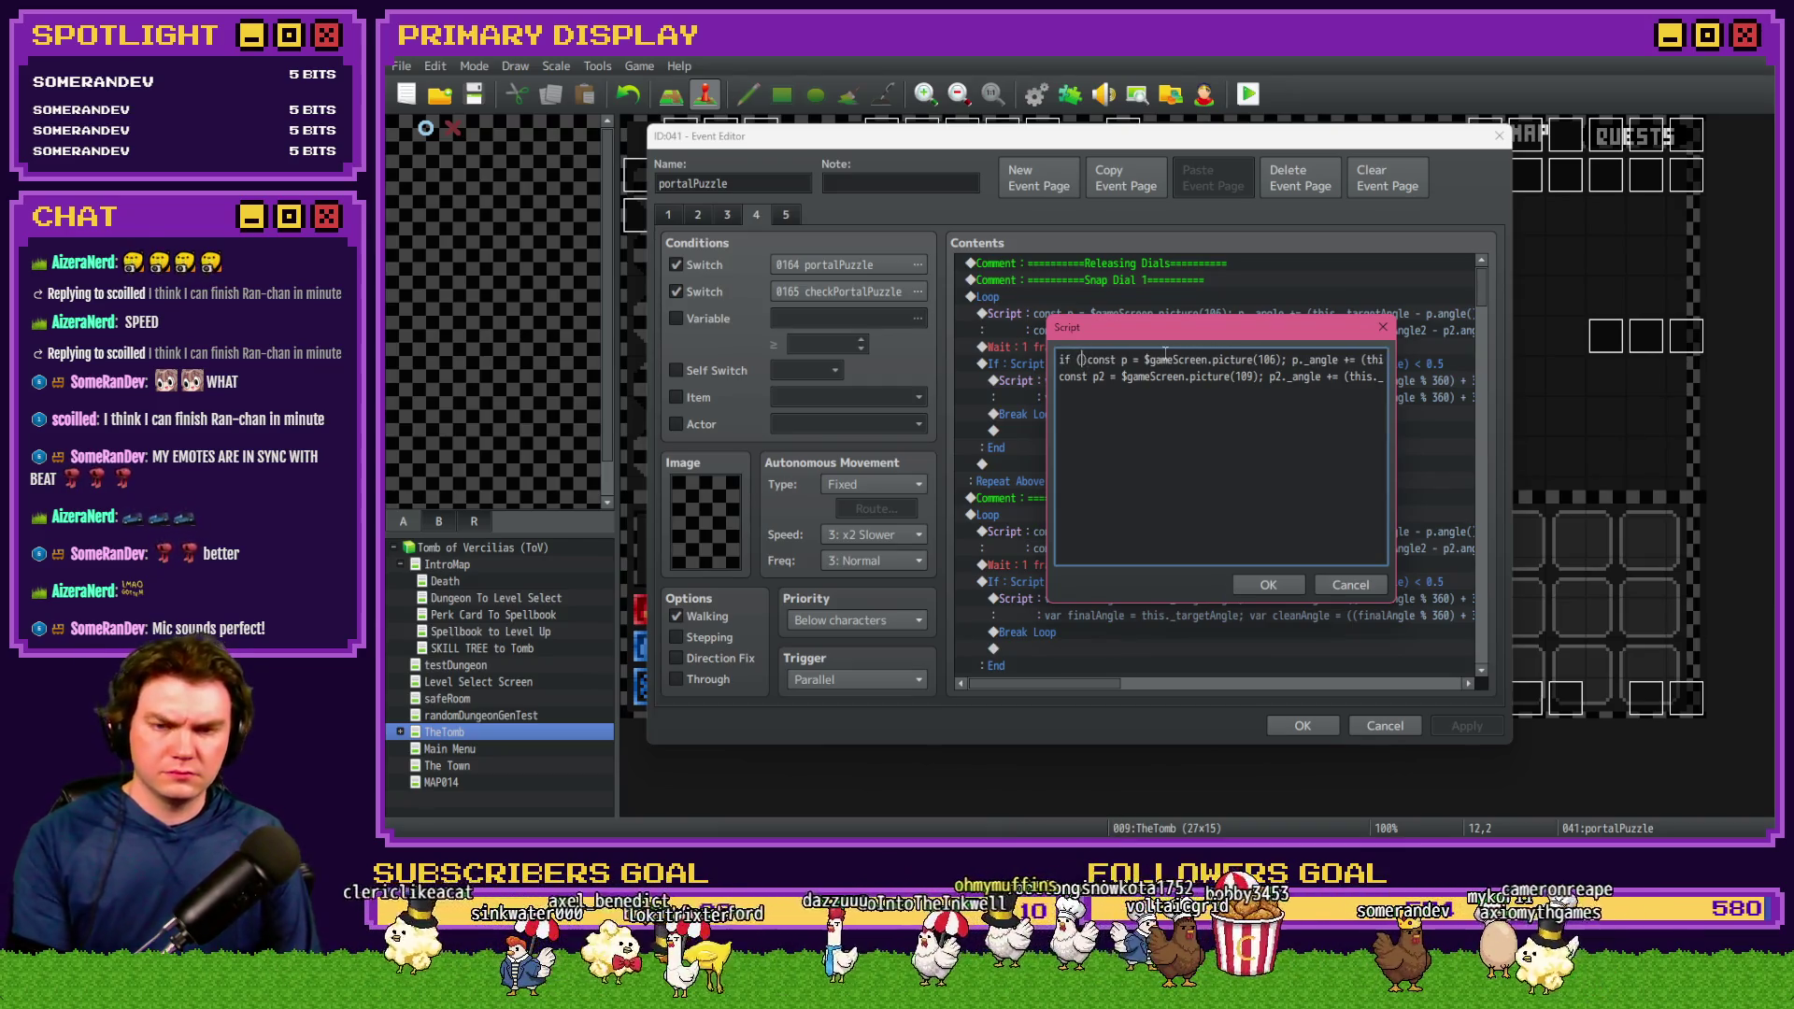
text($gameScree)
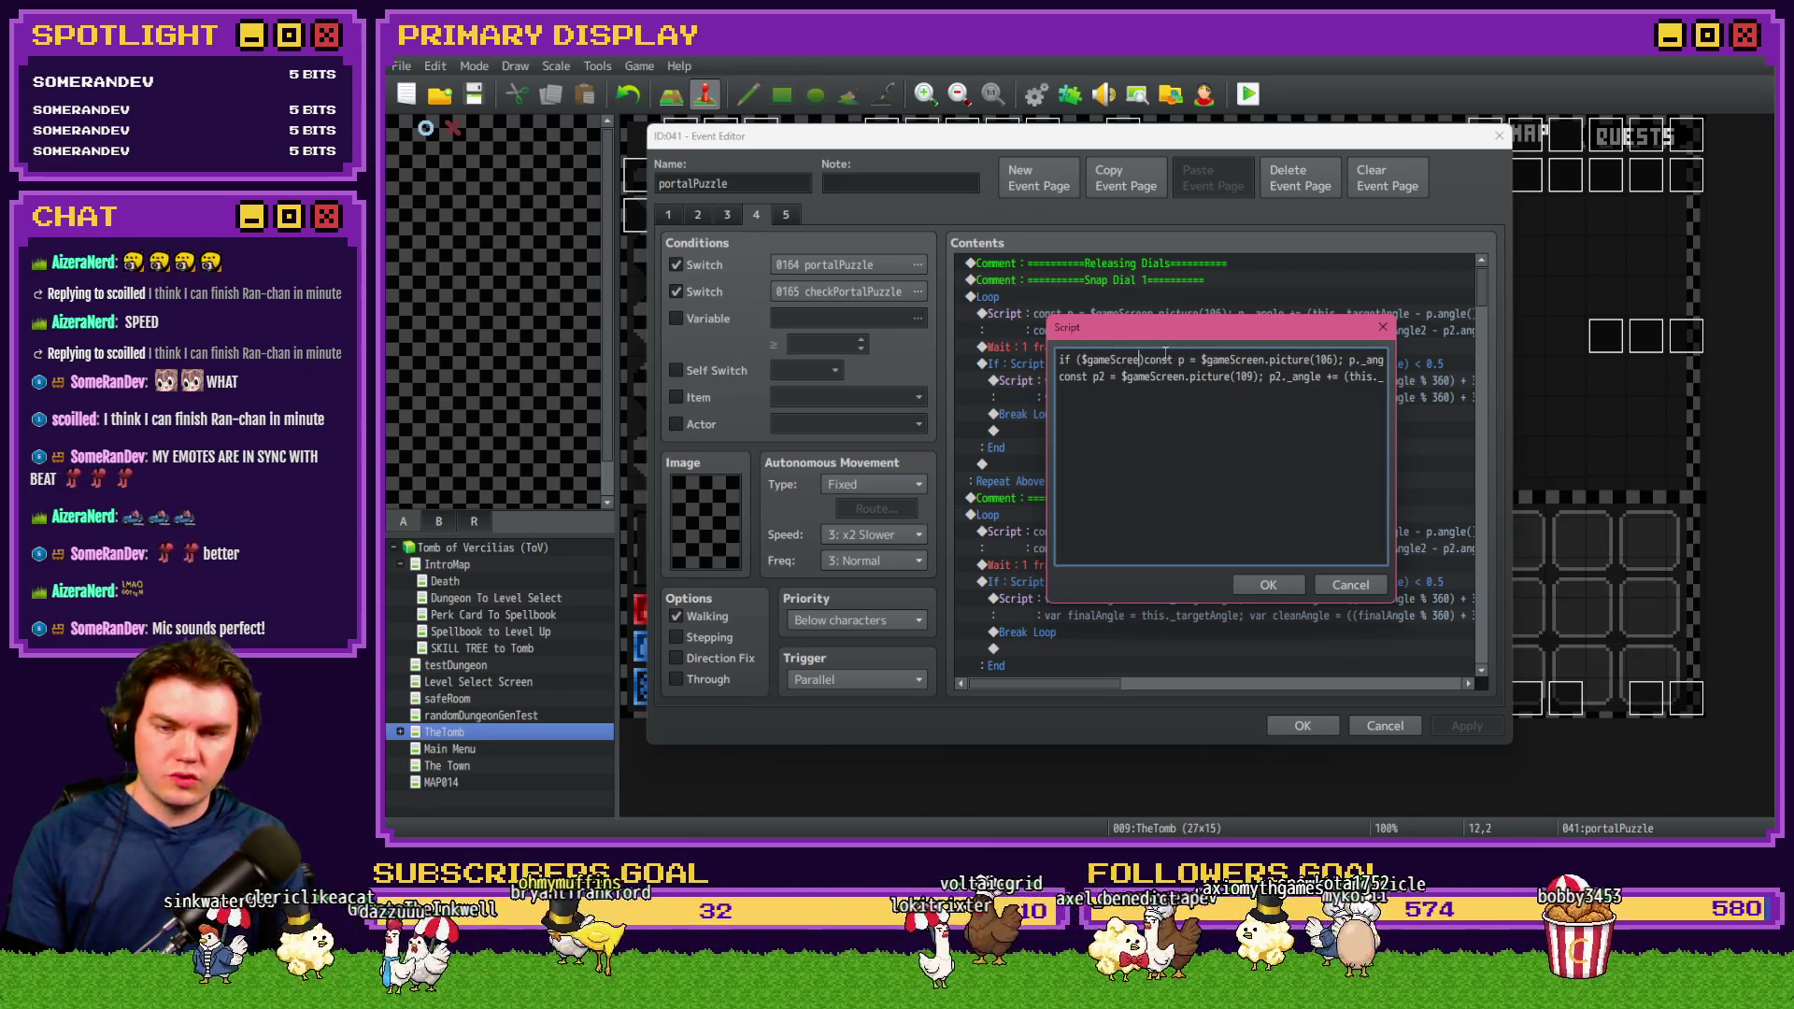
text(()))
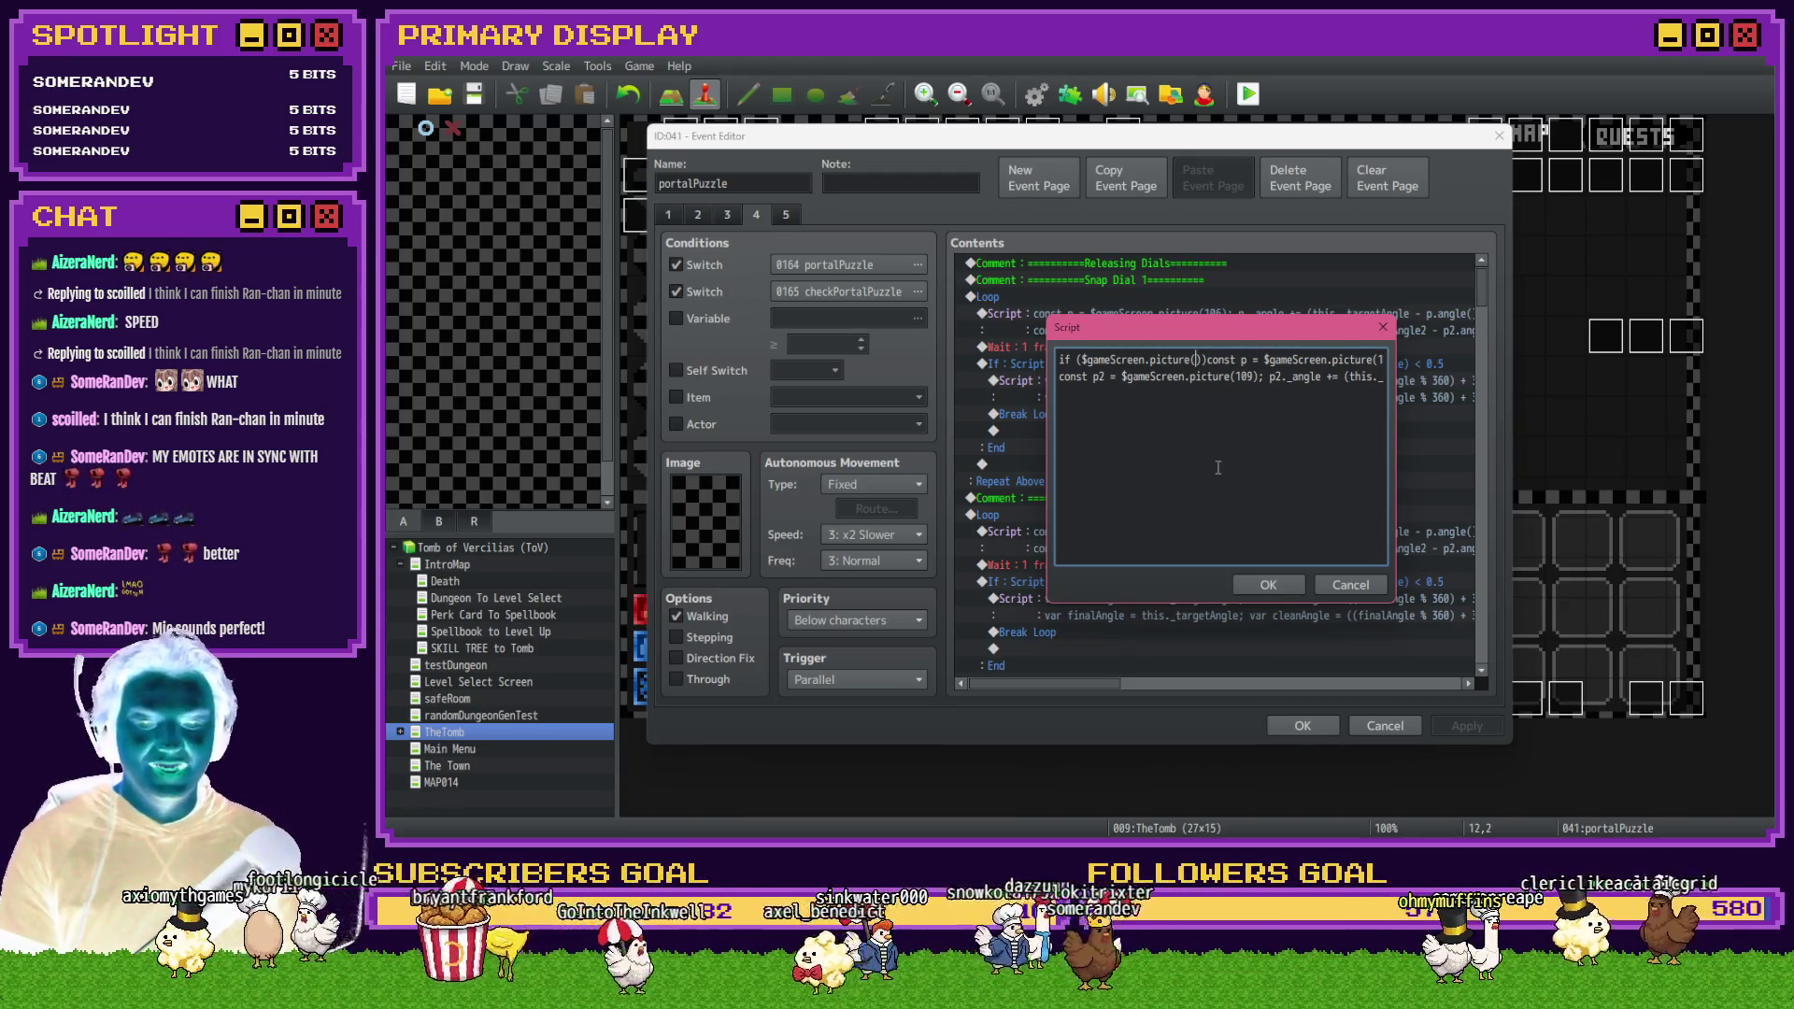
click(1381, 360)
drag(1382, 361, 1390, 365)
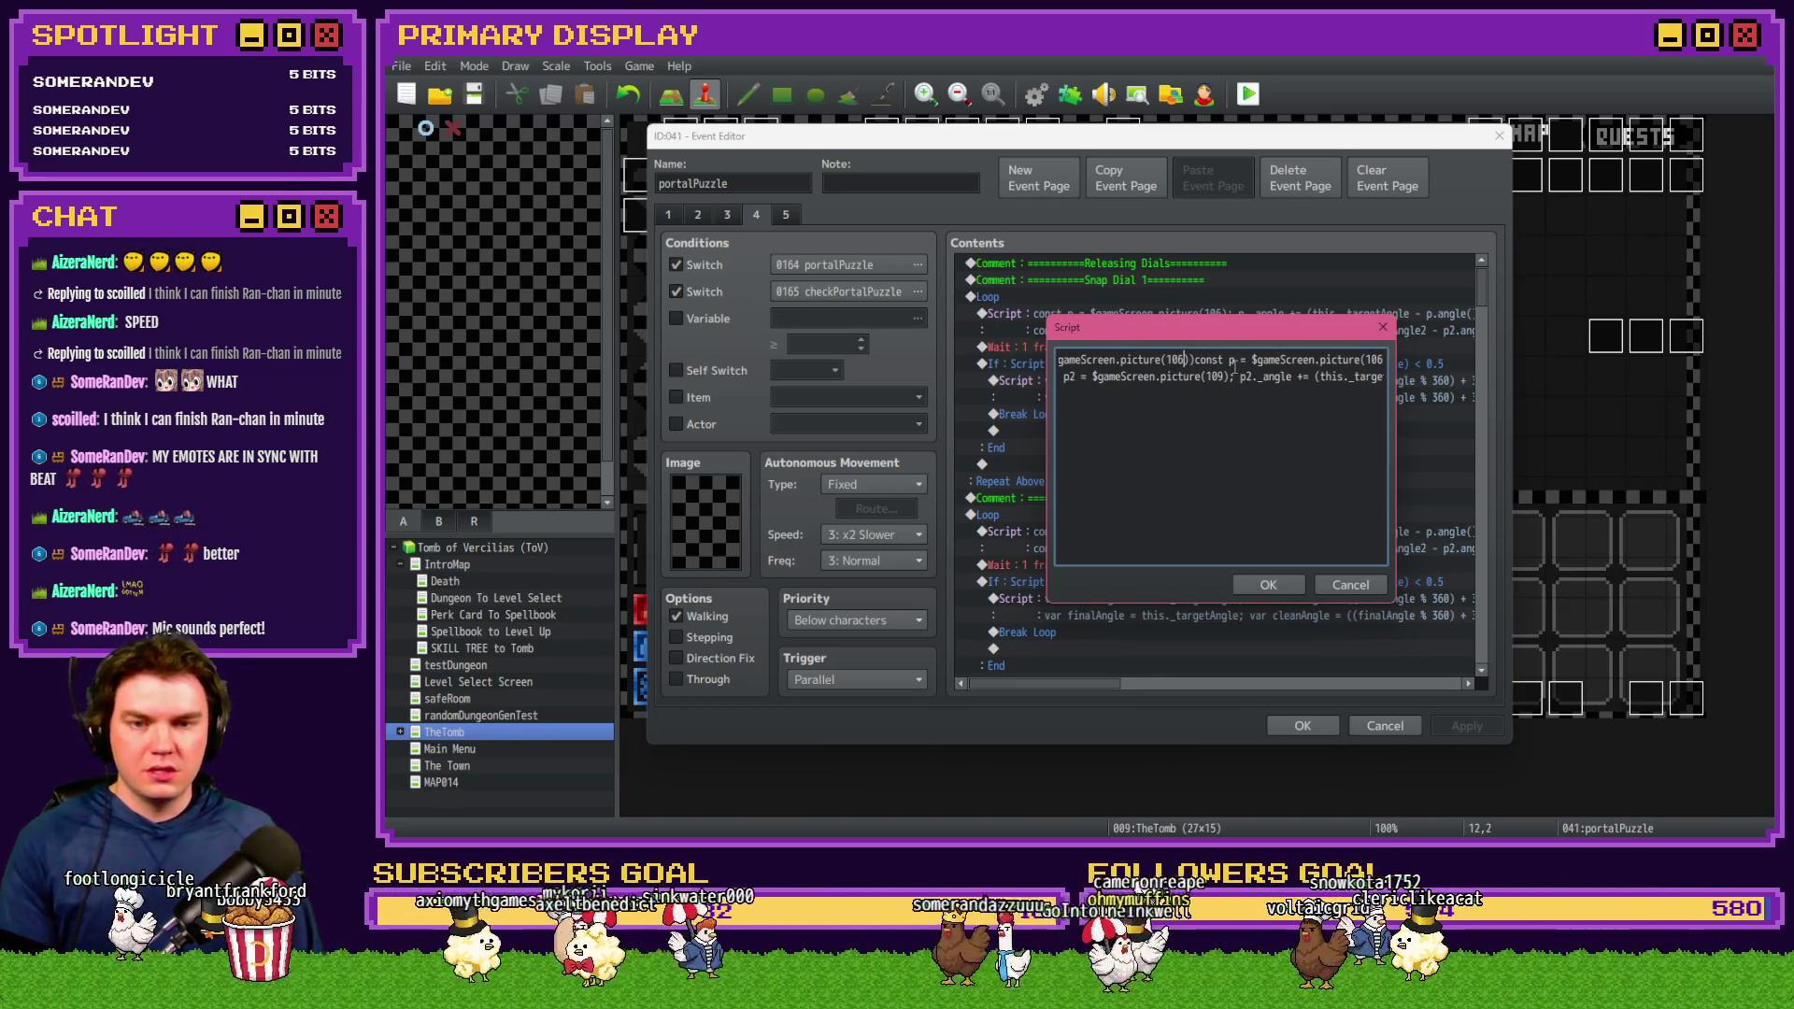
text(; p2._)
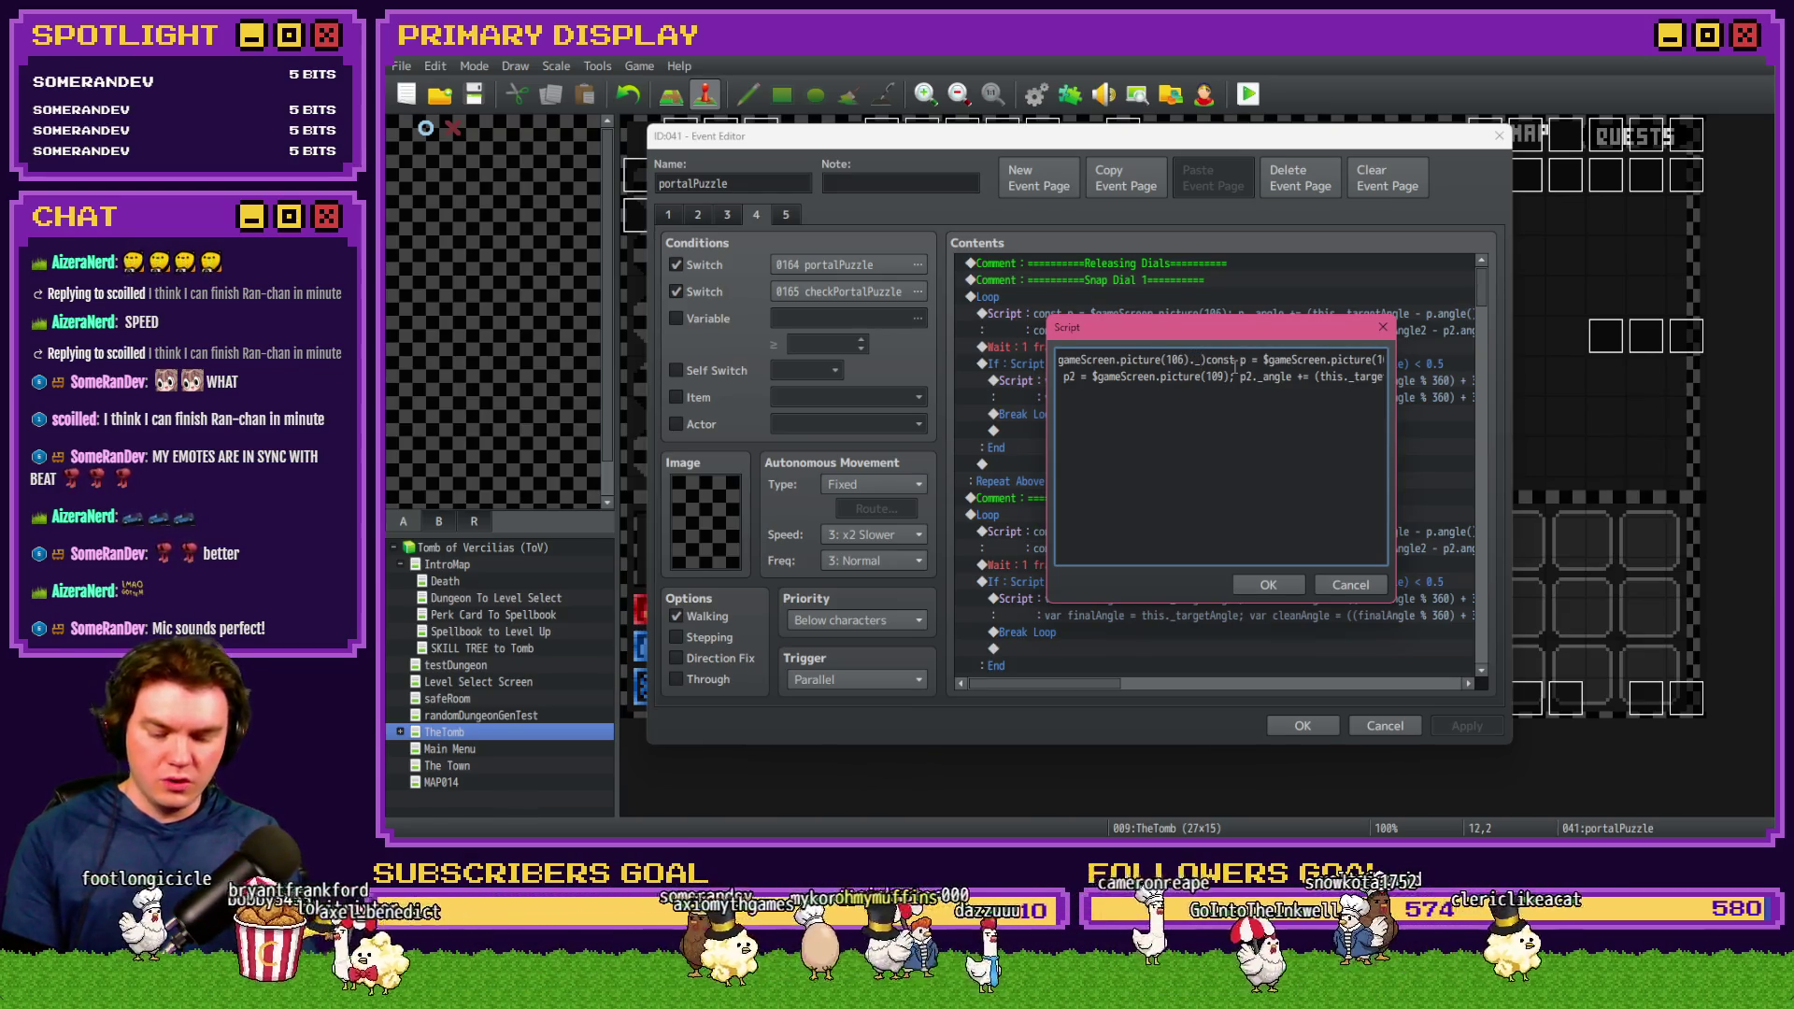
text(angle)
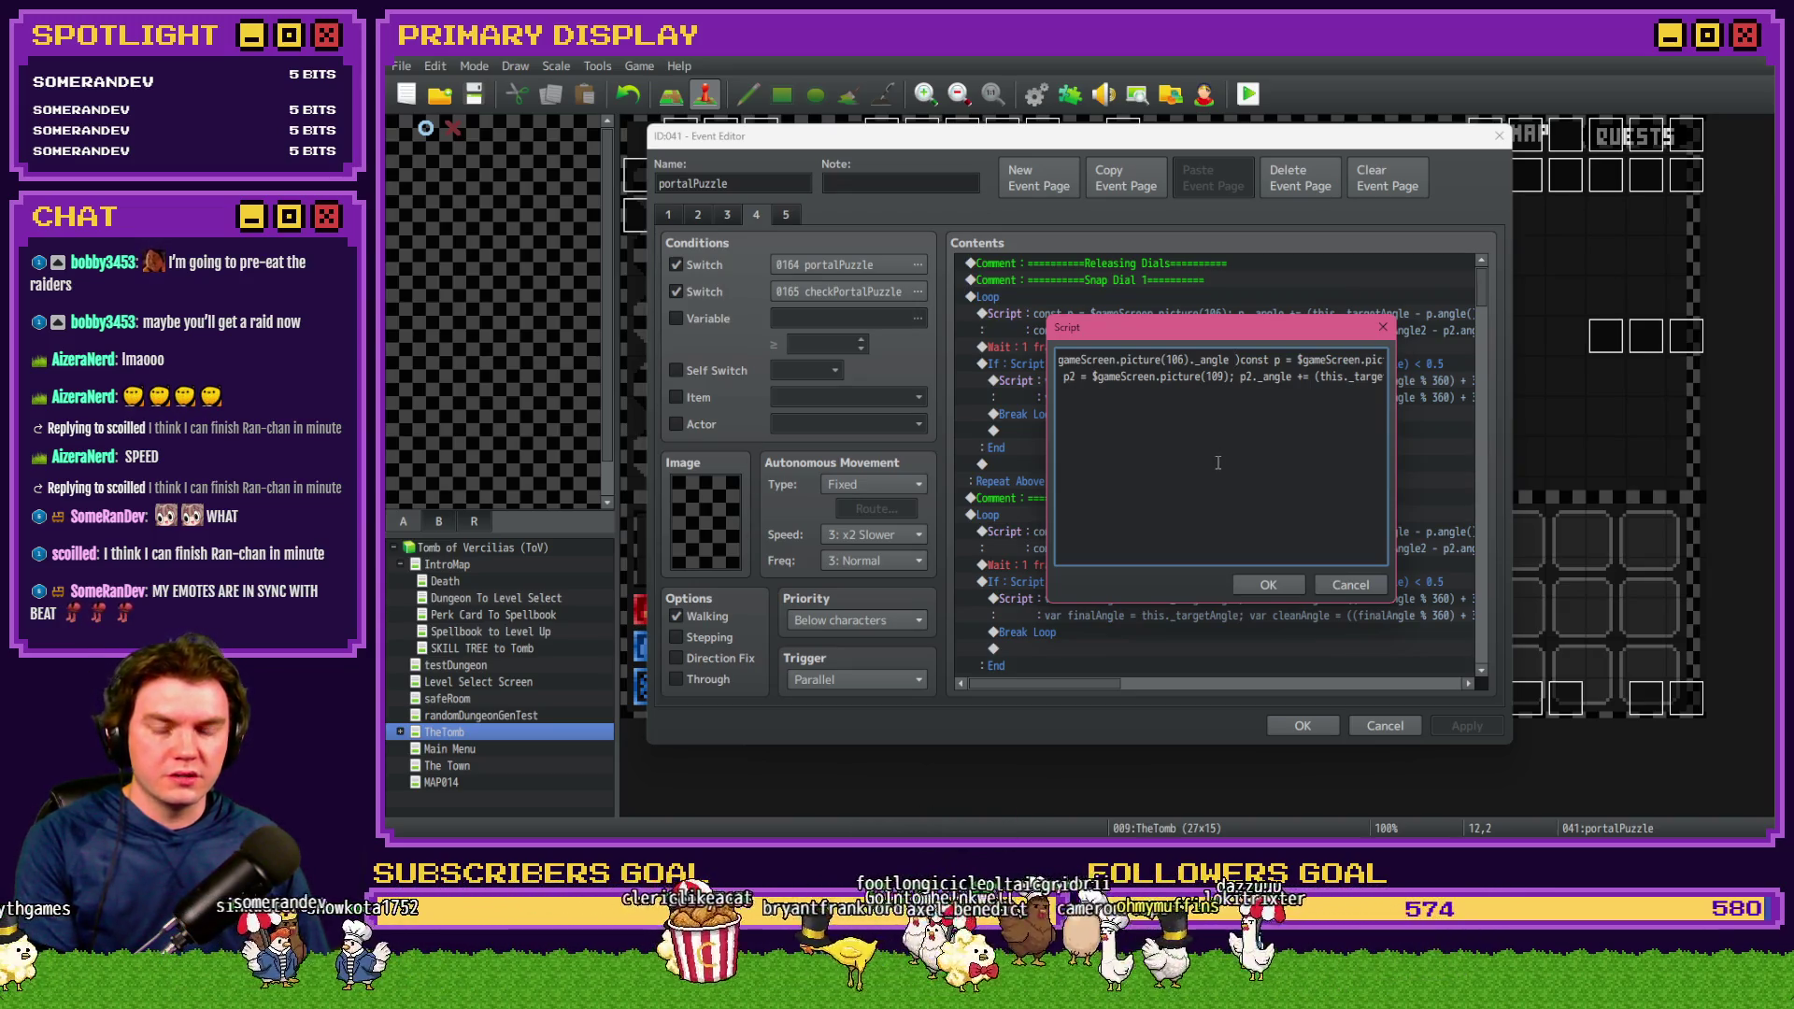
key(BackSpace)
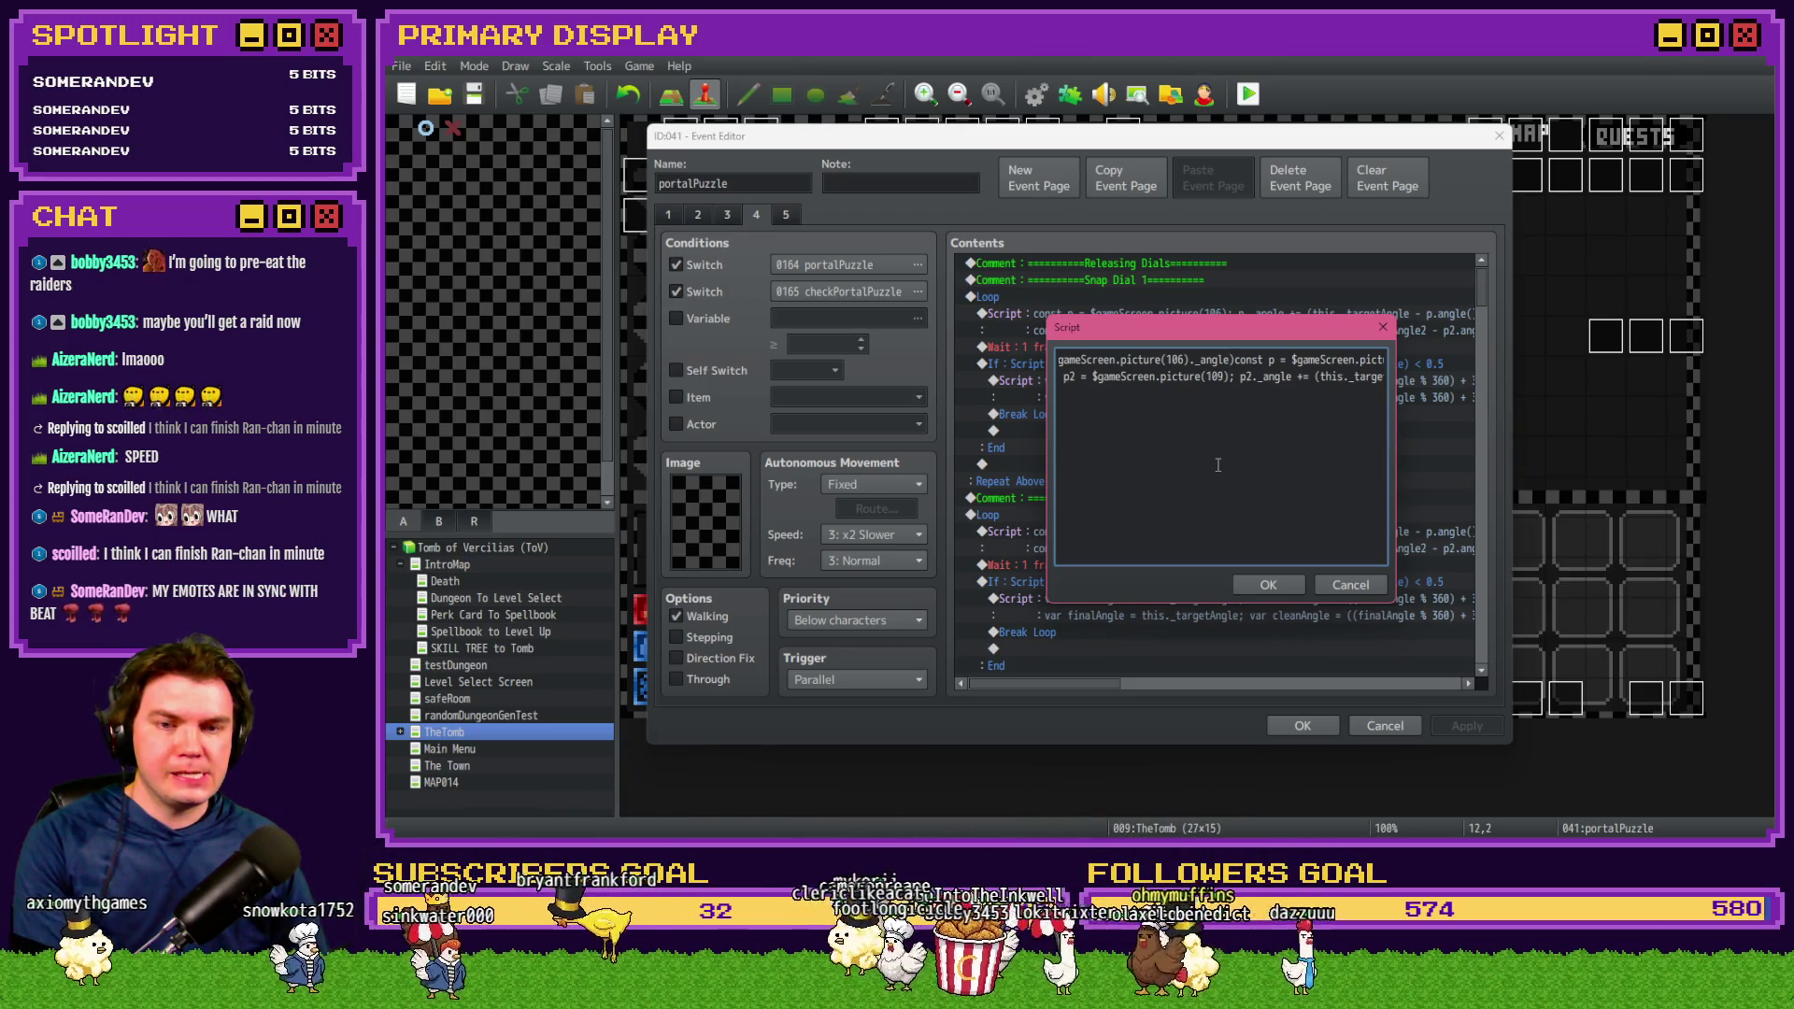
text(>=)
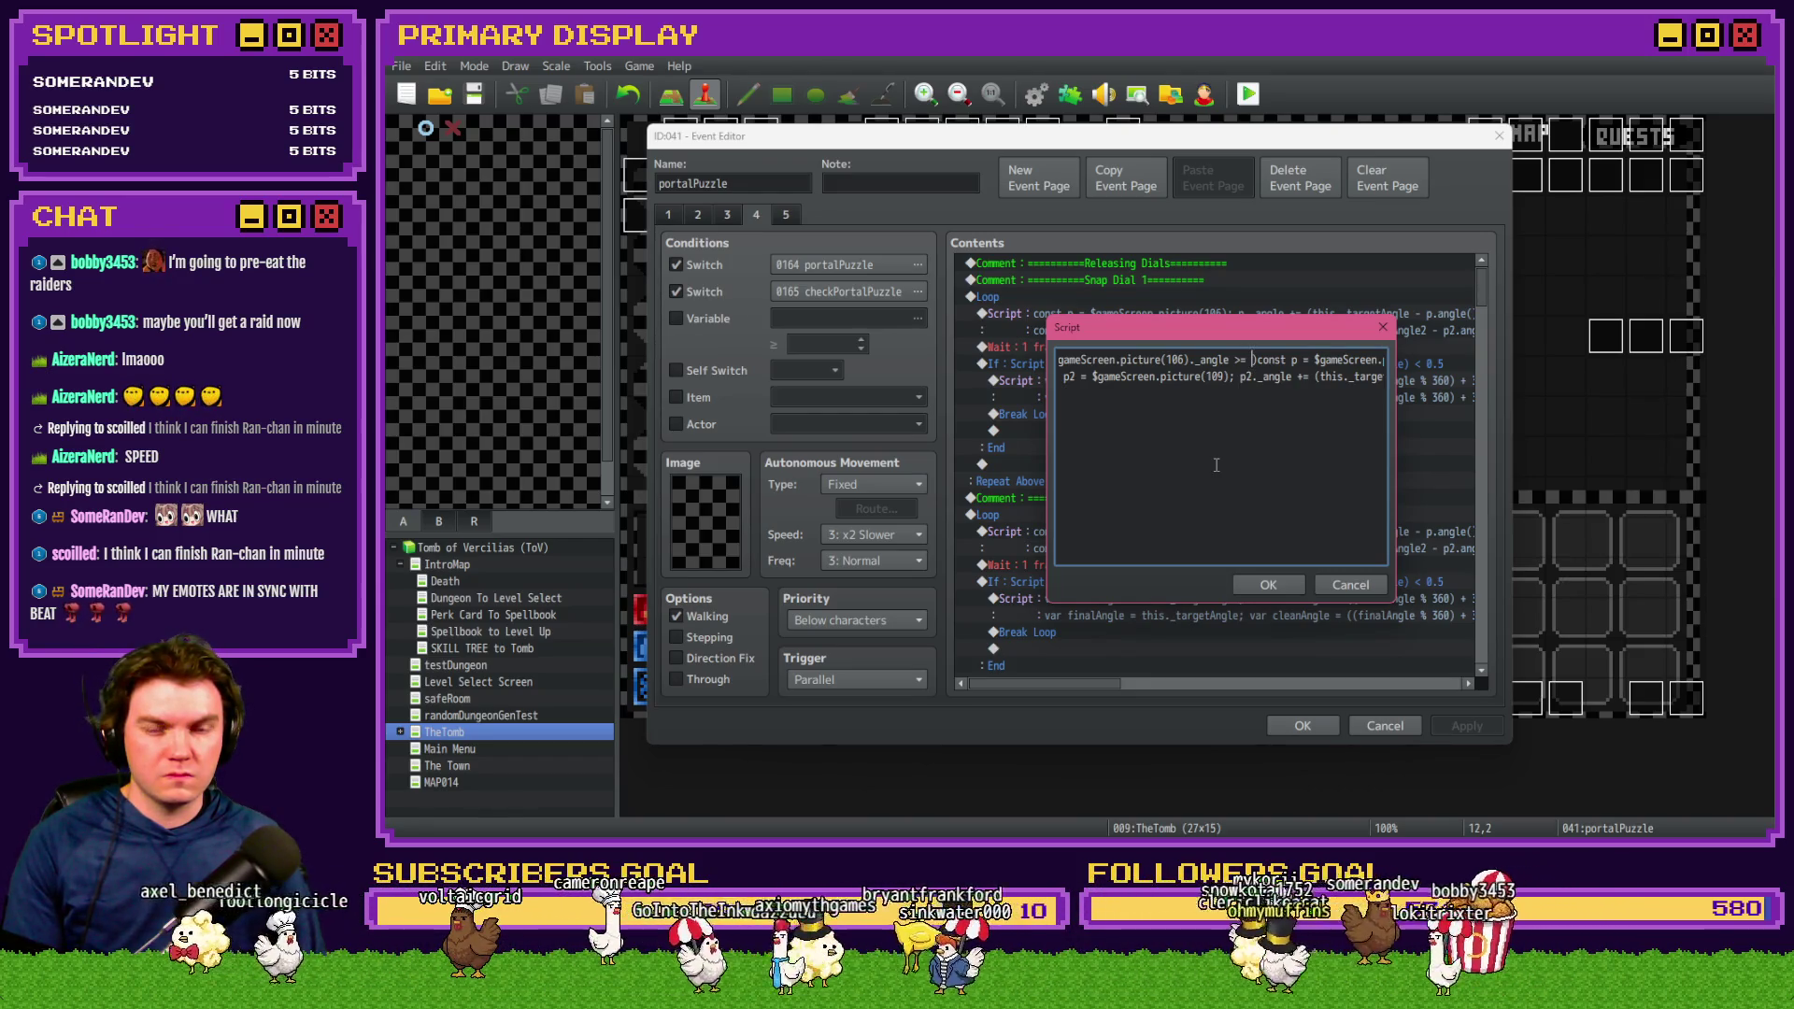
key(Right)
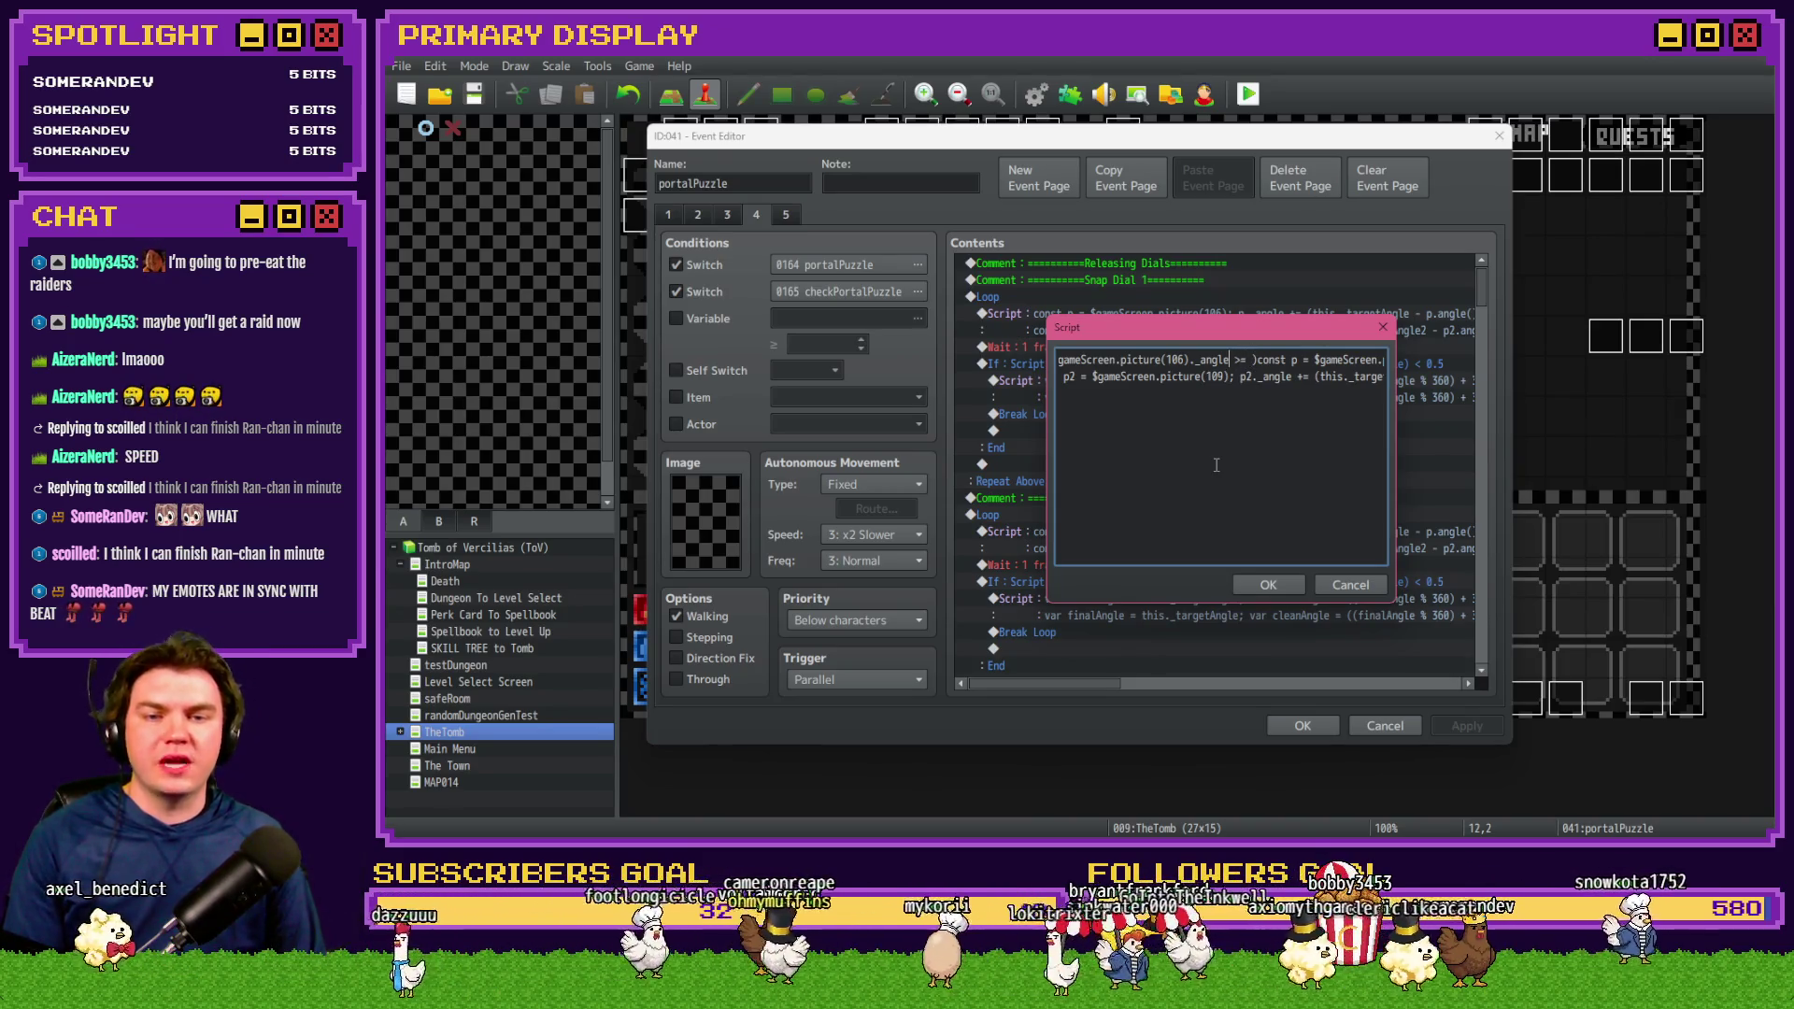
key(shift+Left)
key(shift+Left)
key(shift+Left)
key(shift+Right)
key(shift+Right)
key(shift+Right)
key(shift+Right)
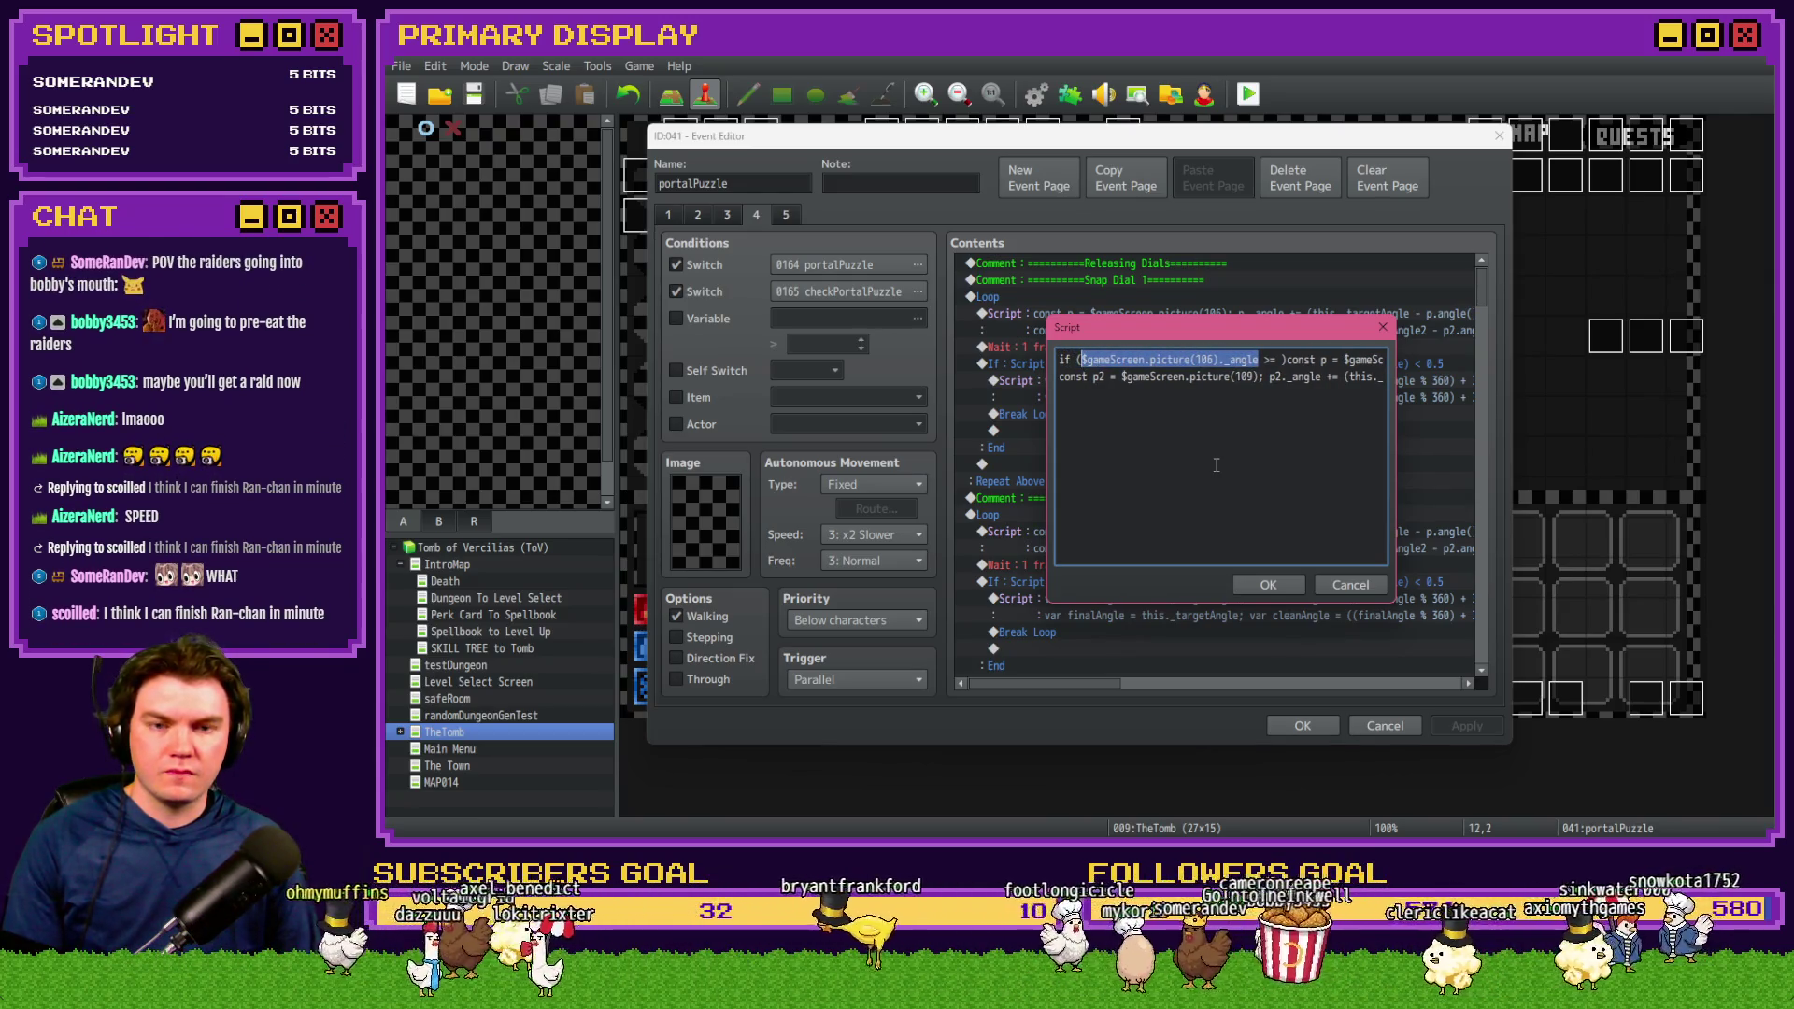
key(Right)
key(Right)
key(Right)
key(Right)
key(Right)
key(shift+Home)
key(BackSpace)
click(1269, 584)
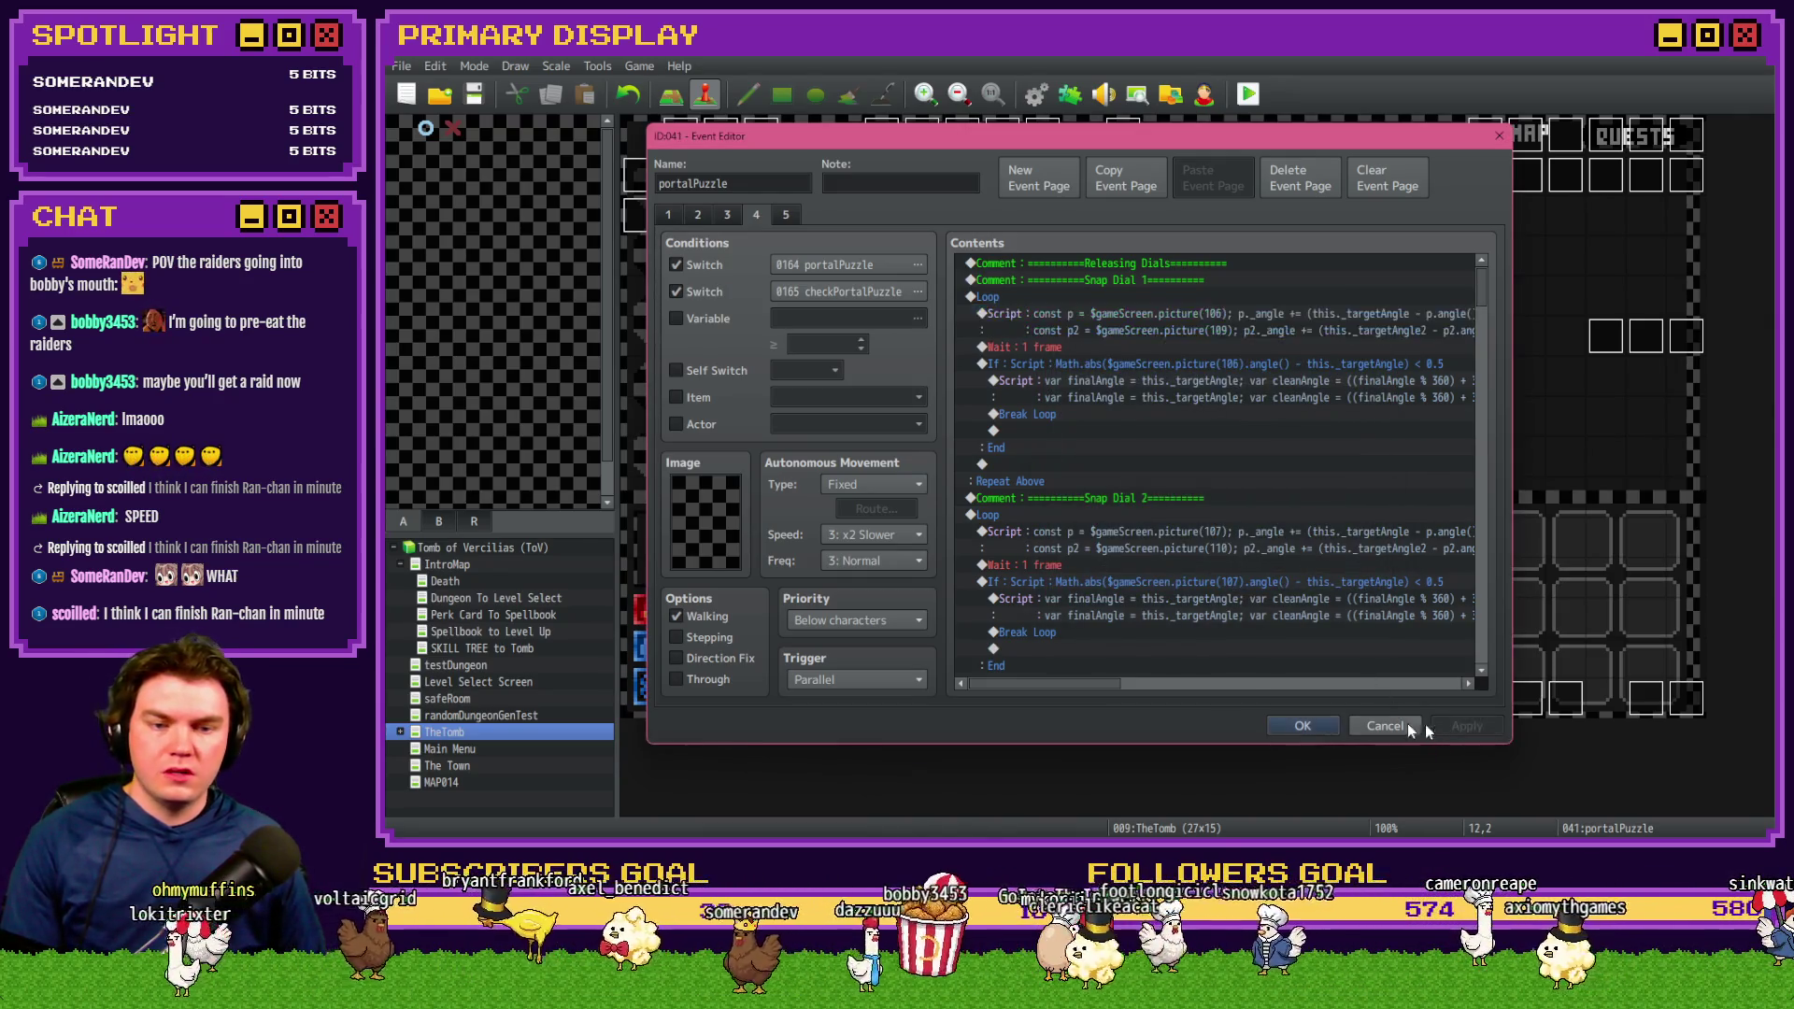
Close the Event Editor, playtest, and choose Pick The Lock at the locked dungeon door
click(1303, 725)
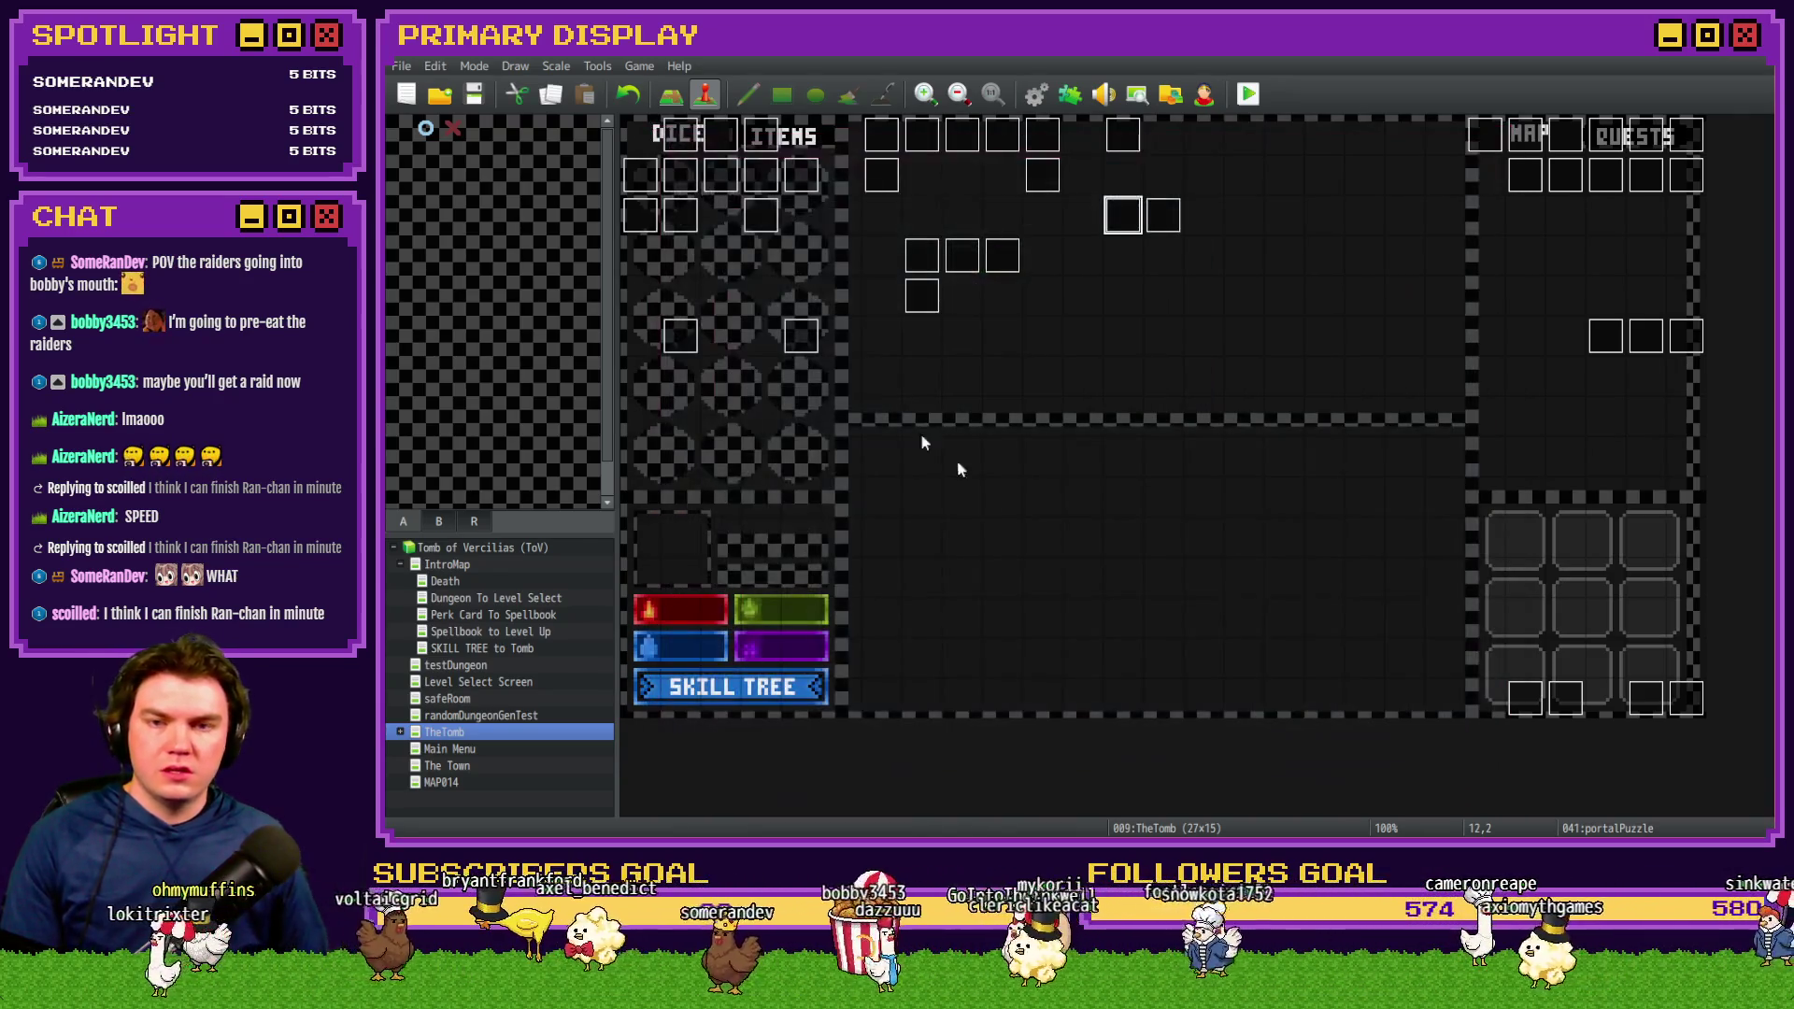
click(1249, 94)
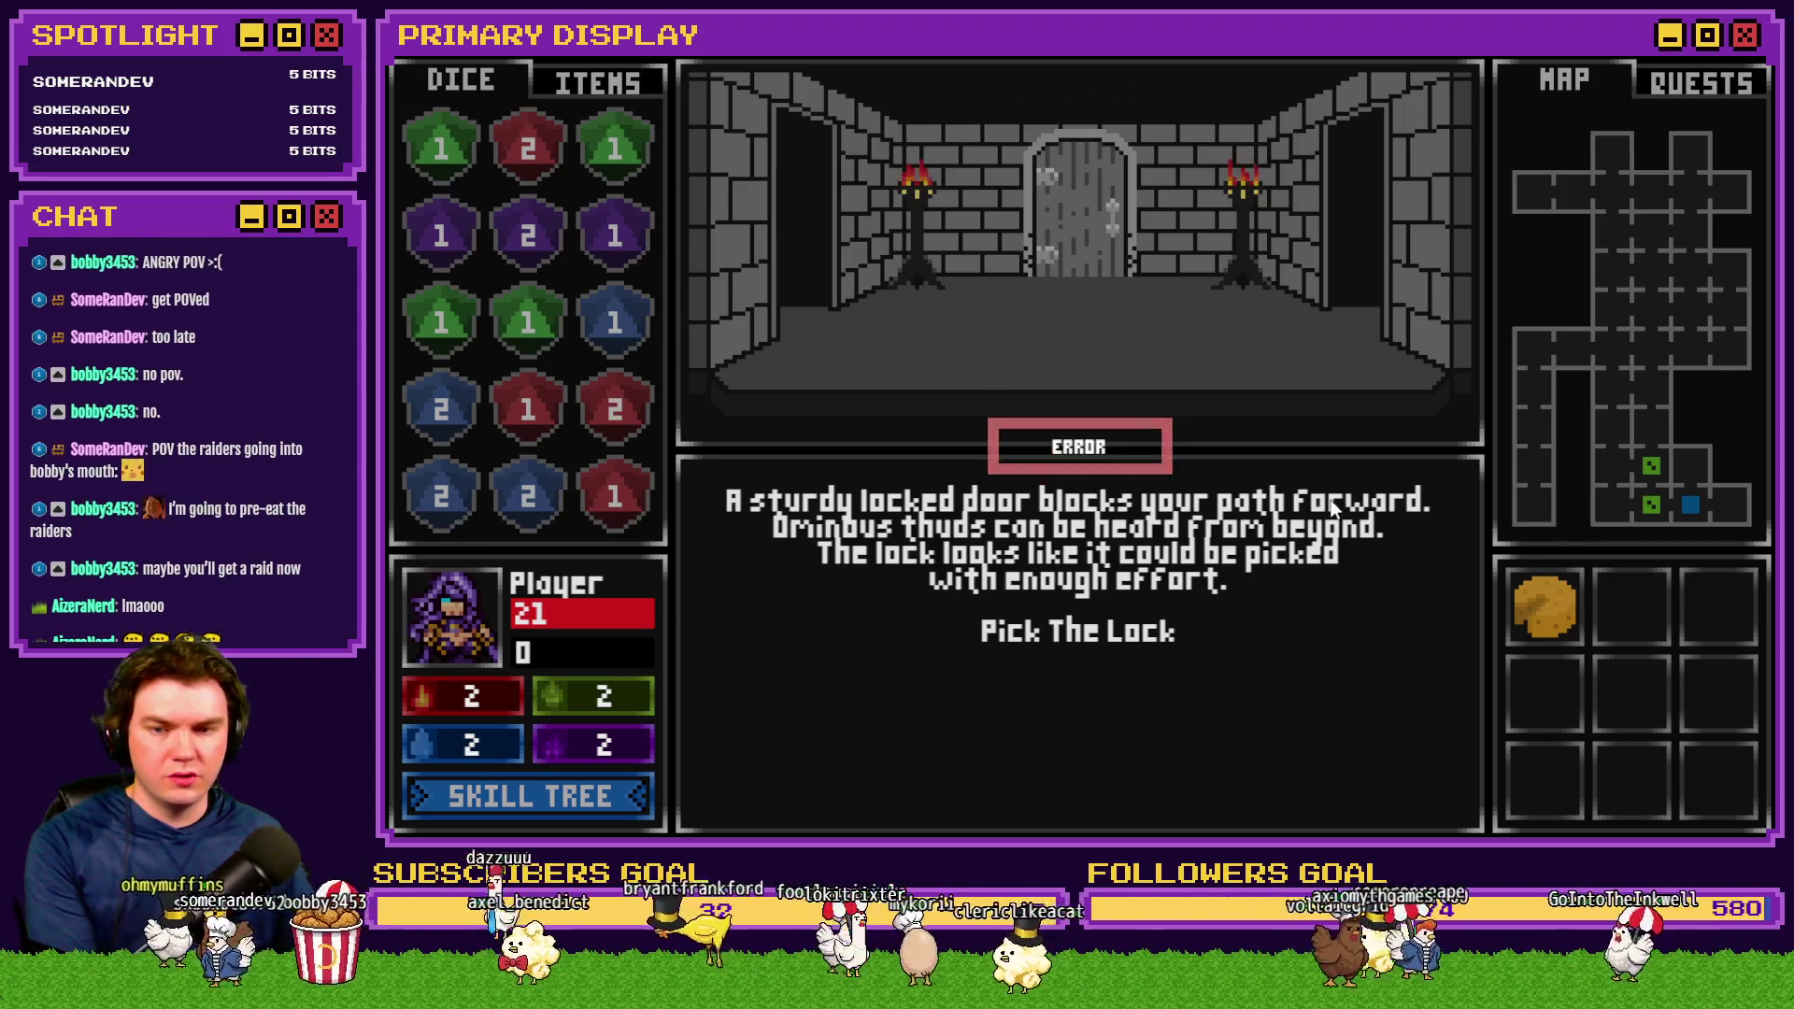
drag(1081, 449, 1080, 99)
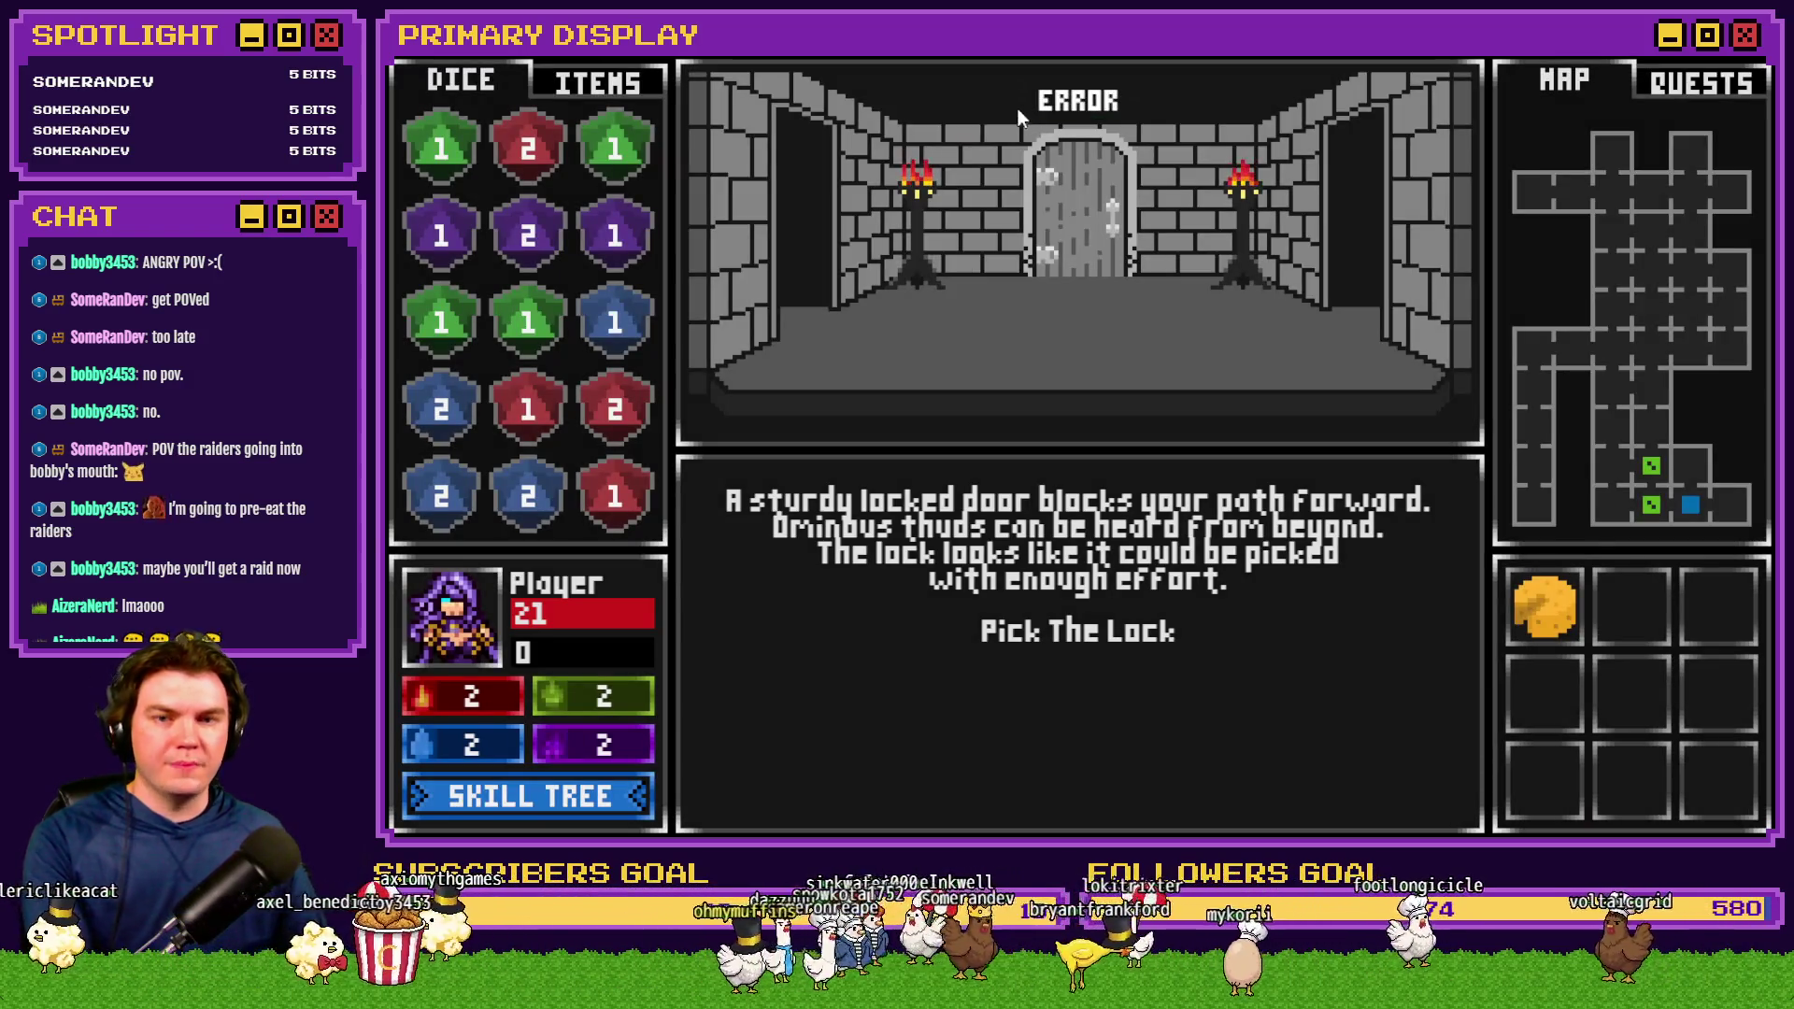
click(1077, 631)
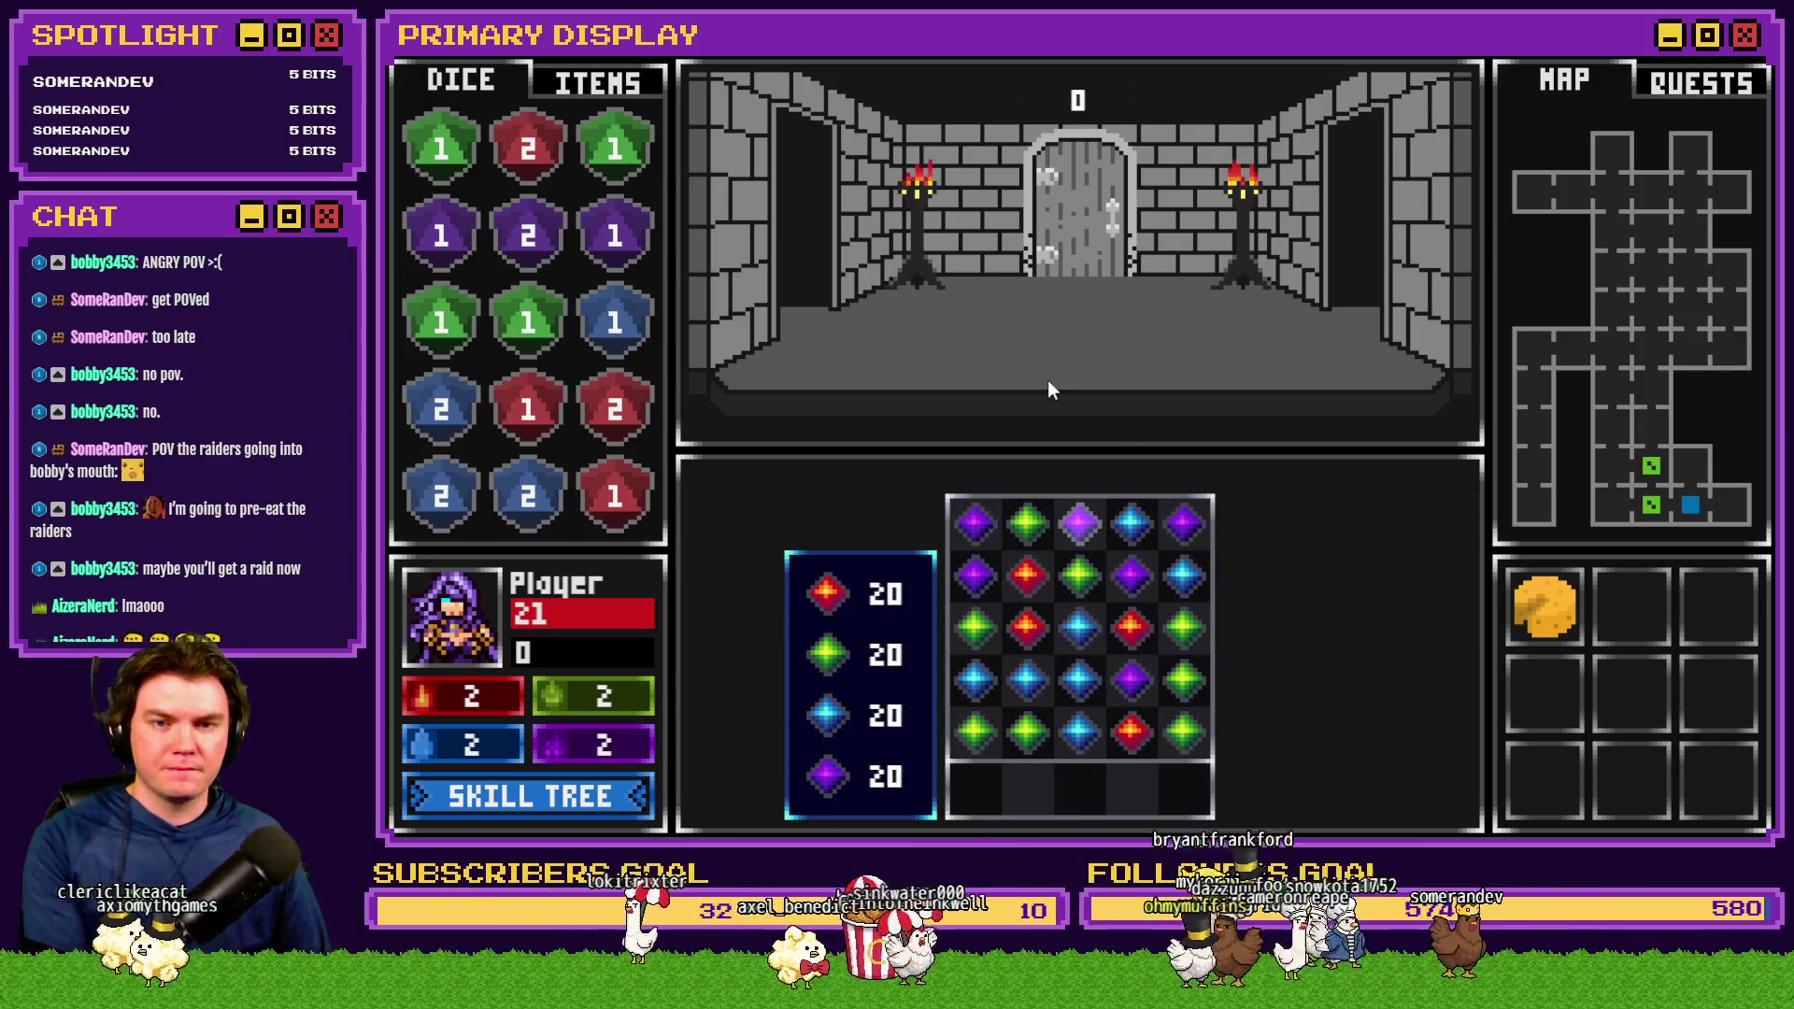
Match gem groups until all four lockpick counters are emptied
click(1050, 694)
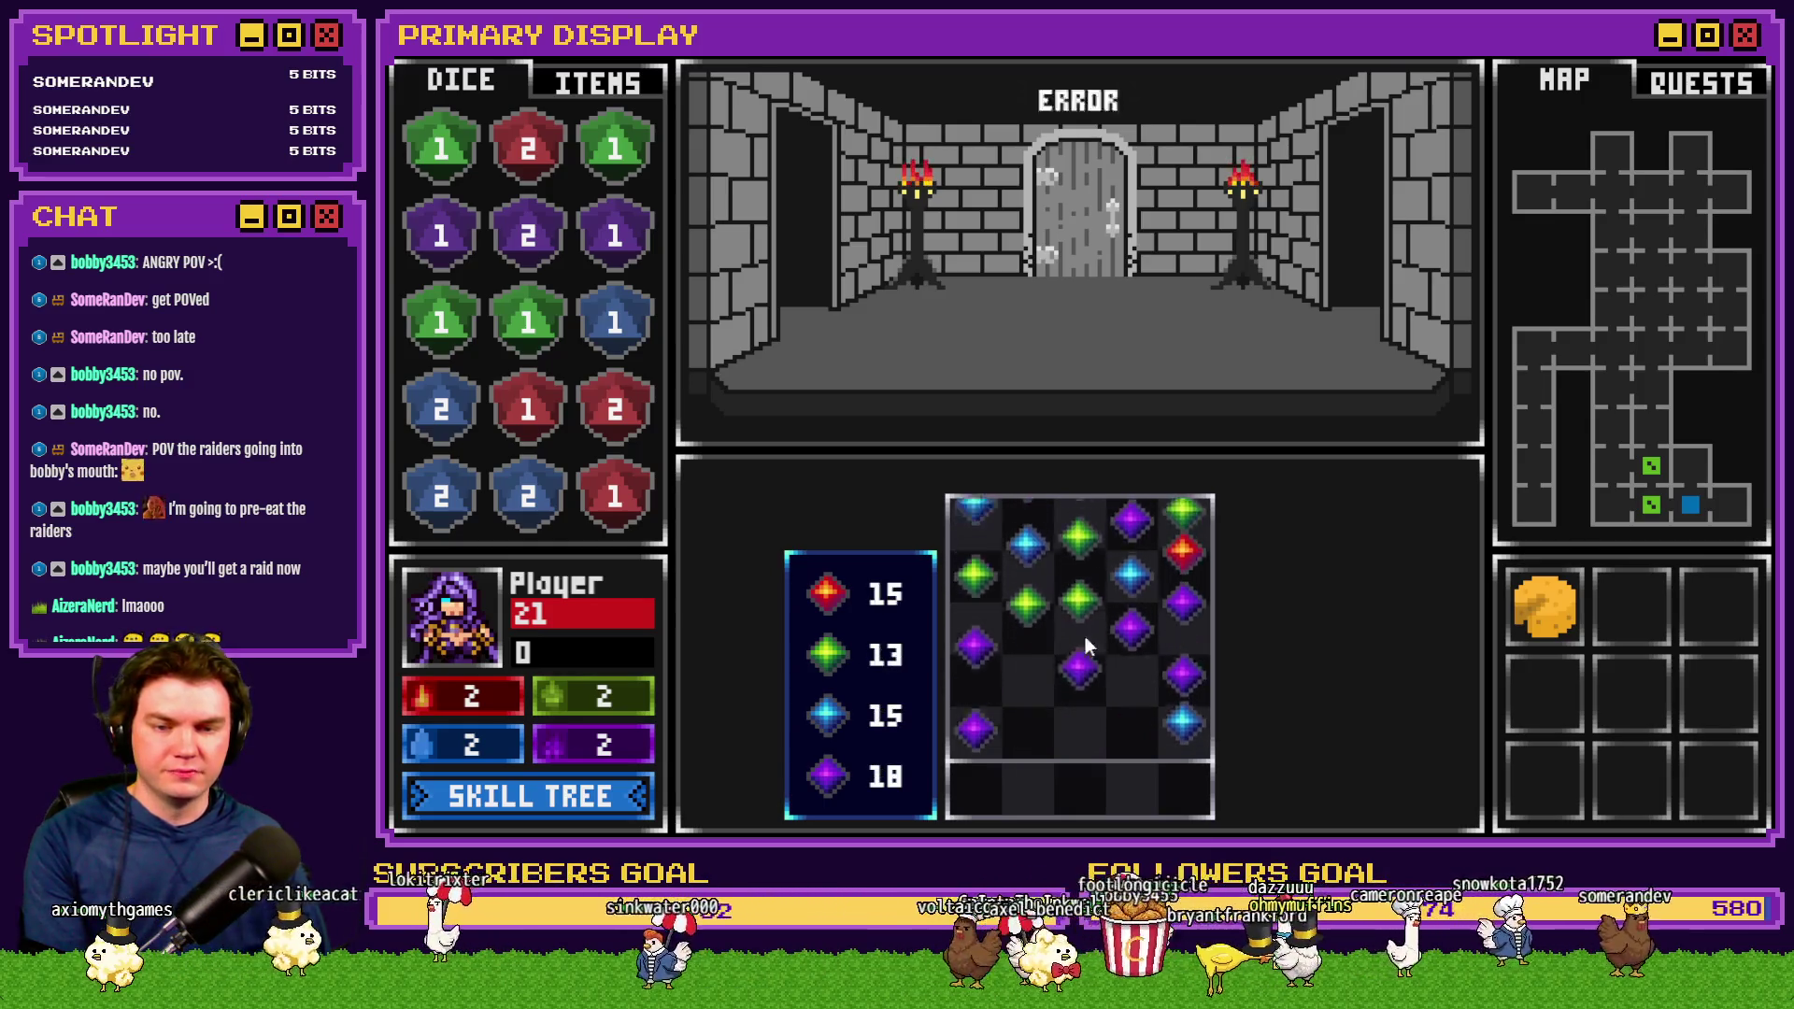
click(1052, 587)
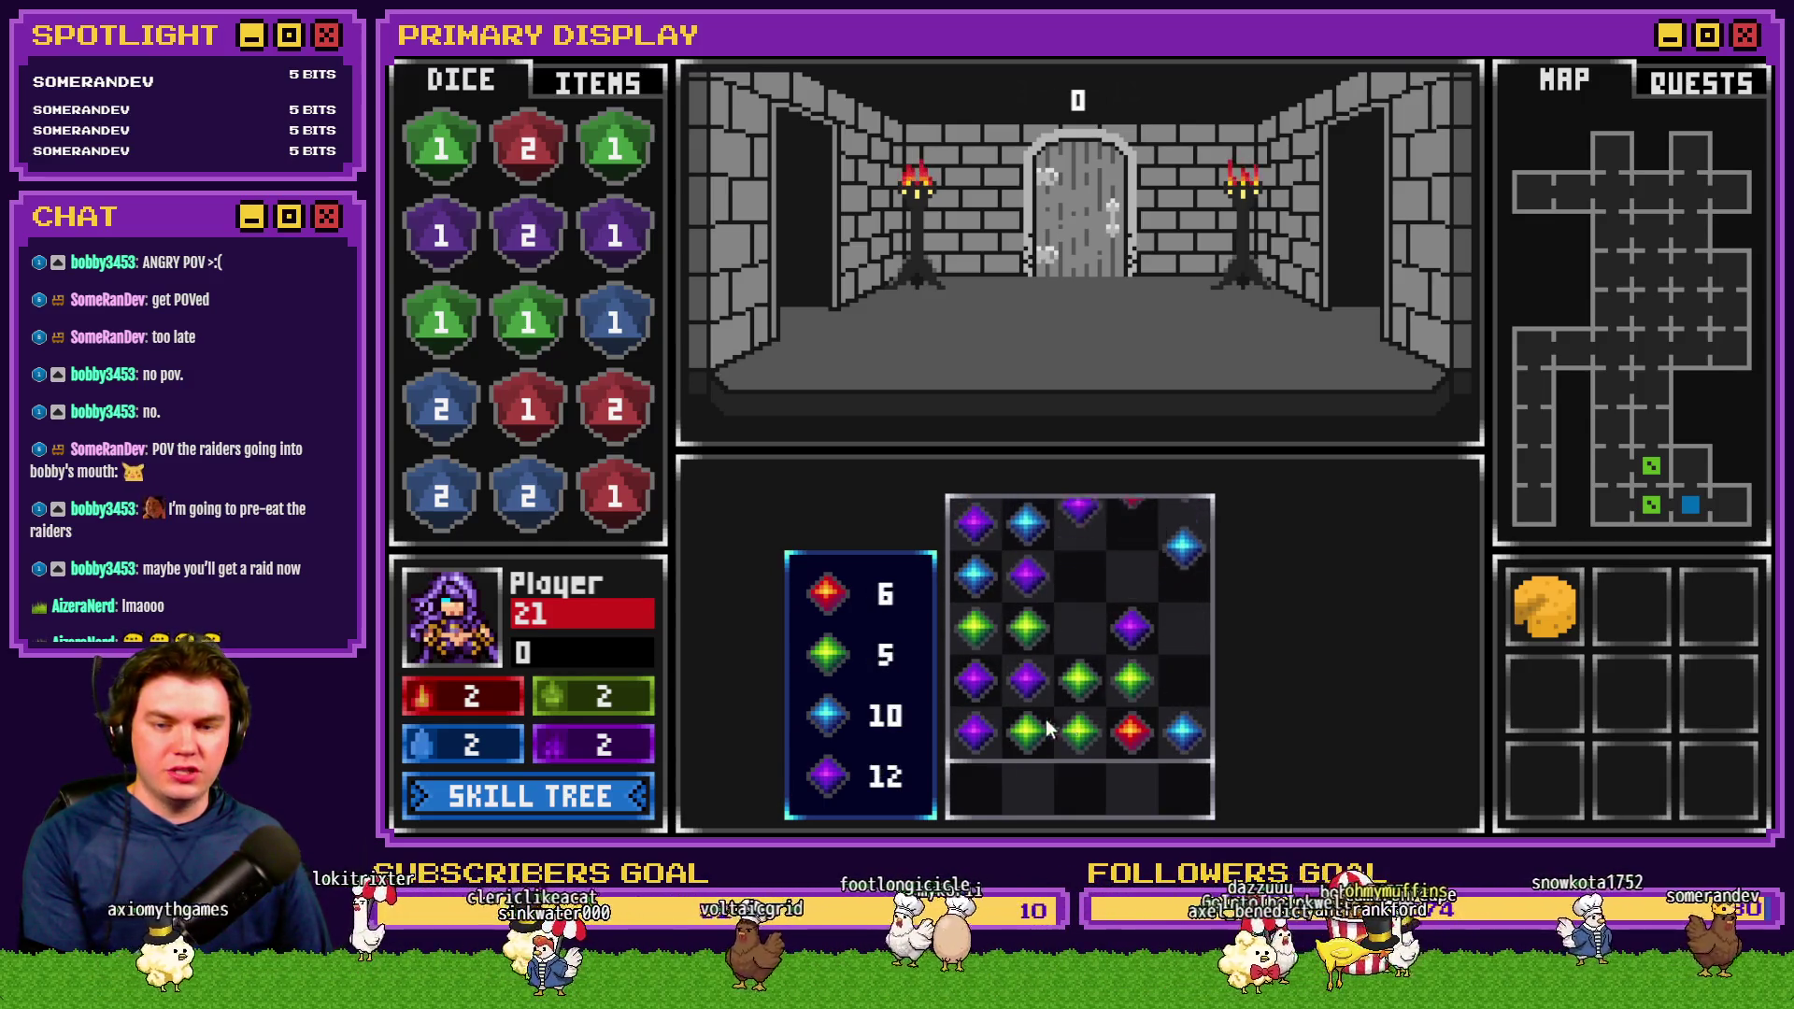
click(1101, 624)
click(1056, 687)
click(1056, 691)
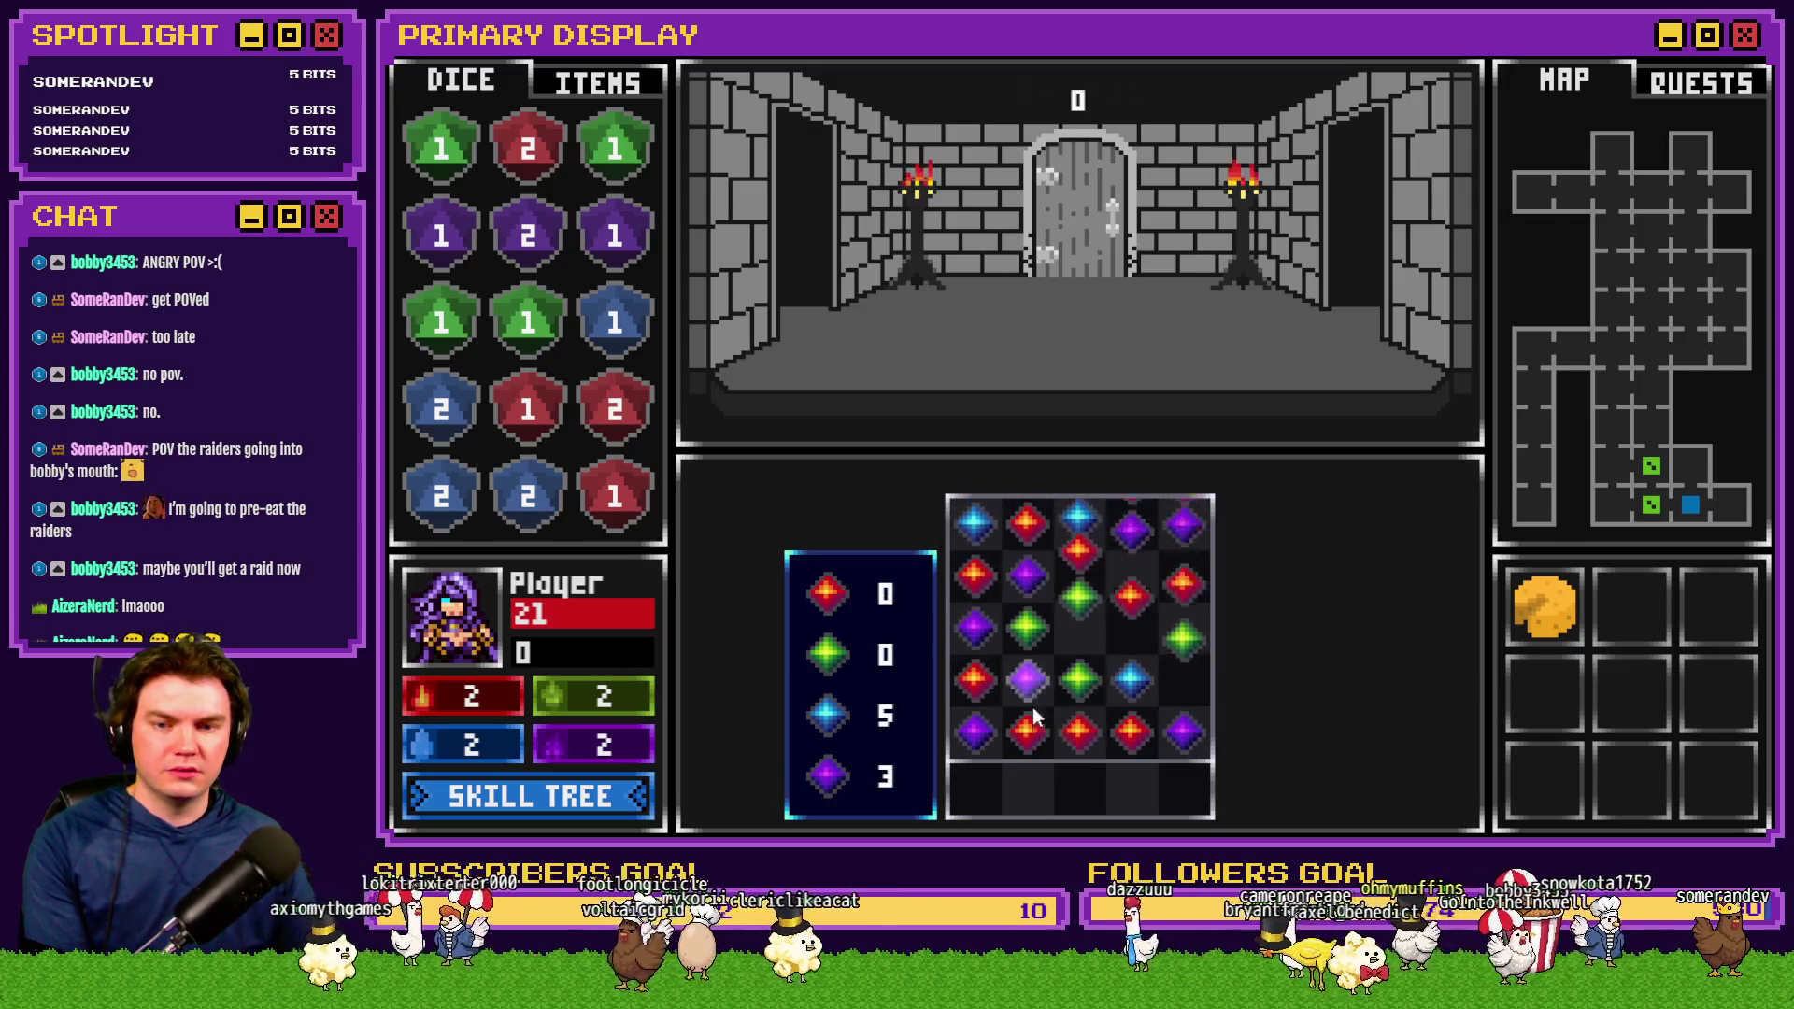
click(1148, 633)
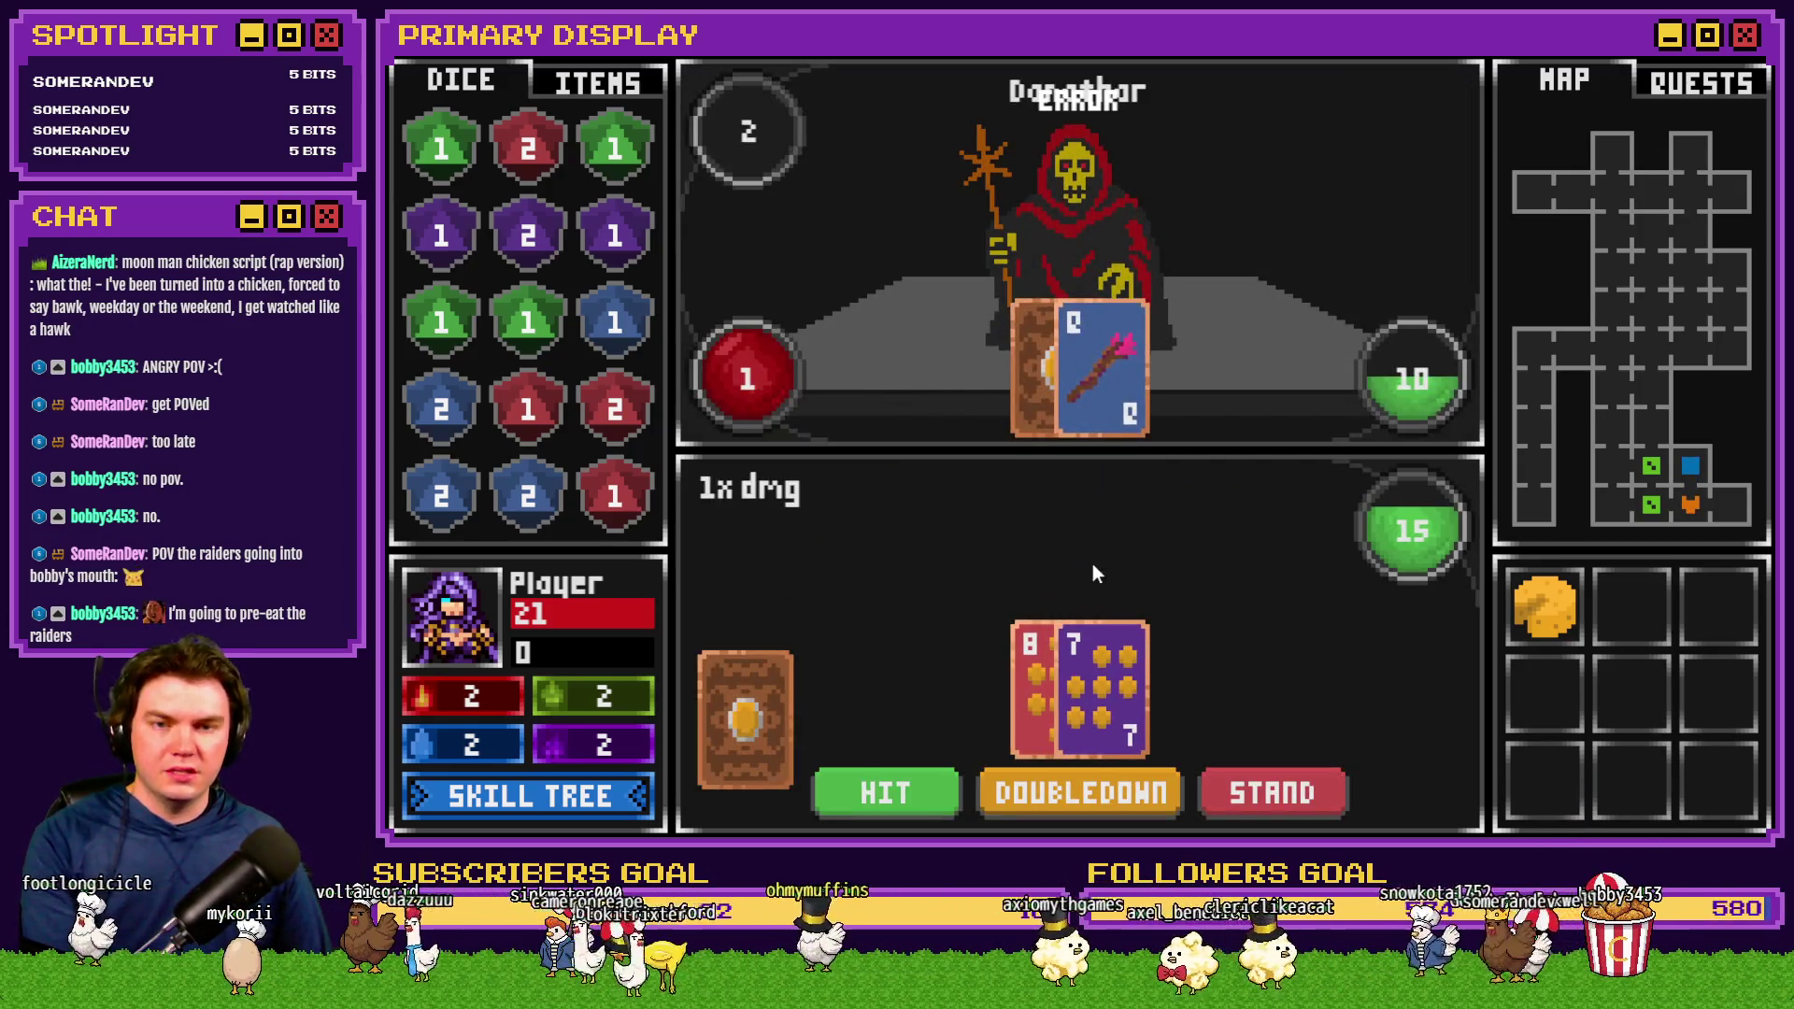
Draw cards against the hooded skeleton and resolve the round with a die roll
click(921, 768)
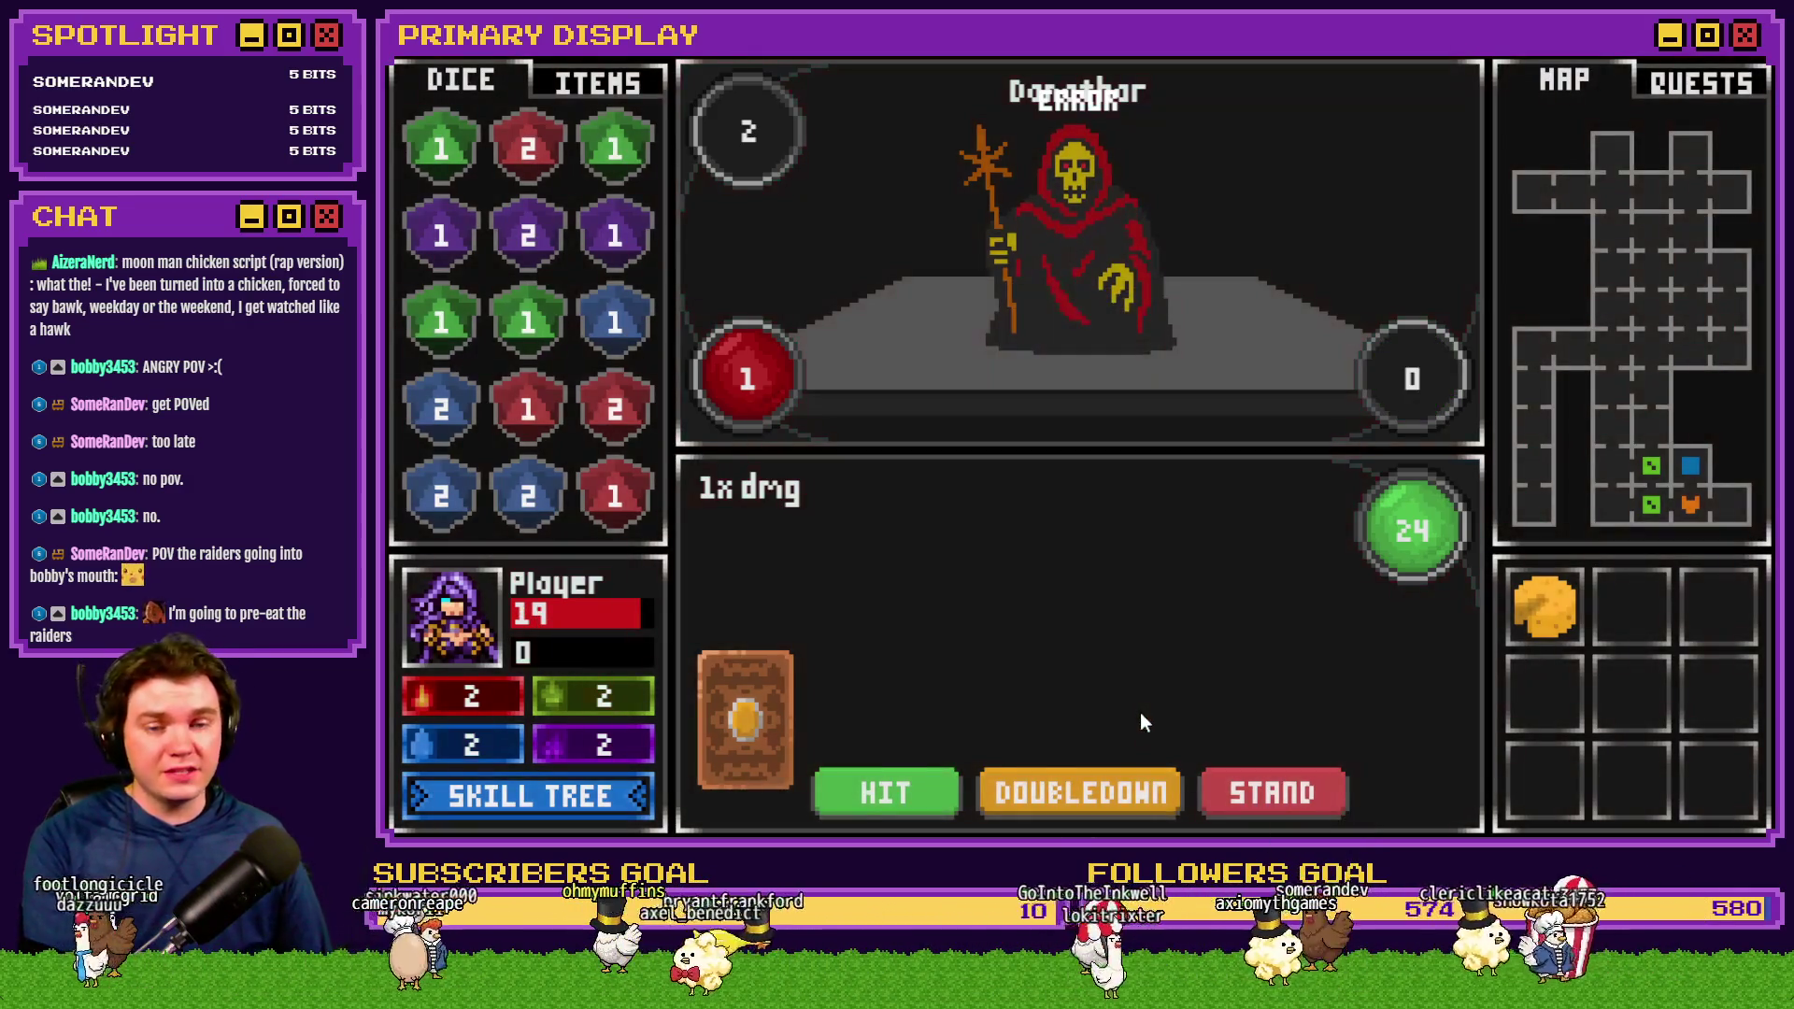
click(916, 793)
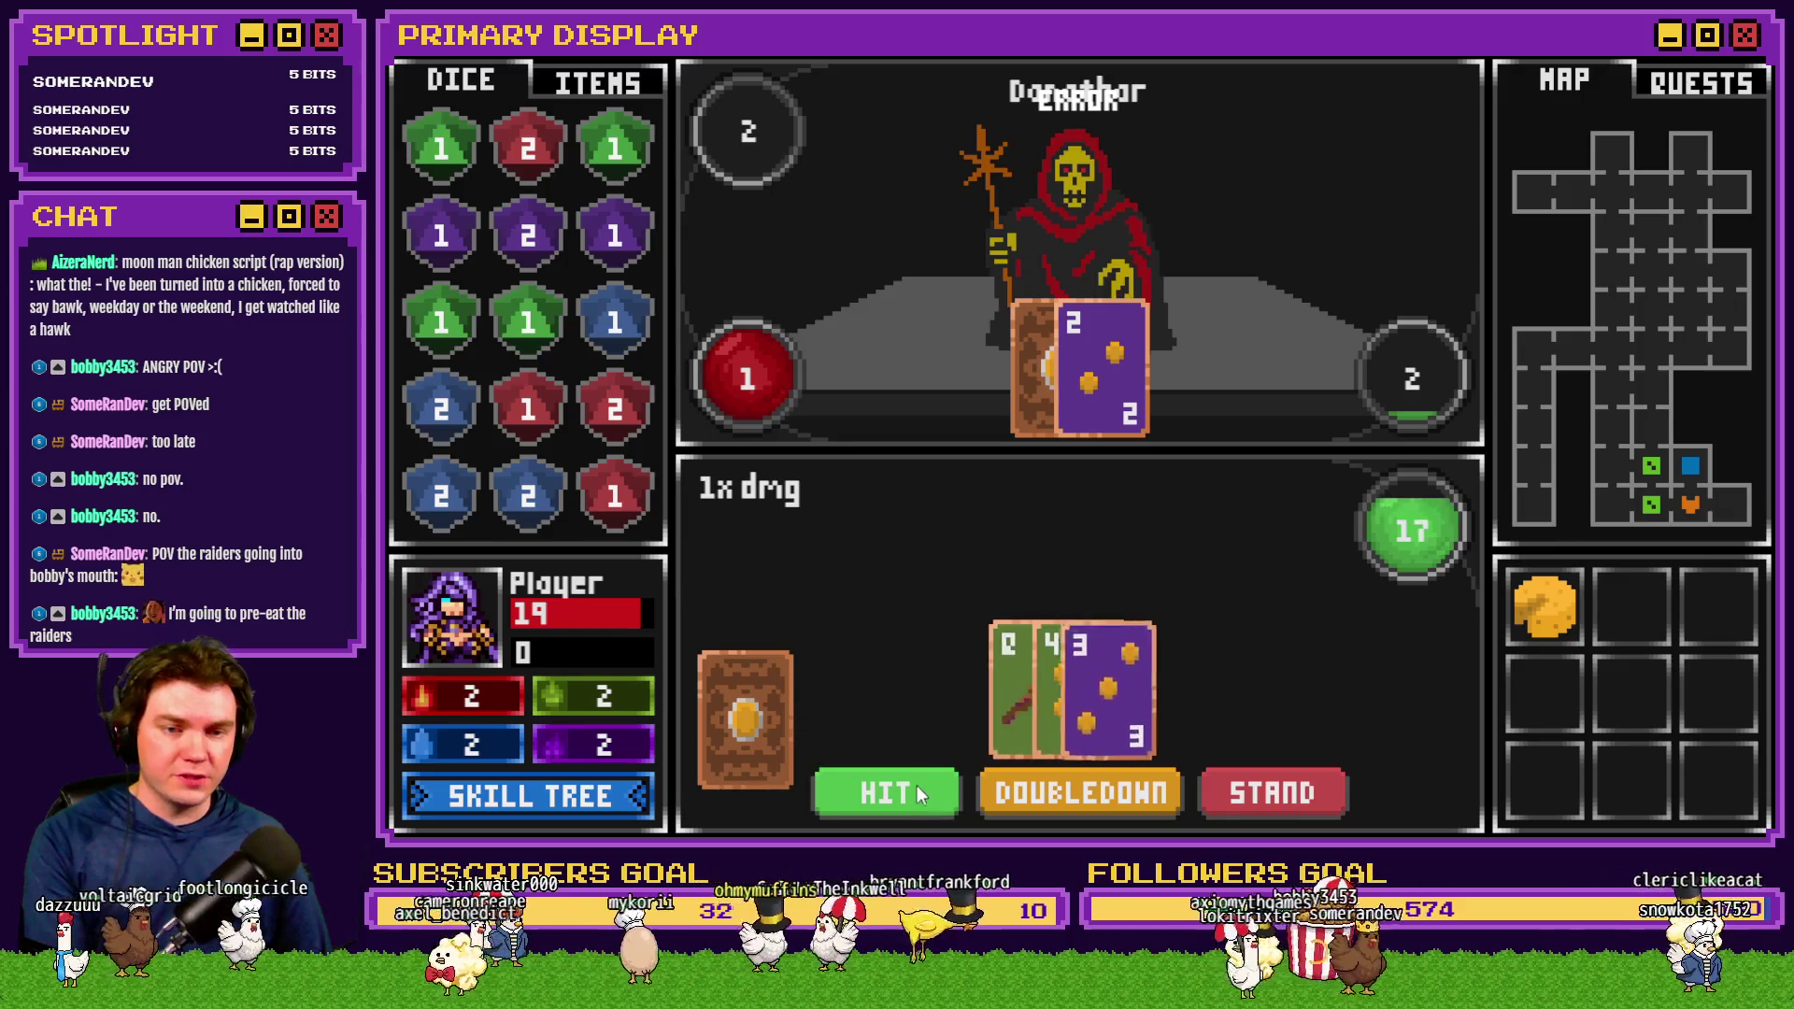
click(1264, 789)
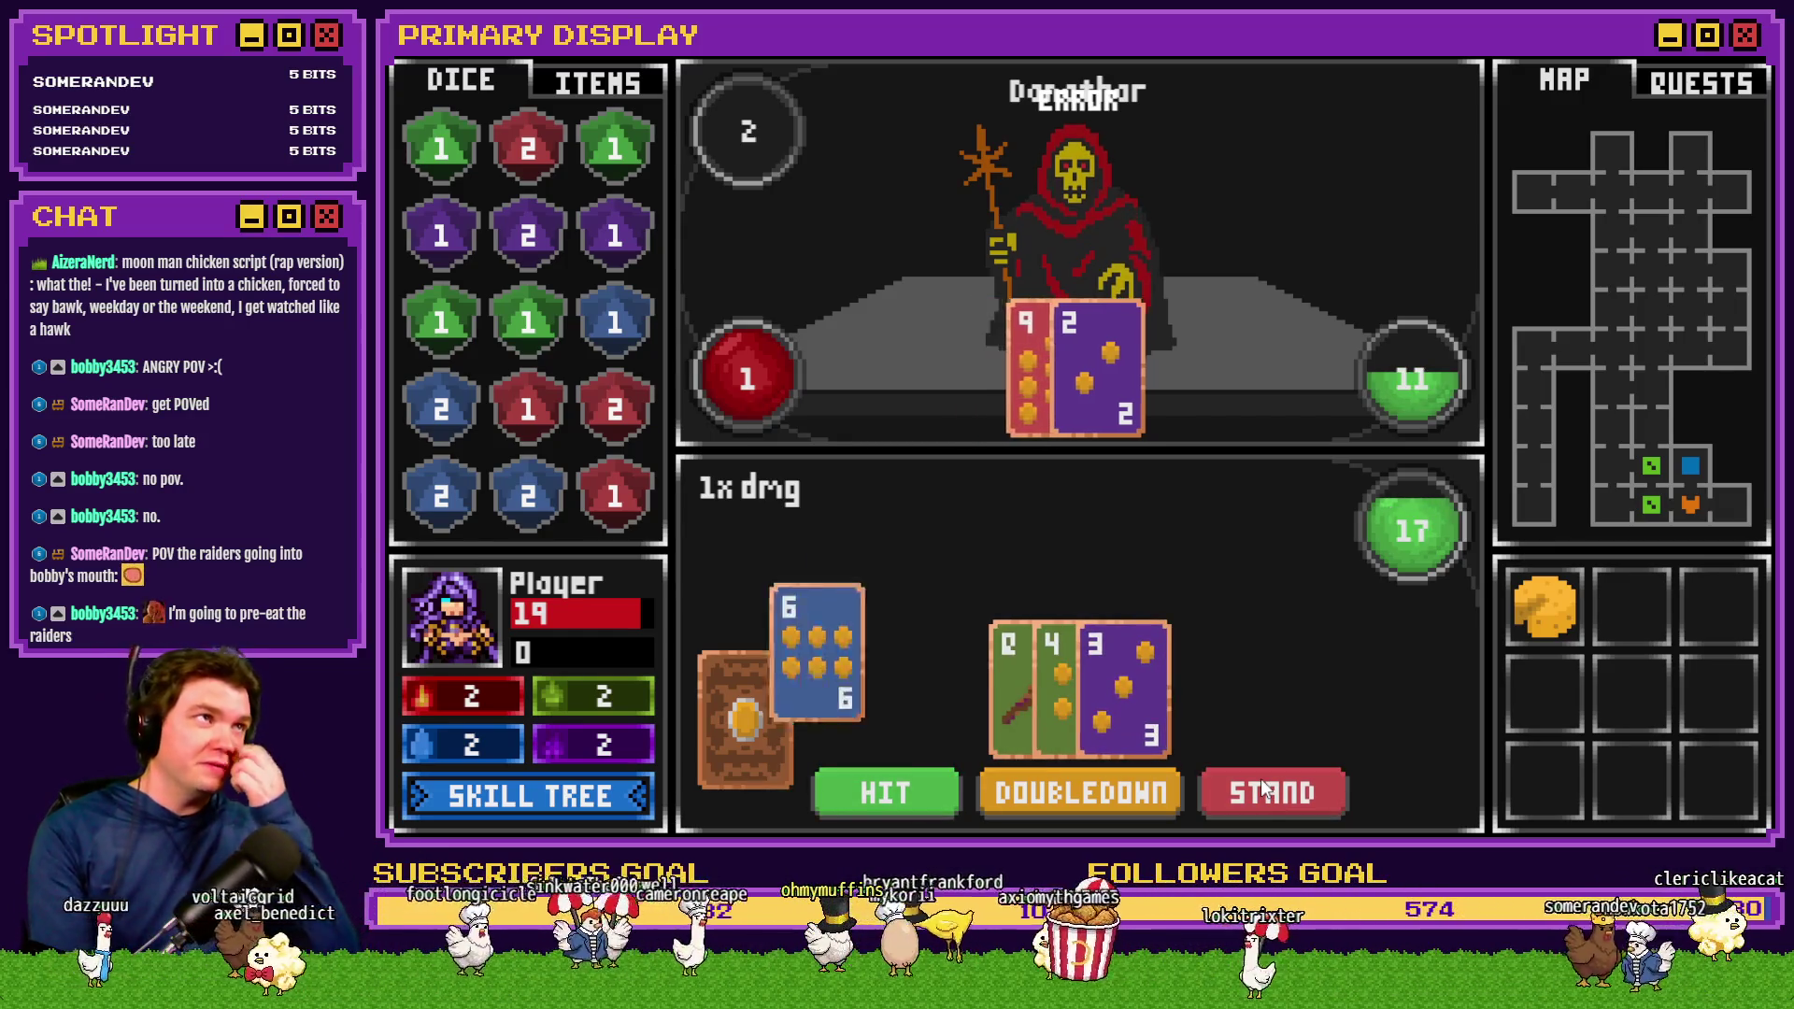
click(1169, 592)
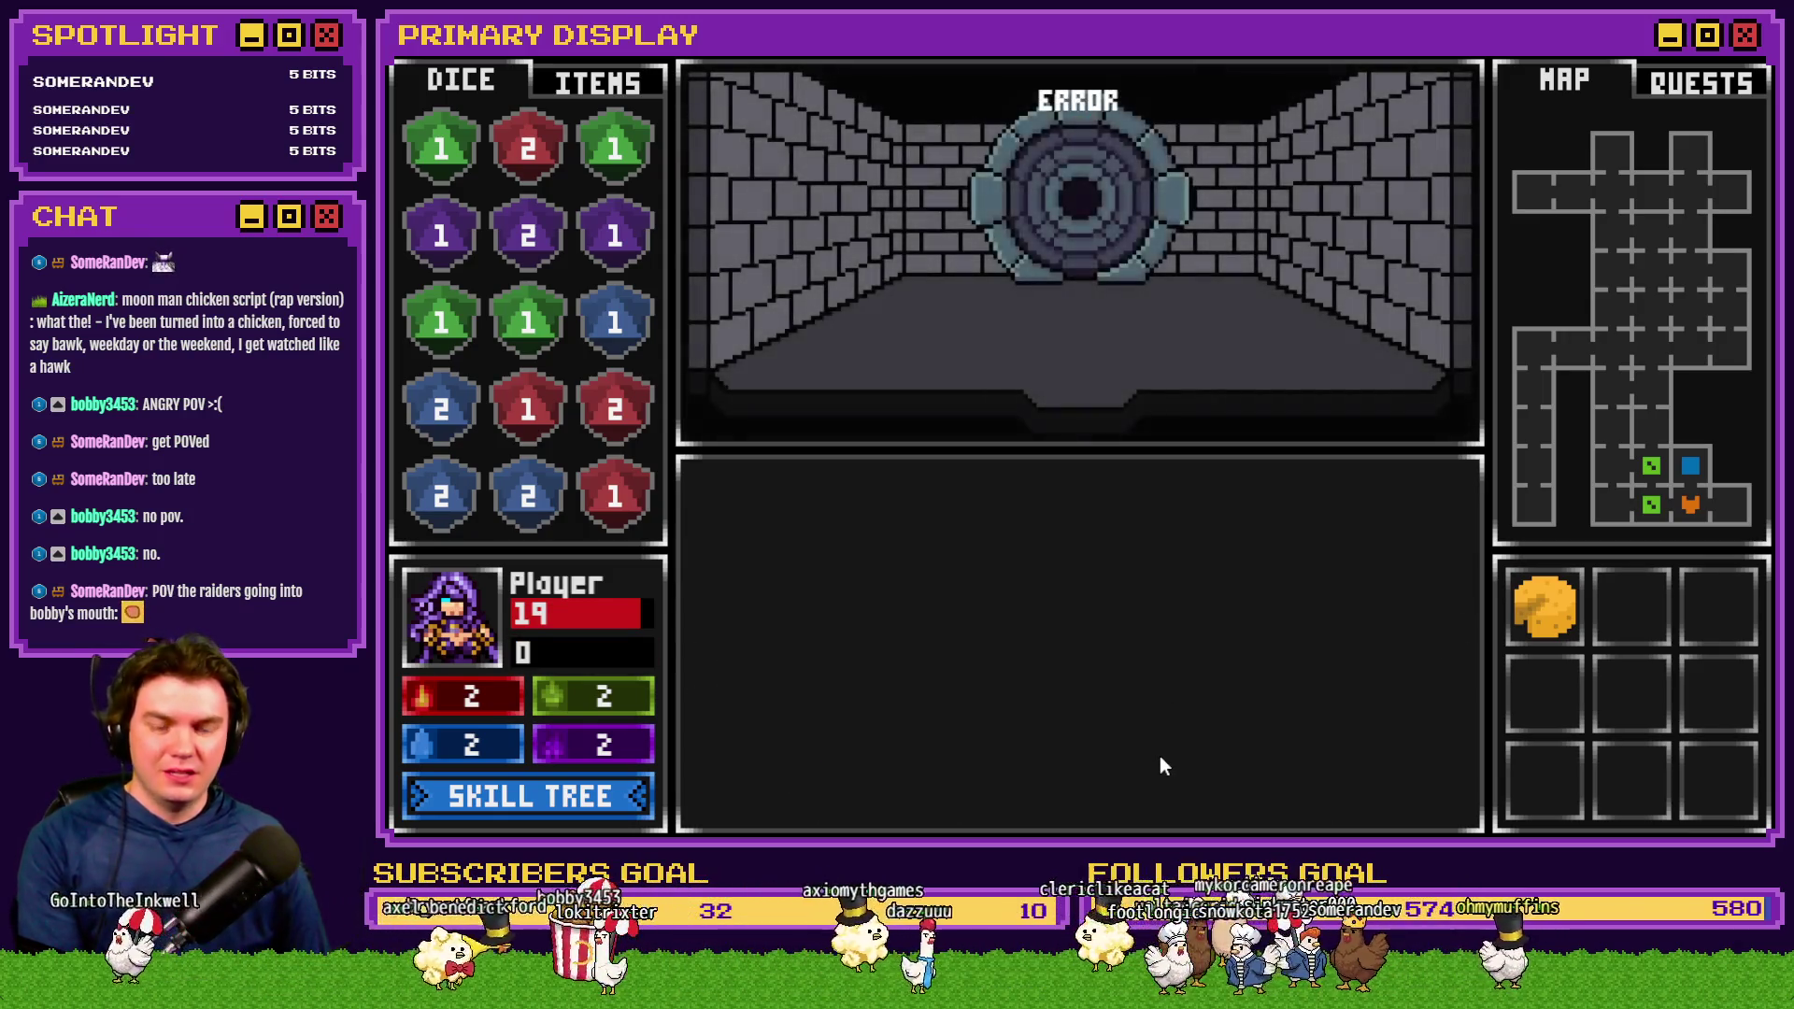
Rotate the glyph door's middle dial ring, then close the crashed game window
click(1074, 630)
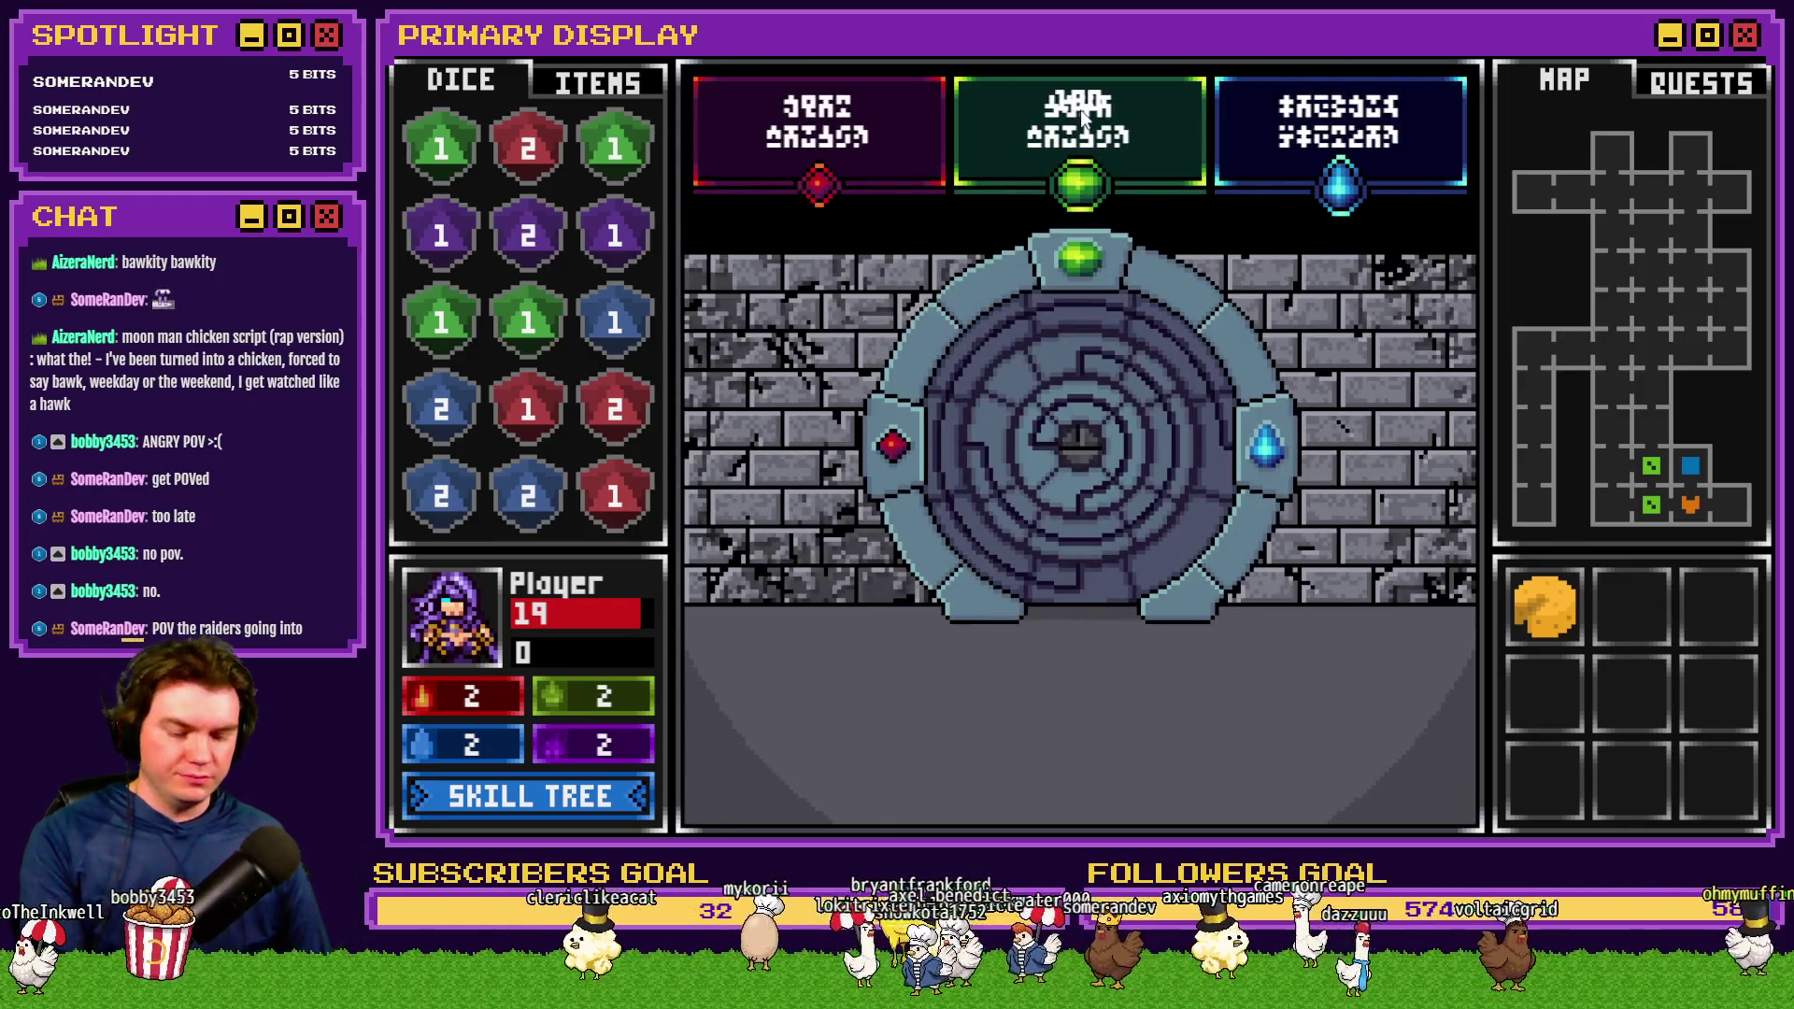
click(1074, 117)
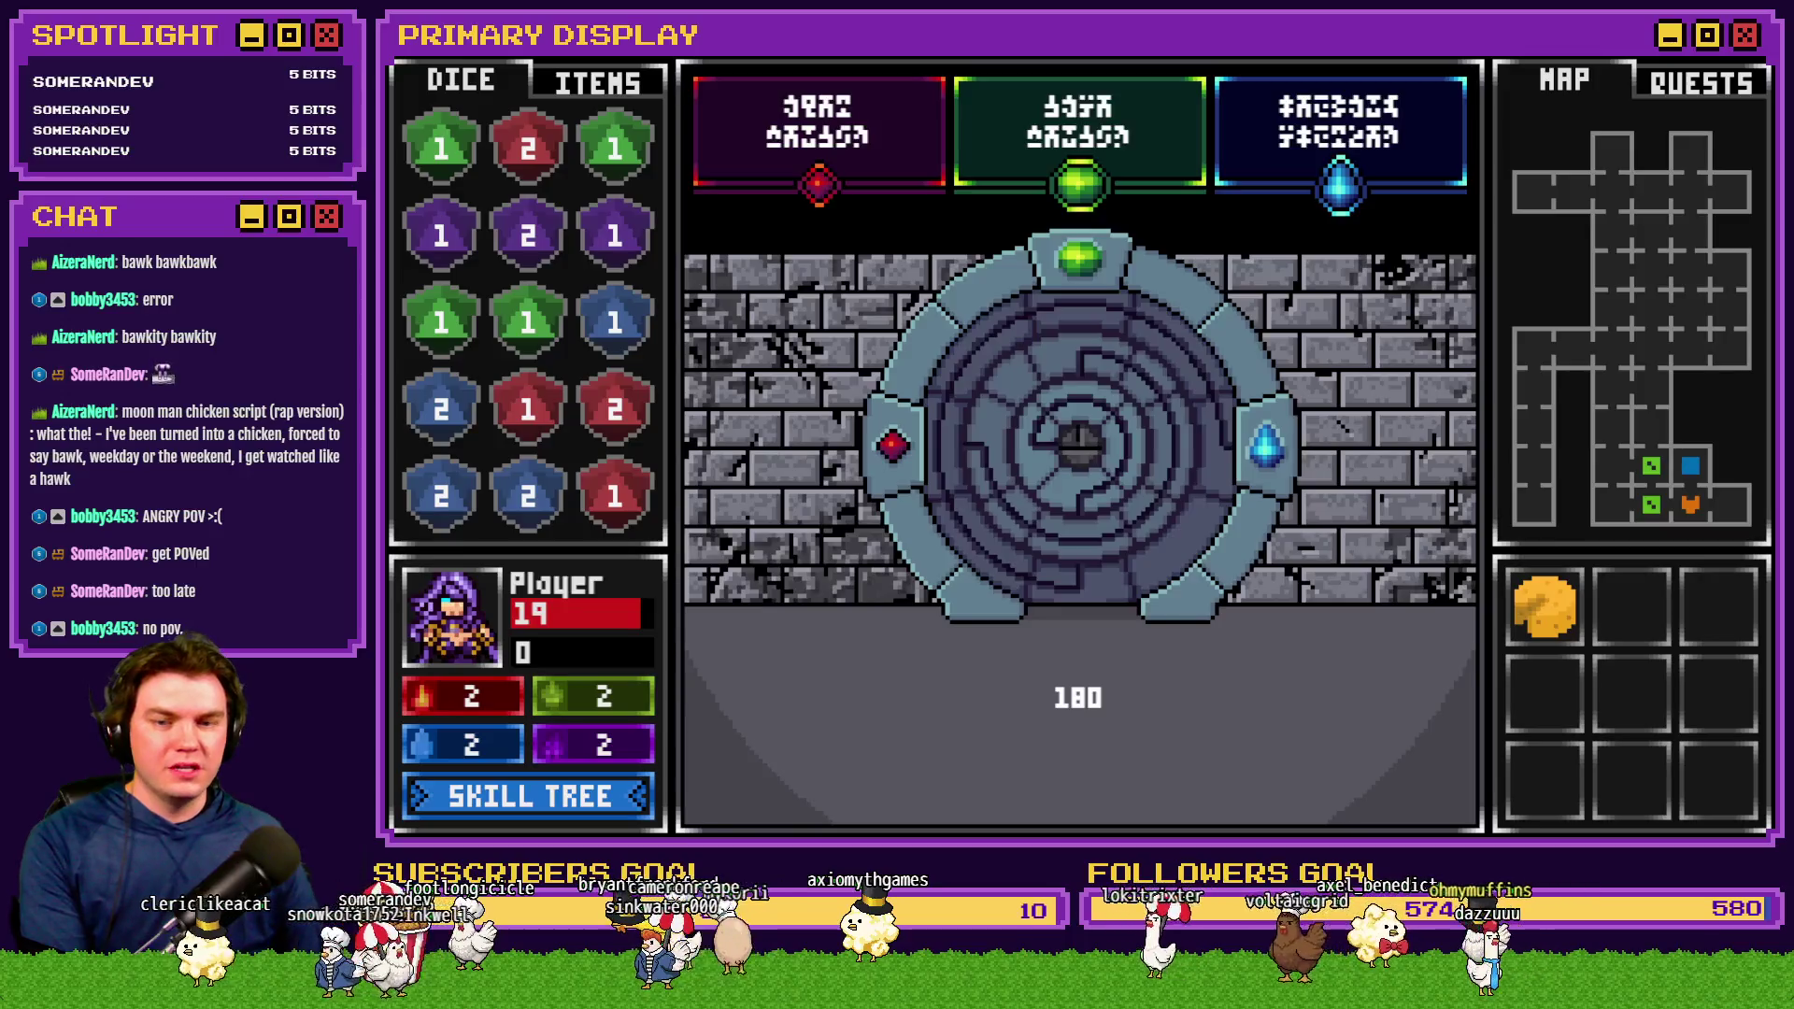
drag(1114, 311, 1132, 322)
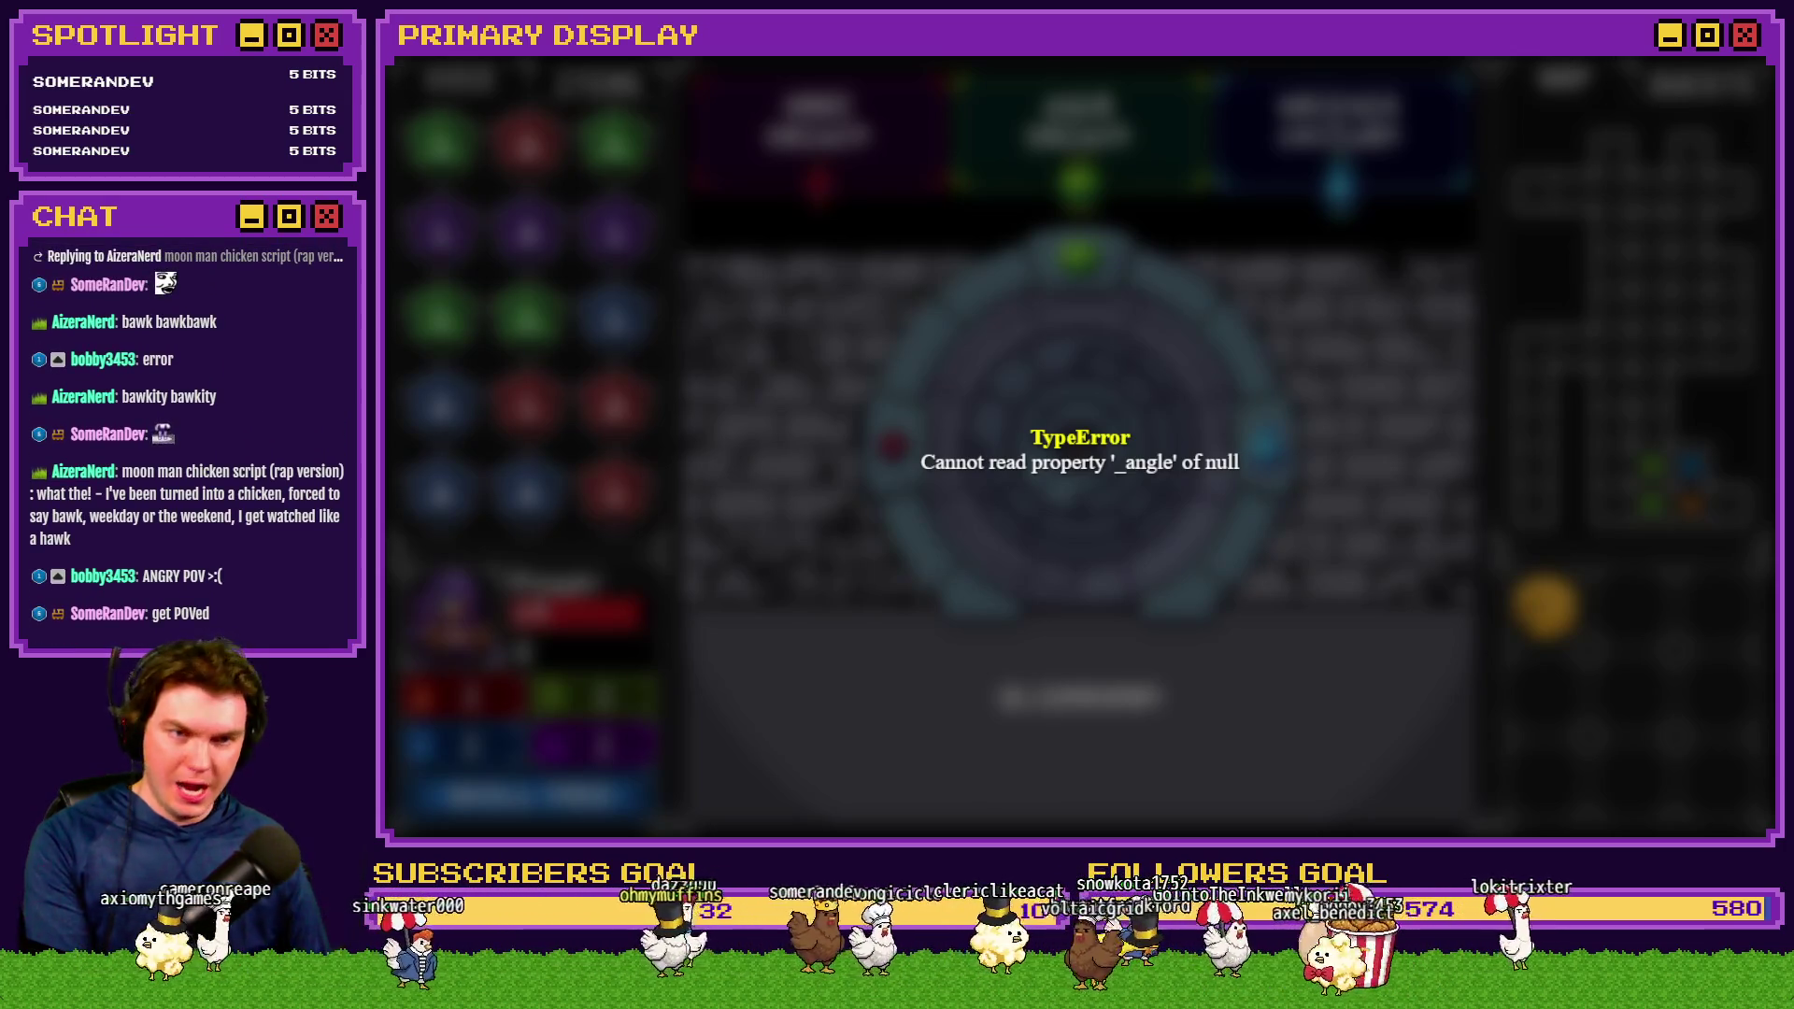
key(alt+F4)
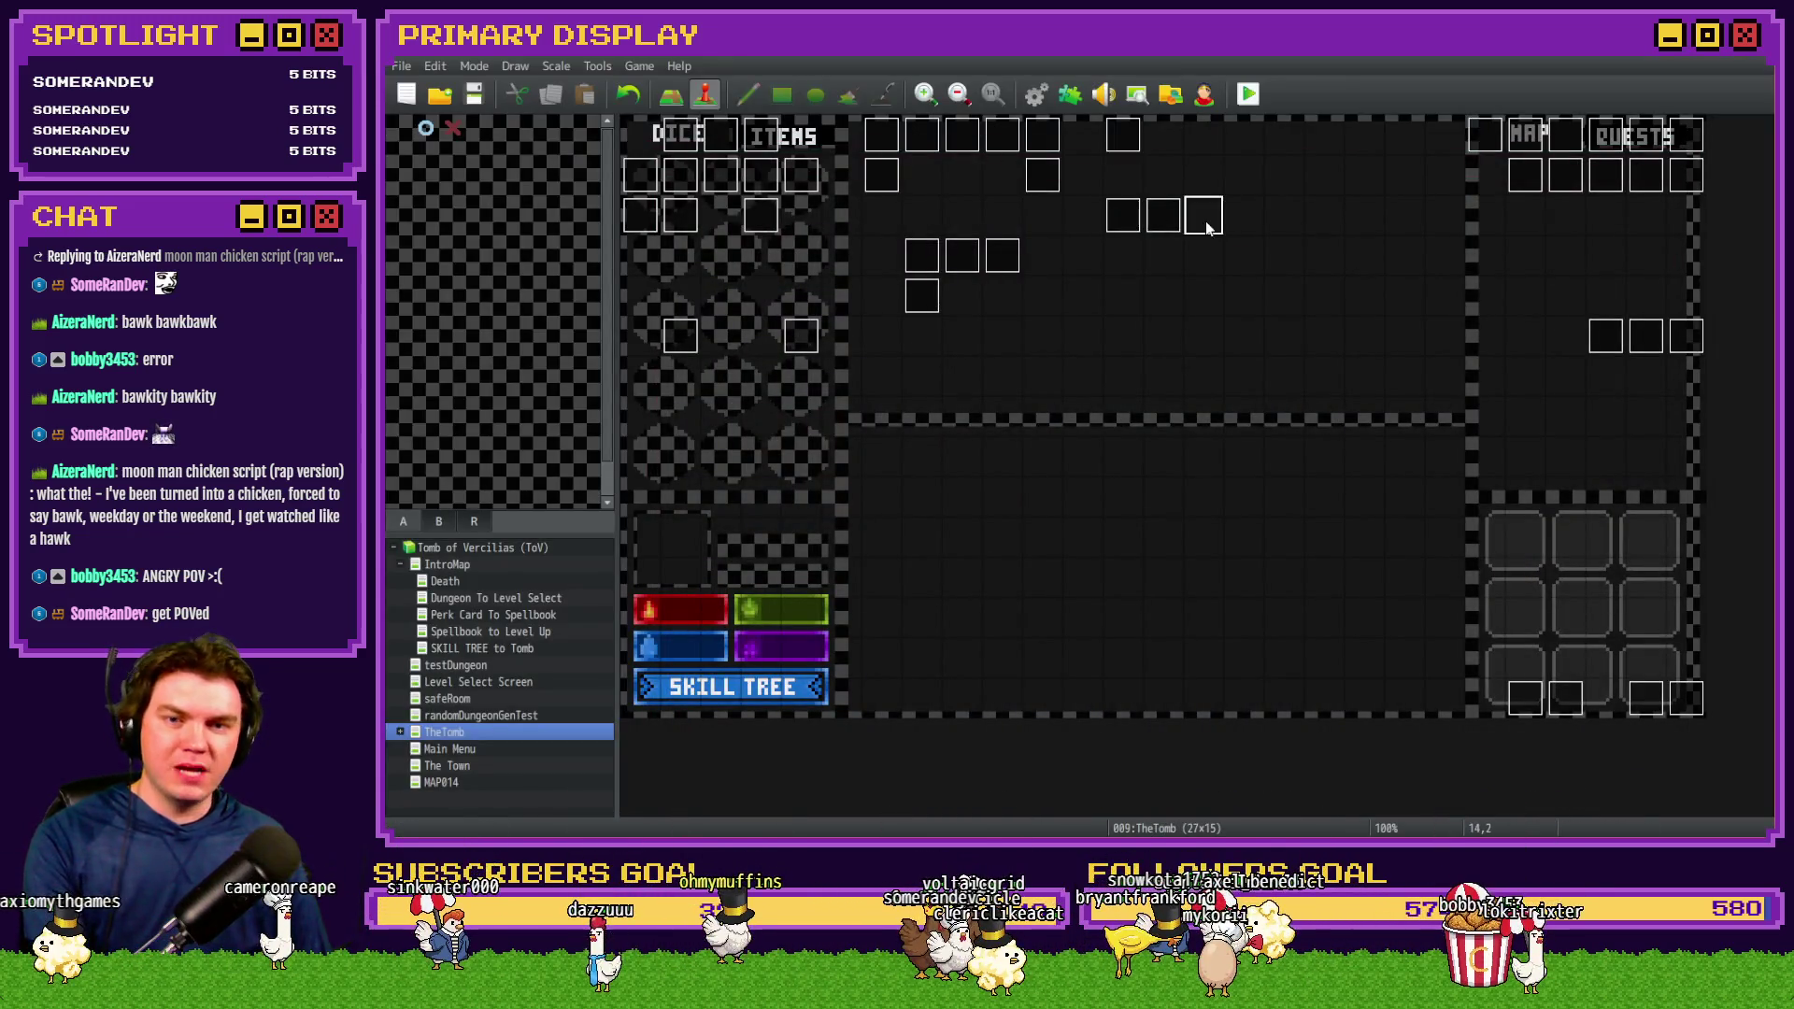
Copy all commands from page 4 of the portal backup event 012
double_click(1164, 216)
click(776, 215)
click(756, 217)
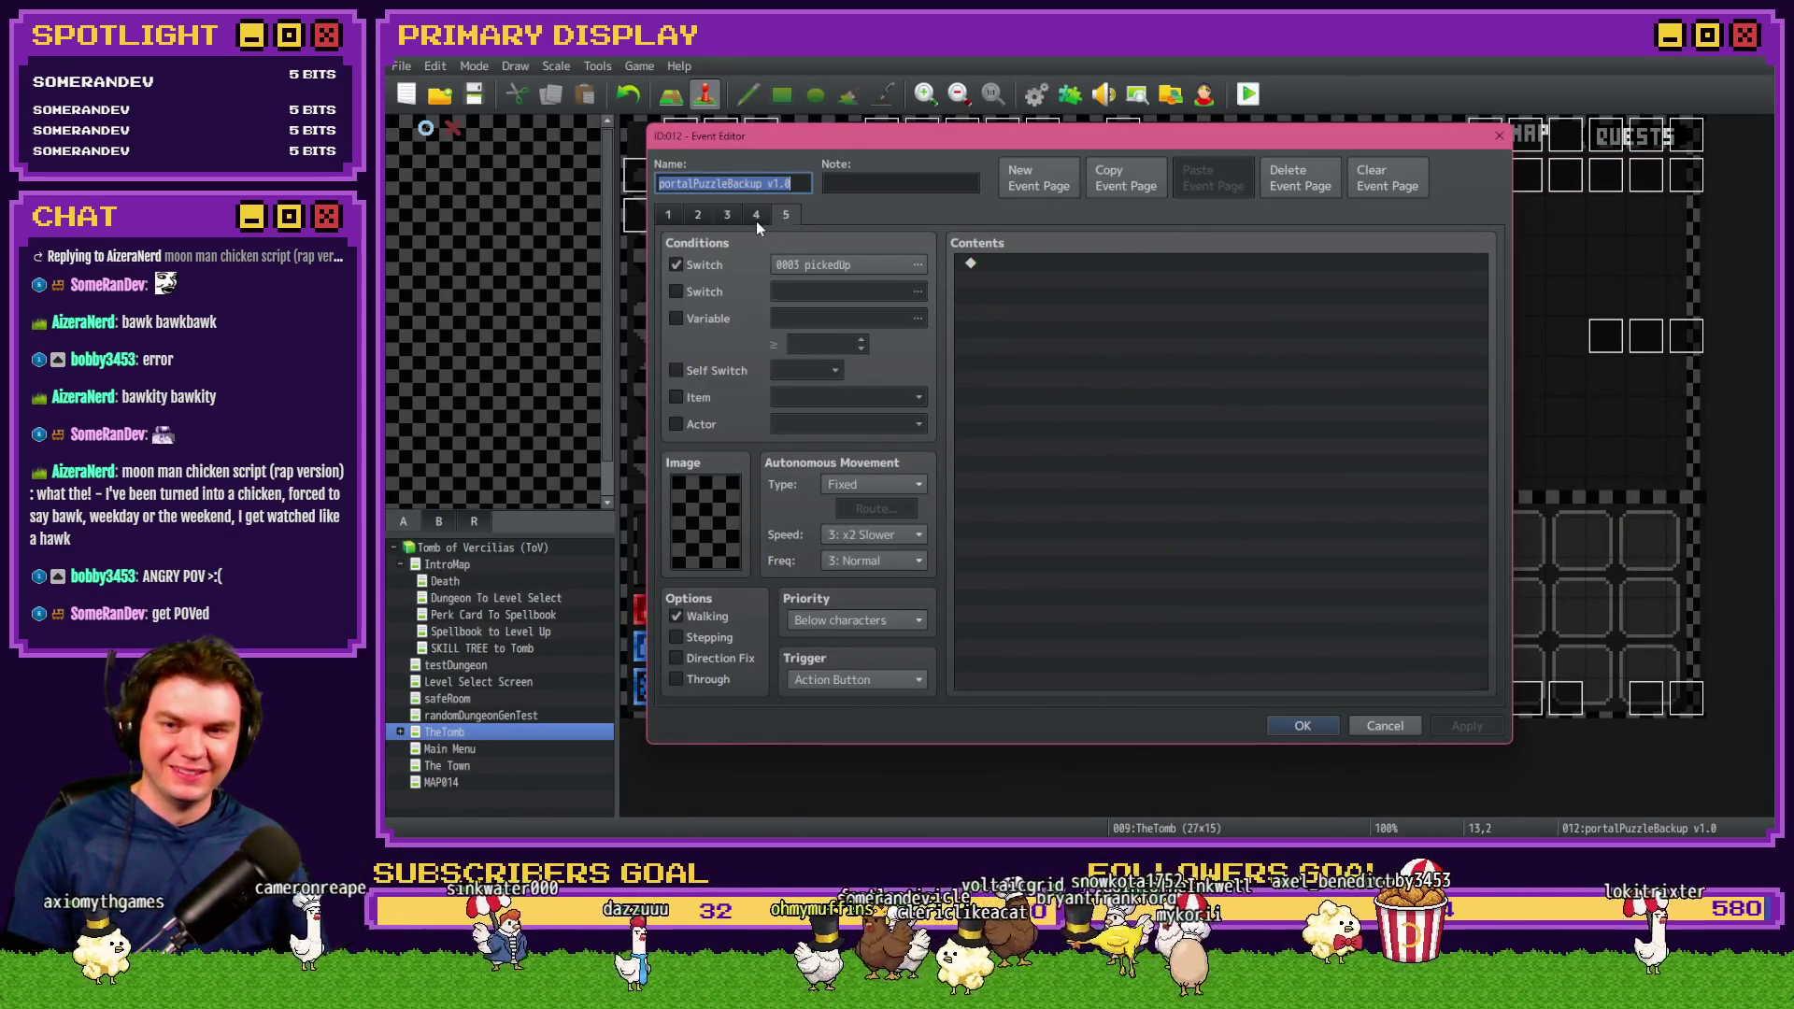
click(1140, 322)
key(ctrl+a)
click(1374, 726)
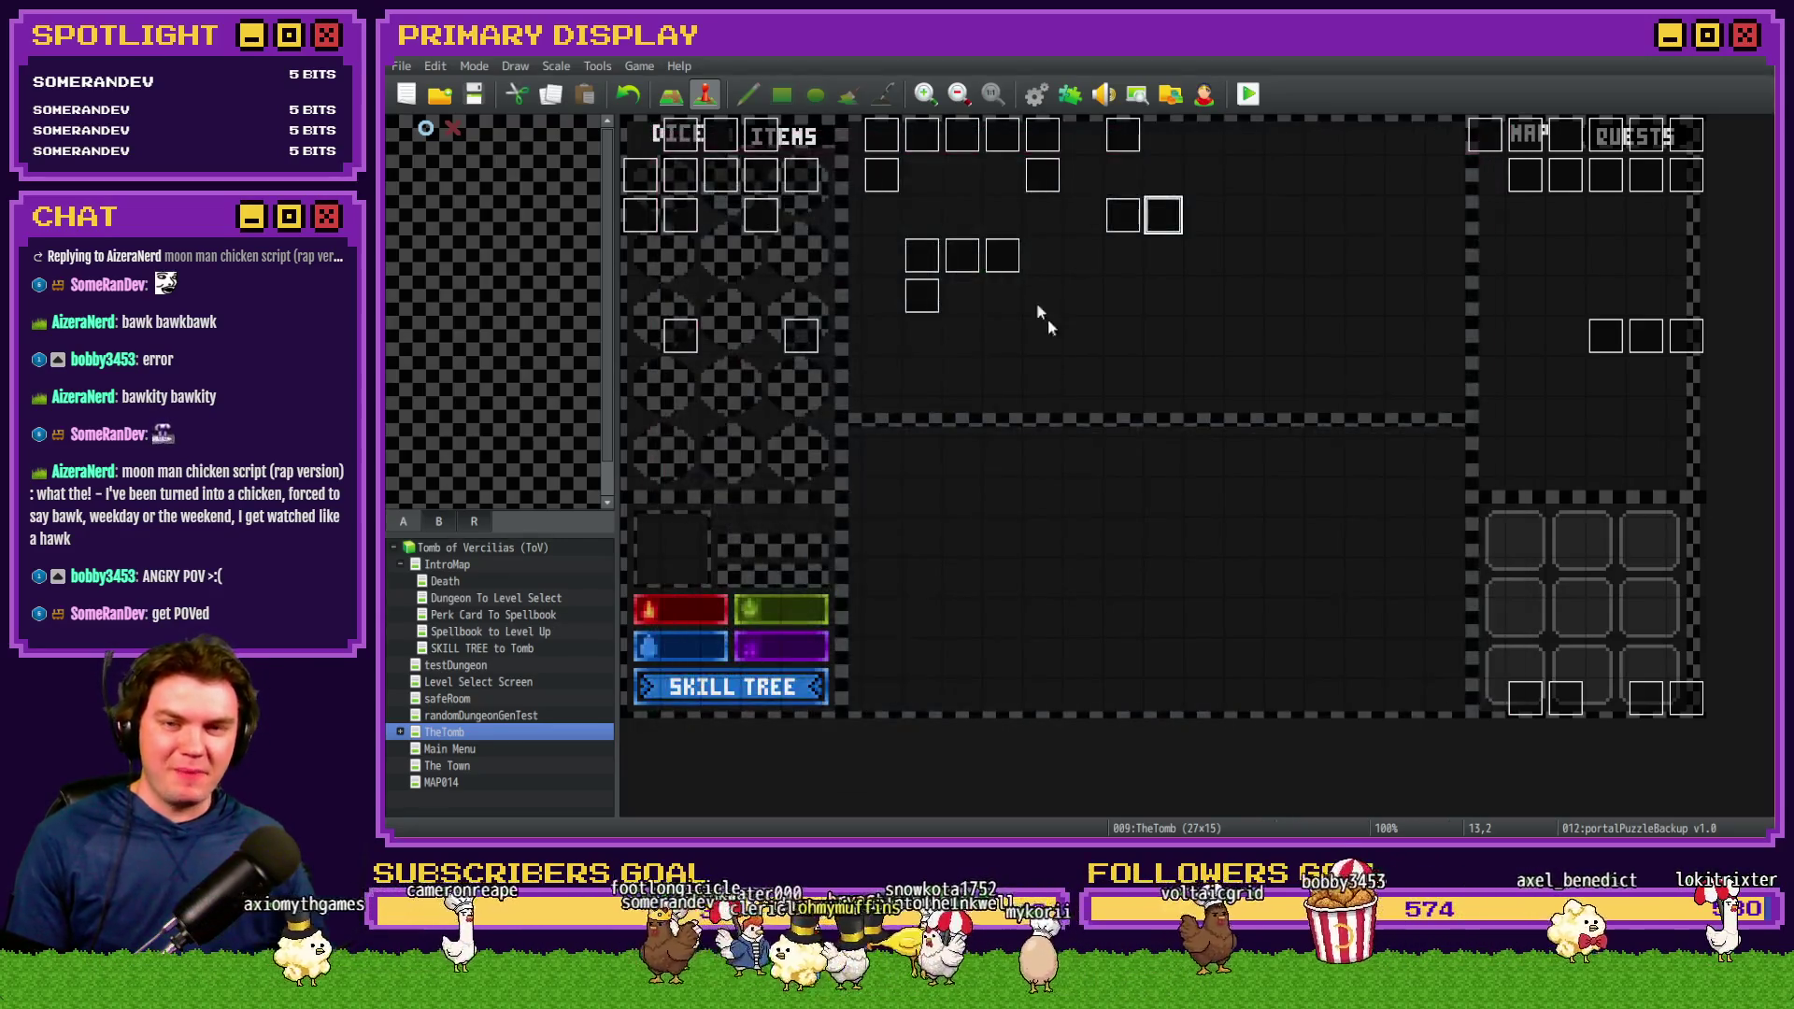
Paste them over portalPuzzle page 4, delete Releasing Dials, then save and playtest
double_click(1119, 216)
key(Escape)
double_click(1120, 217)
click(756, 215)
click(1067, 321)
key(ctrl+a)
key(ctrl+v)
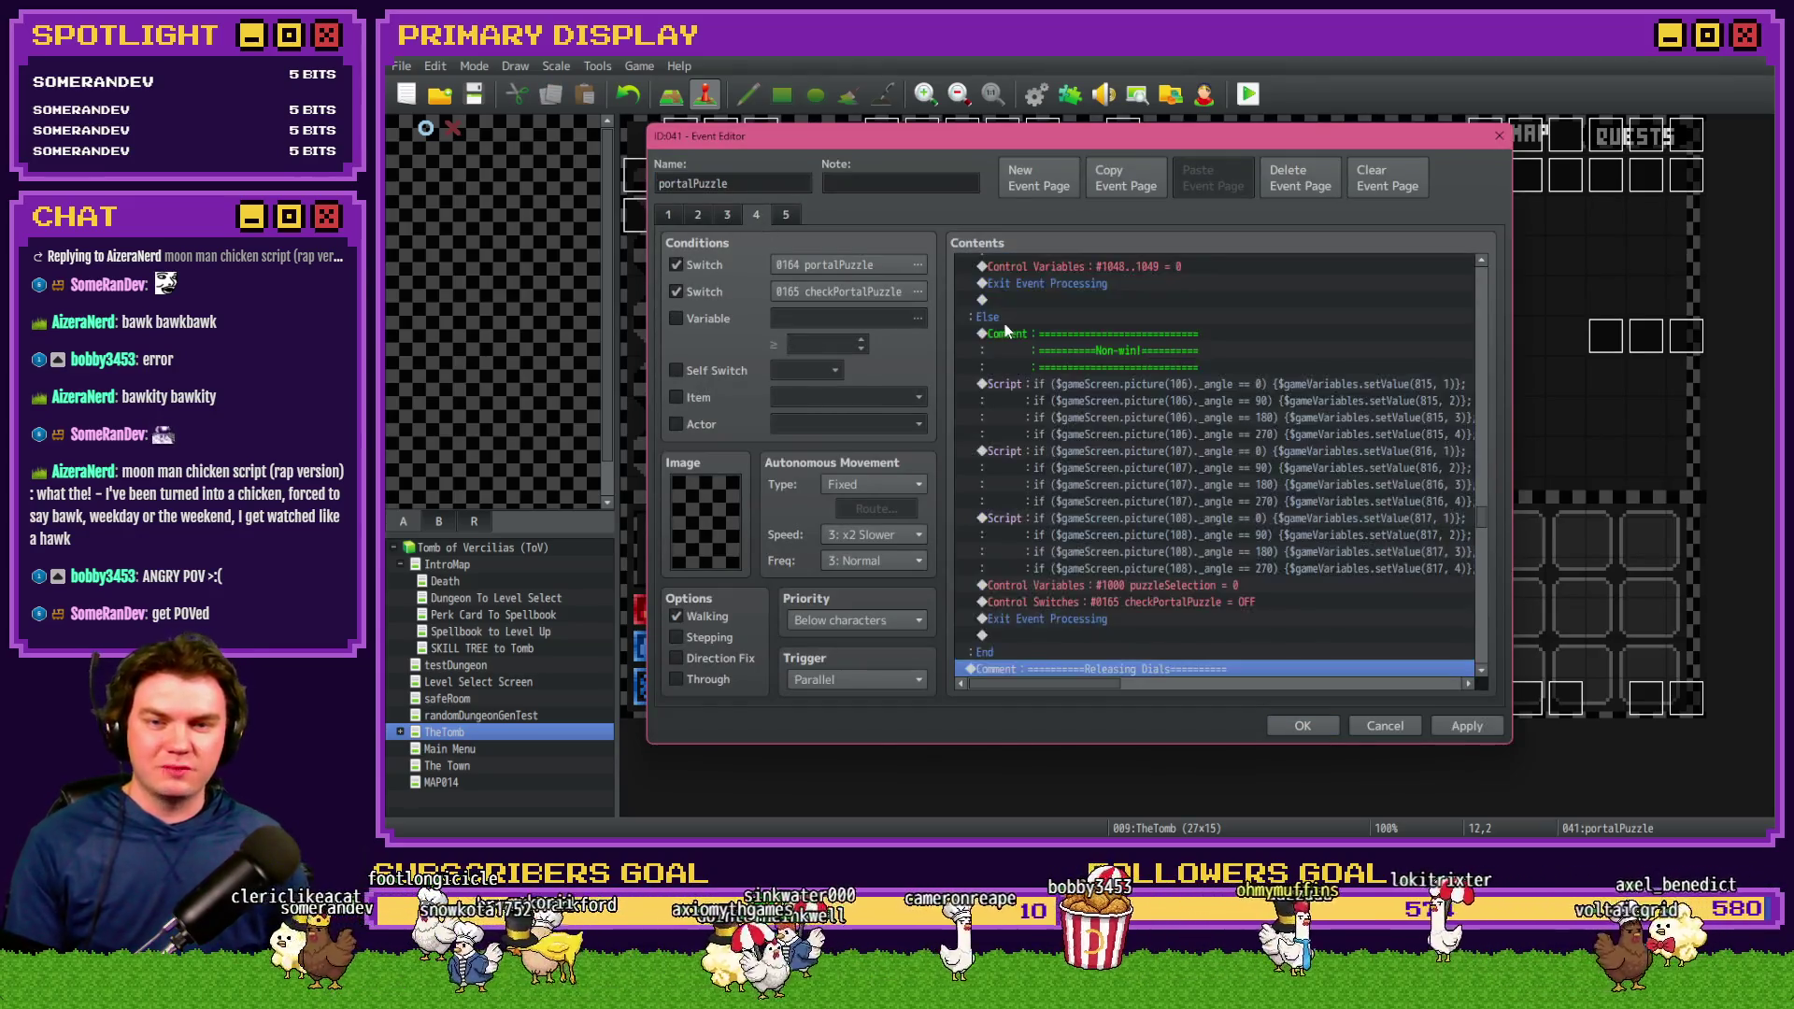
key(shift+End)
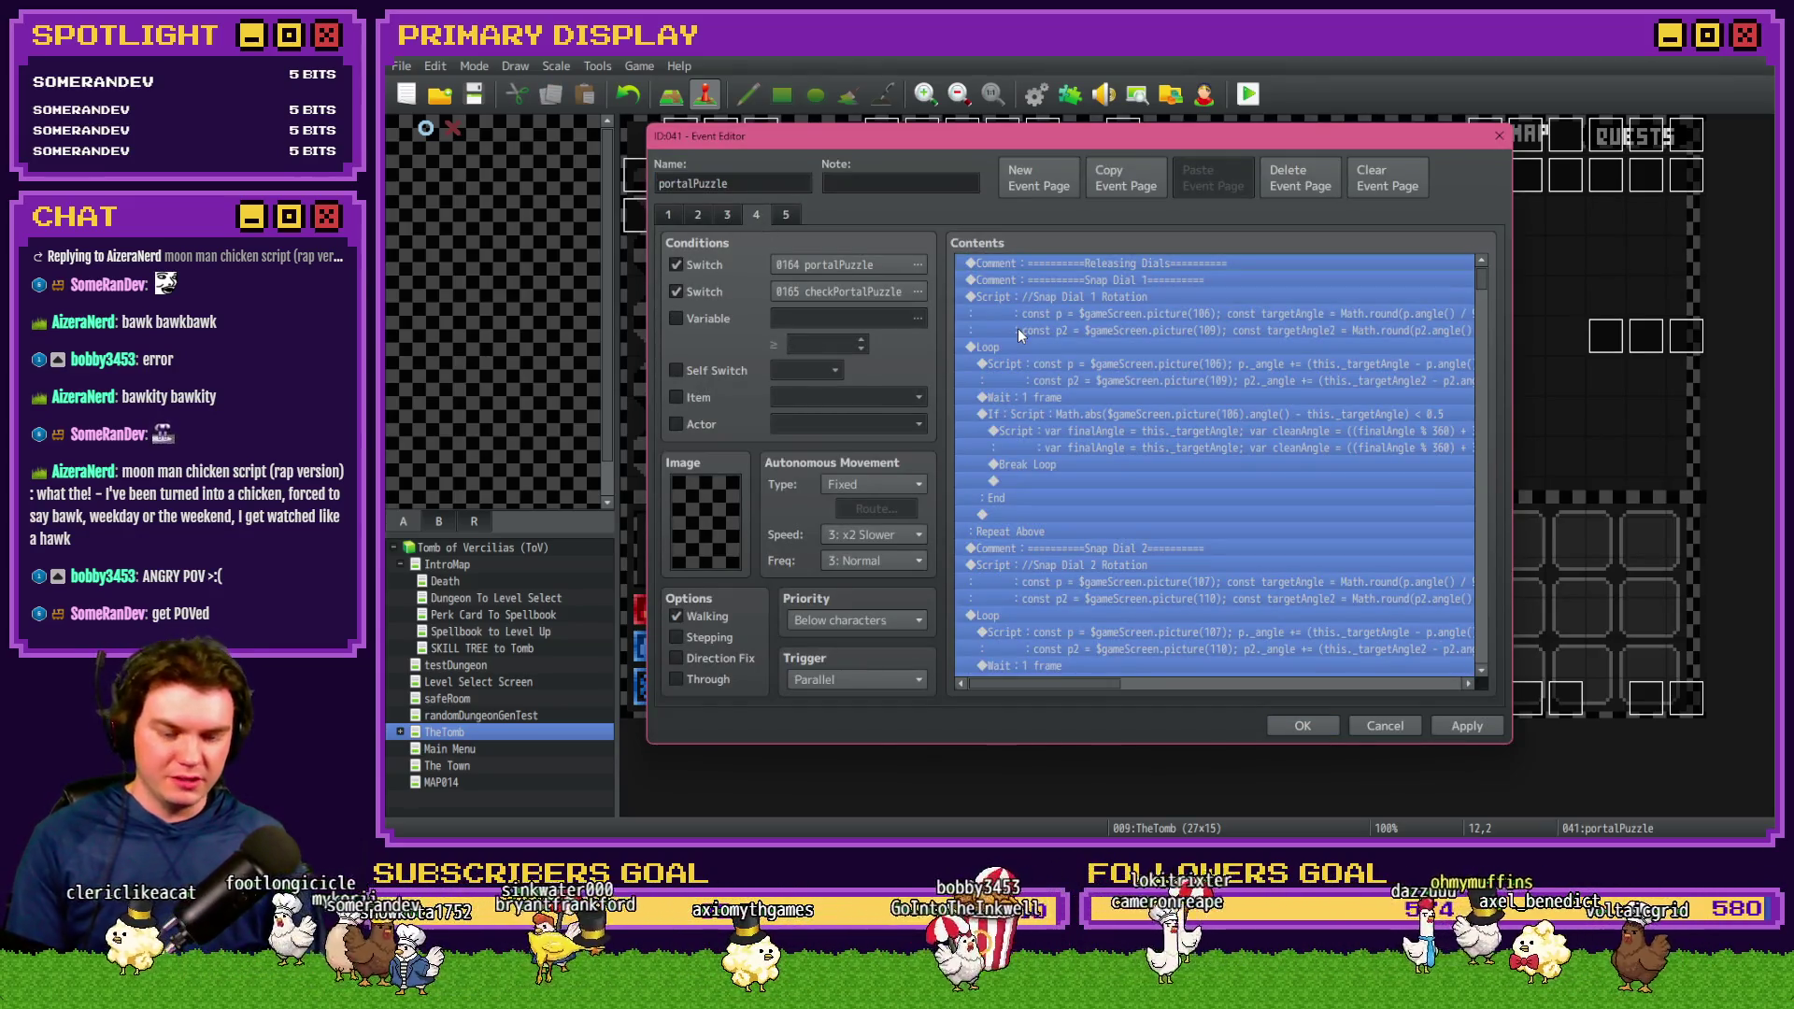
key(Delete)
click(1306, 726)
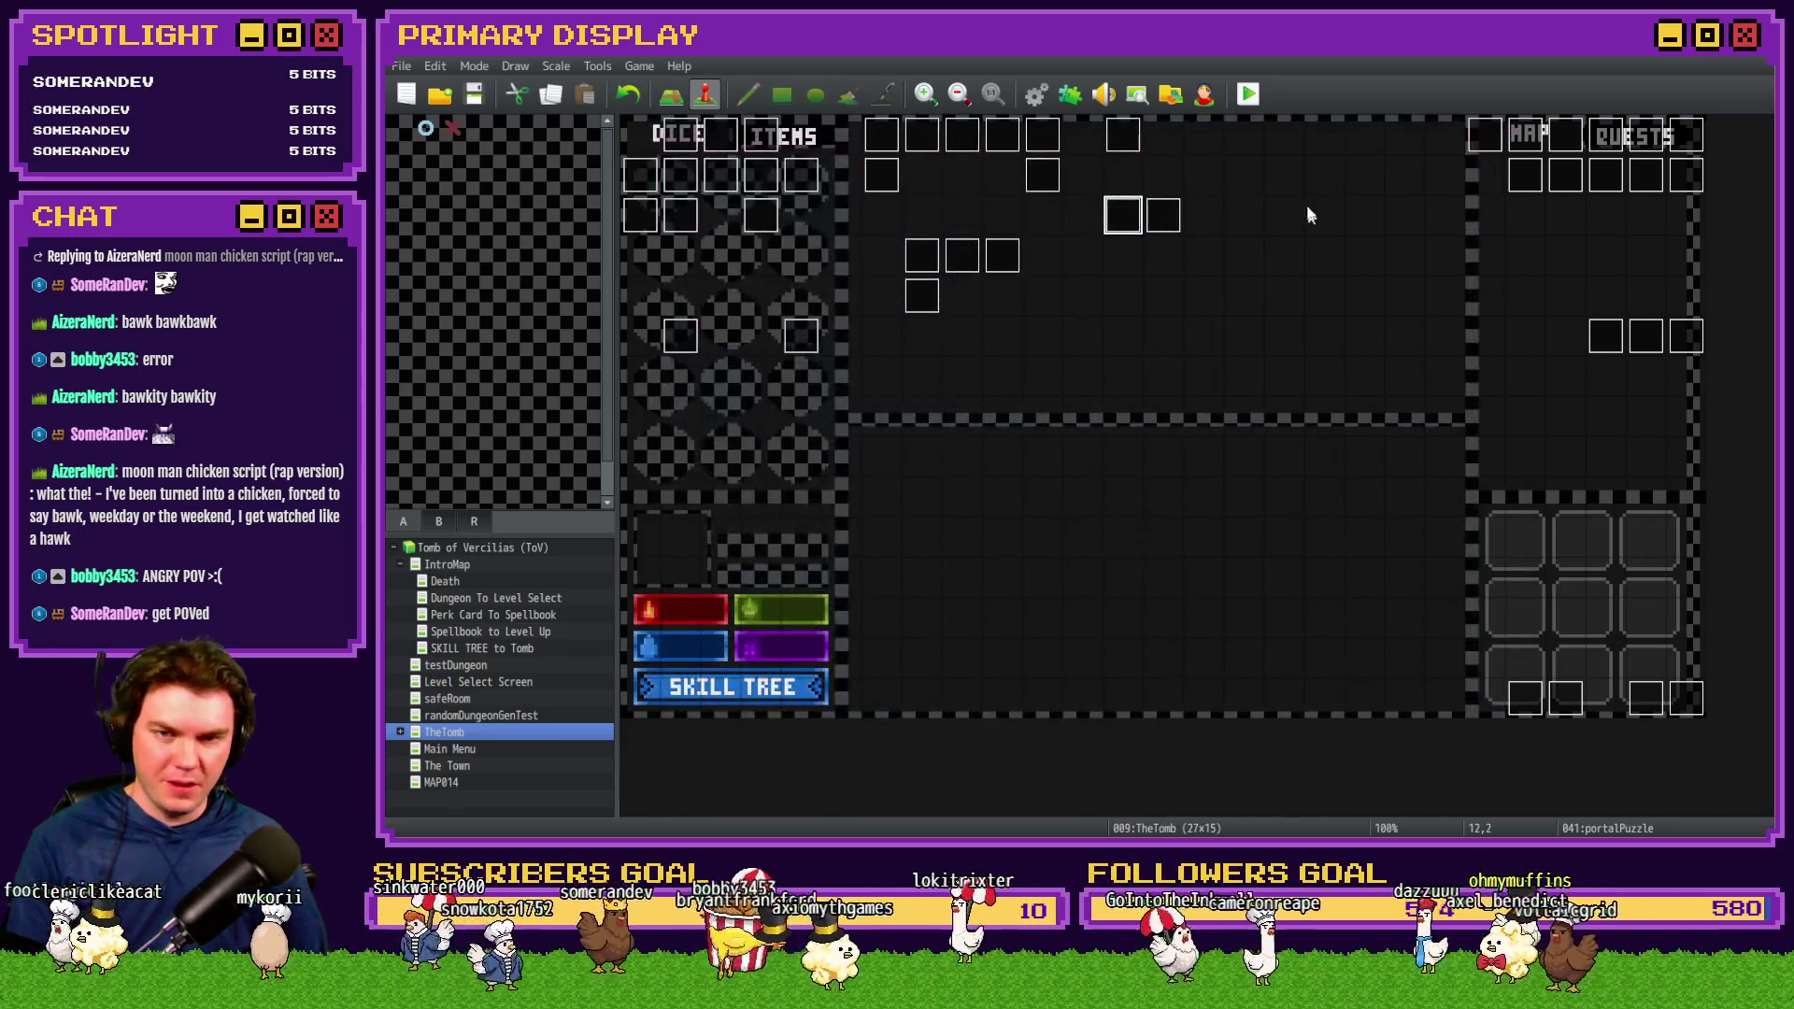
click(1248, 93)
click(1009, 470)
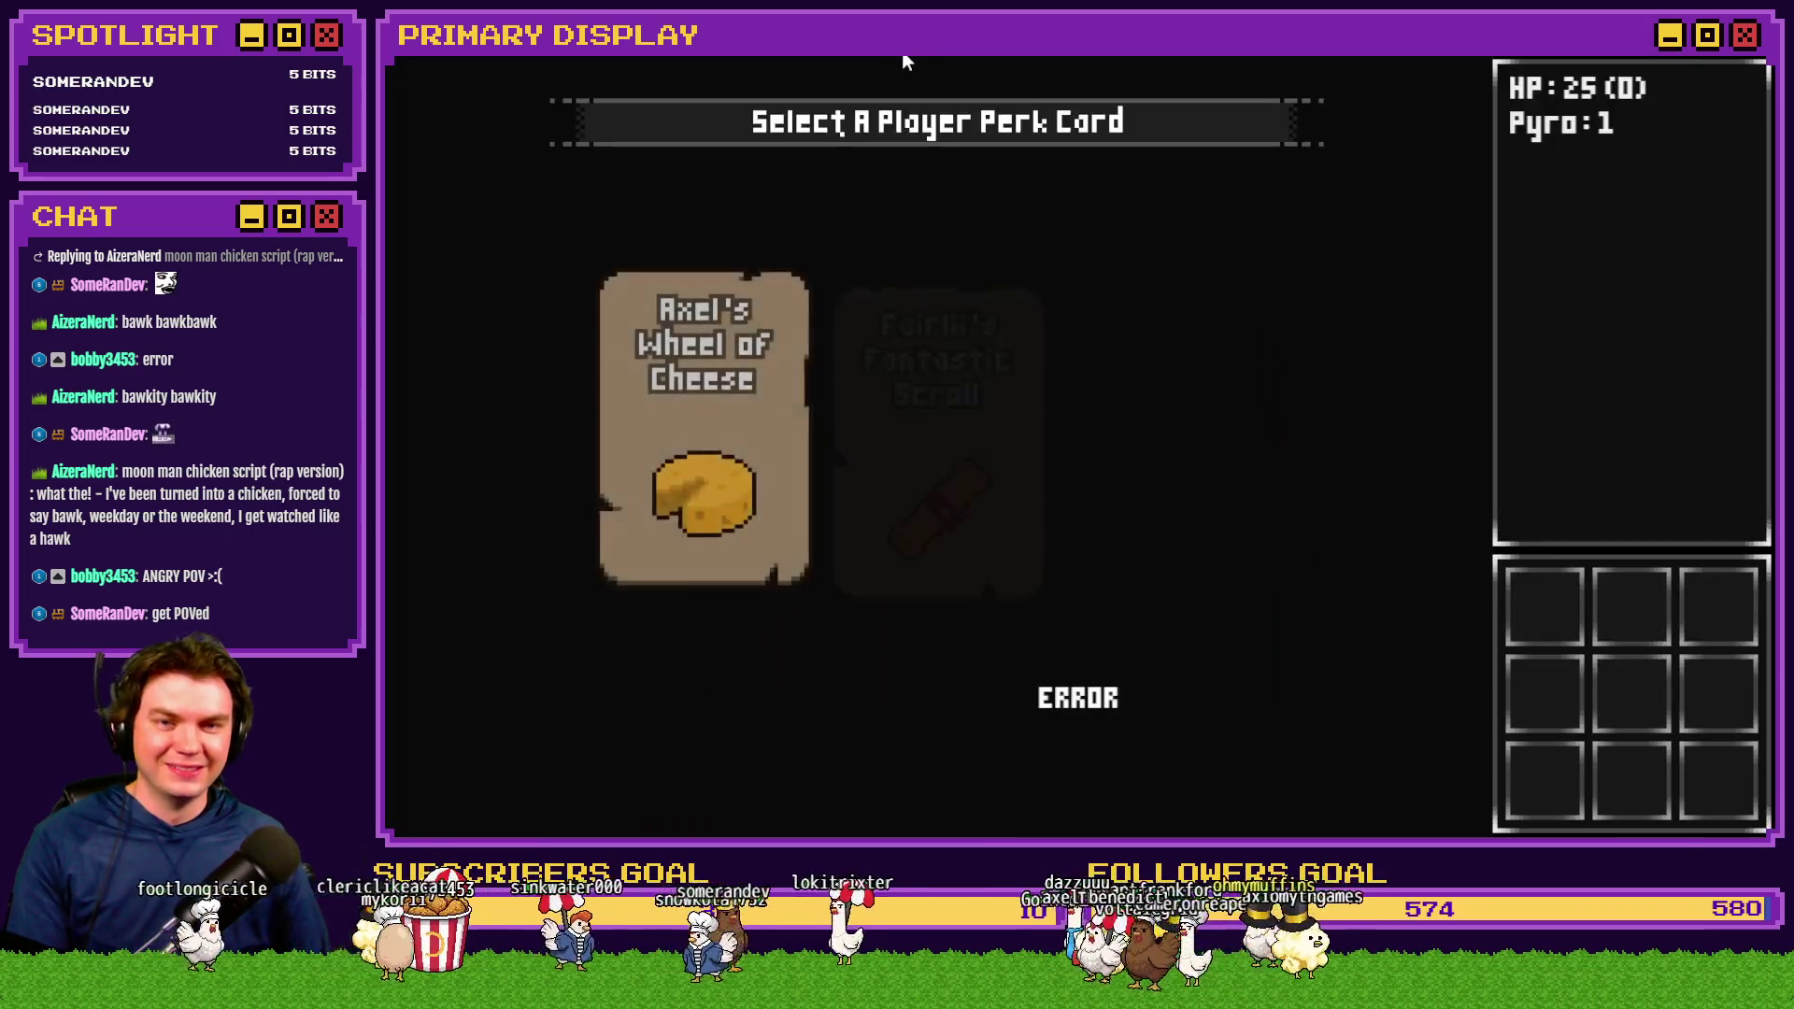
Choose the scroll perk card, advance through the dungeon, and start picking the door's lock
click(1128, 395)
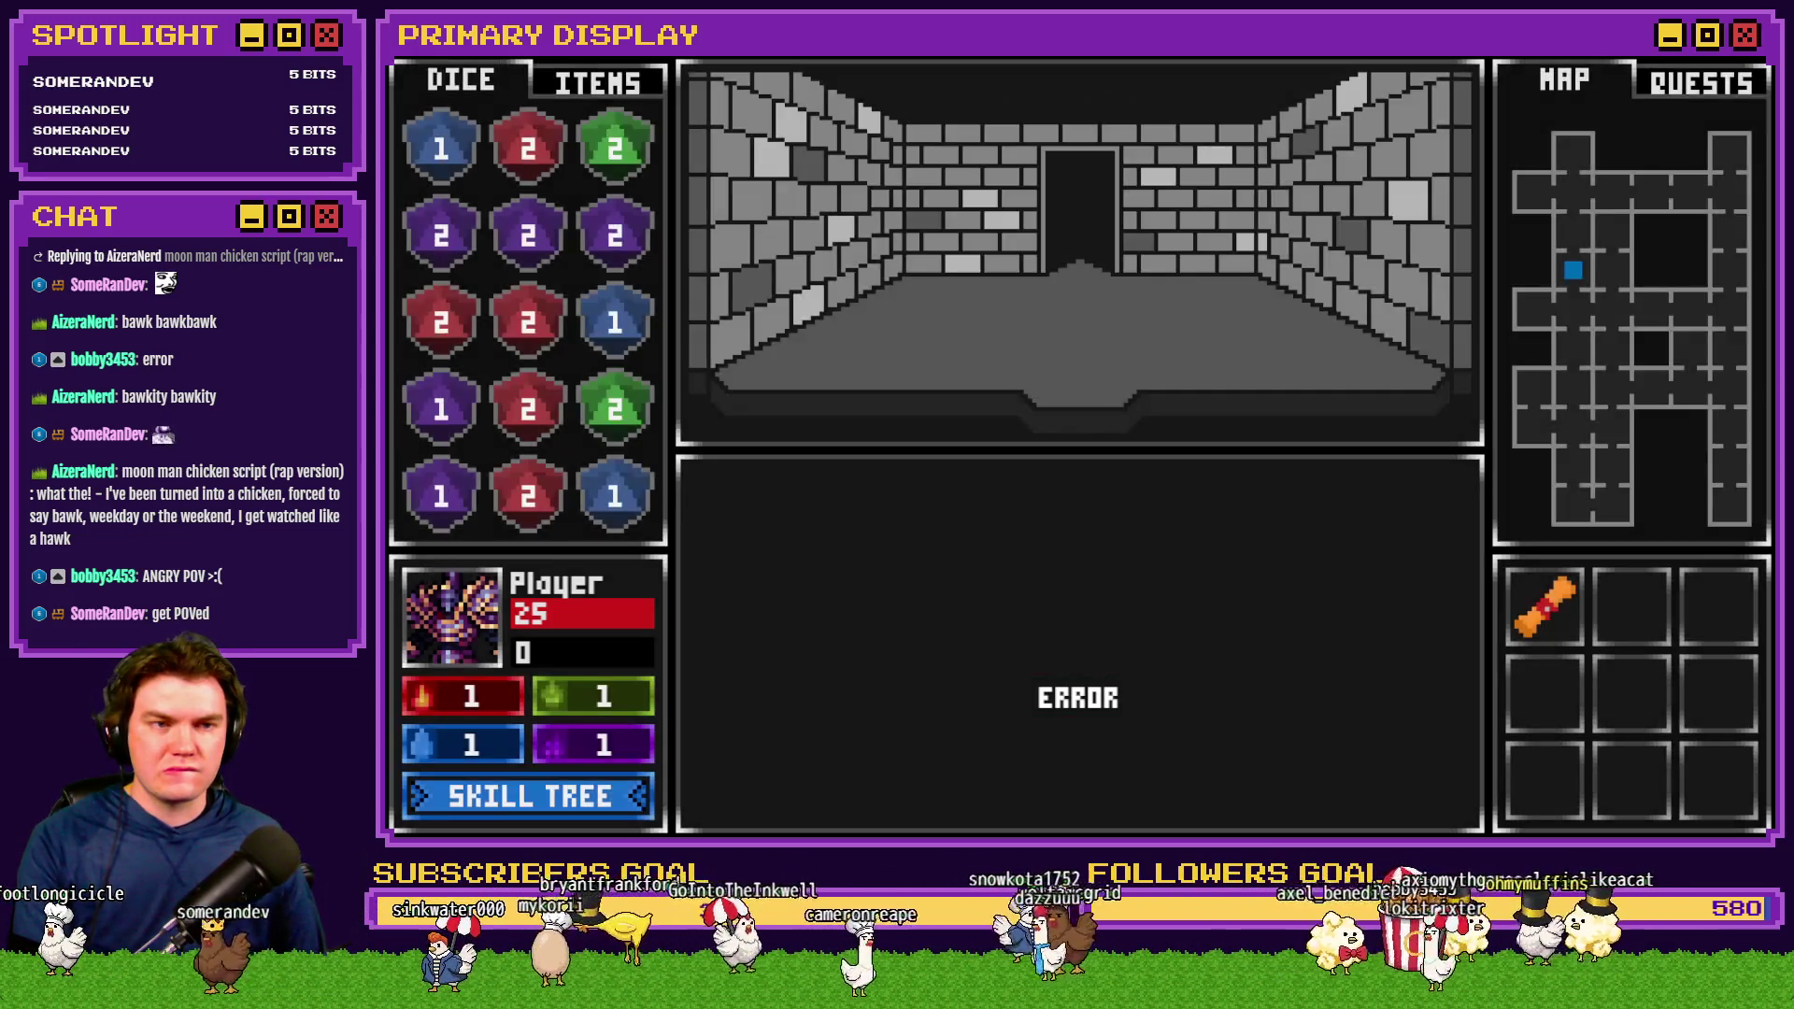
click(1147, 372)
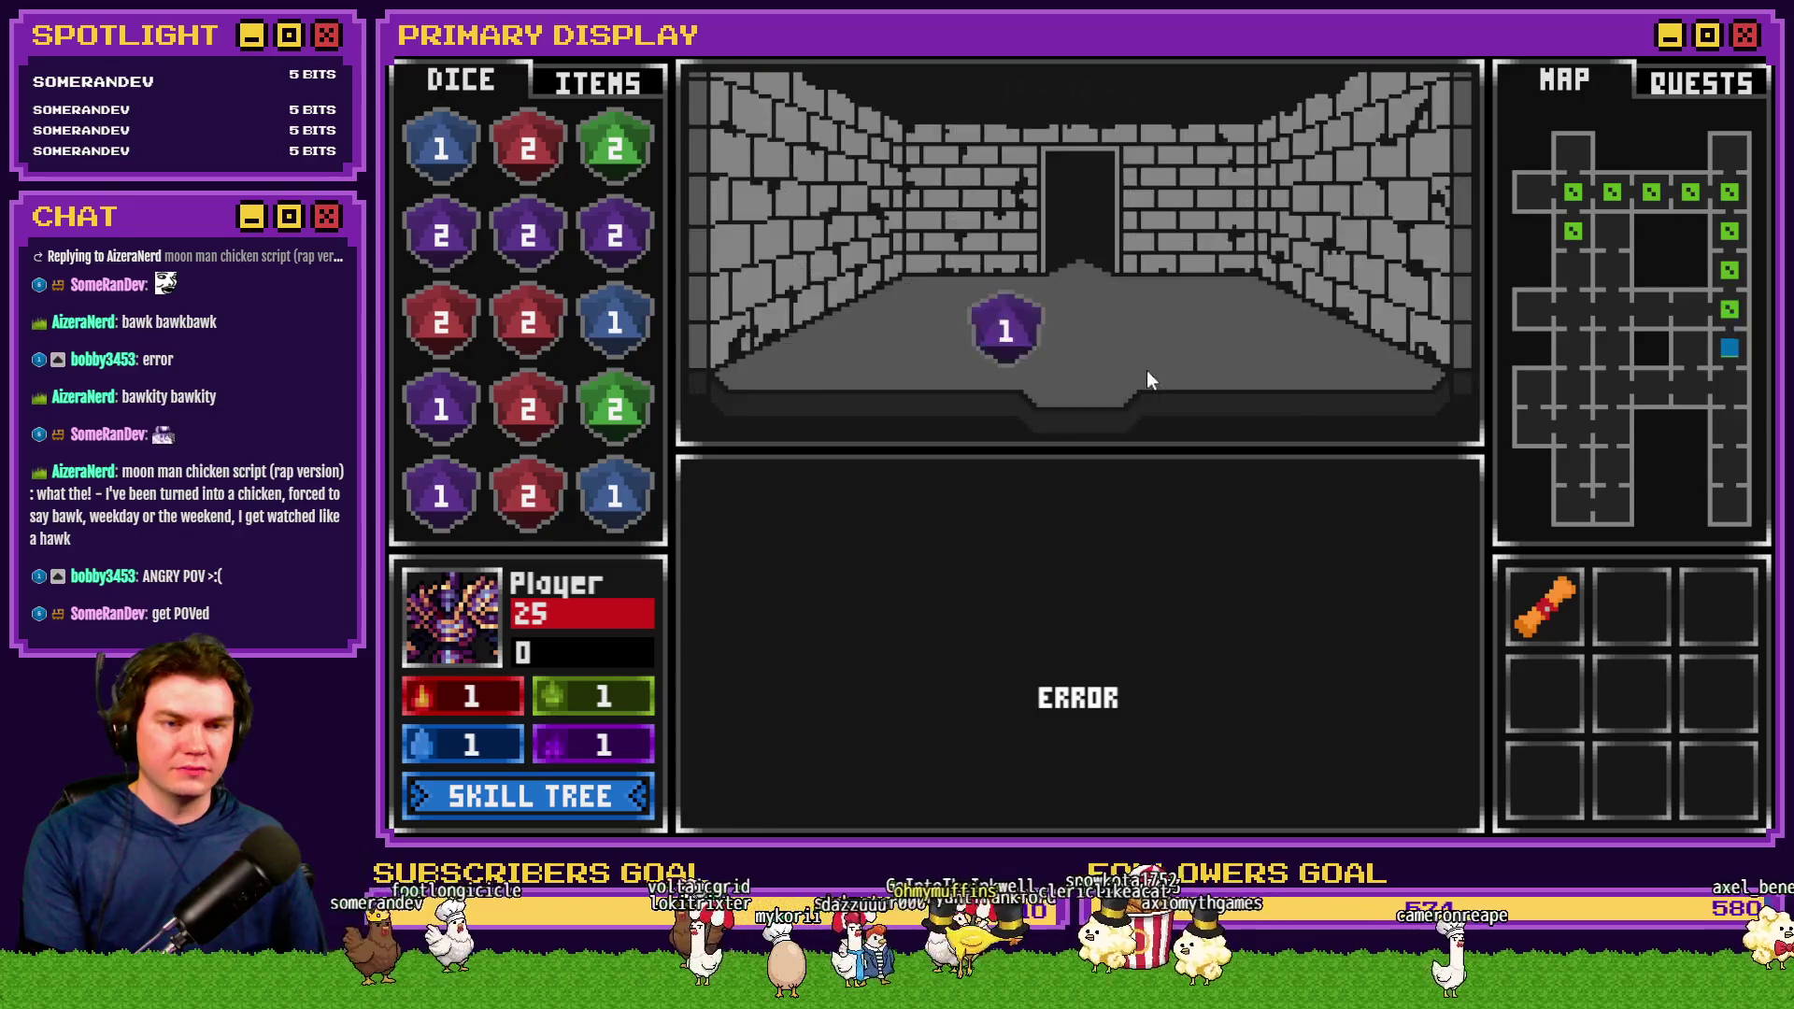
click(1112, 634)
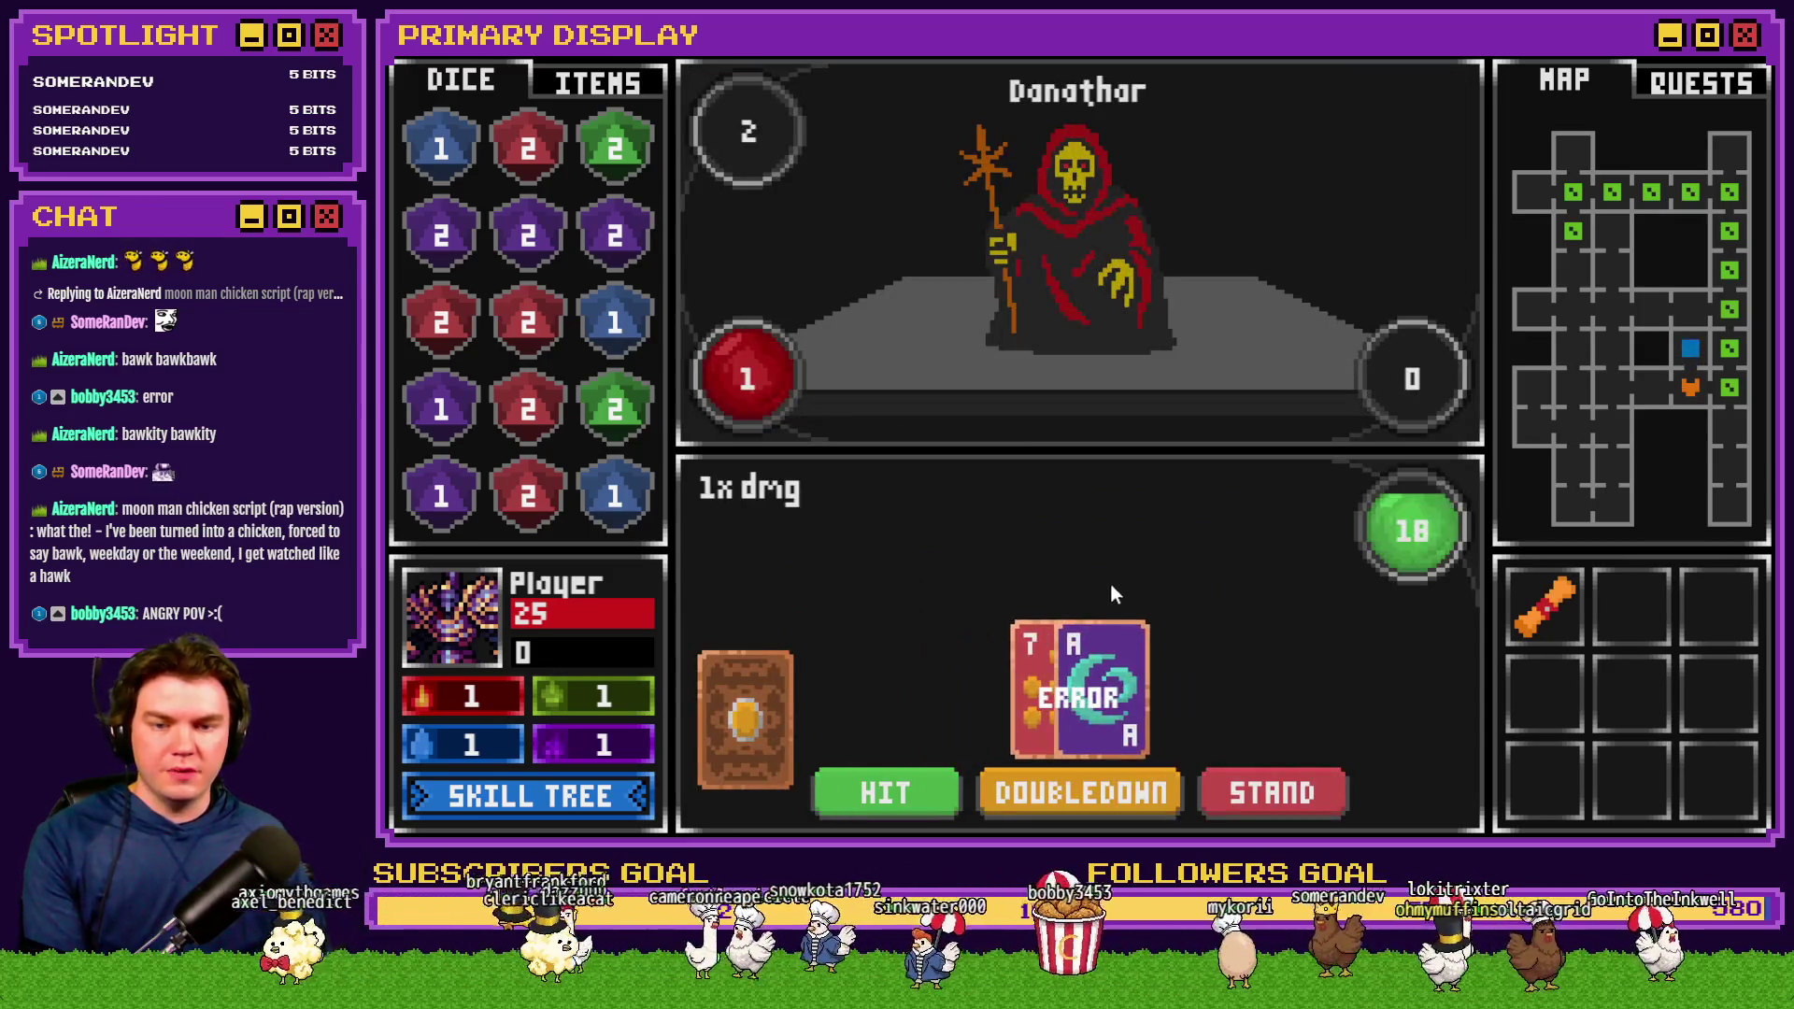
Win the card fight by drawing three cards and holding at 21
click(1306, 785)
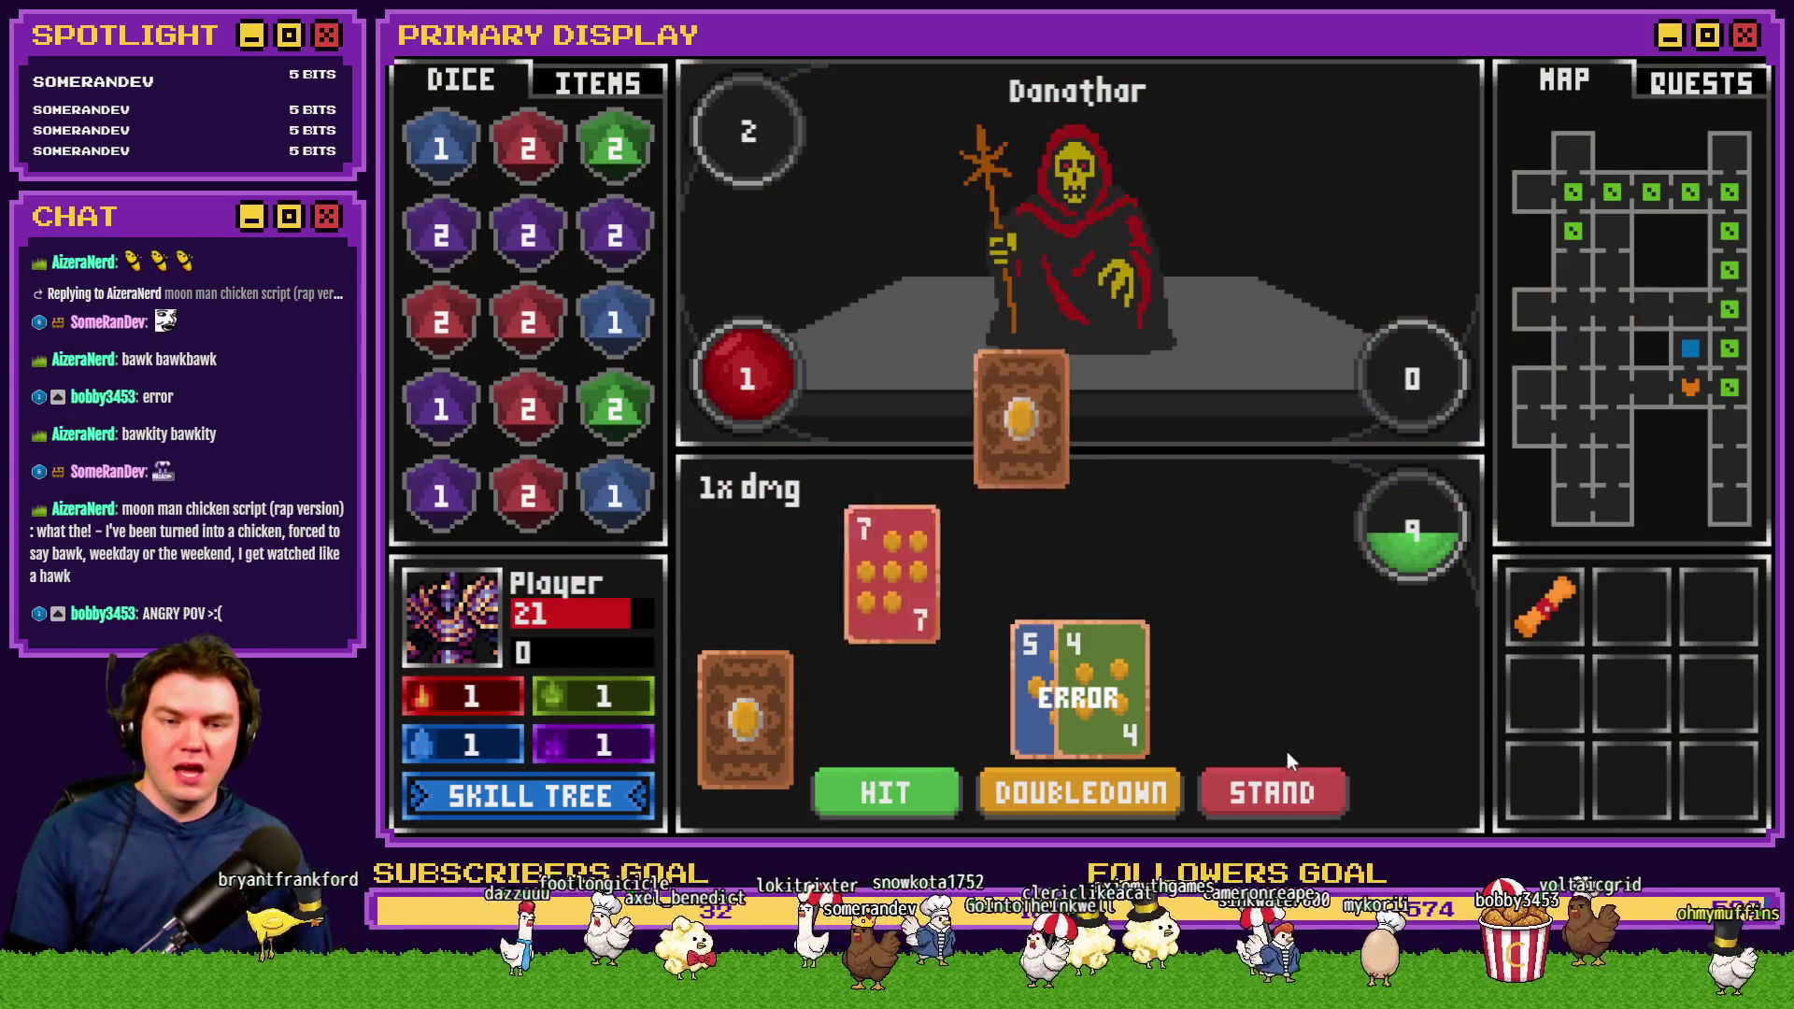
click(935, 787)
click(909, 785)
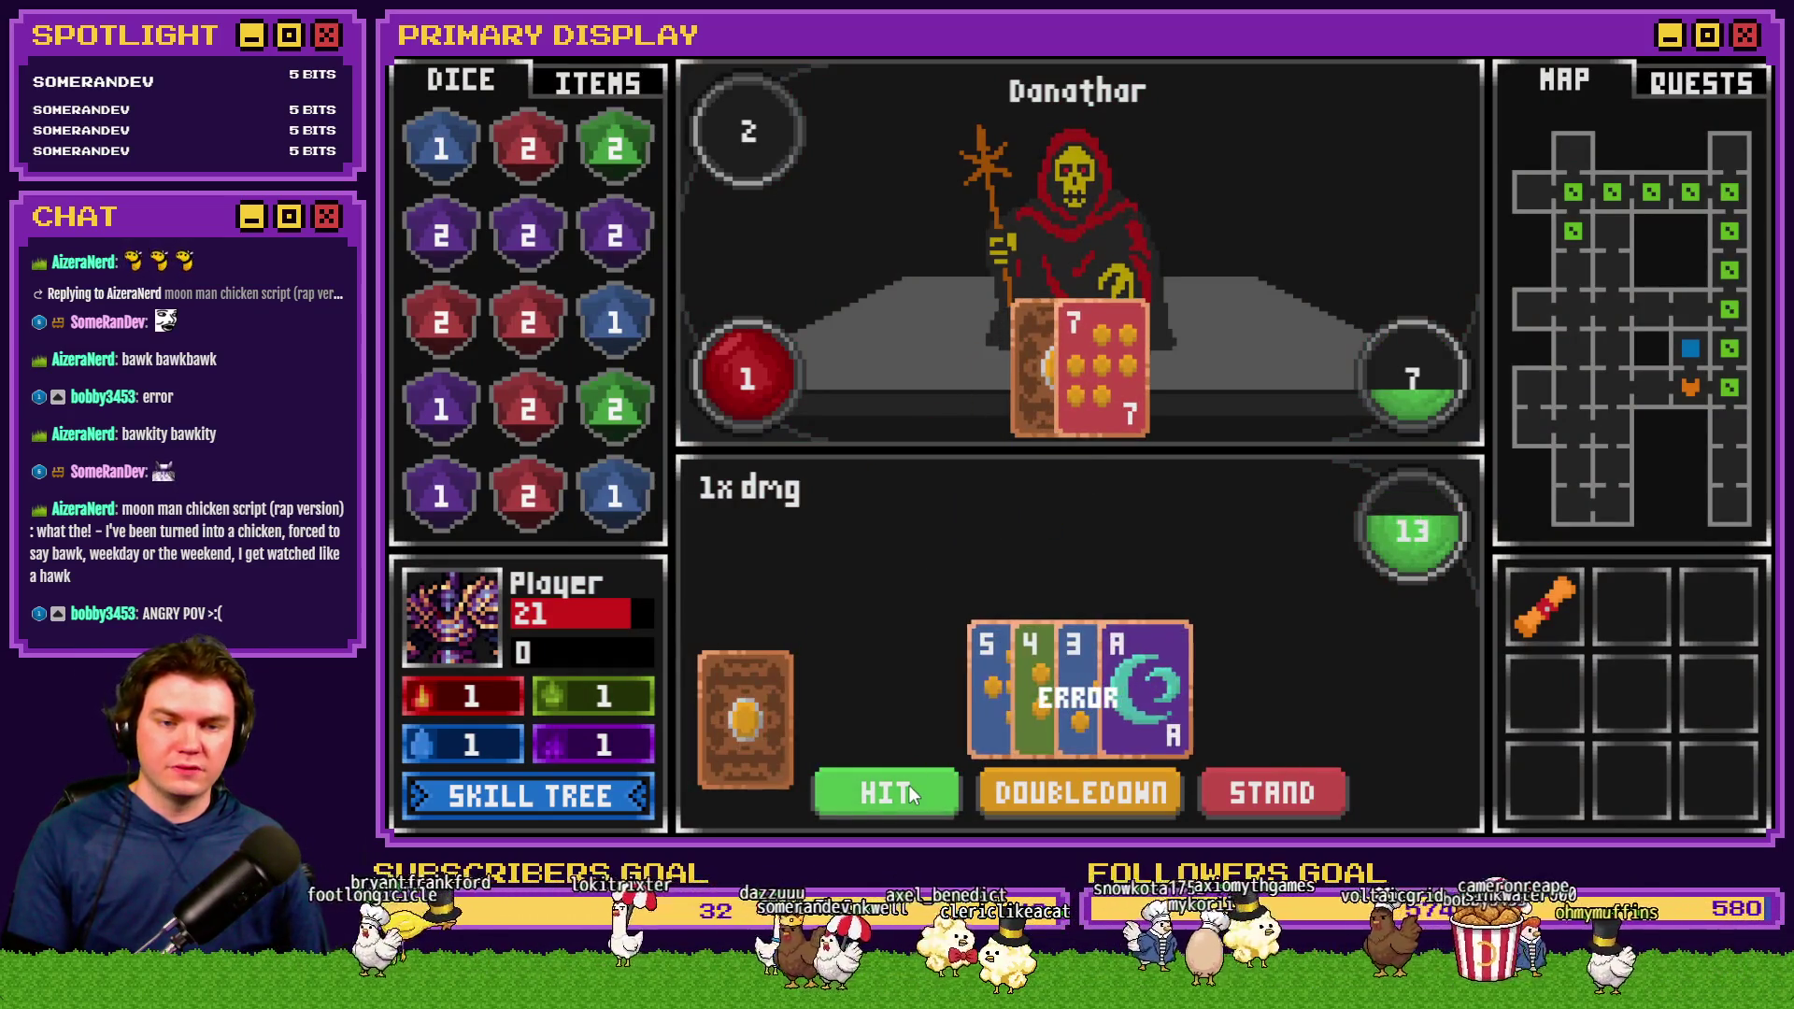
click(909, 785)
click(1341, 790)
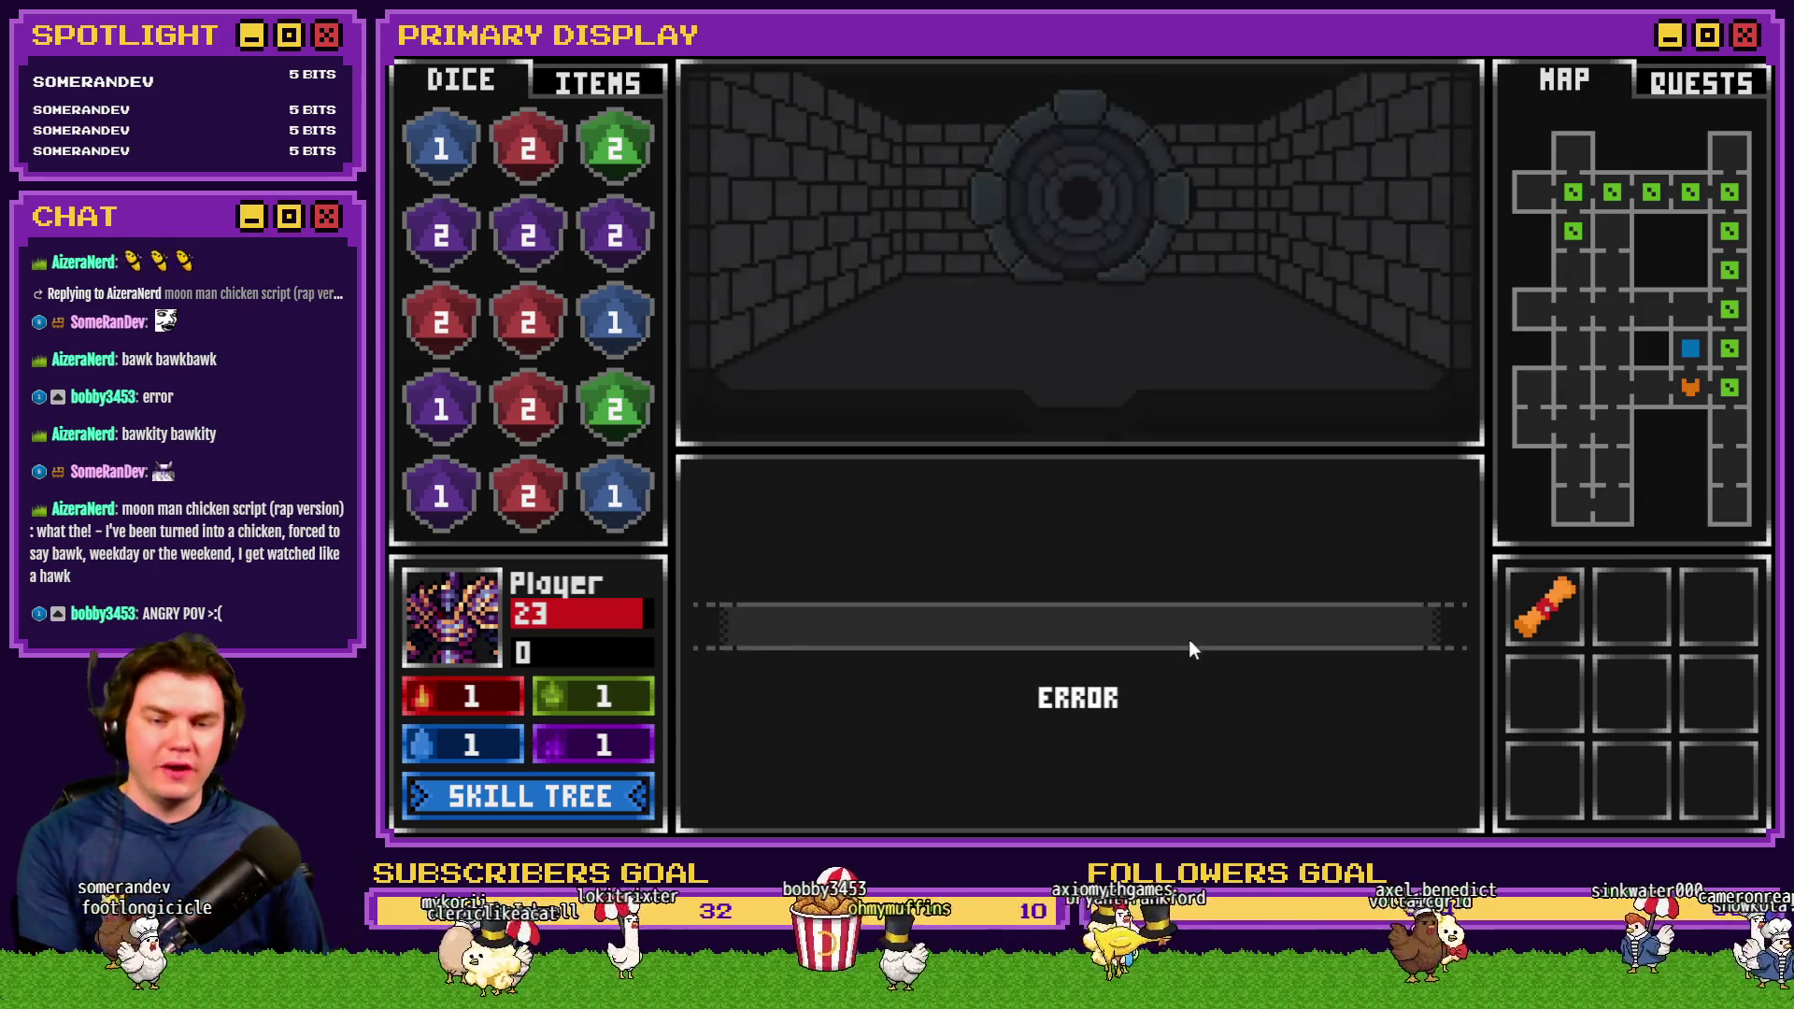
Interact with the glyph door, rotate a dial, and close the crashed game window
click(1106, 624)
click(1122, 327)
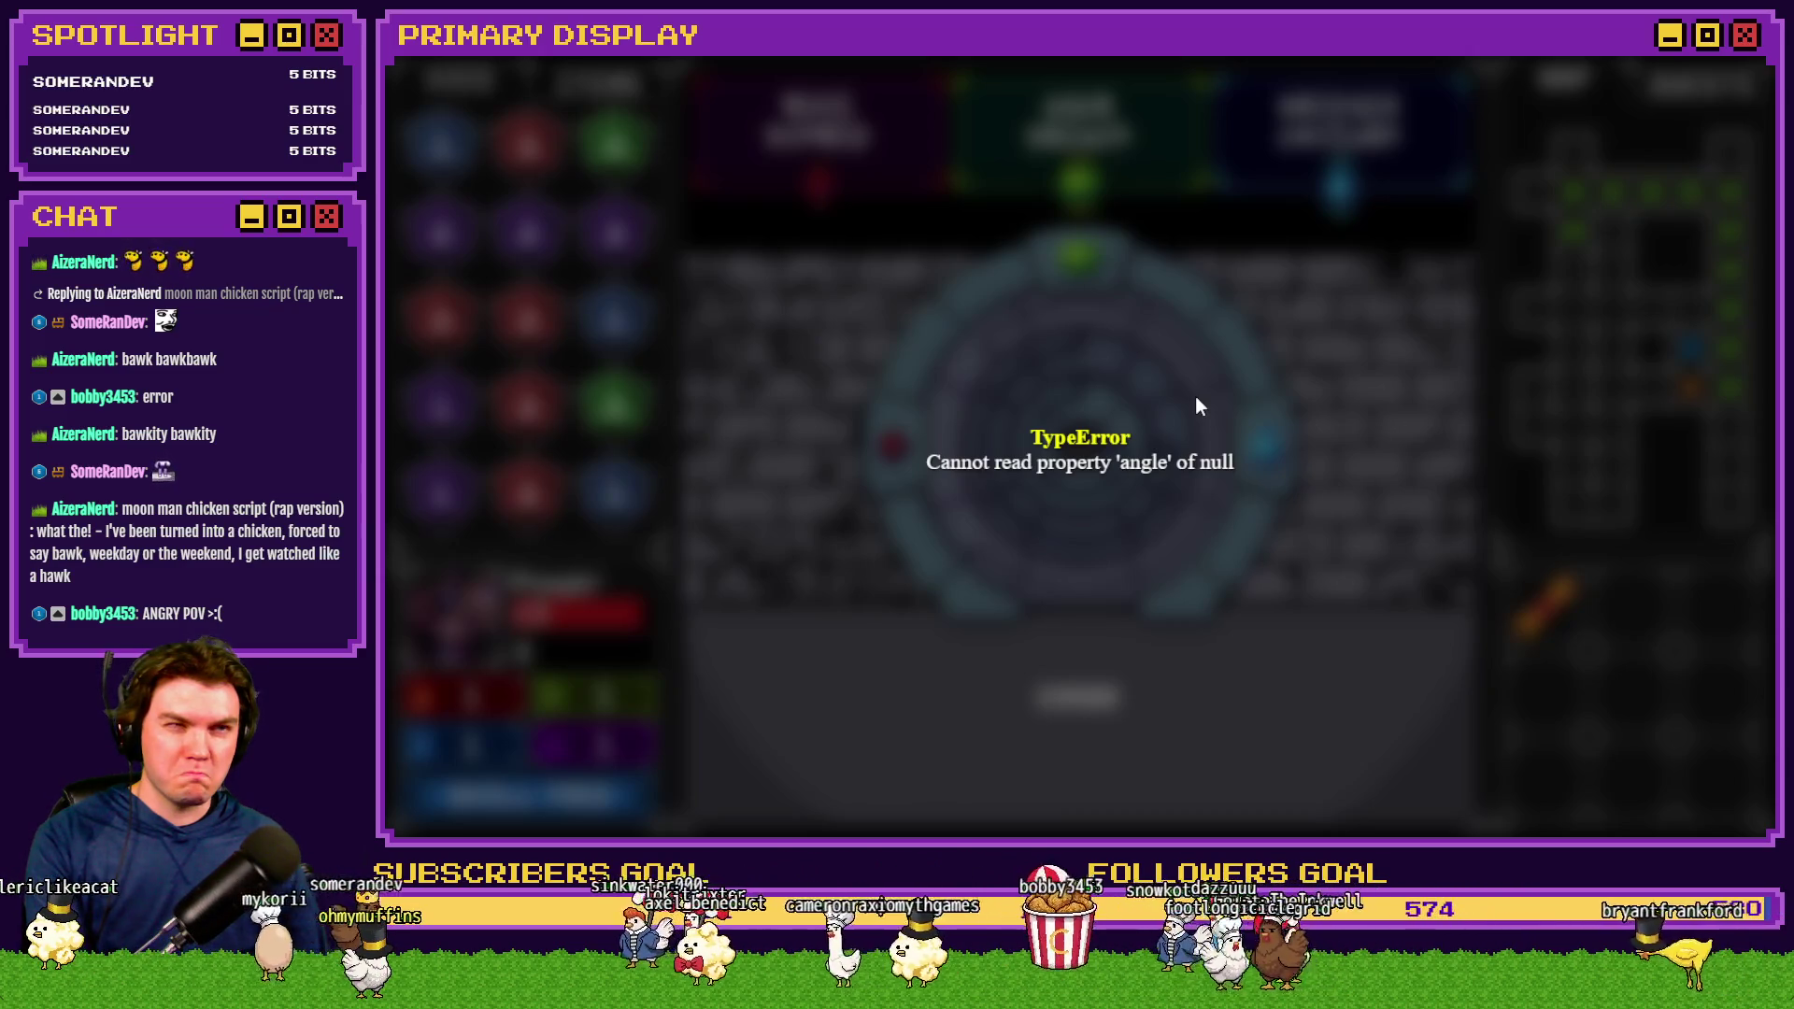
click(1763, 62)
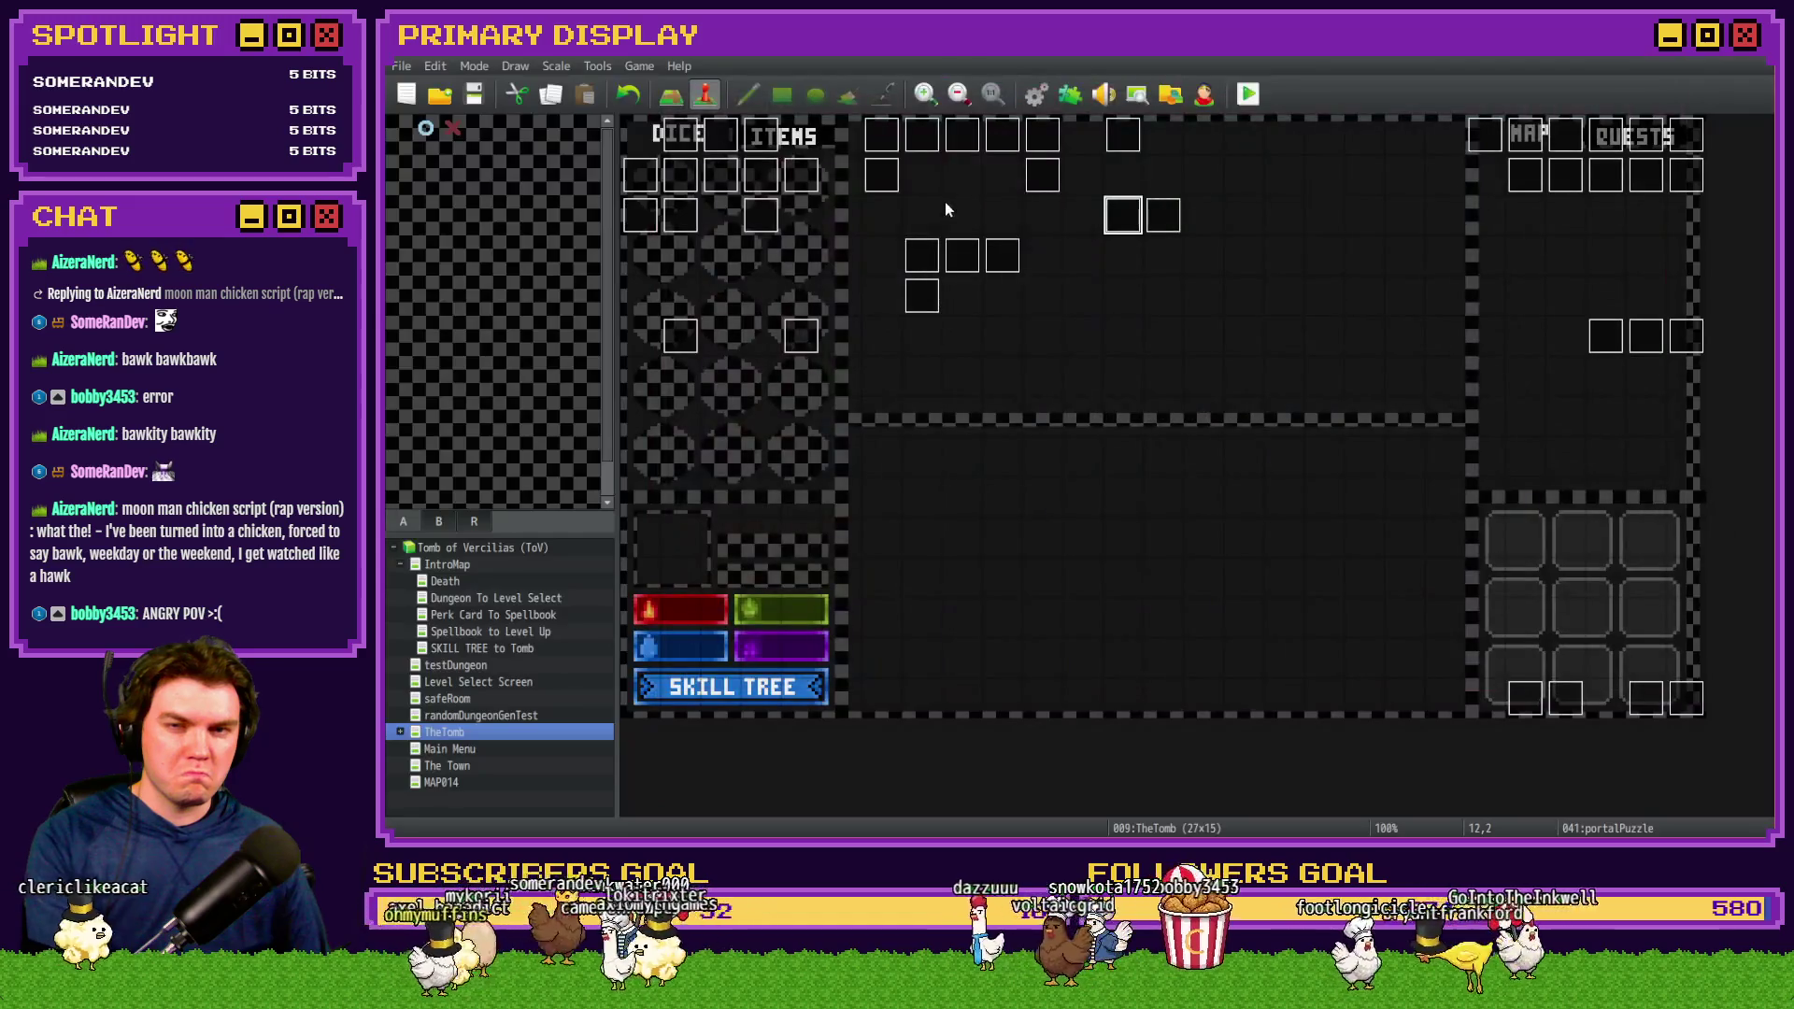
Review the portalPuzzleBackup event's pages and copy page 1's commands without changing it
double_click(1163, 217)
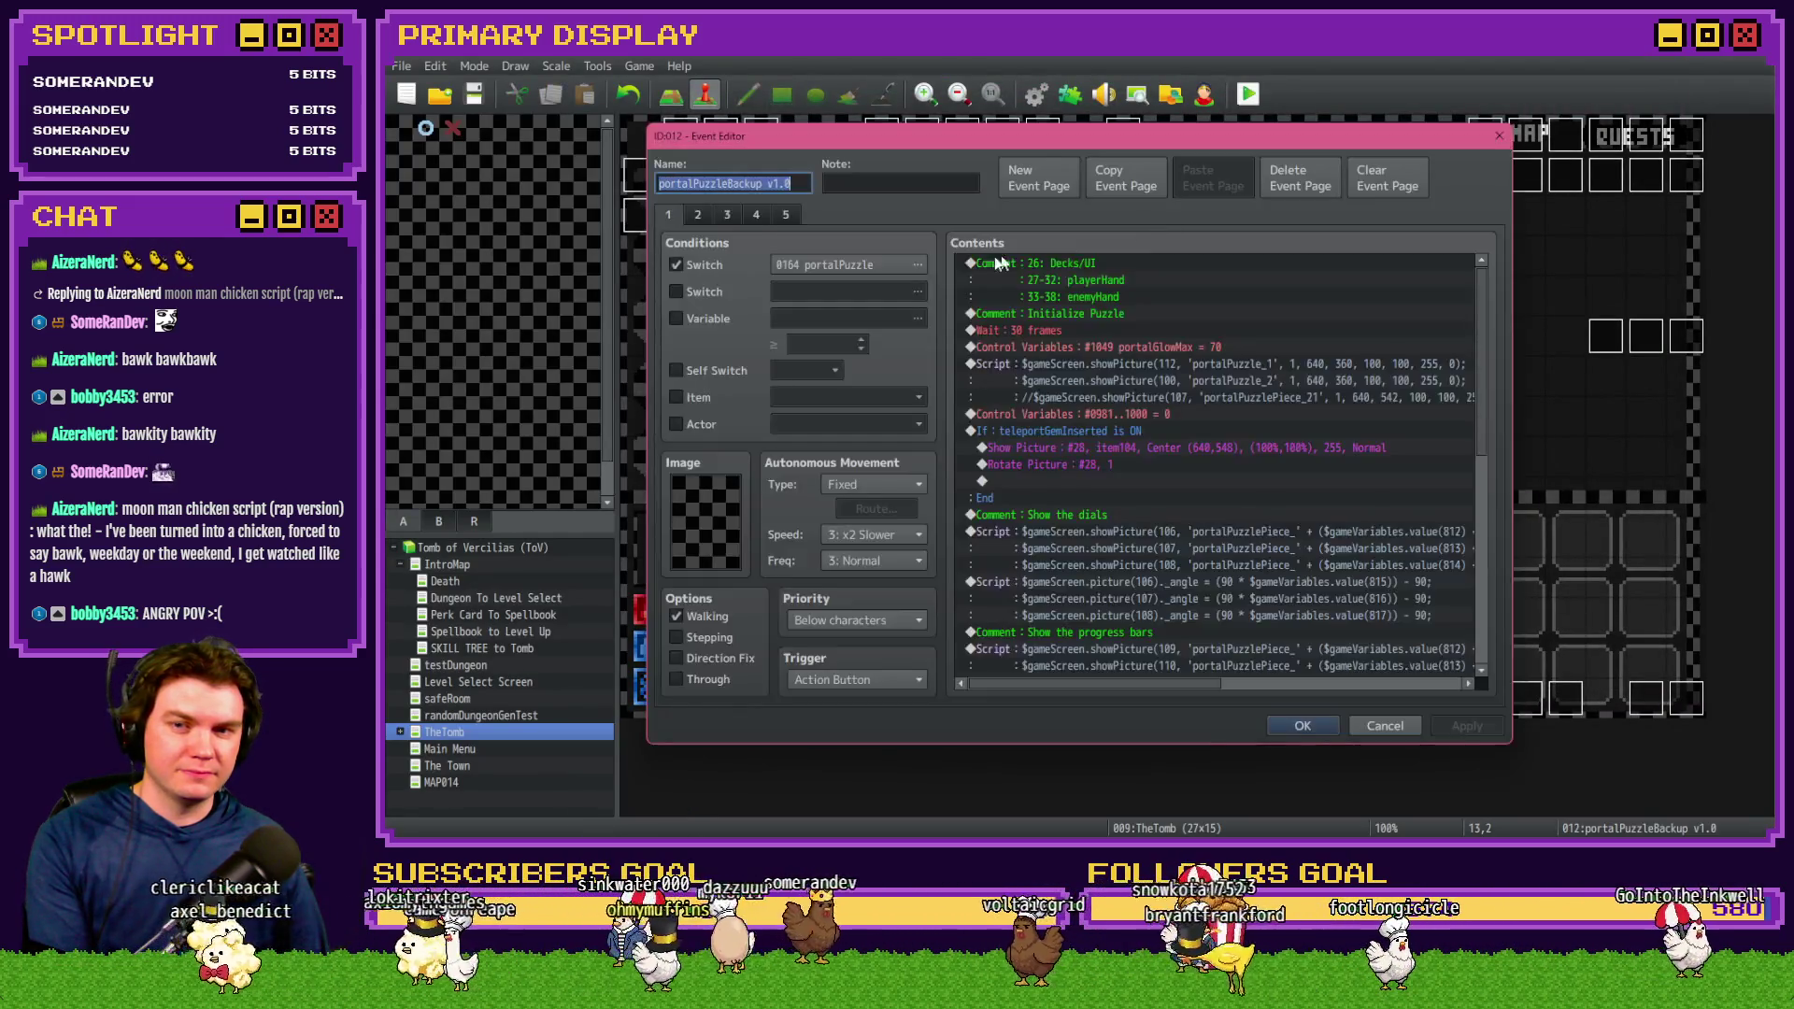
click(705, 215)
click(682, 215)
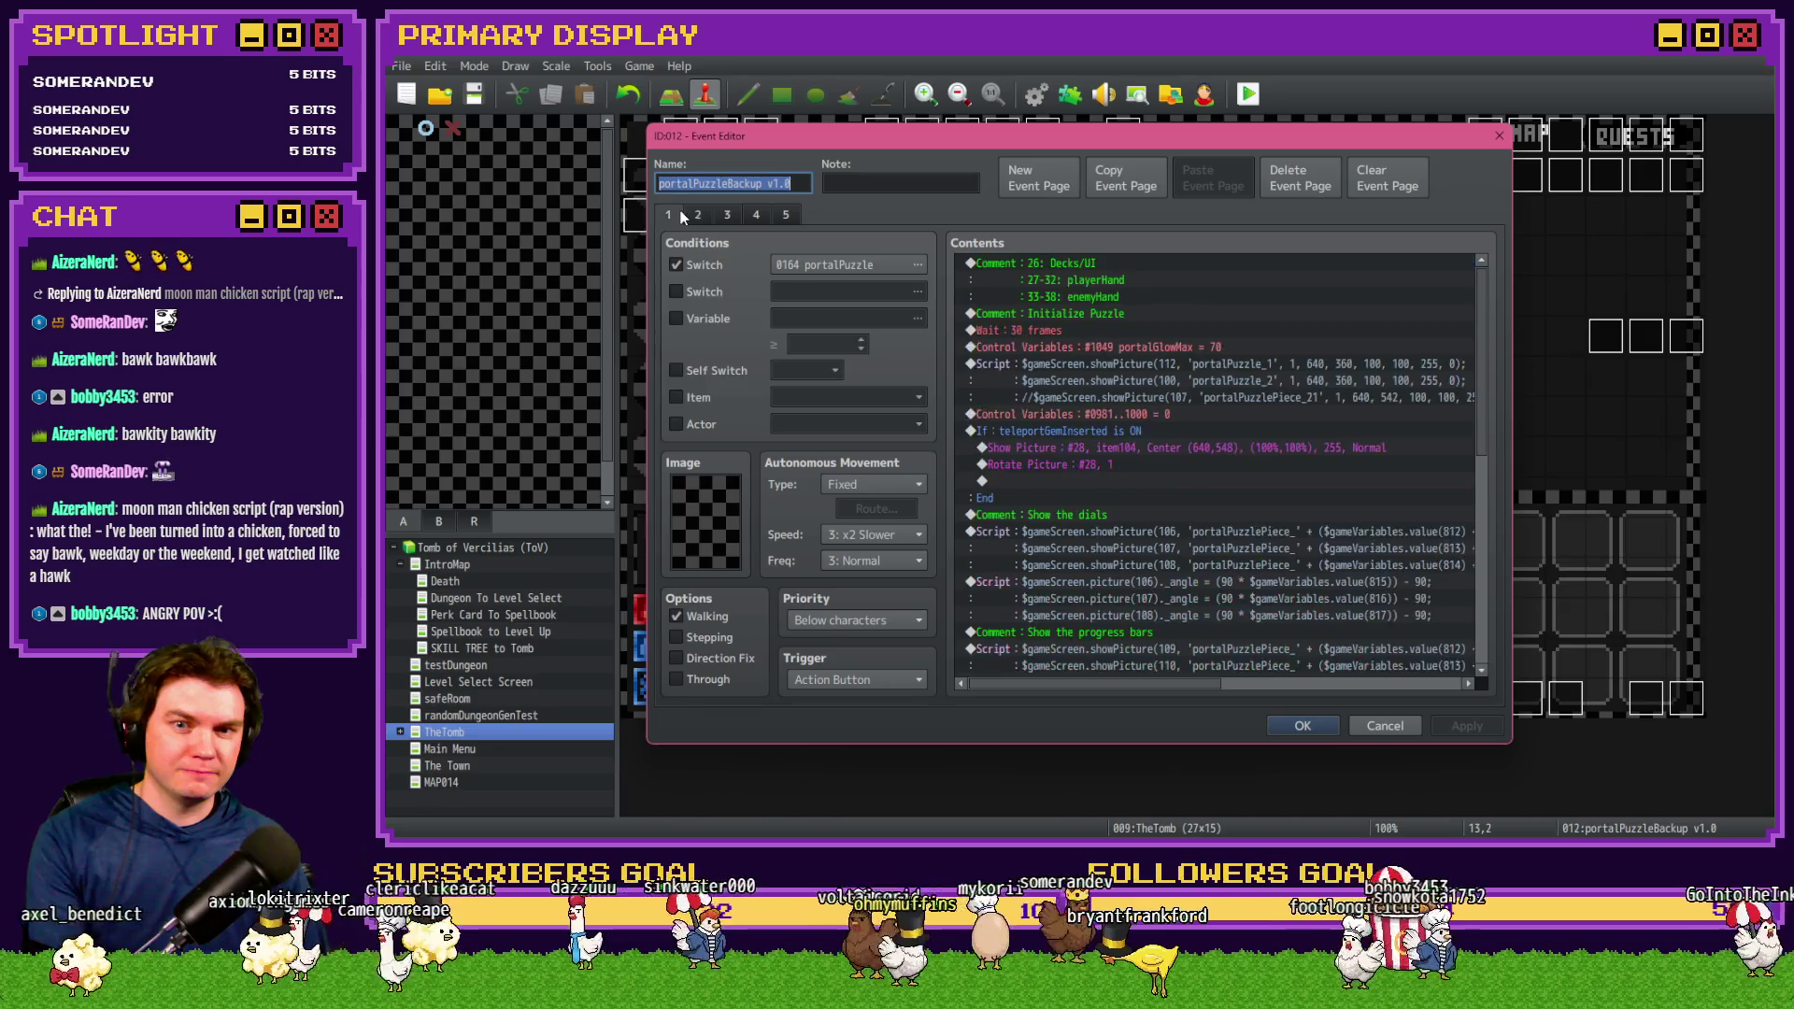
scroll(1172, 523, down, 5)
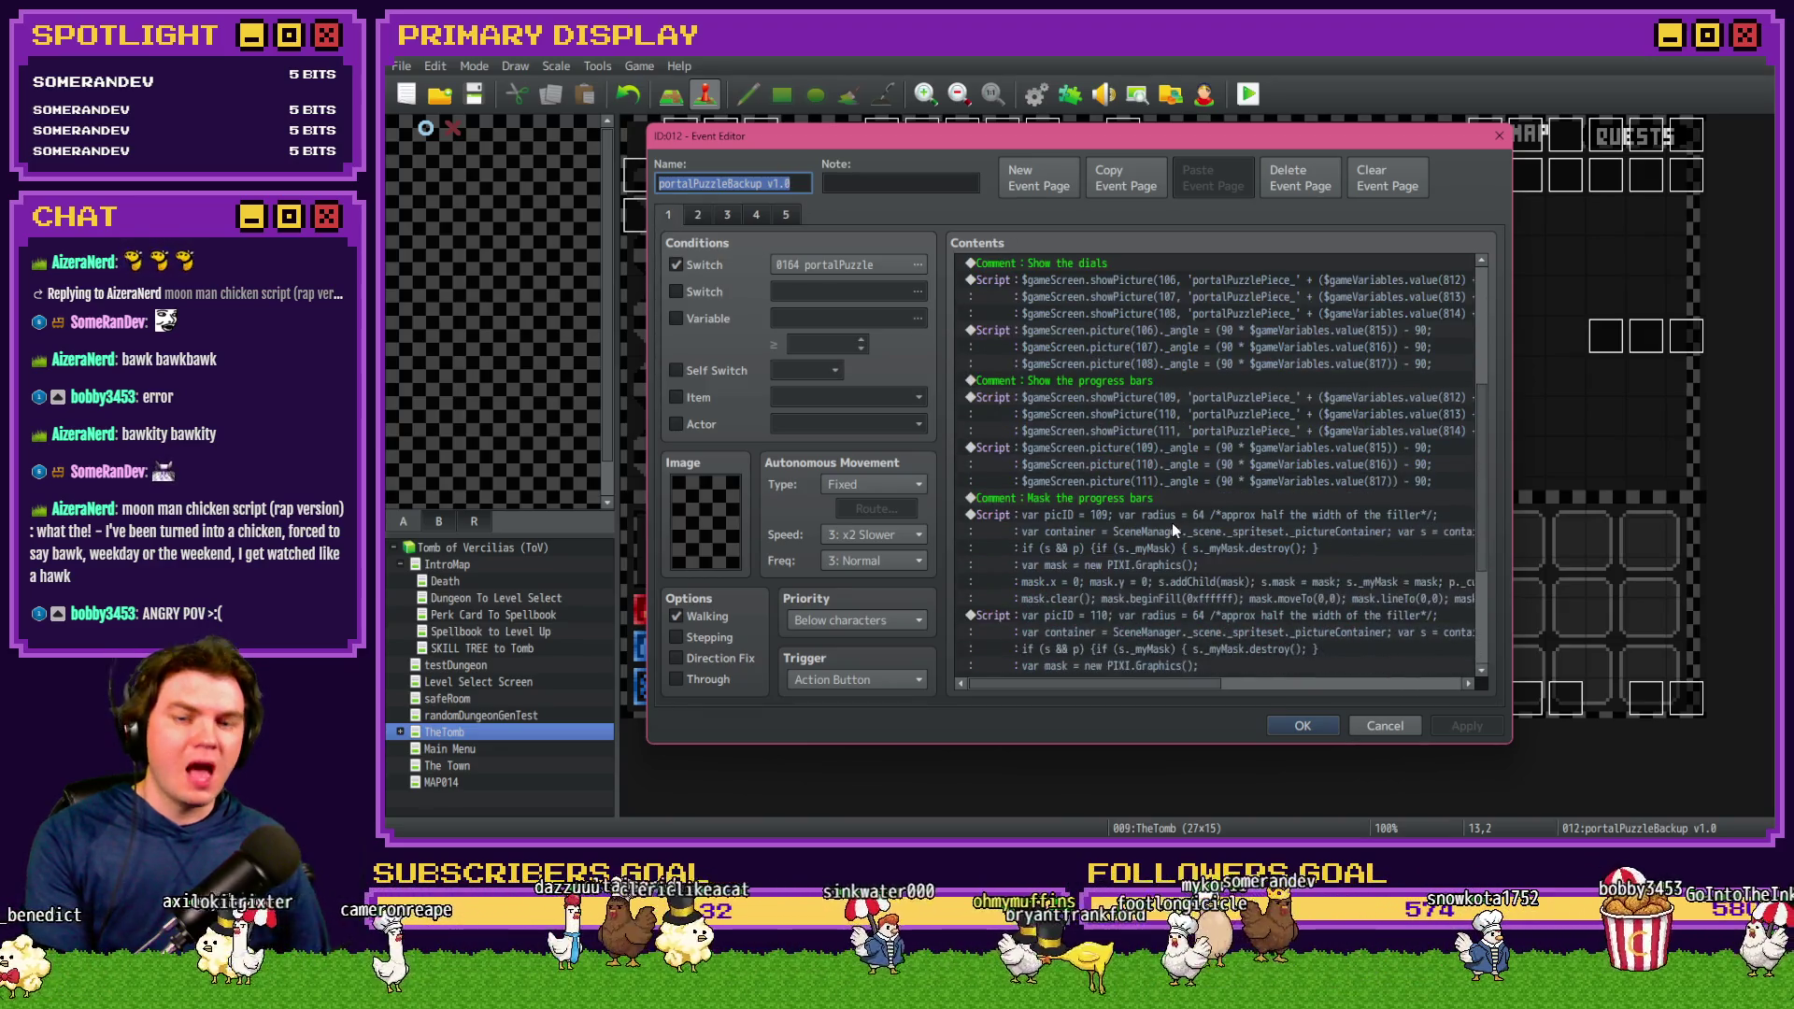
click(1375, 727)
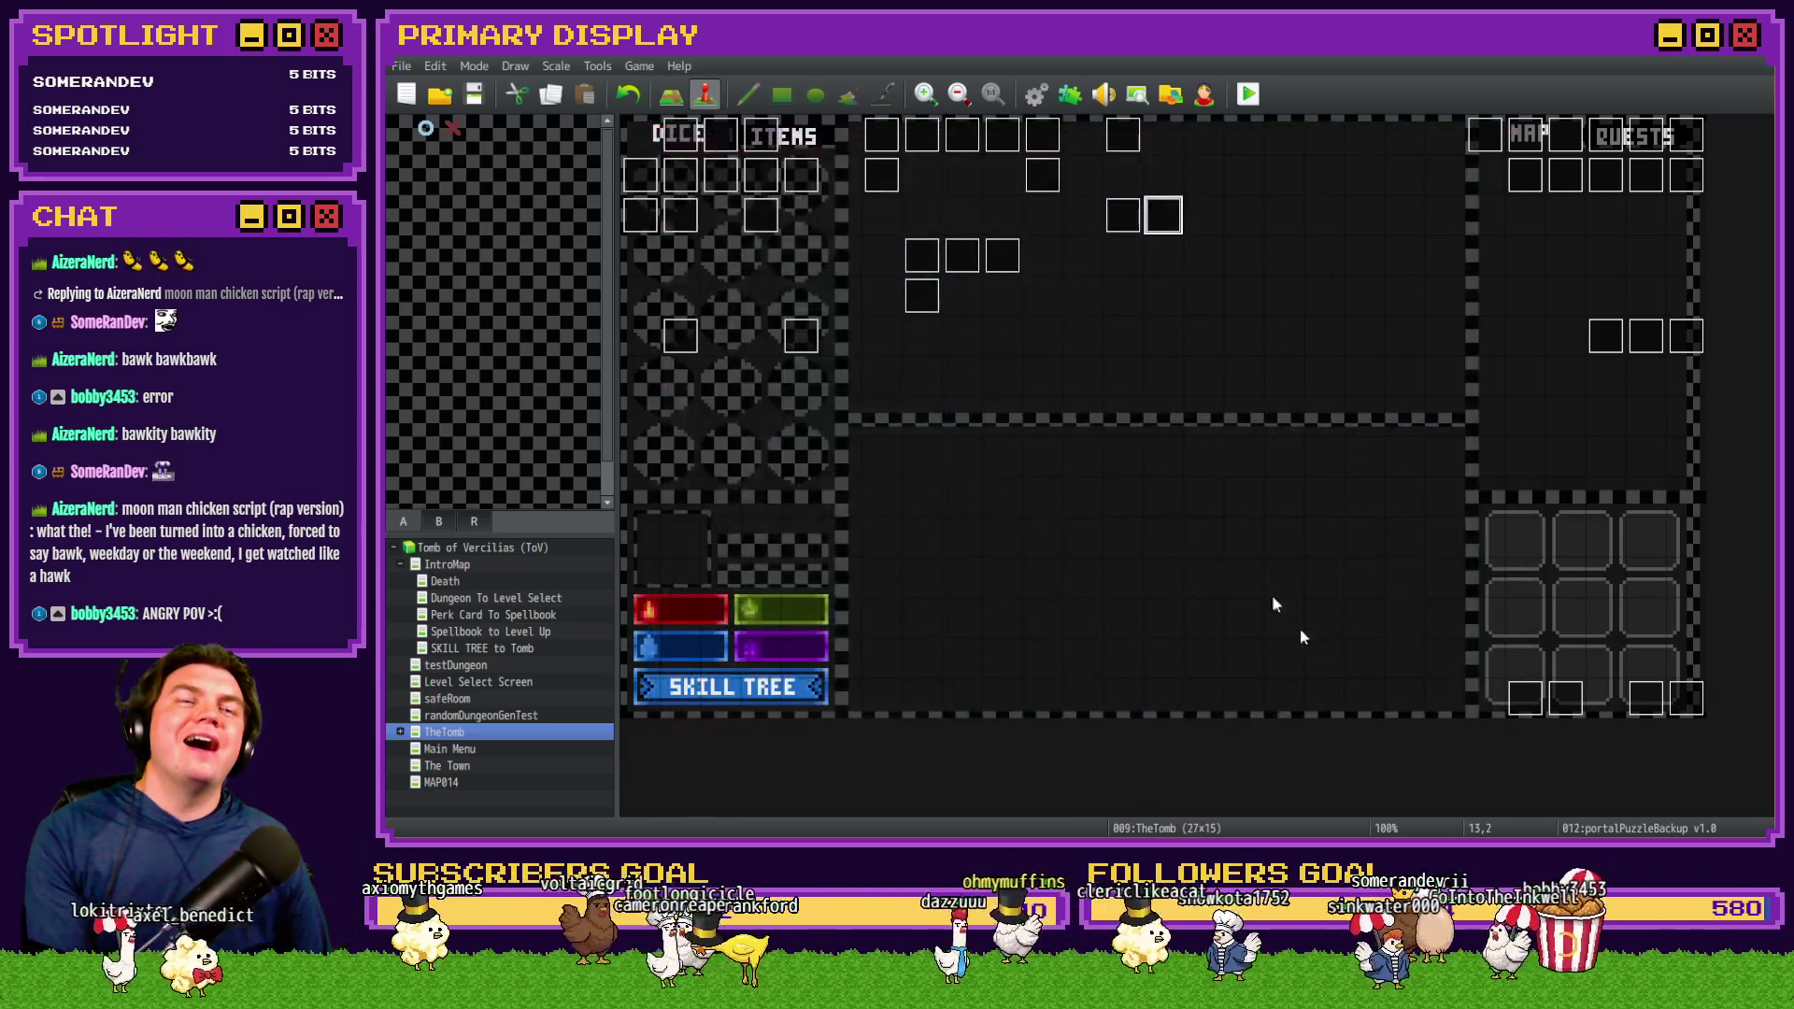
double_click(1161, 221)
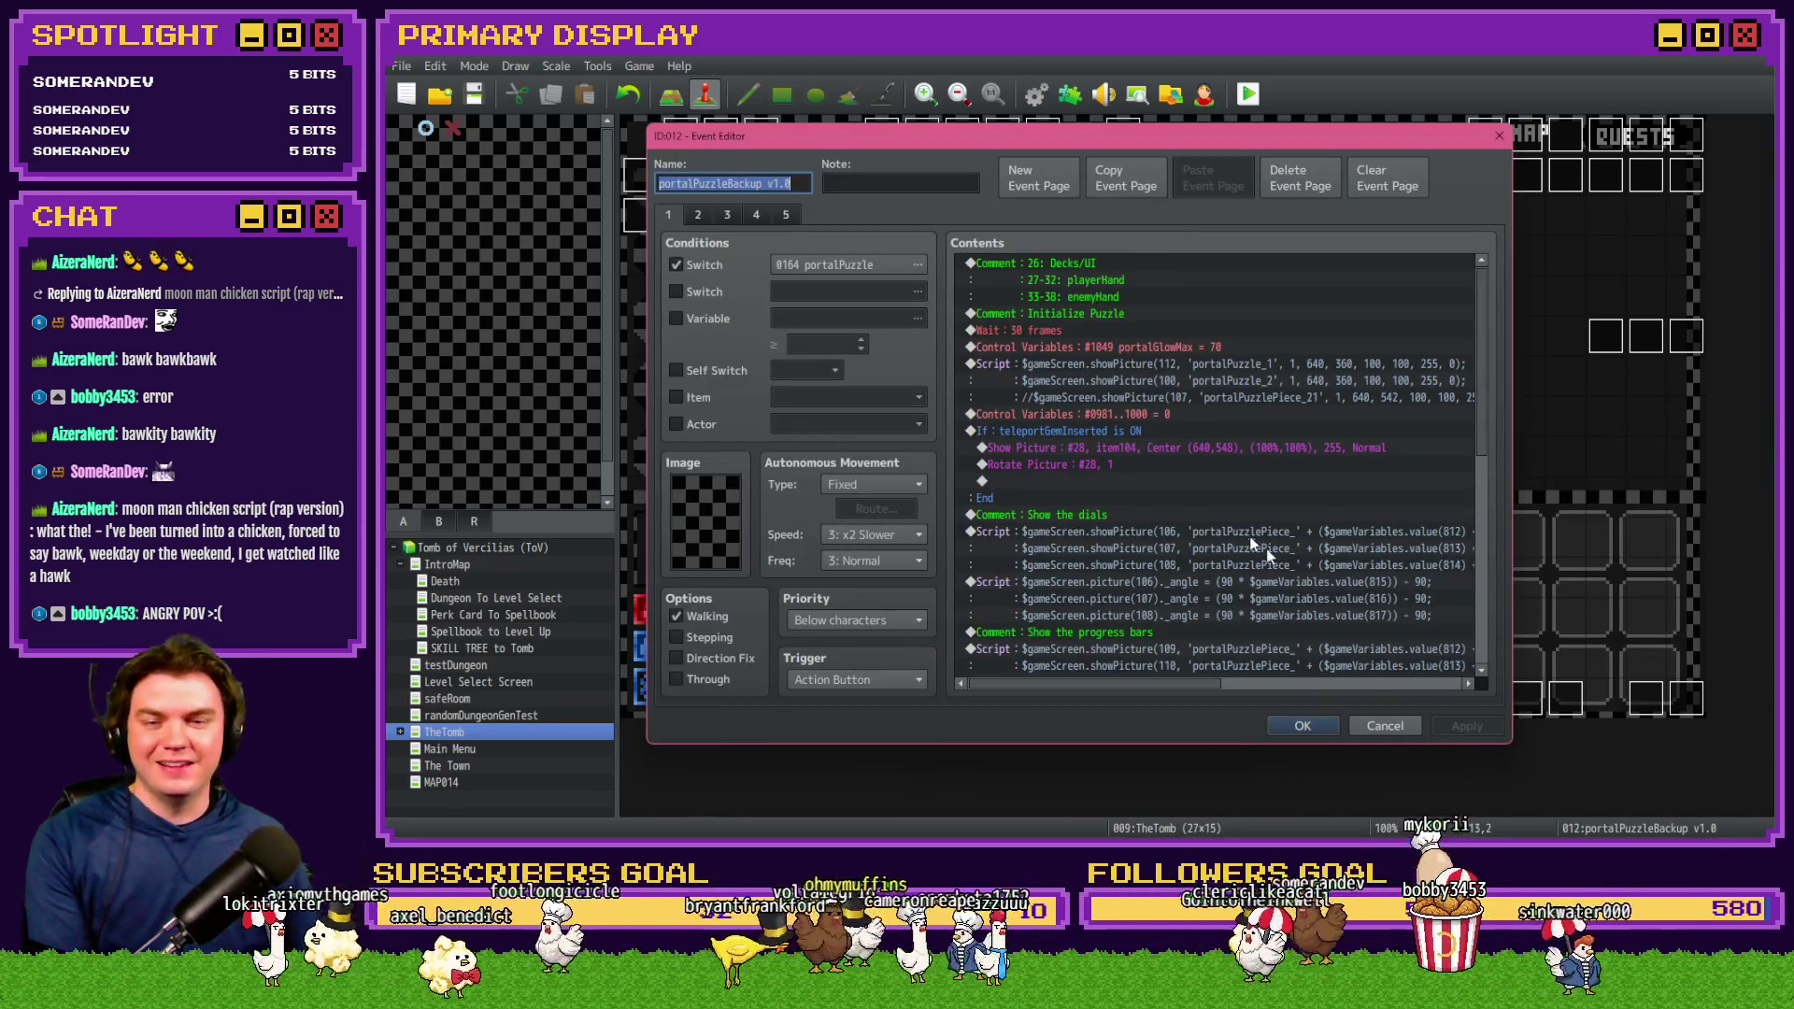
scroll(1324, 511, down, 6)
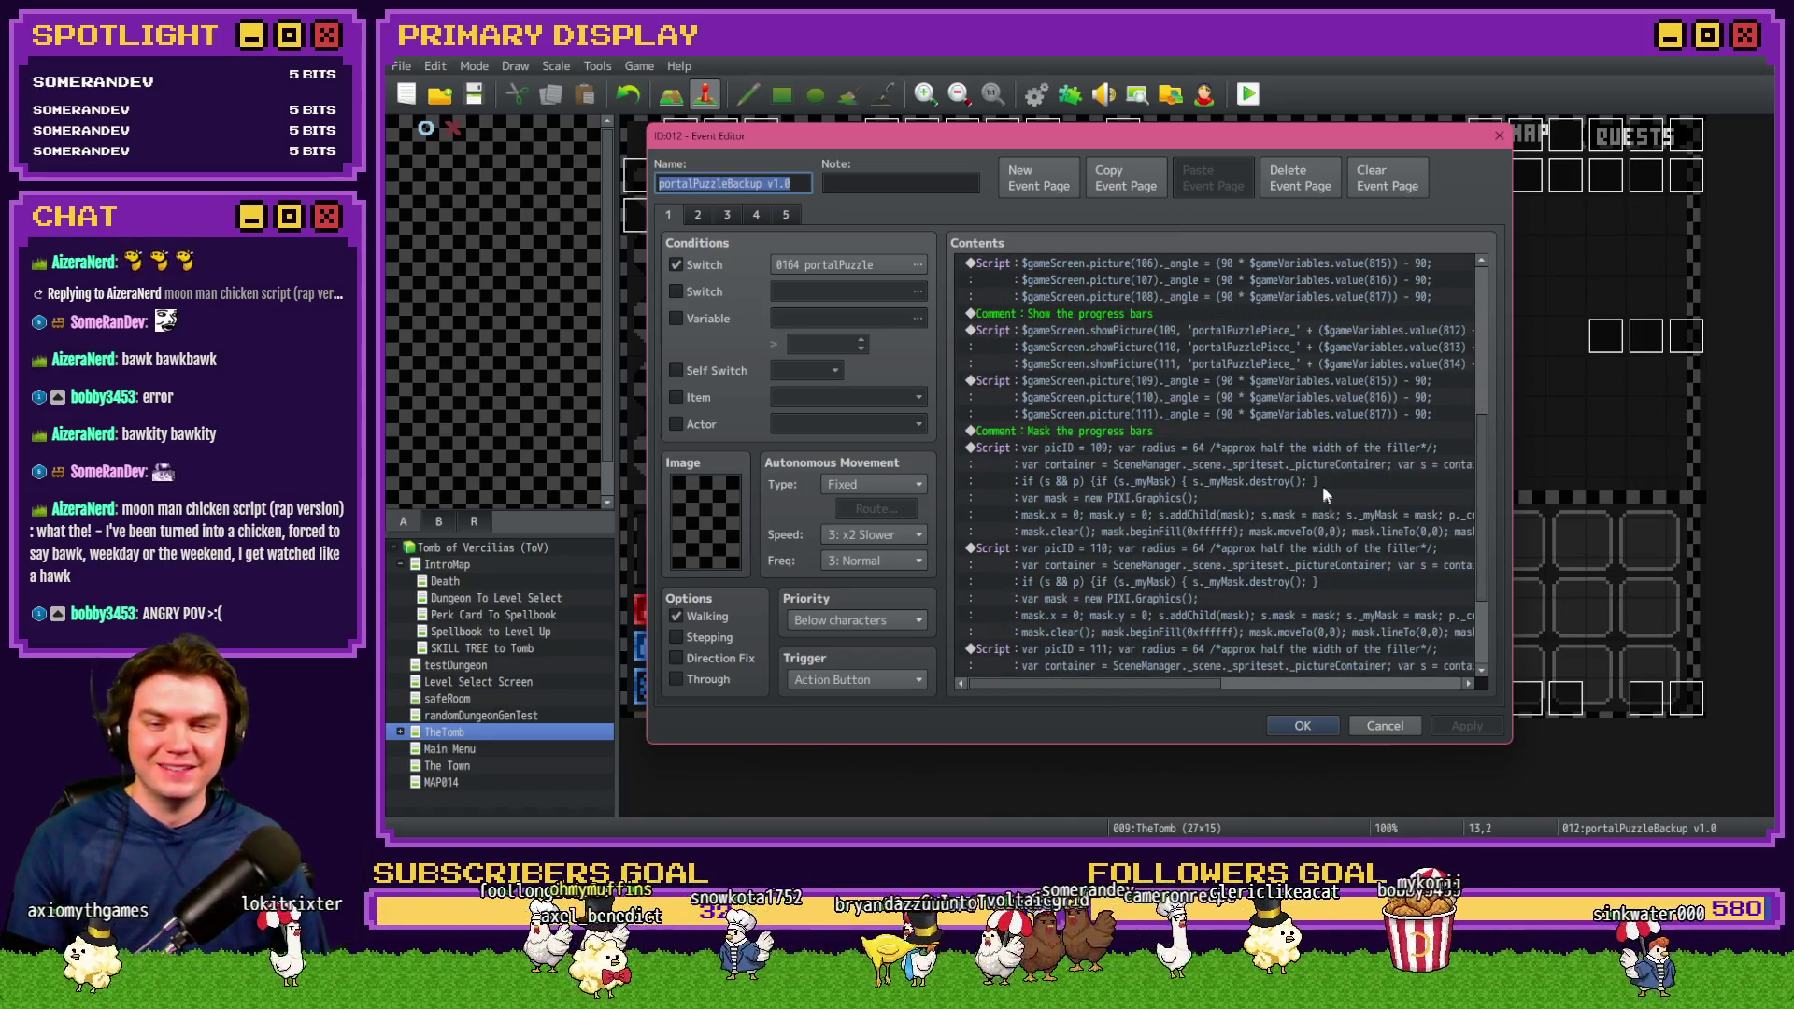
click(1322, 487)
key(ctrl+a)
click(1387, 726)
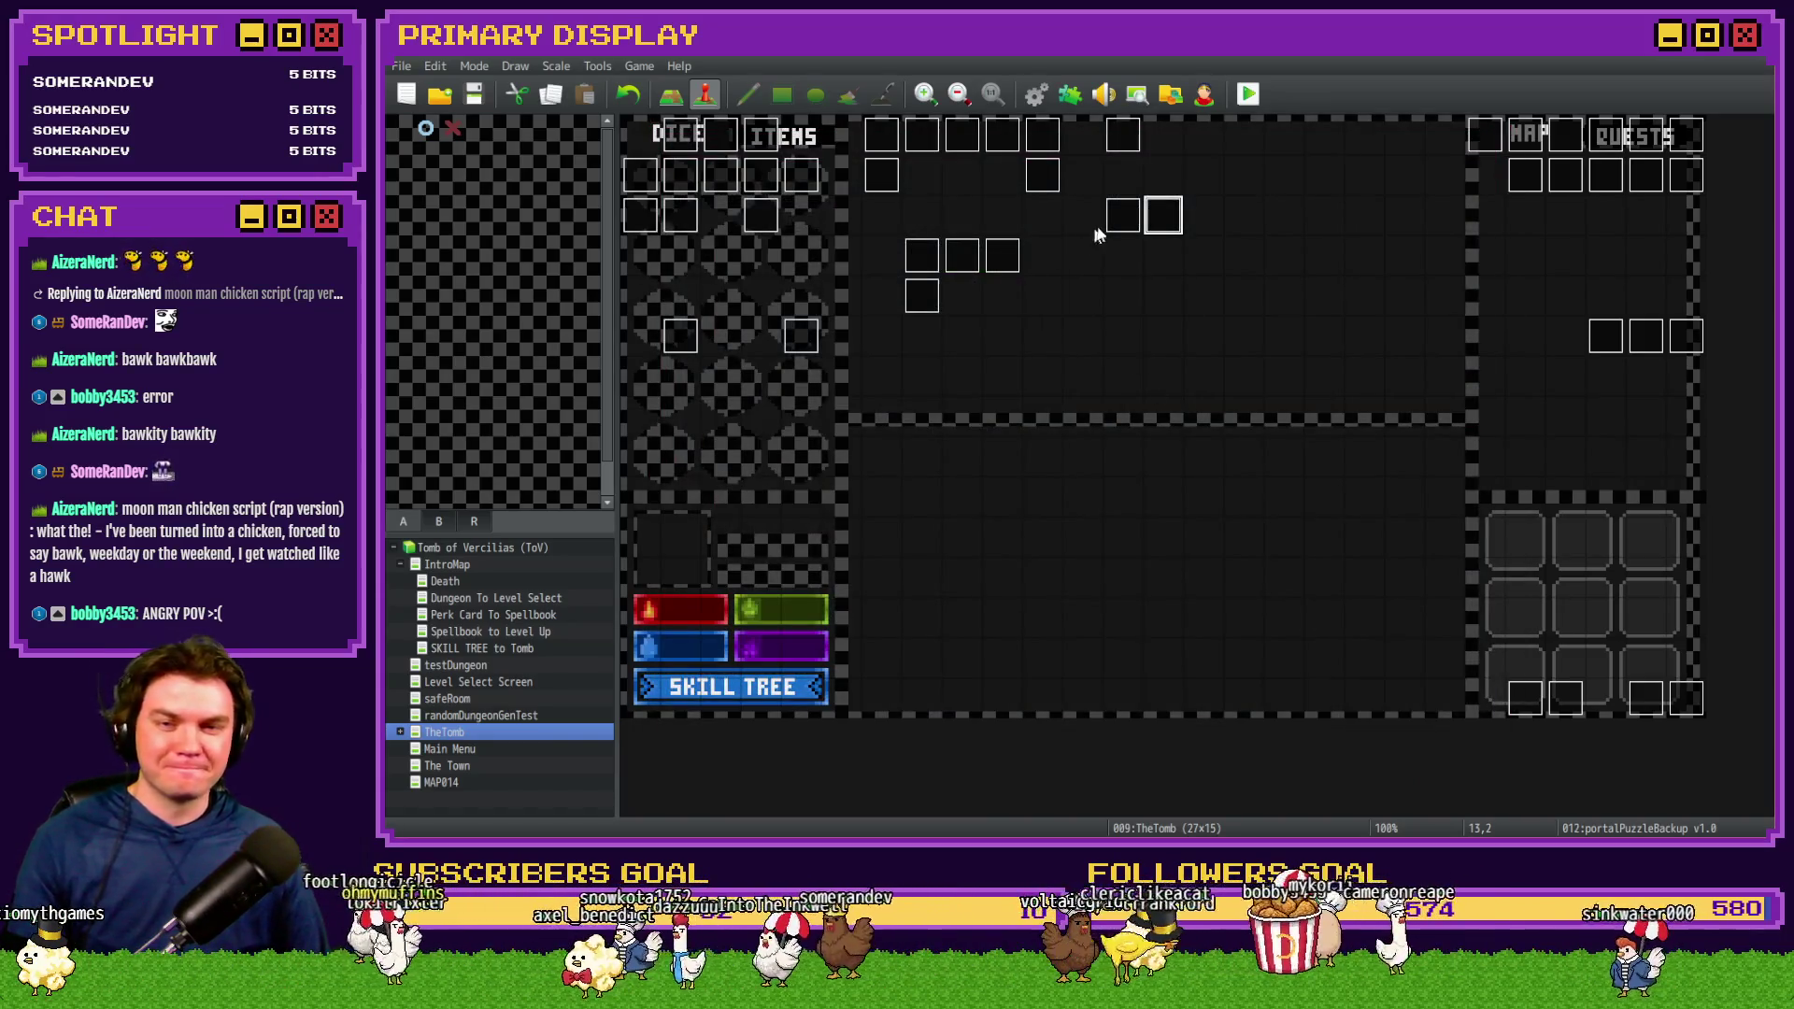
Paste the progress-bar masking scripts into portalPuzzle, confirm, and start a saved playtest
double_click(1119, 225)
click(1473, 334)
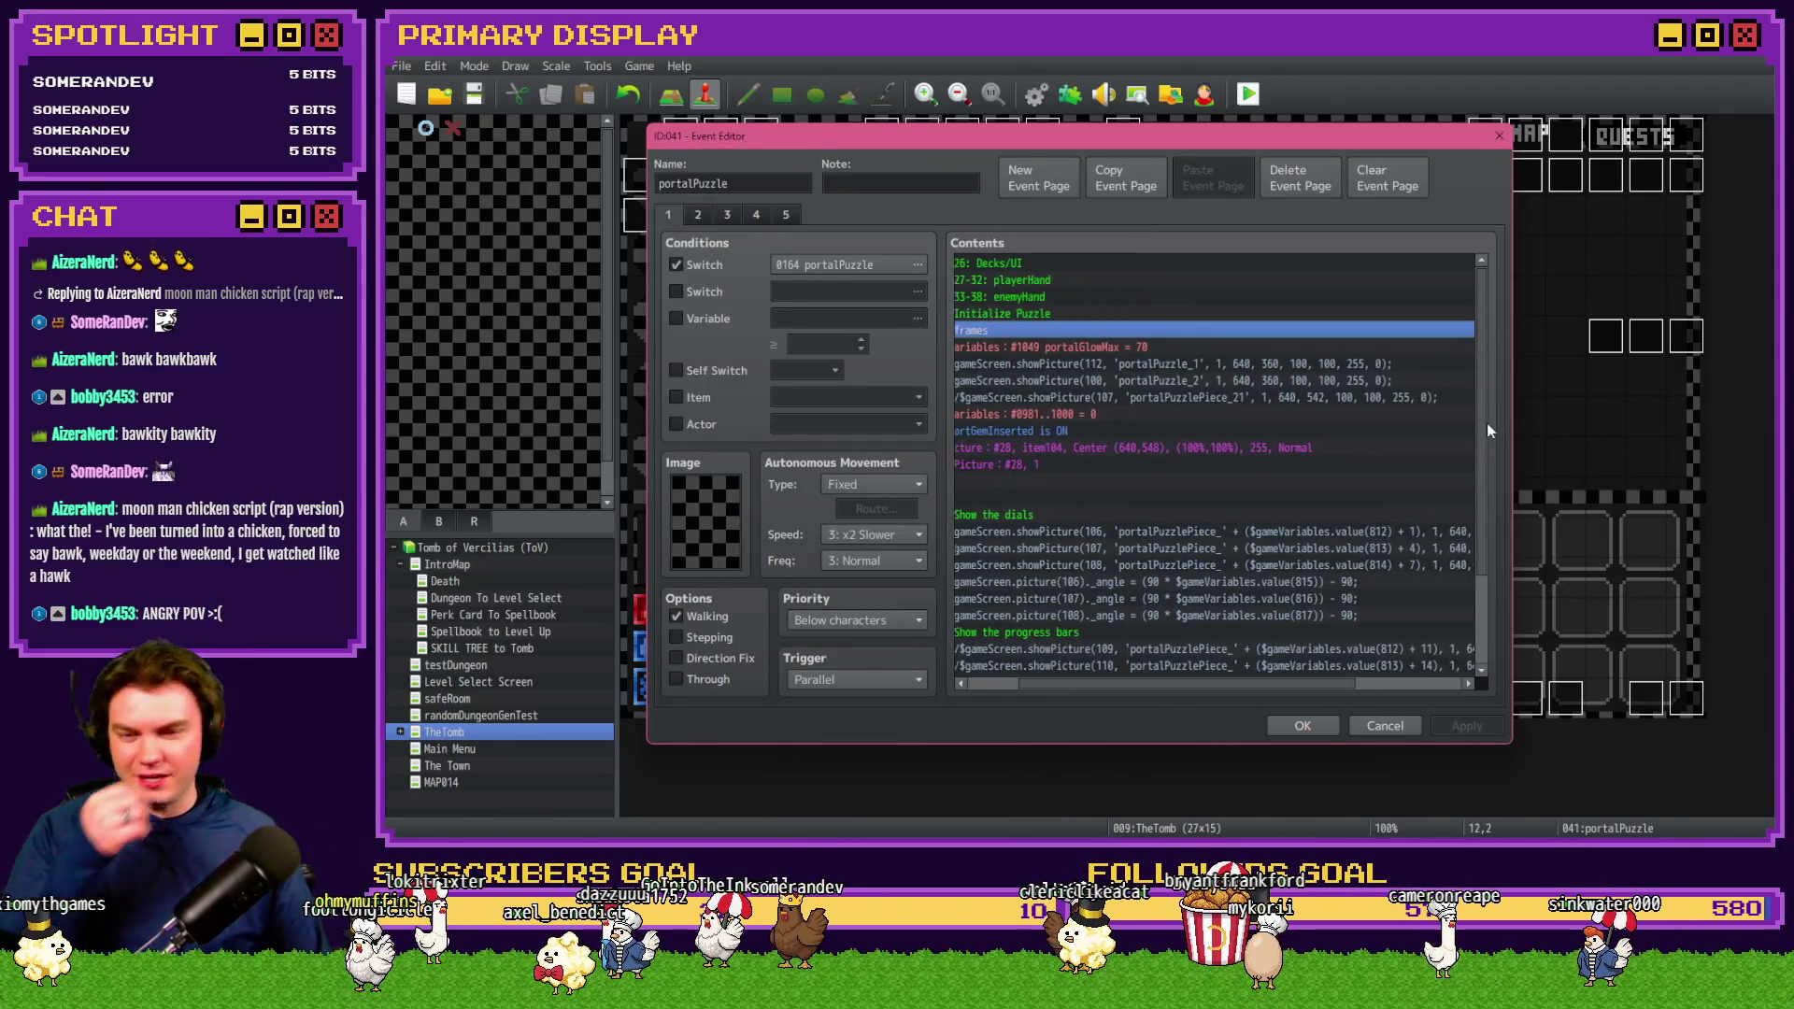
click(985, 682)
scroll(1076, 569, down, 3)
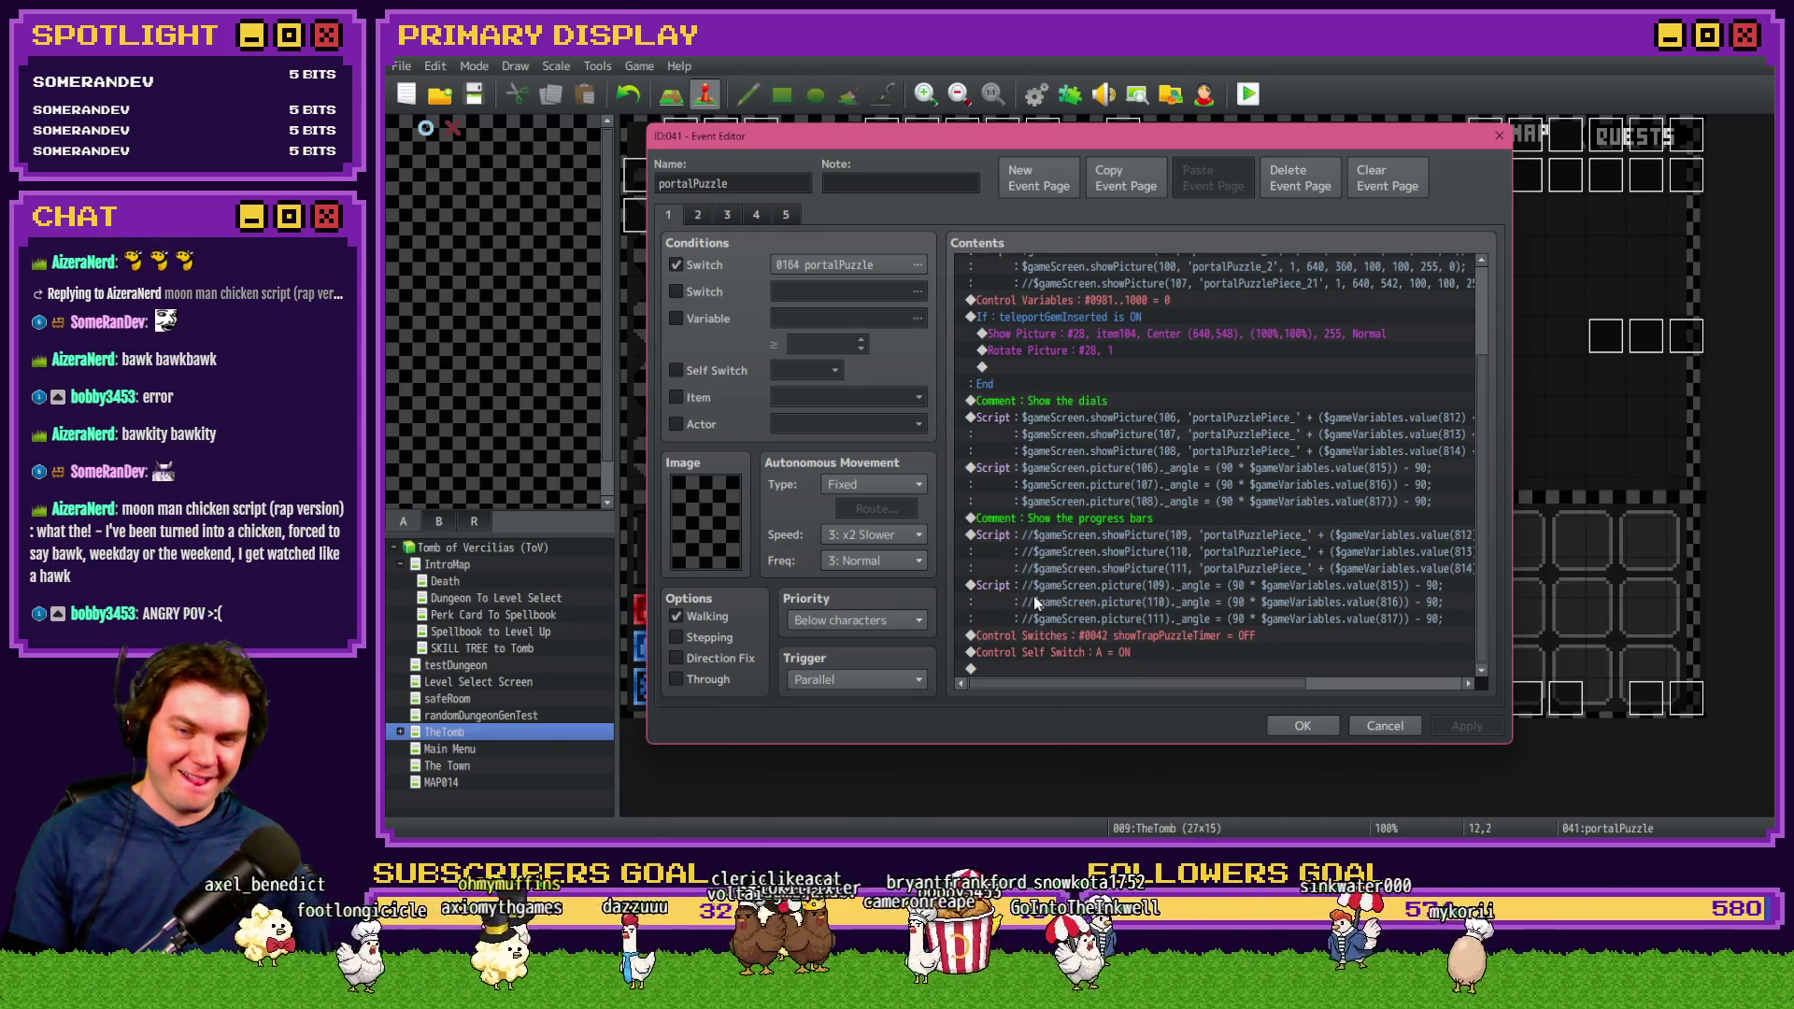
key(ctrl+a)
key(ctrl+v)
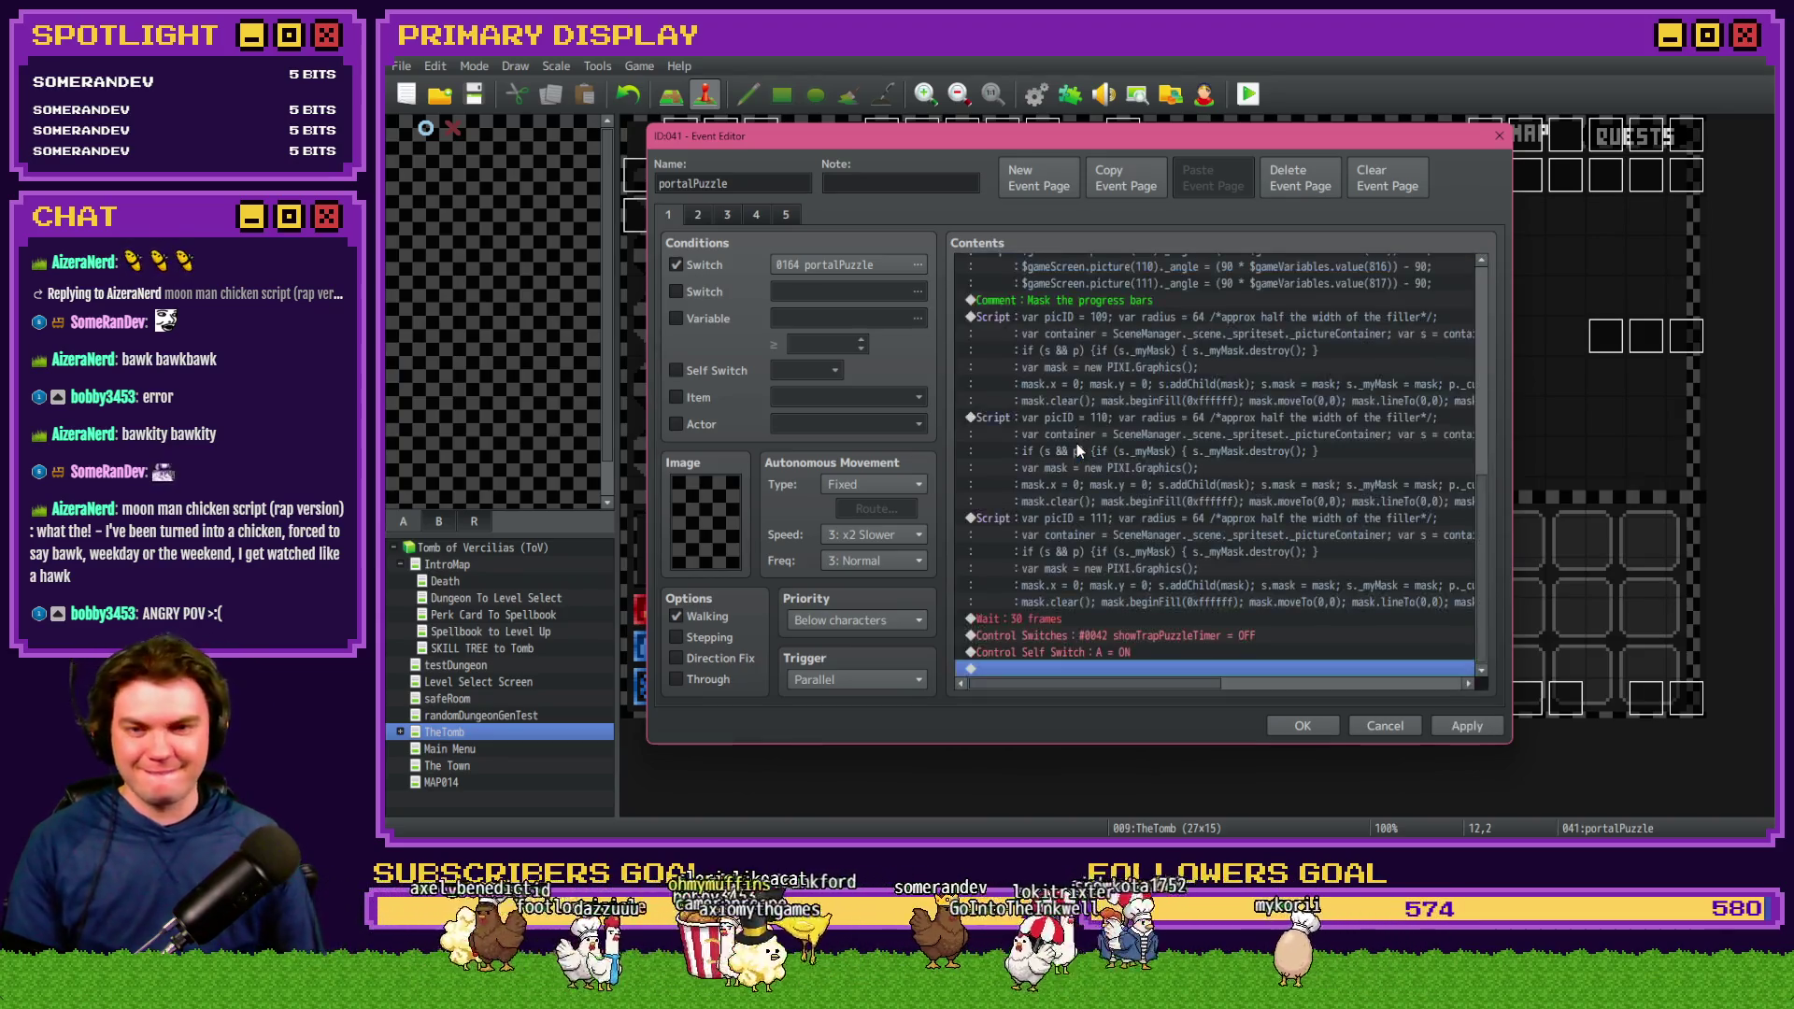
click(1302, 725)
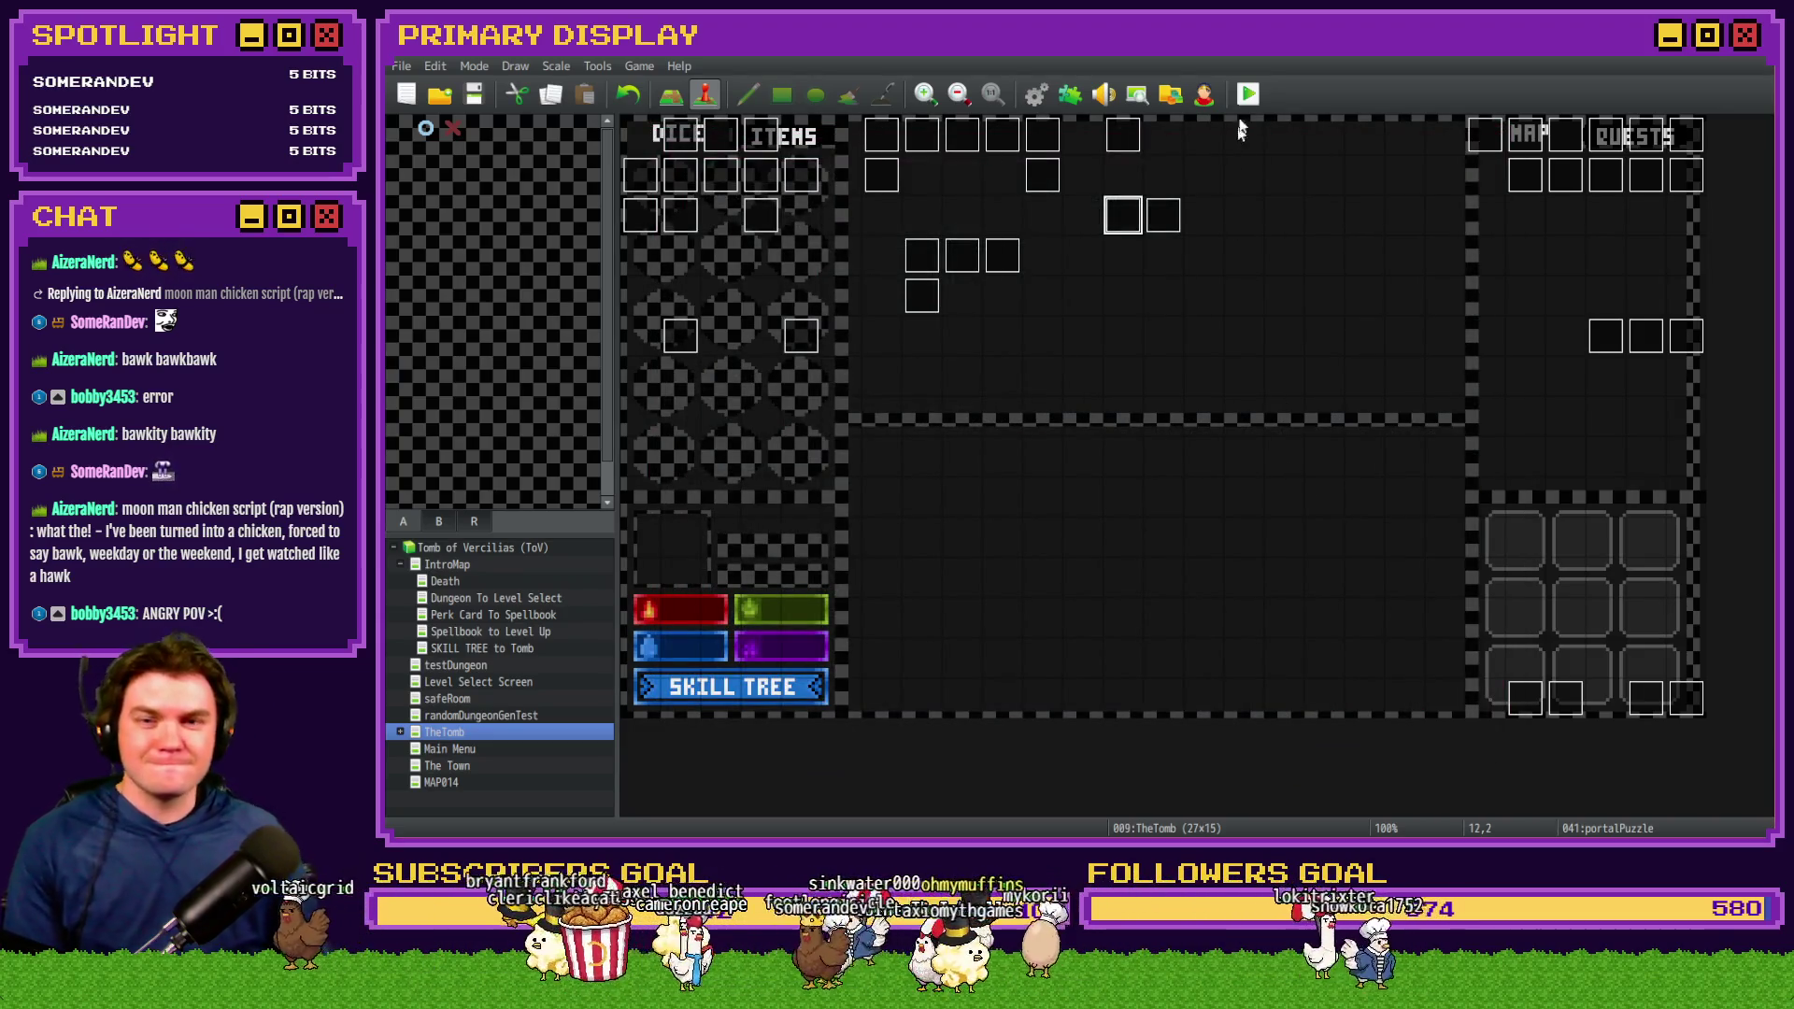
key(alt+F4)
click(1010, 472)
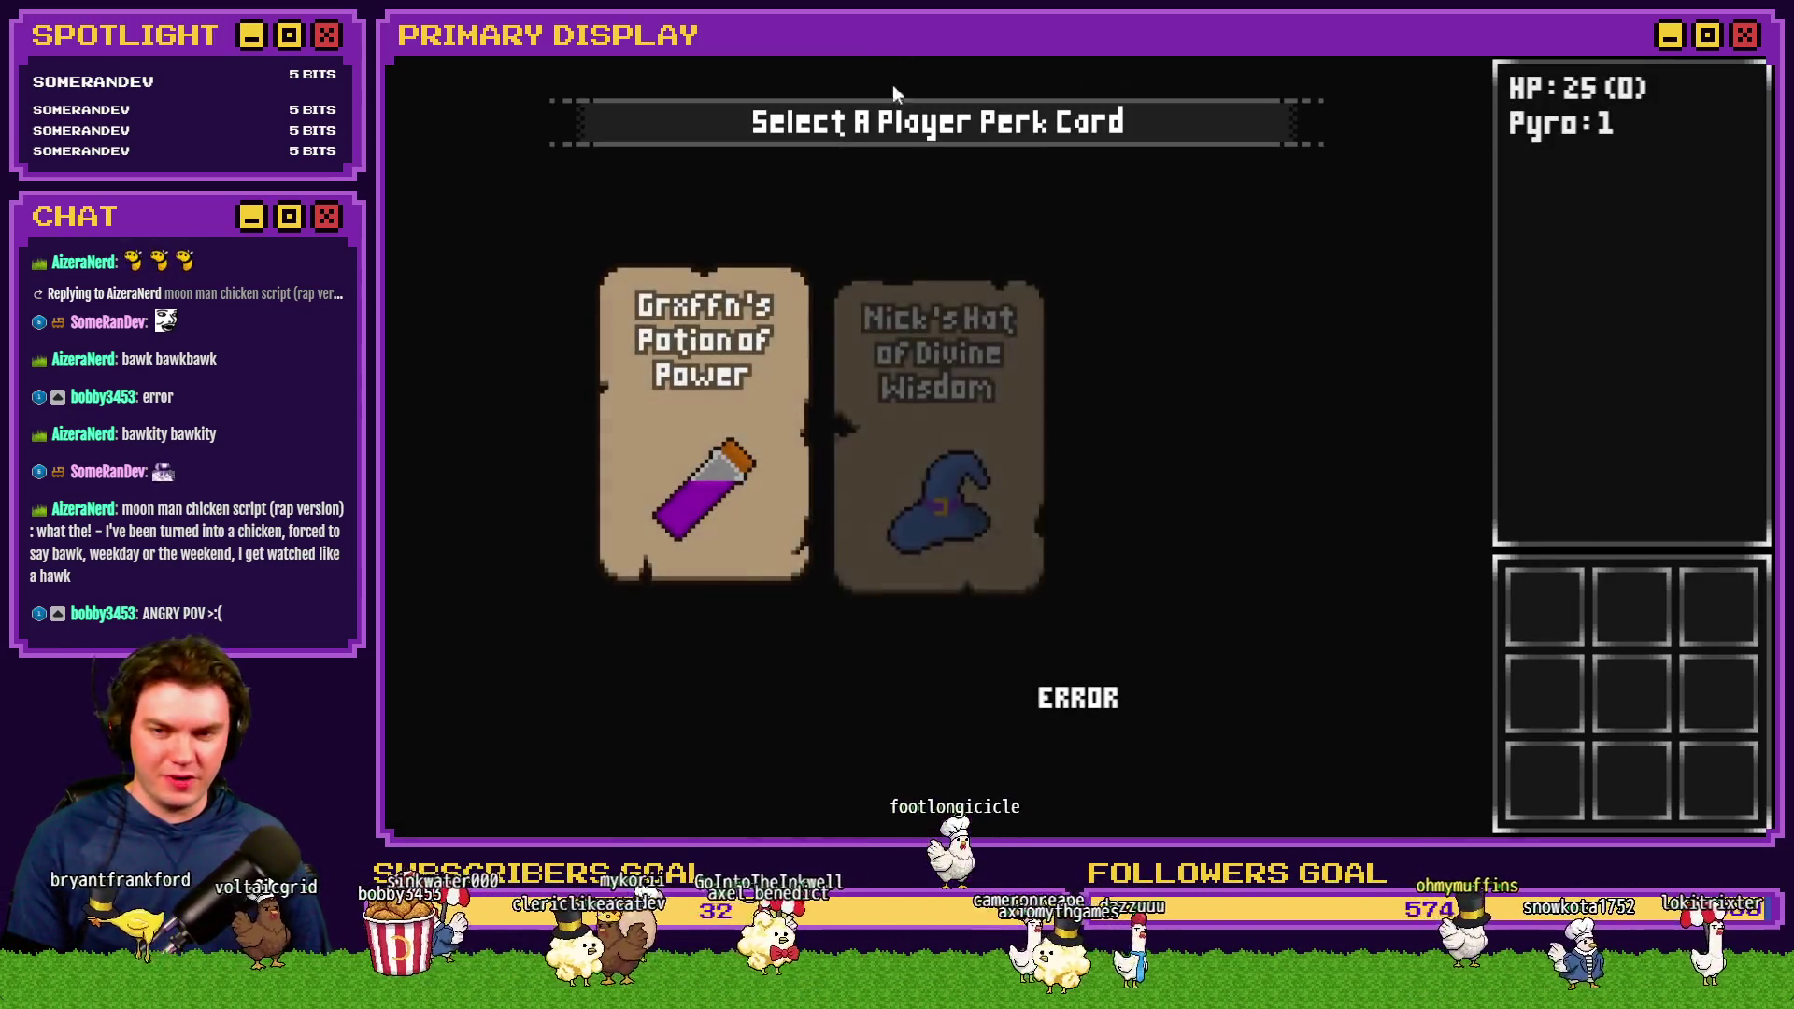
Choose the wizard hat perk, open the treasure chest, and pick the door's lock
click(926, 383)
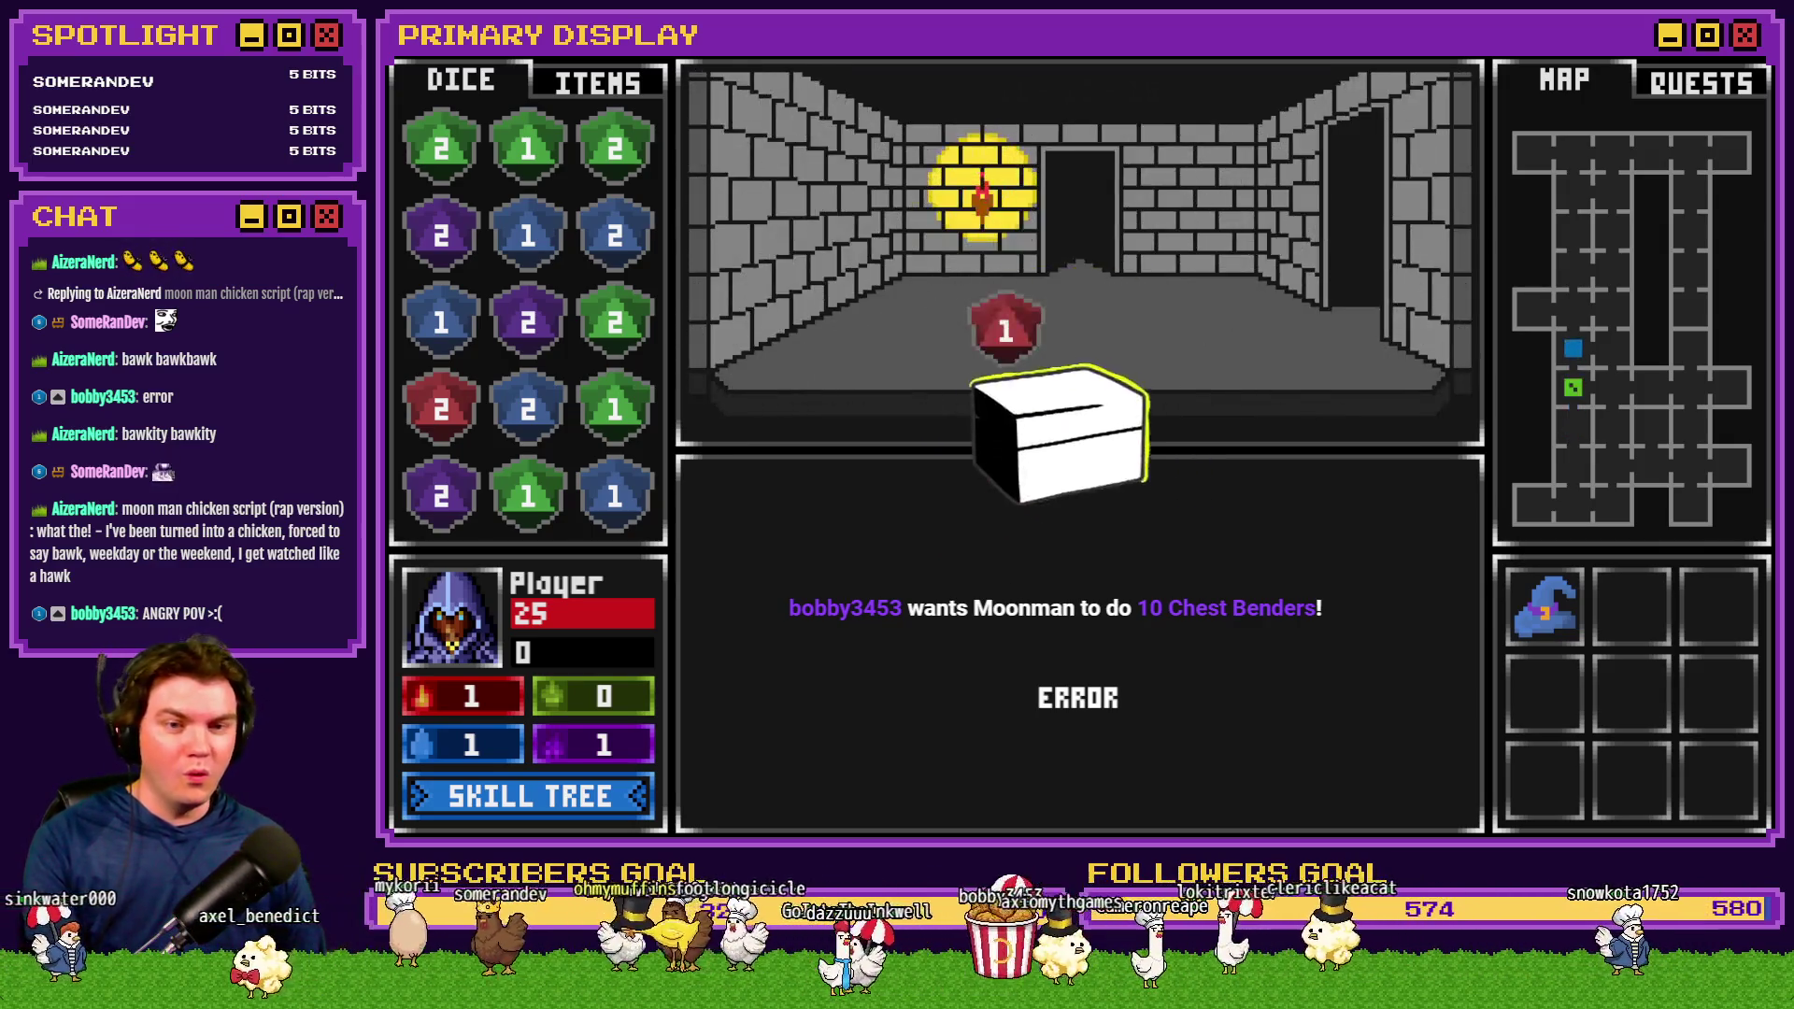
click(1077, 384)
click(1078, 386)
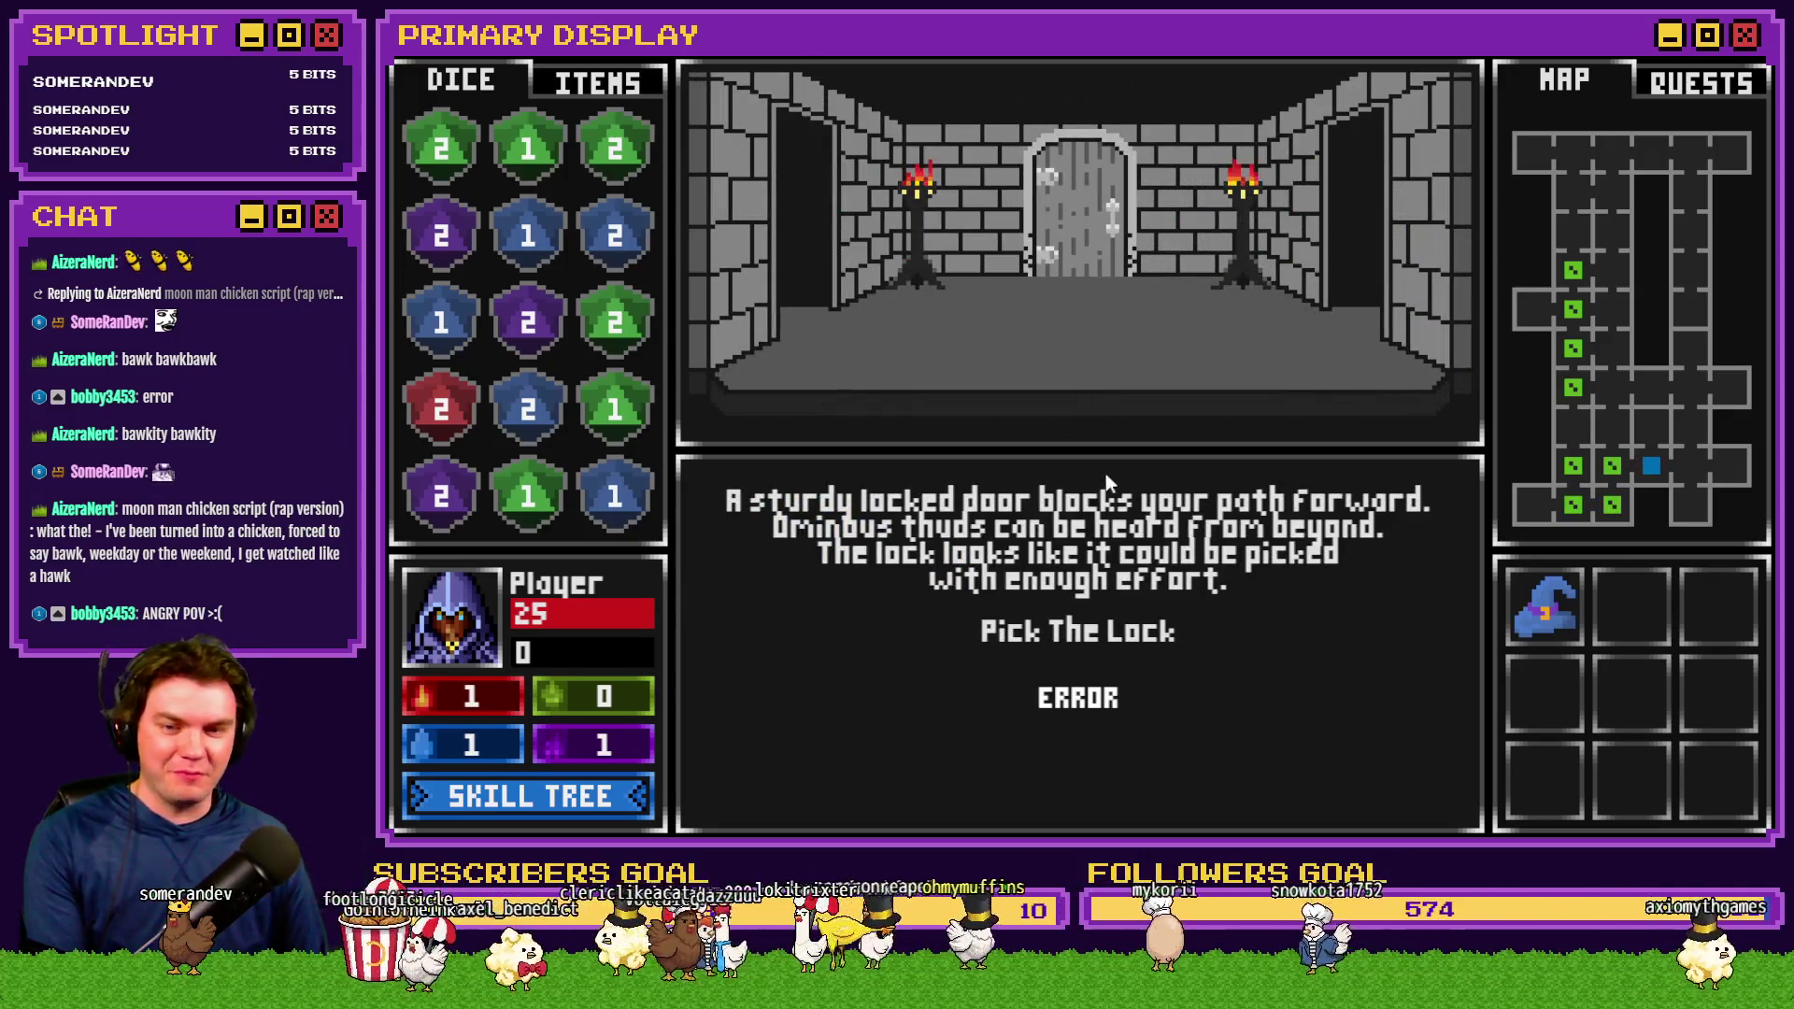
click(1121, 641)
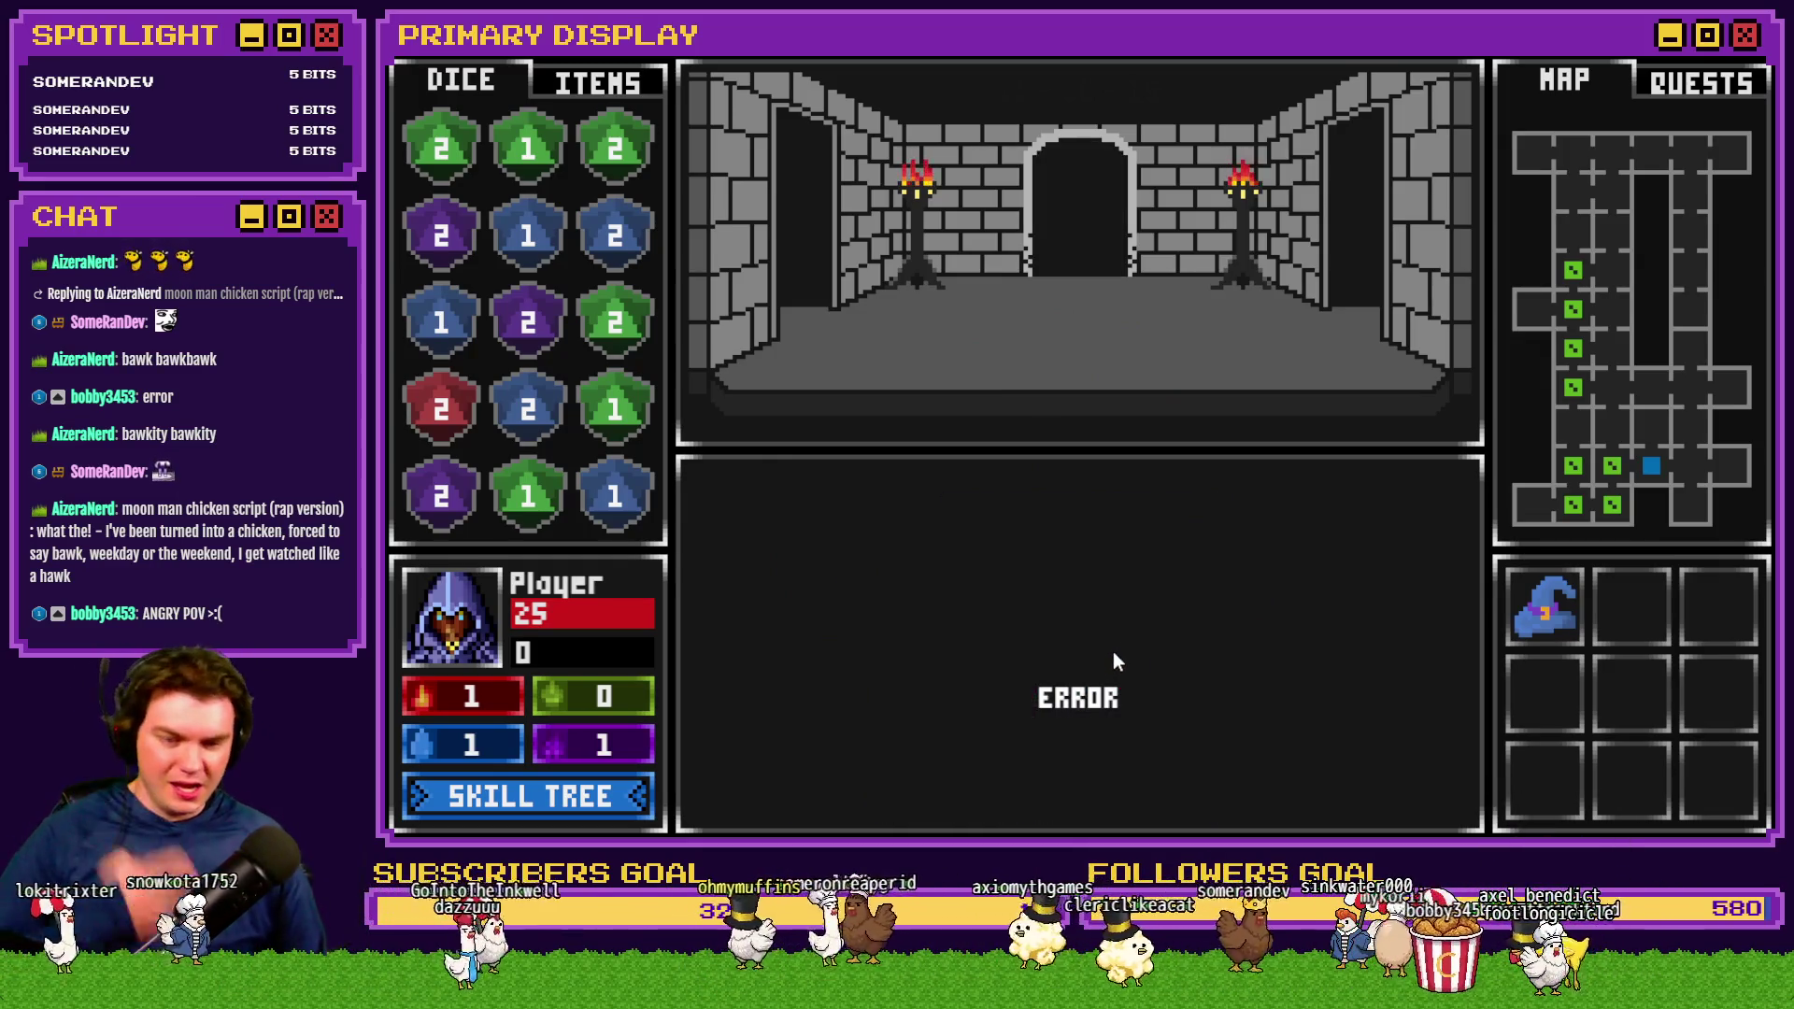
Play the card duel with three Hits then Stand, and open the glyph-ring portal puzzle
click(916, 781)
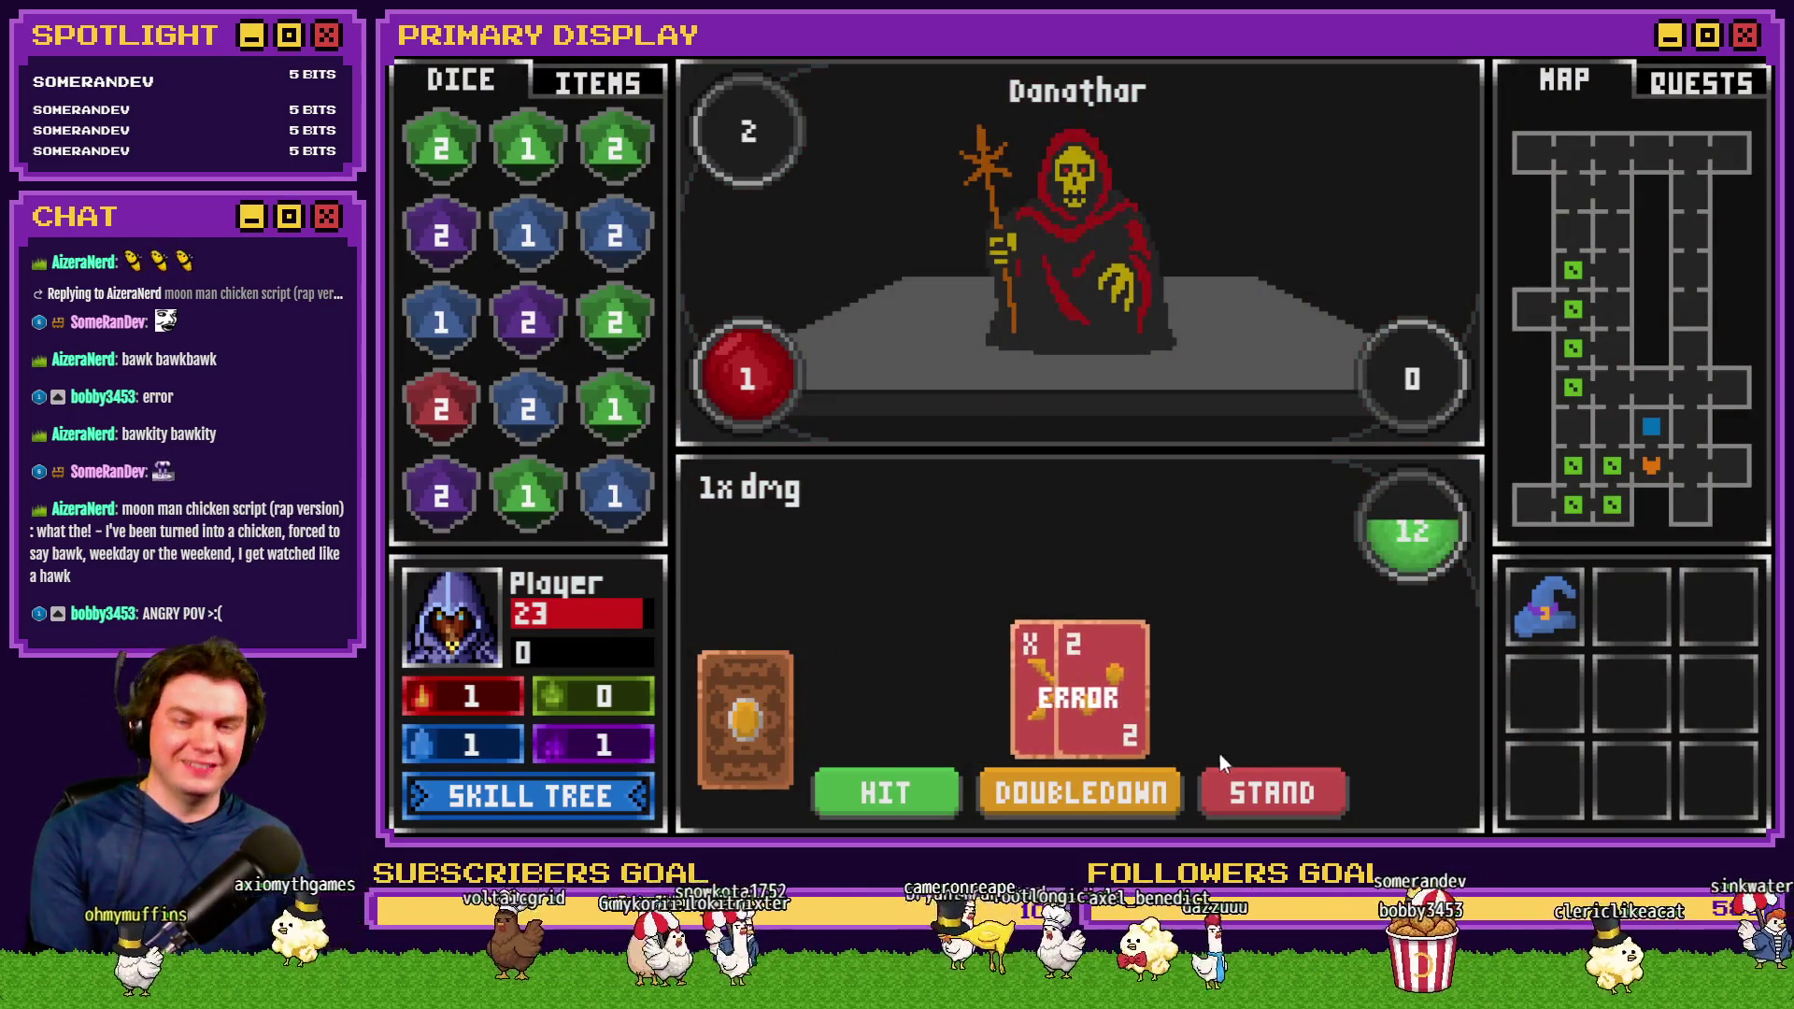
click(910, 796)
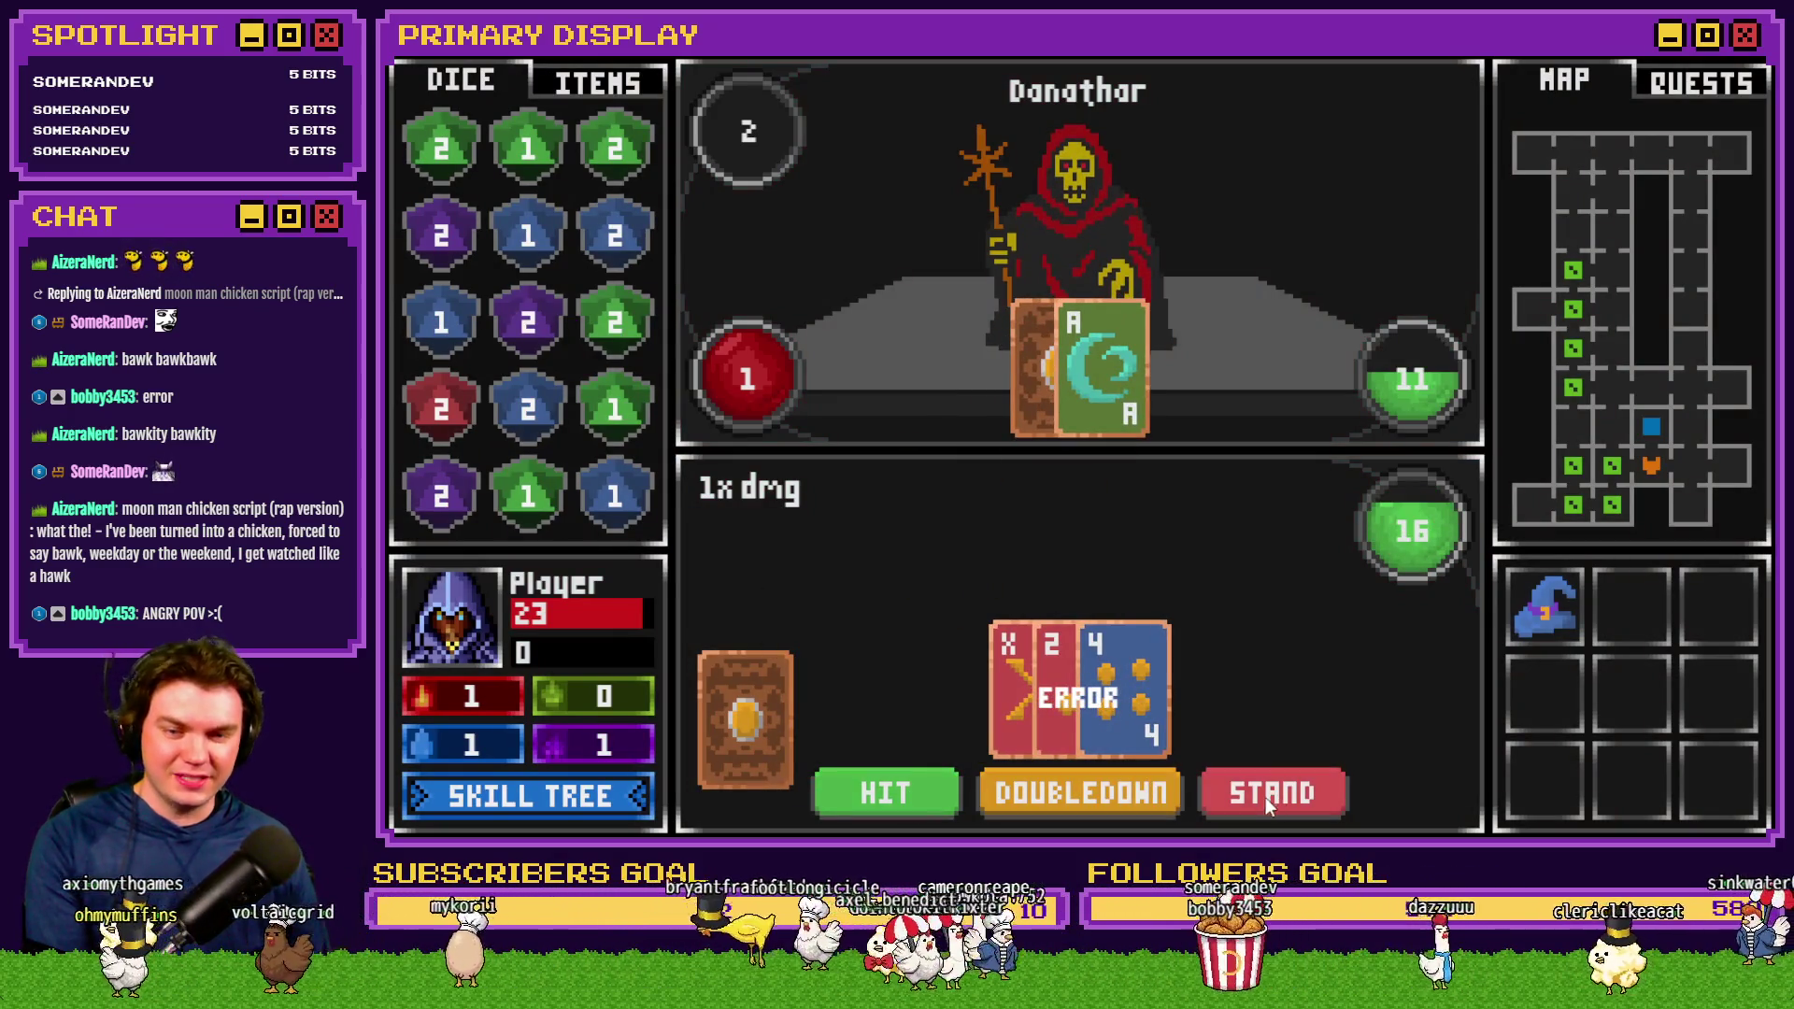
click(901, 783)
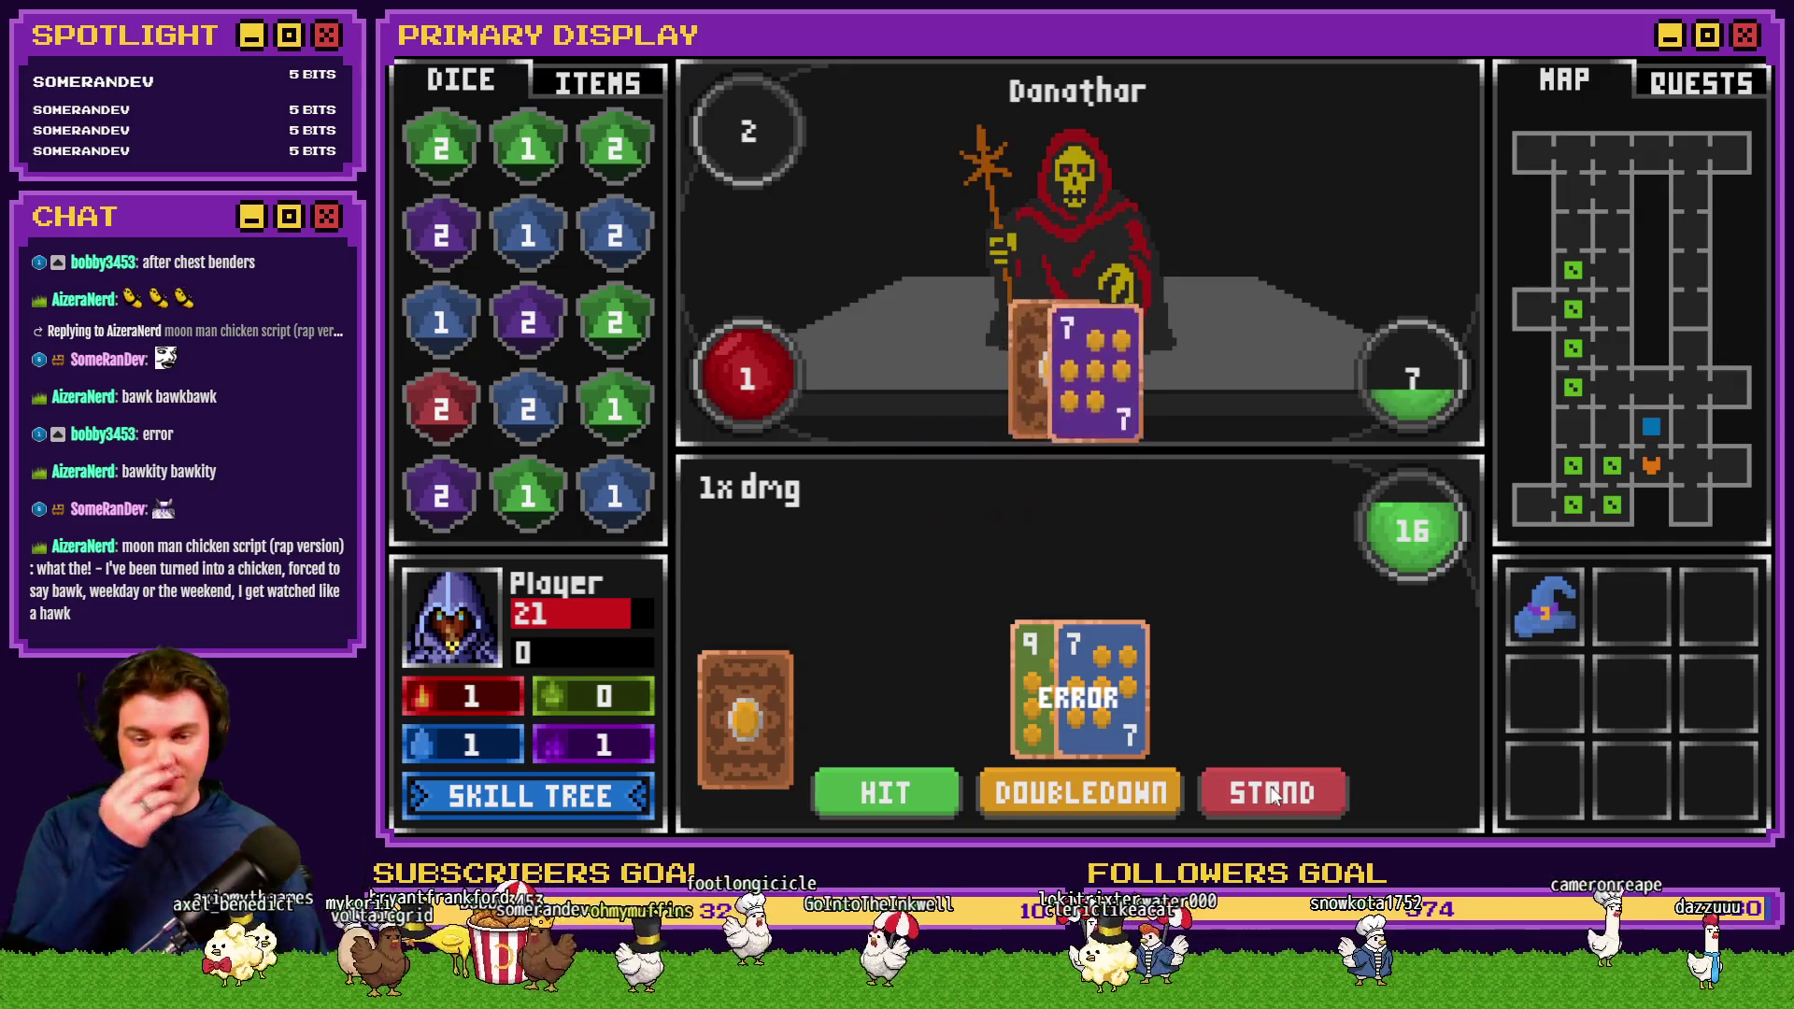
click(1271, 787)
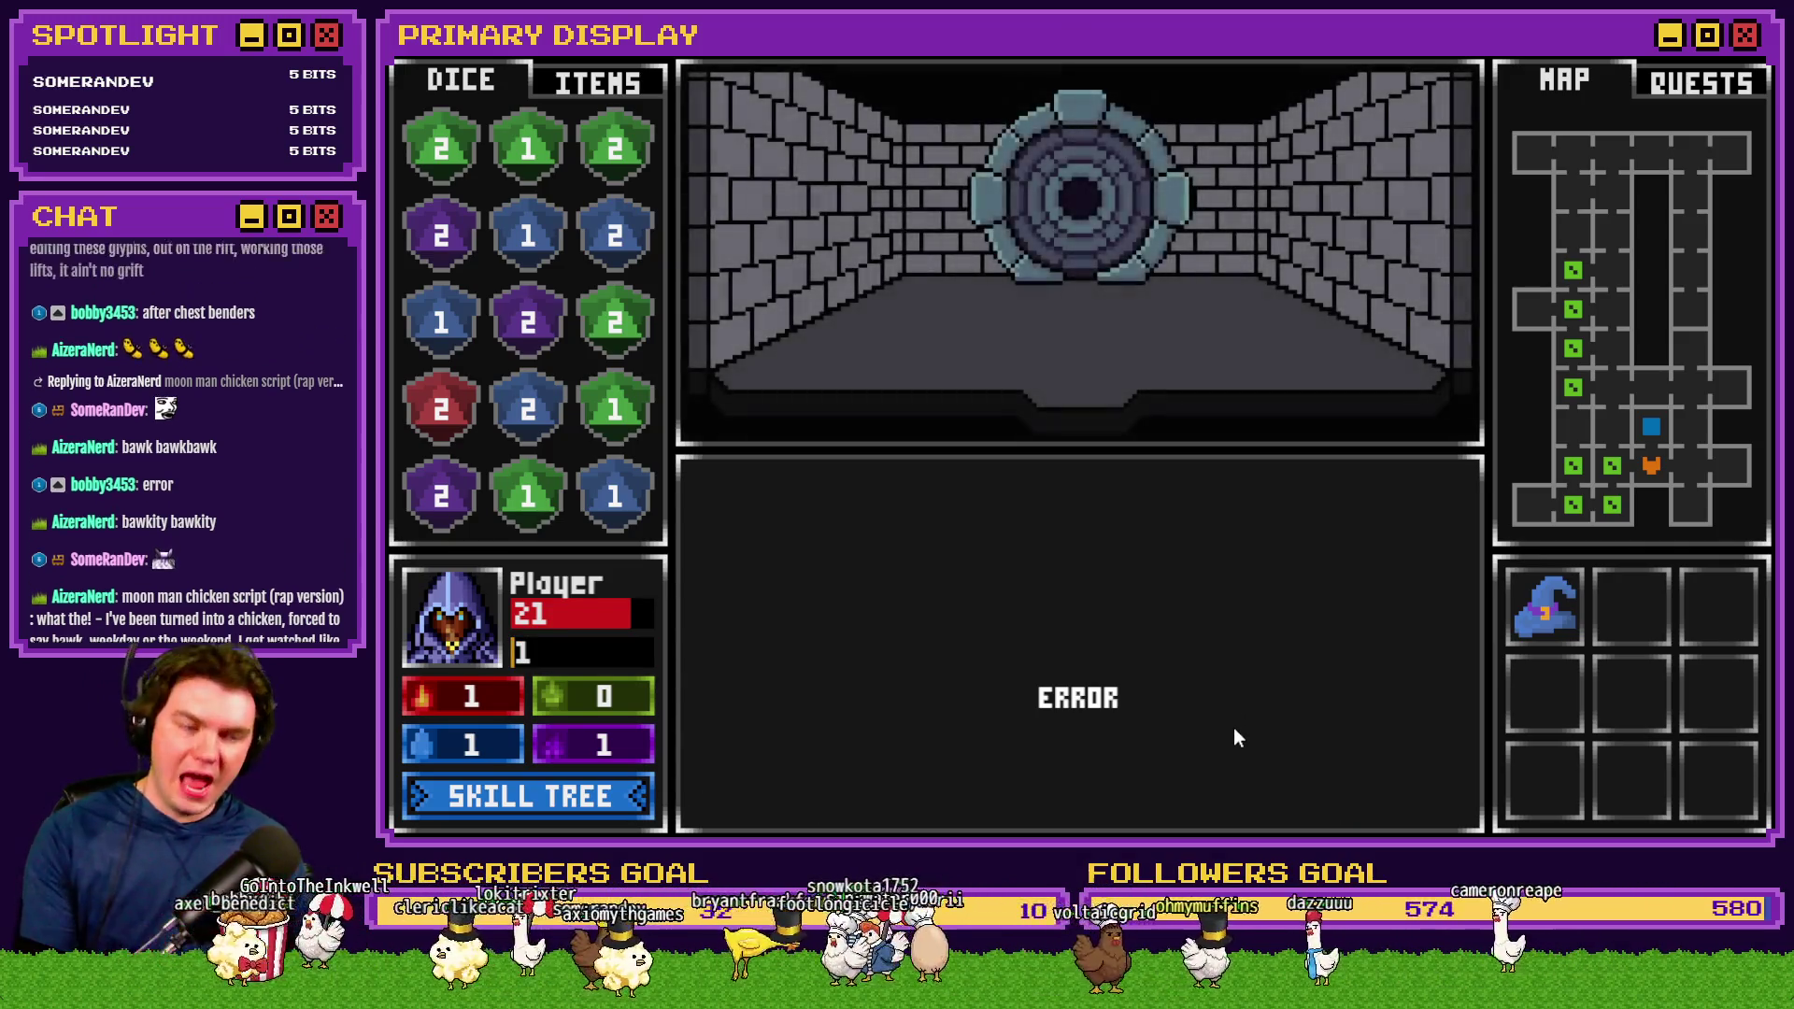
click(1071, 632)
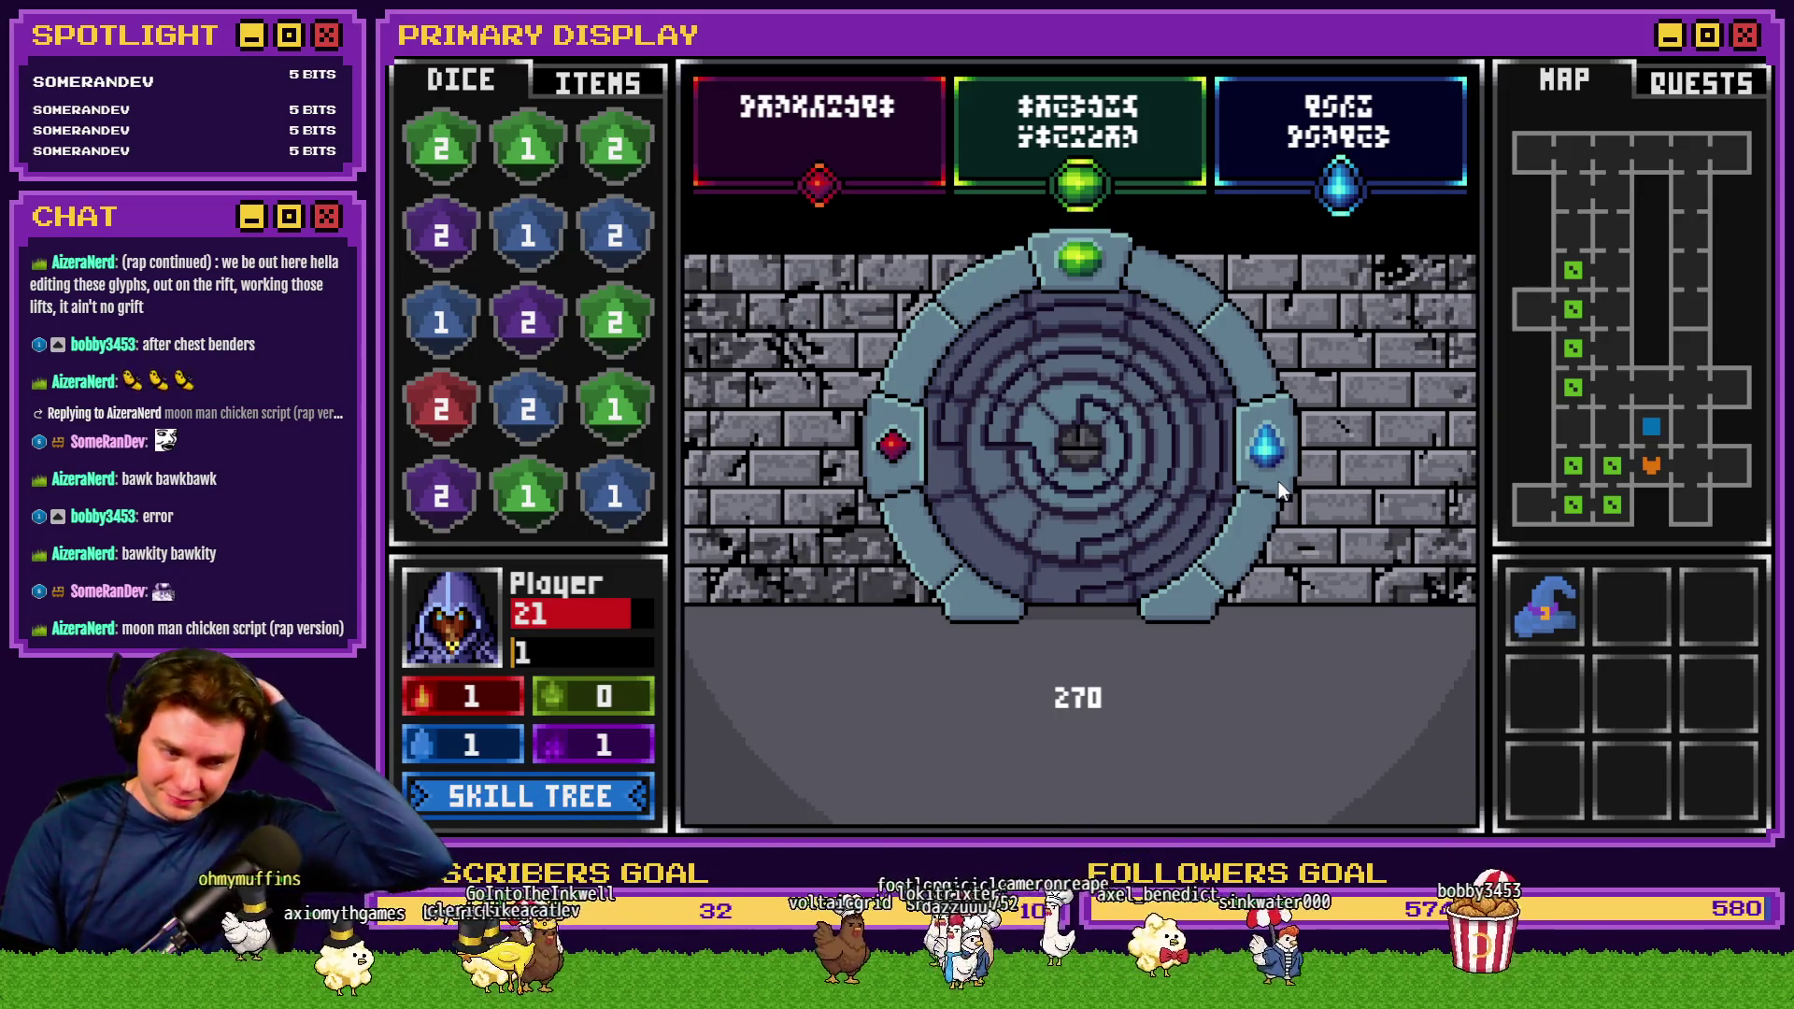
Drag the portal's dial rings back and forth to test rotation and snapping
click(1039, 557)
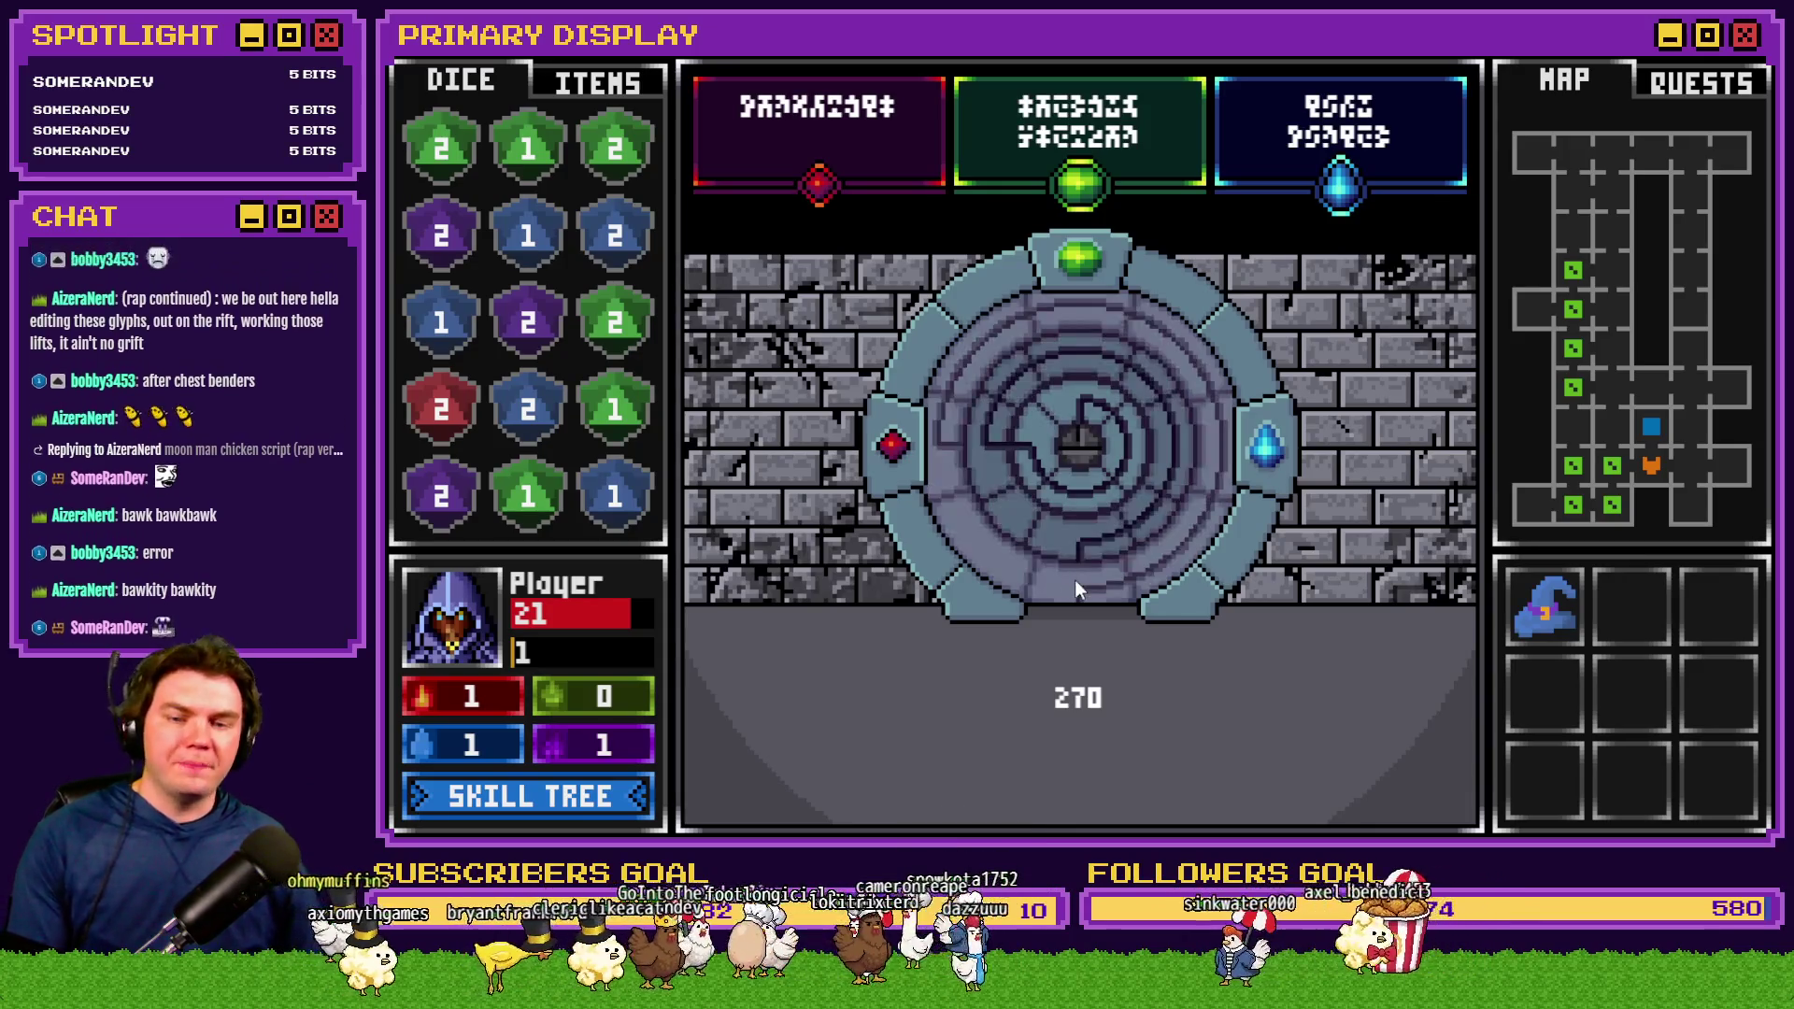
mouse_move(1073, 587)
mouse_down()
mouse_move(1056, 581)
mouse_move(1073, 591)
mouse_up()
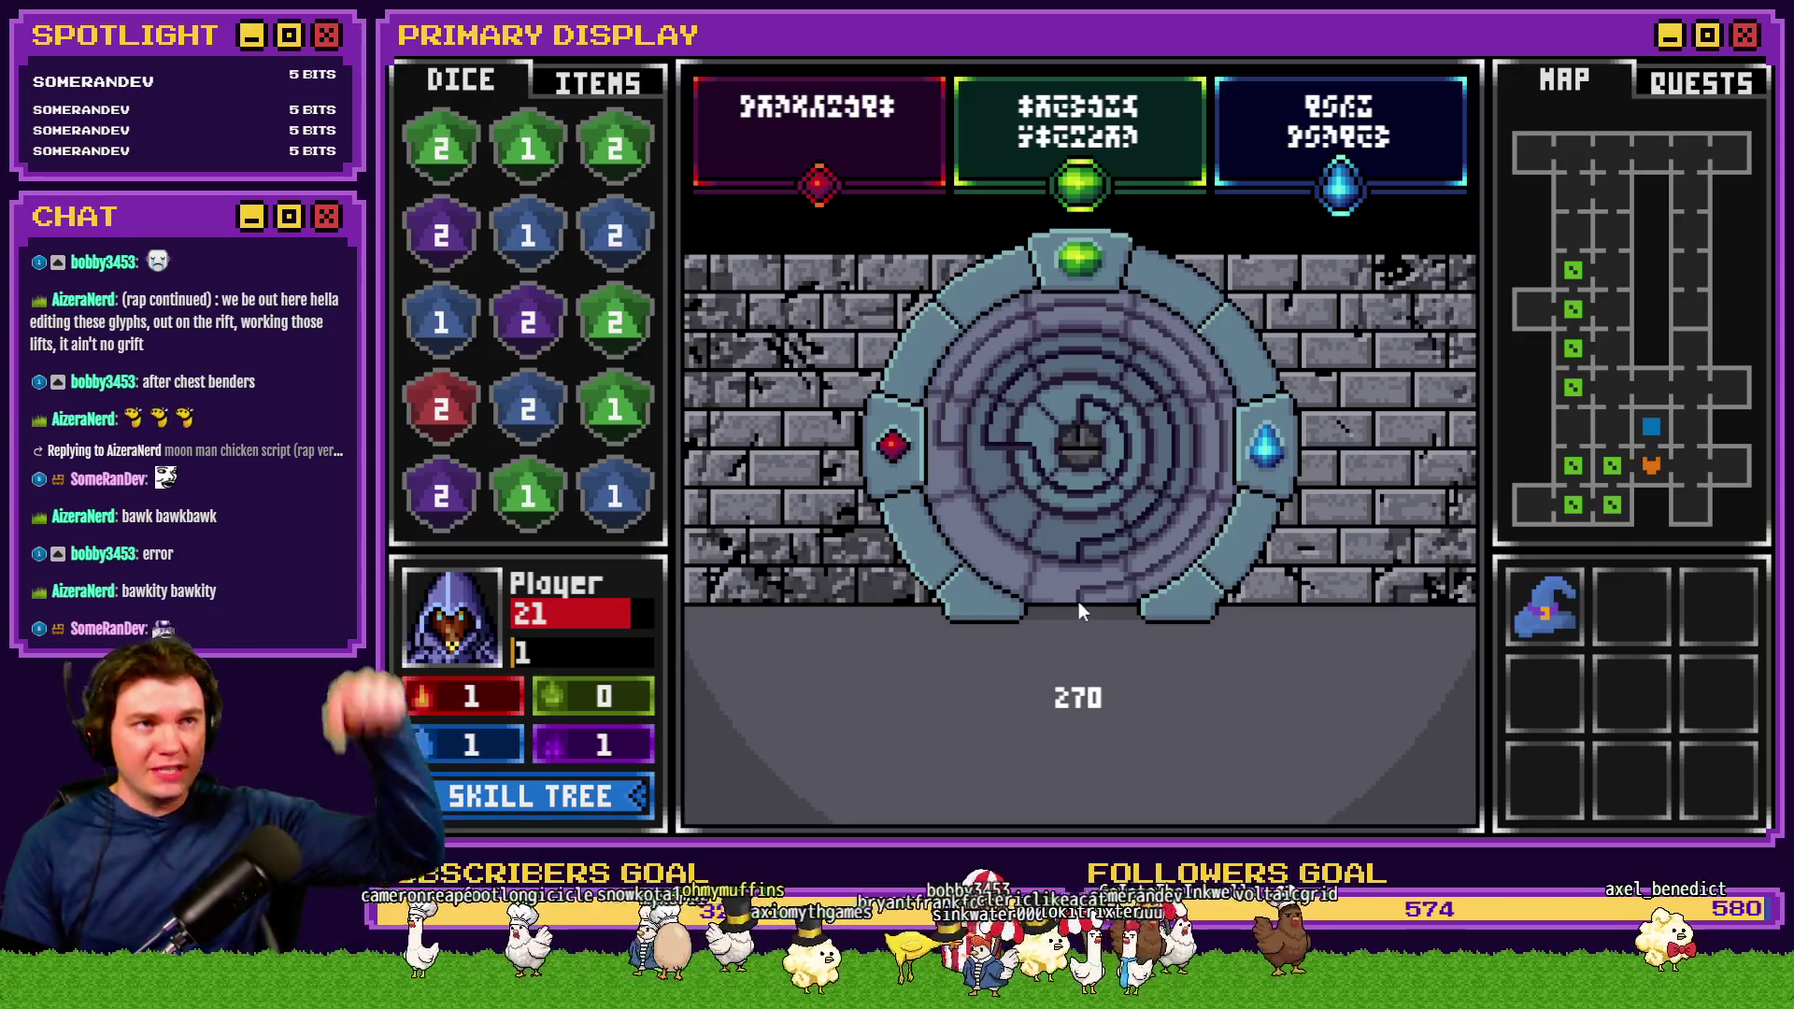
mouse_move(1078, 602)
mouse_down()
mouse_move(1047, 599)
mouse_move(1180, 585)
mouse_move(1236, 430)
mouse_move(1197, 369)
mouse_move(1094, 311)
mouse_move(1023, 323)
mouse_move(962, 432)
mouse_move(934, 433)
mouse_move(993, 328)
mouse_move(1138, 310)
mouse_move(1202, 362)
mouse_move(1227, 430)
mouse_move(1203, 520)
mouse_move(1108, 592)
mouse_move(1015, 585)
mouse_move(966, 542)
mouse_move(925, 445)
mouse_move(945, 372)
mouse_move(947, 508)
mouse_move(992, 575)
mouse_move(1024, 580)
mouse_move(959, 519)
mouse_move(929, 429)
mouse_move(933, 456)
mouse_move(1012, 333)
mouse_up()
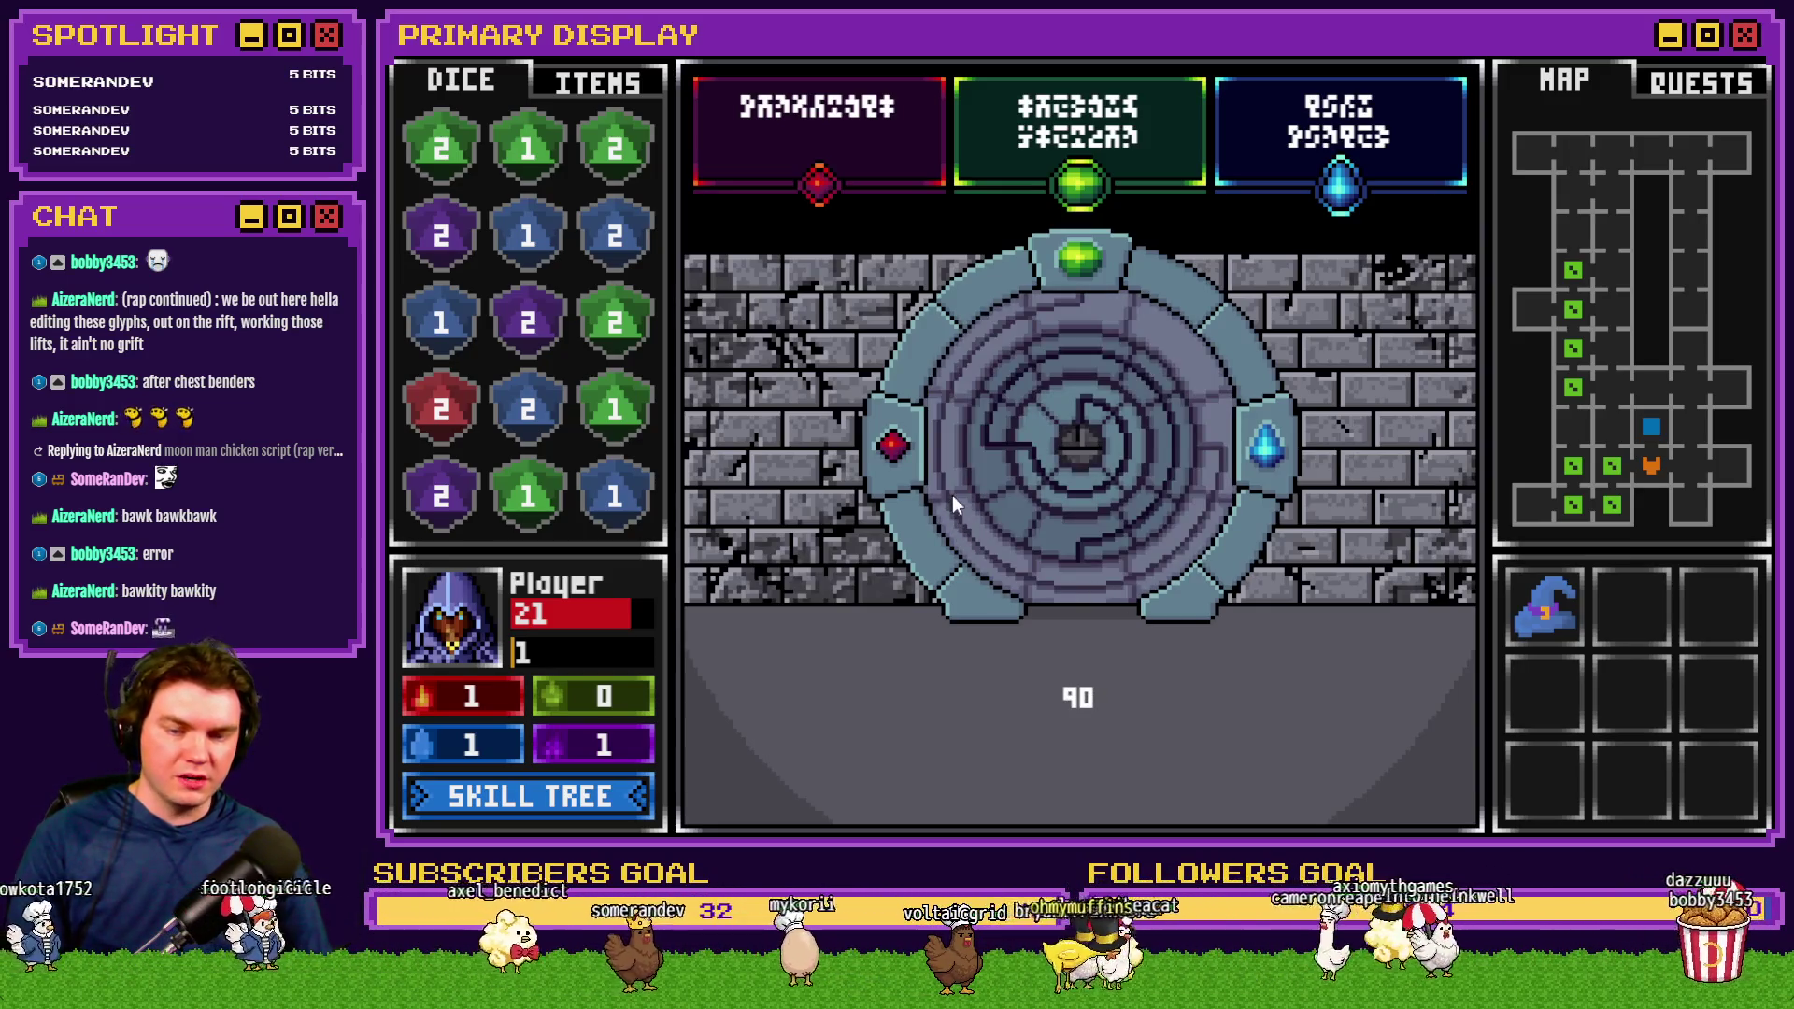
drag(952, 495, 938, 429)
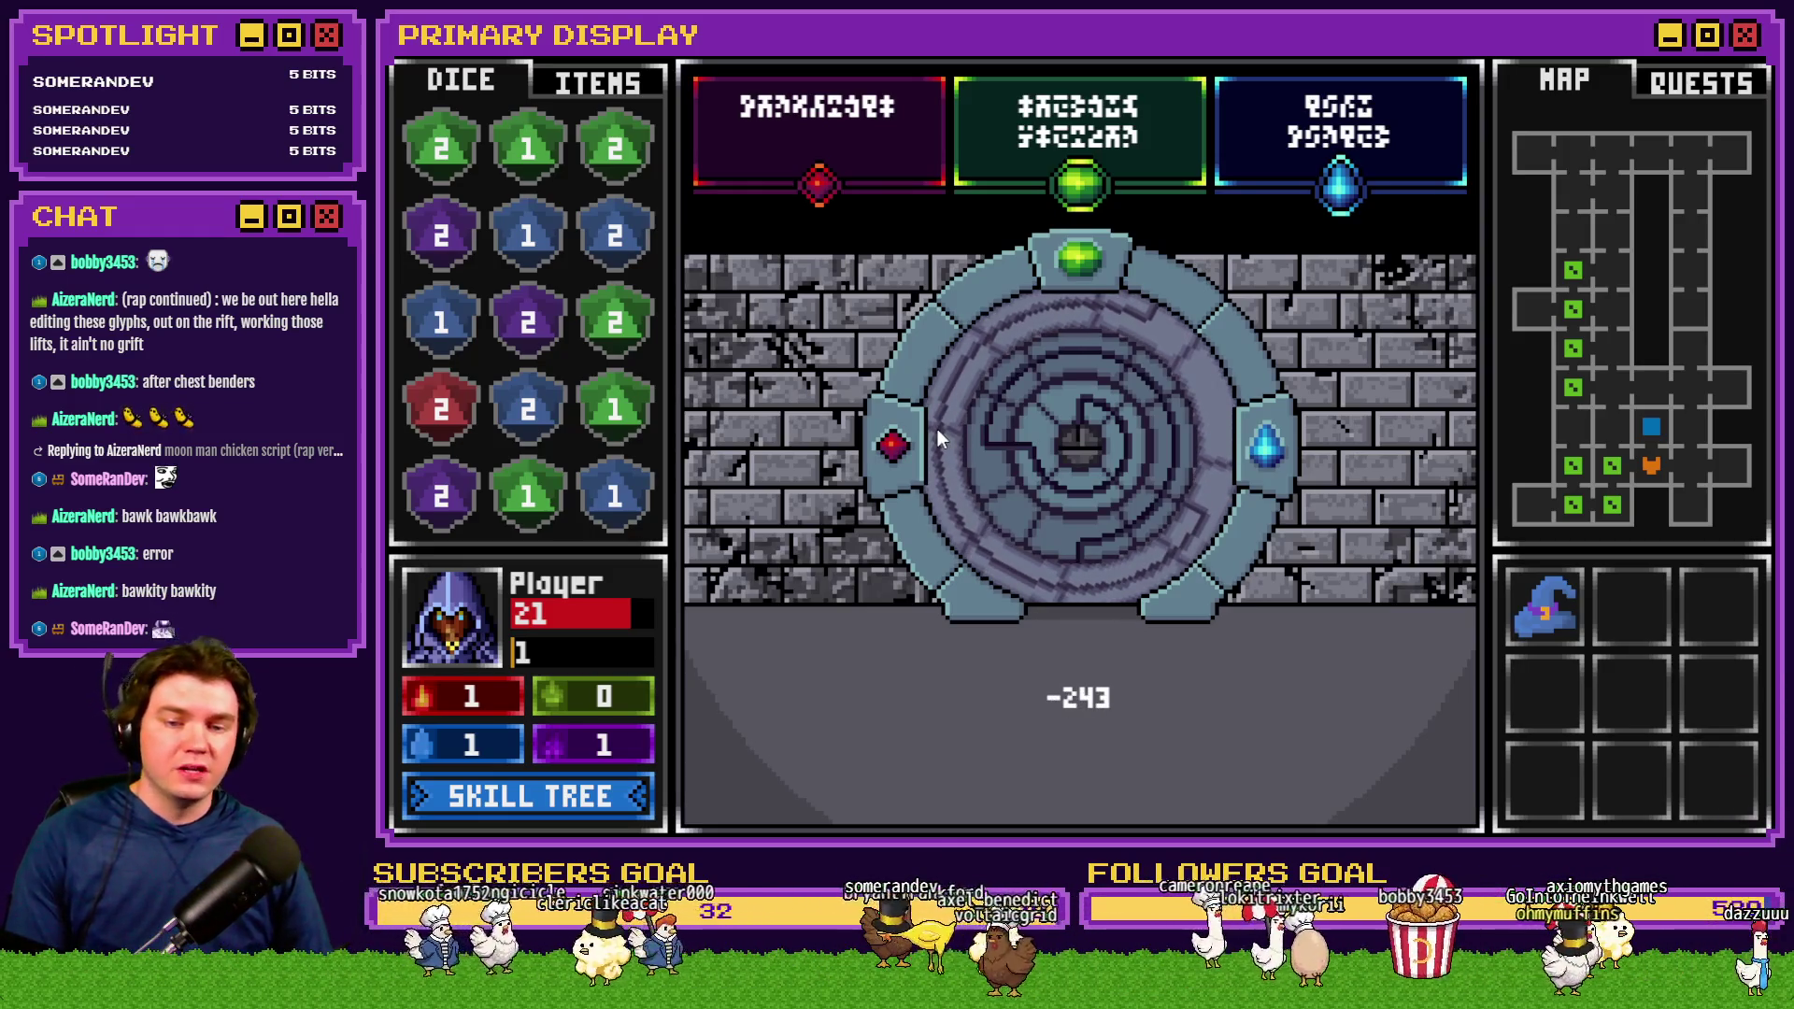
drag(939, 429, 938, 445)
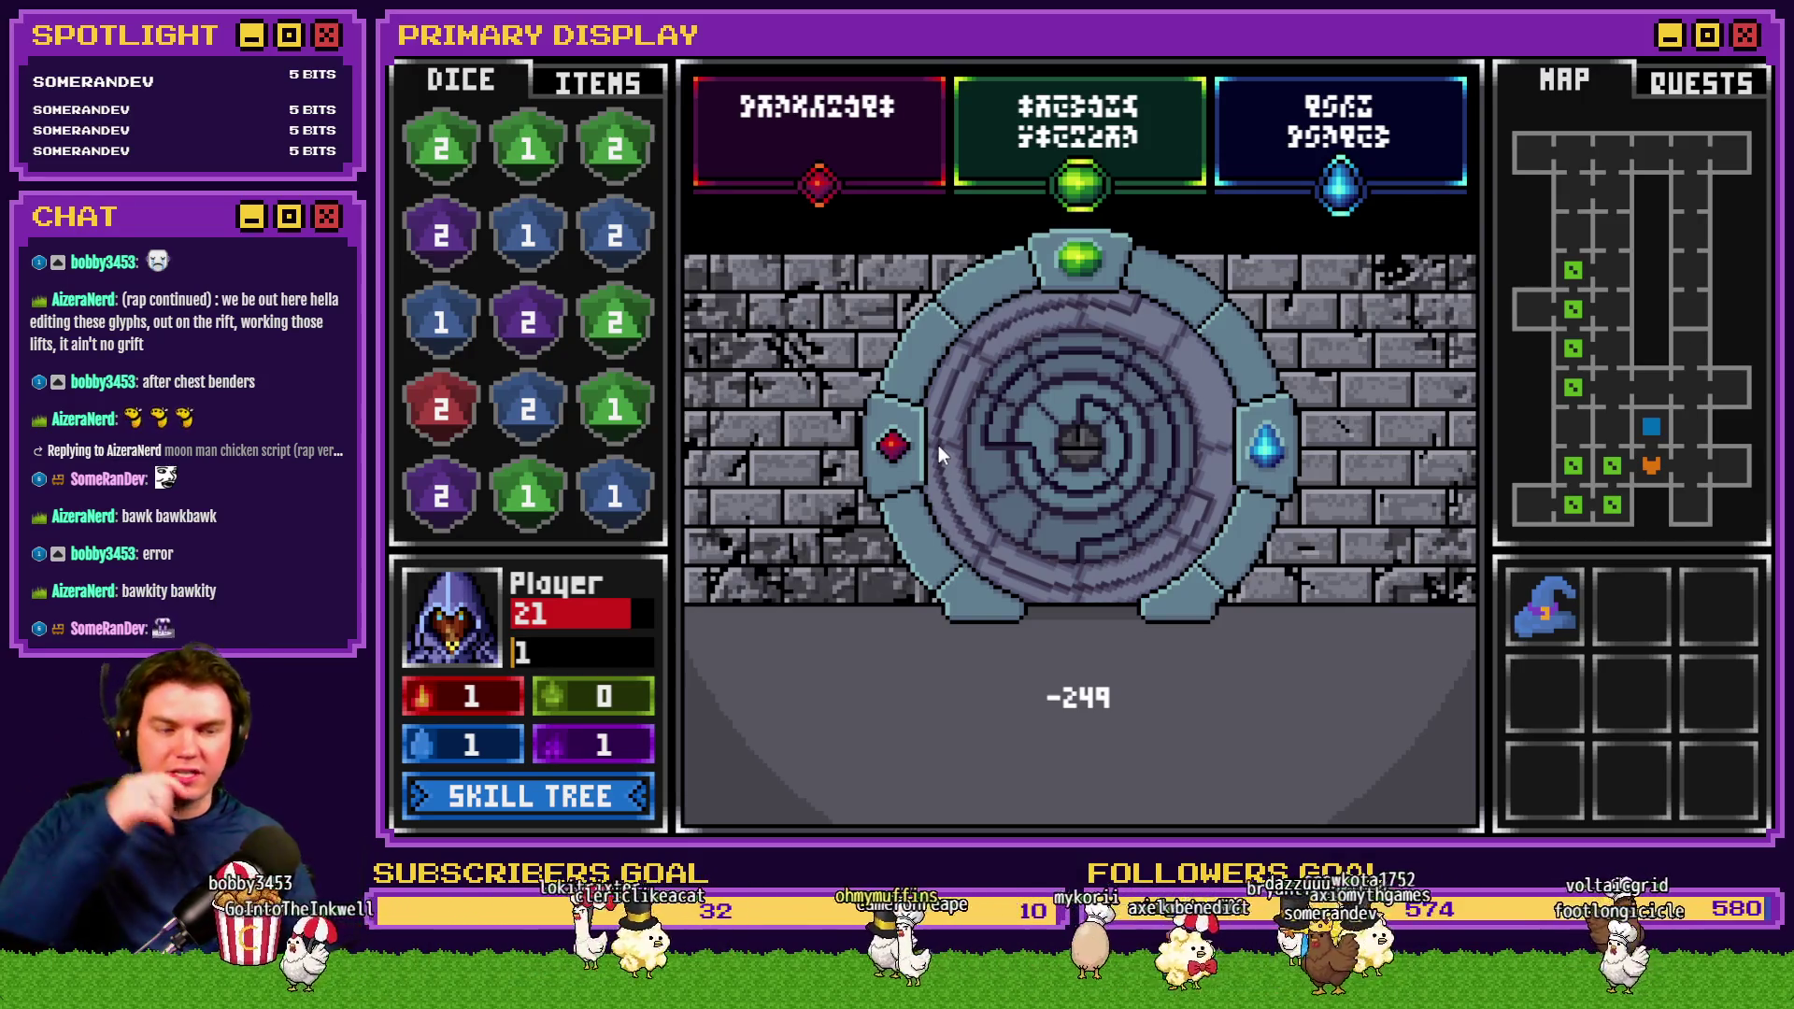
mouse_move(939, 445)
mouse_down()
mouse_move(949, 411)
mouse_move(966, 514)
mouse_move(1045, 568)
mouse_move(1000, 461)
mouse_move(938, 424)
mouse_move(940, 473)
mouse_move(938, 417)
mouse_move(983, 332)
mouse_move(1069, 306)
mouse_move(1168, 362)
mouse_move(1219, 445)
mouse_move(1125, 596)
mouse_move(972, 569)
mouse_move(940, 533)
mouse_move(929, 417)
mouse_move(989, 323)
mouse_up()
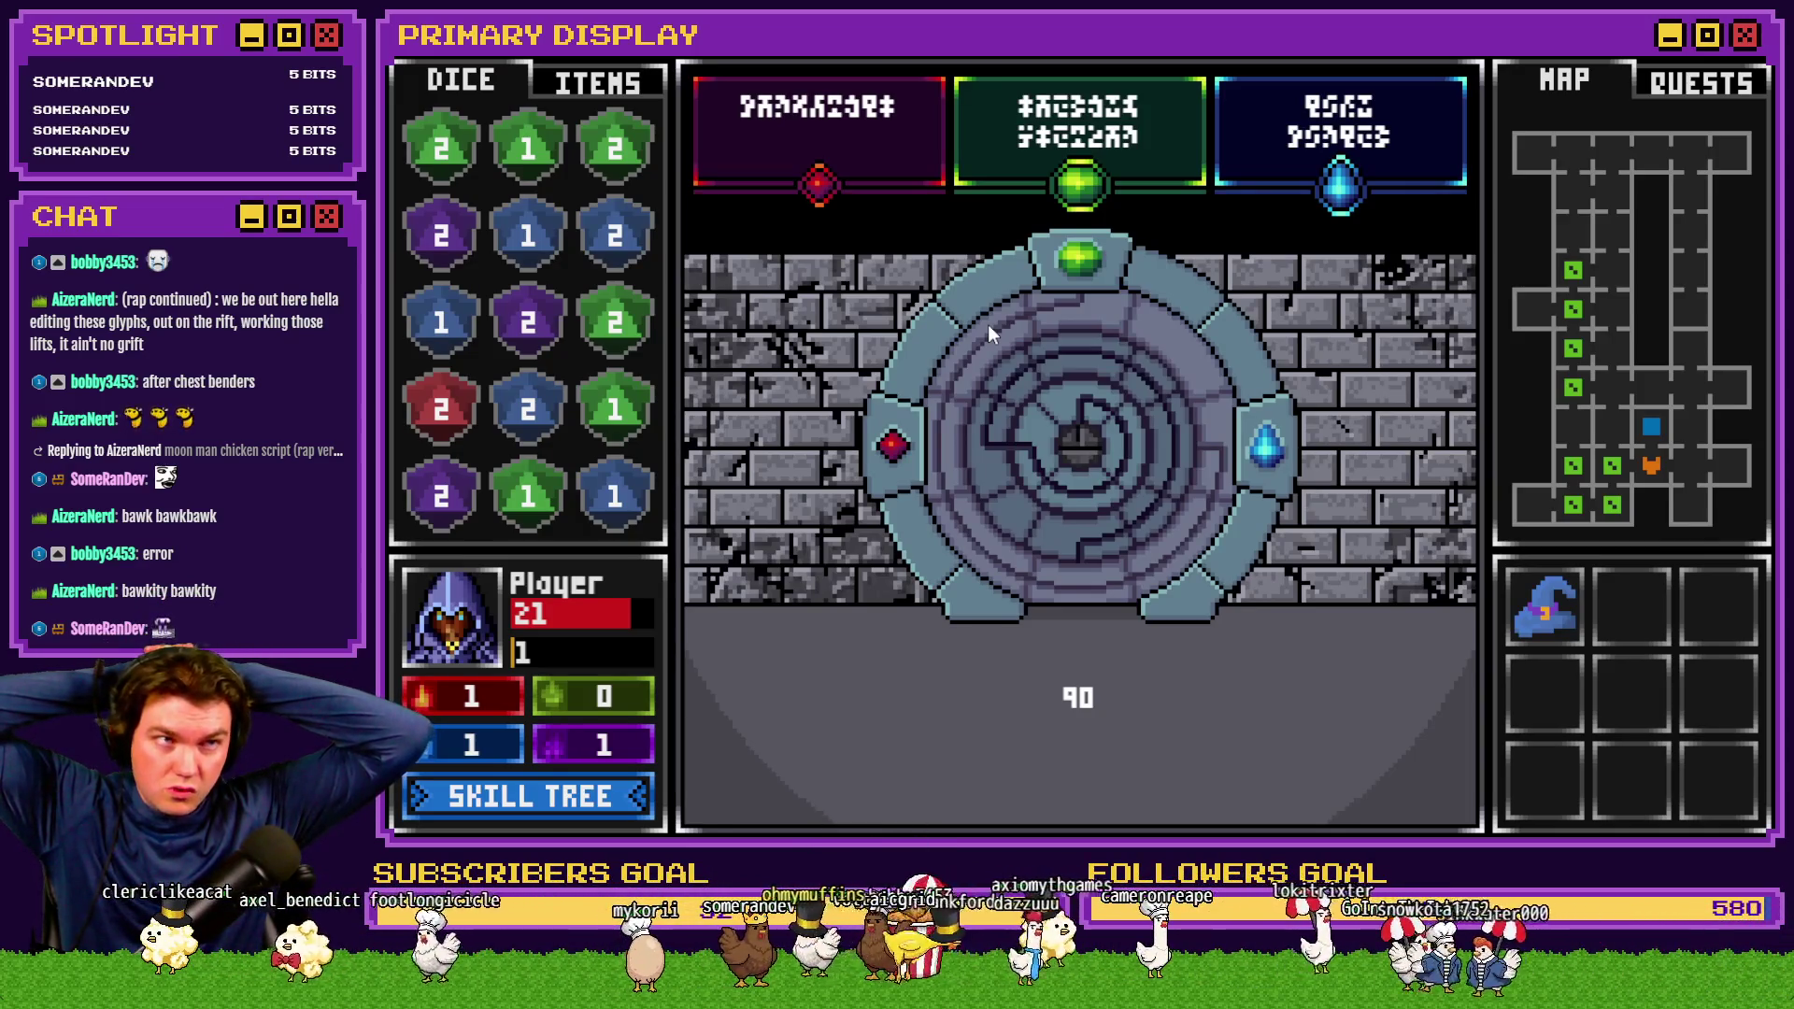
Turn the inner ring past and back to 0, then exit fullscreen and close the playtest
mouse_move(1041, 327)
mouse_down()
mouse_move(952, 383)
mouse_move(951, 411)
mouse_up()
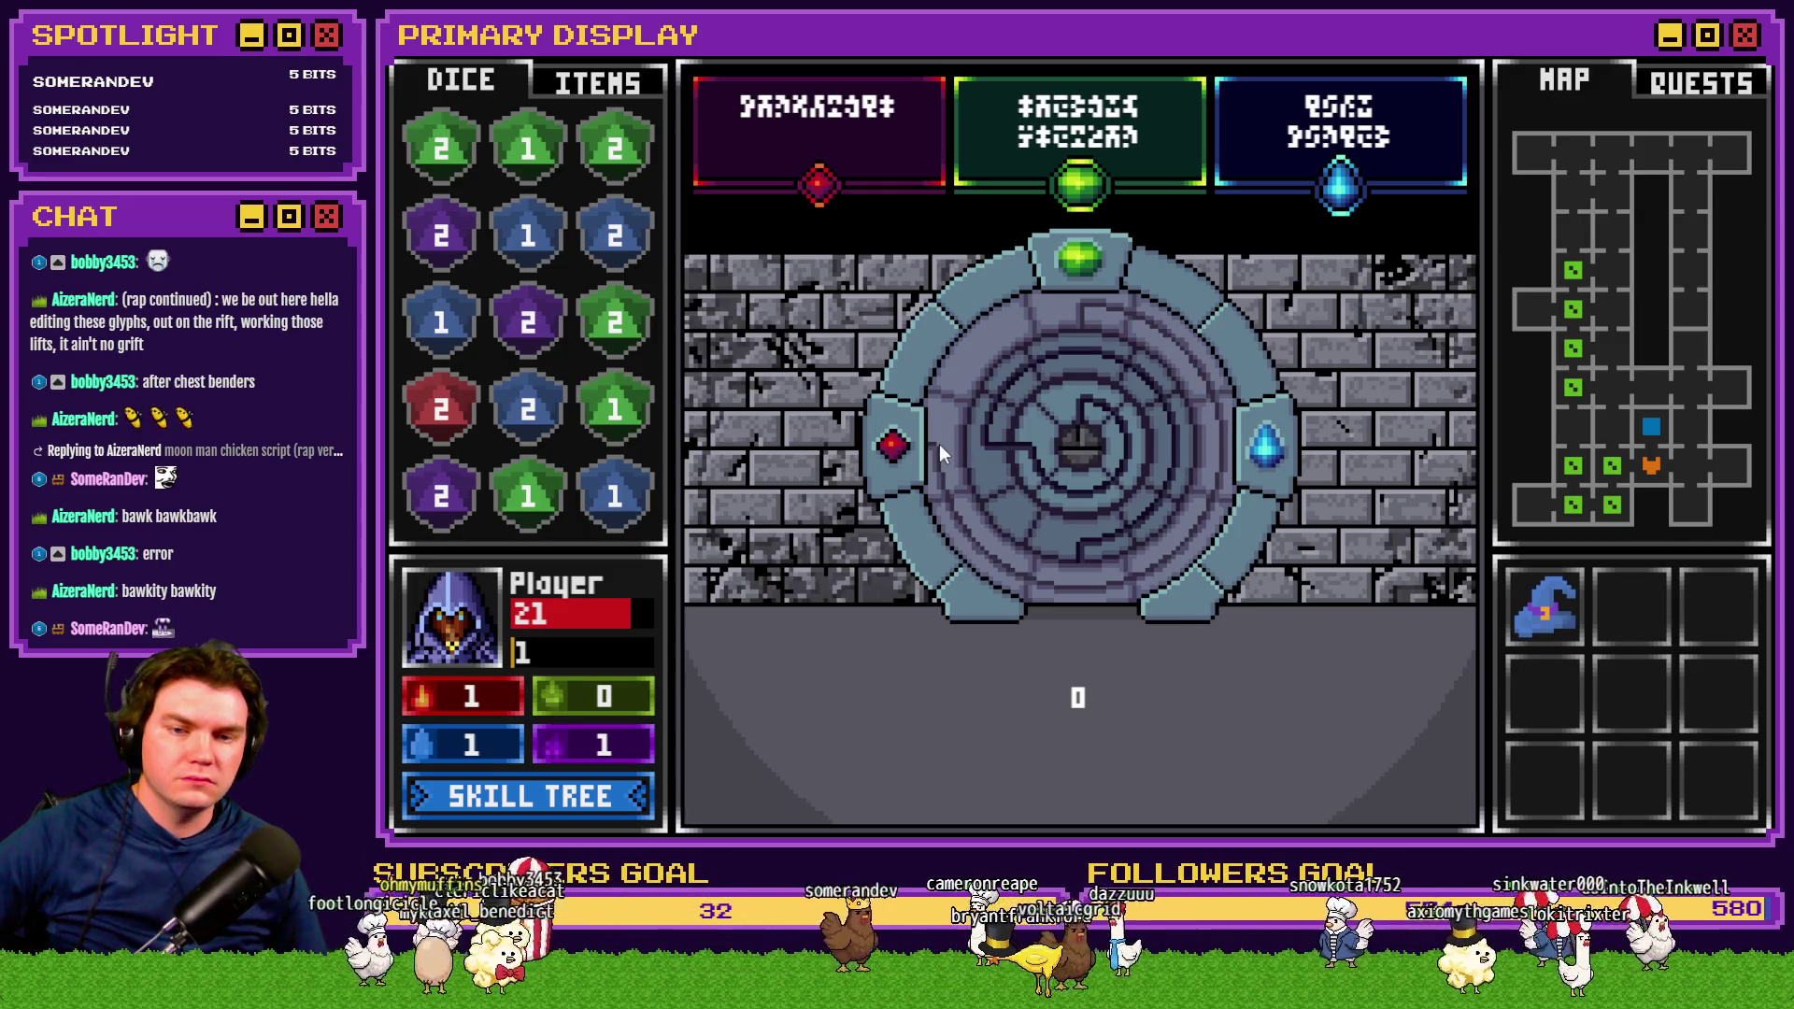
mouse_move(974, 349)
mouse_down()
mouse_move(934, 467)
mouse_move(945, 435)
mouse_up()
drag(973, 520, 944, 435)
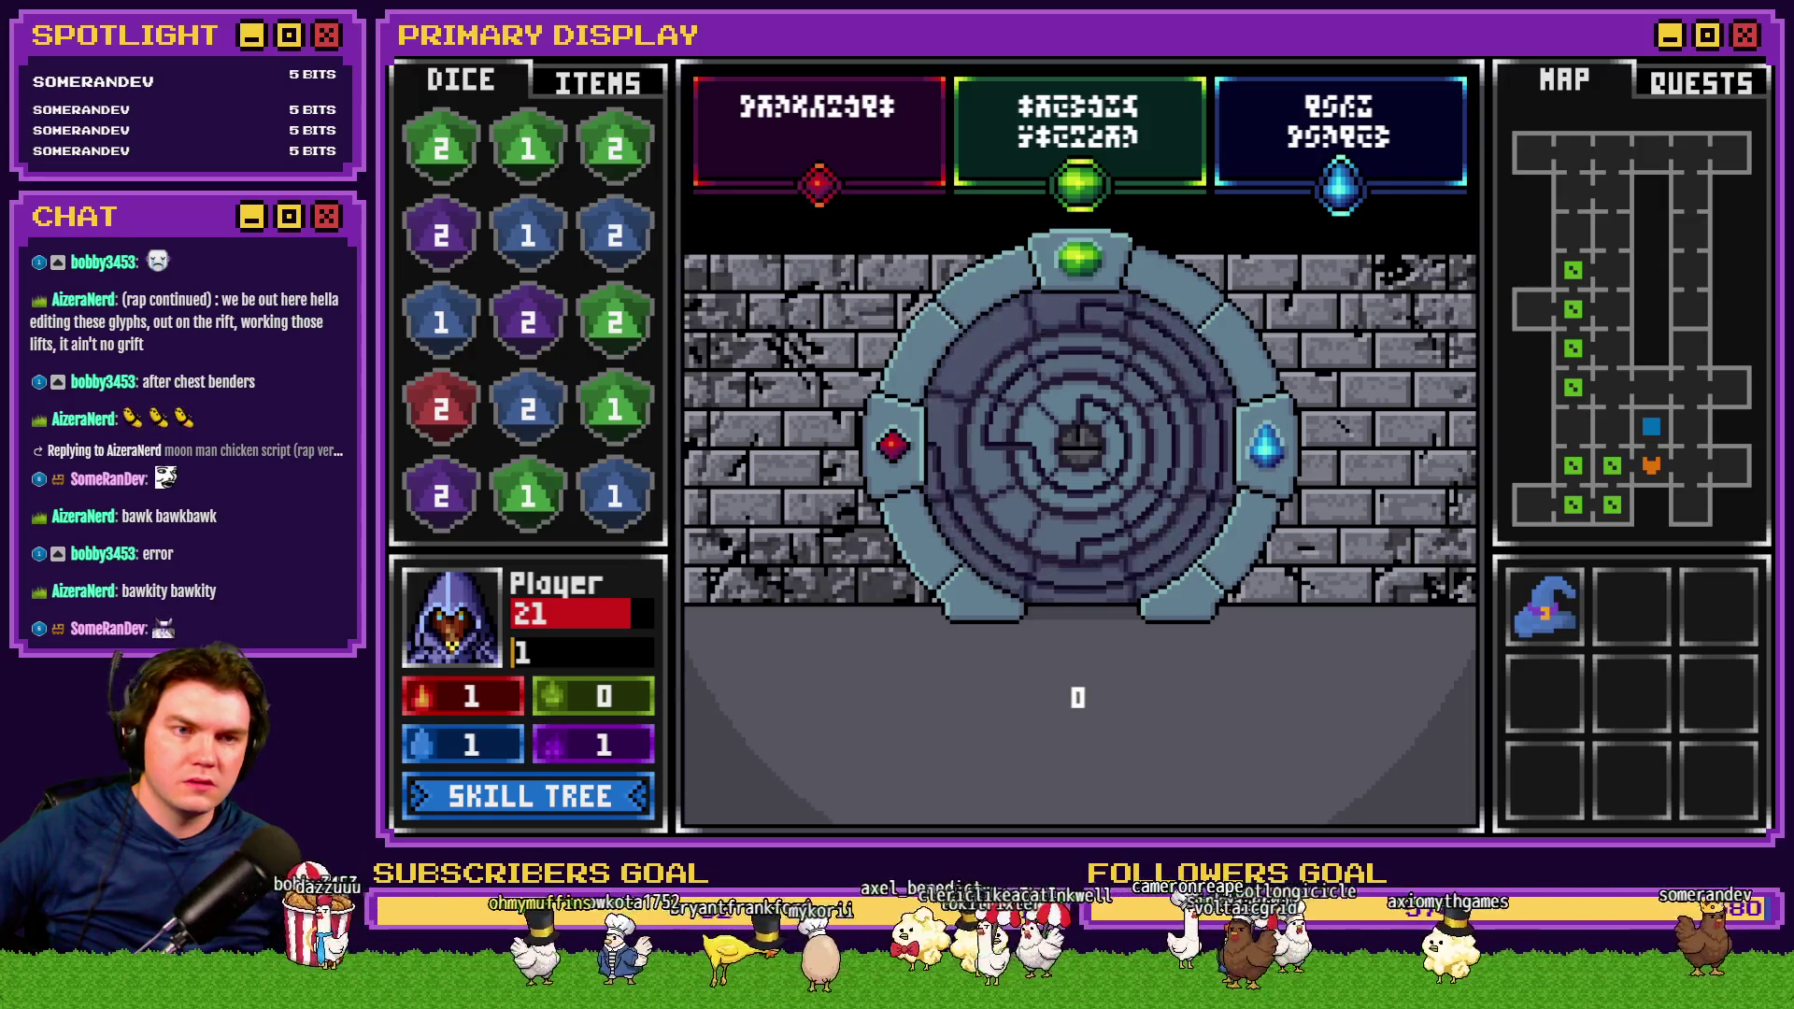
key(F4)
click(1698, 132)
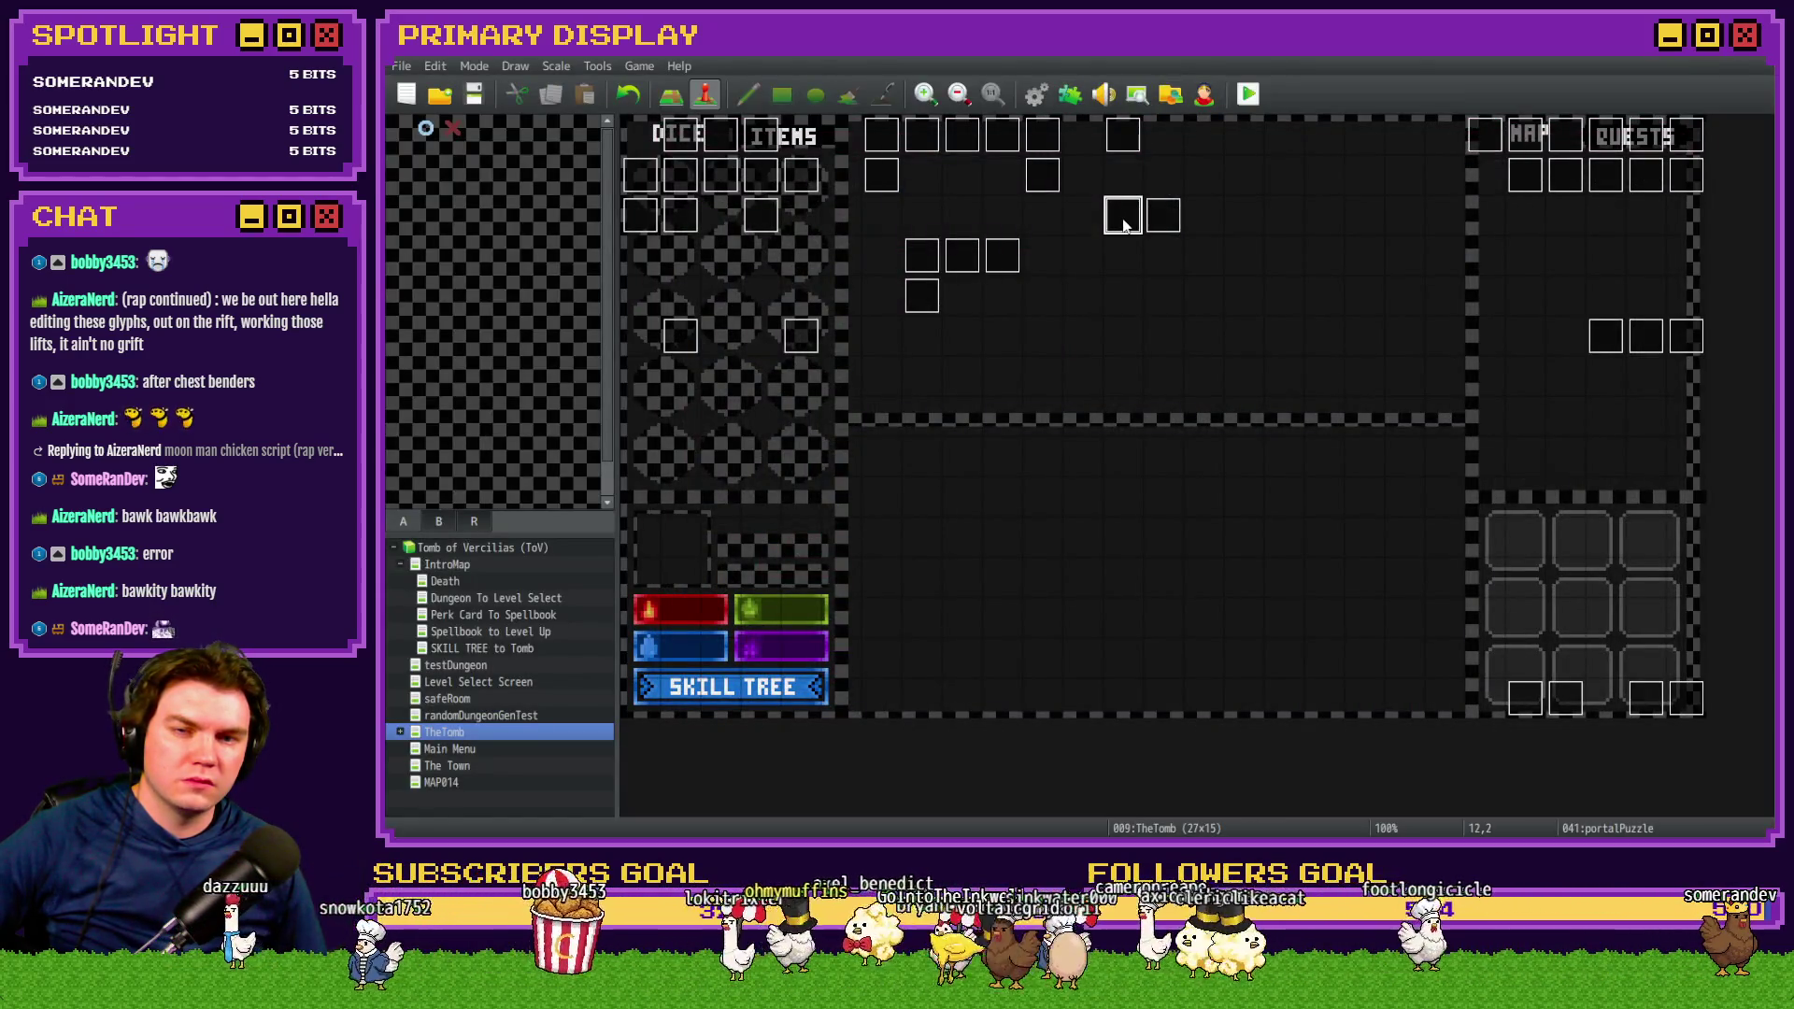
Open portalPuzzle's page 4 and select the Snap Dial 1 Rotation script and its comment
double_click(1124, 225)
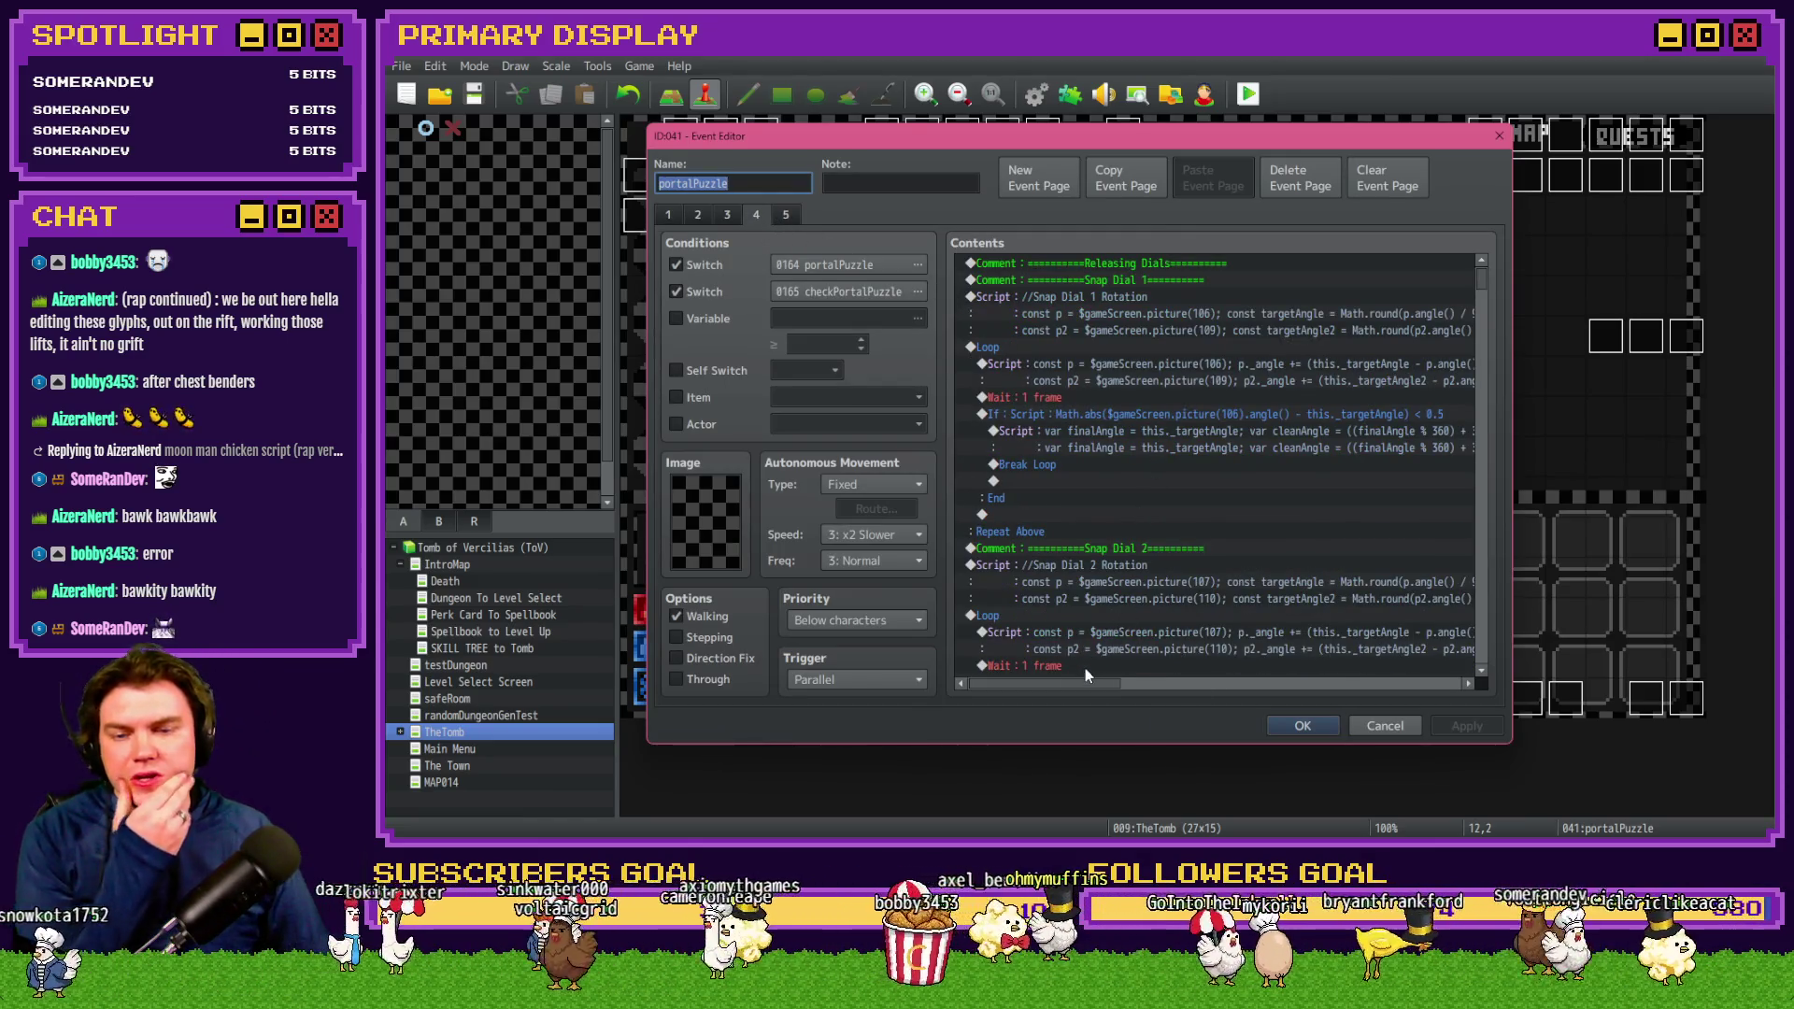
mouse_move(1090, 682)
mouse_down()
mouse_move(1195, 698)
mouse_move(1070, 686)
mouse_up()
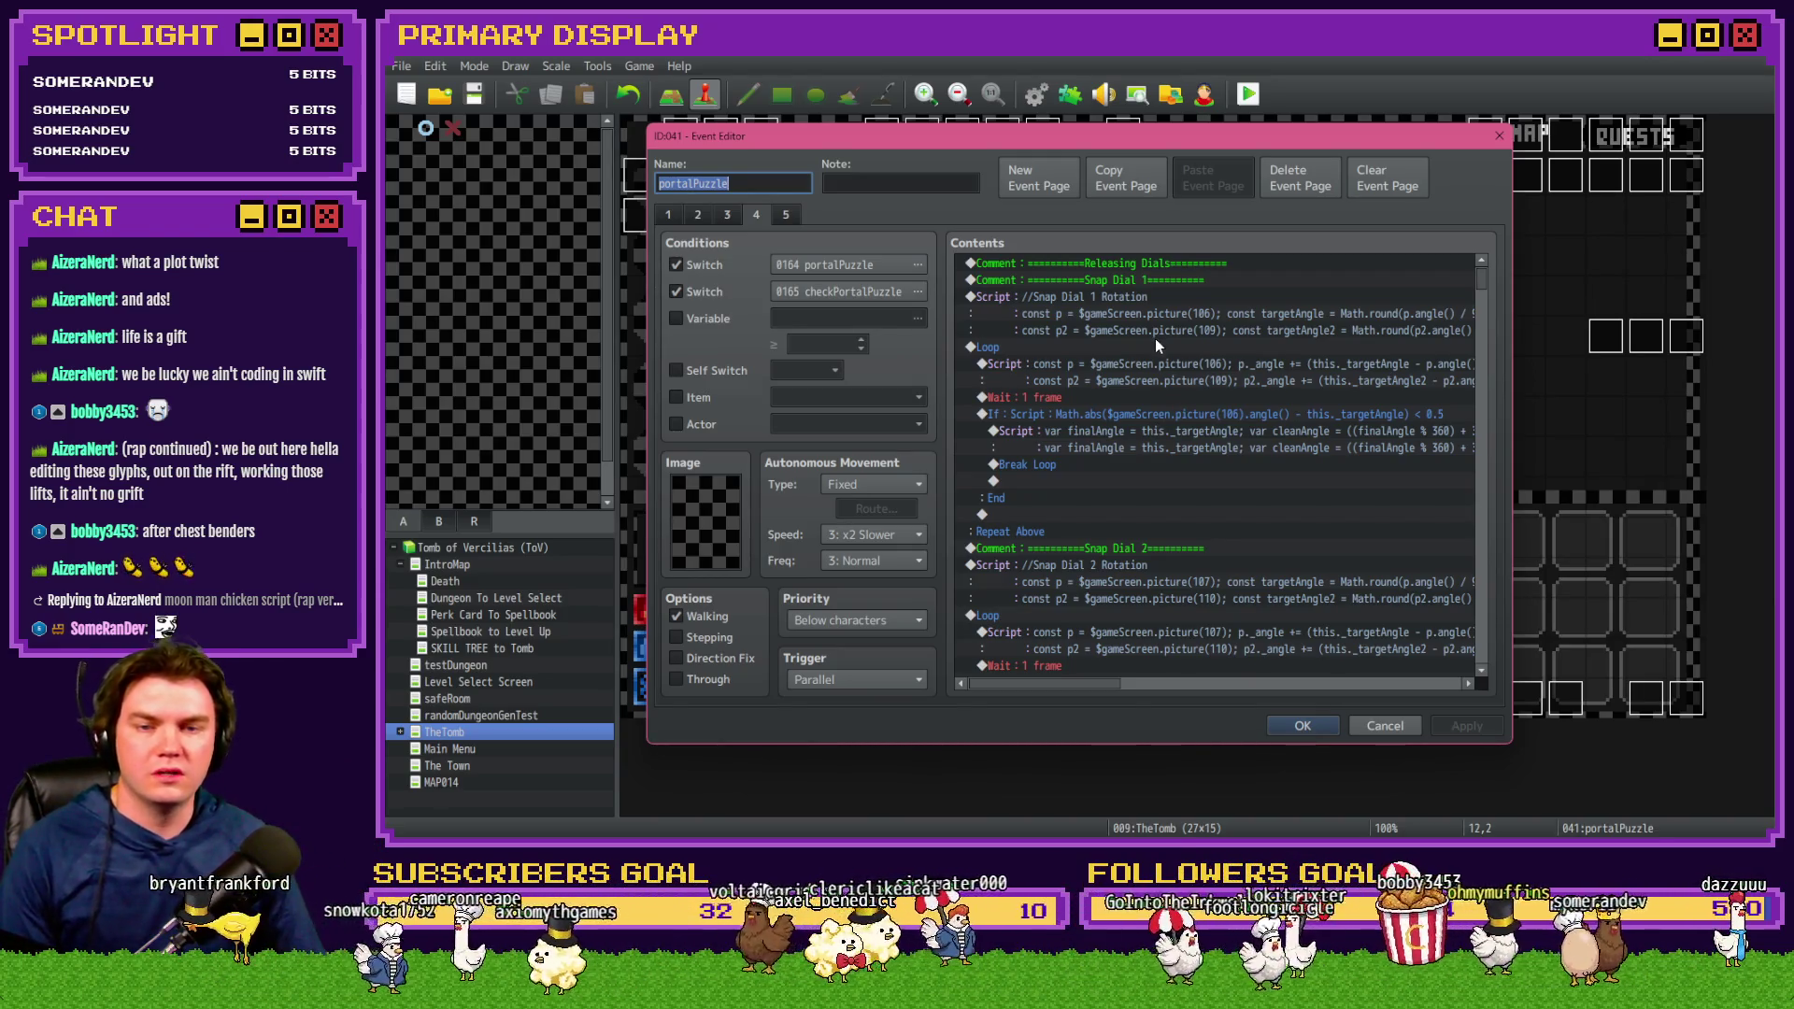
click(1108, 300)
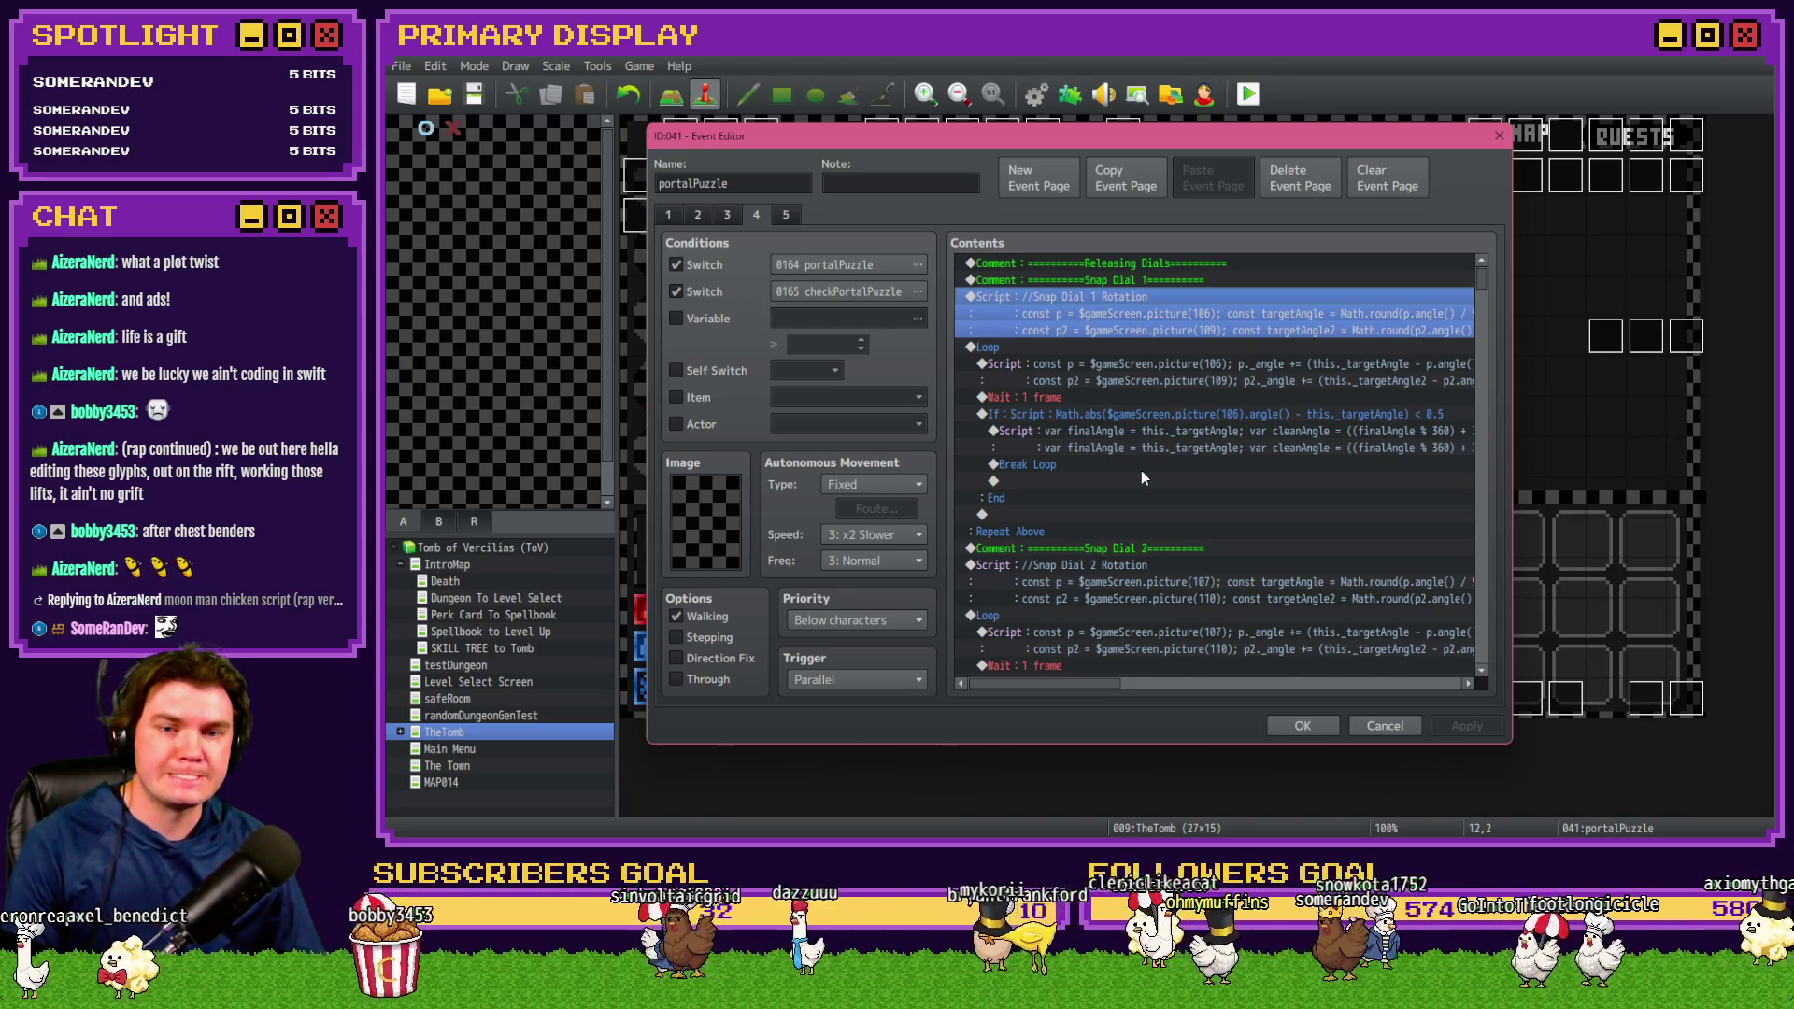
click(1148, 278)
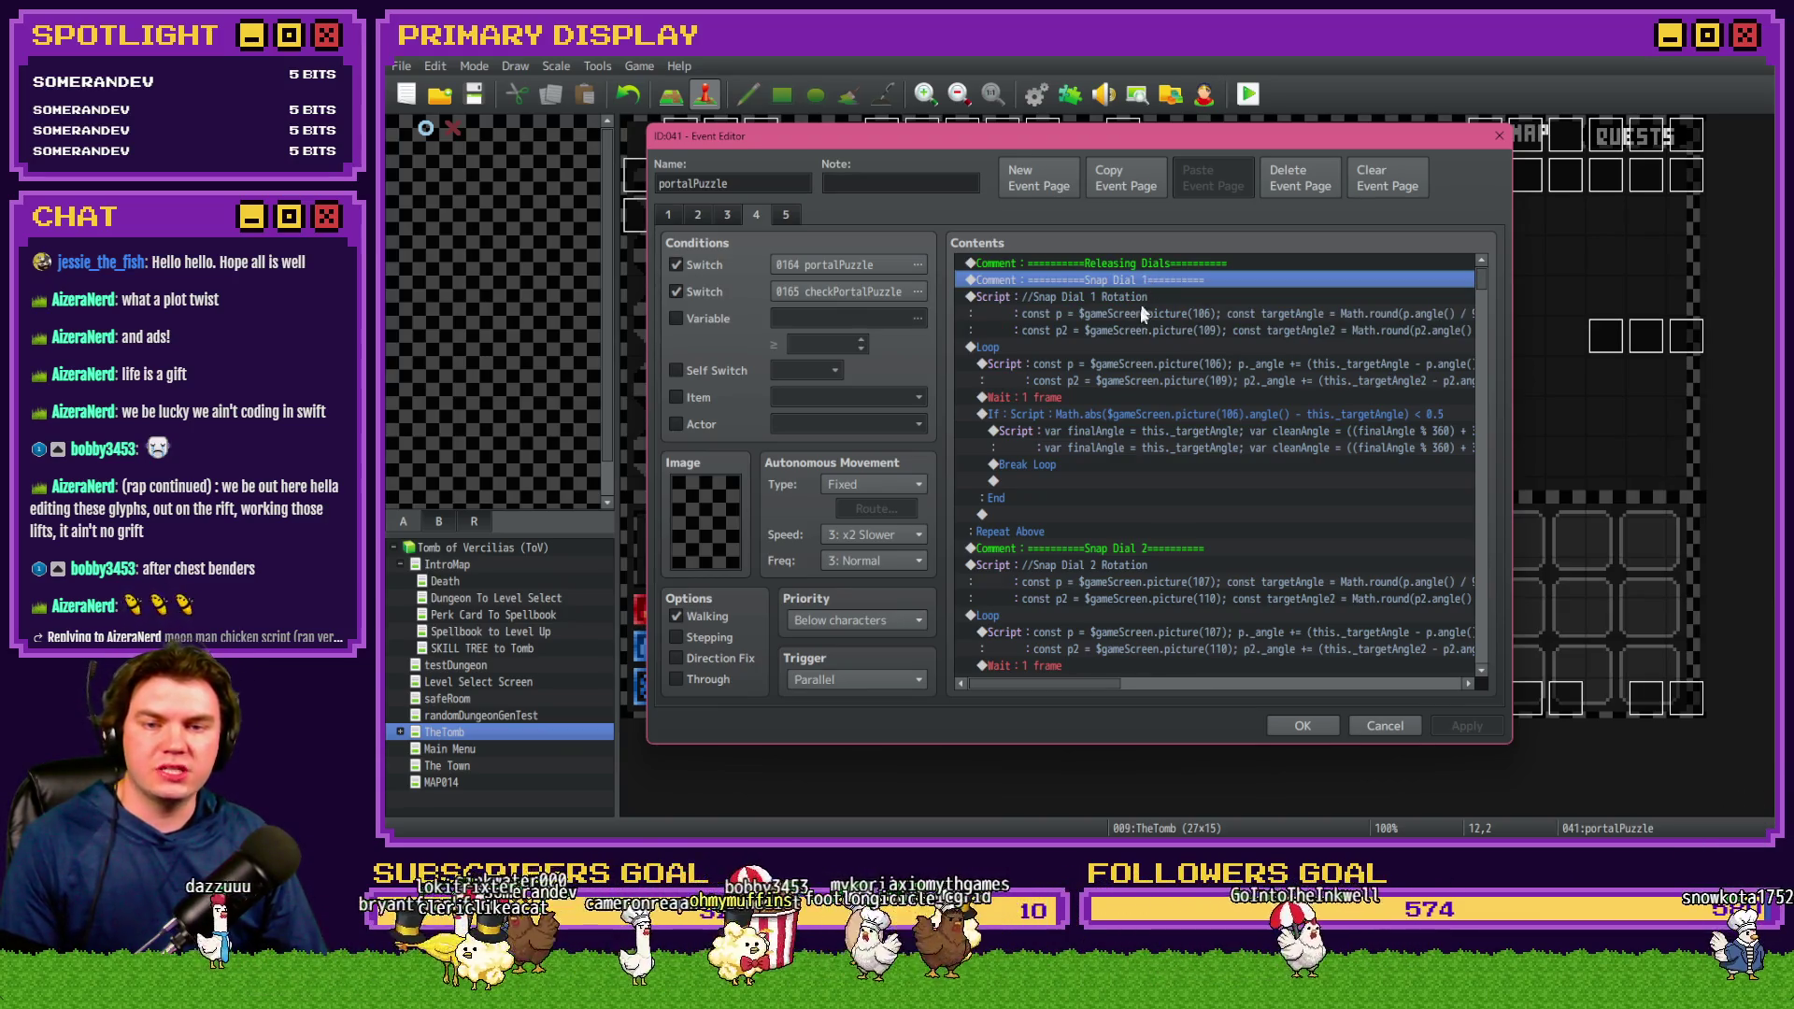
Review portalPuzzle's dial-snapping and connection-check commands, then switch to the Trello board
scroll(1131, 342, down, 10)
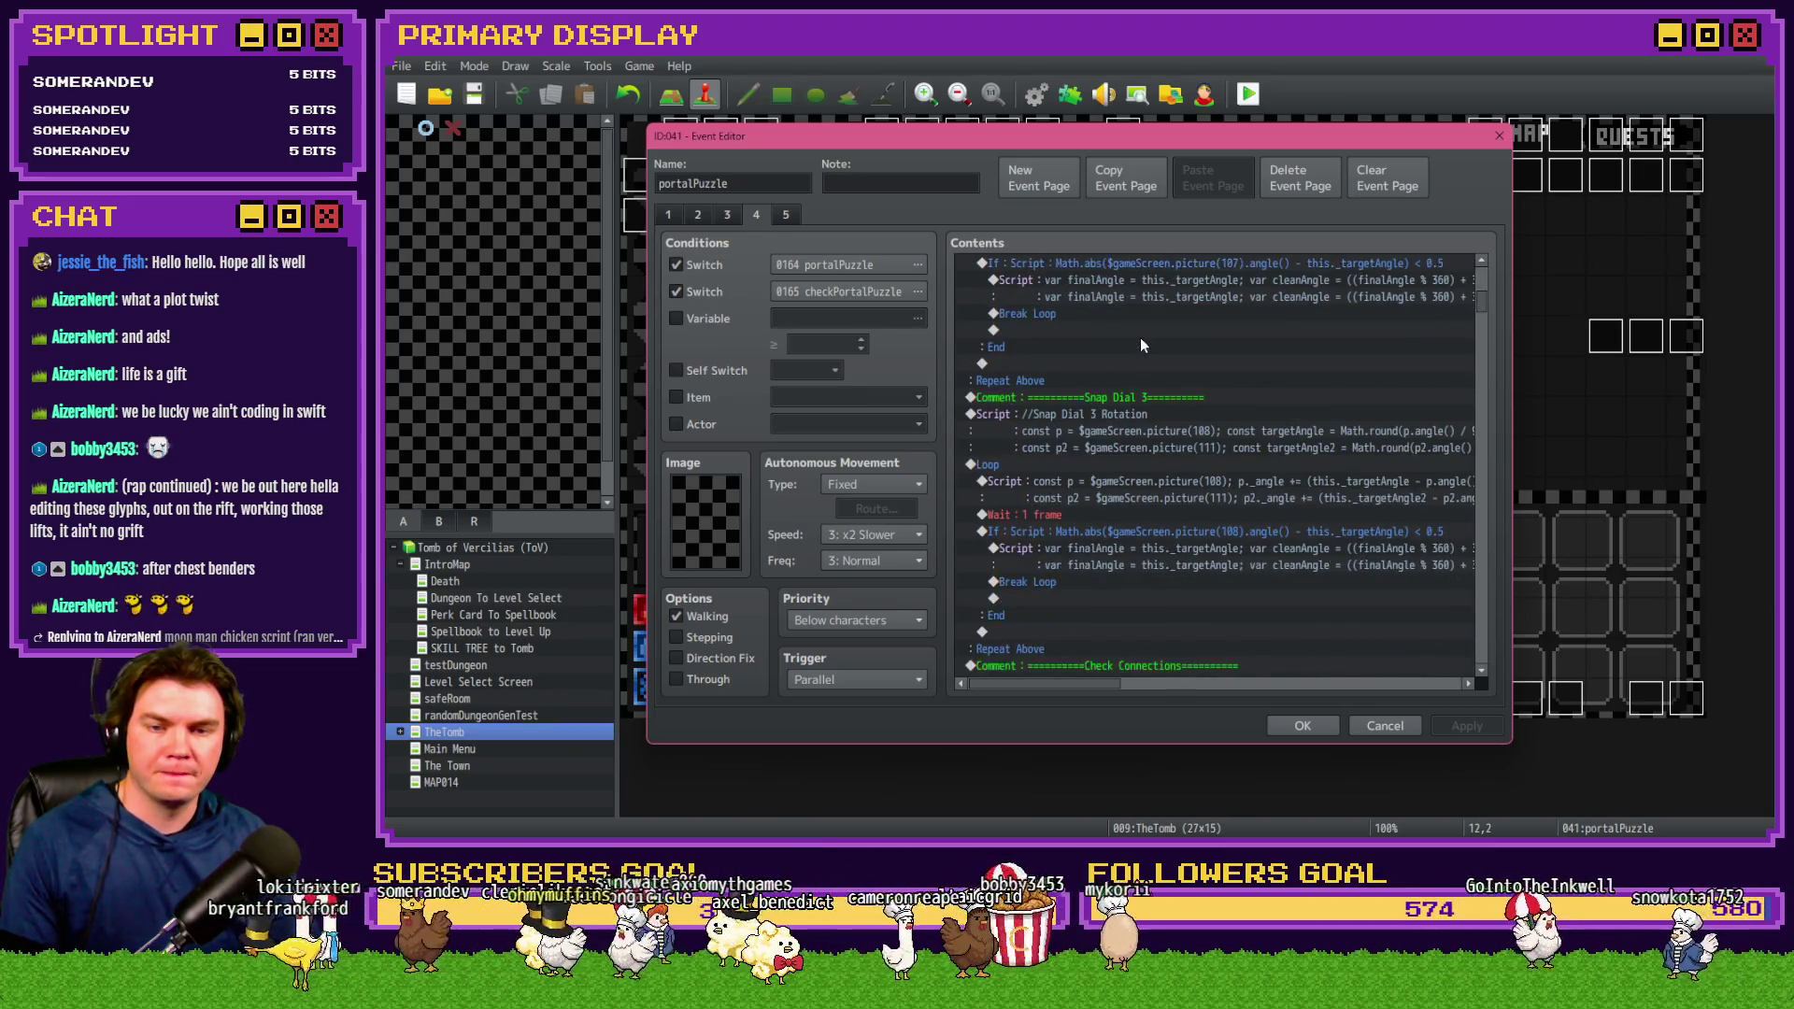
scroll(1136, 344, down, 1)
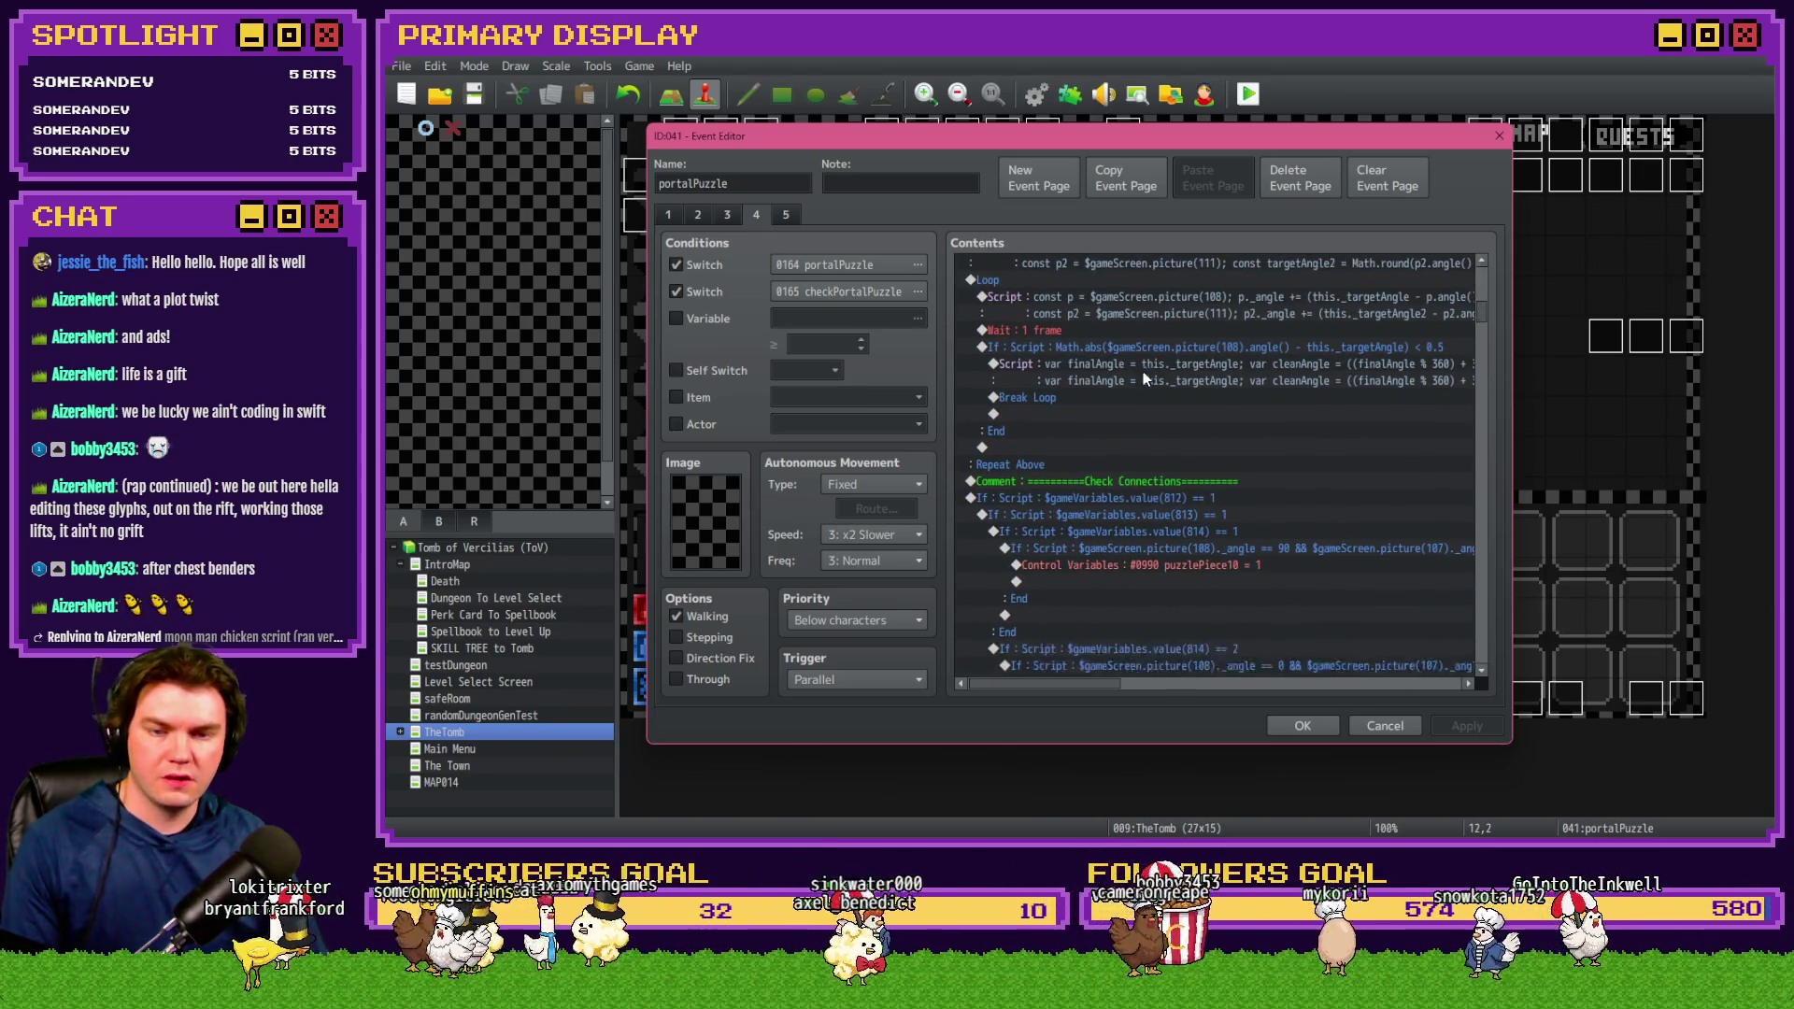
shift+click(1143, 382)
scroll(1145, 386, down, 2)
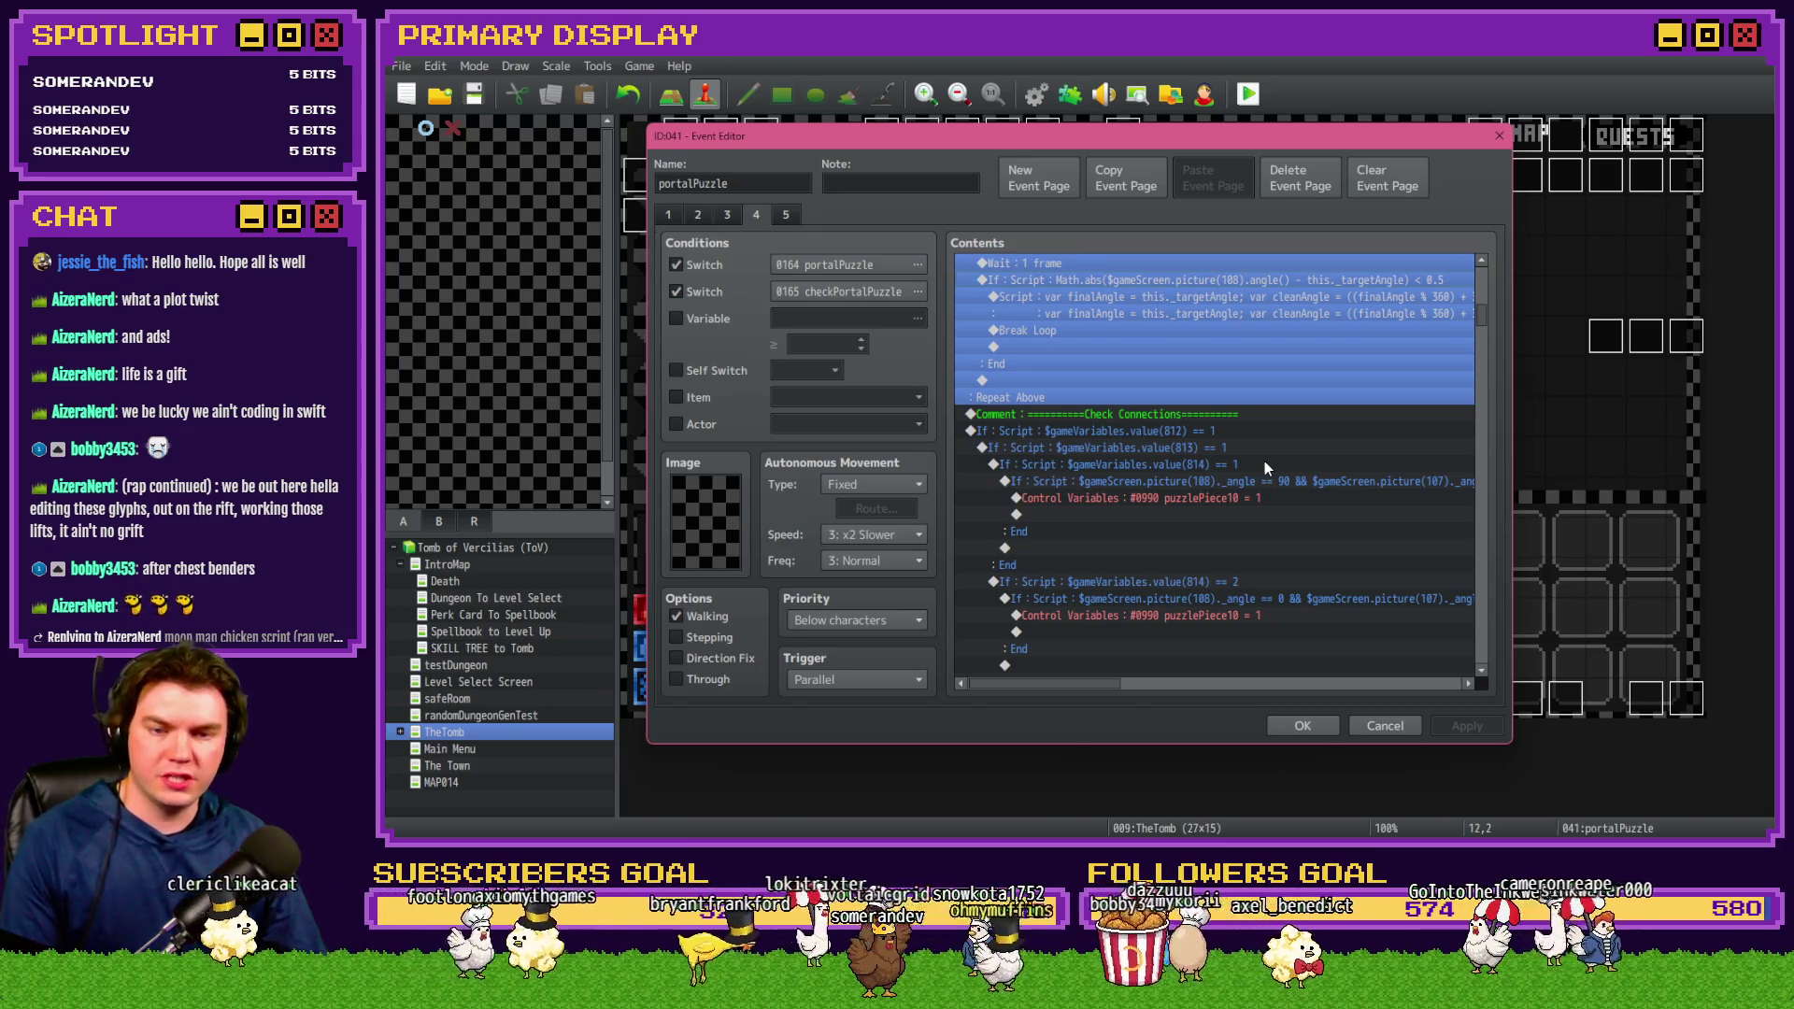
drag(1104, 687, 1121, 690)
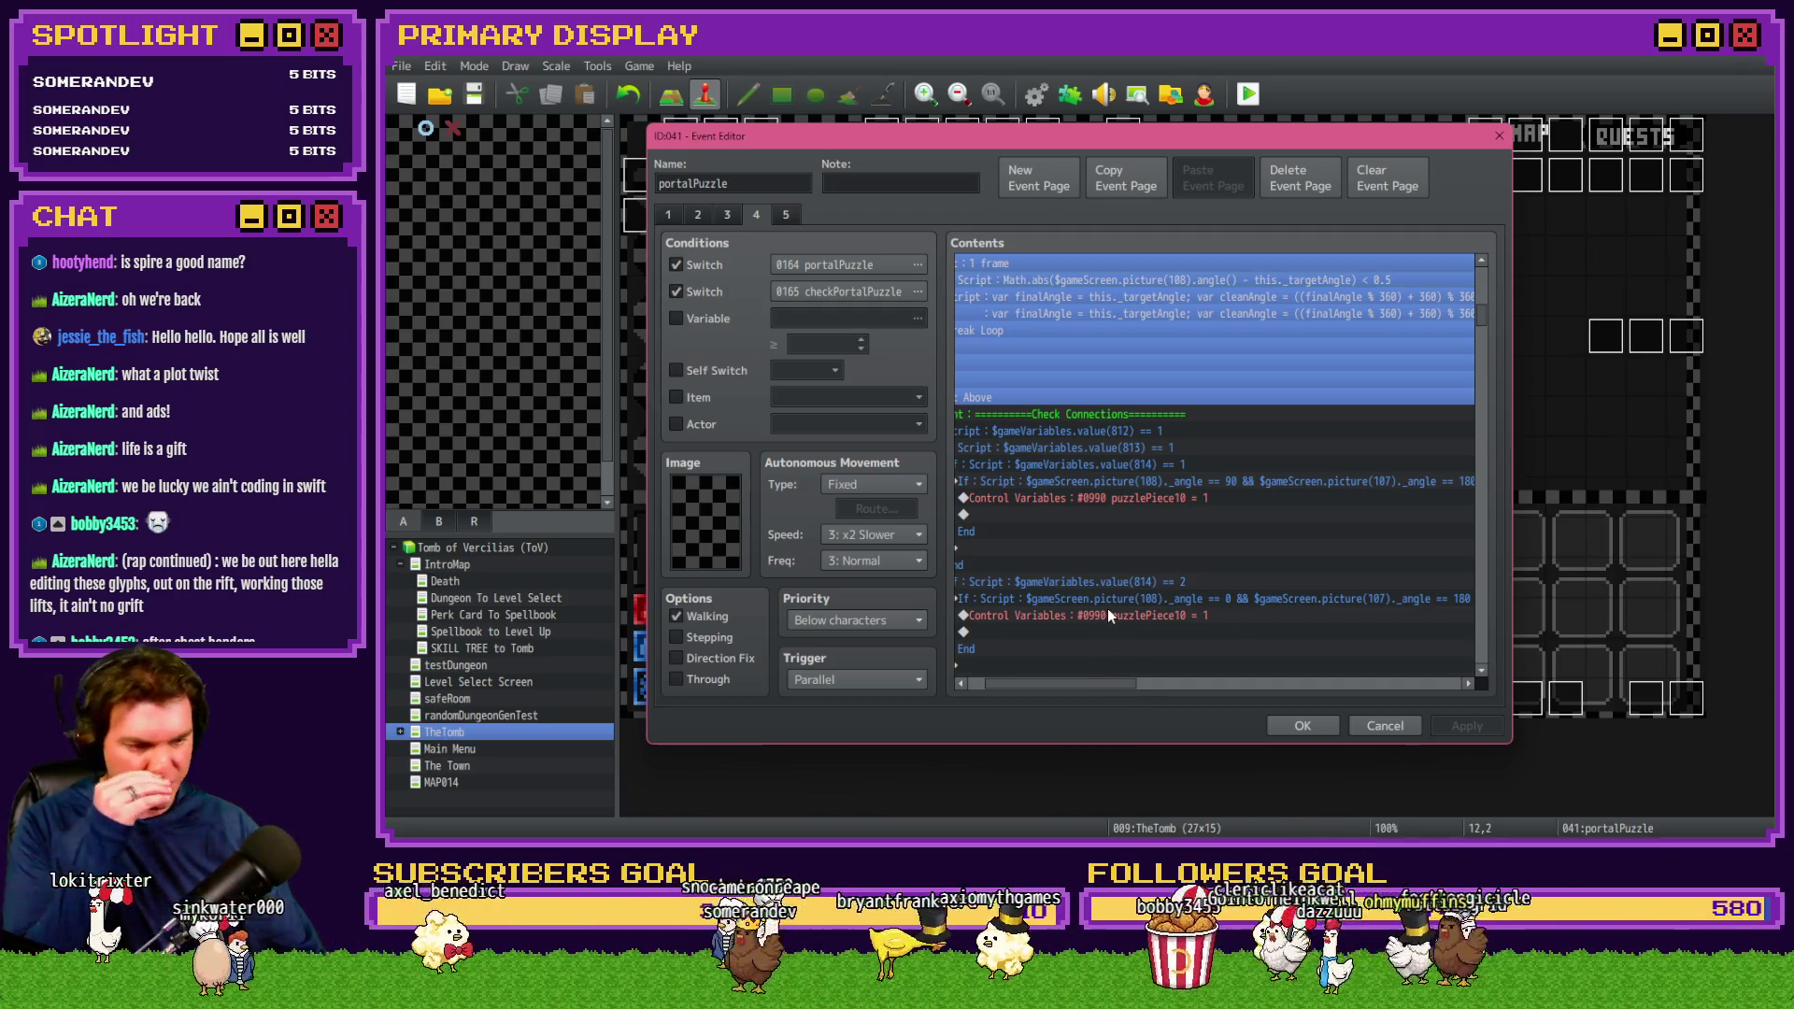
drag(1124, 682, 1052, 680)
scroll(1120, 593, down, 3)
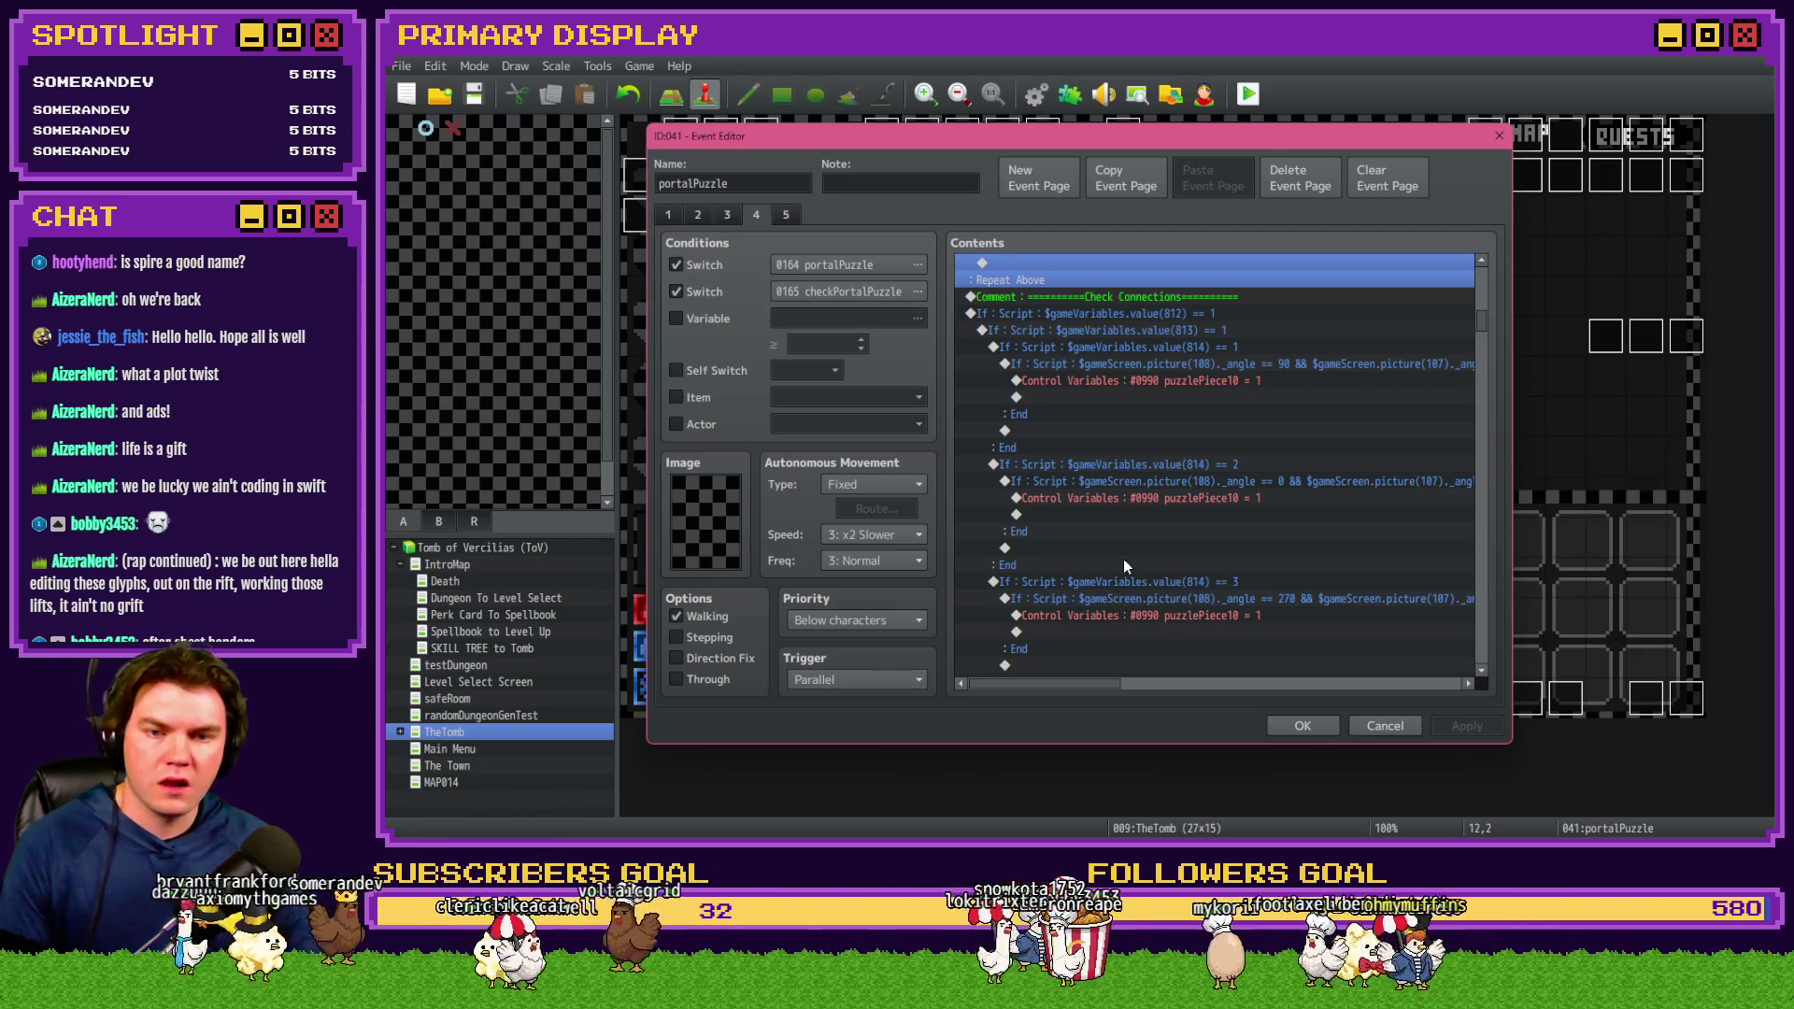
mouse_move(1082, 686)
mouse_down()
mouse_move(1206, 678)
mouse_move(1068, 684)
mouse_up()
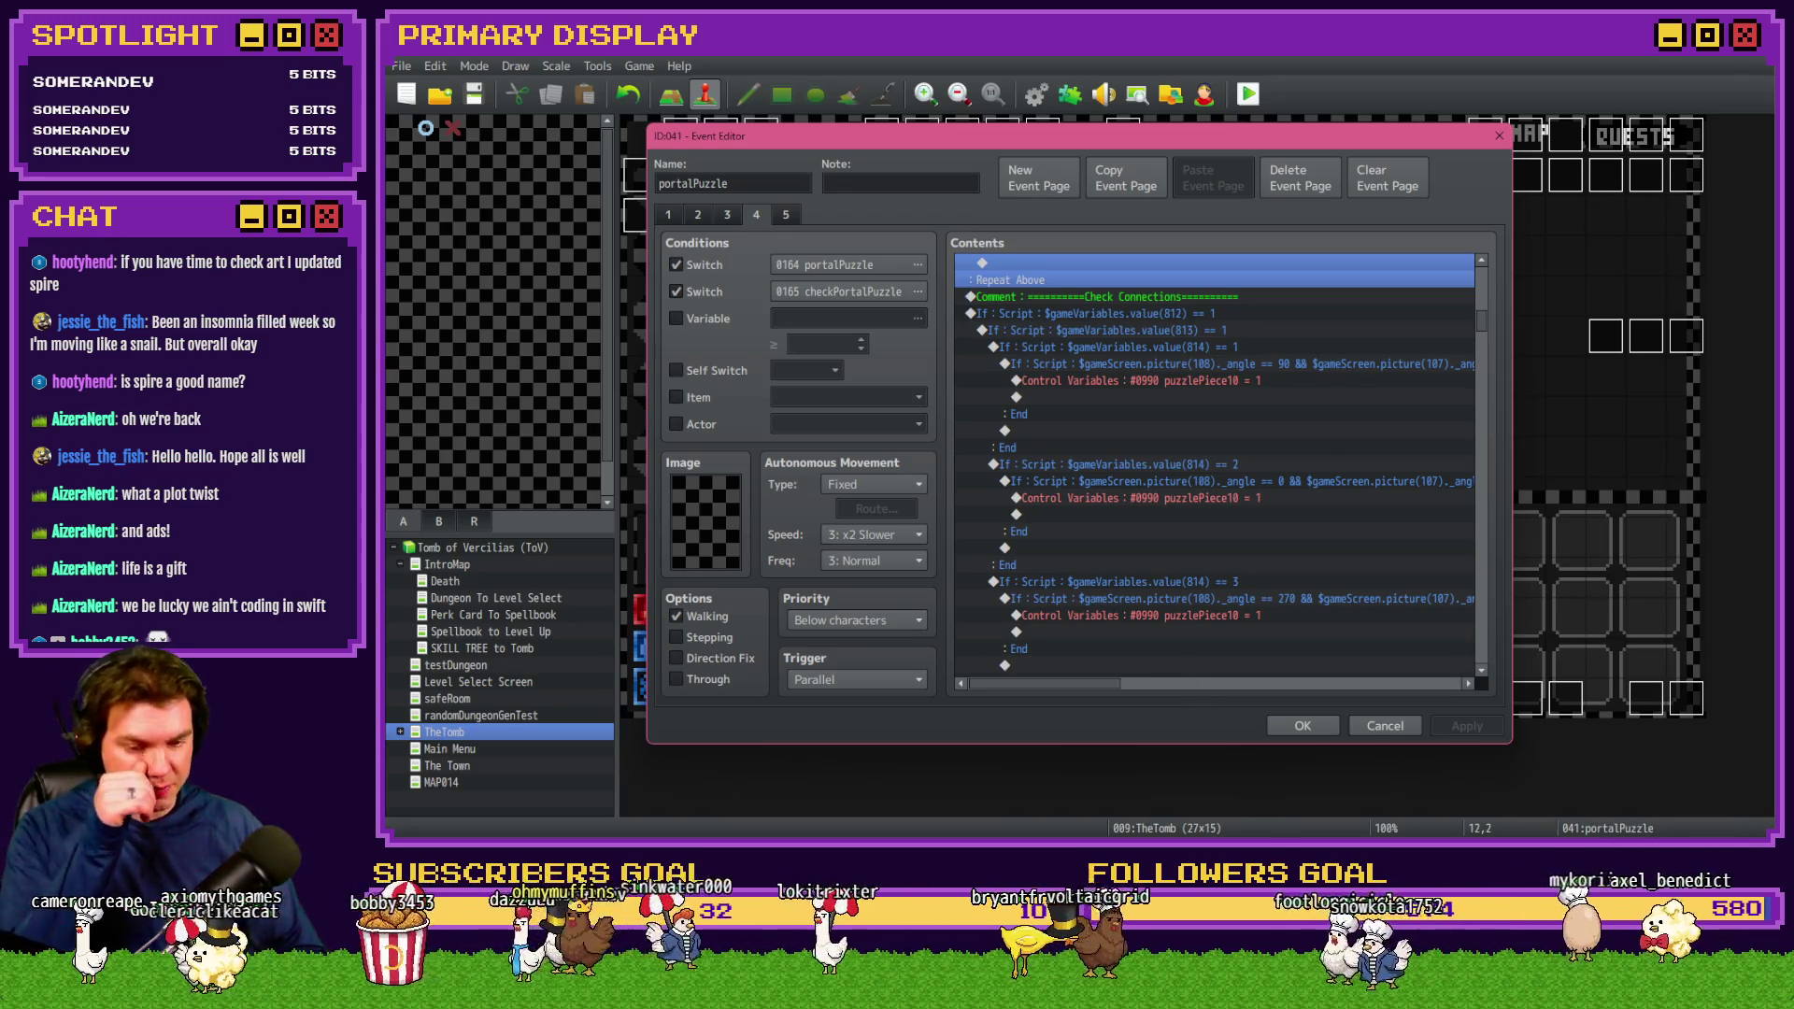
key(alt+Tab)
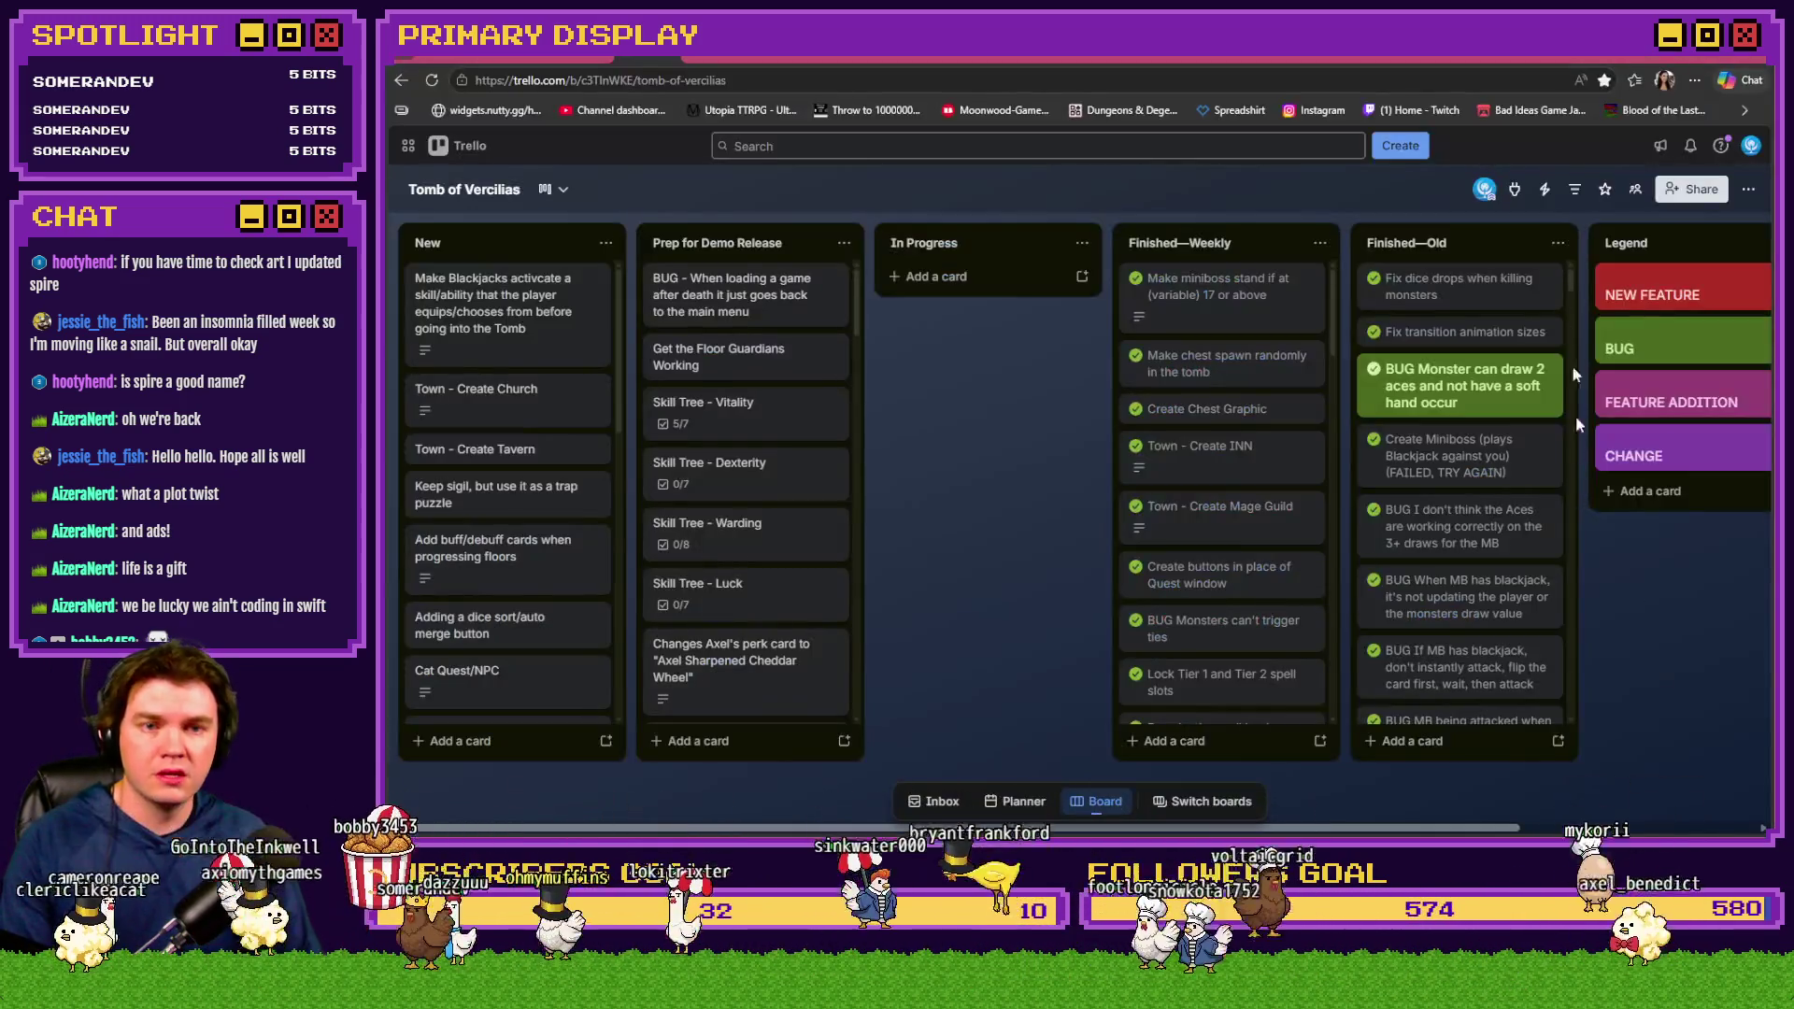
View and zoom into the updated Spire image in Discord's #art channel
key(ctrl+Tab)
scroll(412, 697, down, 2)
click(418, 635)
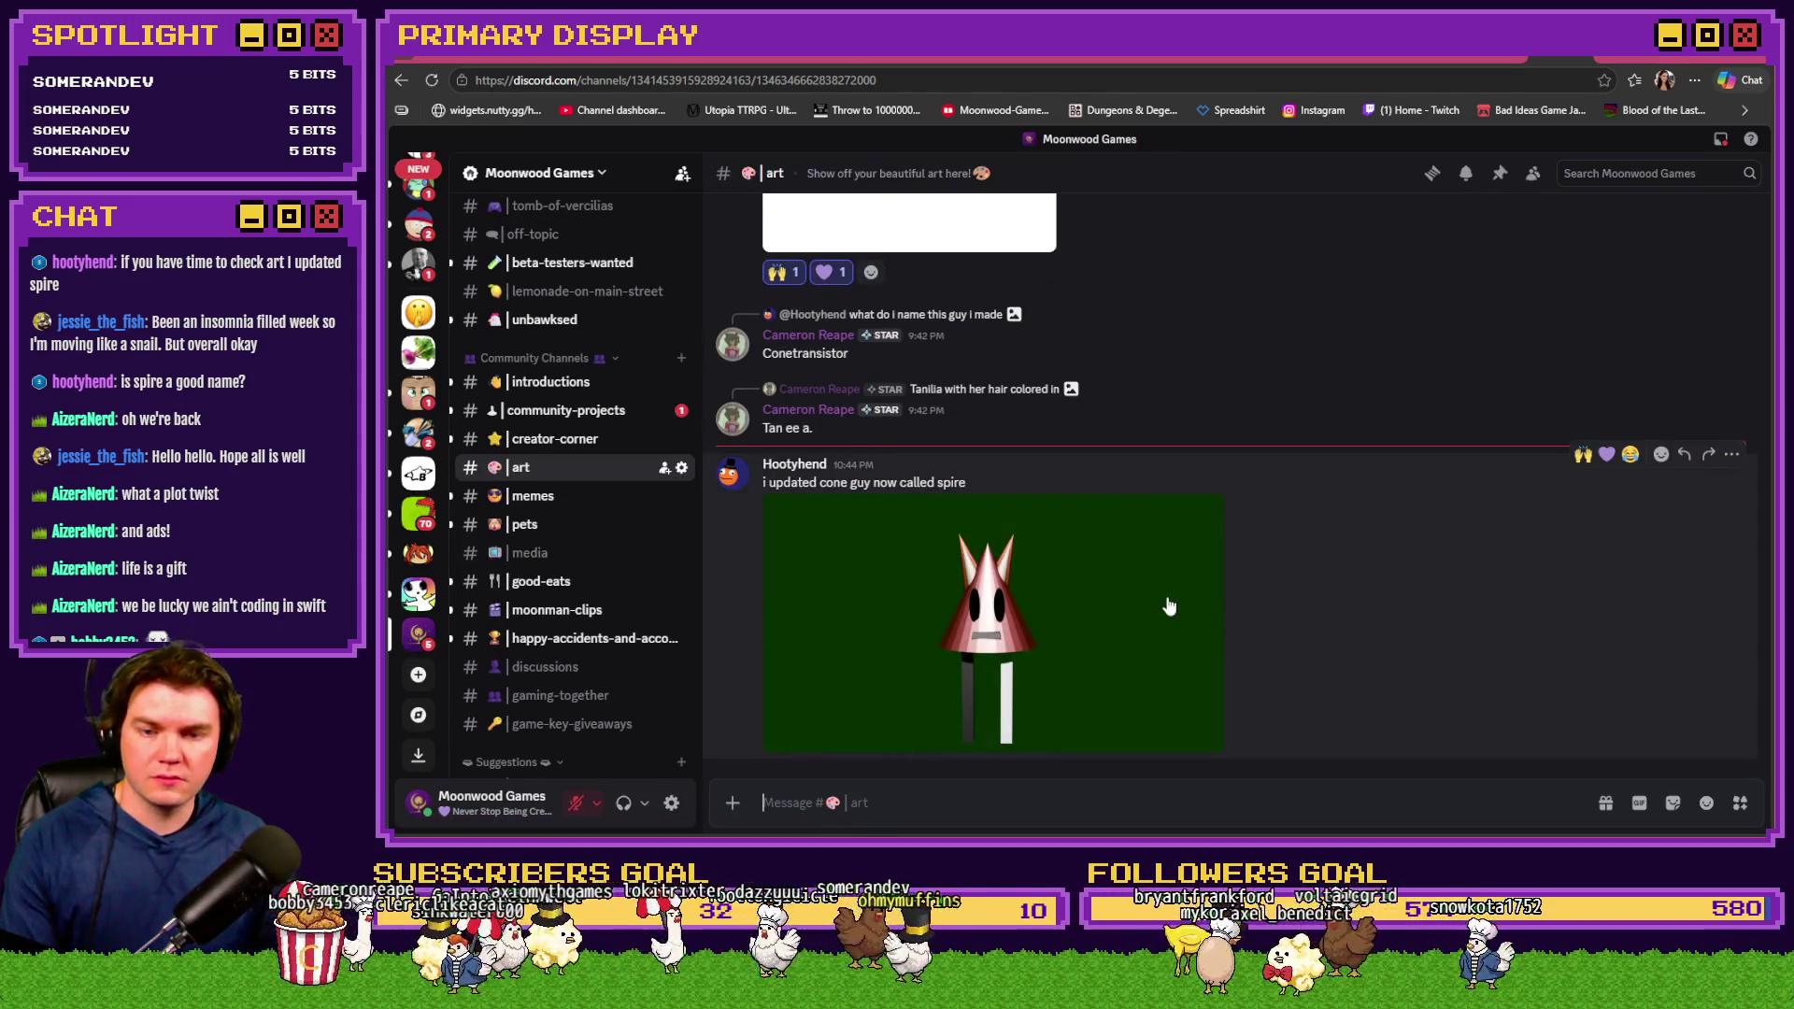
click(1033, 614)
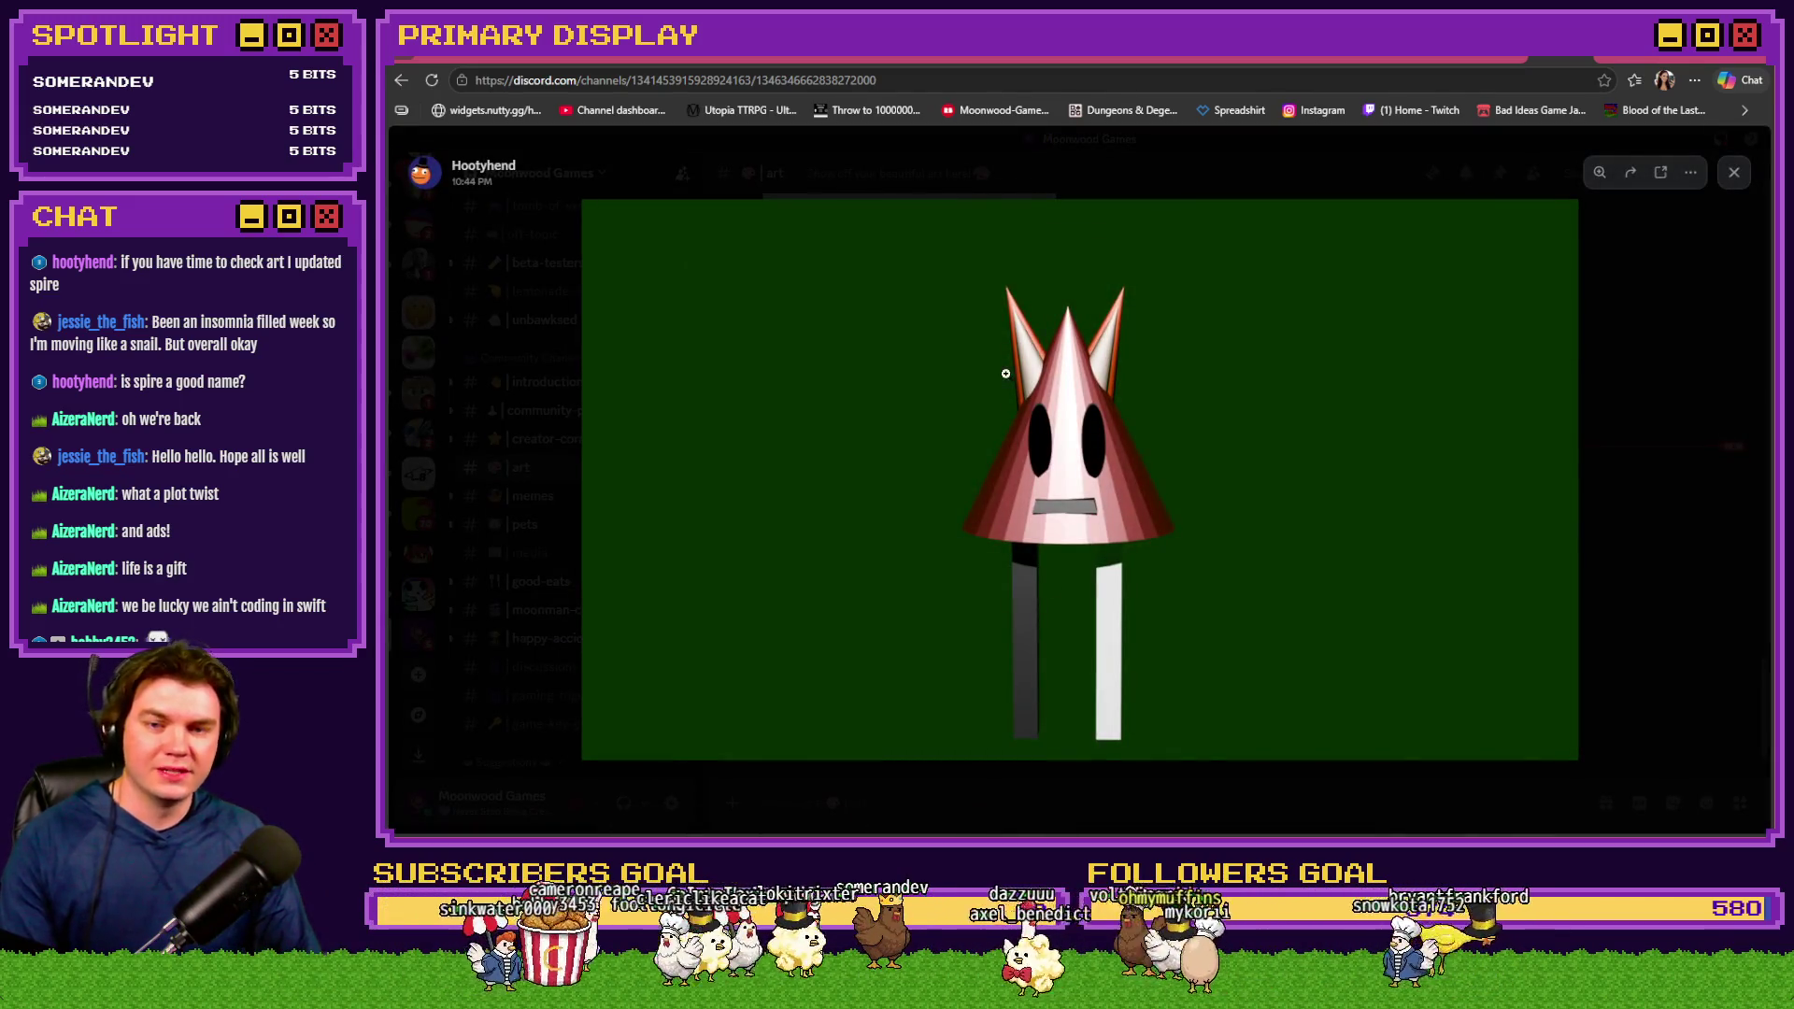
click(1006, 374)
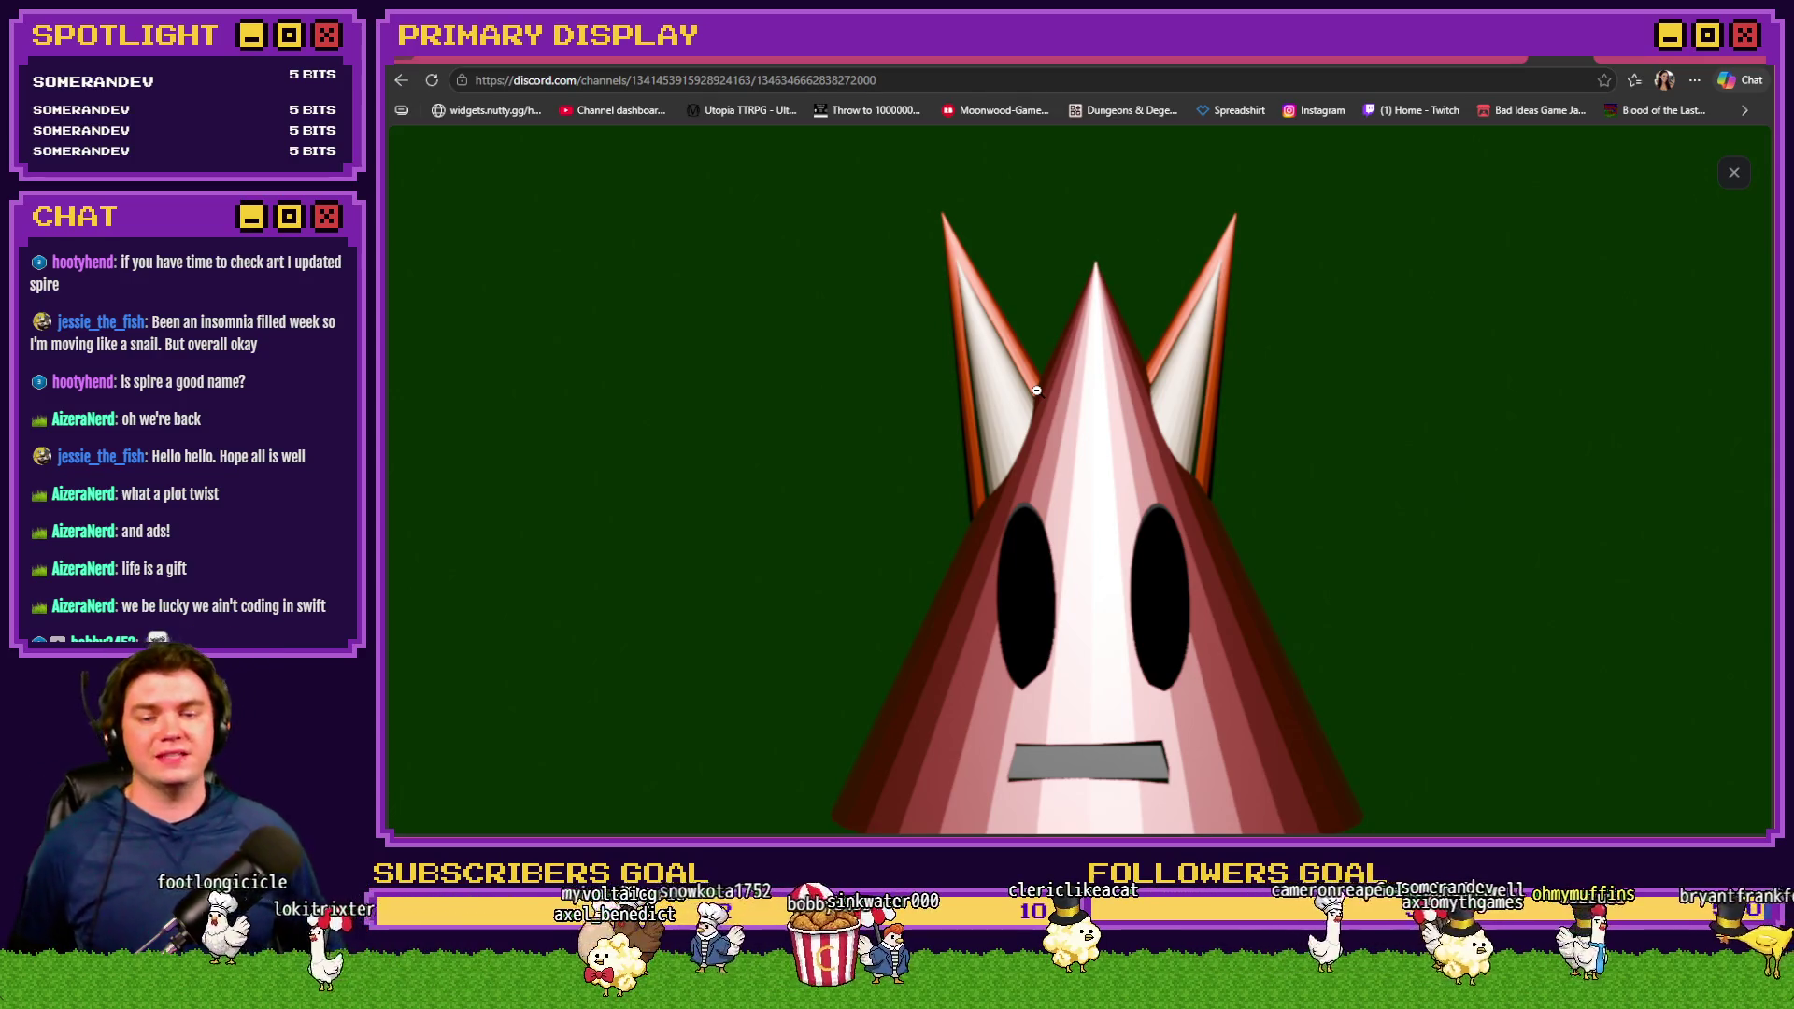
key(Escape)
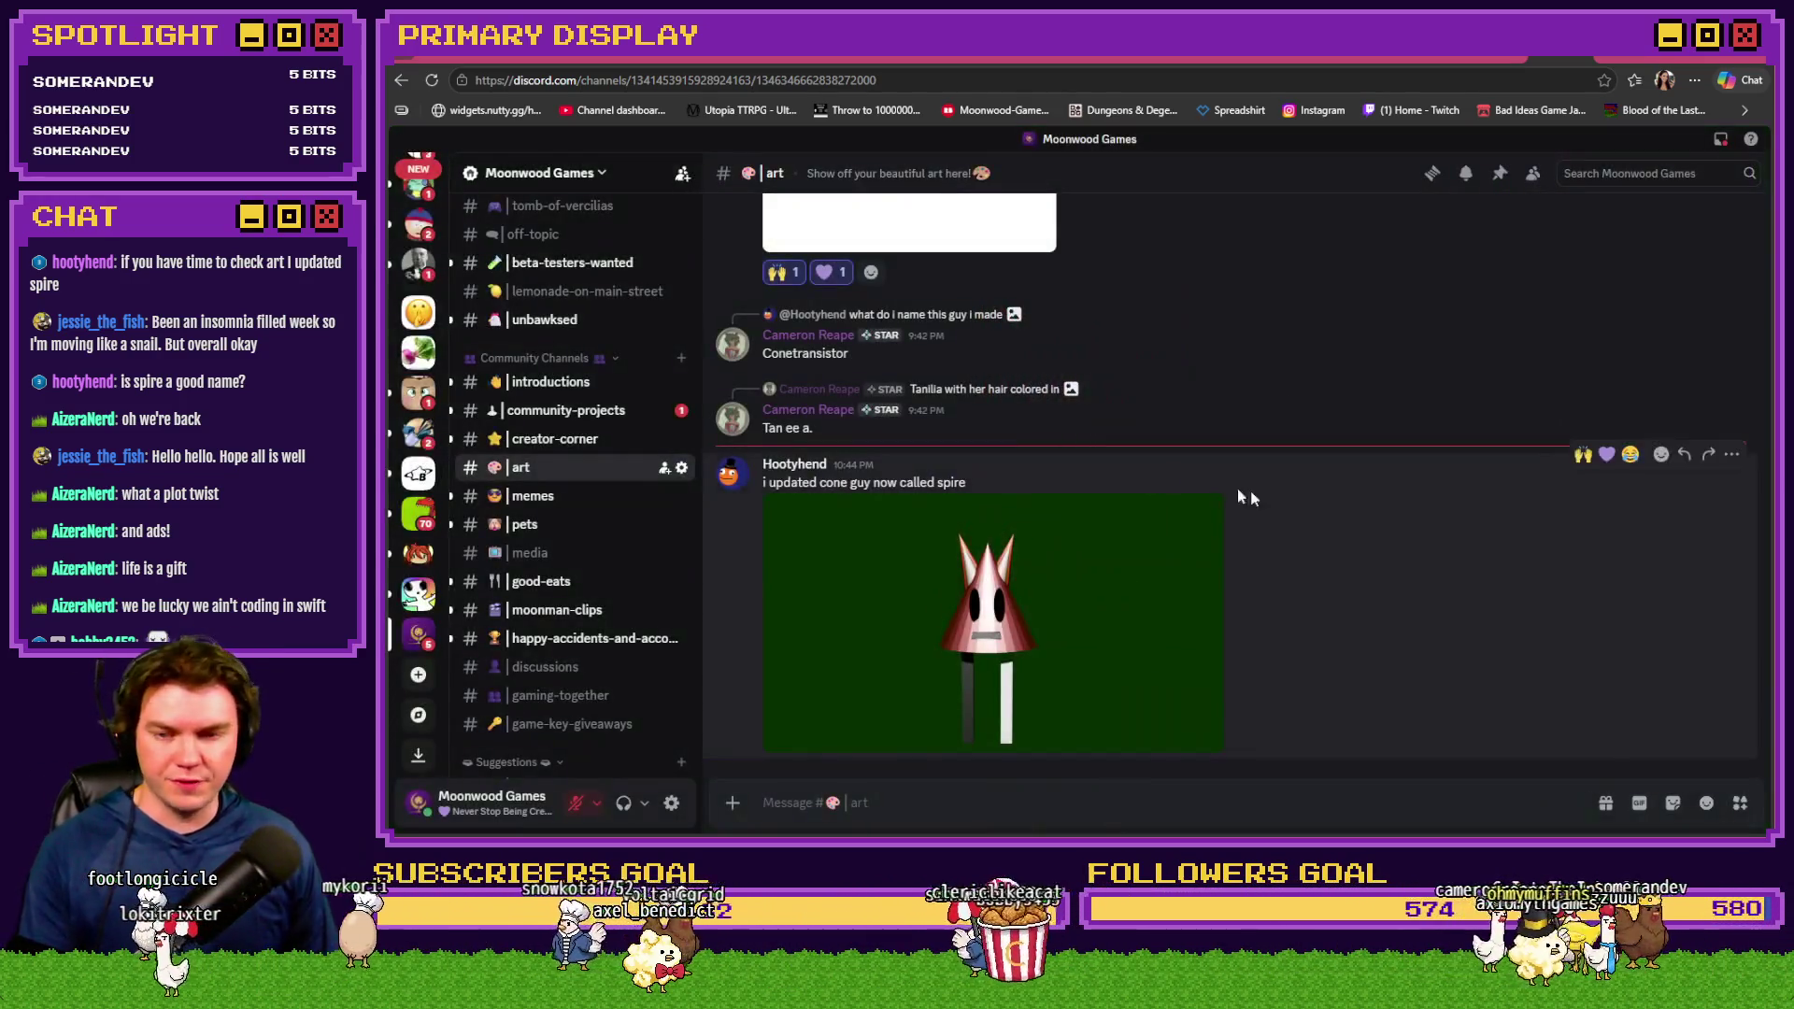
React to the Spire image with 🙌 and 💜, then return to the event editor
click(1583, 454)
click(1606, 423)
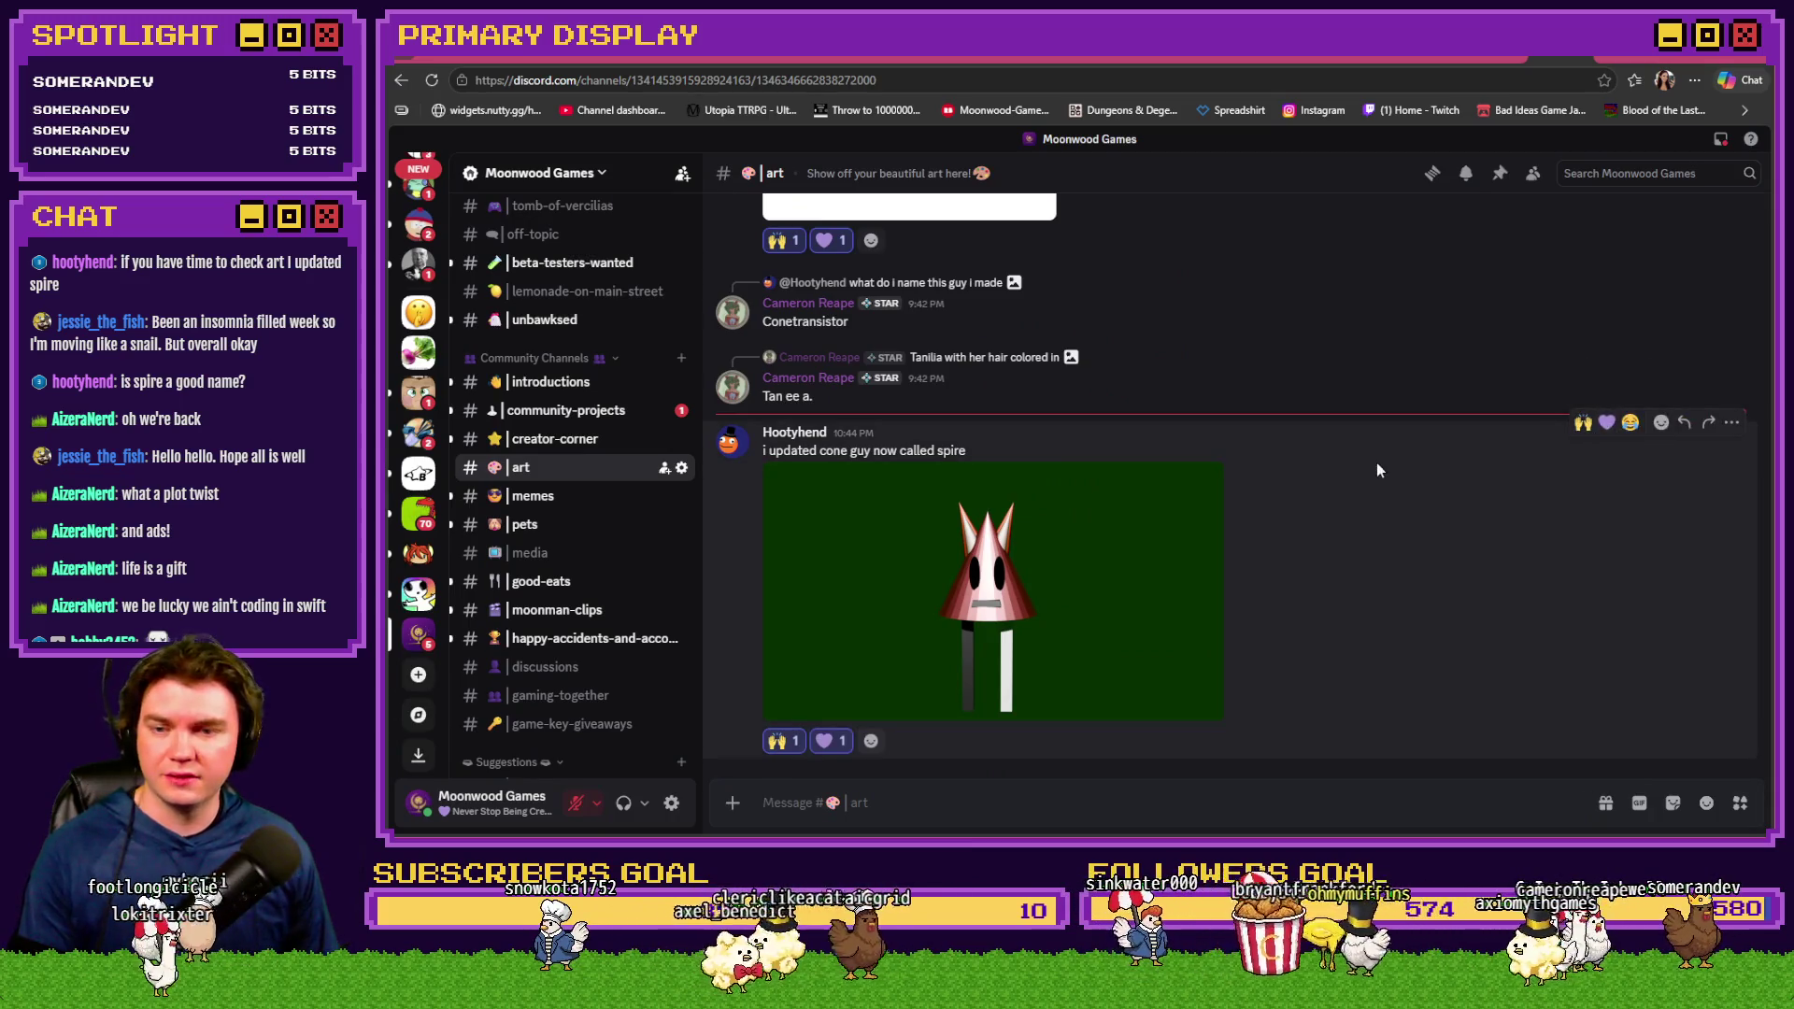
key(alt+Tab)
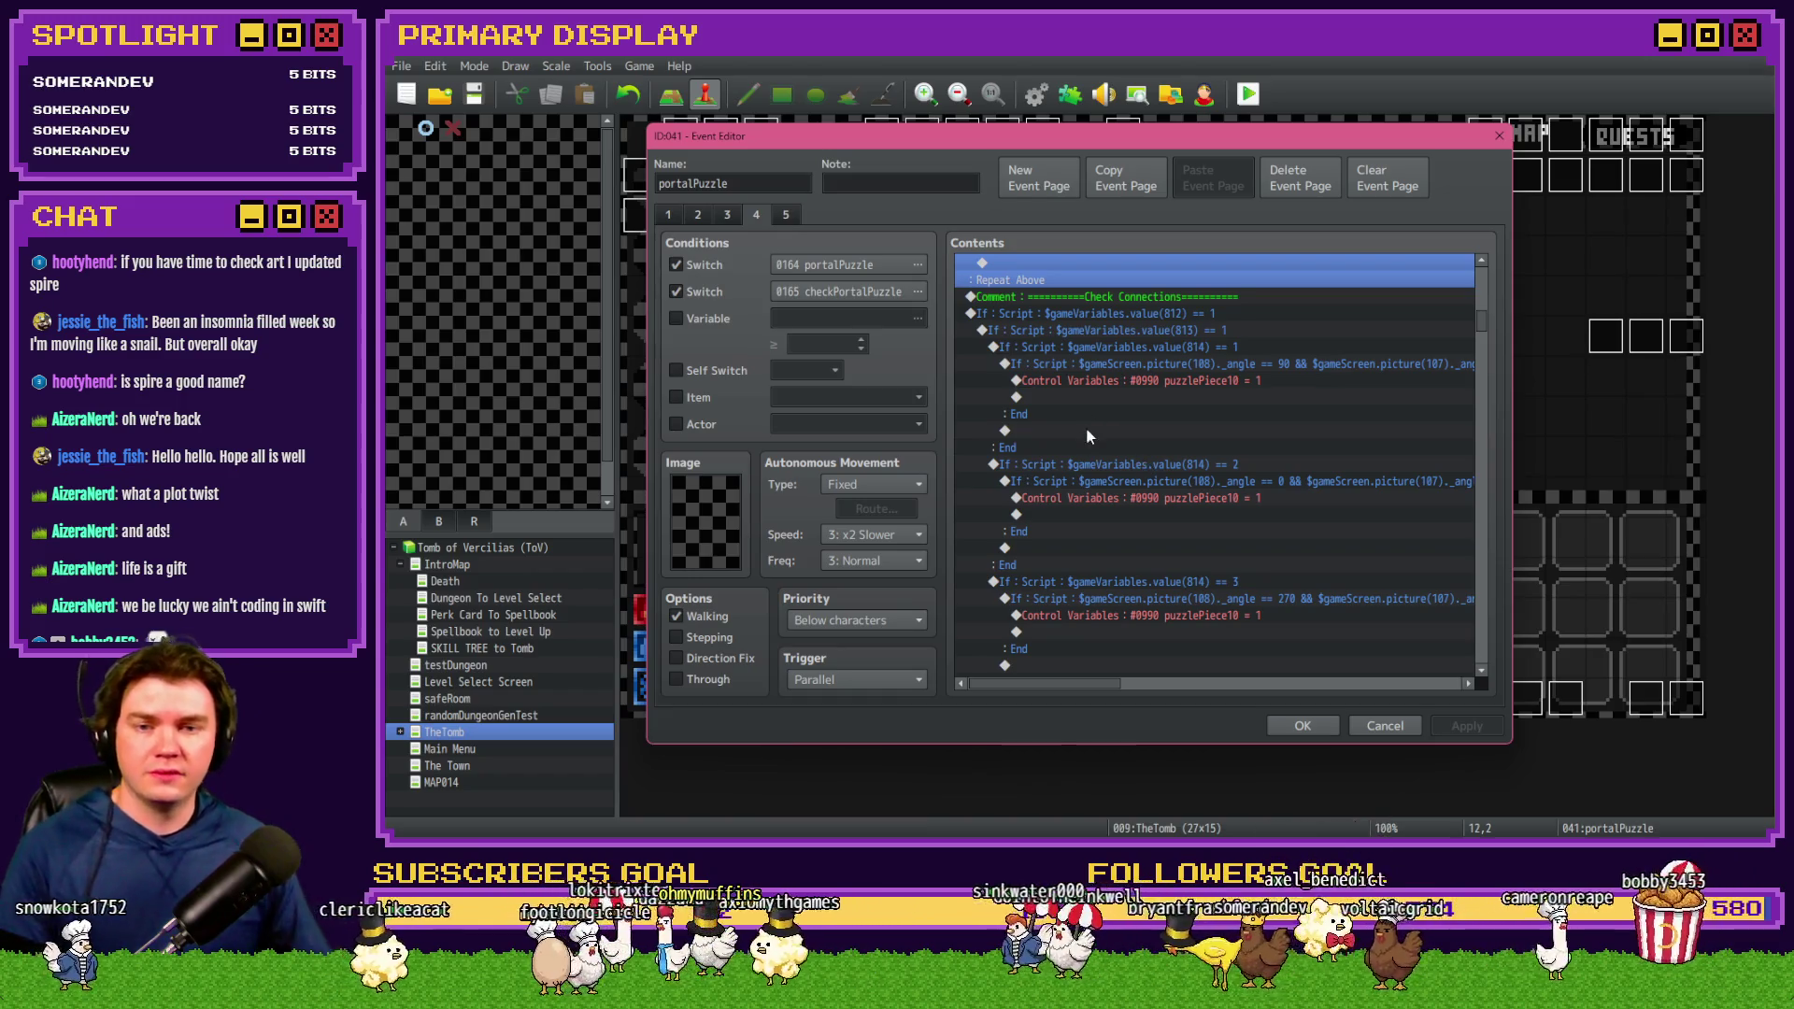
Delete the trailing block of commands at the end of portalPuzzle's list and confirm with OK
drag(1482, 324, 1489, 279)
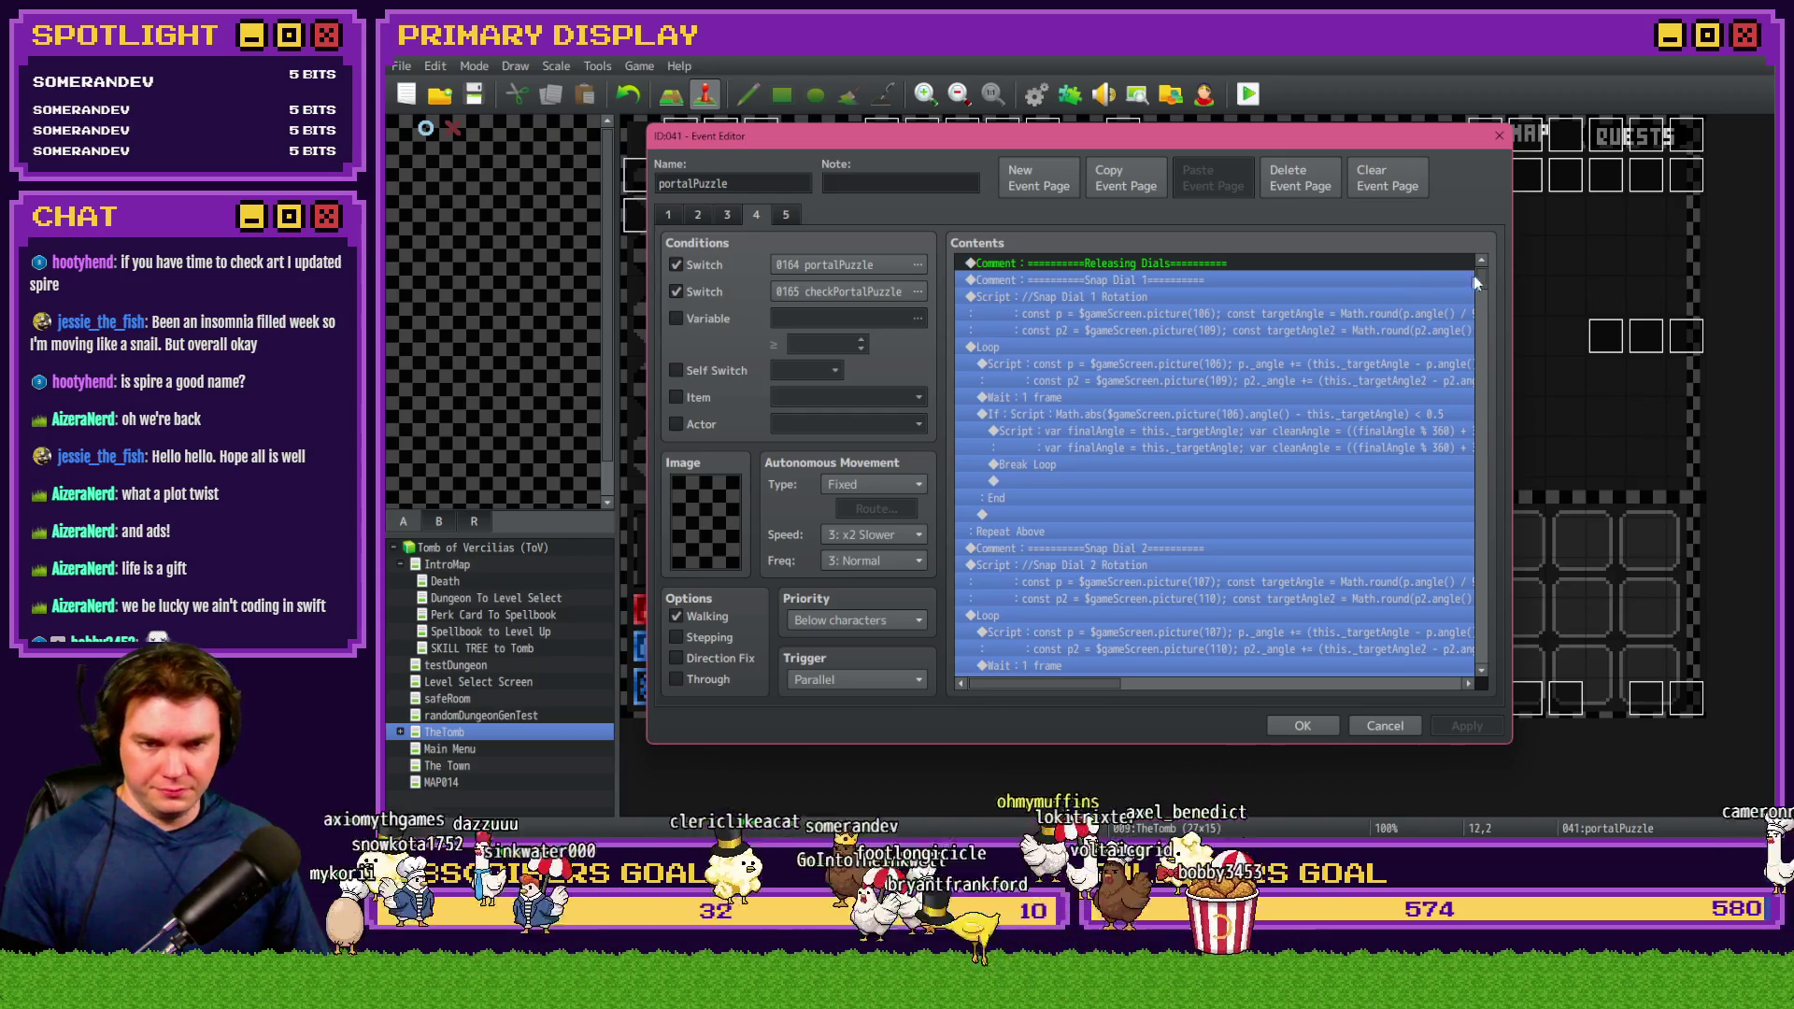
click(1479, 282)
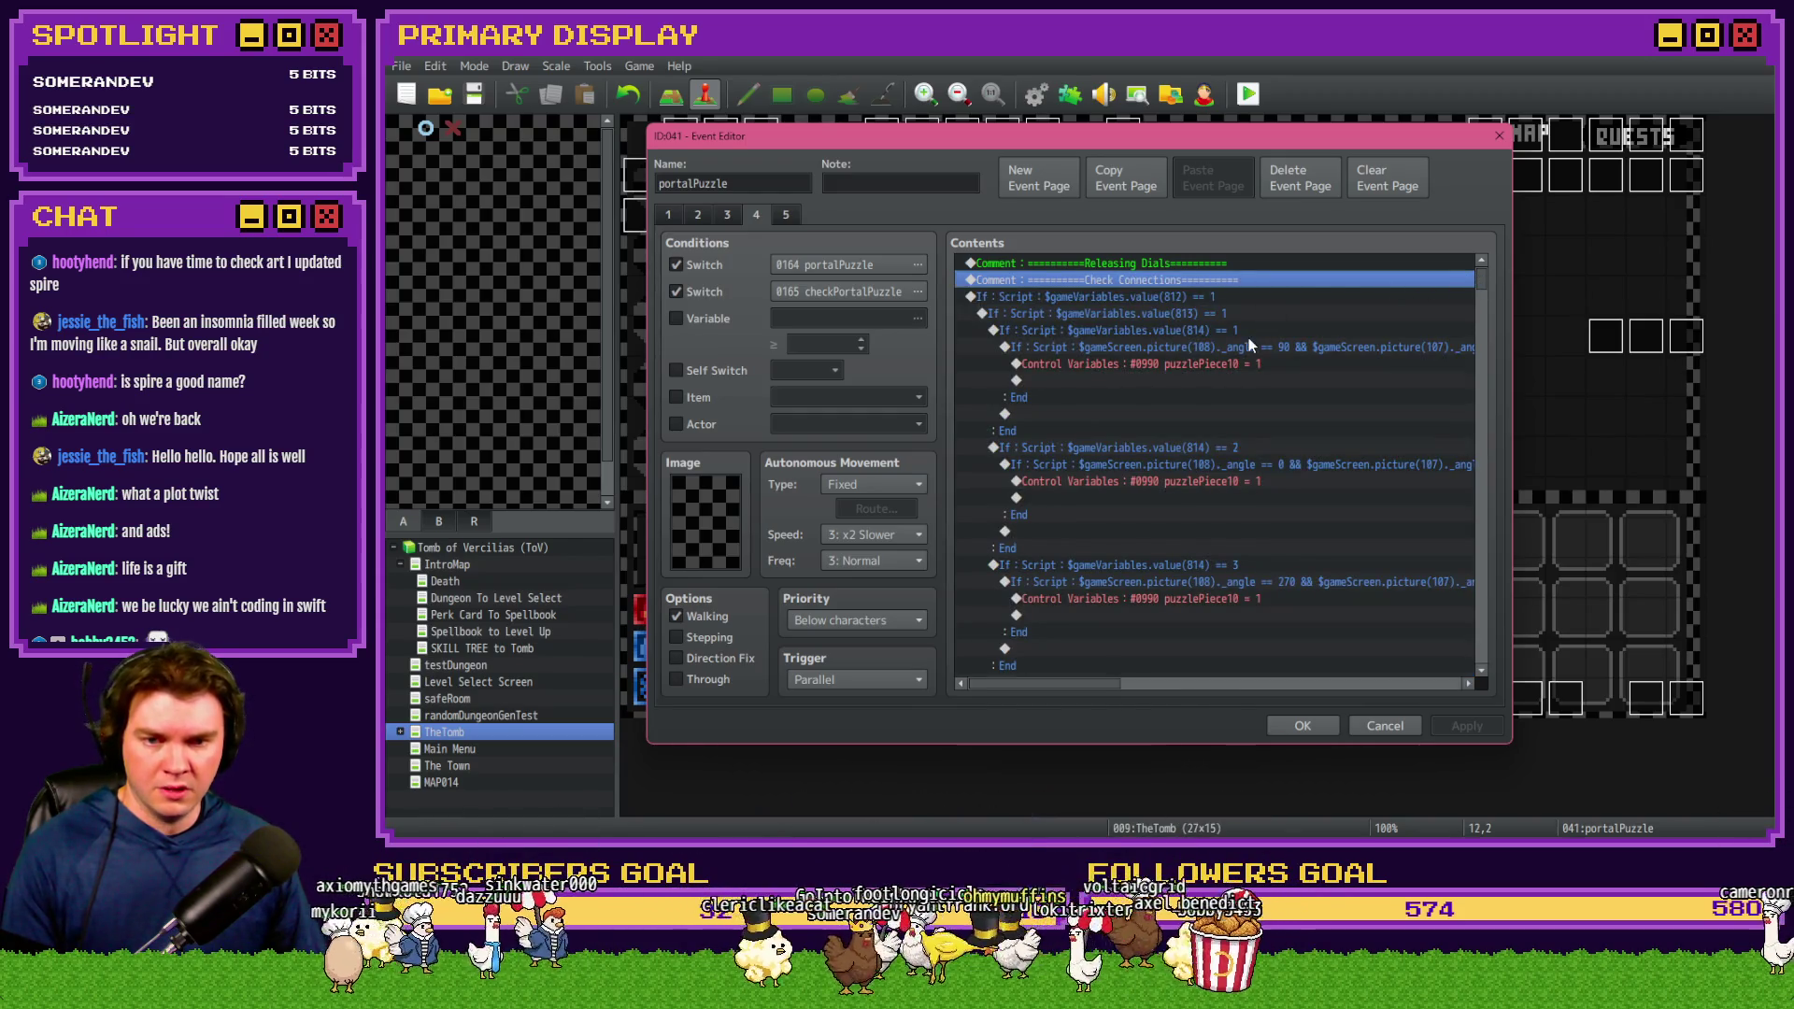
scroll(1247, 341, down, 5)
scroll(1247, 340, down, 5)
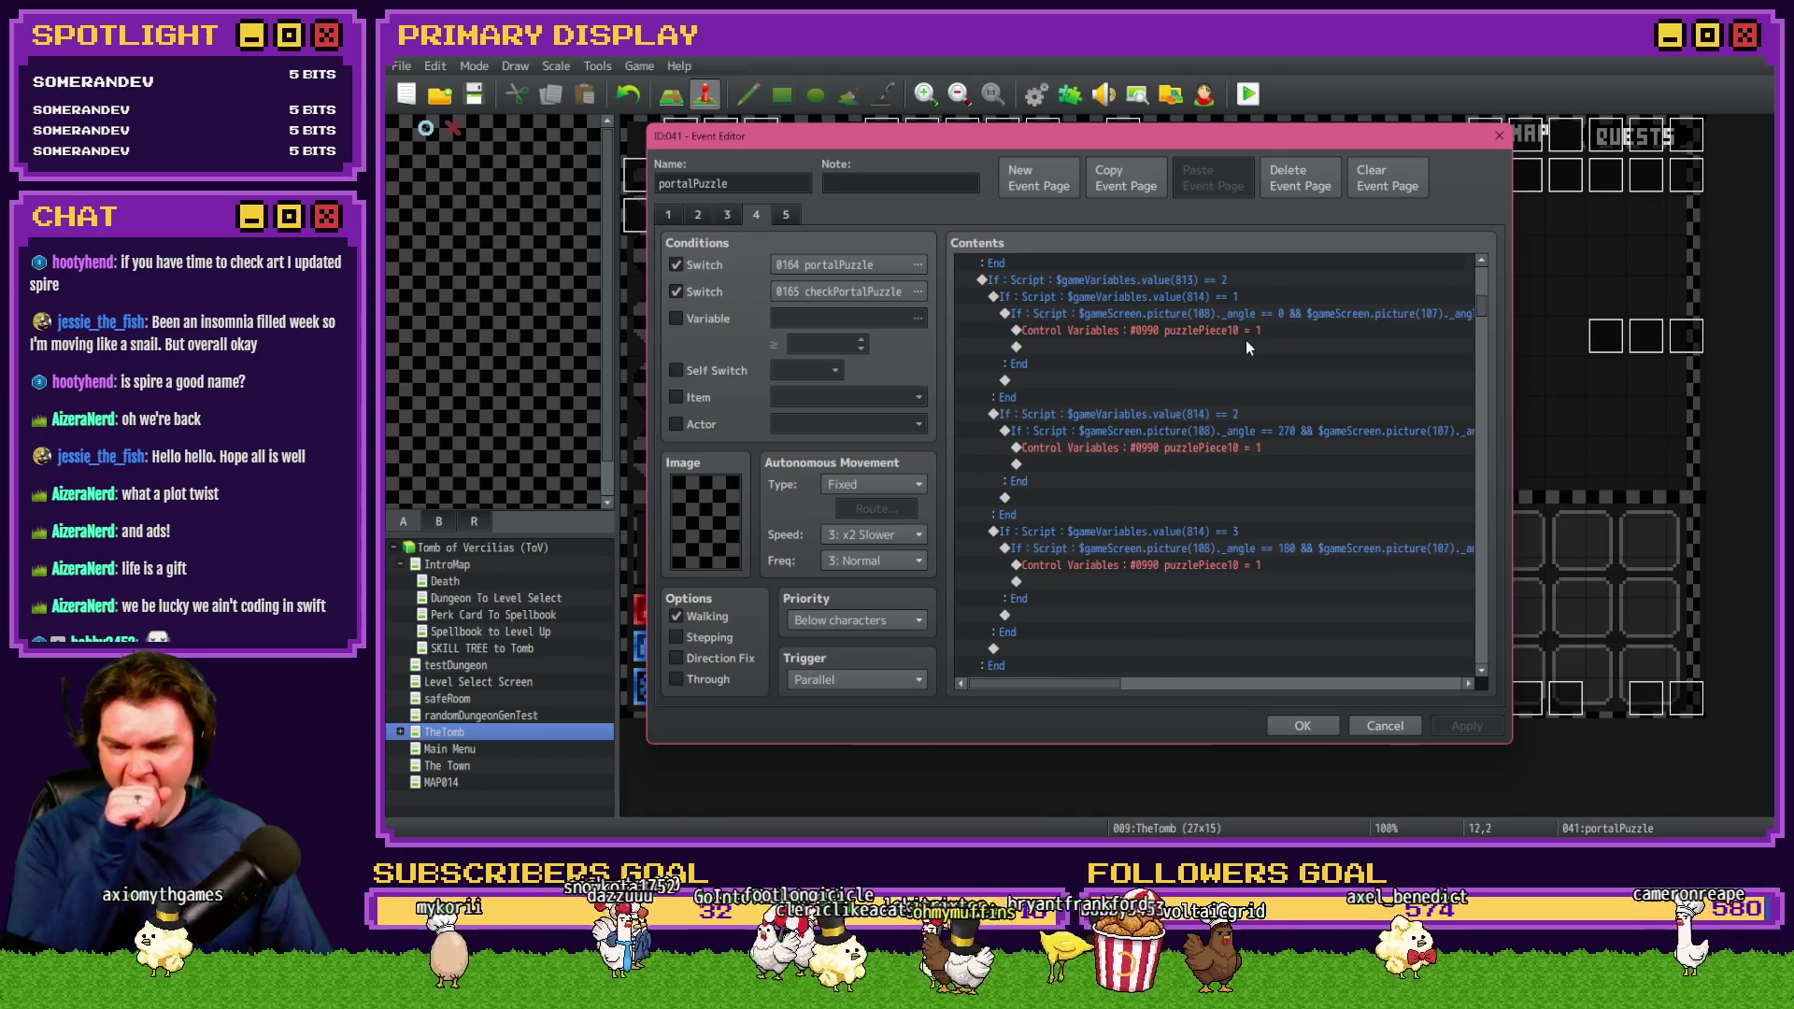
scroll(1247, 340, down, 4)
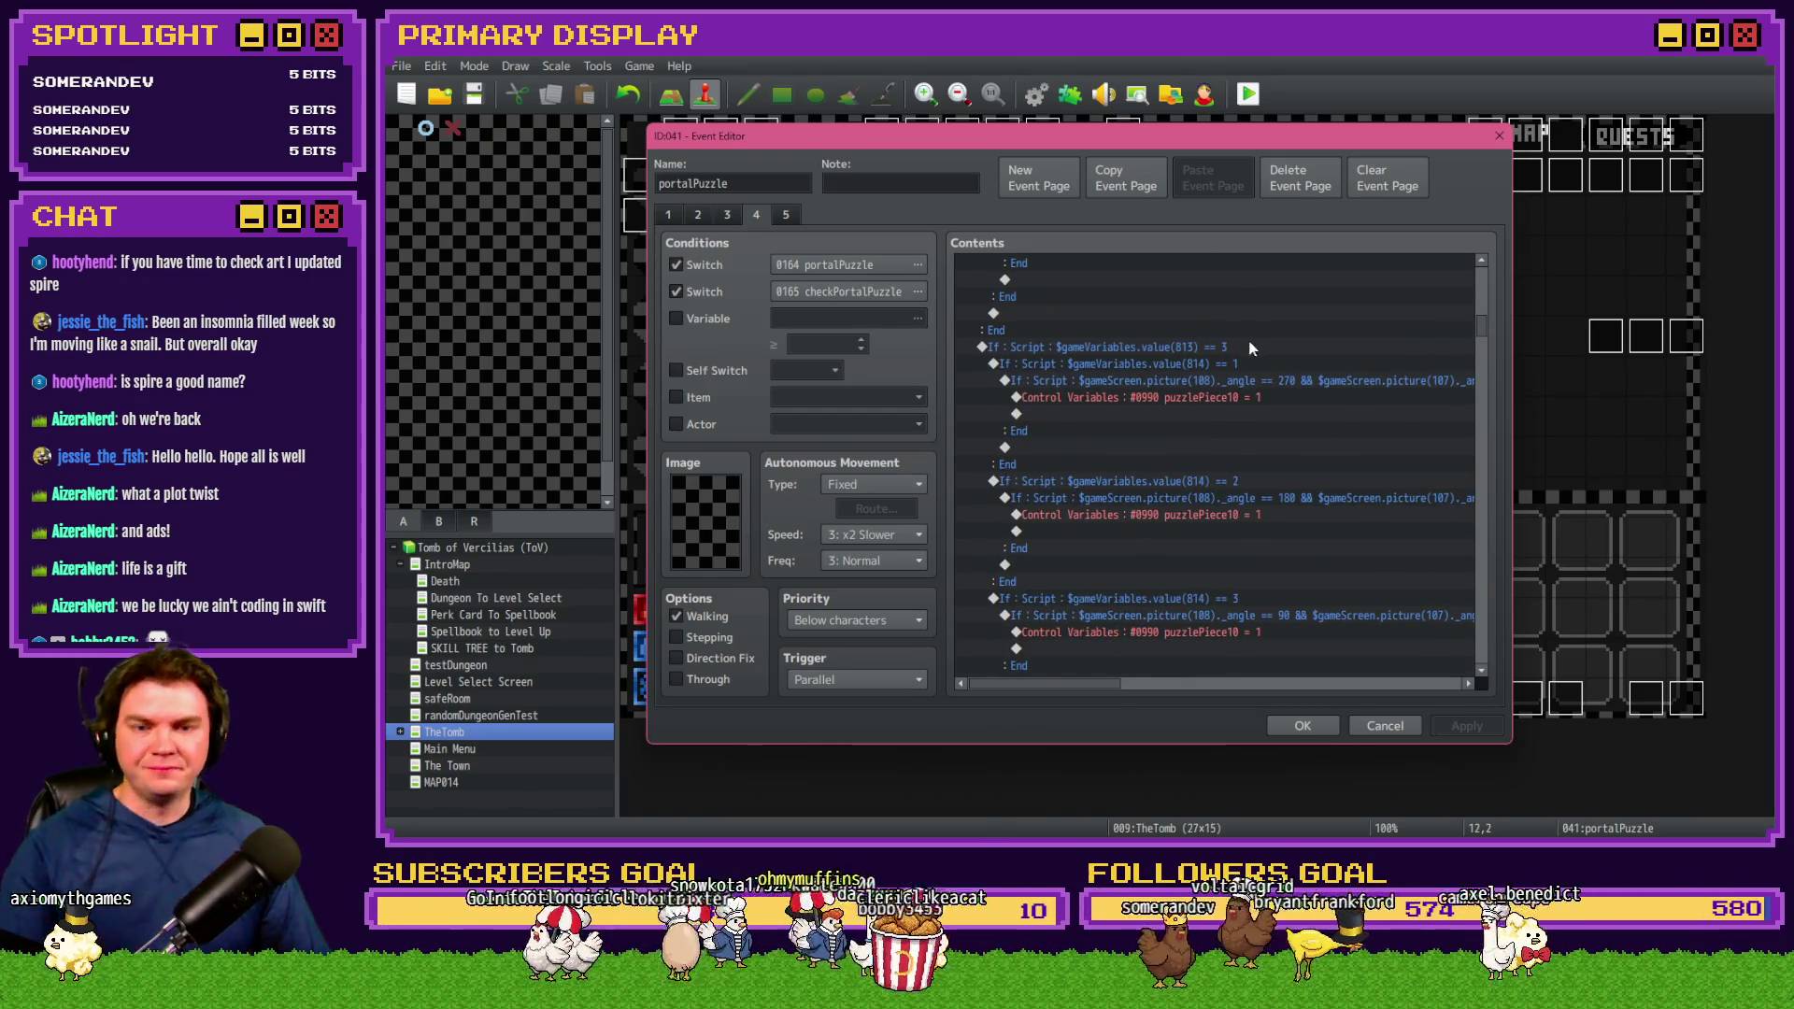
drag(1484, 339, 1473, 685)
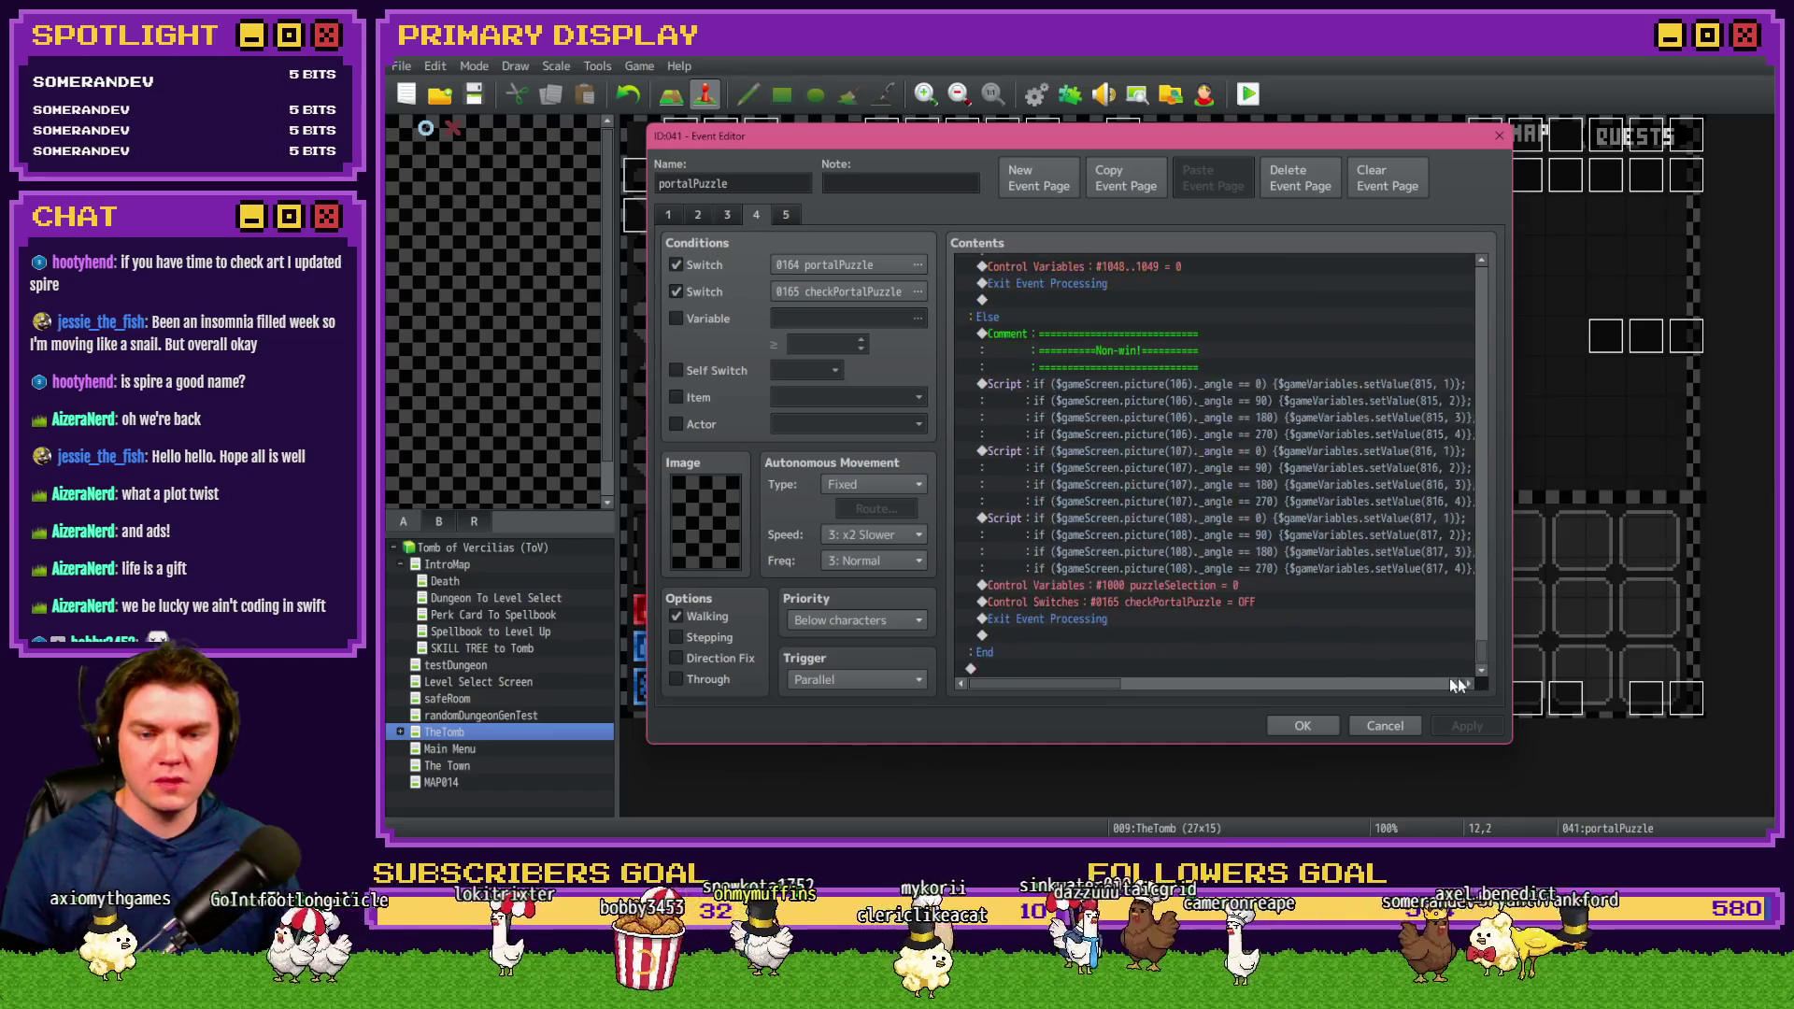
click(1153, 622)
click(1113, 669)
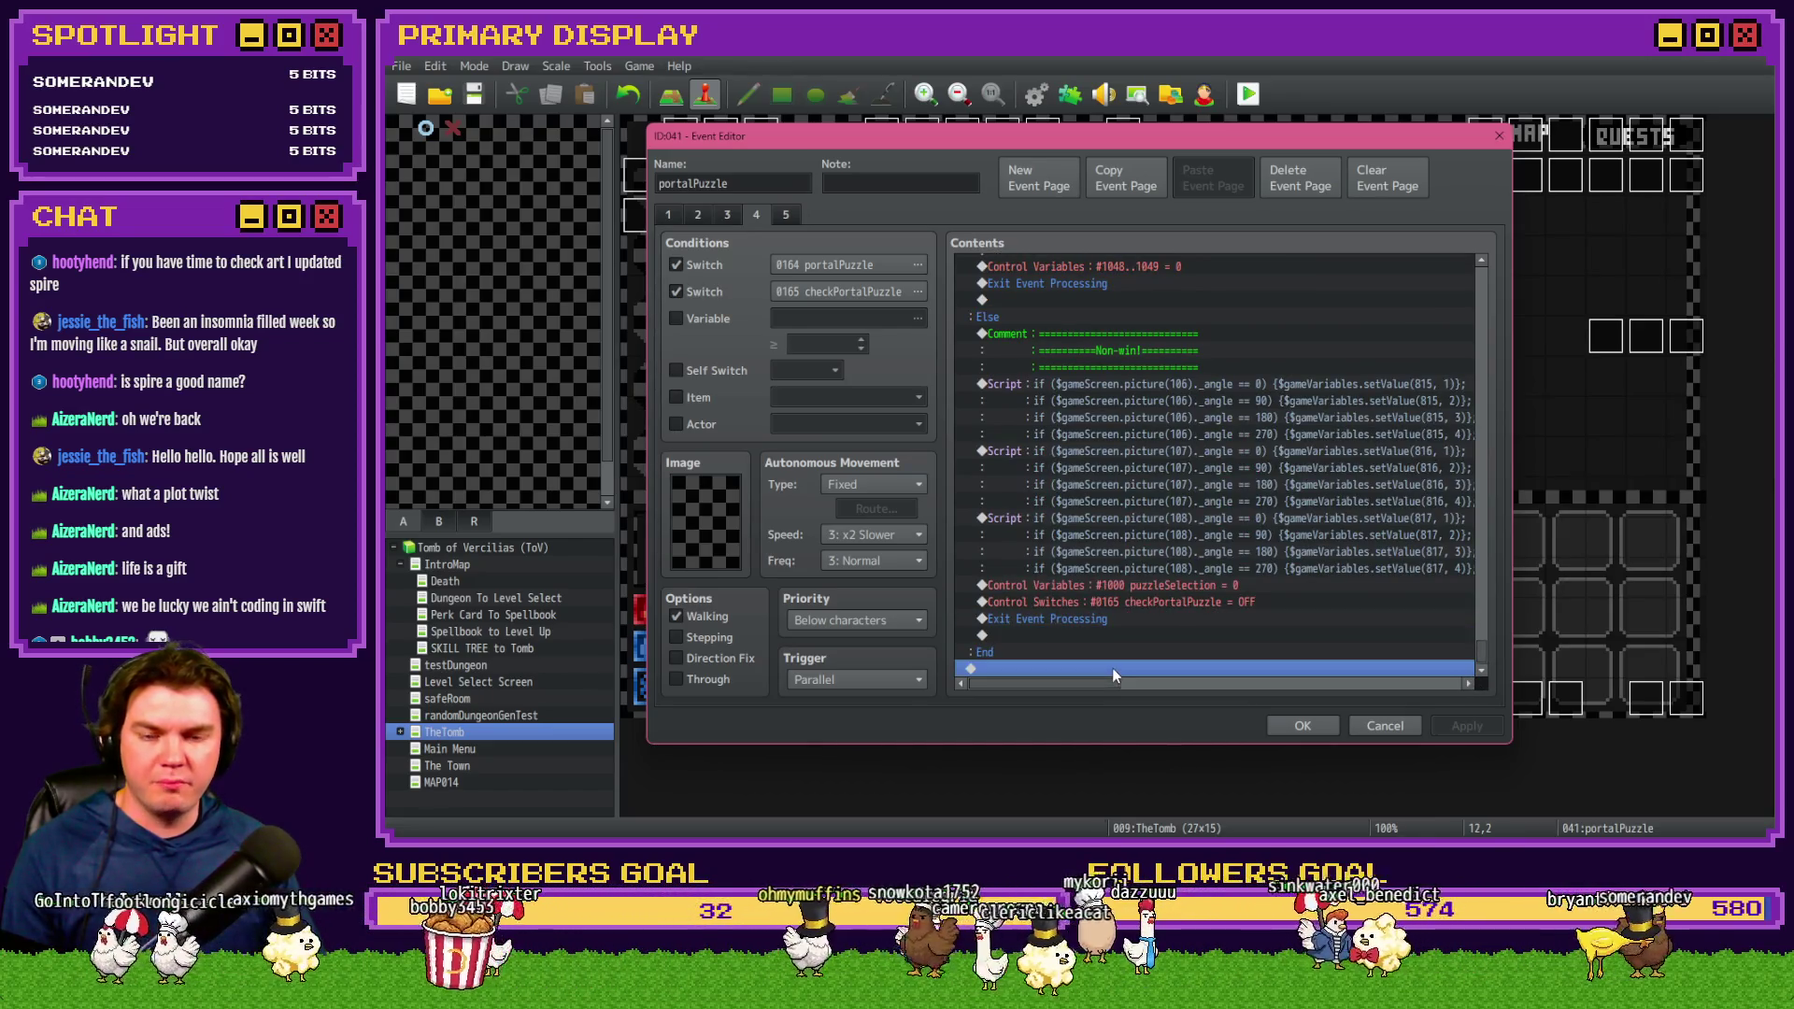
key(Delete)
drag(1482, 656, 1490, 280)
click(1331, 729)
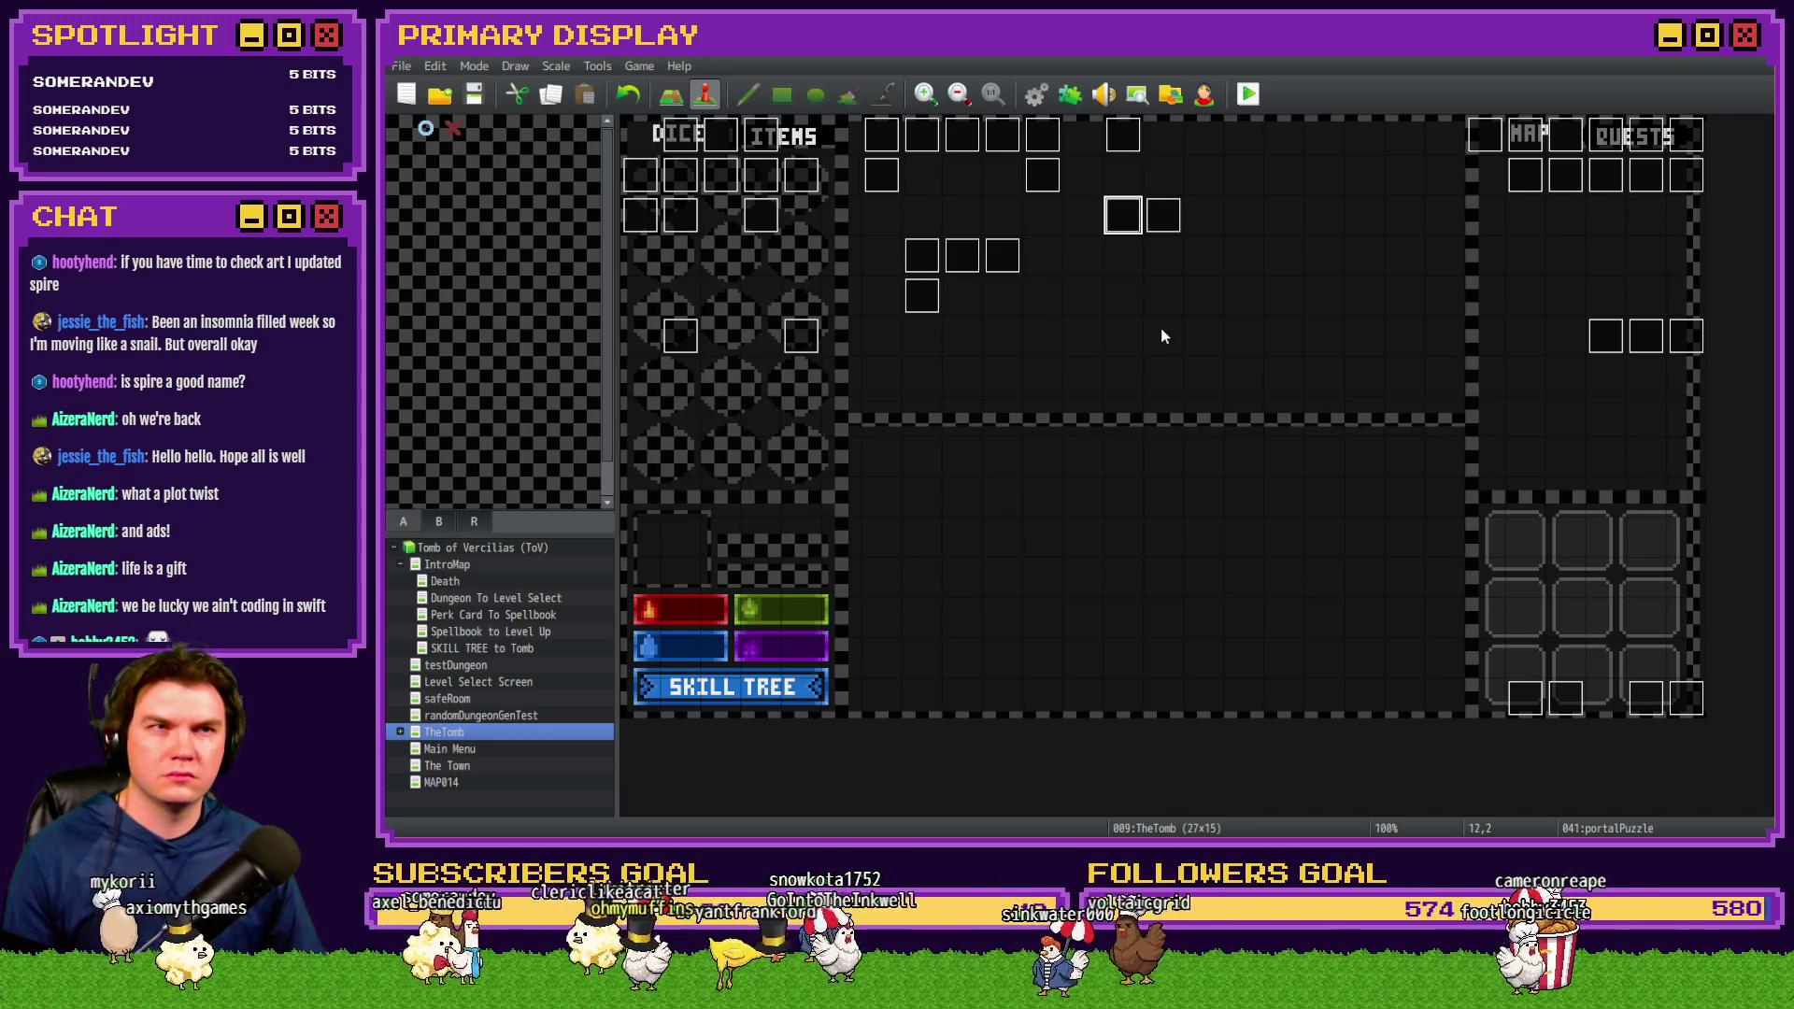
Save and start a playtest, choose a perk card, and walk into the next corridor
click(1245, 97)
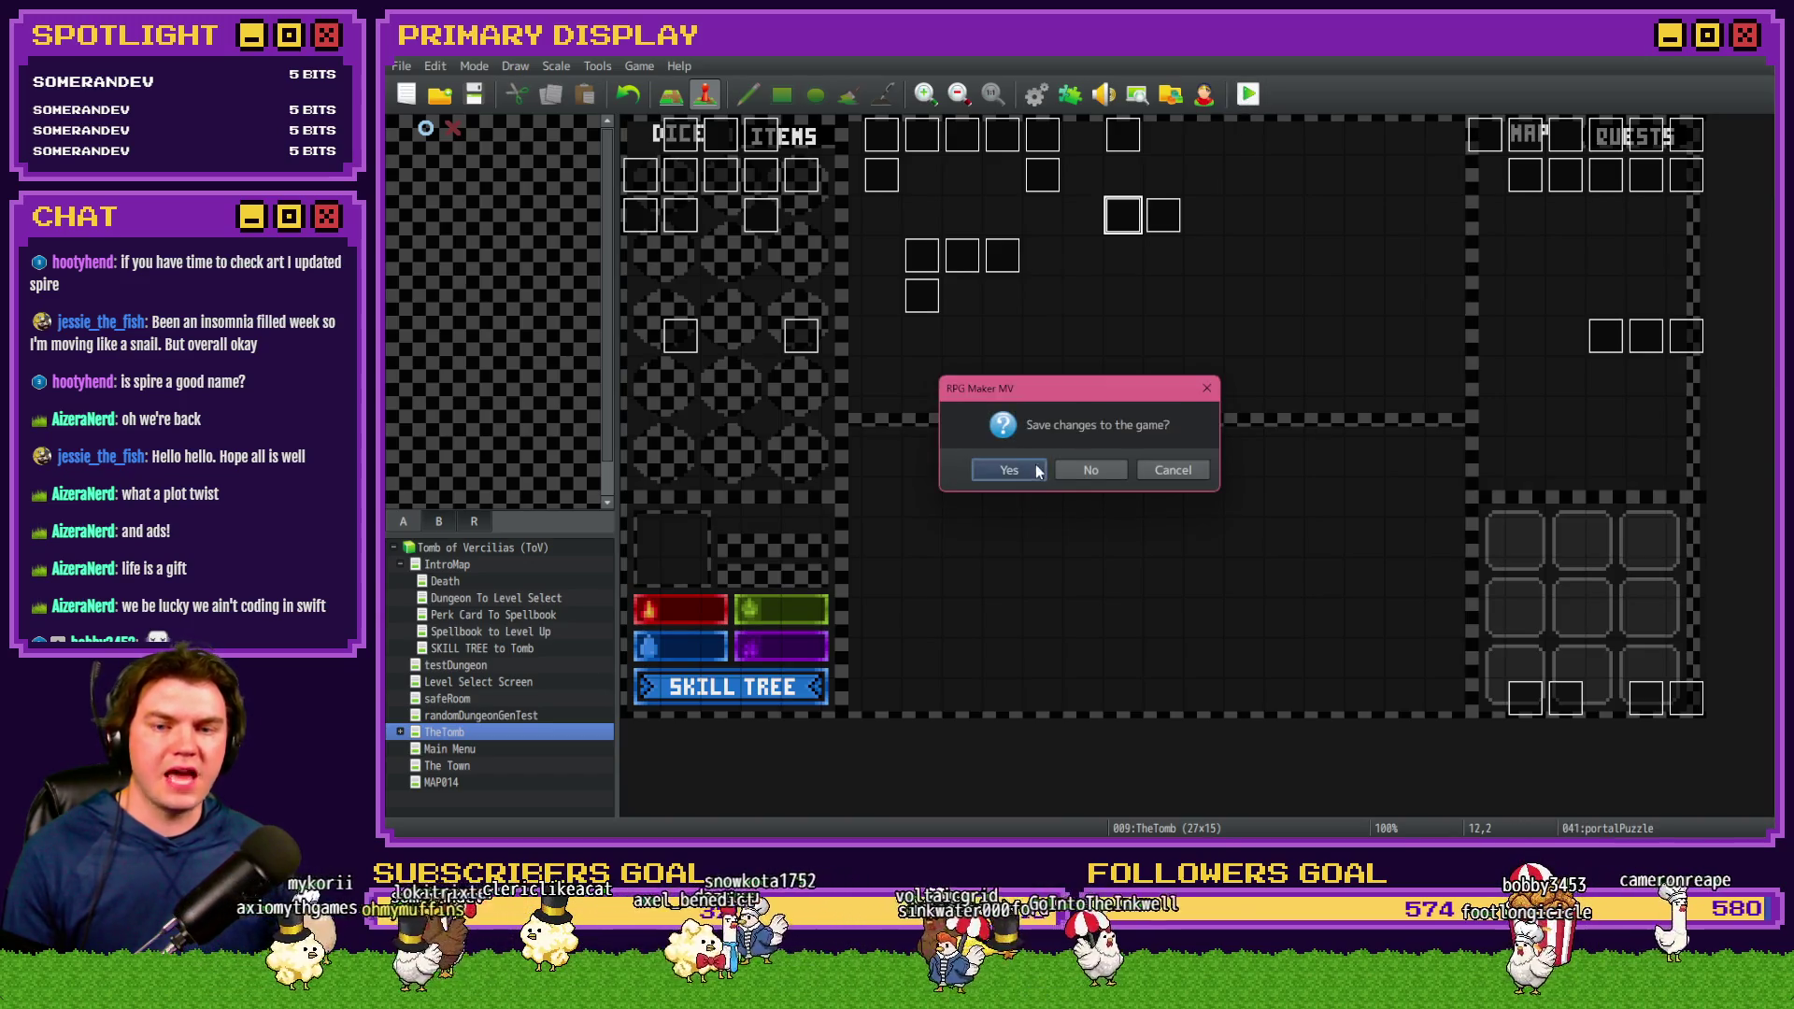
click(1037, 471)
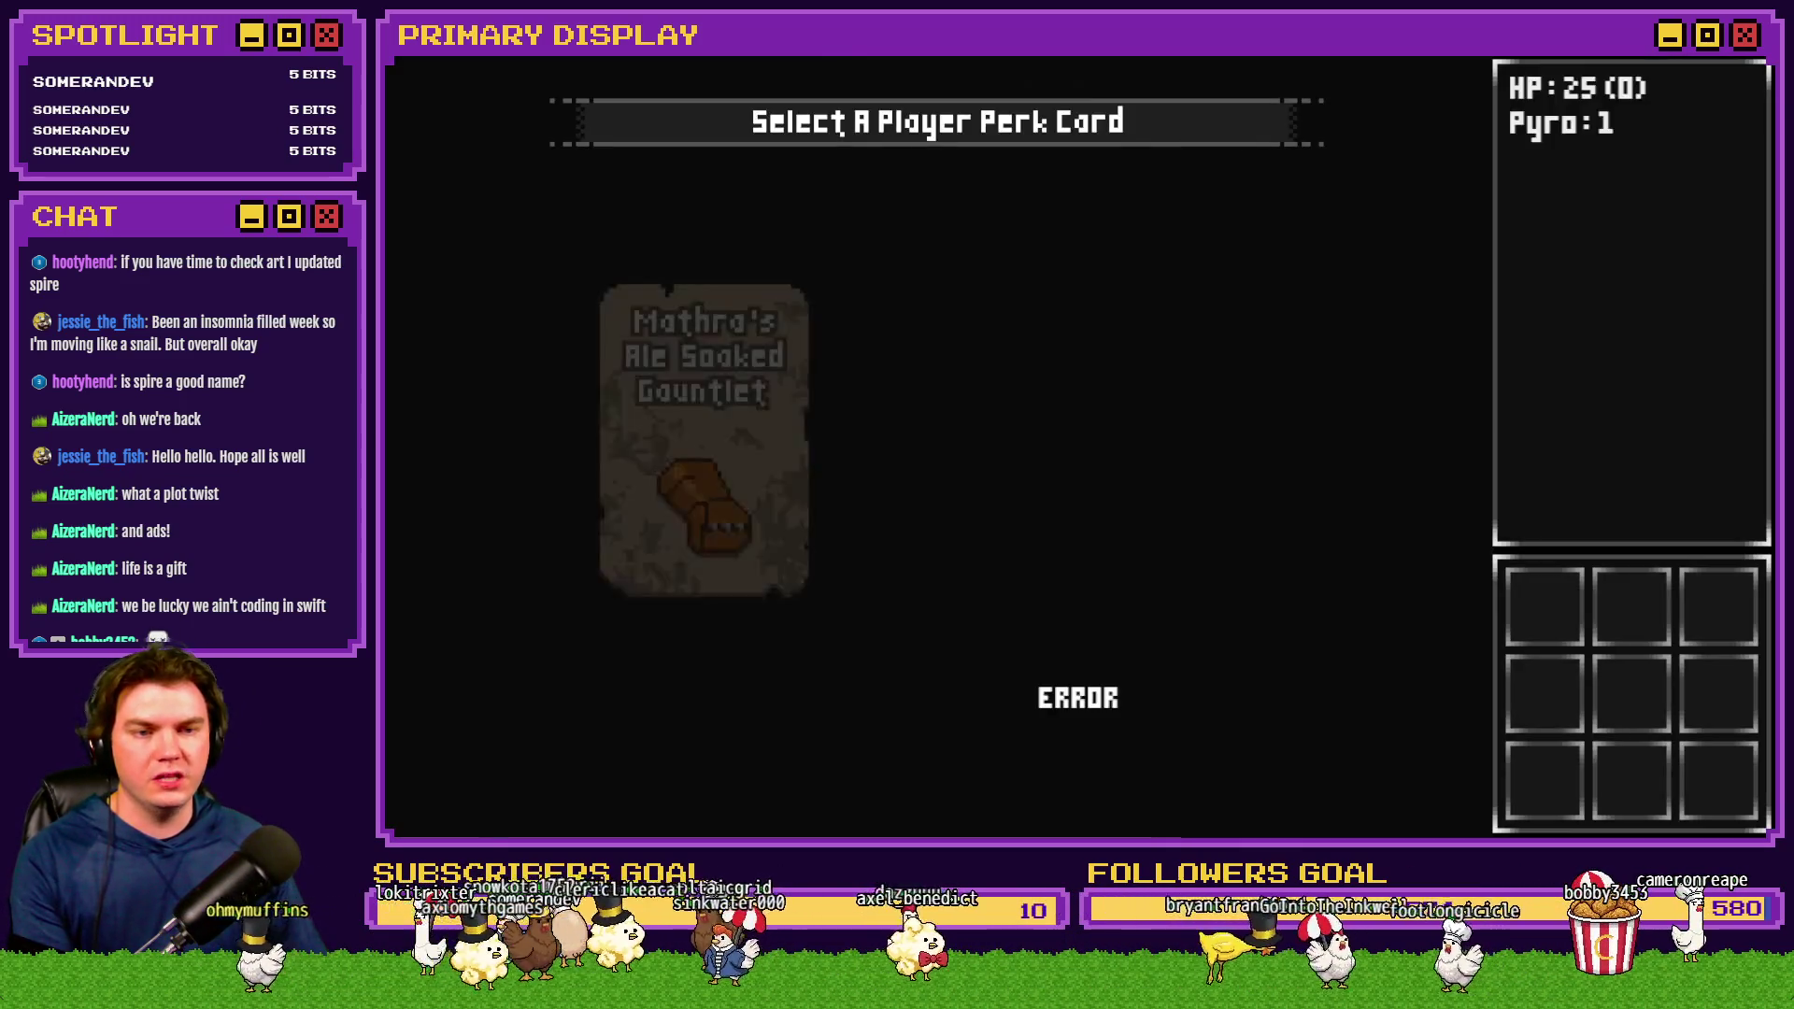
click(934, 378)
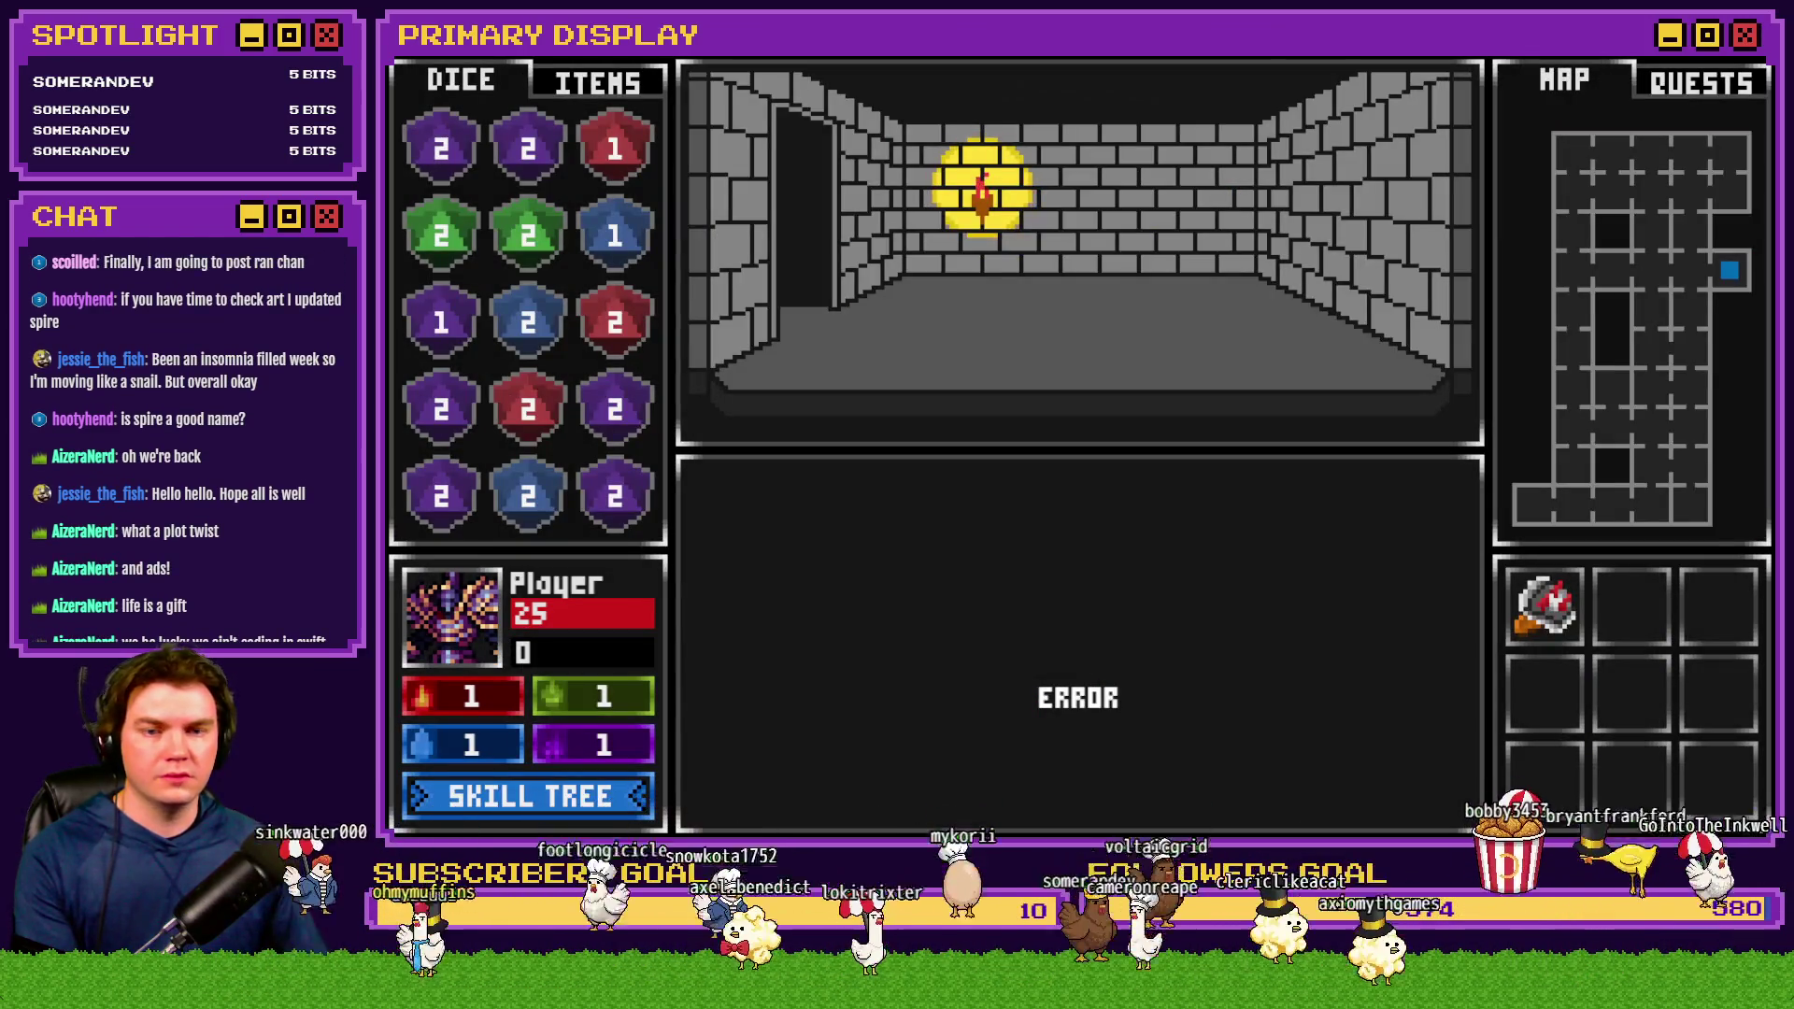
key(w)
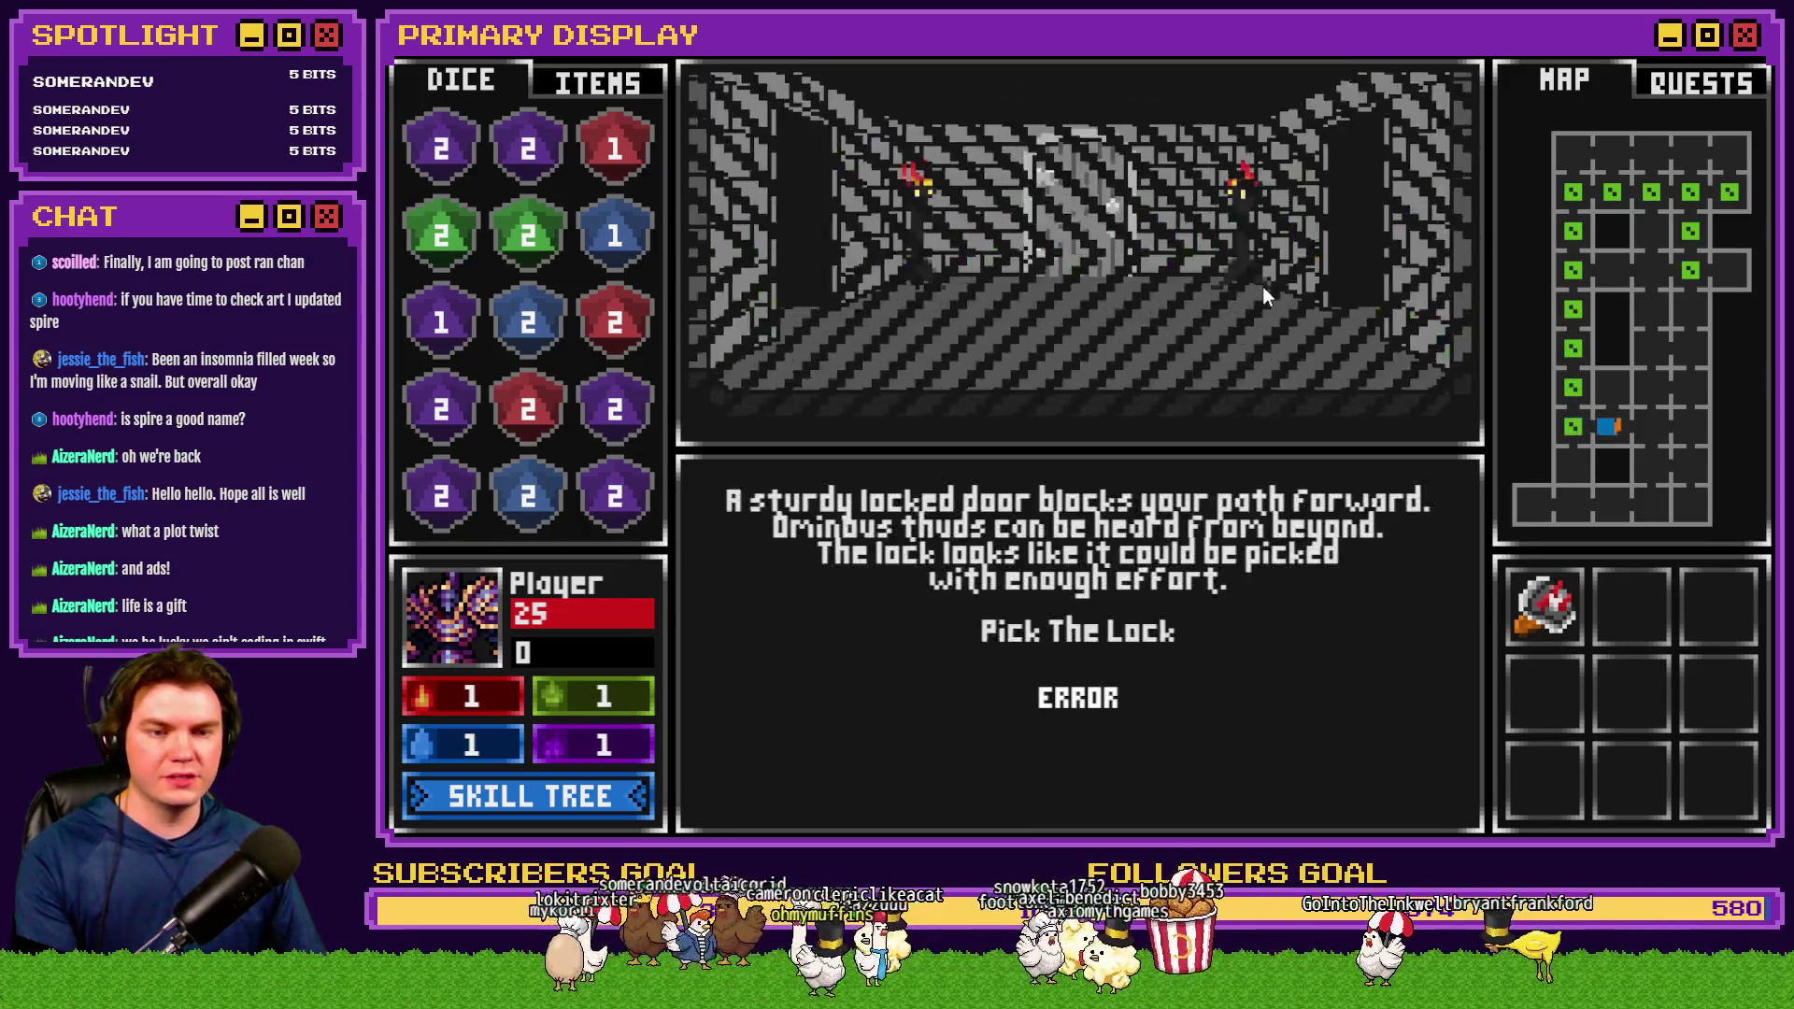
Pick the door's lock by clearing gems in the lock-pick grid until it opens
click(1099, 633)
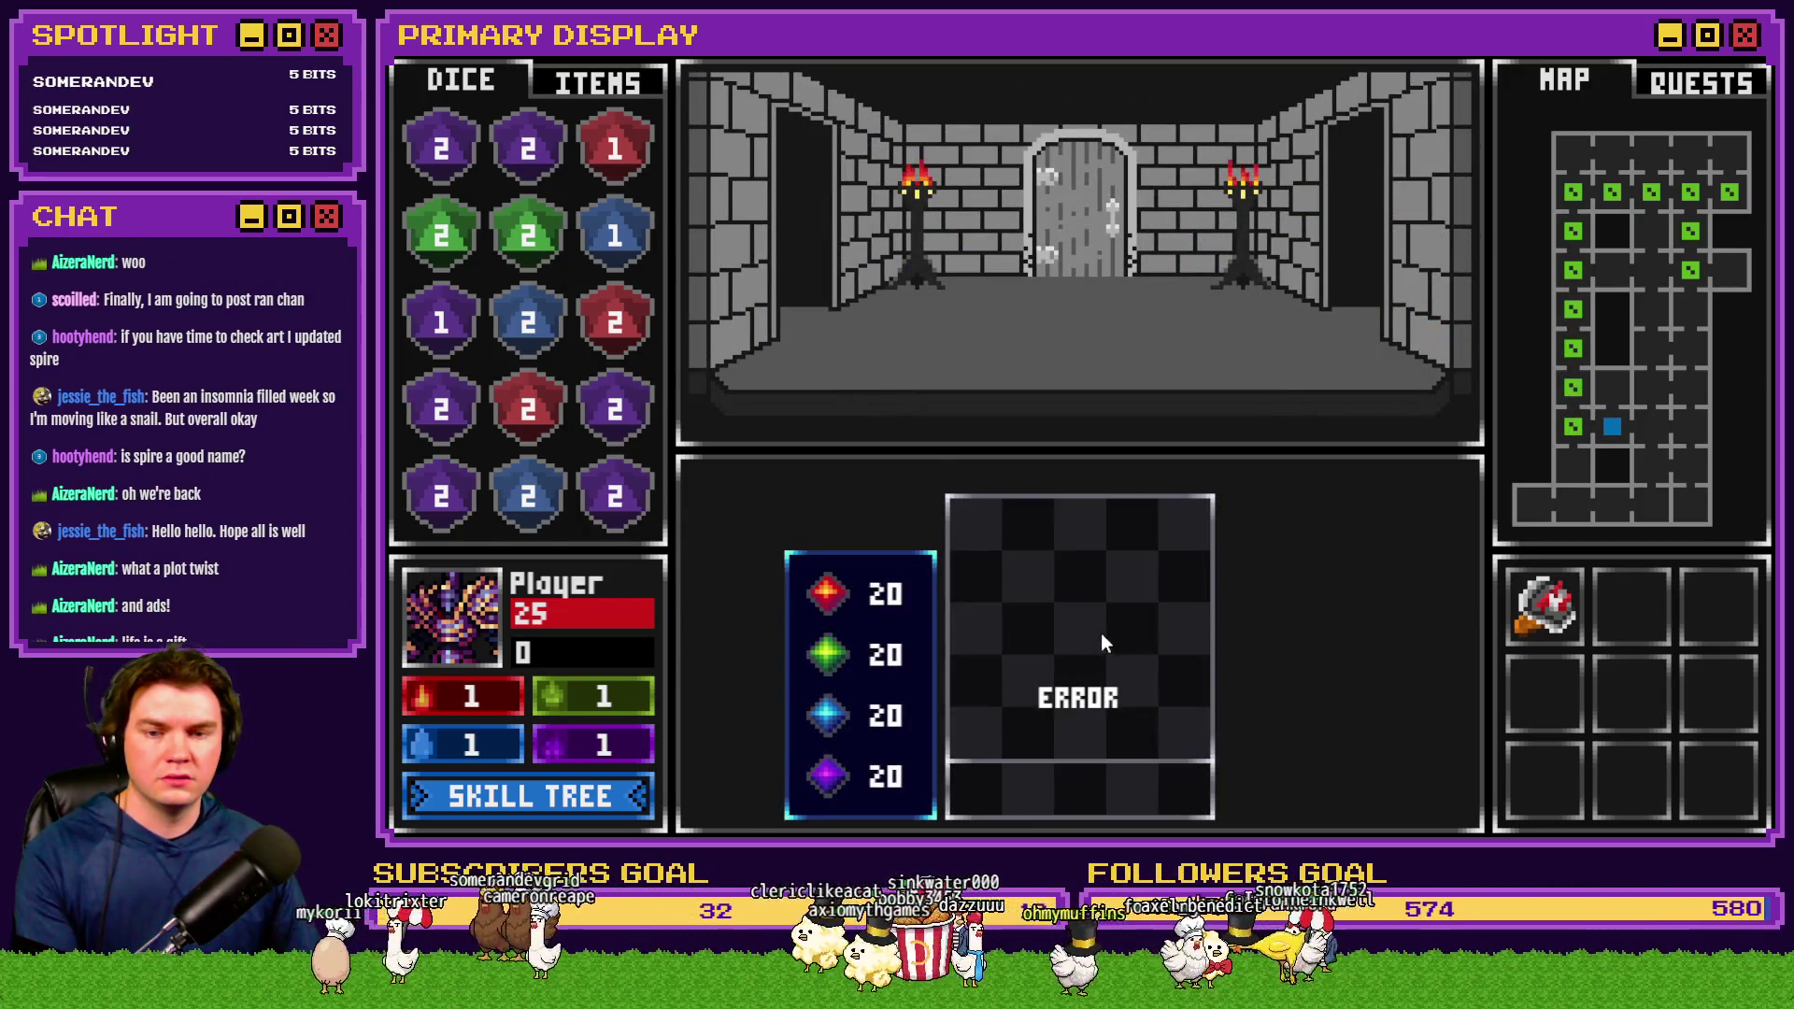
click(1138, 647)
click(1056, 587)
click(1140, 718)
click(1135, 643)
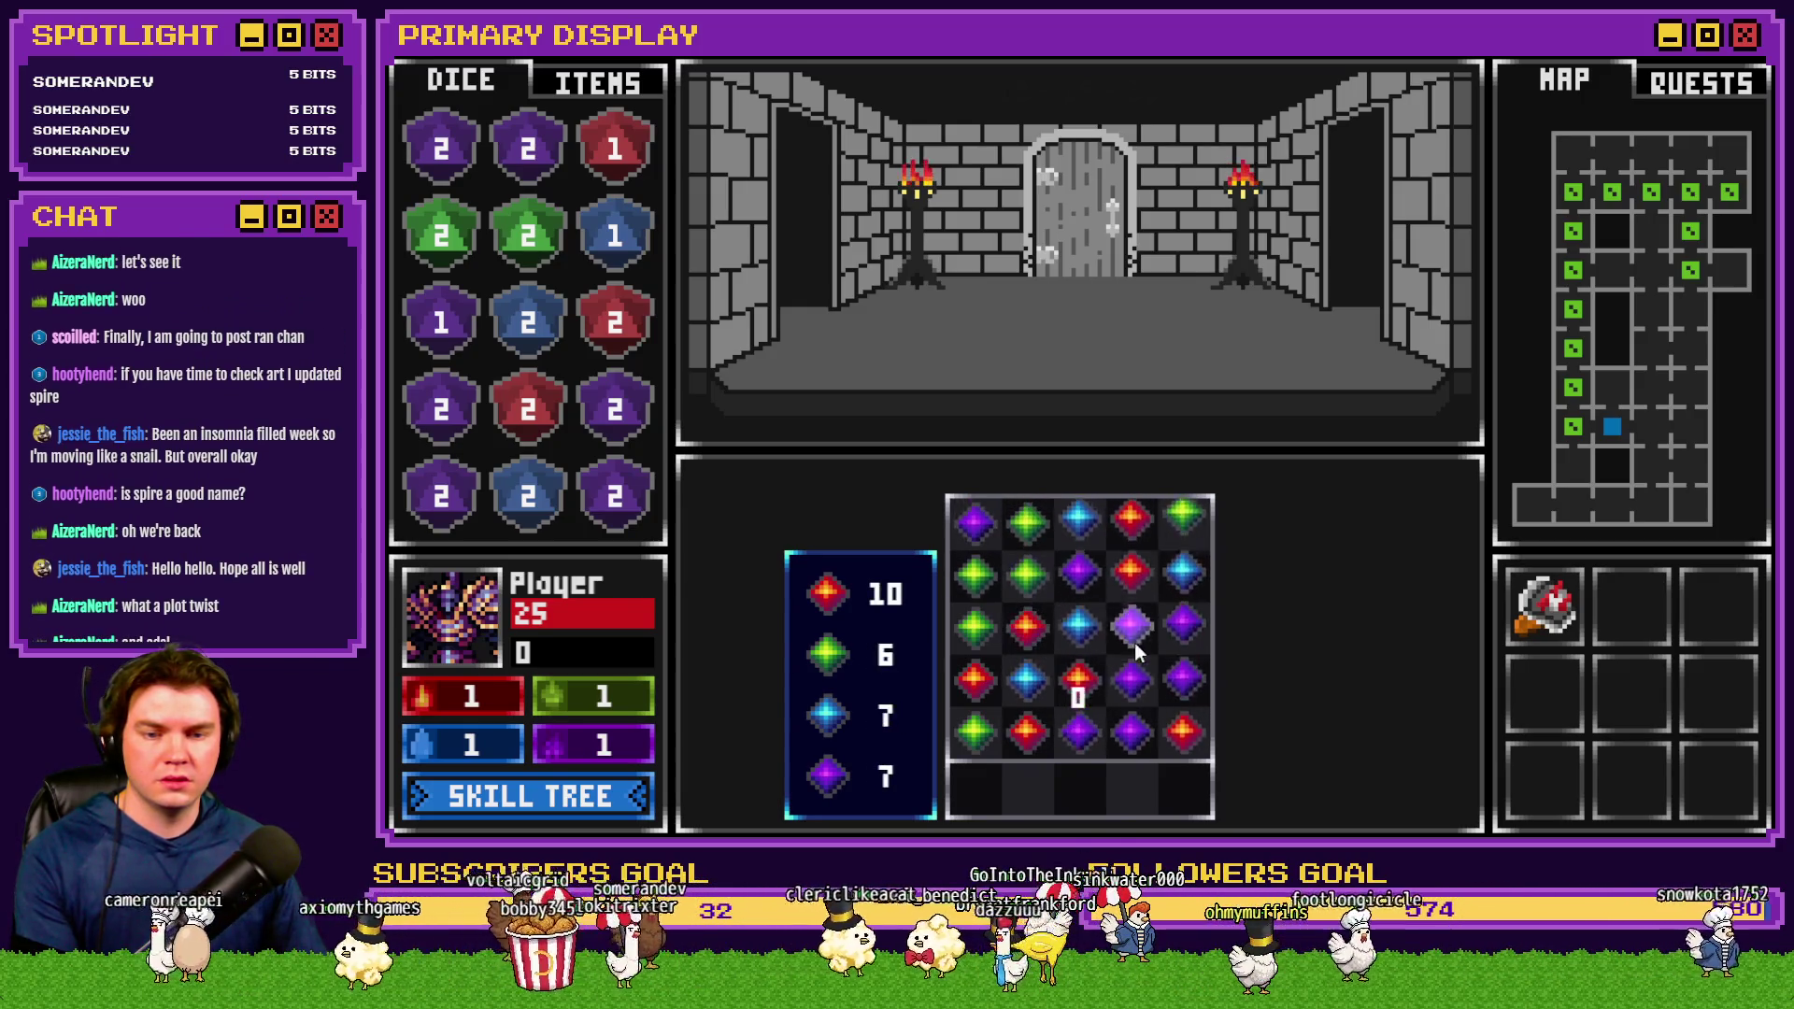
click(1135, 643)
click(980, 659)
click(1134, 632)
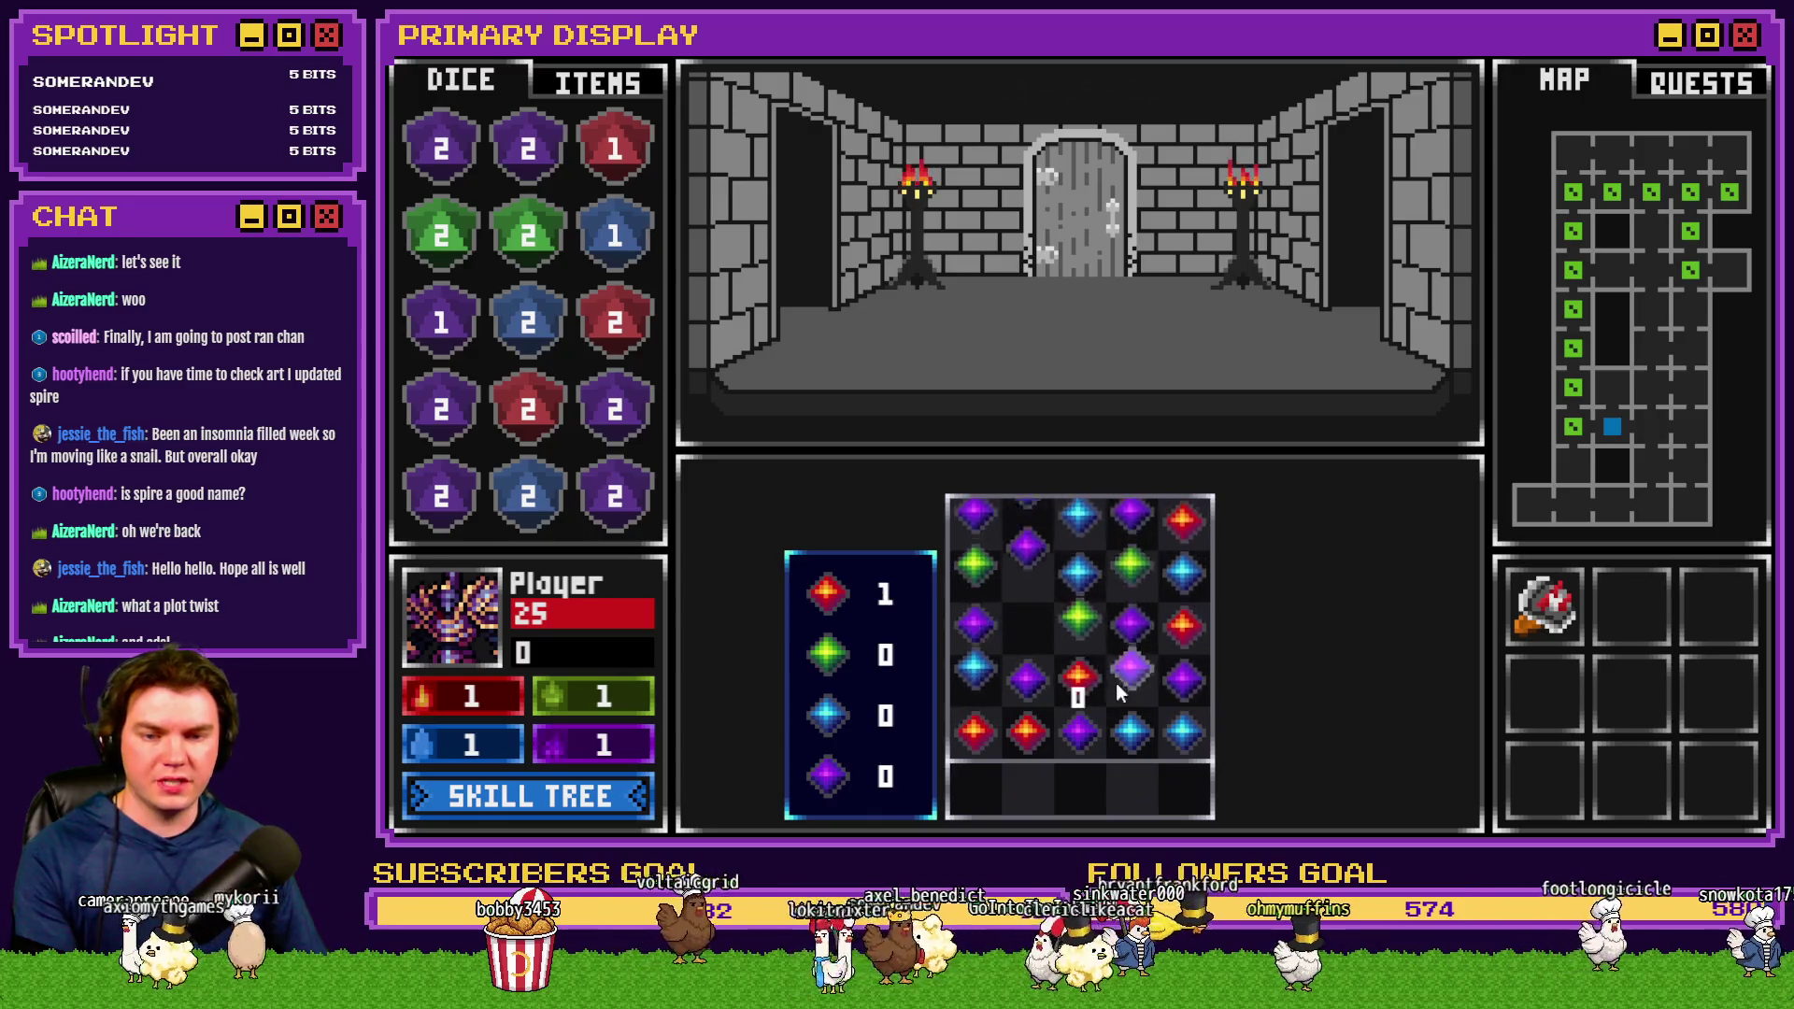
click(1126, 668)
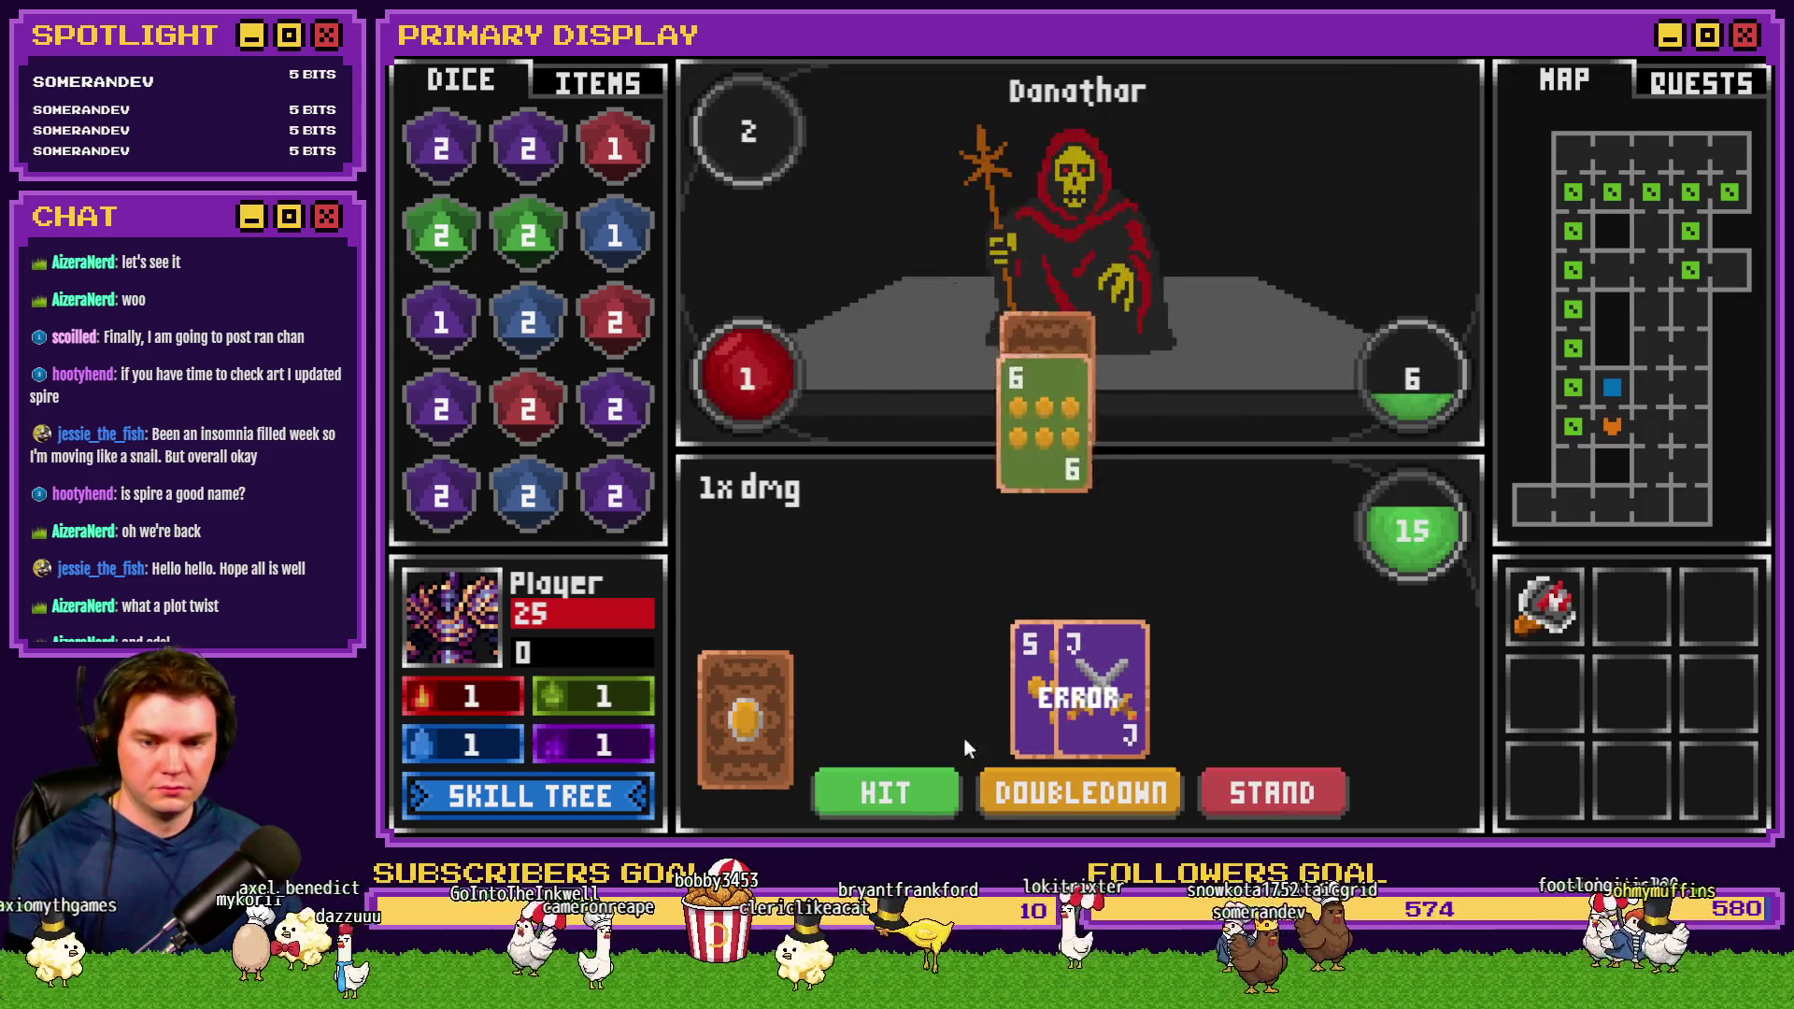
Win the blackjack fight with one Hit then Stand, and open the F9 debug switch list
click(908, 788)
click(1266, 788)
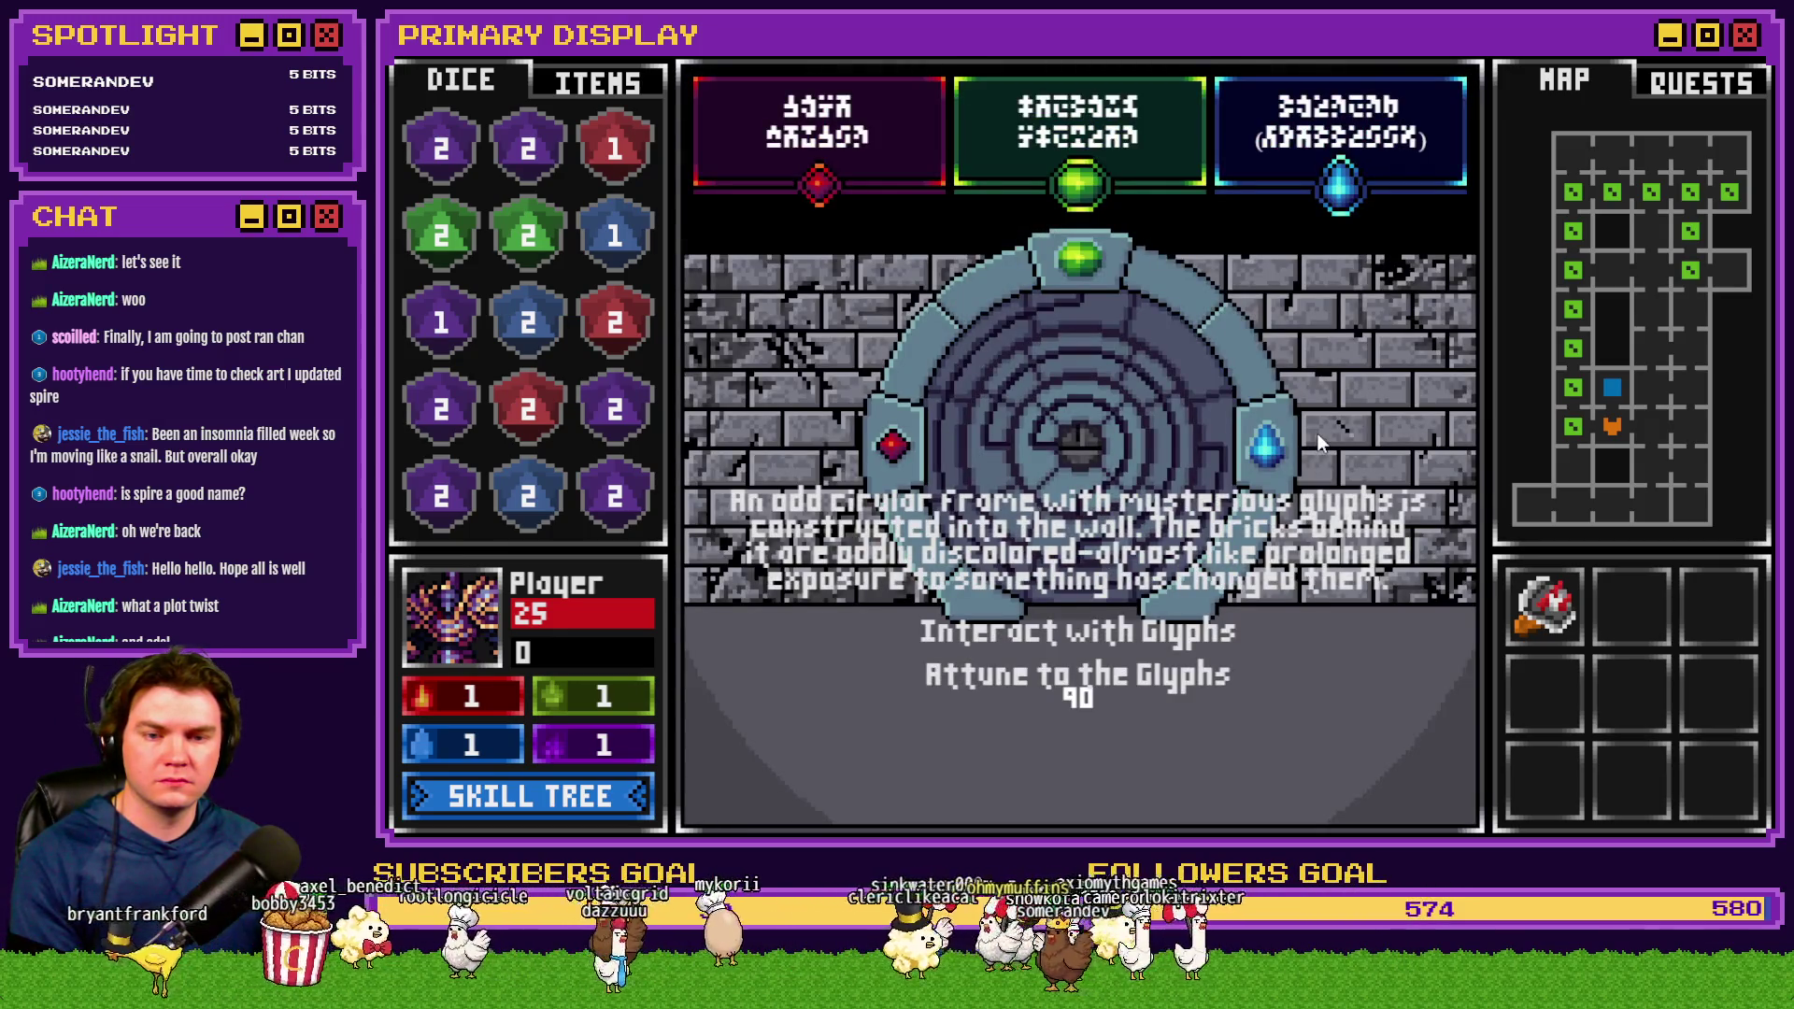
key(F9)
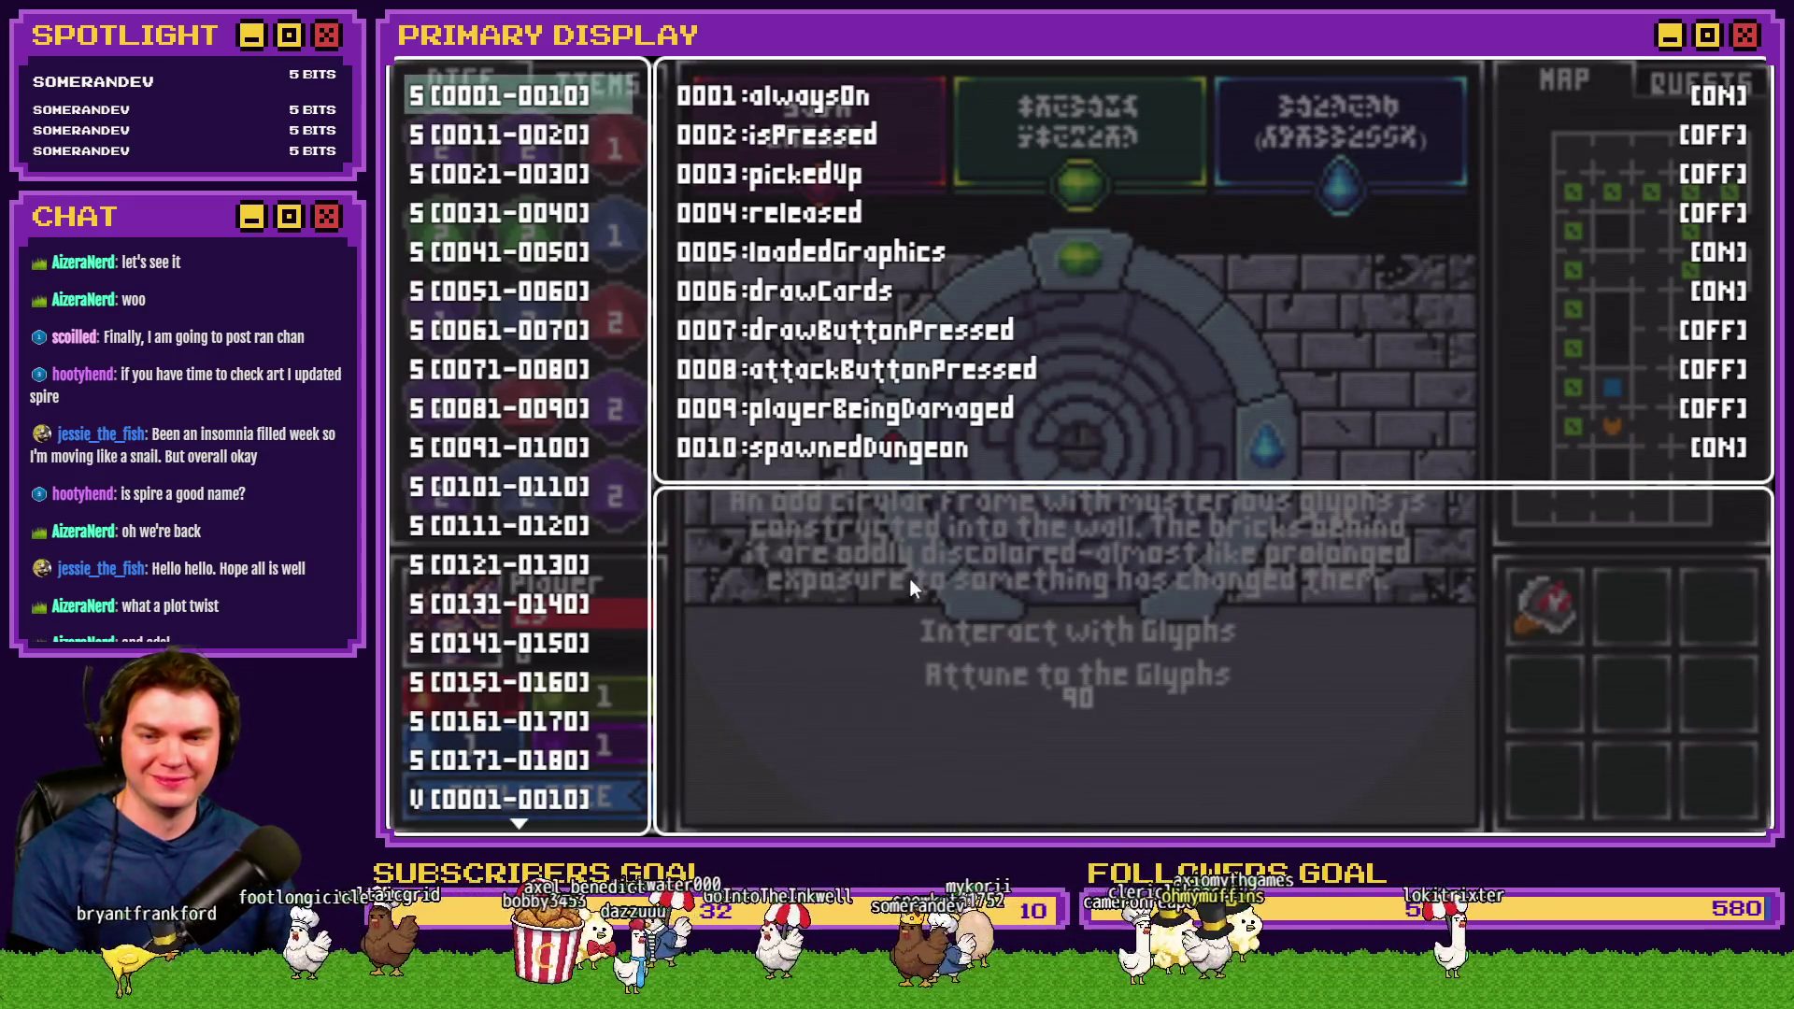
key(Down)
key(Down)
key(Down)
key(Down)
key(Down)
key(Down)
key(Up)
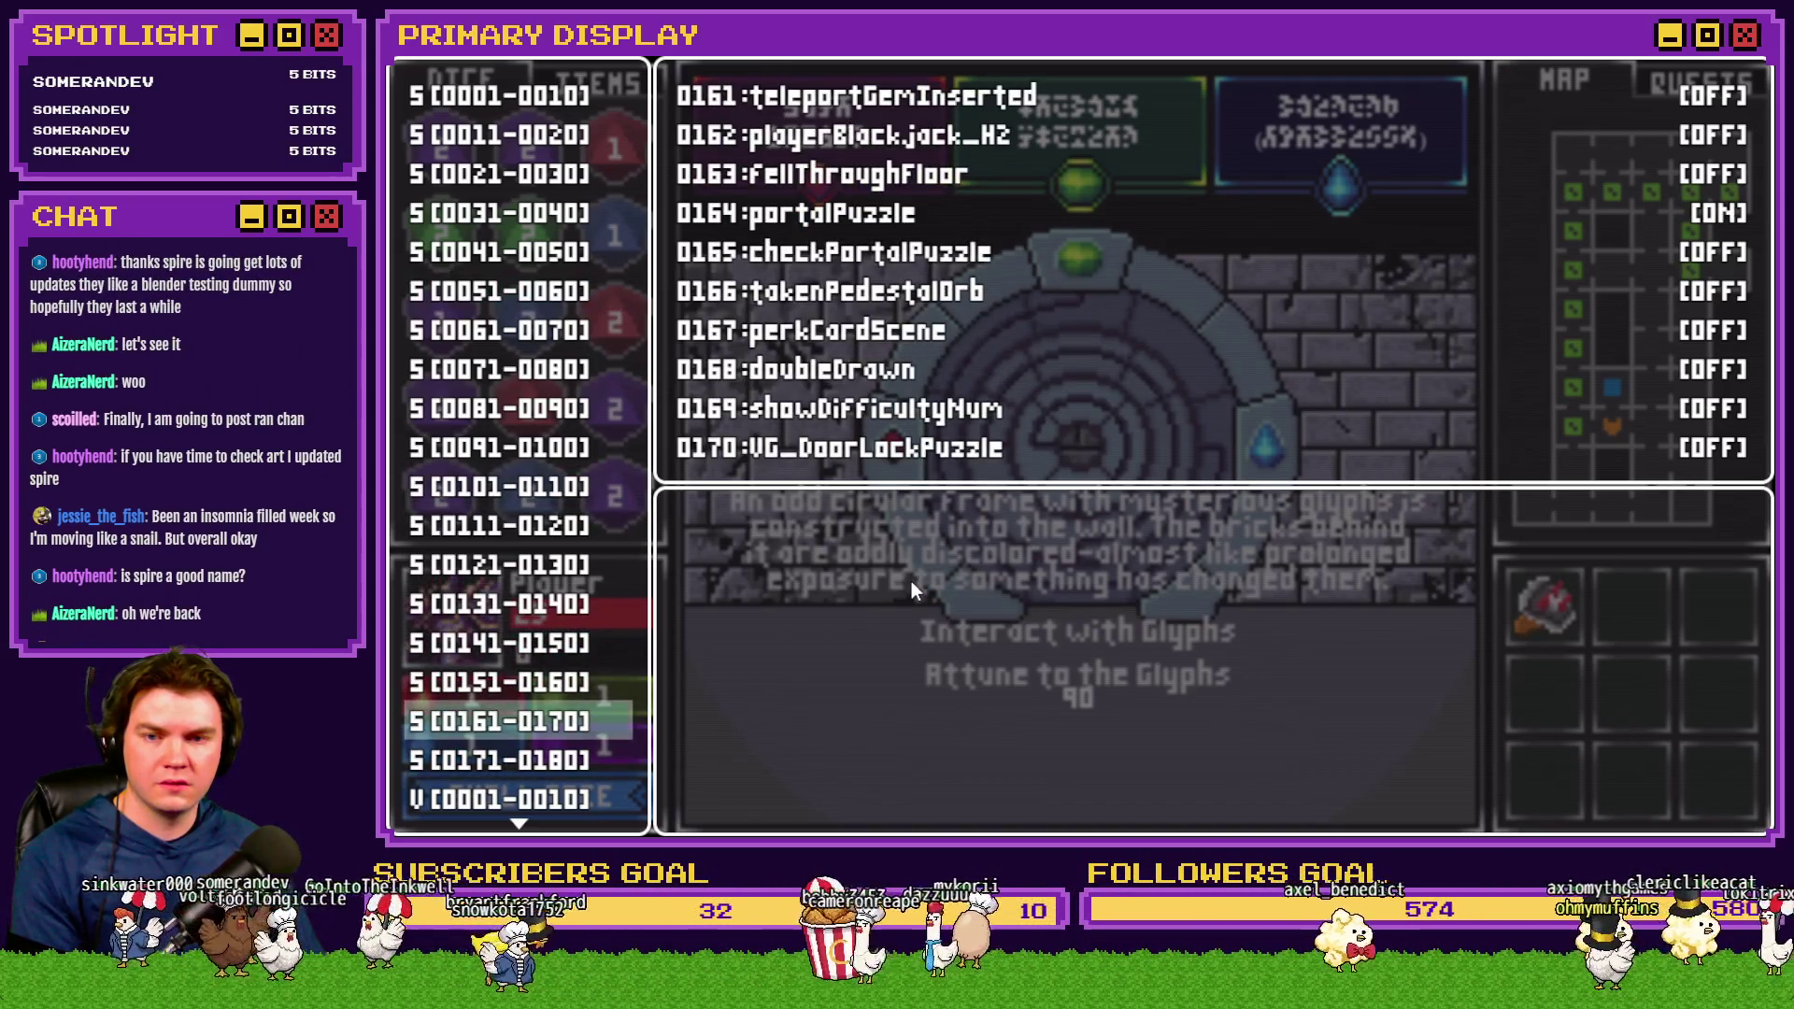
key(Up)
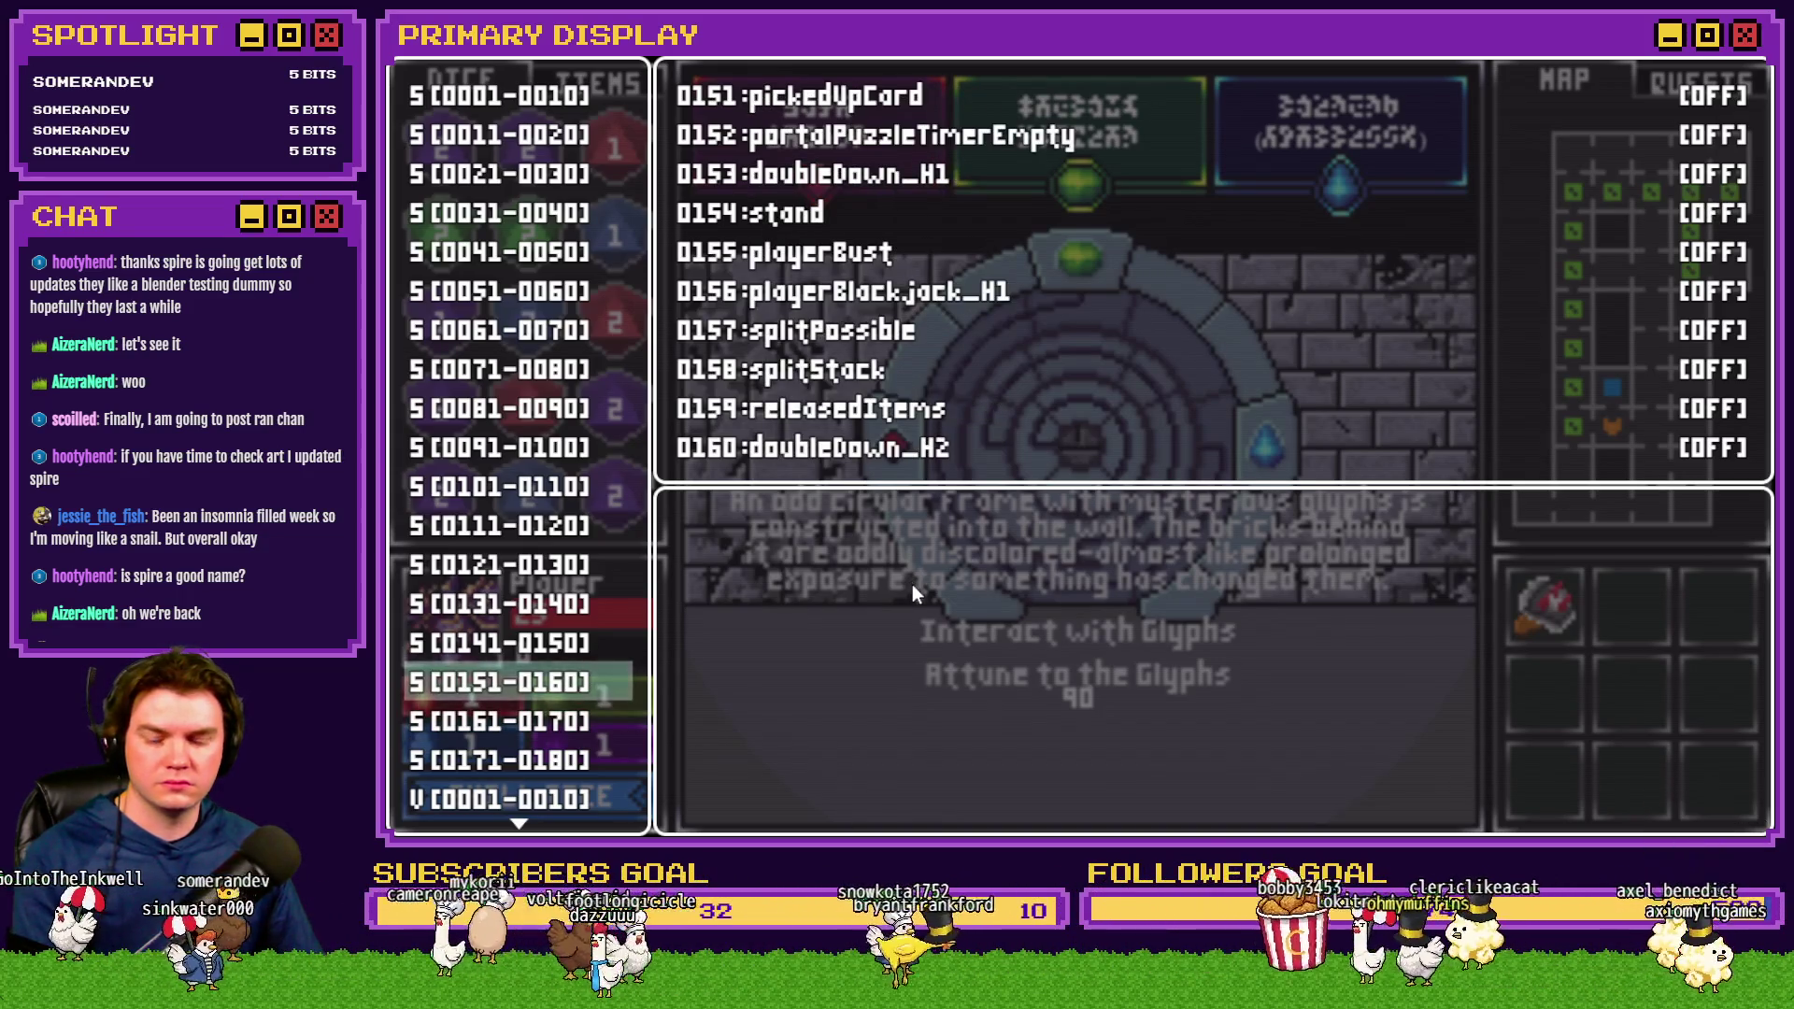
key(Escape)
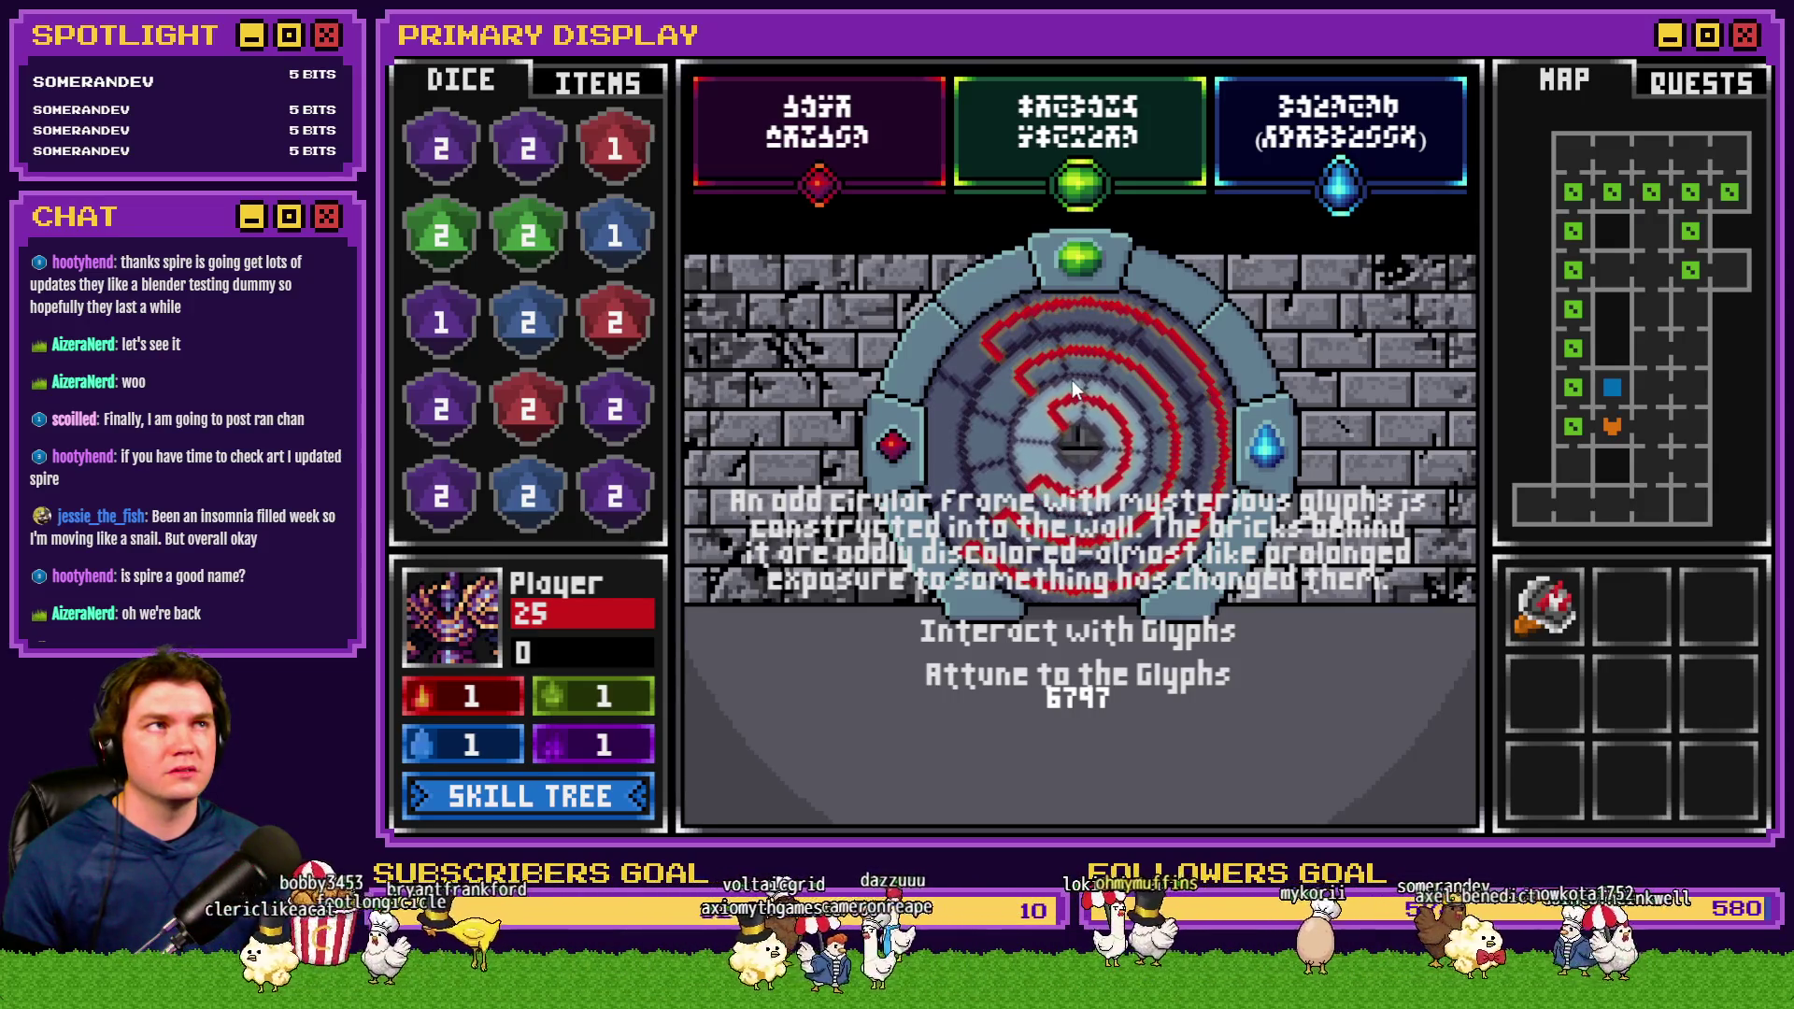
Close the portal puzzle playtest window
click(1730, 50)
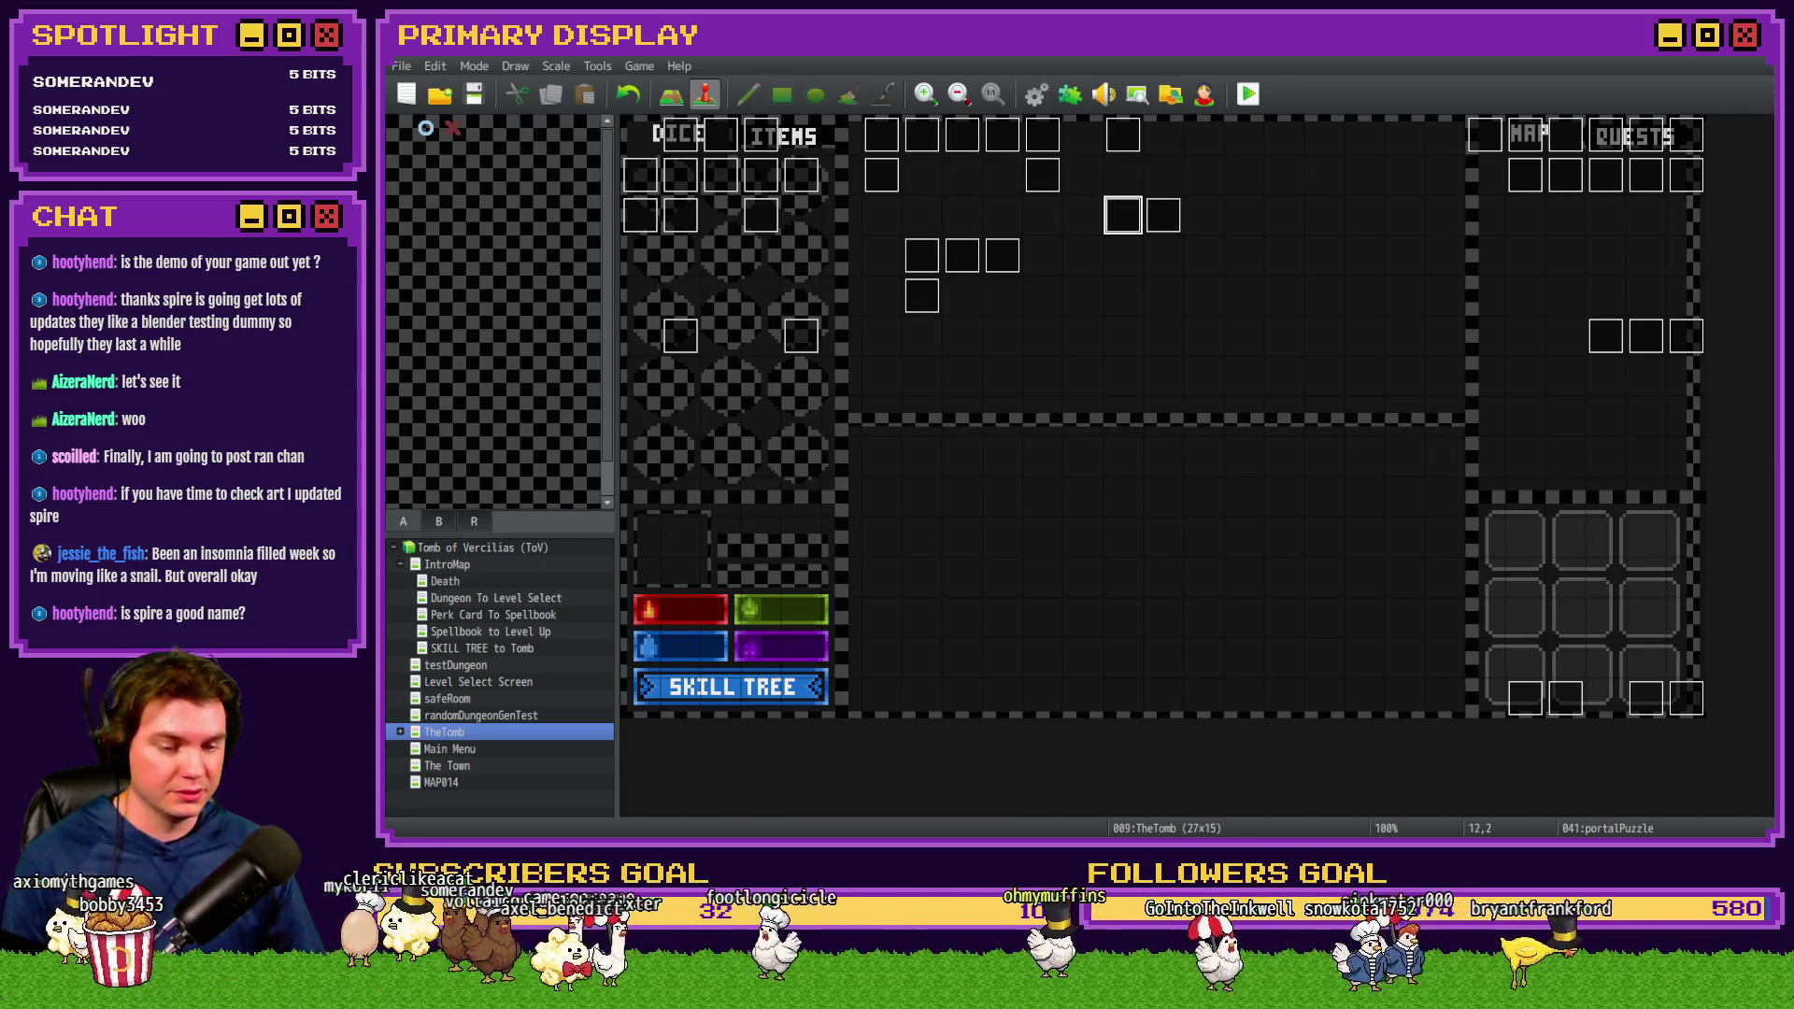
Cycle through the Trello board, Discord #art and the map editor to Photoshop's portal design
key(alt+Tab)
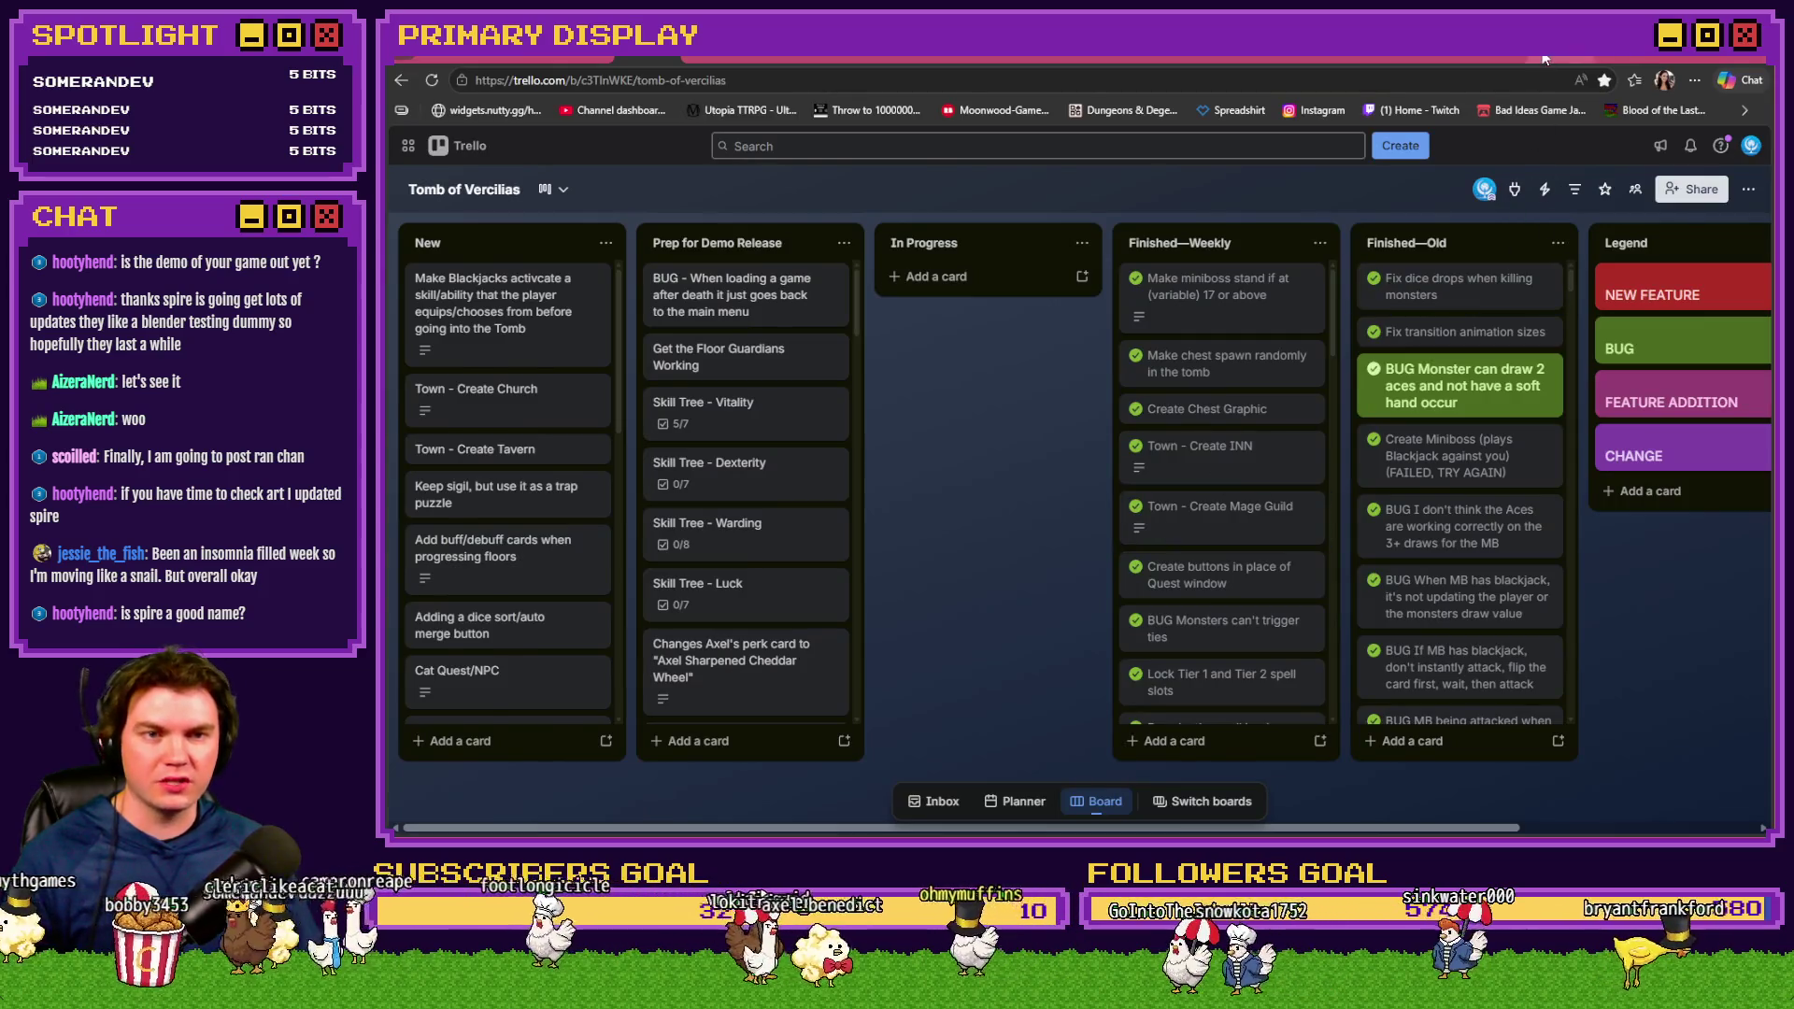
key(ctrl+Tab)
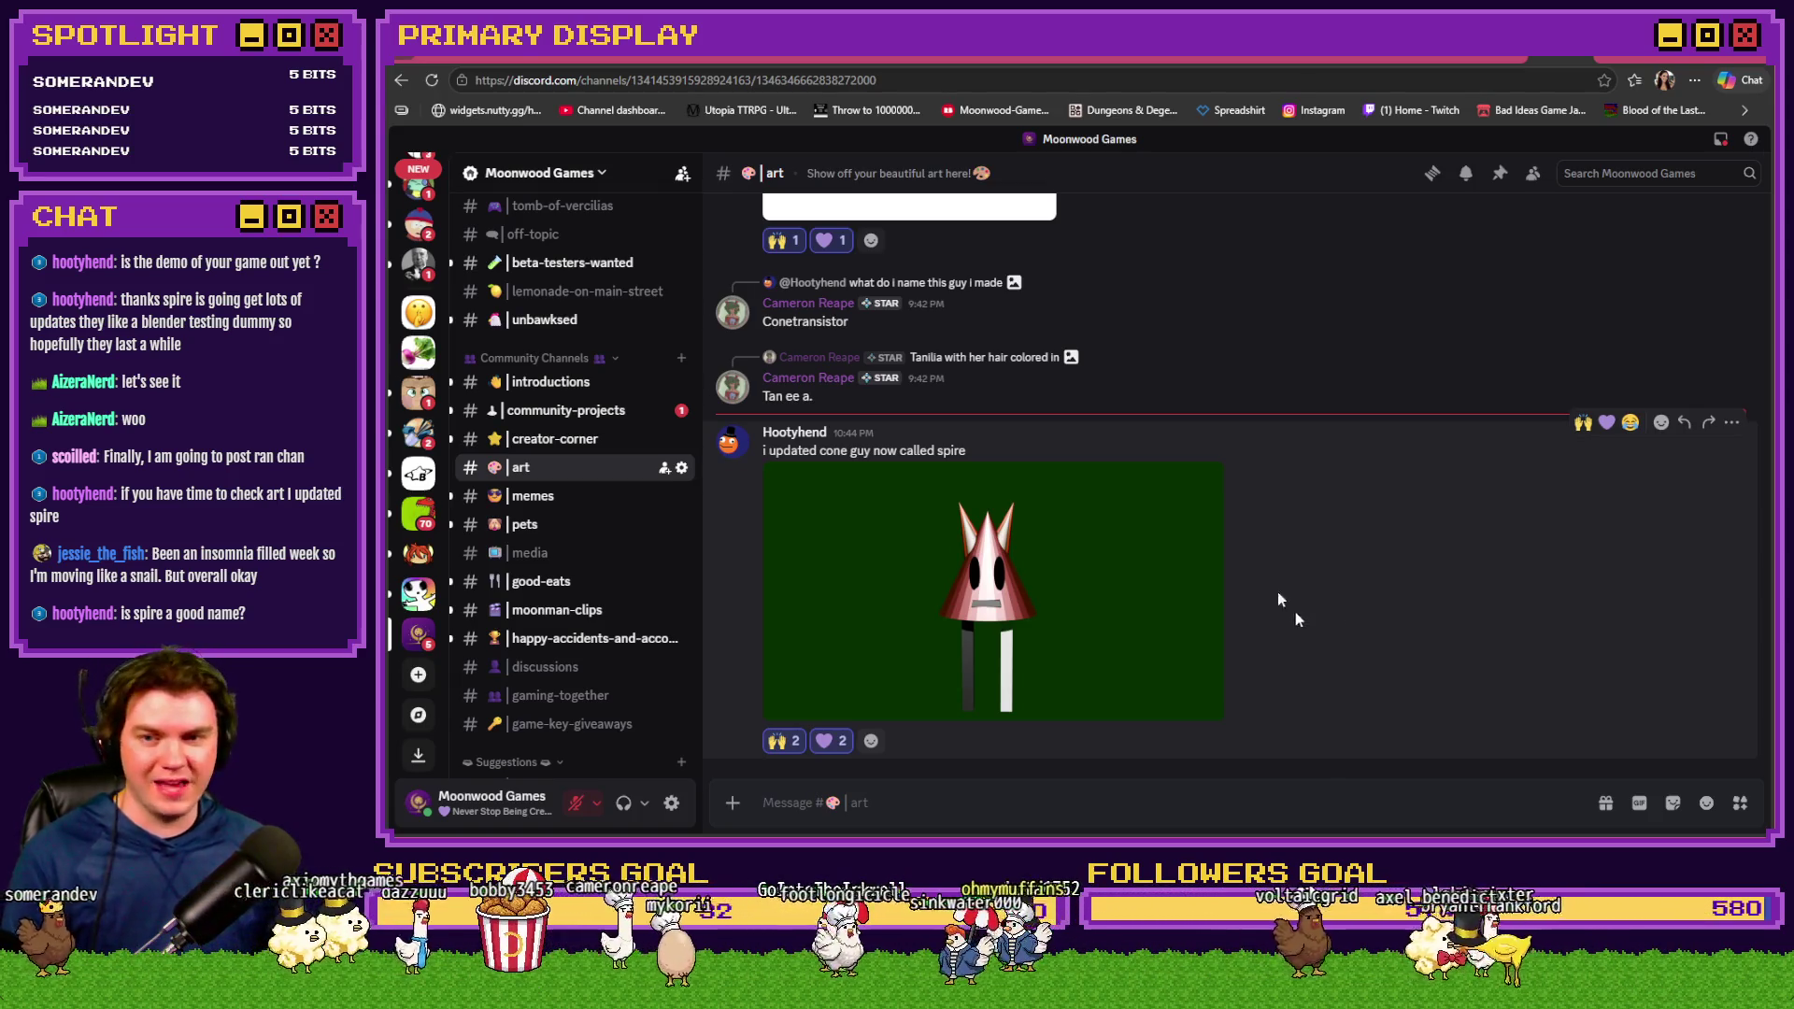
key(ctrl+shift+Tab)
key(alt+Tab)
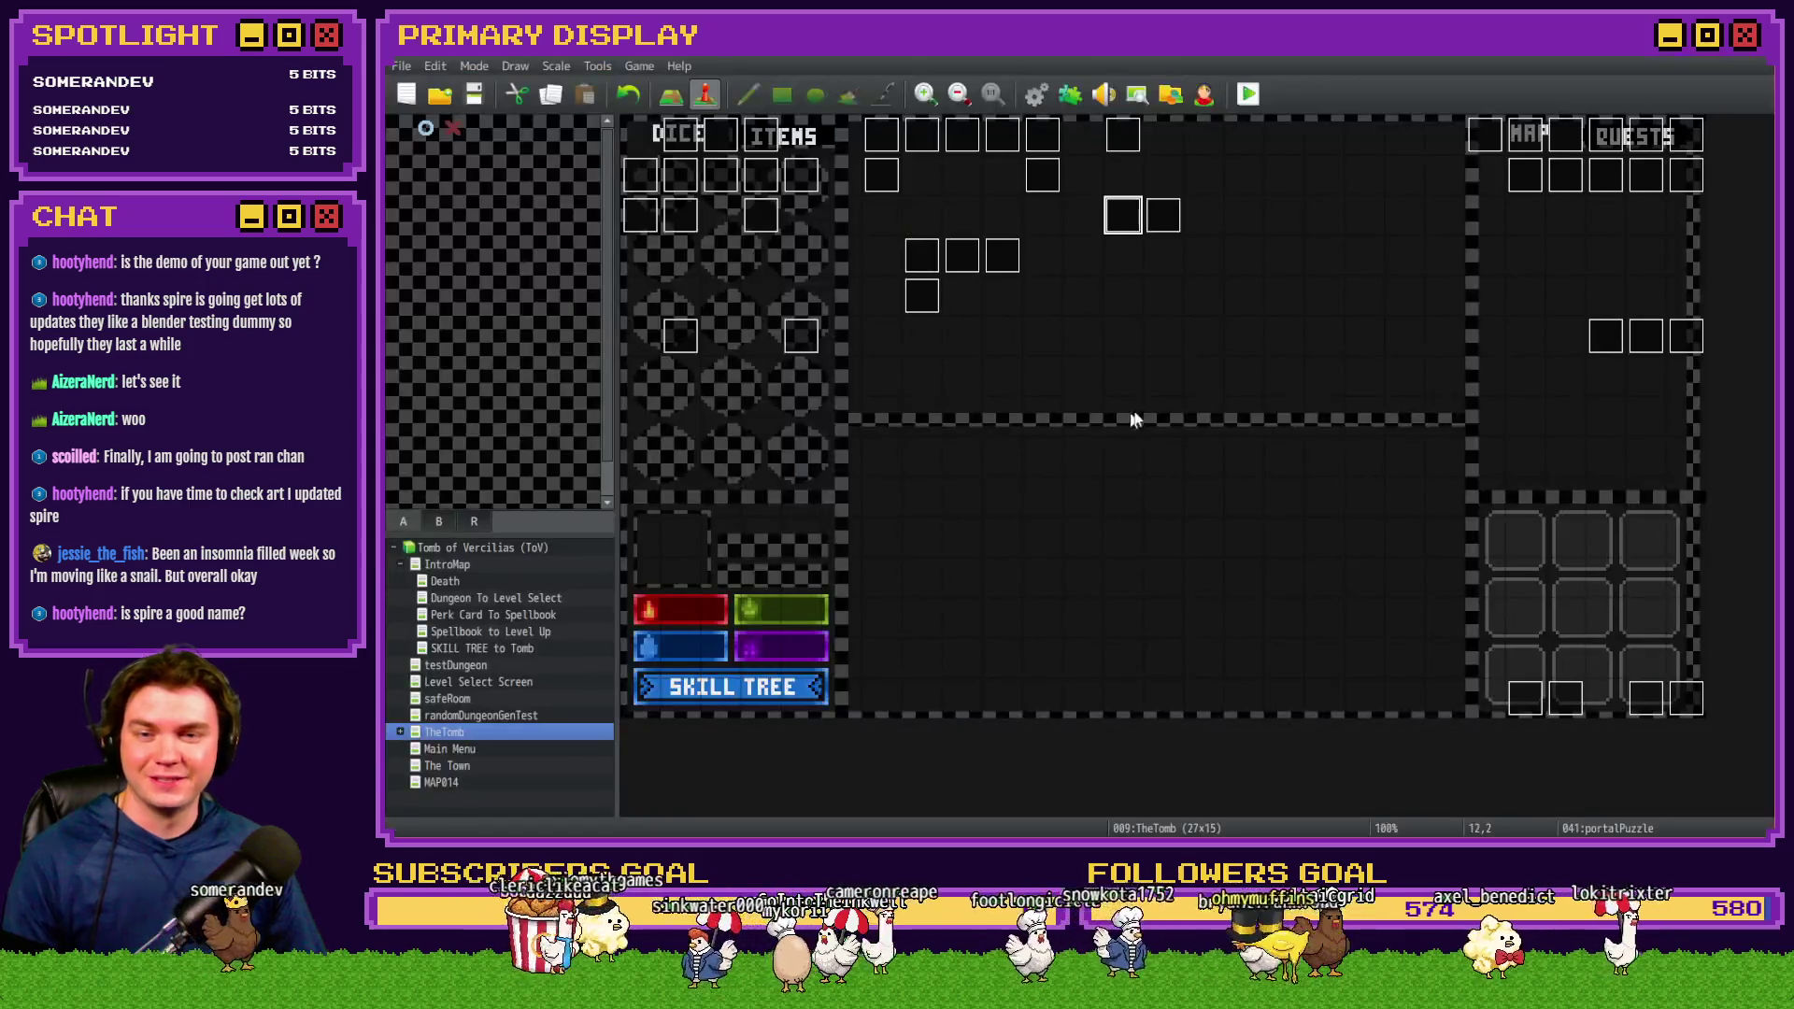
key(alt+Tab)
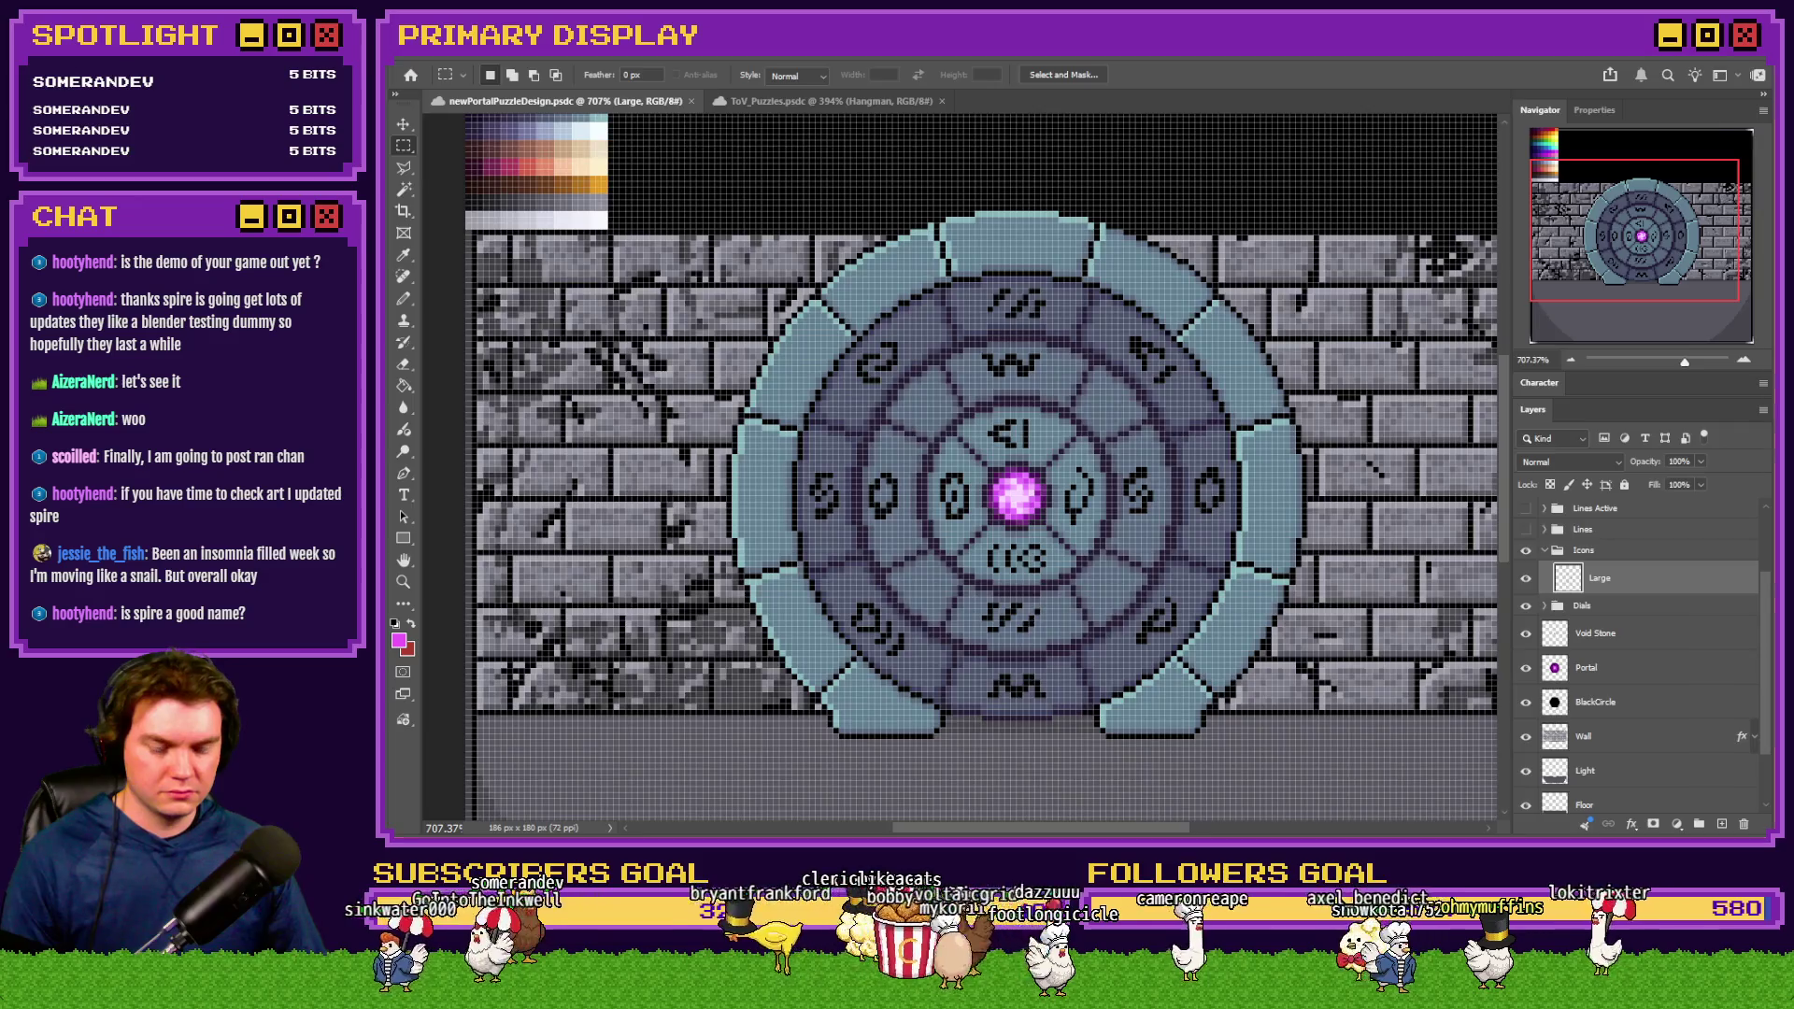
In File Explorer, open img > pictures and scroll to the portalPuzzlePiece ring images
key(alt+Tab)
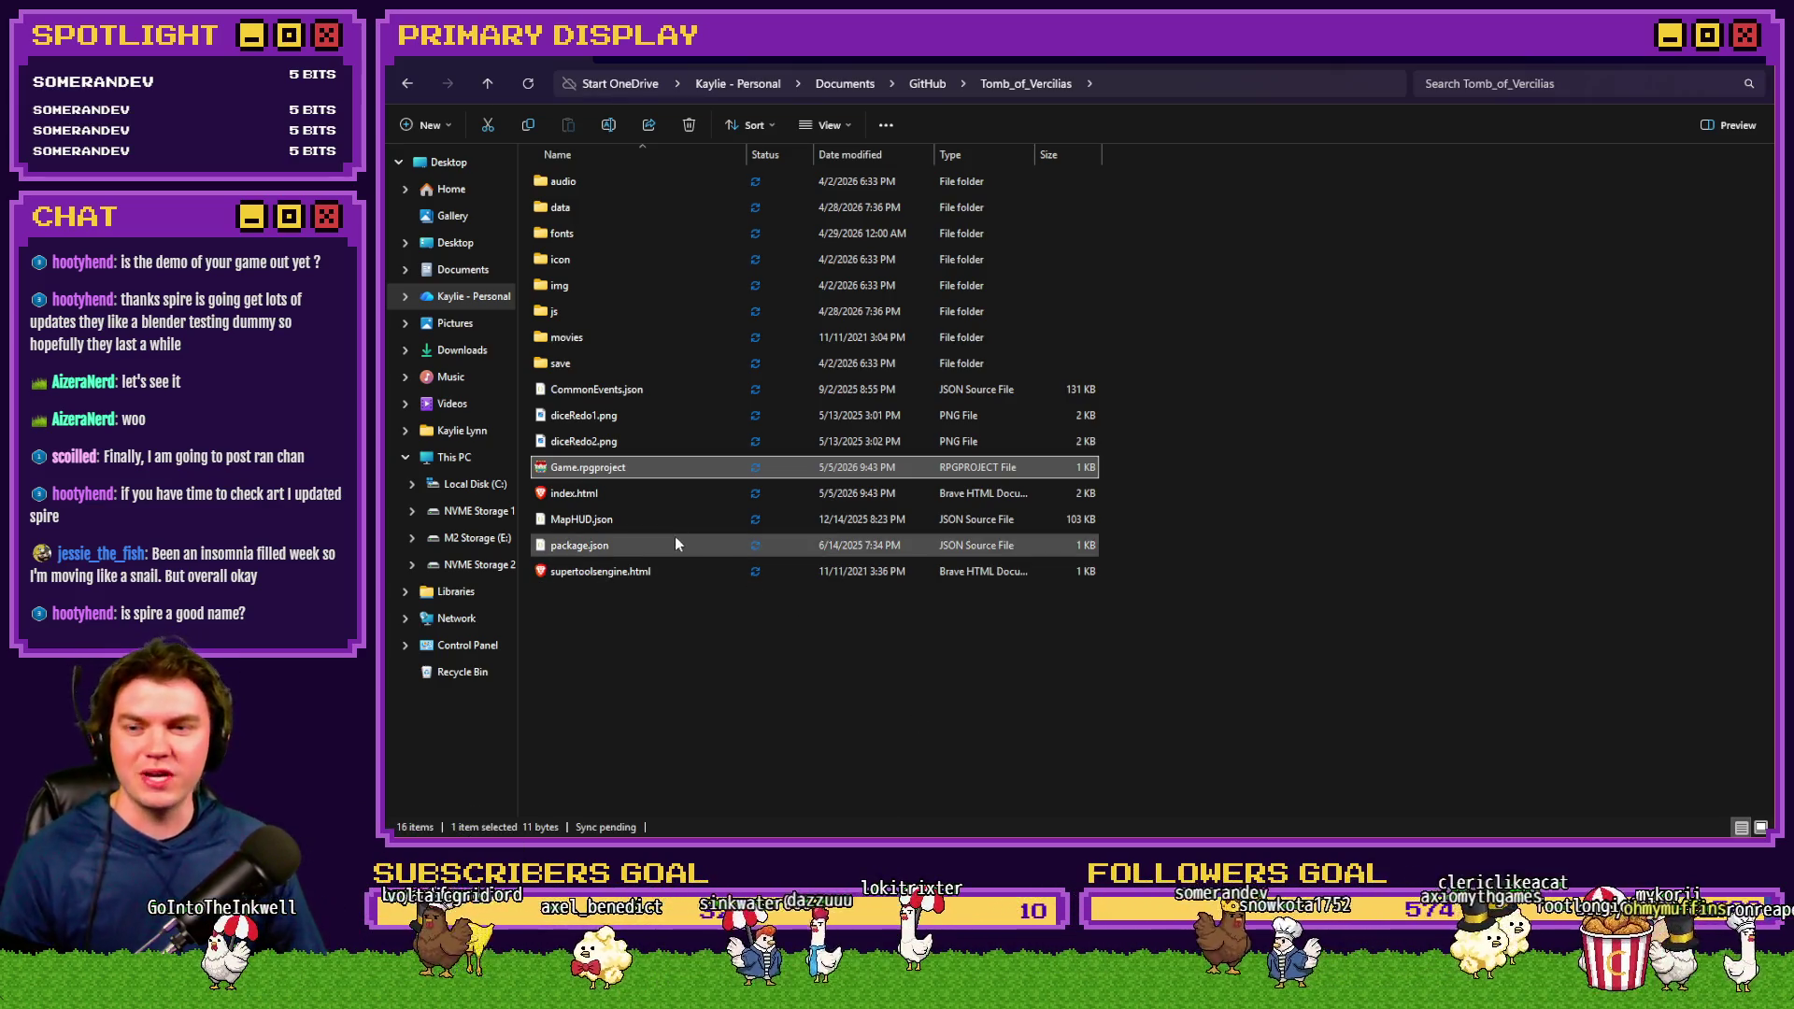
click(611, 337)
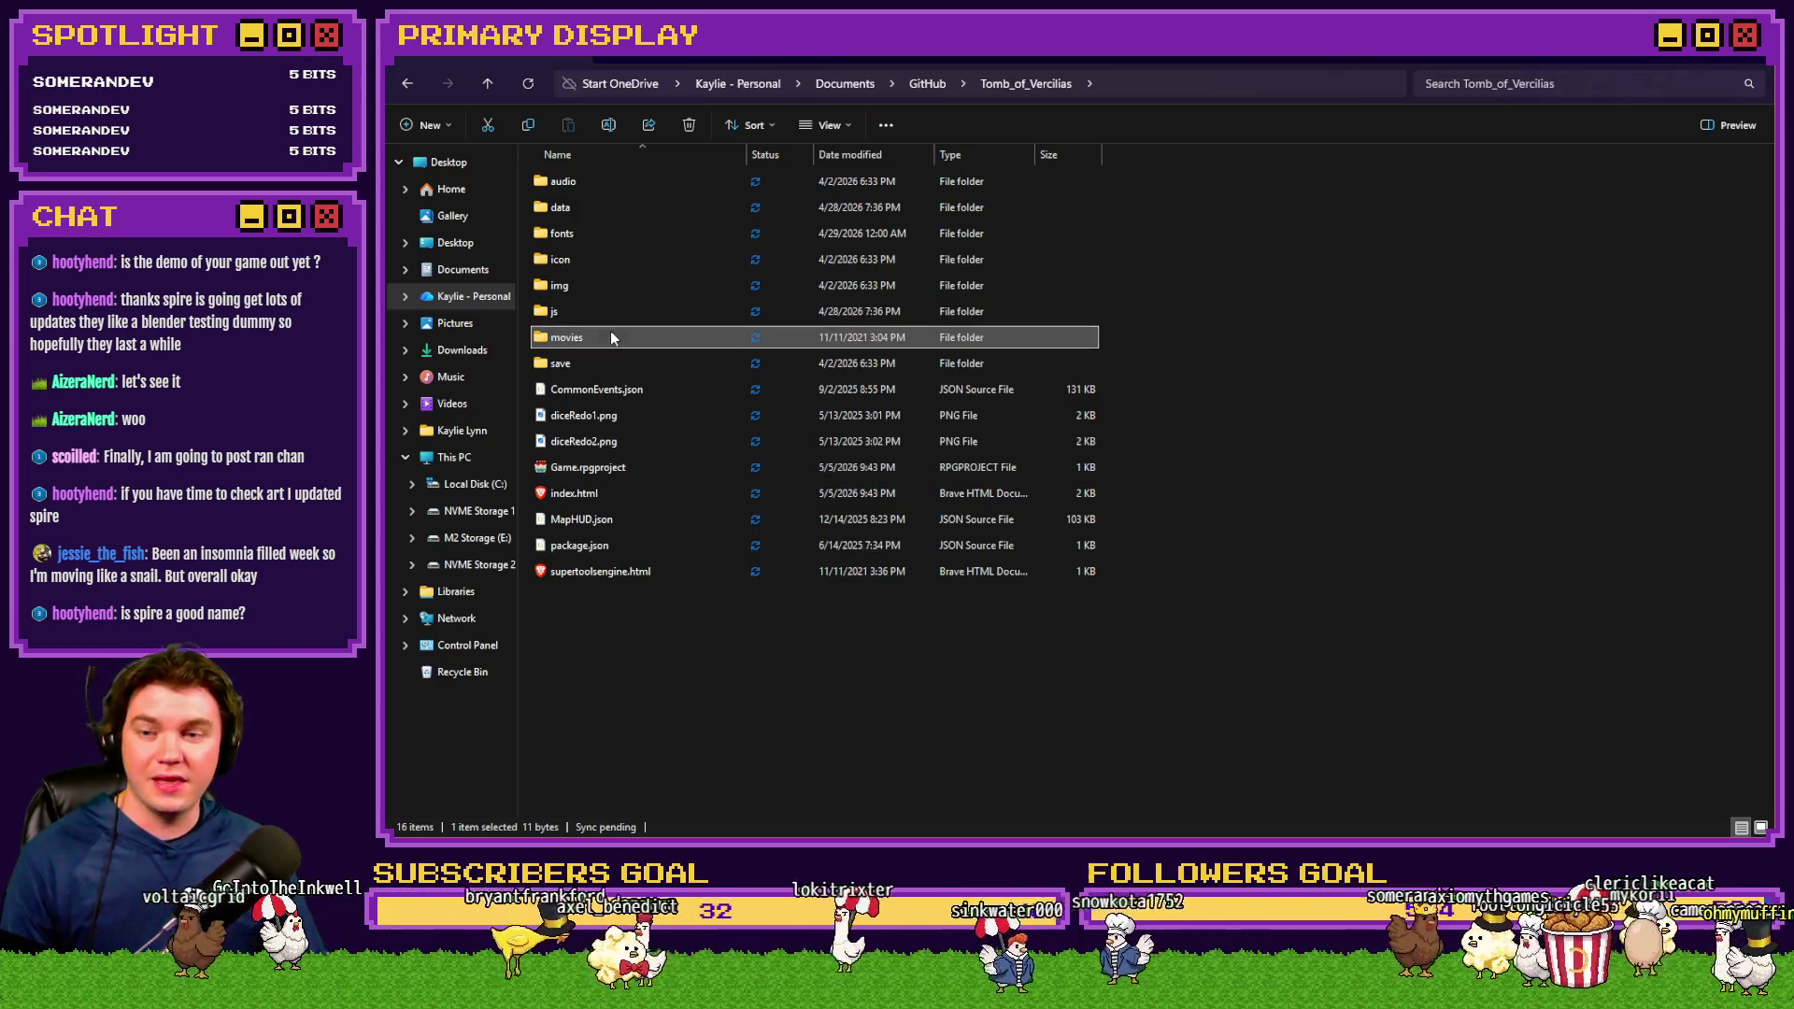
double_click(620, 286)
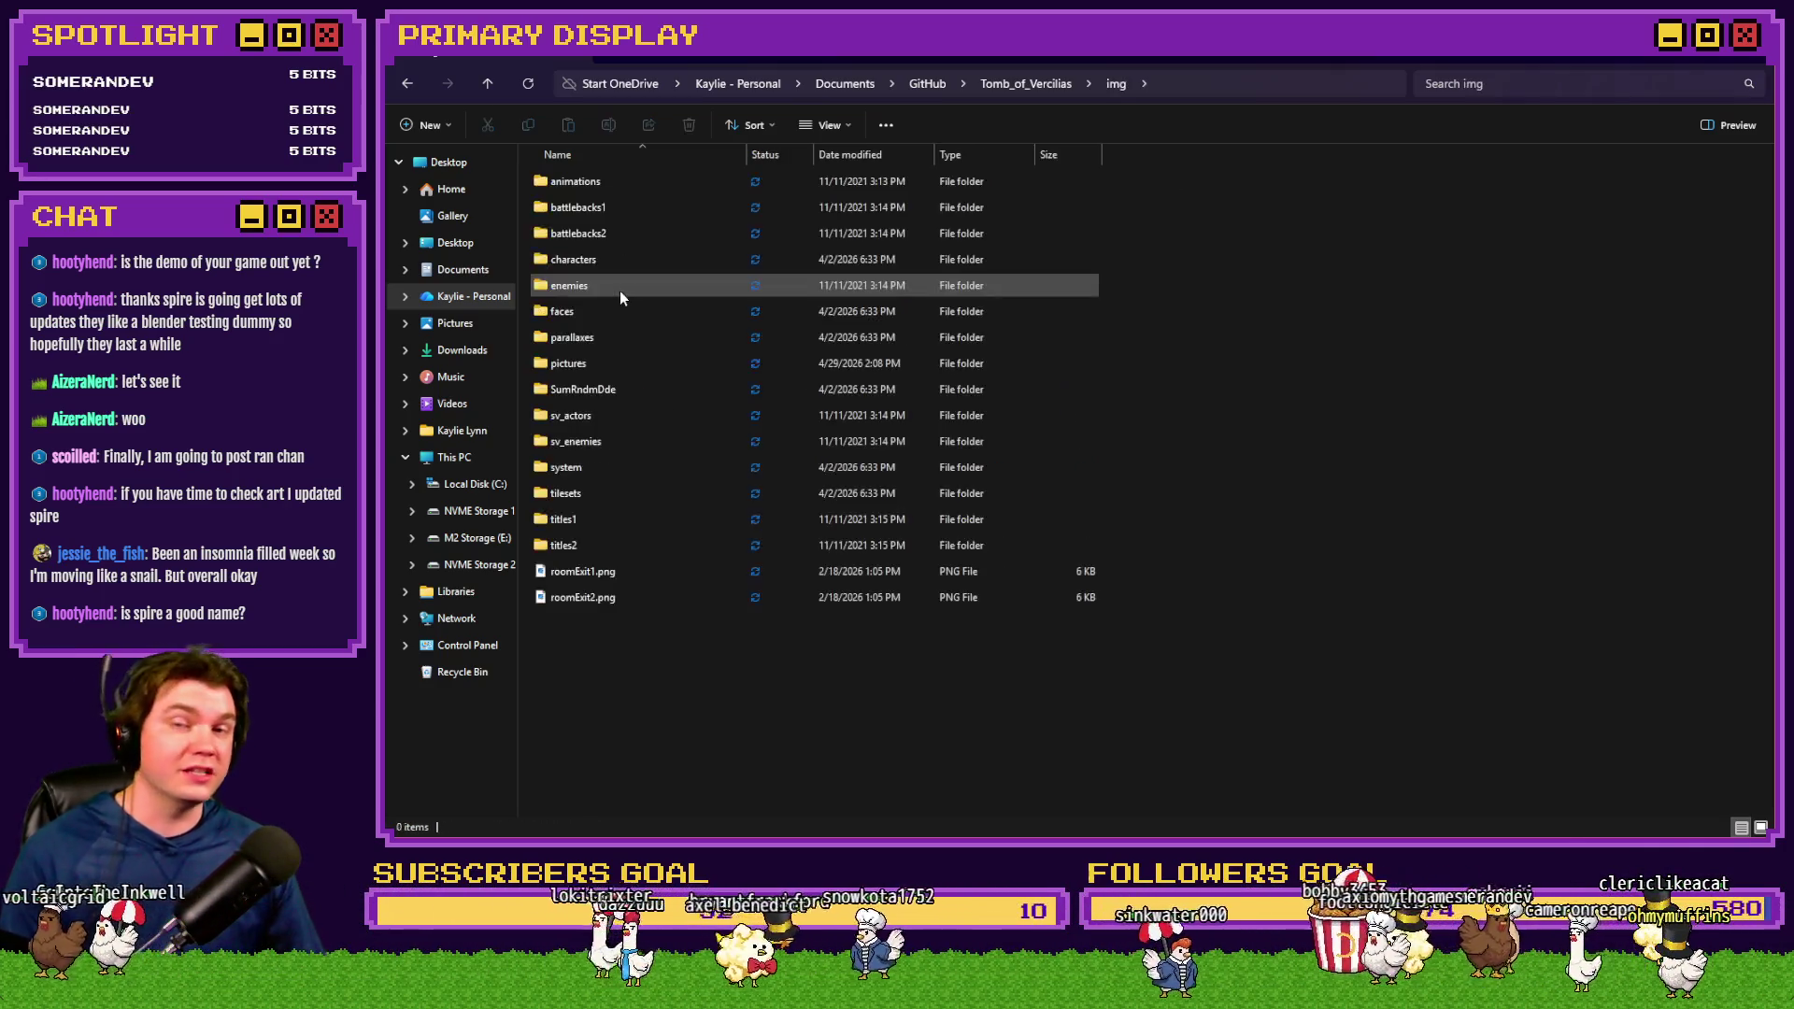
double_click(598, 362)
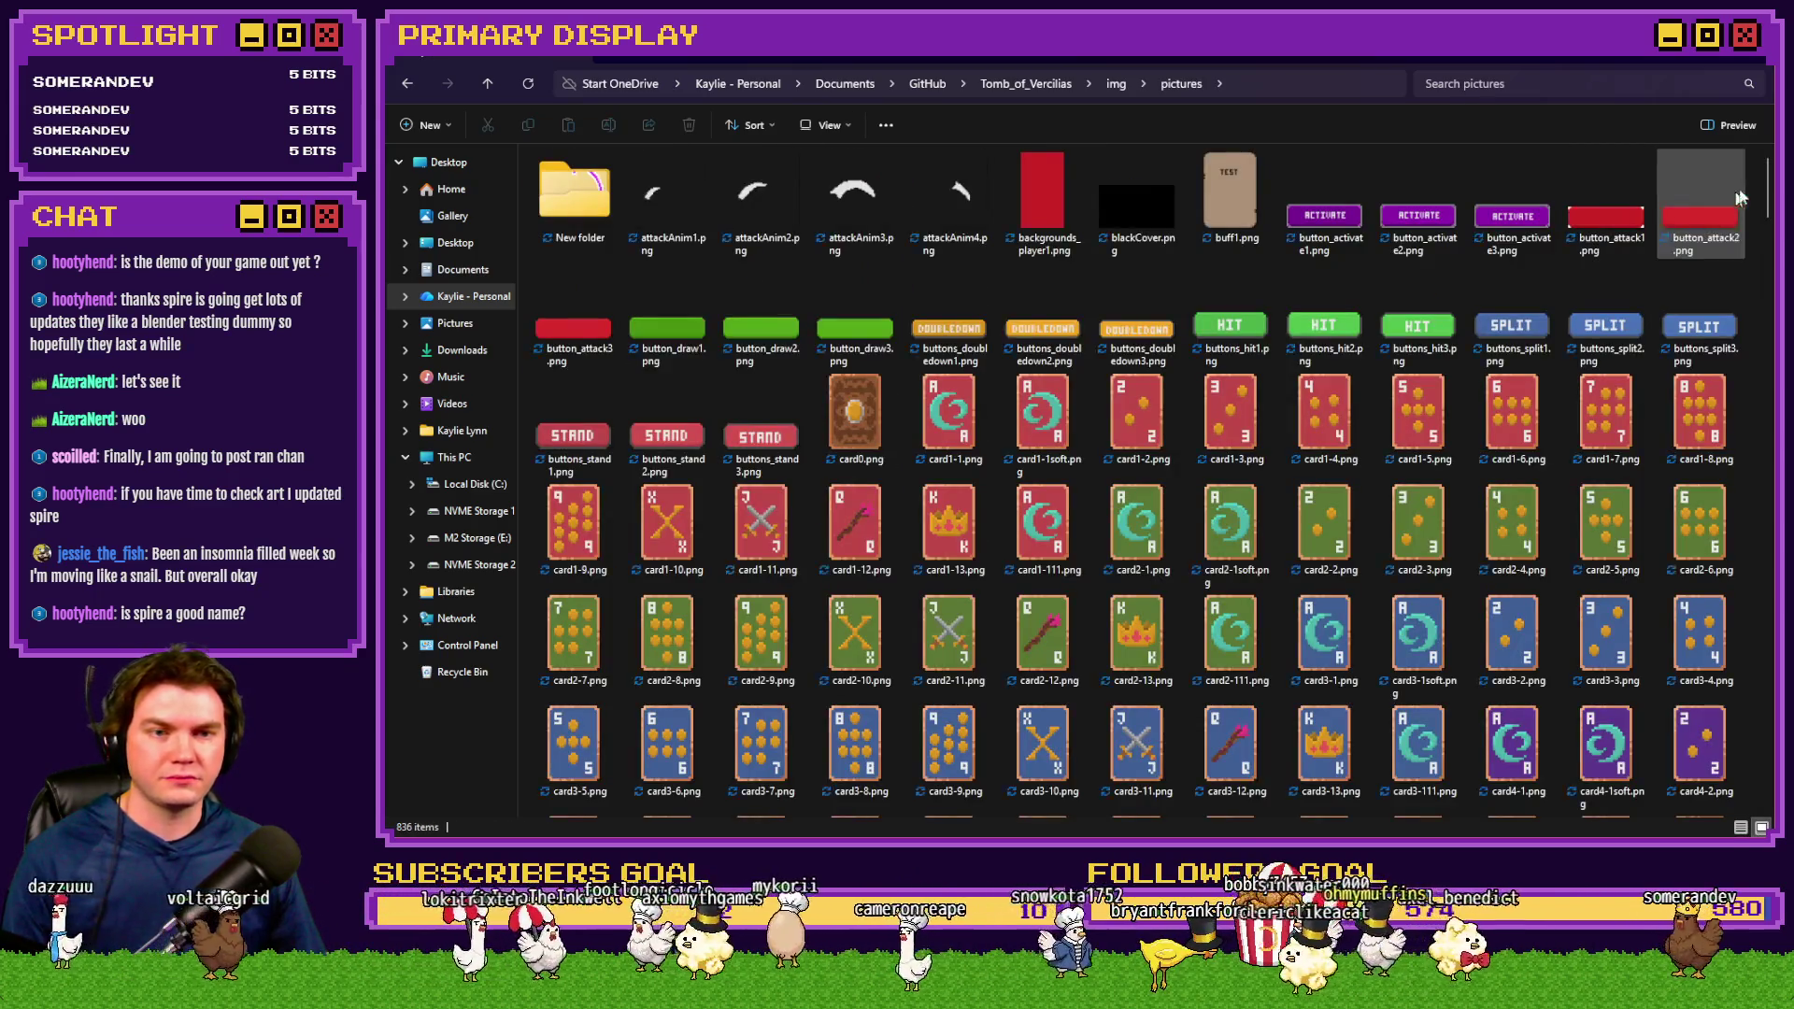
drag(1766, 190, 1760, 547)
scroll(1762, 552, down, 10)
scroll(1145, 477, down, 2)
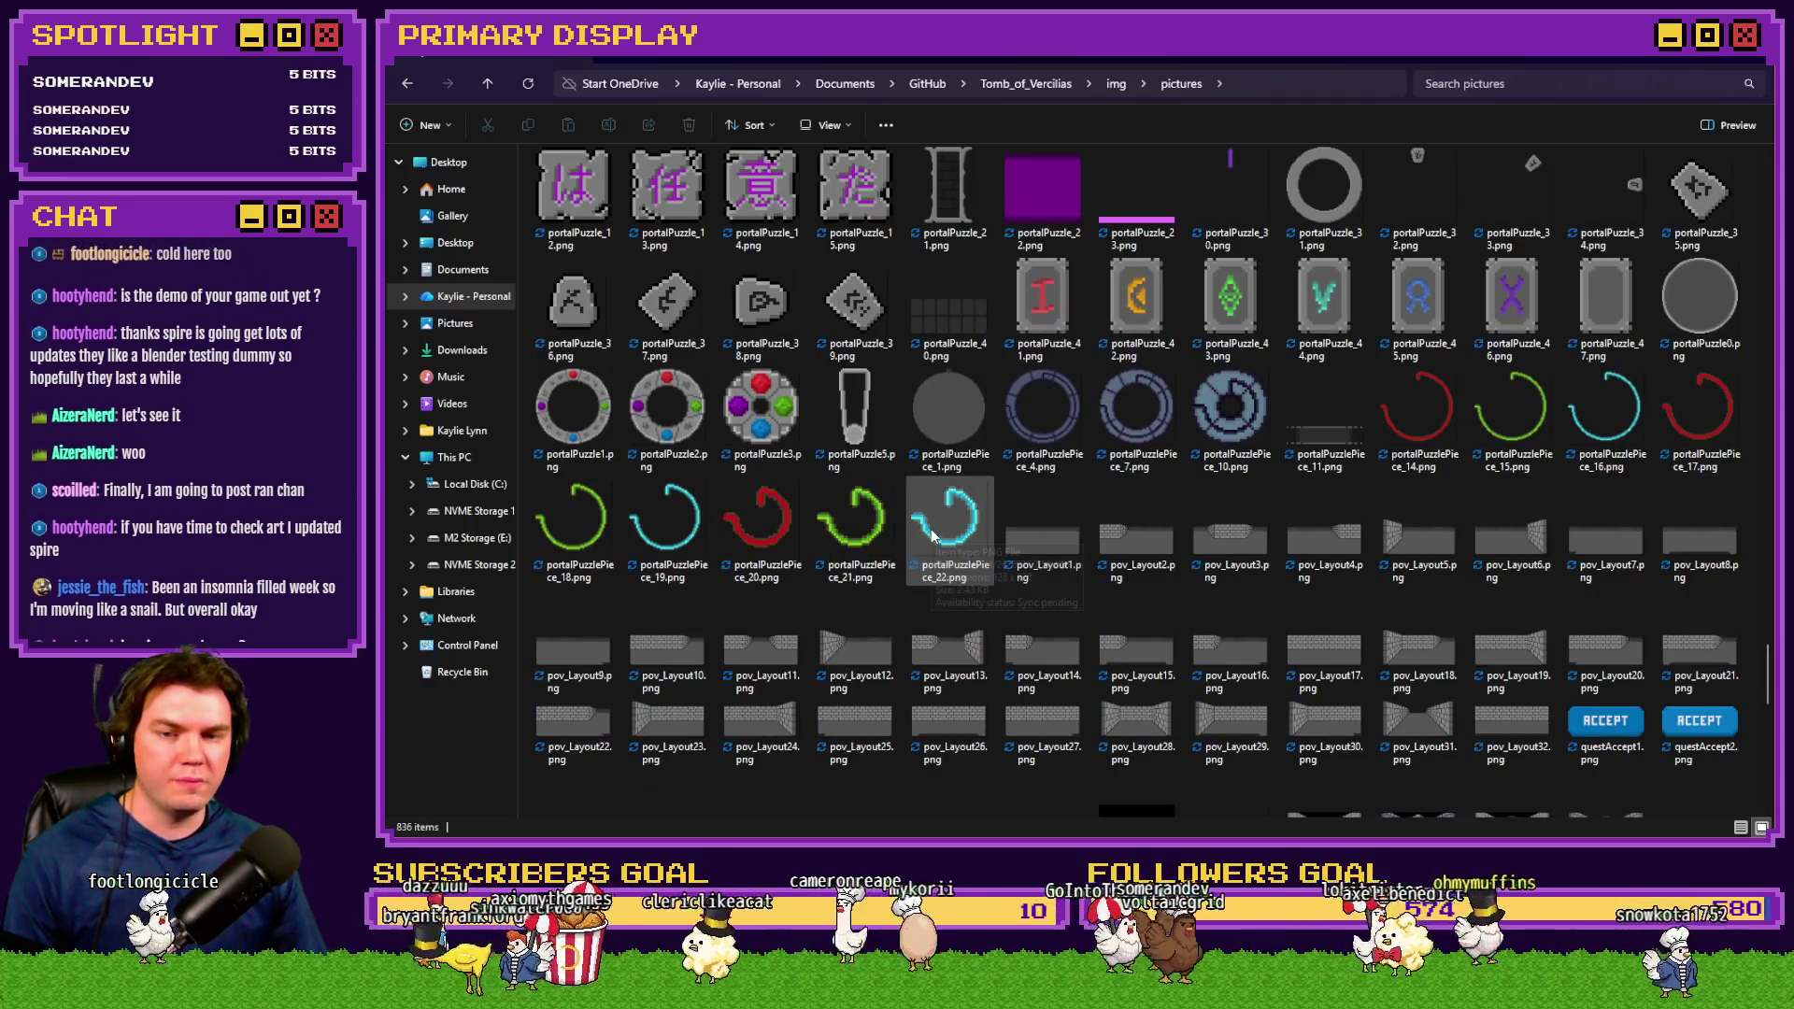
Select portalPuzzlePiece_4.png and open it in Photoshop
shift+click(1041, 419)
click(1063, 419)
shift+click(1229, 425)
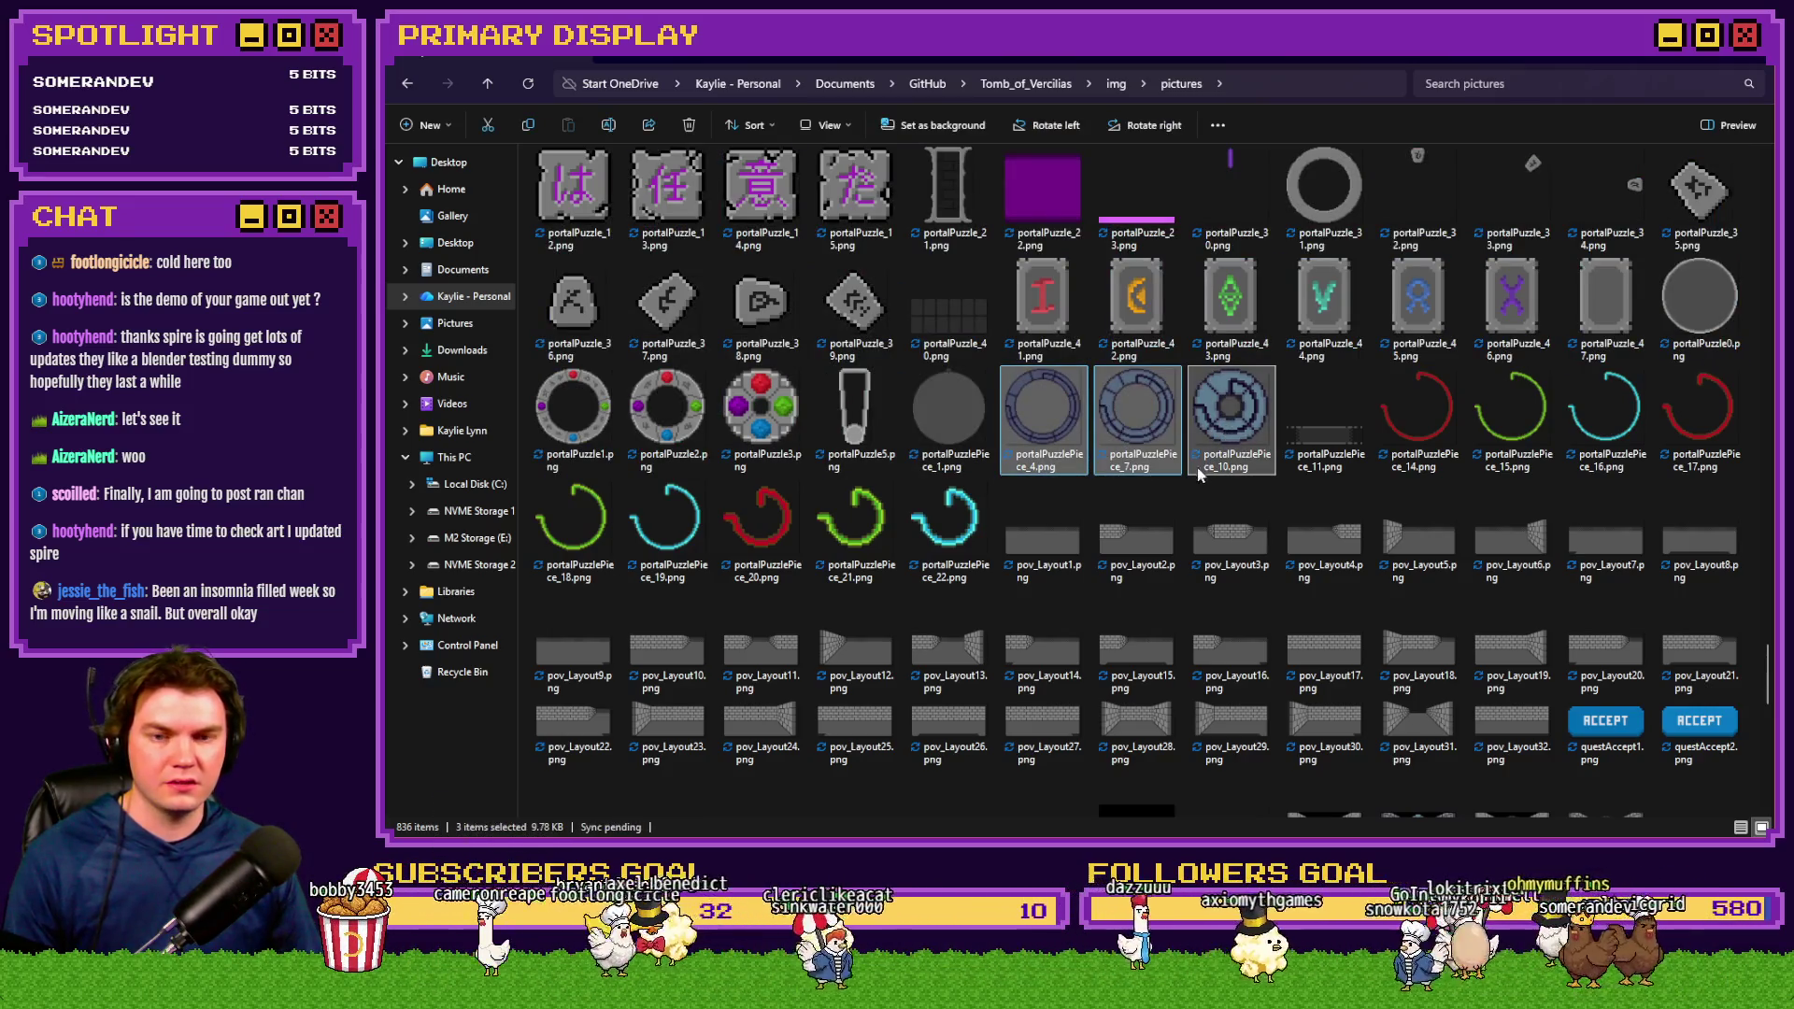
click(1050, 404)
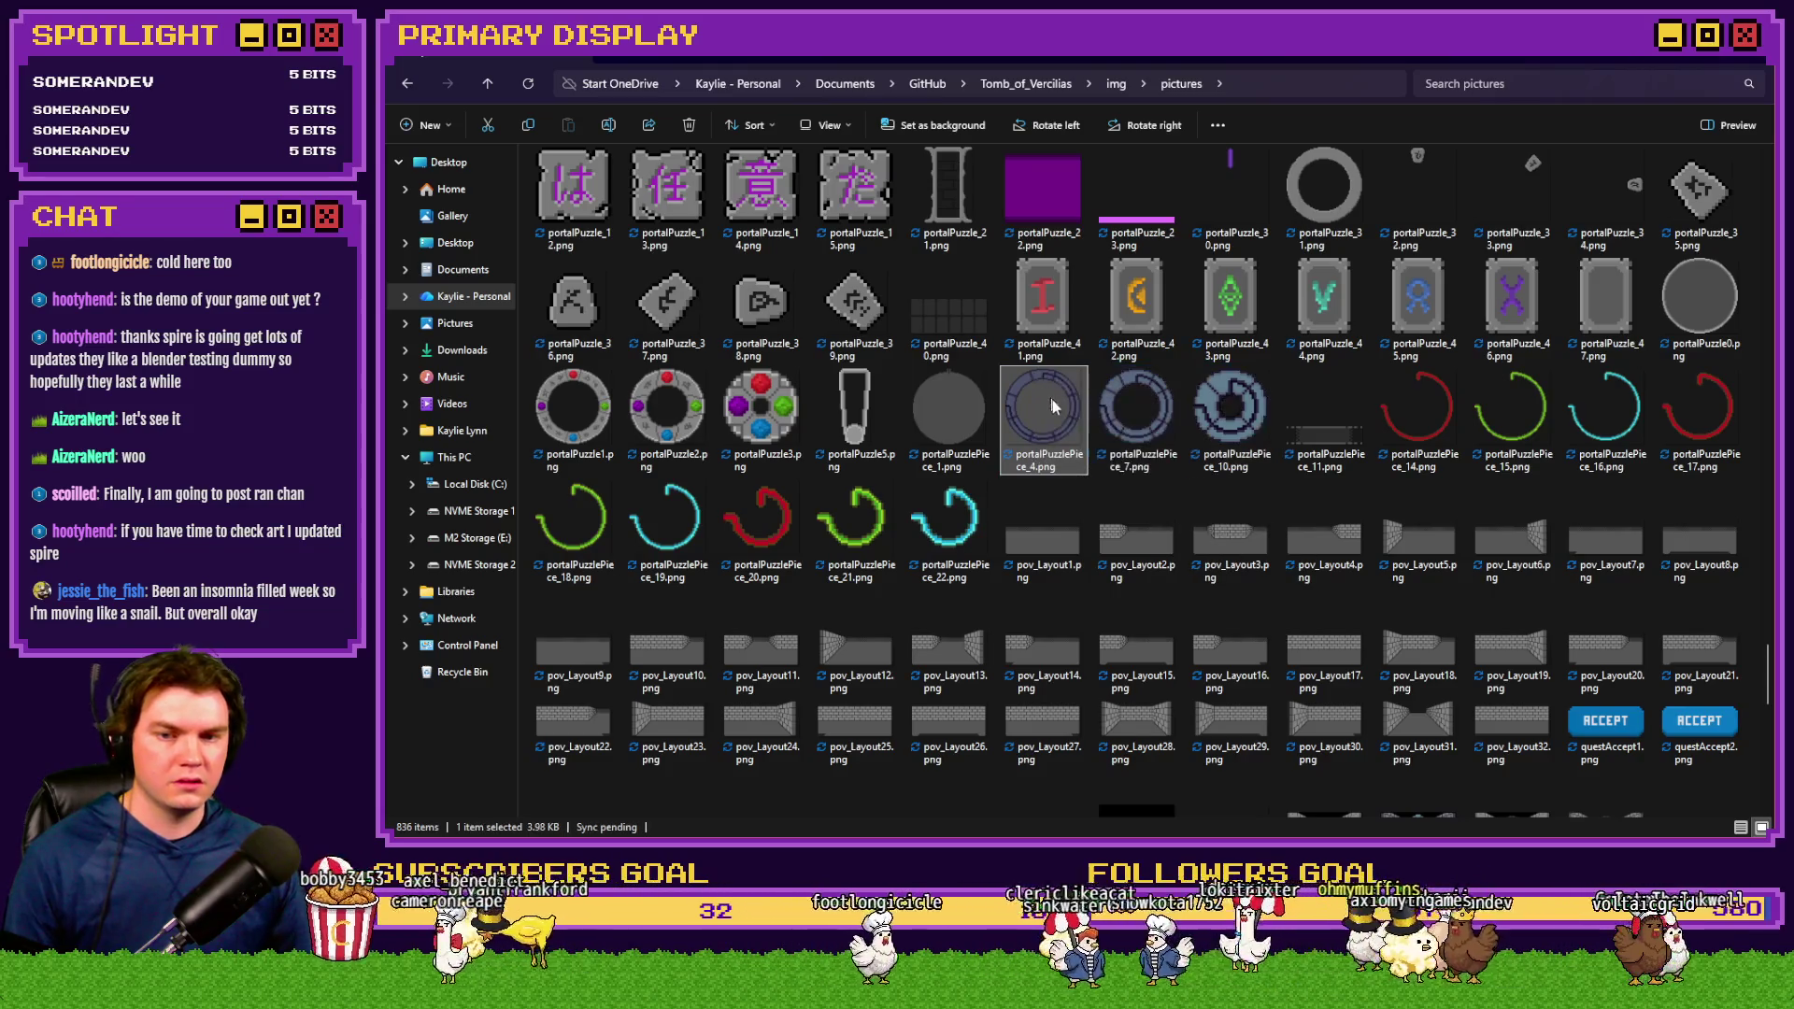
double_click(1051, 404)
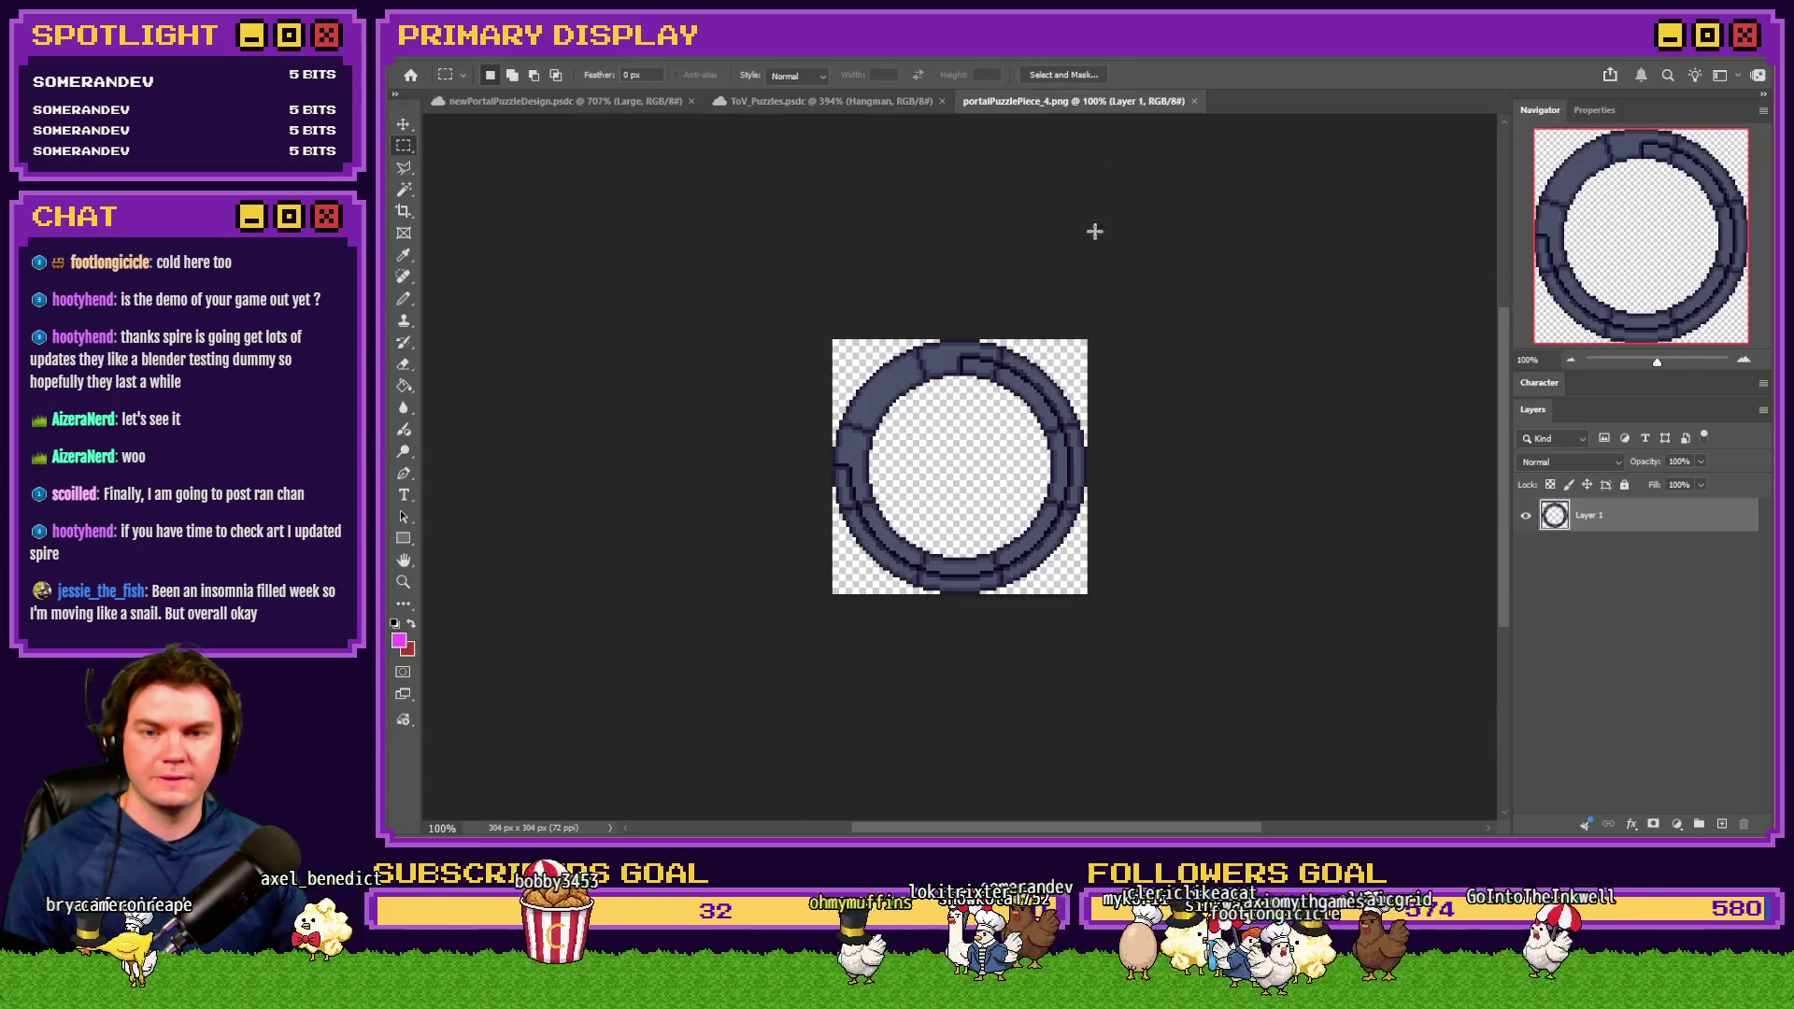
Bring portalPuzzlePiece_7 into portalPuzzlePiece_4.png as a second ring layer
key(ctrl+0)
key(alt+Tab)
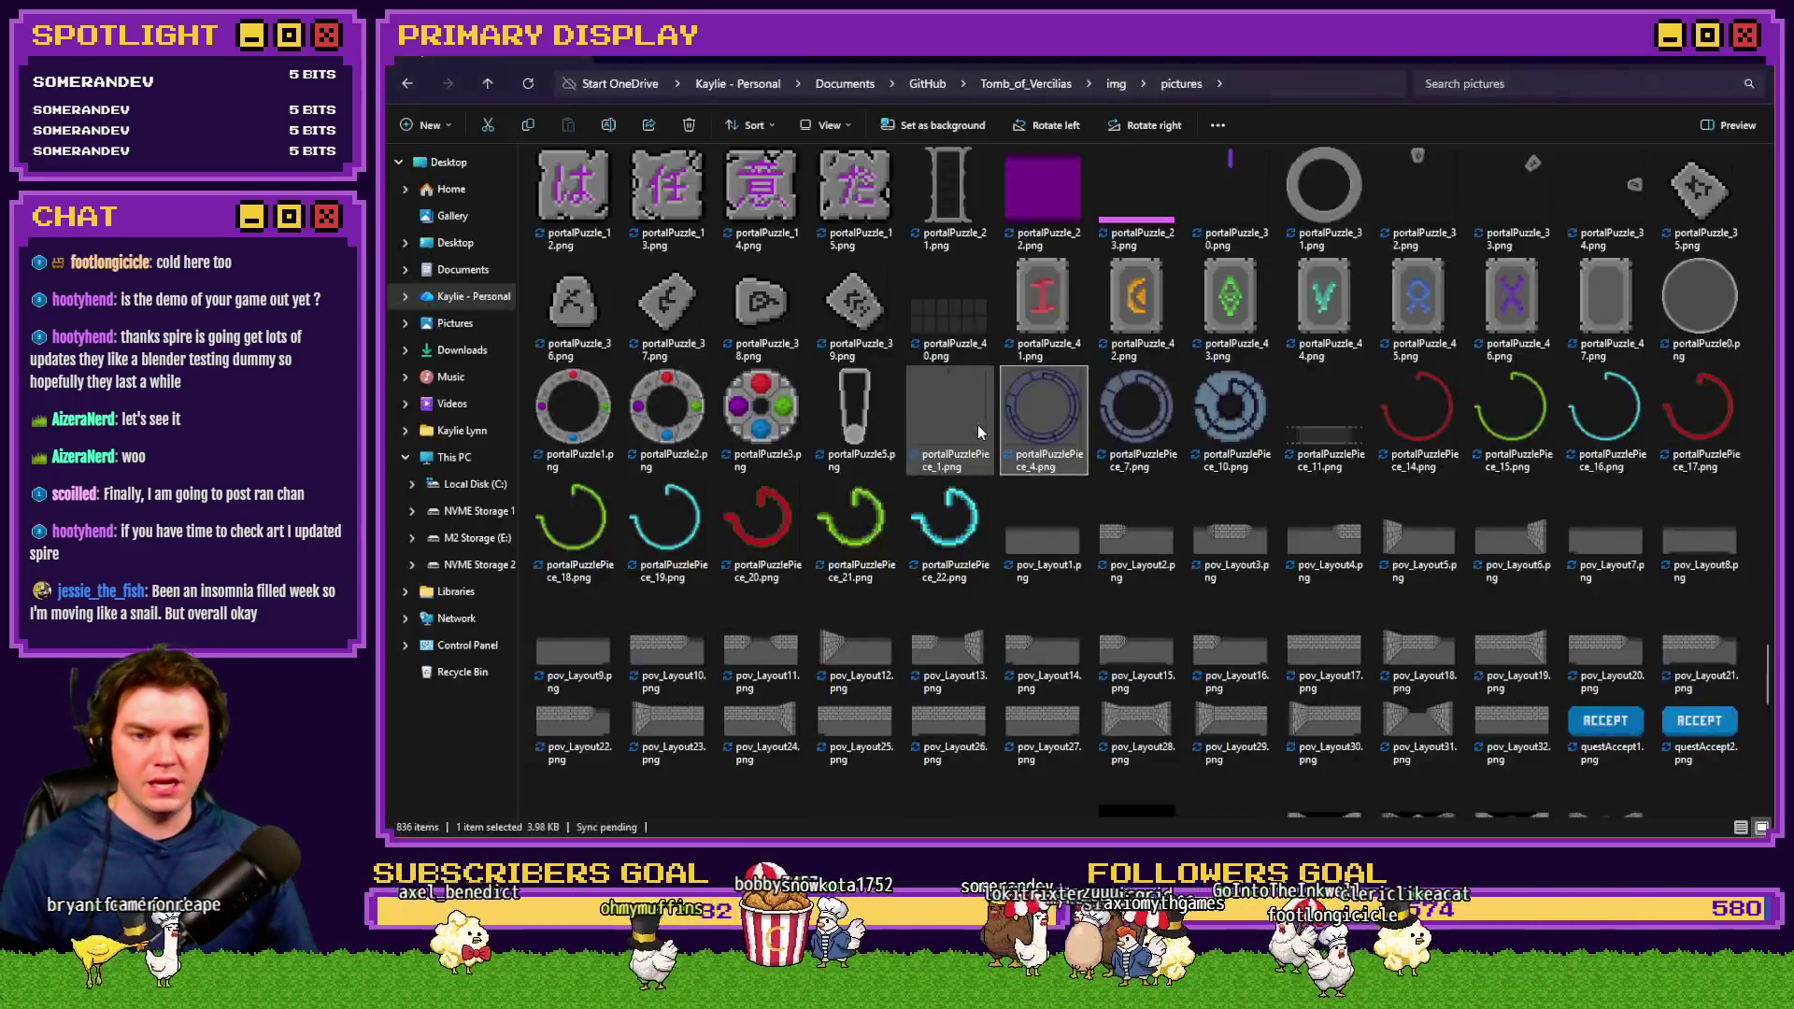
mouse_move(1127, 432)
mouse_down()
mouse_move(1491, 806)
mouse_move(1215, 834)
mouse_move(1019, 589)
mouse_up()
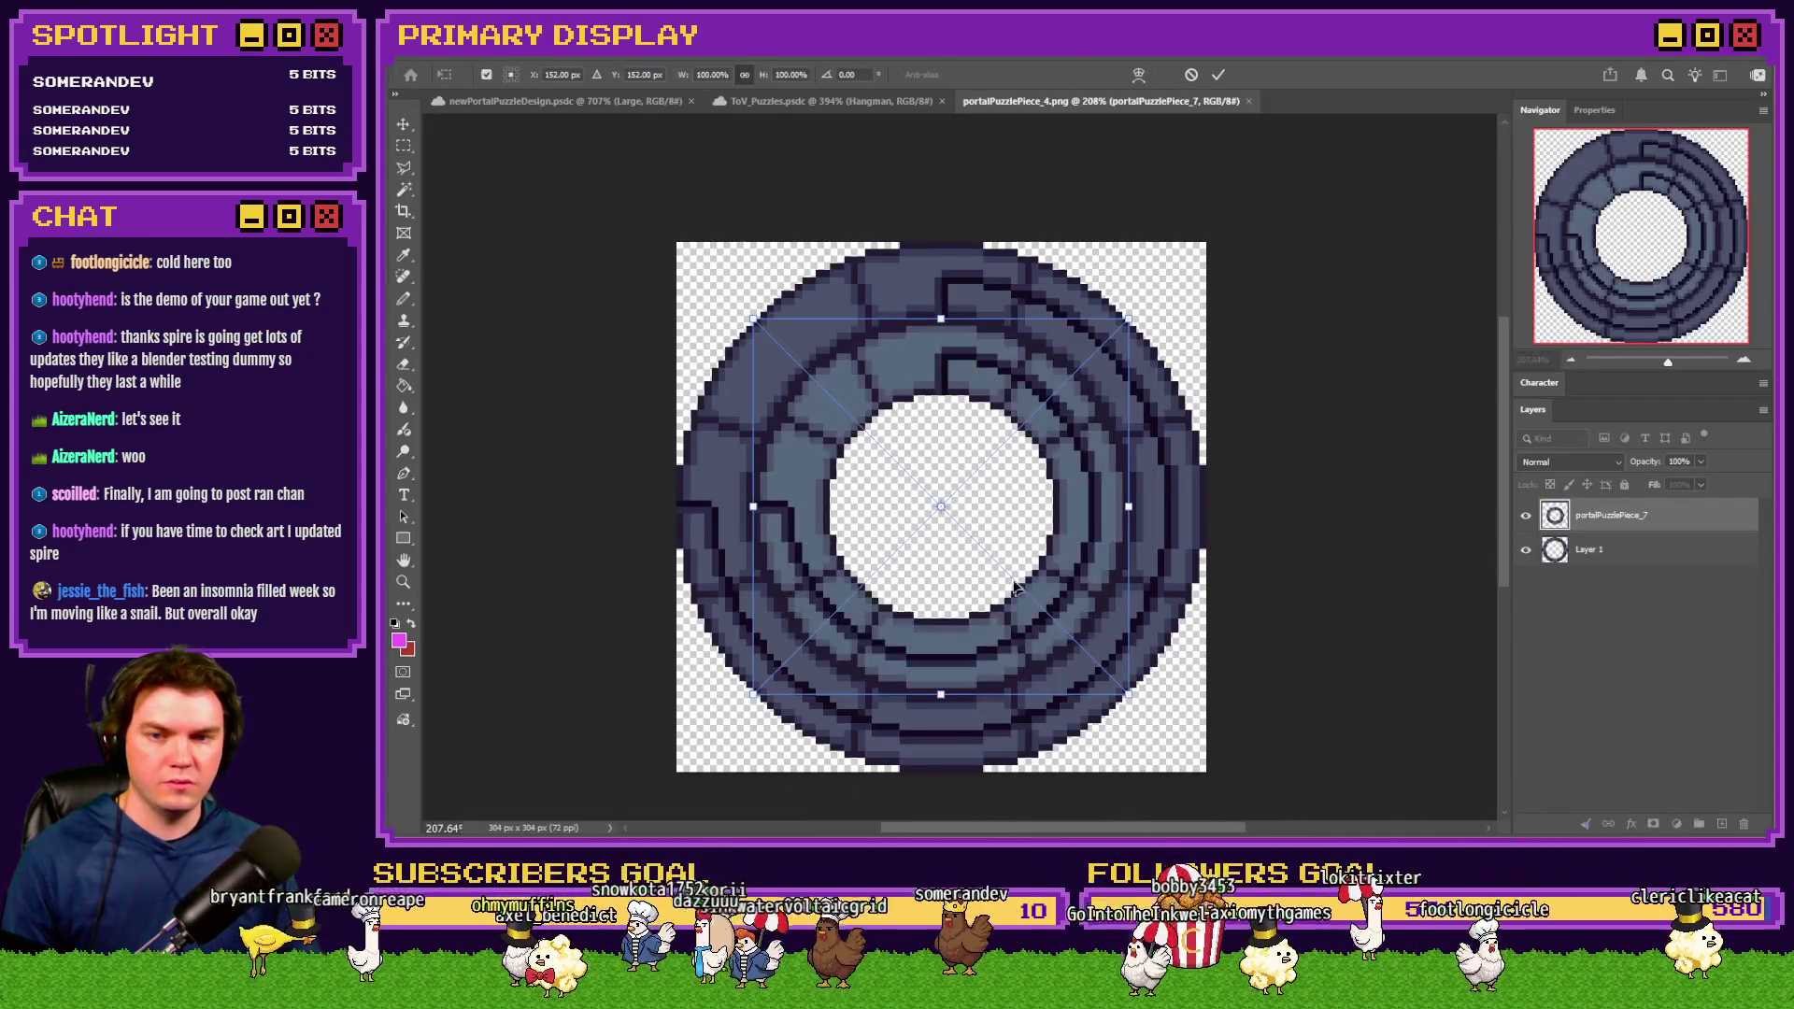
key(Return)
key(alt+Tab)
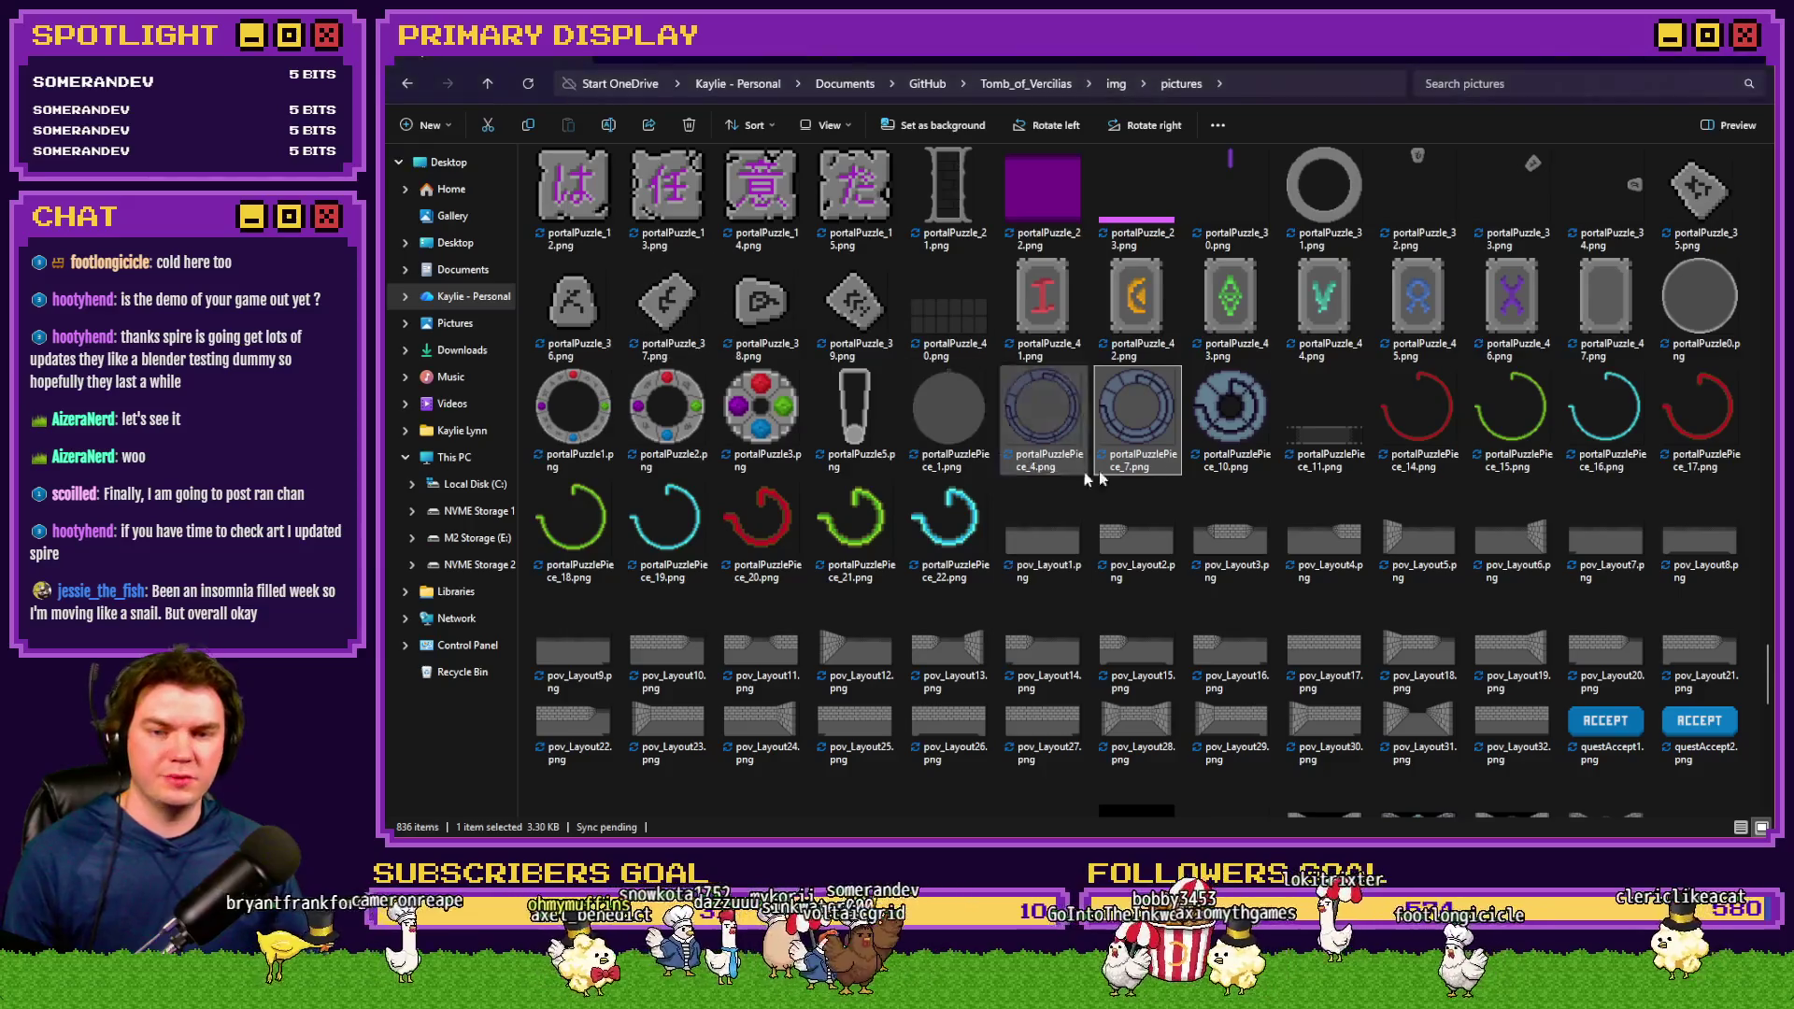
key(Return)
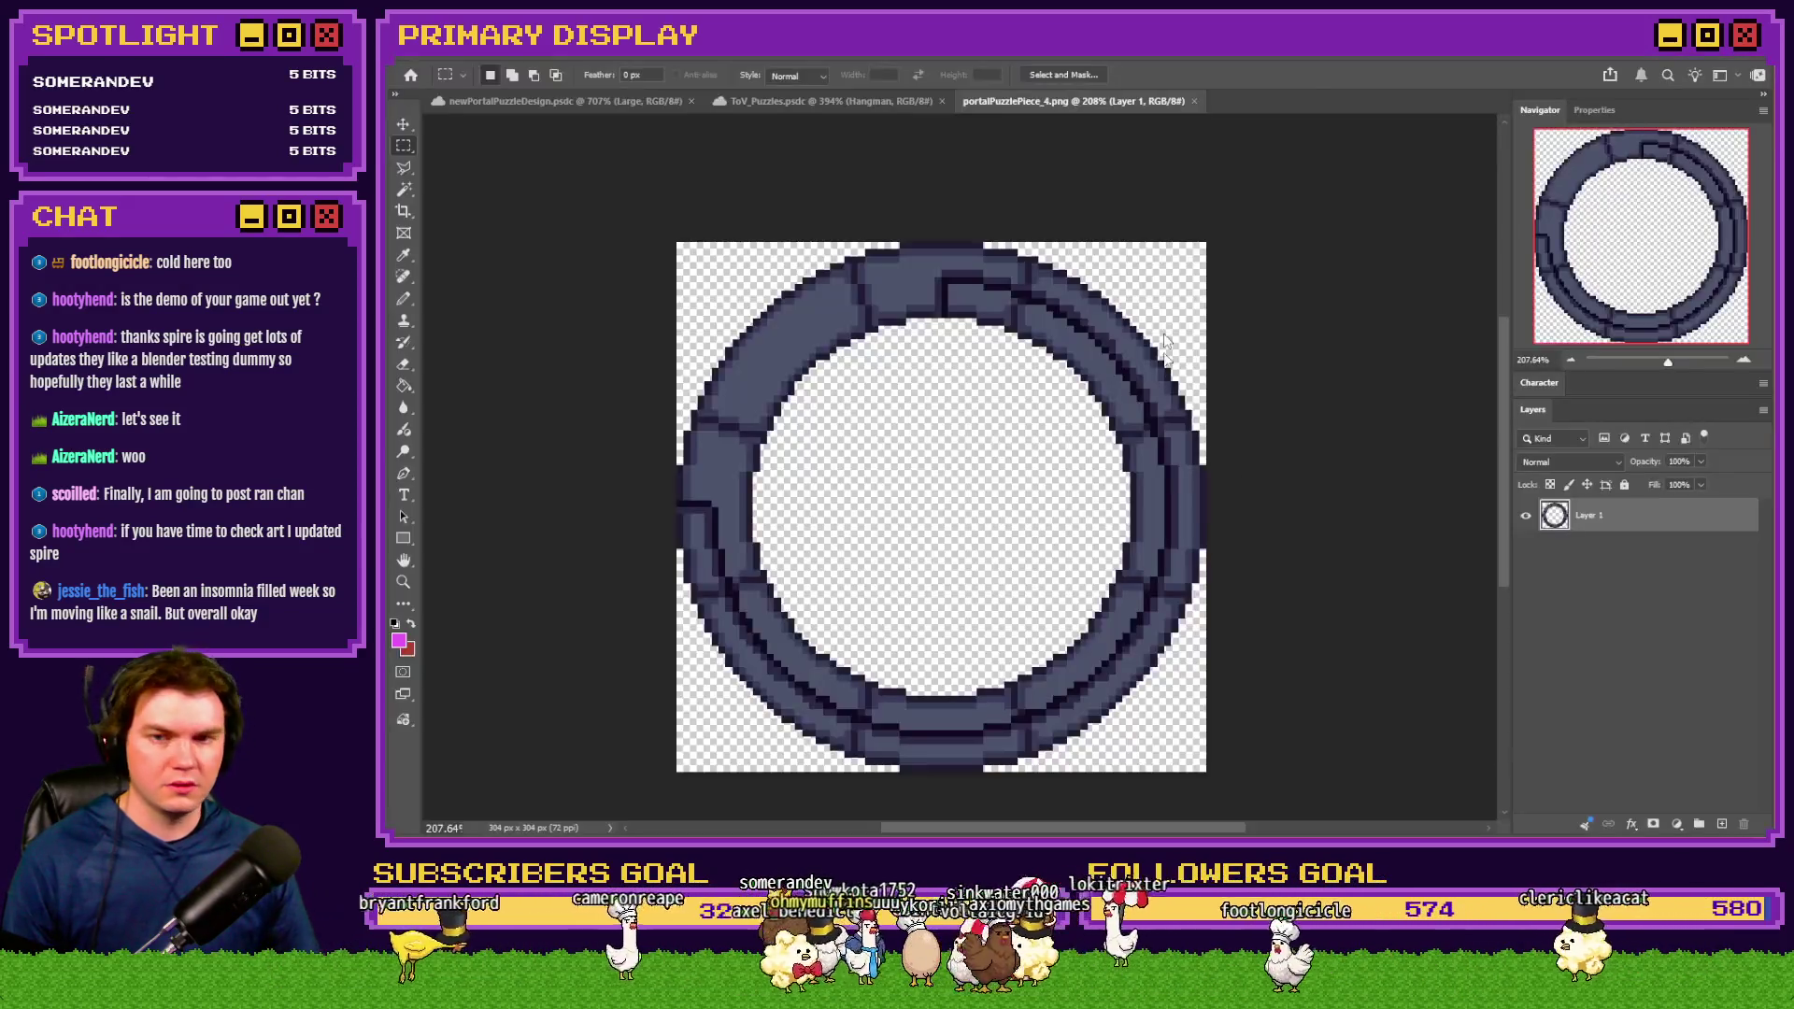
key(ctrl+plus)
key(ctrl+v)
Paste portalPuzzlePiece_10 into the image as Layer 3
key(alt+Tab)
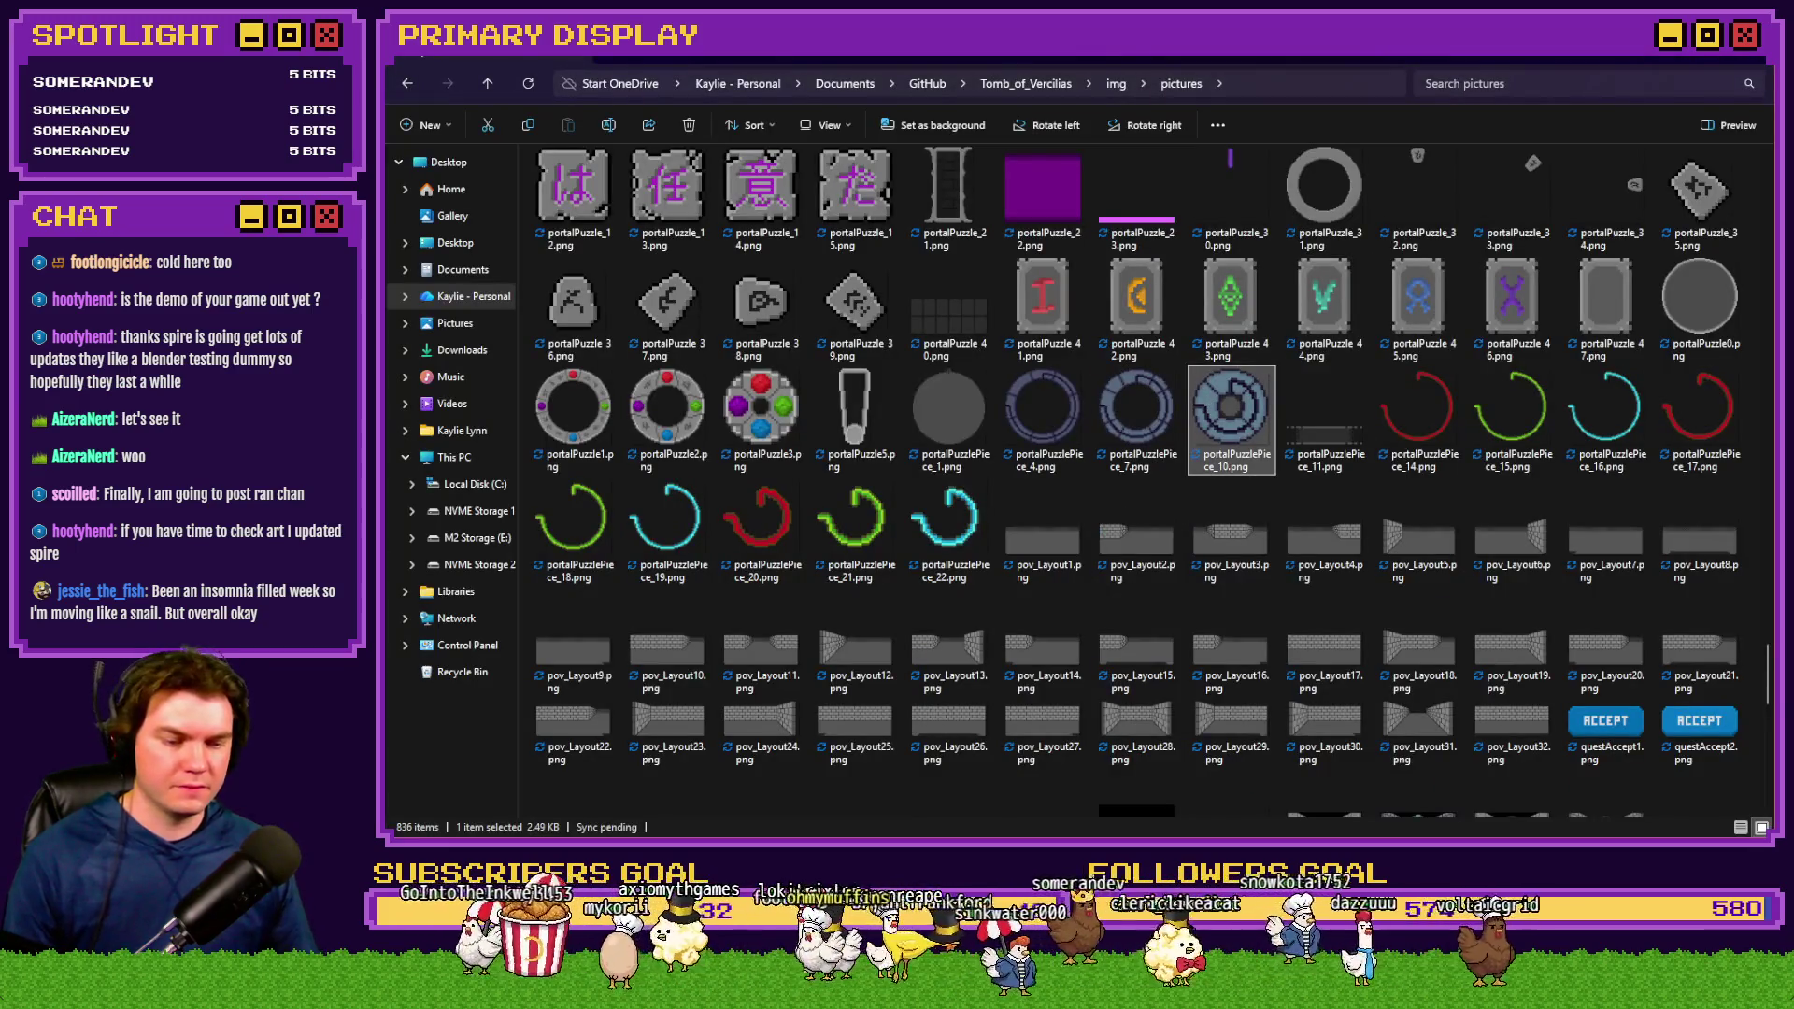
key(Return)
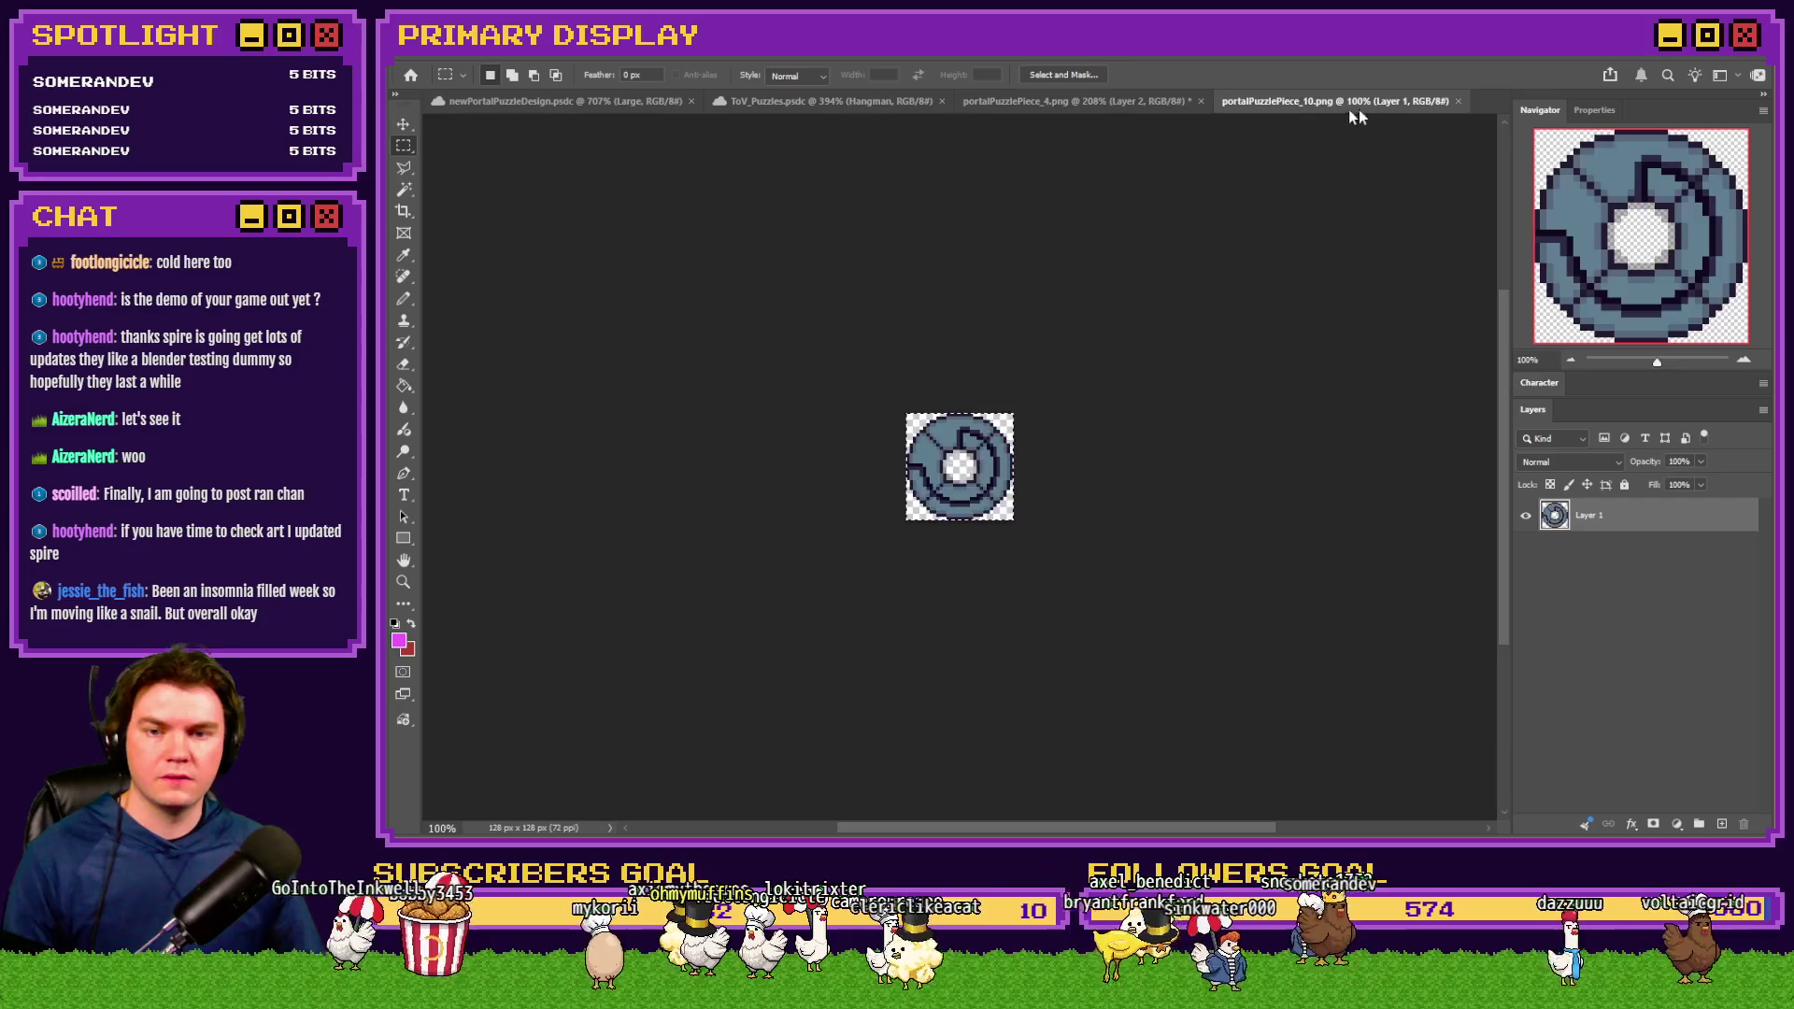
click(1458, 101)
key(ctrl+v)
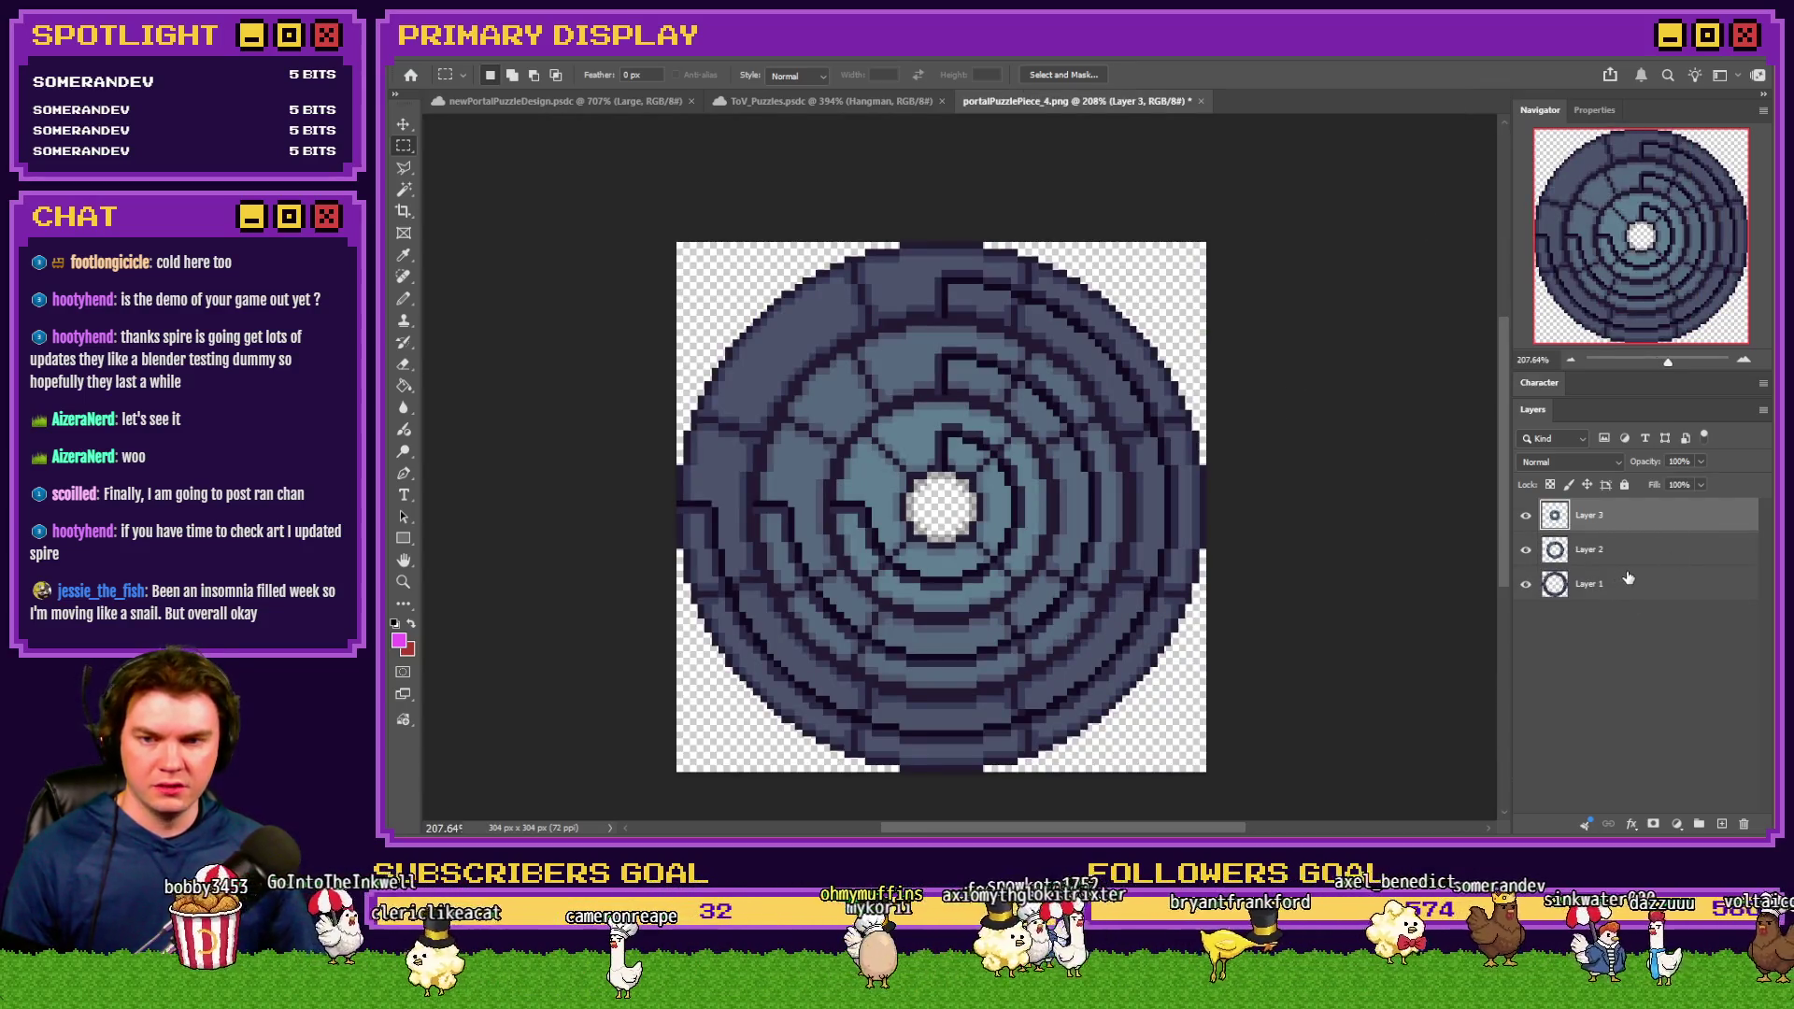
Hide the upper two ring layers and shrink the image to 25% (76 × 76 px)
alt+click(1526, 584)
click(1598, 584)
key(ctrl+alt+i)
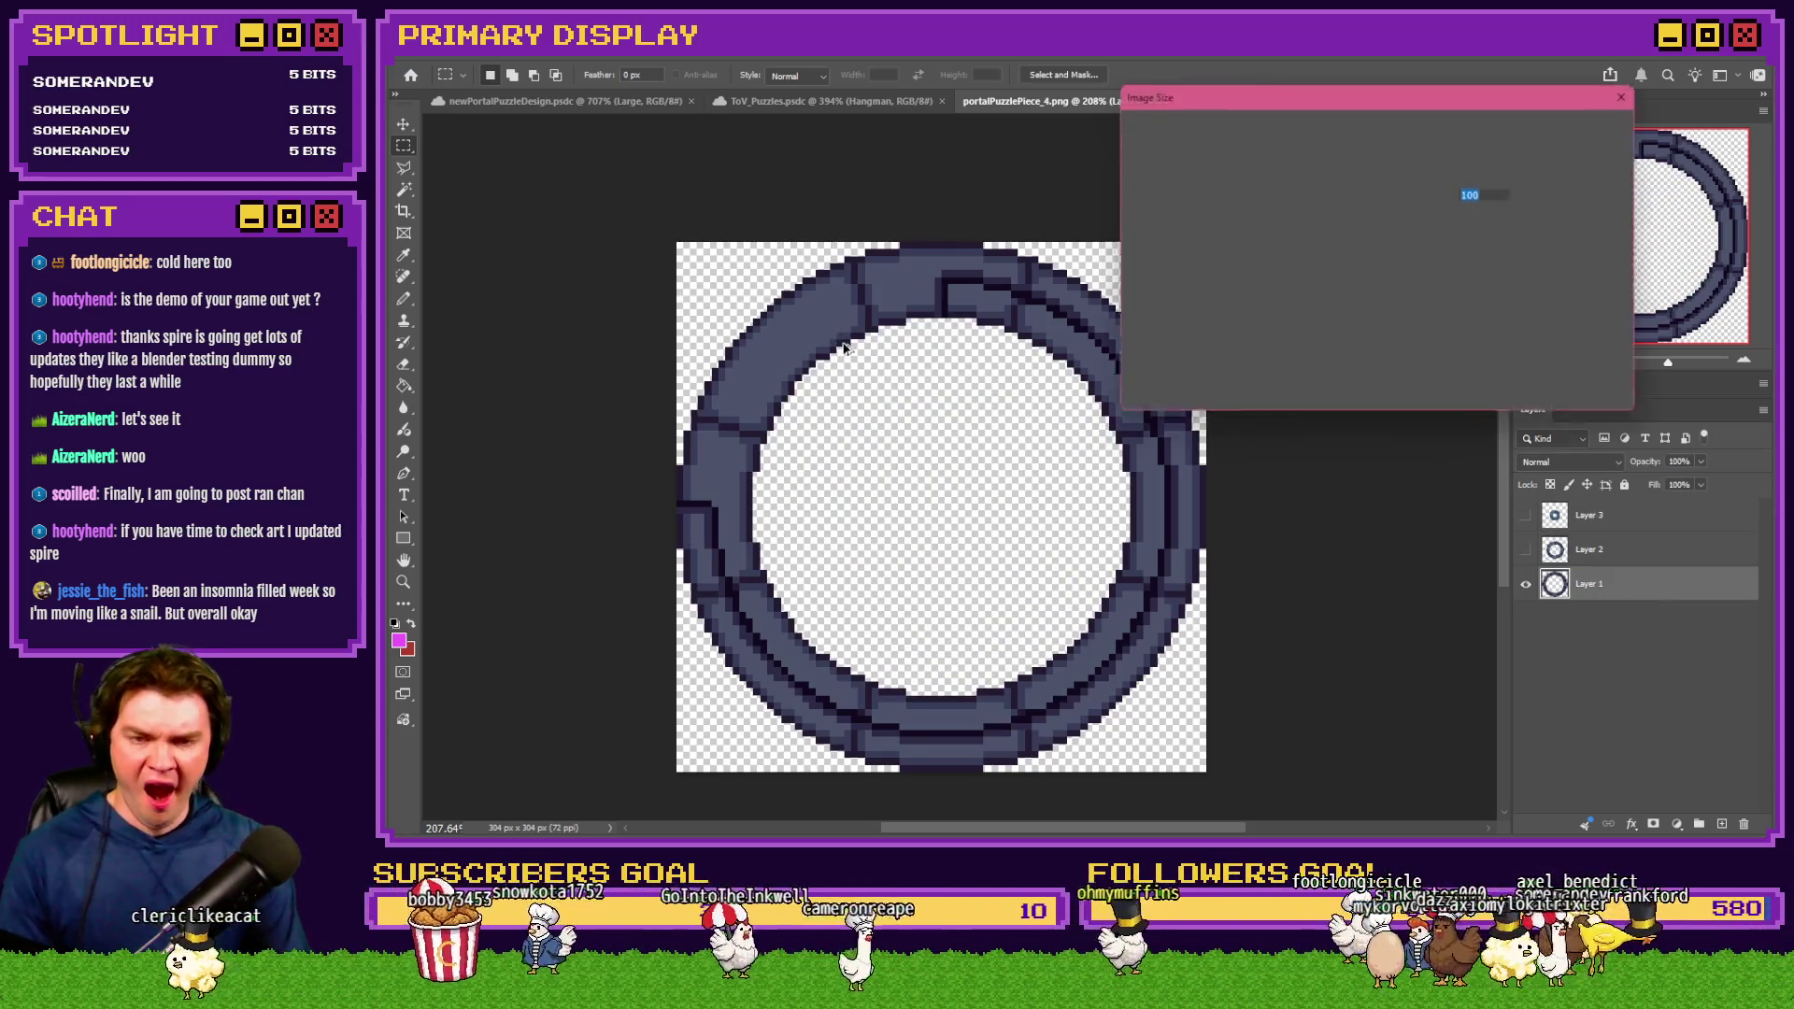
text(25)
key(Return)
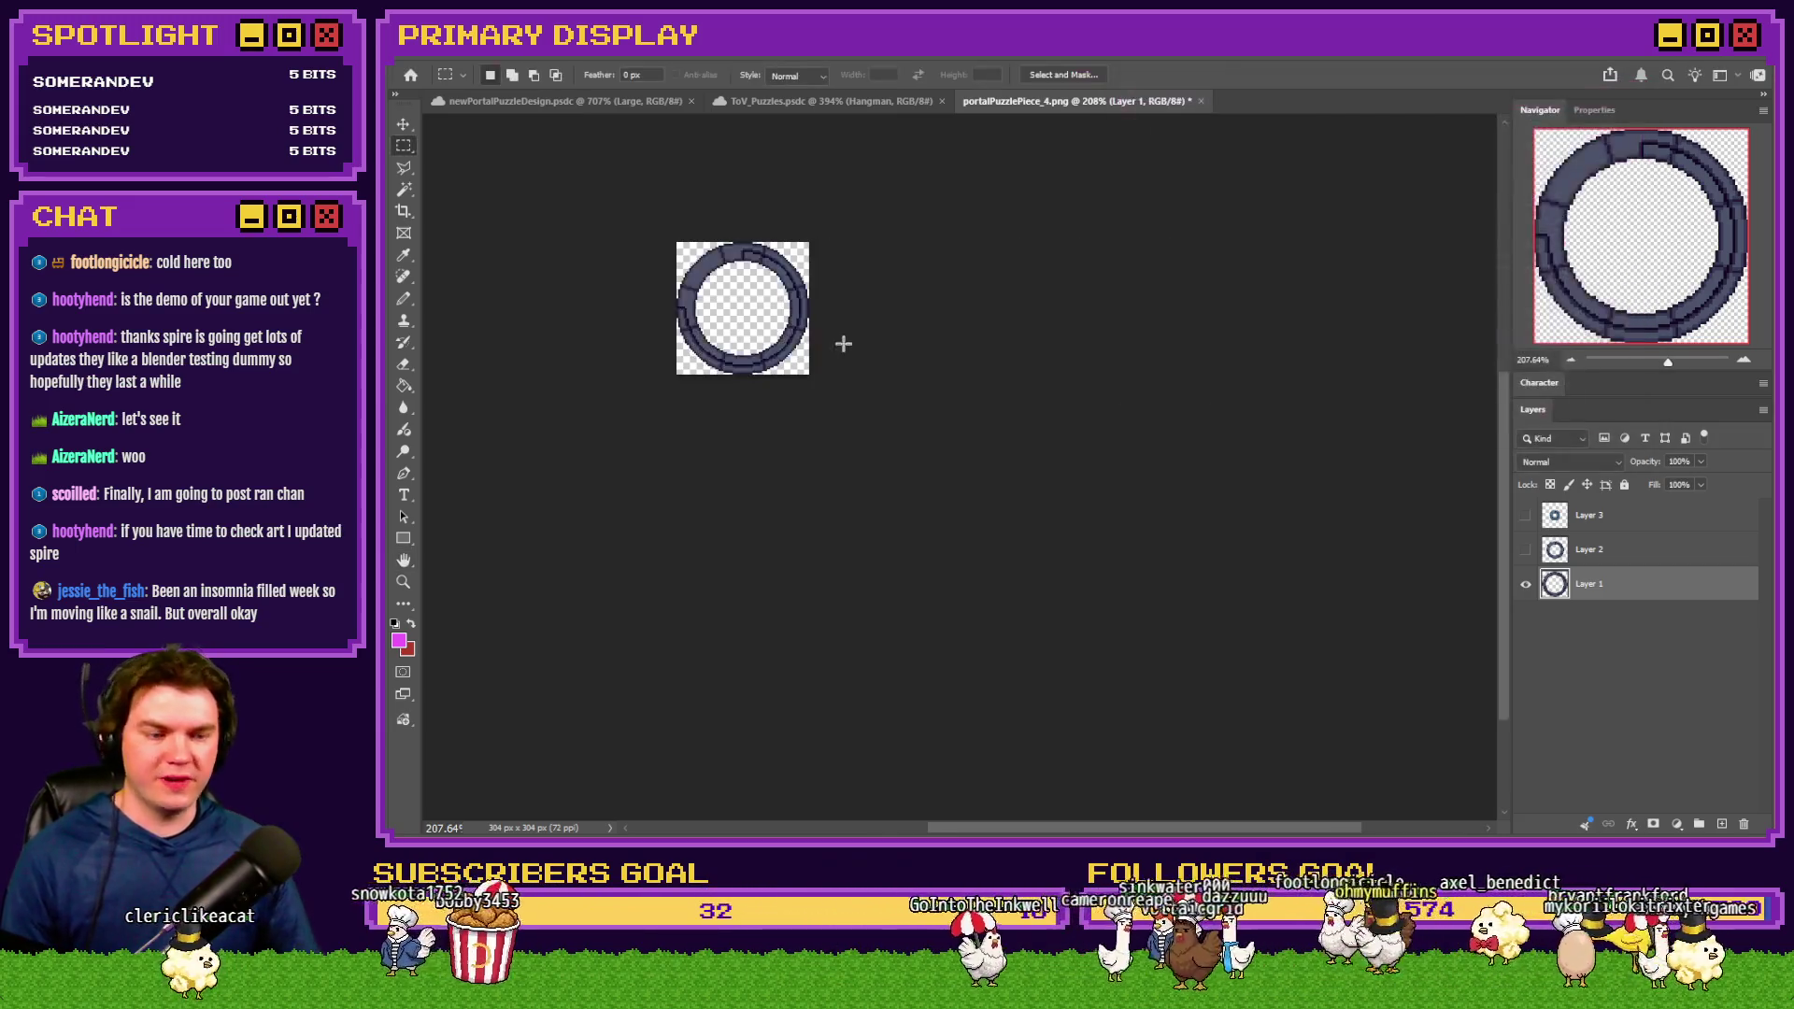
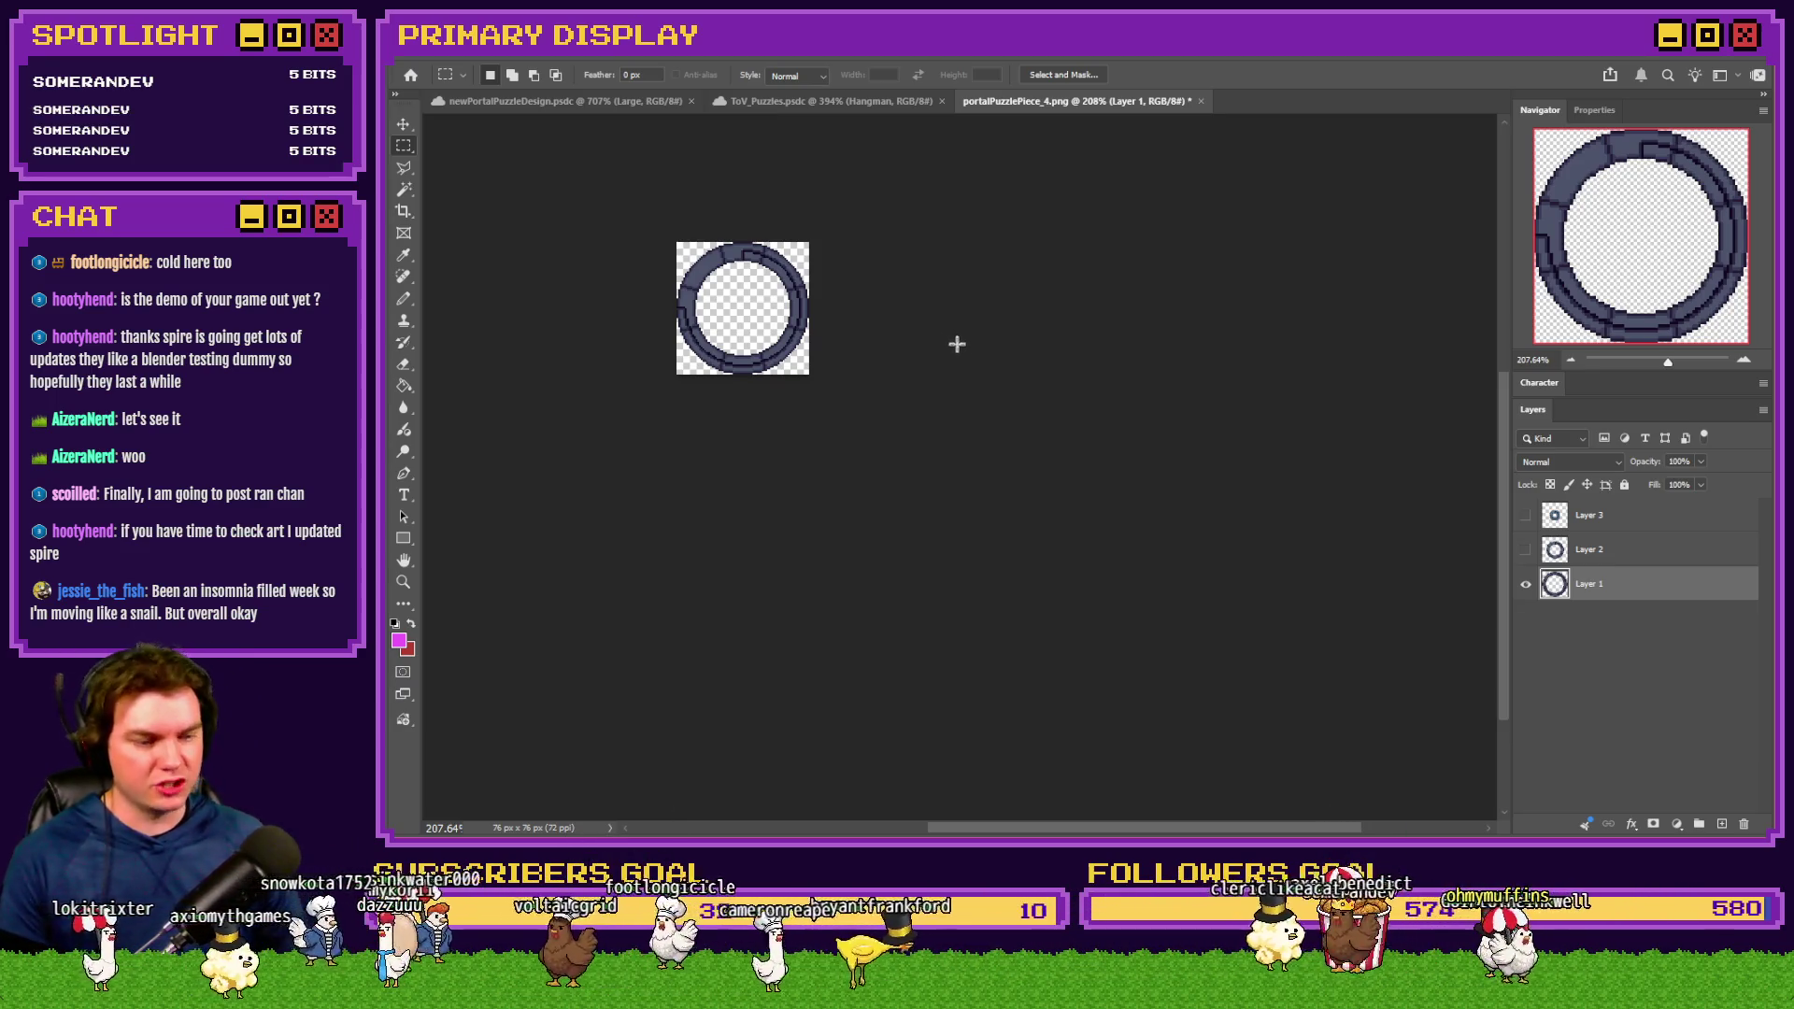
Bring up the Alt+Tab window list over the portal ring file in Photoshop
key(alt+Tab)
key(alt+Tab)
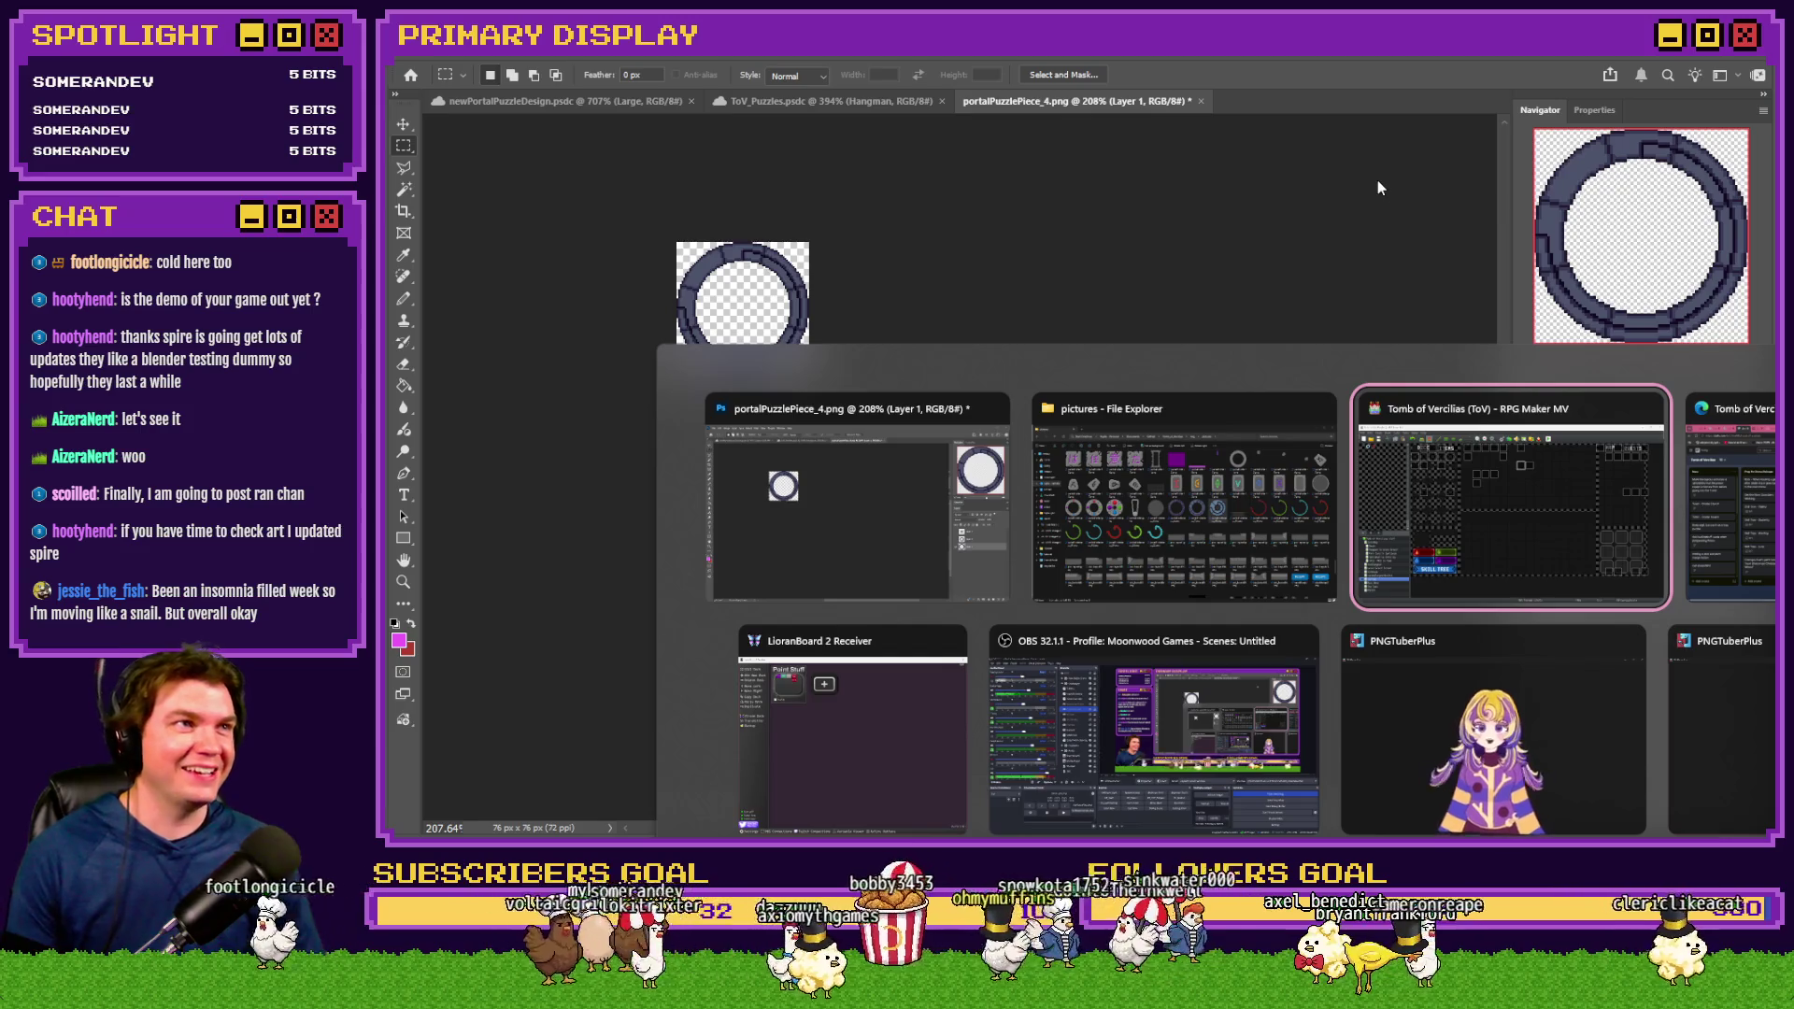
Switch to the browser's Discord art channel and view the Ran-Chan artwork full size
click(1719, 526)
click(1540, 62)
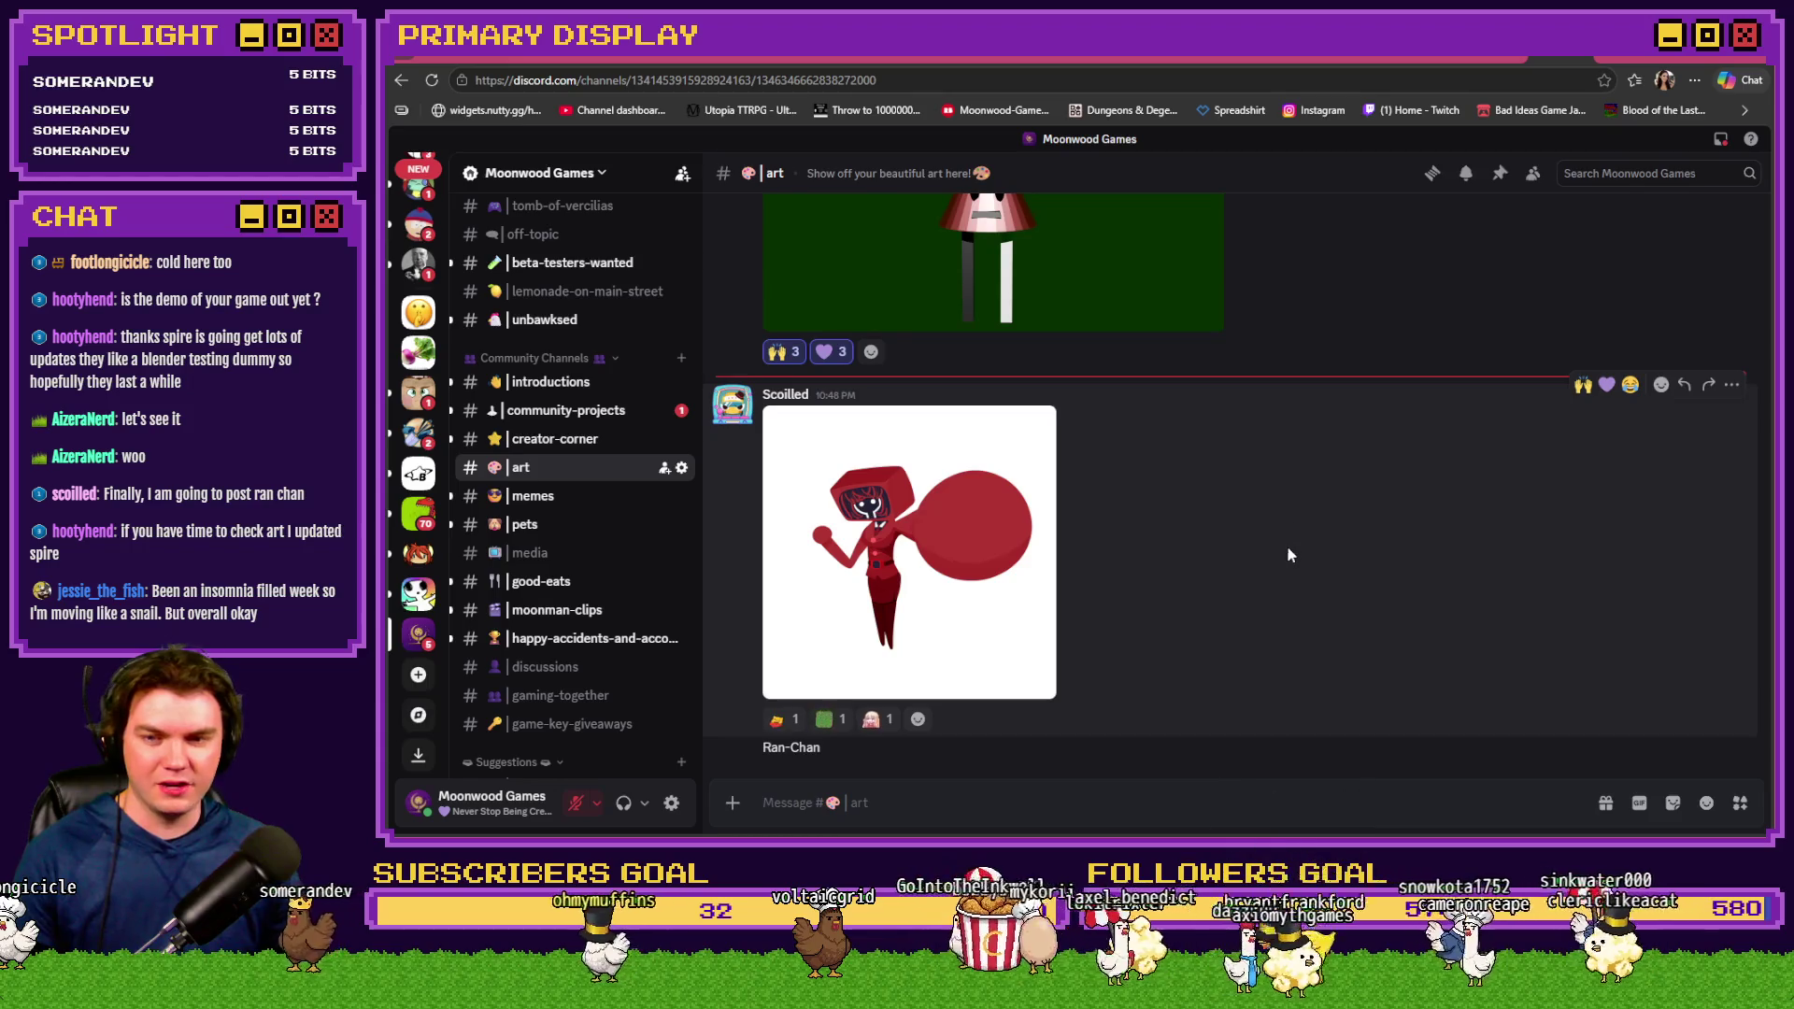
click(1028, 570)
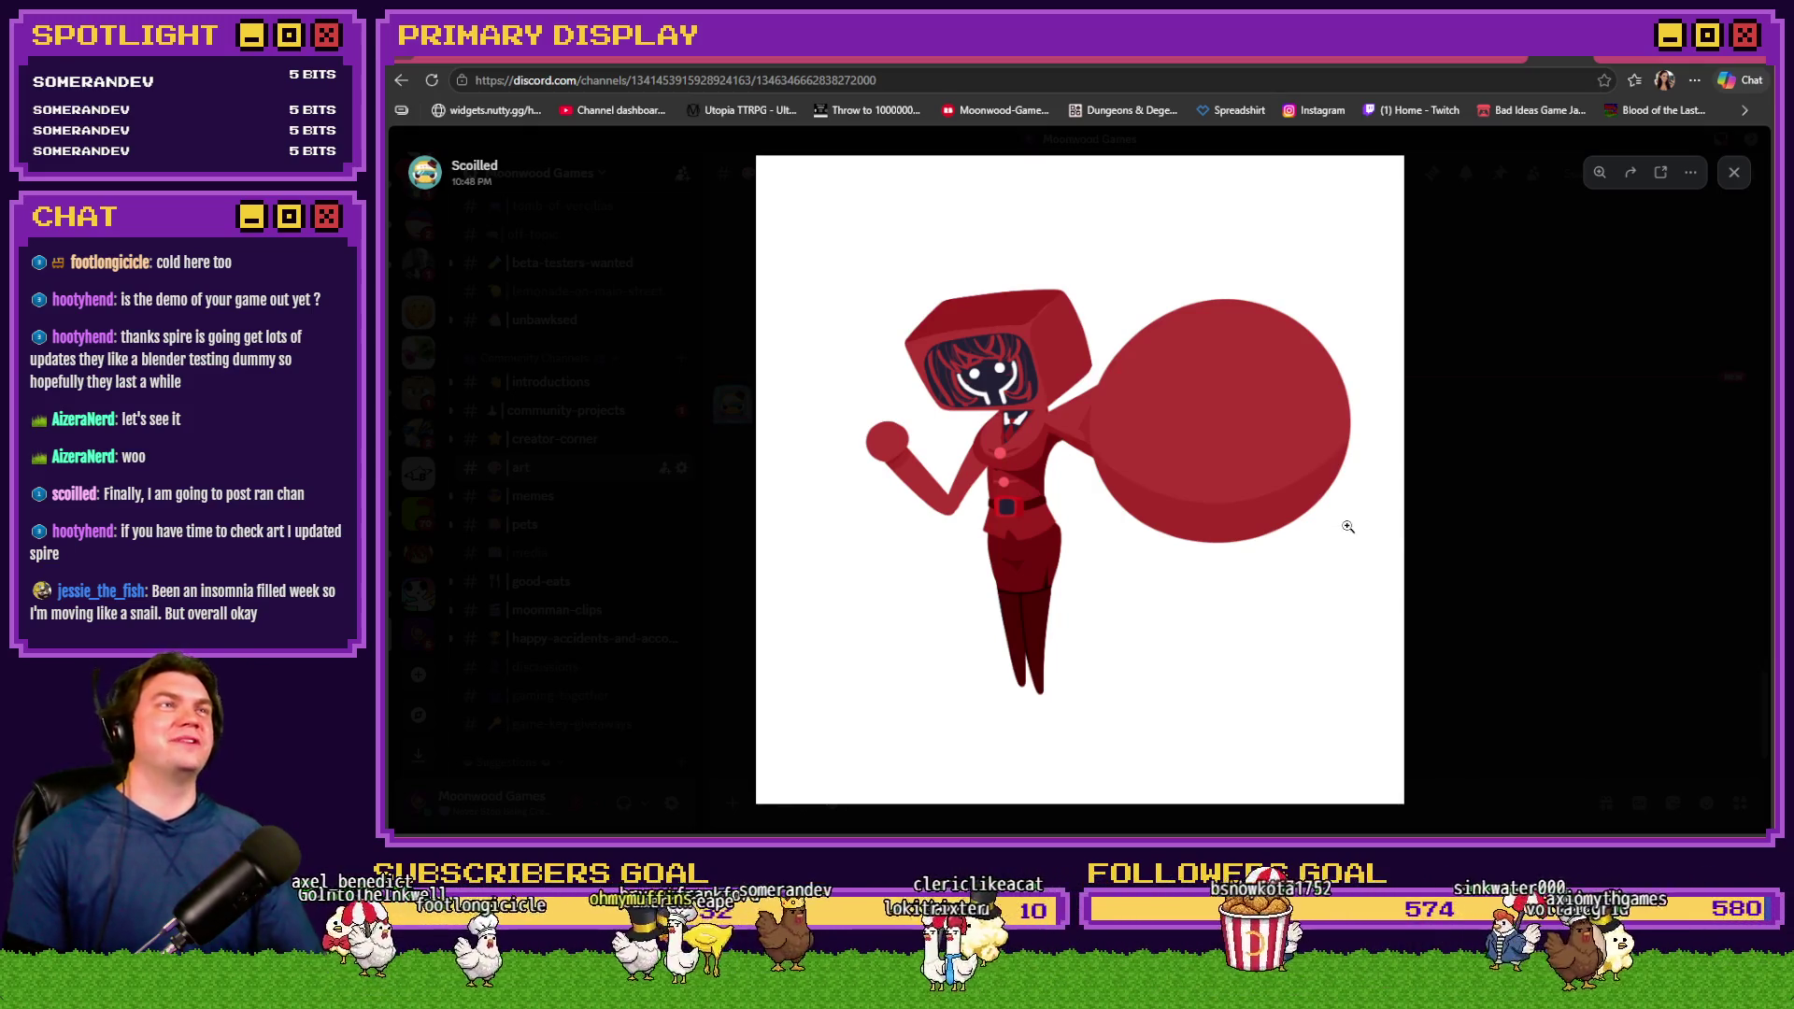
click(1407, 543)
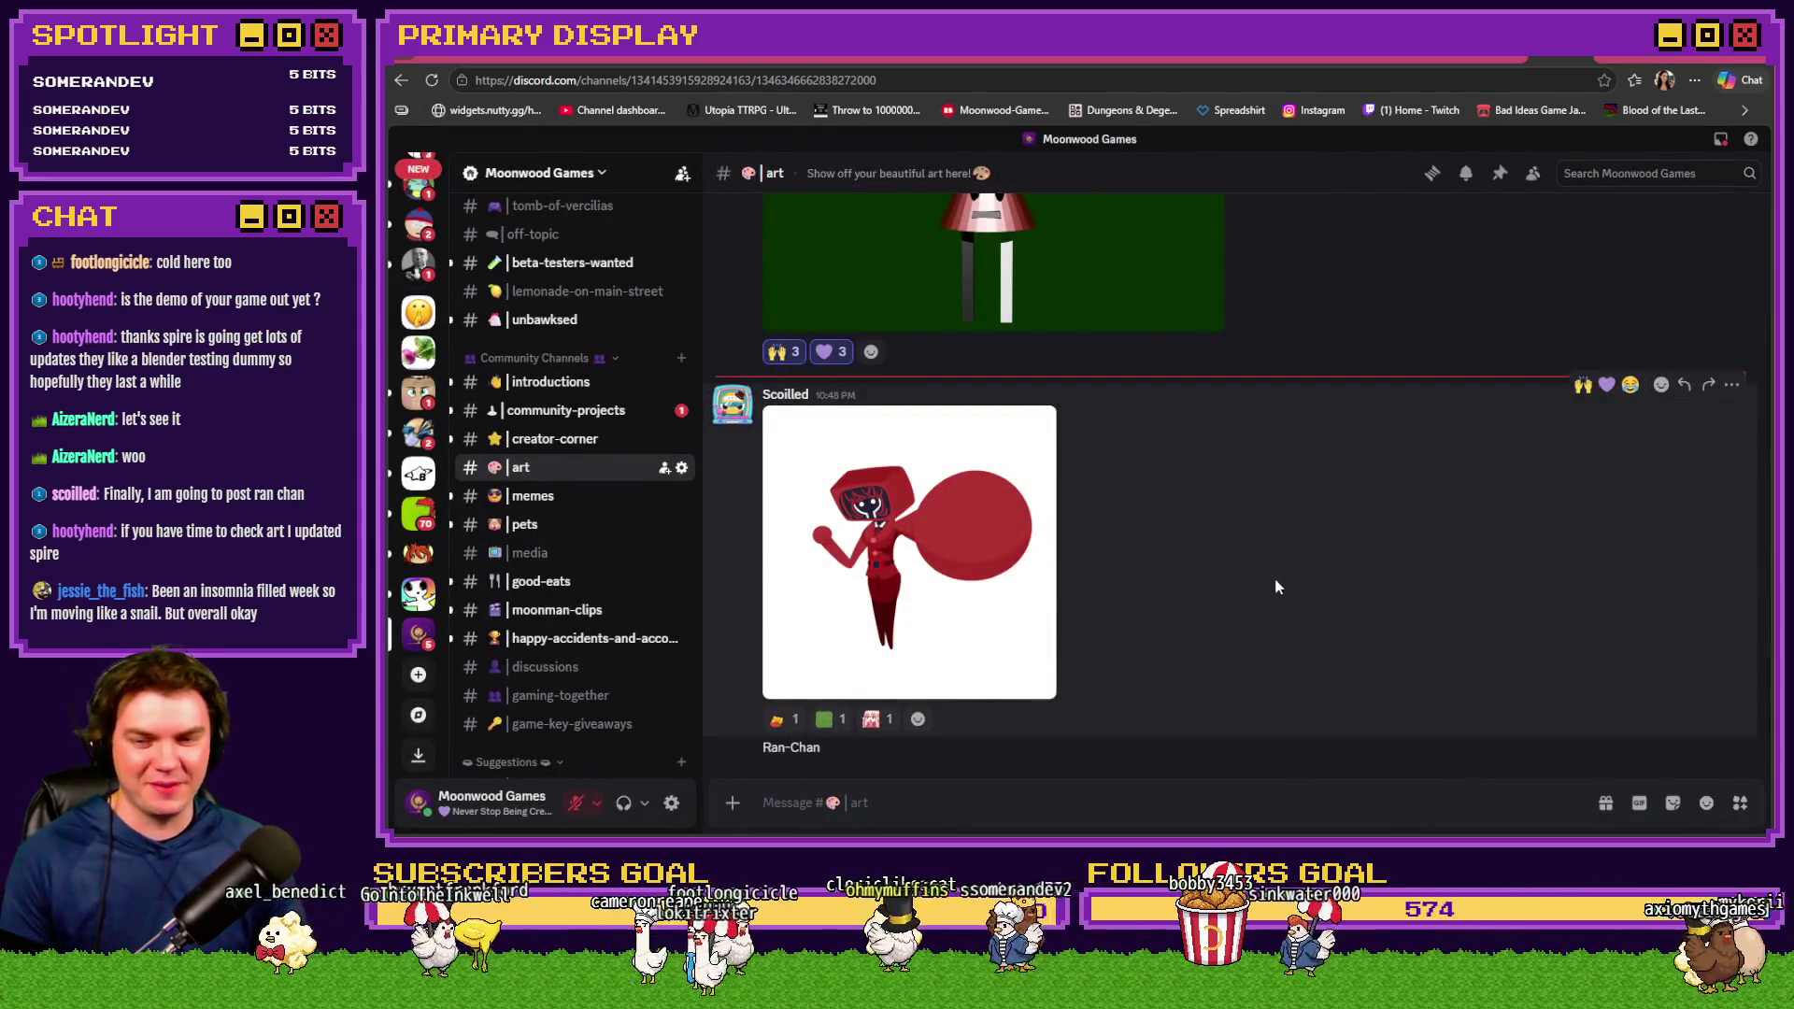
Add 🙌 and 💜 reactions to the Ran-Chan post and look over the artwork again
mouse_move(776, 719)
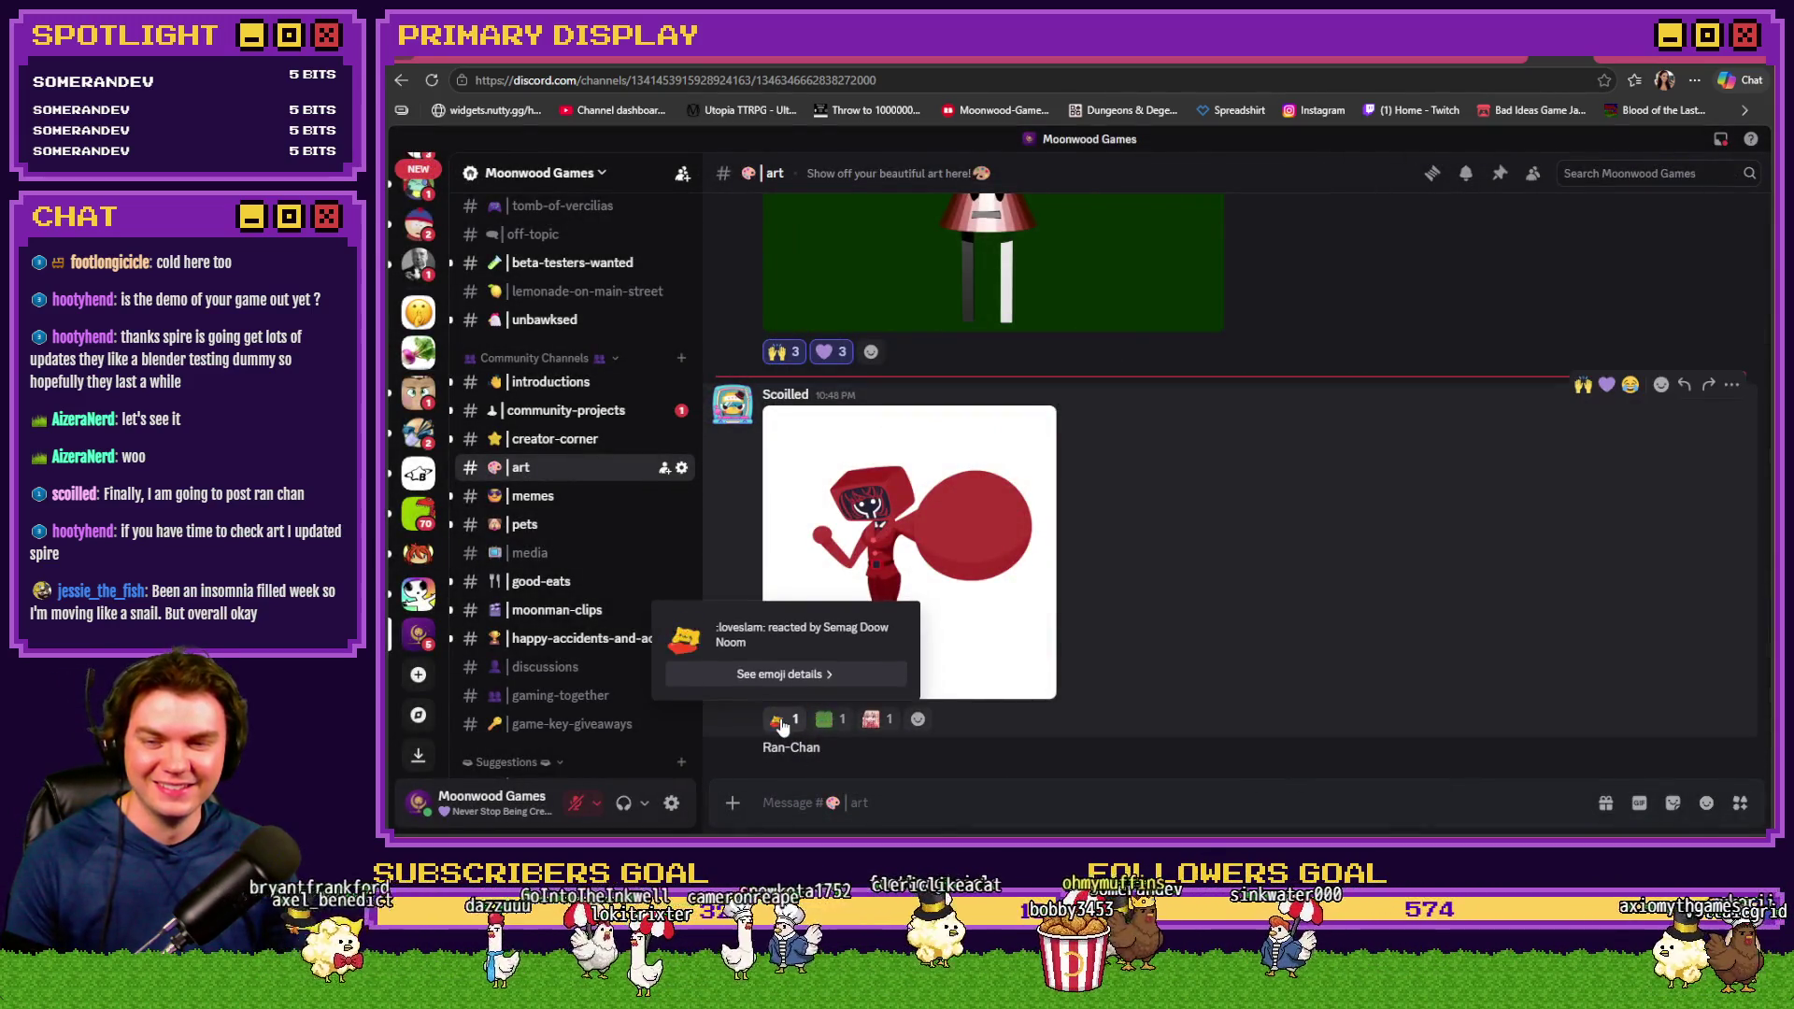
click(1583, 384)
click(1606, 384)
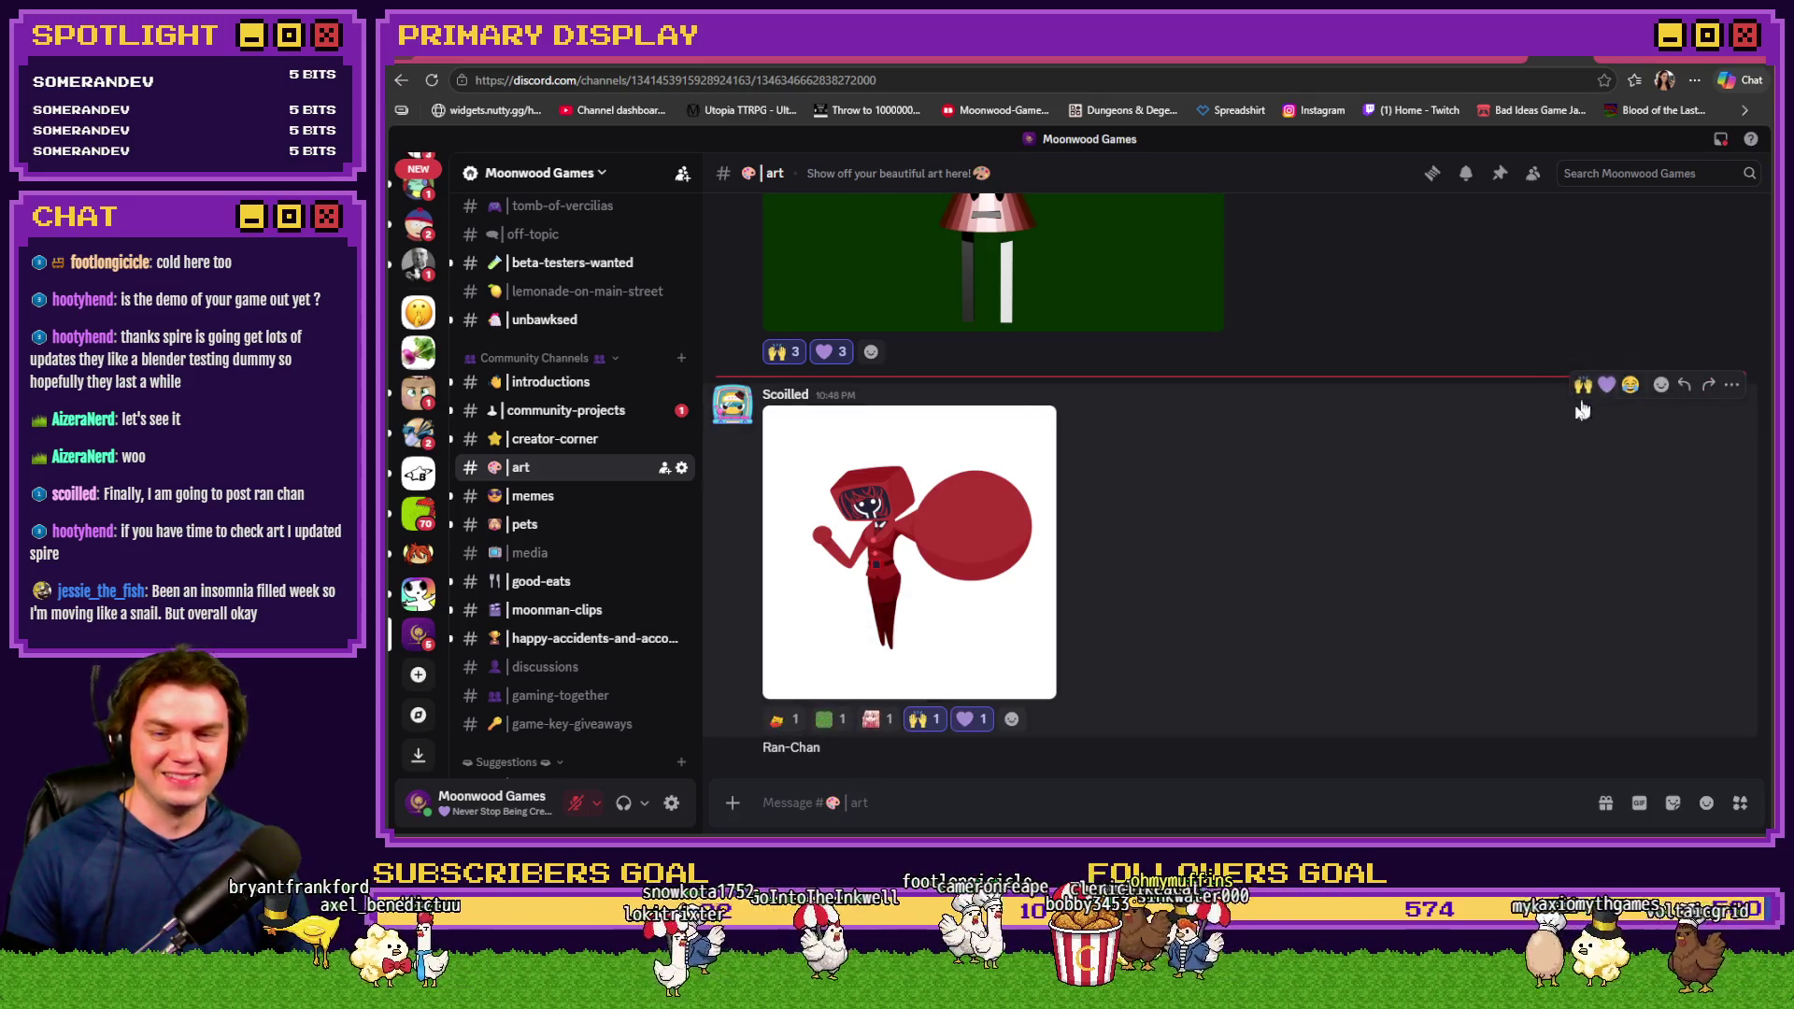
click(996, 577)
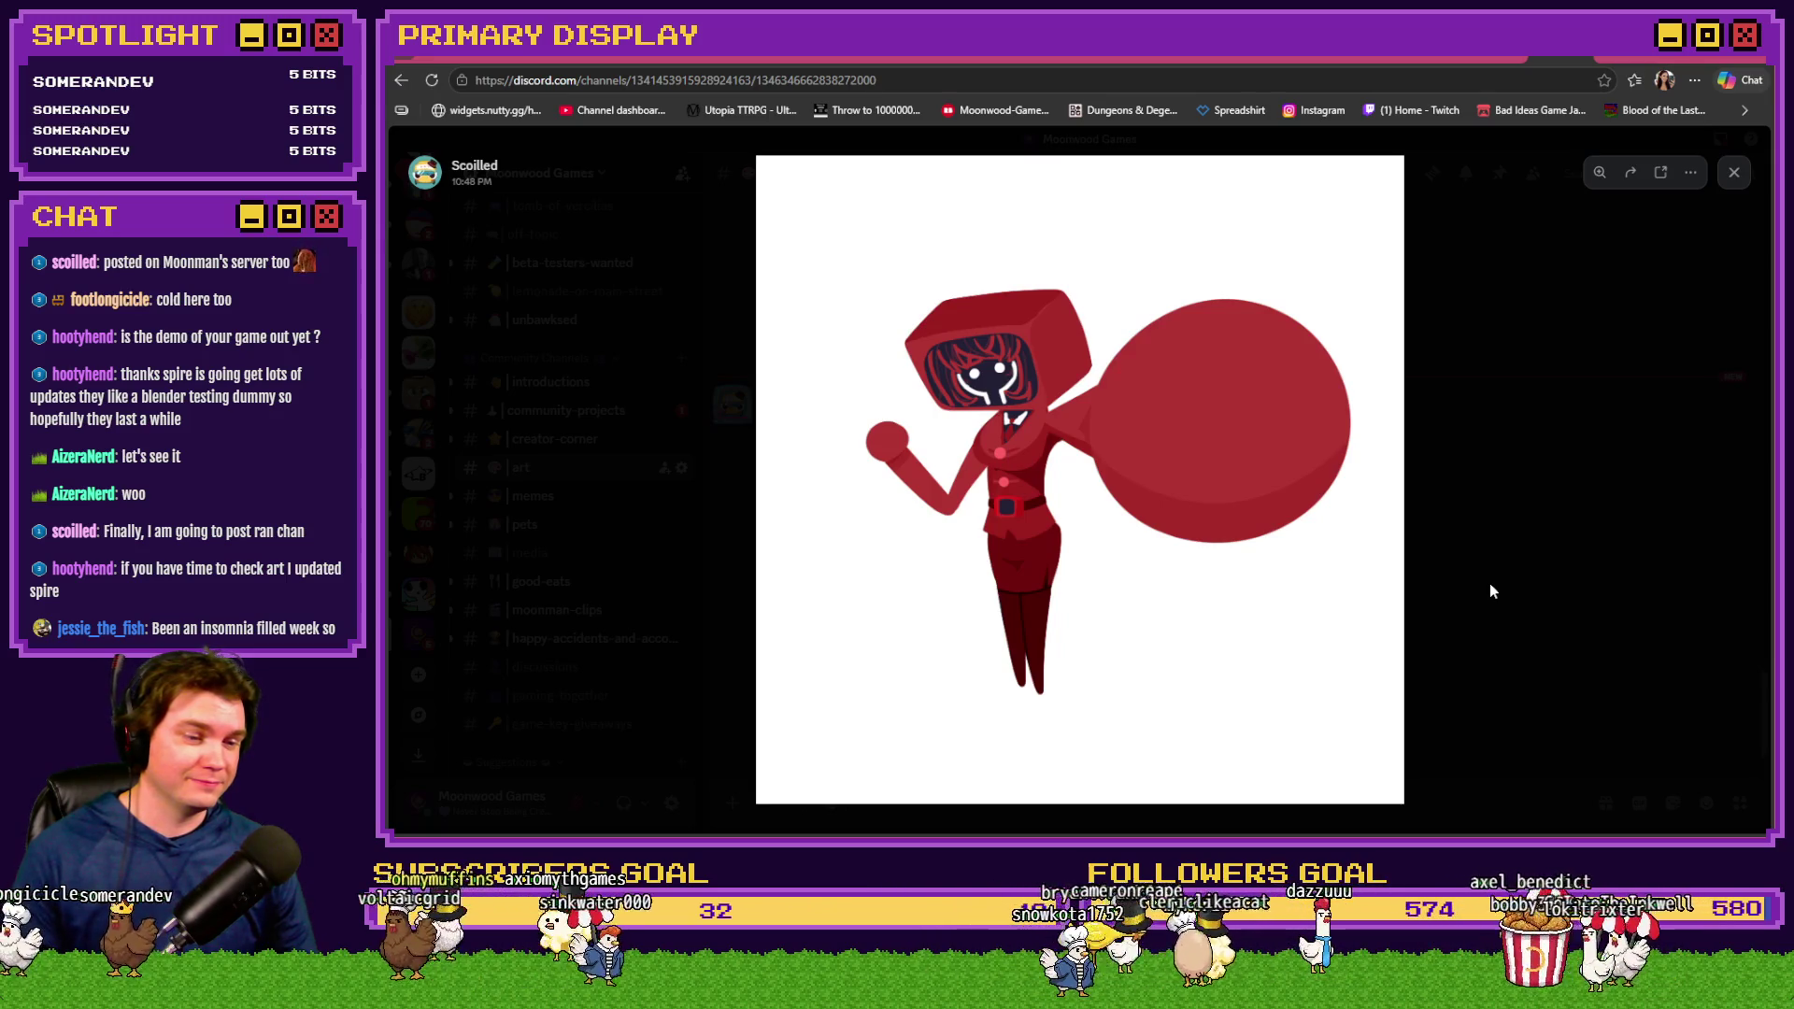
click(1490, 589)
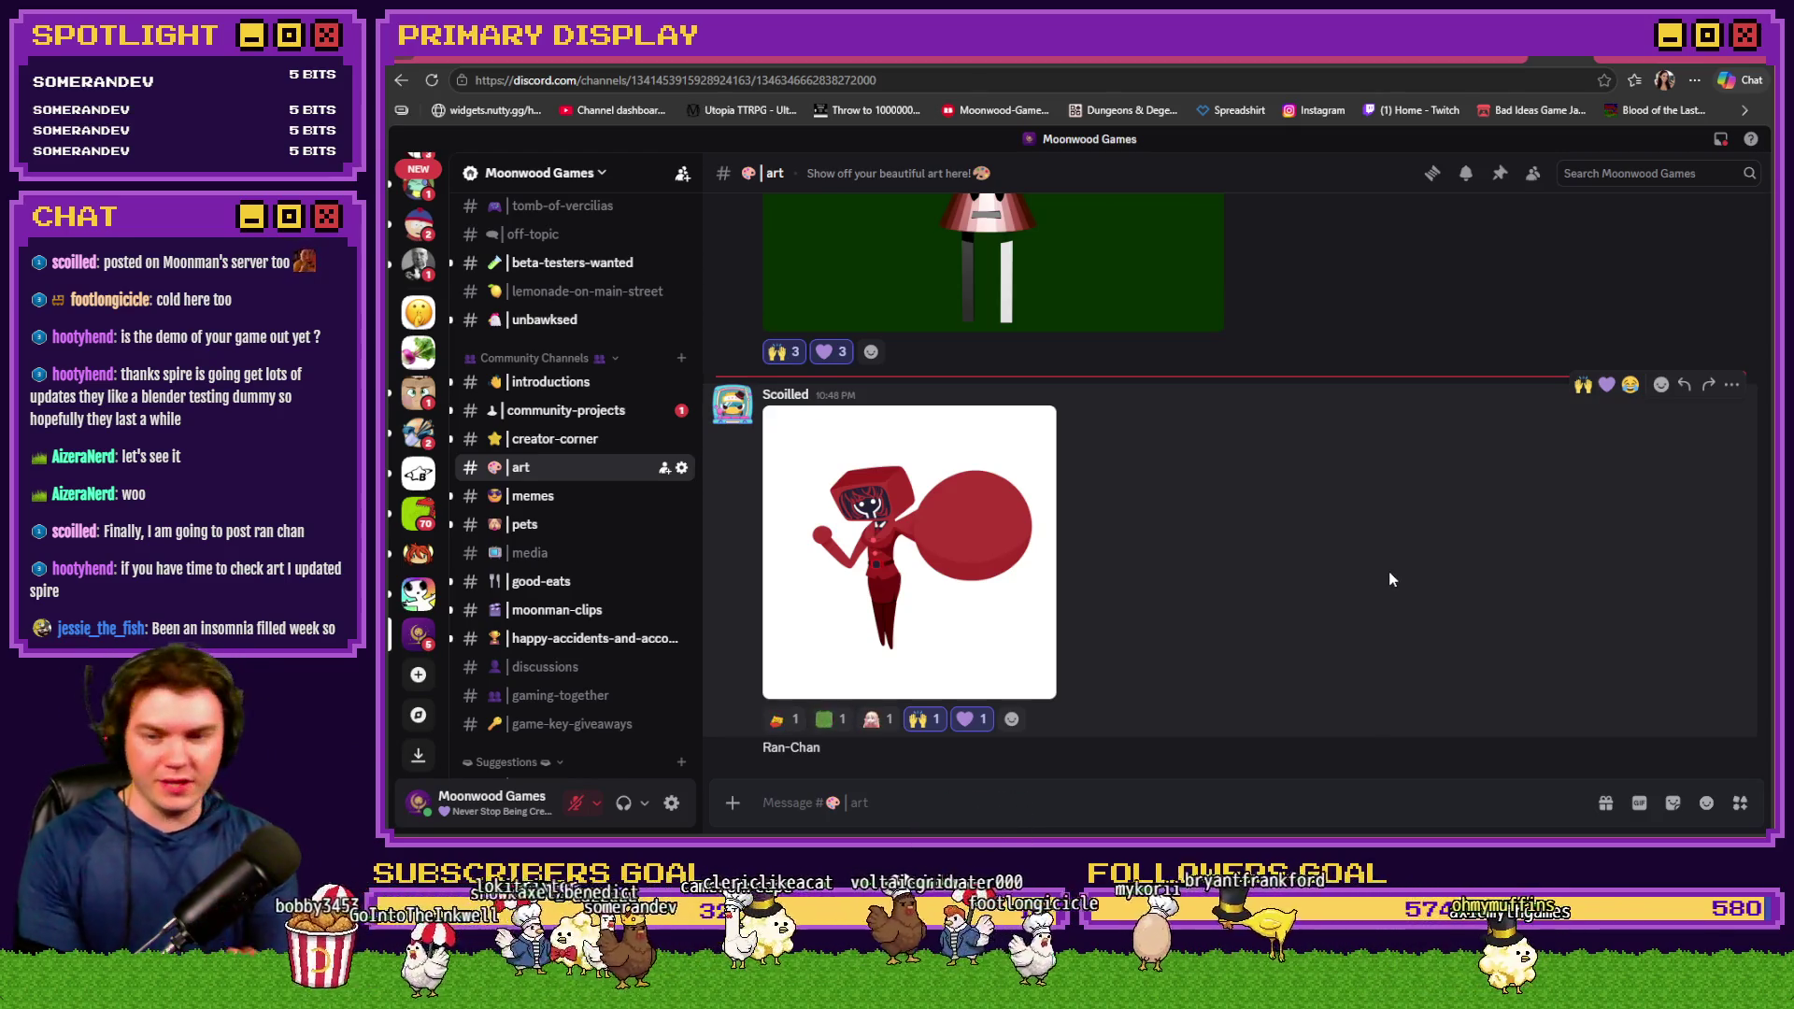
click(1022, 543)
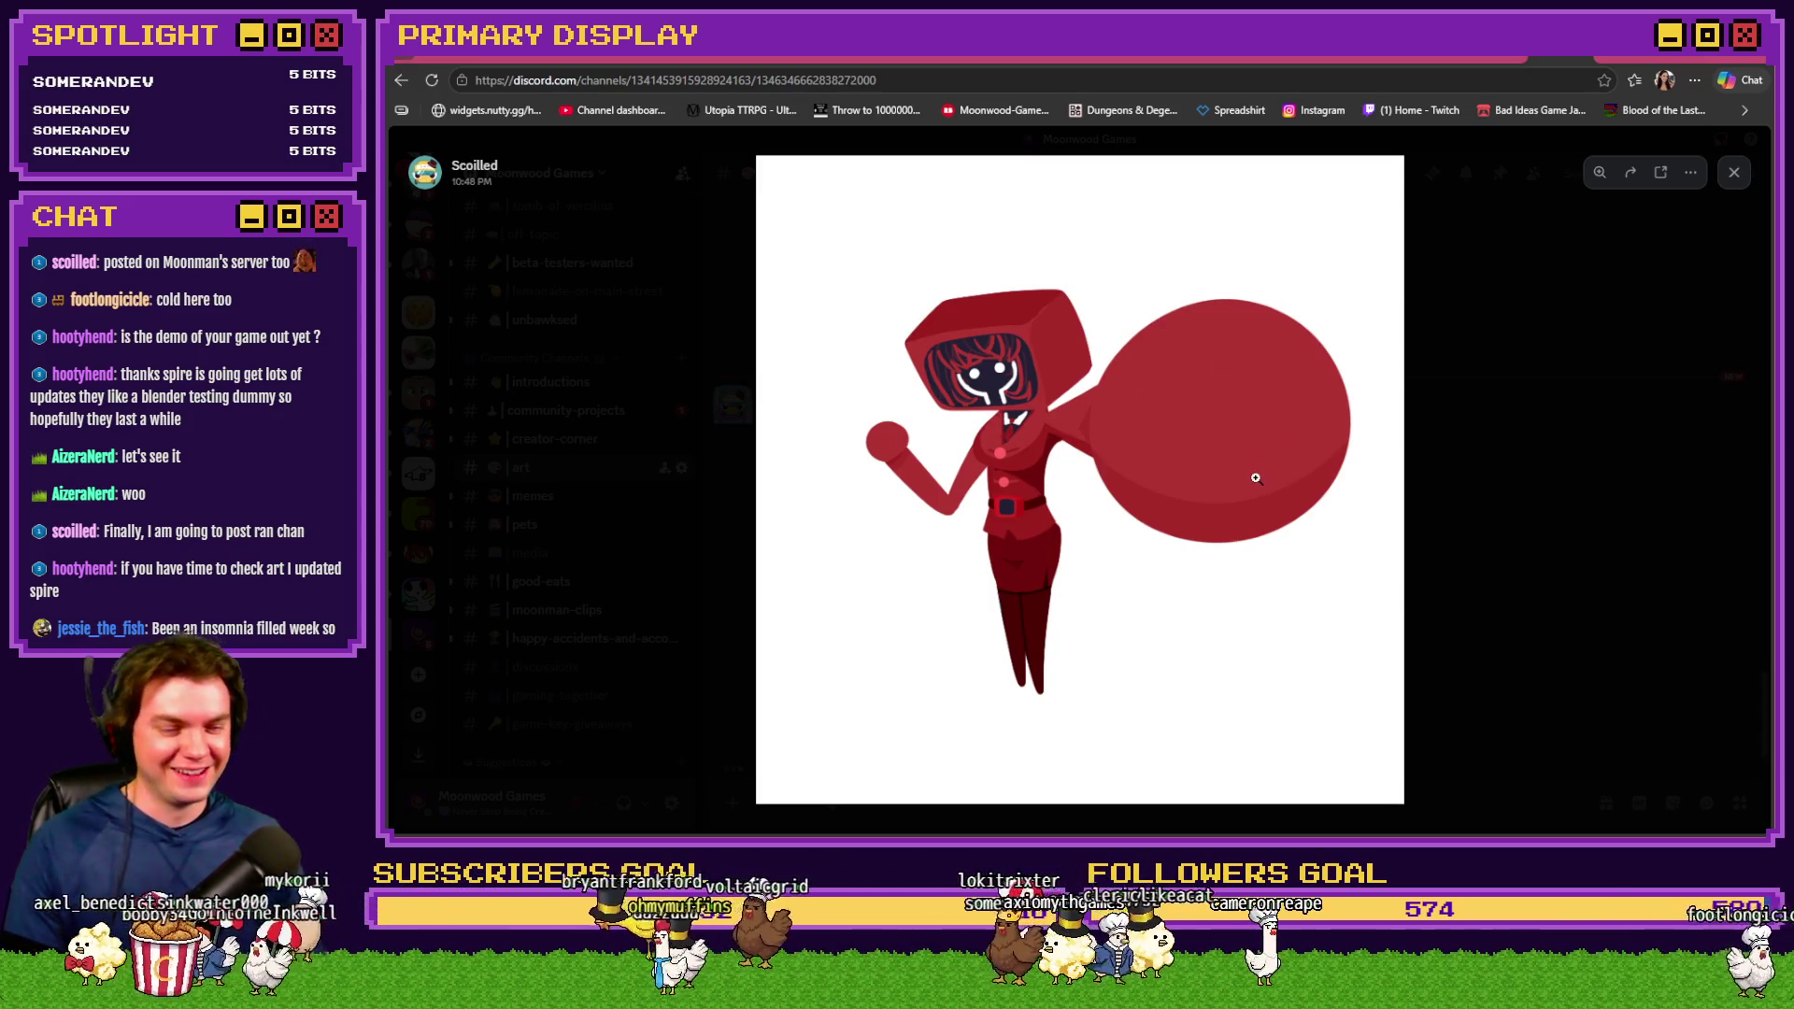
key(Escape)
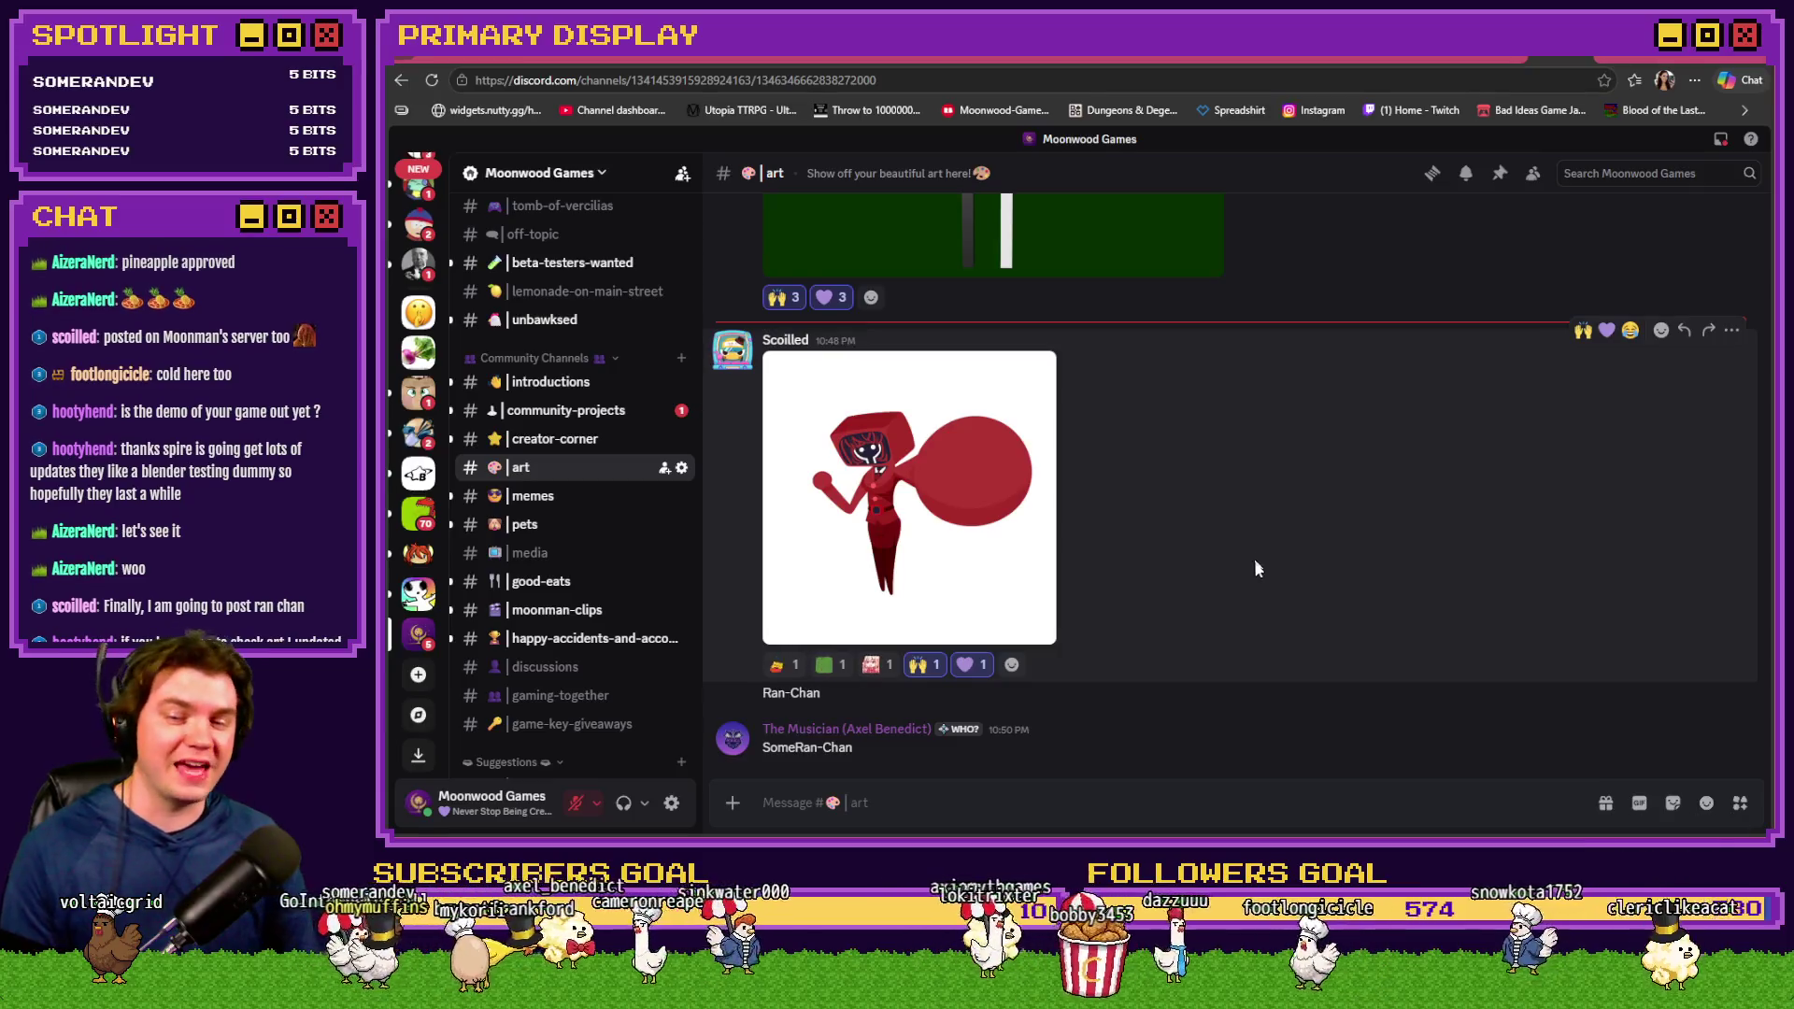
React 💯 to the reply below the post, then return to Photoshop
click(1657, 720)
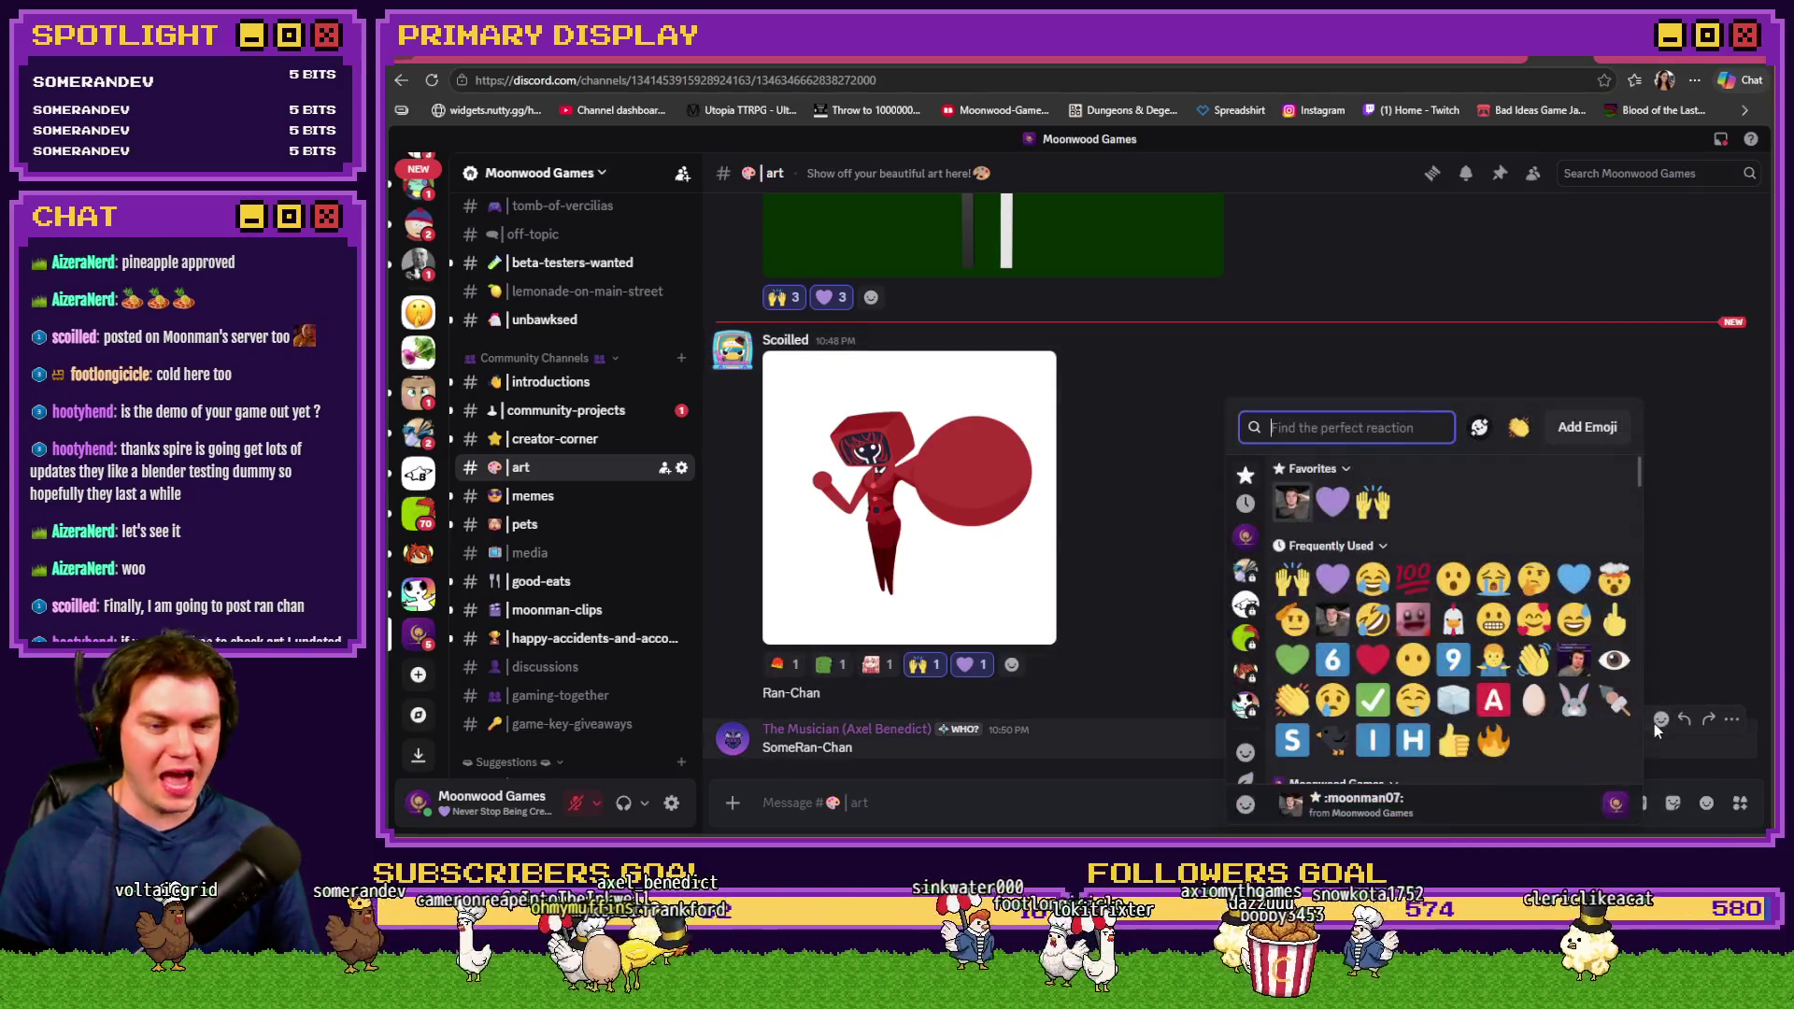
click(1413, 577)
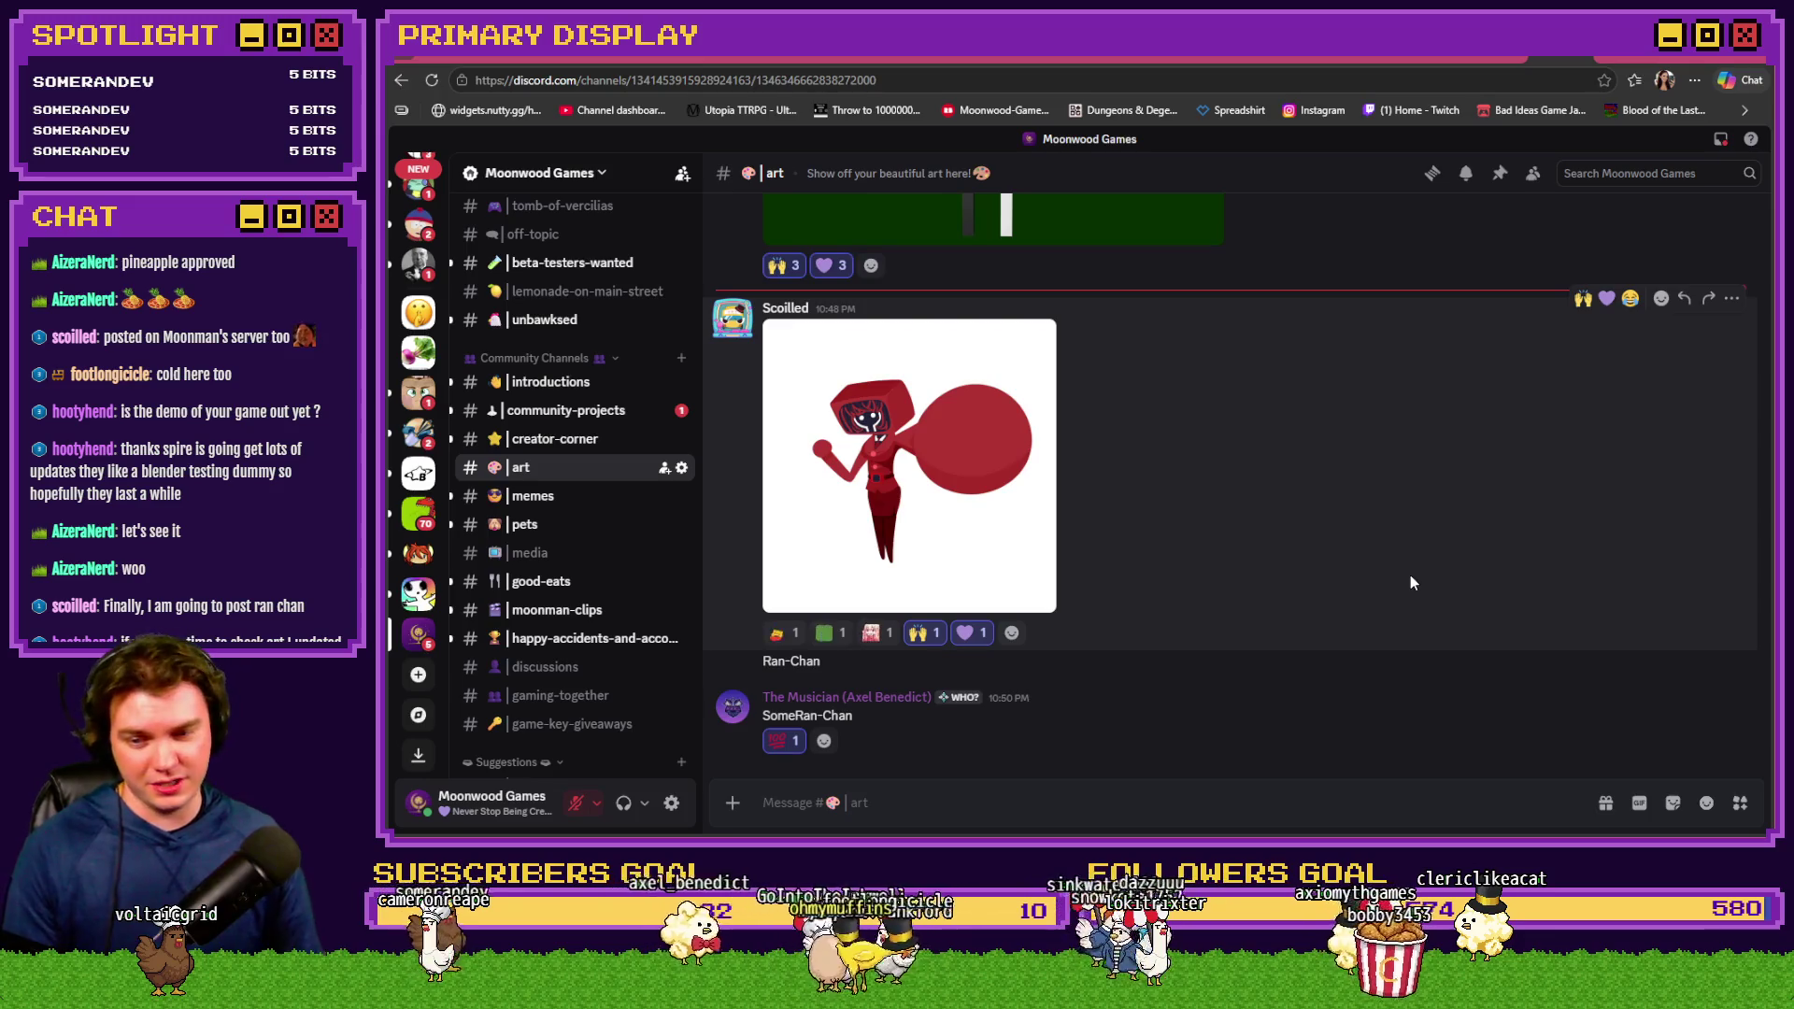
key(alt+Tab)
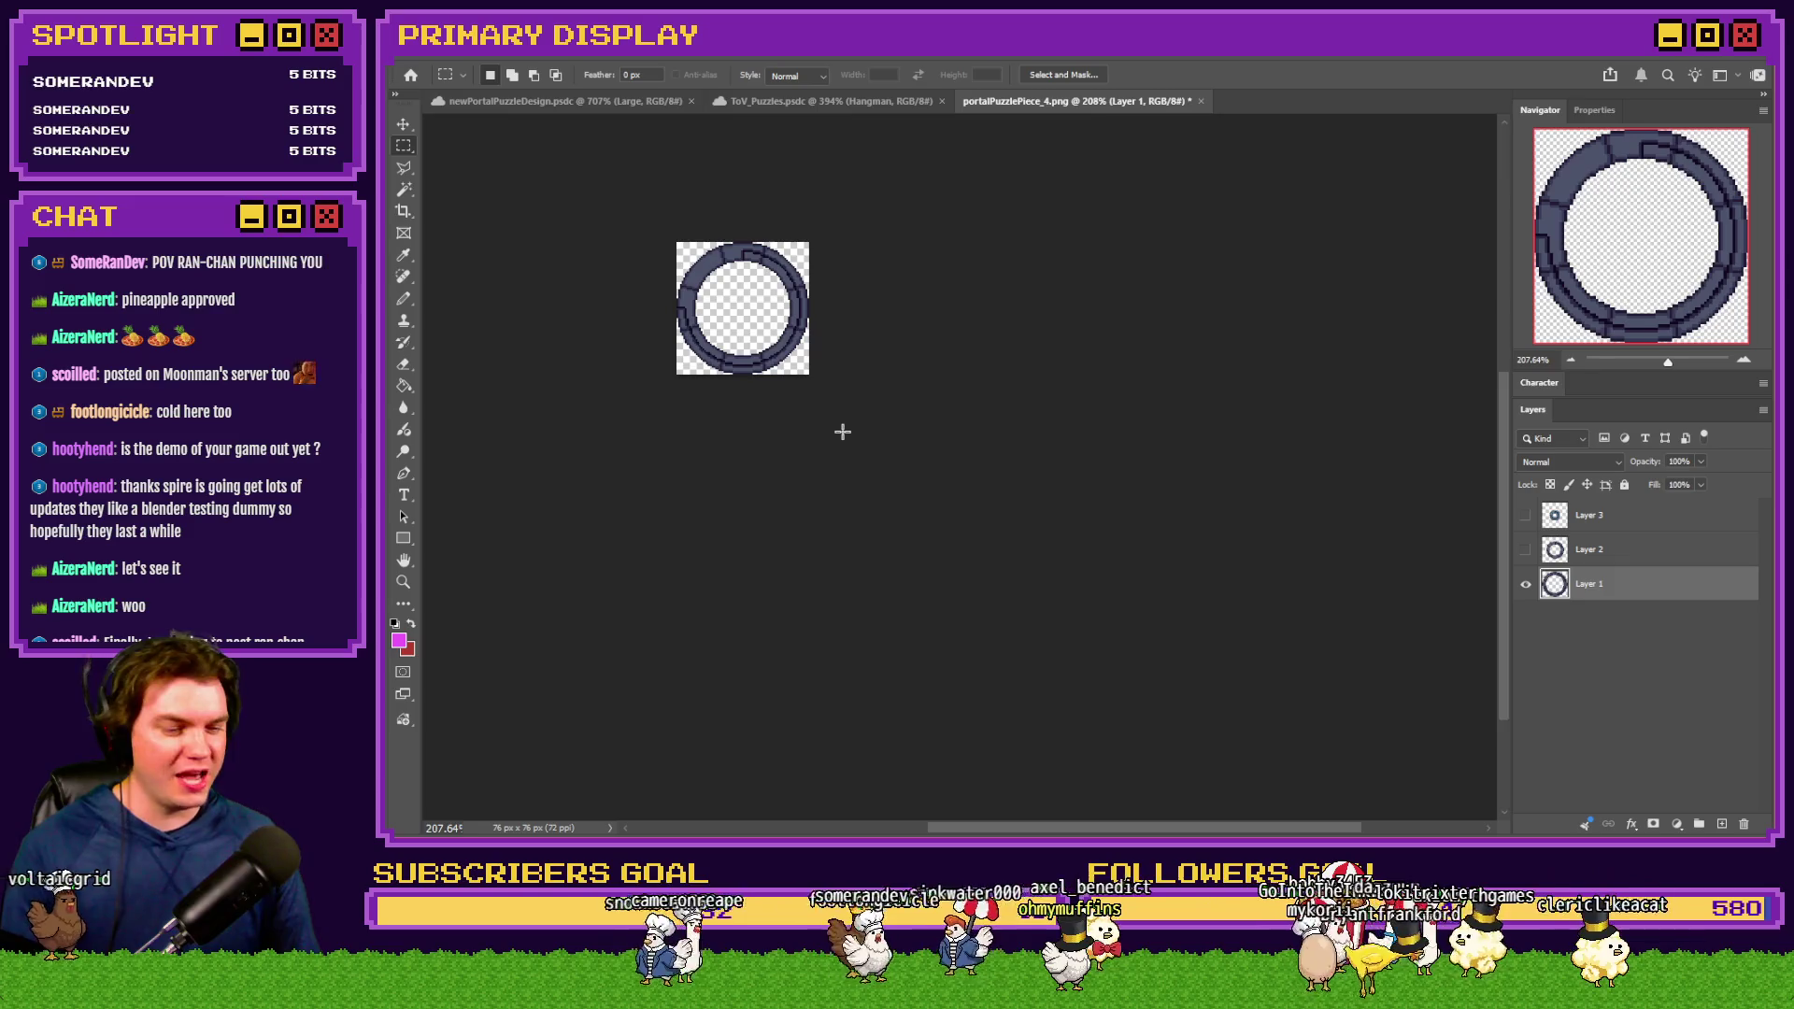
Zoom in and briefly preview Layers 2 and 3, leaving both hidden
scroll(843, 432, up, 6)
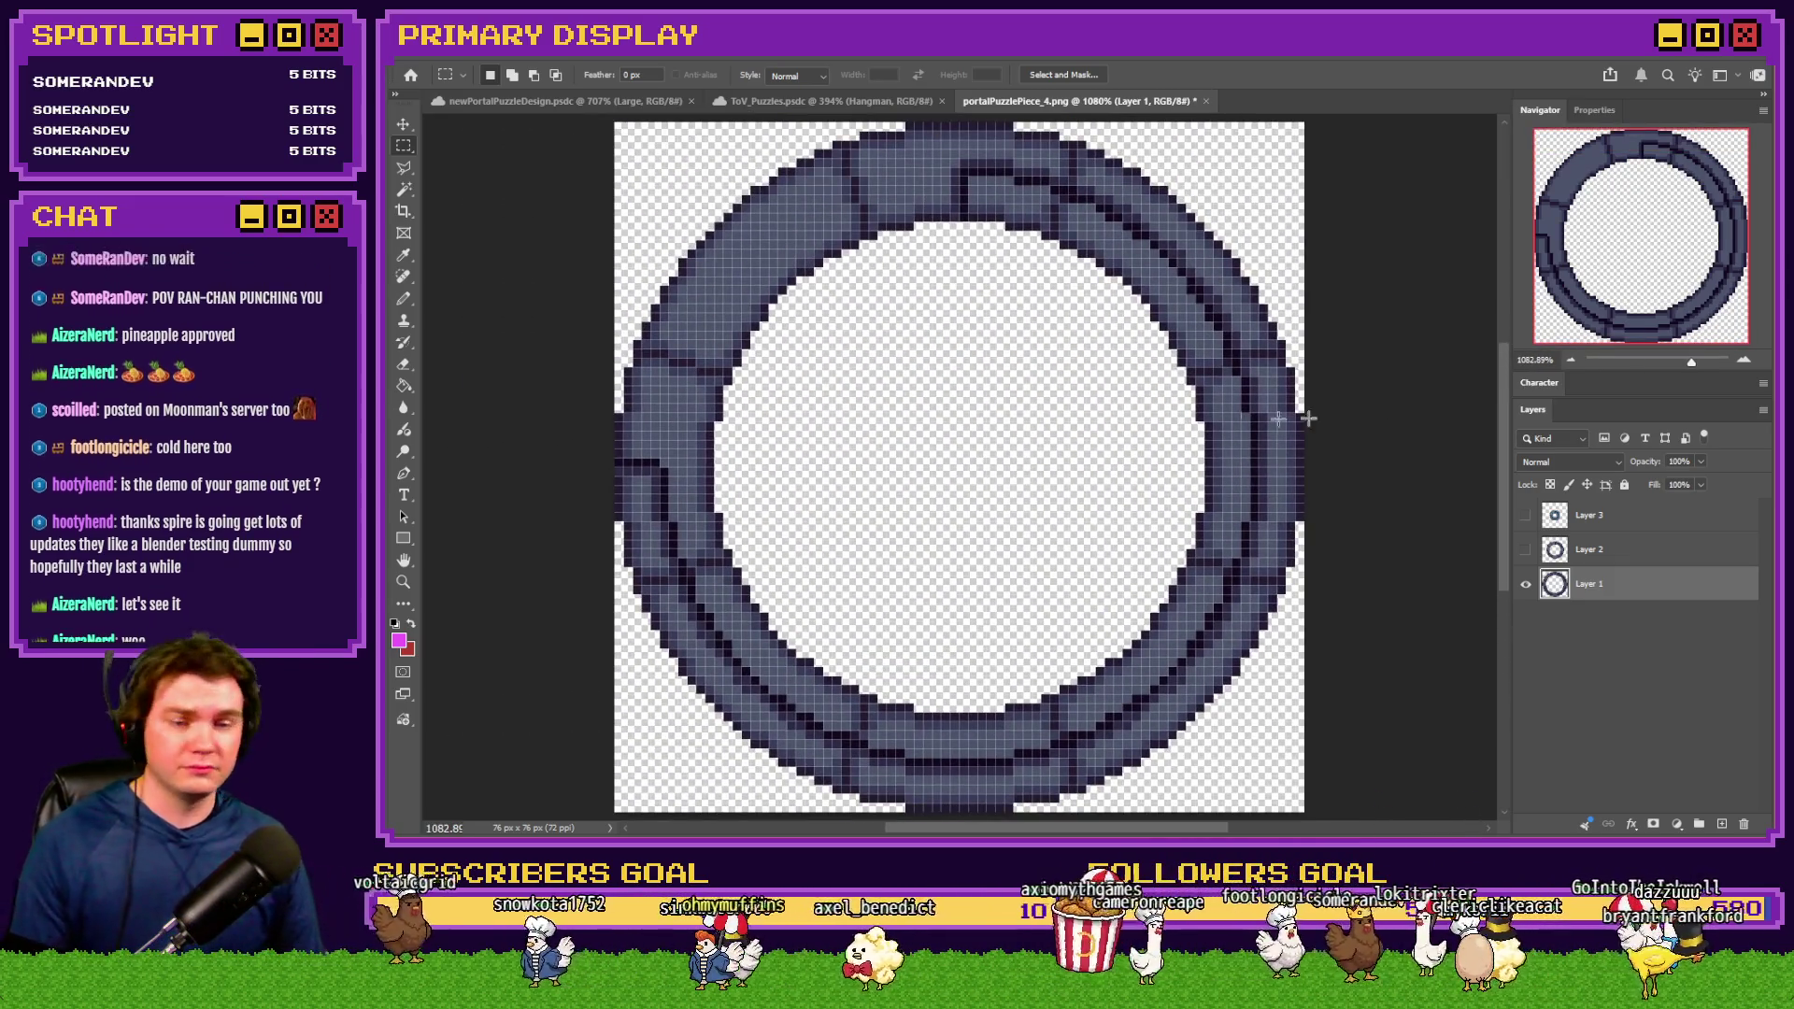
click(1526, 552)
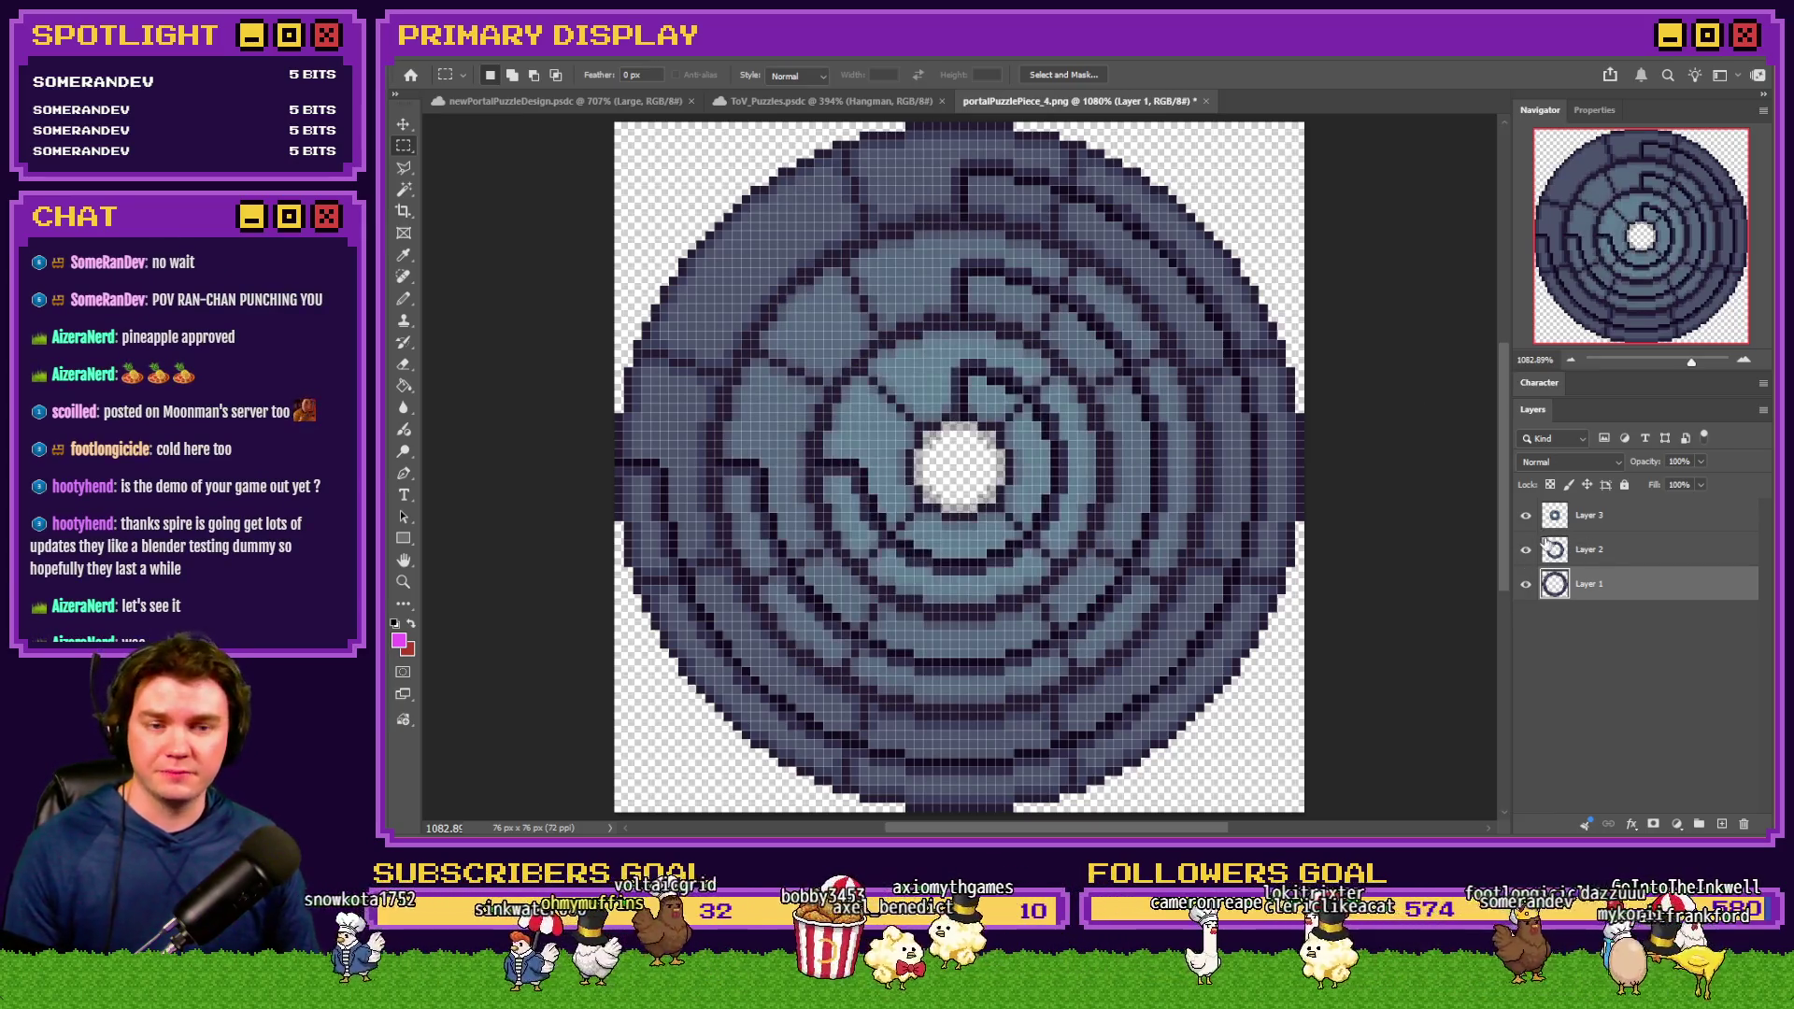
click(1527, 516)
click(1526, 549)
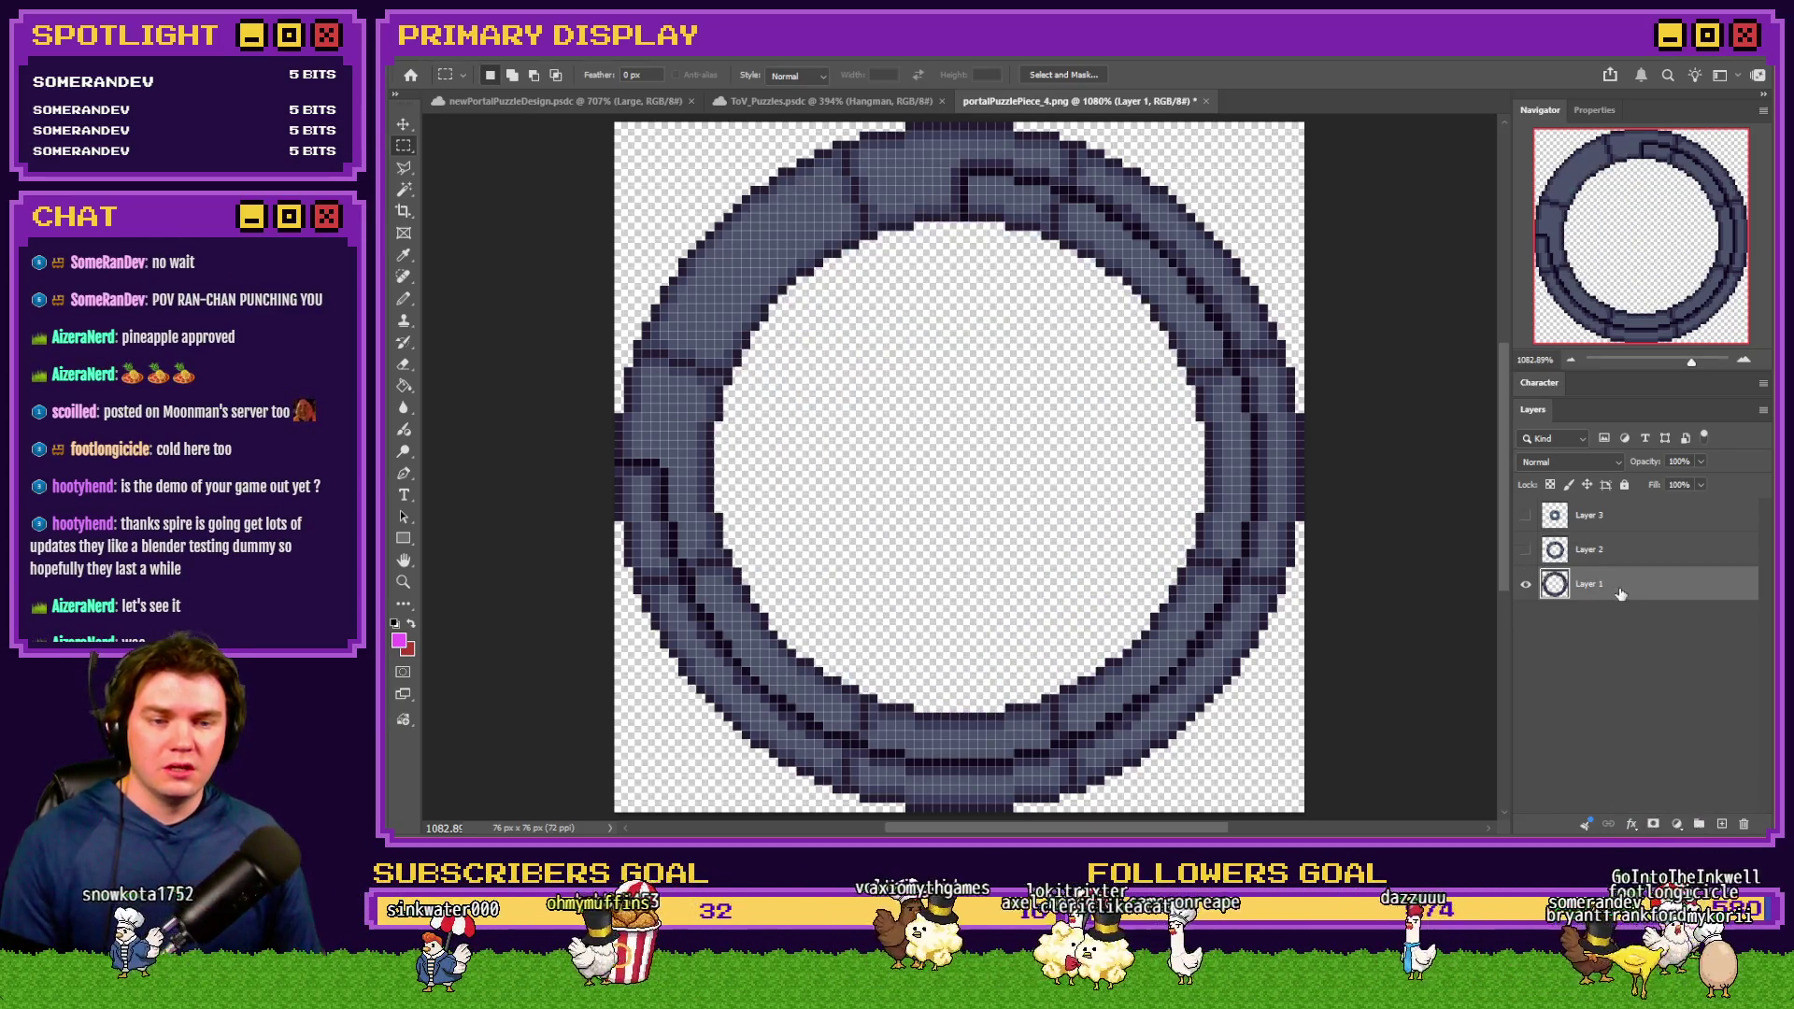
With the Pencil, sample the slate colour and paint over dark pixels along the ring's top
key(b)
scroll(890, 231, up, 1)
scroll(891, 230, up, 5)
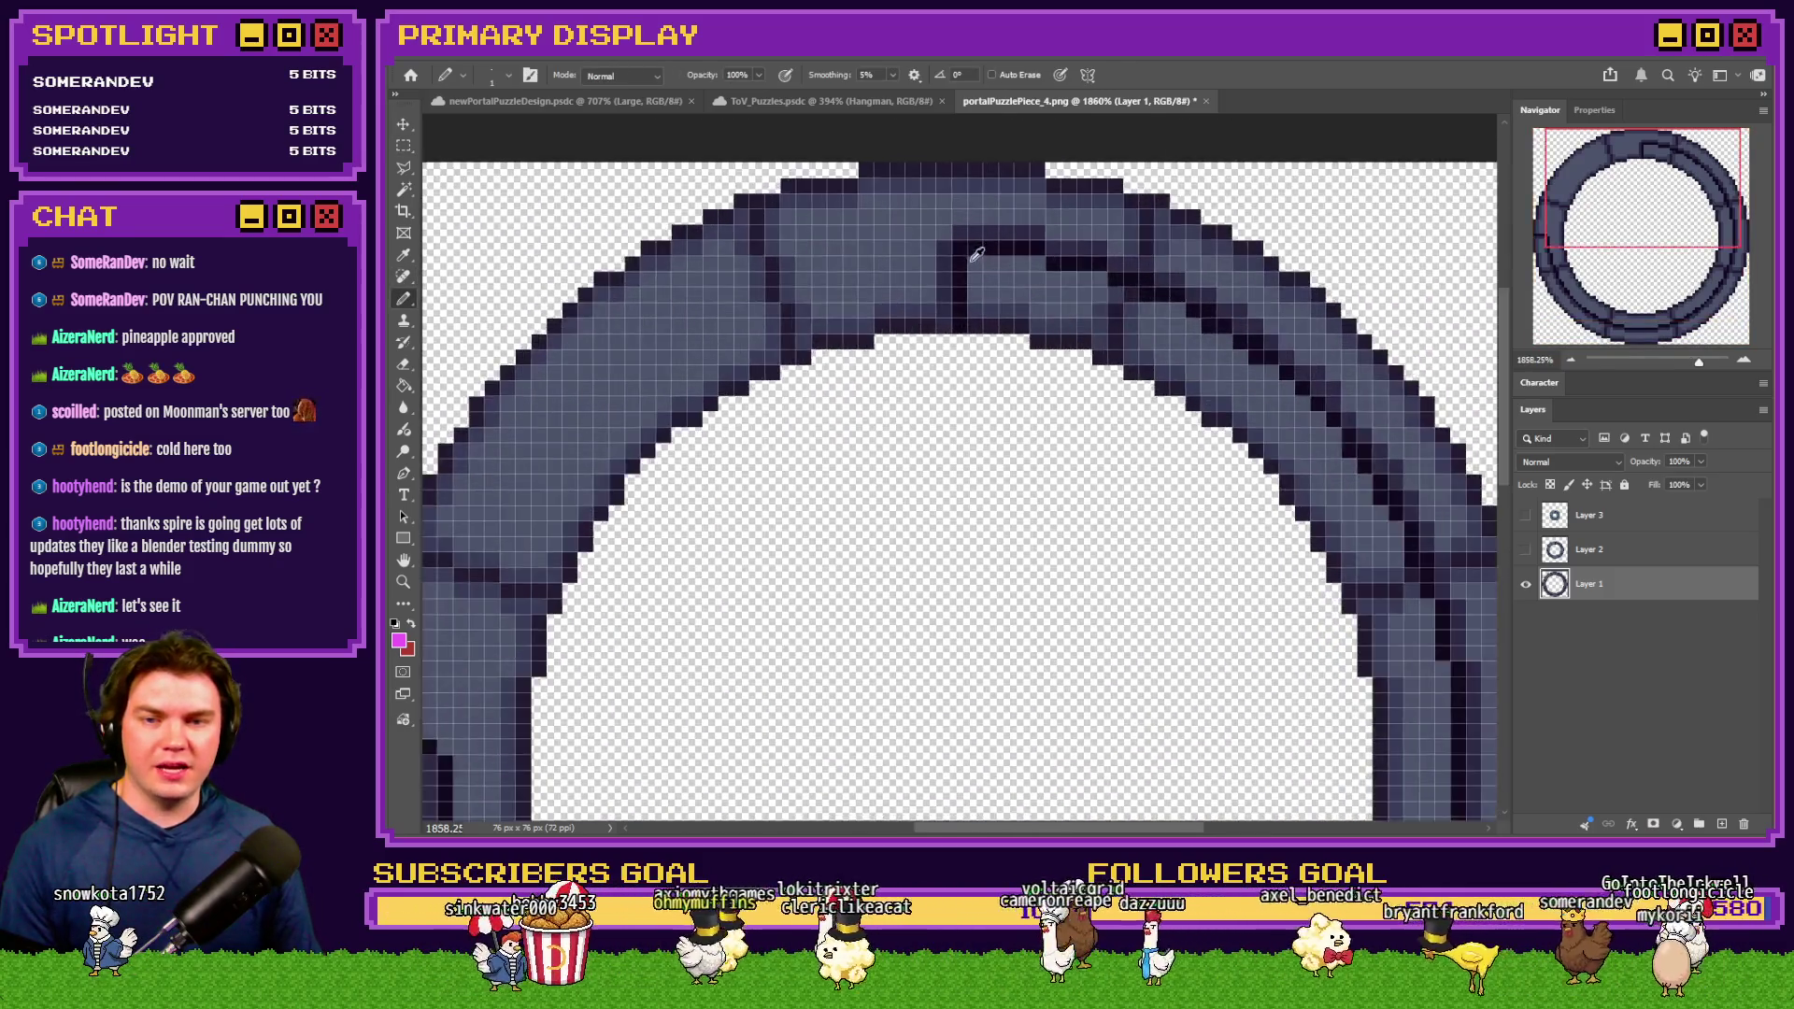
alt+click(963, 263)
mouse_move(962, 263)
mouse_down()
mouse_move(981, 228)
mouse_move(1046, 212)
mouse_move(1163, 252)
mouse_up()
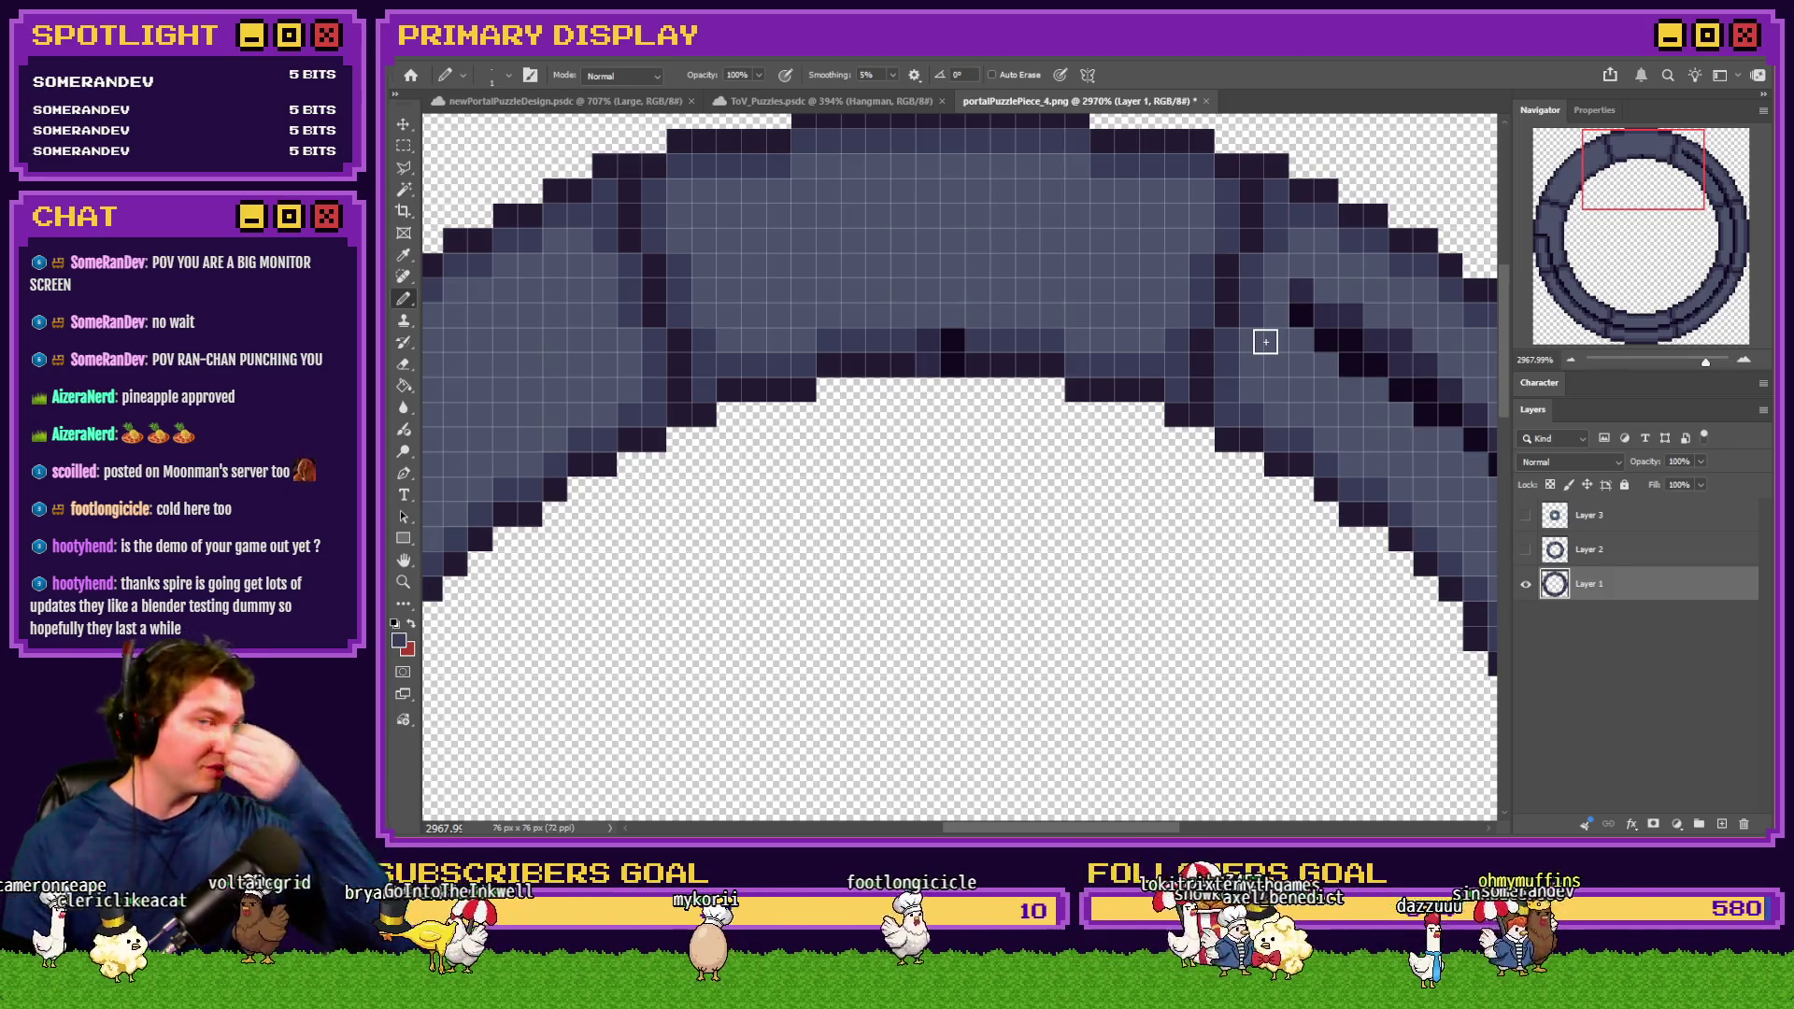
alt+click(888, 340)
alt+click(969, 340)
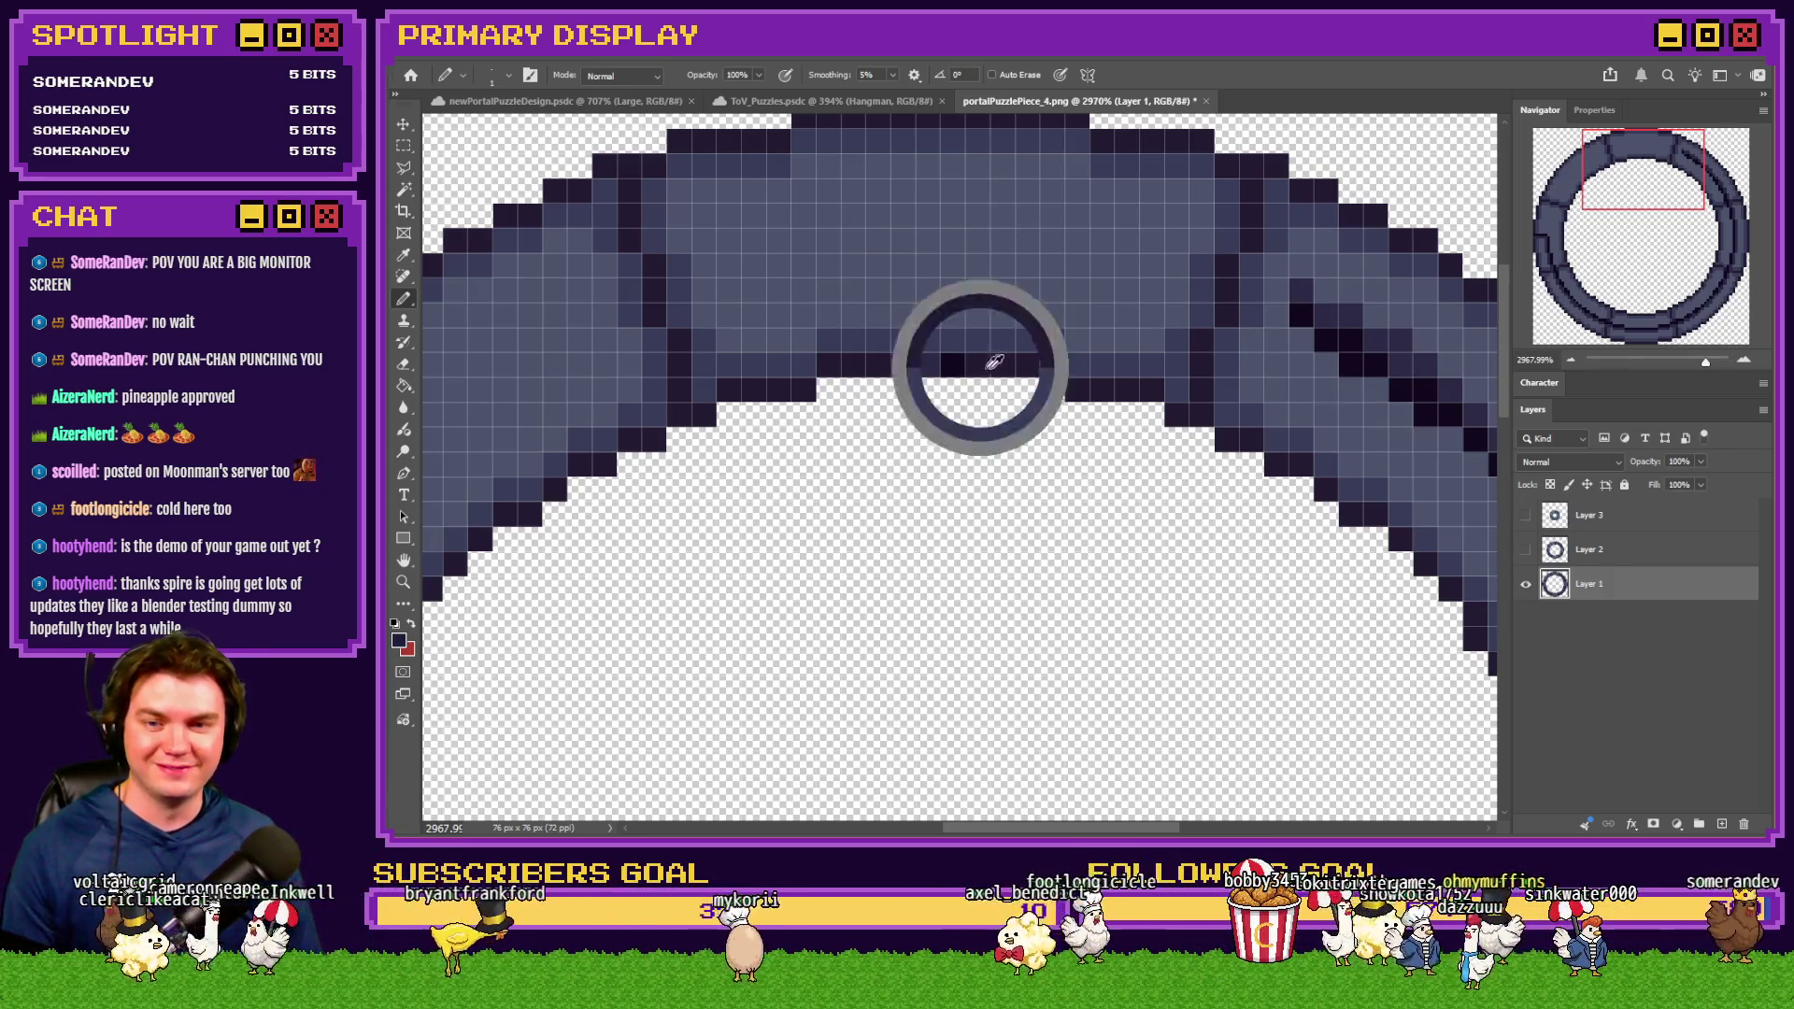
scroll(883, 361, down, 3)
Paint over the dark diagonal crack pixels with a 3 px, then 2 px pencil
scroll(1075, 413, up, 2)
right_click(1028, 429)
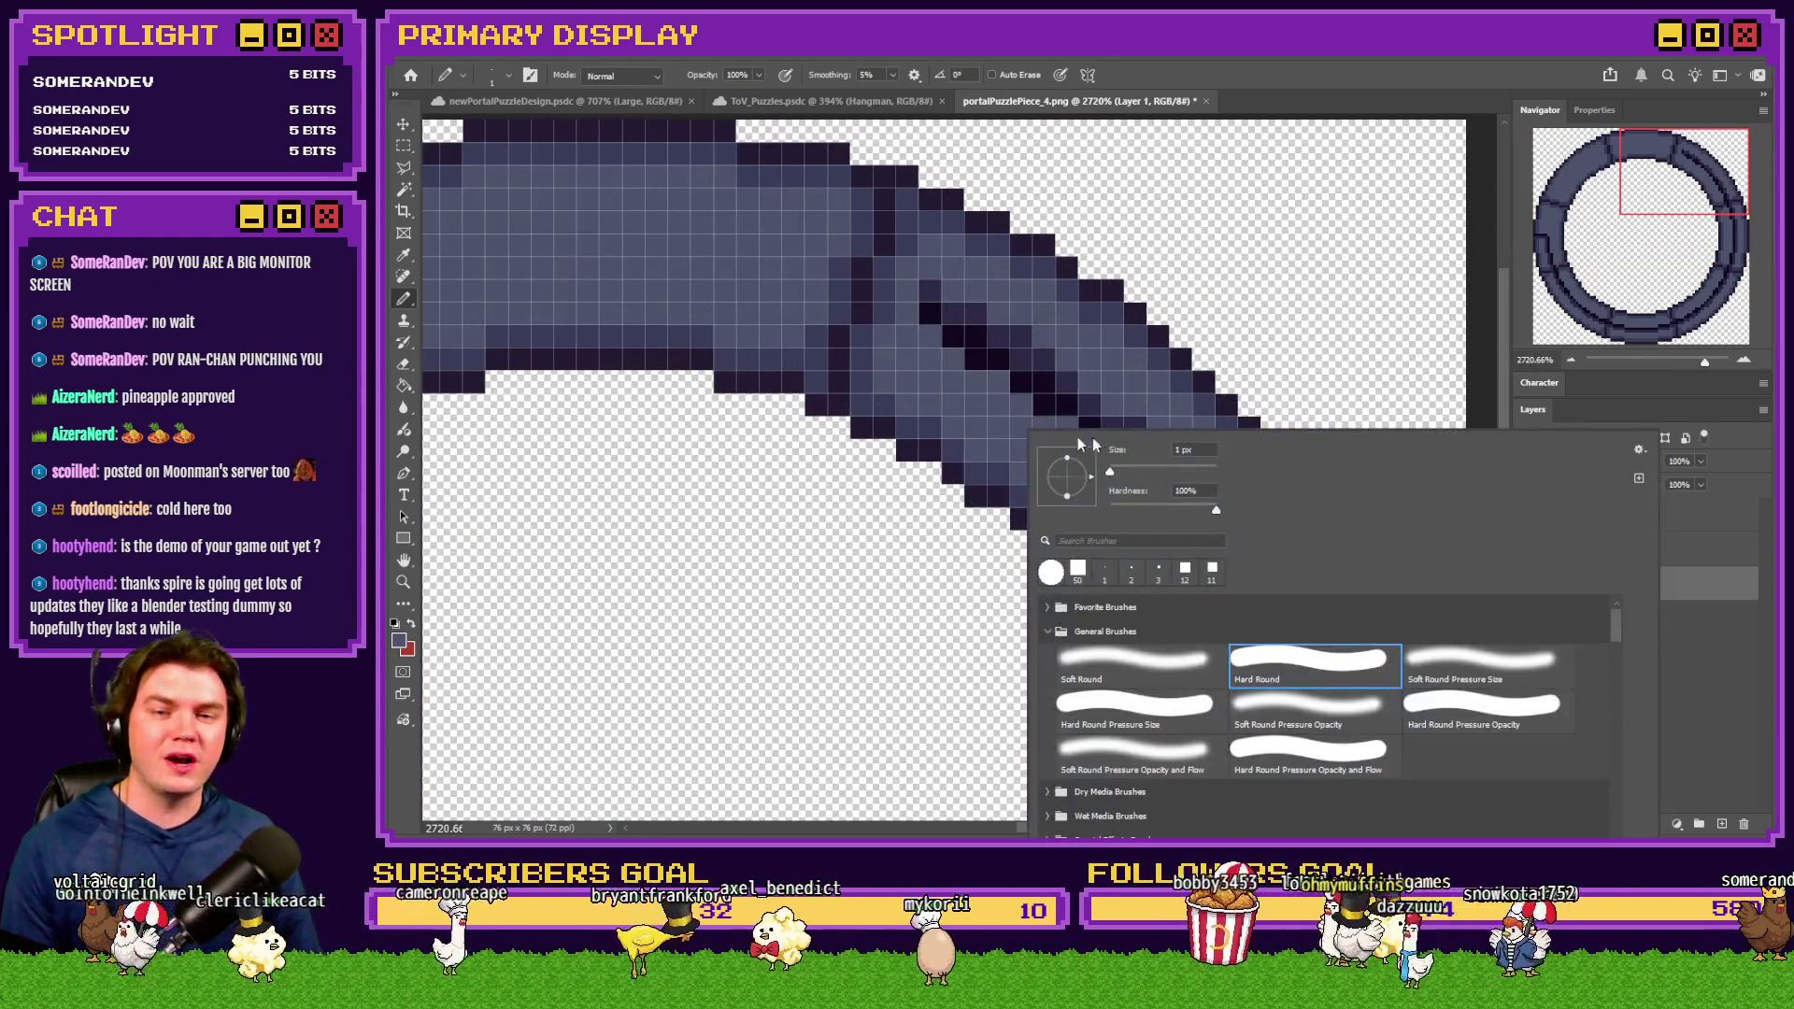
text(3)
drag(953, 305, 1170, 487)
right_click(1170, 487)
key(bracketleft)
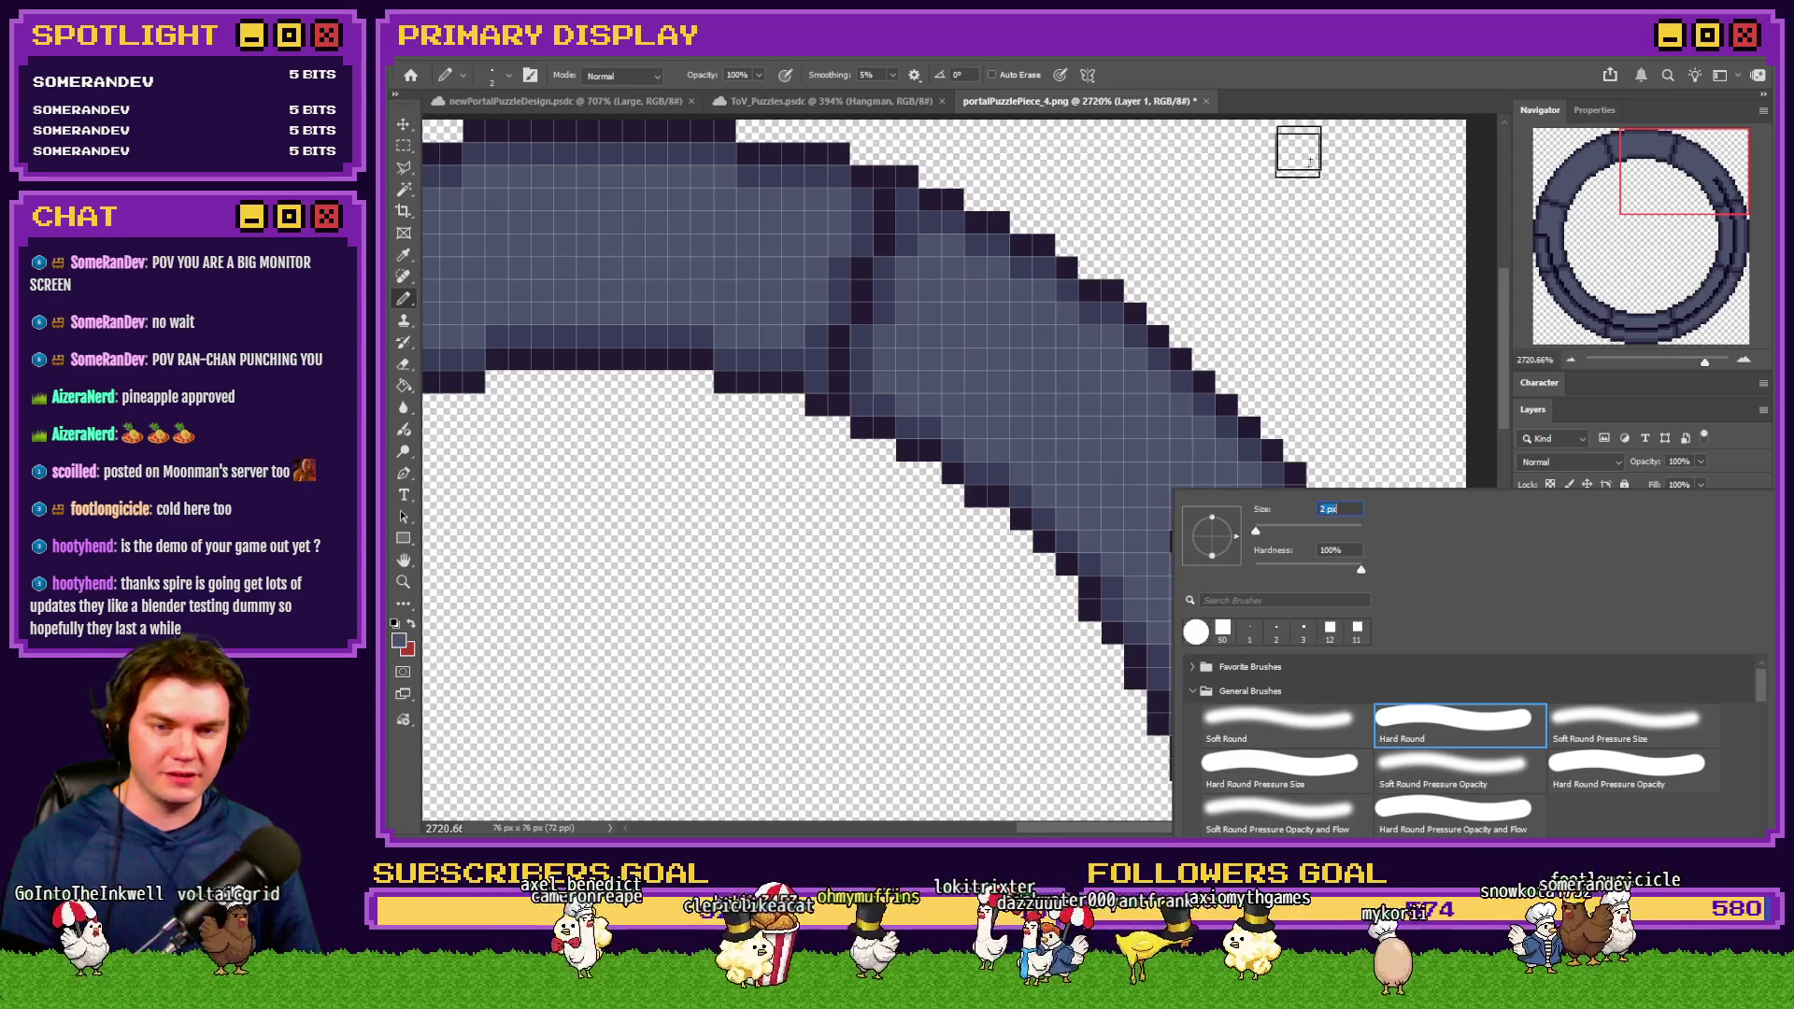
click(1204, 559)
scroll(1204, 559, down, 1)
mouse_move(1178, 441)
mouse_down()
mouse_move(1254, 496)
mouse_move(1218, 493)
mouse_move(1288, 570)
mouse_up()
Switch to a 1 px pencil and repaint the dark pixel column in mid-blue
scroll(1289, 570, down, 1)
right_click(1289, 570)
key(bracketleft)
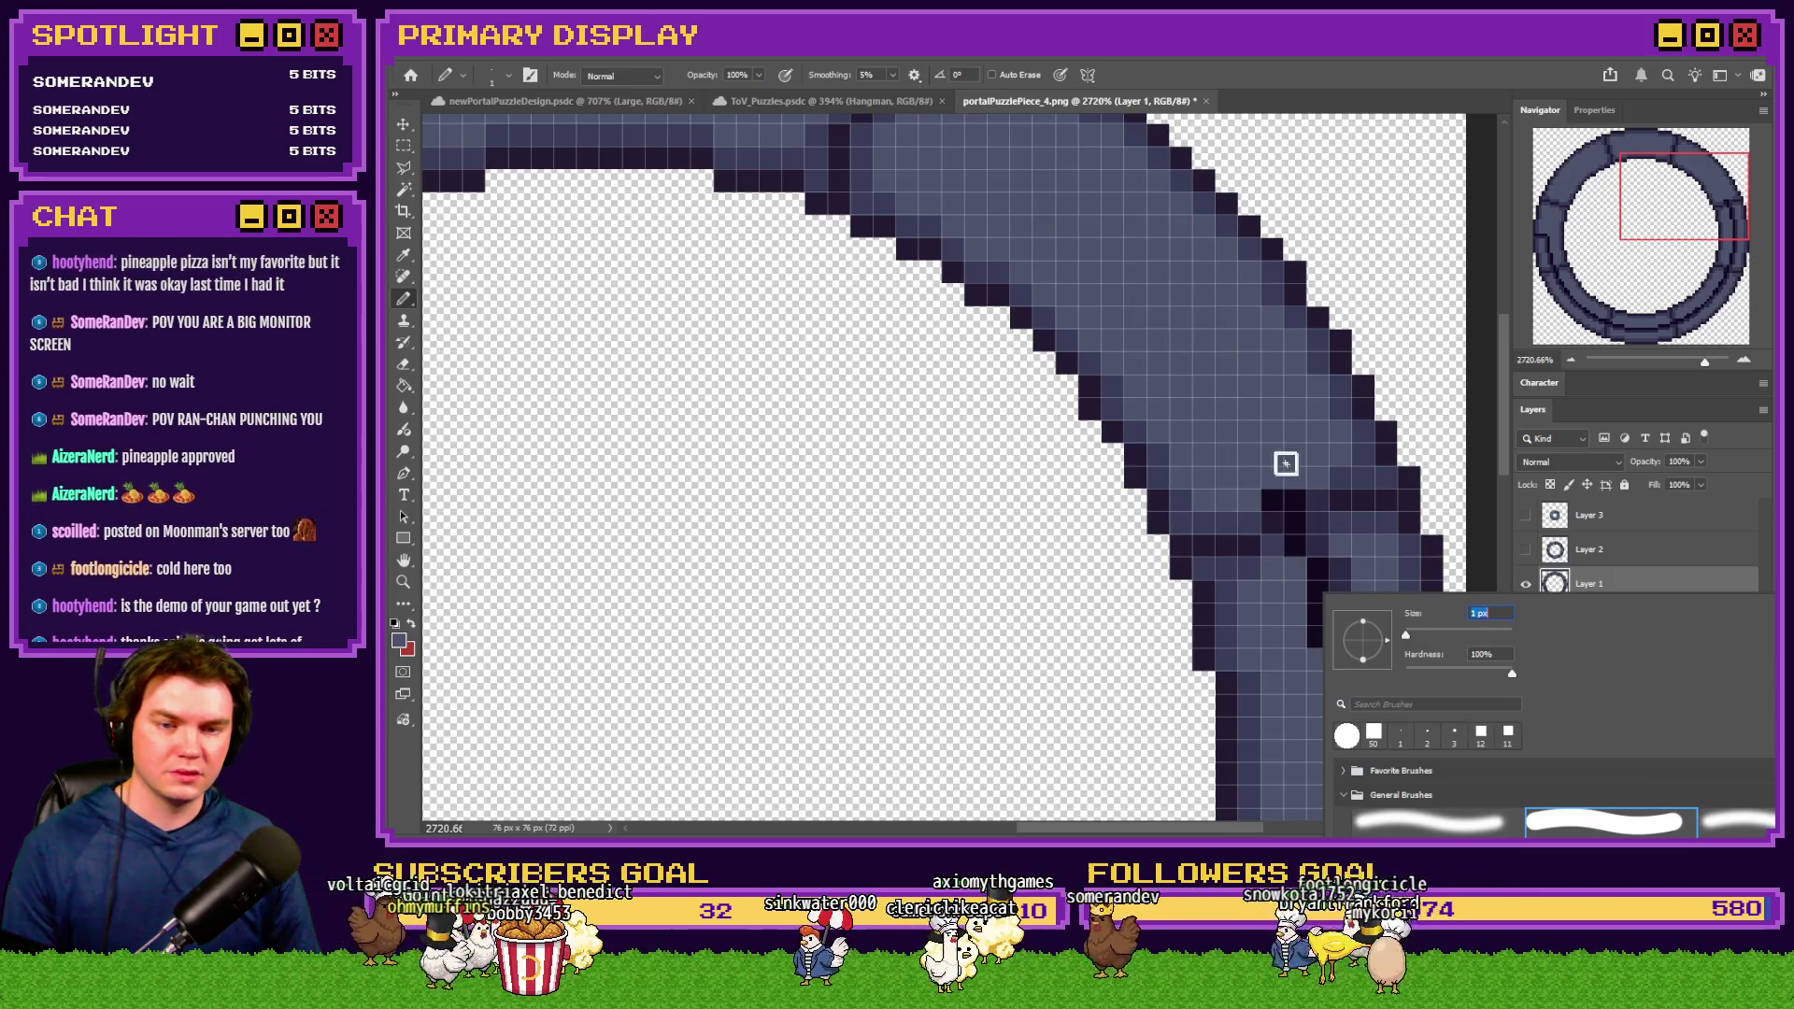
click(1304, 489)
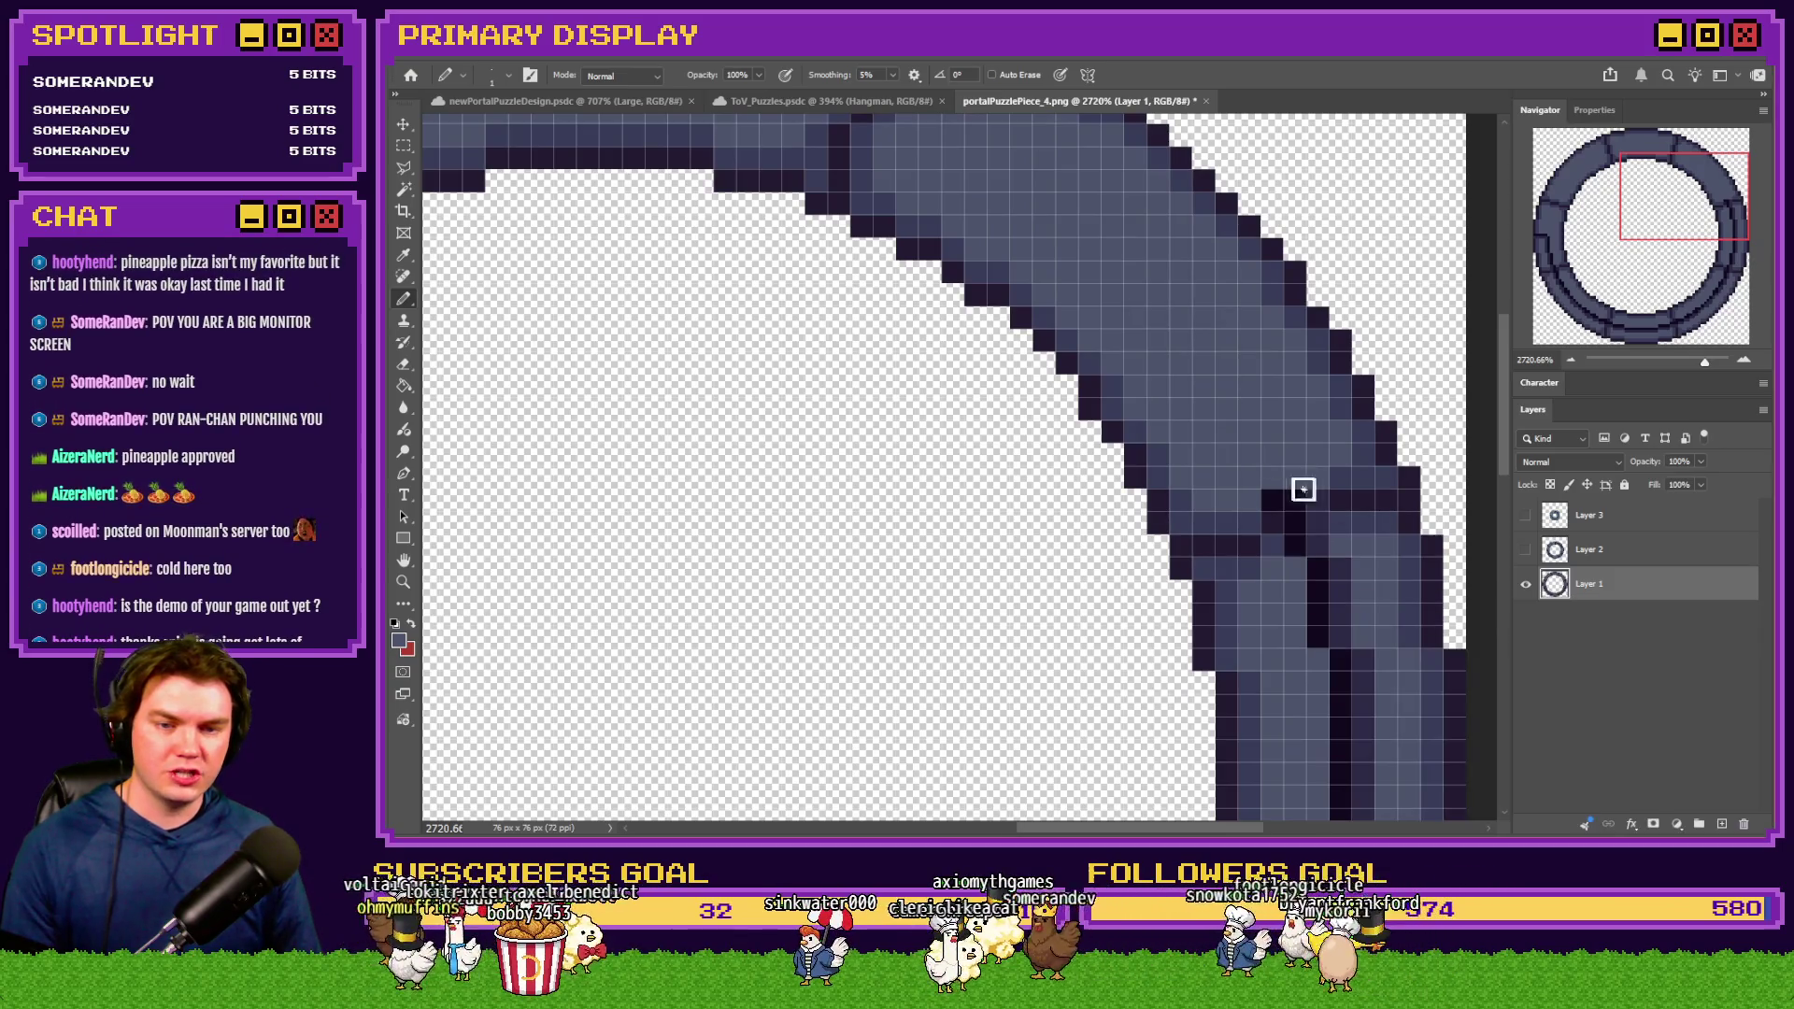
alt+click(1251, 538)
alt+click(1306, 581)
drag(1316, 562, 1350, 681)
scroll(1350, 681, down, 3)
drag(1361, 418, 1333, 741)
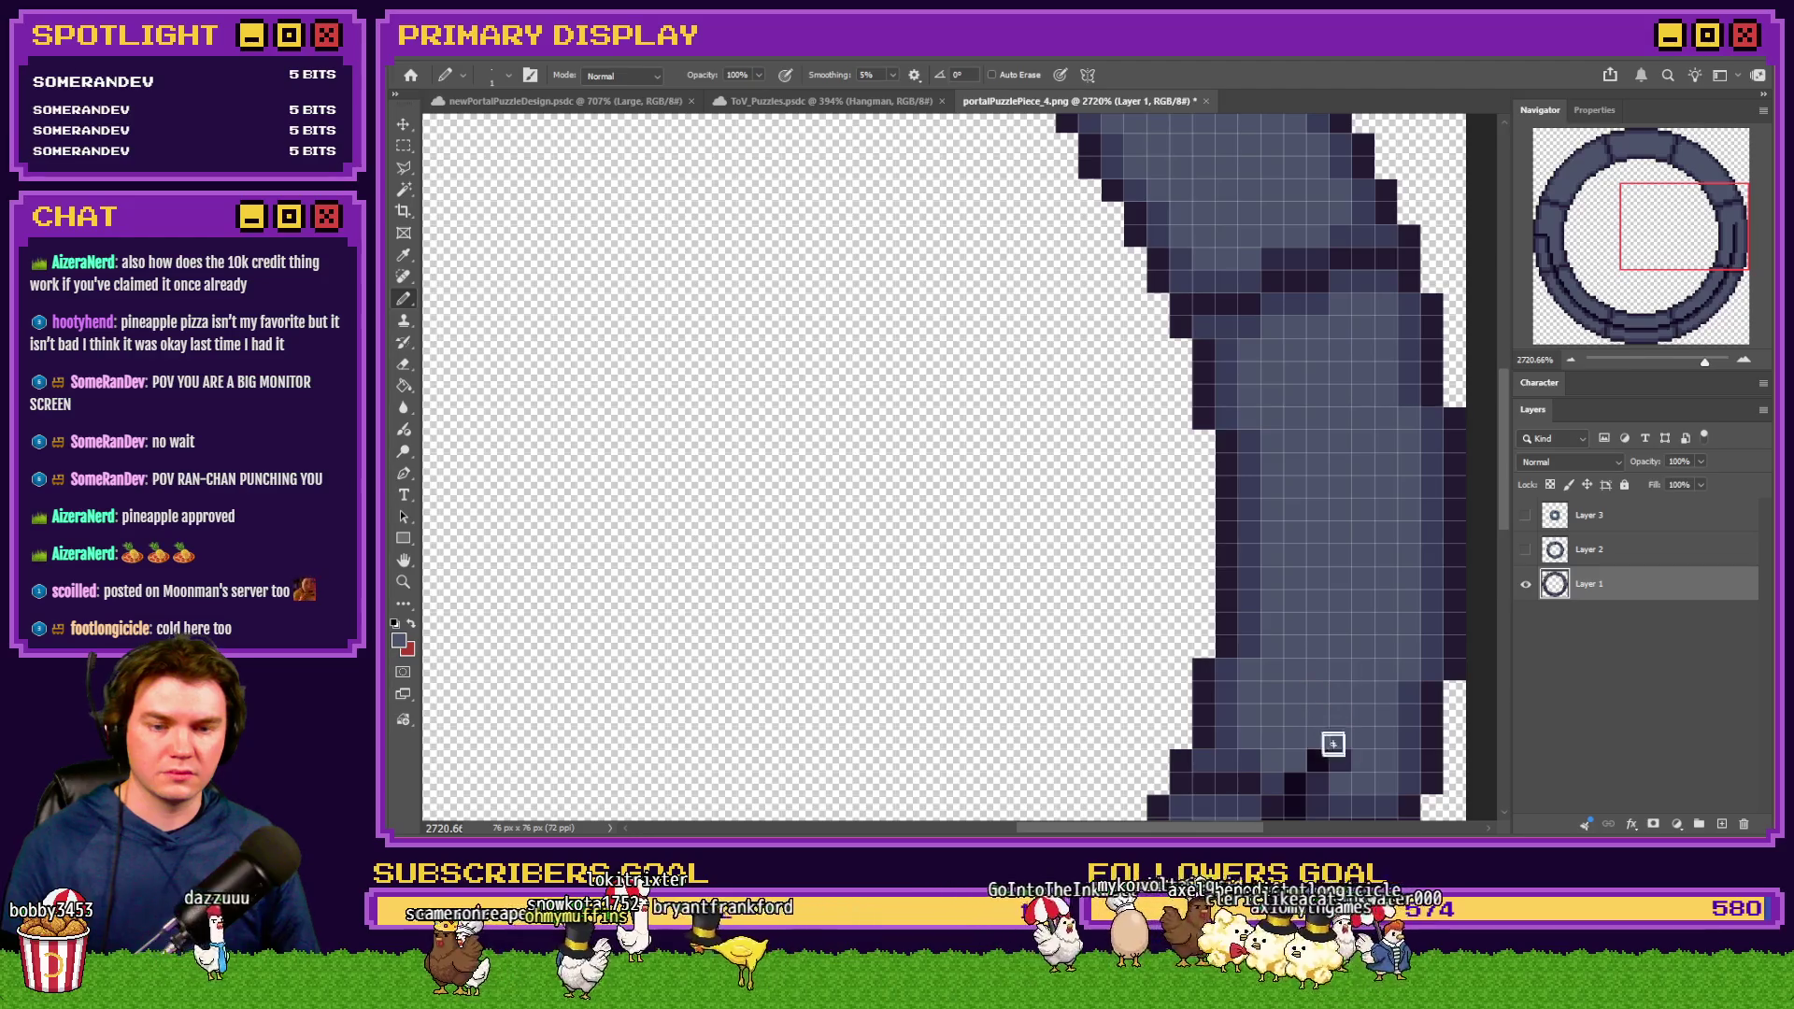
scroll(1328, 732, down, 3)
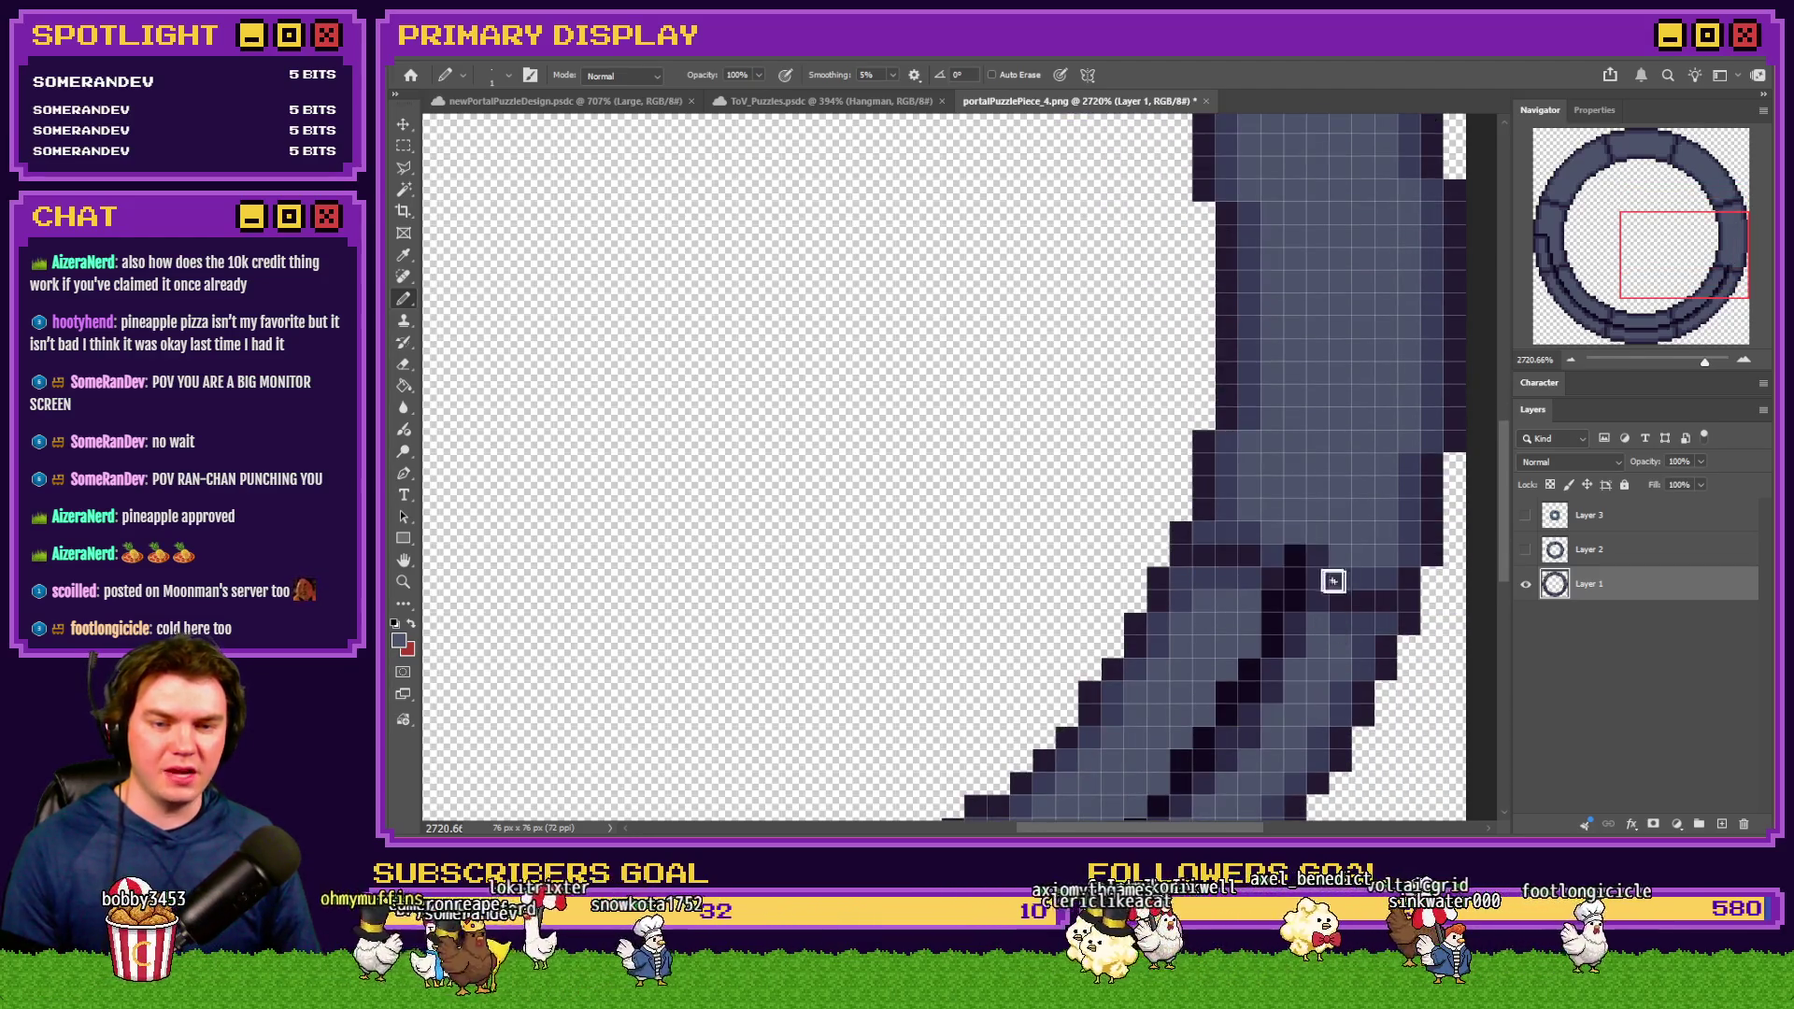
Lighten the dark diagonal crack pixels and band with the sampled lighter blue stone colour
alt+click(1273, 575)
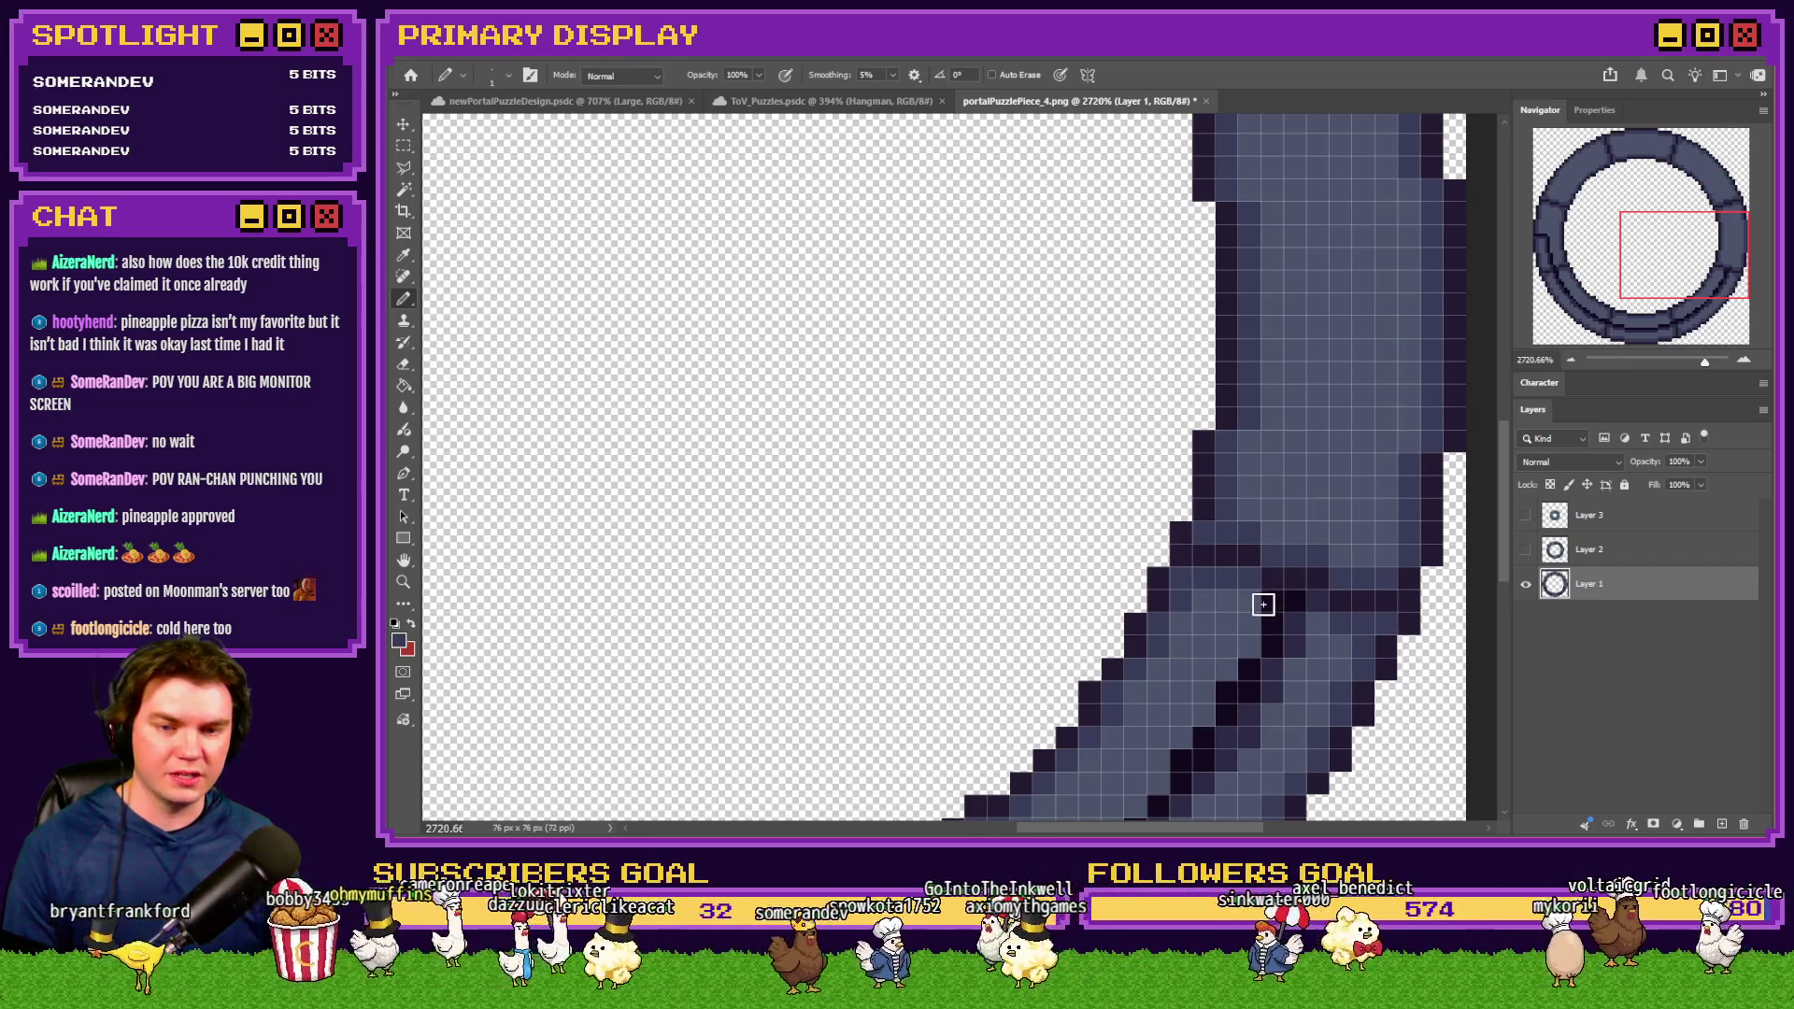
alt+click(1246, 613)
mouse_move(1282, 625)
mouse_down()
mouse_move(1275, 693)
mouse_move(1190, 748)
mouse_move(1250, 729)
mouse_up()
scroll(1186, 757, down, 3)
mouse_move(1168, 578)
mouse_down()
mouse_move(1169, 552)
mouse_move(962, 725)
mouse_up()
scroll(865, 747, down, 2)
scroll(866, 748, up, 4)
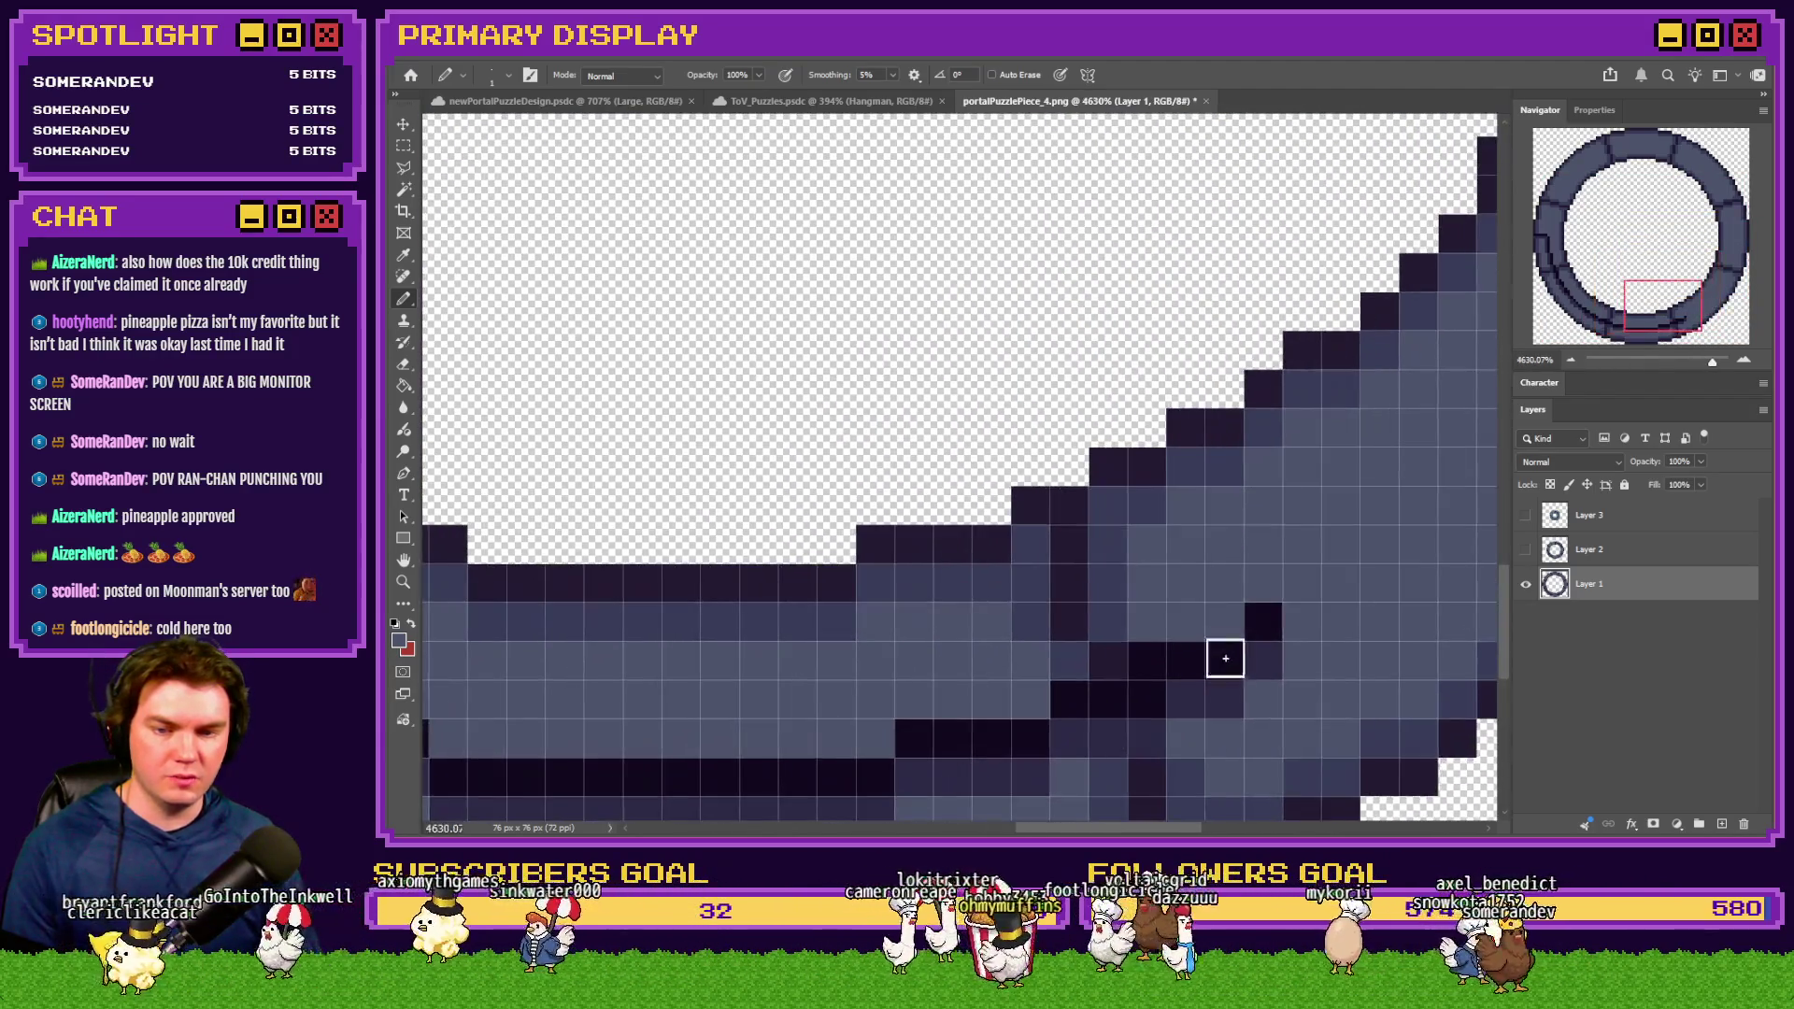
scroll(1159, 617, down, 1)
scroll(1159, 616, down, 1)
mouse_move(1126, 460)
mouse_down()
mouse_move(1148, 580)
mouse_move(1176, 611)
mouse_up()
mouse_move(1146, 503)
mouse_down()
mouse_move(1093, 565)
mouse_move(1074, 533)
mouse_move(1106, 510)
mouse_move(1105, 579)
mouse_move(1029, 557)
mouse_move(929, 629)
mouse_move(654, 631)
mouse_move(542, 655)
mouse_up()
scroll(878, 643, left, 3)
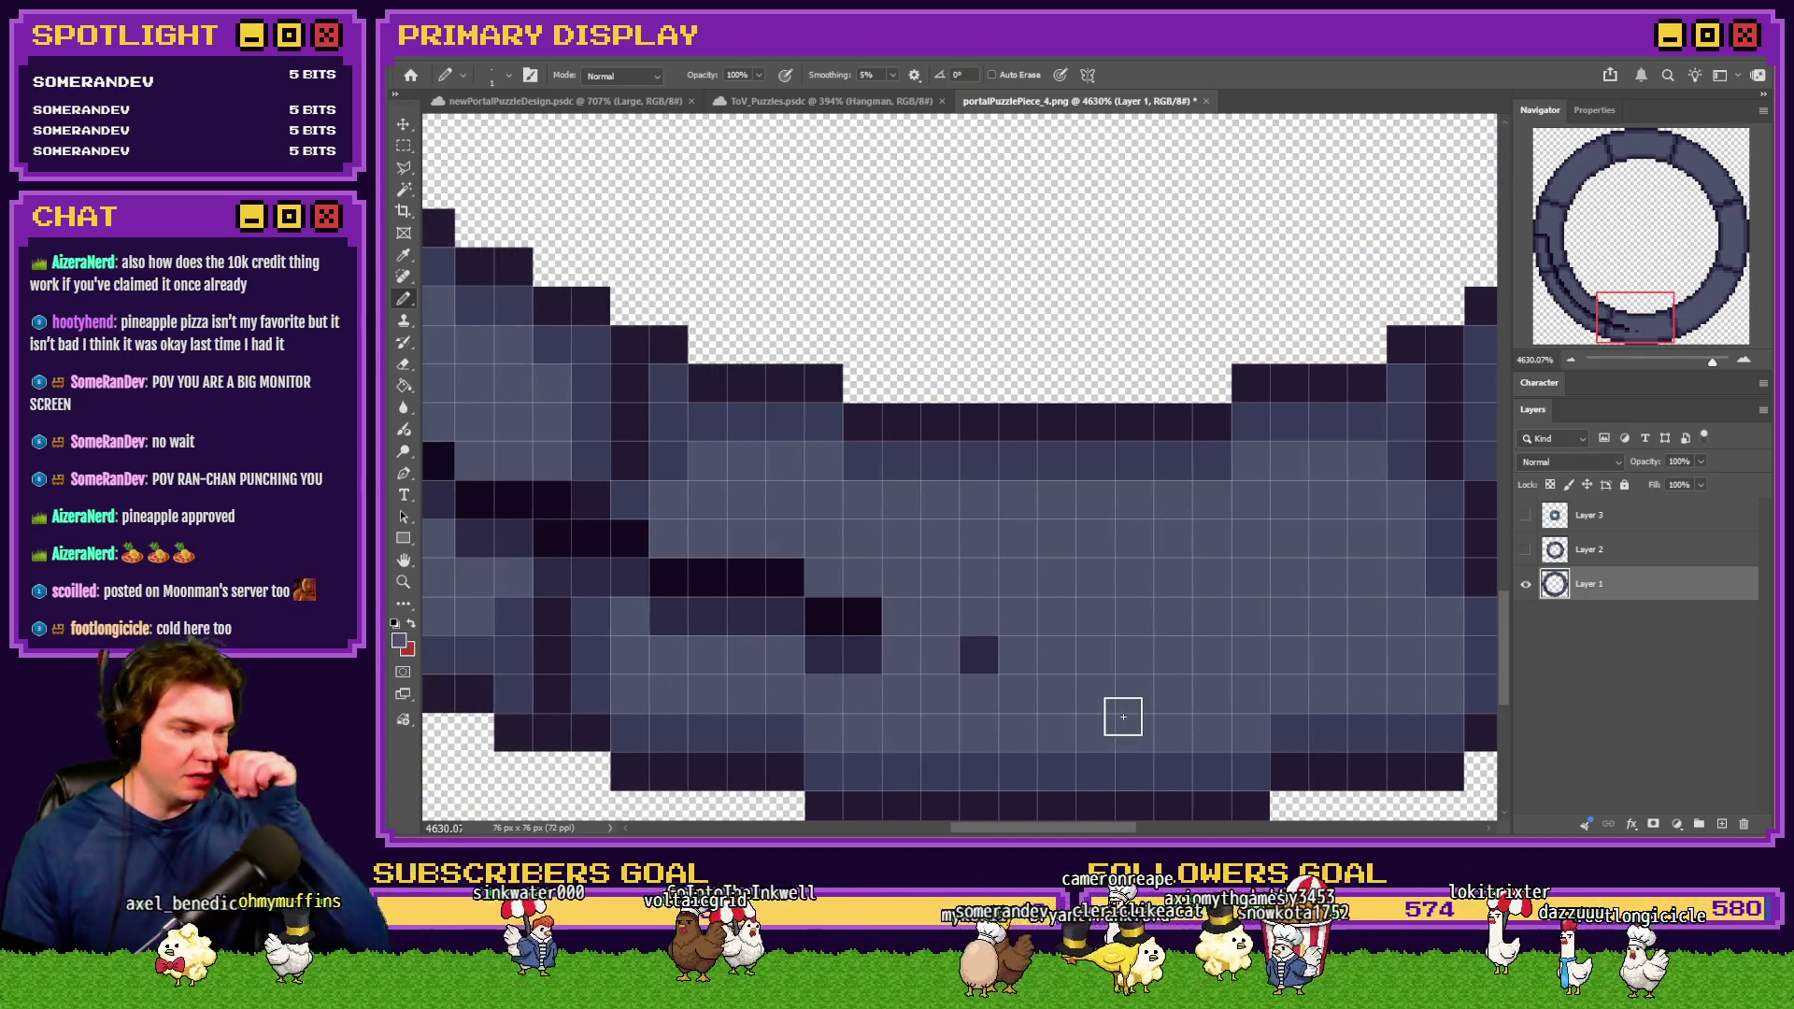
Repaint dark pixels along the lower crack in the mid tone and touch up a few more
right_click(1157, 656)
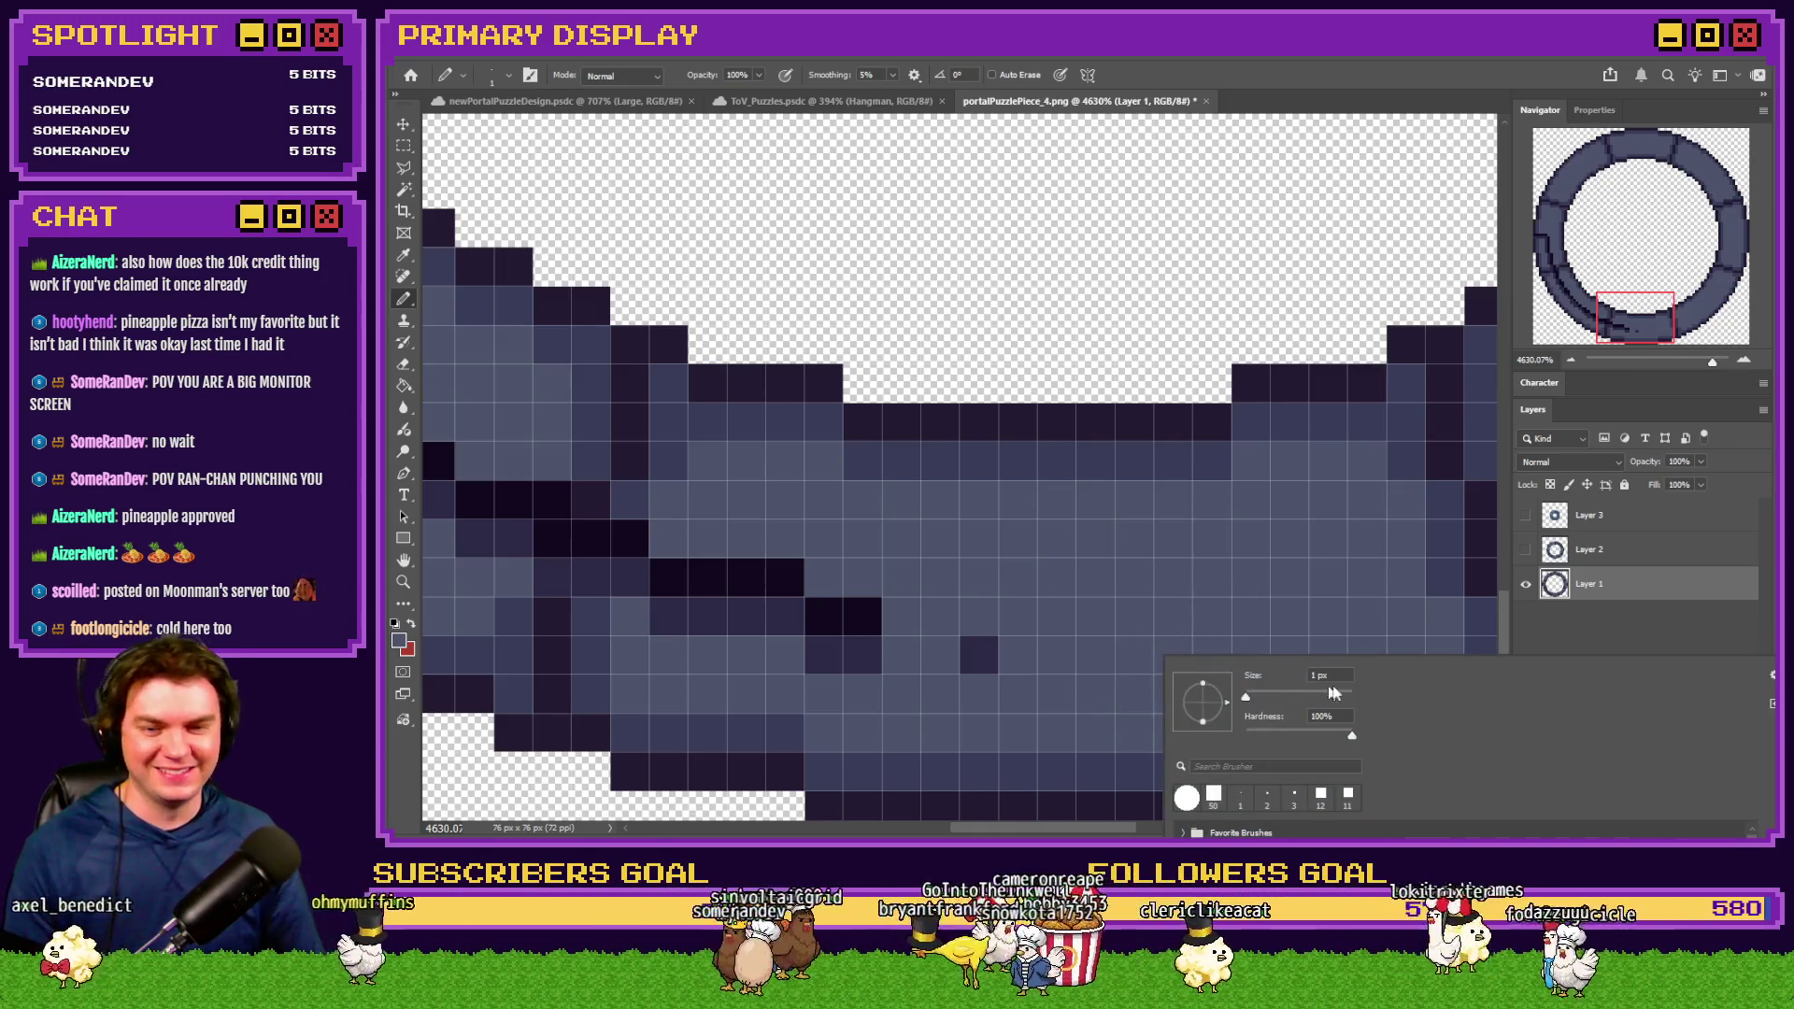
mouse_move(979, 668)
mouse_down()
mouse_move(845, 601)
mouse_move(704, 605)
mouse_move(661, 530)
mouse_up()
click(589, 542)
click(575, 584)
scroll(792, 638, left, 2)
scroll(792, 638, left, 2)
mouse_move(748, 510)
mouse_down()
mouse_move(745, 589)
mouse_move(593, 485)
mouse_move(496, 384)
mouse_move(580, 412)
mouse_up()
Sample a ring colour and paint over the dark pixel block on the ring
drag(1598, 299, 1549, 278)
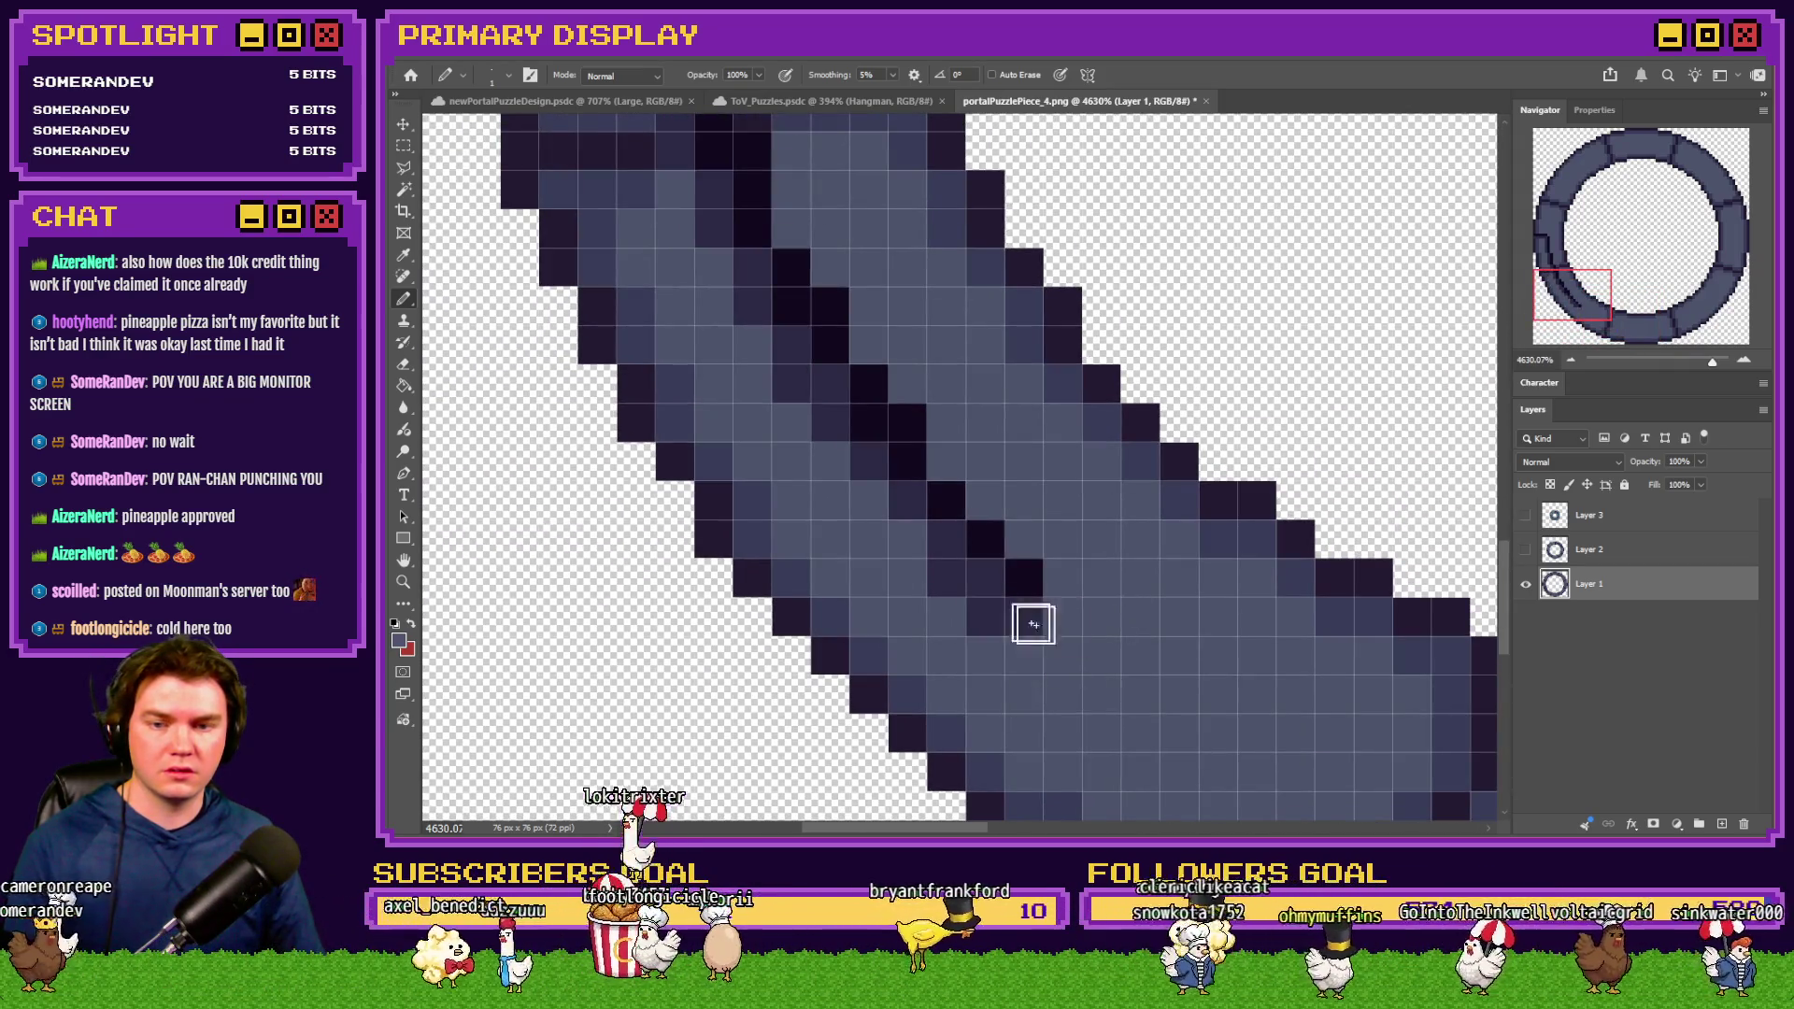
scroll(841, 561, up, 3)
mouse_move(786, 533)
mouse_down()
mouse_move(721, 368)
mouse_move(673, 325)
mouse_move(704, 292)
mouse_move(664, 208)
mouse_move(639, 326)
mouse_up()
scroll(654, 337, up, 2)
alt+click(783, 357)
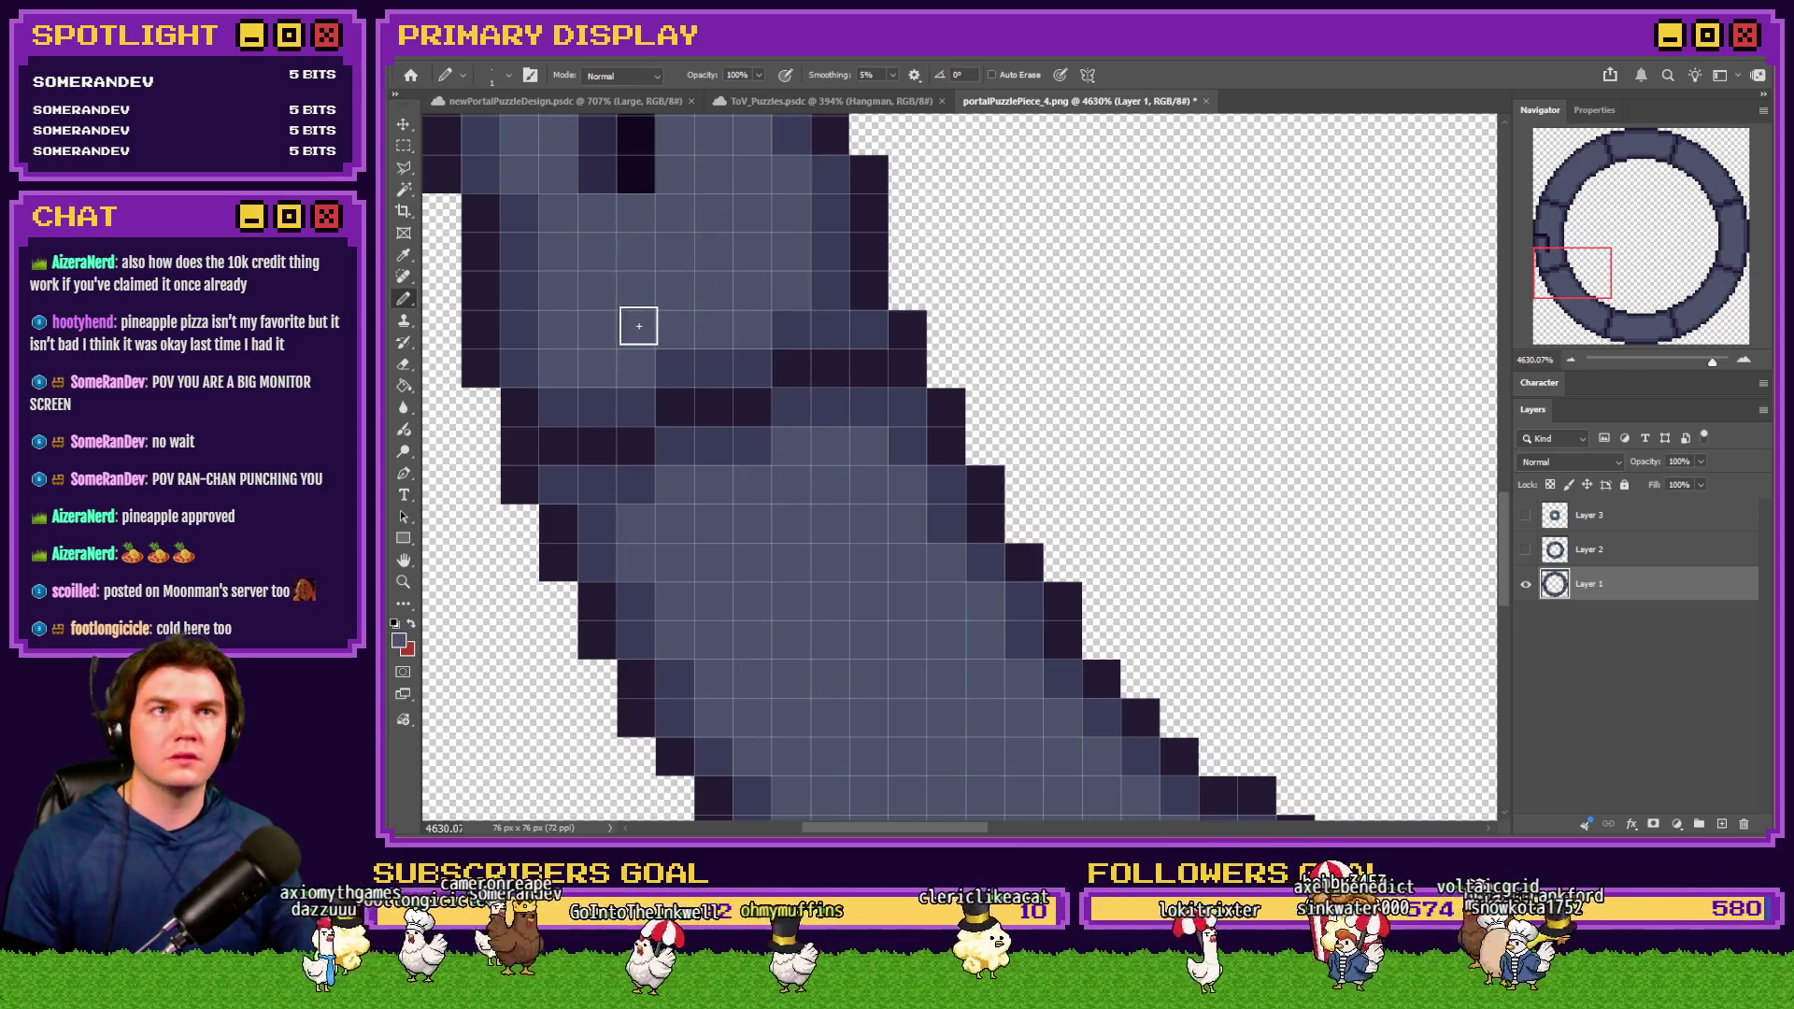
scroll(651, 326, up, 6)
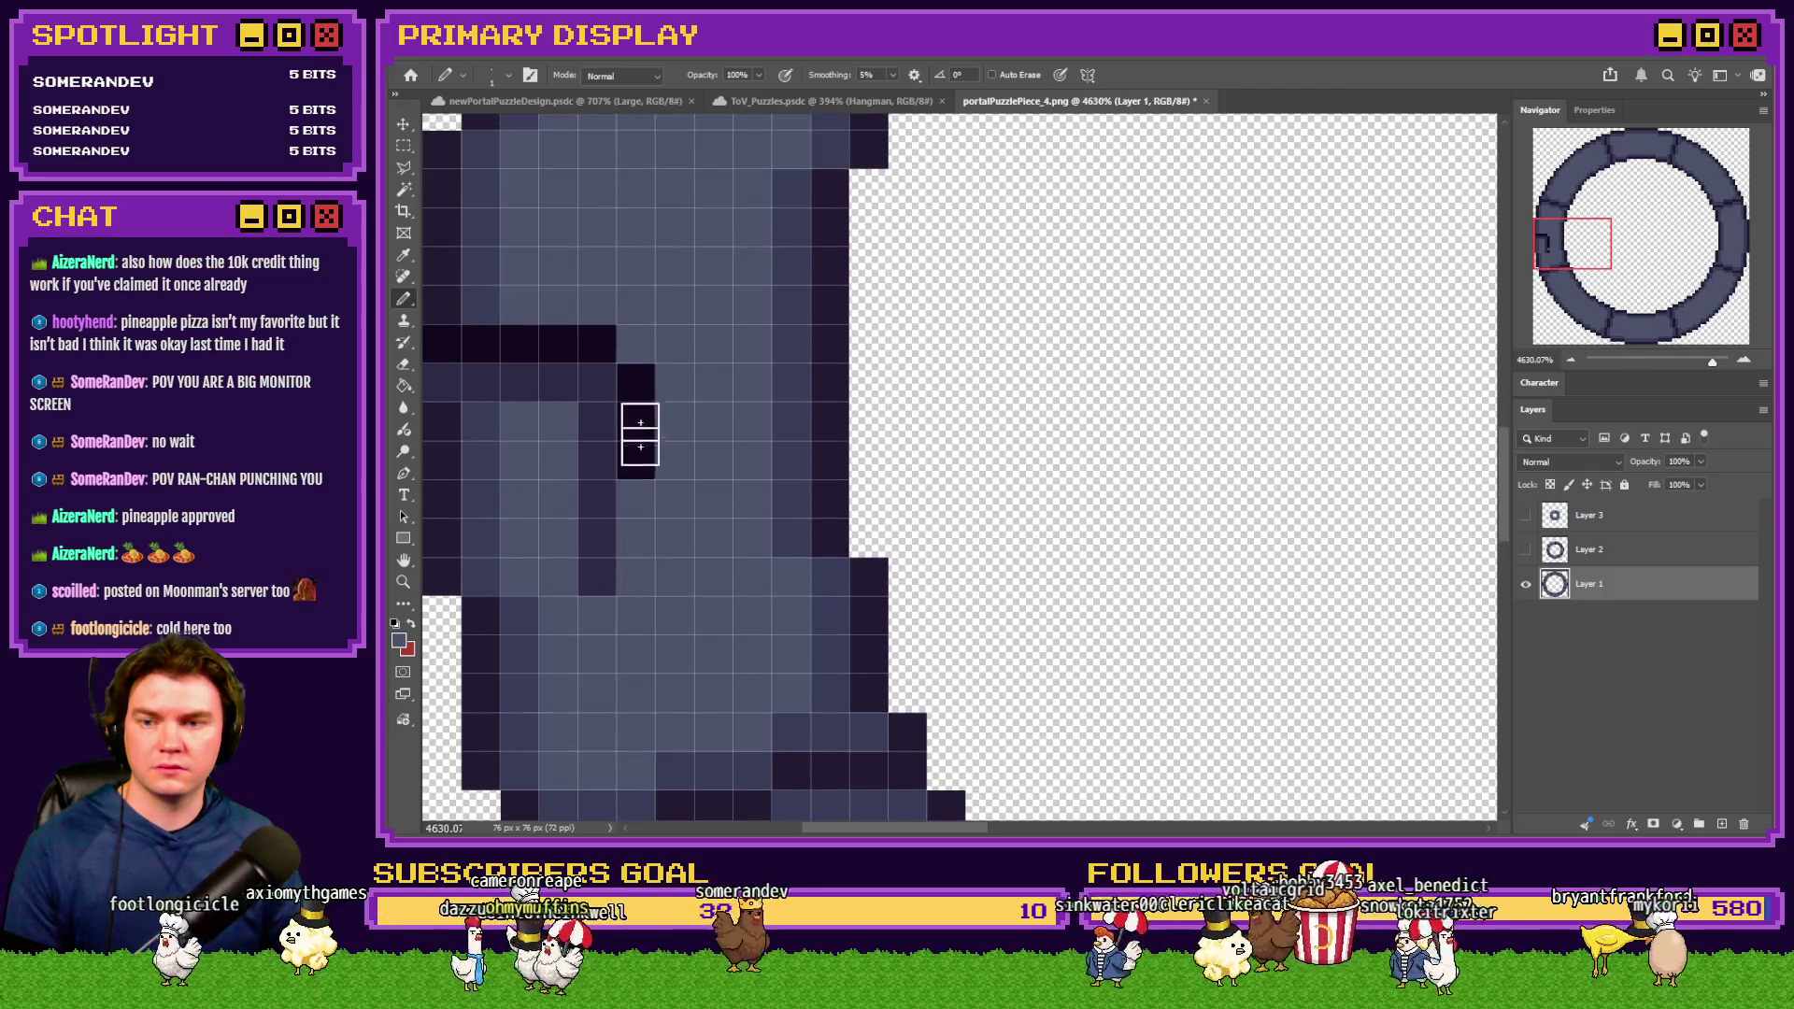
mouse_move(601, 334)
mouse_down()
mouse_move(513, 392)
mouse_move(589, 549)
mouse_up()
scroll(711, 420, left, 4)
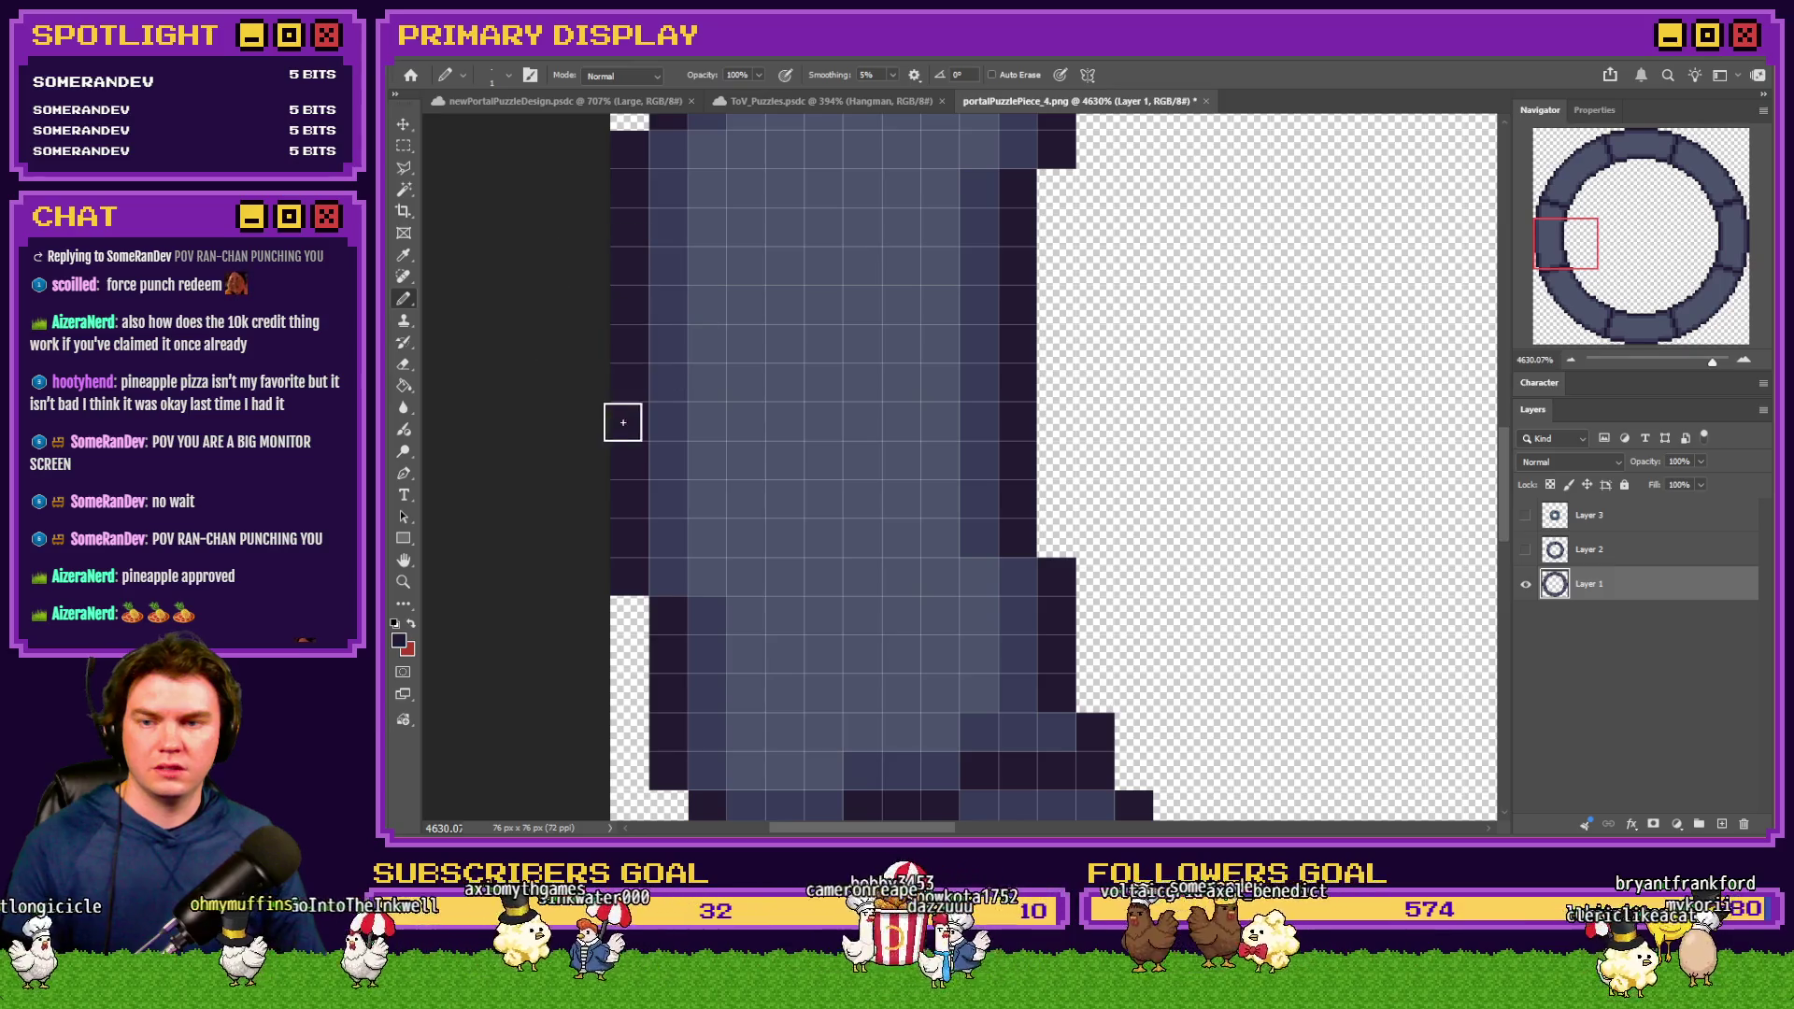
scroll(628, 402, down, 3)
scroll(629, 402, down, 4)
scroll(708, 425, up, 3)
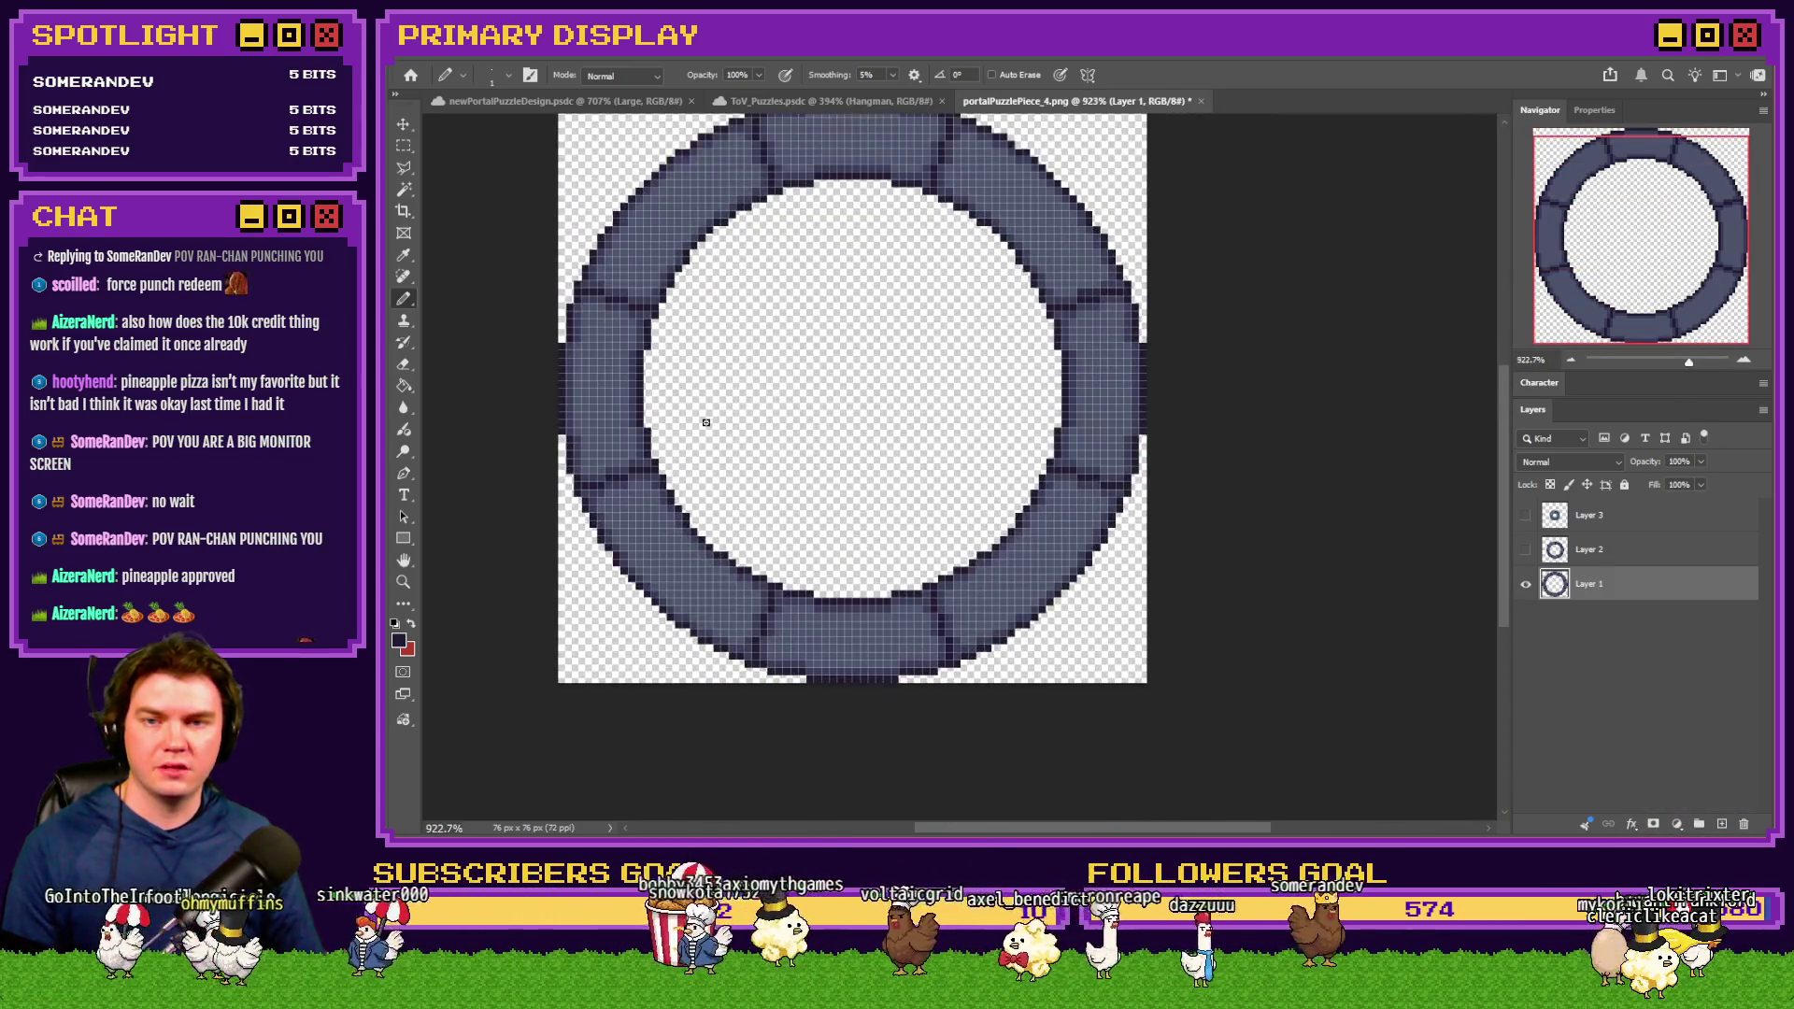
scroll(712, 435, up, 2)
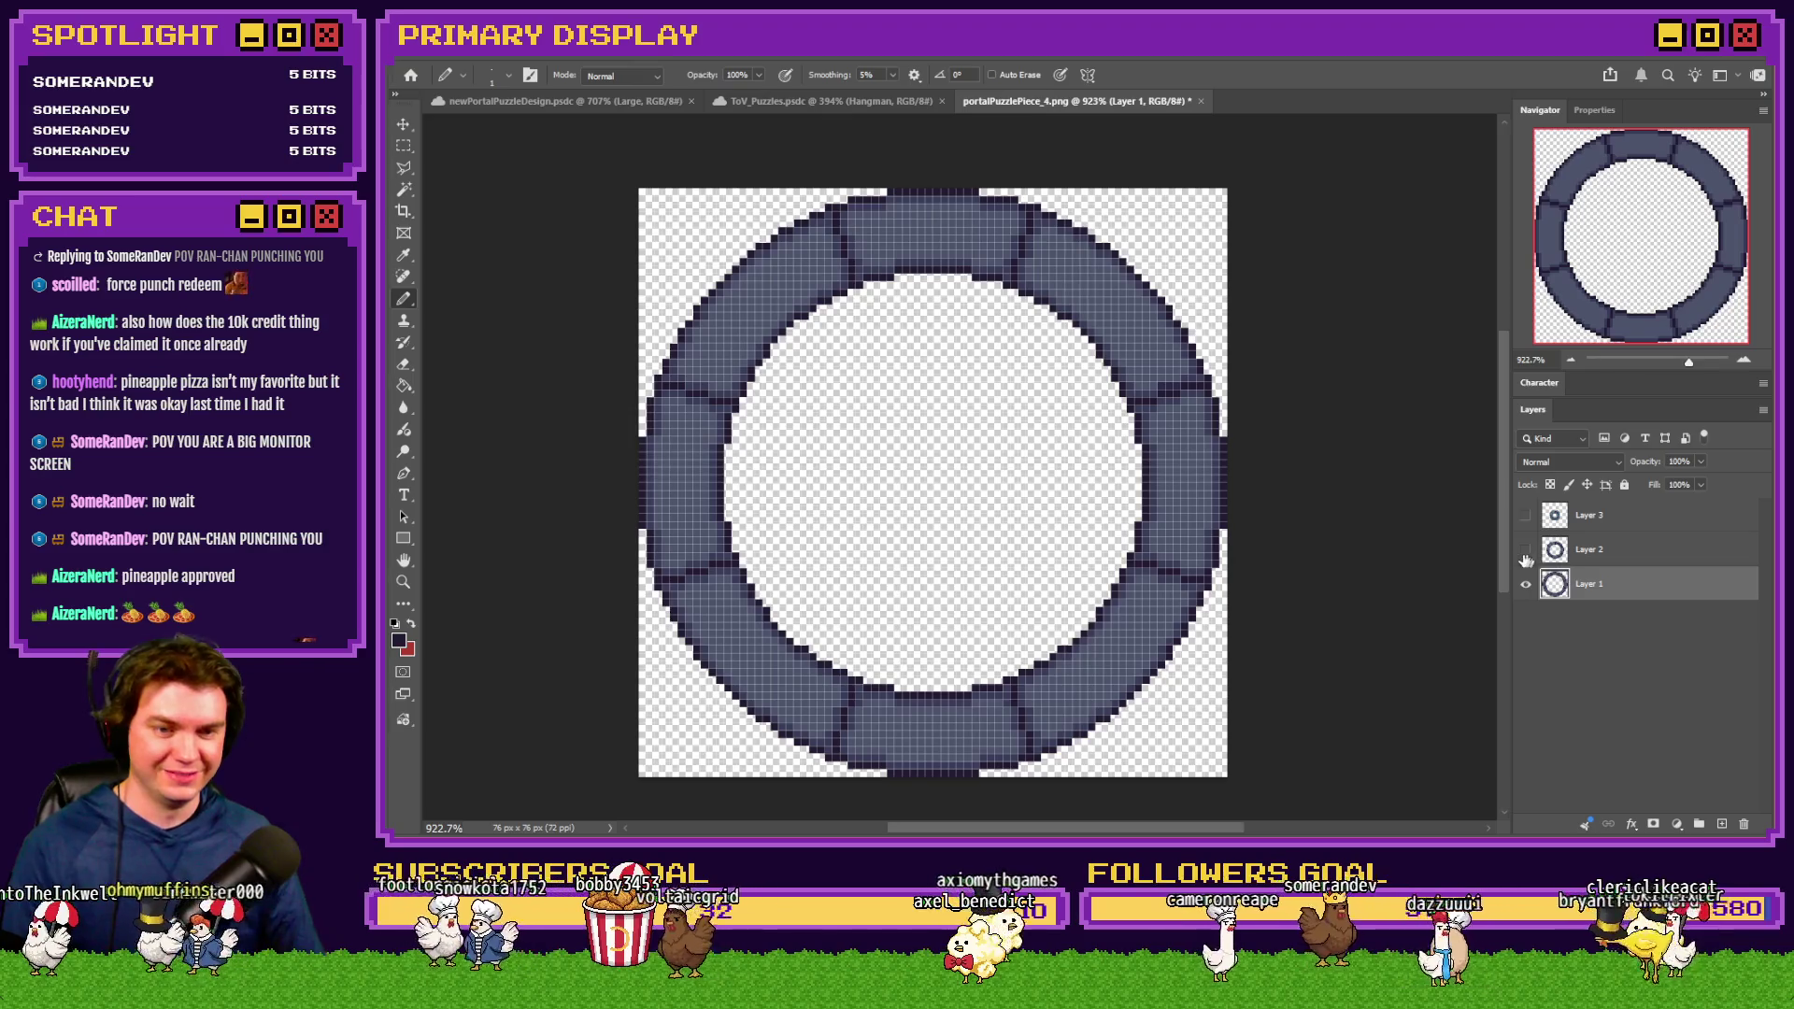
Check Layer 2's inner ring over the stone ring, leaving it hidden
click(1527, 552)
click(1526, 552)
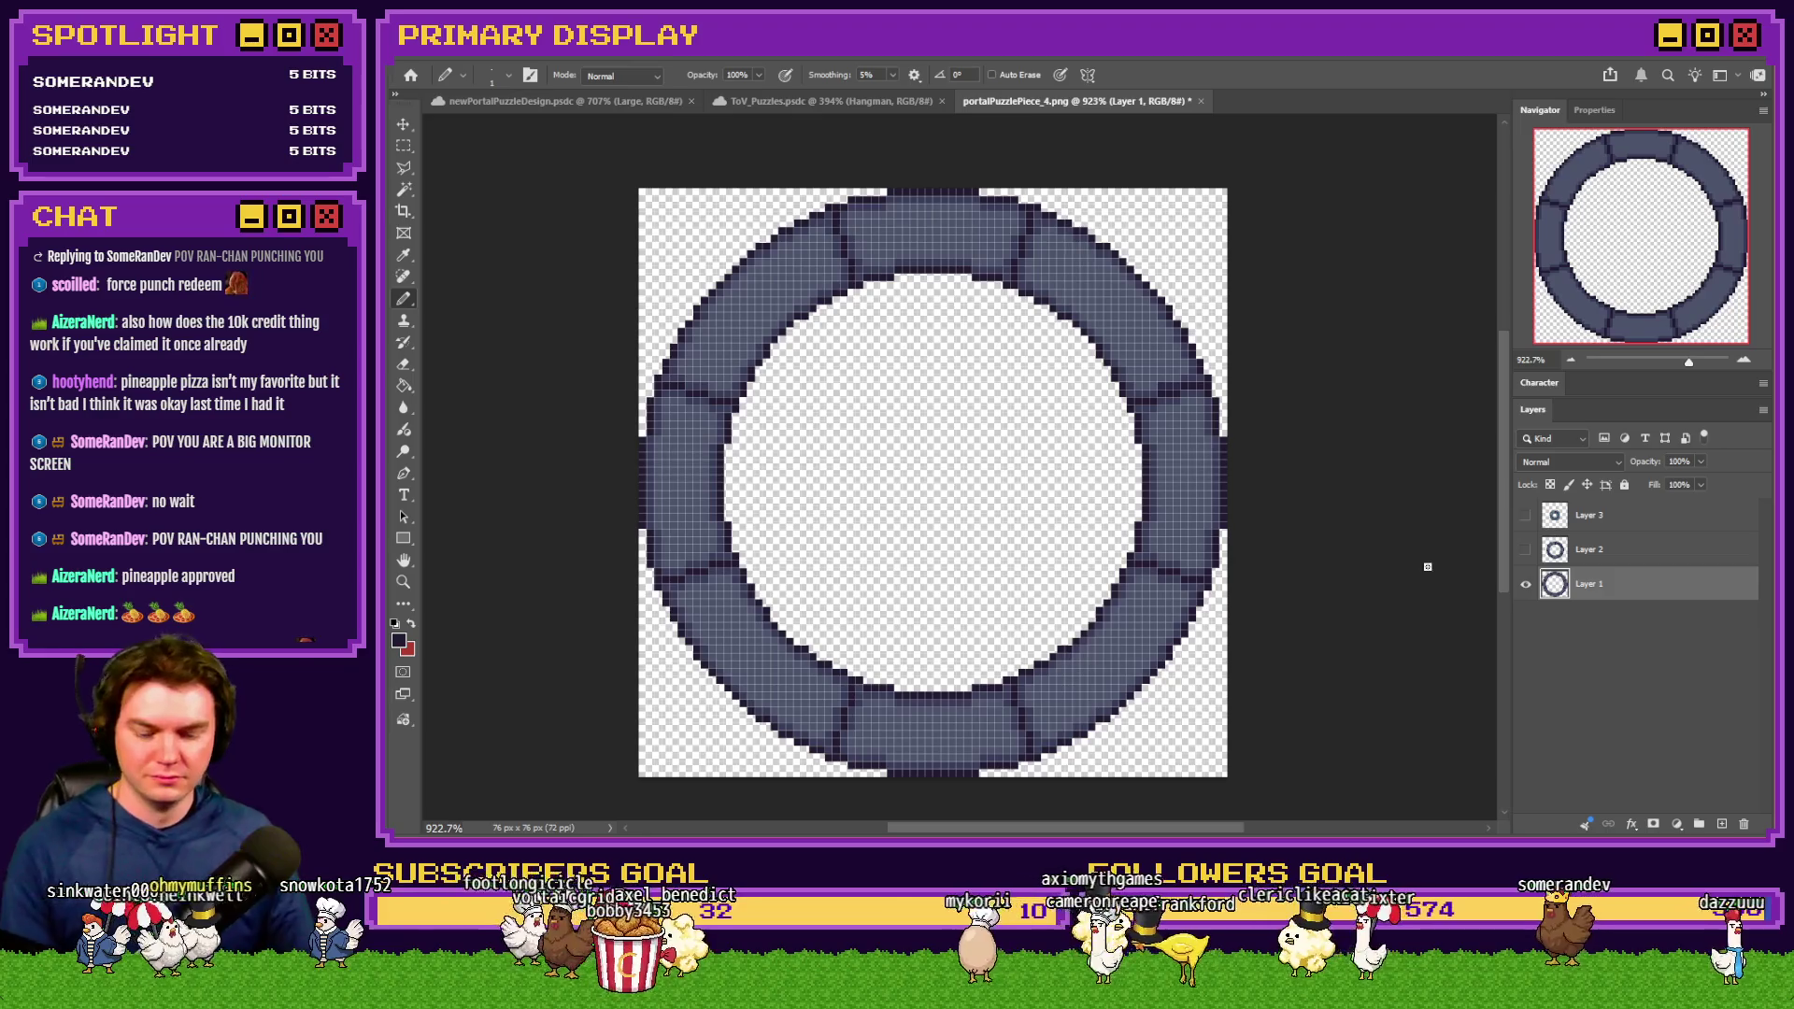
key(ctrl+alt+i)
Upscale the ring to 400% (304×304 px), save it as PNG, then revert to 76×76 px
text(400)
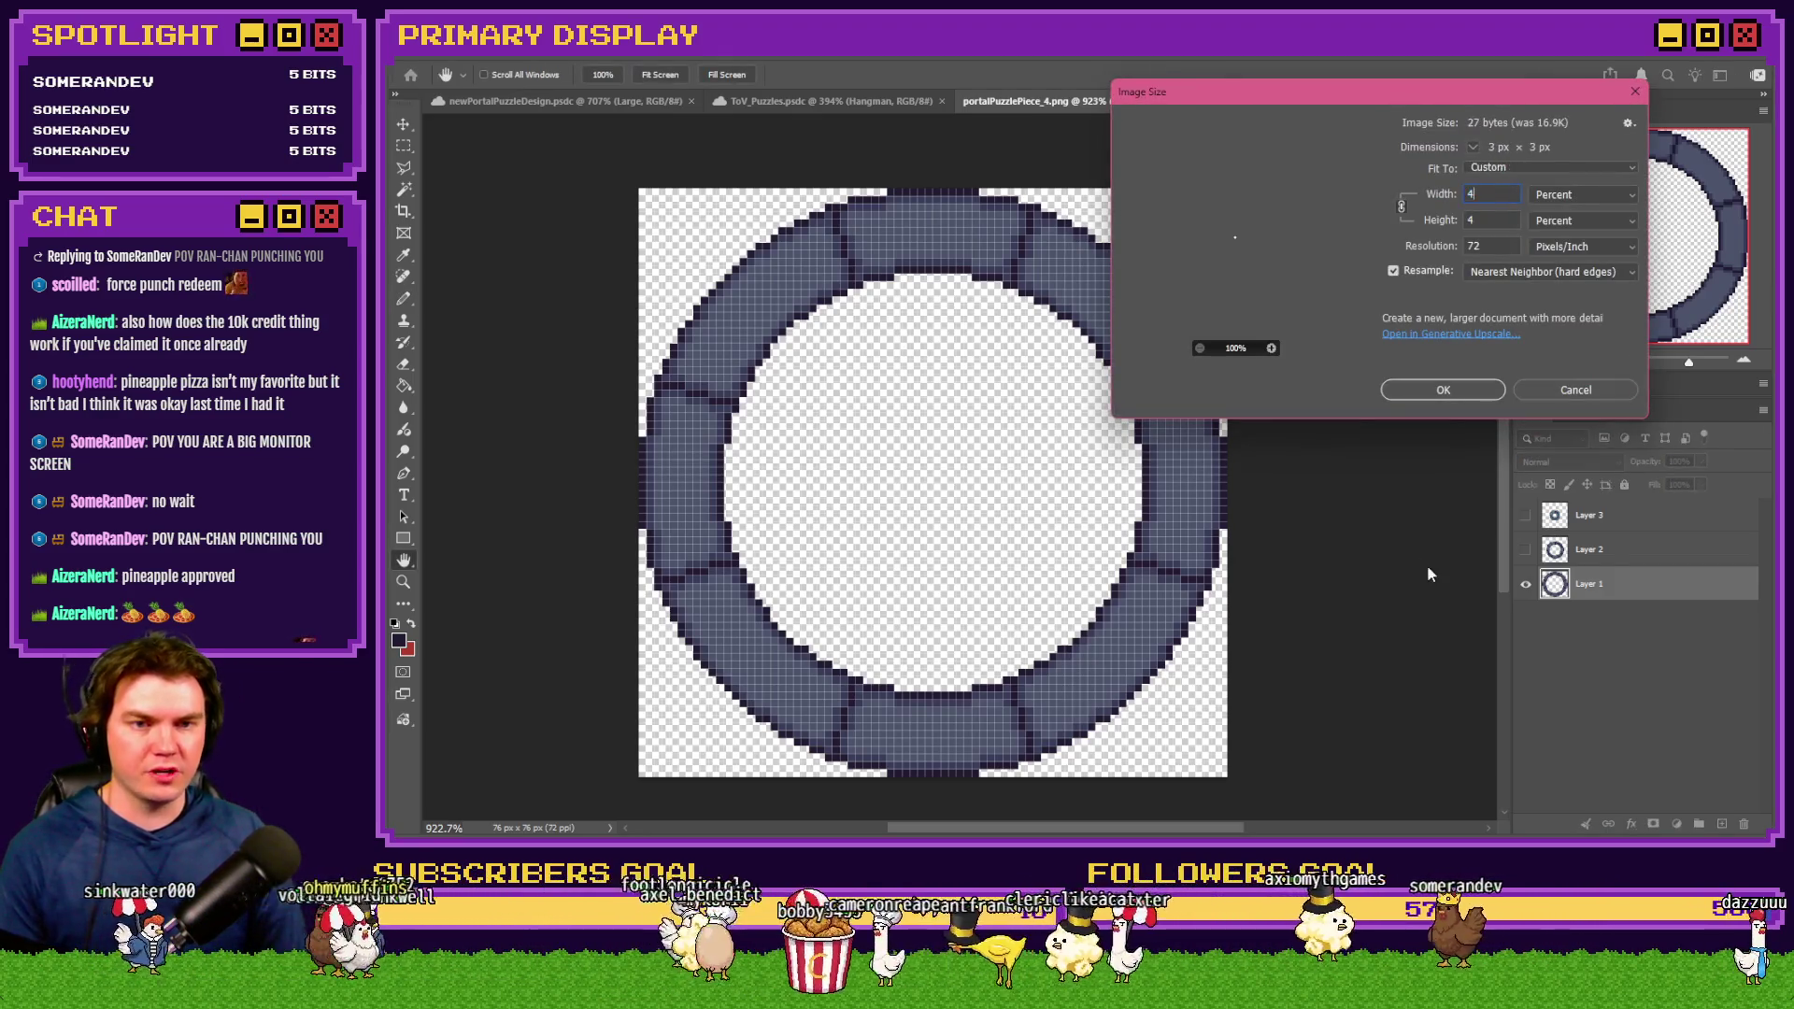
key(Return)
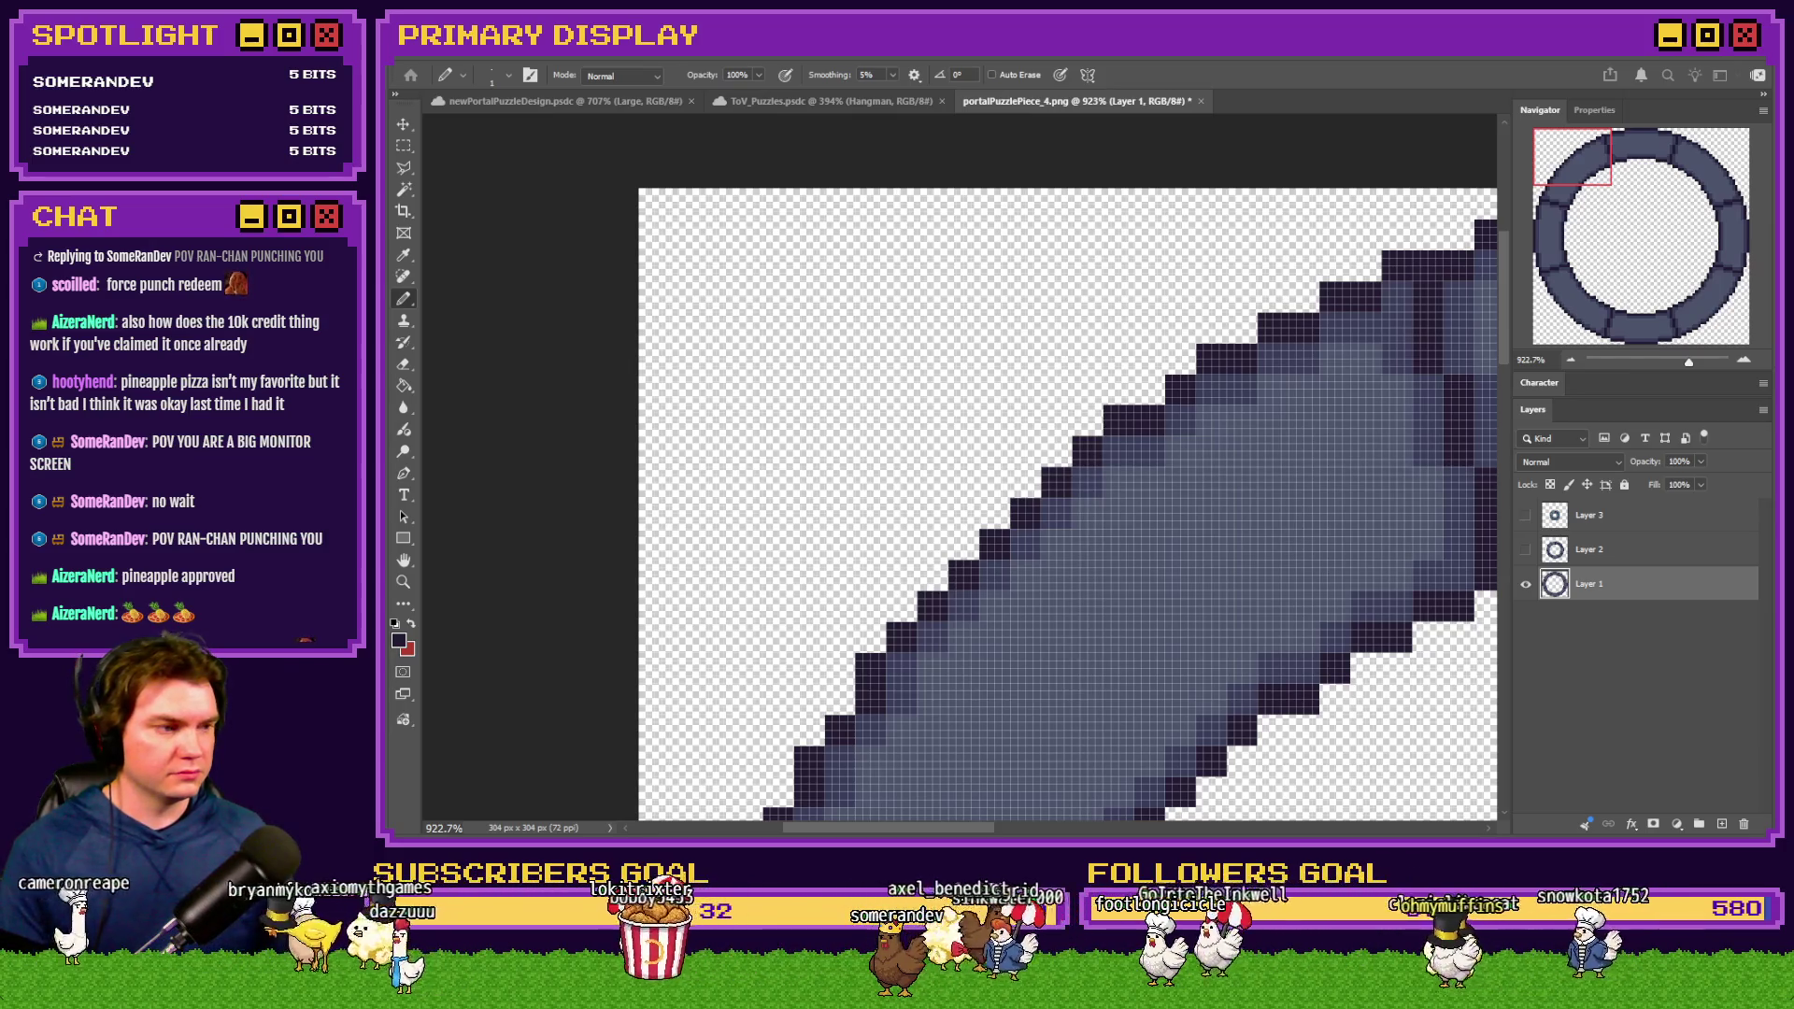
key(ctrl+s)
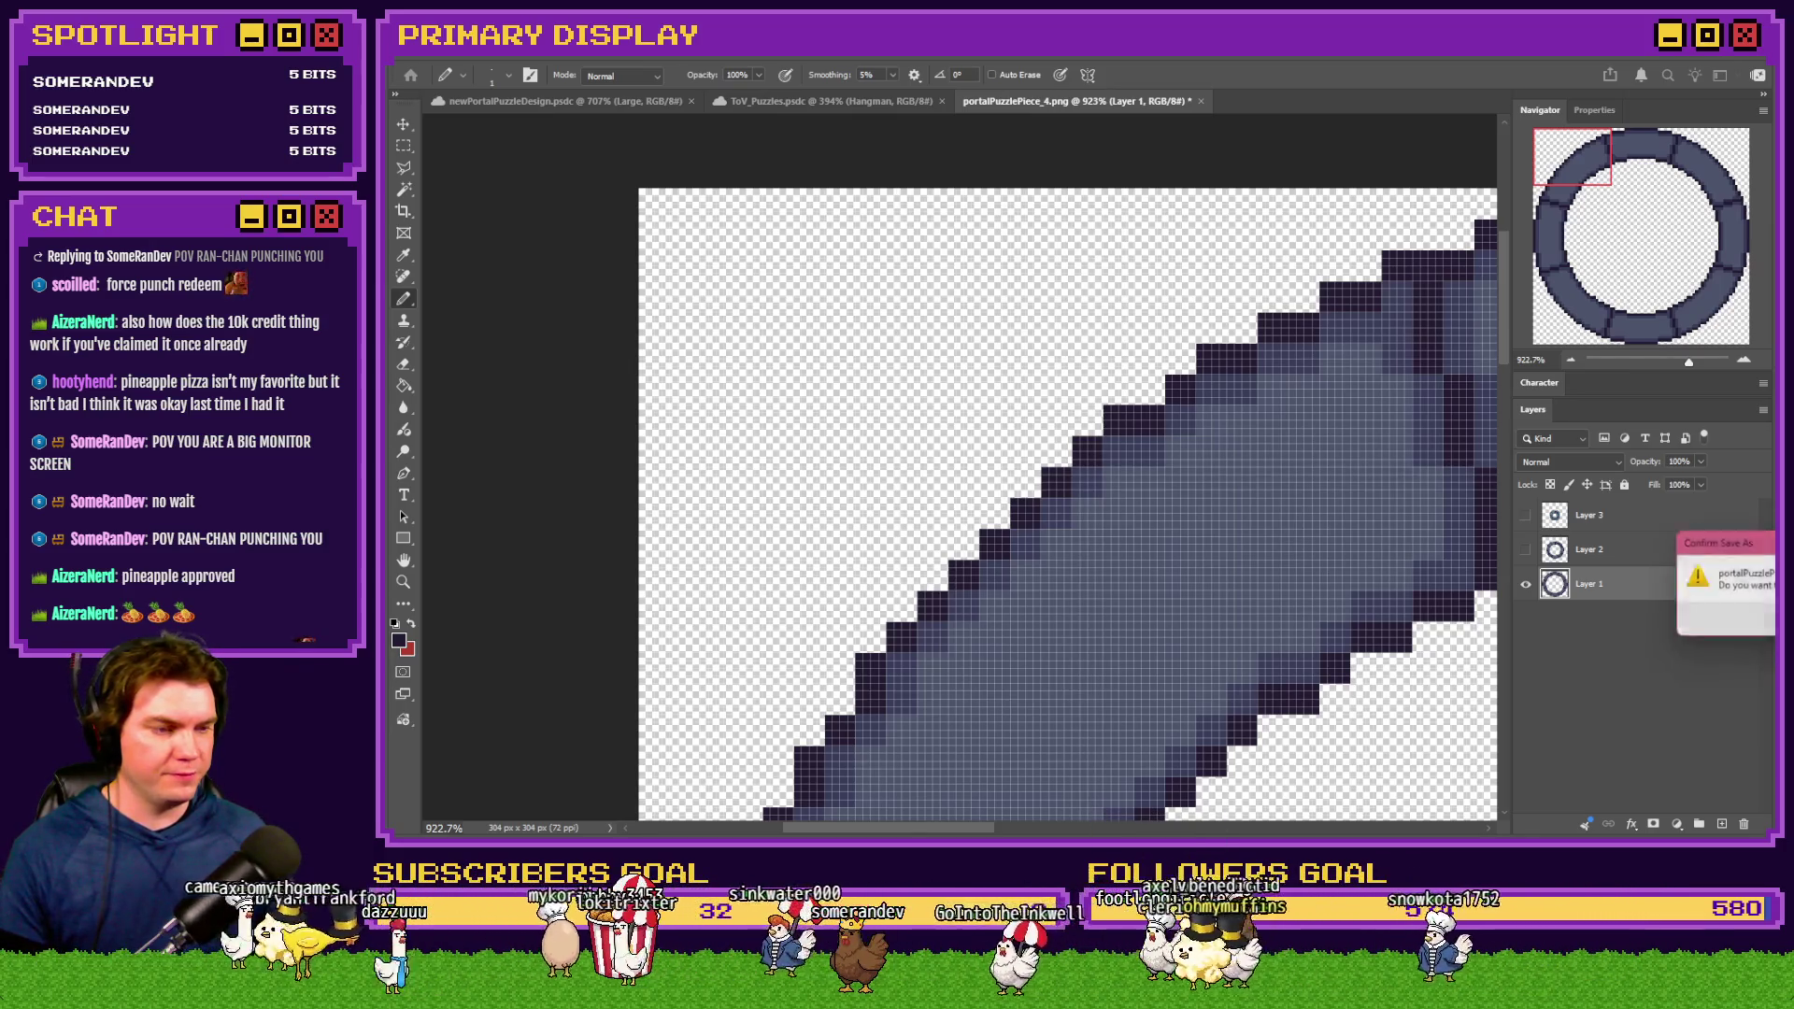
key(Return)
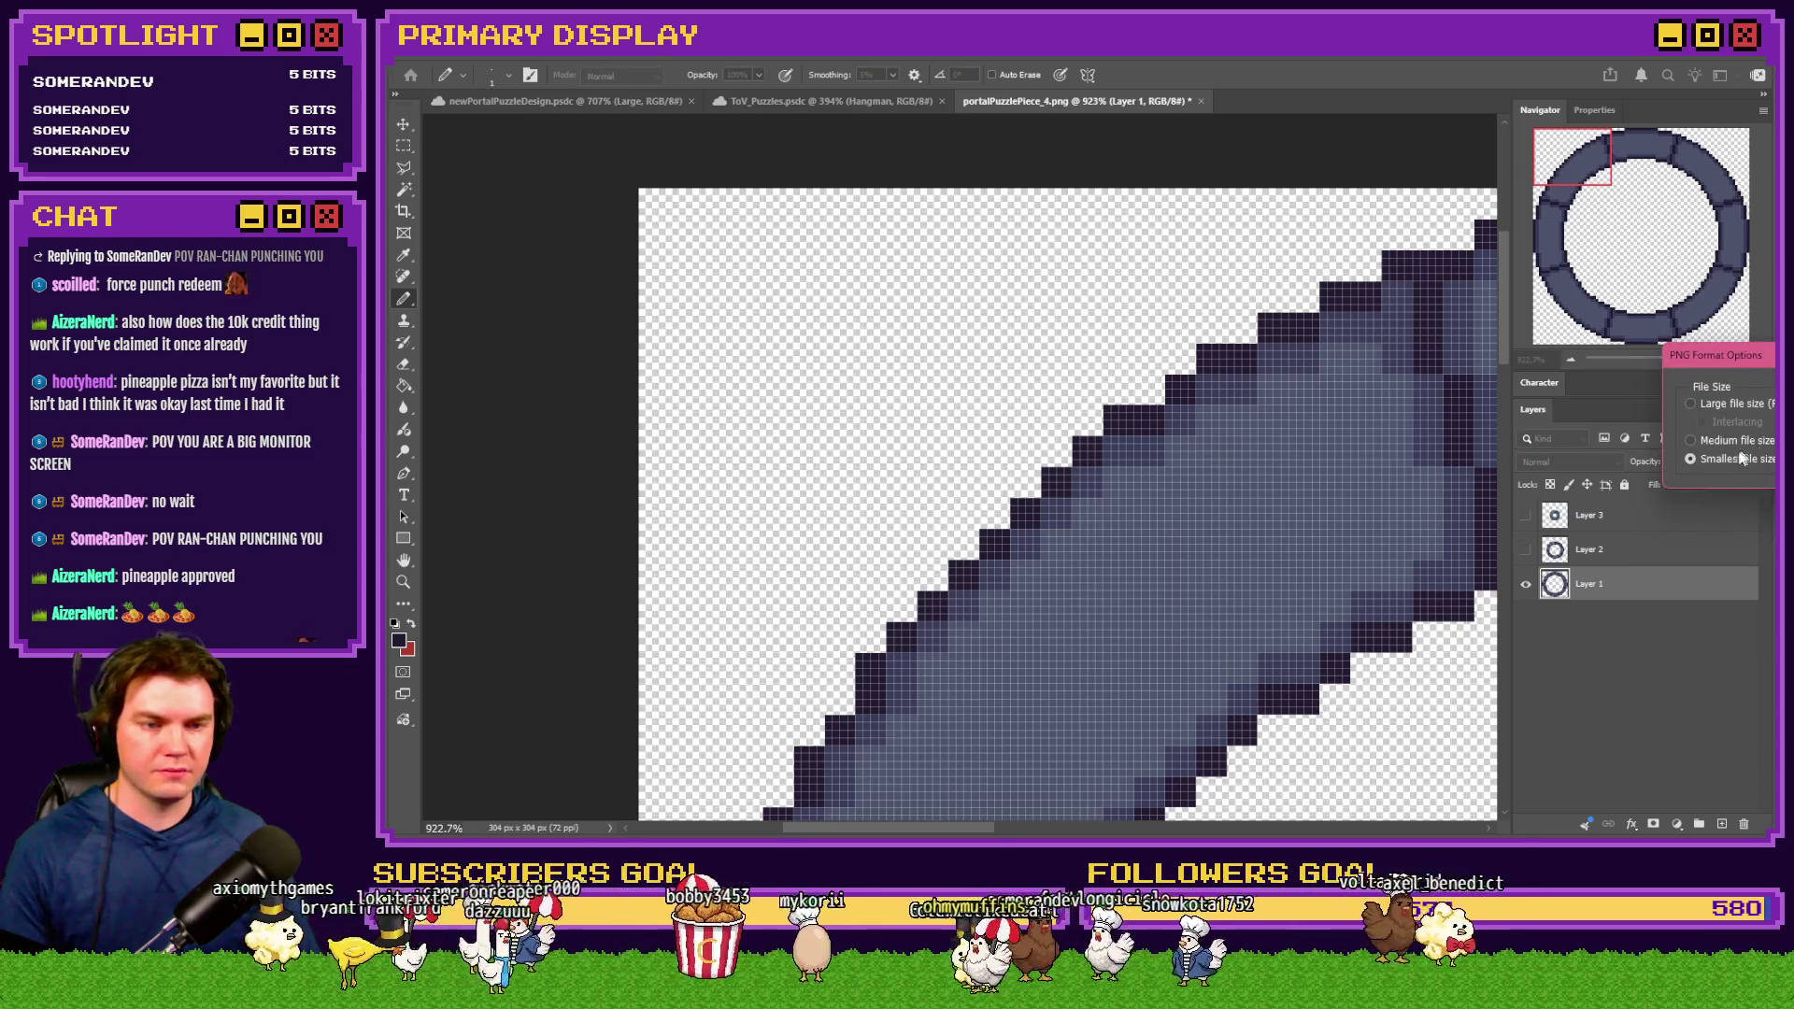
key(Return)
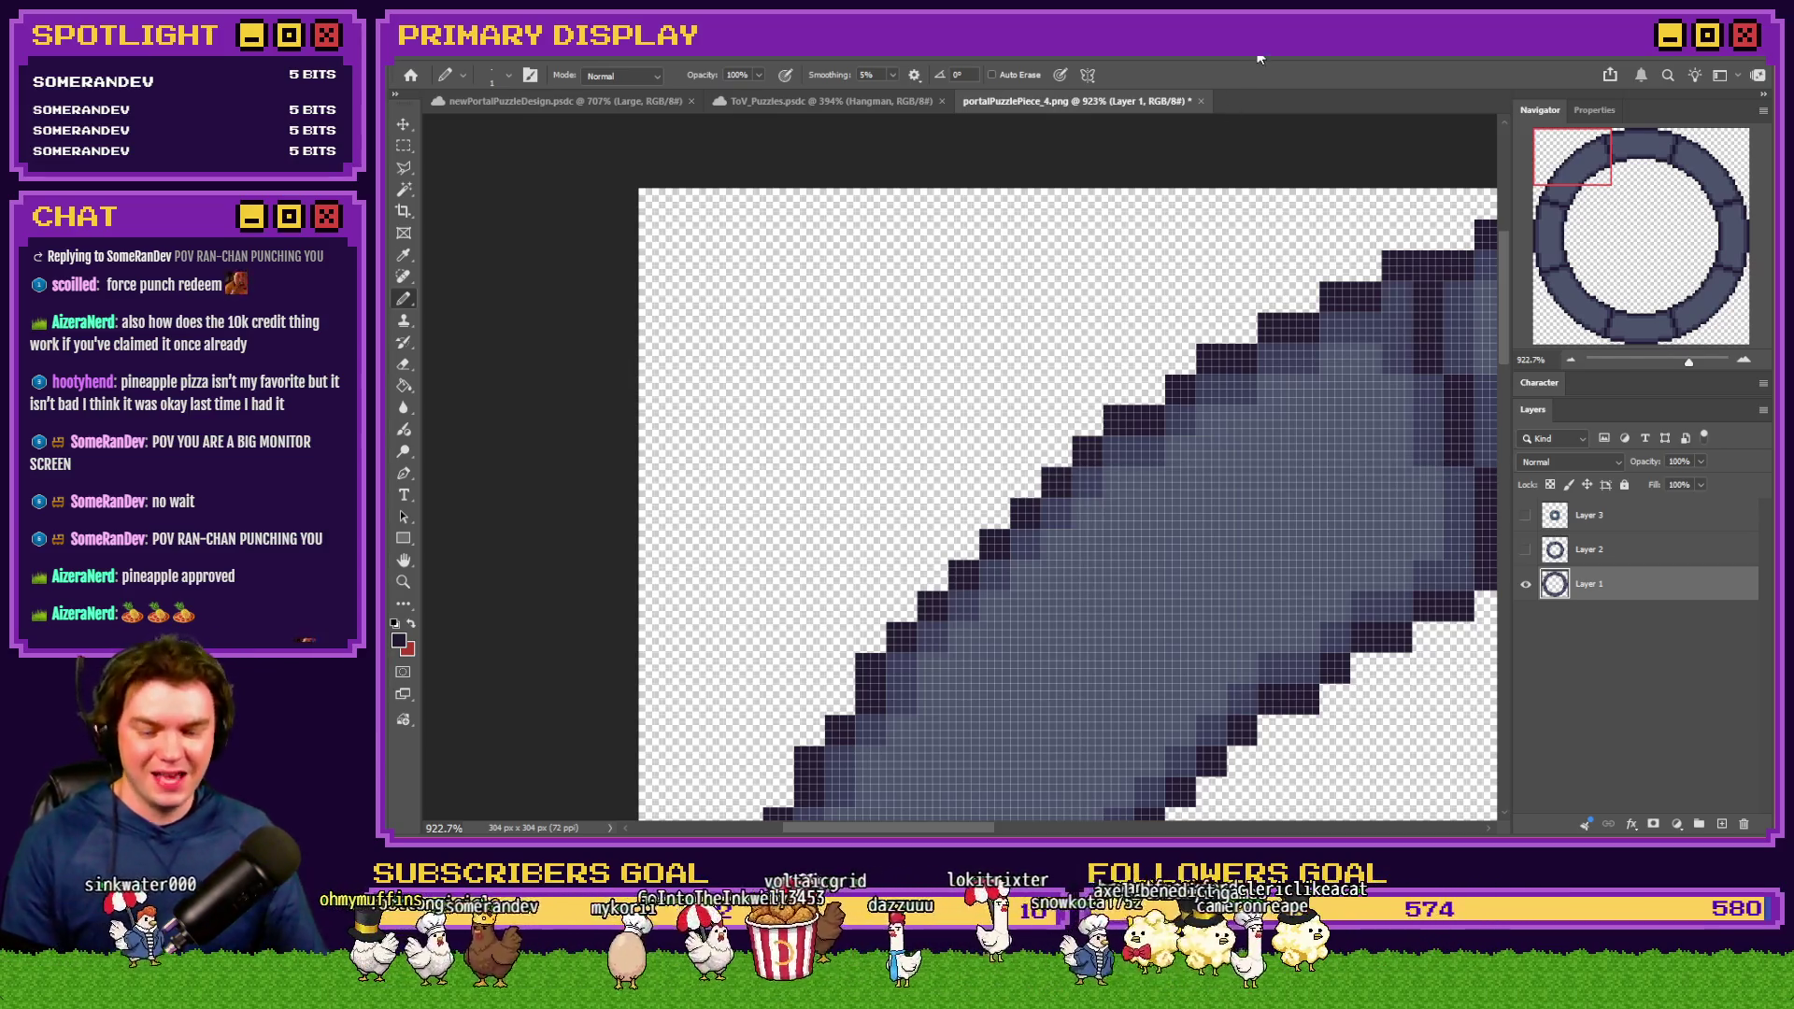
key(ctrl+0)
click(1526, 549)
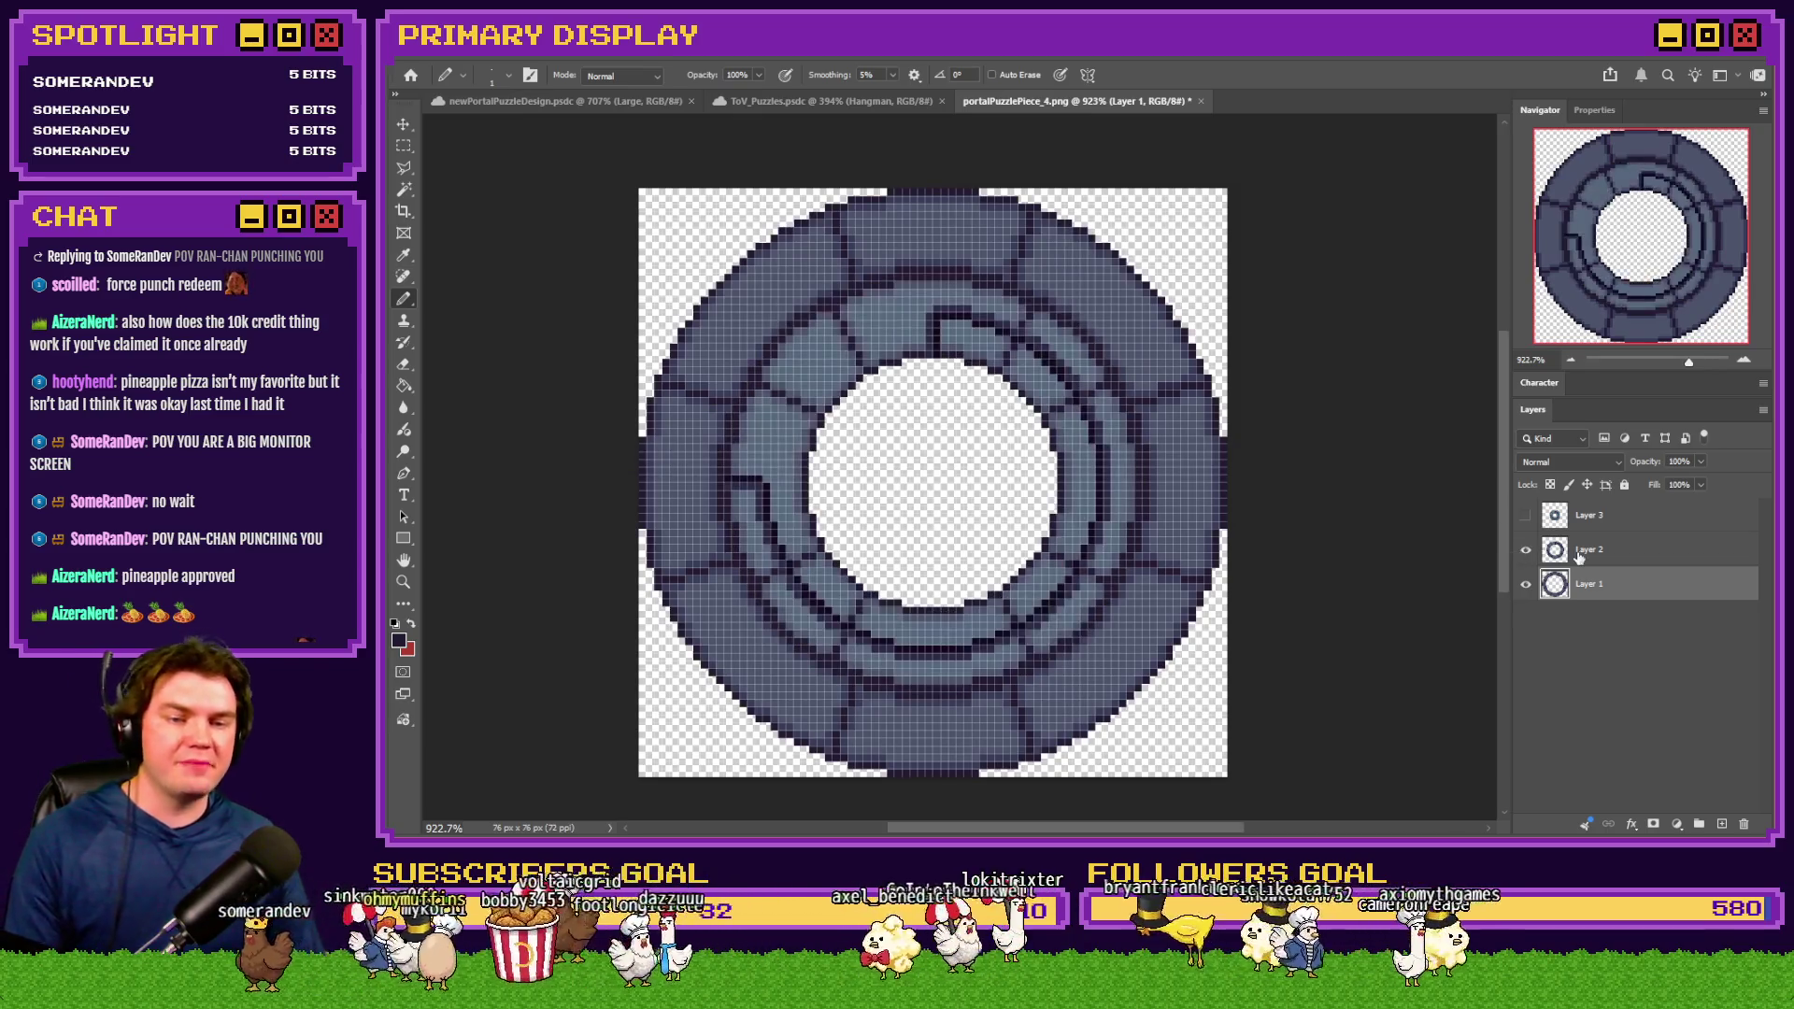
Make Layer 2 active and repaint dark pixels in its upper band light blue
click(1589, 550)
scroll(851, 271, up, 5)
alt+click(851, 271)
mouse_move(938, 322)
mouse_down()
mouse_move(945, 244)
mouse_move(1087, 269)
mouse_move(1130, 256)
mouse_move(1161, 289)
mouse_move(1099, 300)
mouse_up()
scroll(962, 311, up, 2)
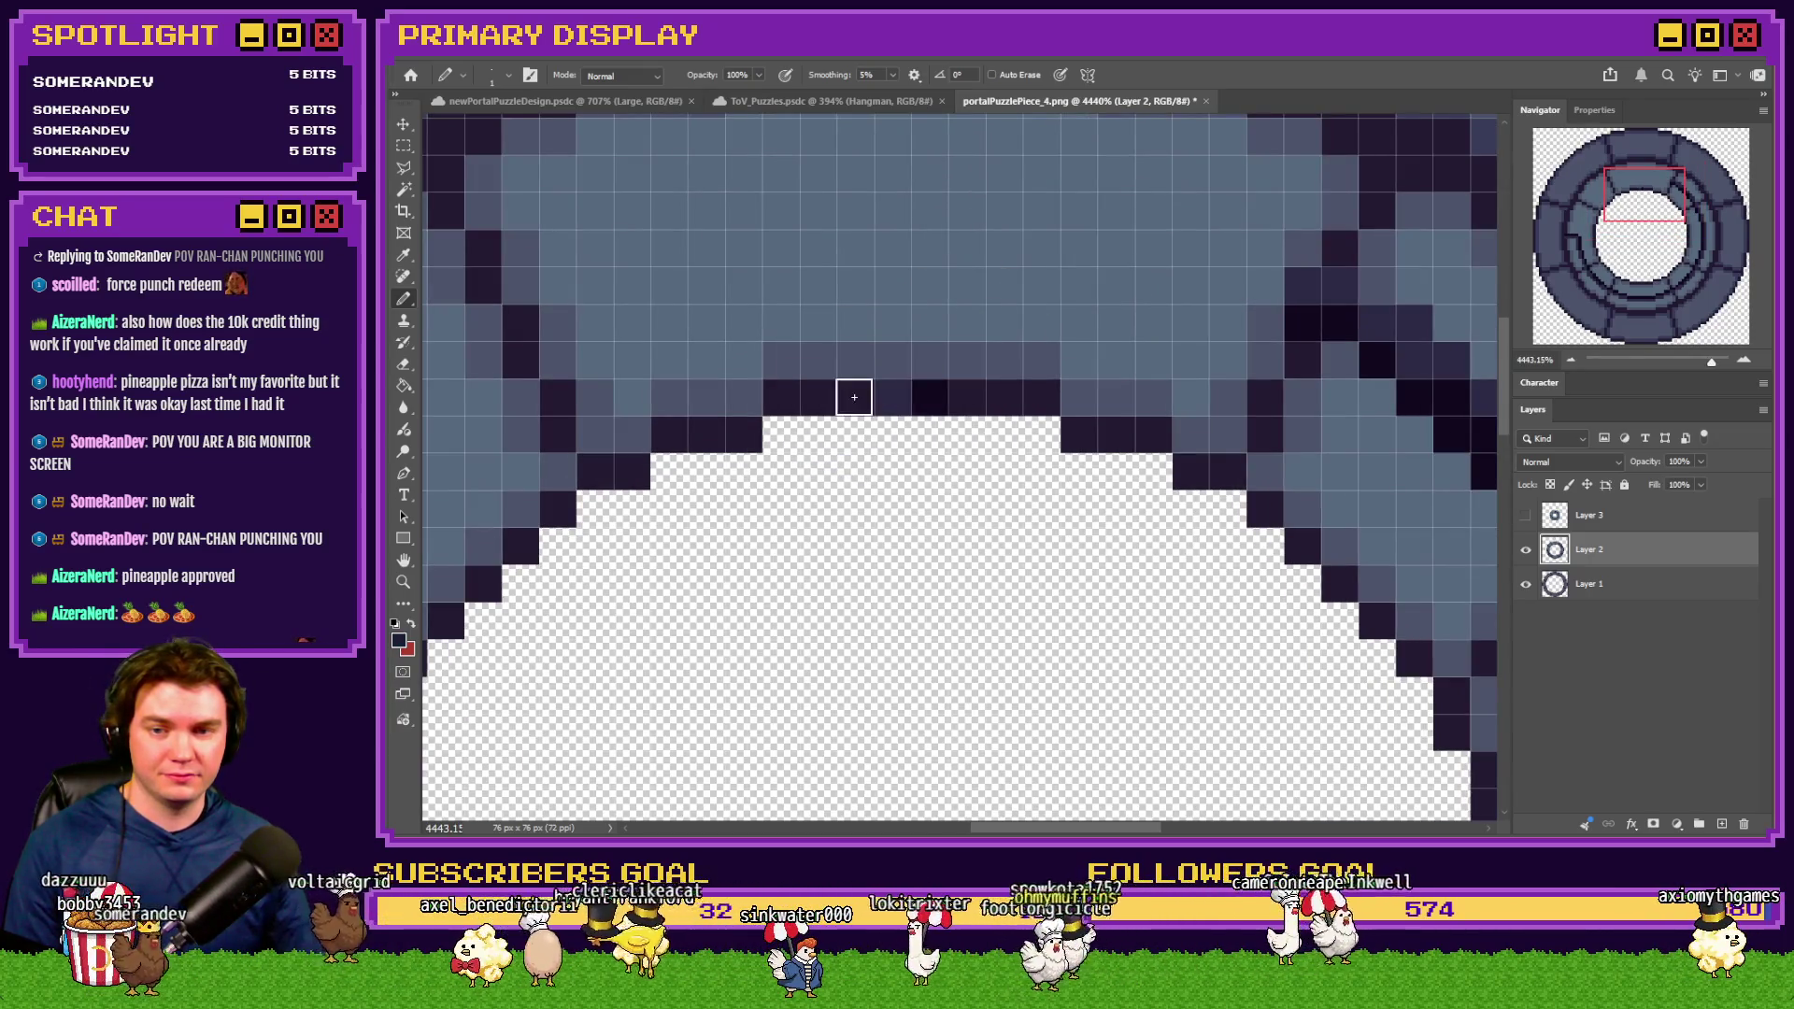
scroll(1082, 441, right, 5)
scroll(1081, 440, down, 1)
Repaint the dark line in the upper band with medium grey-blue
alt+click(954, 247)
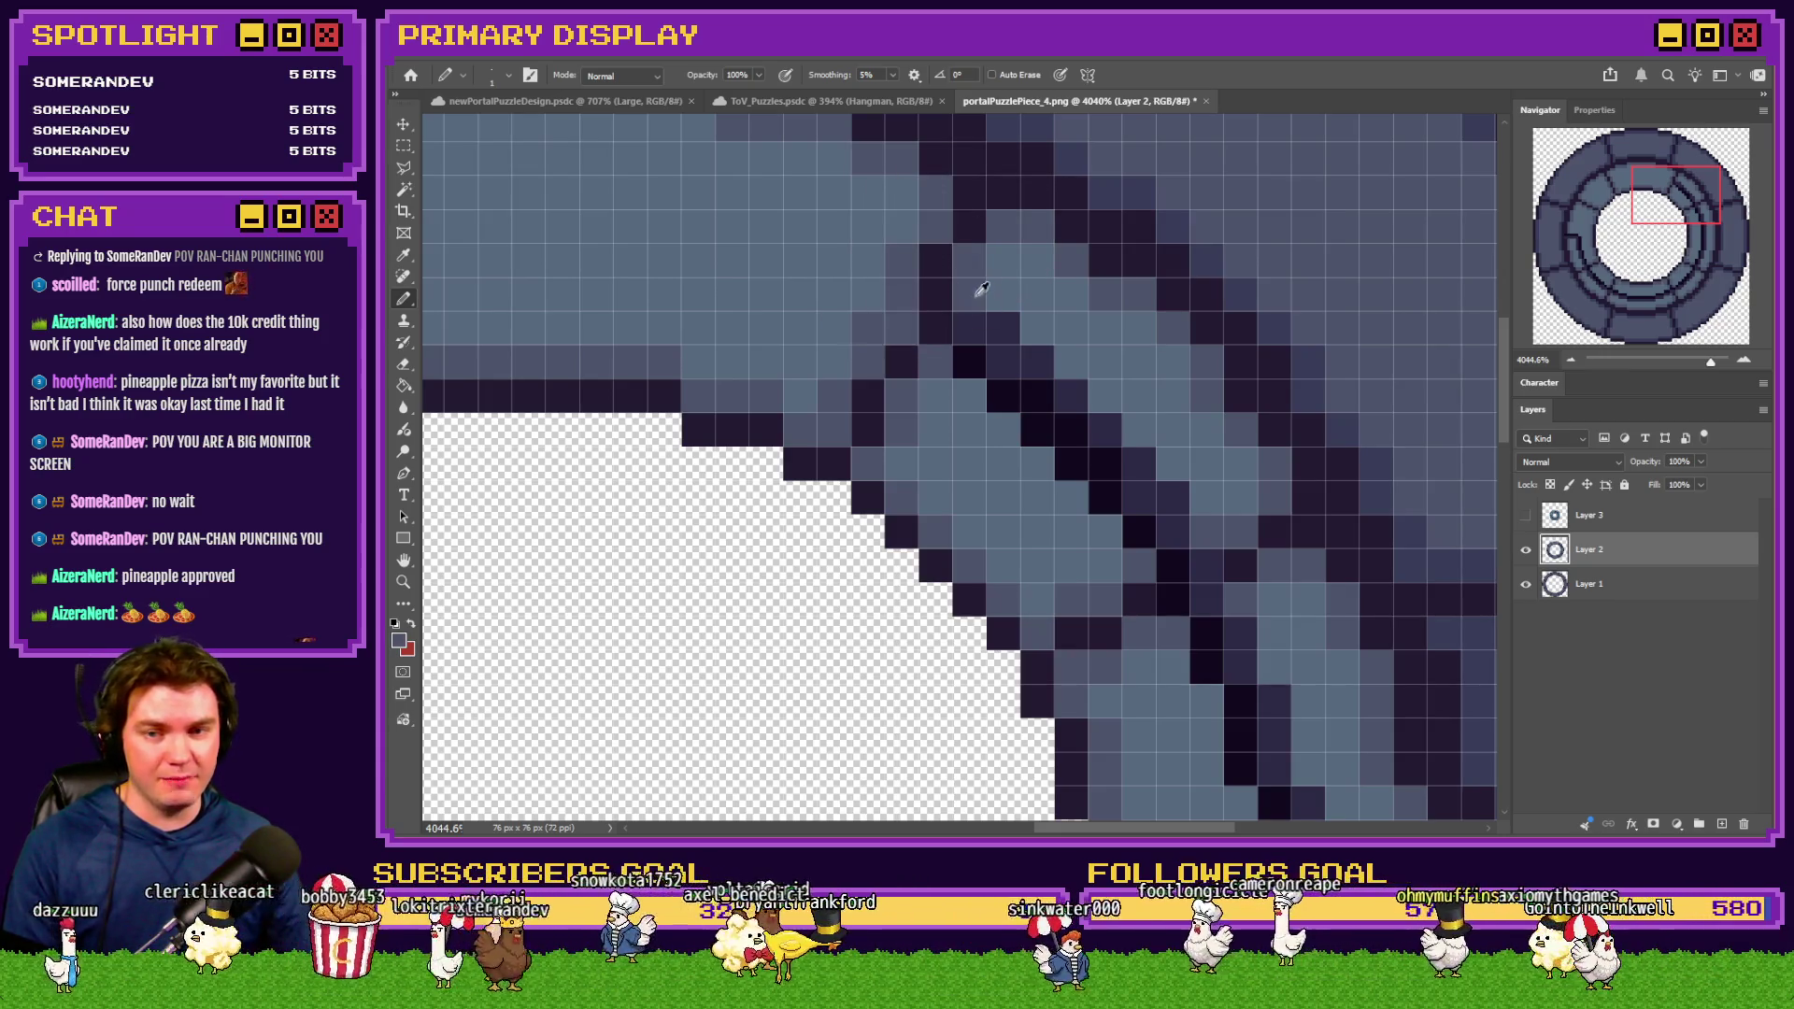
drag(1010, 309, 969, 376)
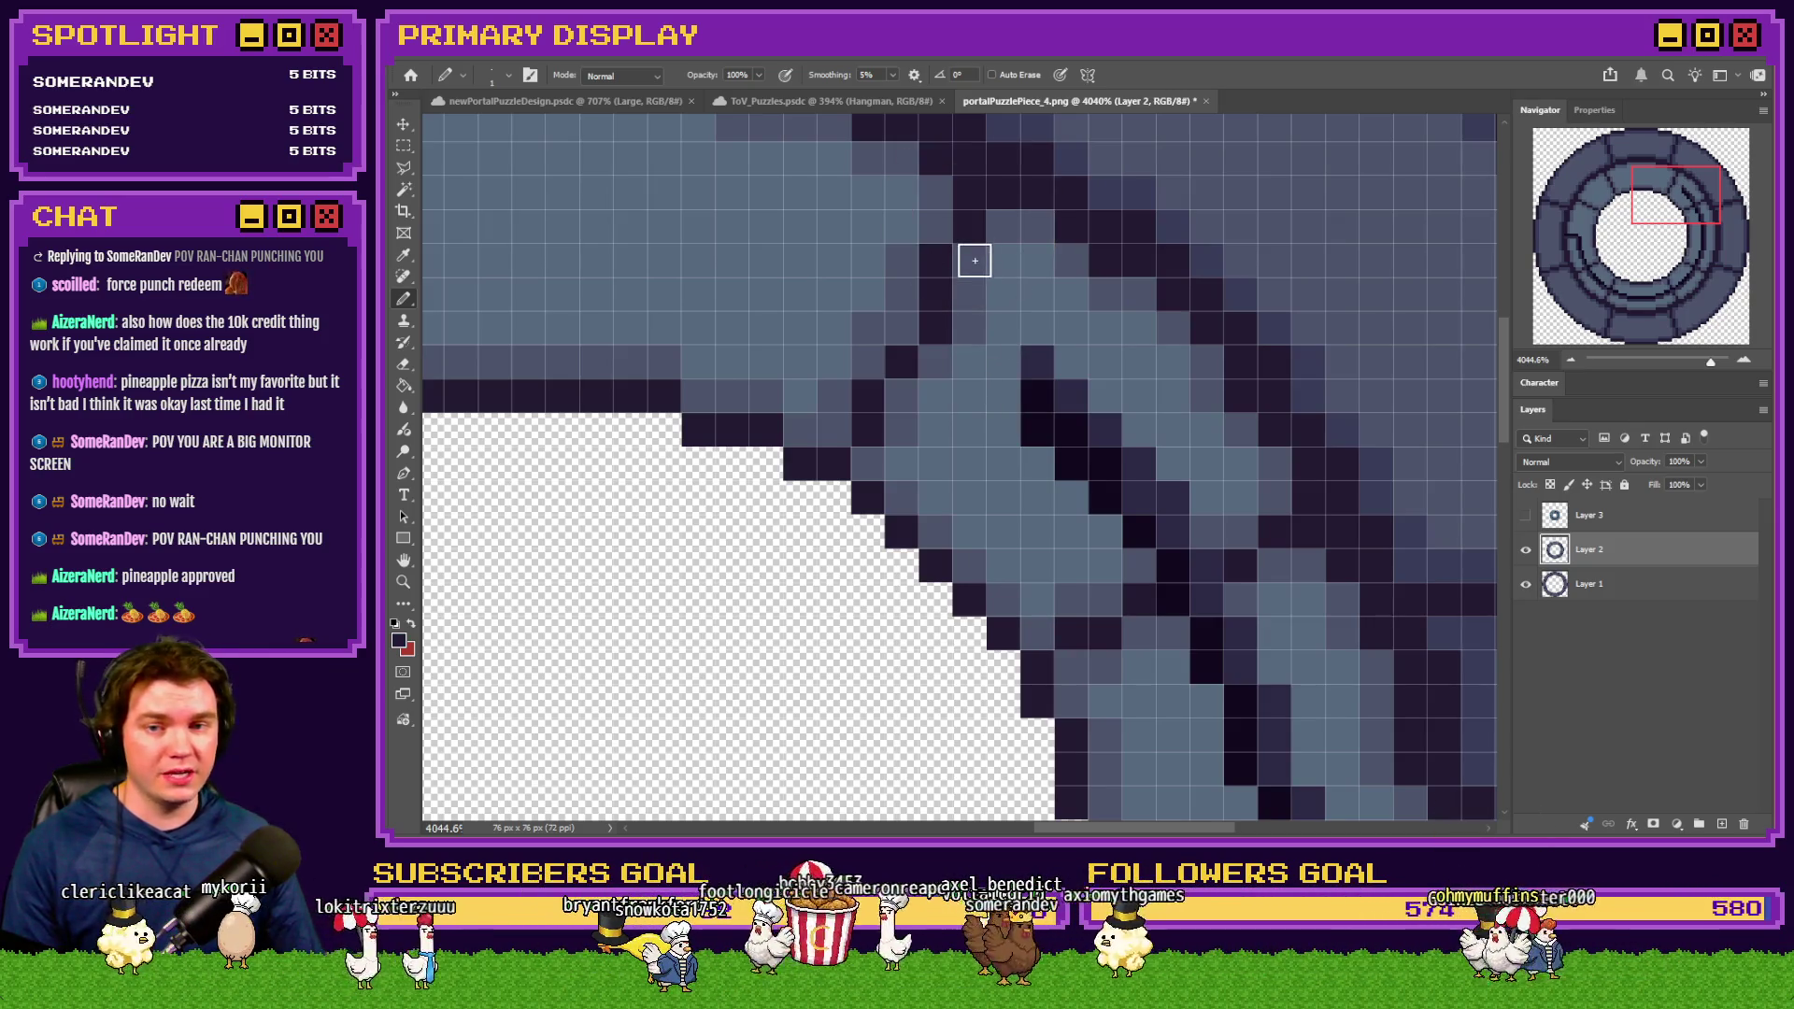
scroll(906, 355, down, 2)
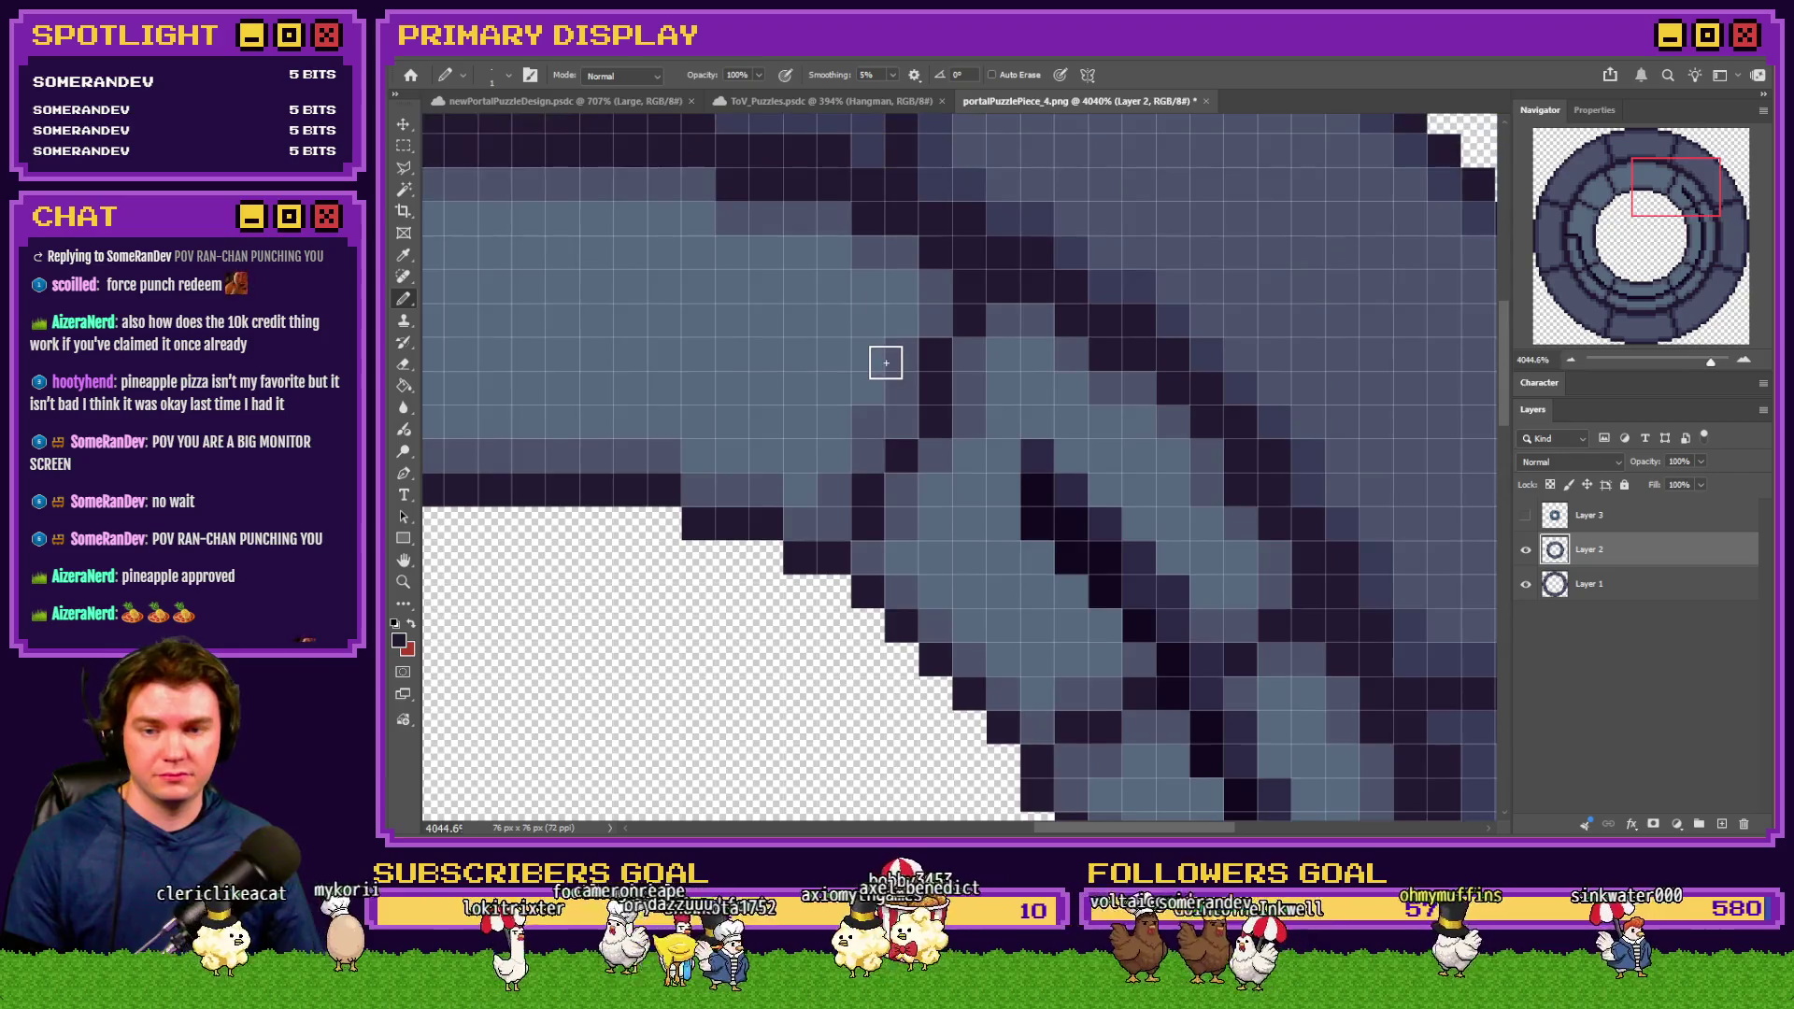
scroll(996, 329, up, 3)
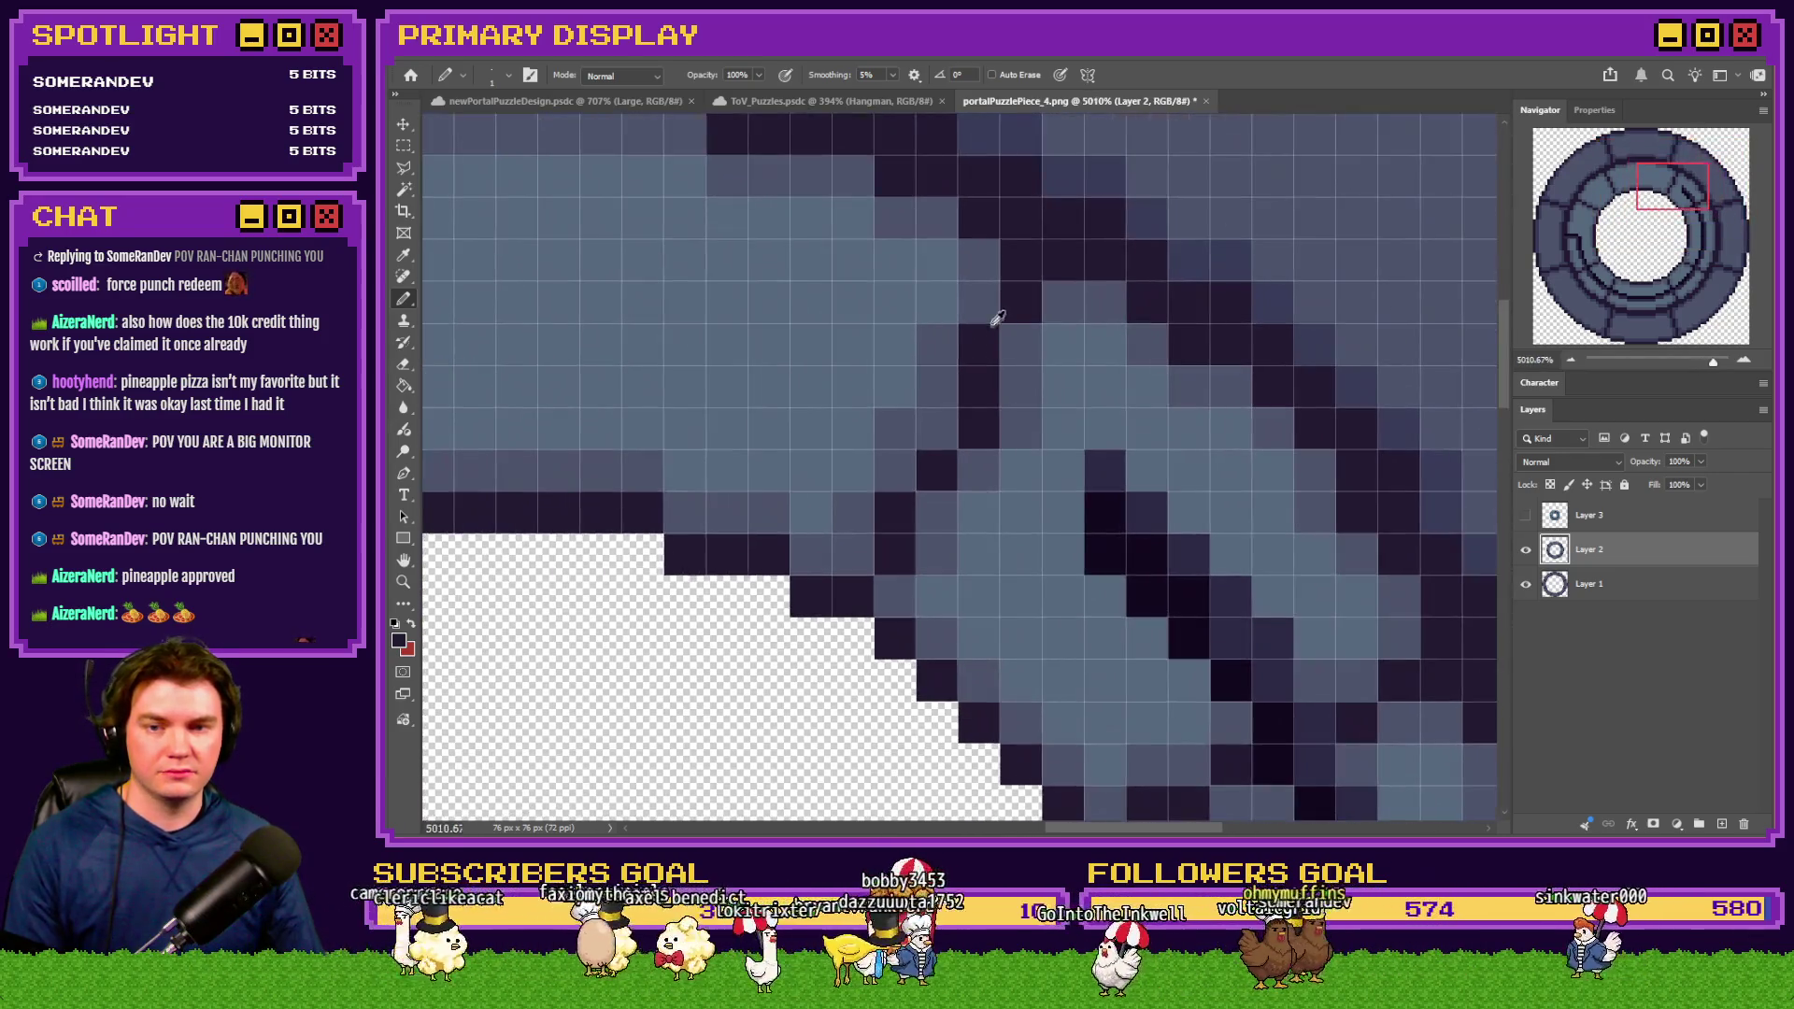
Add a single dark crack pixel and repaint nearby dark pixels grey-blue
alt+click(976, 308)
alt+click(978, 292)
scroll(1028, 374, down, 2)
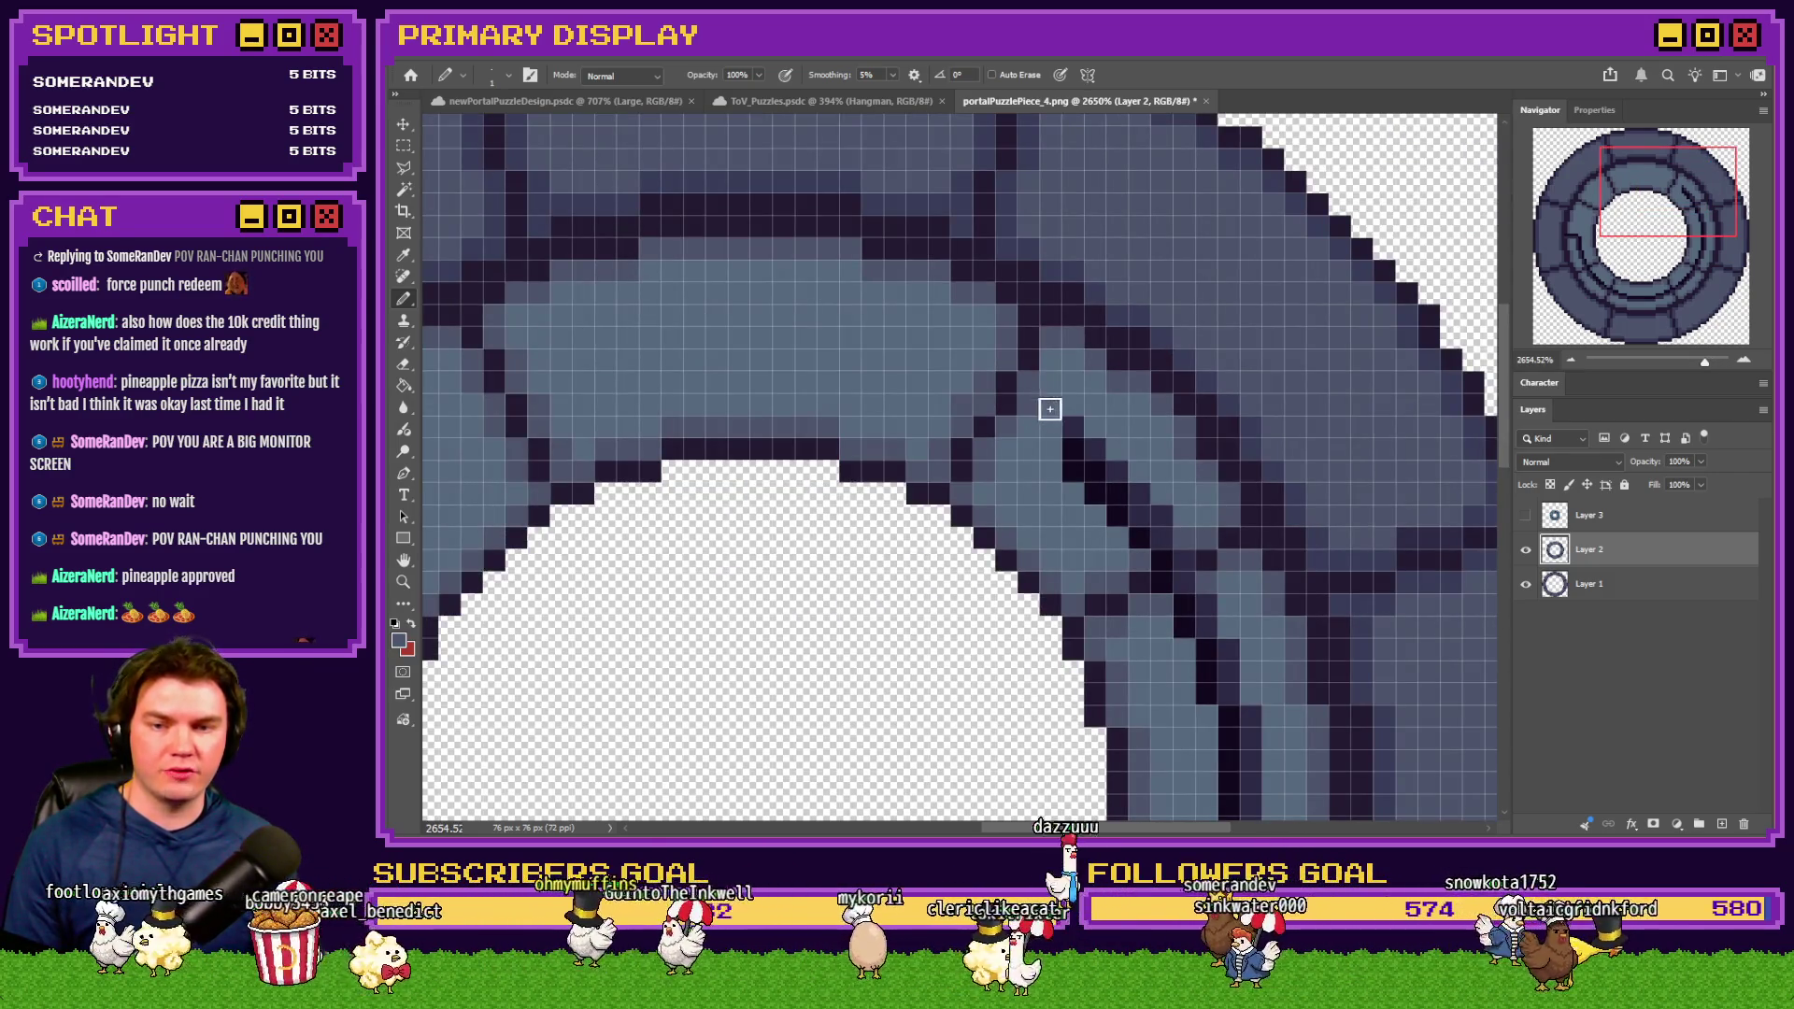
scroll(973, 389, up, 3)
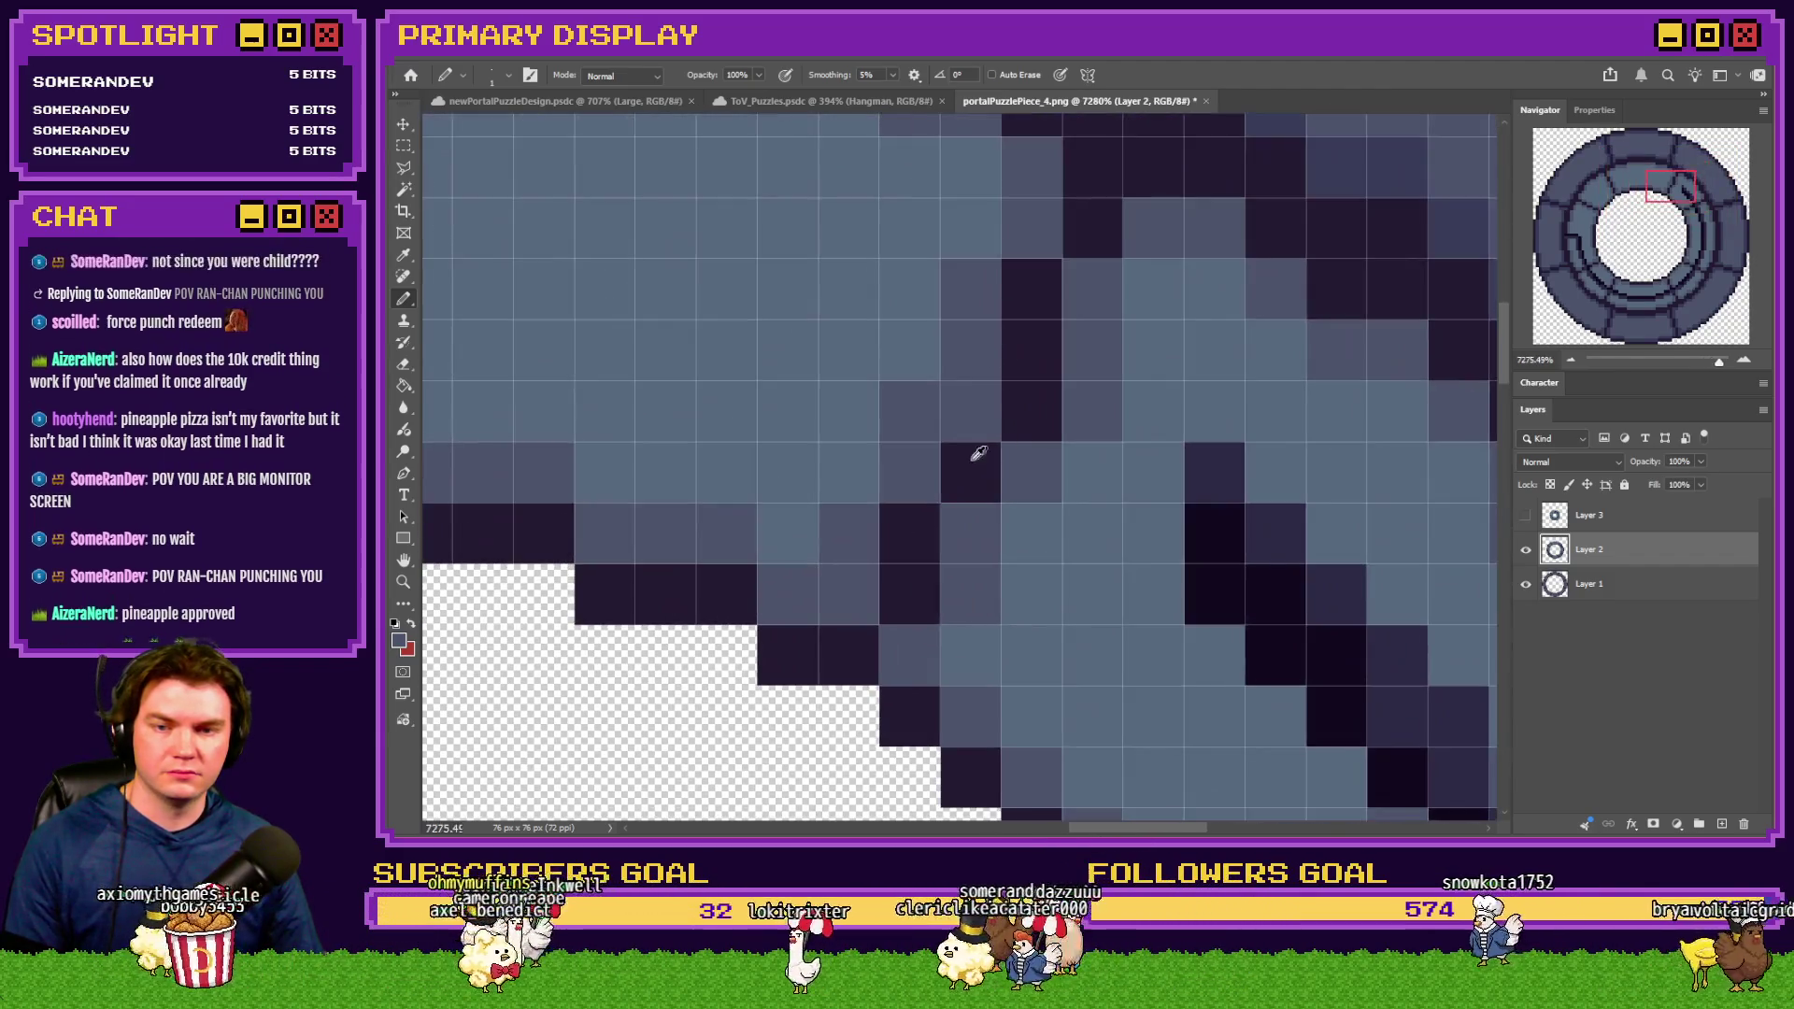
click(982, 400)
alt+click(1093, 379)
alt+click(1117, 416)
click(1039, 423)
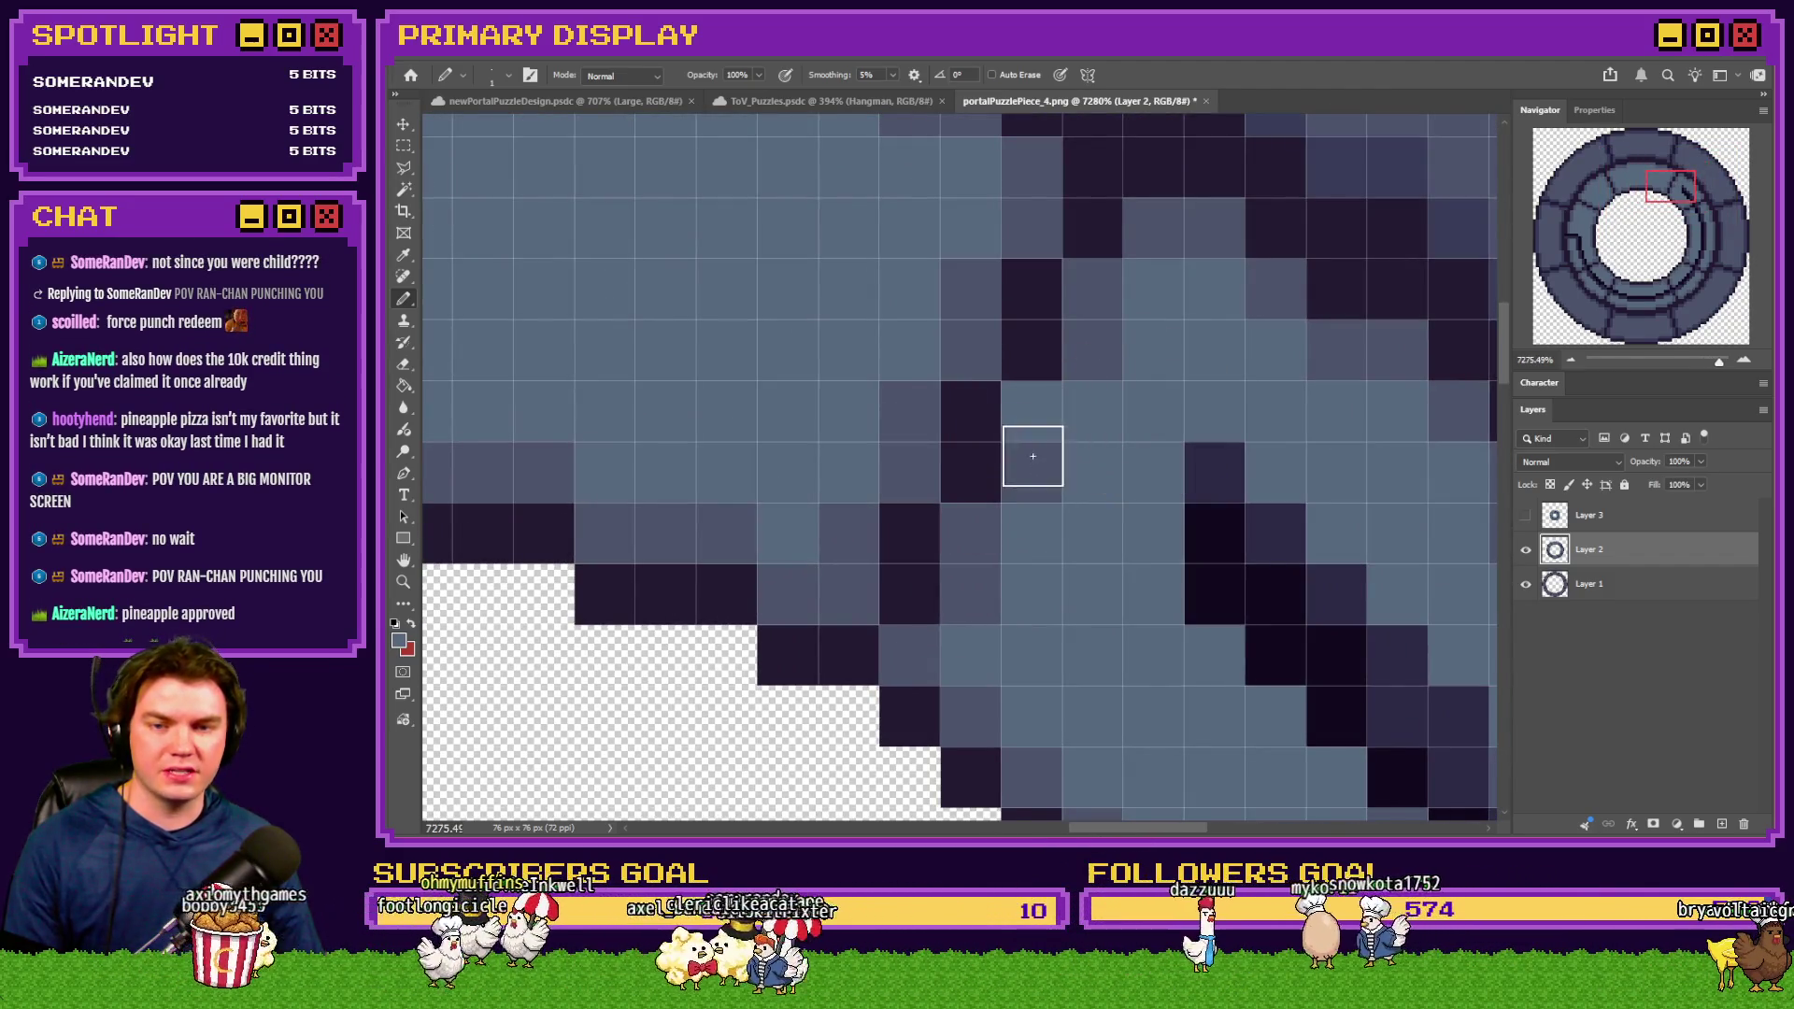
scroll(1025, 416, down, 4)
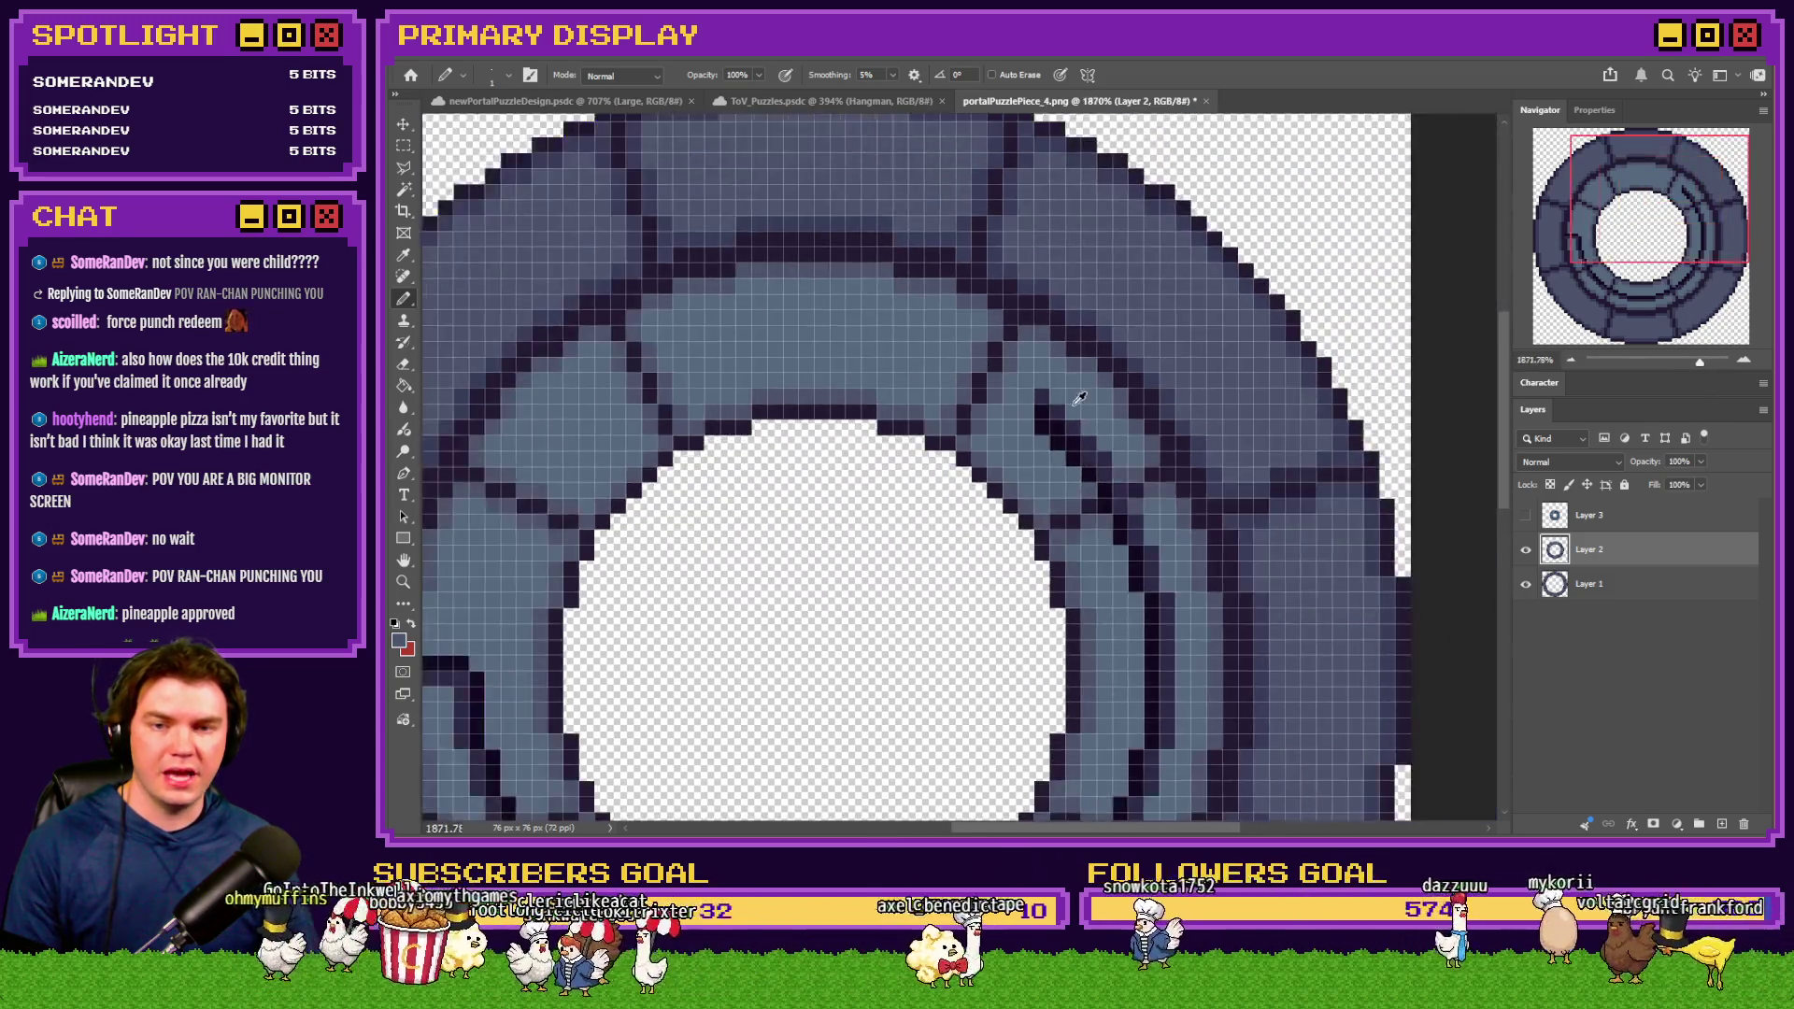
Lighten stray dark pixels and repaint the diagonal dark run light blue-grey
scroll(1013, 433, up, 3)
mouse_move(1013, 433)
mouse_down()
mouse_move(1090, 517)
mouse_move(1133, 533)
mouse_up()
scroll(1132, 524, down, 2)
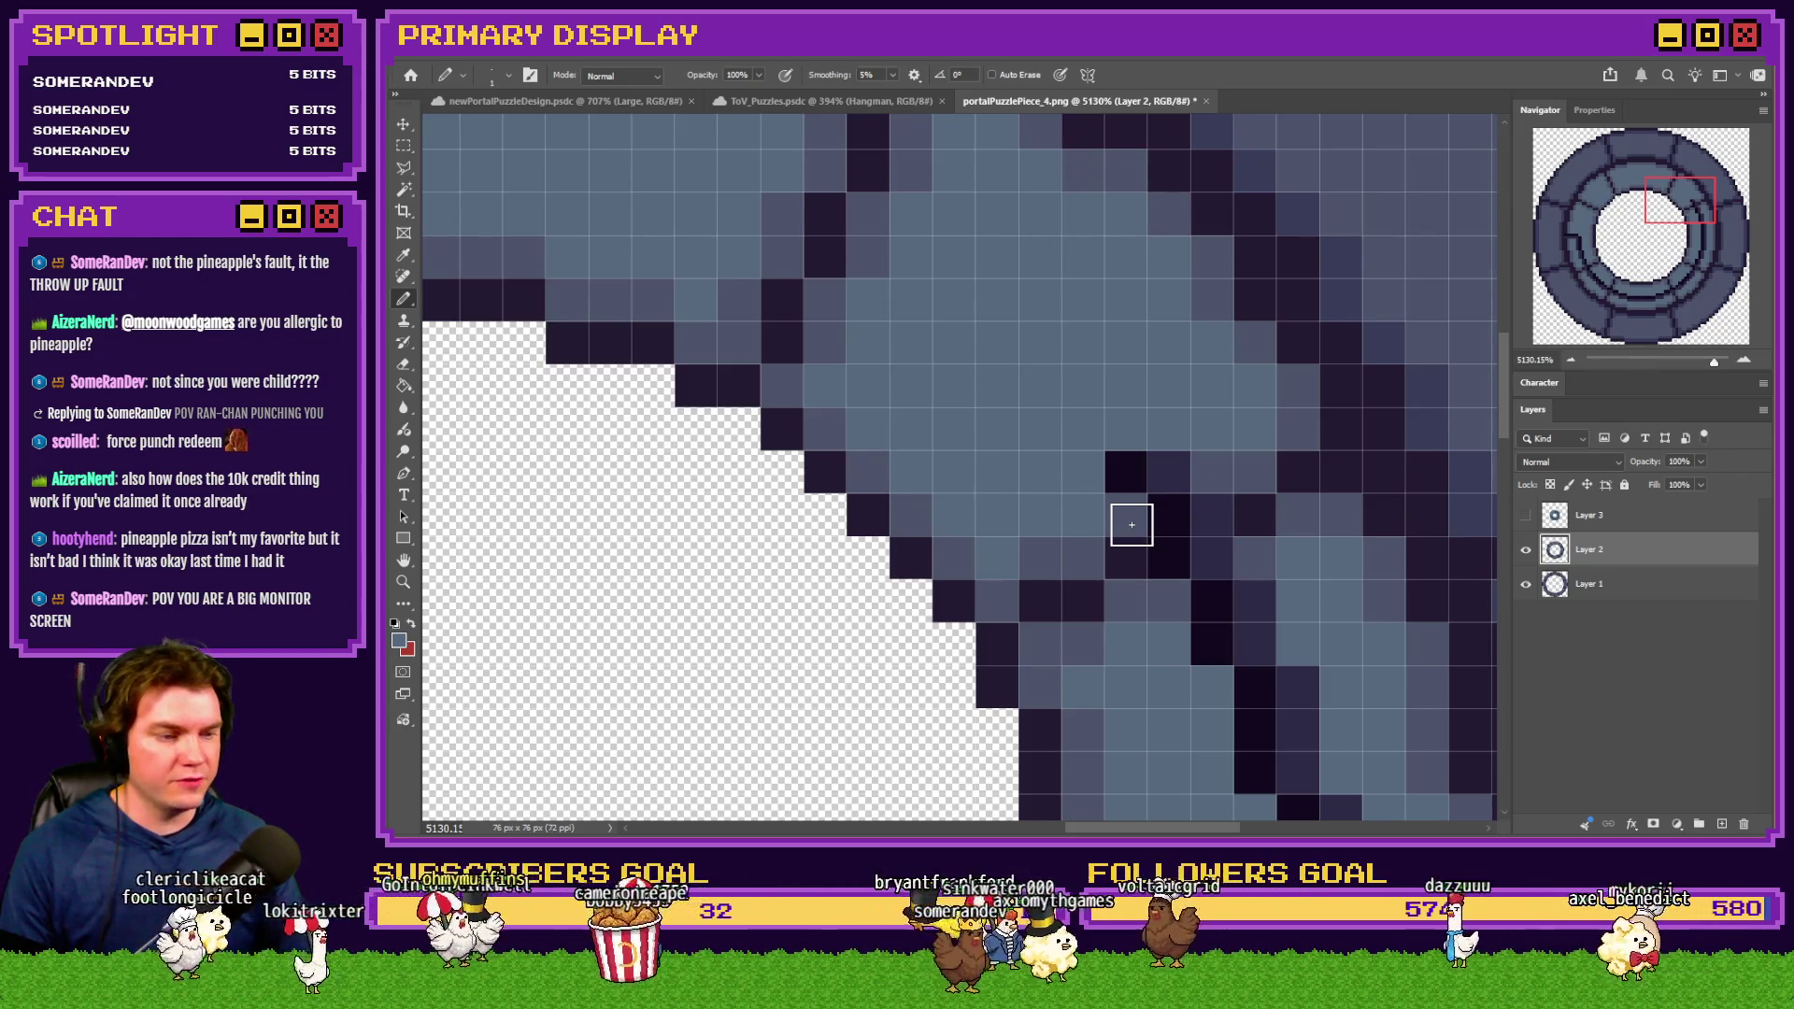
scroll(1130, 522, down, 2)
scroll(1141, 528, right, 2)
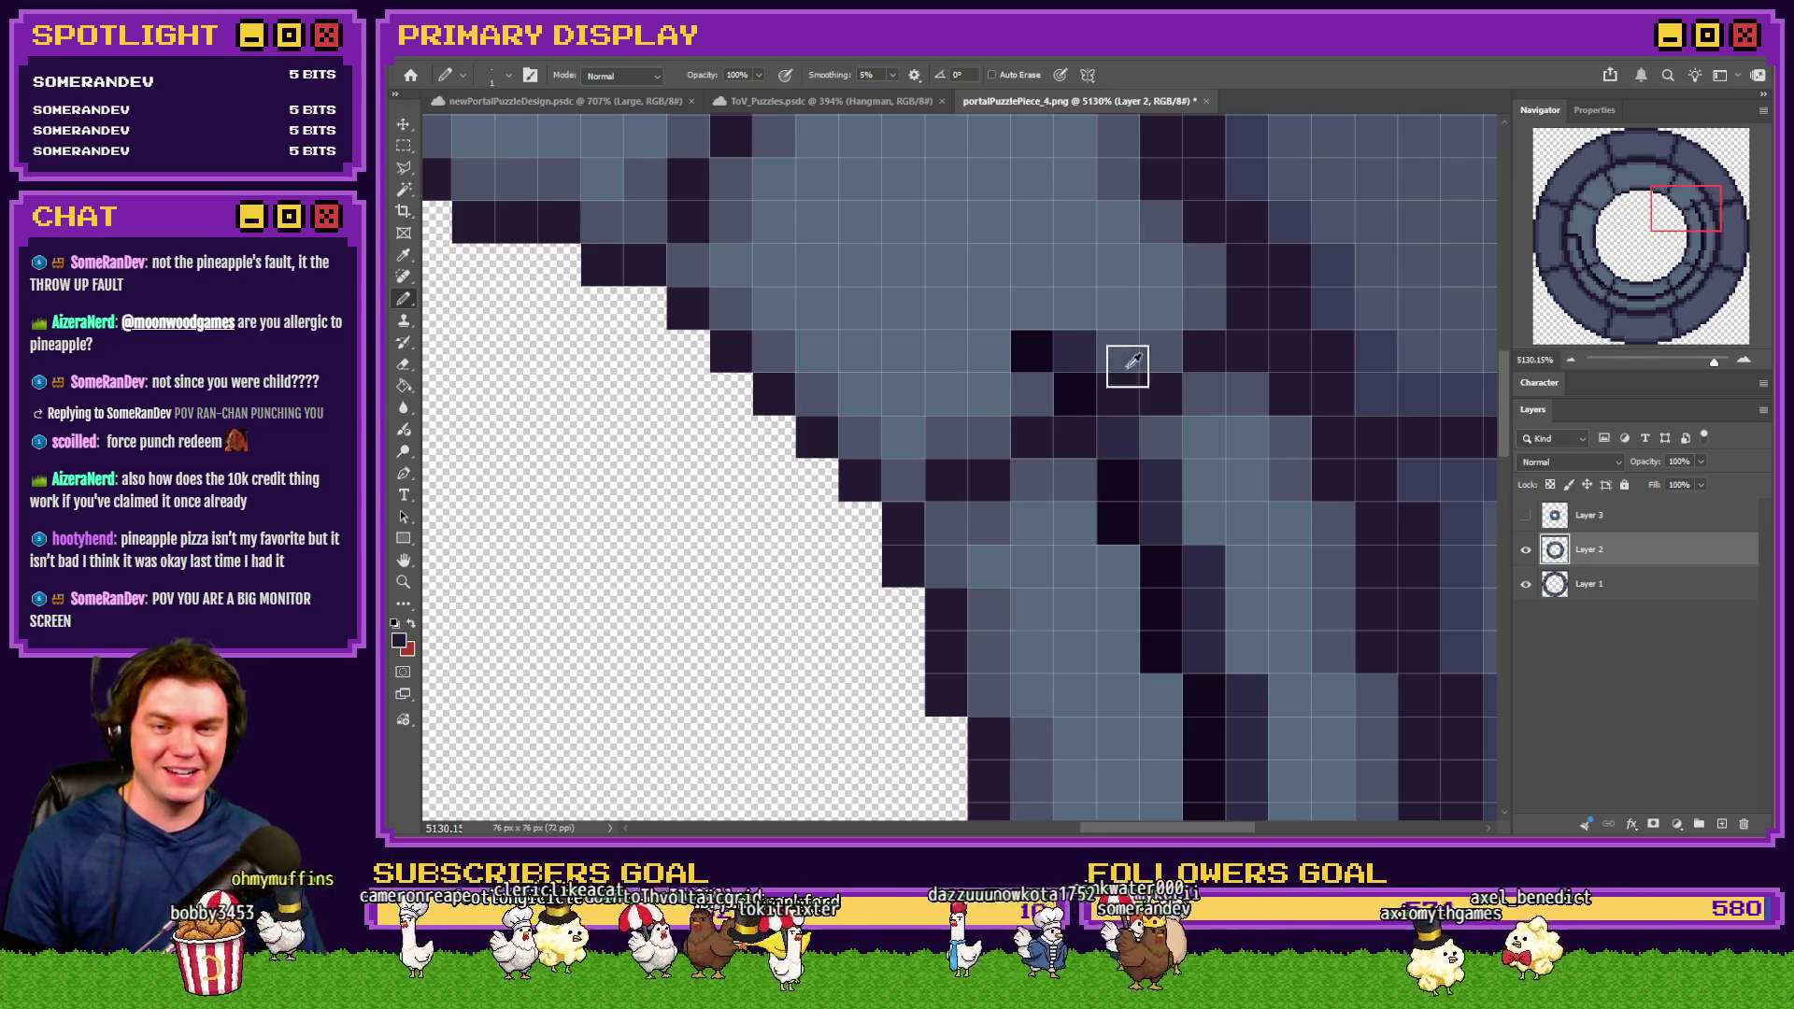
click(1019, 341)
click(1116, 468)
alt+click(1076, 491)
mouse_move(1122, 485)
mouse_down()
mouse_move(1154, 580)
mouse_move(1153, 493)
mouse_move(1193, 681)
mouse_move(1242, 754)
mouse_up()
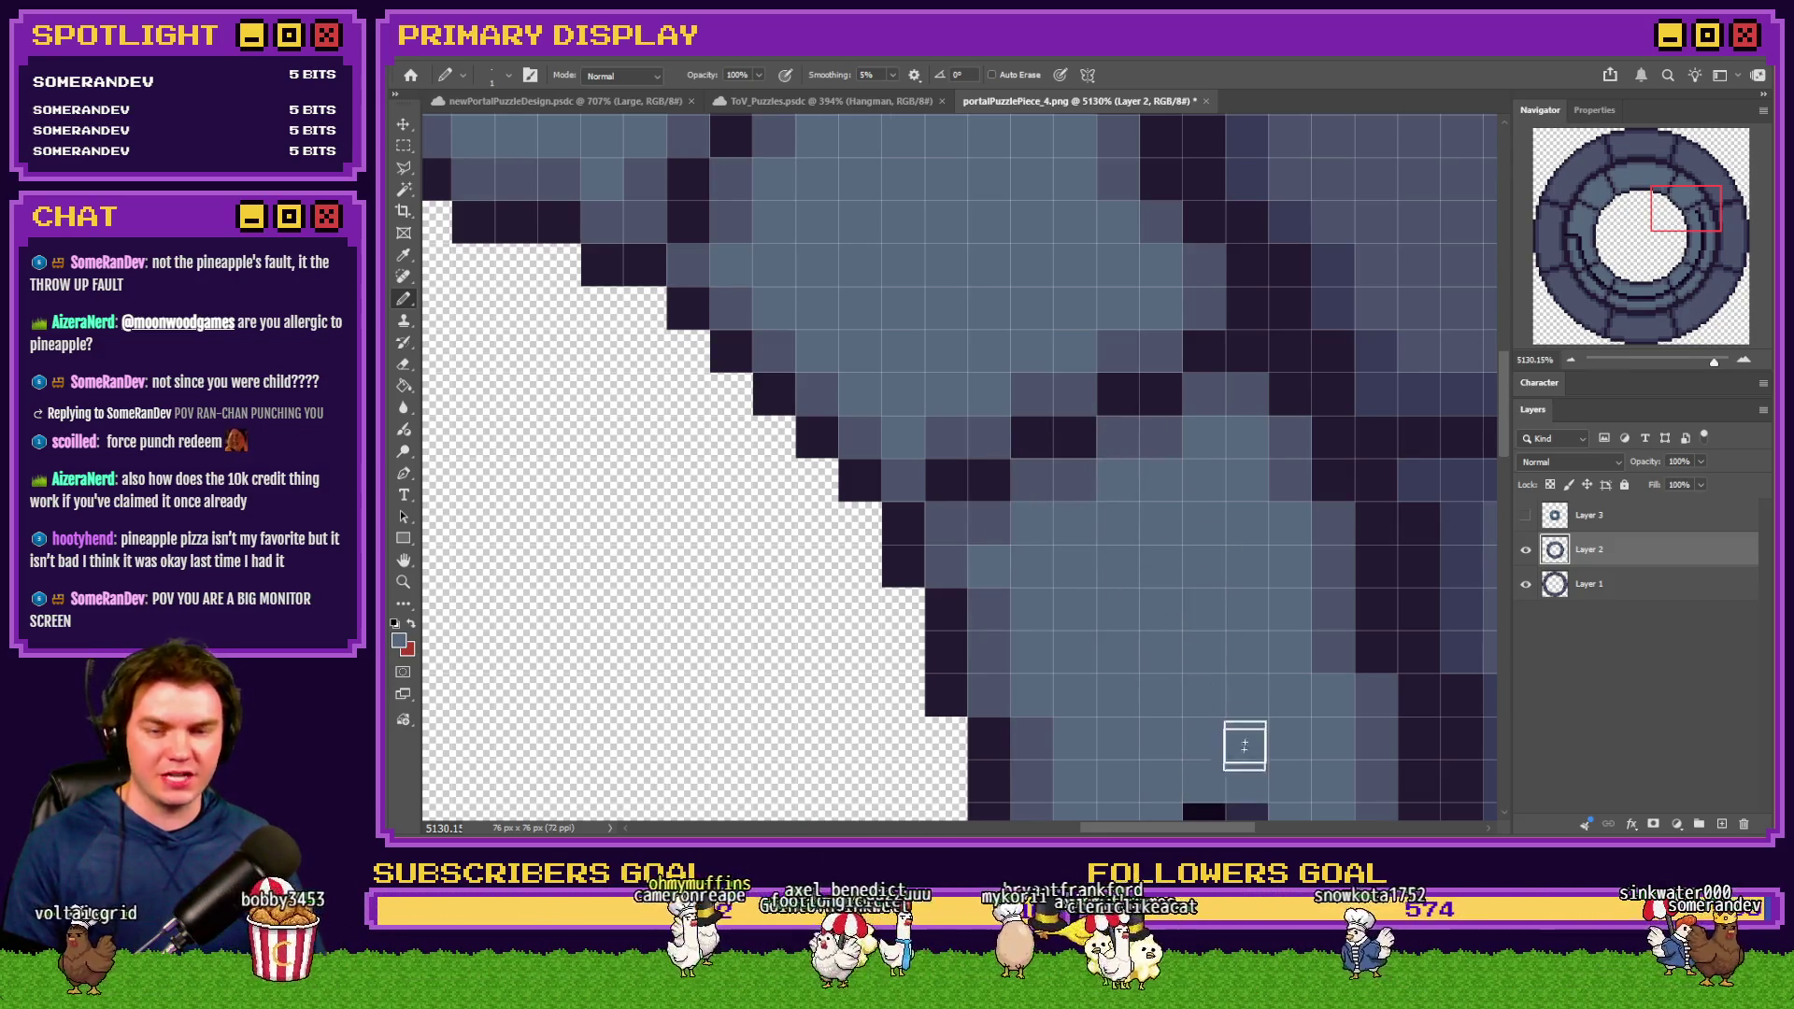
Lighten dark pixels near the vertical edge and inside the crack
scroll(1234, 717, down, 5)
drag(1213, 464, 1221, 720)
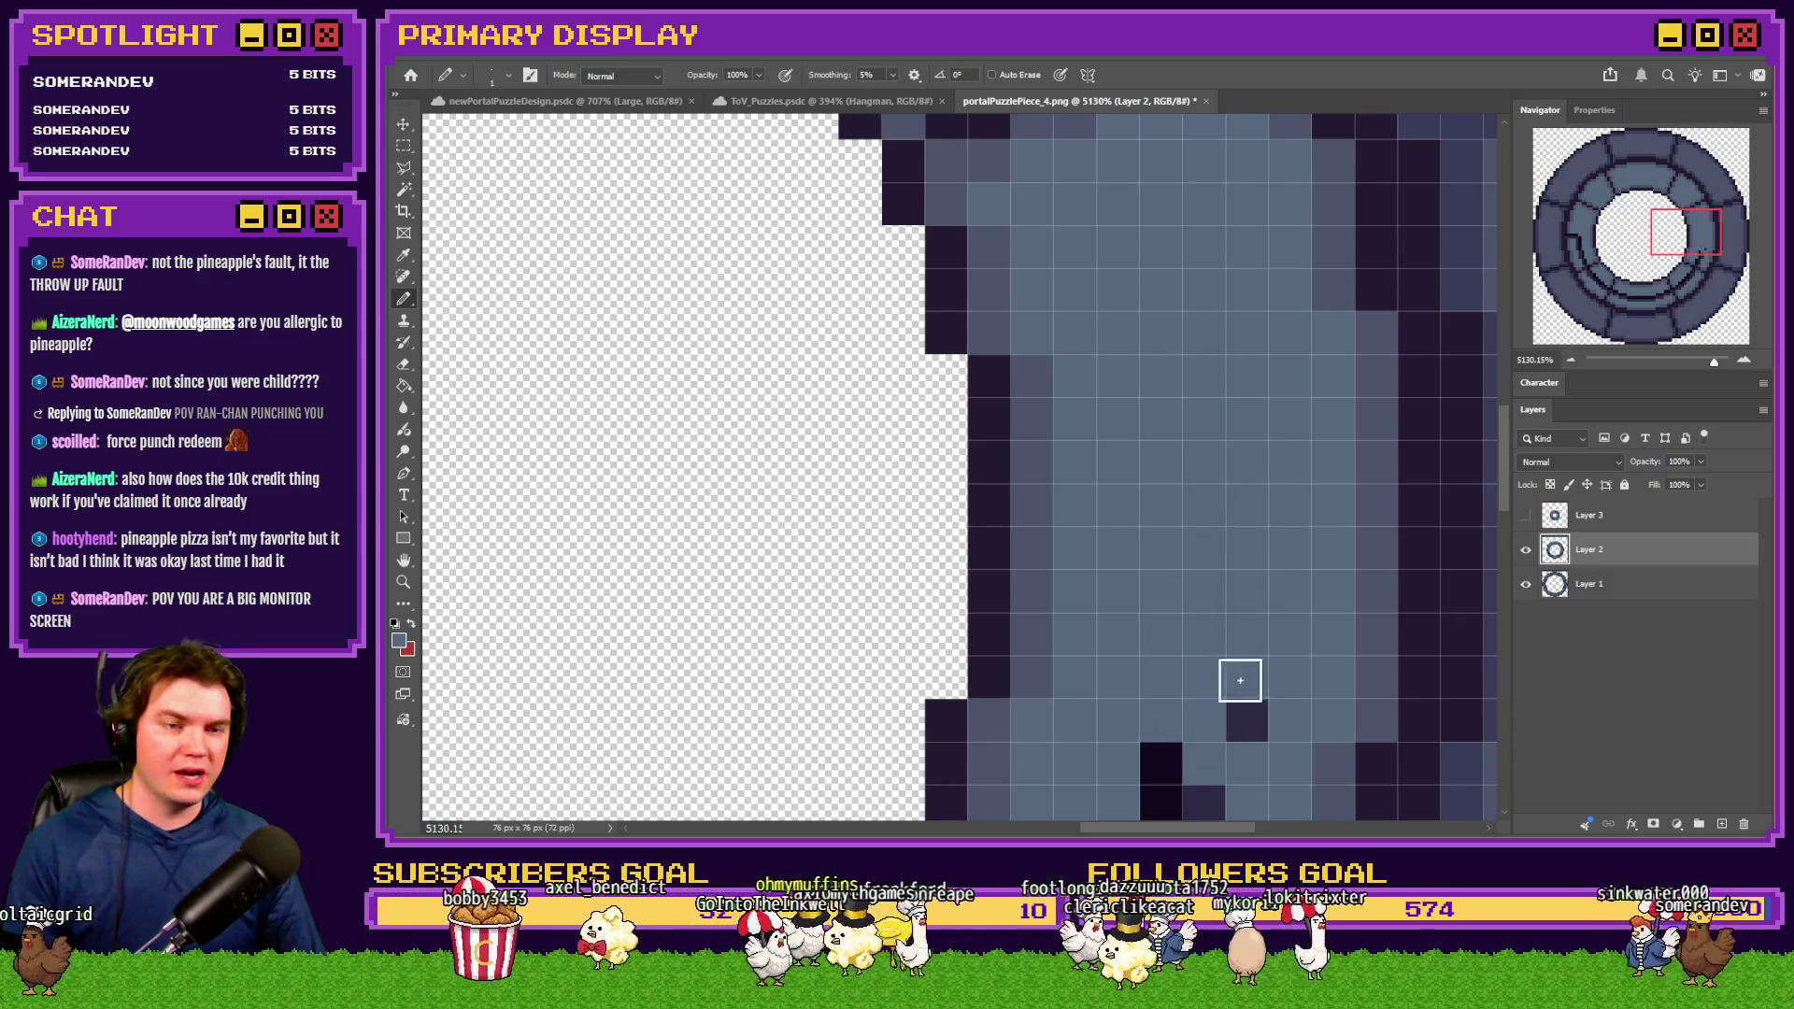
scroll(1238, 680, down, 4)
mouse_move(1247, 411)
mouse_down()
mouse_move(1182, 469)
mouse_move(1202, 558)
mouse_move(1134, 593)
mouse_up()
scroll(1157, 642, down, 2)
scroll(1157, 641, up, 3)
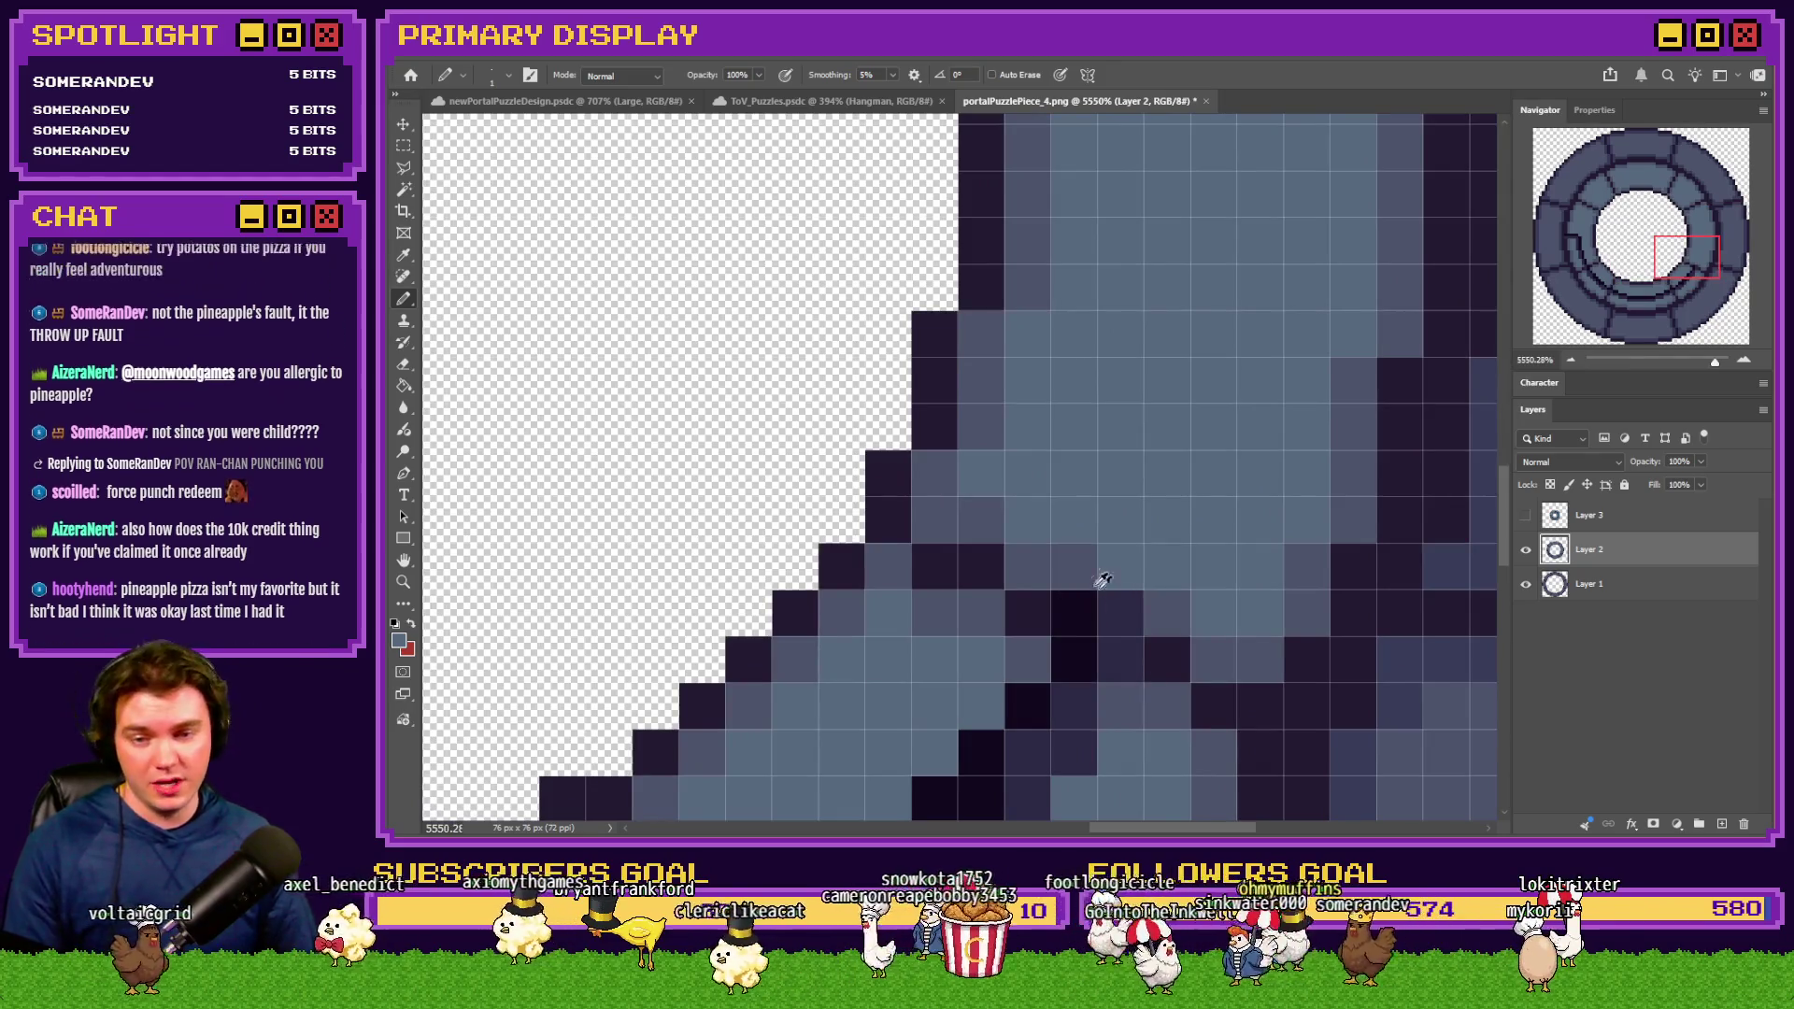
scroll(1153, 592, down, 2)
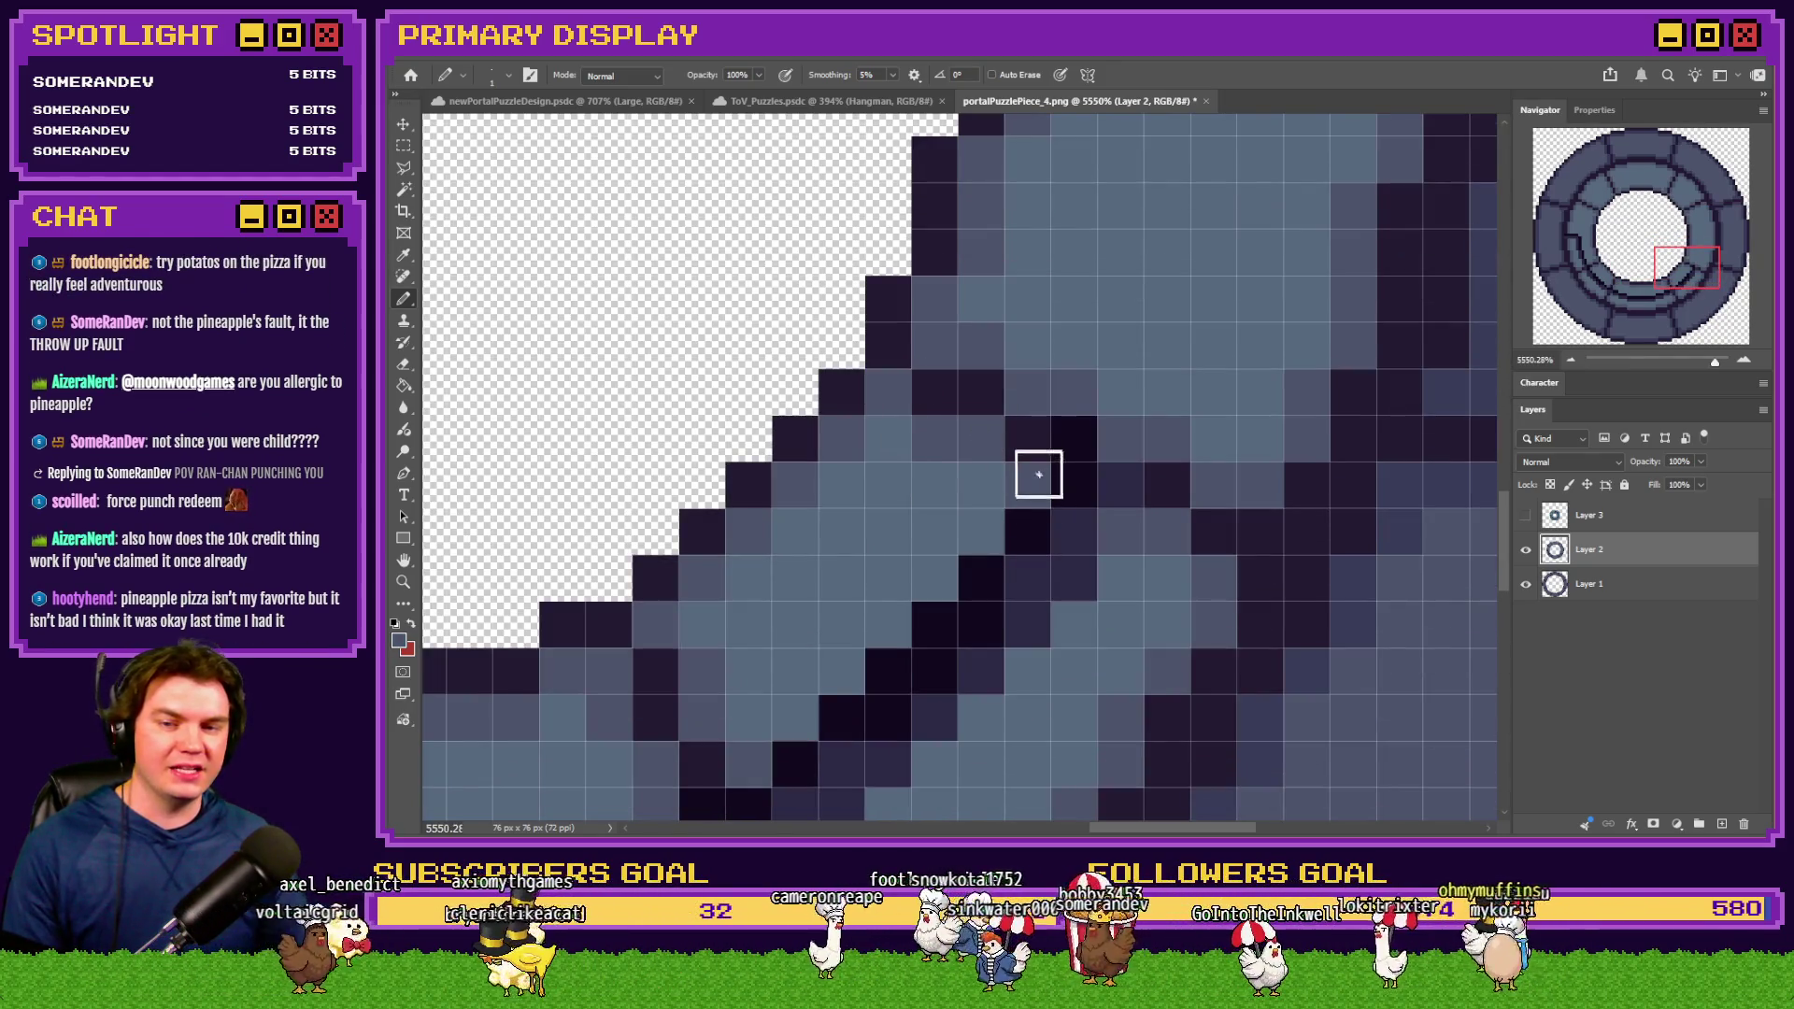
drag(1038, 472, 1101, 537)
Repaint dark crack pixels light blue-grey, adding two dark crack pixels
alt+click(1075, 427)
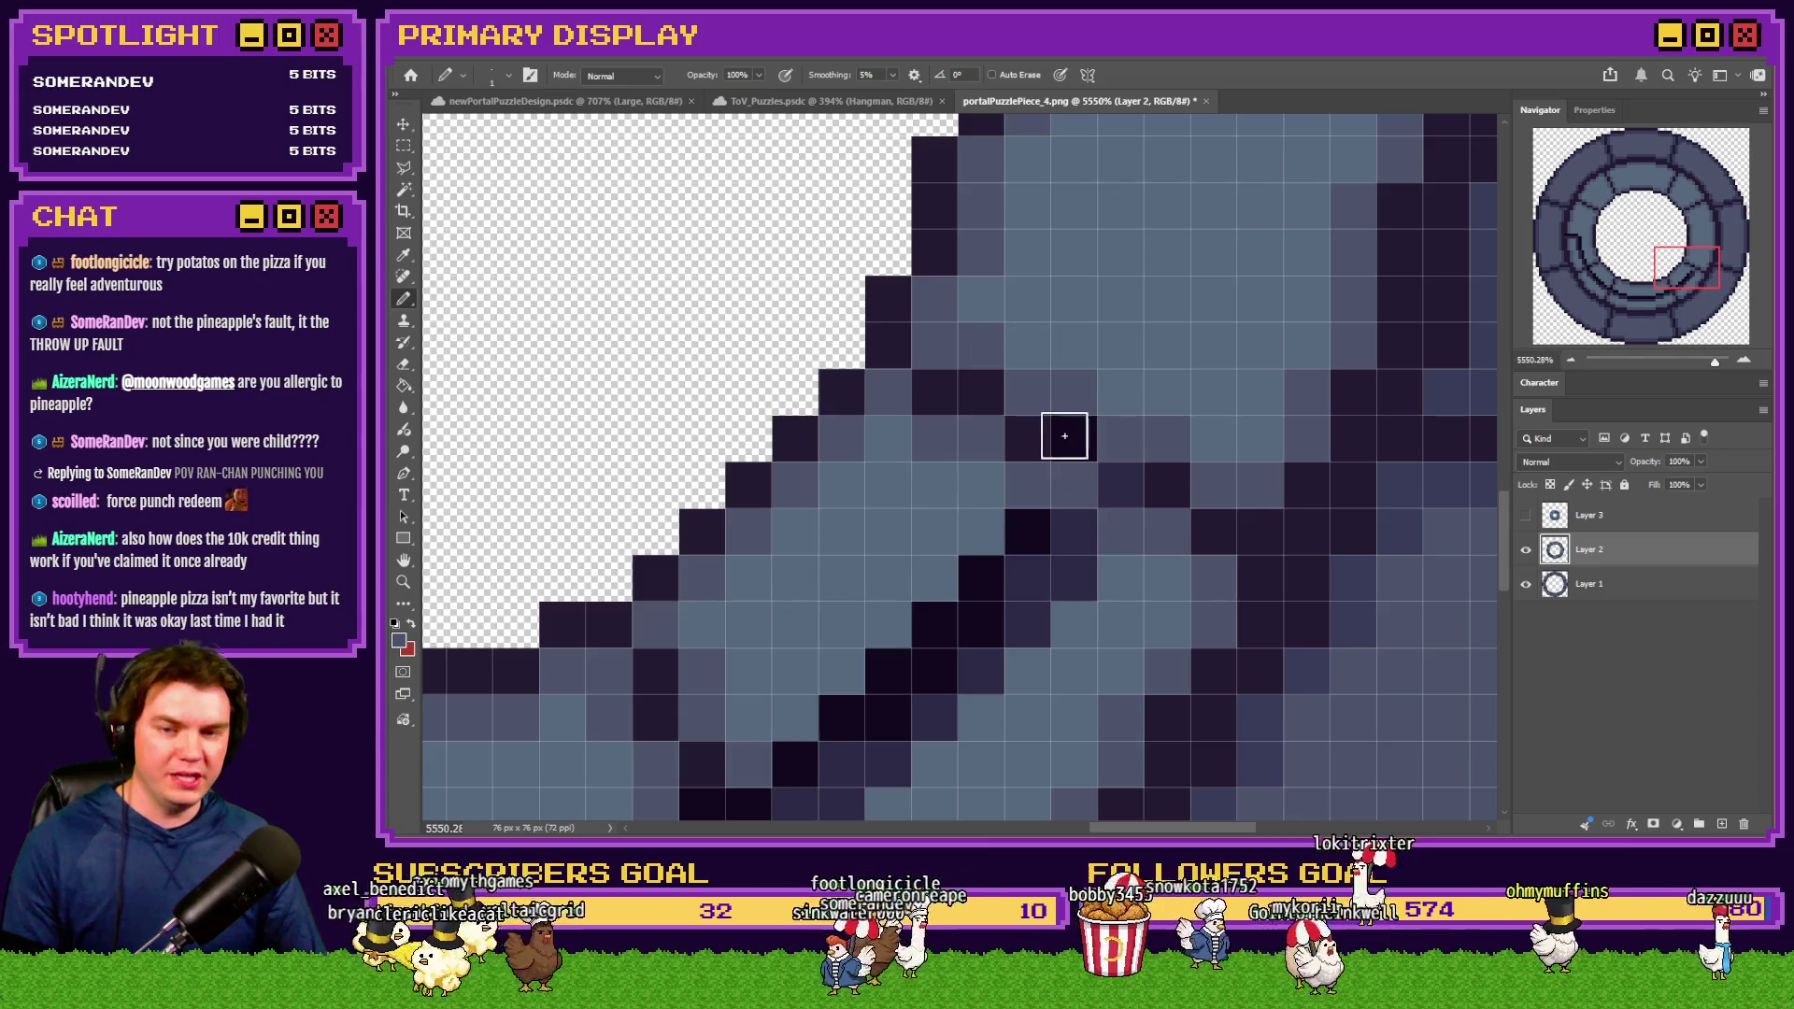
drag(1065, 433, 1136, 483)
alt+click(1046, 432)
drag(1051, 440, 1110, 473)
alt+click(1106, 569)
mouse_move(1089, 556)
mouse_down()
mouse_move(1053, 545)
mouse_move(978, 673)
mouse_move(901, 682)
mouse_up()
Repaint a stray black pixel mid grey and sample the dark outline colour
scroll(901, 681, down, 3)
mouse_move(897, 617)
mouse_down()
mouse_move(889, 561)
mouse_move(805, 549)
mouse_up()
scroll(805, 549, down, 5)
scroll(879, 488, up, 5)
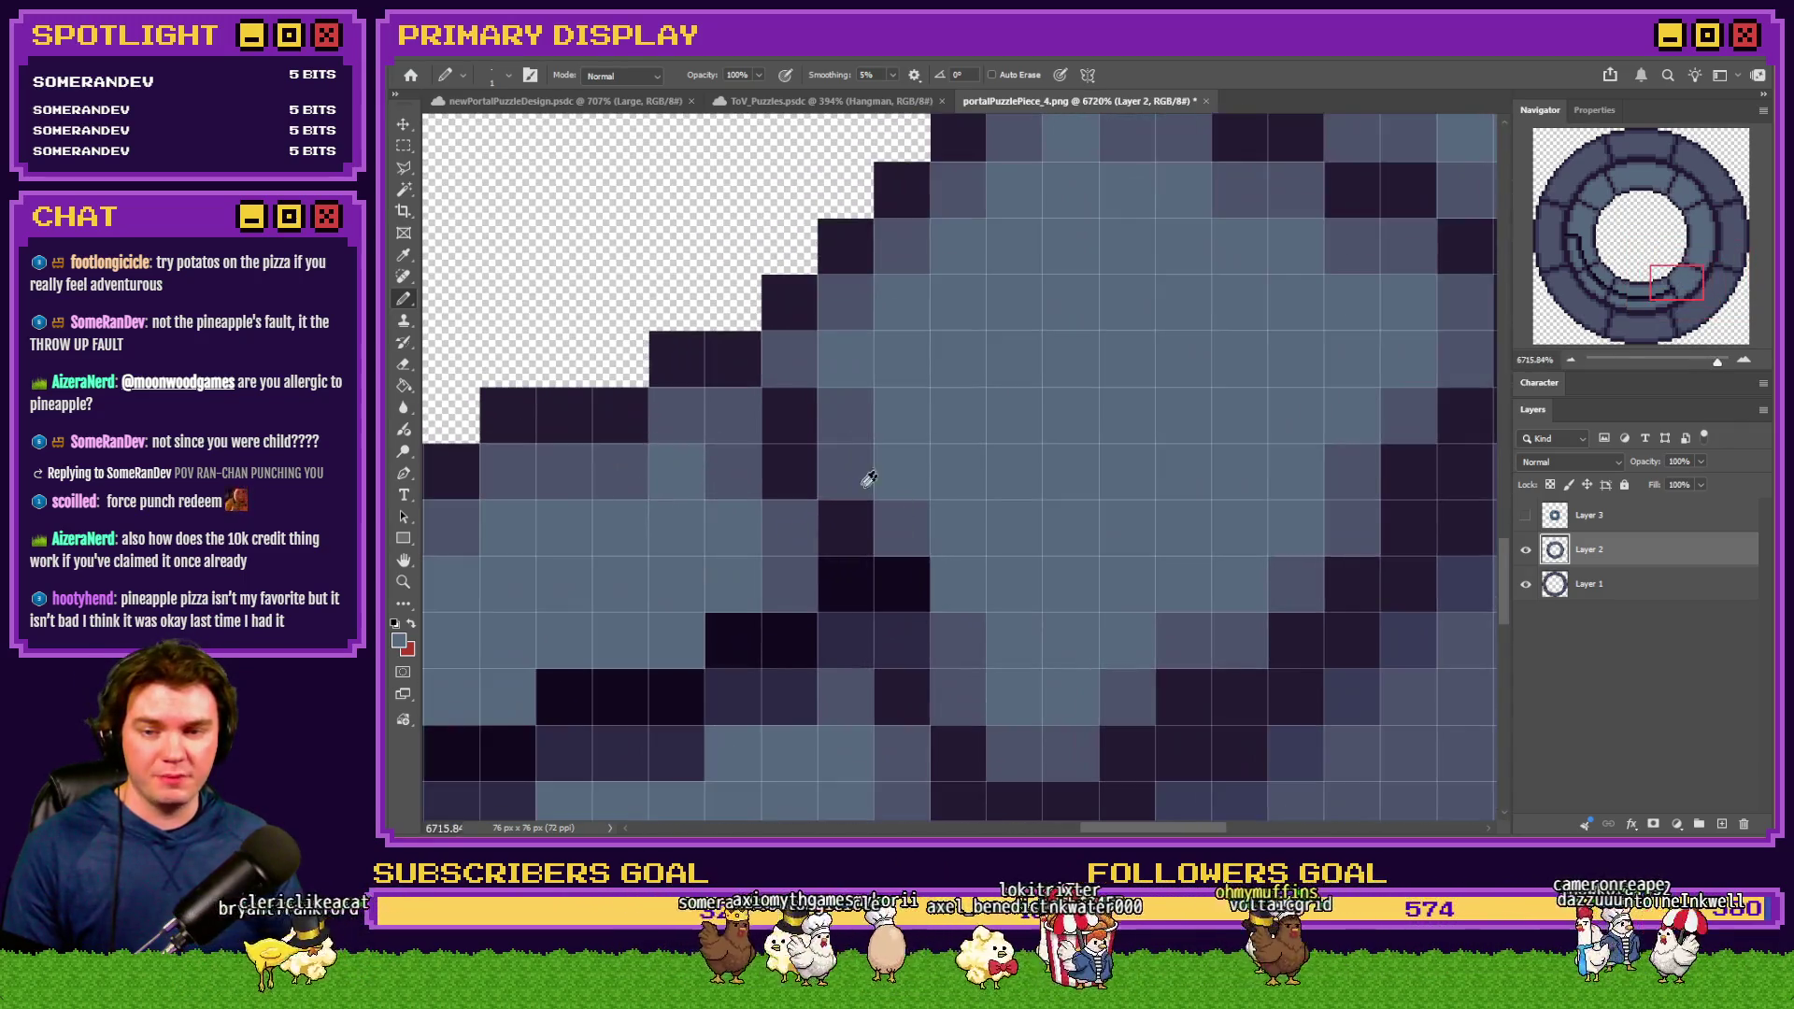
click(910, 557)
scroll(908, 559, down, 2)
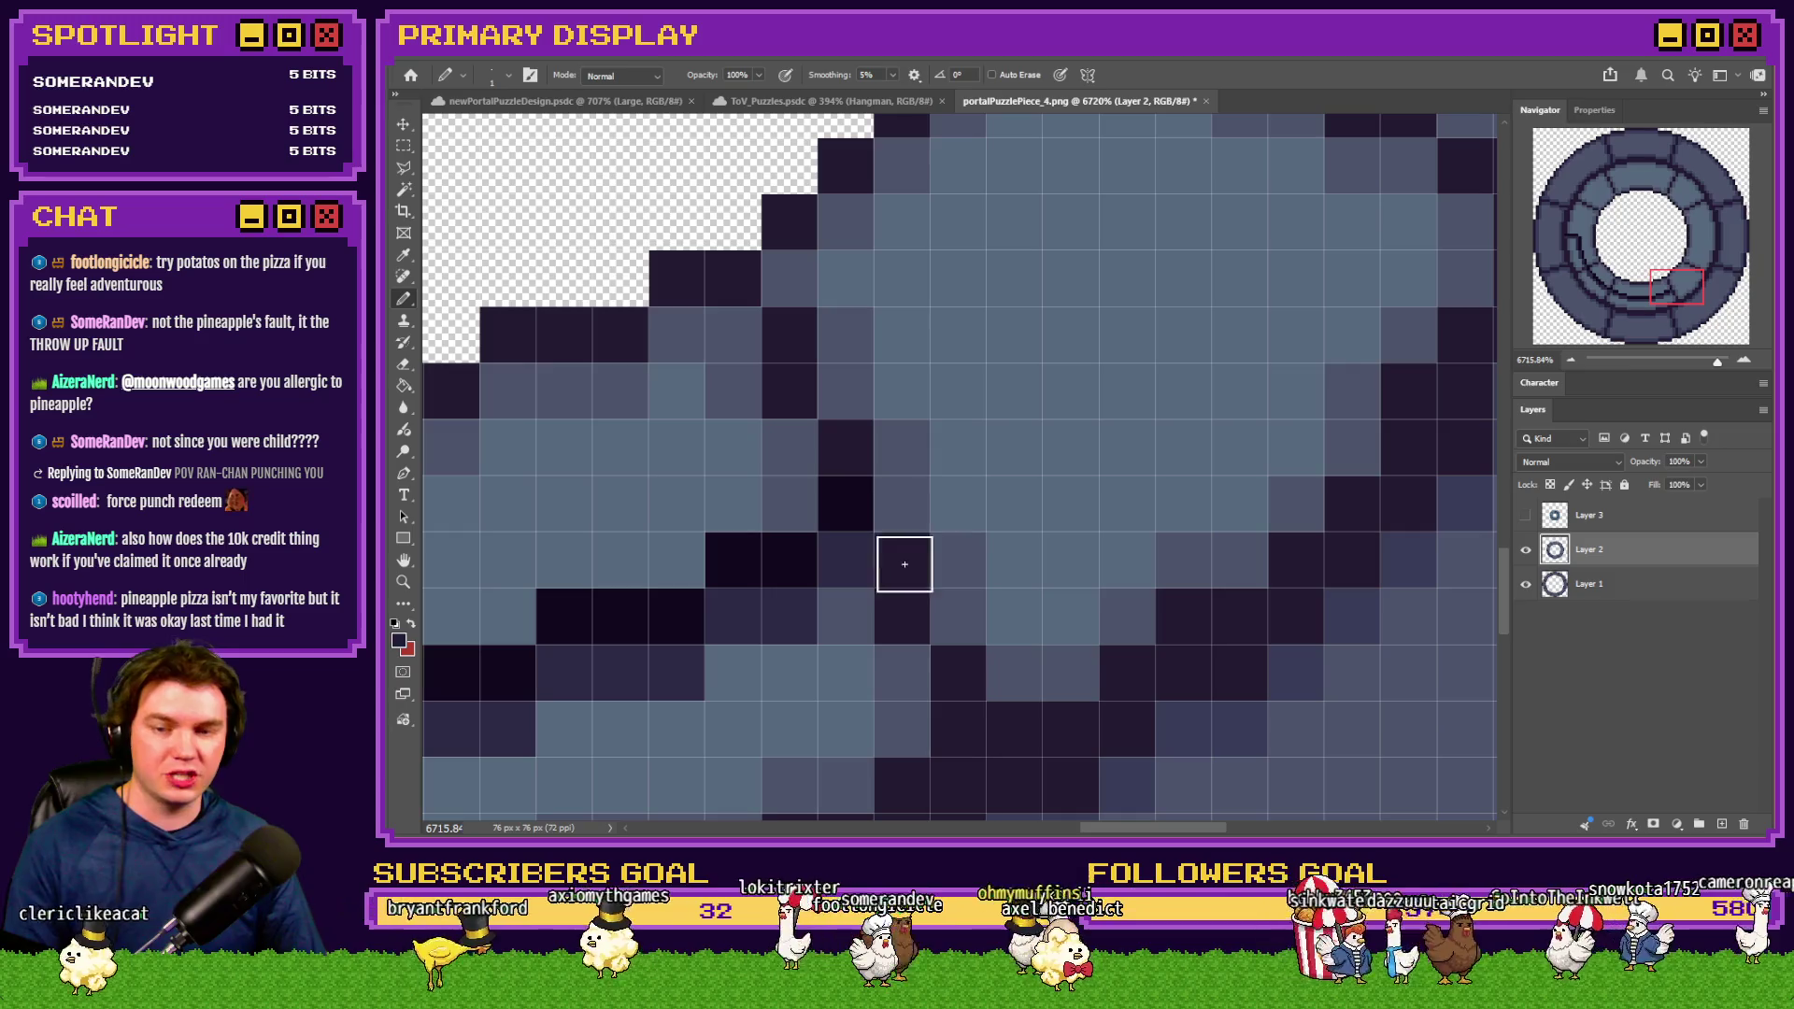
alt+click(906, 560)
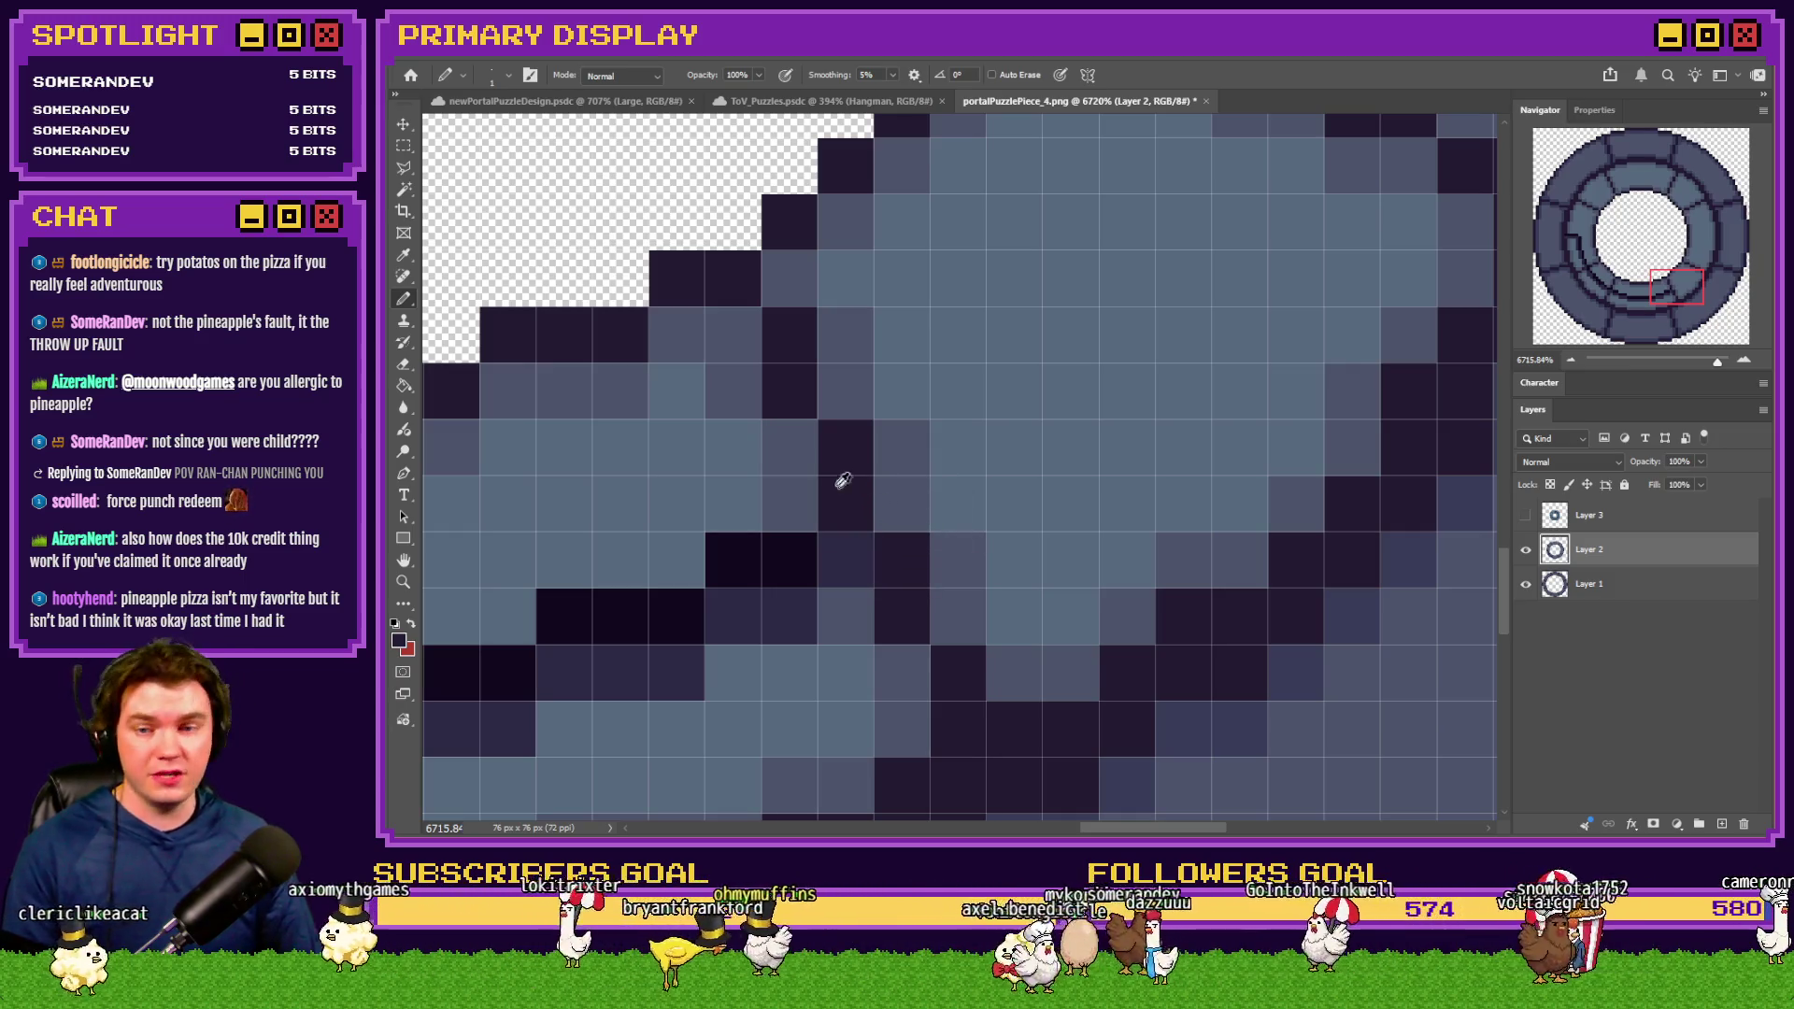
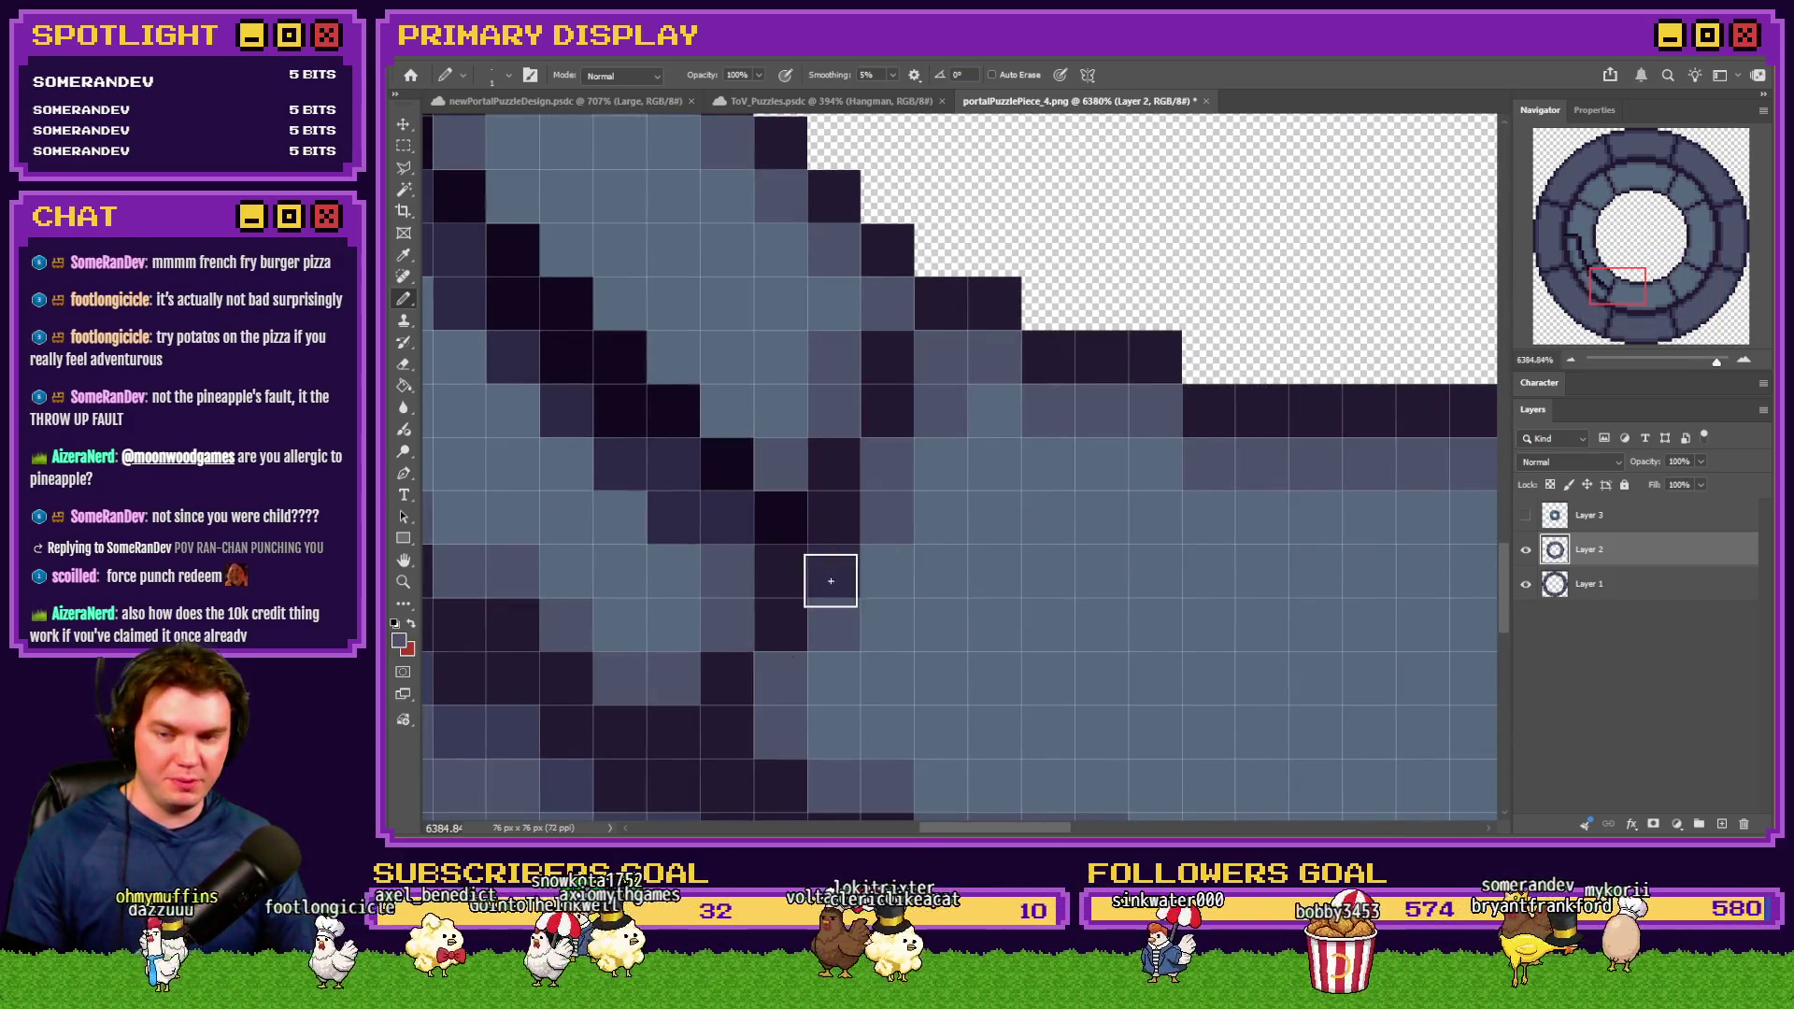
Repaint the first dark diagonal line inside the middle ring's segment in light slate blue
alt+click(733, 548)
mouse_move(731, 524)
mouse_down()
mouse_move(729, 492)
mouse_move(532, 287)
mouse_up()
scroll(921, 513, down, 3)
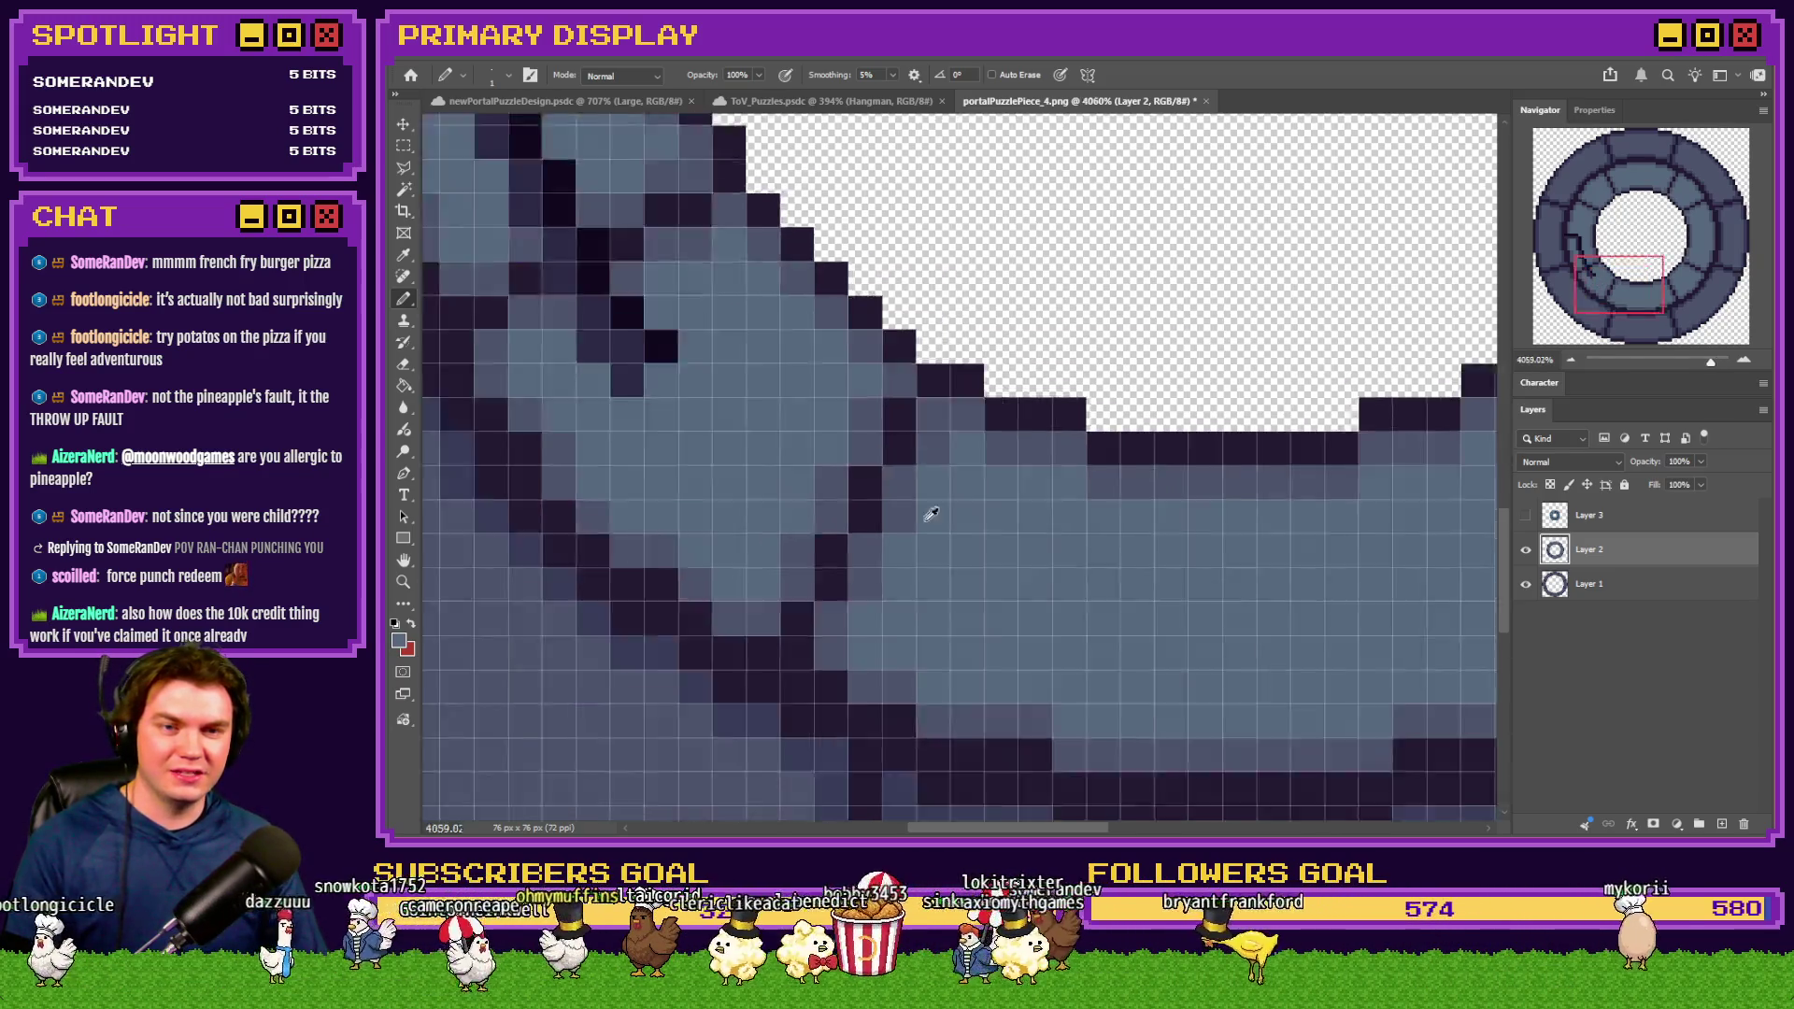
scroll(933, 513, up, 3)
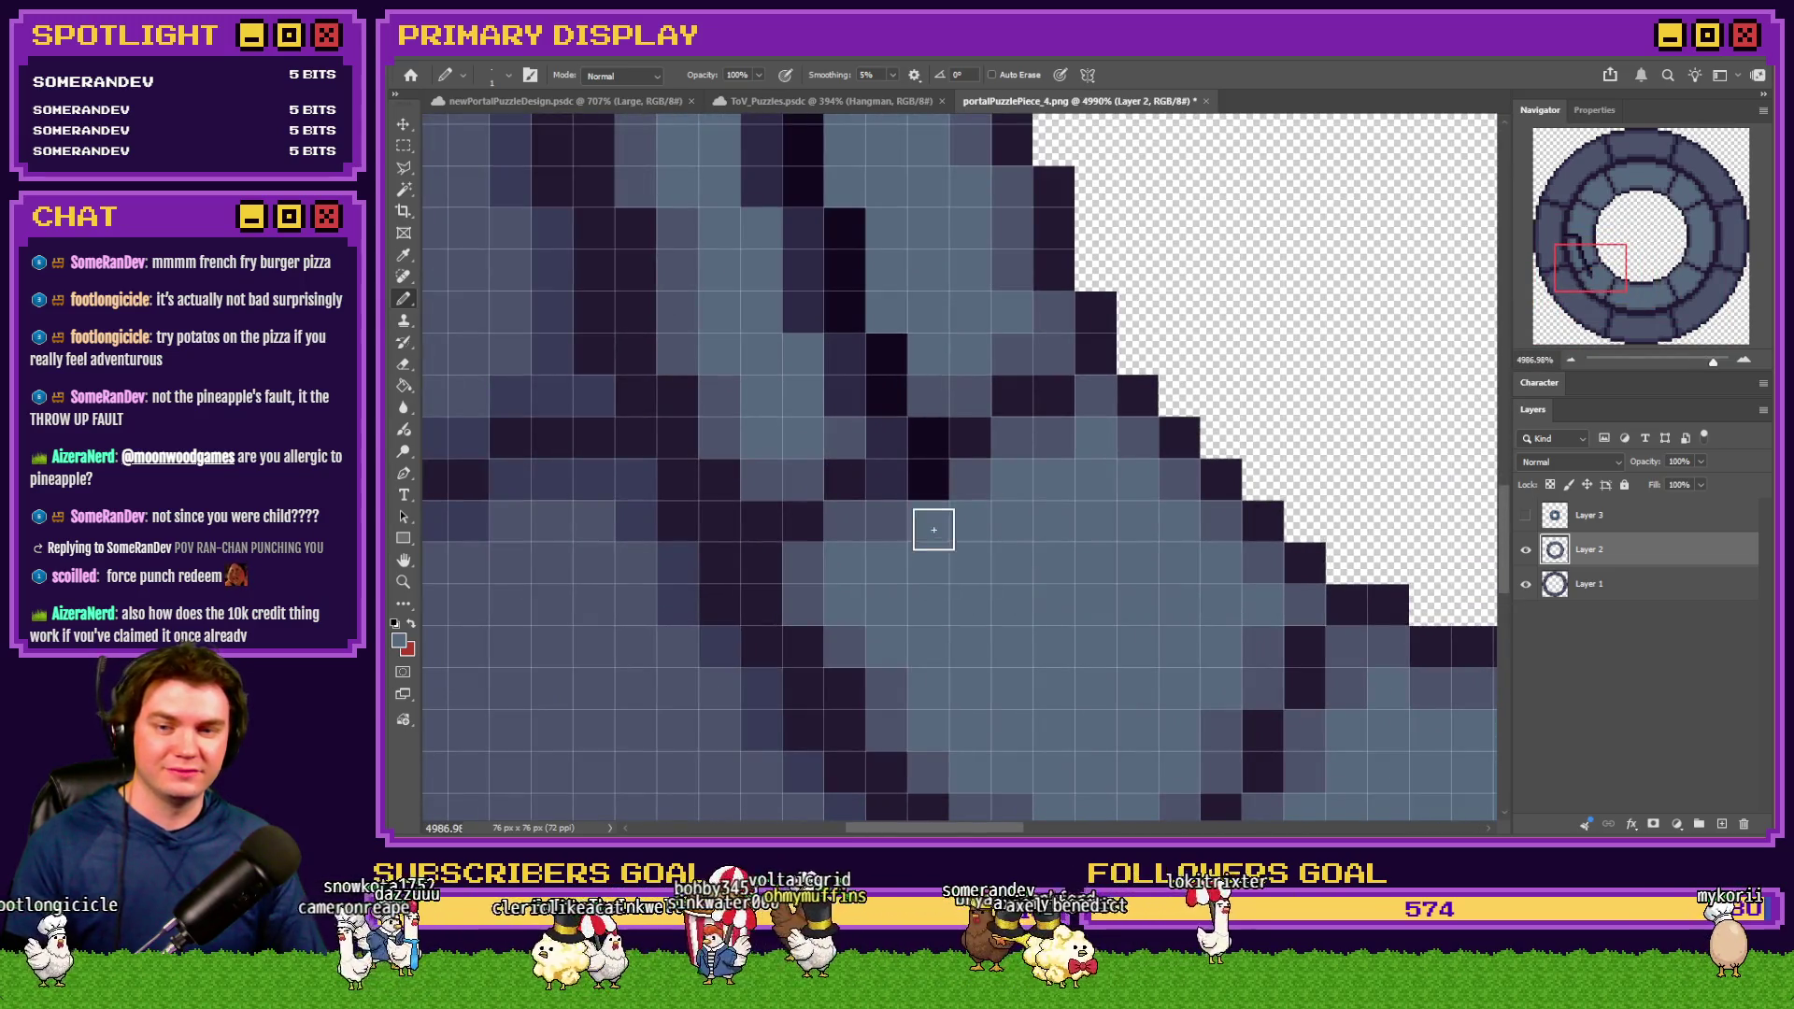
scroll(932, 524, up, 2)
Fix individual near-black pixels using sampled dark and lighter shades of the ring fill
alt+click(972, 389)
click(925, 448)
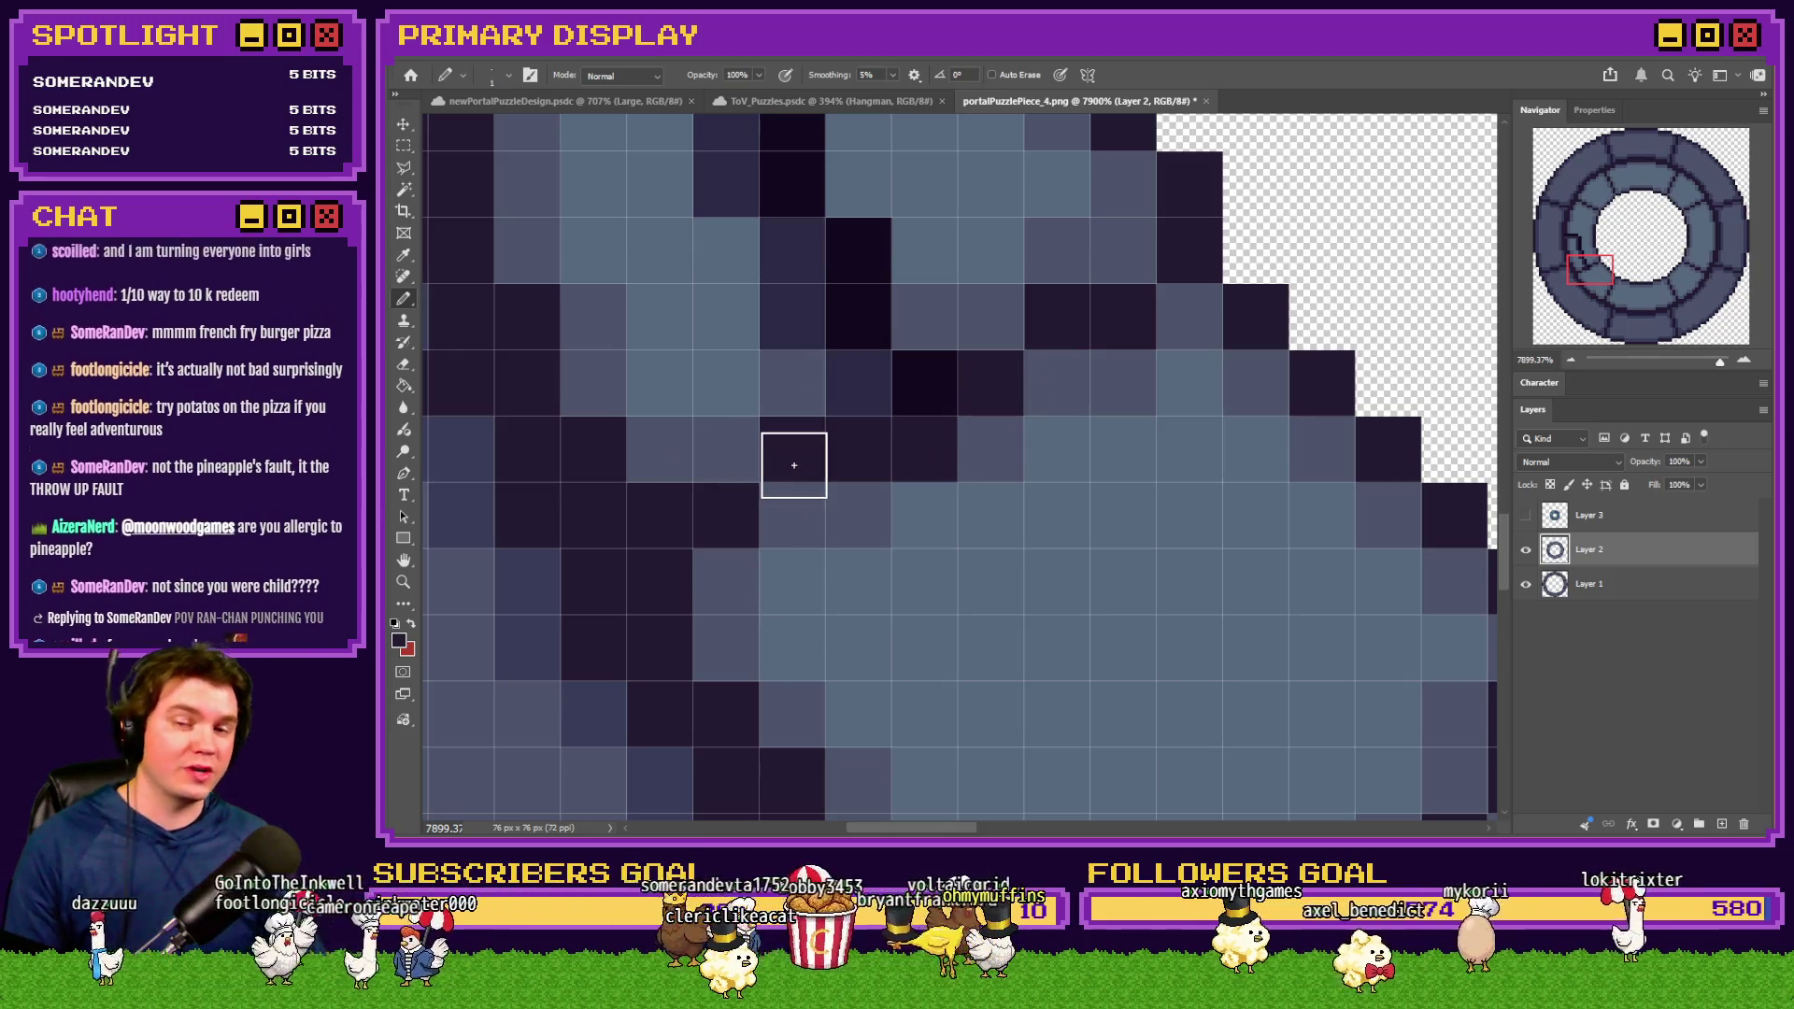
alt+click(983, 441)
click(932, 447)
click(932, 447)
alt+click(948, 380)
alt+click(950, 300)
Paint over the next dark diagonal line and remaining dark interior pixels in light blue
mouse_move(907, 357)
mouse_down()
mouse_move(889, 256)
mouse_move(760, 184)
mouse_up()
click(847, 370)
scroll(815, 430, up, 2)
scroll(822, 447, up, 1)
mouse_move(829, 453)
mouse_down()
mouse_move(689, 333)
mouse_move(662, 154)
mouse_up()
scroll(745, 384, up, 2)
scroll(737, 442, up, 2)
mouse_move(738, 448)
mouse_down()
mouse_move(685, 436)
mouse_move(532, 292)
mouse_move(523, 318)
mouse_up()
Touch up a few pixels in the left columns and hide Layer 1's outer dark ring
scroll(657, 405, left, 3)
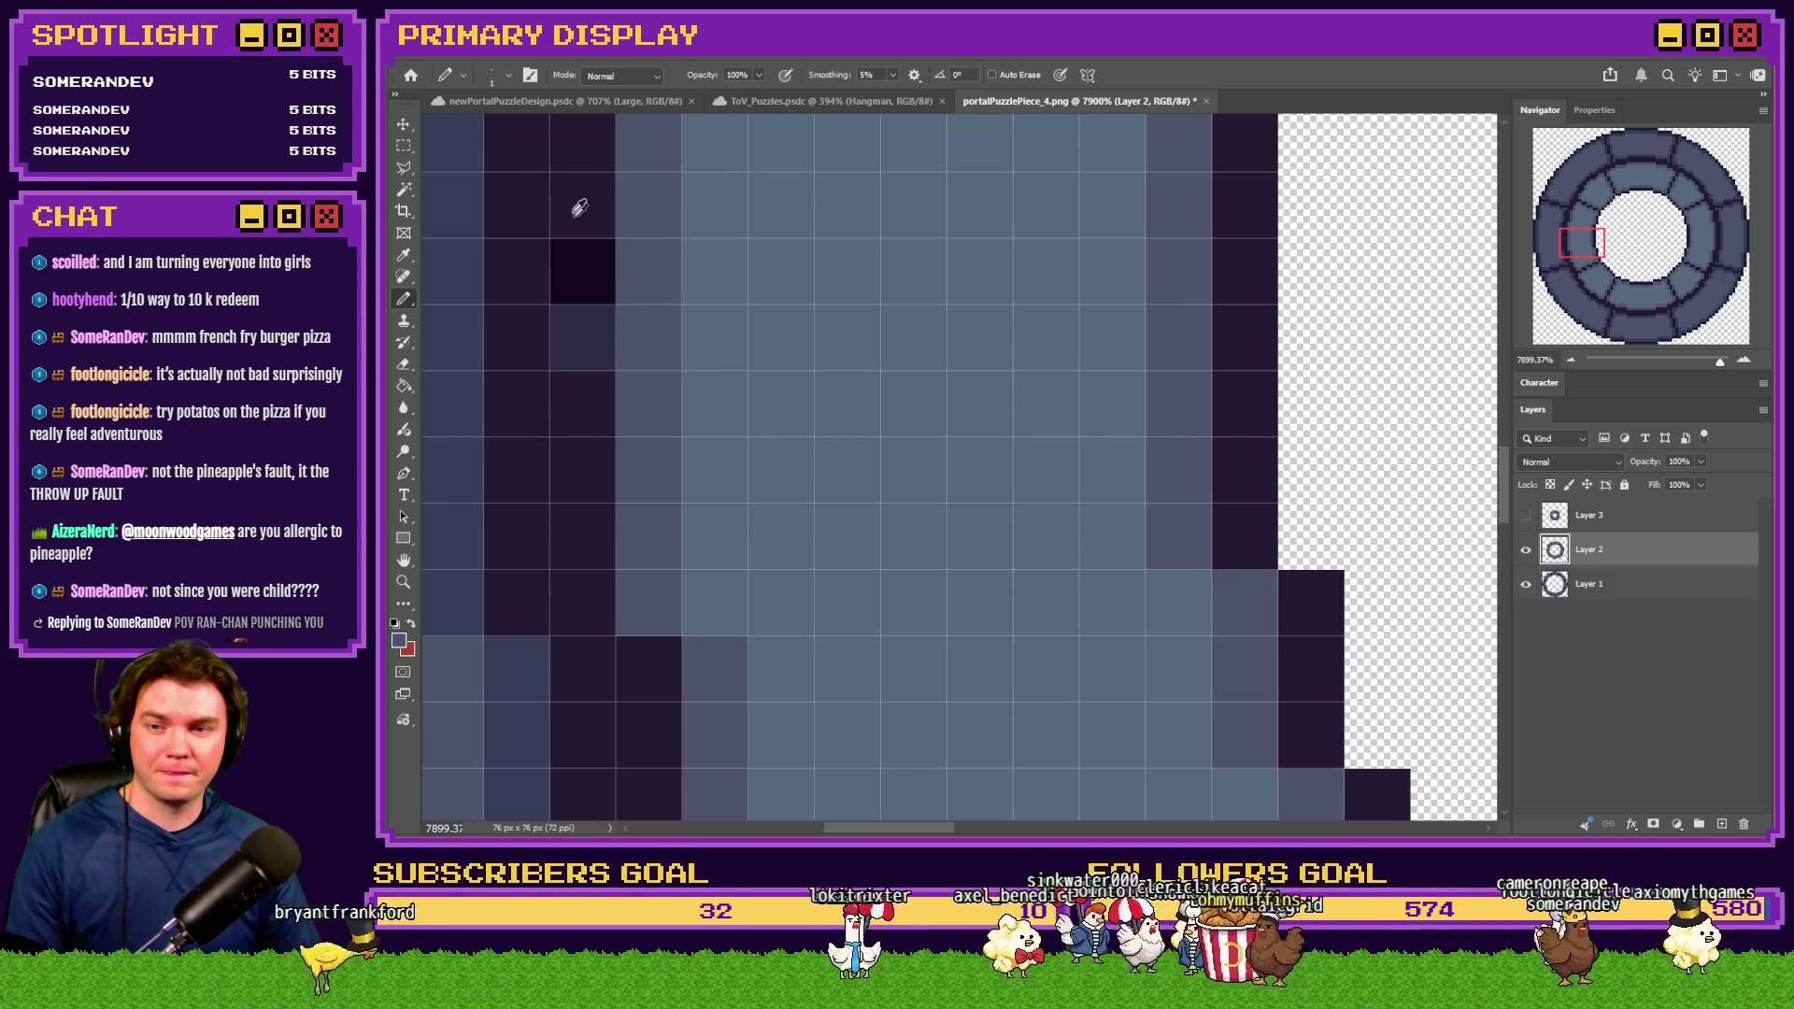
drag(581, 208, 585, 348)
scroll(889, 369, down, 10)
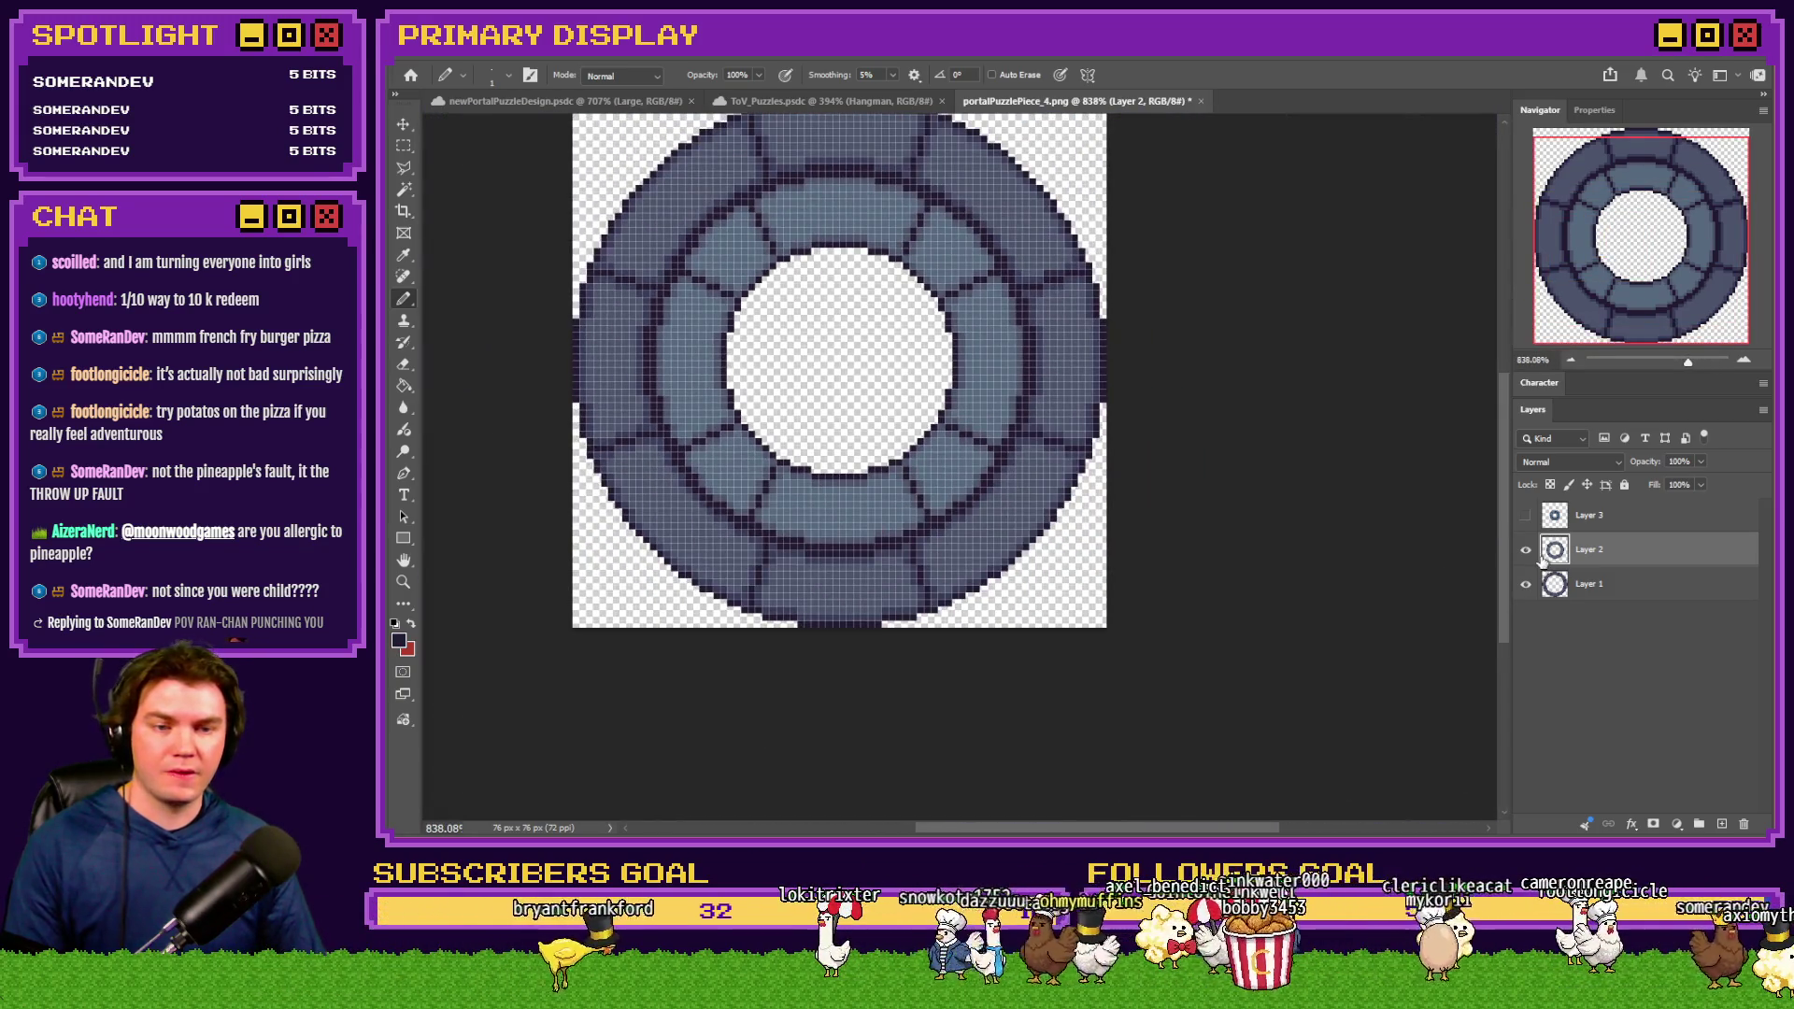
click(1528, 584)
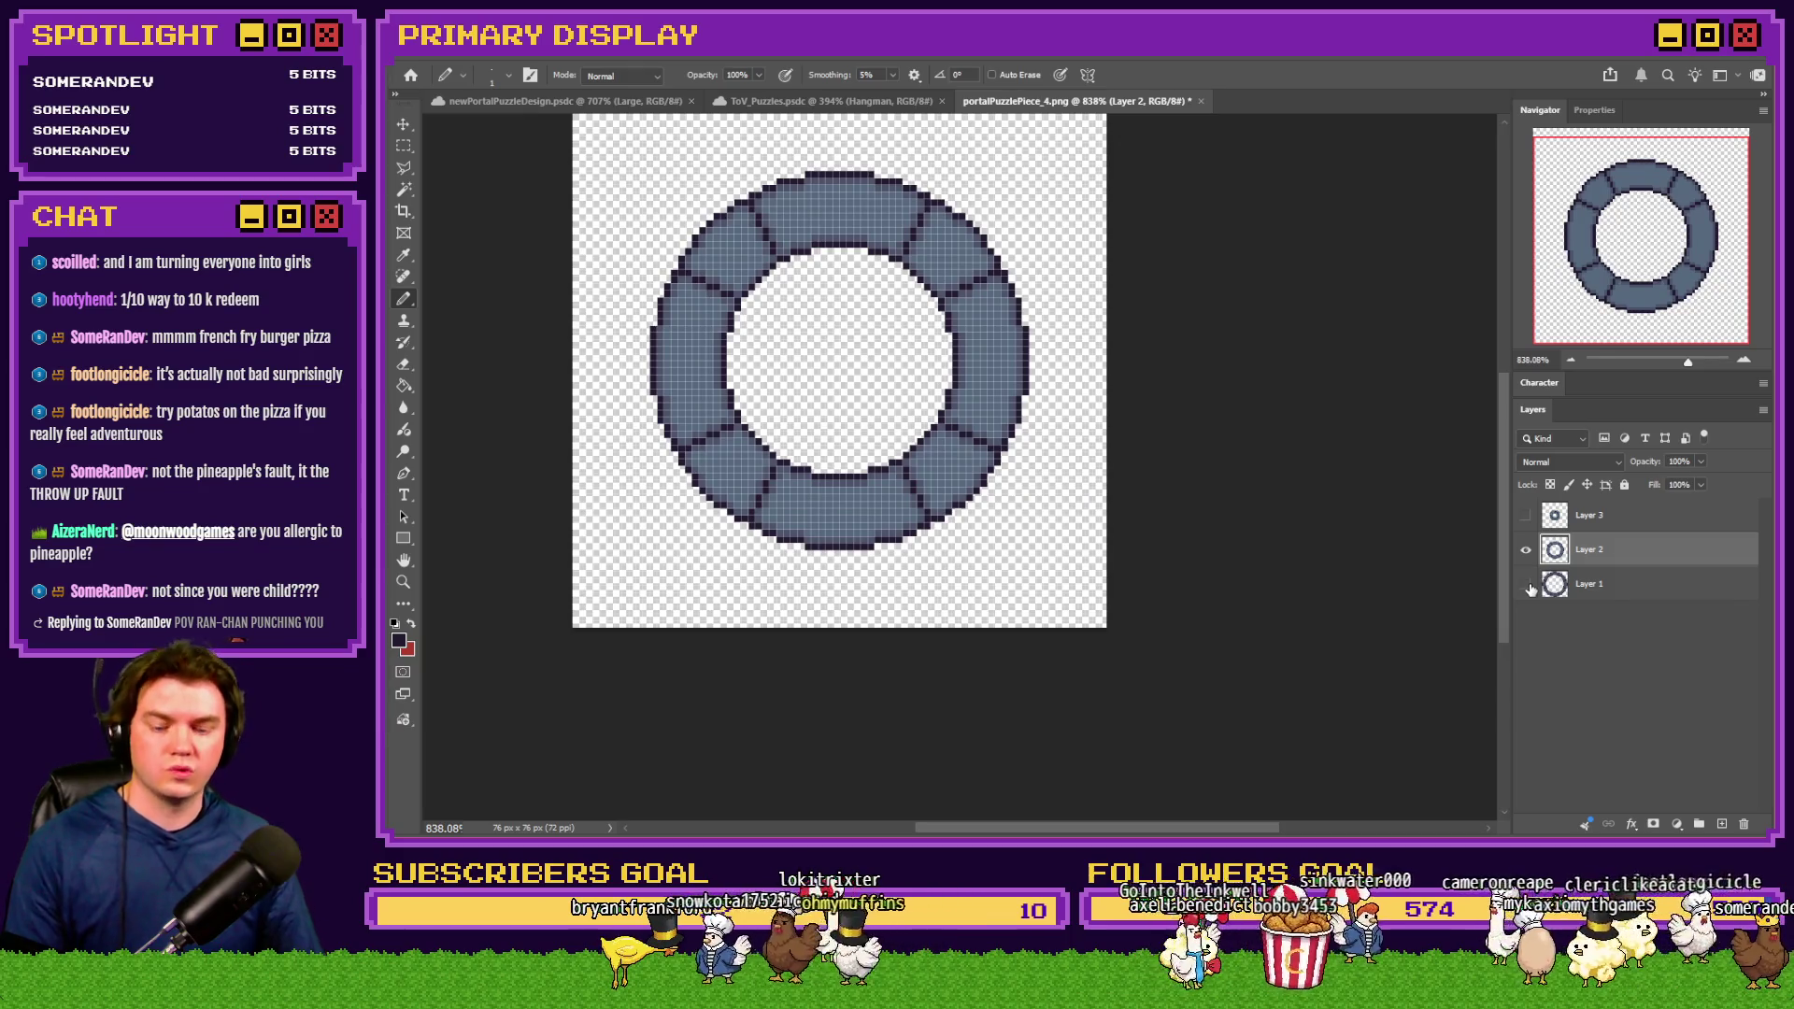
Enlarge to 400%, save the middle ring over the existing PNG, then undo back to 76×76 px
key(ctrl+alt+i)
text(400)
key(Return)
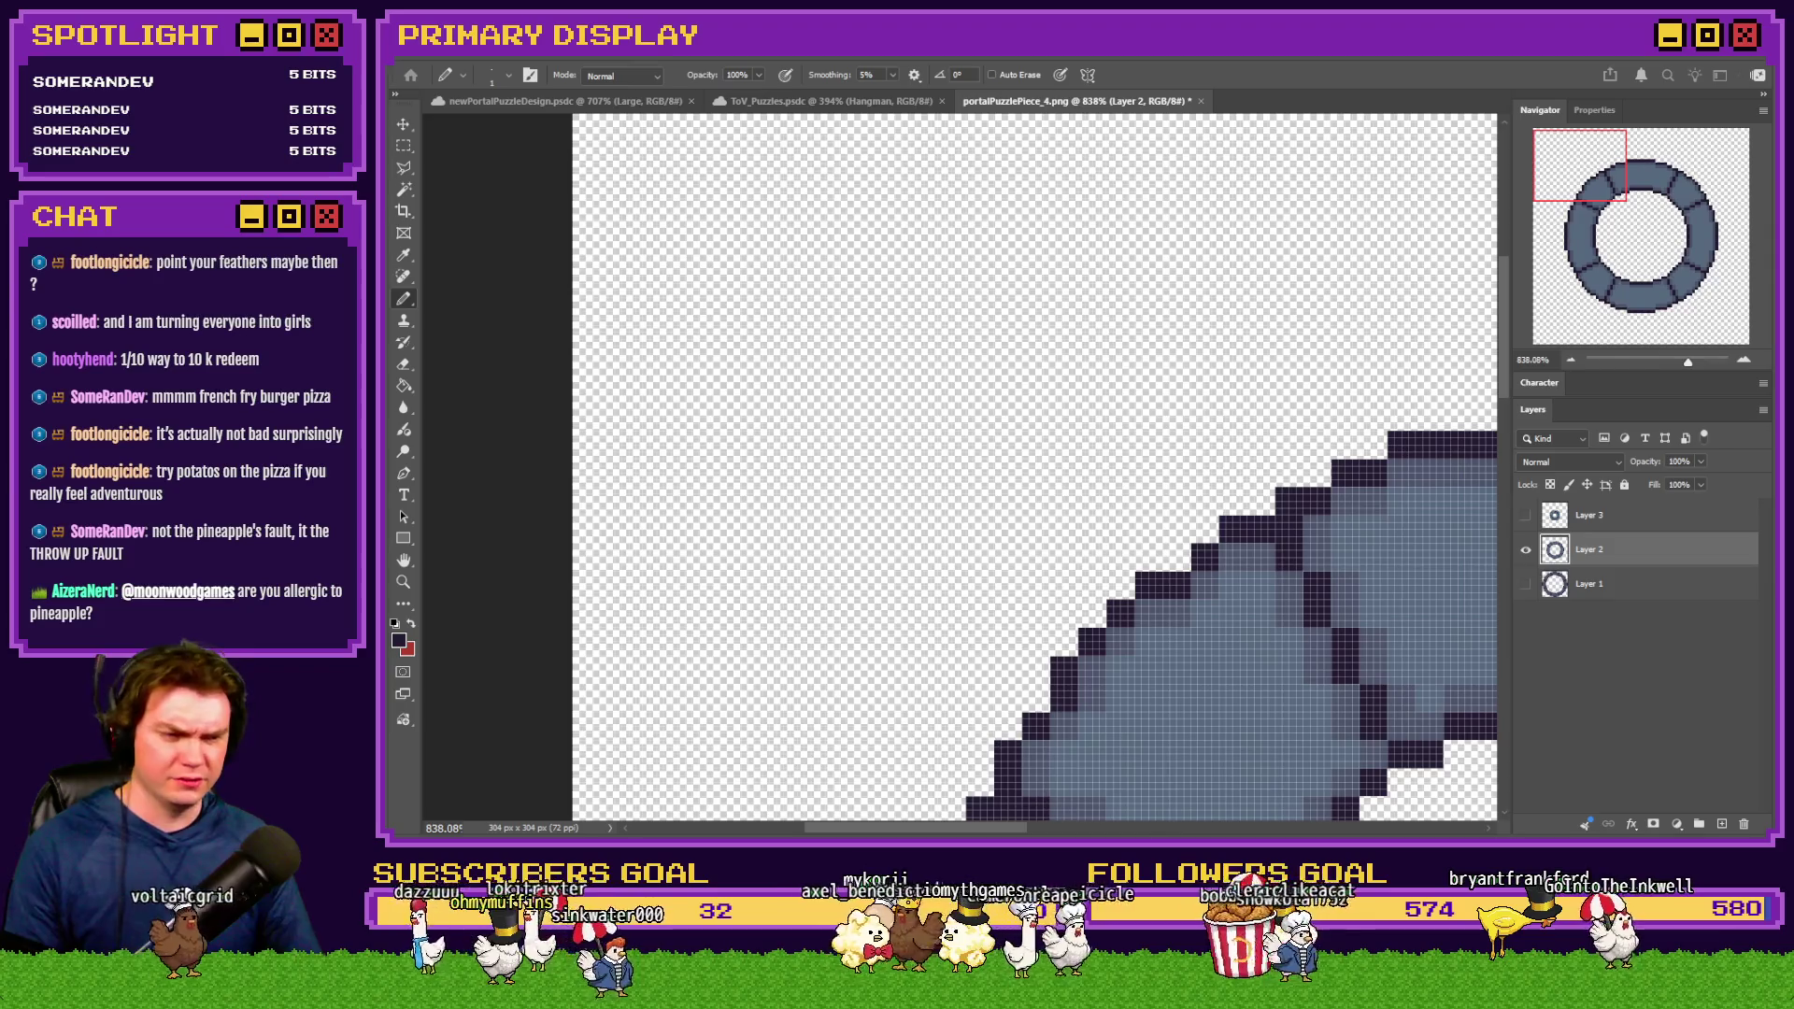
key(Return)
key(Return)
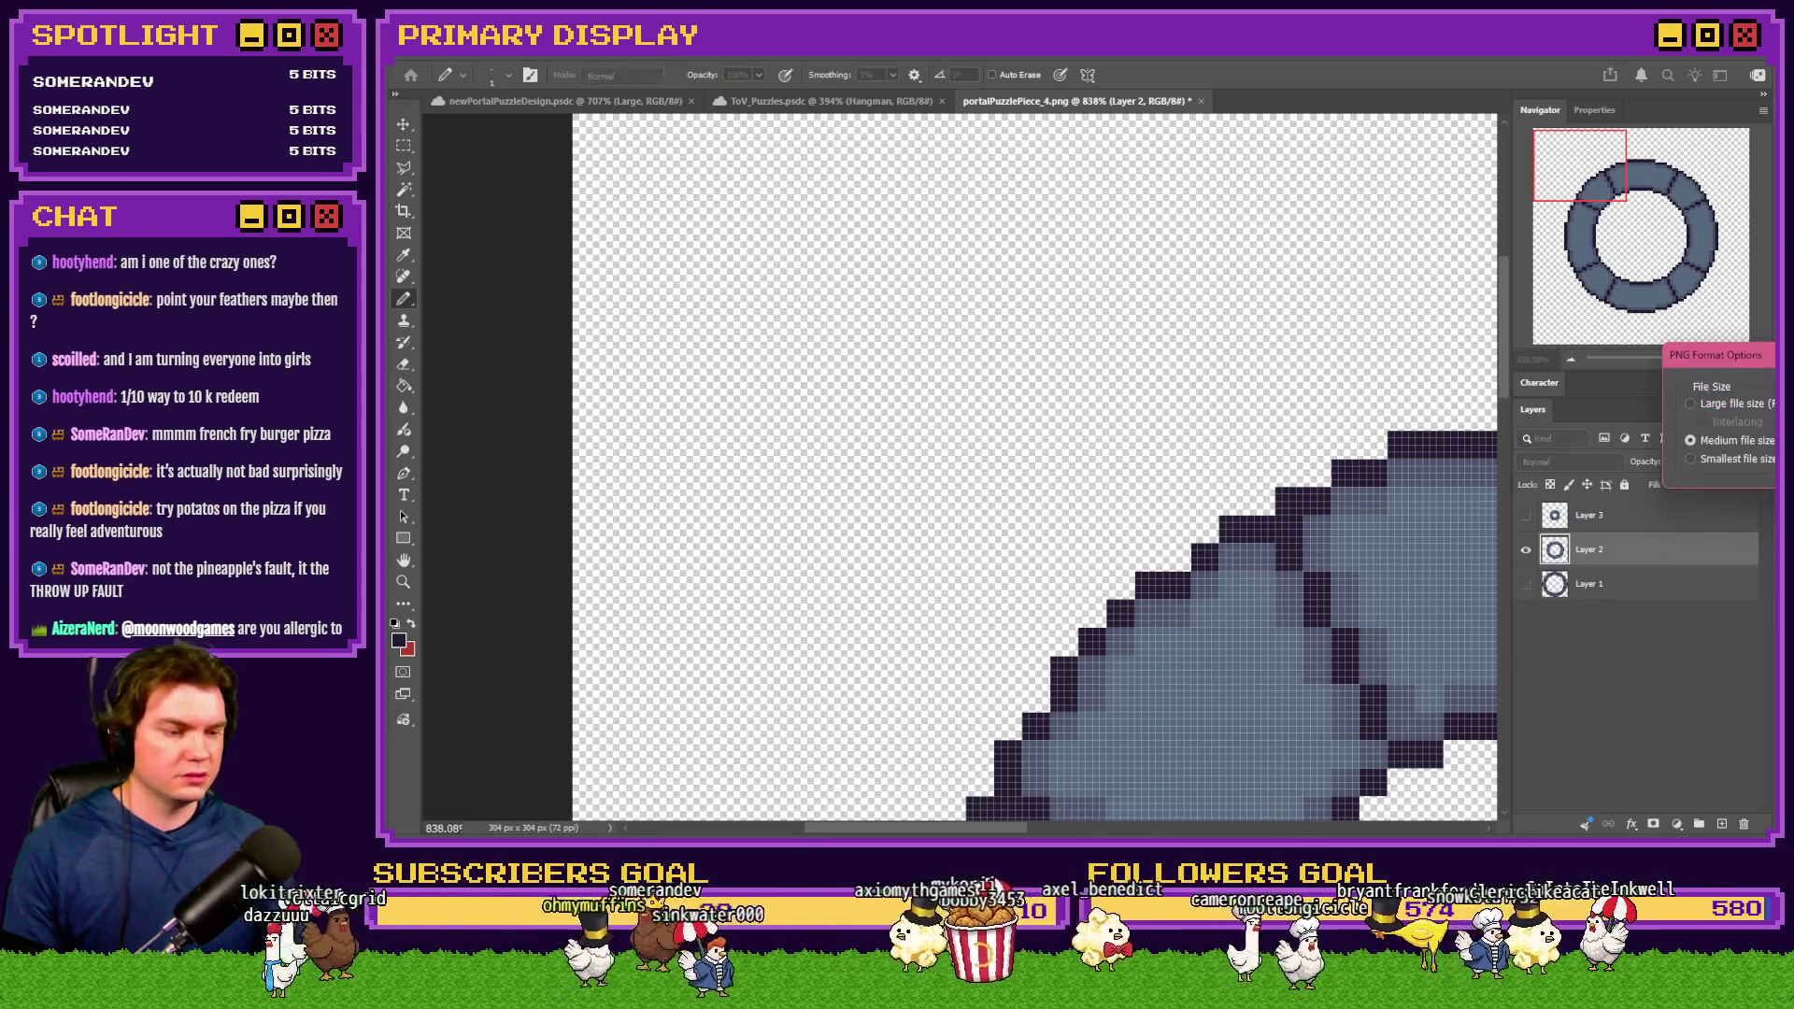
key(Return)
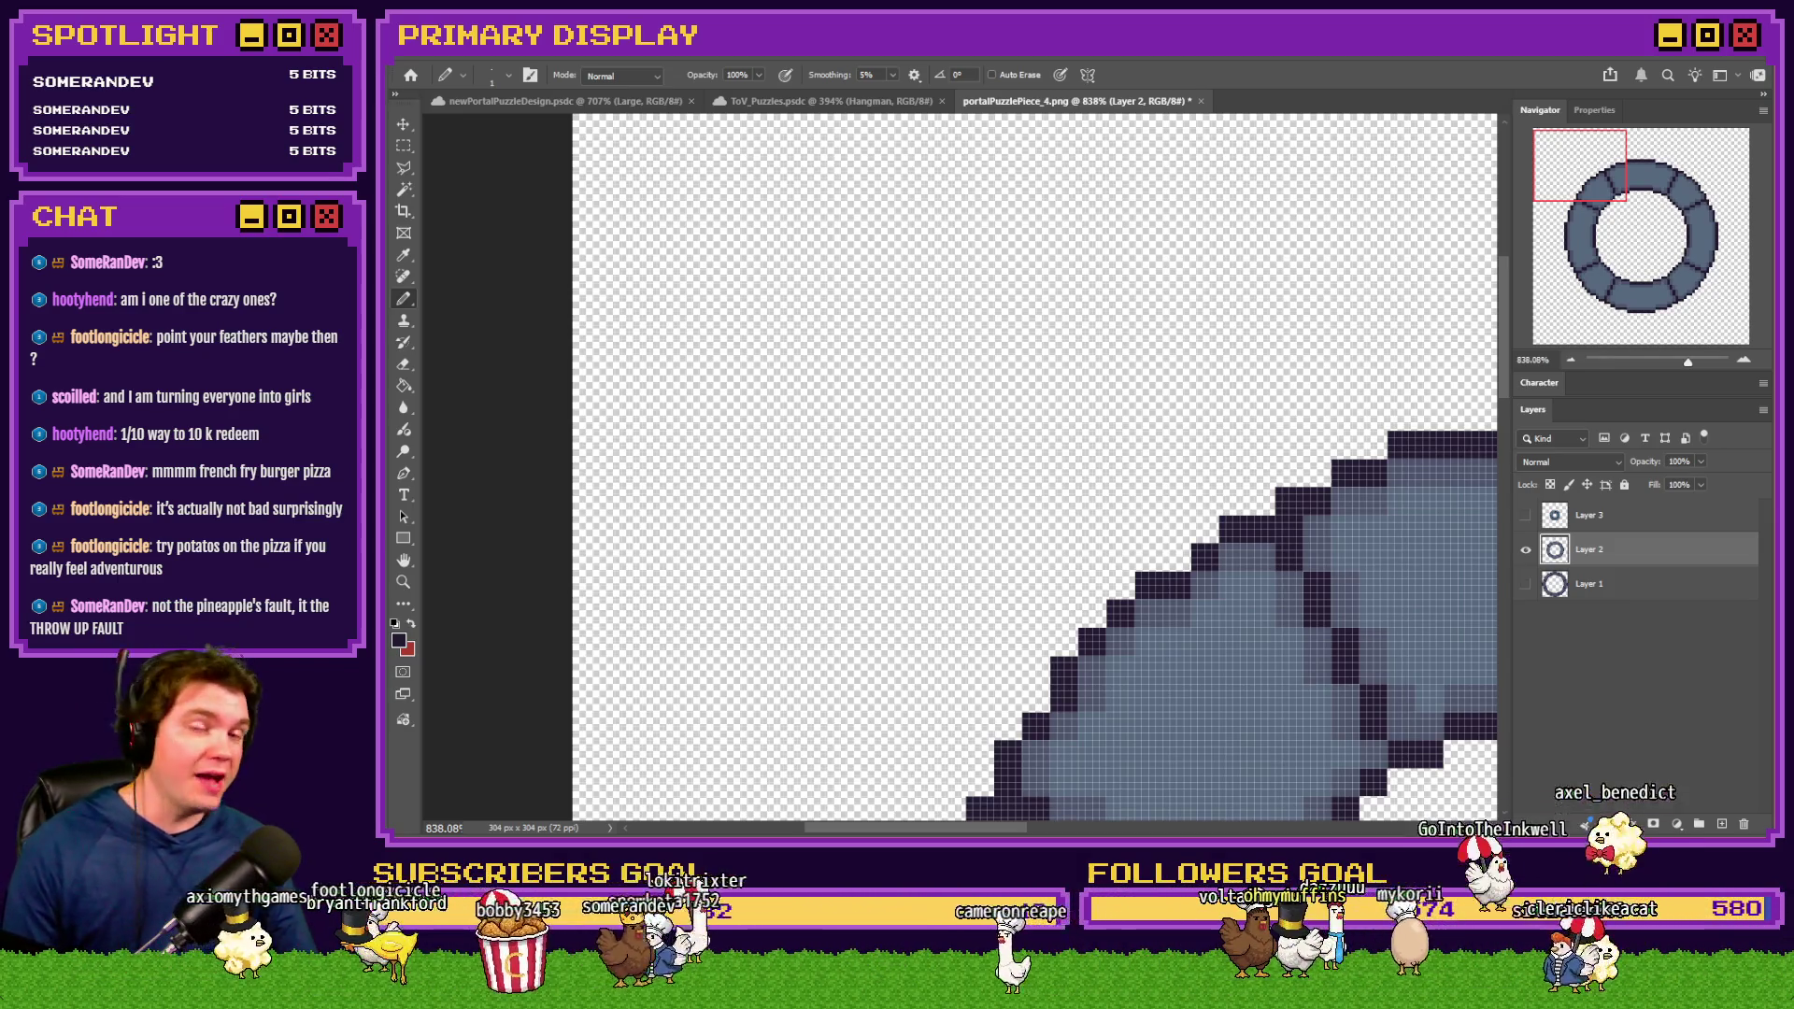
key(ctrl+z)
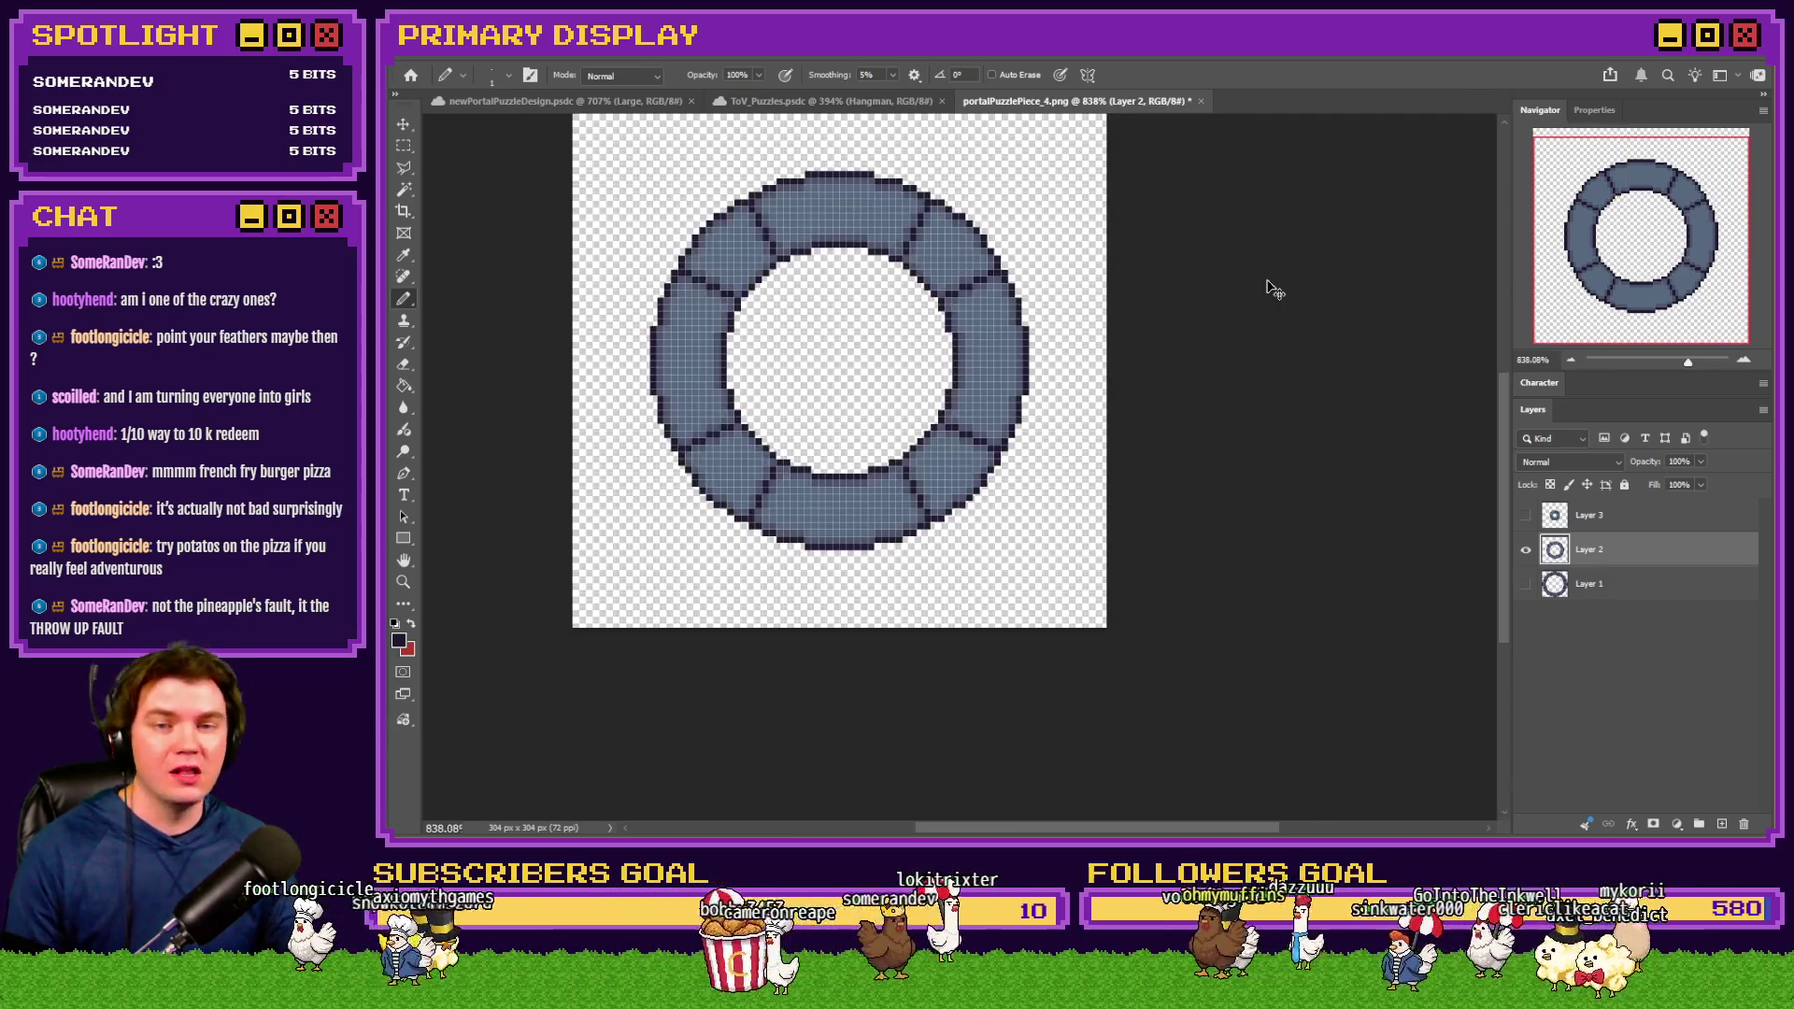
Show and select Layer 3's small disc while hiding Layer 2's middle ring
scroll(1255, 280, up, 2)
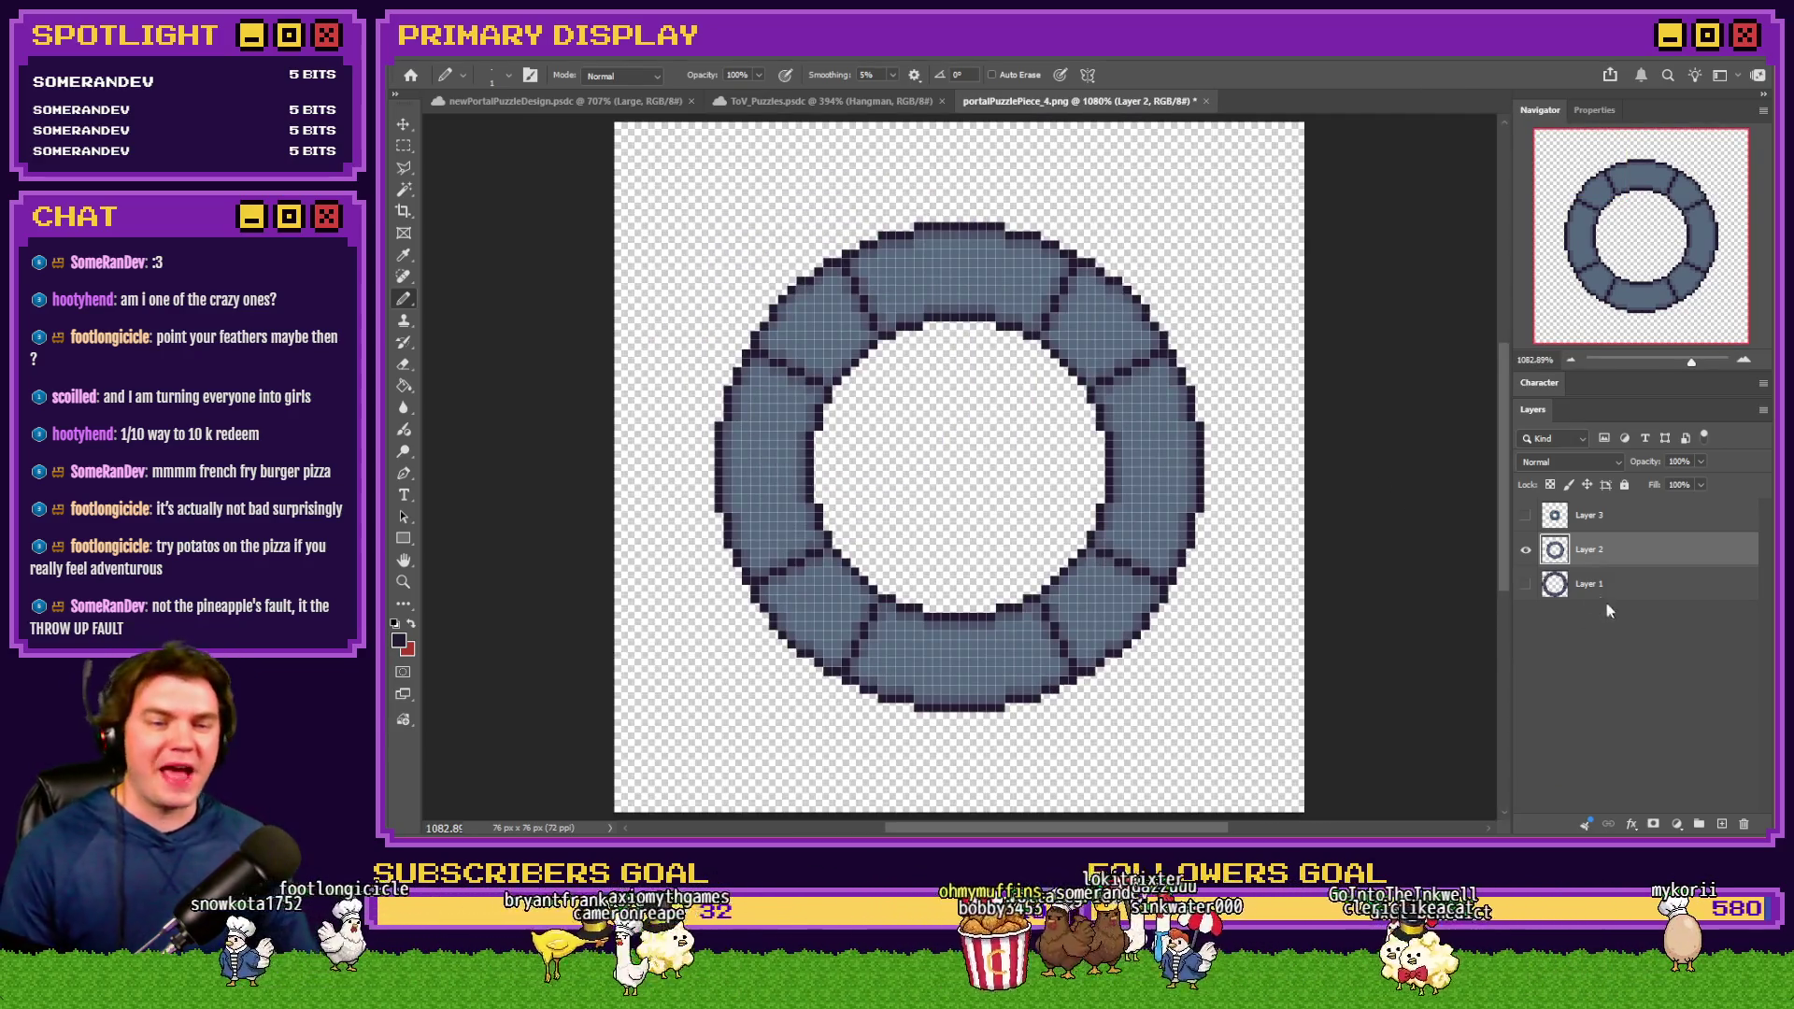
click(1526, 515)
click(1526, 552)
click(1608, 515)
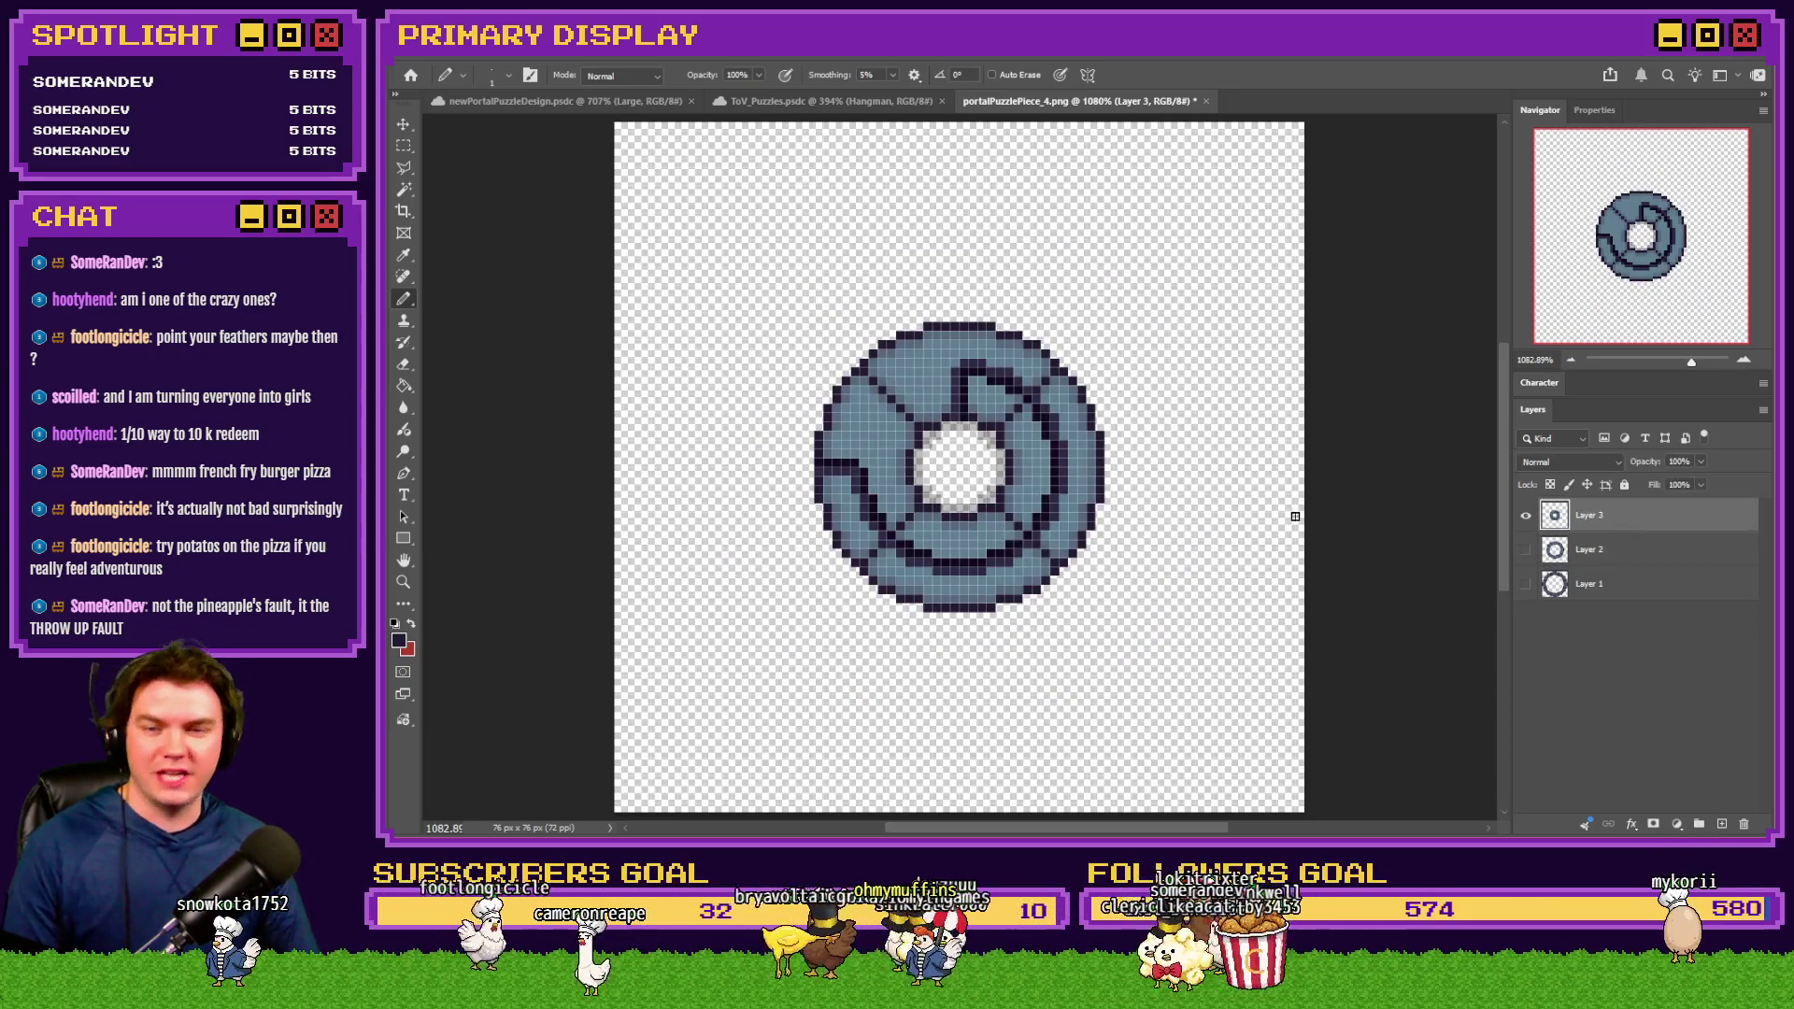
Repaint the dark swirl pixels above the hole in the slate fill colour
scroll(974, 375, up, 4)
scroll(937, 446, up, 2)
mouse_move(936, 446)
mouse_down()
mouse_move(901, 392)
mouse_move(969, 392)
mouse_move(1017, 356)
mouse_move(1113, 377)
mouse_move(1138, 345)
mouse_move(1113, 368)
mouse_move(992, 353)
mouse_move(957, 345)
mouse_move(950, 309)
mouse_move(947, 437)
mouse_move(993, 465)
mouse_move(879, 502)
mouse_up()
key(ctrl+z)
scroll(935, 444, up, 2)
alt+click(862, 462)
alt+click(993, 495)
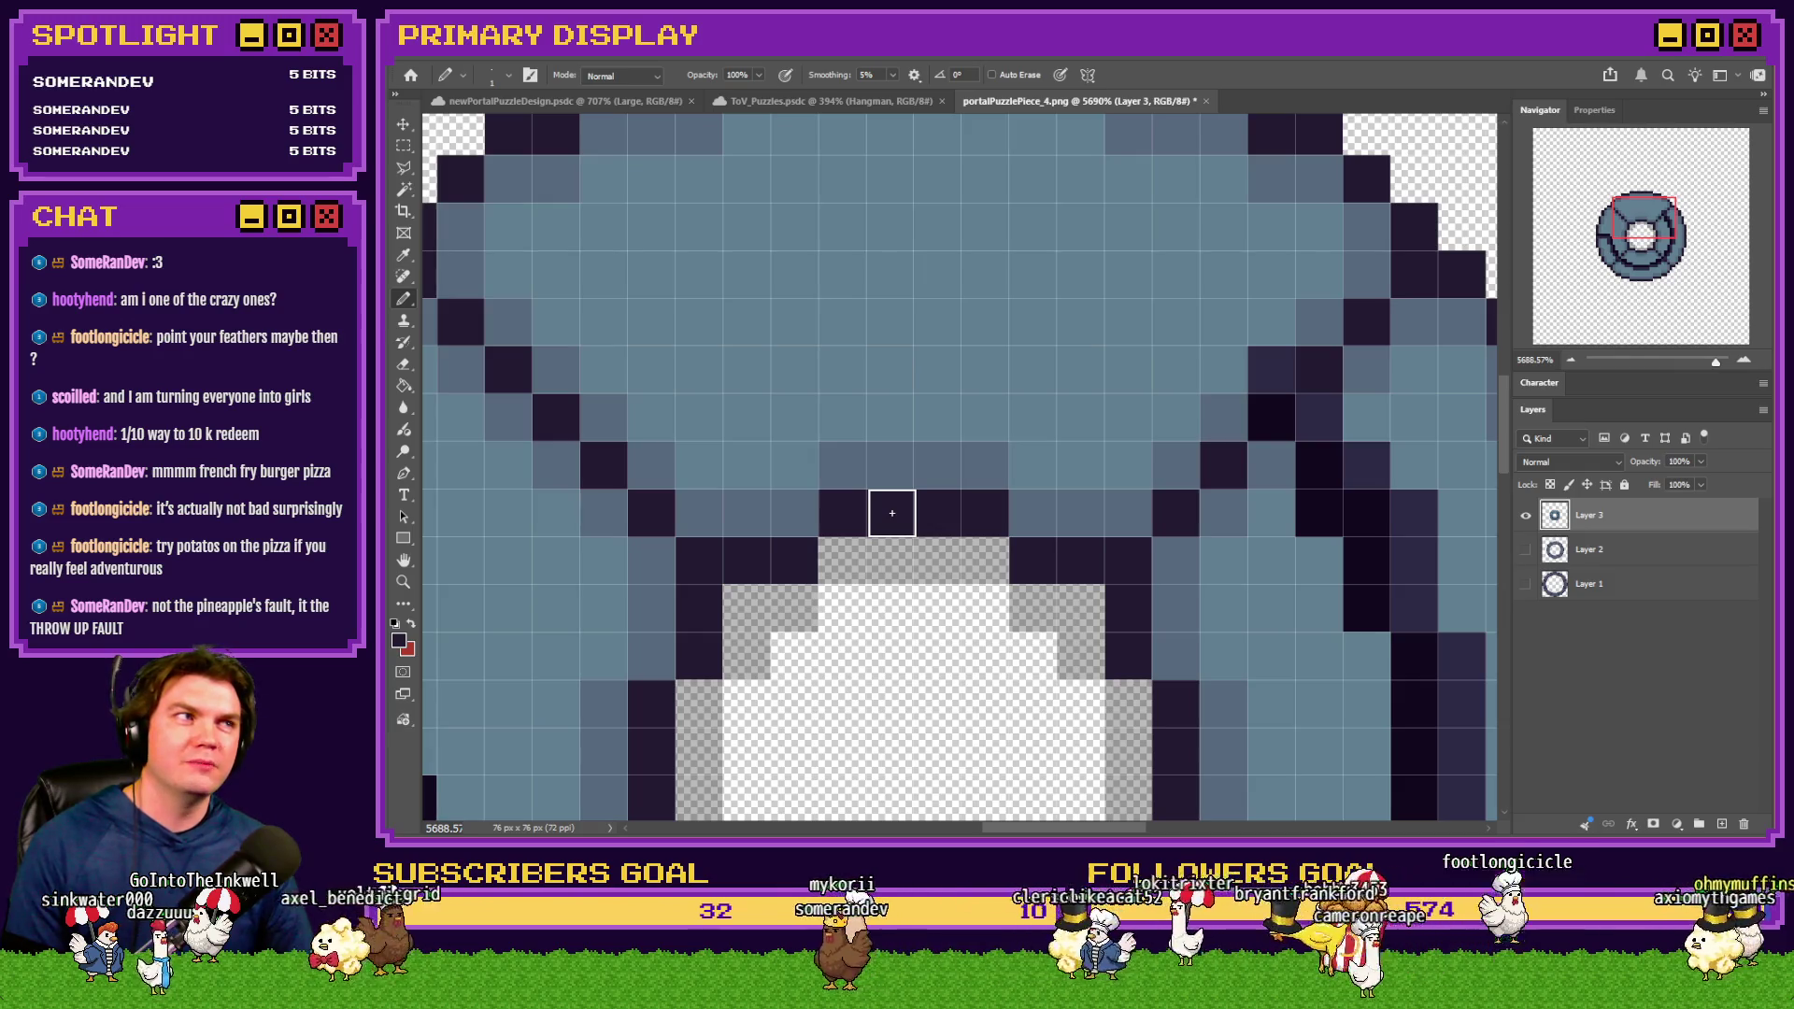
Paint the leftover swirl outline pixels in light and medium blue shades
scroll(915, 476, down, 5)
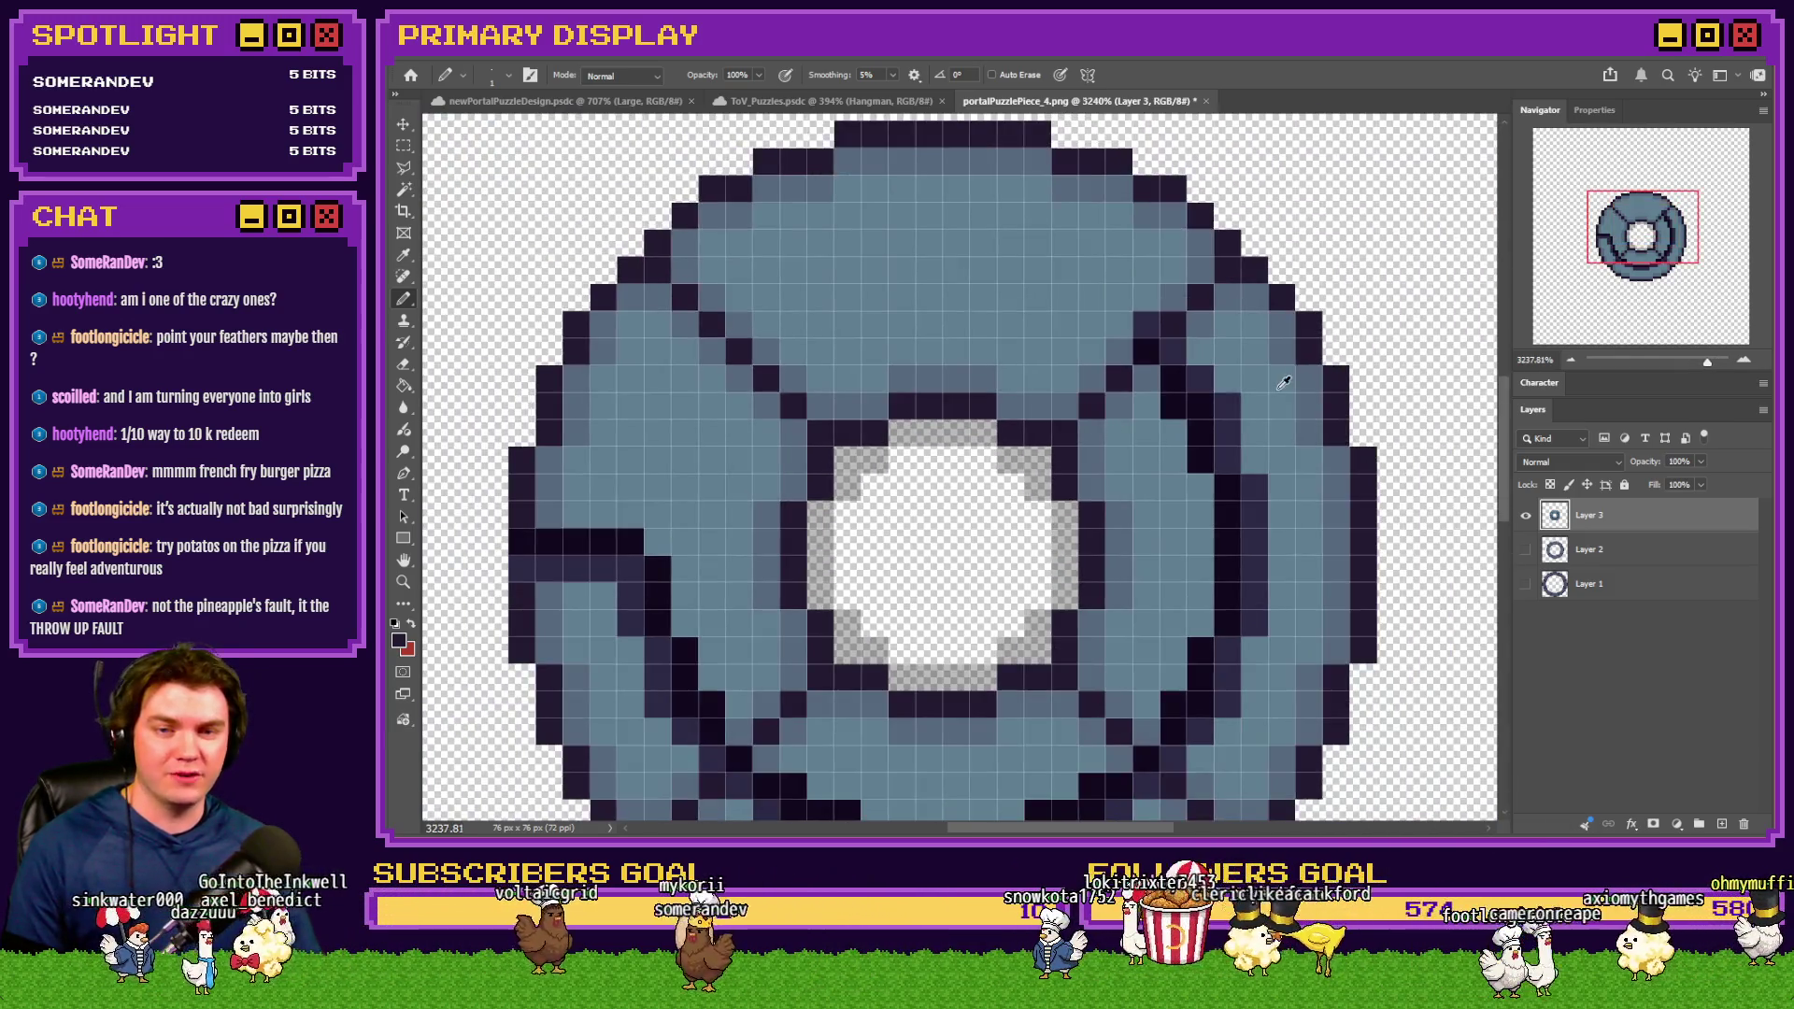
scroll(1185, 298, up, 5)
alt+click(1185, 297)
click(1115, 341)
alt+click(1074, 461)
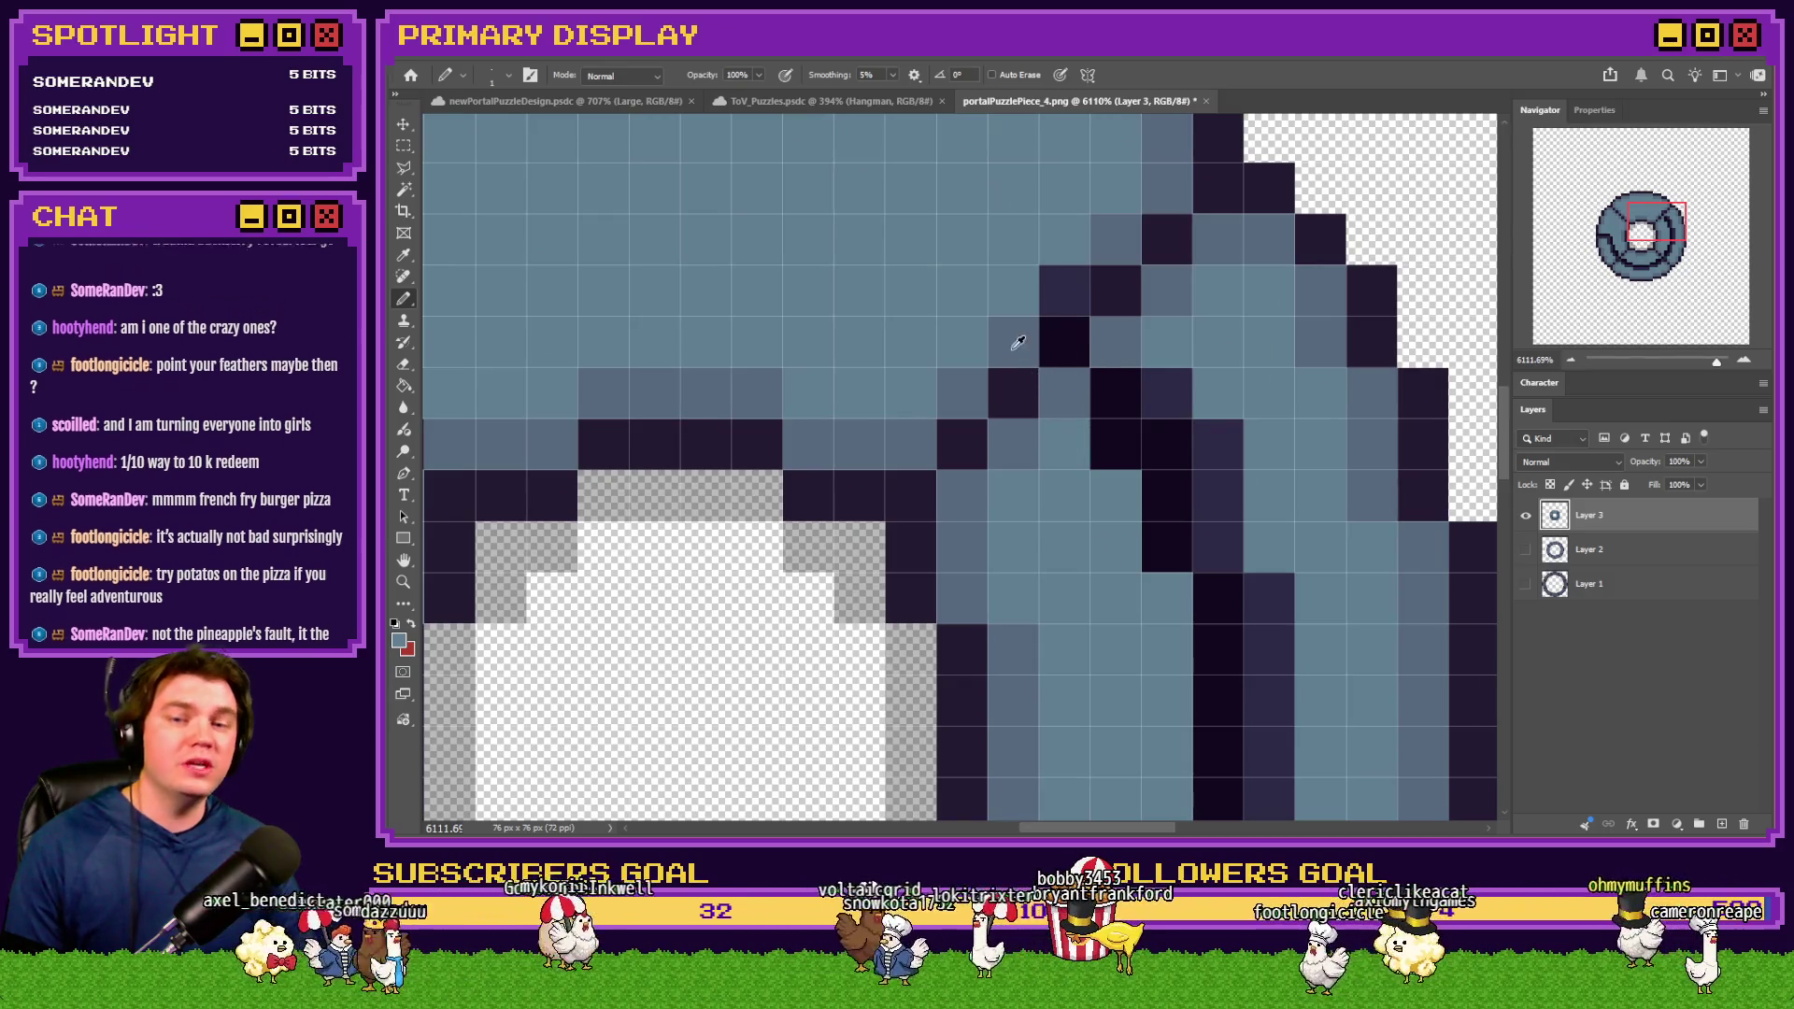
click(1066, 290)
drag(1115, 444, 1153, 389)
drag(1166, 546, 1203, 421)
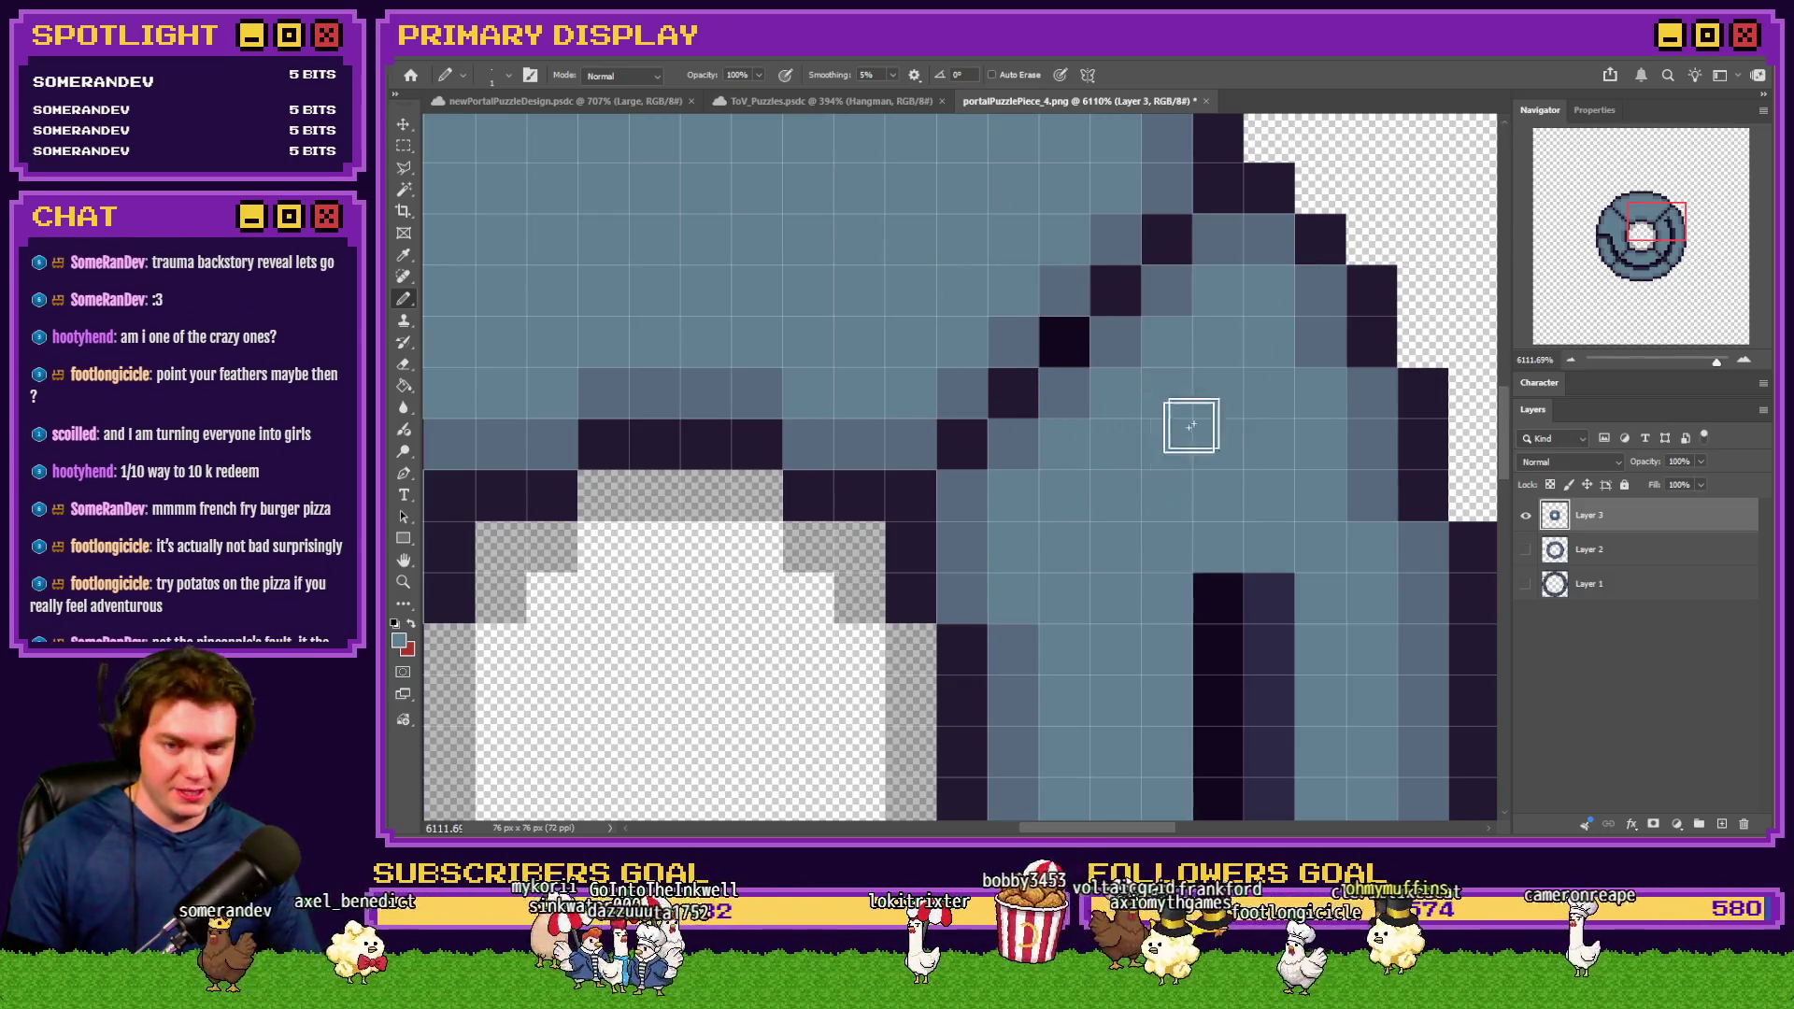
Clear more dark outline pixels on the right side in light blue and grey-blue
scroll(1222, 553, down, 3)
mouse_move(1230, 585)
mouse_down()
mouse_move(1245, 408)
mouse_move(1257, 645)
mouse_move(1214, 705)
mouse_up()
scroll(1214, 704, down, 3)
mouse_move(1159, 439)
mouse_down()
mouse_move(1130, 545)
mouse_move(1172, 597)
mouse_up()
scroll(1172, 597, down, 2)
scroll(1089, 428, up, 2)
click(1121, 423)
click(1126, 476)
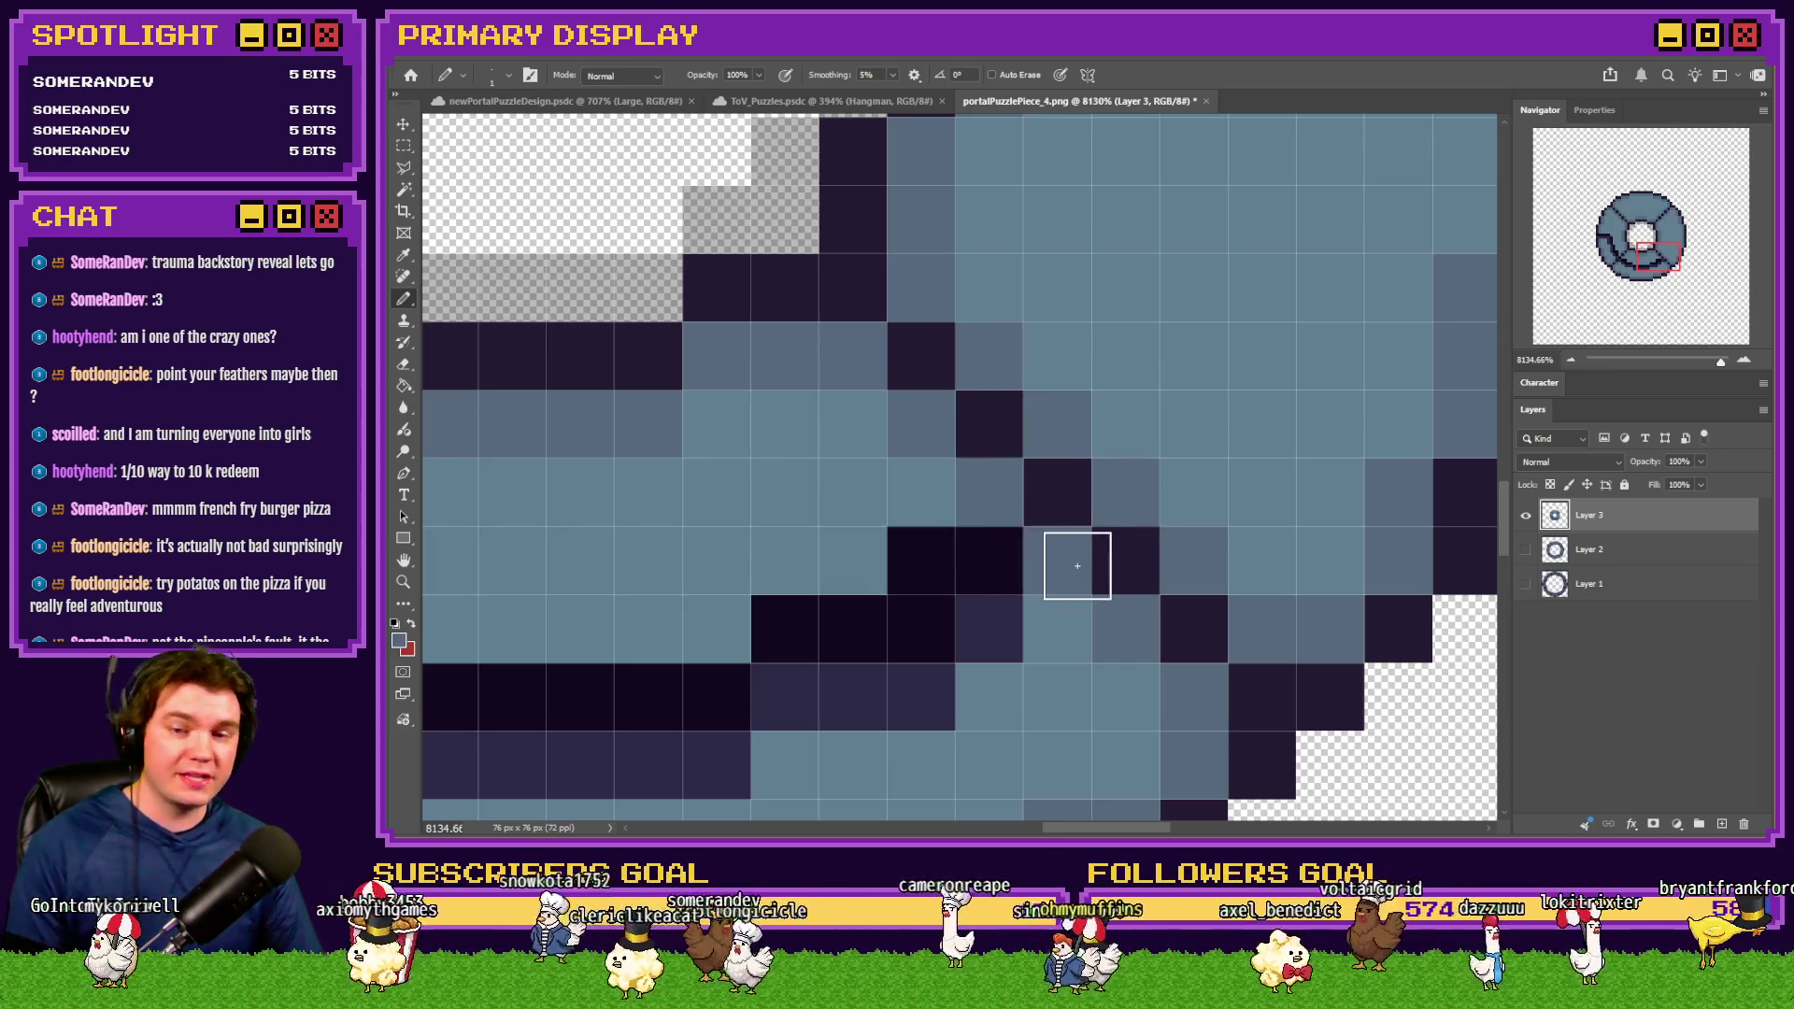
Paint out the dark pixels left of the diagonal divider in light blue
mouse_move(901, 480)
mouse_down()
mouse_move(1013, 589)
mouse_move(897, 661)
mouse_move(767, 654)
mouse_up()
scroll(1227, 374, down, 1)
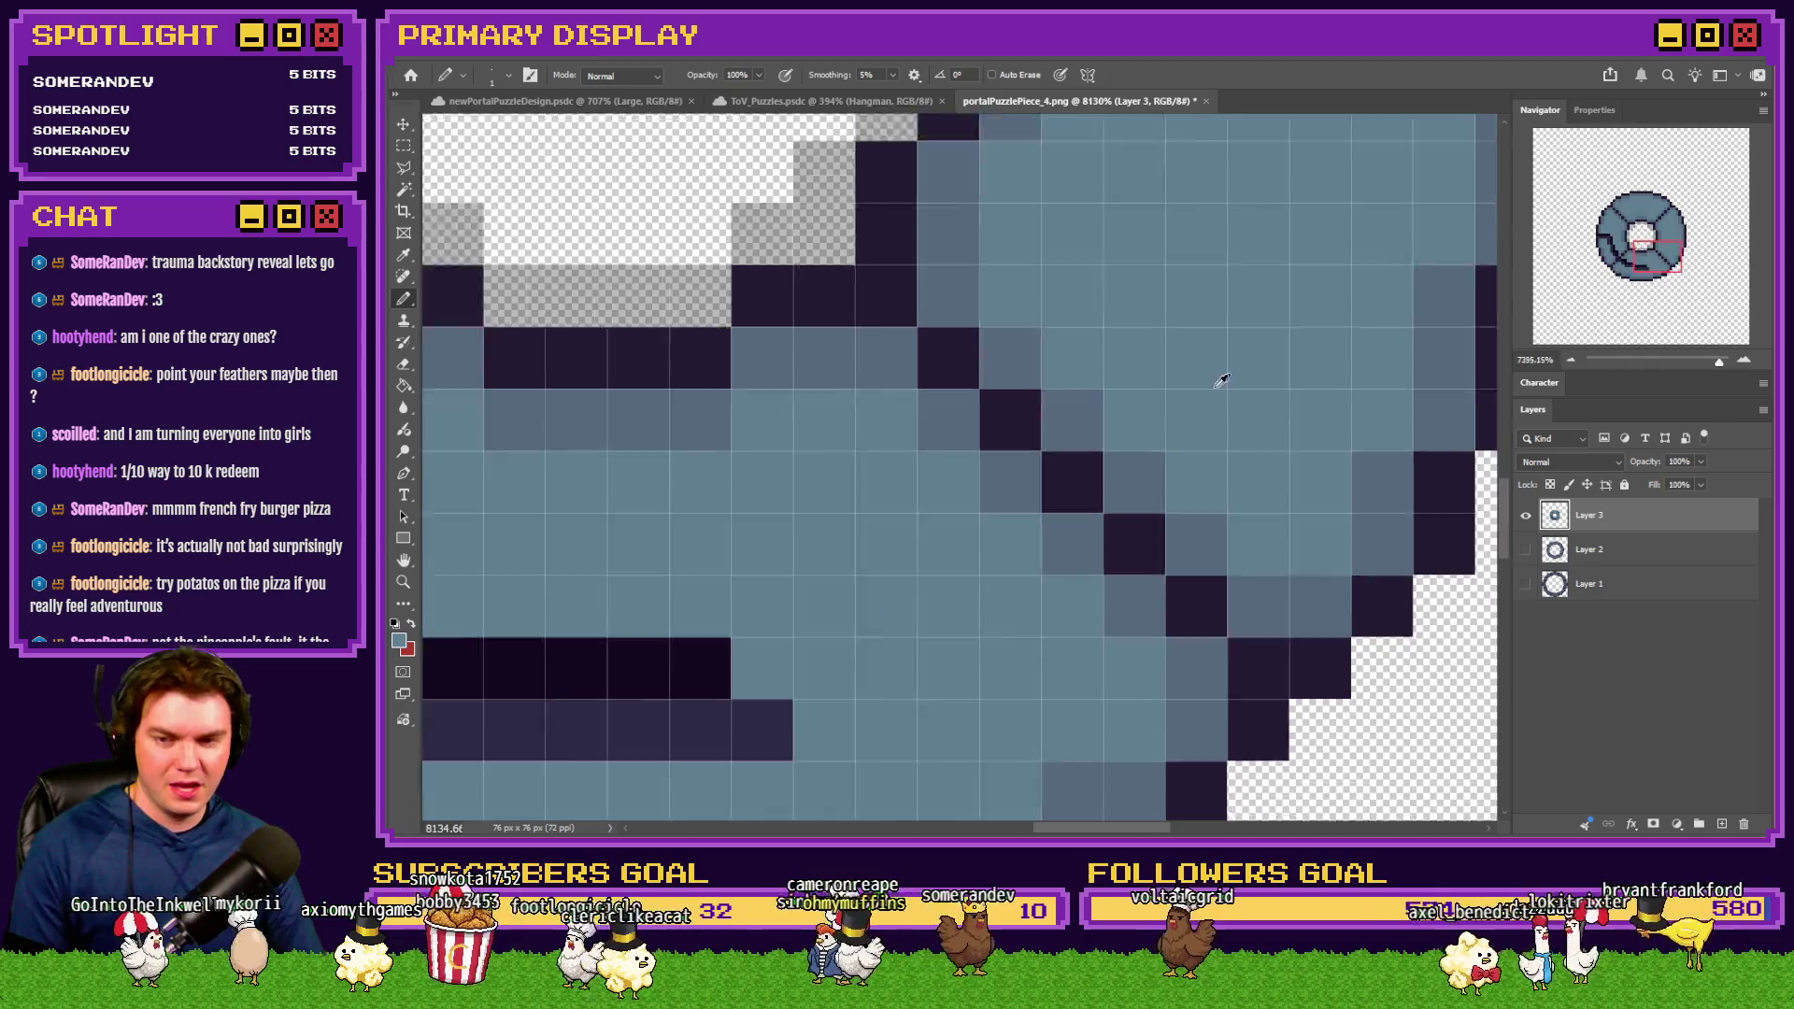
scroll(1227, 375, down, 3)
scroll(1050, 561, up, 3)
mouse_move(867, 570)
mouse_down()
mouse_move(661, 509)
mouse_move(641, 440)
mouse_up()
scroll(660, 388, down, 2)
scroll(765, 504, up, 3)
Soften the diagonal divider's edge pixels and lighten dark pixels near the top-left
click(811, 443)
alt+click(688, 428)
click(746, 379)
click(746, 313)
mouse_move(710, 339)
mouse_down()
mouse_move(613, 204)
mouse_move(679, 136)
mouse_up()
Fill a stray dark pixel blue and shade the left rim pixels blue-grey and dark
scroll(641, 368, up, 3)
scroll(905, 423, up, 1)
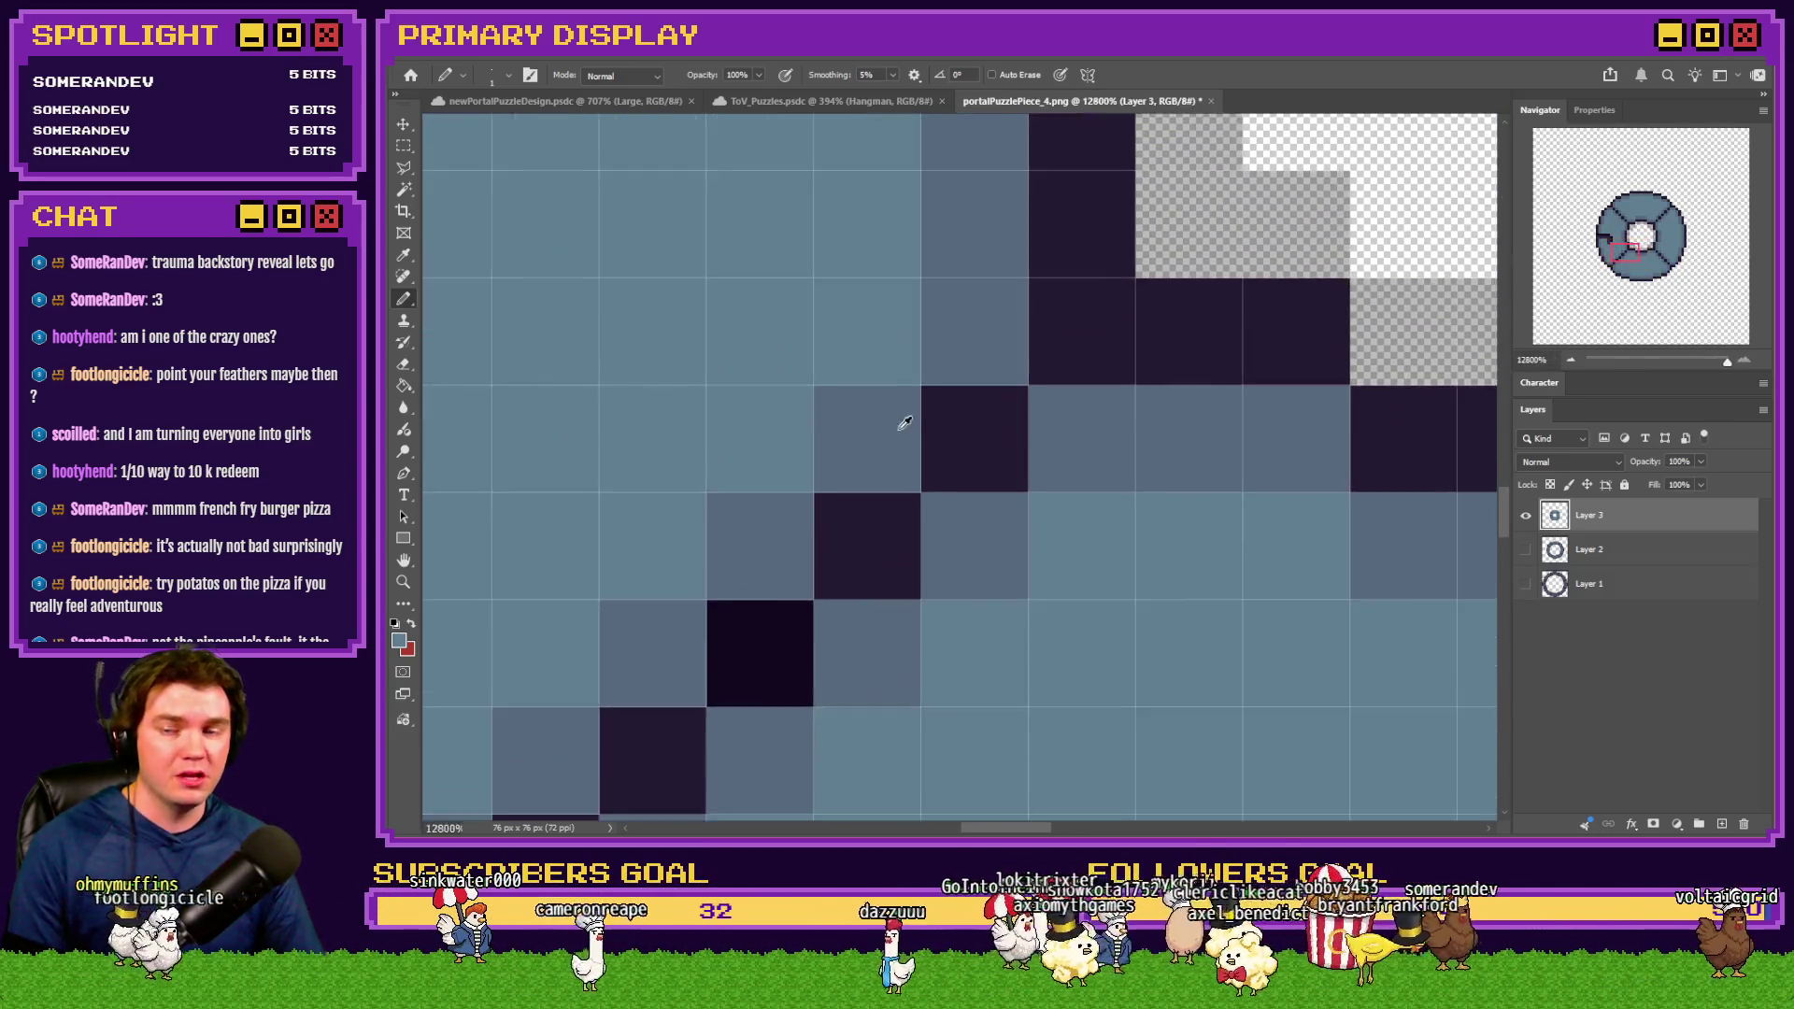
scroll(905, 424, down, 4)
scroll(897, 309, up, 3)
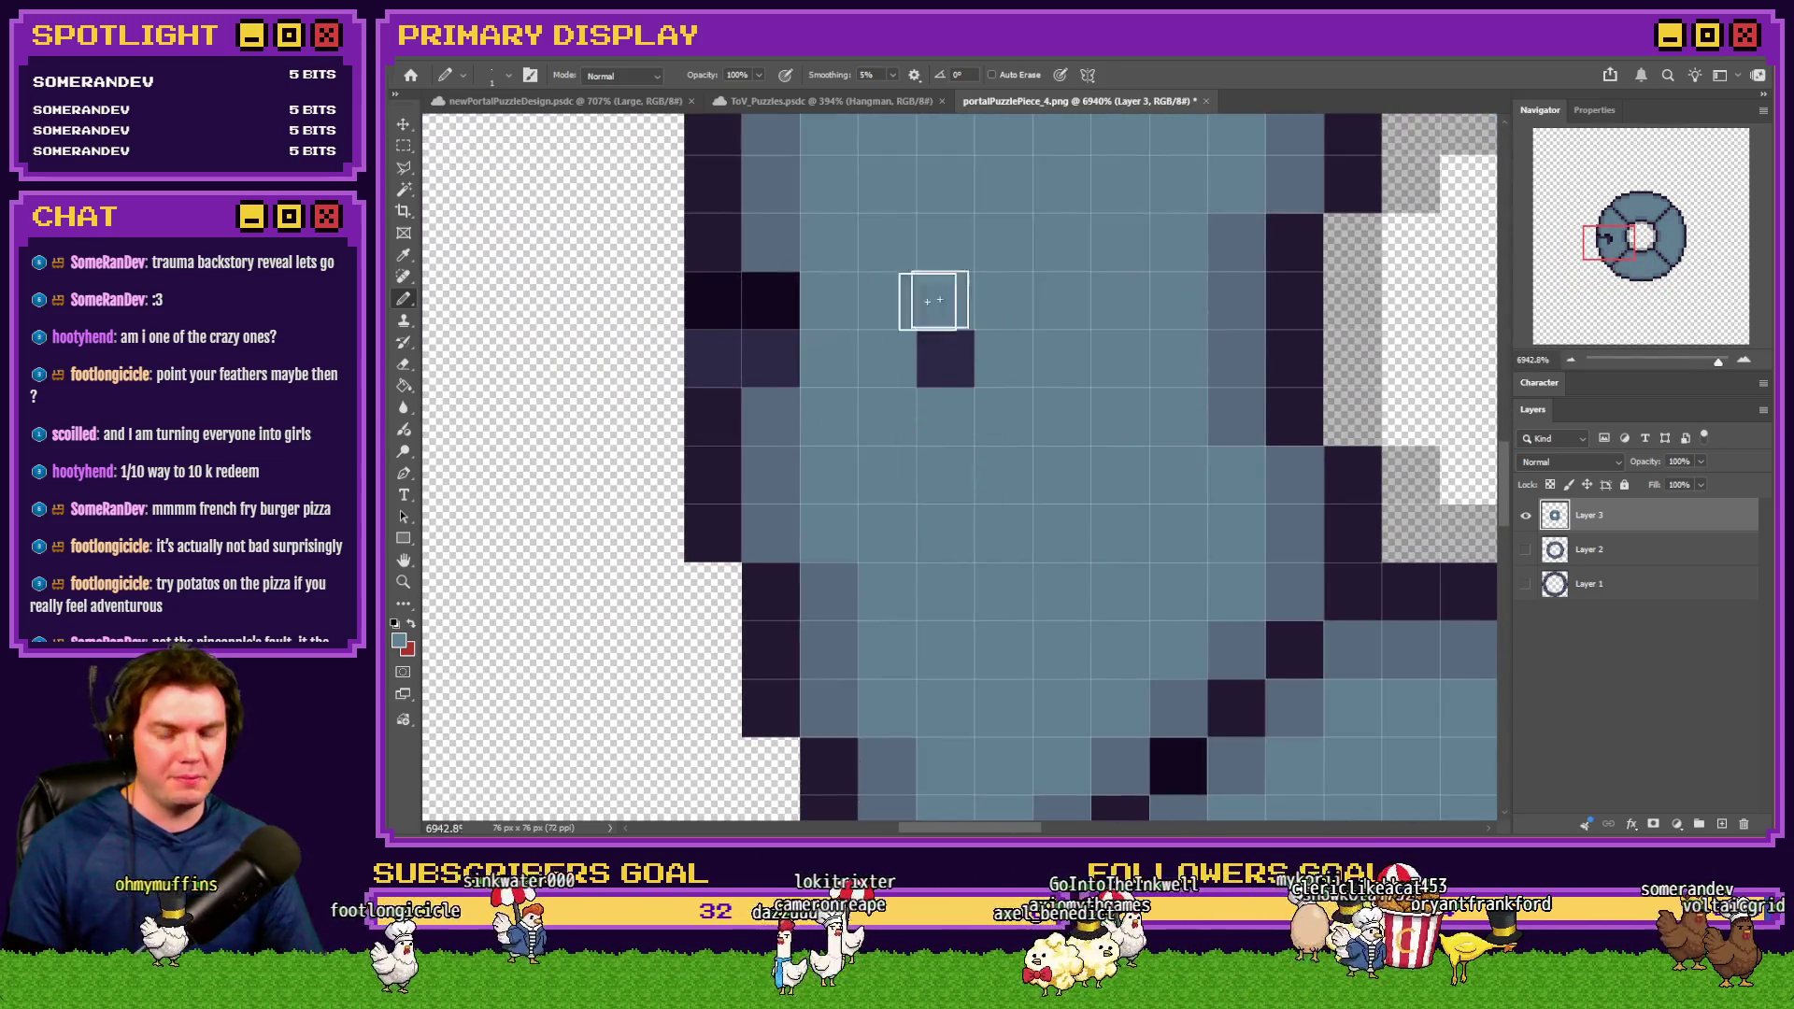
click(946, 358)
alt+click(776, 229)
drag(770, 299, 782, 381)
alt+click(715, 246)
drag(713, 299, 719, 382)
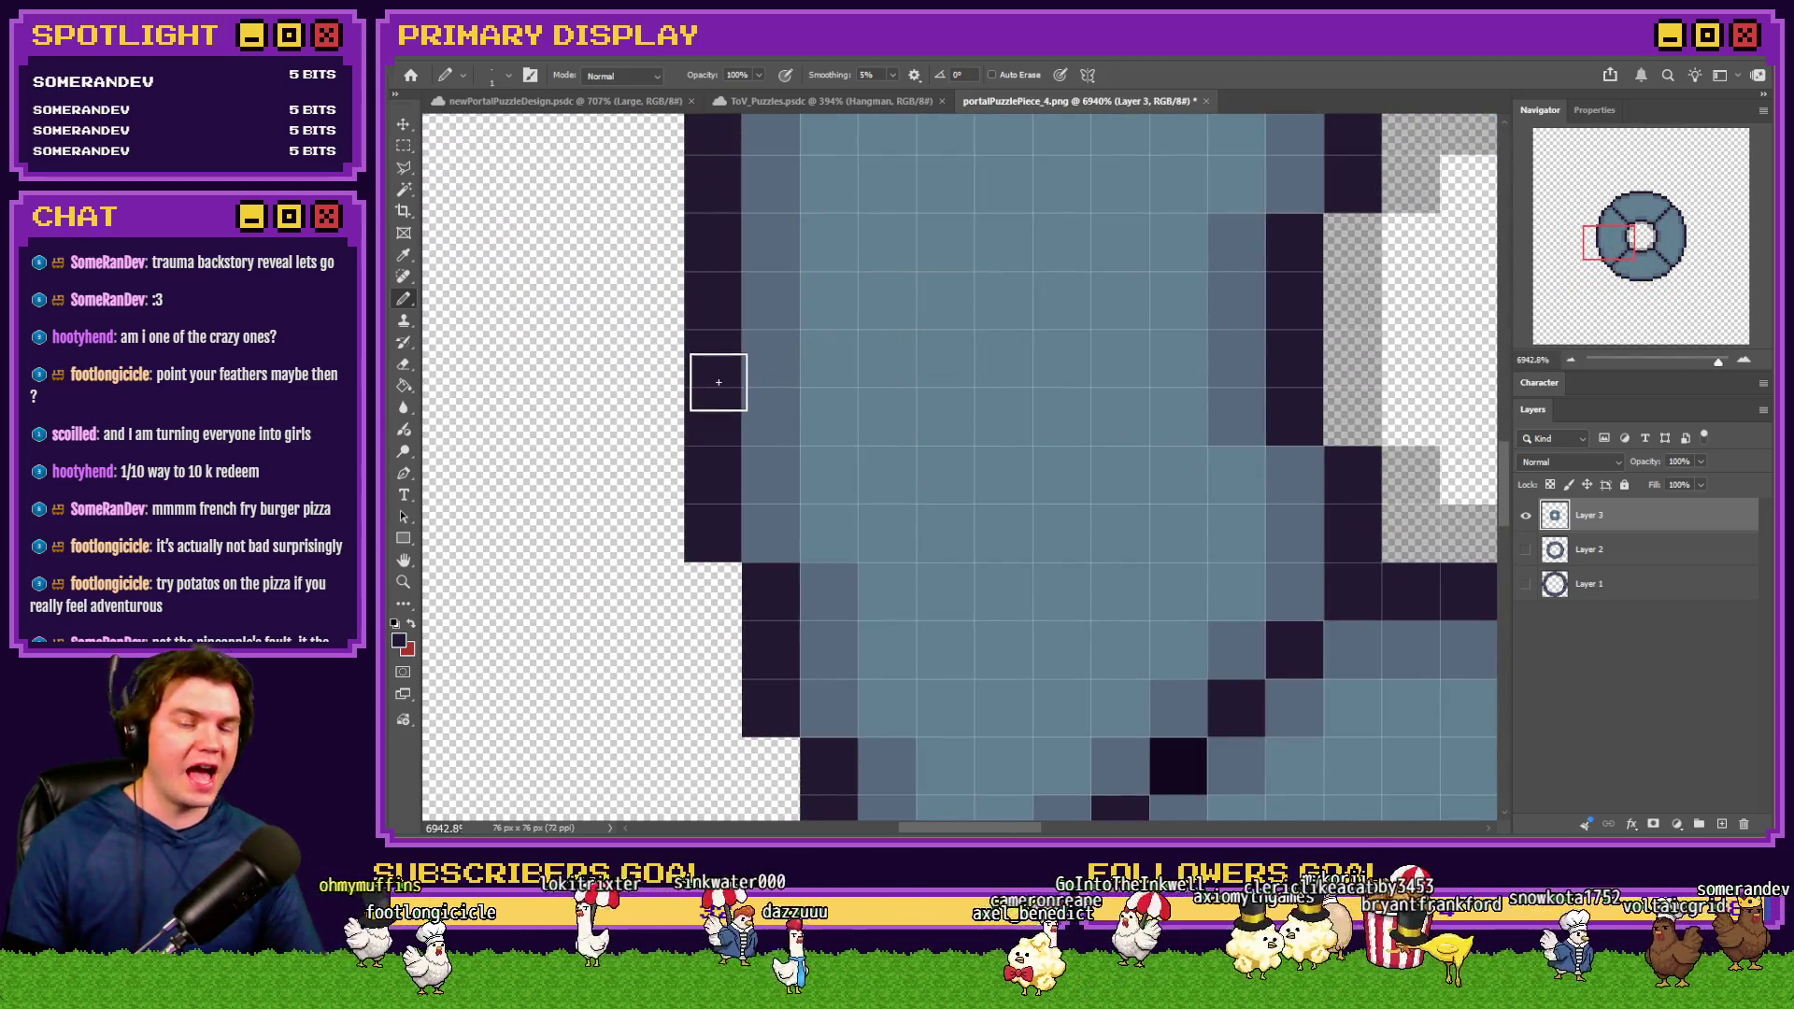
key(ctrl+0)
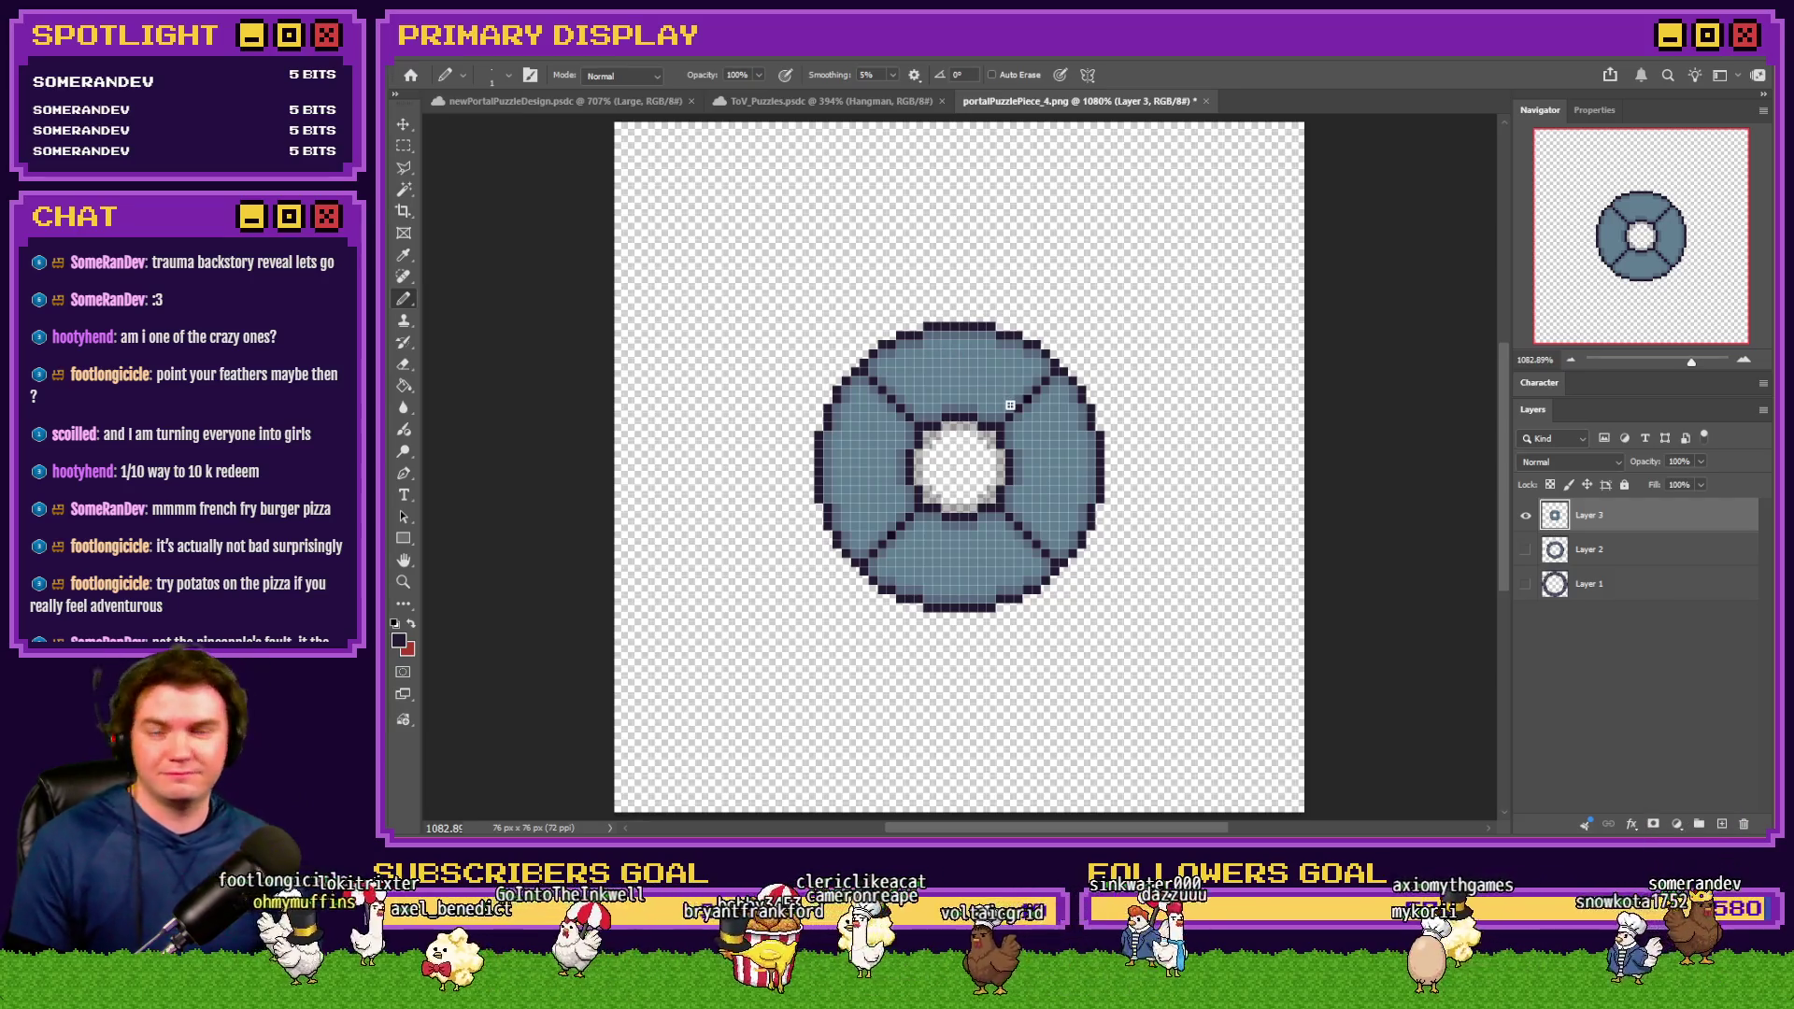
Resize the disc image to 400 percent (304×304 px) with Nearest Neighbor resampling
key(ctrl+alt+i)
text(400)
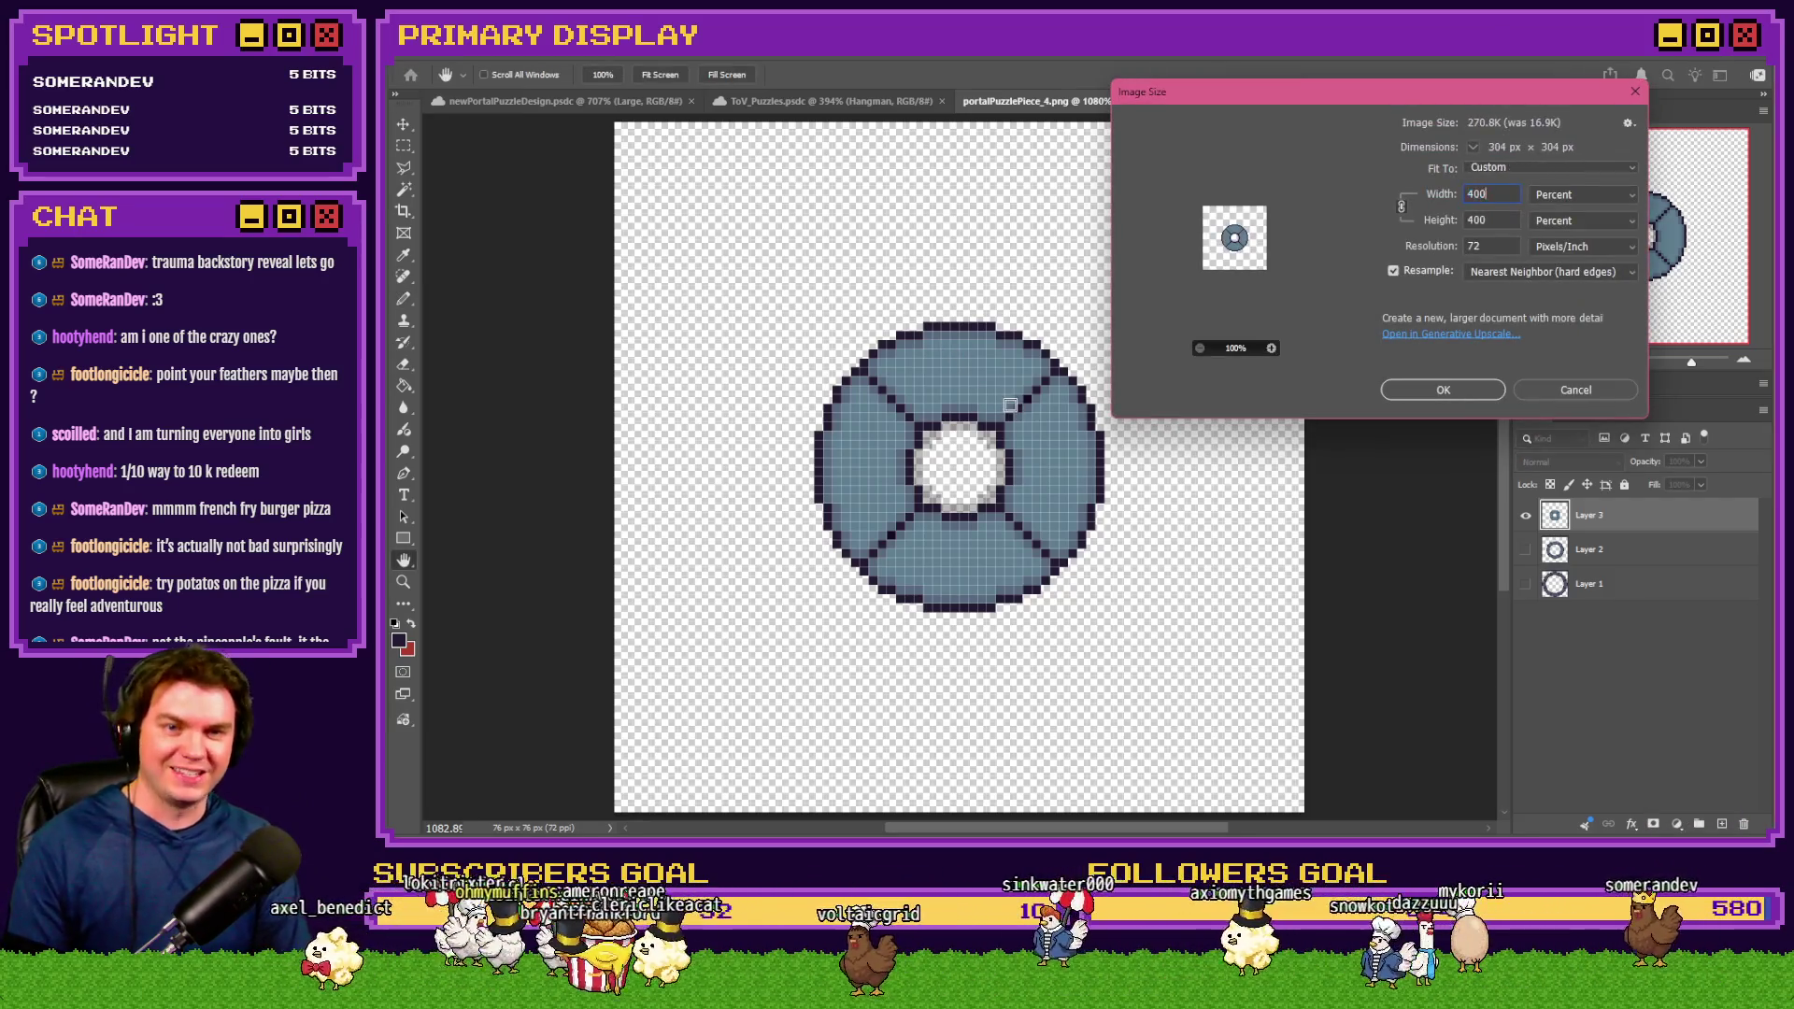
key(Return)
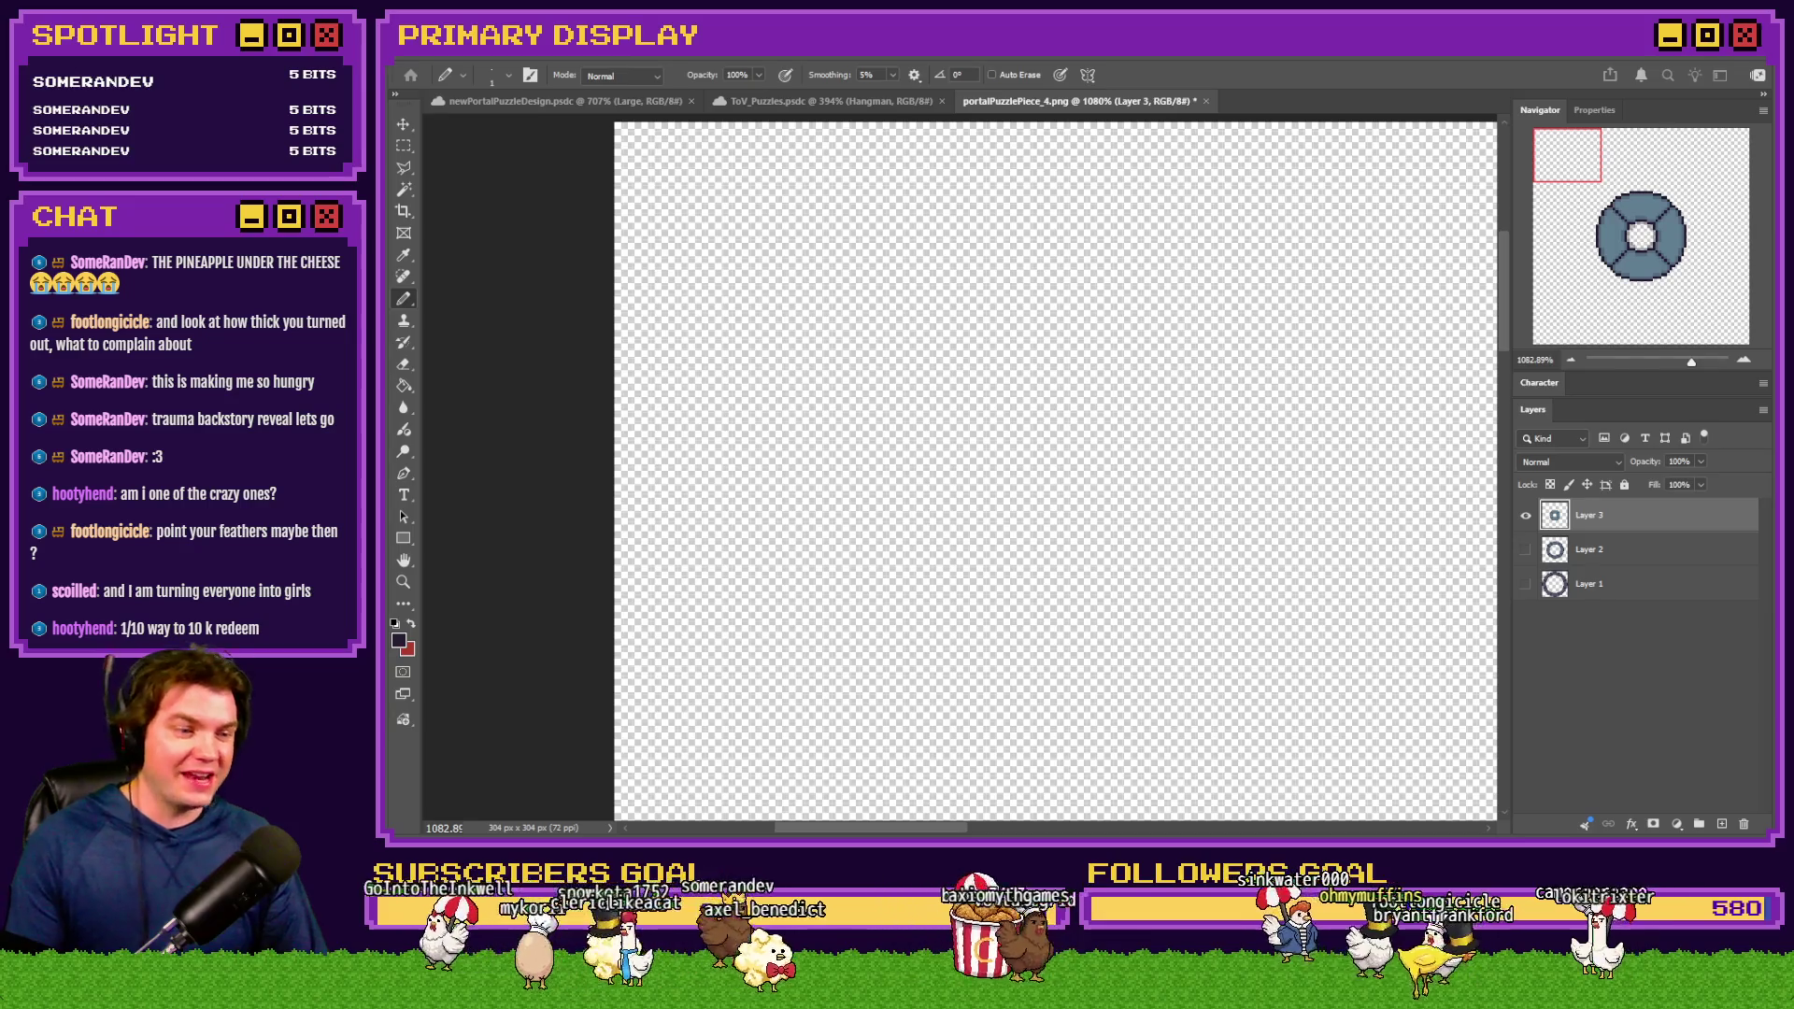
Save the 304×304 disc as a PNG replacing the existing file, and fit it on screen
key(Return)
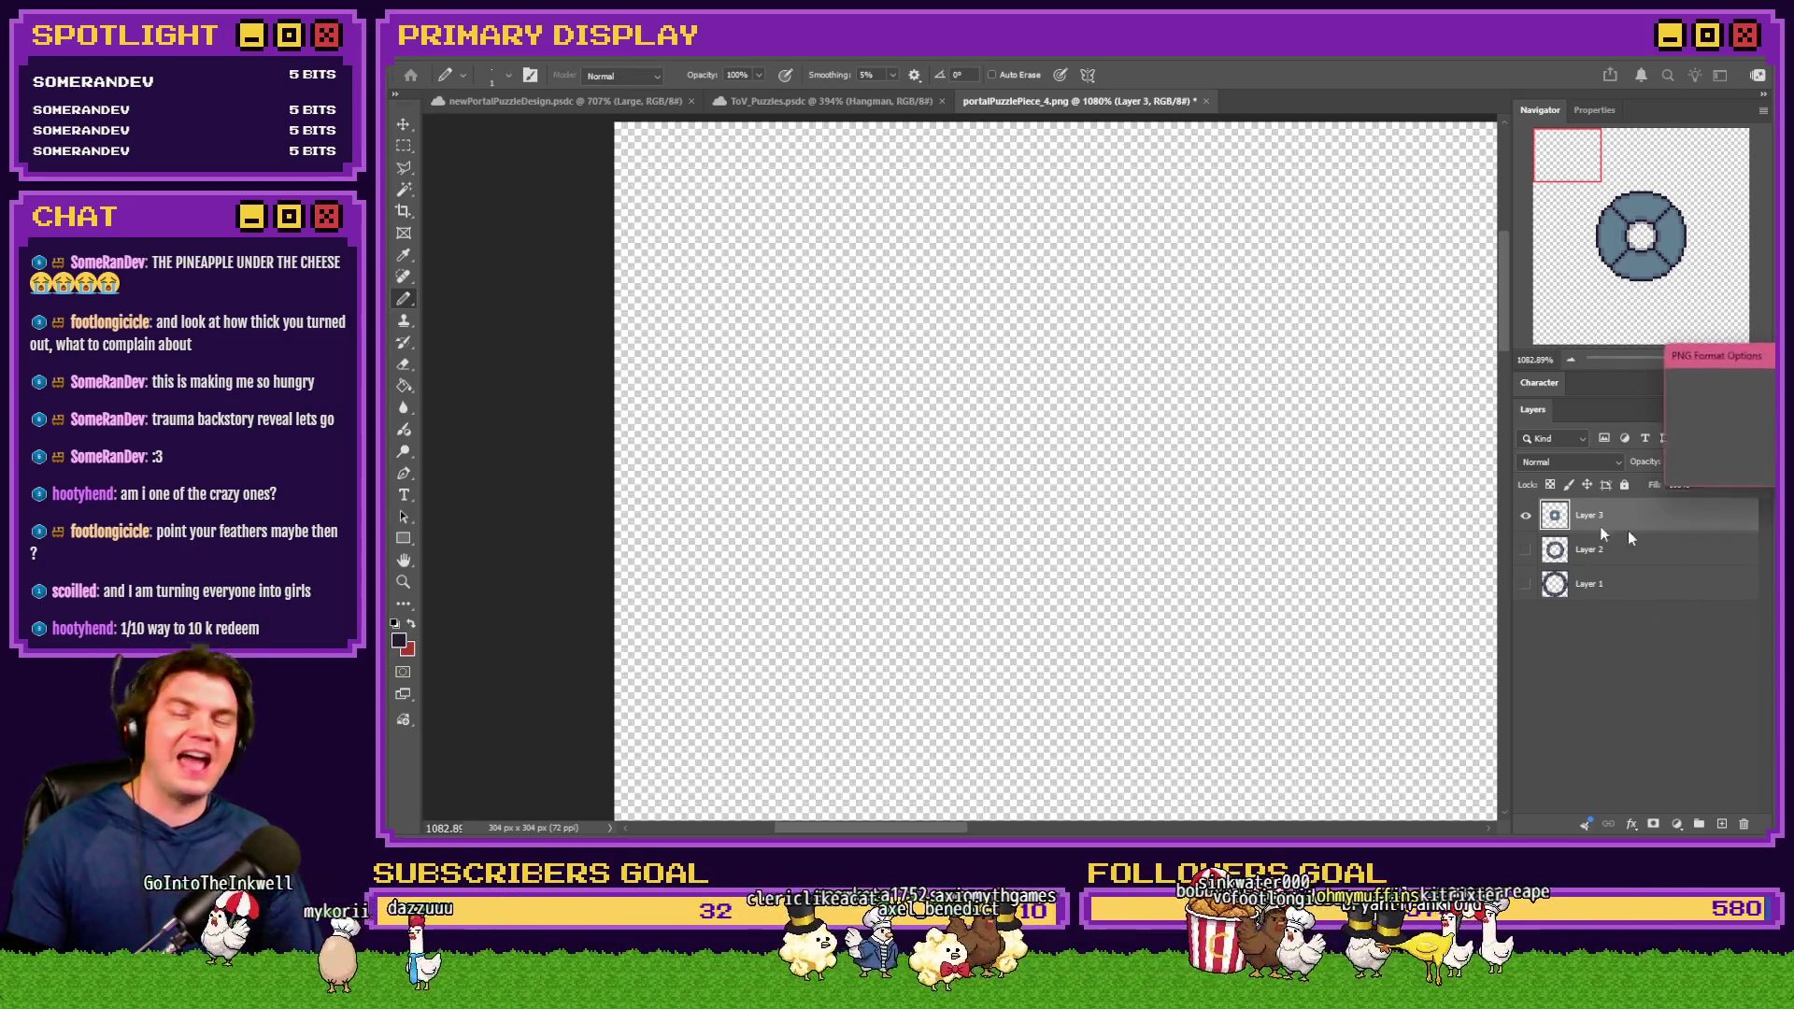
key(Return)
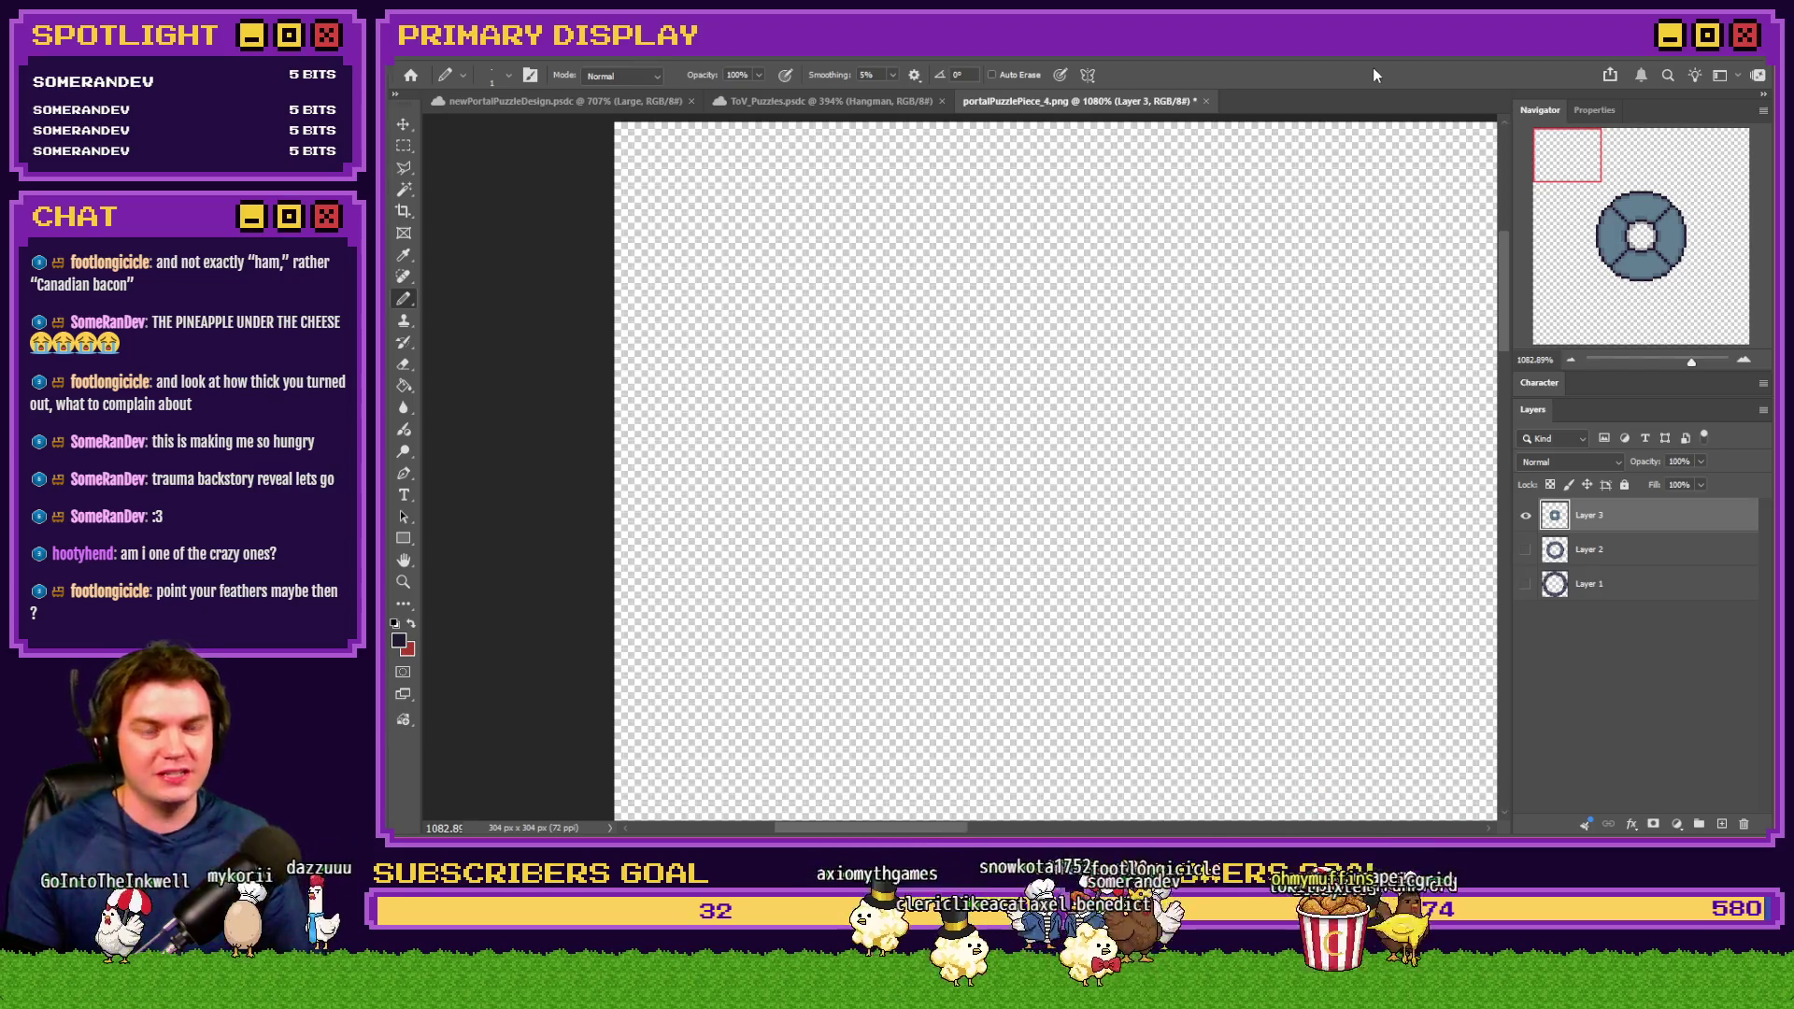
key(ctrl+0)
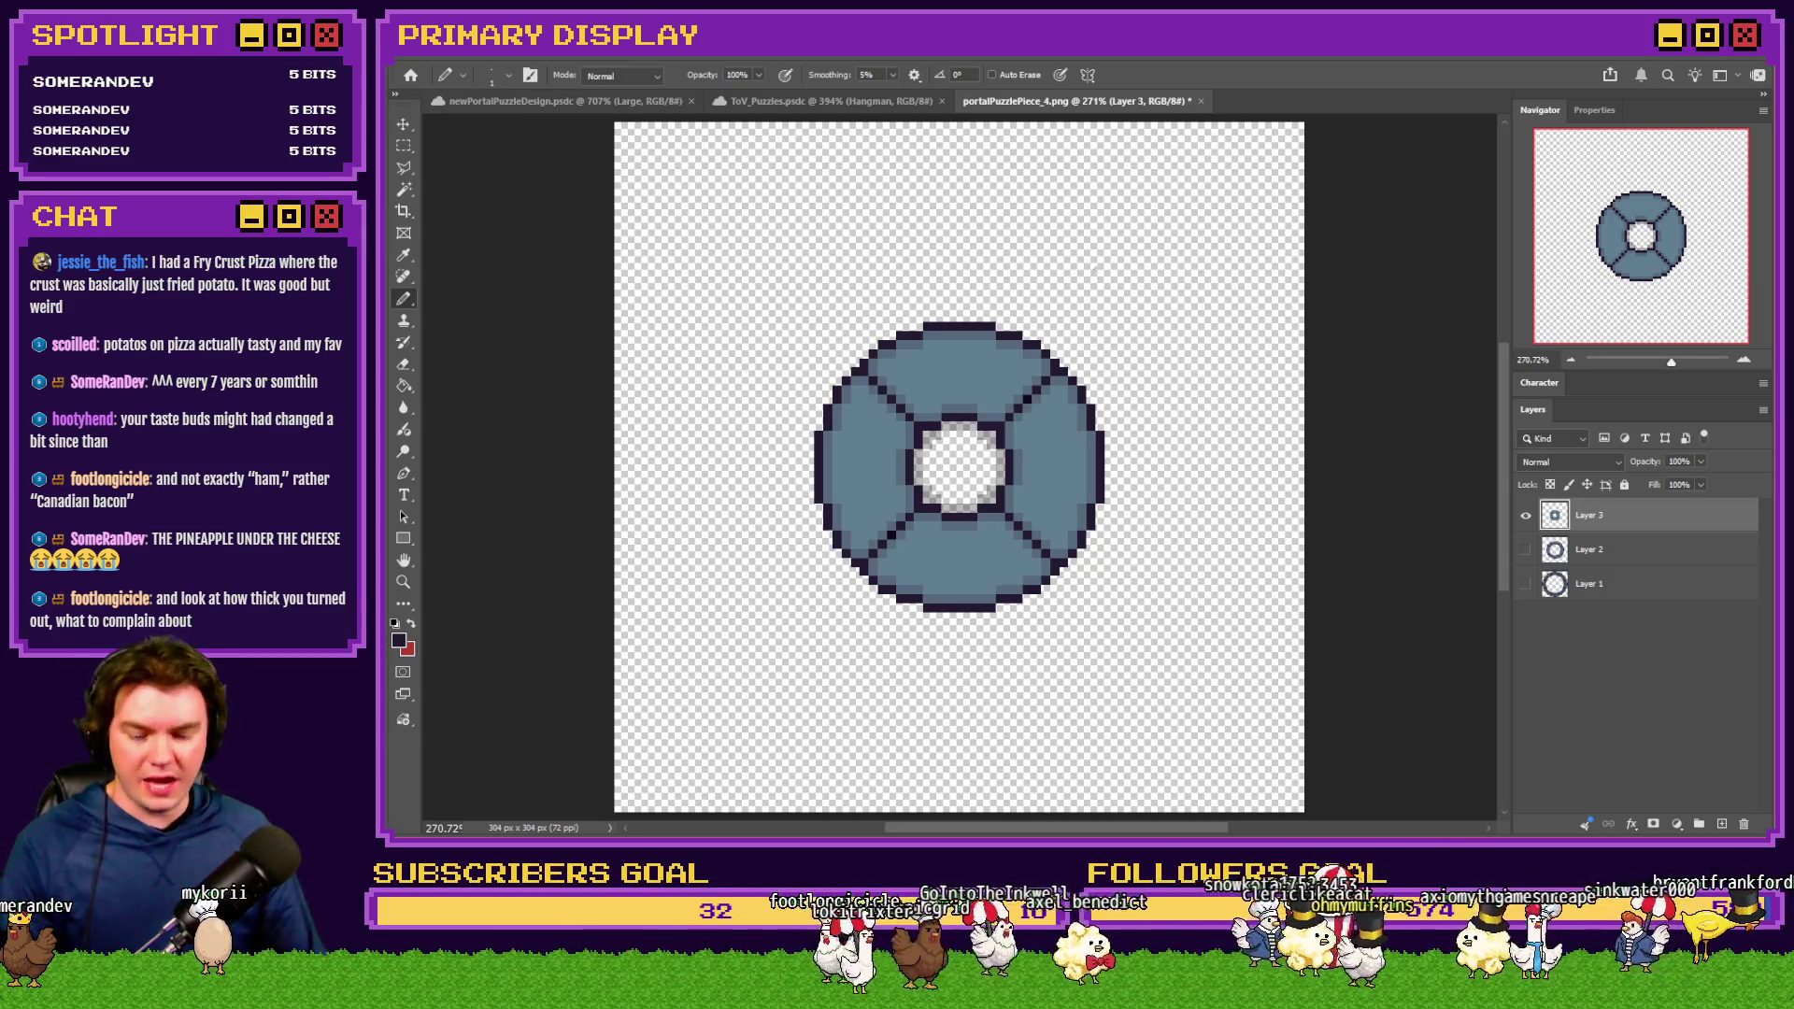
Undo the enlargement back to 76×76 px and show Layers 2 and 1 again, selecting Layer 2
key(ctrl+z)
key(ctrl+0)
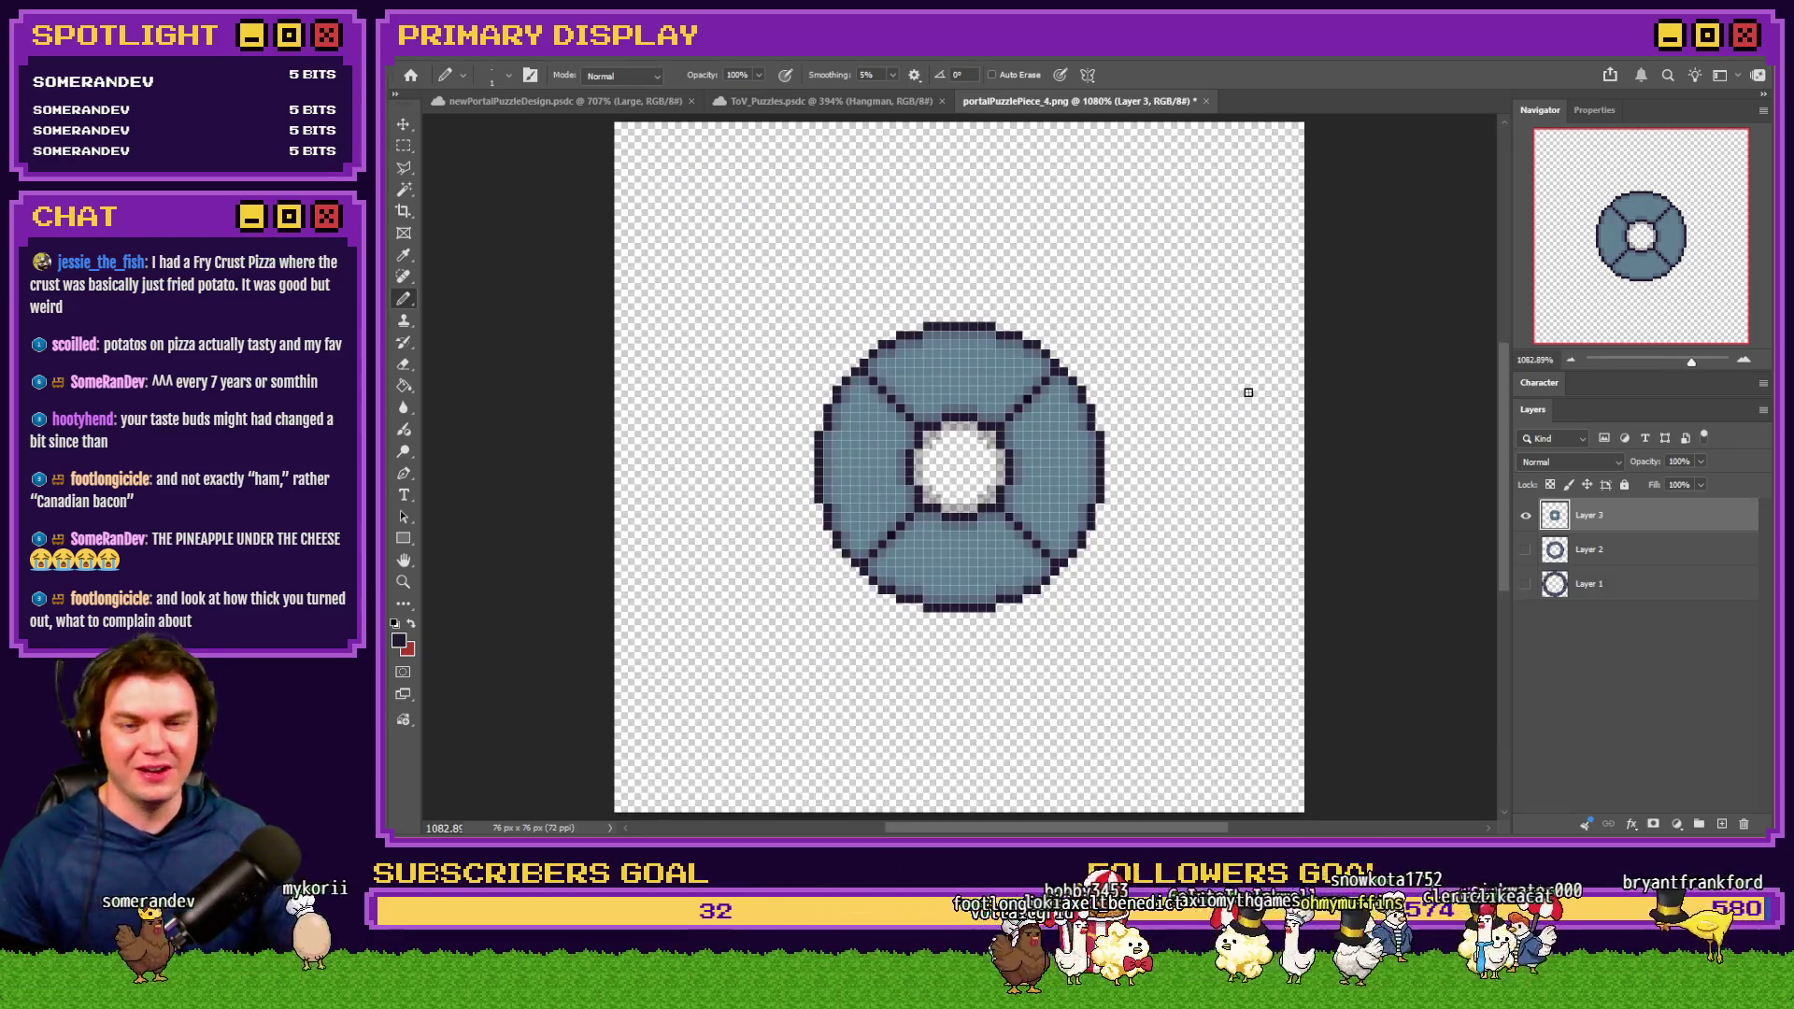
click(1589, 550)
click(1526, 550)
click(1526, 584)
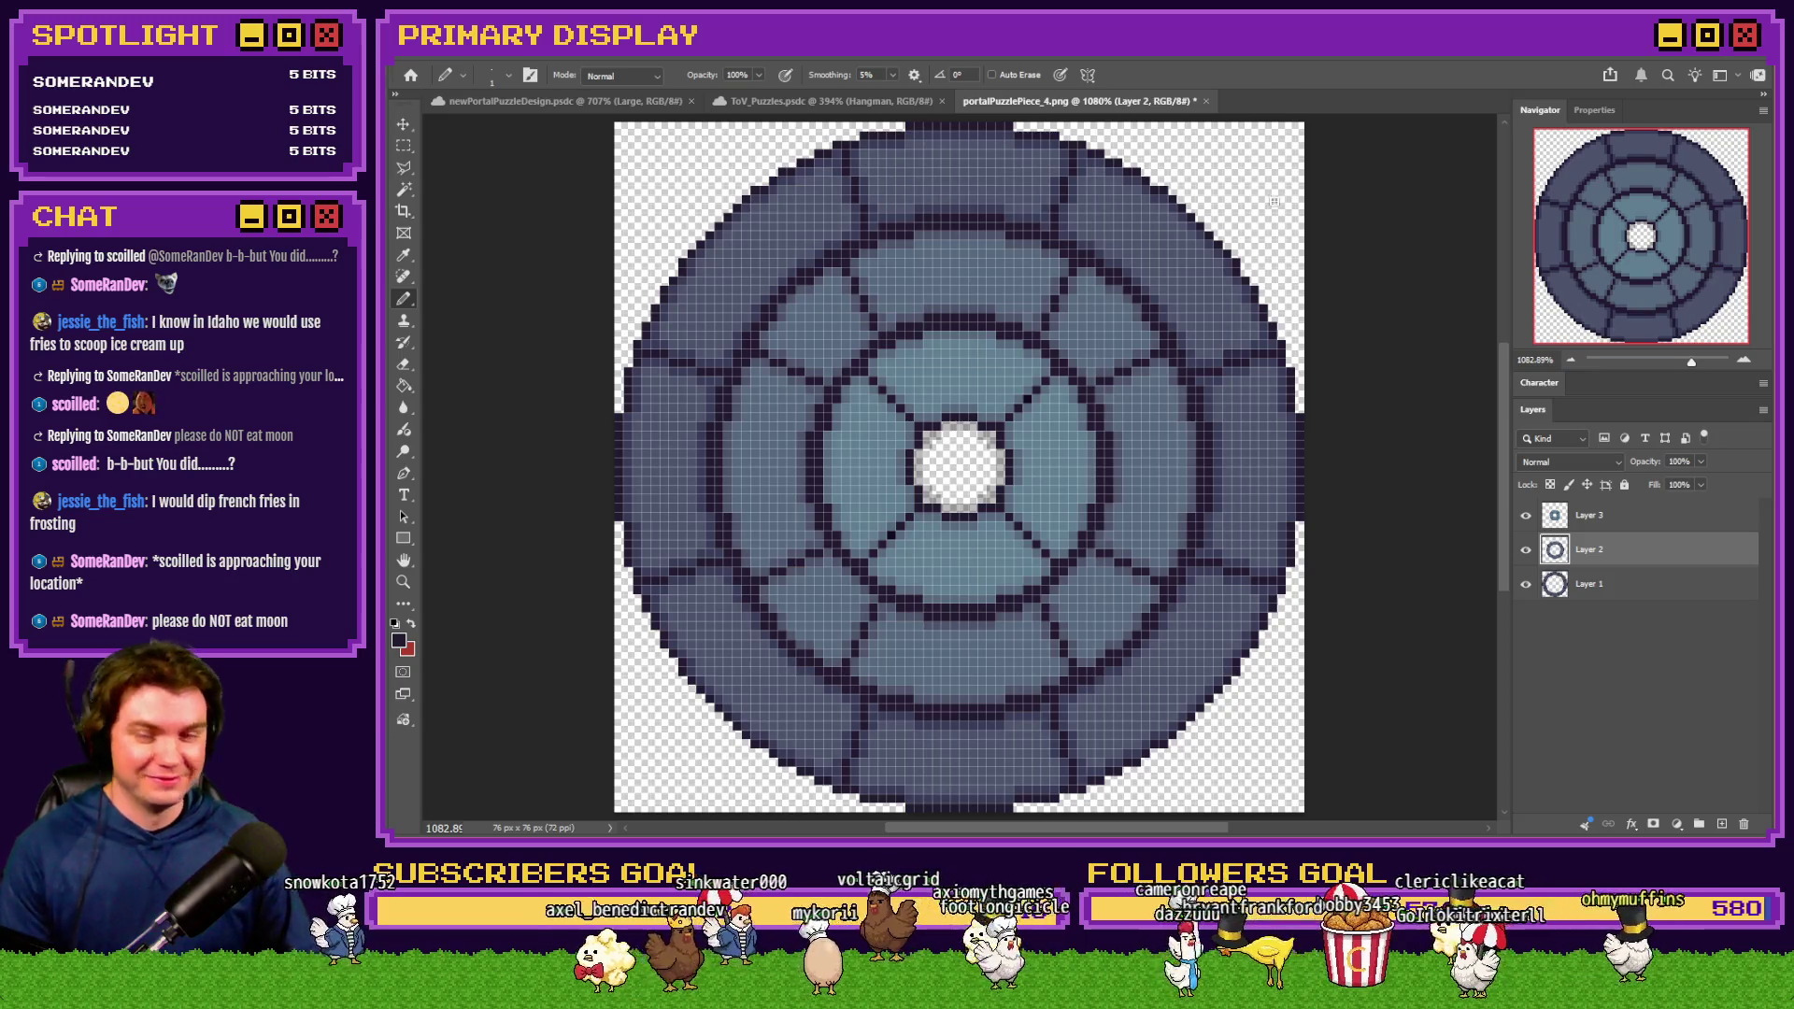
Add a new empty Layer 4 above Layer 3 and check the brush size
click(1604, 520)
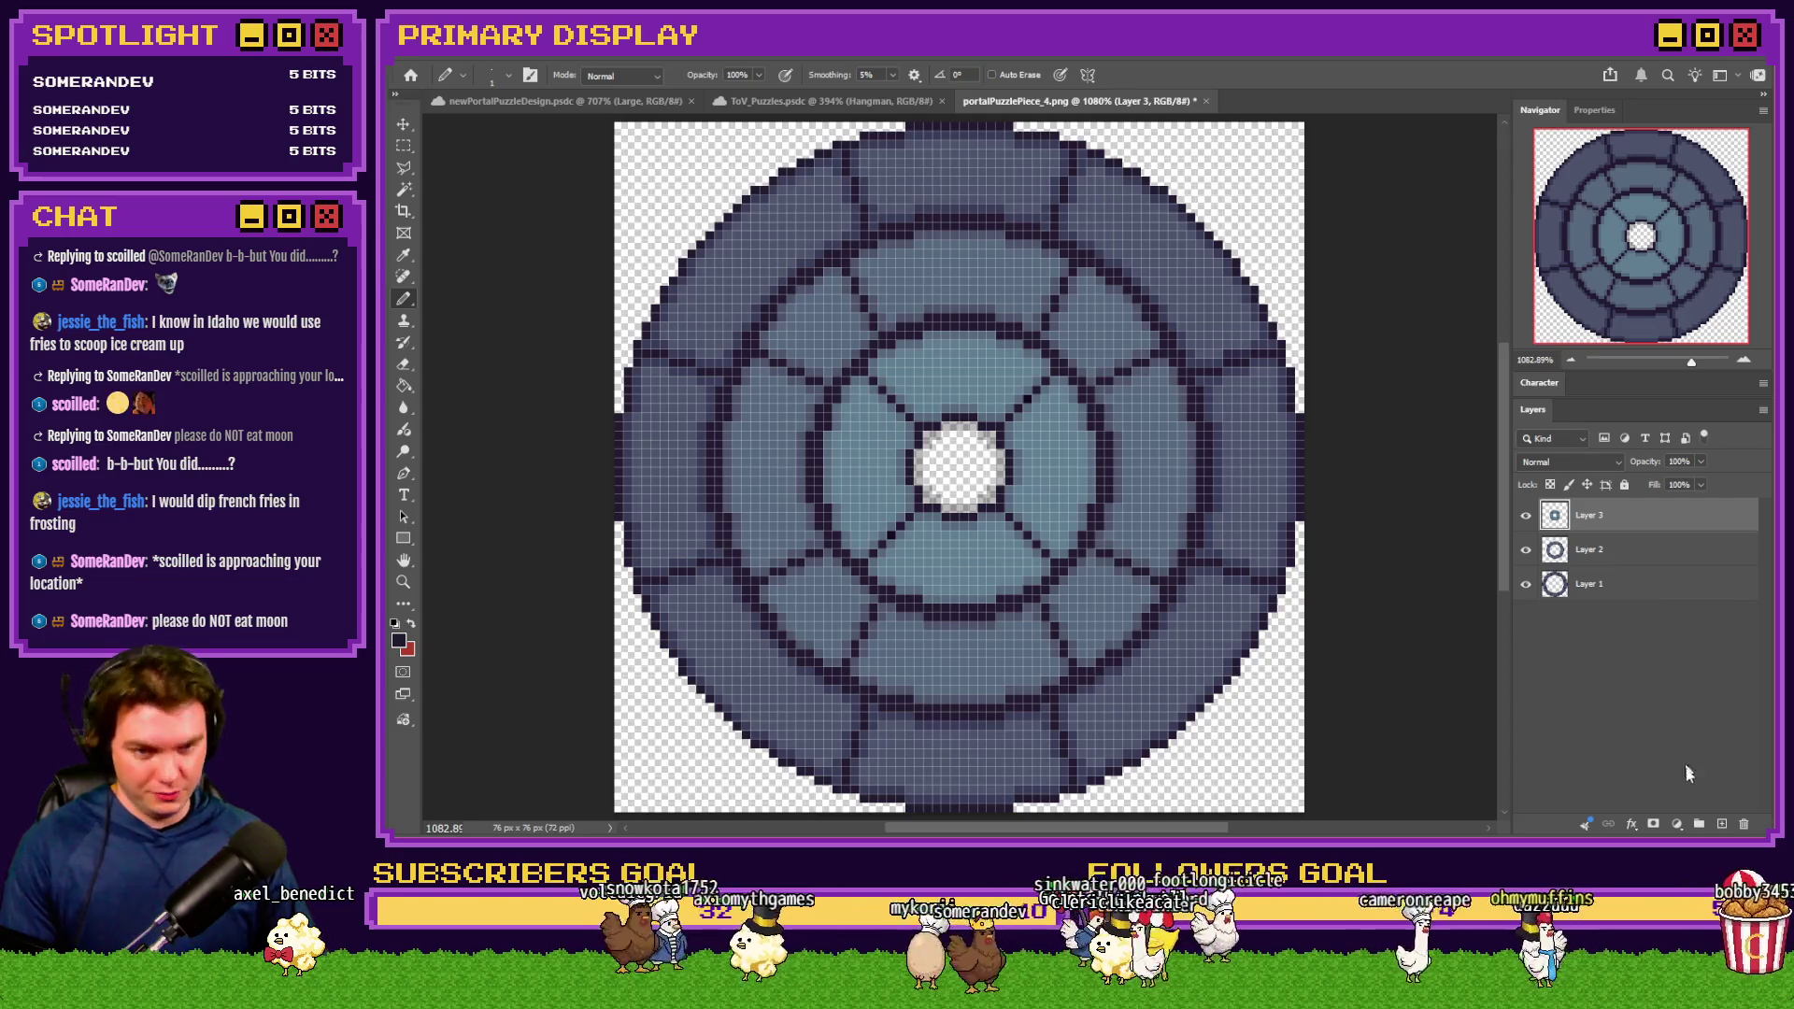
click(1721, 828)
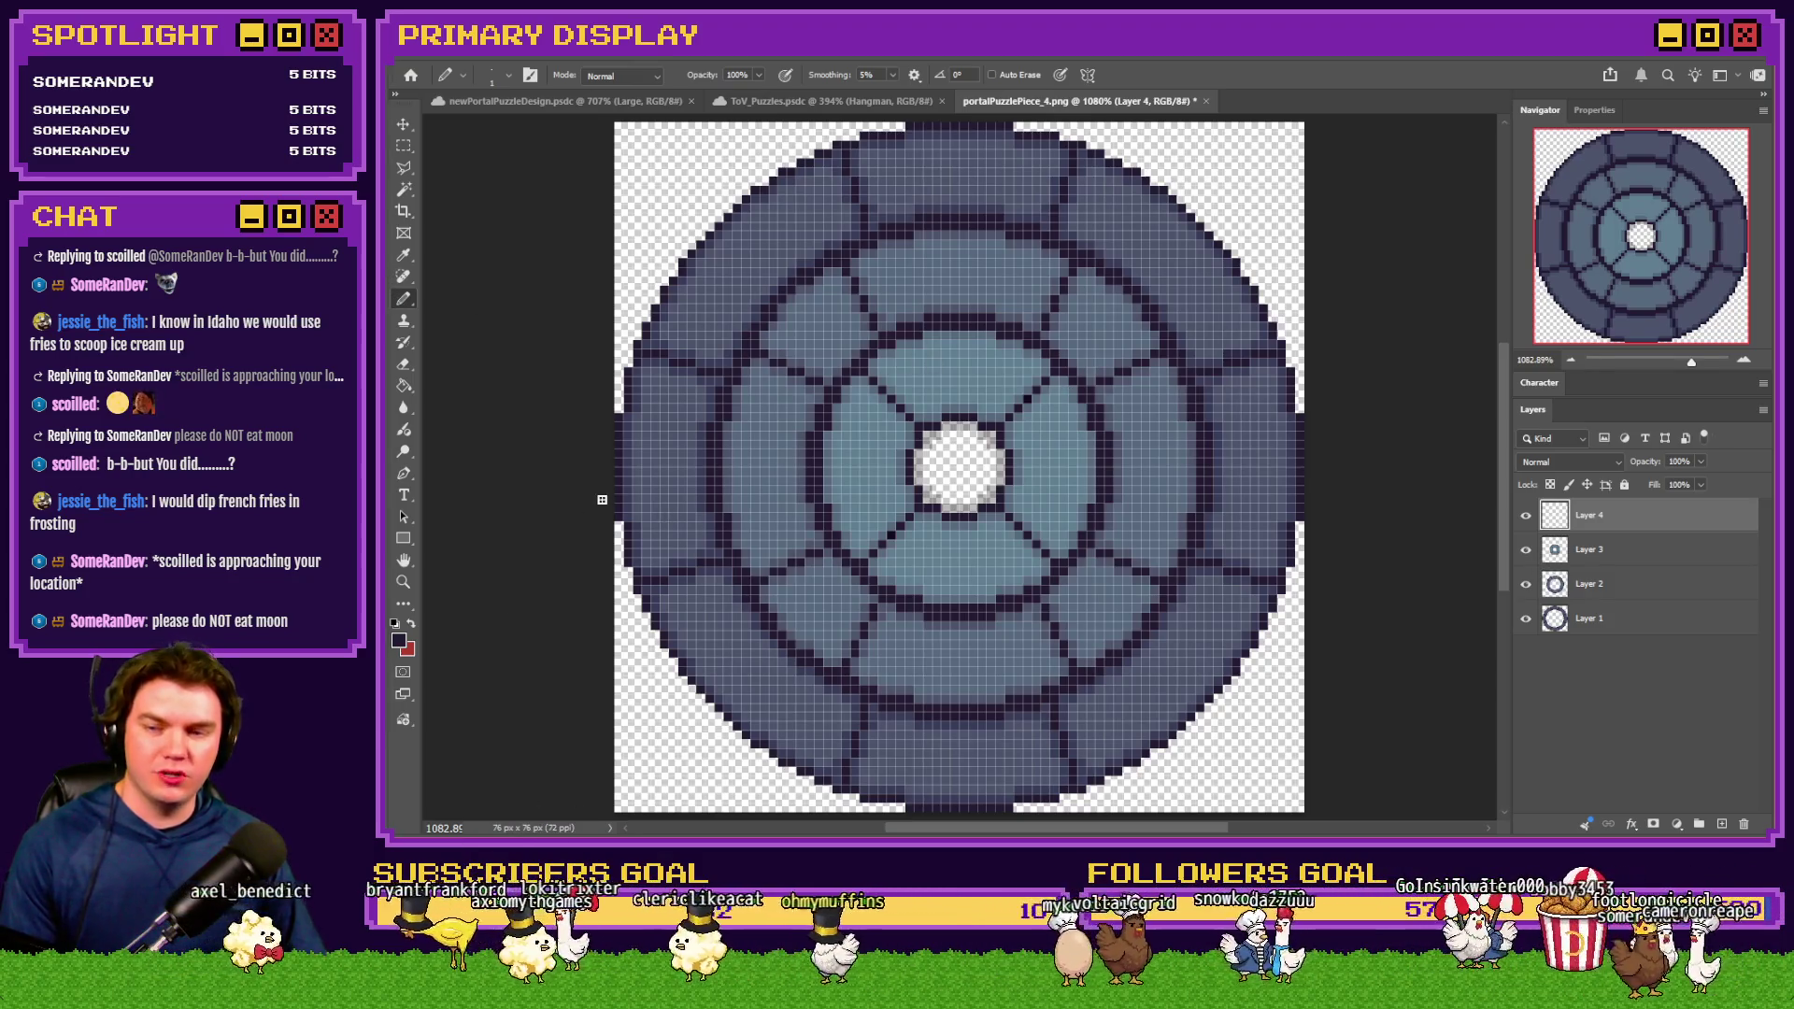
right_click(772, 455)
key(Return)
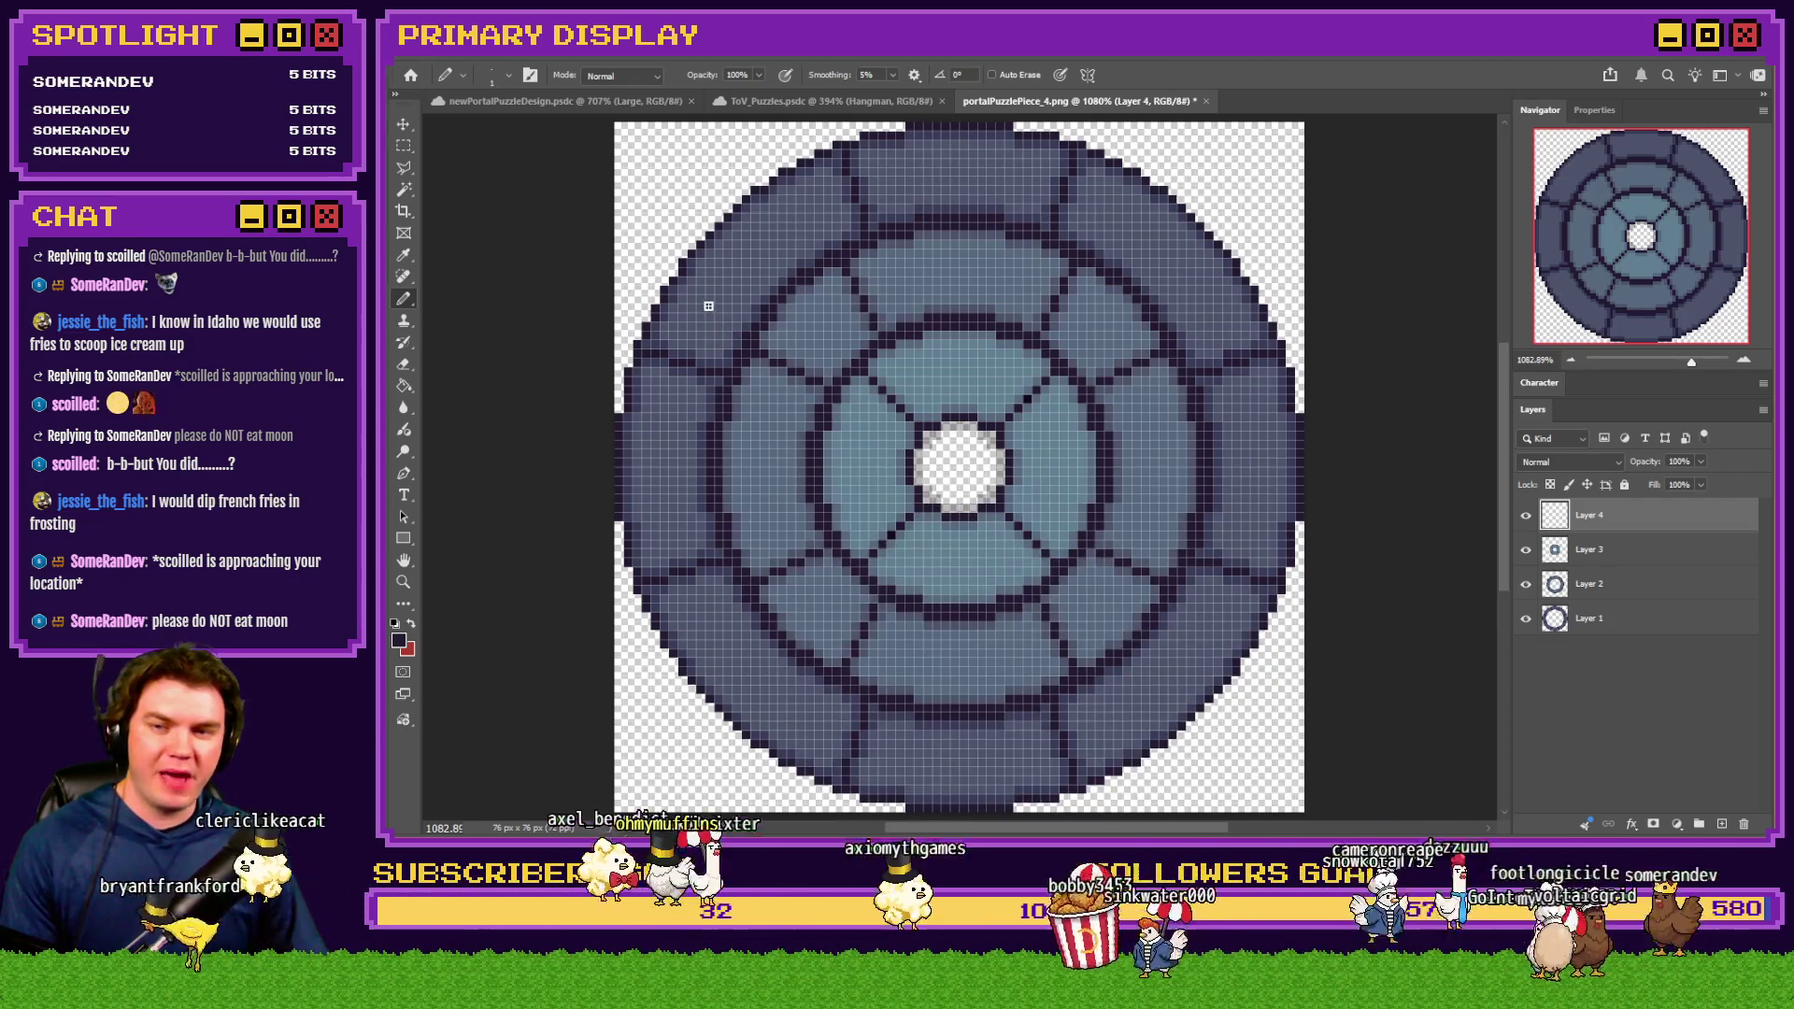
Draw and undo a trial pencil stroke, then pick the Line Tool
mouse_move(700, 293)
mouse_down()
mouse_move(741, 305)
mouse_move(953, 553)
mouse_up()
key(ctrl+z)
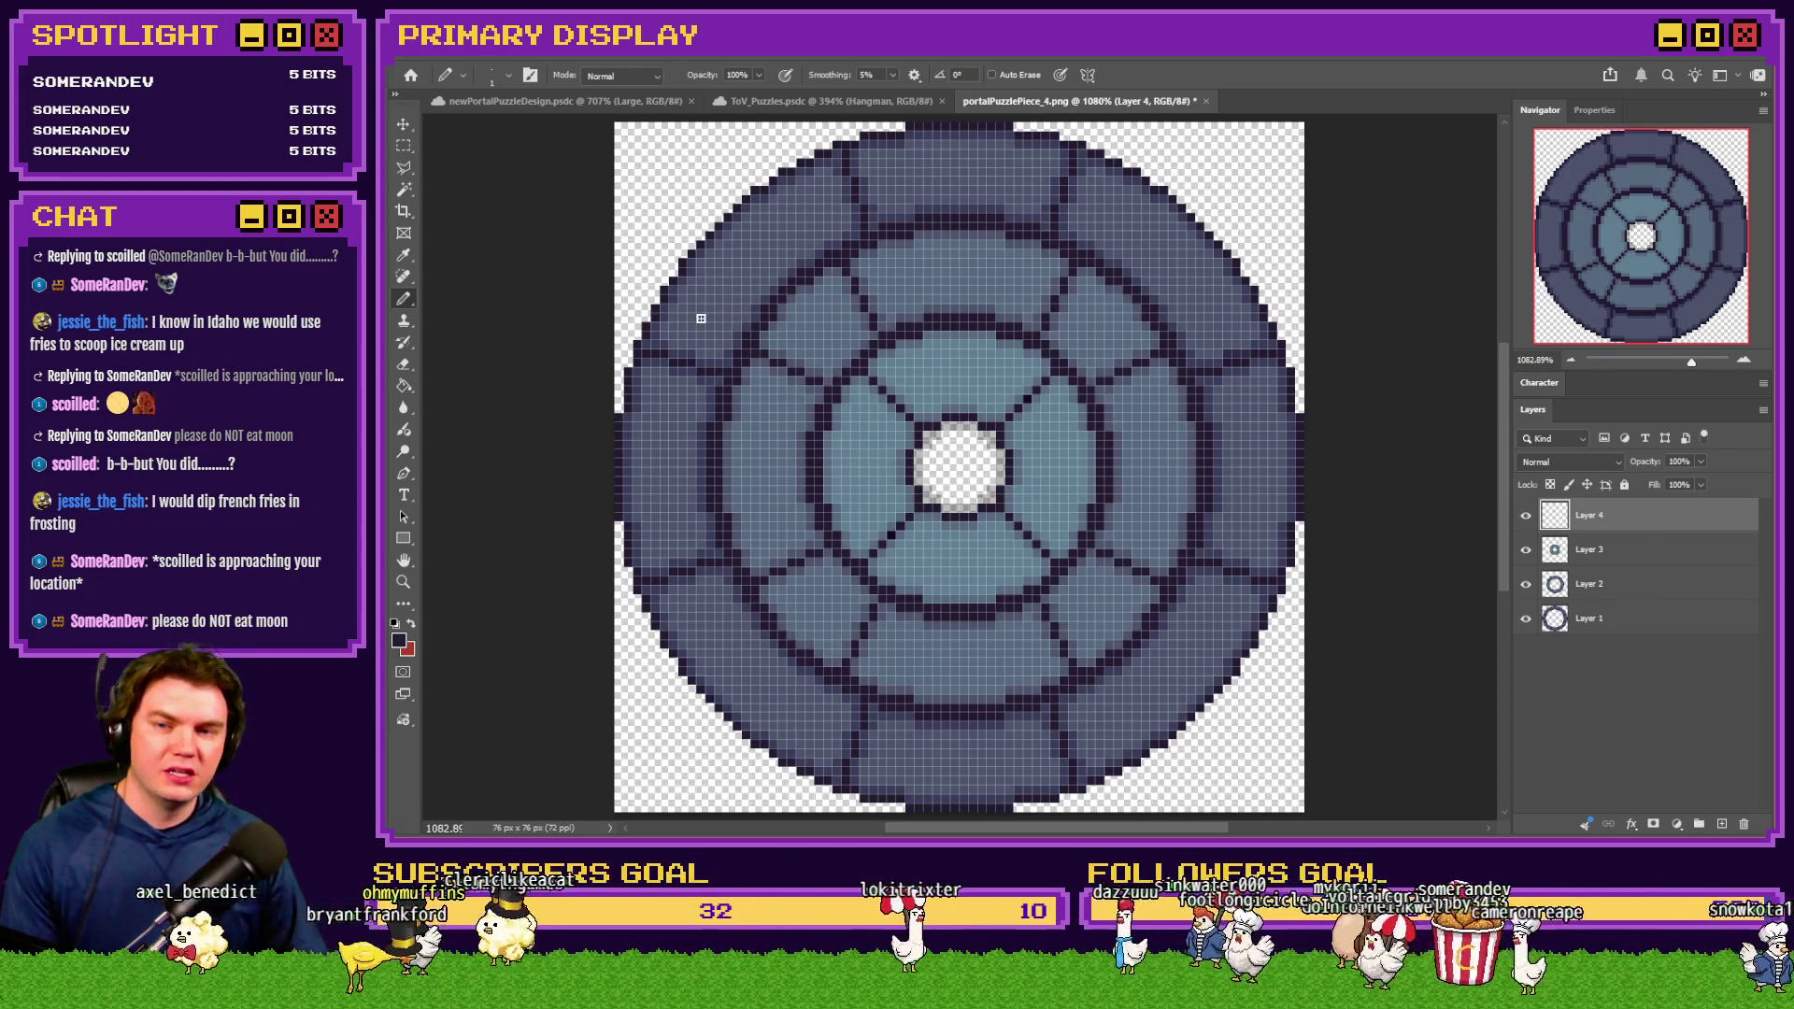
drag(404, 540, 448, 624)
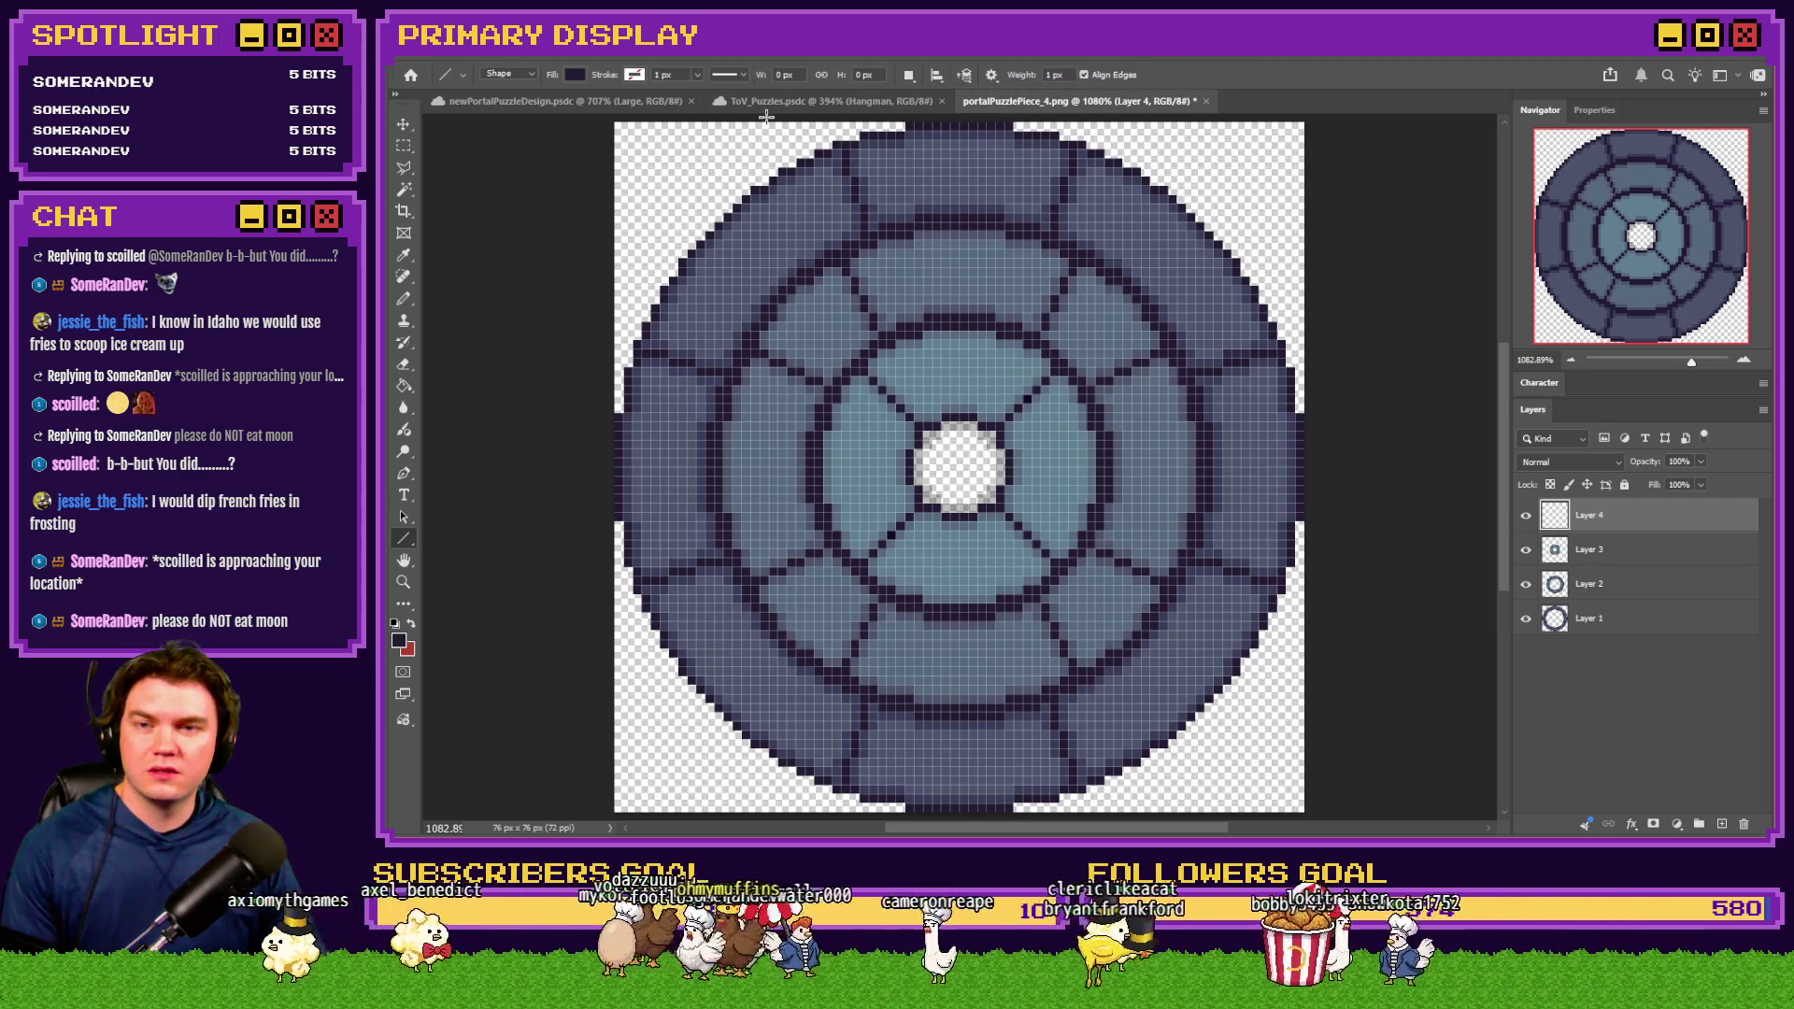
Set the Line Tool to Pixels mode and try several test lines, undoing each
click(529, 72)
click(529, 114)
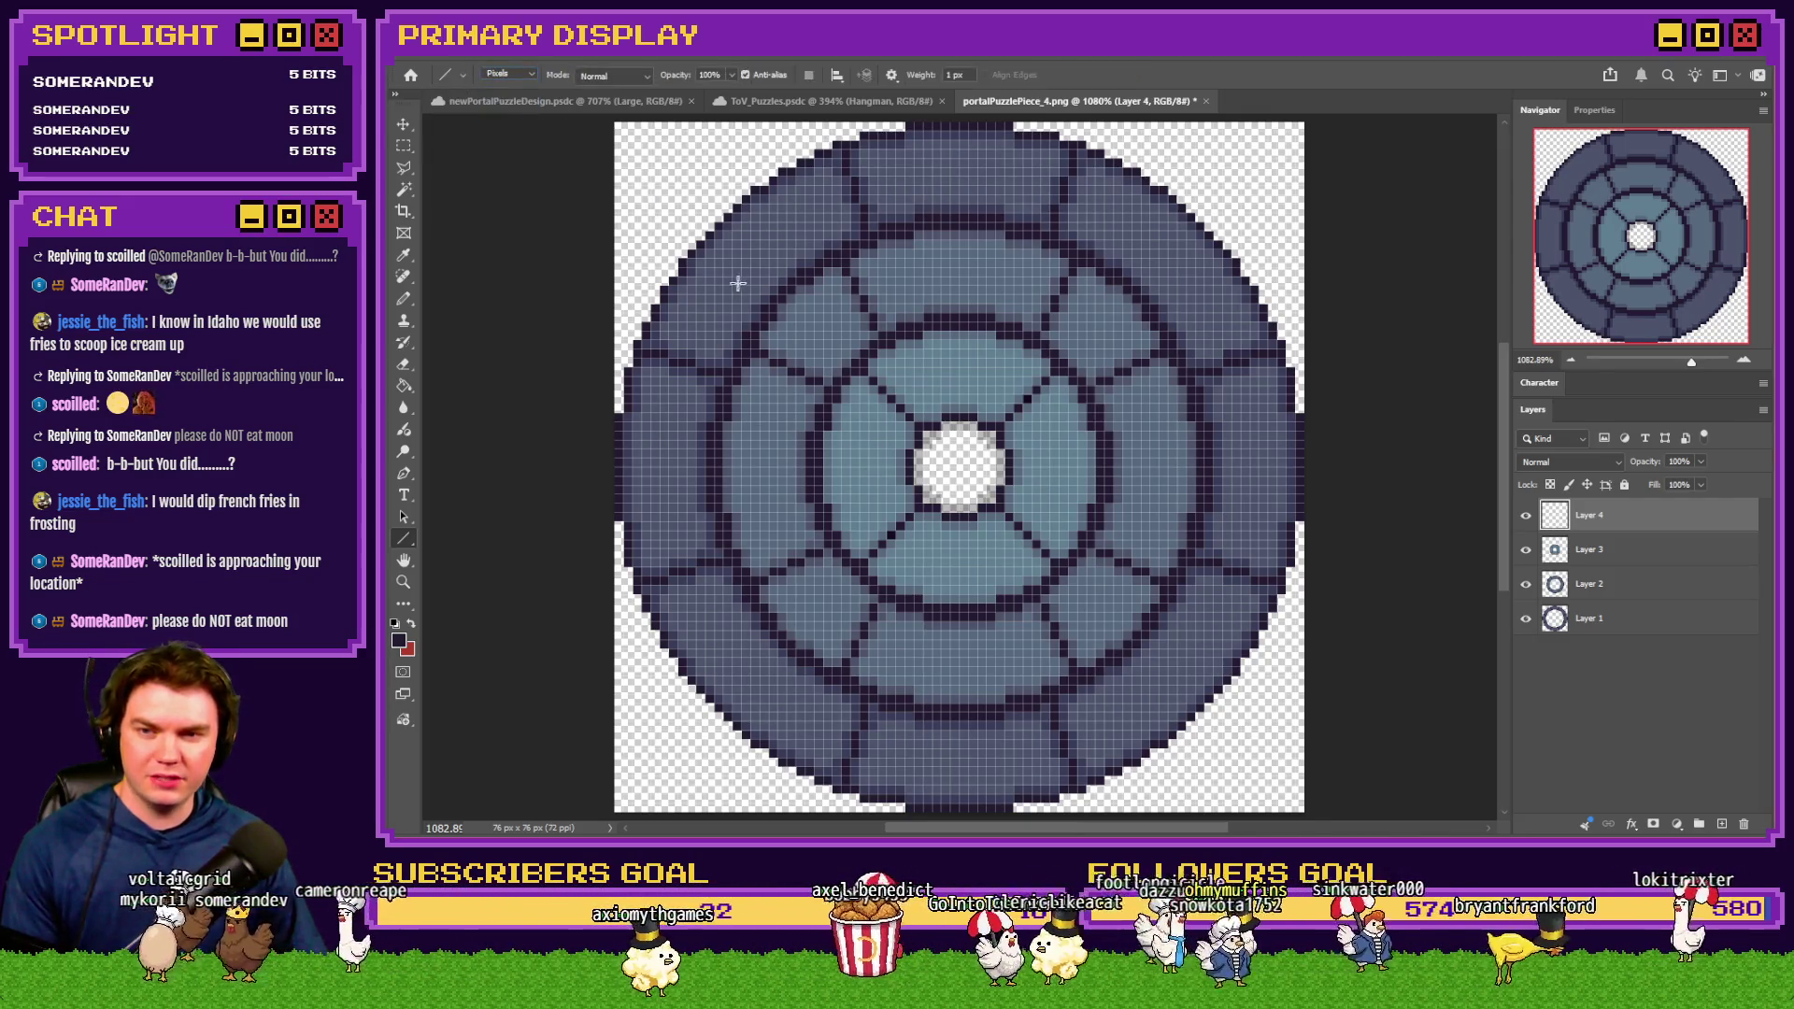
drag(855, 280, 1042, 249)
key(ctrl+z)
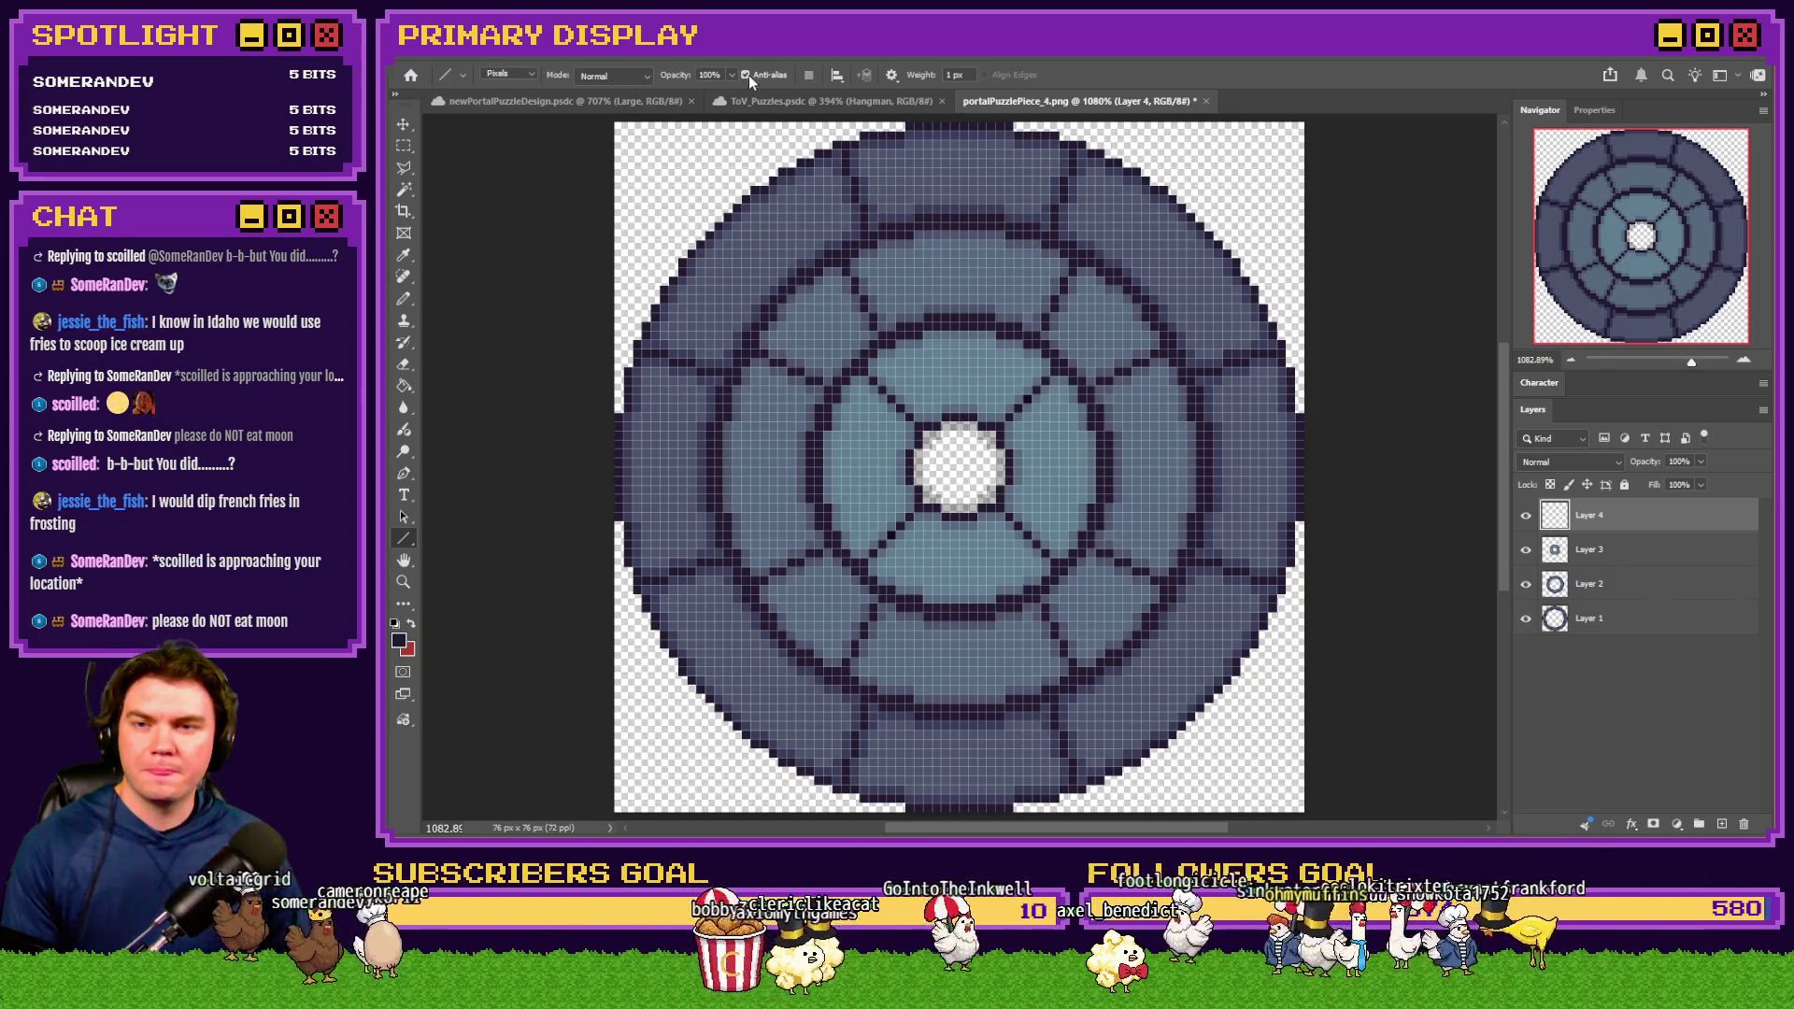
drag(790, 353, 993, 247)
key(ctrl+z)
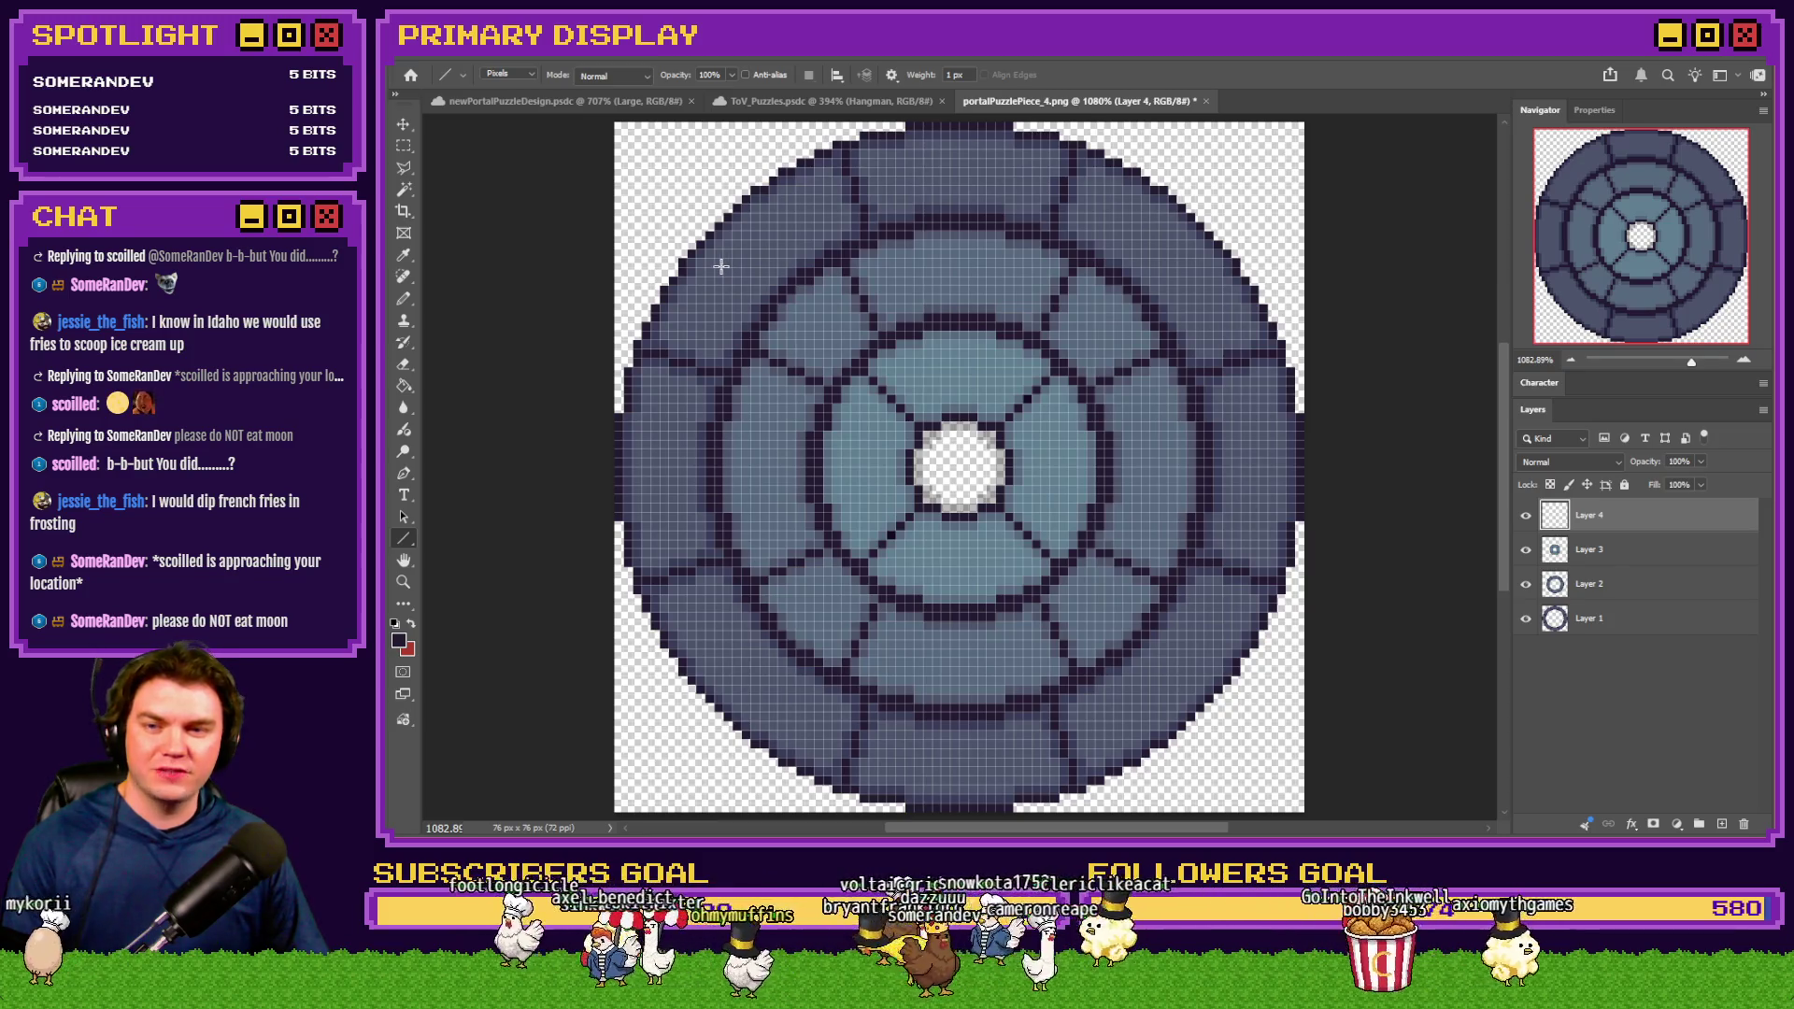
mouse_move(722, 260)
mouse_down()
mouse_move(945, 509)
mouse_move(1009, 725)
mouse_move(962, 766)
mouse_up()
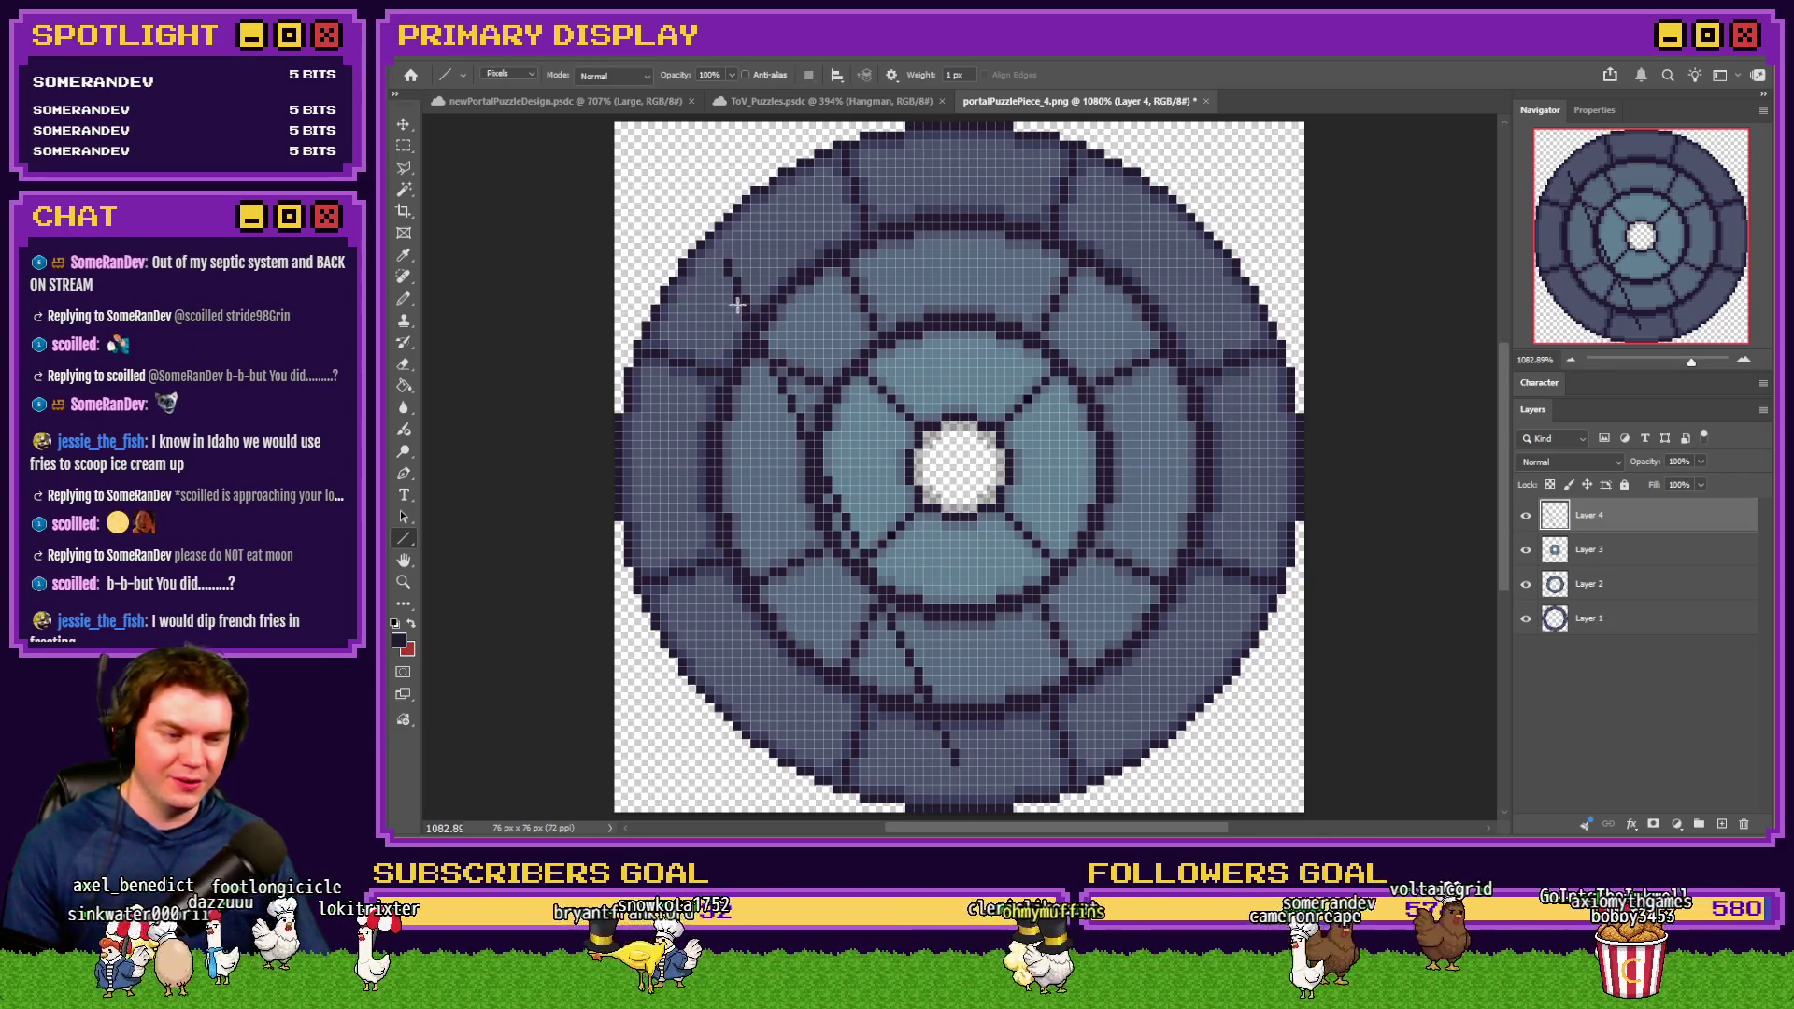
key(ctrl+z)
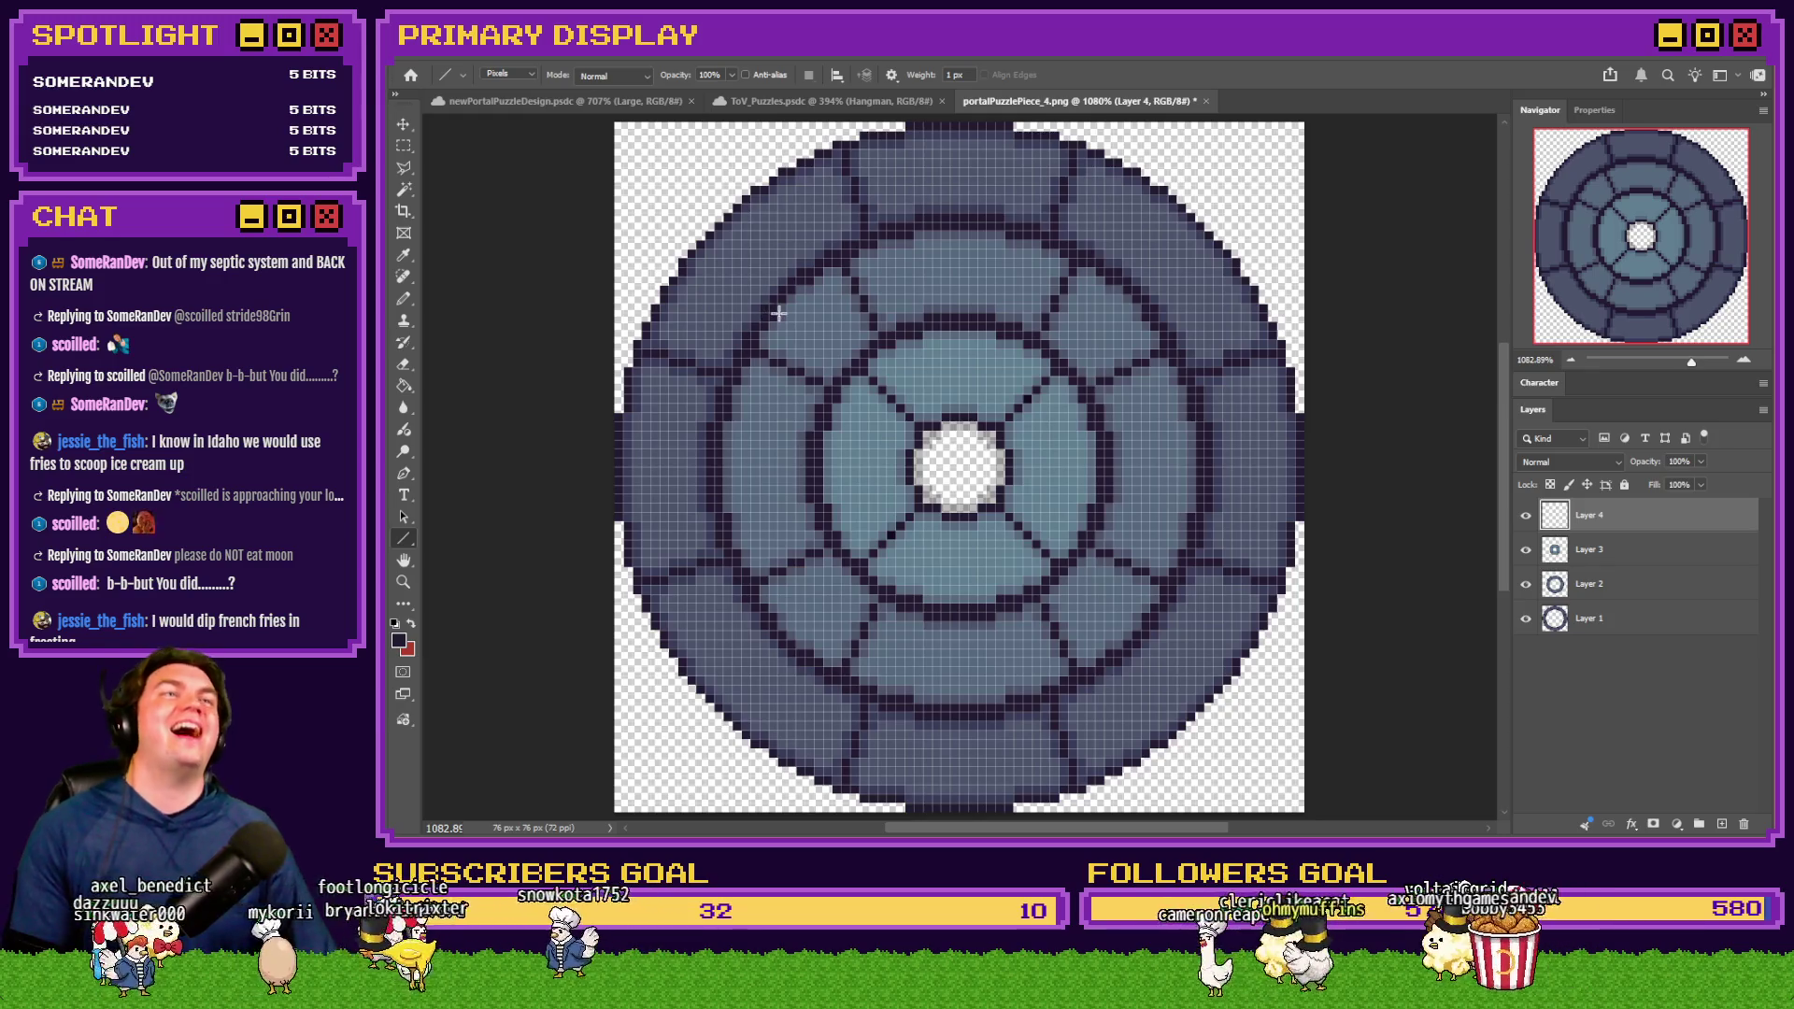
Draw connected dark lines from the top ring down to the bottom and back up
drag(1199, 248, 969, 771)
mouse_move(971, 774)
mouse_down()
mouse_move(691, 458)
mouse_move(669, 409)
mouse_move(684, 329)
mouse_move(704, 302)
mouse_move(1190, 252)
mouse_up()
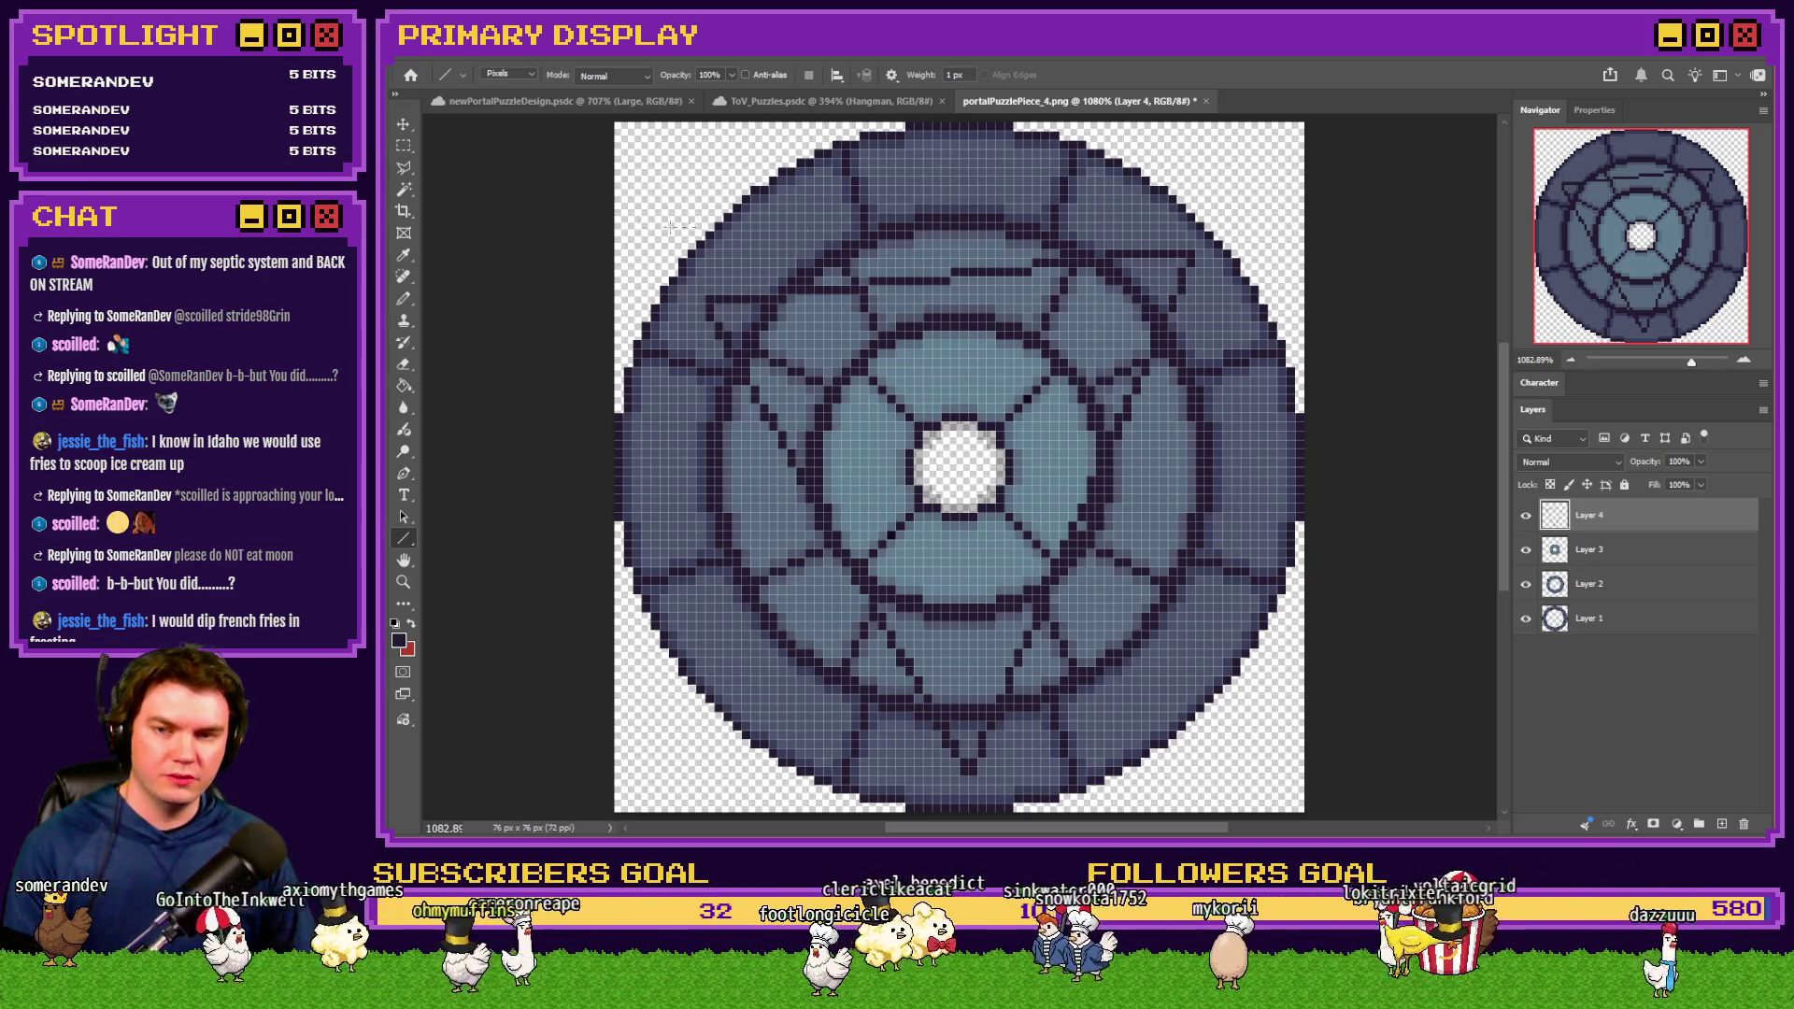
right_click(404, 539)
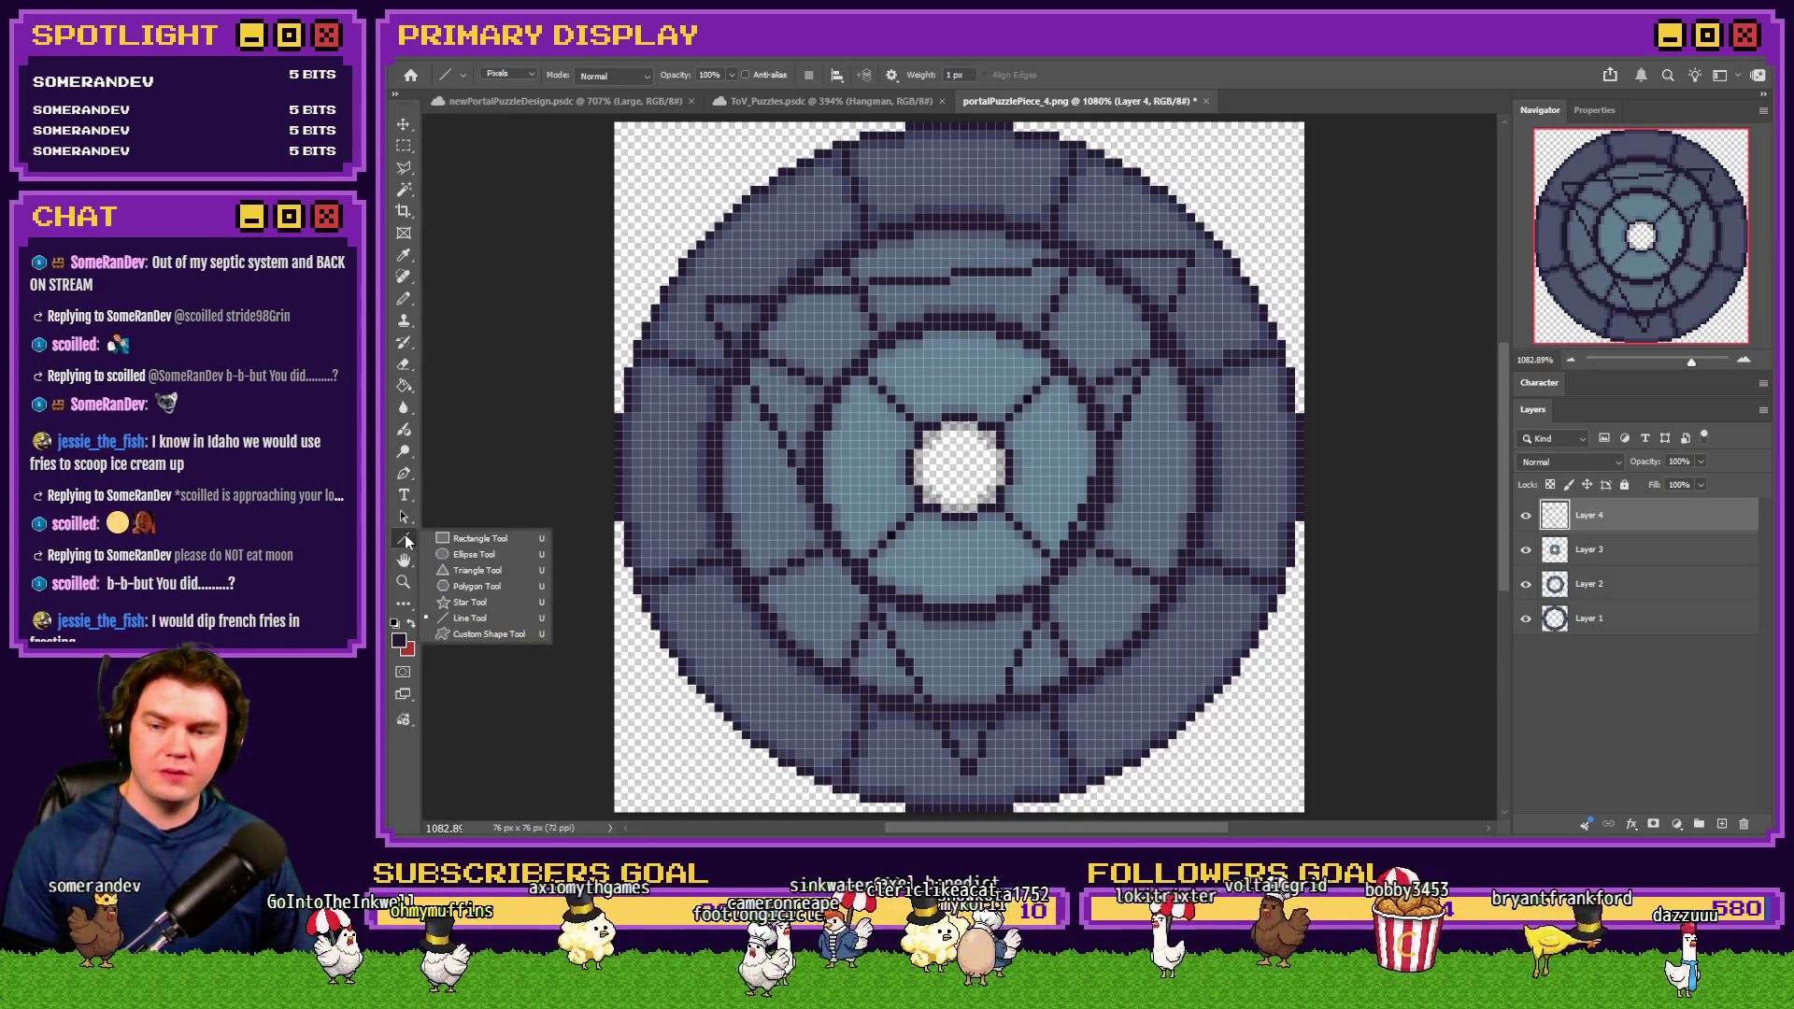
click(446, 553)
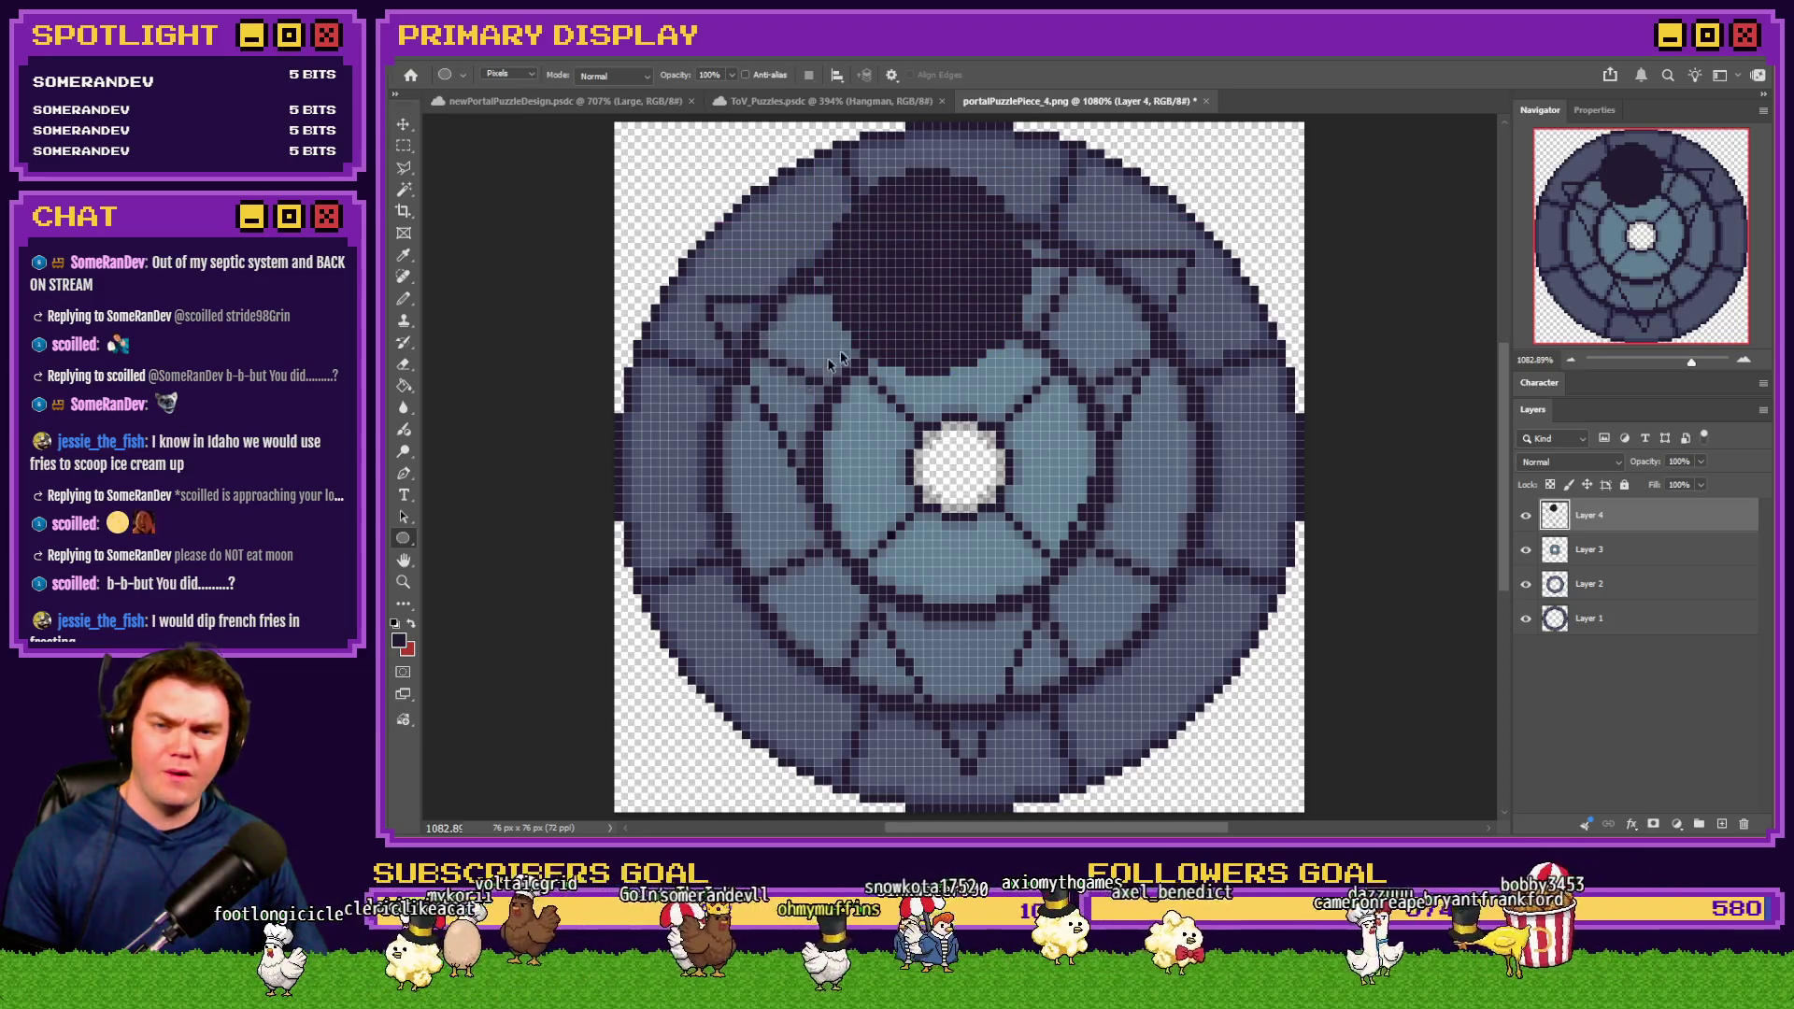
key(ctrl+z)
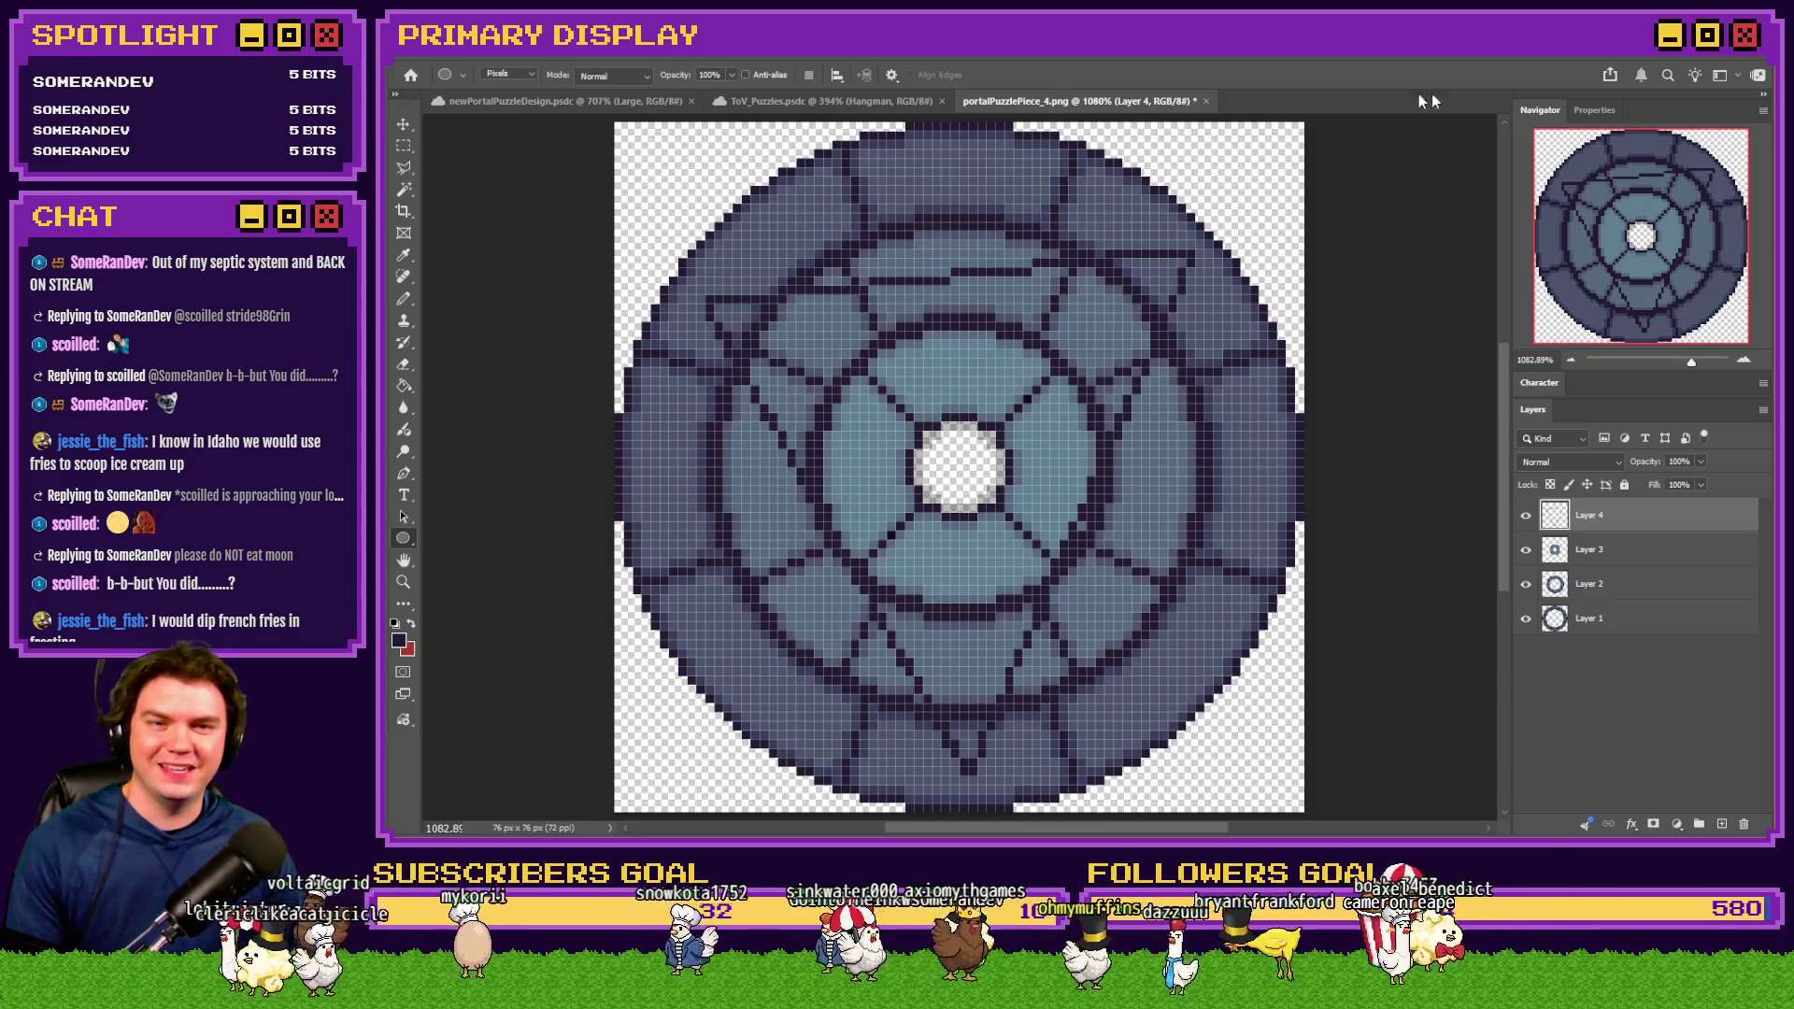
click(1589, 108)
click(1542, 109)
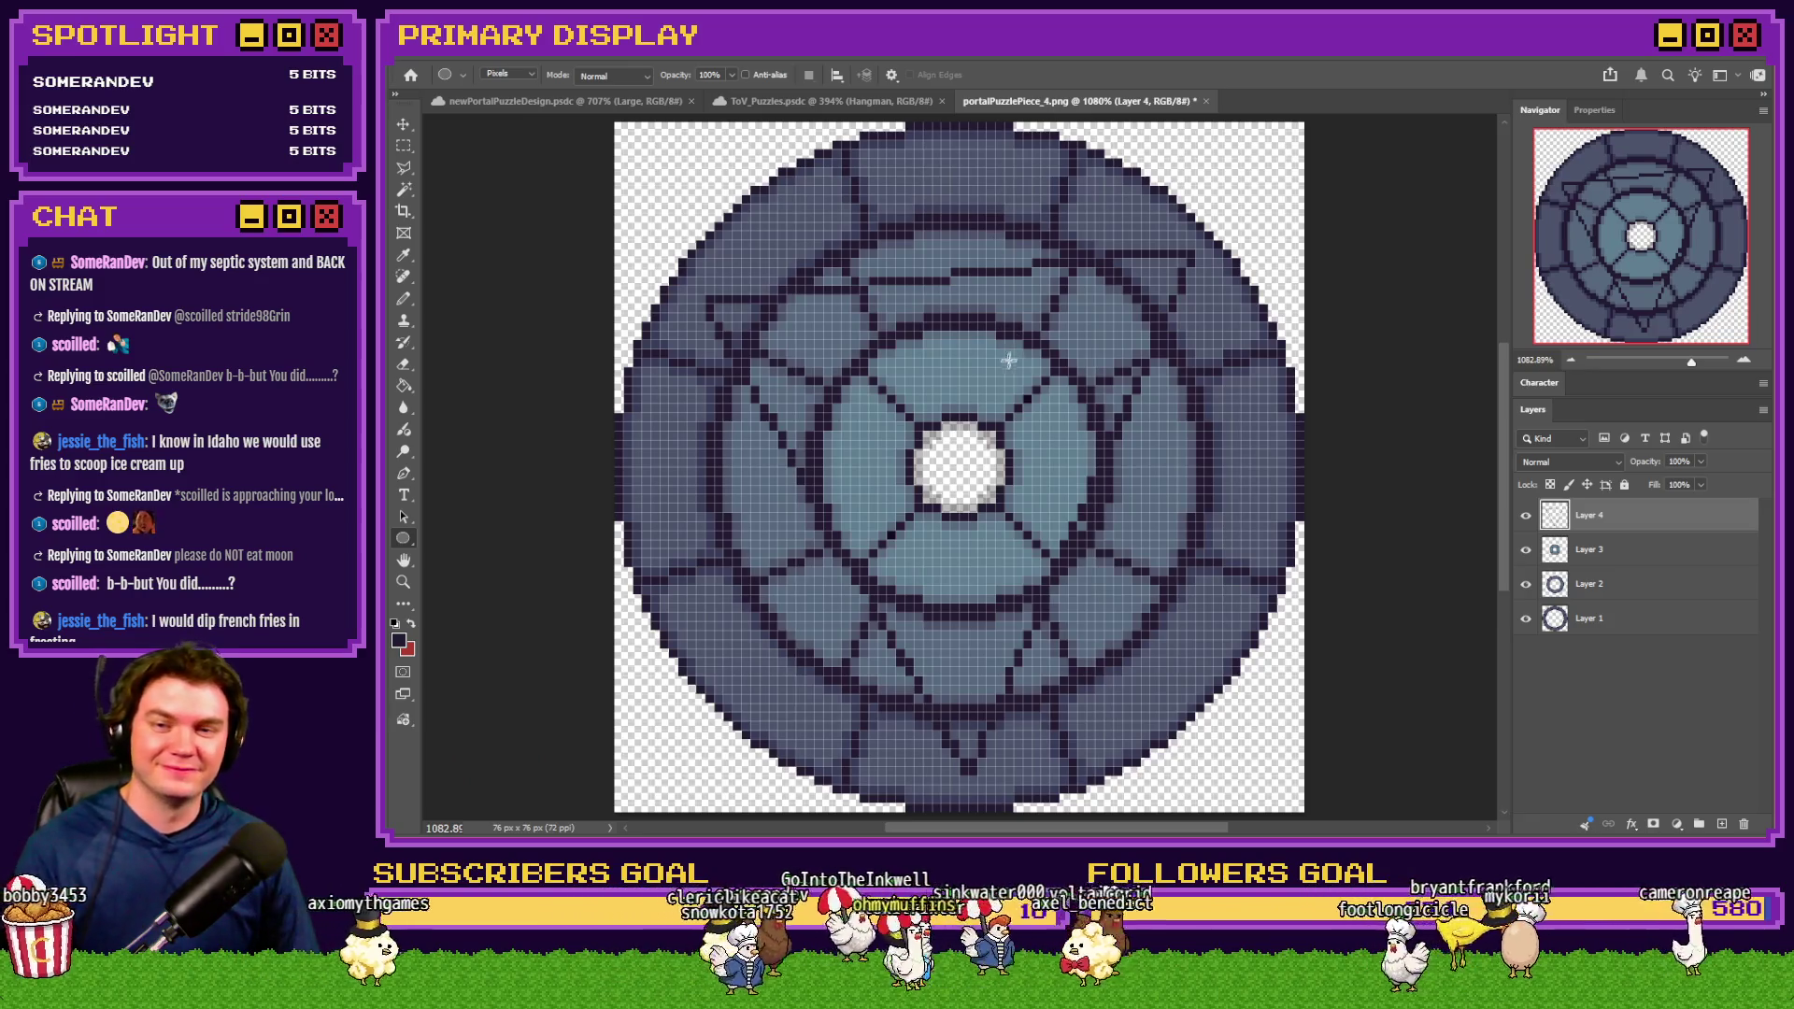
Undo the added lines, then try a dark triangle and a taller one with the Triangle Tool
key(ctrl+z)
key(ctrl+z)
key(ctrl+z)
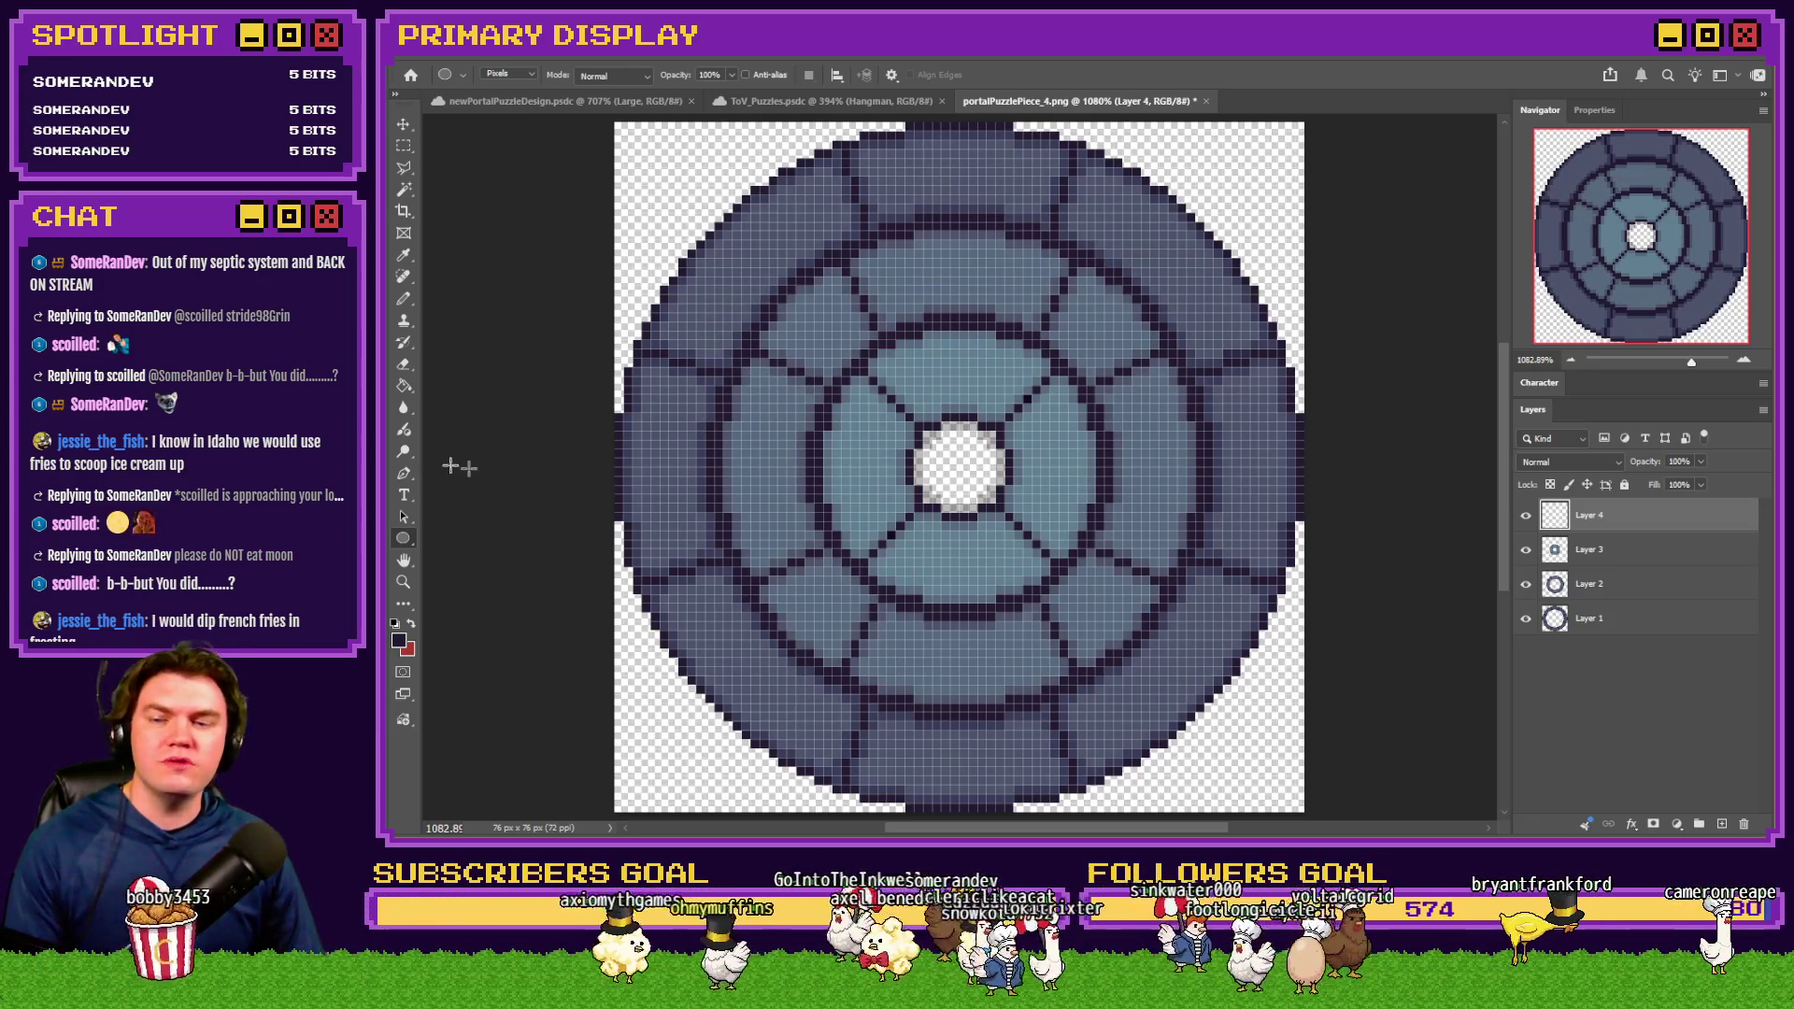
right_click(402, 538)
click(456, 563)
mouse_move(758, 228)
mouse_down()
mouse_move(981, 402)
mouse_move(1060, 569)
mouse_move(1176, 720)
mouse_up()
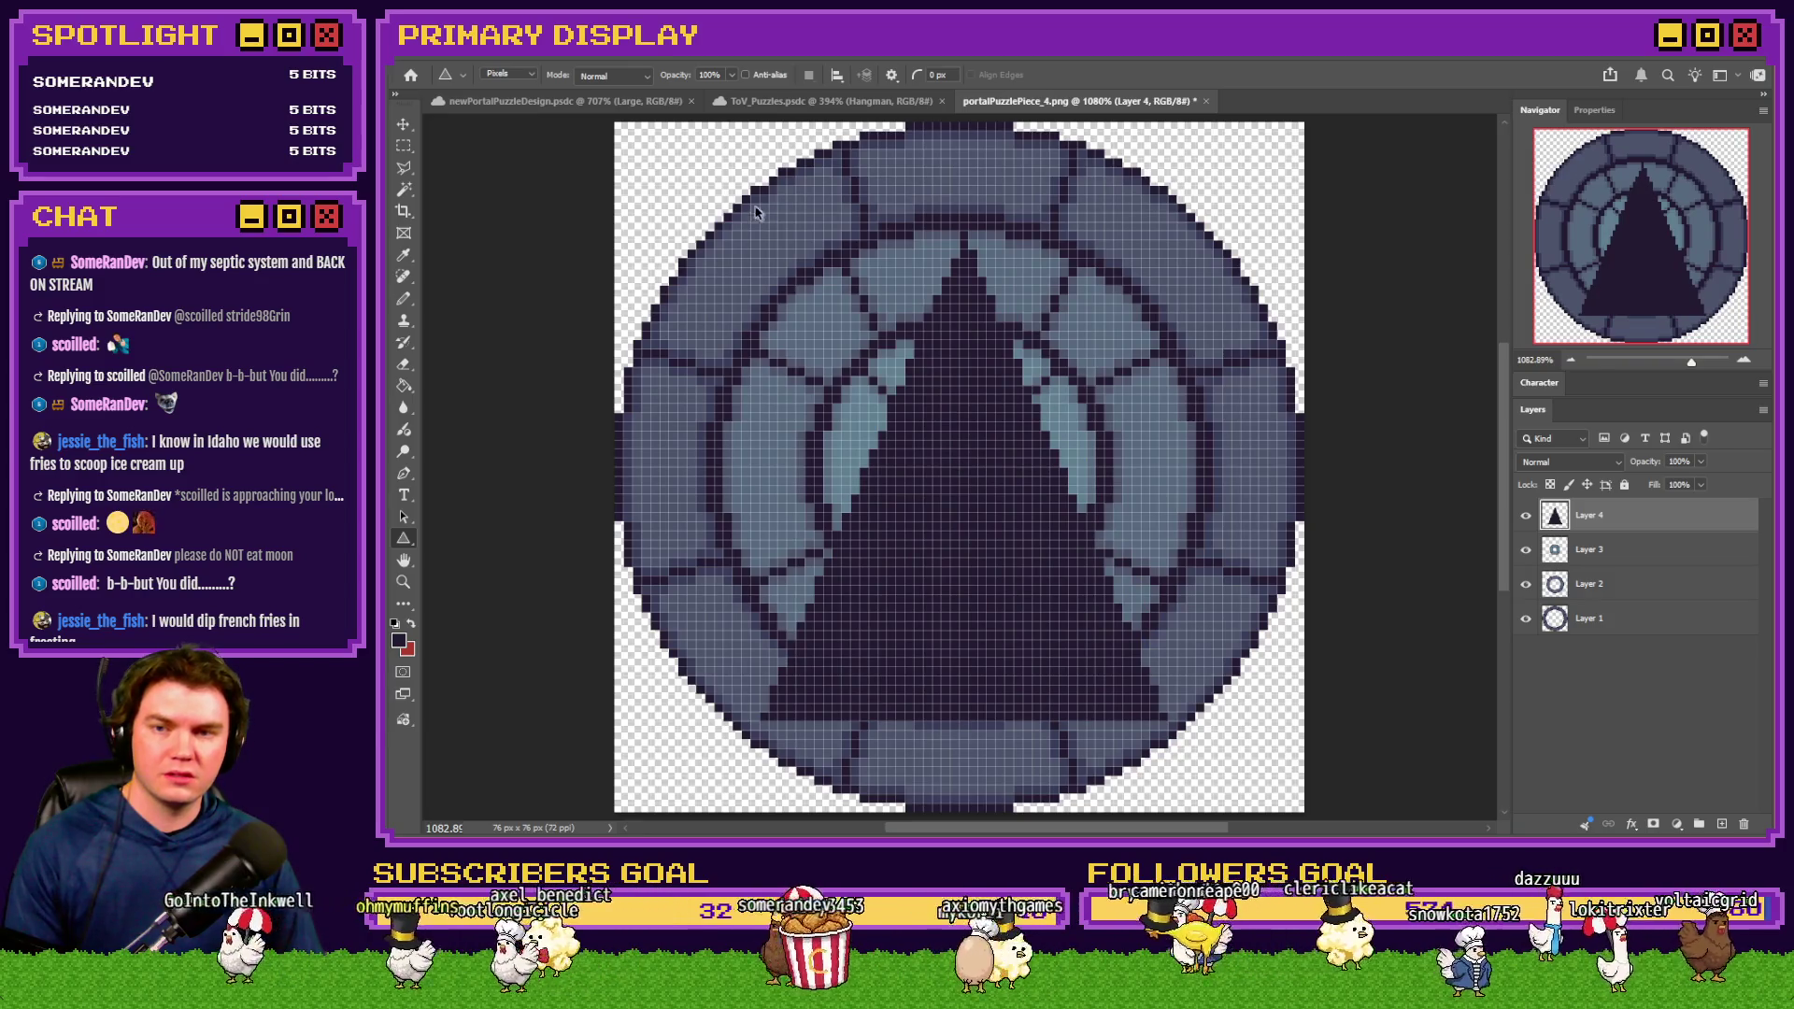
key(ctrl+z)
mouse_move(739, 730)
mouse_down()
mouse_move(1065, 206)
mouse_move(1169, 171)
mouse_up()
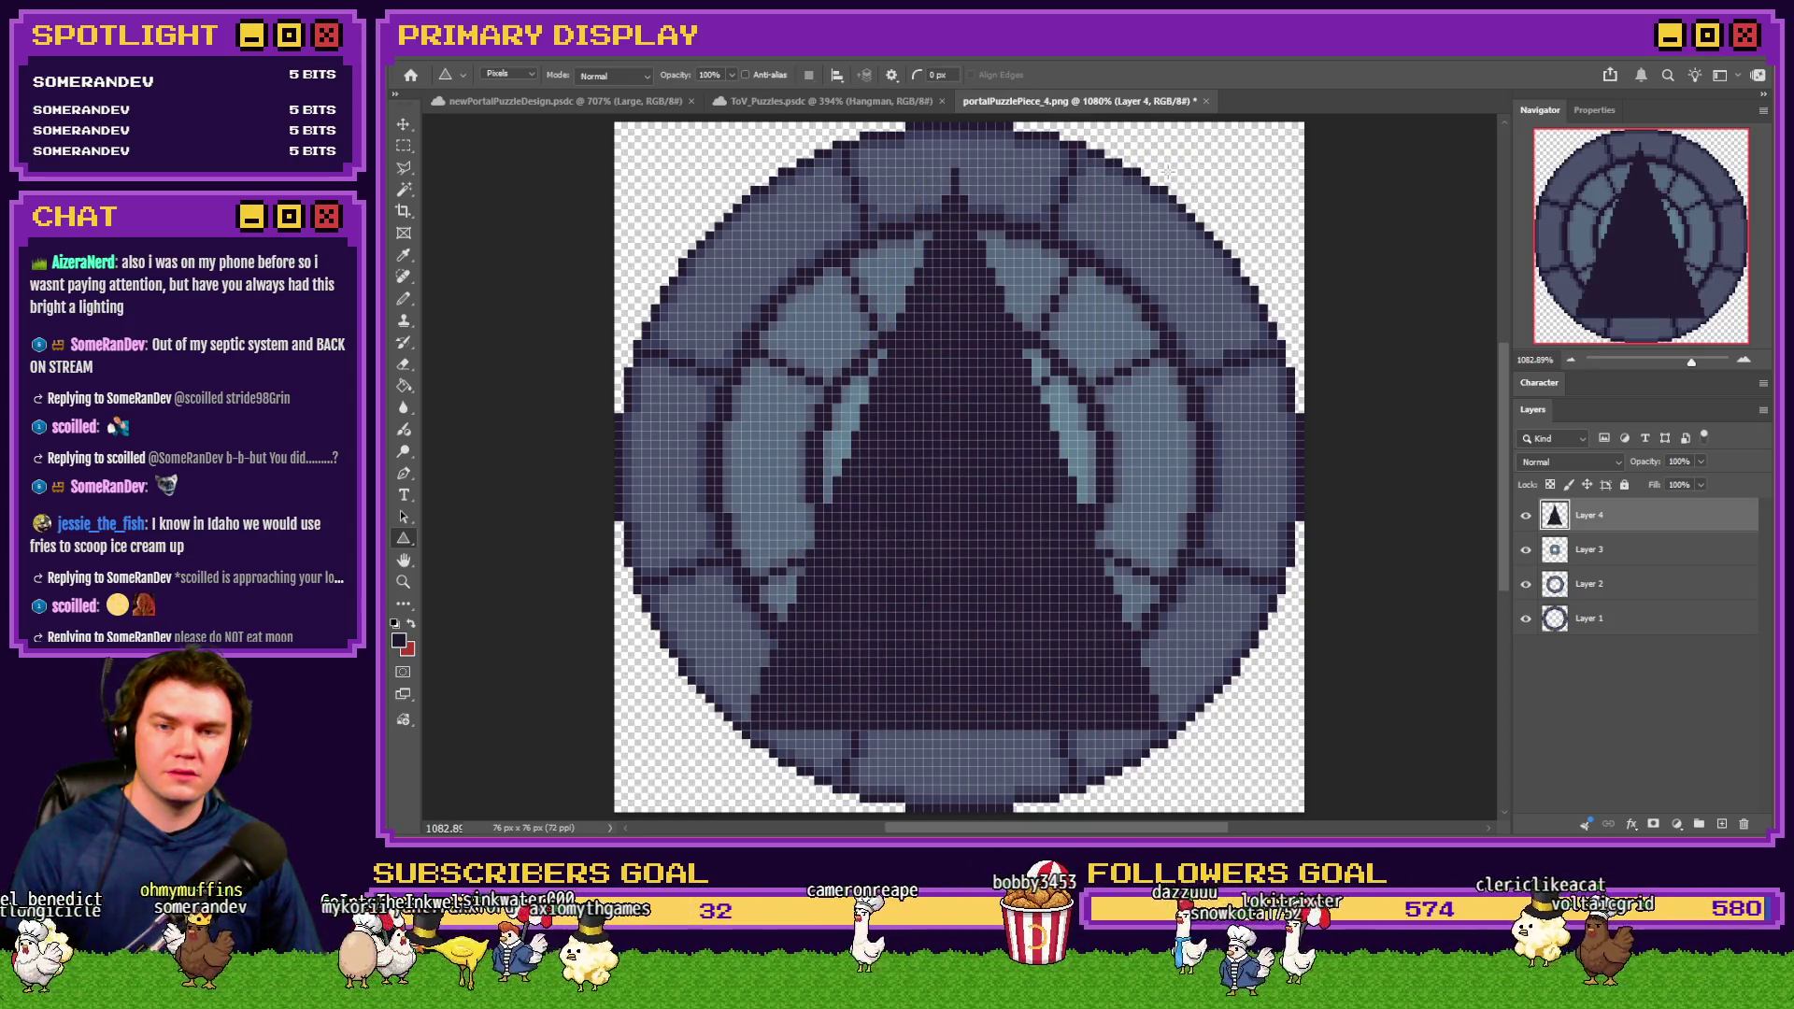
Select all on Layer 4 and delete the triangle
click(1588, 113)
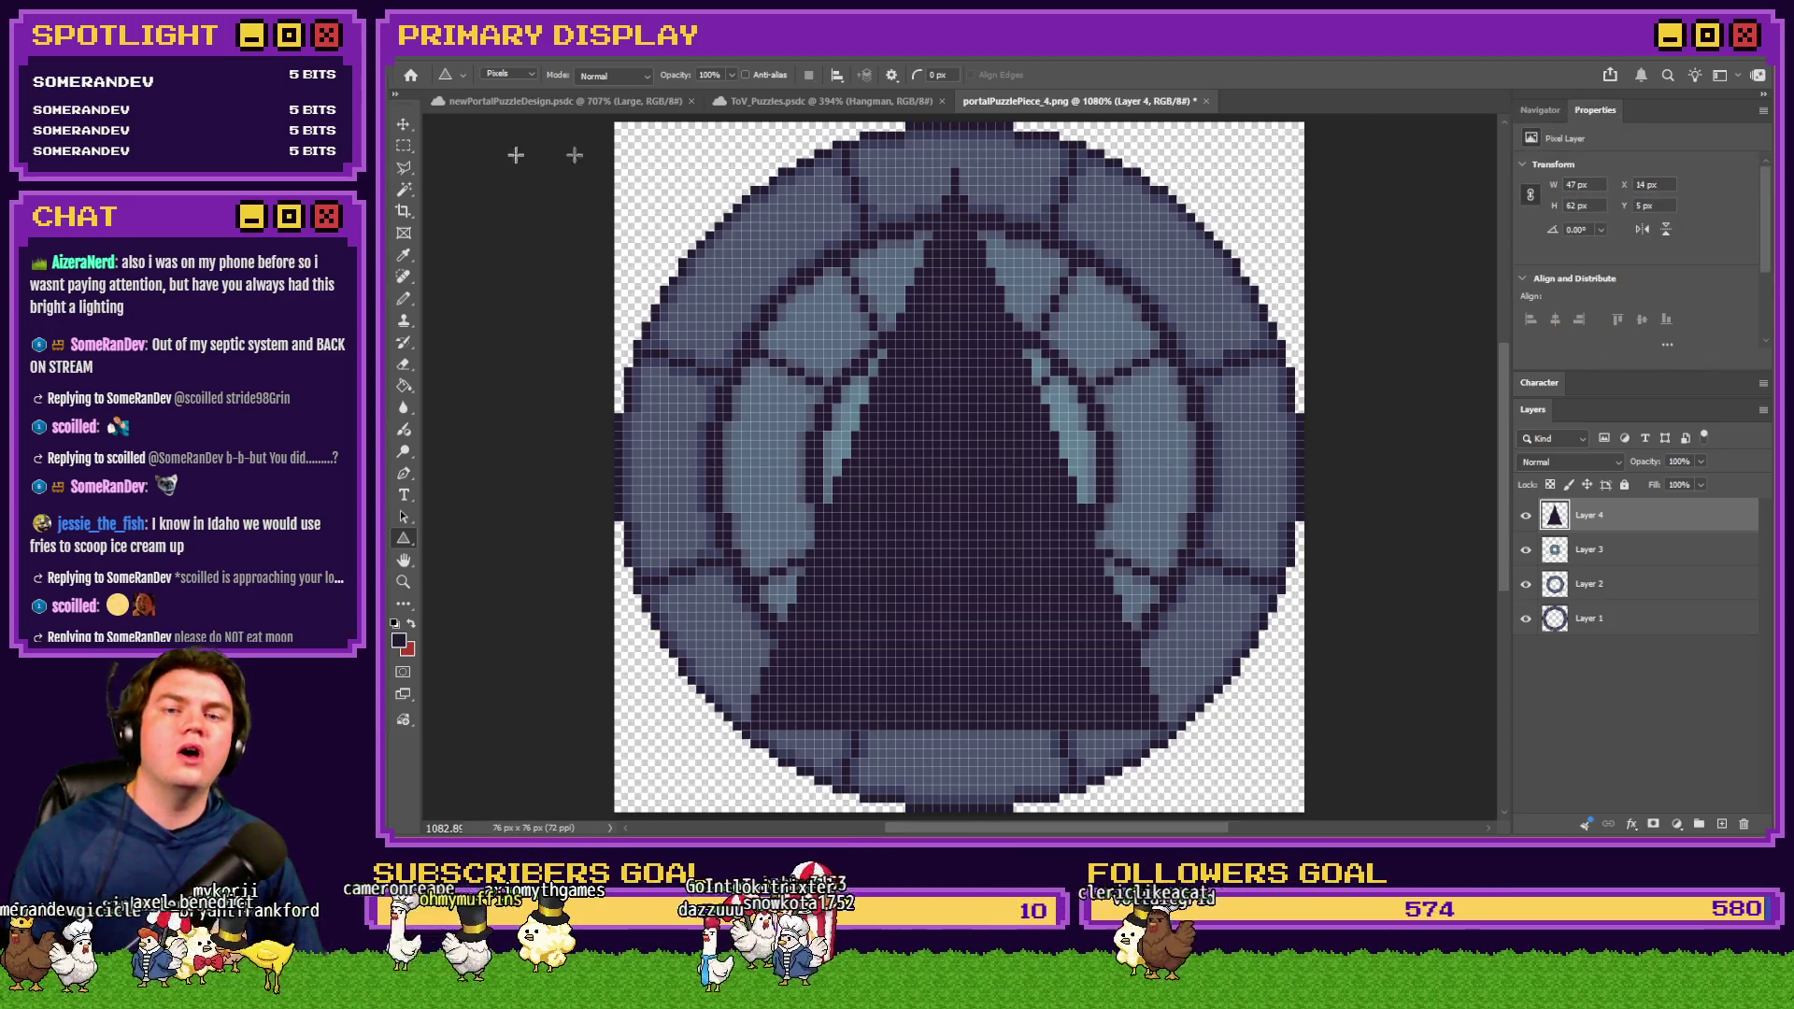
click(391, 145)
right_click(885, 355)
click(900, 315)
key(Delete)
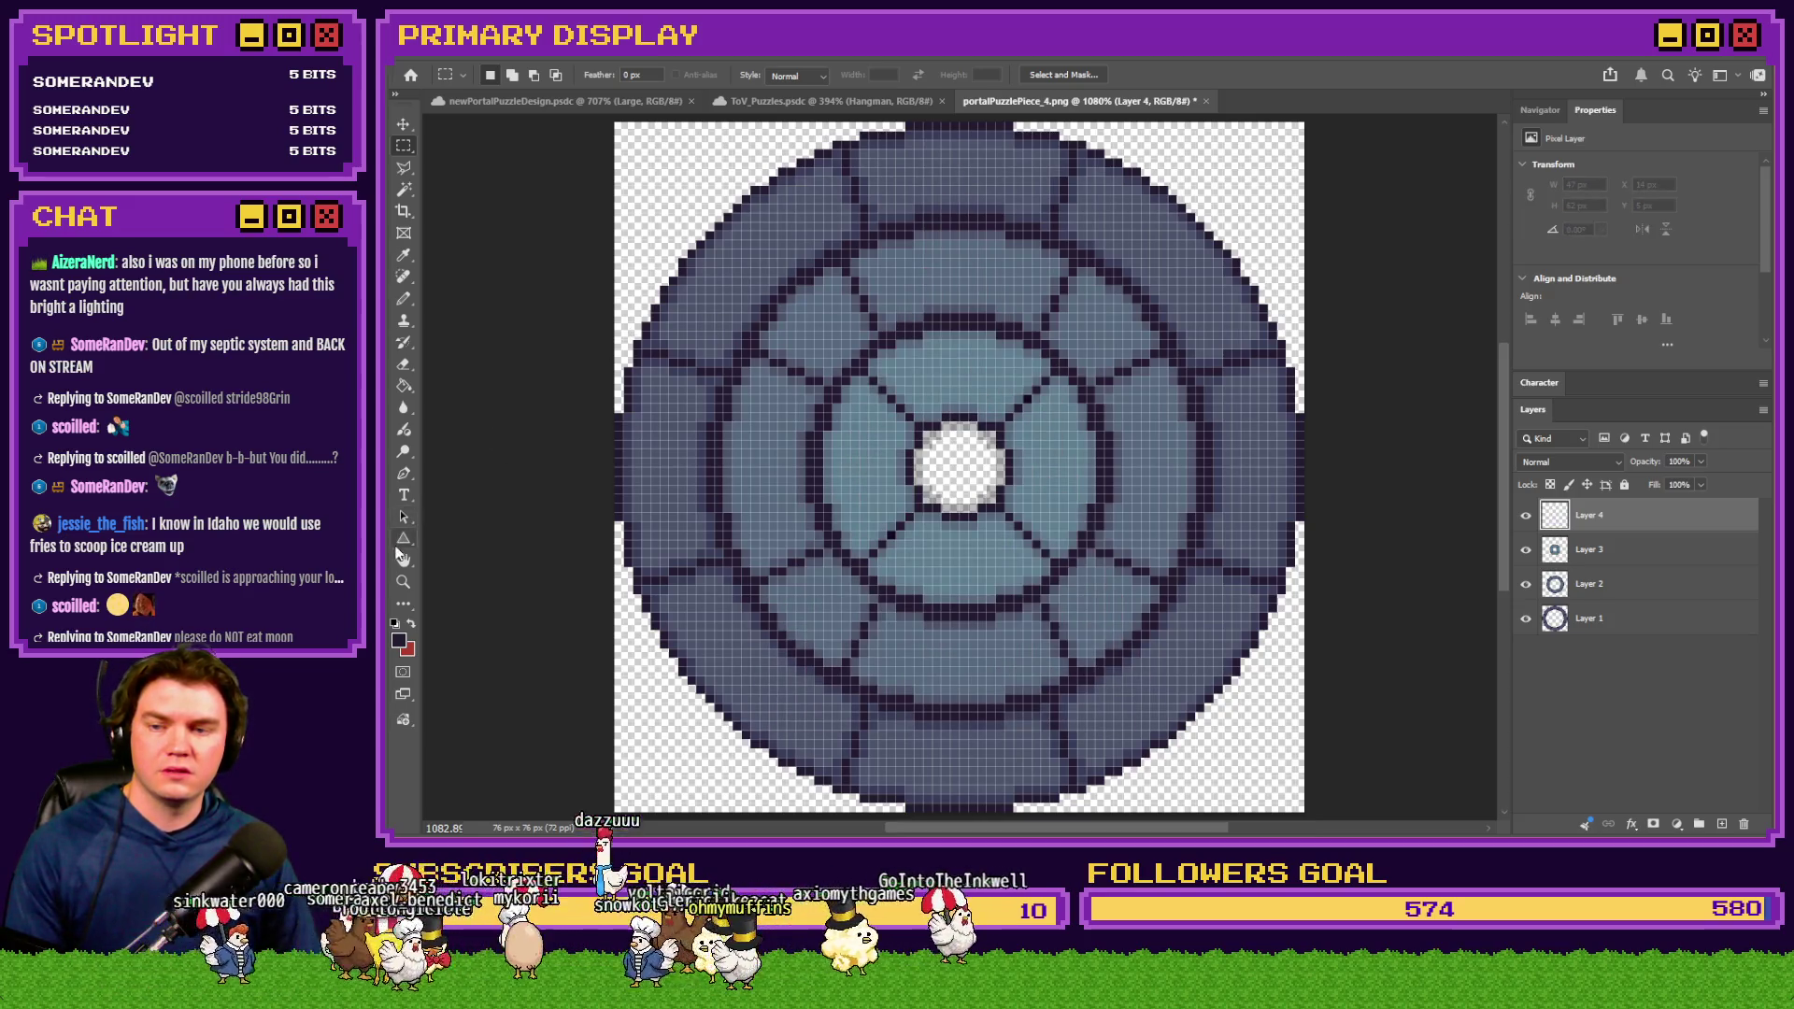
Draw a triangle across the disc and shift it to sit centred on the rings
click(404, 540)
mouse_move(668, 171)
mouse_down()
mouse_move(1084, 594)
mouse_move(1363, 780)
mouse_move(1444, 808)
mouse_move(1410, 665)
mouse_move(1306, 533)
mouse_move(1334, 557)
mouse_up()
scroll(869, 653, up, 5)
scroll(1260, 629, down, 2)
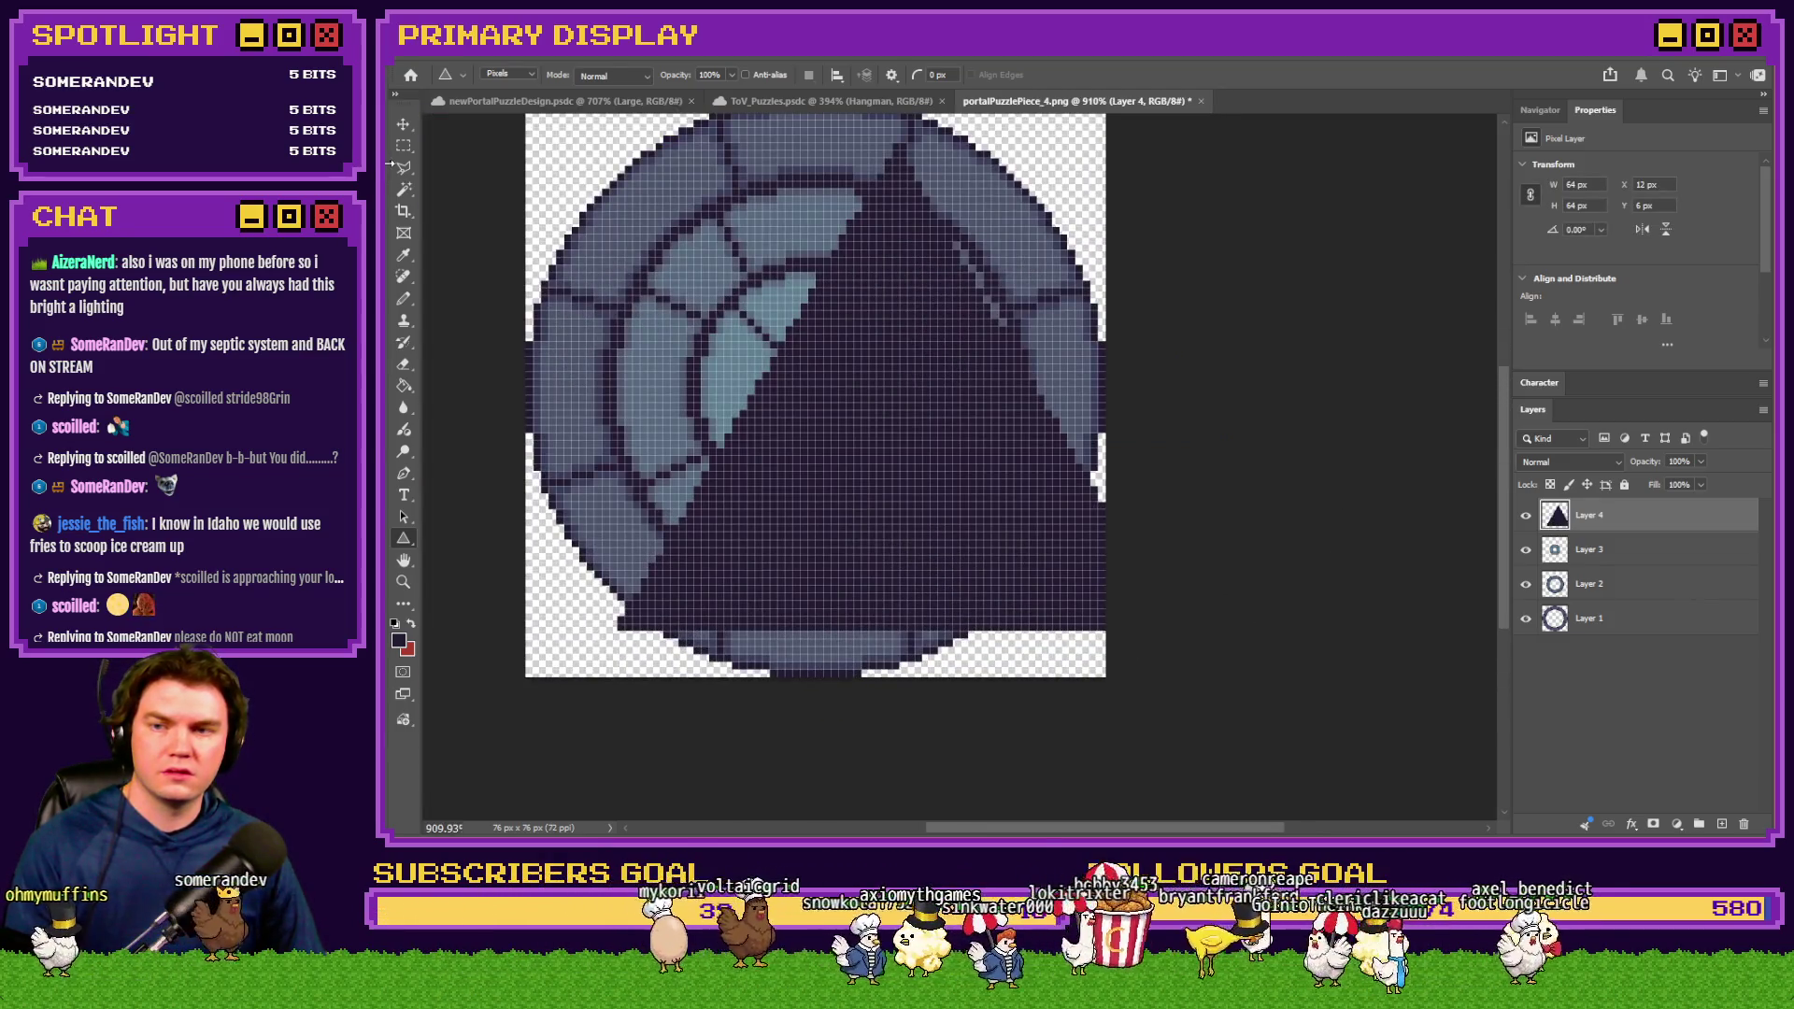
key(m)
mouse_move(747, 431)
mouse_down()
mouse_move(934, 464)
mouse_move(878, 470)
mouse_up()
key(ctrl+z)
key(ctrl+z)
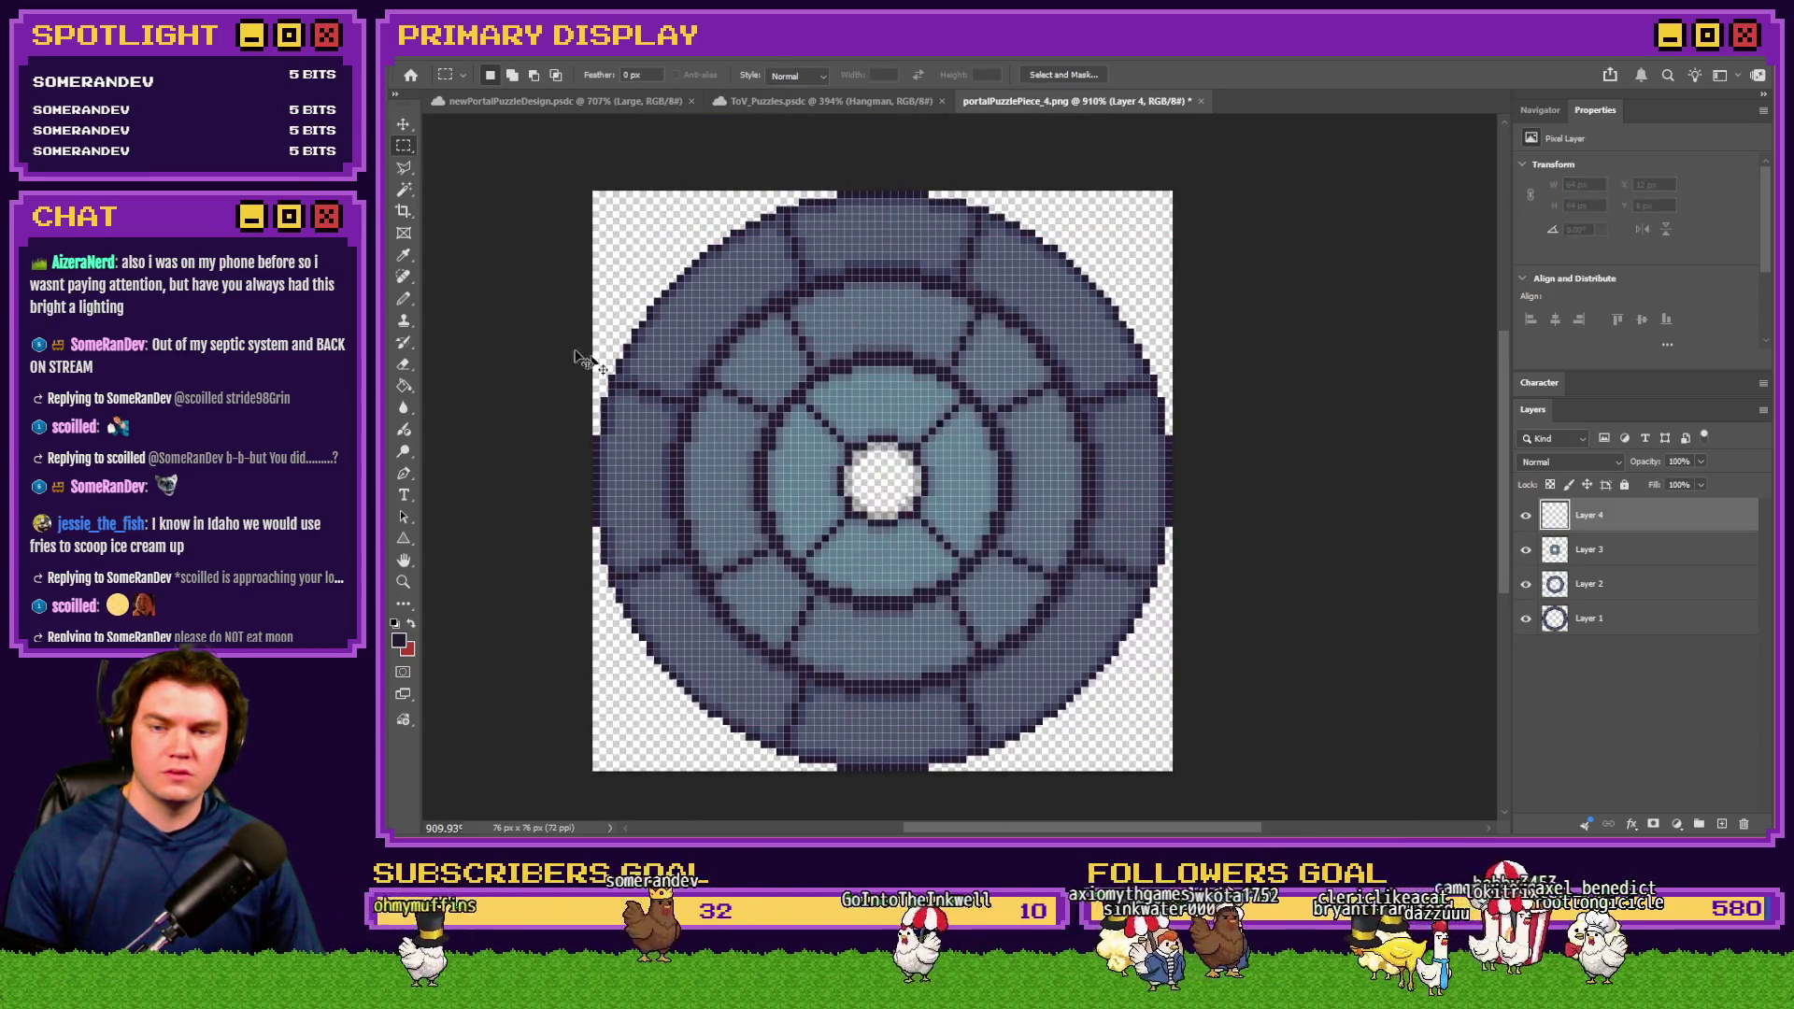
click(405, 536)
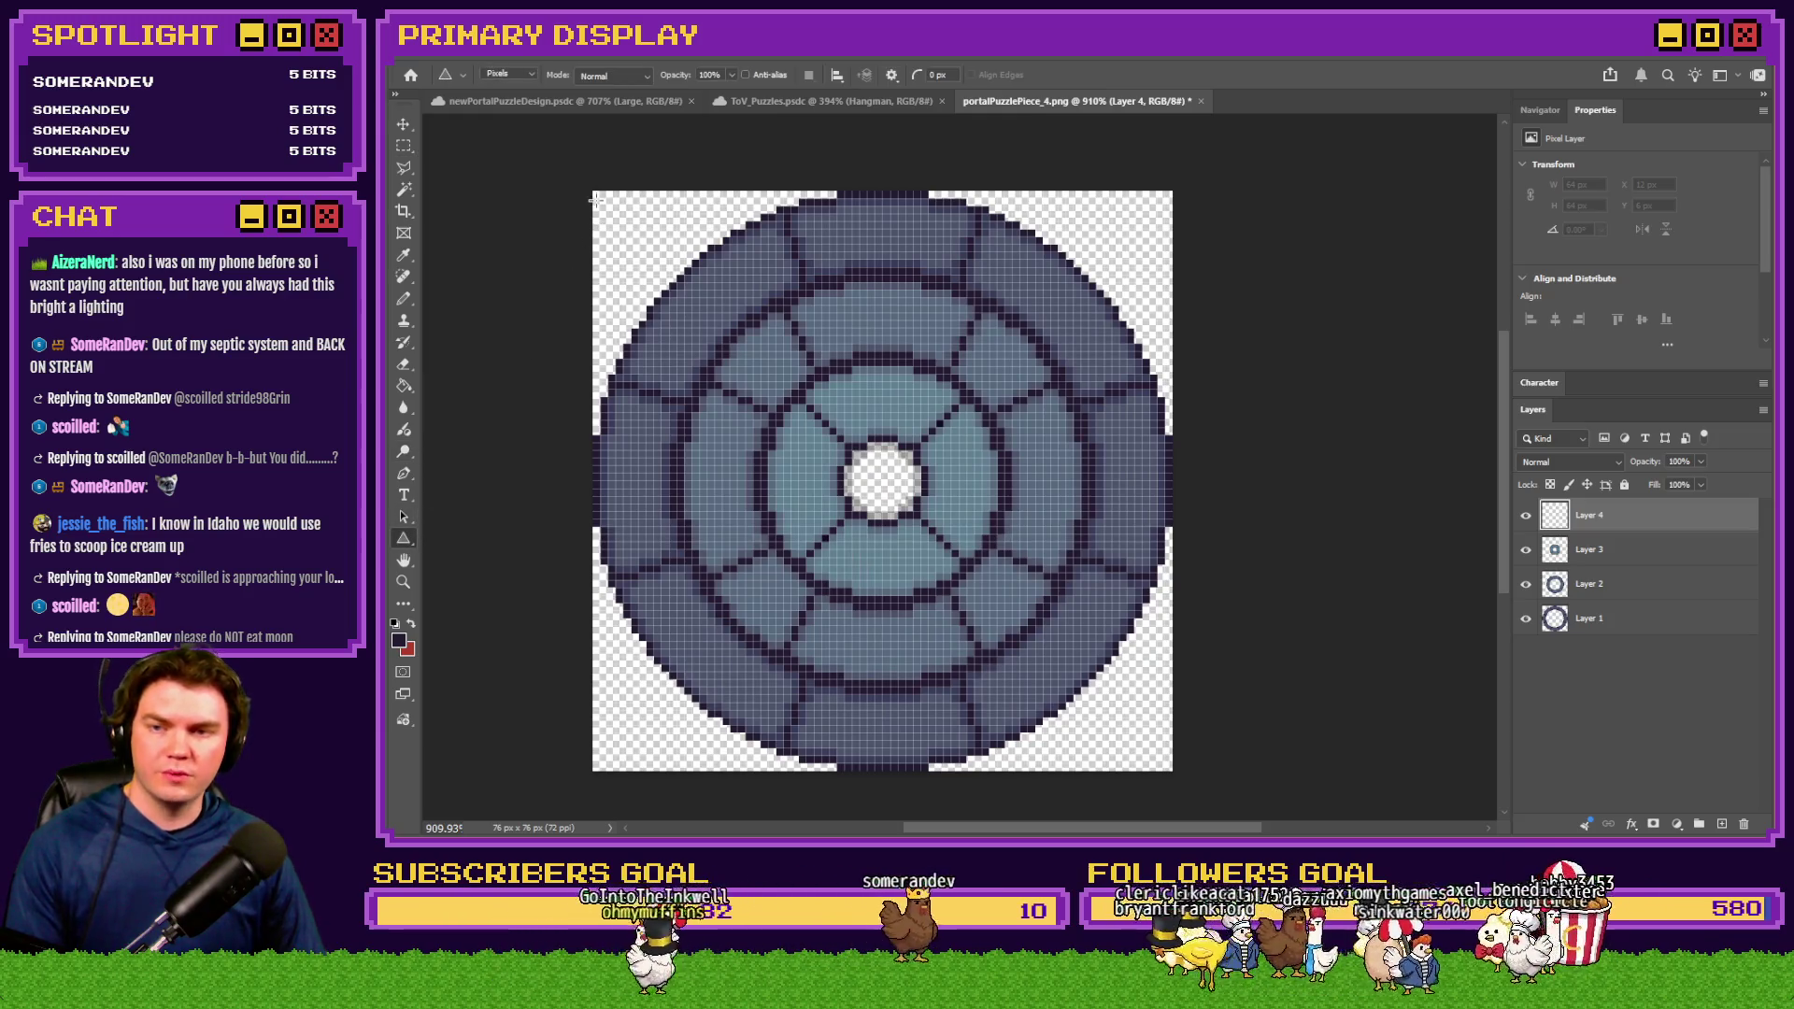
mouse_move(594, 193)
mouse_down()
mouse_move(1194, 727)
mouse_move(1350, 769)
mouse_move(1374, 806)
mouse_move(1349, 759)
mouse_up()
click(403, 145)
mouse_move(877, 378)
mouse_down()
mouse_move(889, 361)
mouse_move(872, 378)
mouse_up()
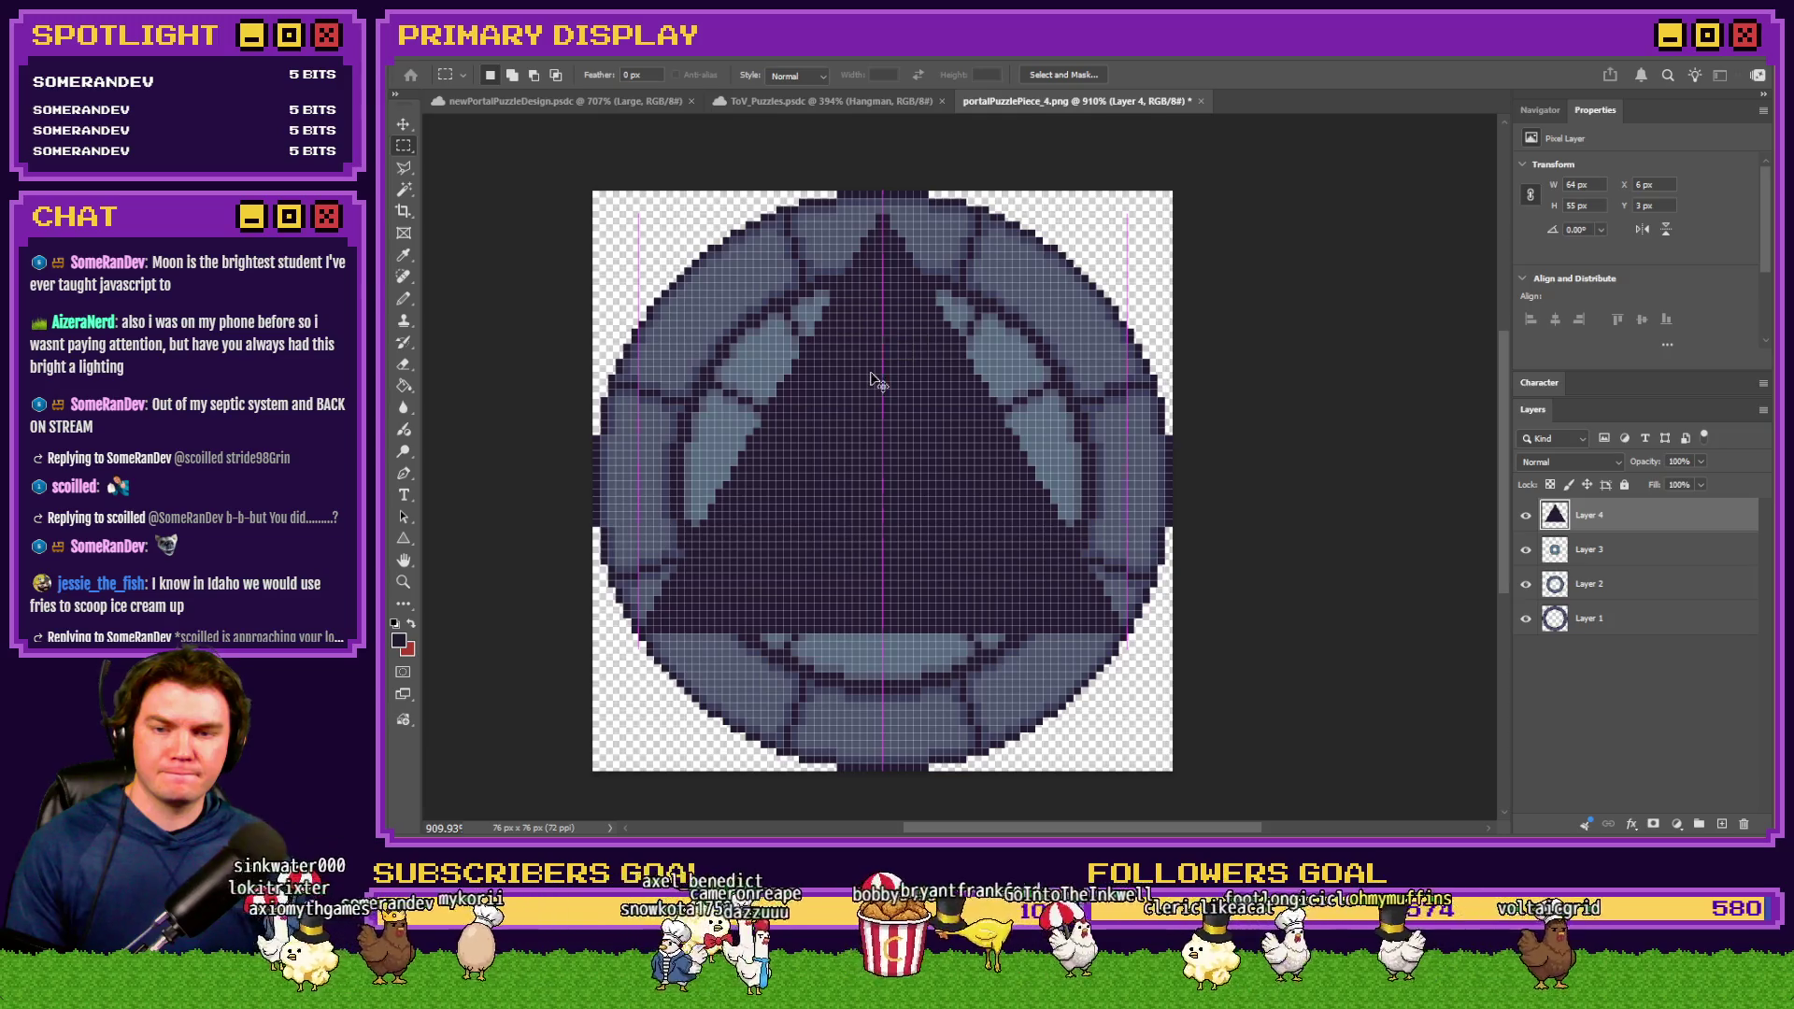
Contract the triangle's selection and delete its inside to leave a thin outline, then add a layer
ctrl+click(1555, 515)
key(alt+s)
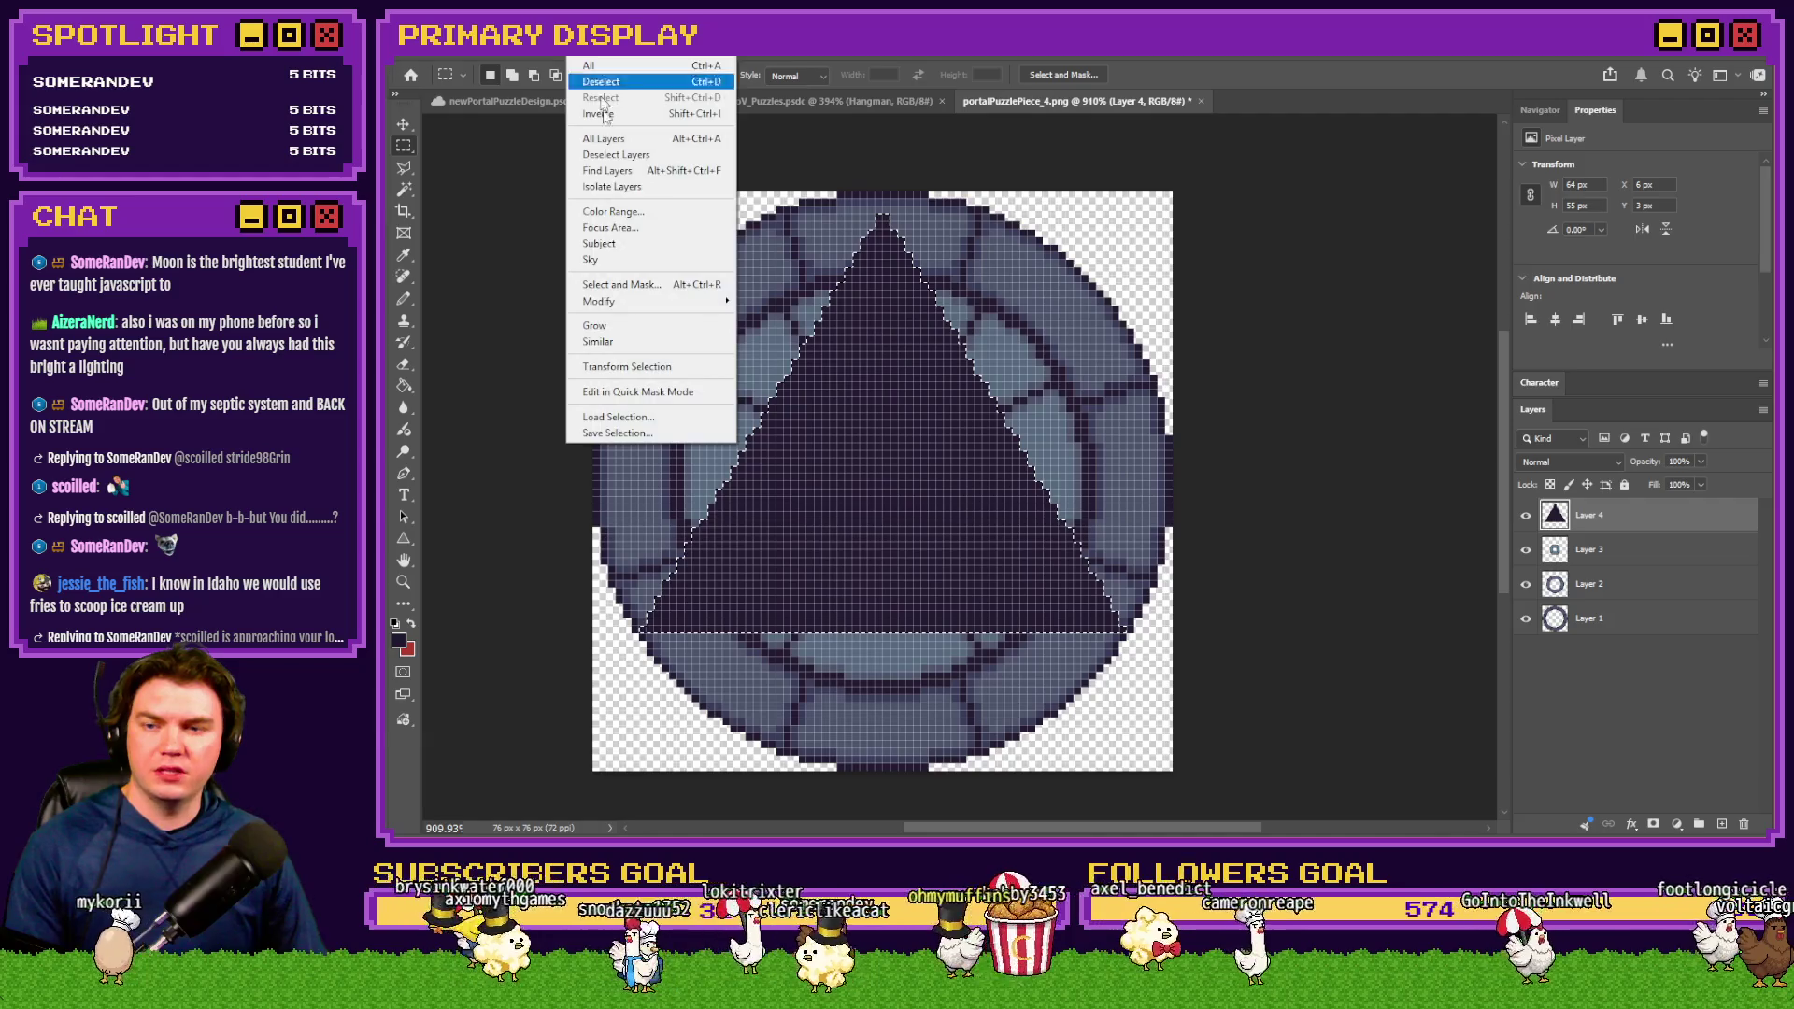
mouse_move(691, 301)
click(810, 348)
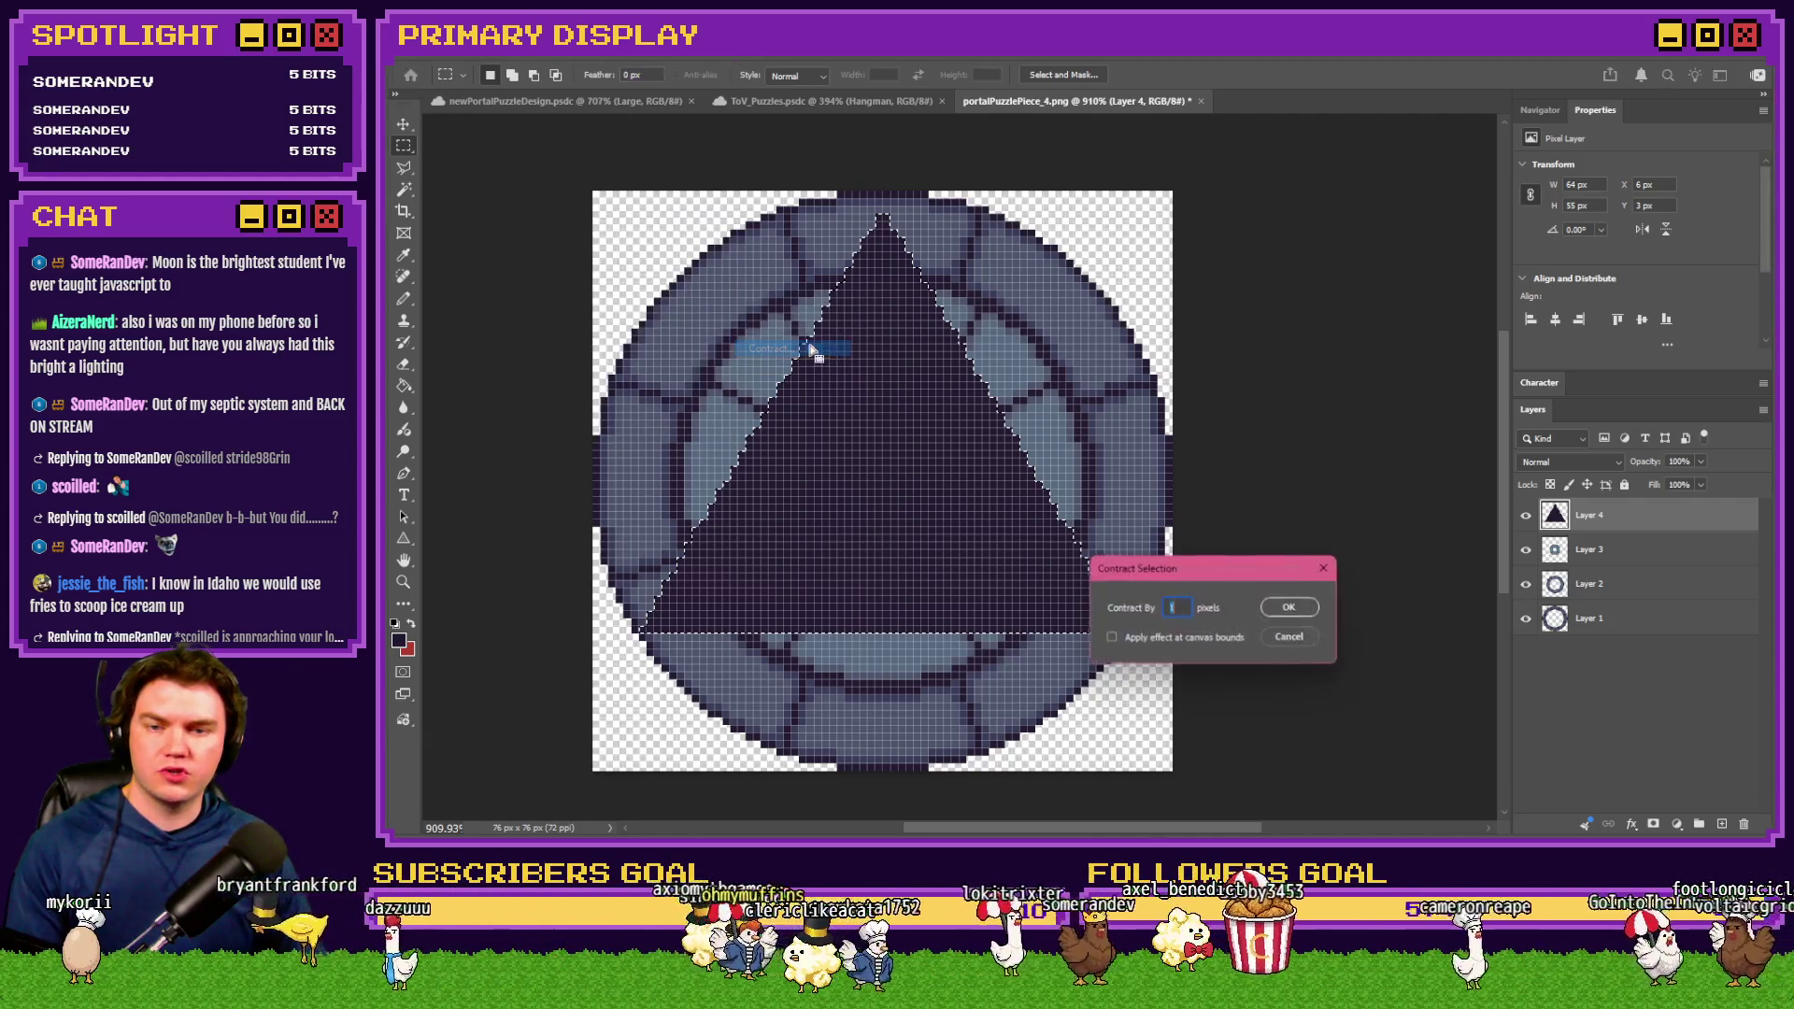
click(1294, 608)
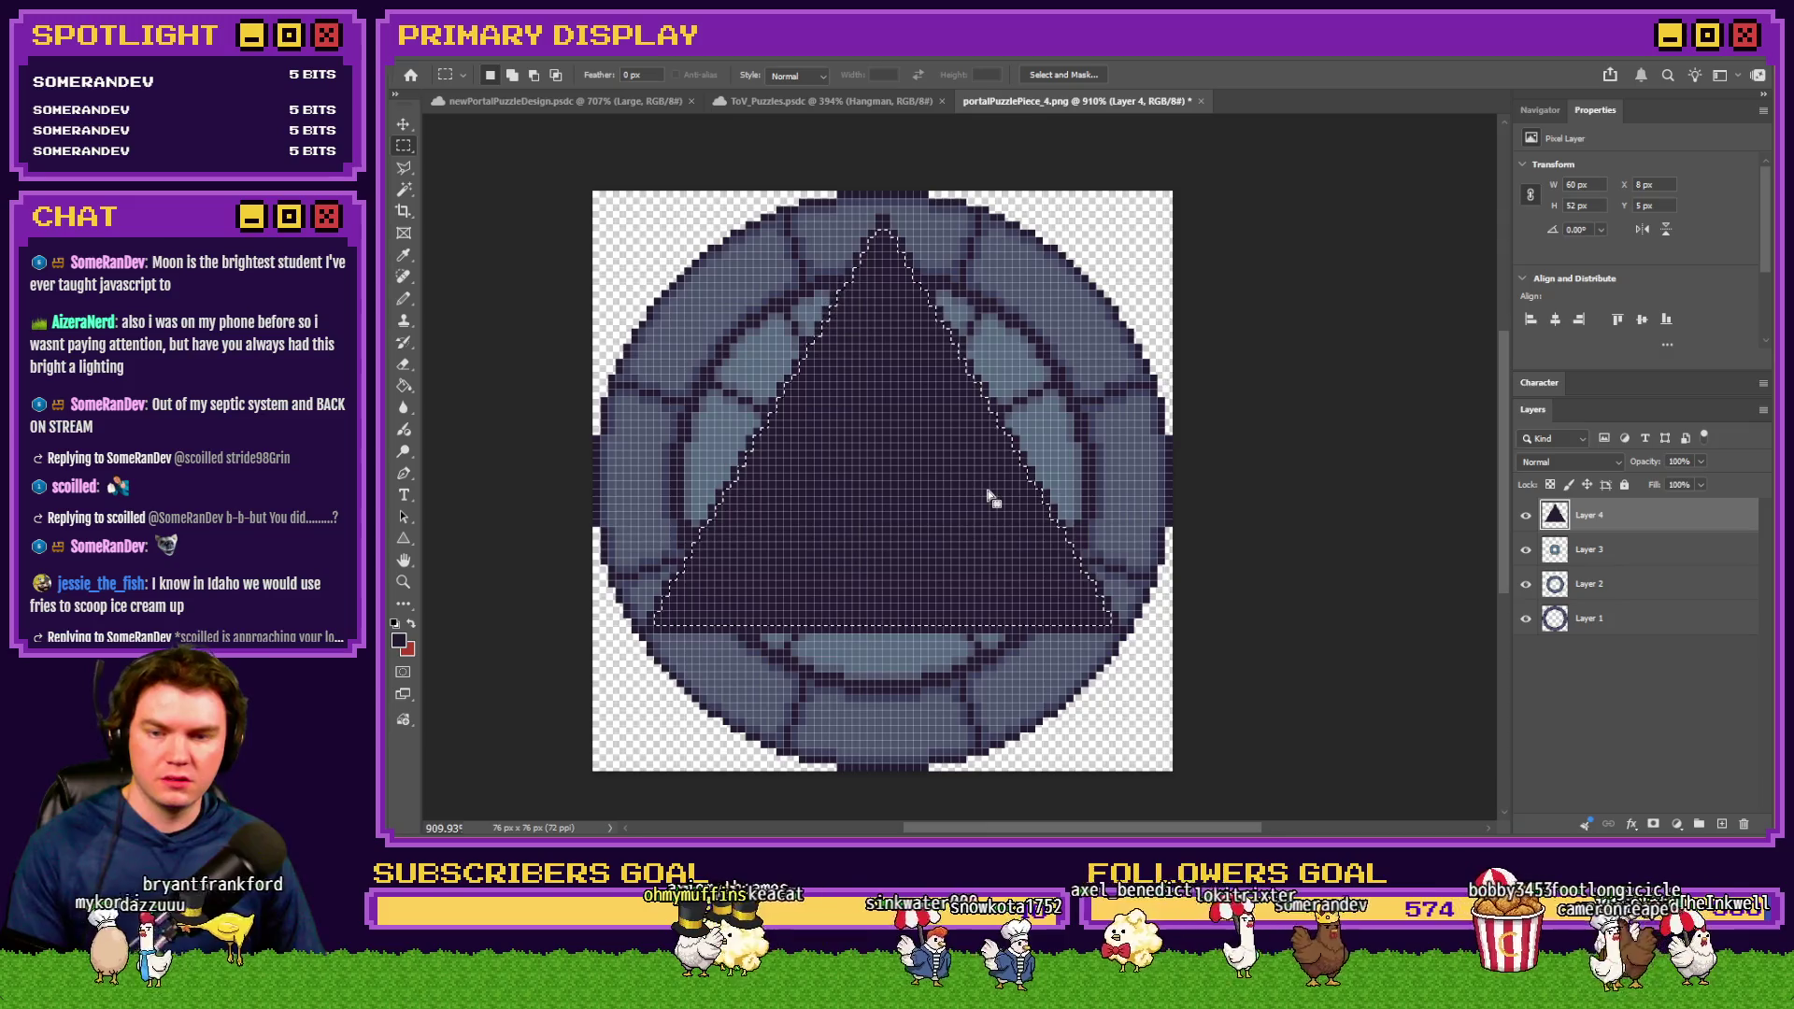
key(Delete)
key(ctrl+d)
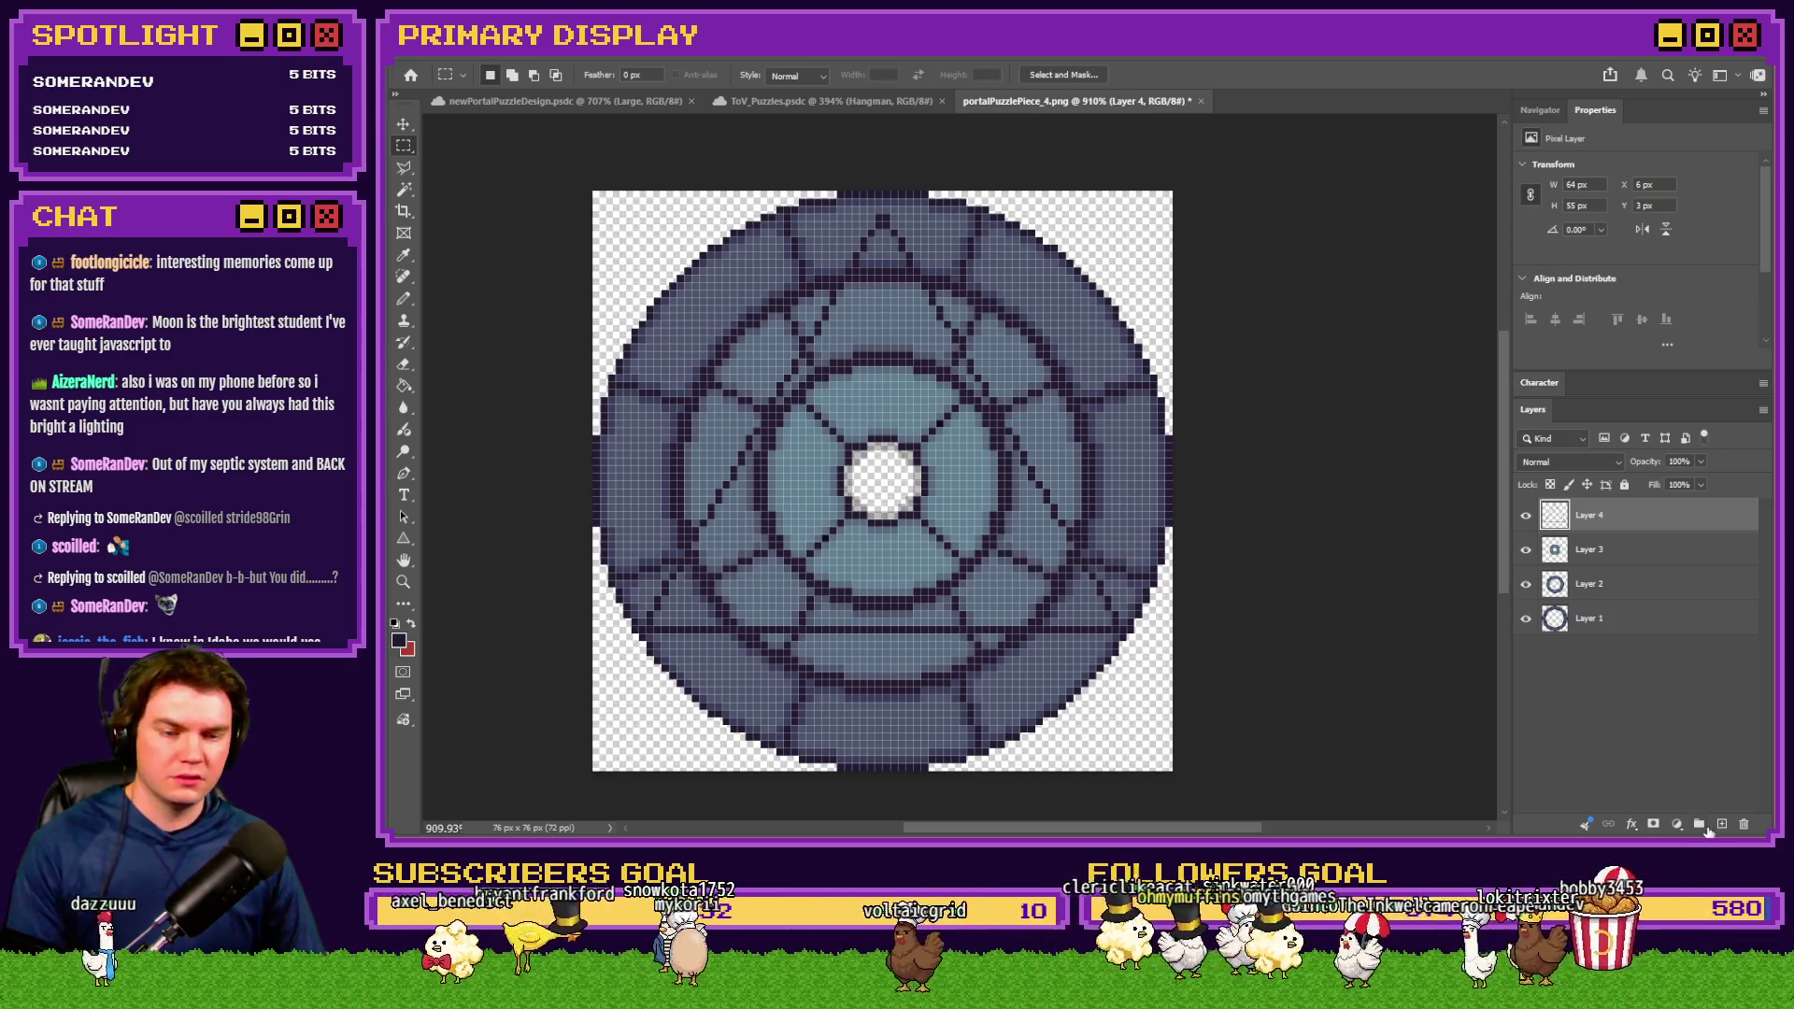
key(ctrl+shift+alt+n)
Draw a dark circle on Layer 5 with the Ellipse tool and nudge it up and right
click(404, 539)
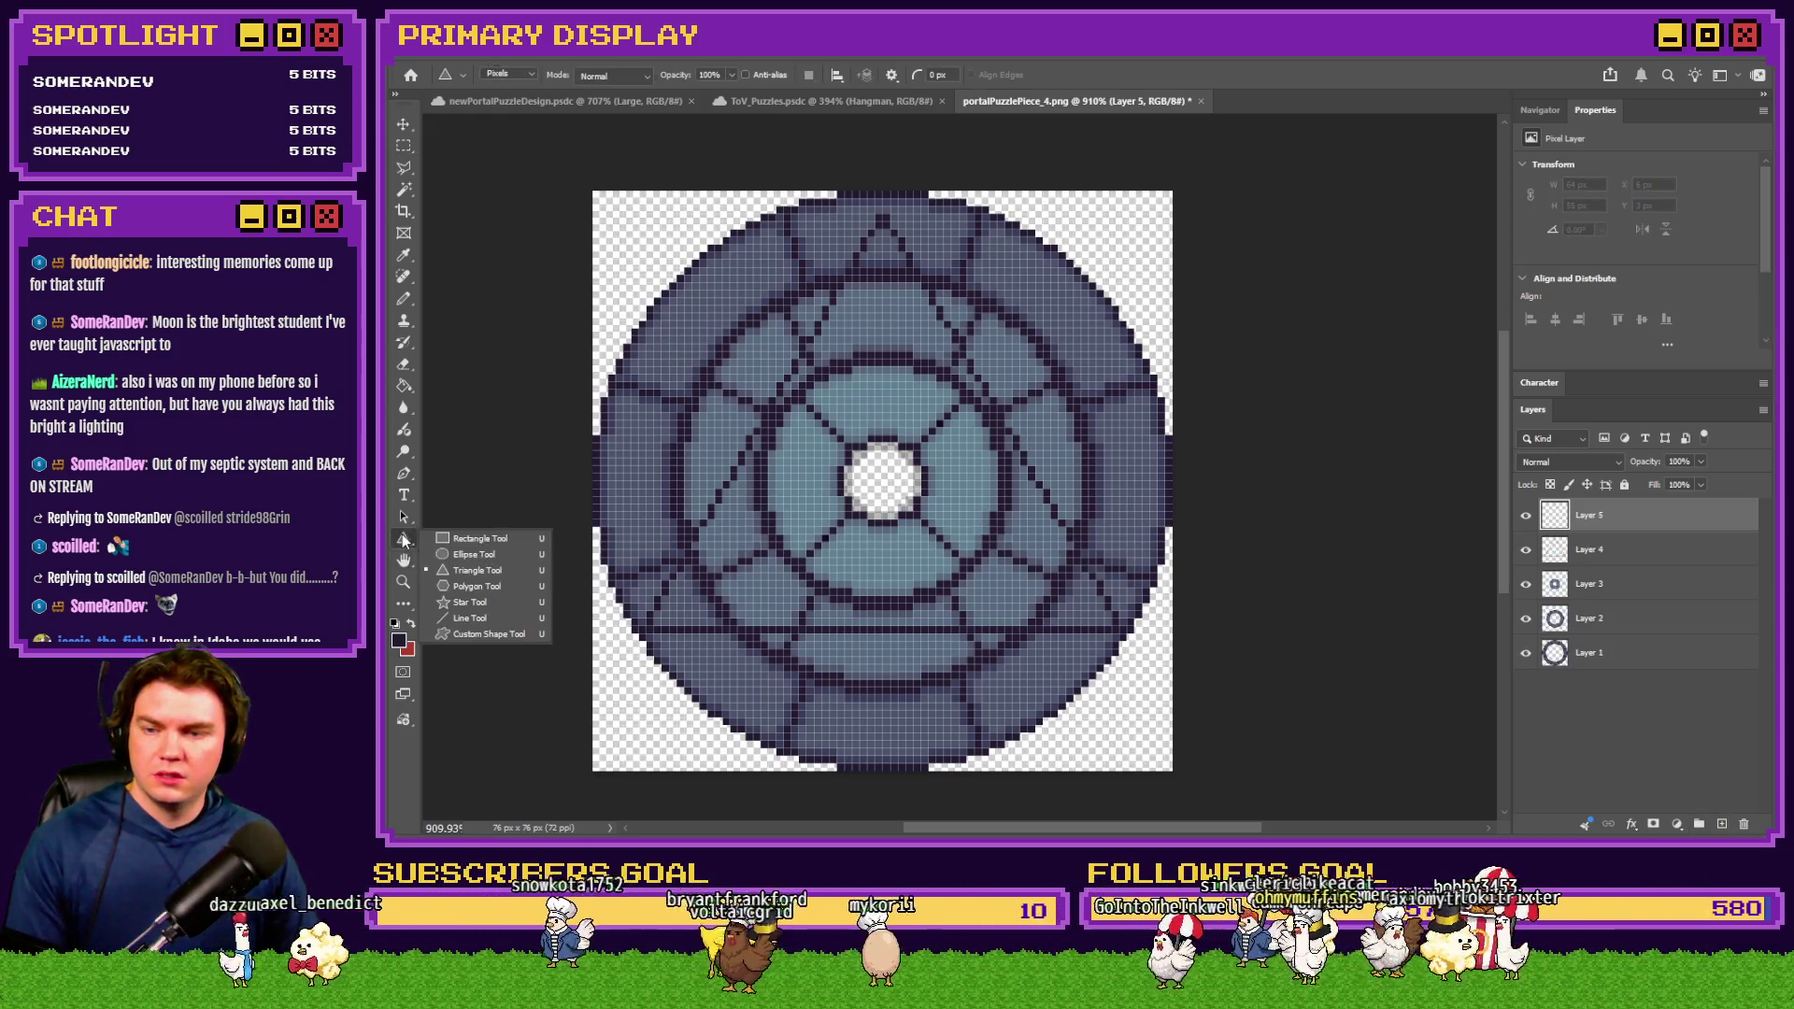
click(474, 554)
mouse_move(832, 309)
mouse_down()
mouse_move(742, 448)
mouse_move(623, 565)
mouse_up()
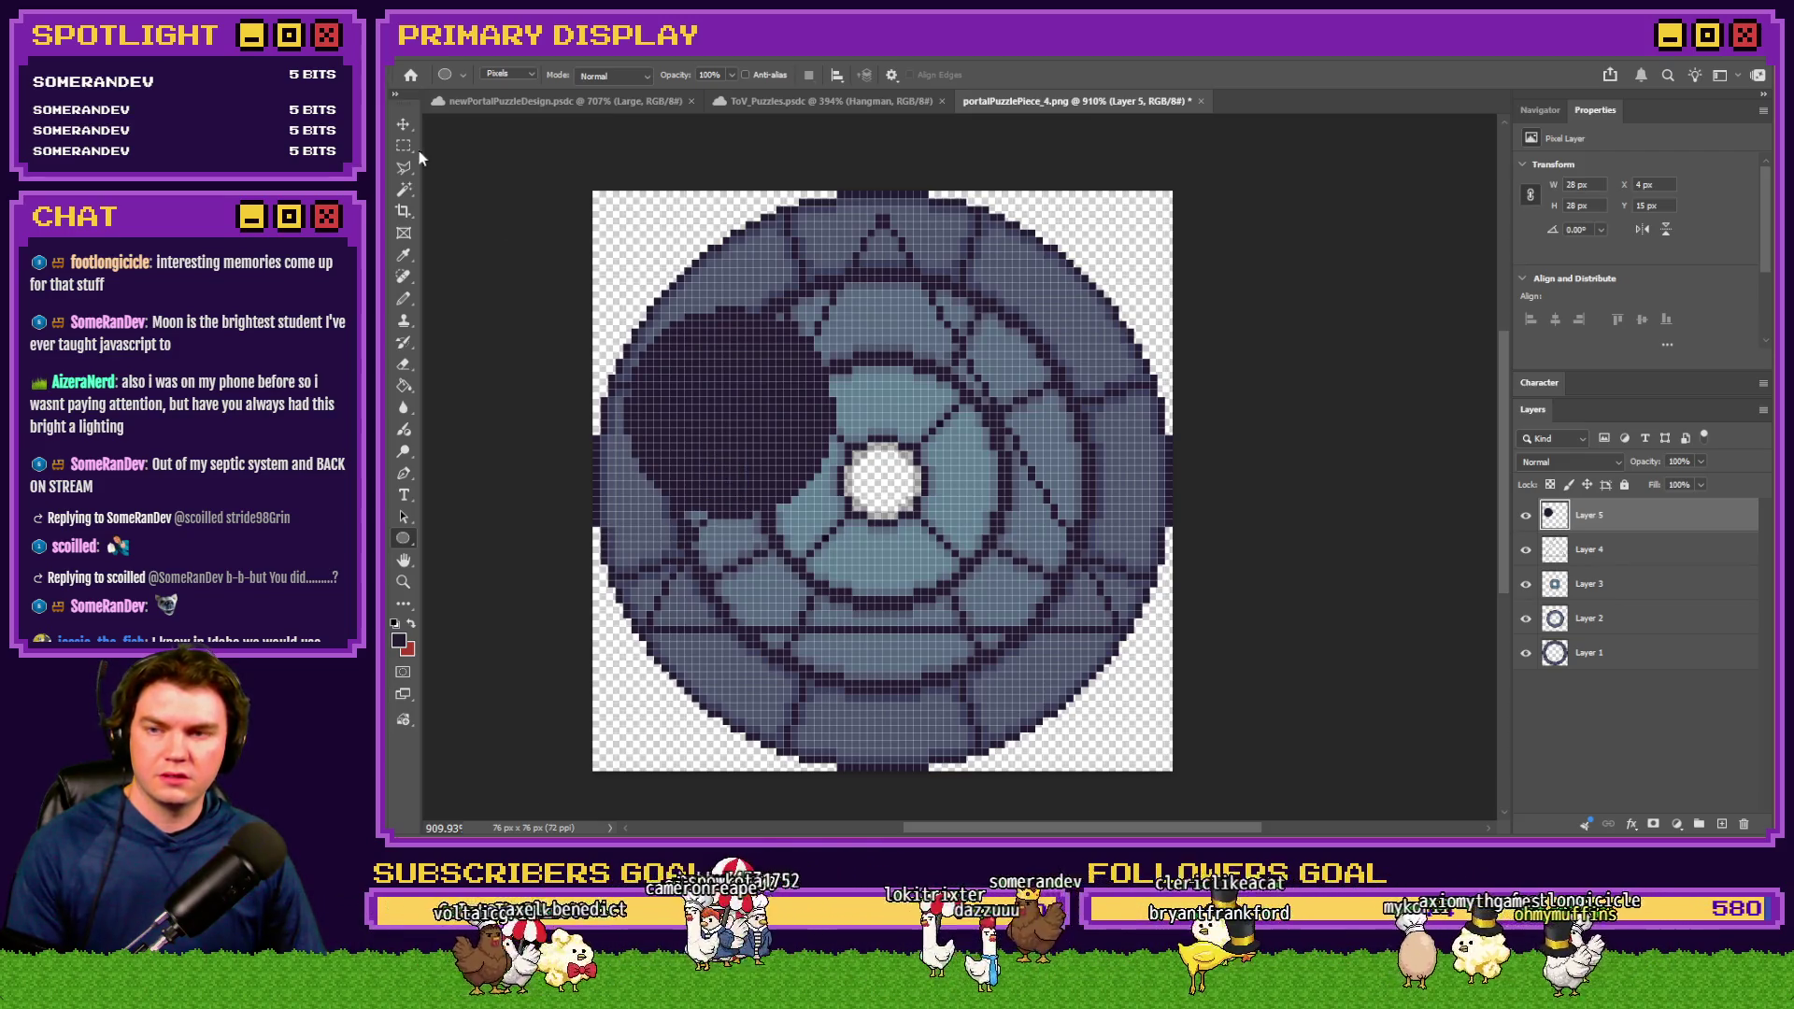
key(m)
drag(704, 380, 707, 370)
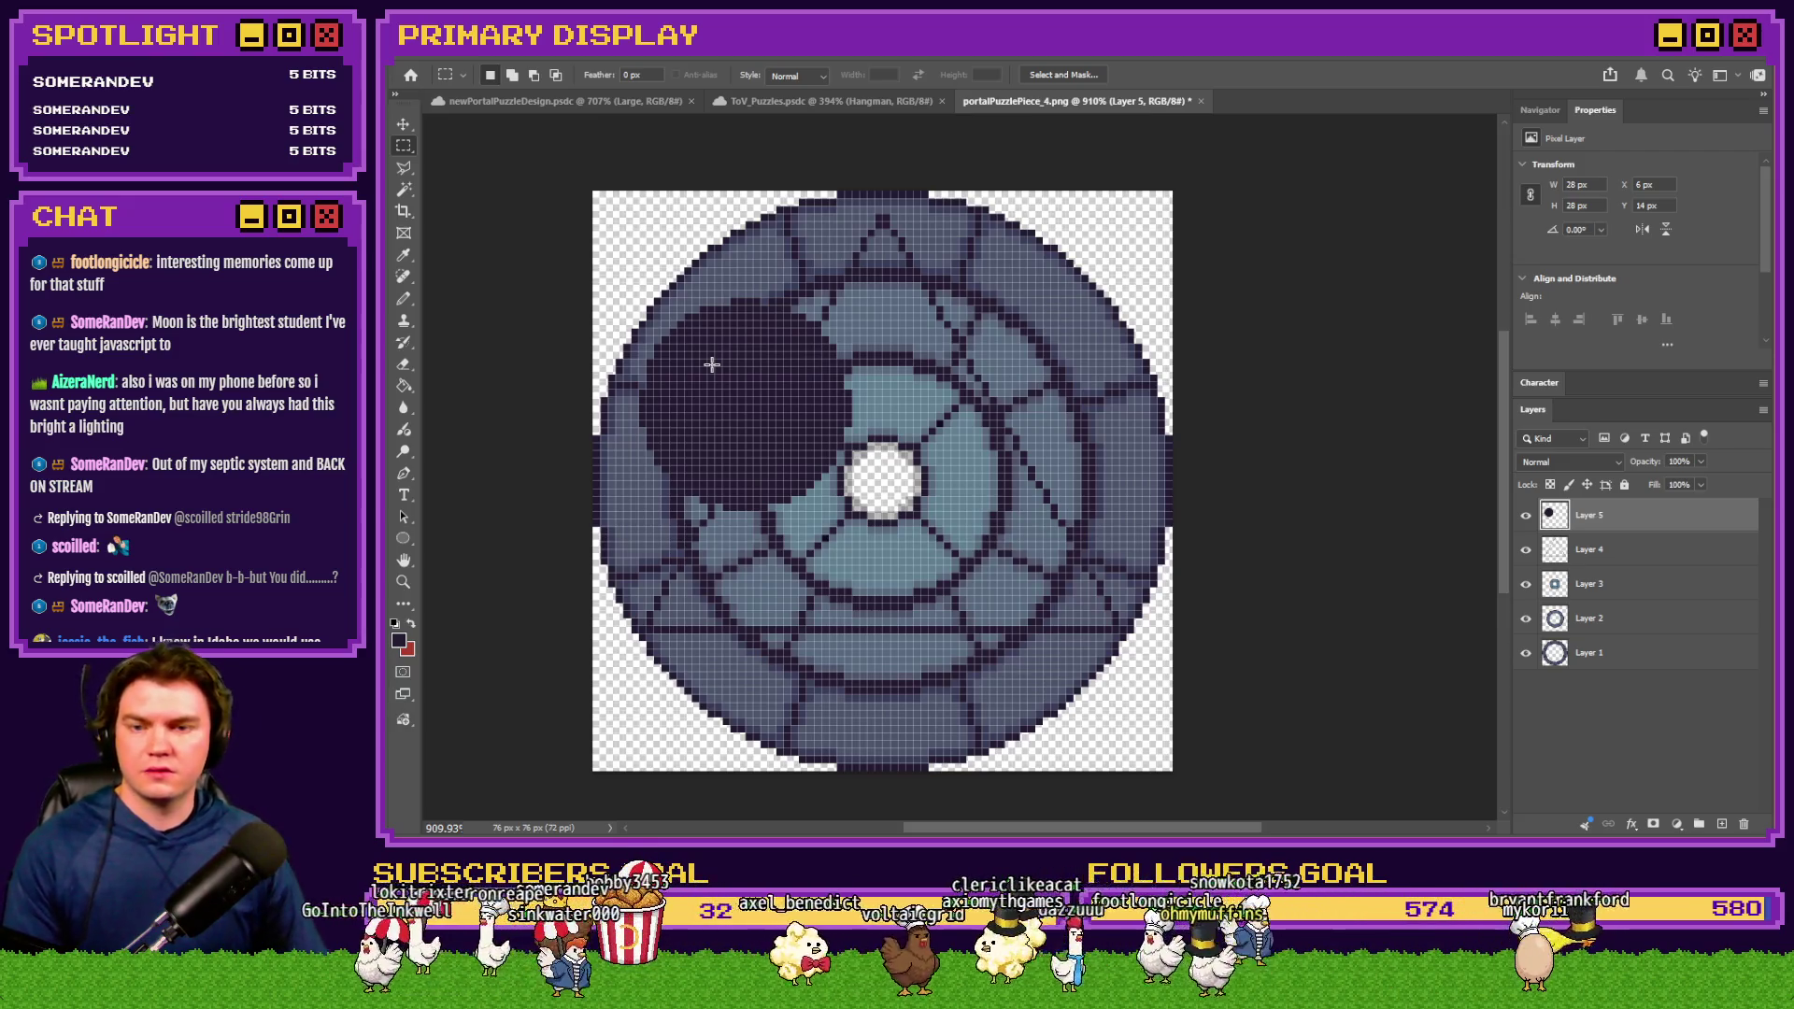
Select the circle's pixels, contract the selection, delete the circle and deselect
ctrl+click(1554, 515)
click(667, 59)
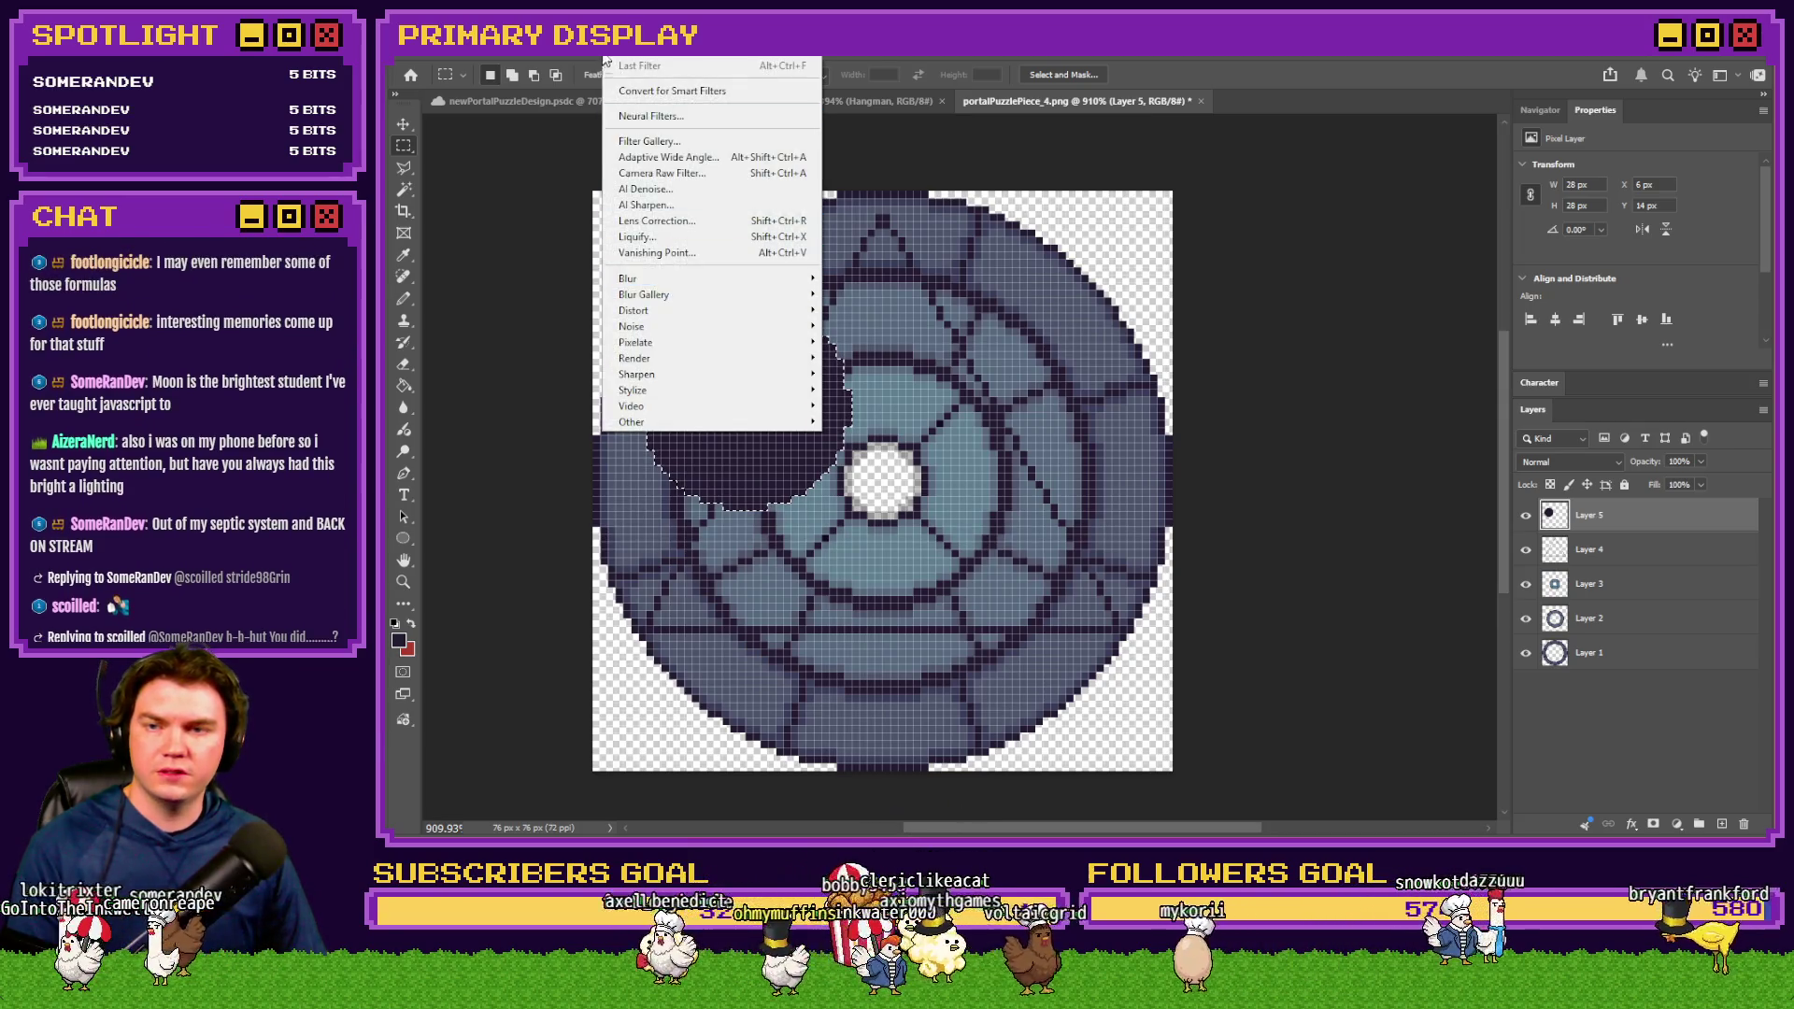
mouse_move(687, 305)
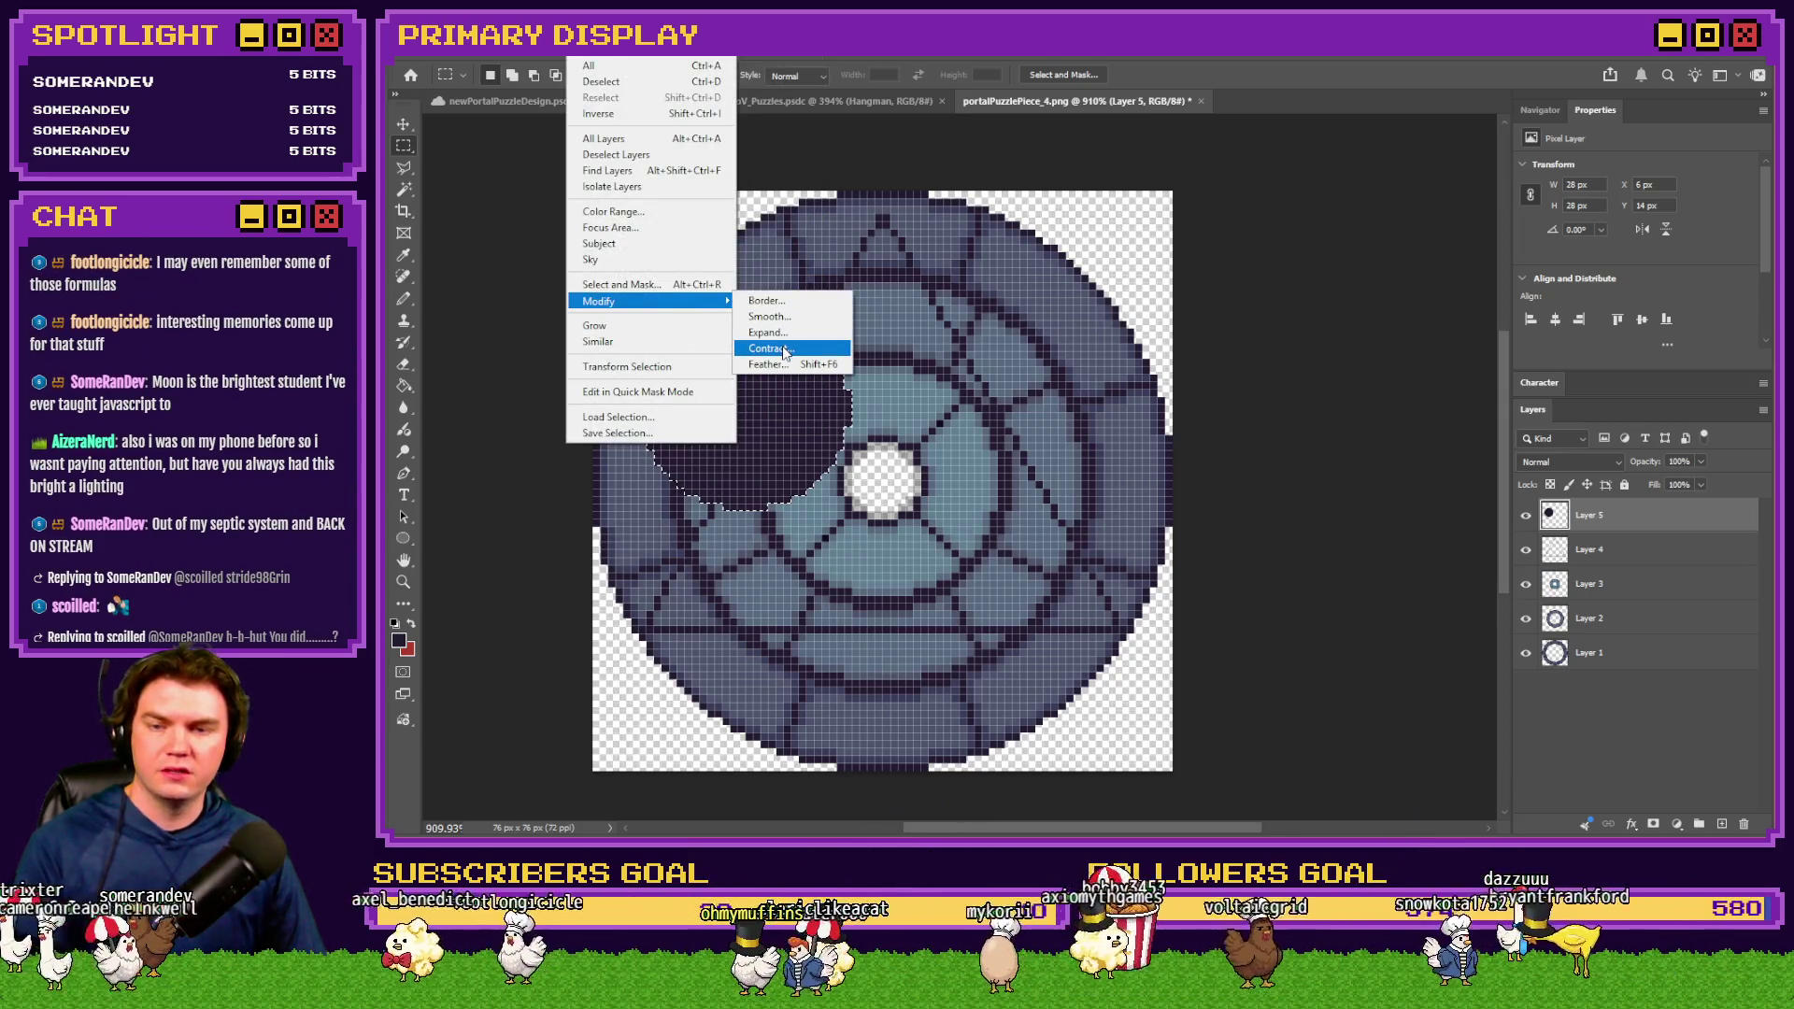
click(776, 348)
key(Return)
key(Delete)
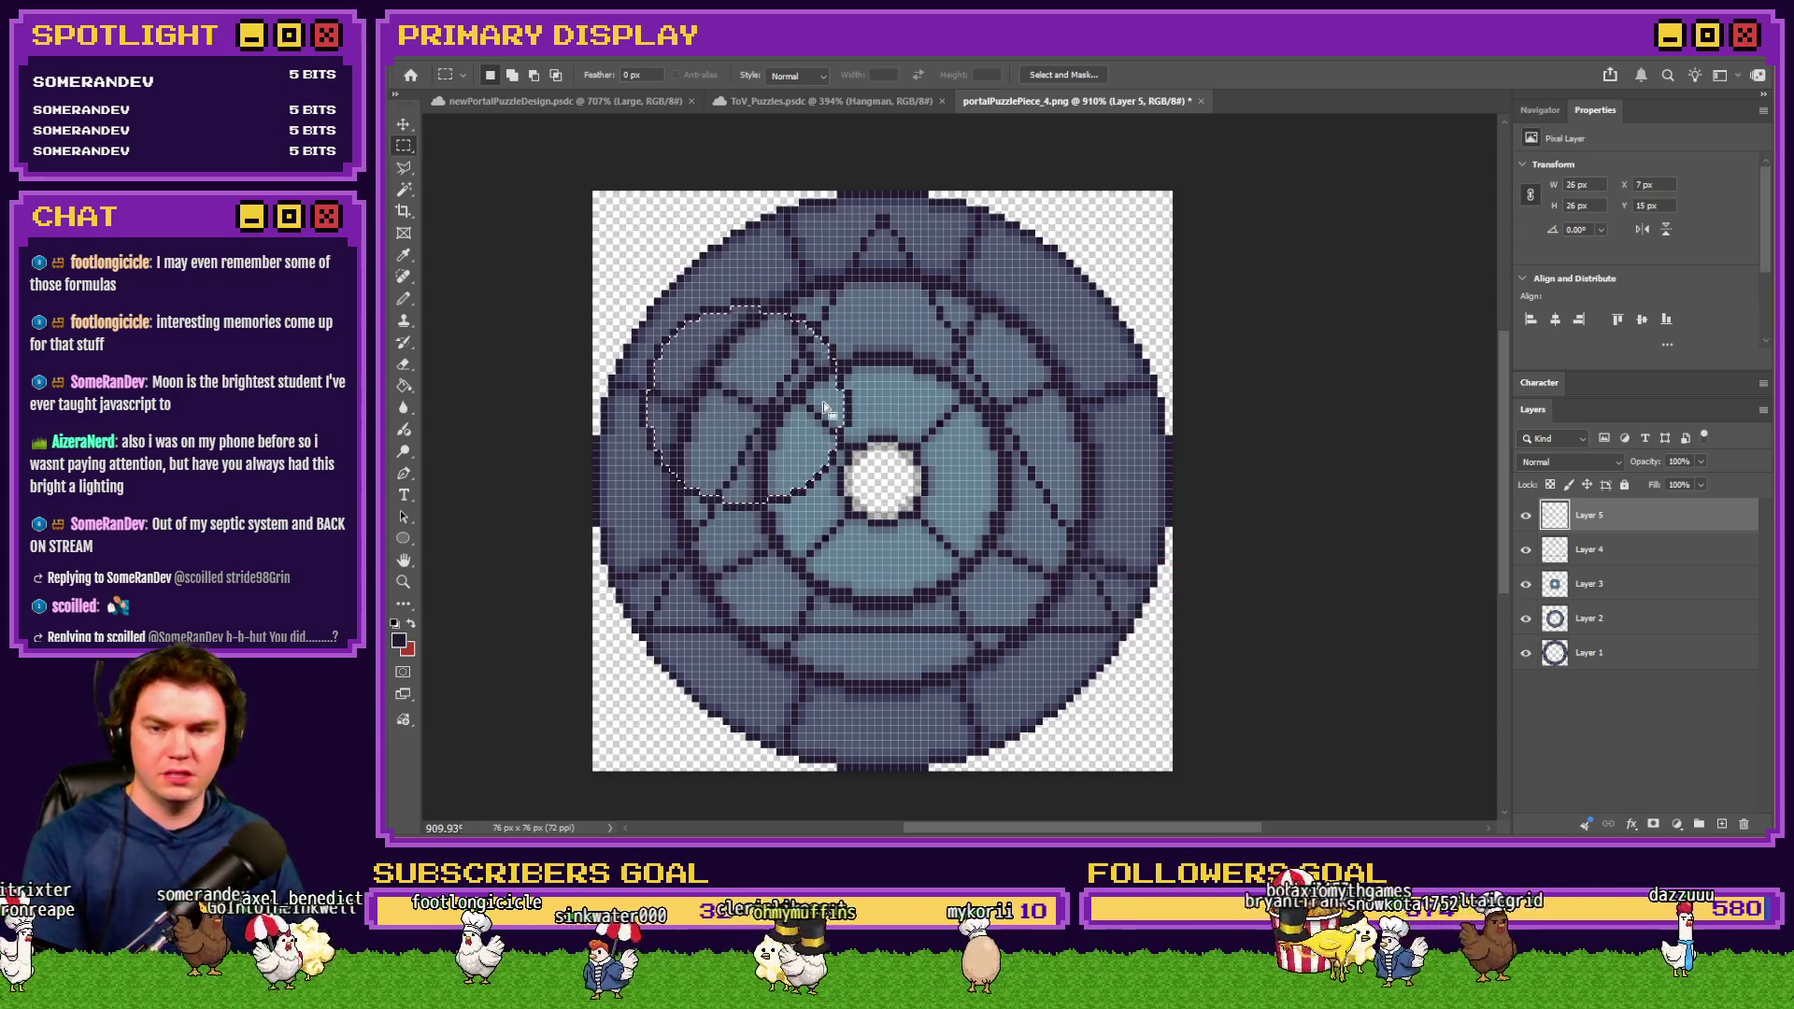
key(ctrl+d)
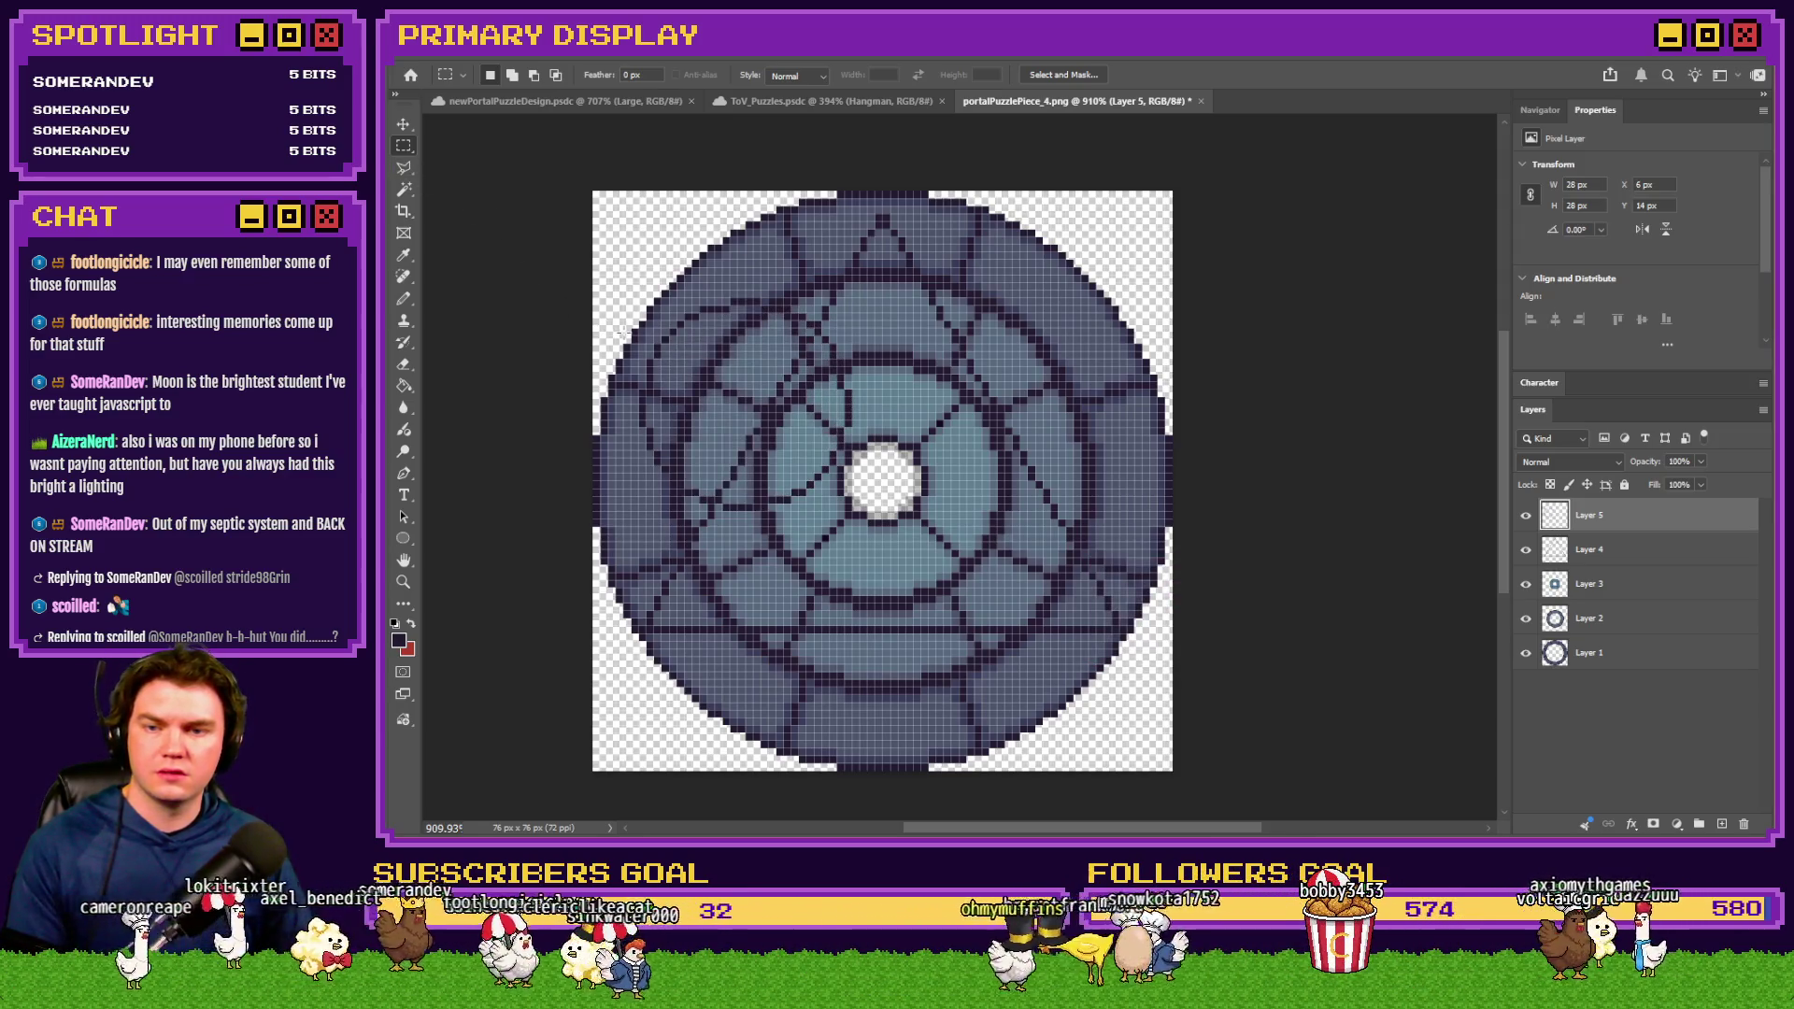
scroll(622, 334, down, 3)
scroll(697, 356, up, 2)
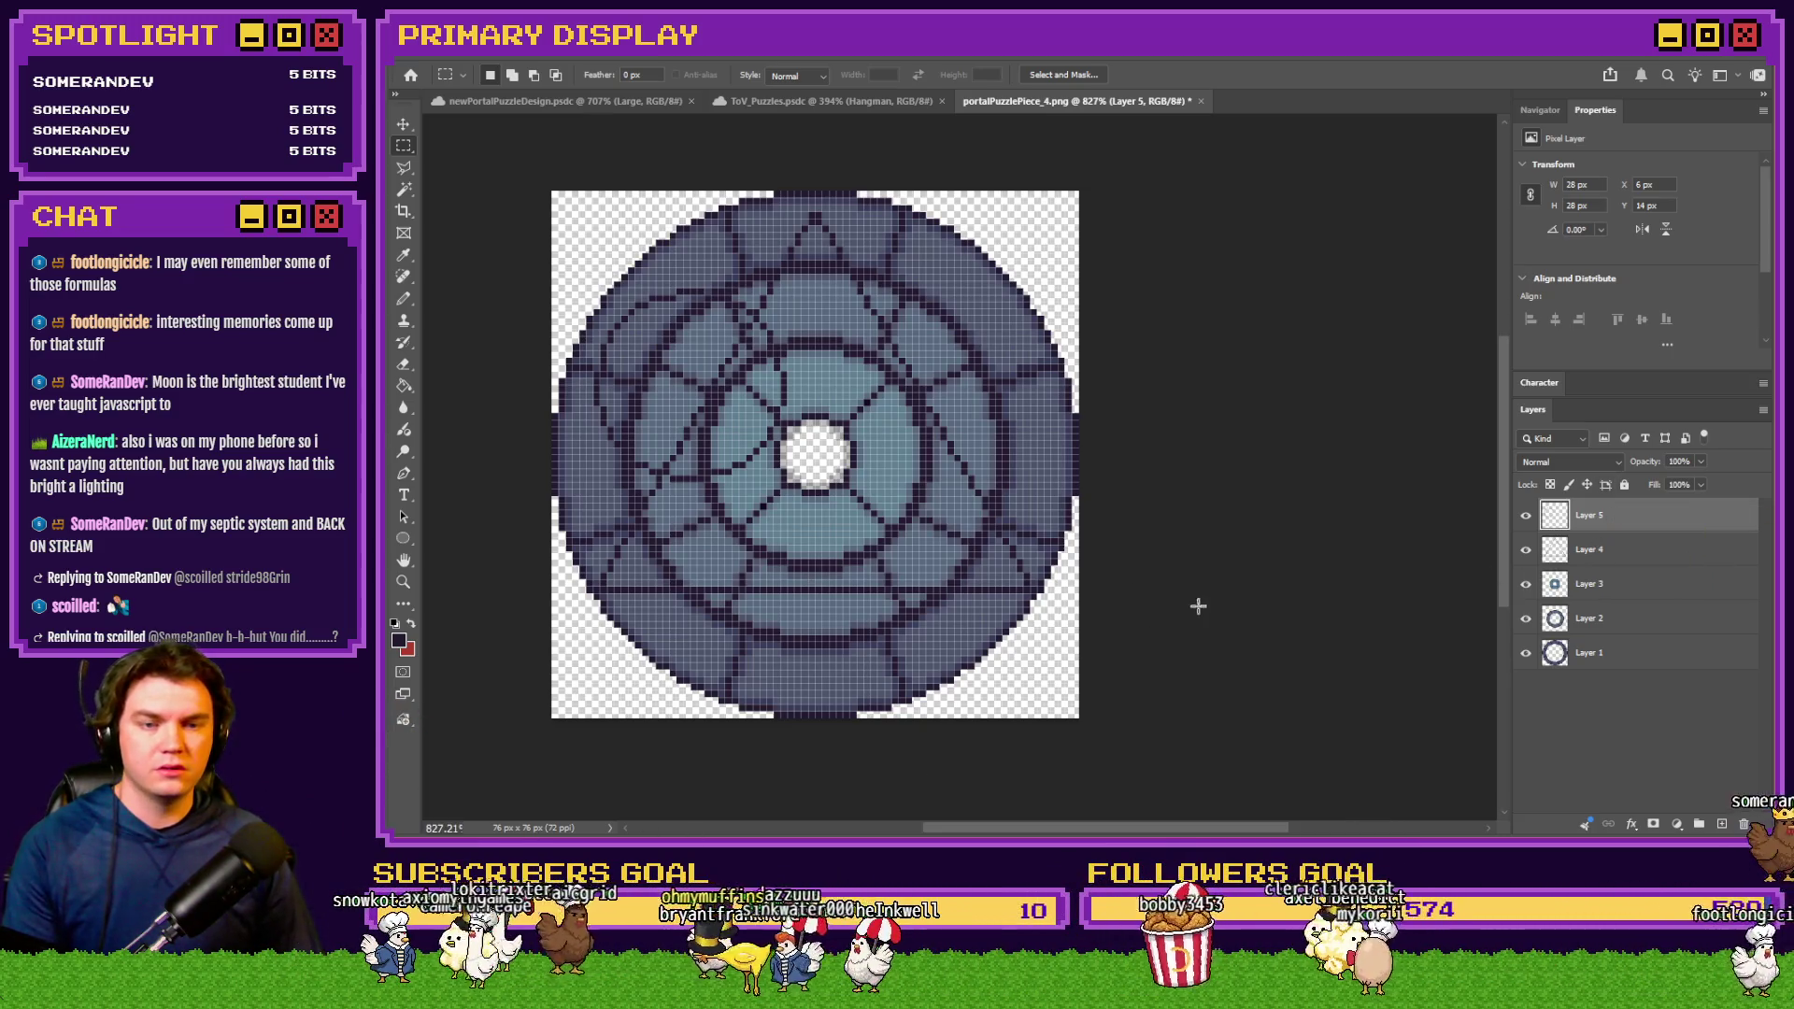
Open the toolbar's shape tool flyout
click(404, 538)
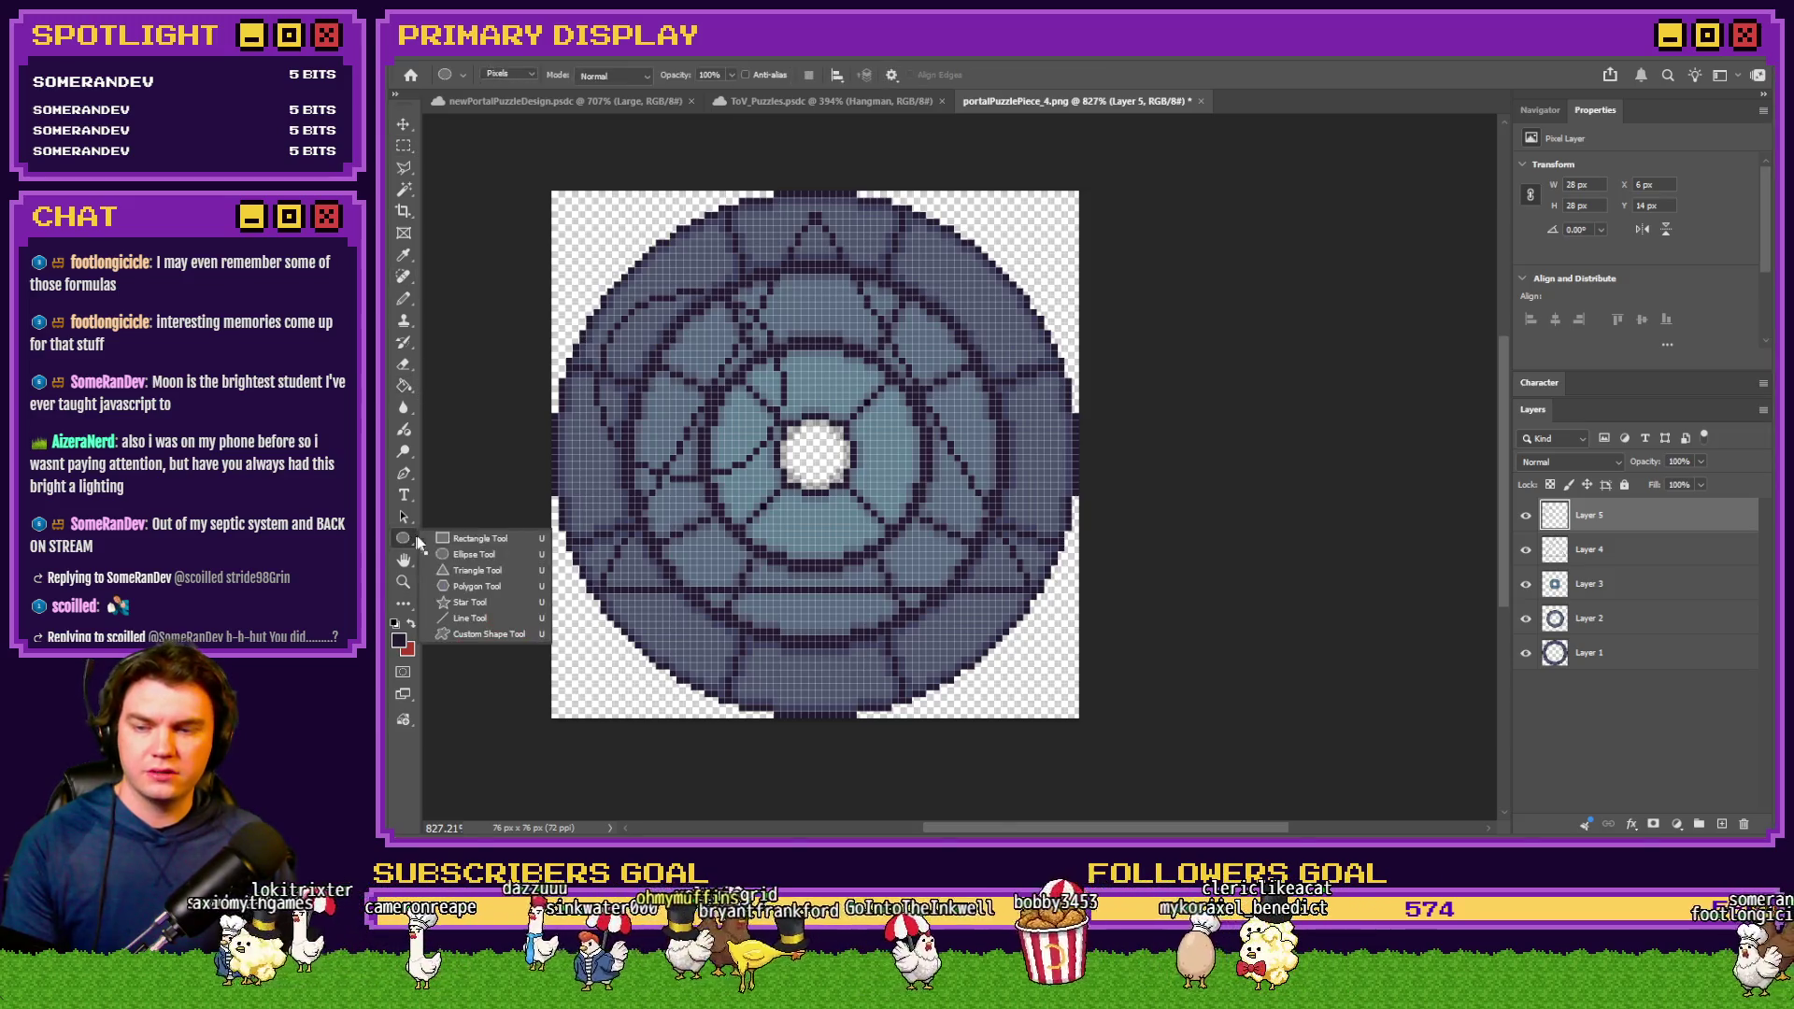
Draw a trial rectangle and set Nearest Neighbor resampling, then cancel the transform and undo the rectangle
click(457, 541)
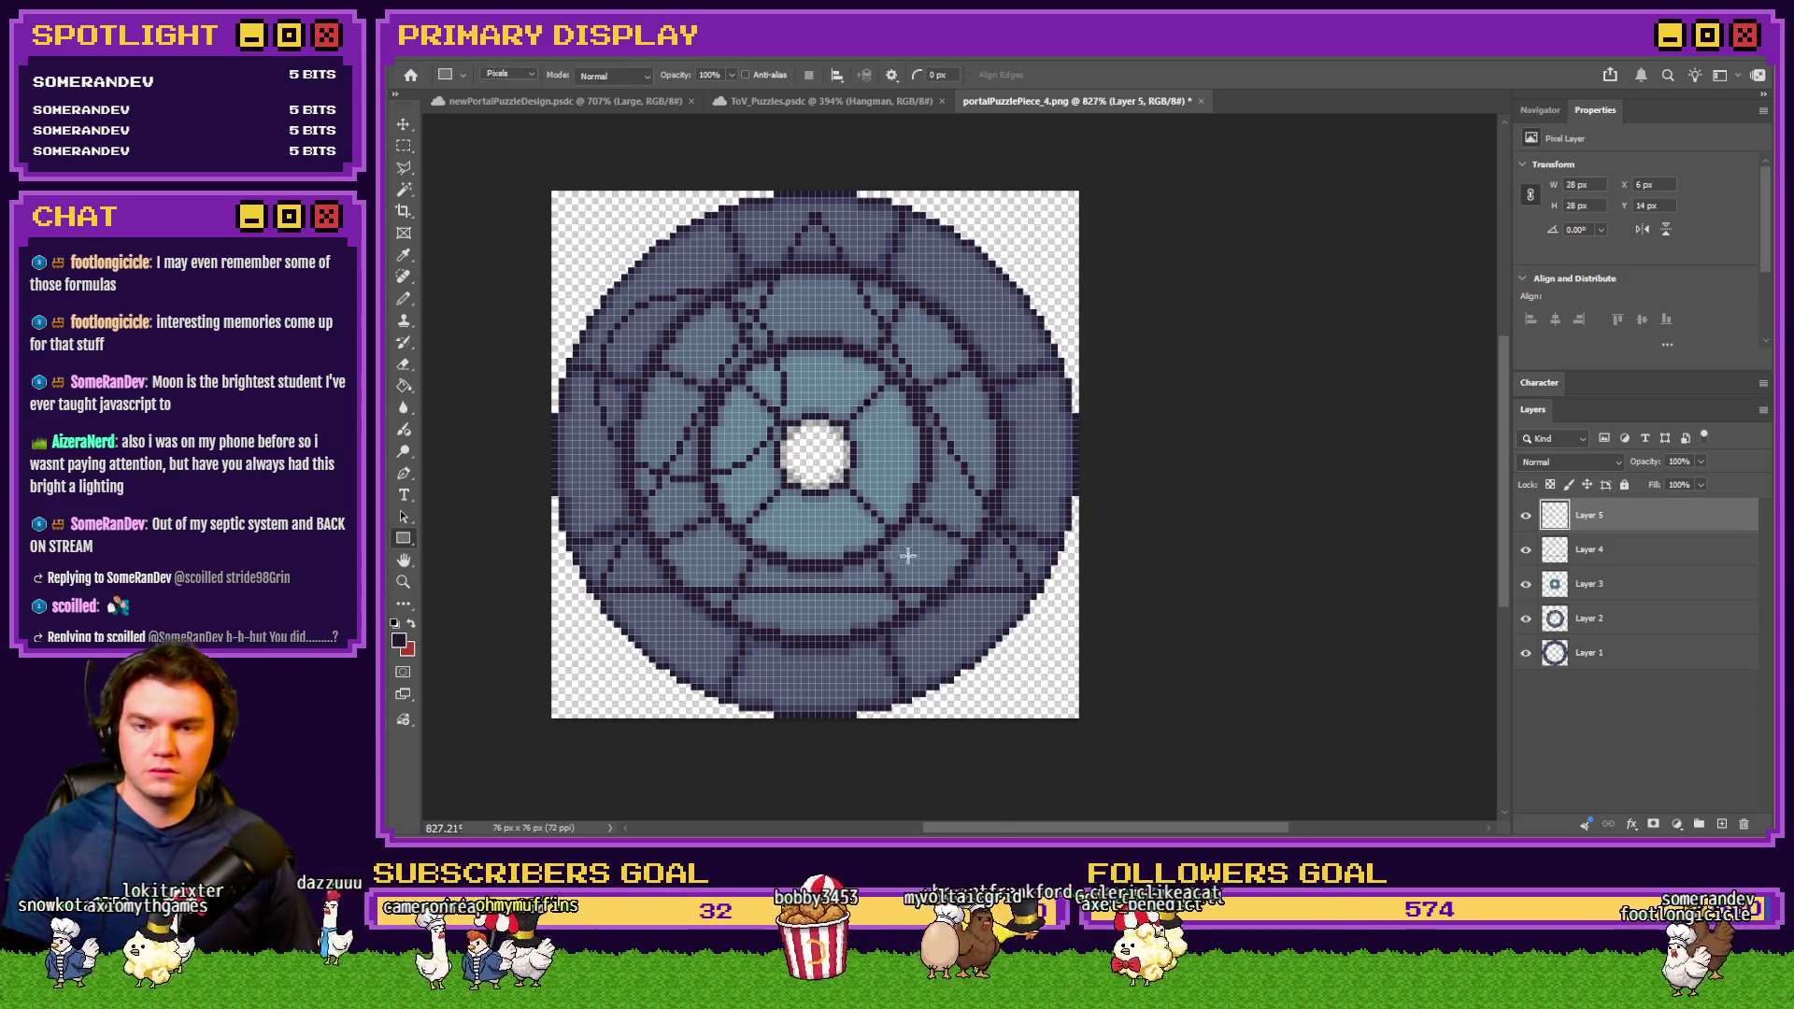
mouse_move(1033, 436)
mouse_down()
mouse_move(913, 501)
mouse_move(869, 554)
mouse_move(875, 602)
mouse_move(891, 584)
mouse_up()
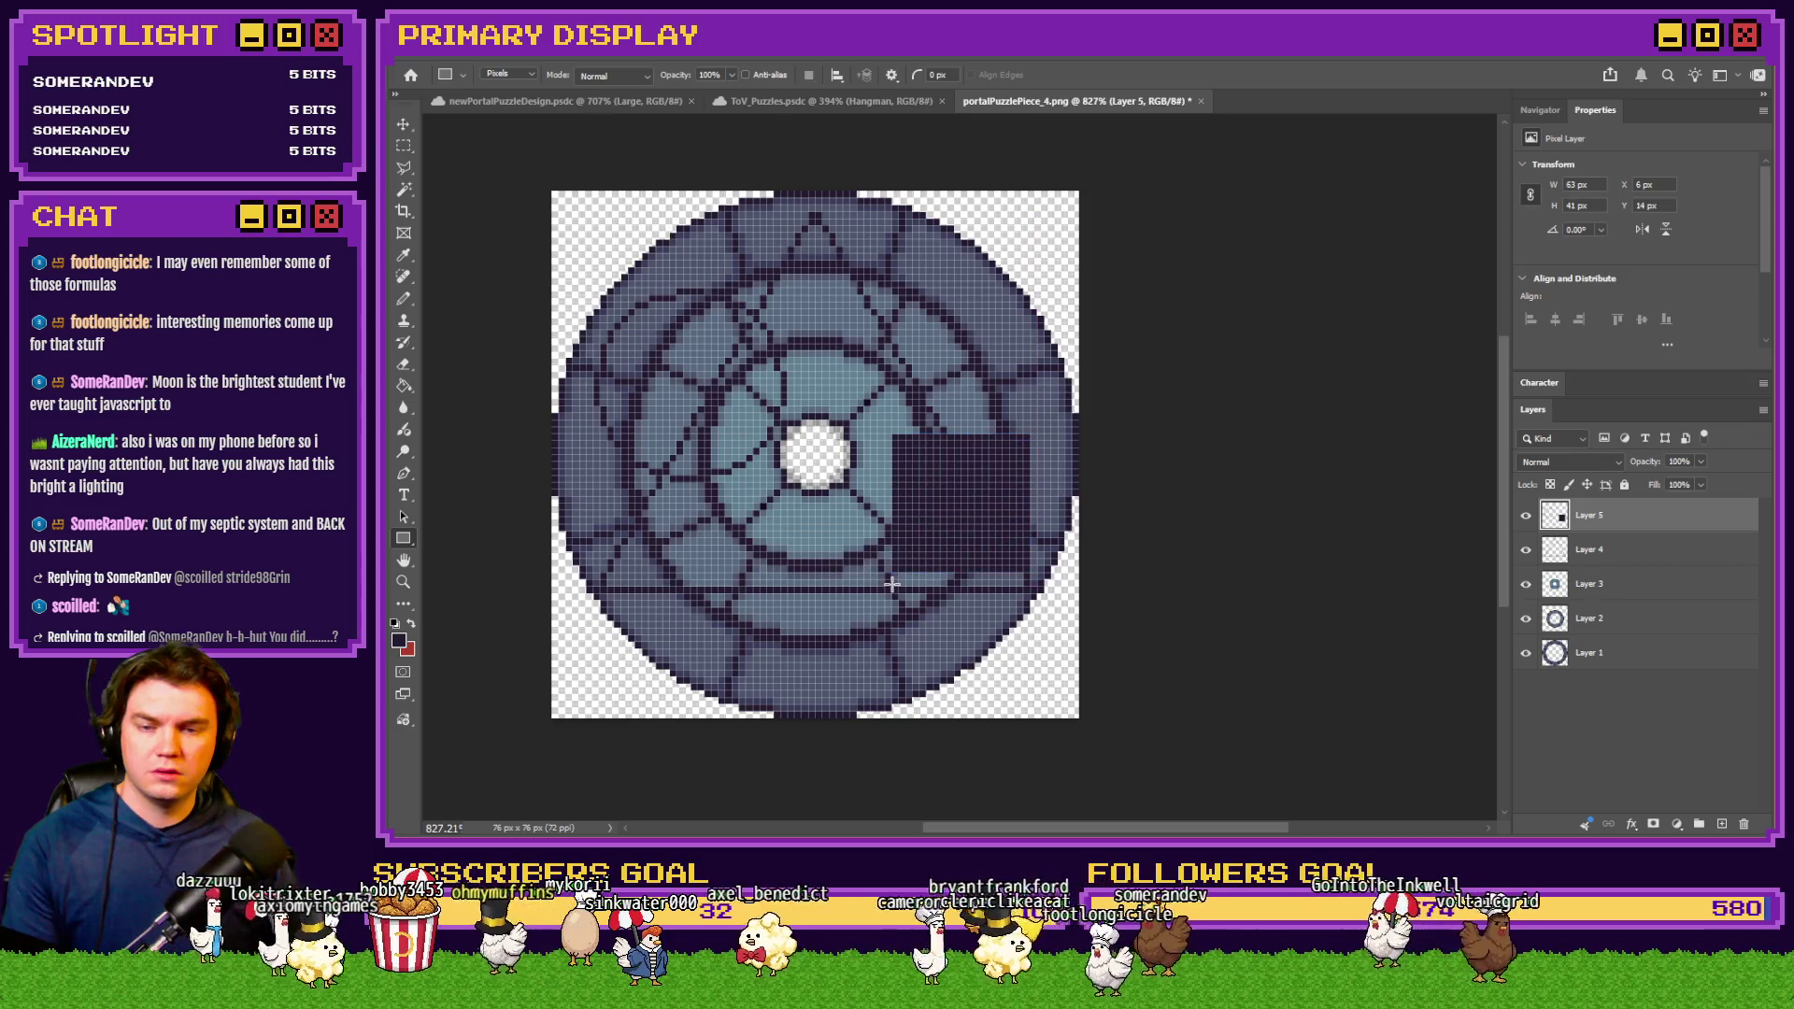
right_click(979, 479)
click(1069, 667)
click(1090, 76)
click(1098, 80)
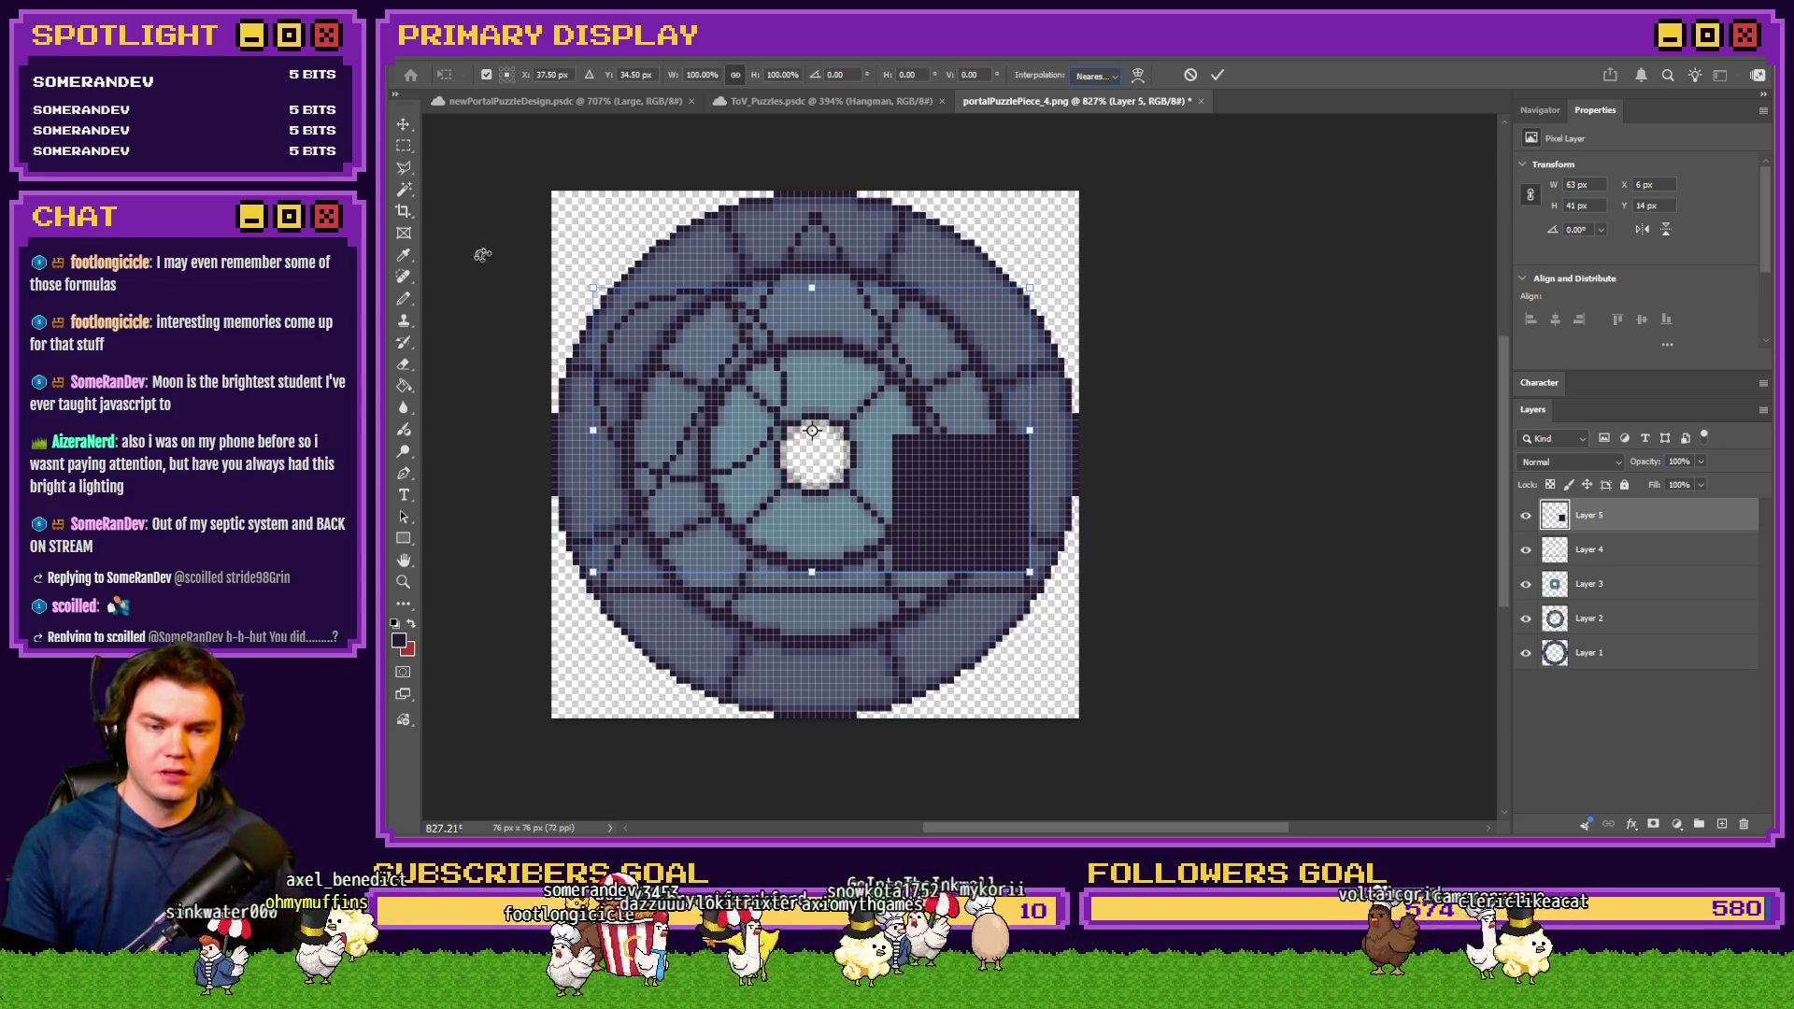
key(Escape)
key(ctrl+z)
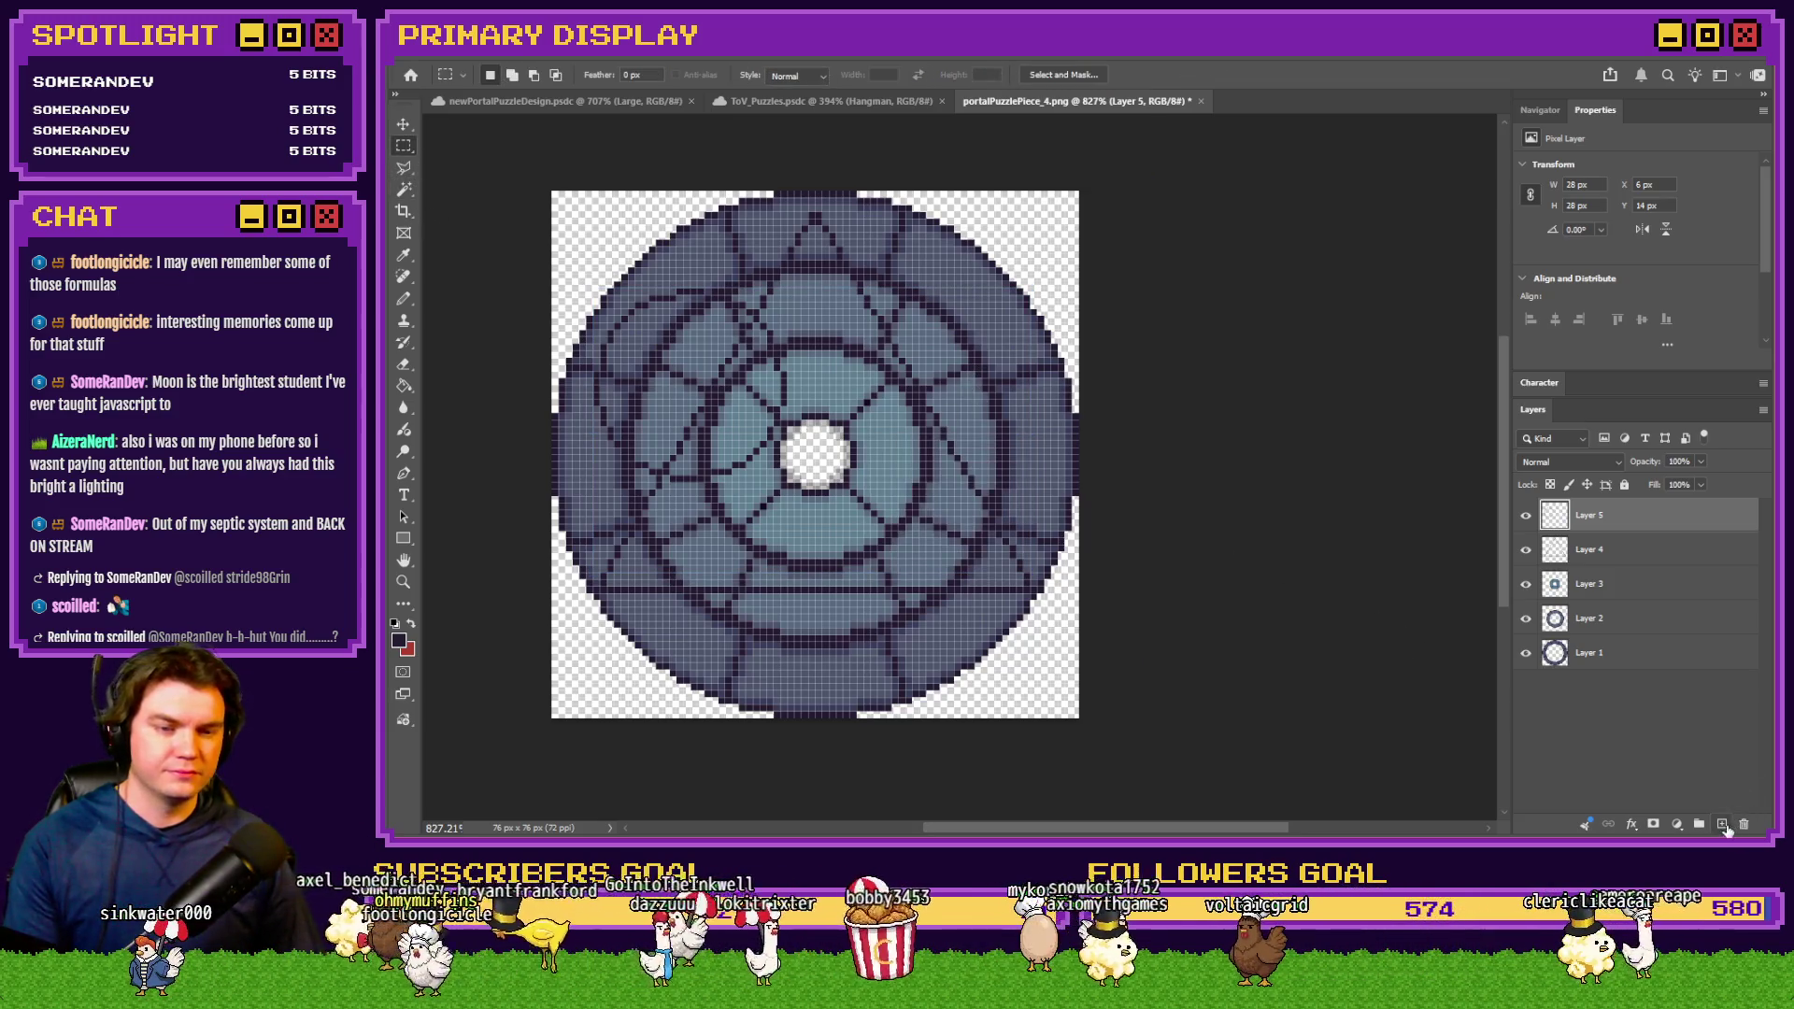
Add a new Layer 6 and draw a 20 px dark square on it
click(1723, 824)
key(u)
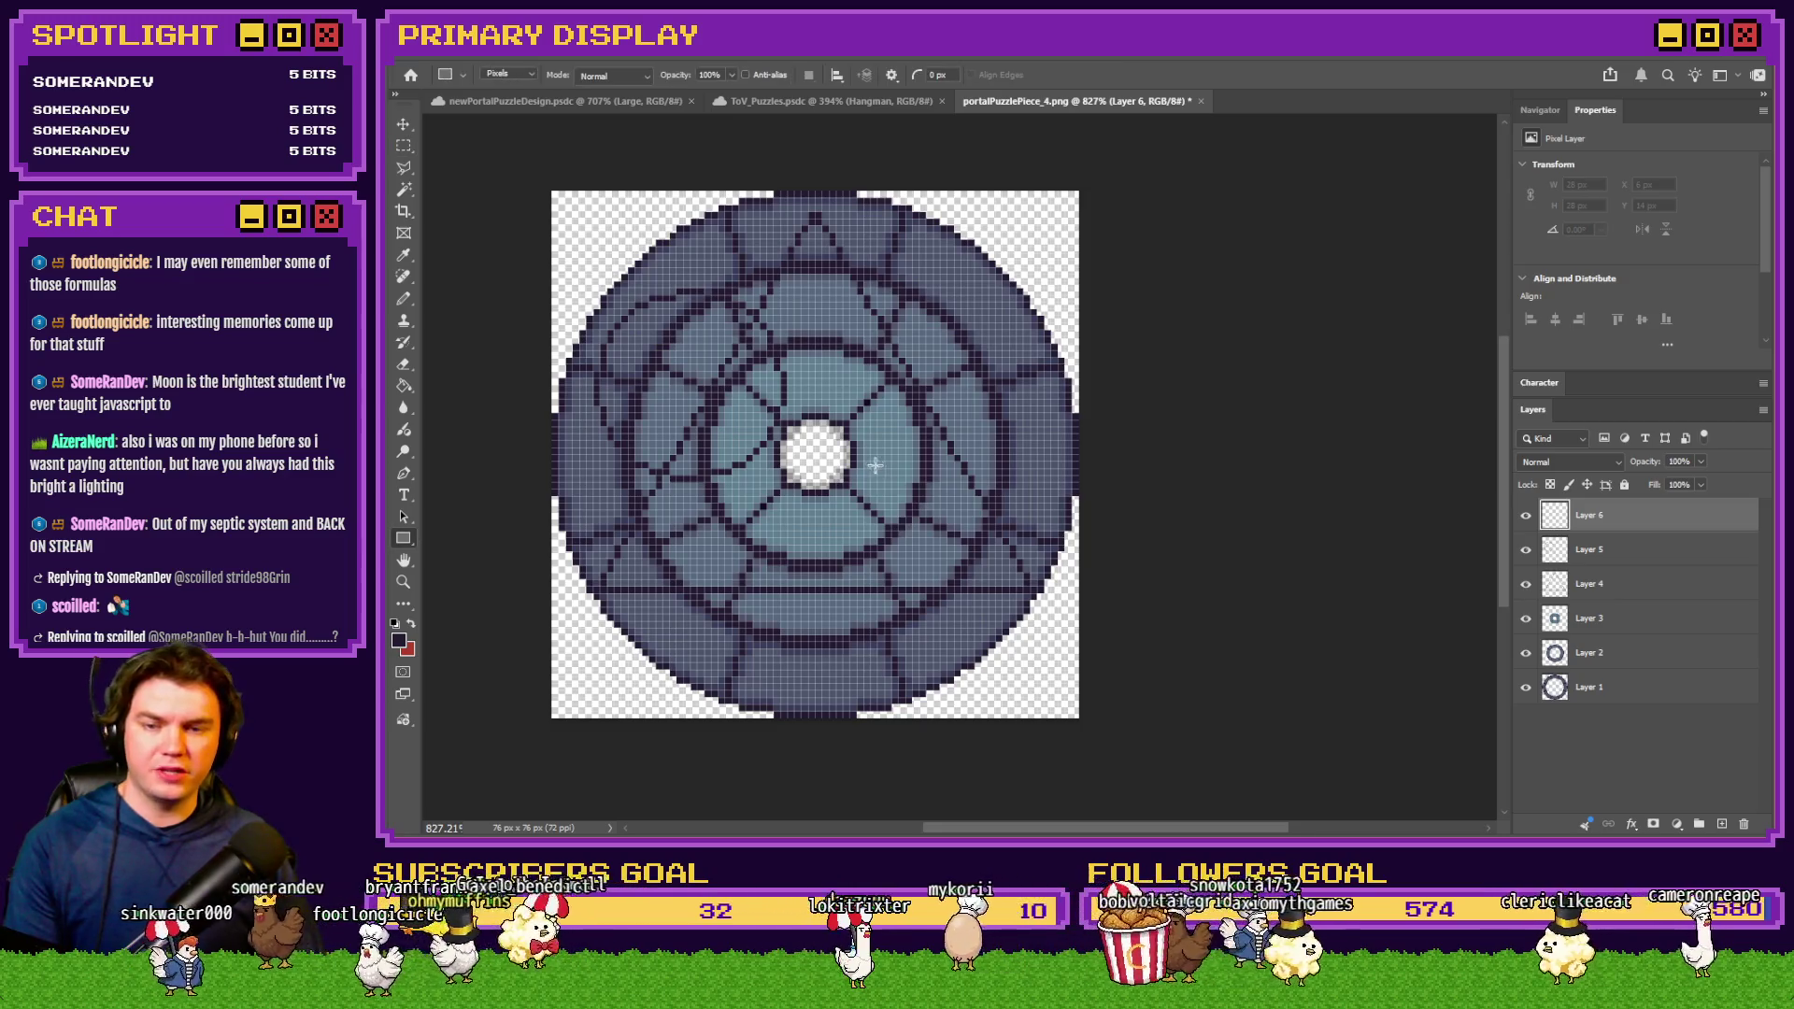
drag(864, 448, 1003, 587)
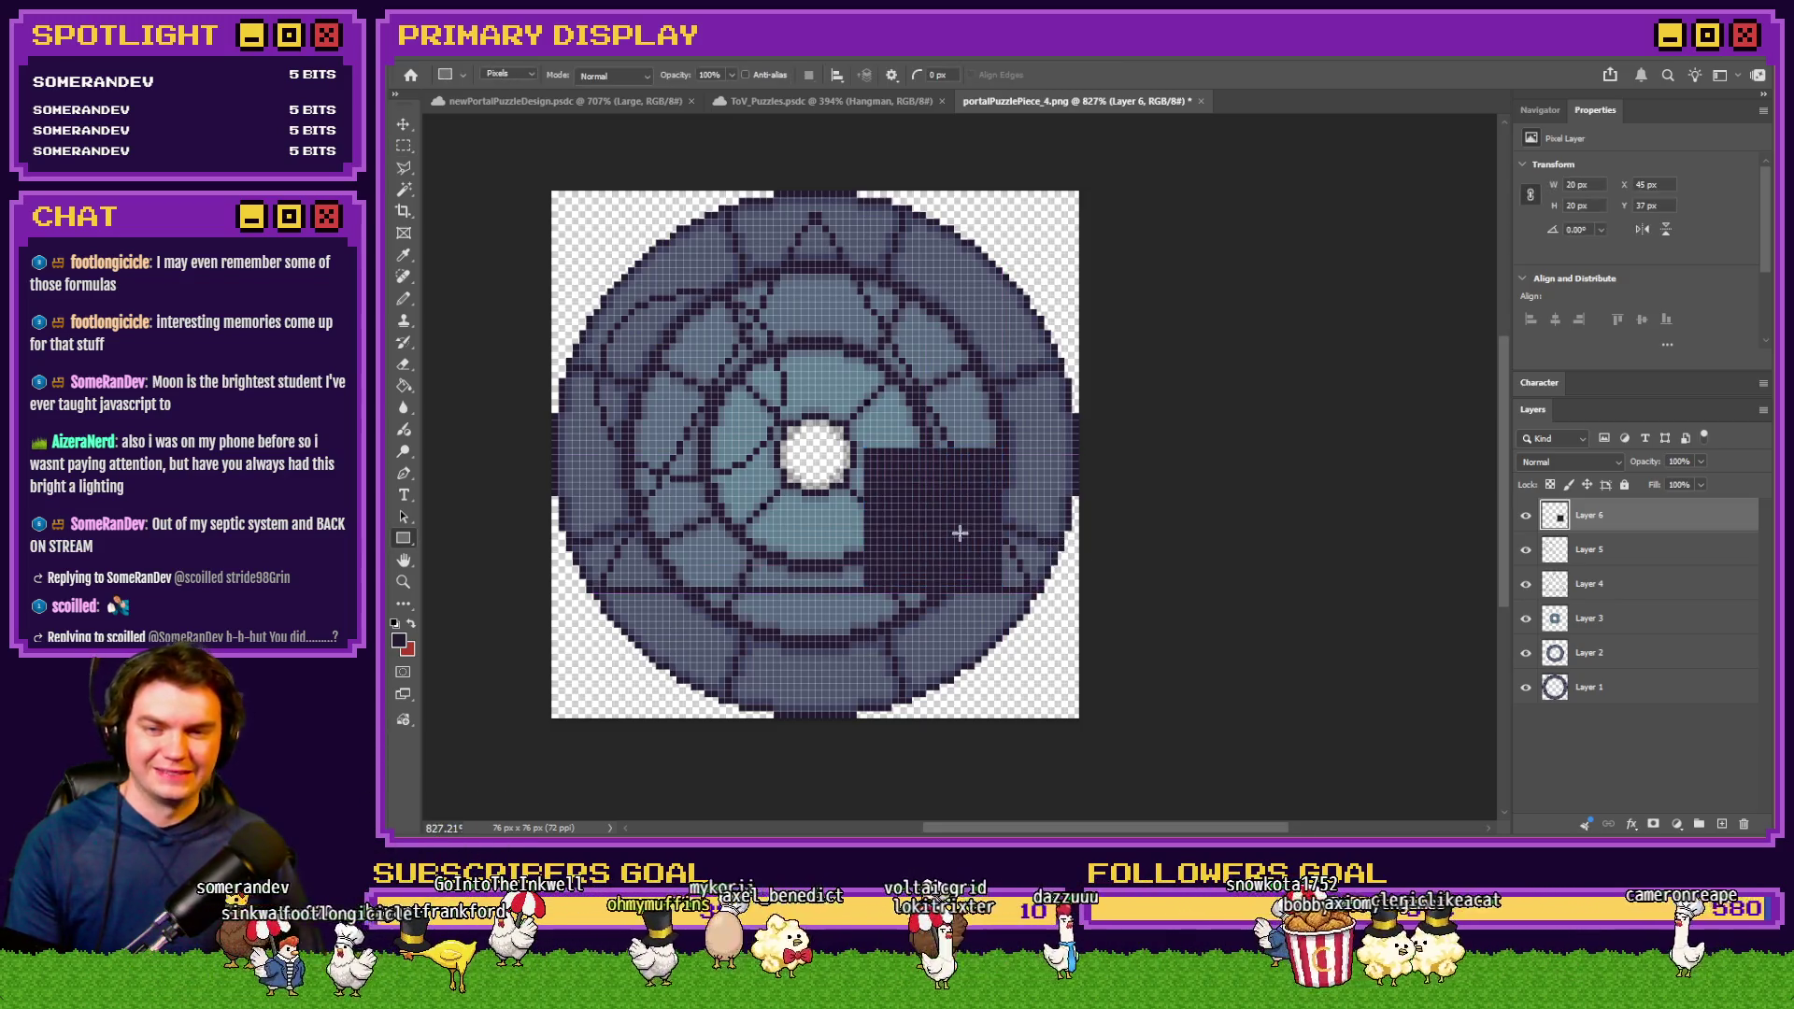
Rotate the square 45° into a diamond and nudge it up beside the centre hole
key(m)
right_click(903, 473)
click(990, 631)
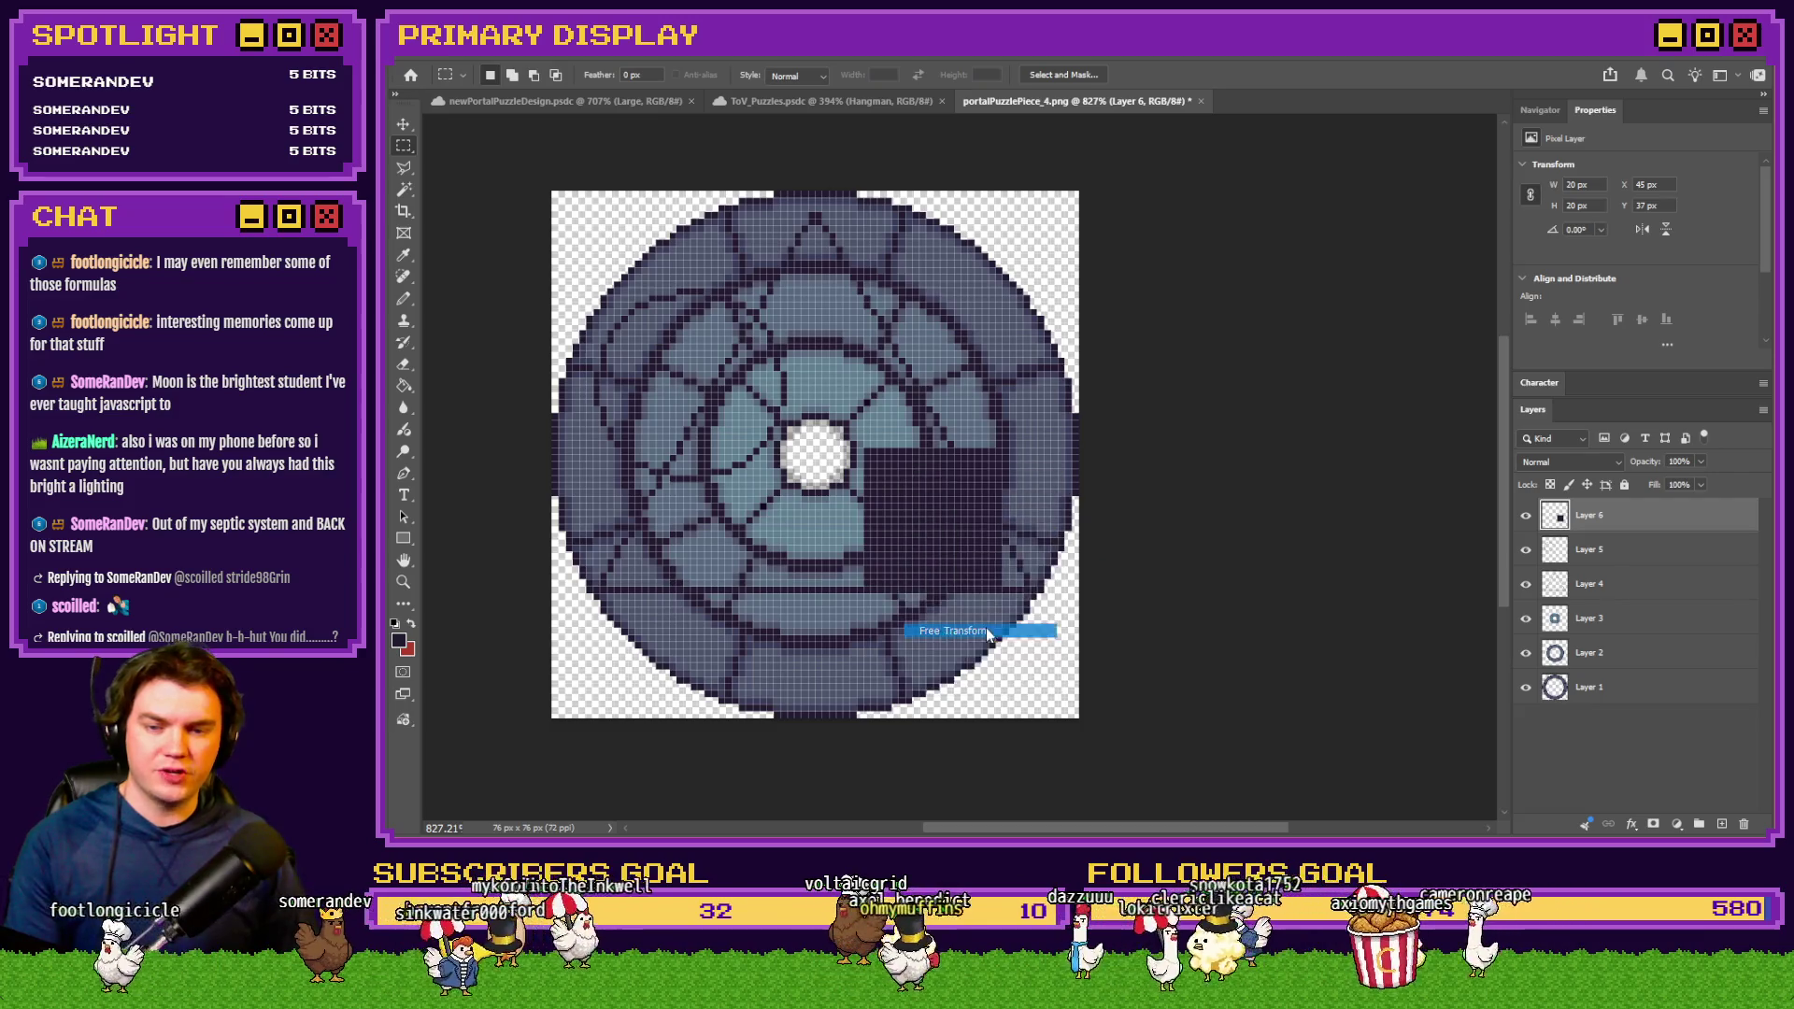
mouse_move(1014, 383)
mouse_down()
mouse_move(1070, 398)
mouse_move(1085, 428)
mouse_up()
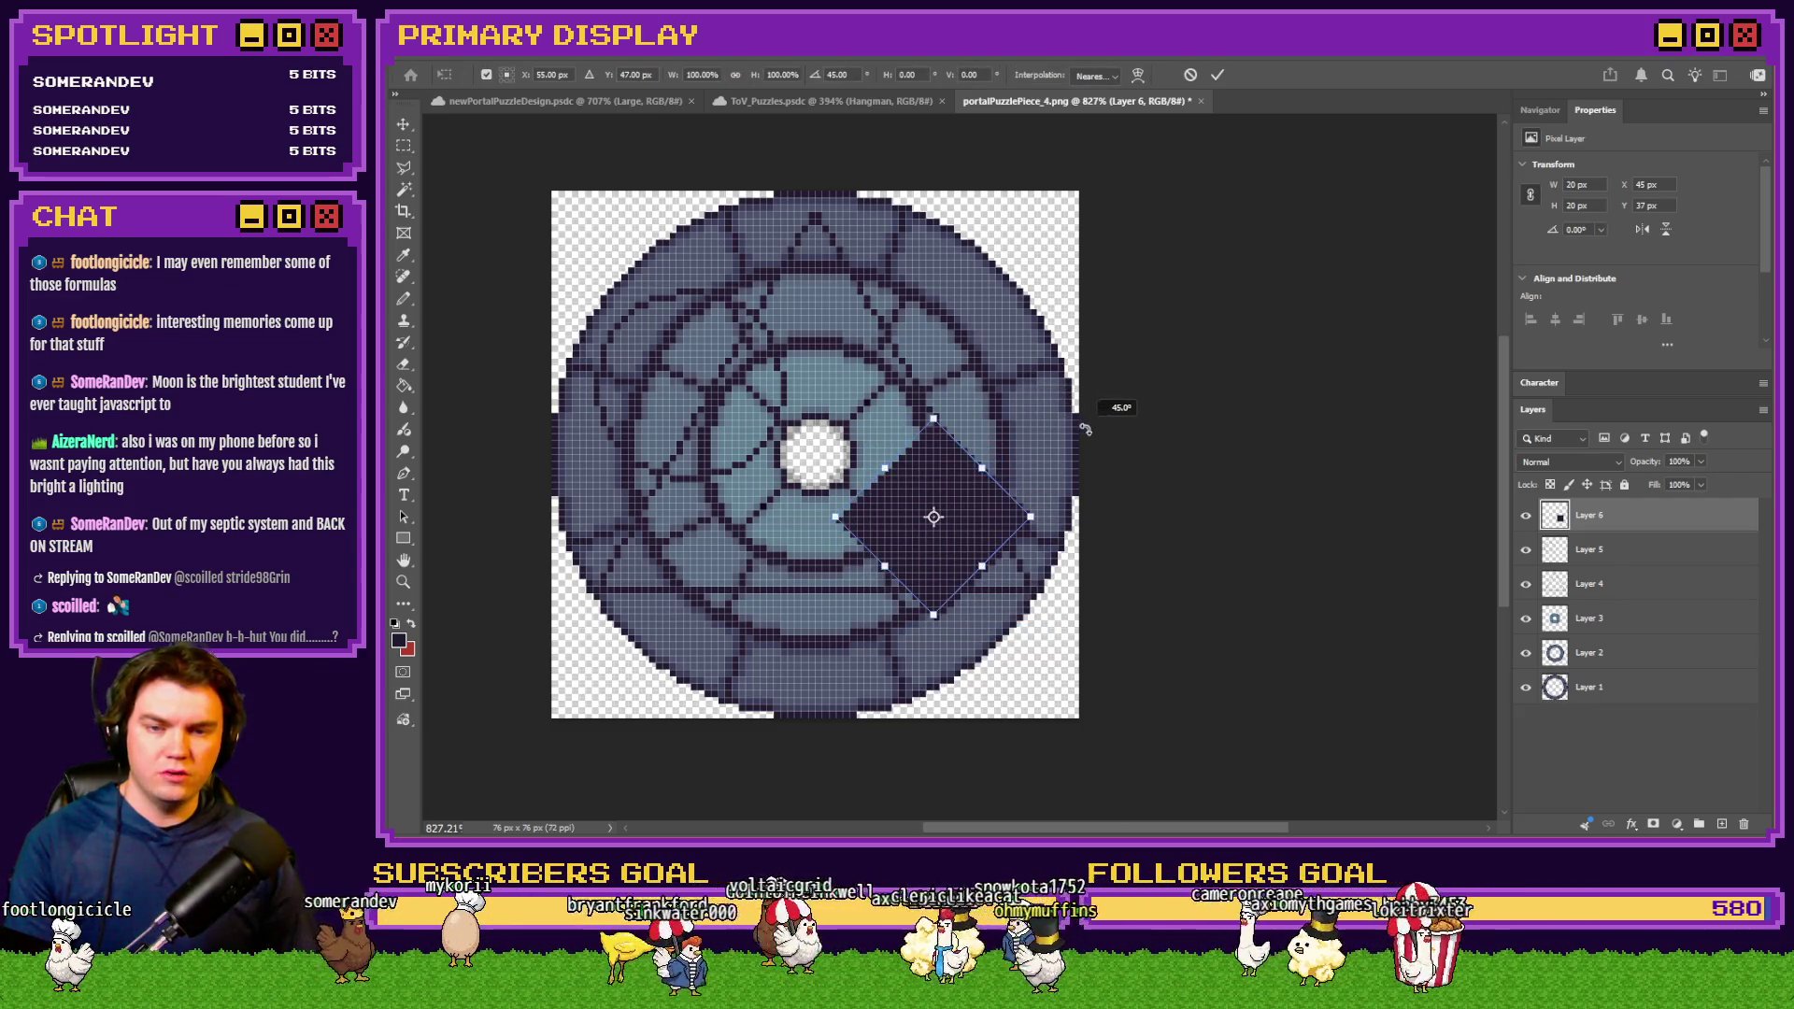
key(Return)
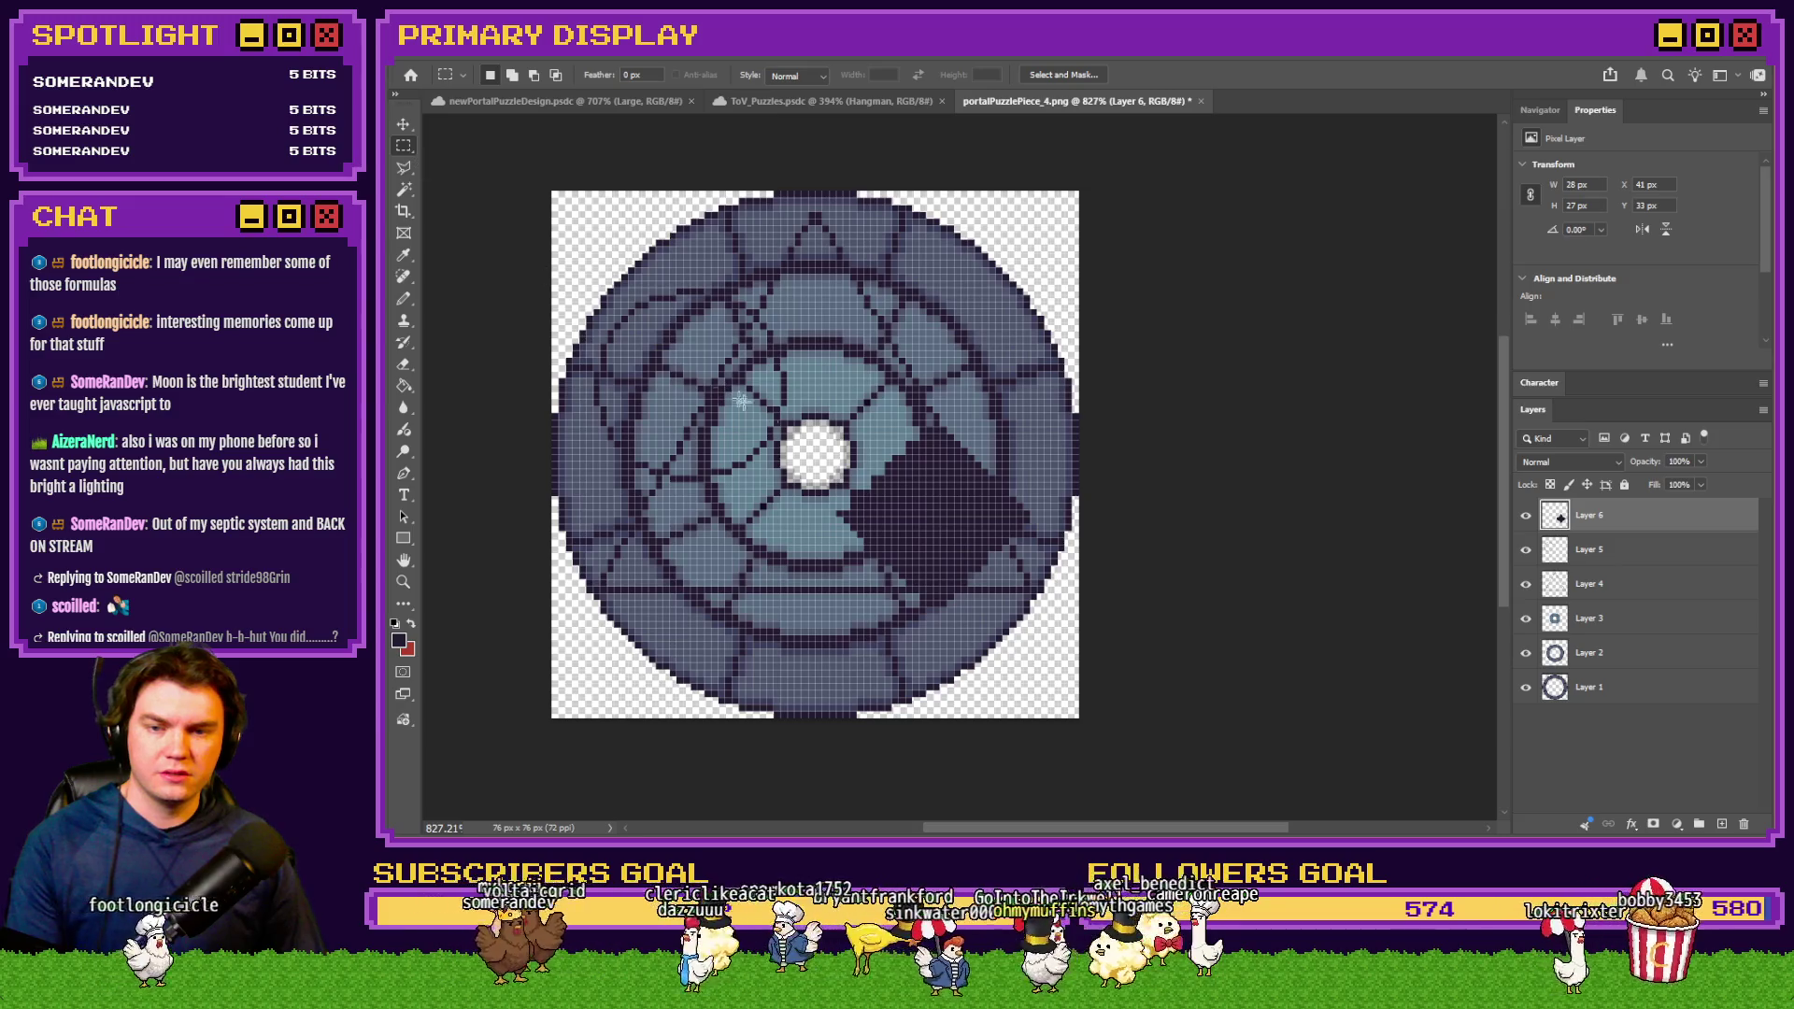
scroll(914, 385, up, 2)
mouse_move(921, 523)
mouse_down()
mouse_move(948, 486)
mouse_move(950, 404)
mouse_move(971, 374)
mouse_move(922, 432)
mouse_up()
scroll(999, 510, up, 6)
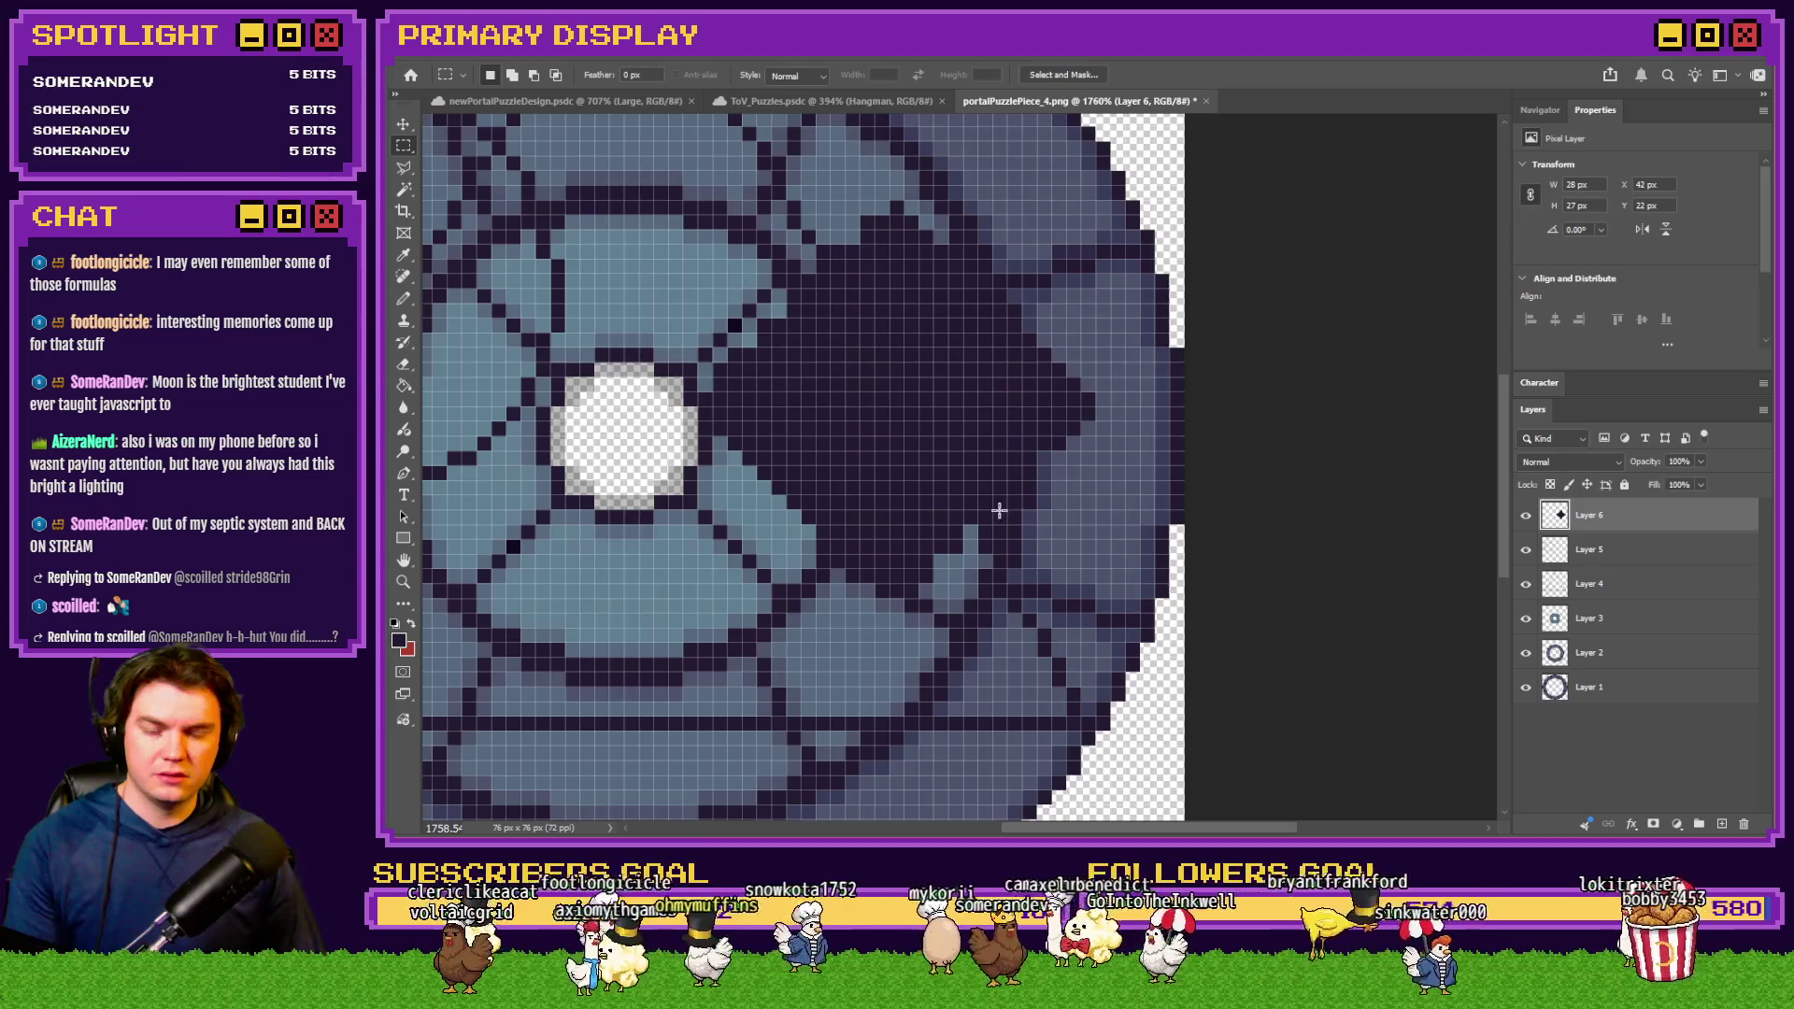
Hide Layers 1–3 and pencil extra pixels along the diamond's upper-left edge
scroll(999, 510, down, 1)
drag(1526, 686, 1527, 549)
key(b)
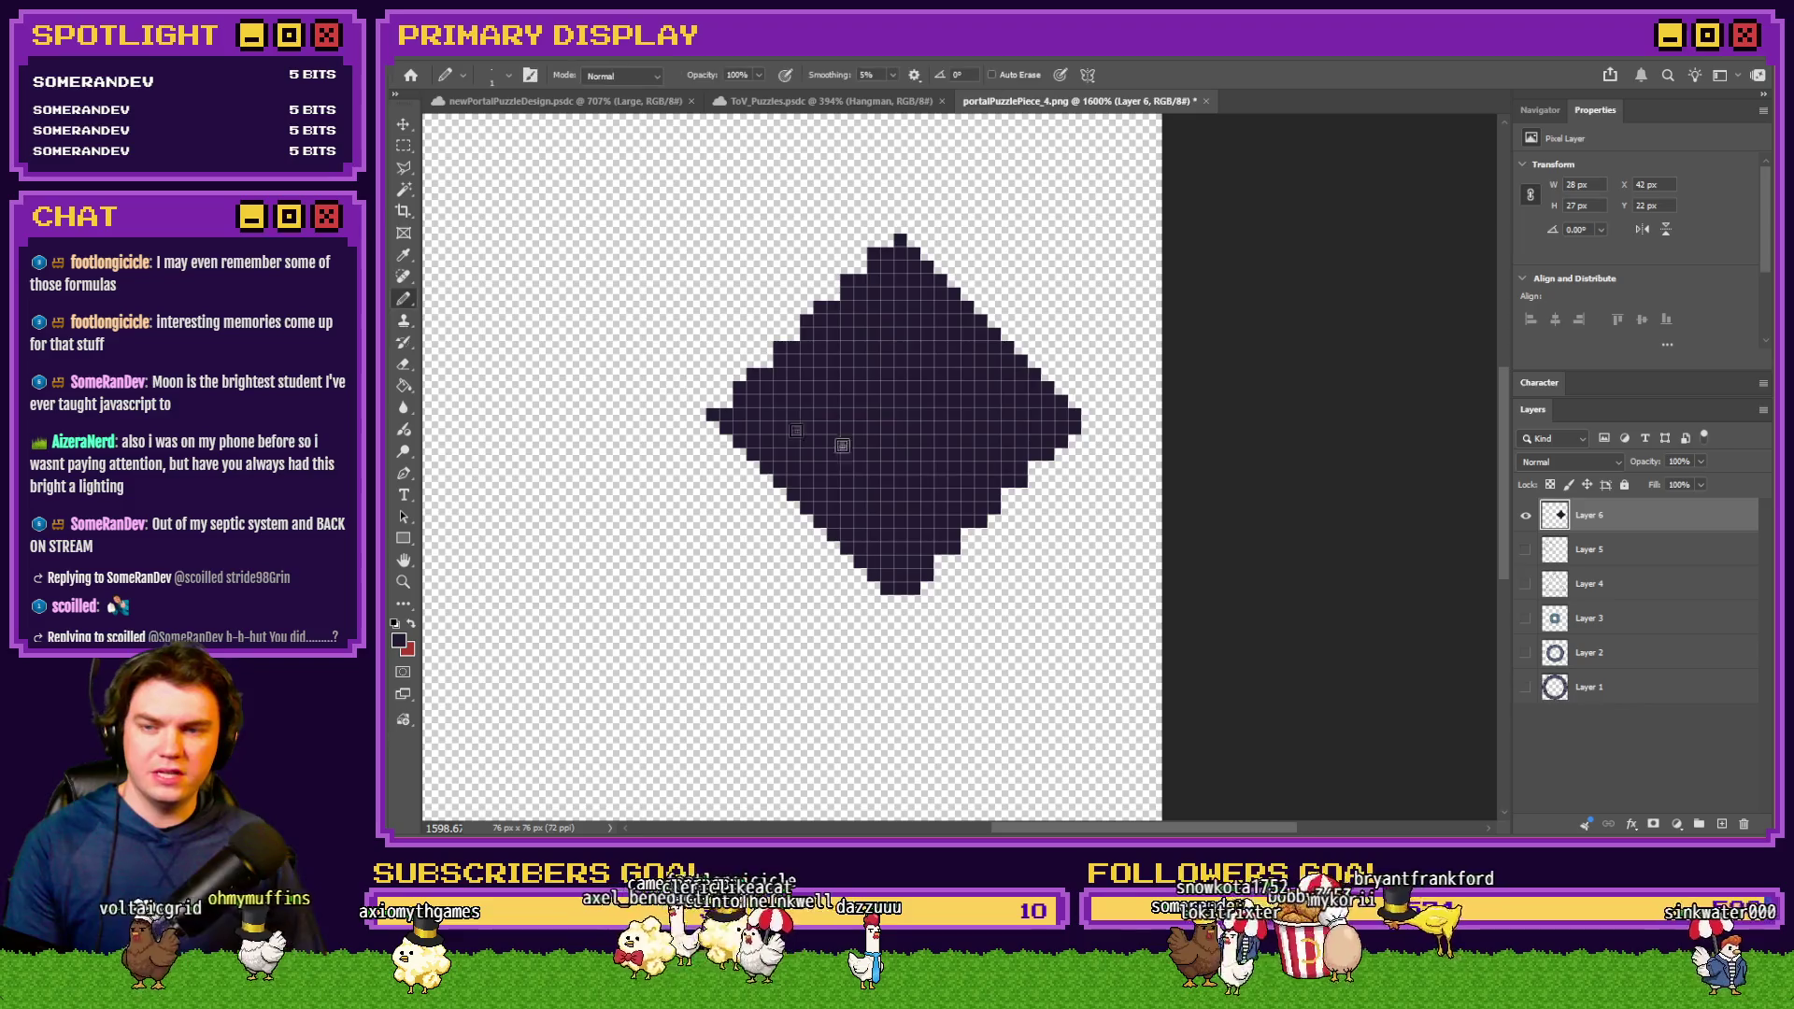
scroll(1050, 538, up, 5)
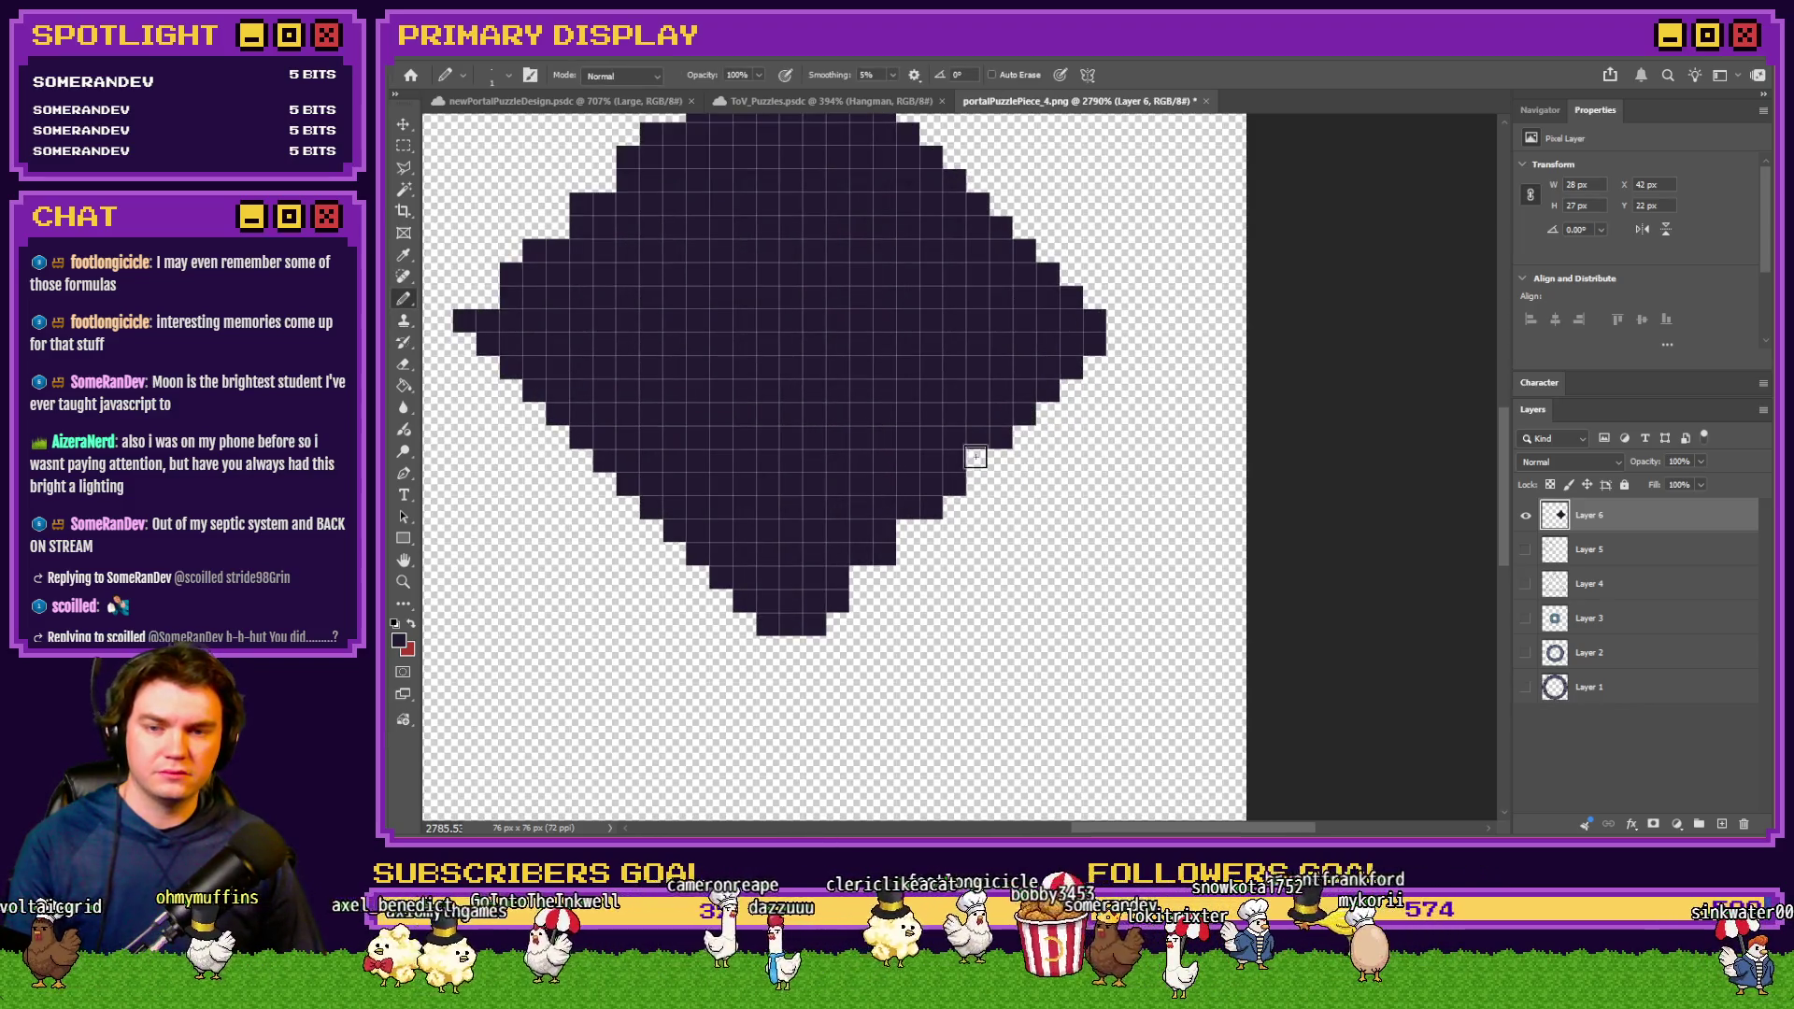
mouse_move(924, 507)
mouse_down()
mouse_move(870, 554)
mouse_move(861, 599)
mouse_up()
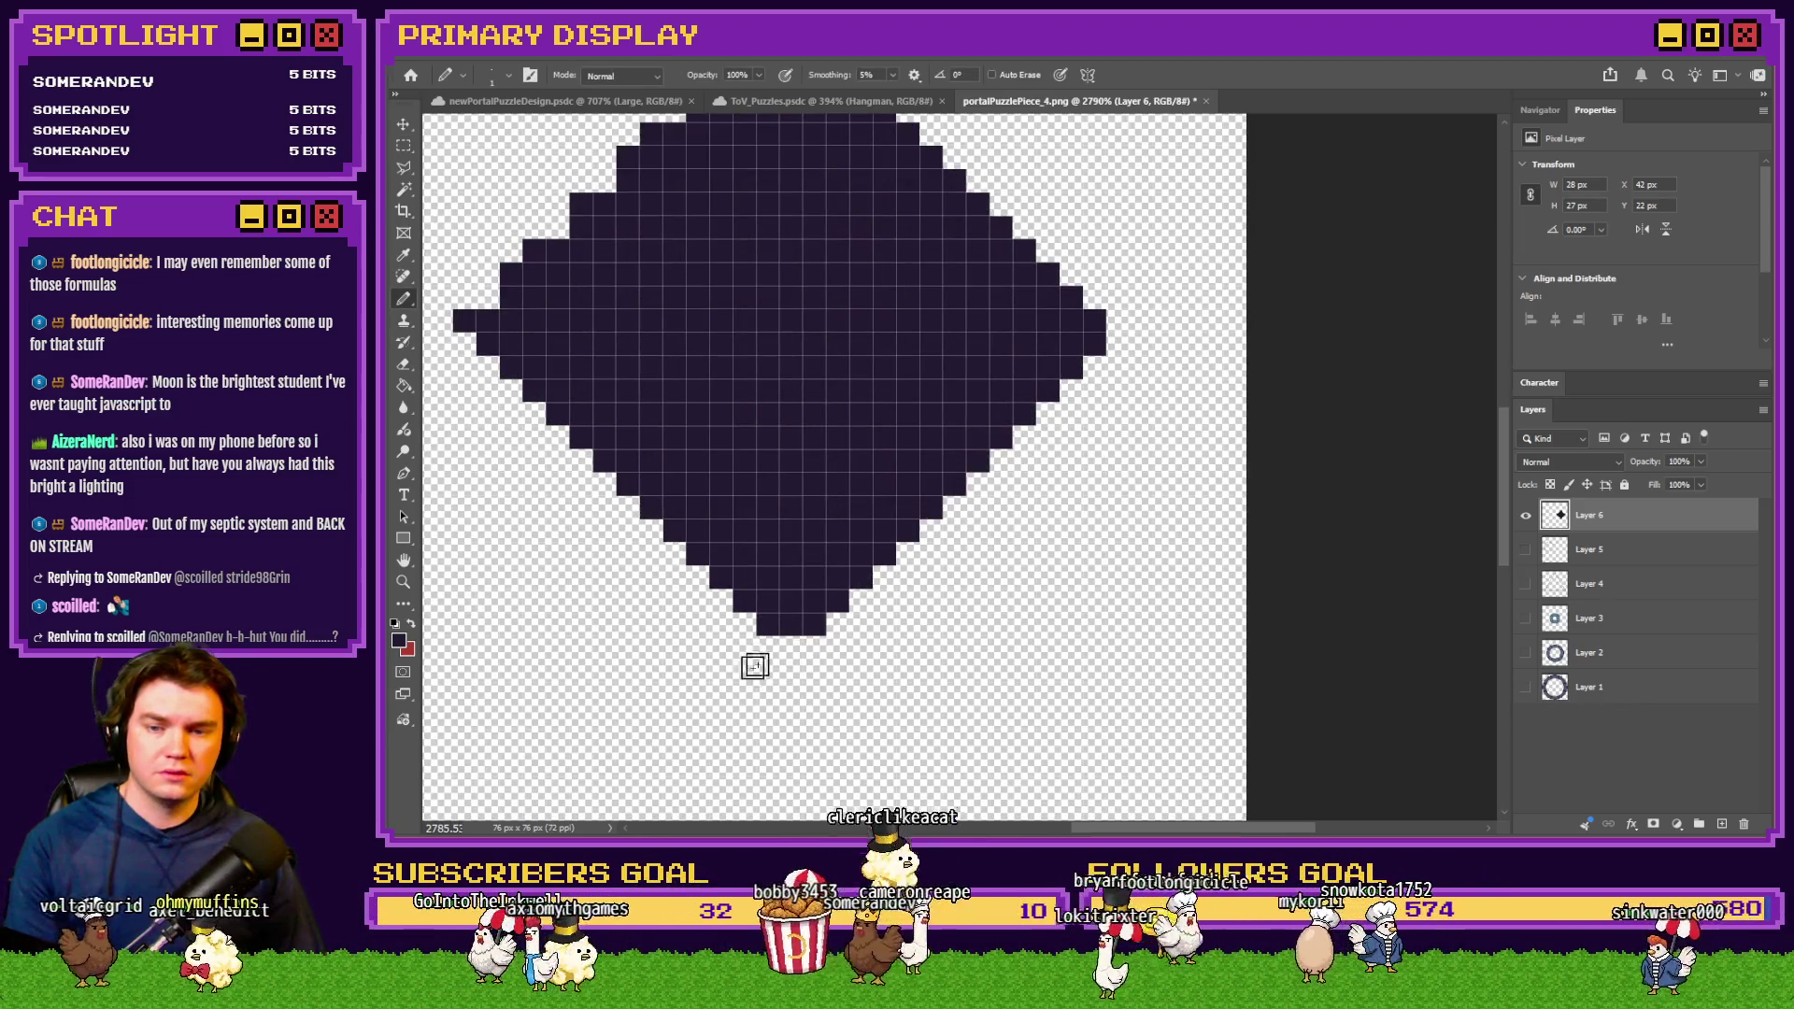
scroll(748, 673, up, 2)
scroll(729, 687, up, 1)
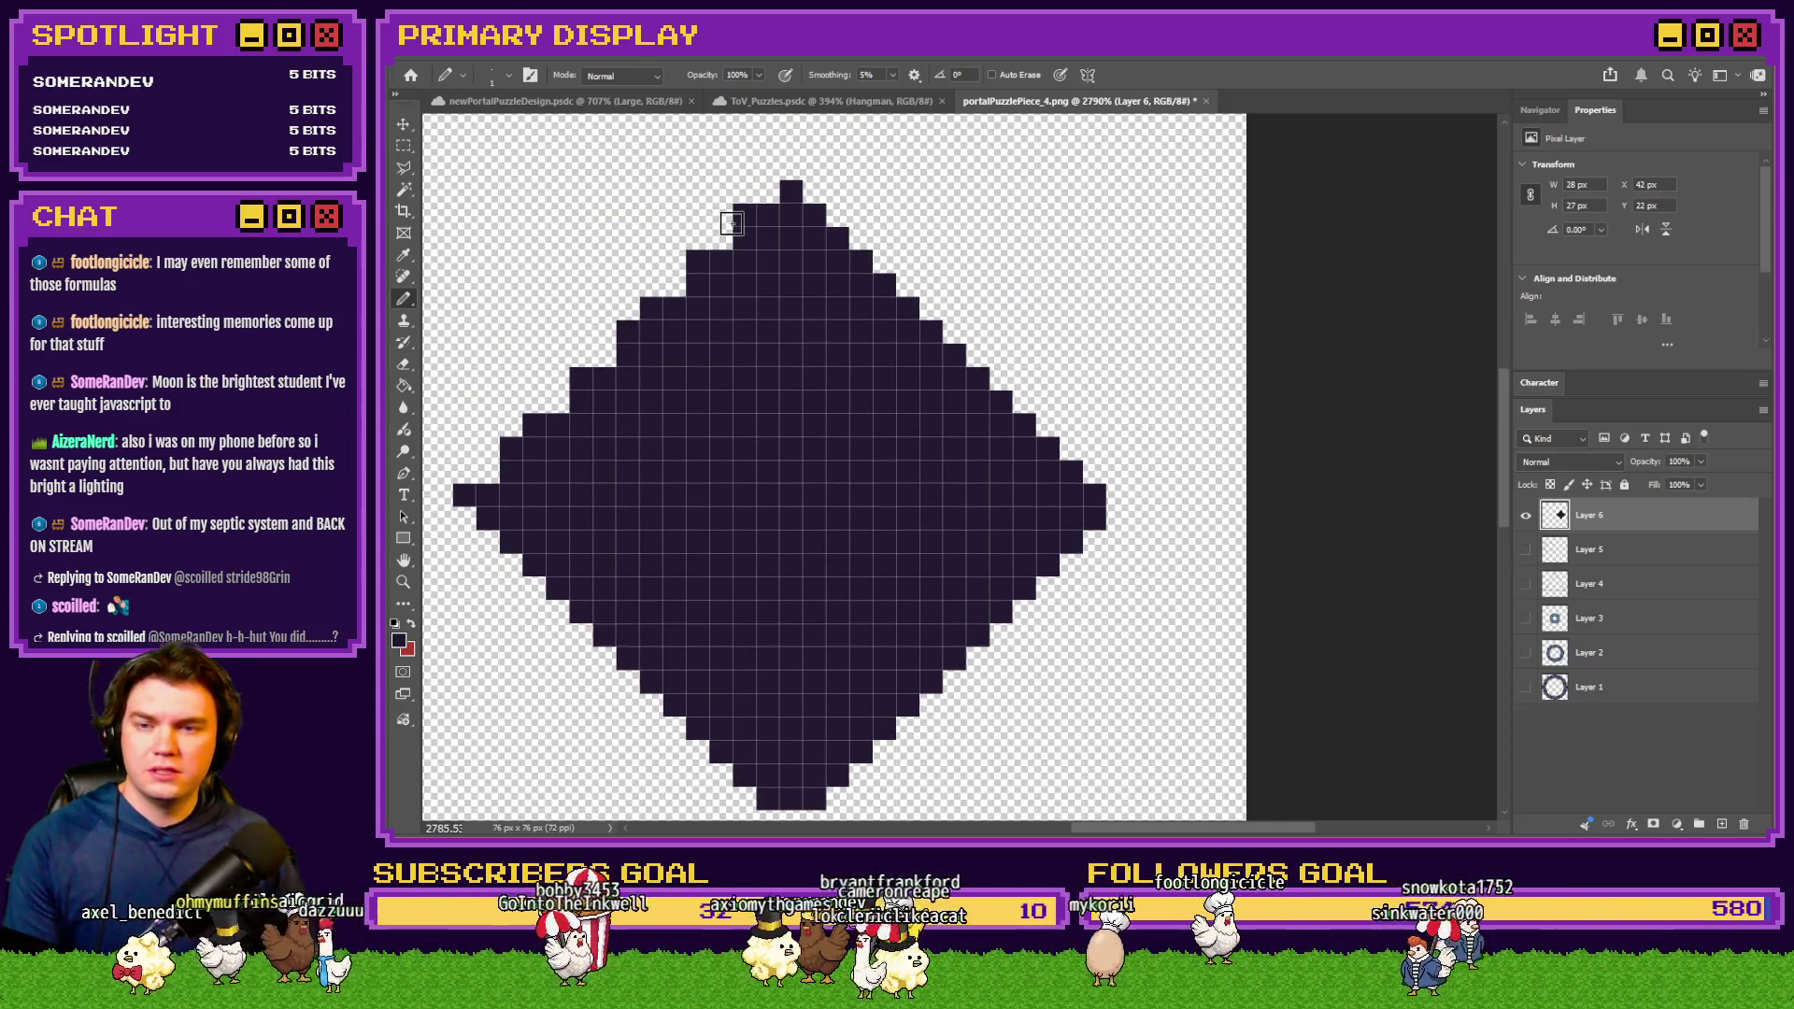
scroll(1009, 293, down, 3)
scroll(813, 462, up, 3)
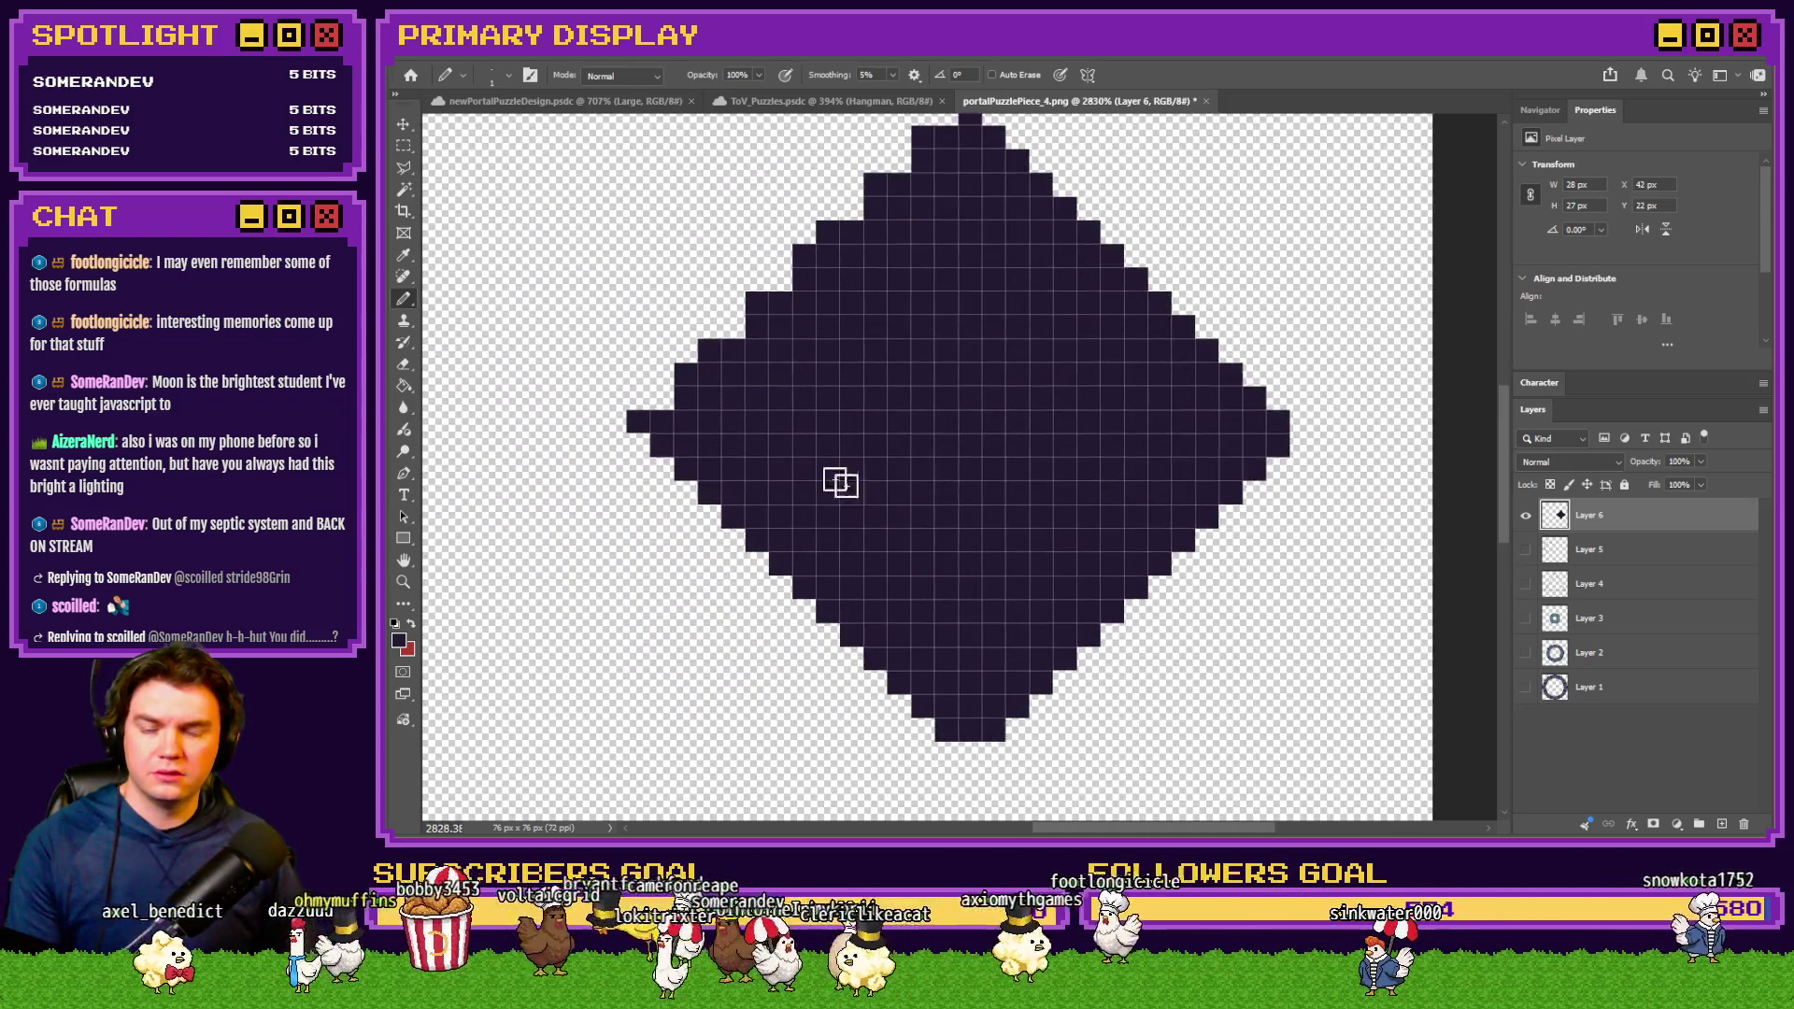
scroll(822, 472, down, 1)
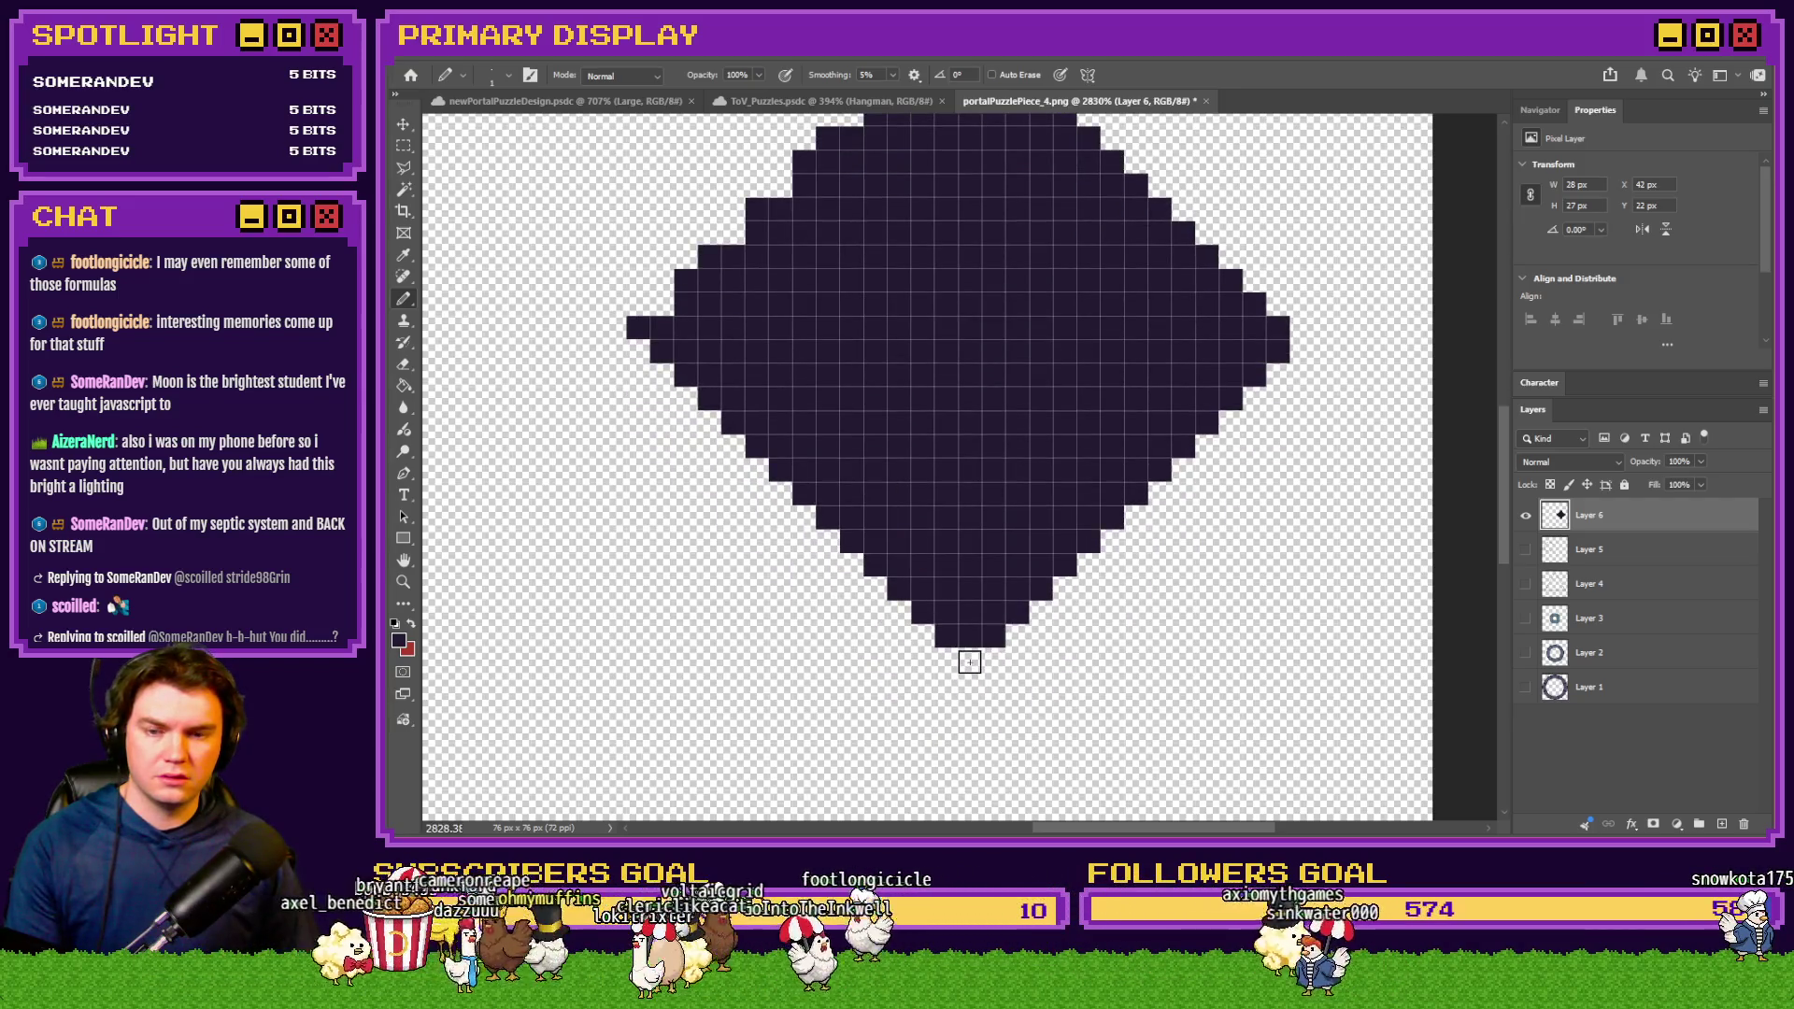
scroll(969, 662, up, 1)
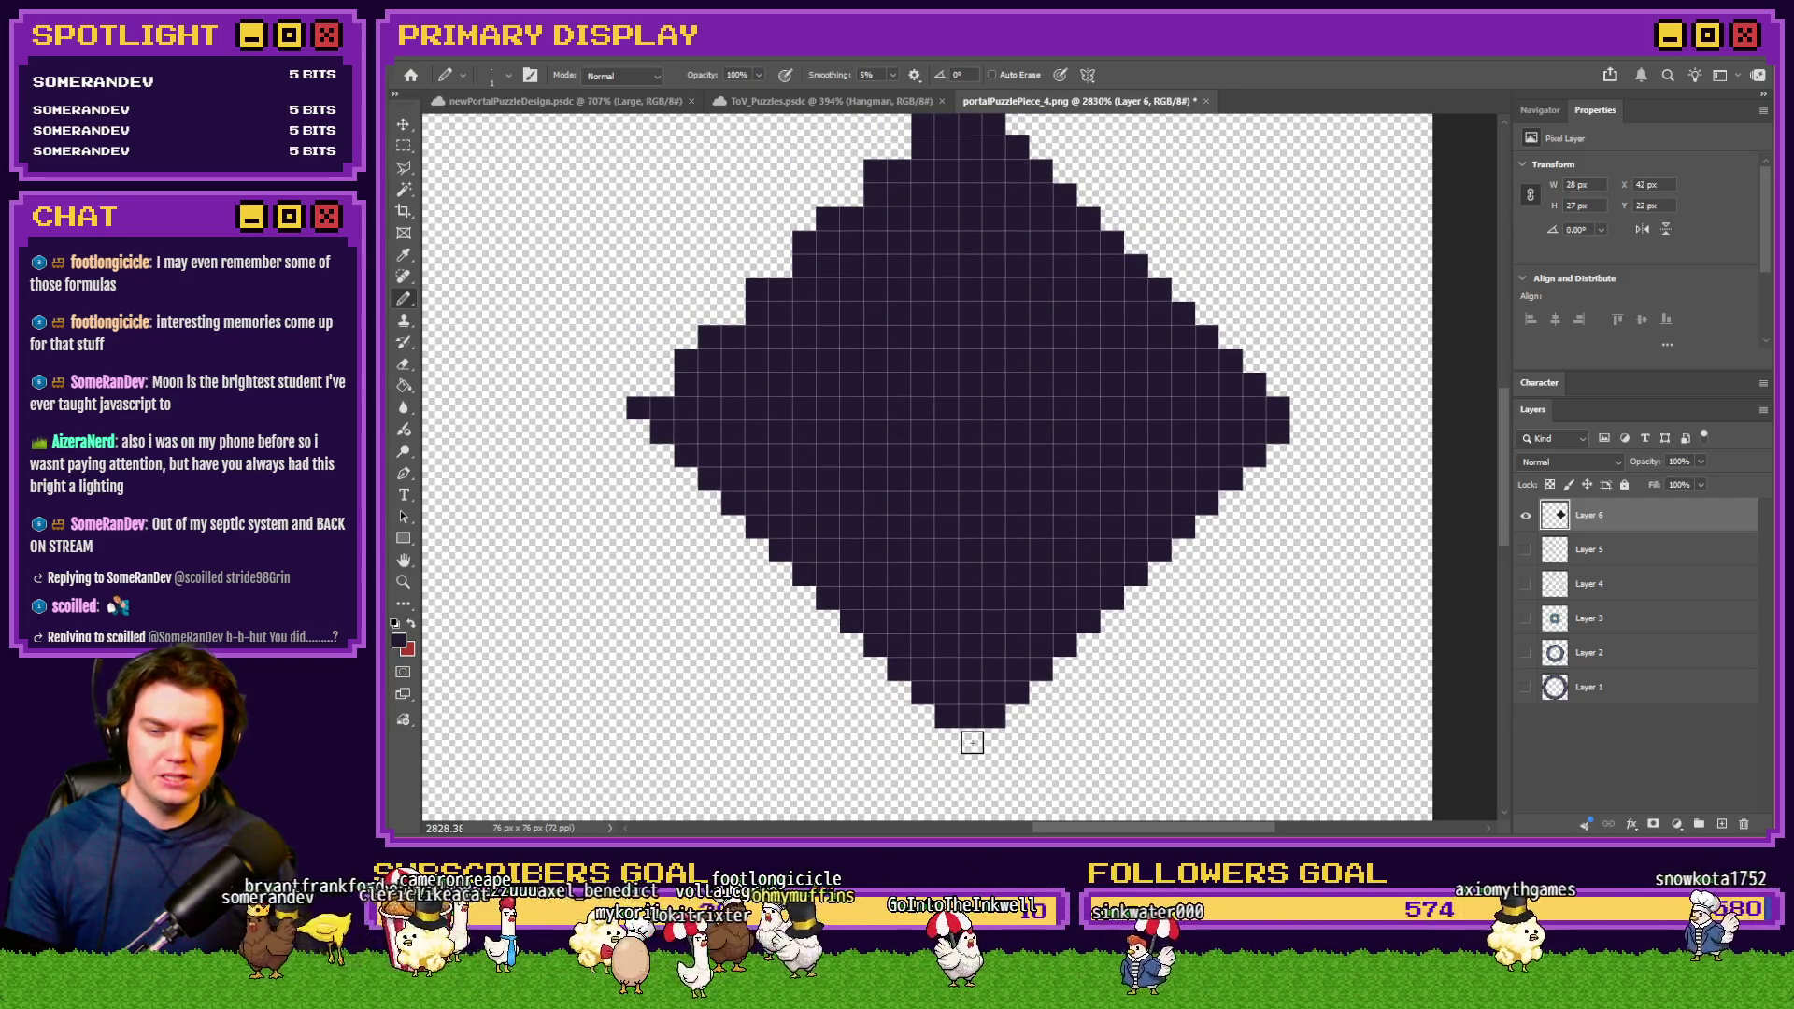
scroll(949, 585, up, 1)
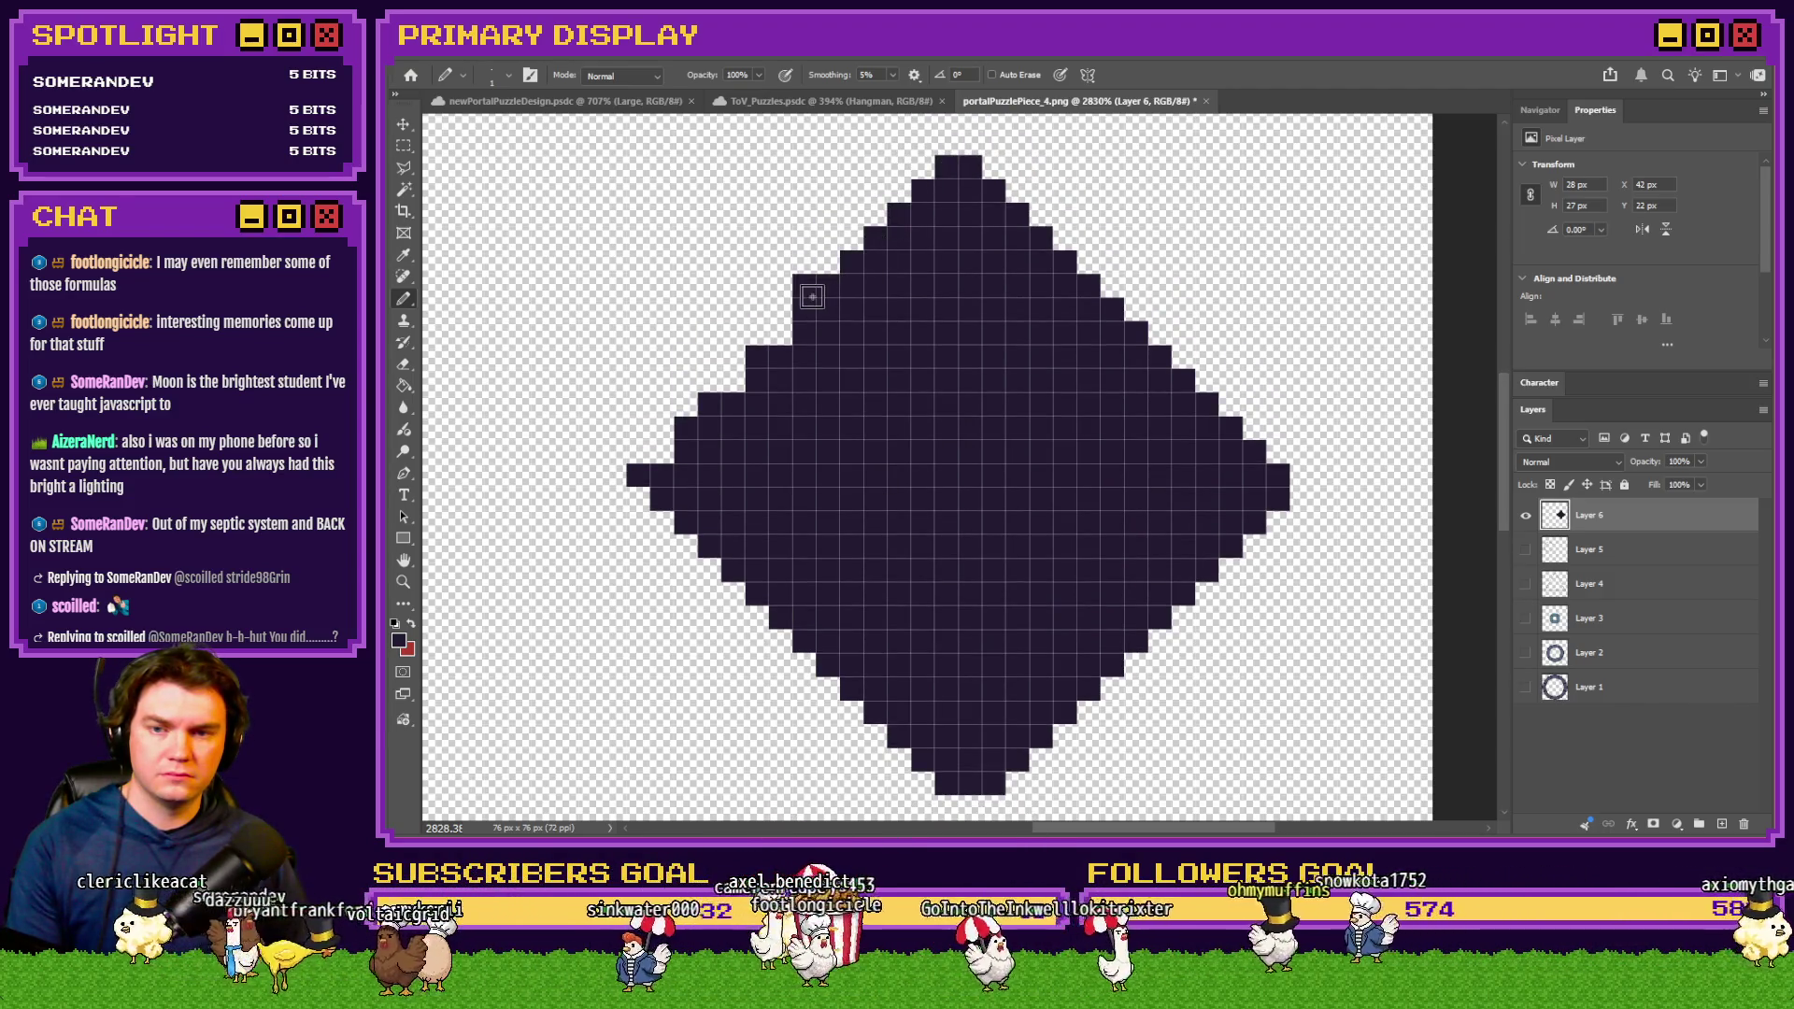
mouse_move(795, 329)
mouse_down()
mouse_move(661, 447)
mouse_move(681, 439)
mouse_up()
scroll(681, 440, down, 2)
scroll(681, 440, up, 1)
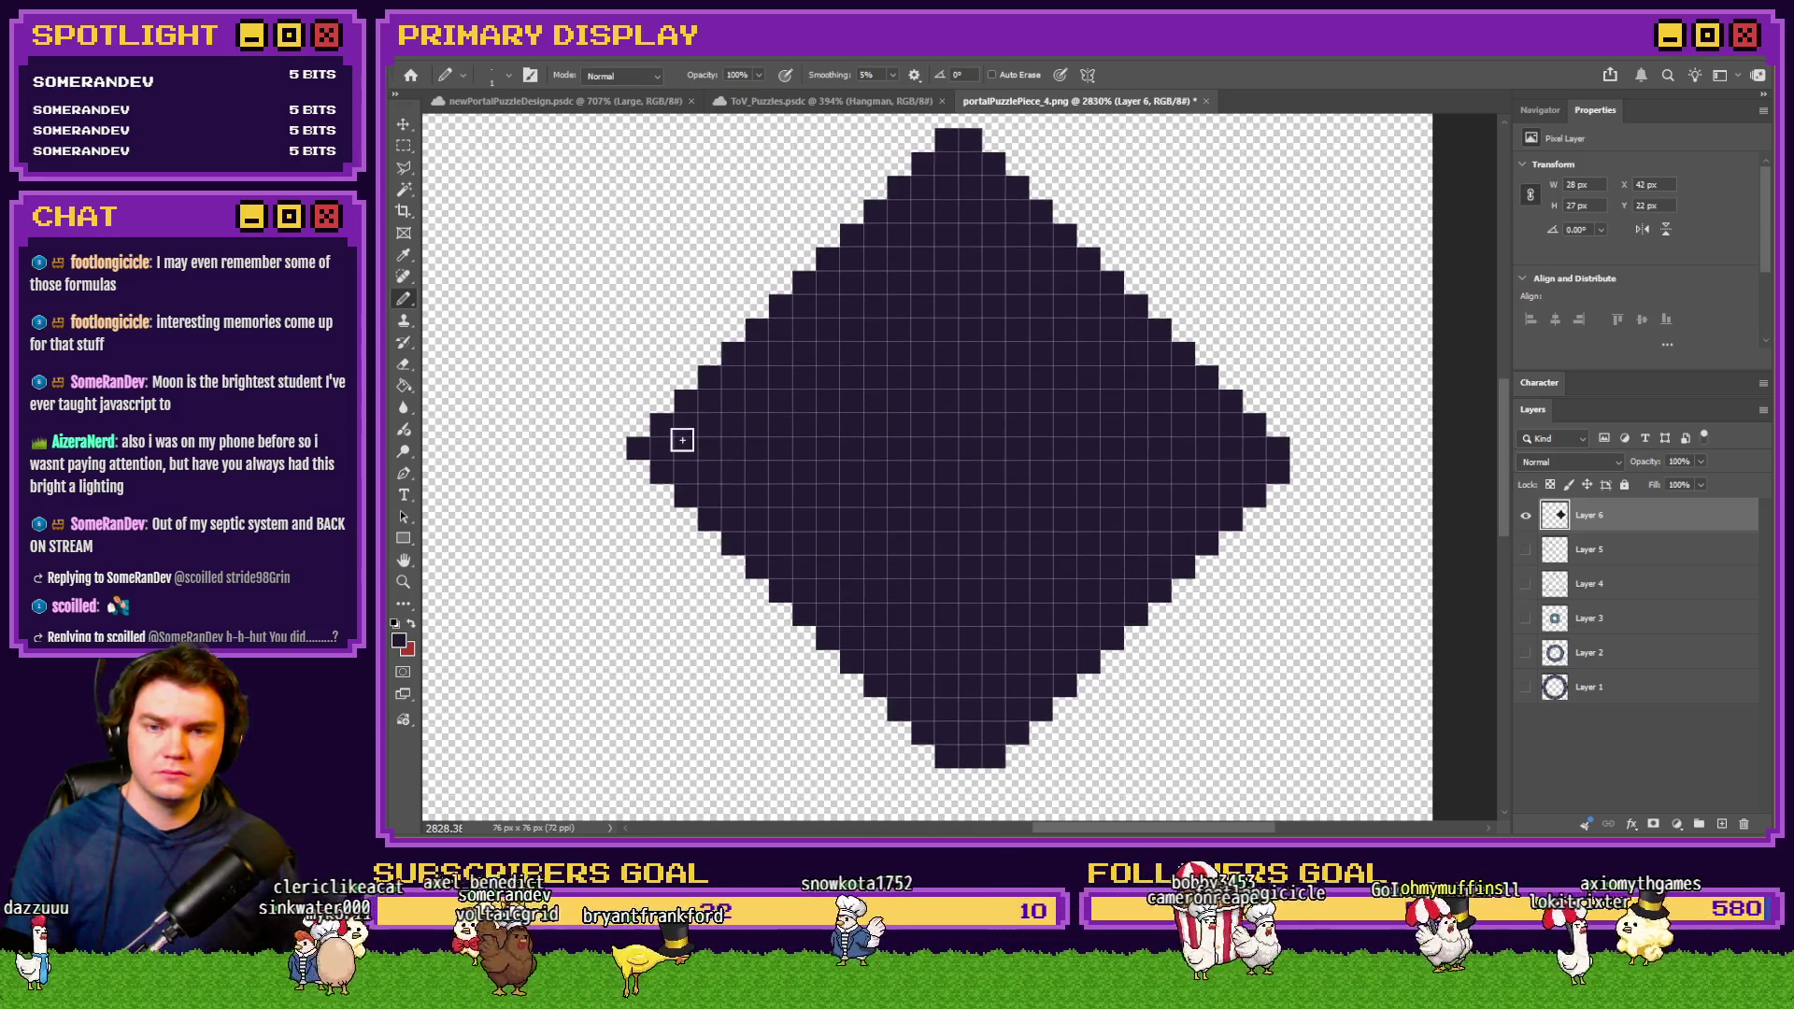
Delete the stray pixel at the diamond's left tip and erase pixels along its lower-left edge
click(404, 147)
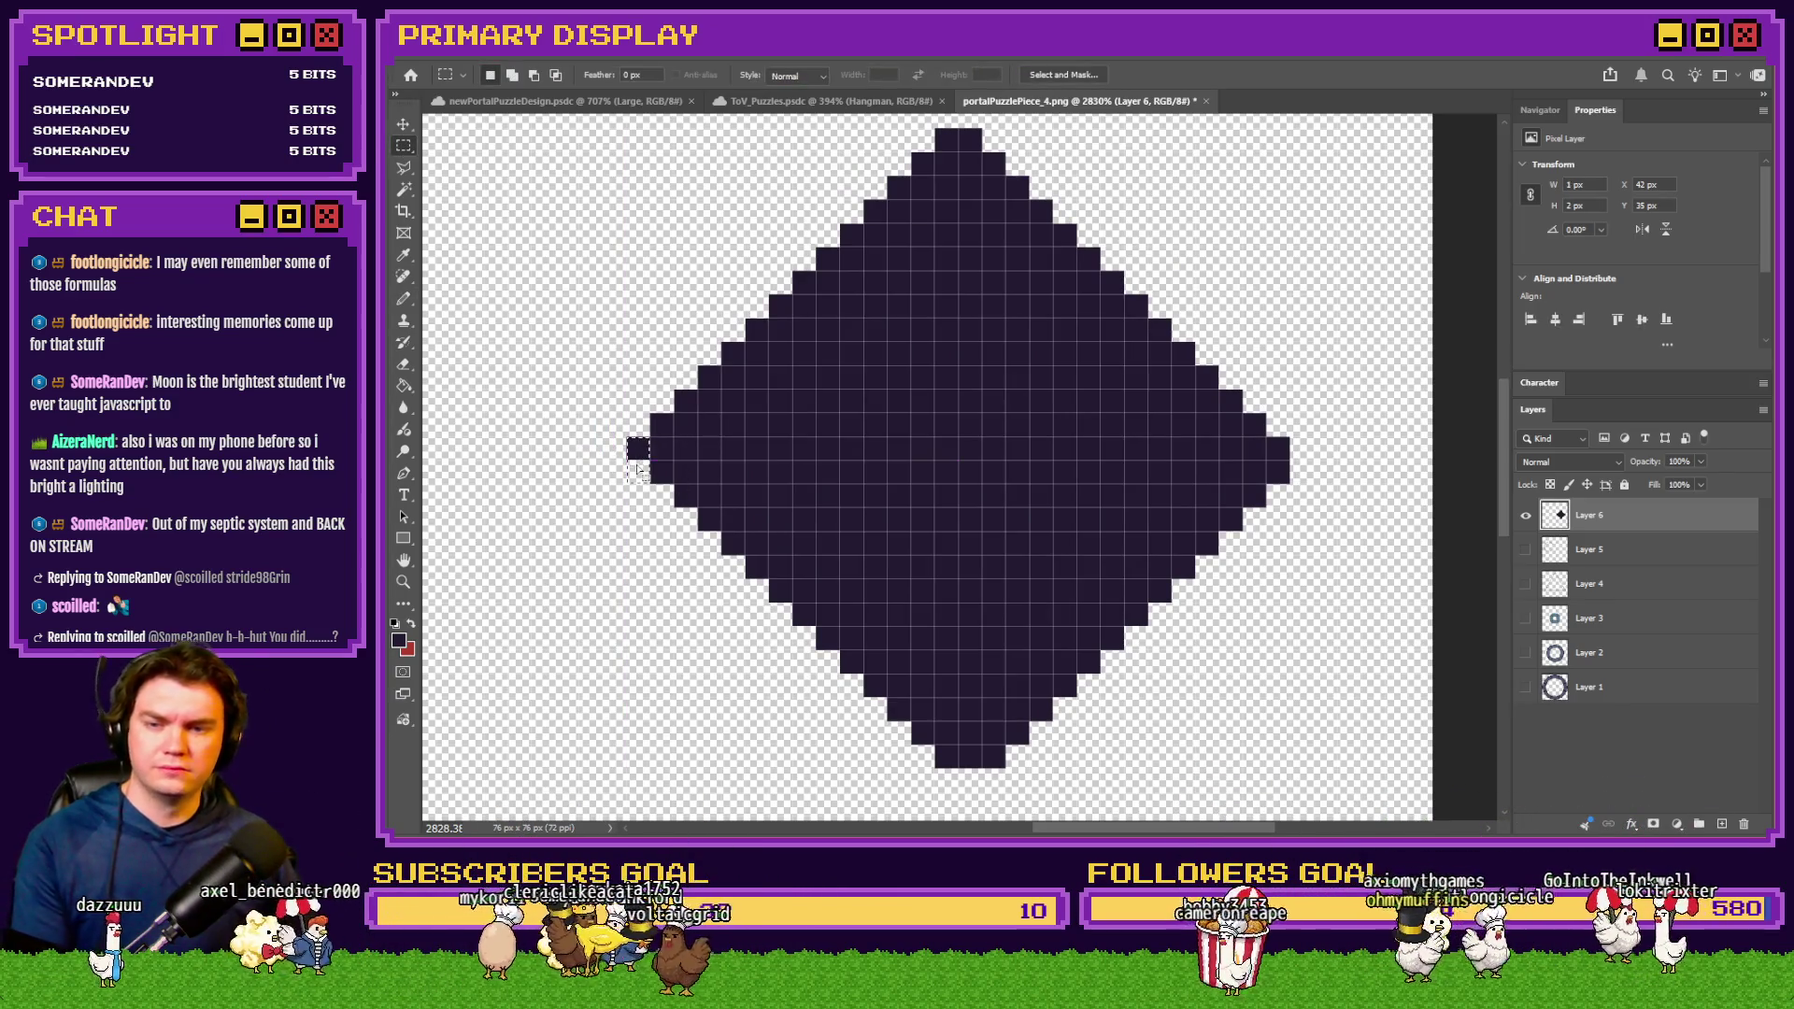
key(Delete)
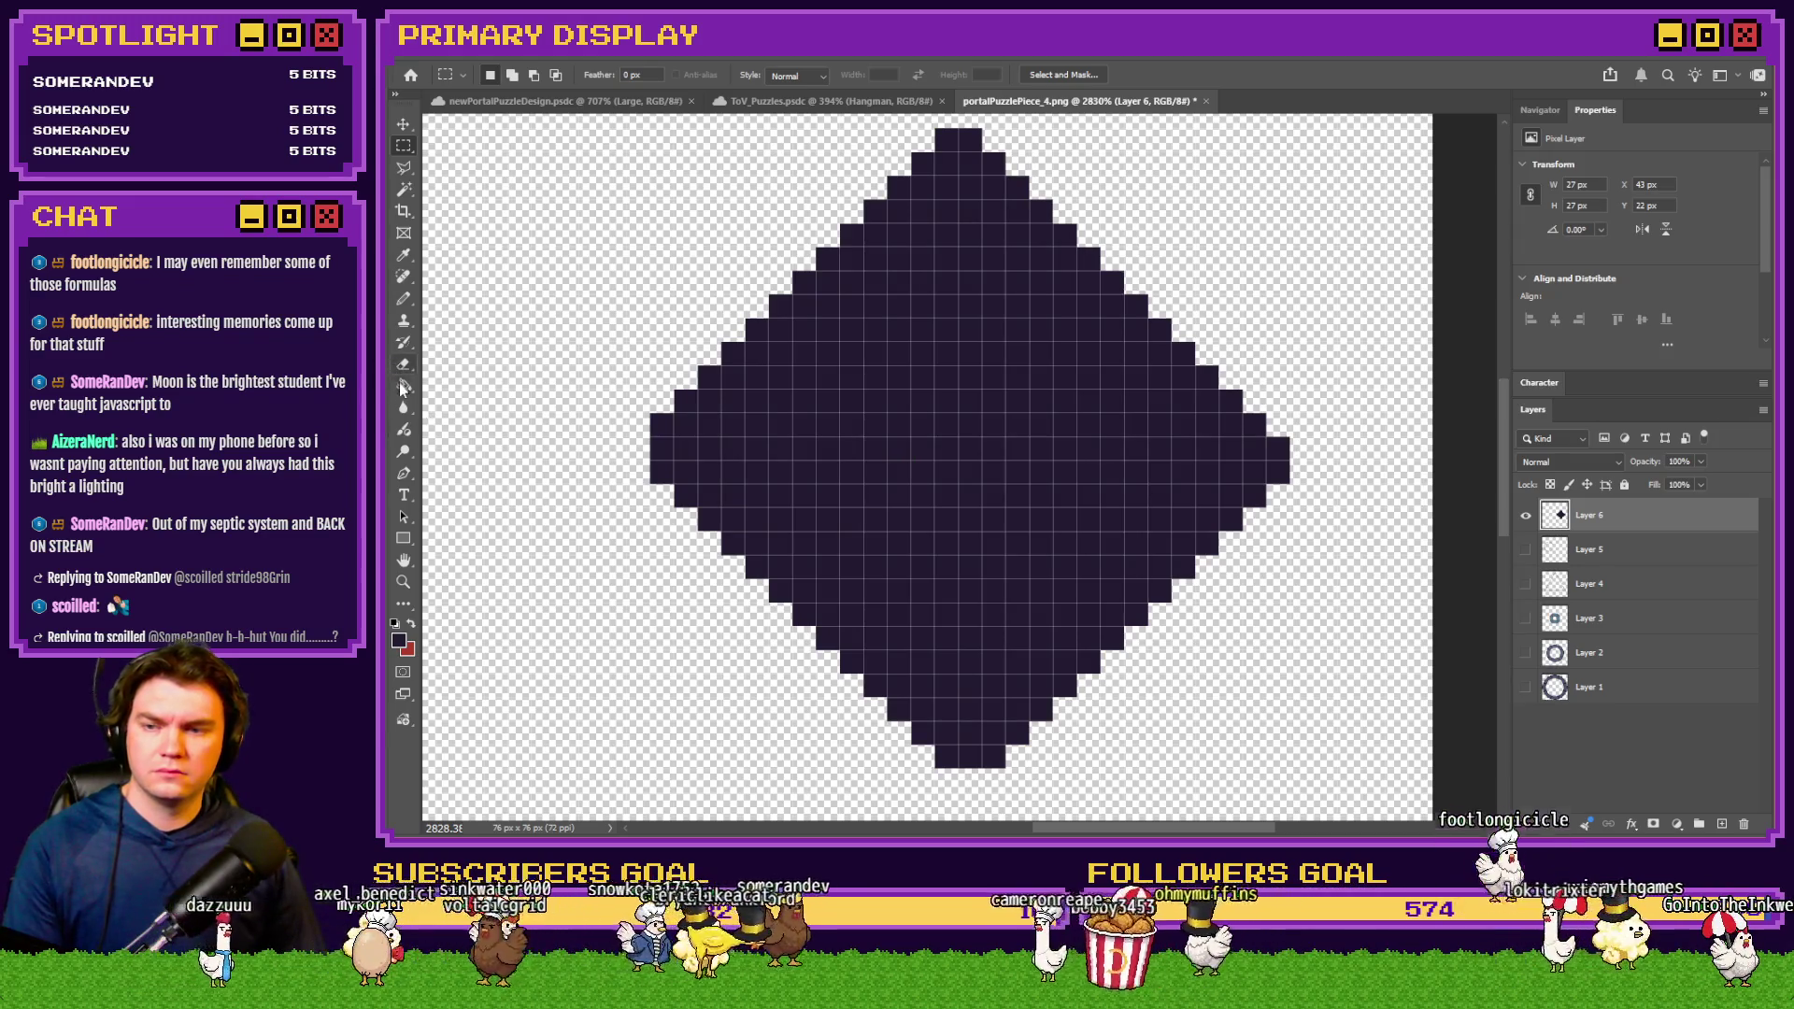
click(403, 364)
drag(566, 547, 667, 659)
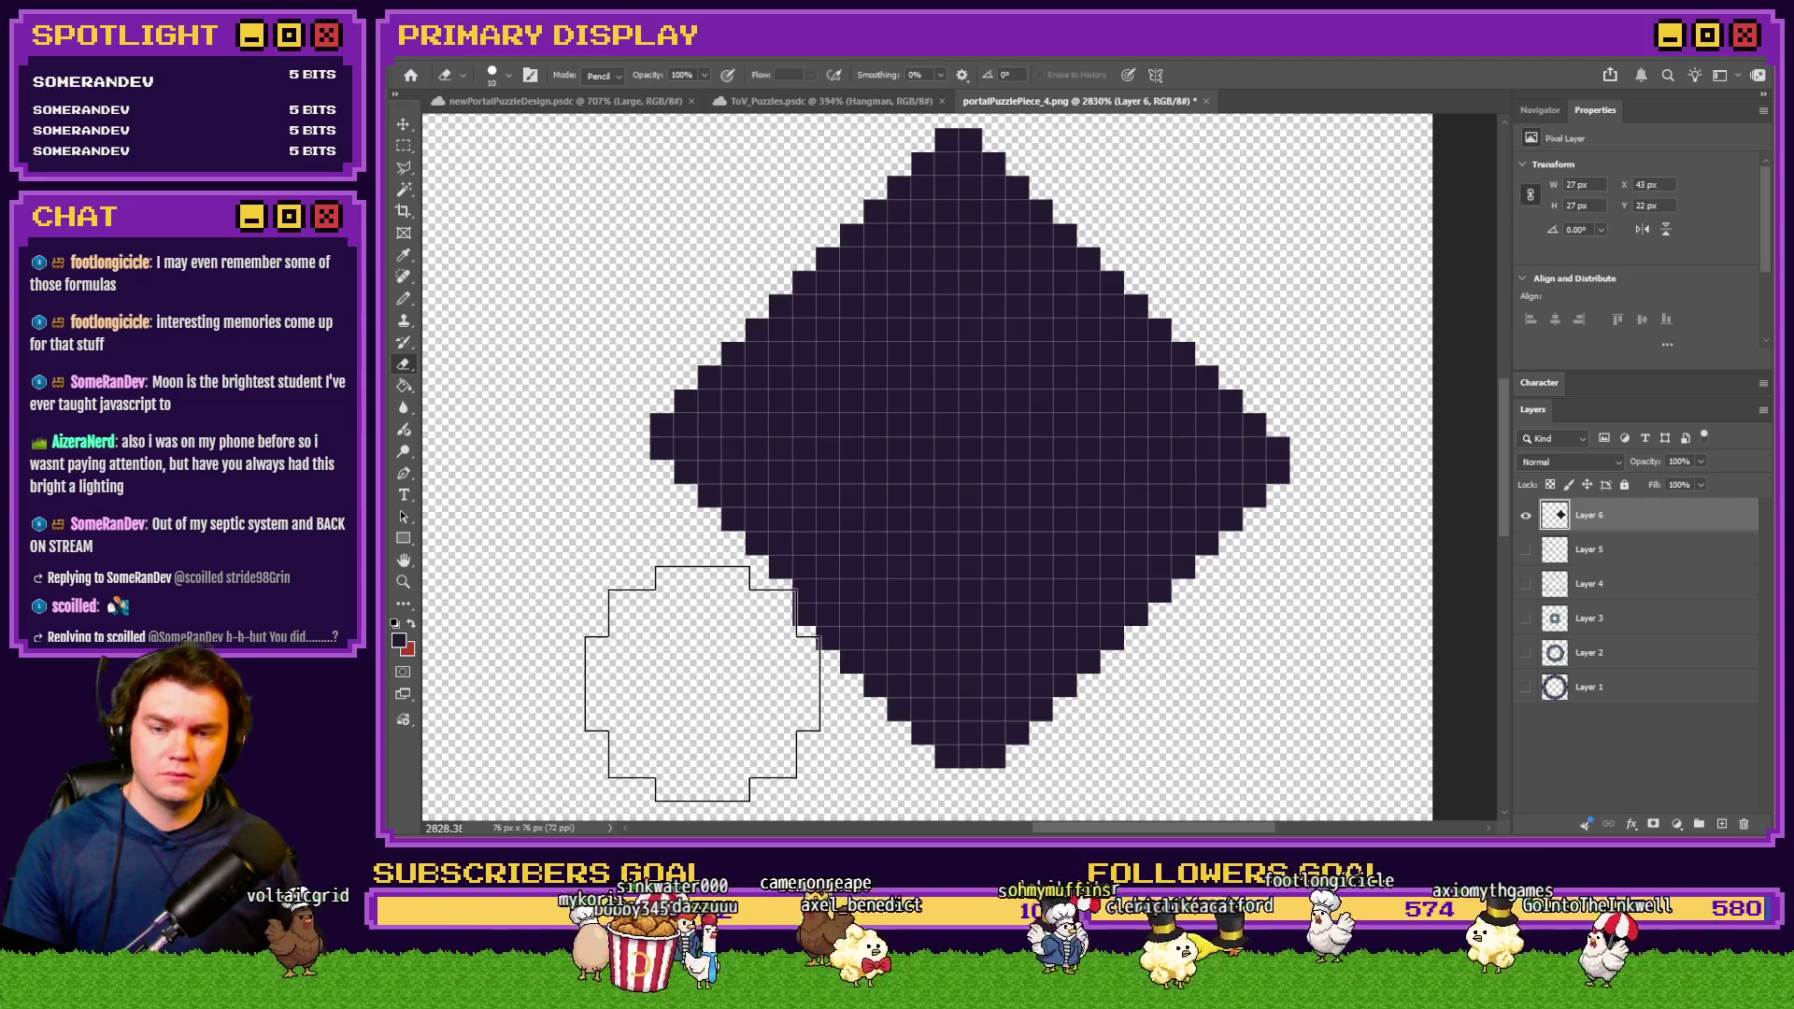
scroll(779, 668, down, 2)
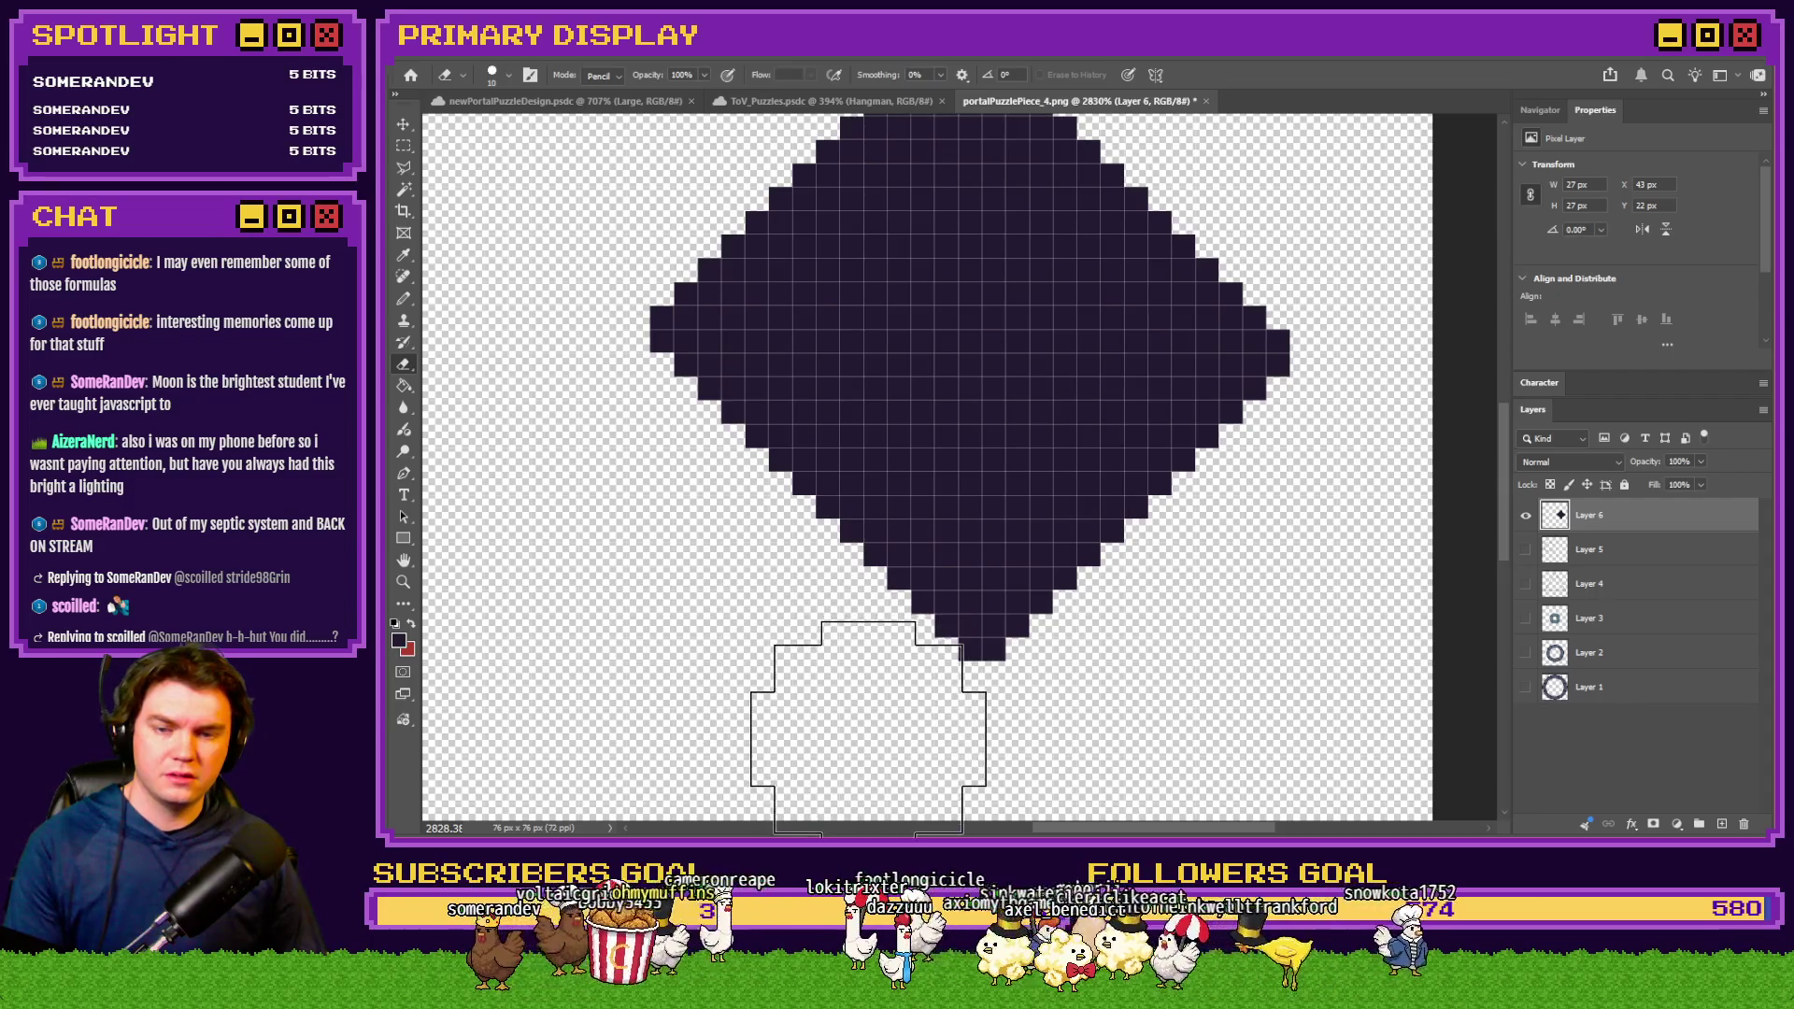
scroll(844, 717, down, 1)
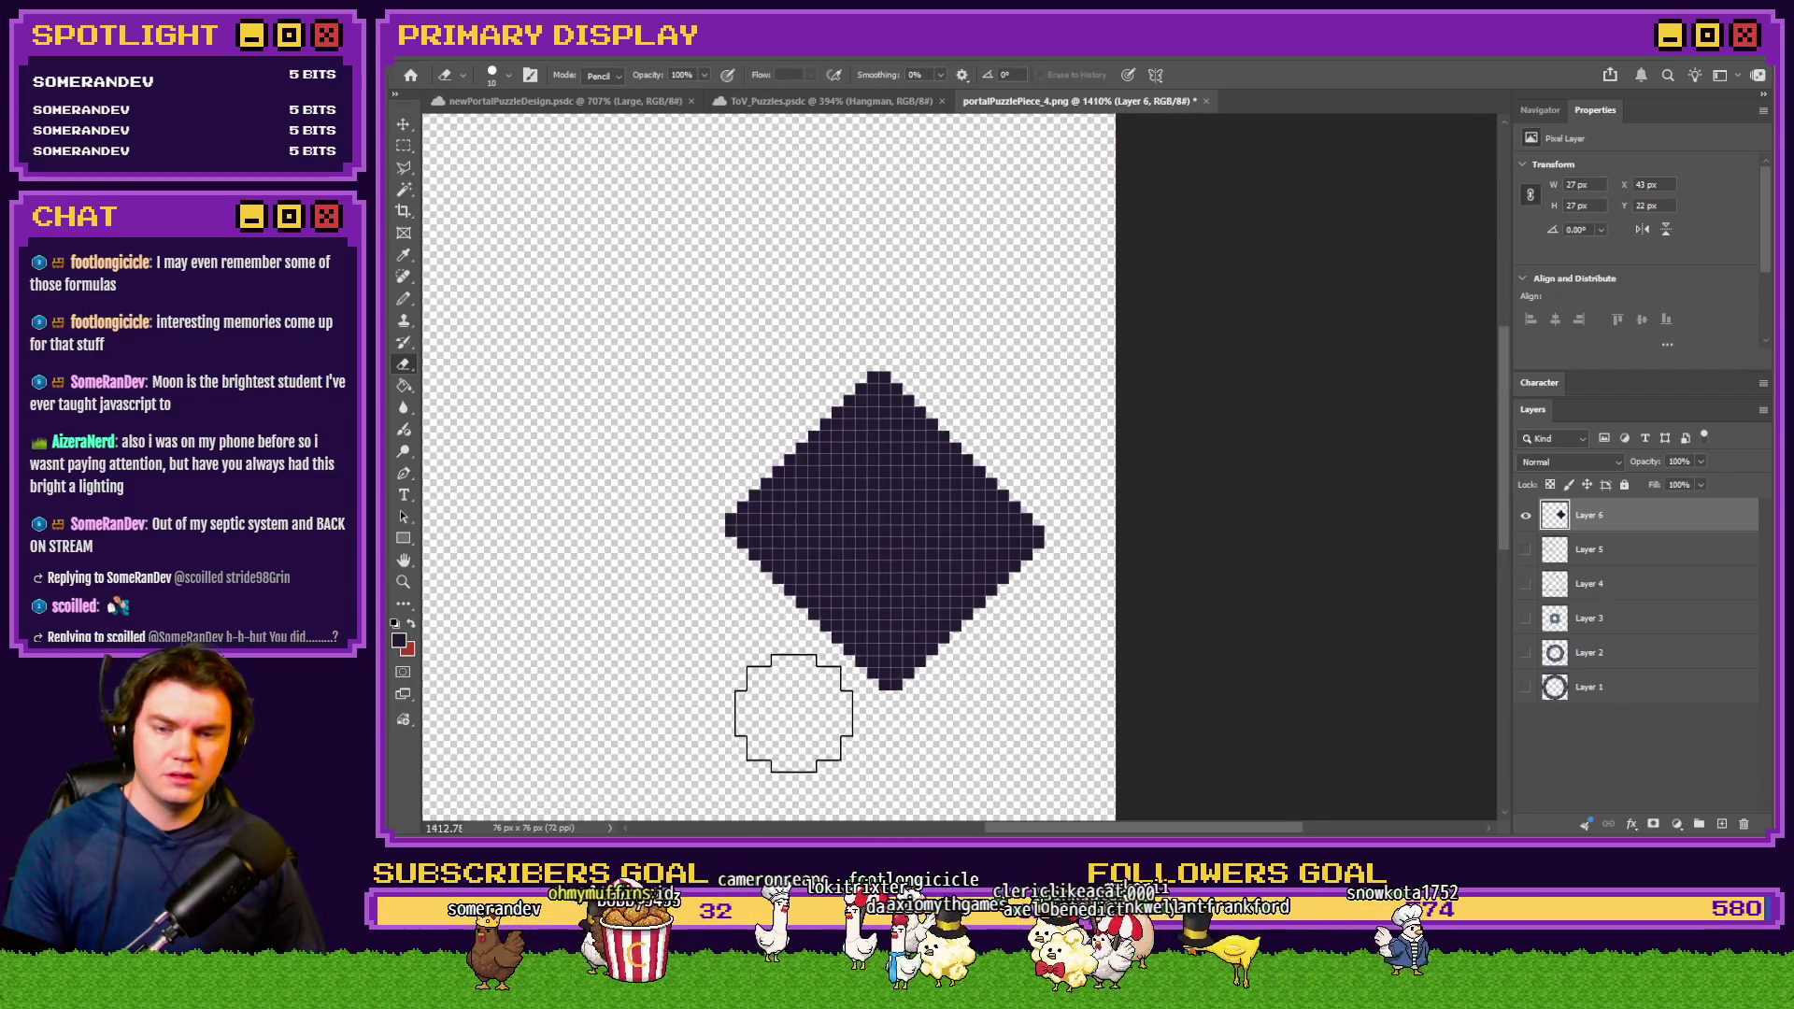
Pencil in the missing pixels at the diamond's left tip and lower-left edge, widening it to 28 px
click(404, 299)
scroll(829, 601, up, 1)
scroll(608, 411, up, 1)
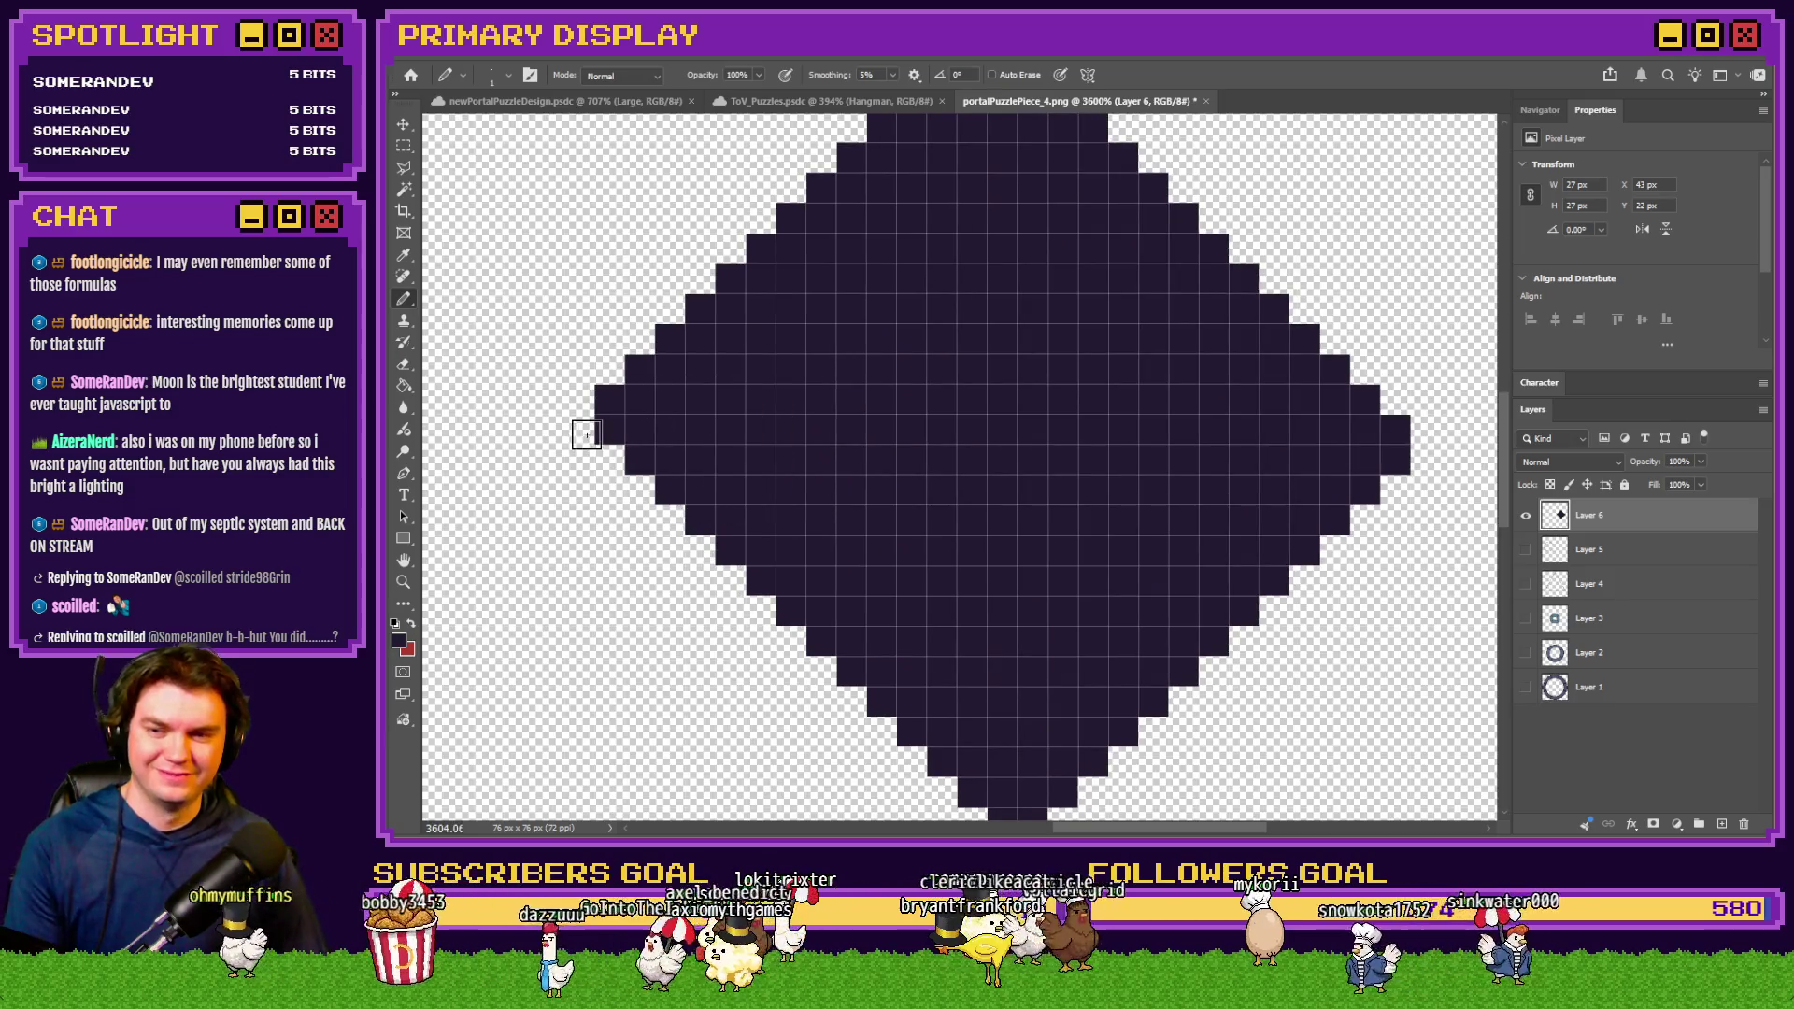
drag(606, 458, 847, 666)
scroll(950, 749, down, 2)
mouse_move(897, 556)
mouse_down()
mouse_move(866, 593)
mouse_move(968, 689)
mouse_up()
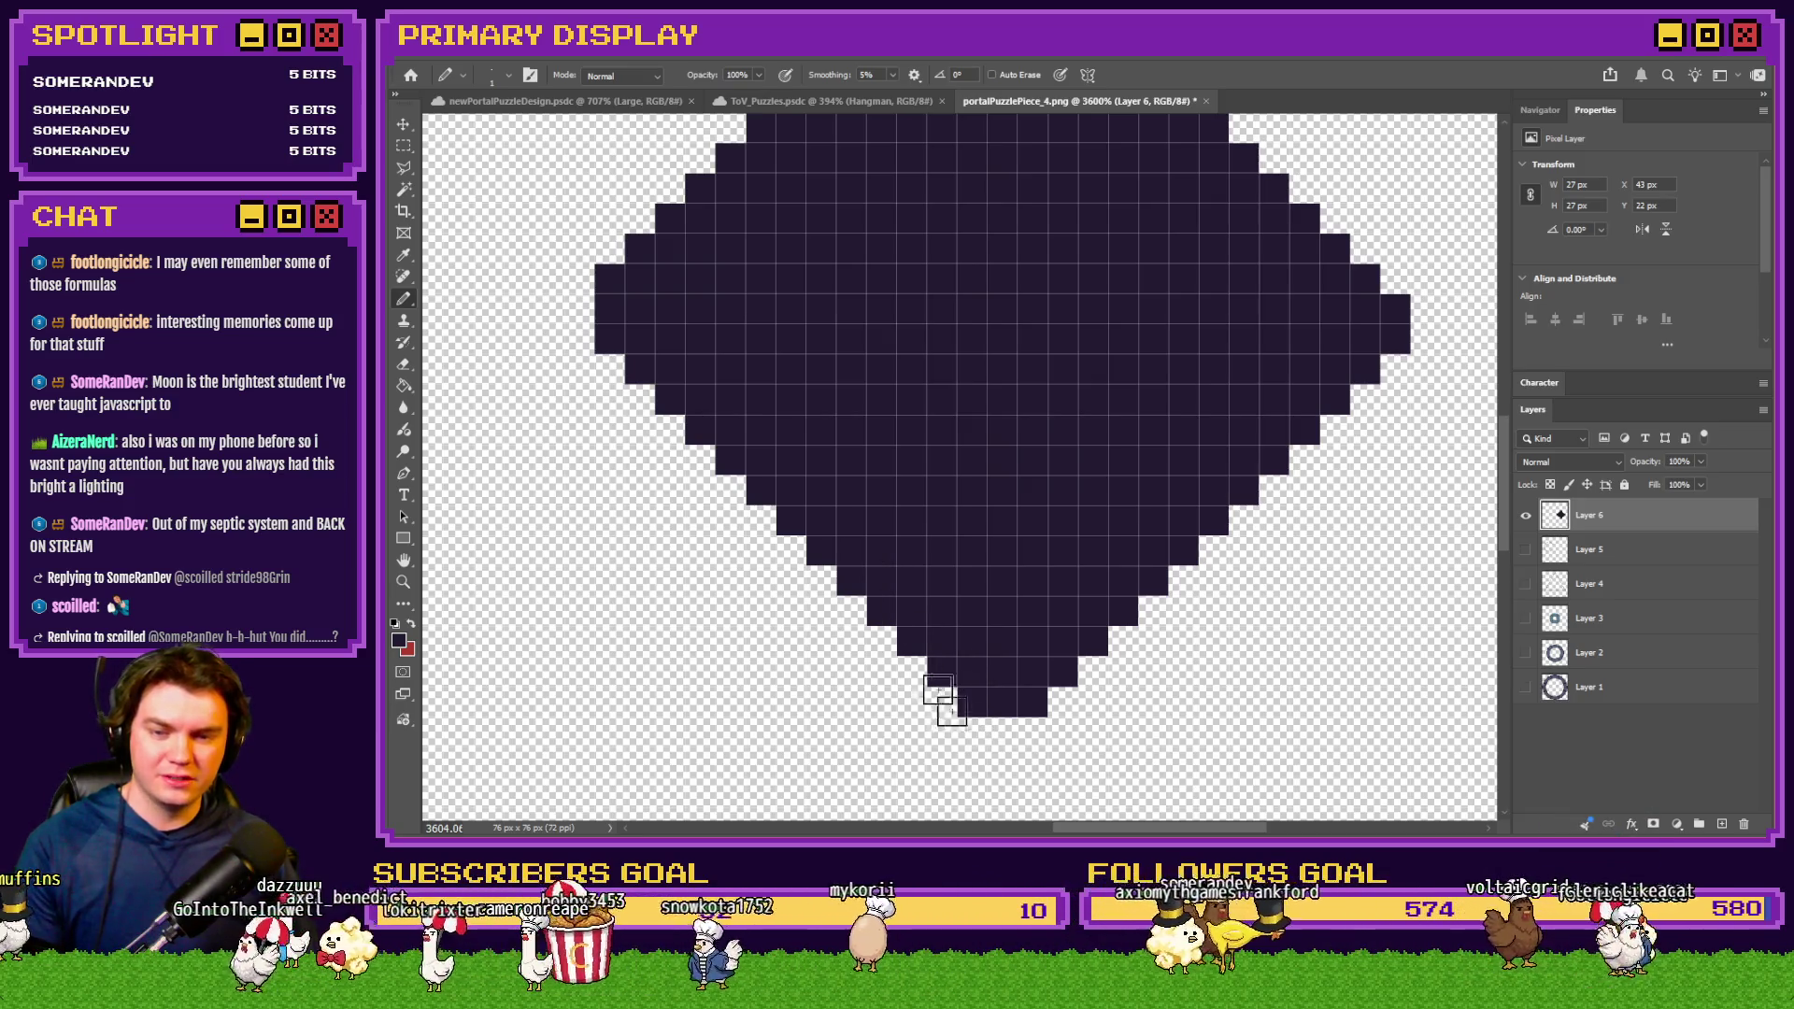
click(580, 338)
mouse_move(579, 338)
mouse_down()
mouse_move(585, 321)
mouse_move(600, 364)
mouse_move(881, 609)
mouse_move(953, 709)
mouse_move(1019, 734)
mouse_up()
scroll(1031, 689, down, 3)
scroll(1031, 690, down, 5)
scroll(1049, 653, up, 5)
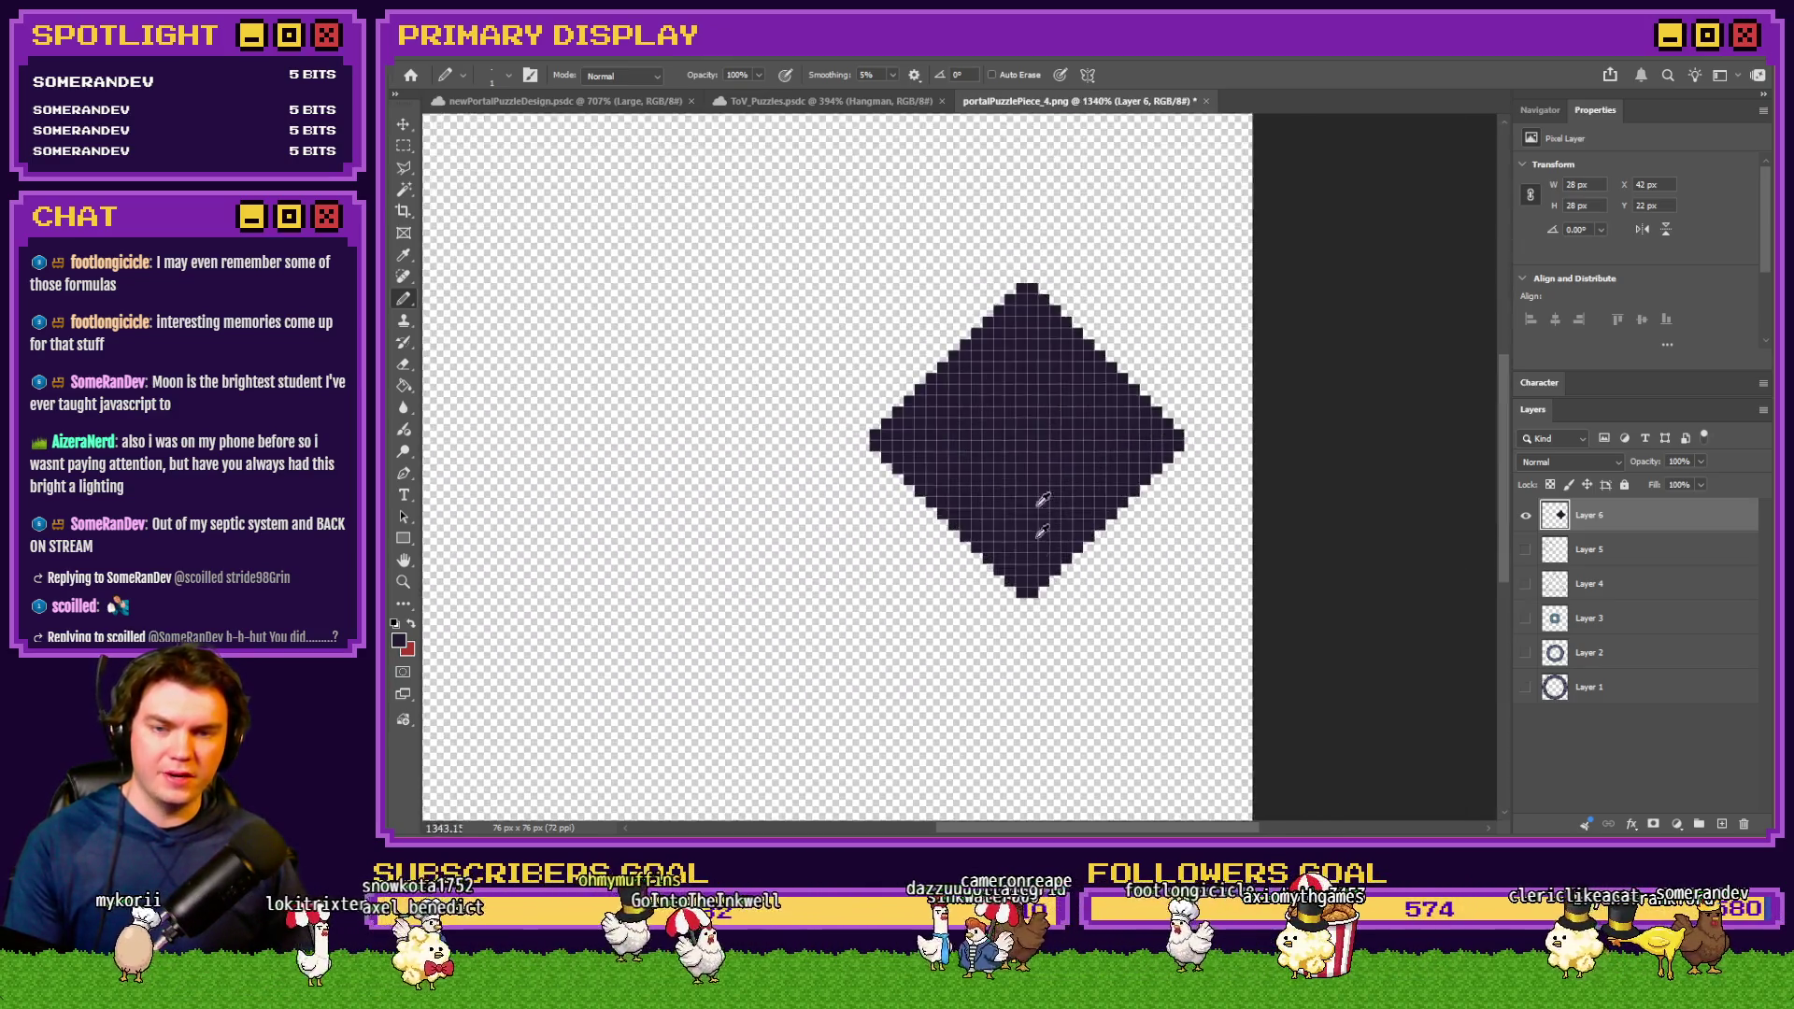
Contract the selection and delete the diamond's interior, then make Layers 1–5 visible again
click(617, 47)
mouse_move(644, 300)
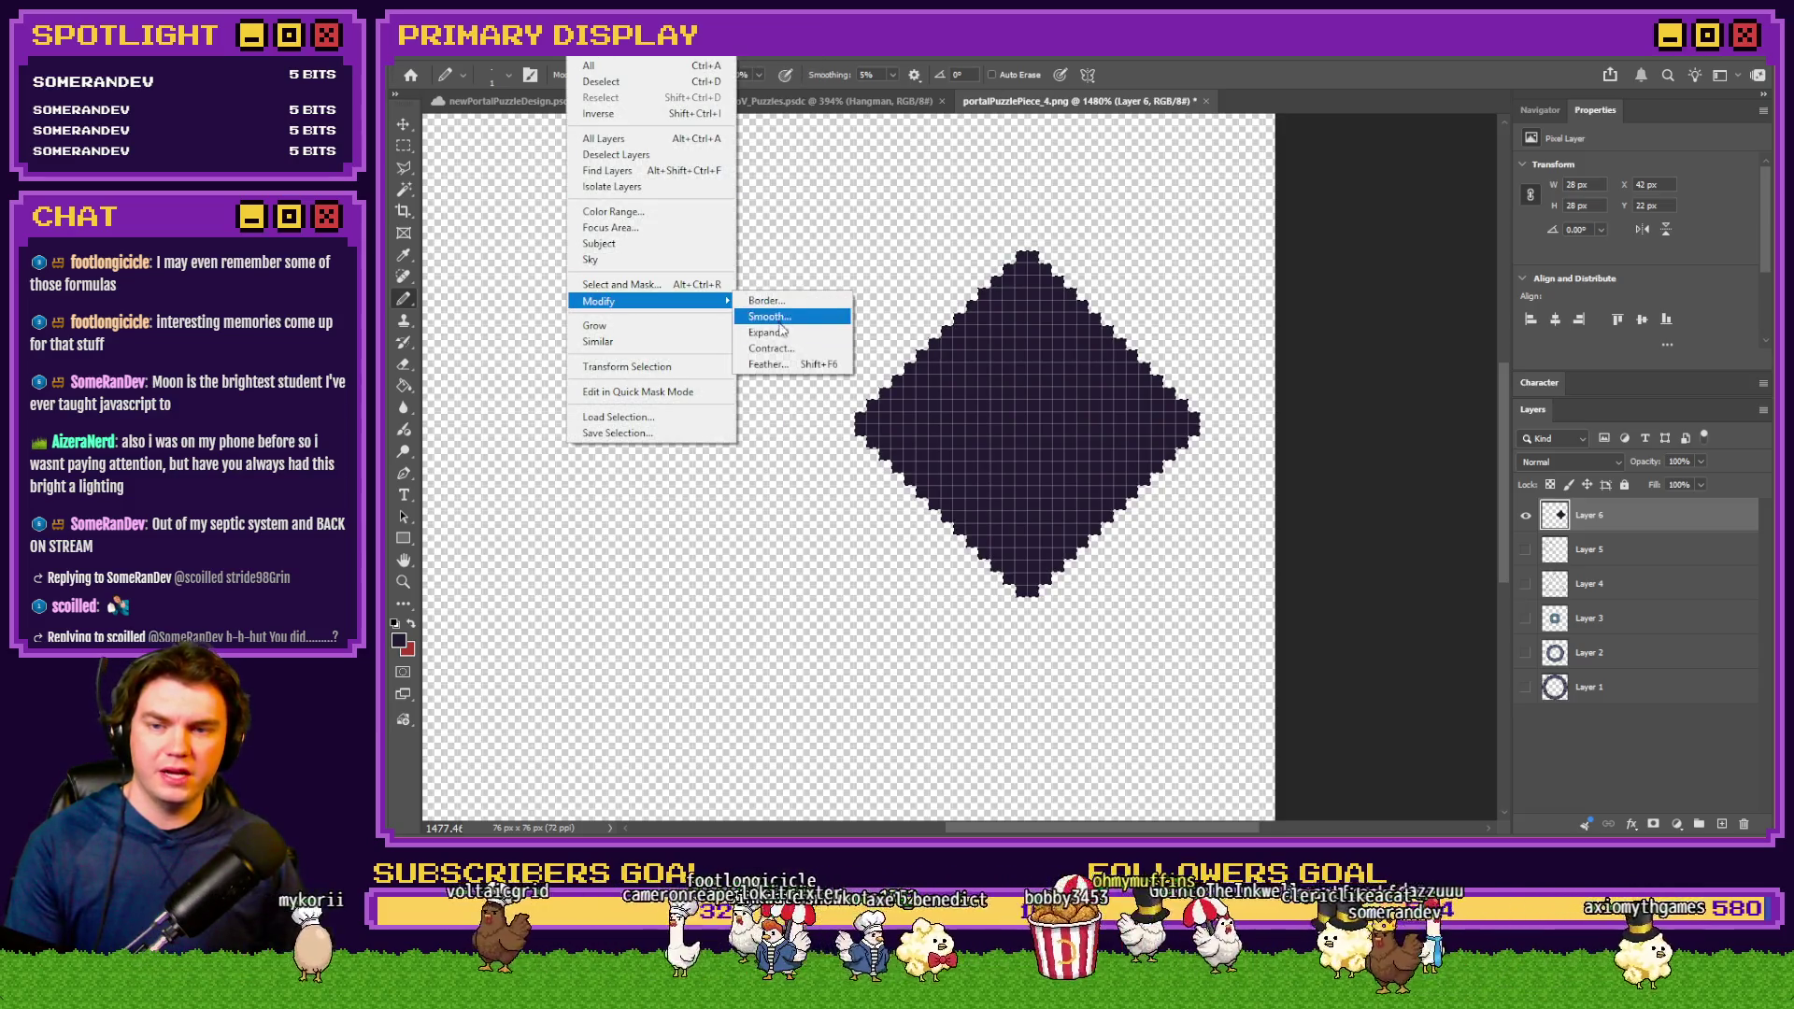
click(785, 349)
click(1306, 613)
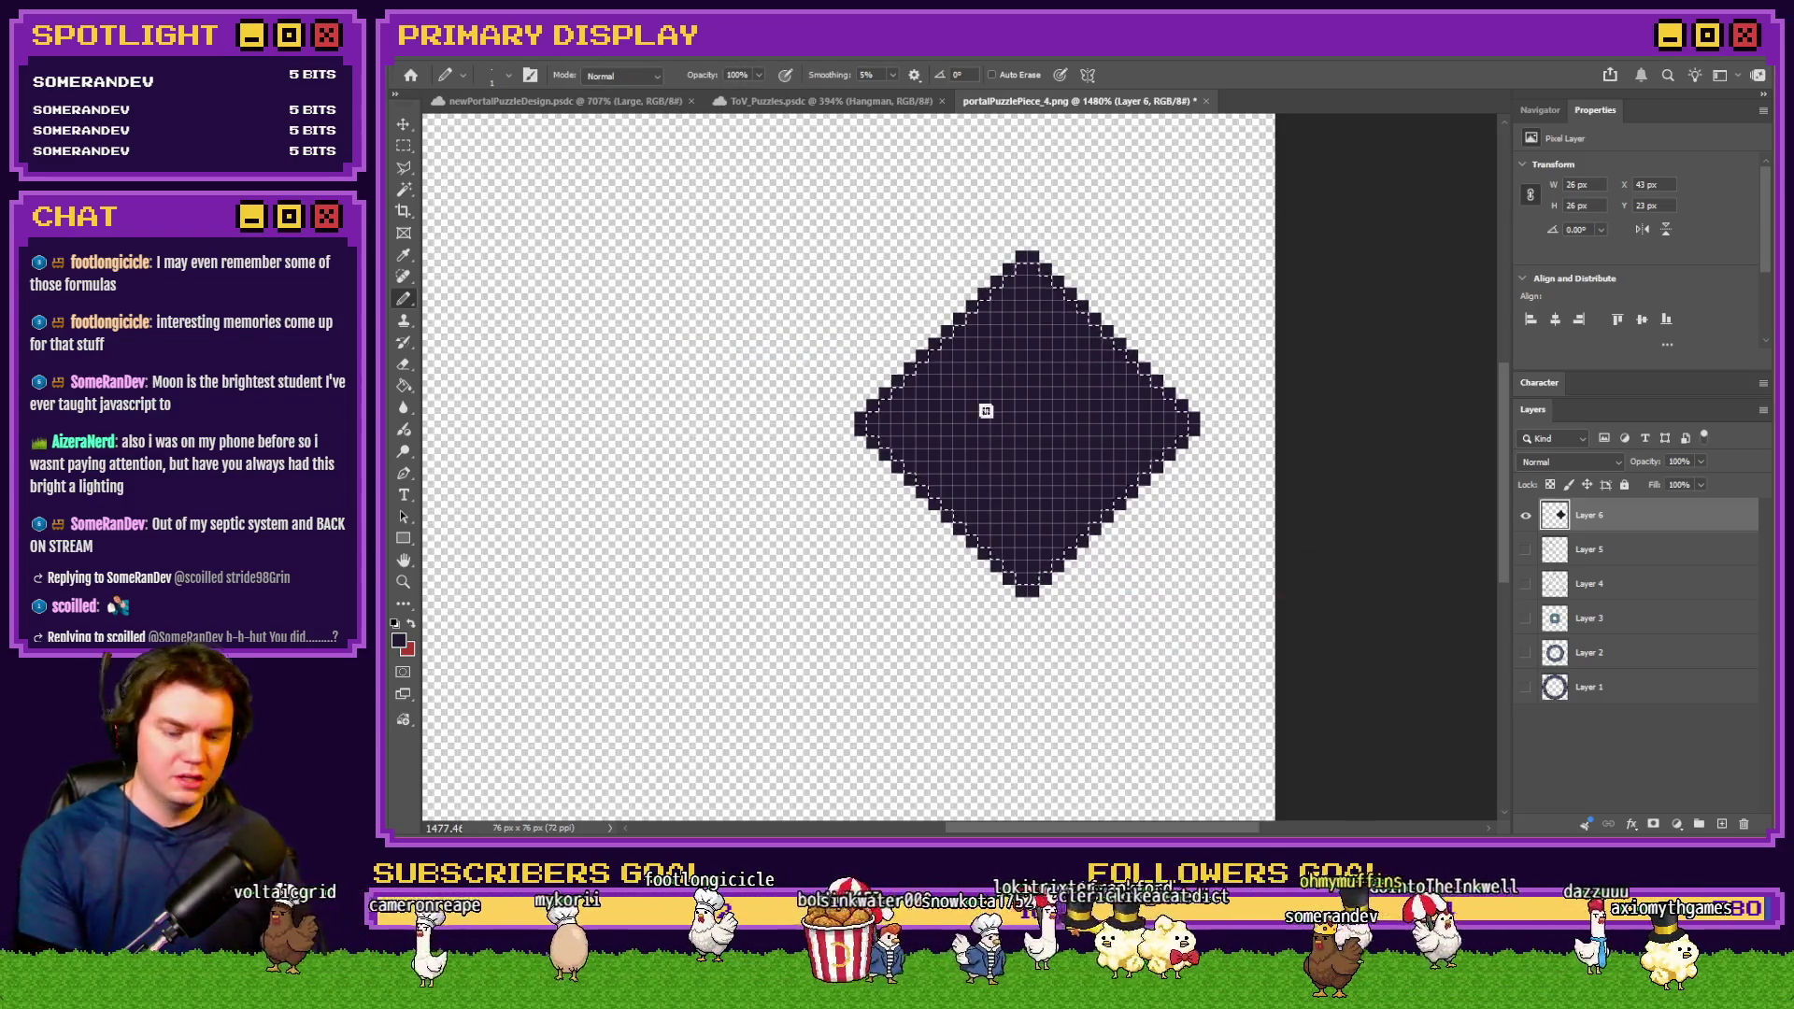
key(Delete)
click(403, 145)
drag(1533, 690, 1528, 552)
scroll(1108, 458, down, 3)
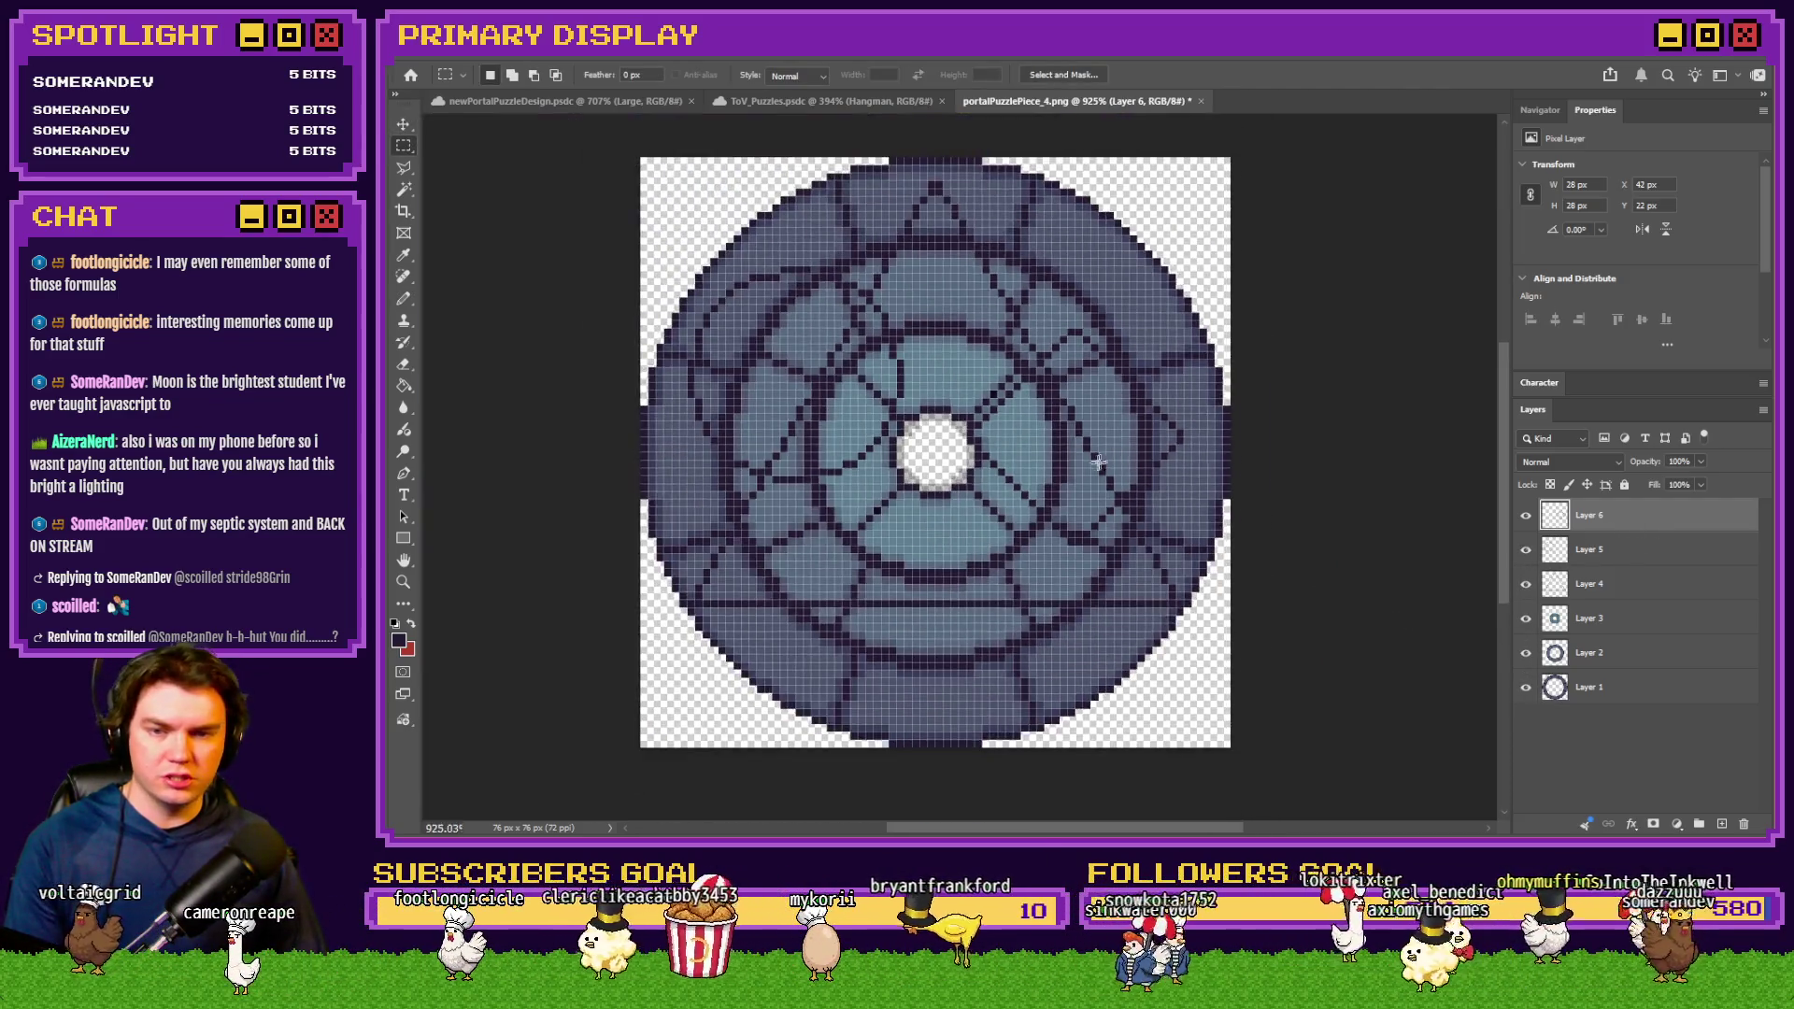
Select a 2×16 px strip, then delete Layer 6 and the empty Layer 5
scroll(1108, 458, up, 2)
mouse_move(1038, 401)
mouse_down()
mouse_move(1059, 584)
mouse_move(1090, 549)
mouse_up()
scroll(1091, 549, down, 3)
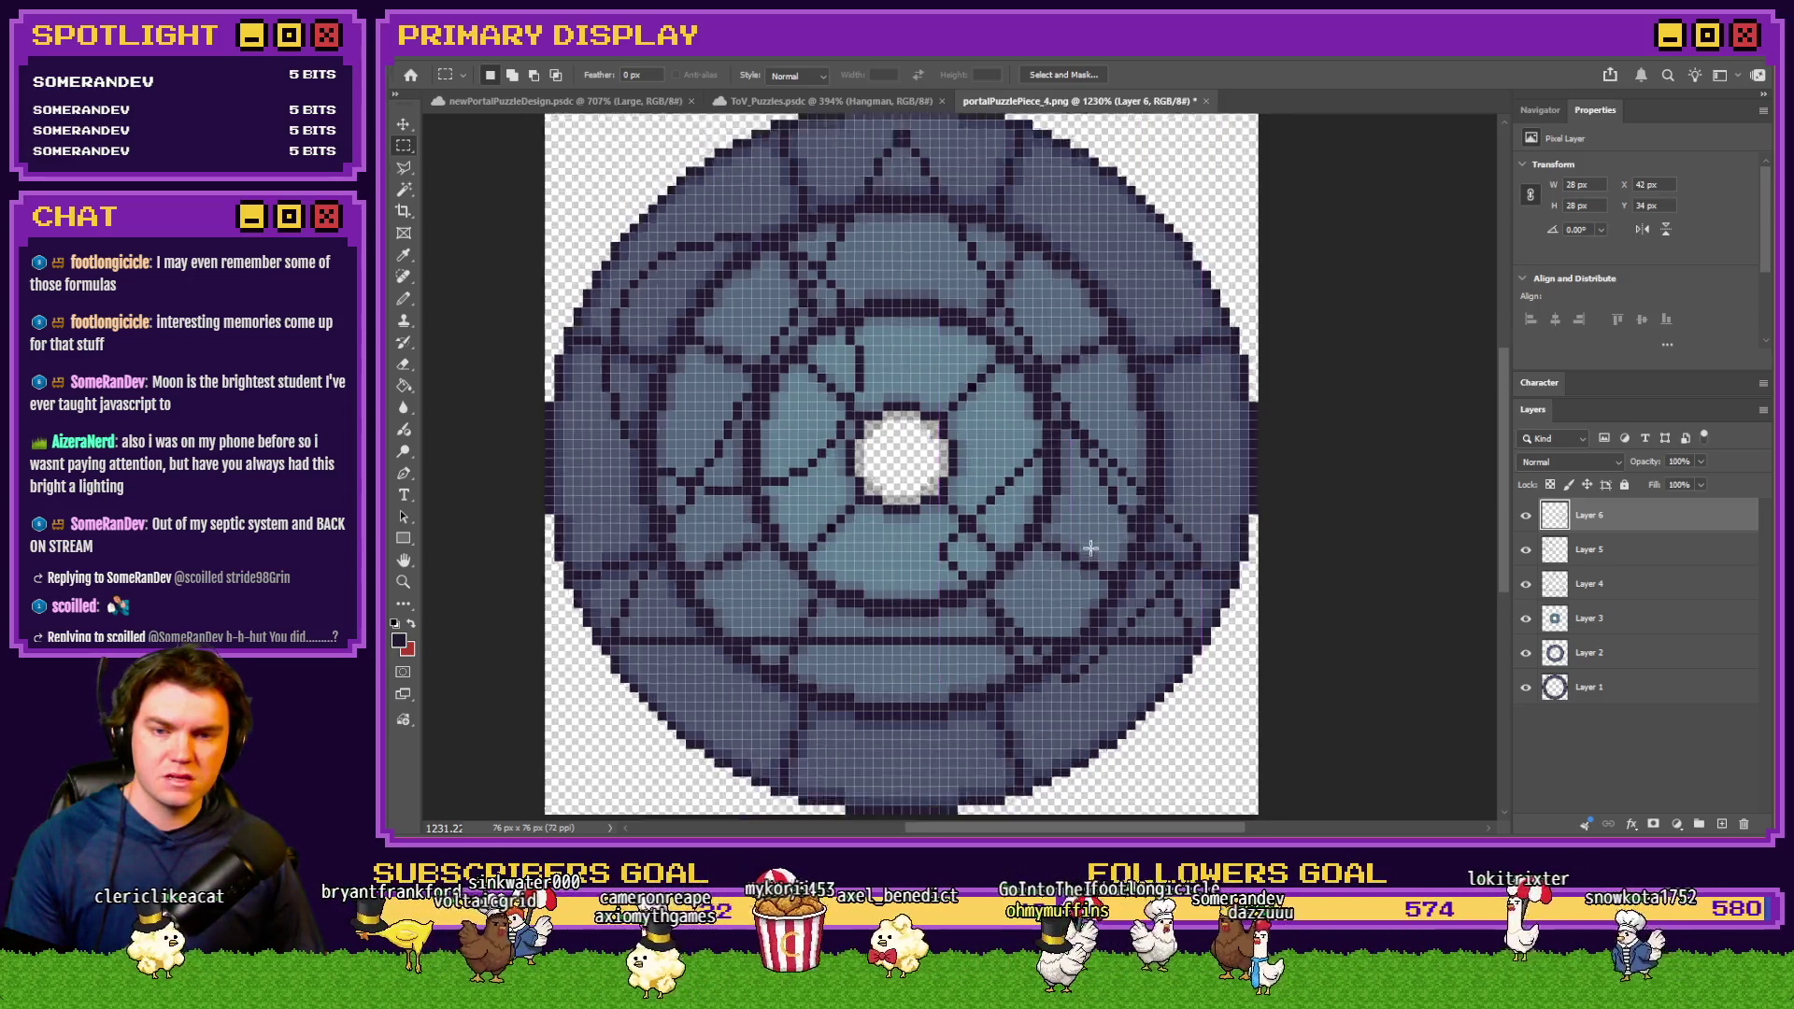
scroll(1091, 549, up, 4)
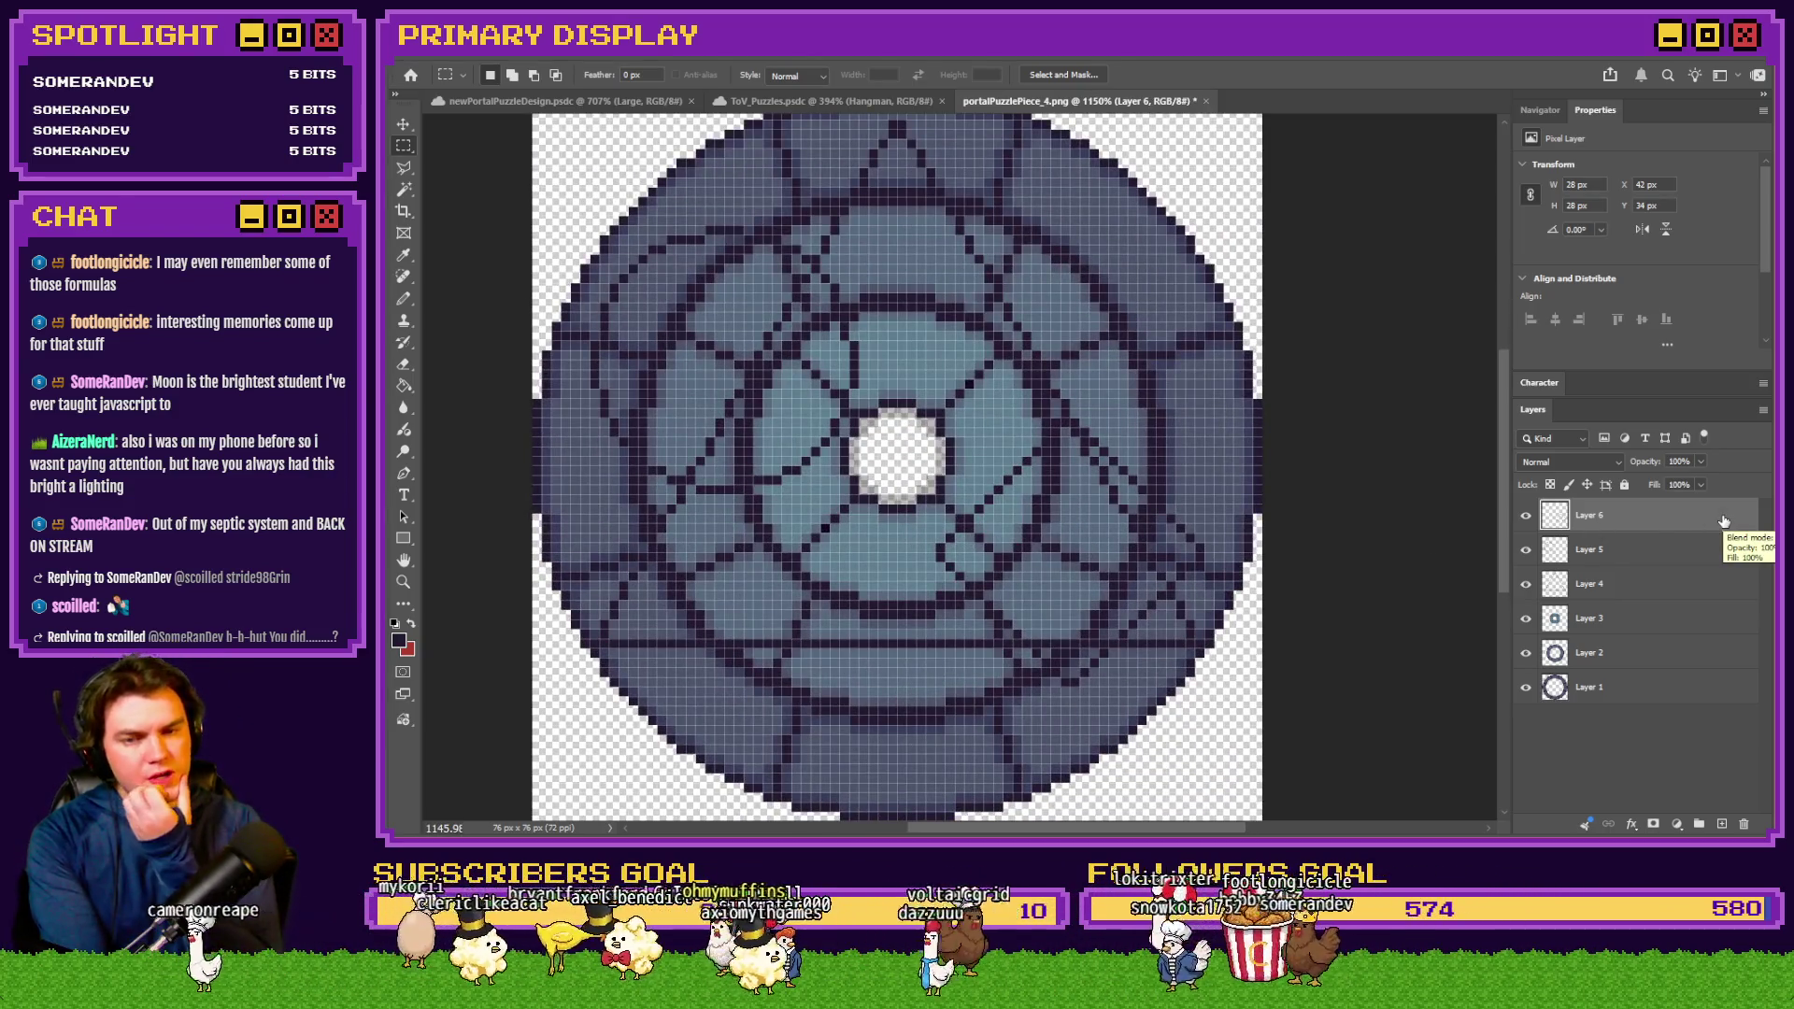
key(Delete)
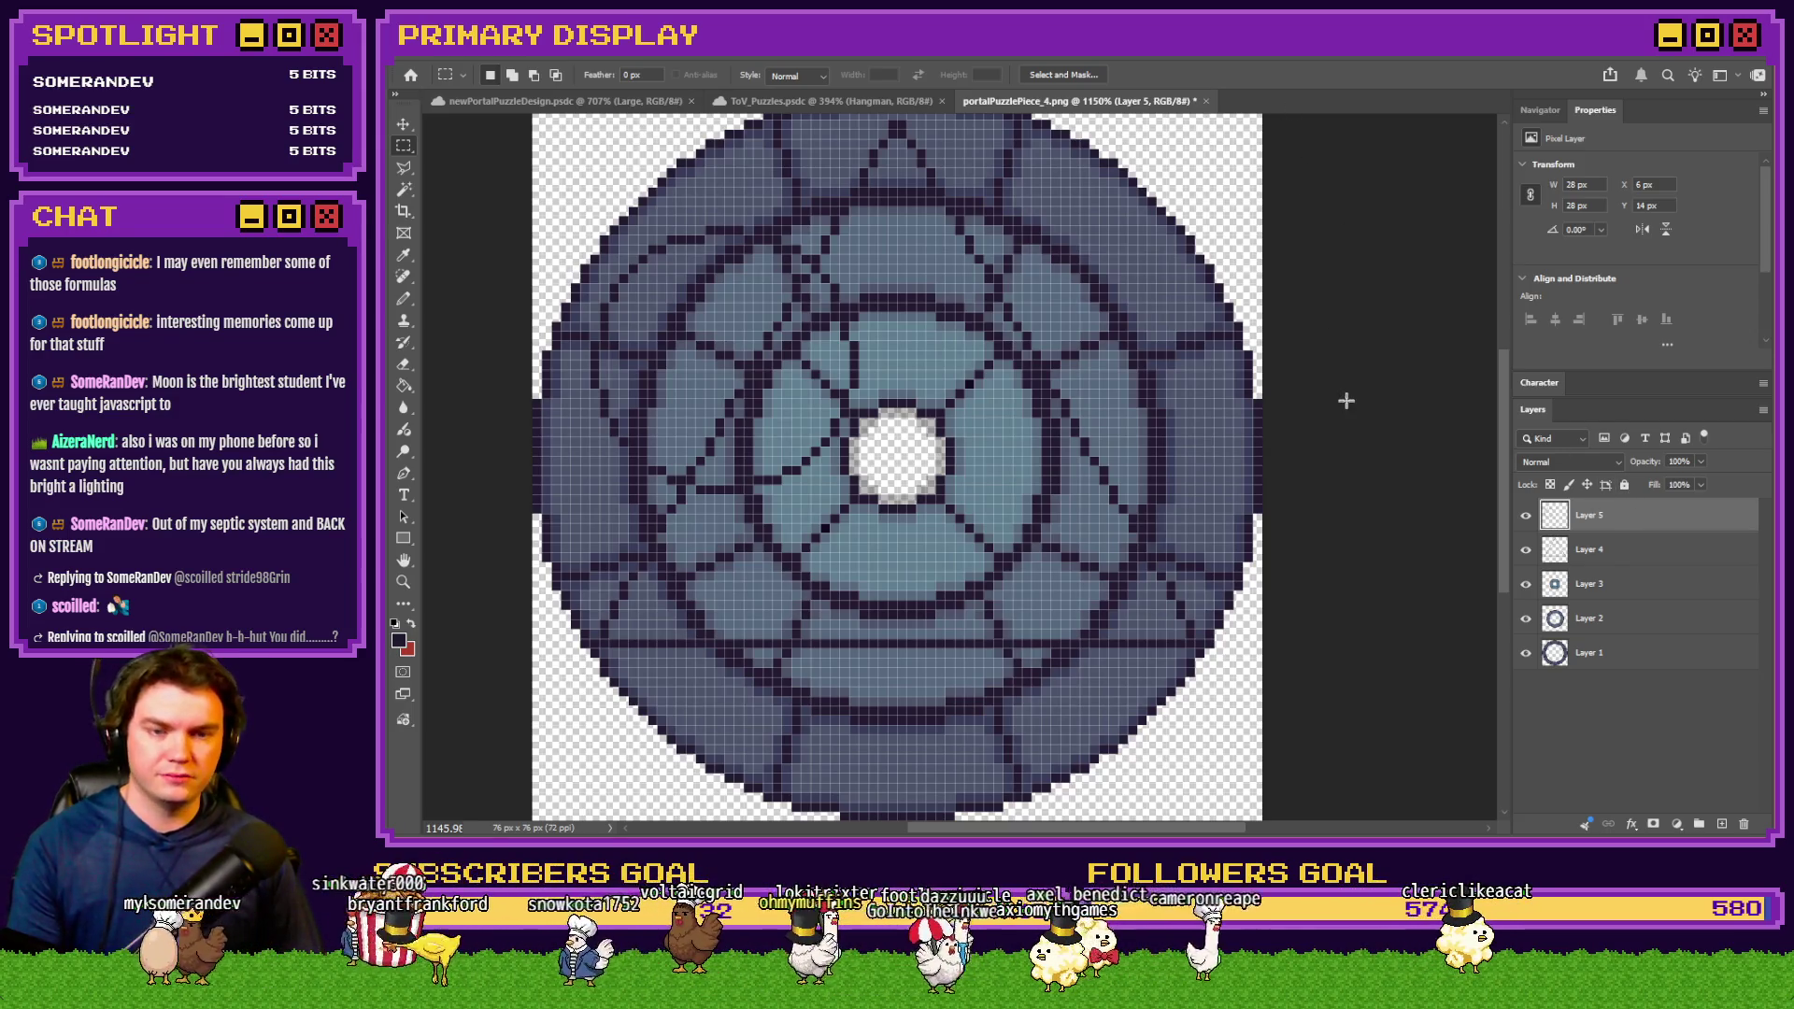
scroll(1069, 445, down, 3)
scroll(1086, 452, up, 2)
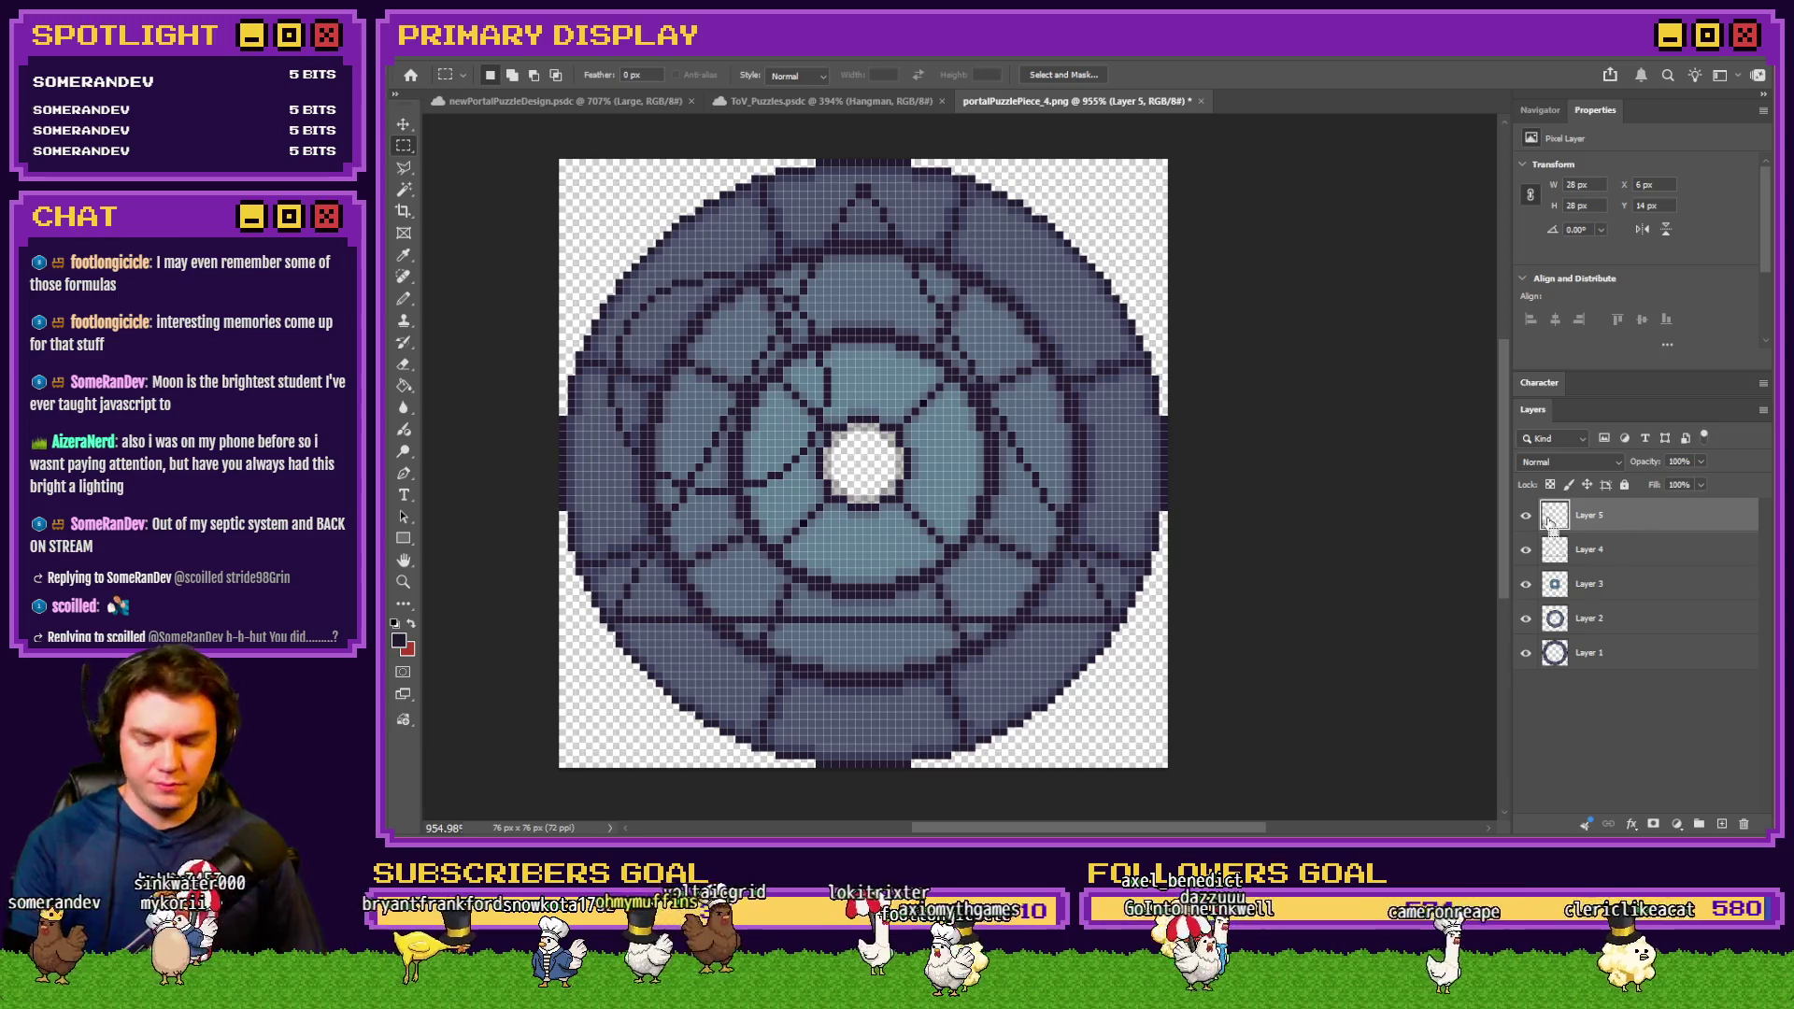
key(Delete)
click(404, 298)
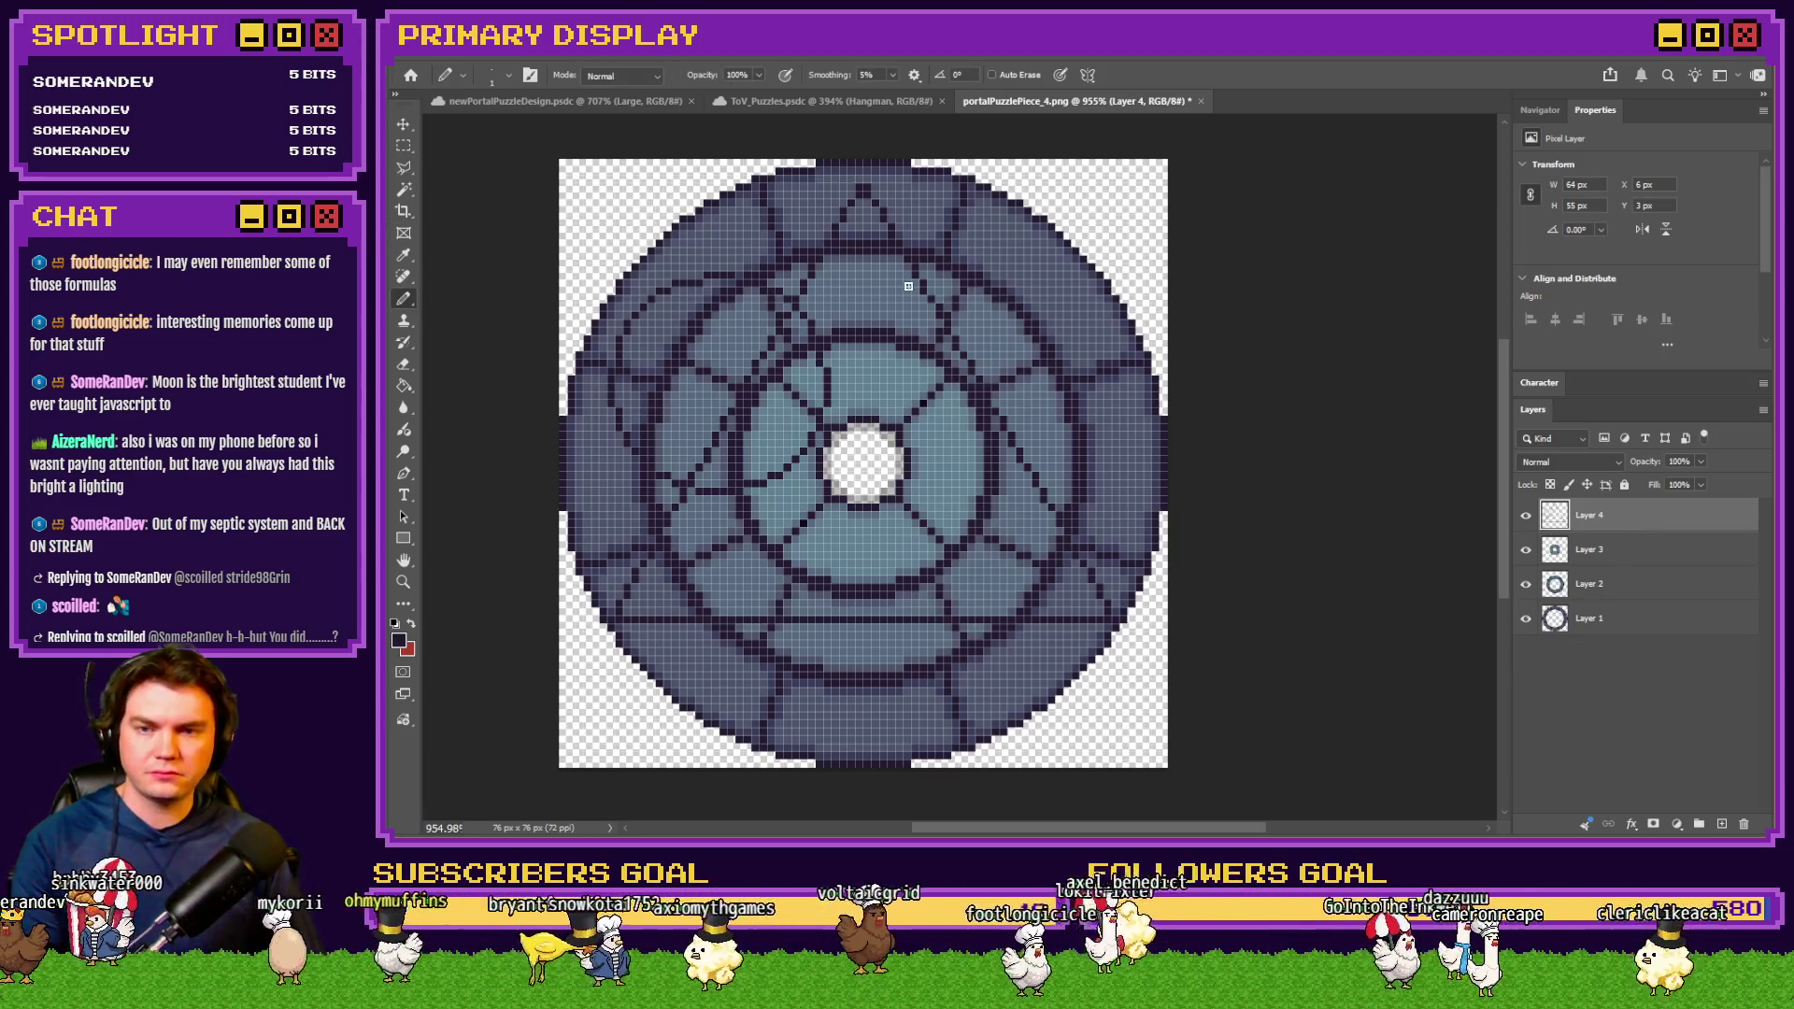
Redraw the dark outline pixels at the top arch's peak on Layer 4 with the Pencil
scroll(897, 280, up, 5)
scroll(865, 265, up, 1)
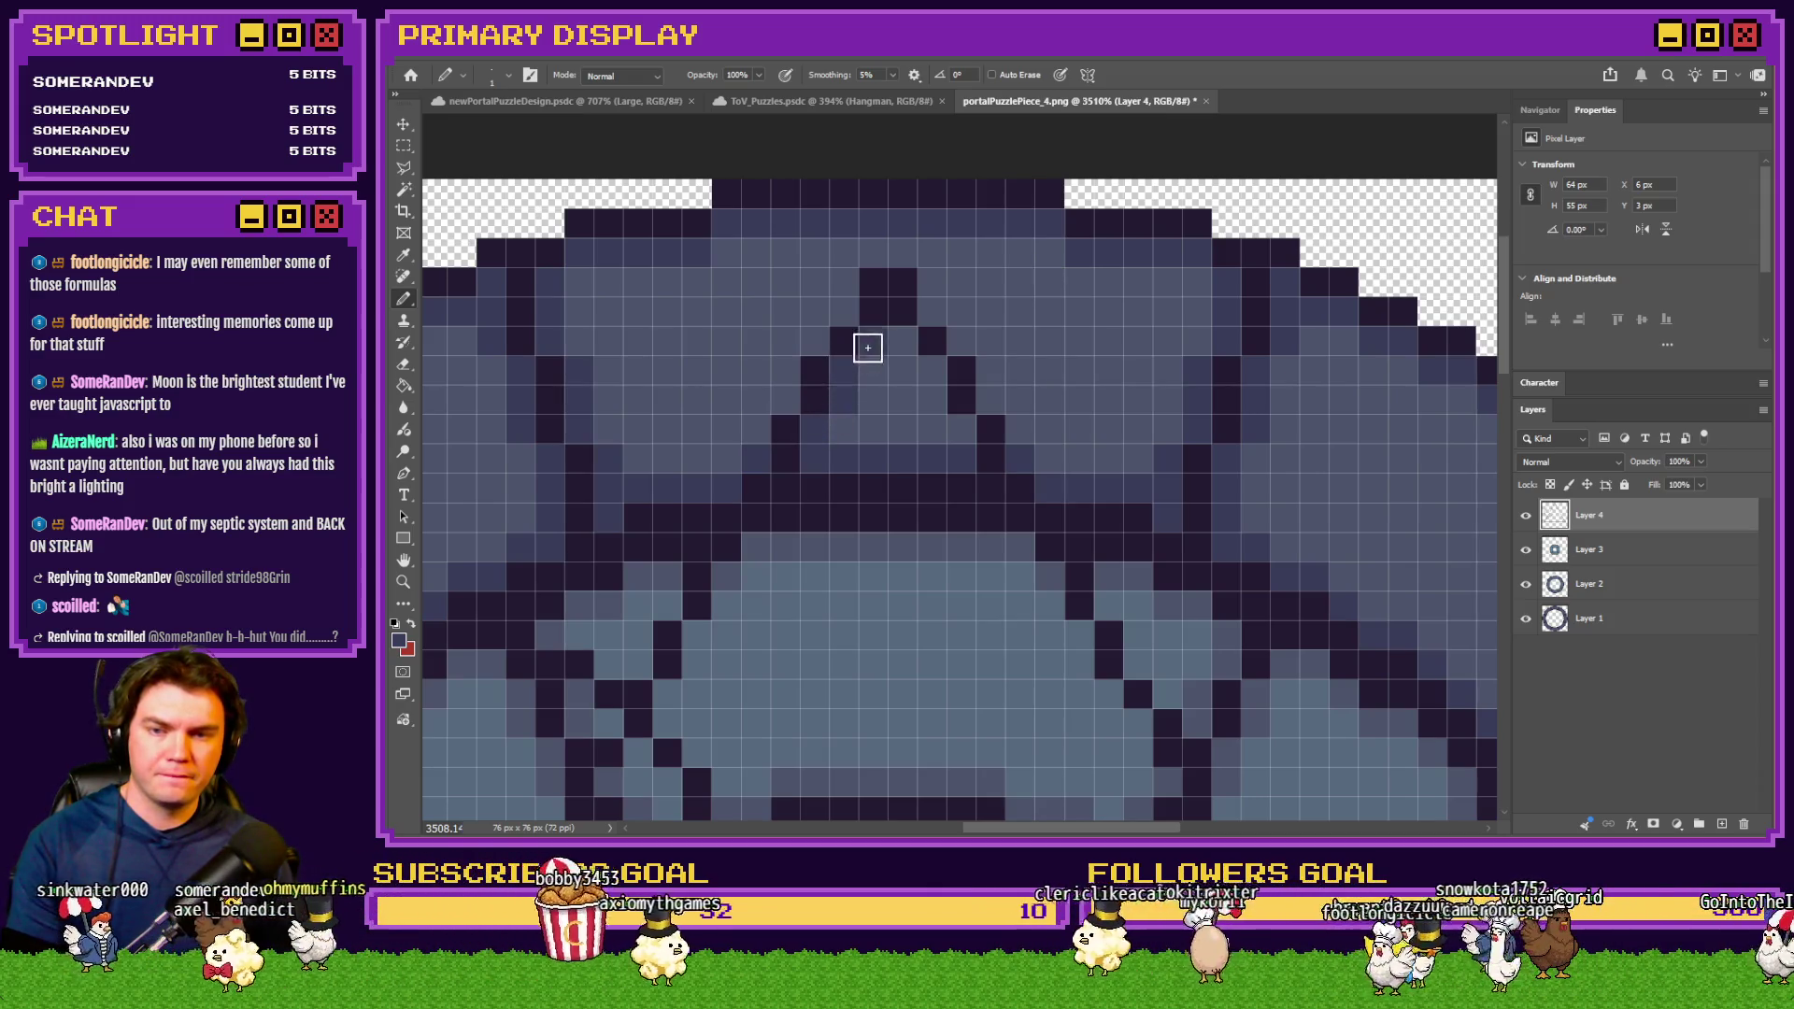
scroll(958, 411, down, 5)
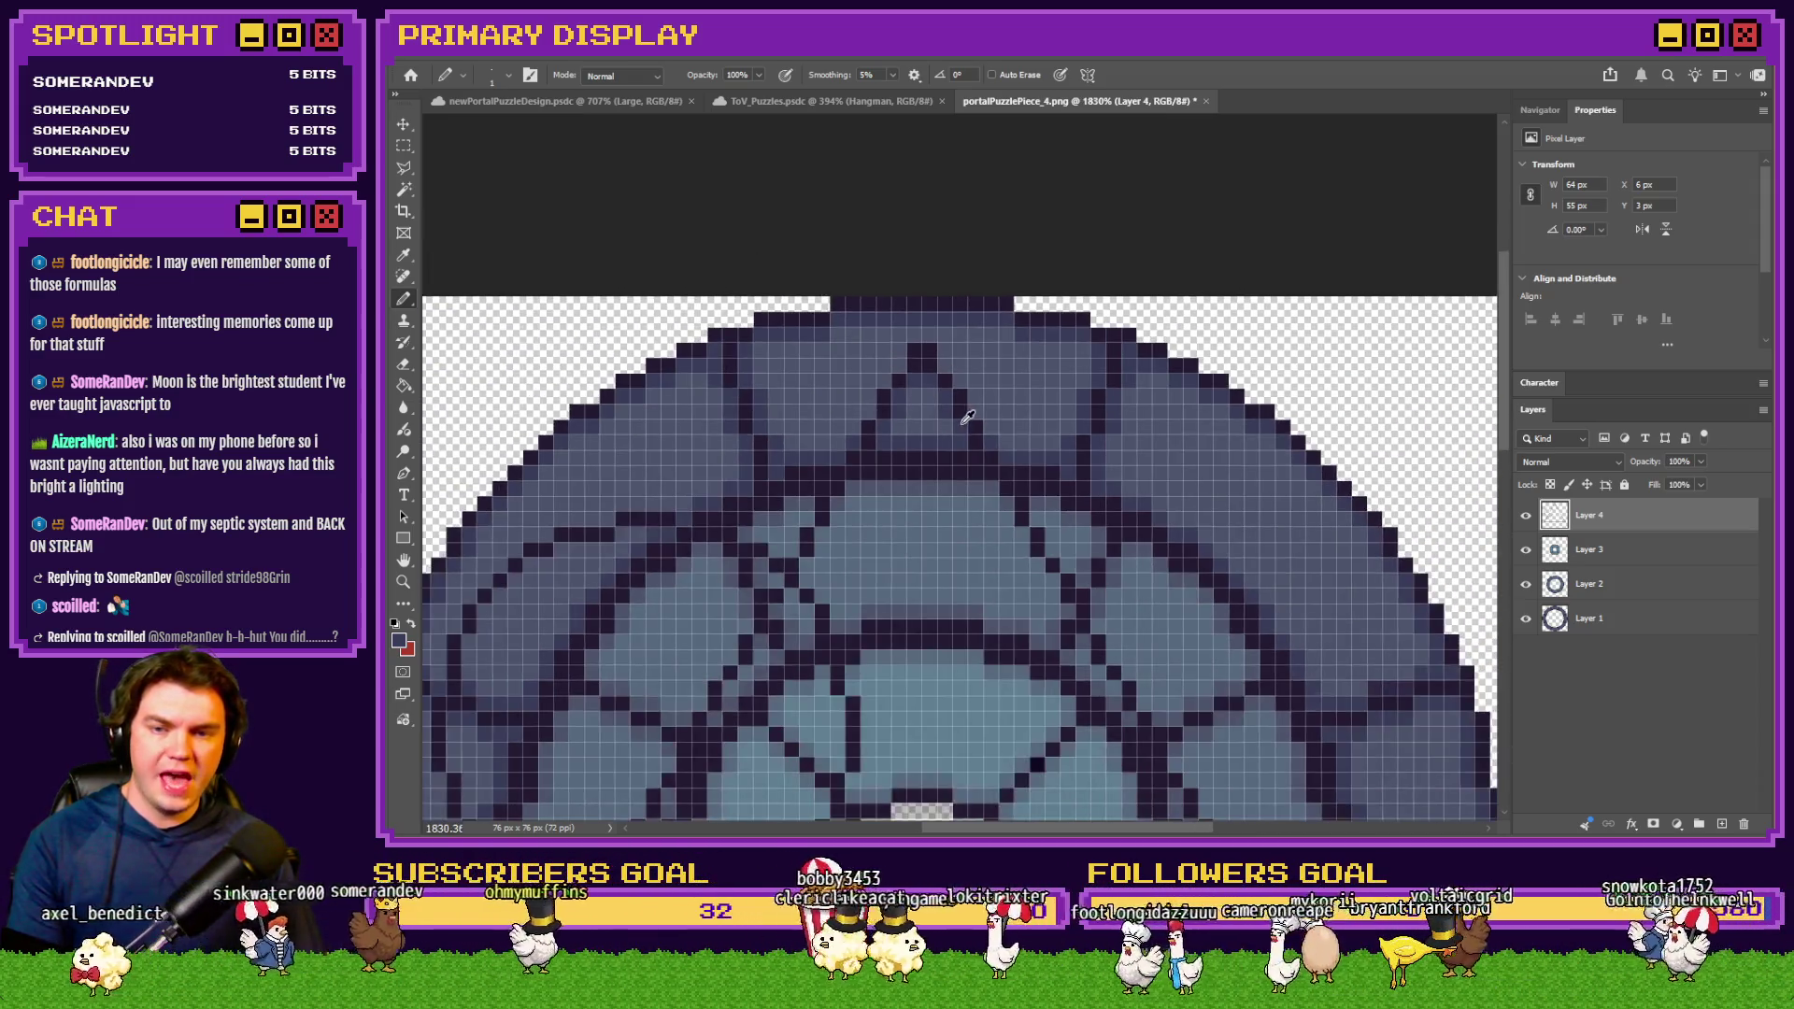
scroll(937, 338, up, 2)
scroll(936, 338, up, 2)
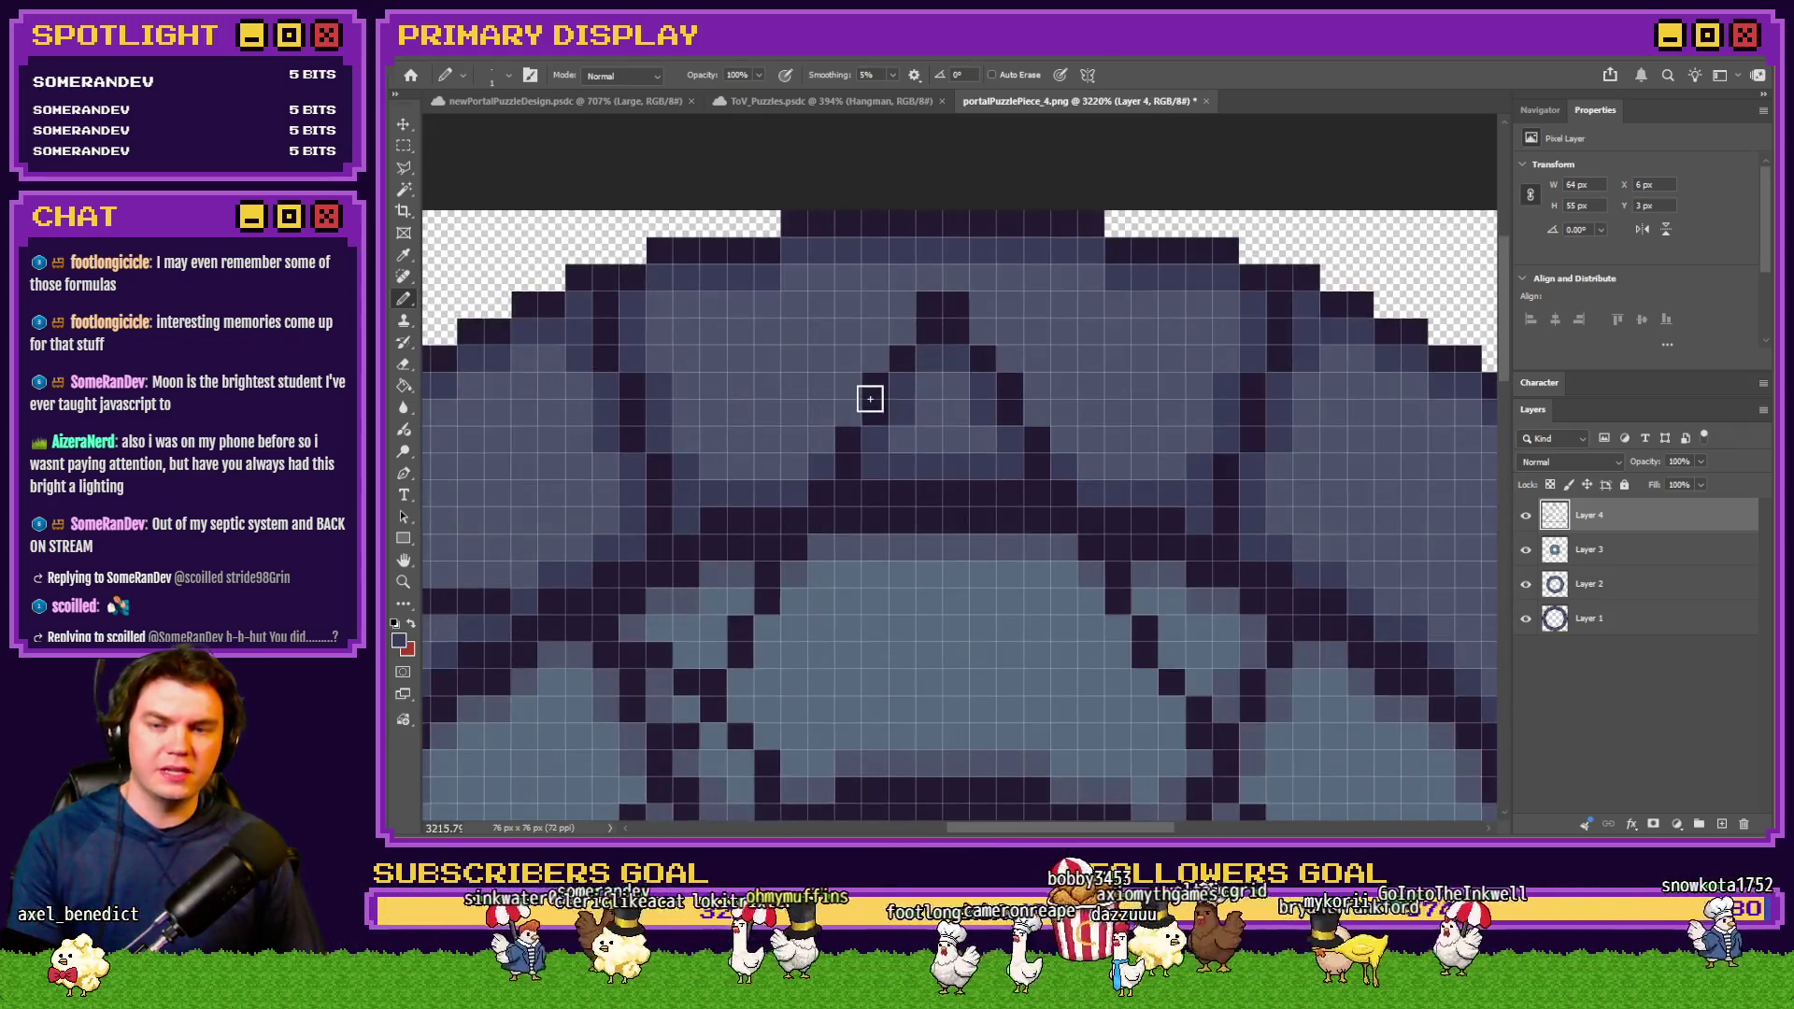
mouse_move(906, 340)
mouse_down()
mouse_move(910, 309)
mouse_move(954, 286)
mouse_up()
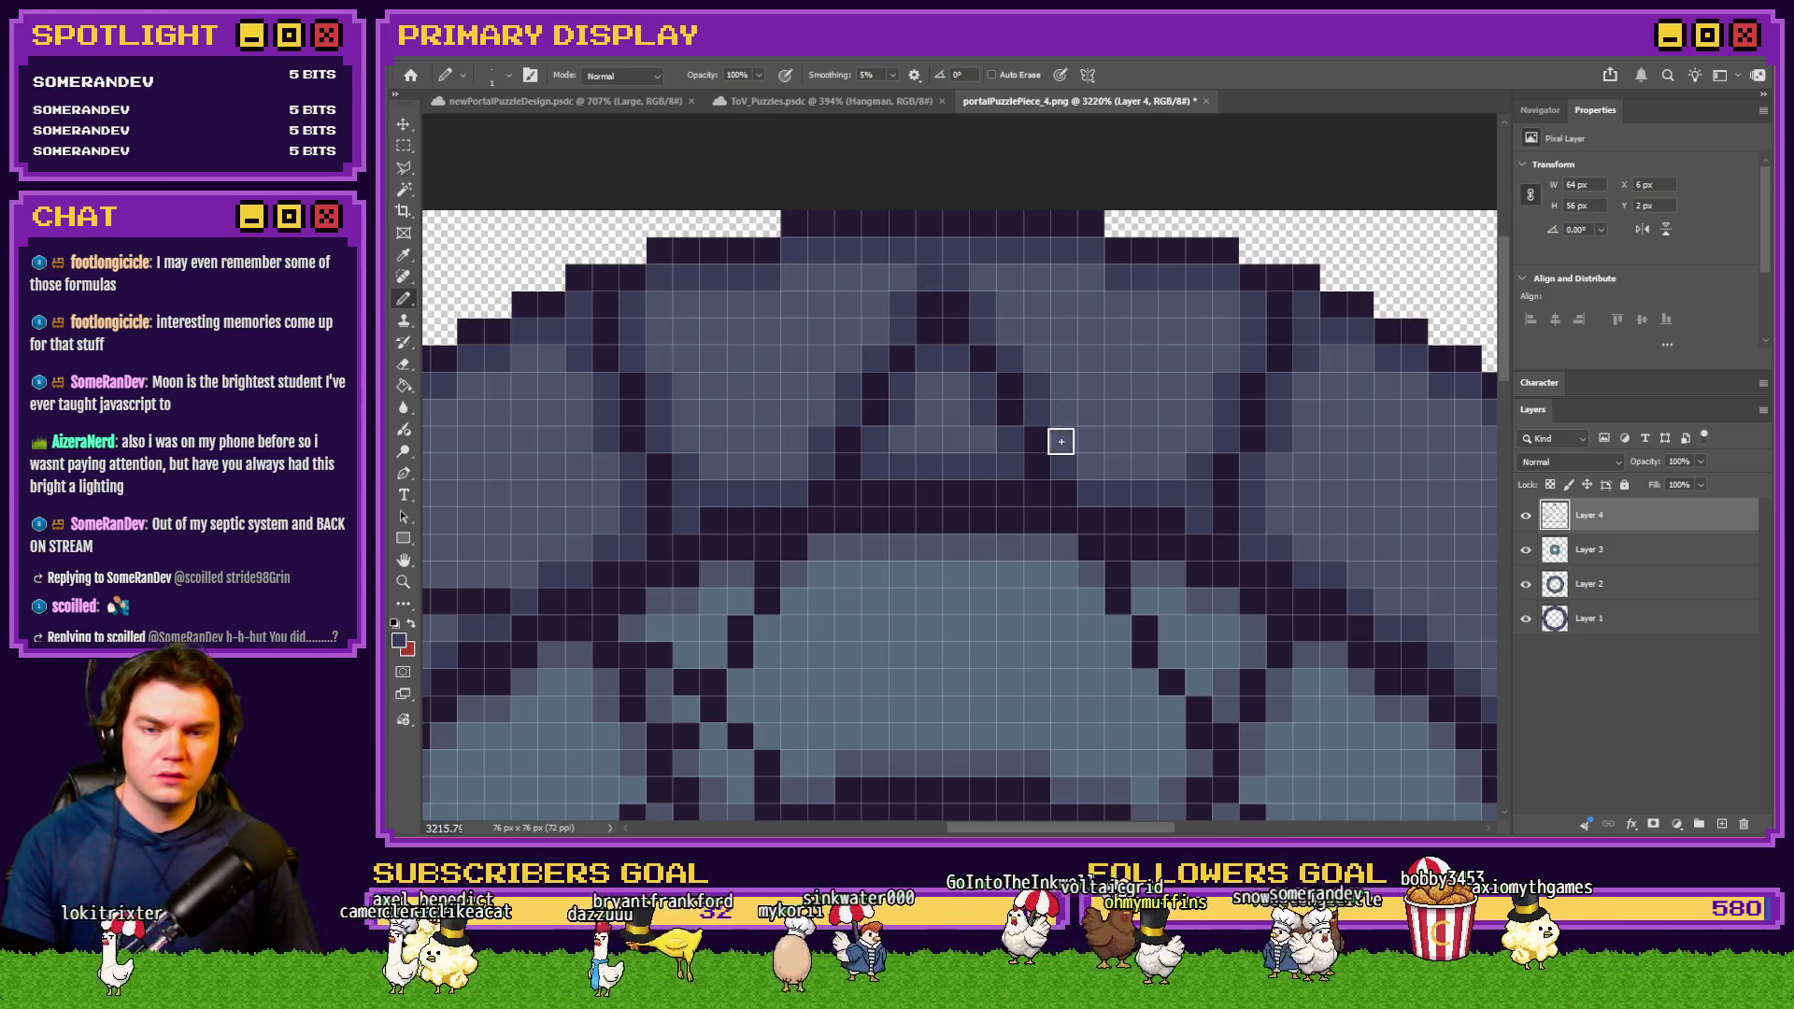
scroll(1060, 441, down, 3)
scroll(900, 401, up, 3)
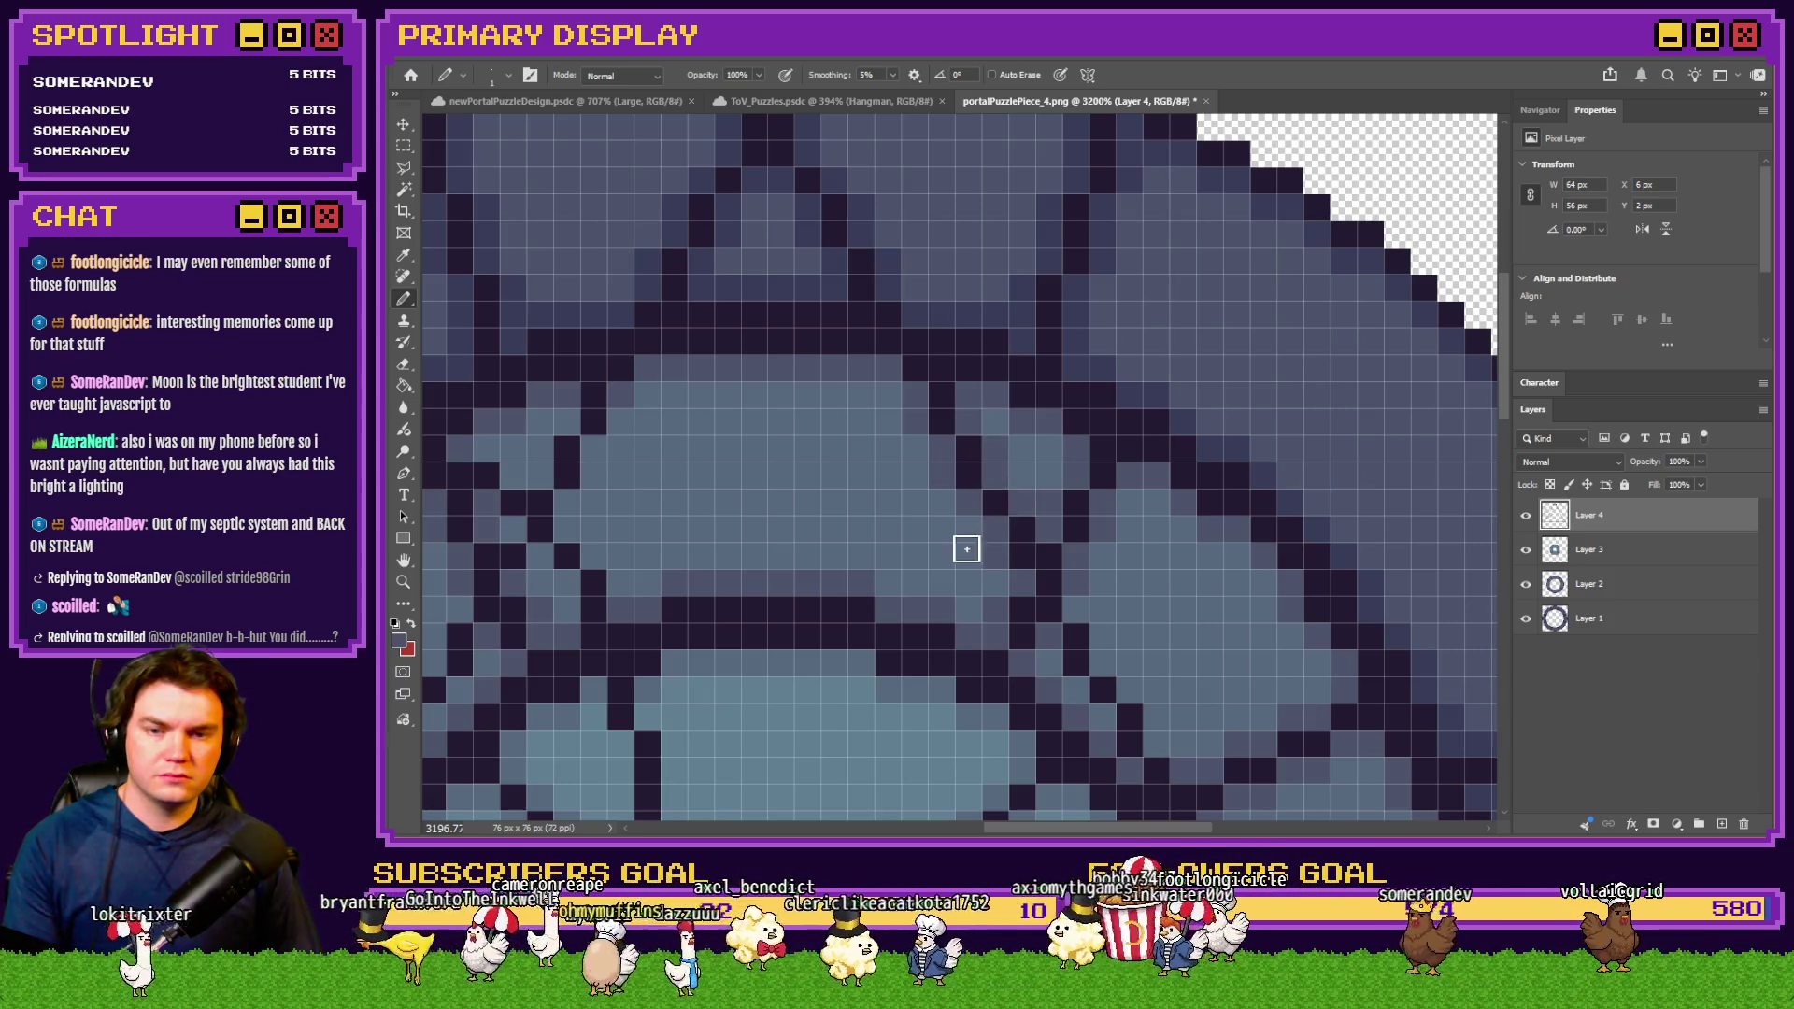
scroll(969, 548, down, 3)
scroll(1082, 580, up, 3)
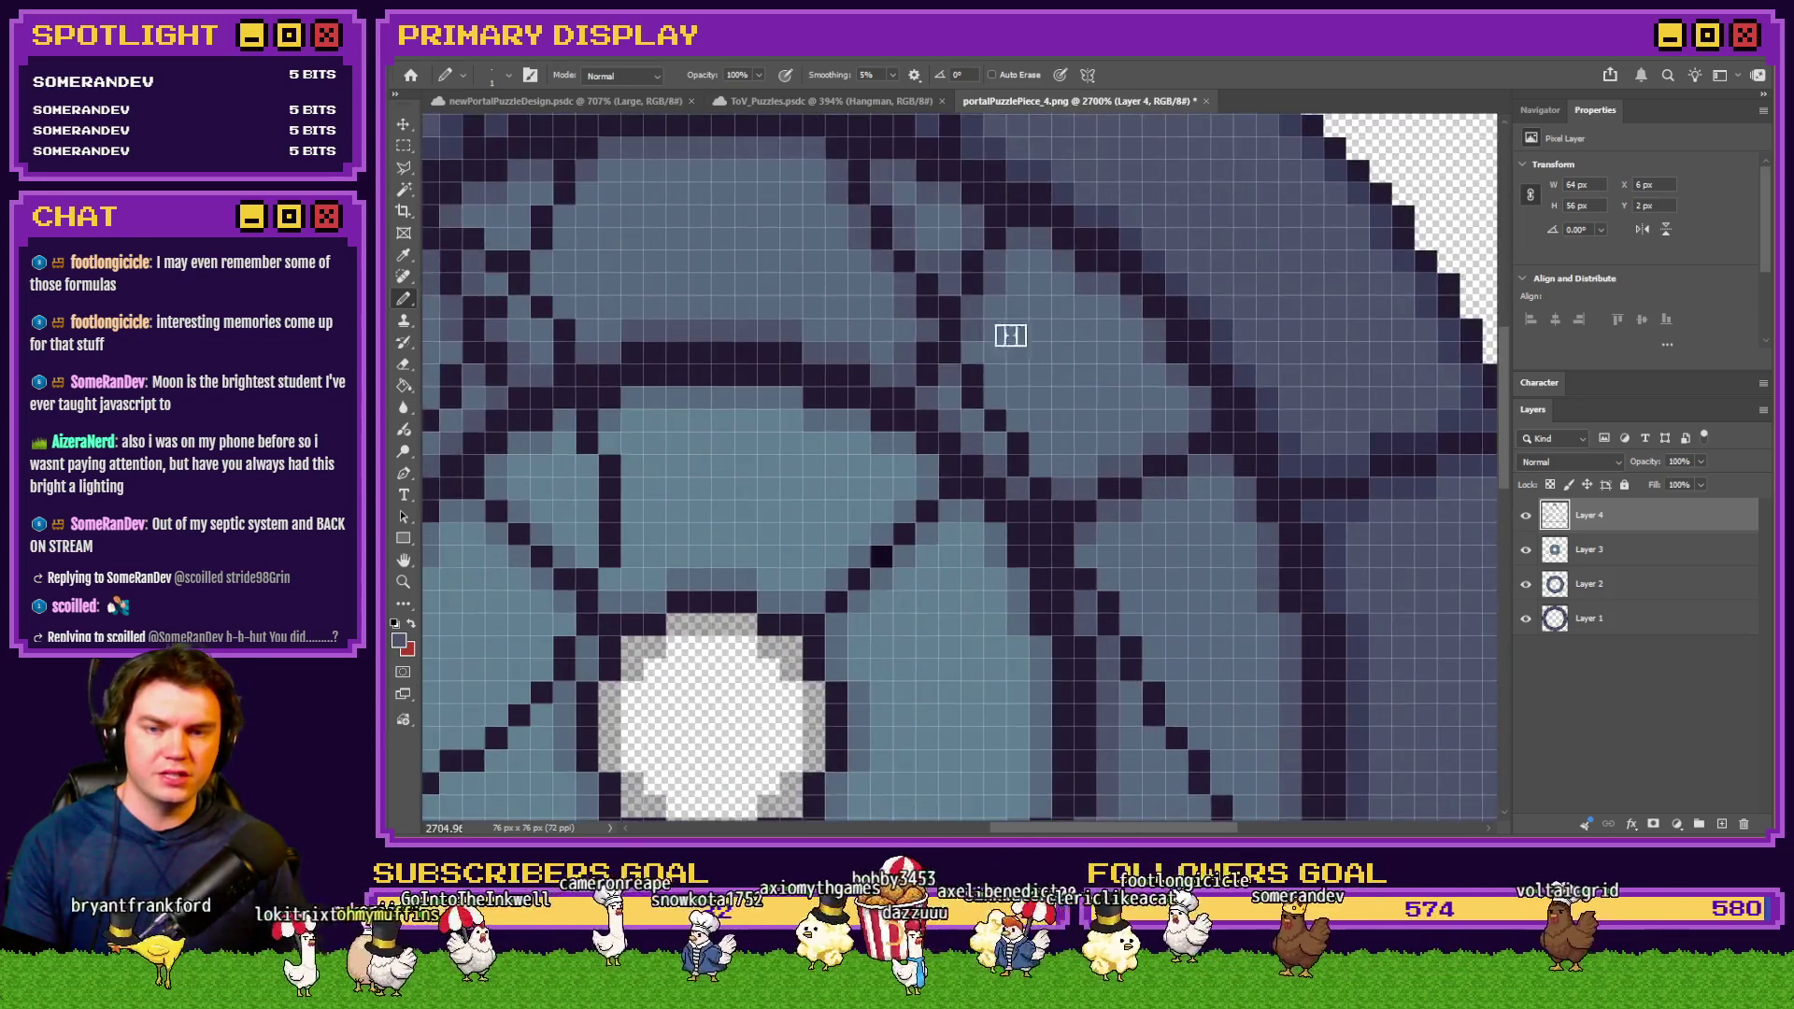
scroll(974, 352, up, 2)
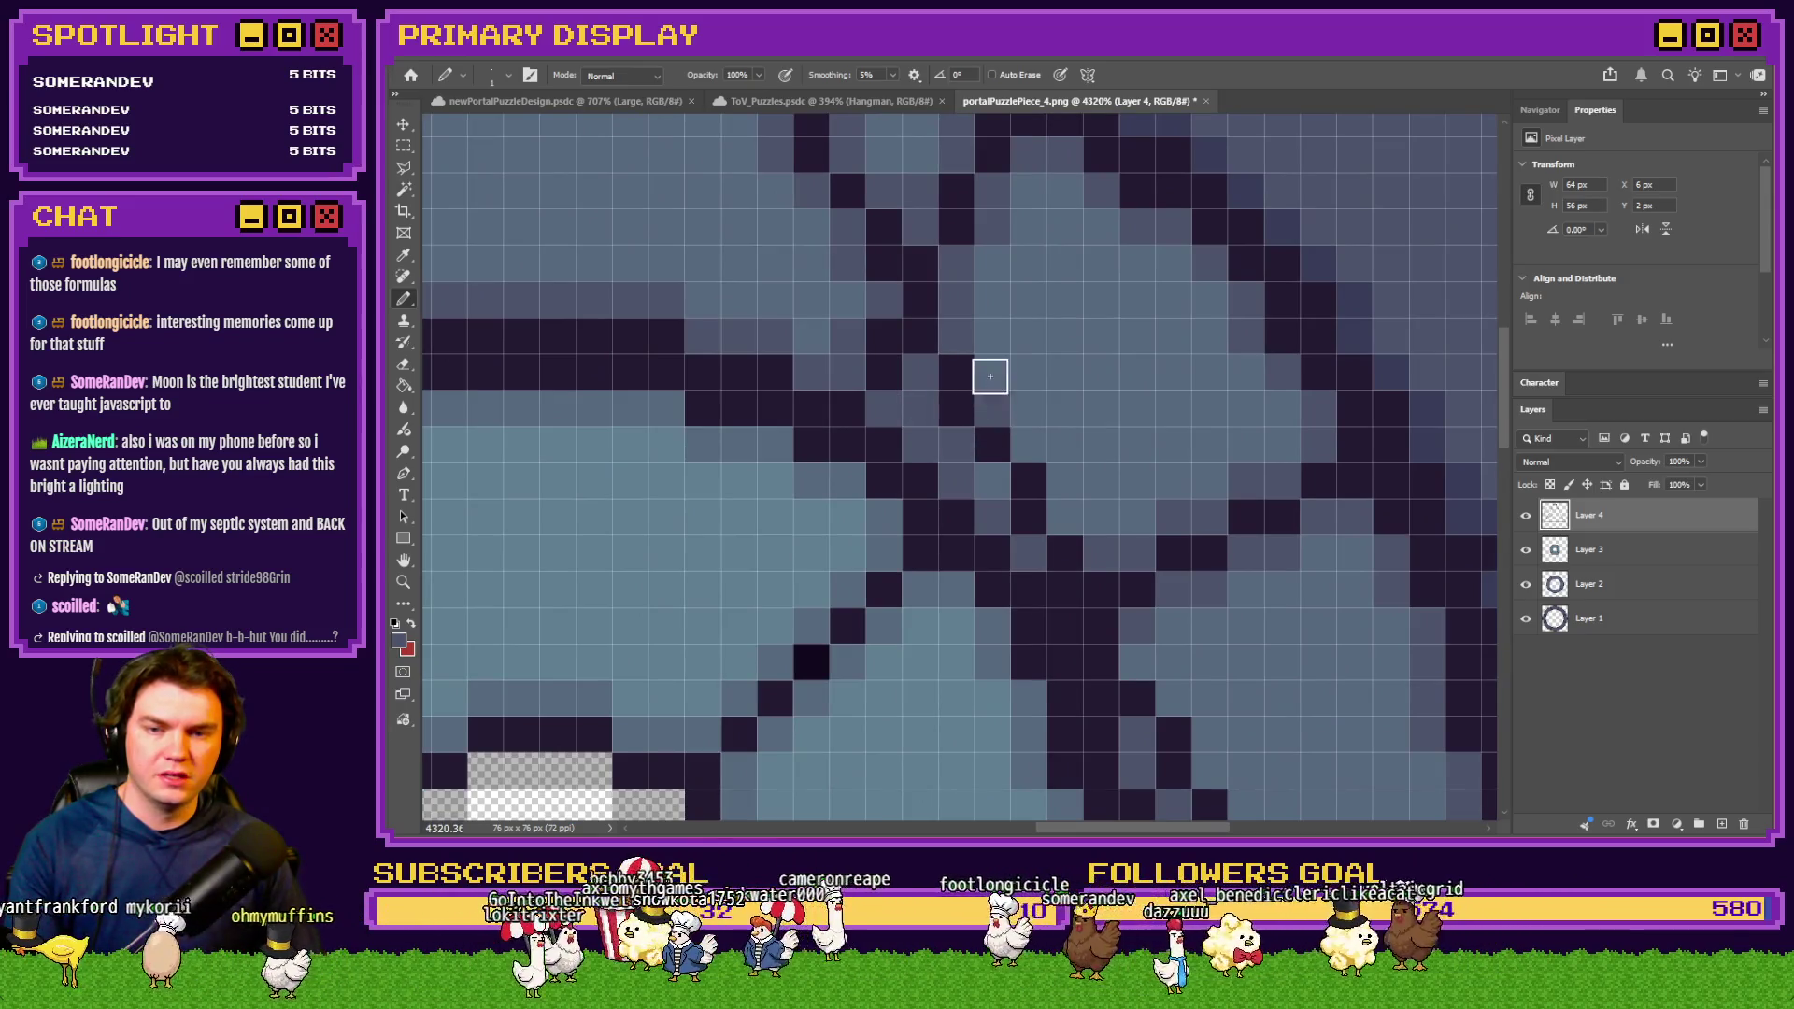
scroll(1019, 519, down, 3)
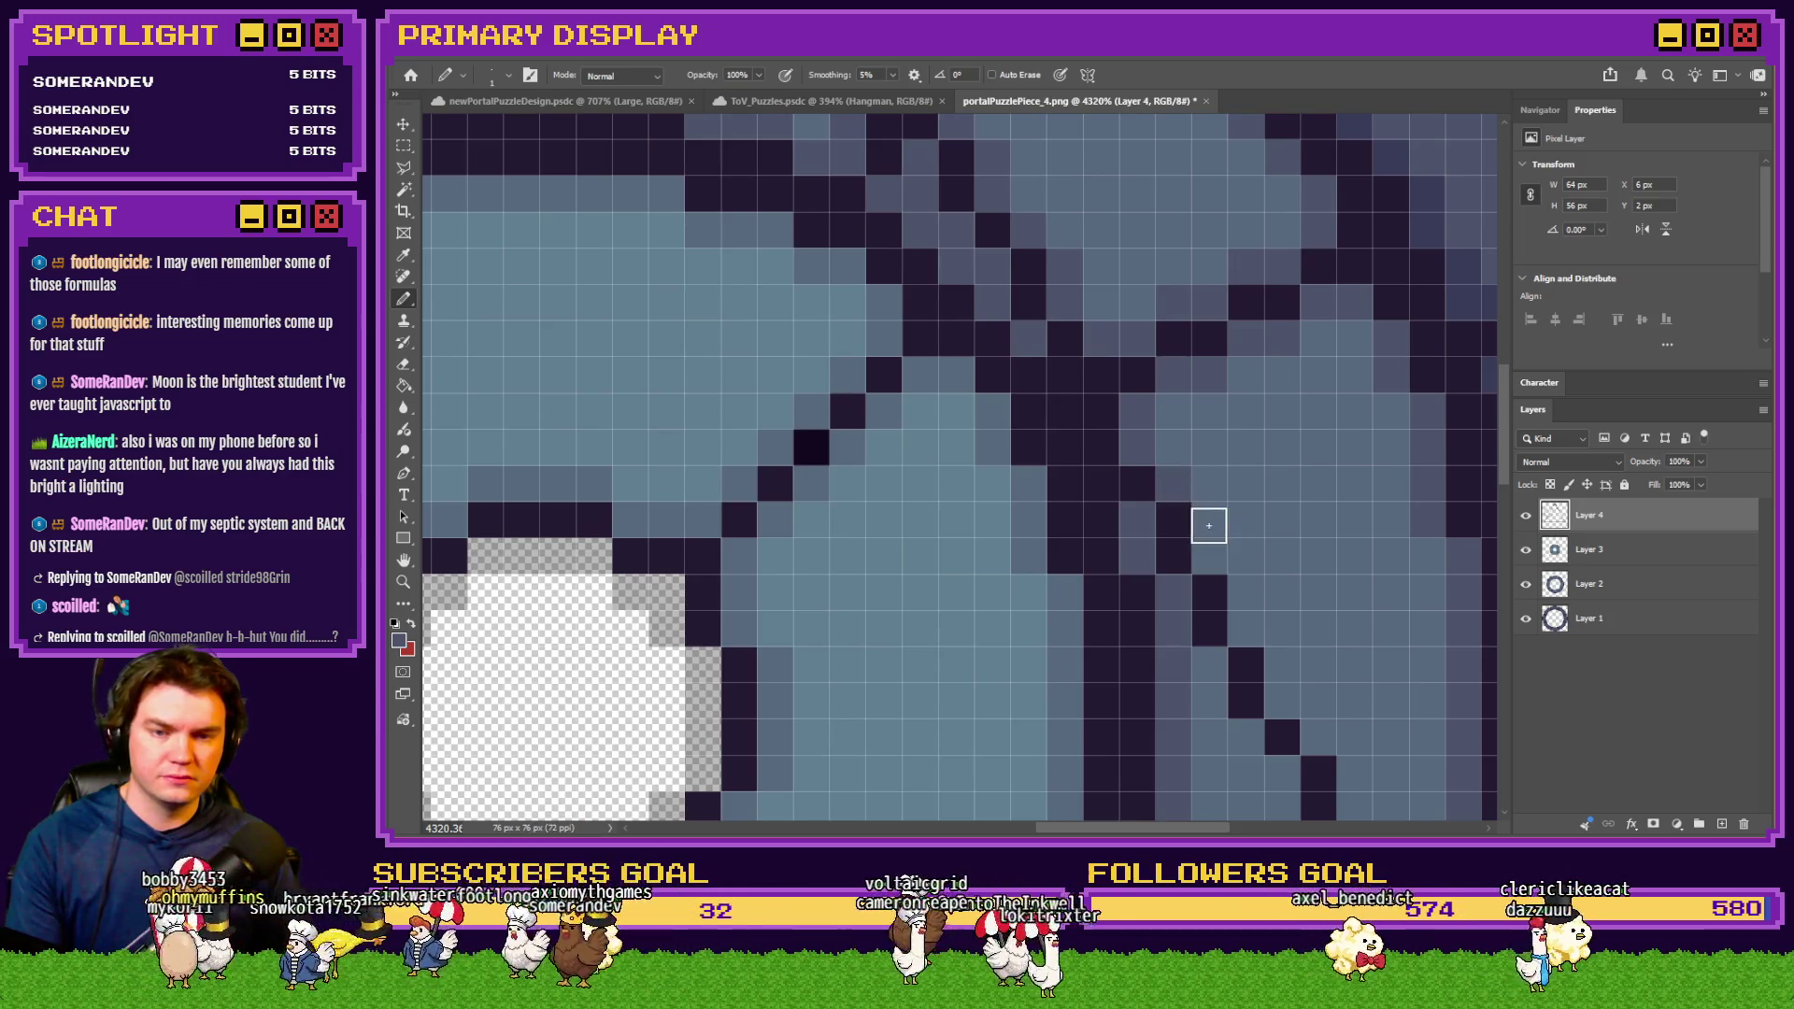
scroll(1215, 526, down, 1)
scroll(1216, 603, down, 1)
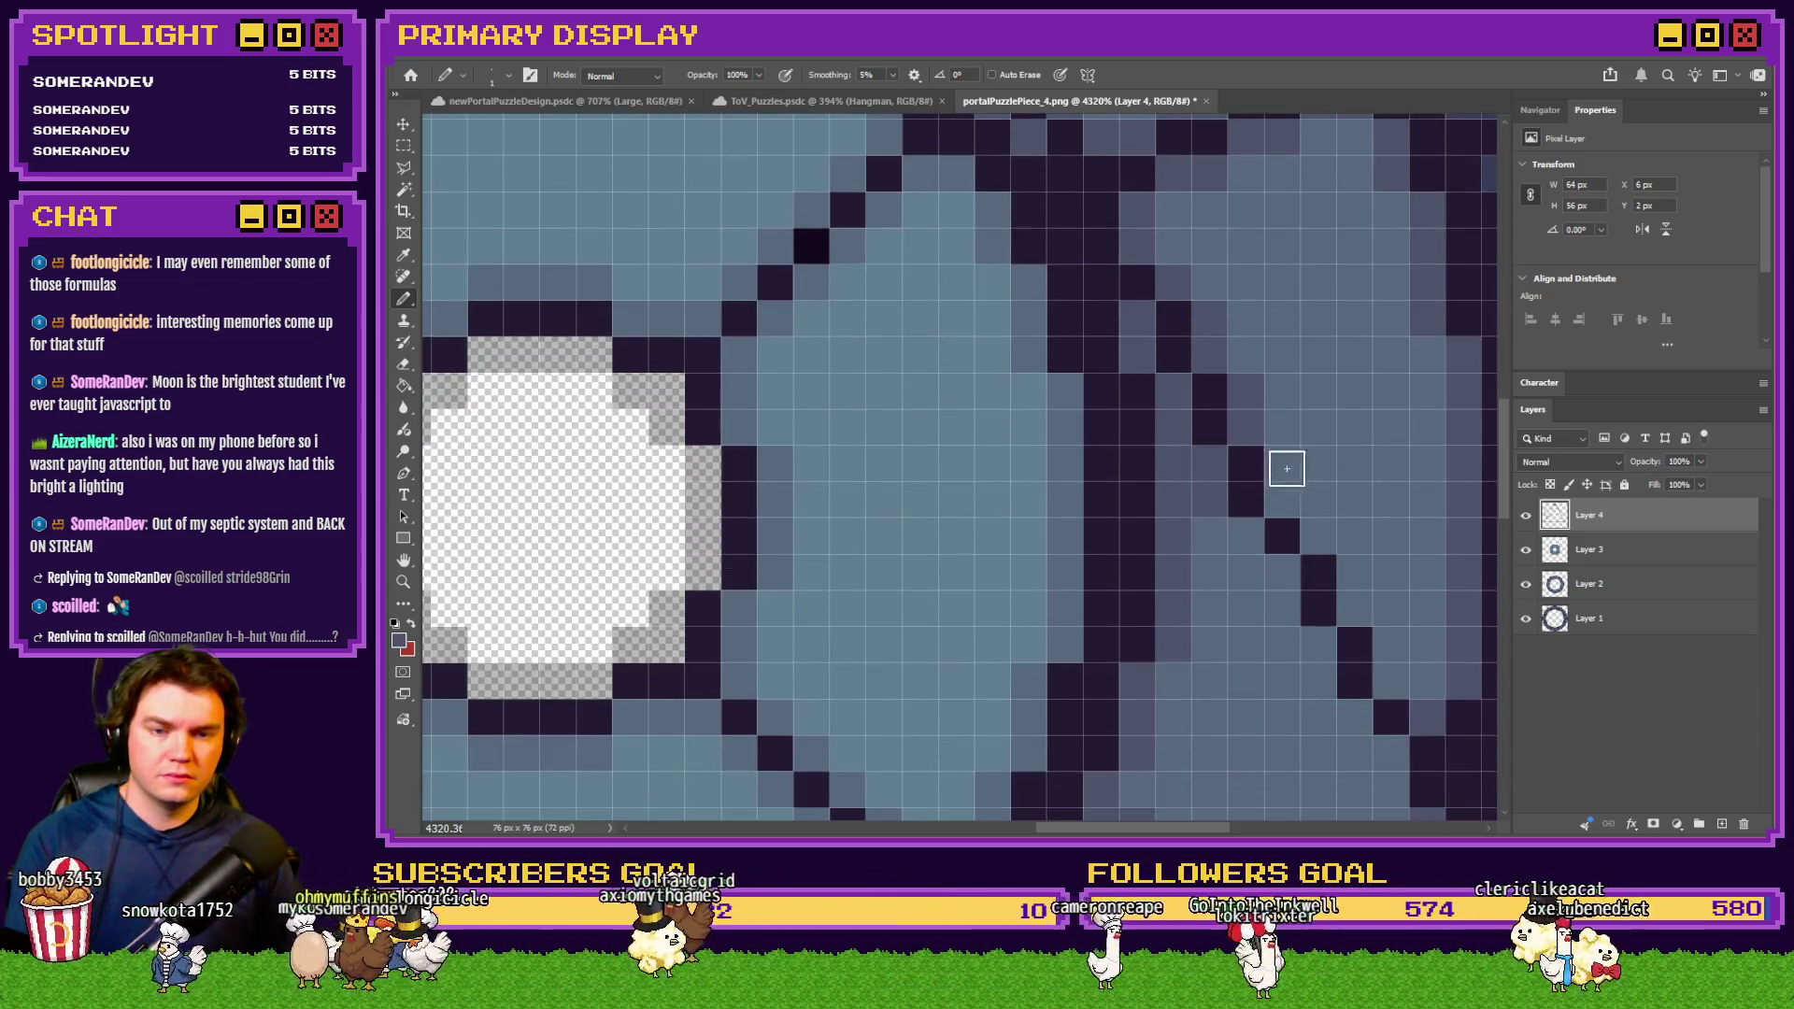
scroll(1187, 584, right, 2)
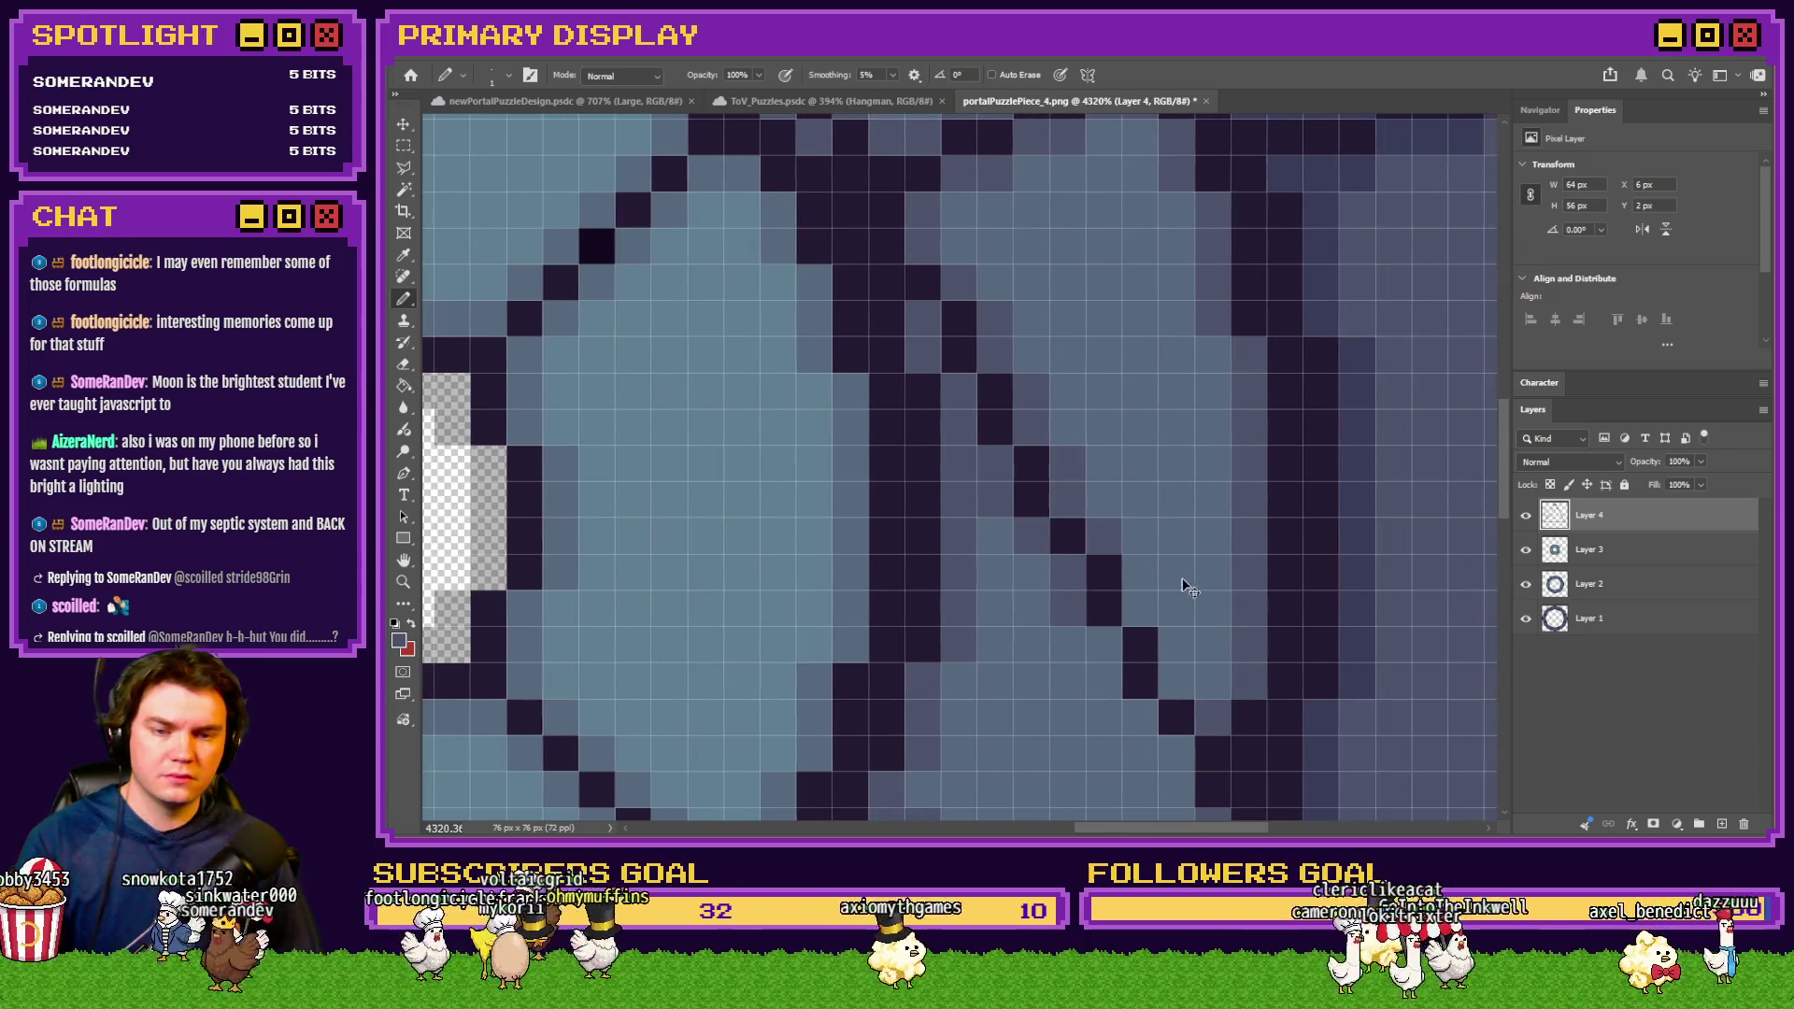
scroll(1133, 592, down, 2)
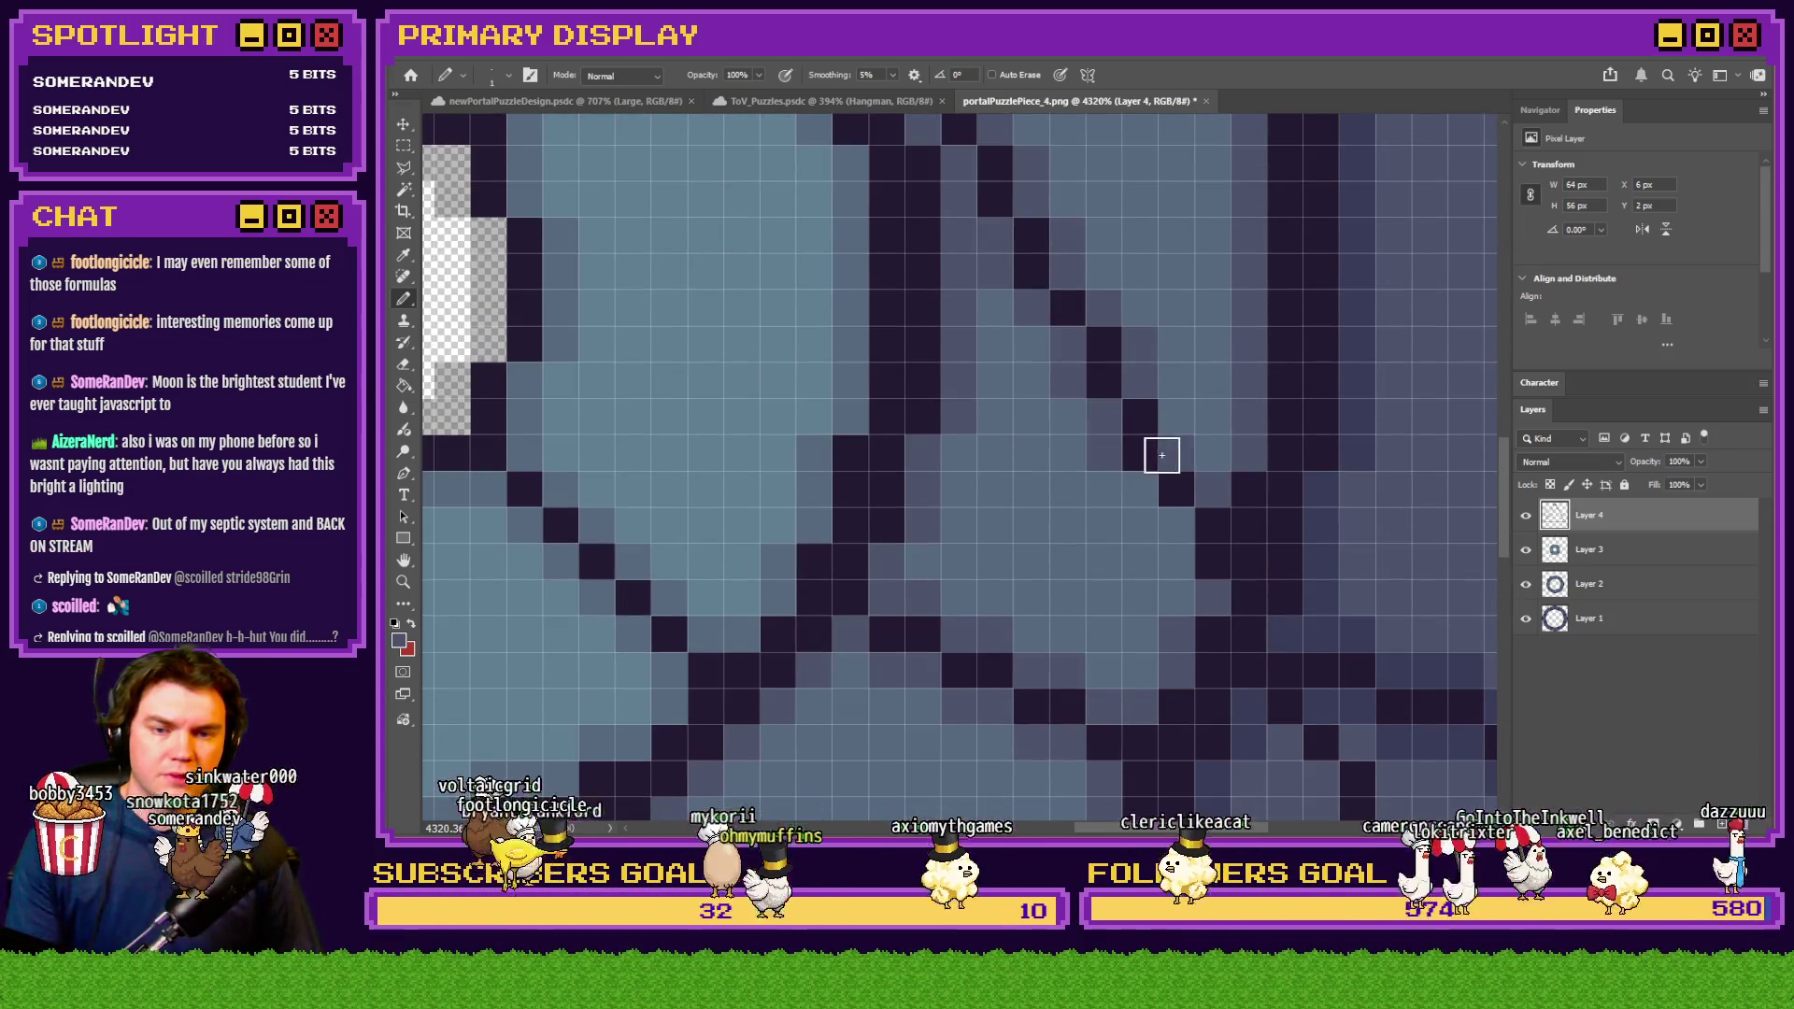
scroll(1134, 529, down, 2)
scroll(1159, 453, down, 3)
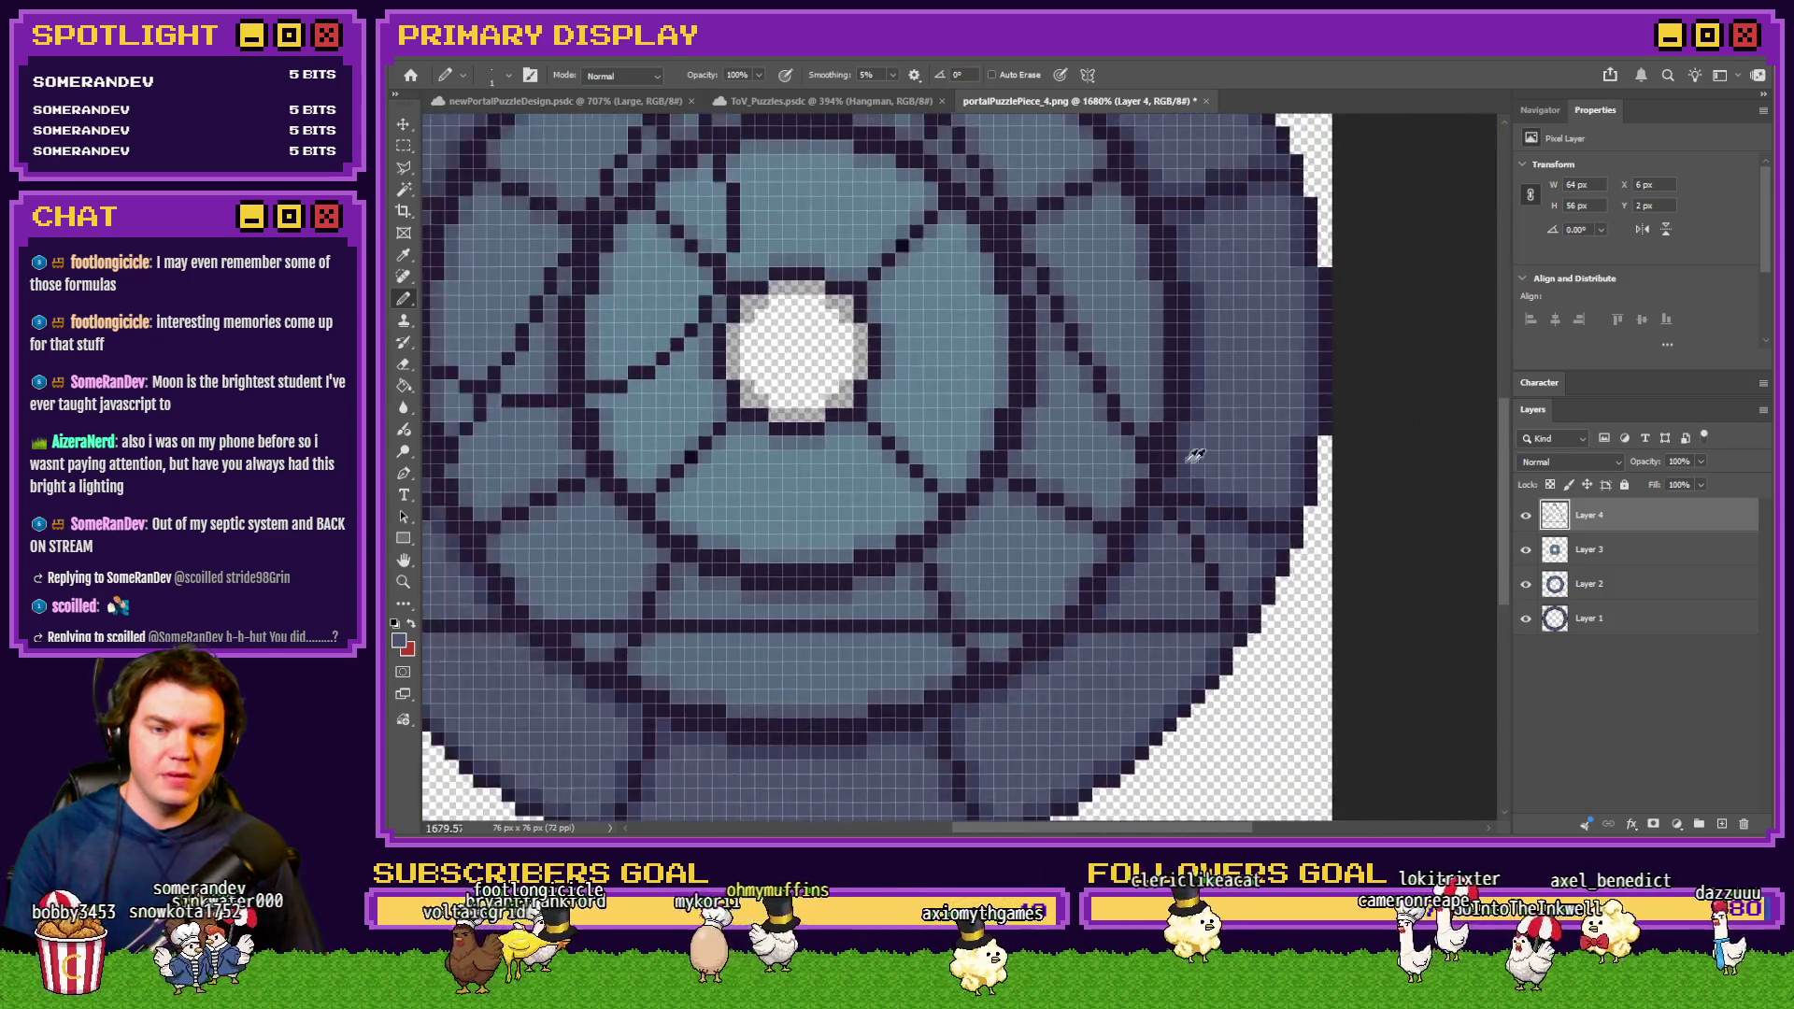
On Layer 4, darken two horizontal ring lines with the Pencil and extend them further left
scroll(1074, 453, up, 3)
scroll(1083, 477, down, 2)
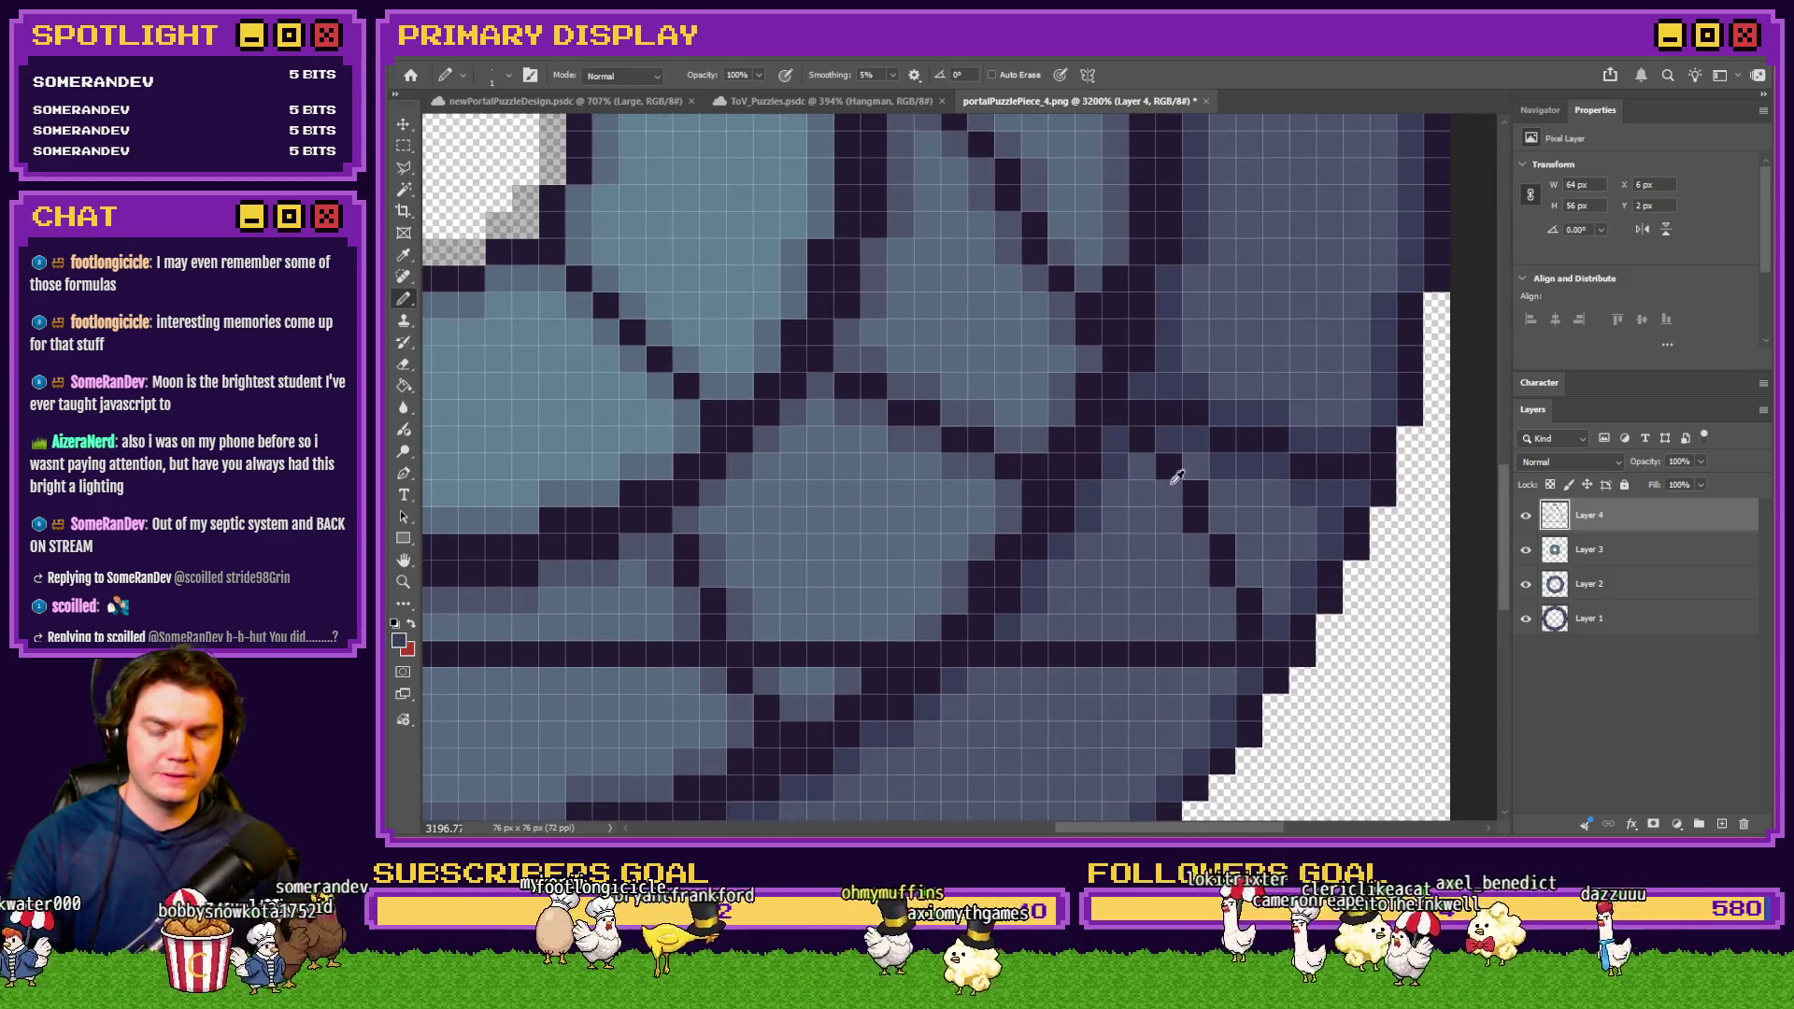
scroll(1193, 429, up, 3)
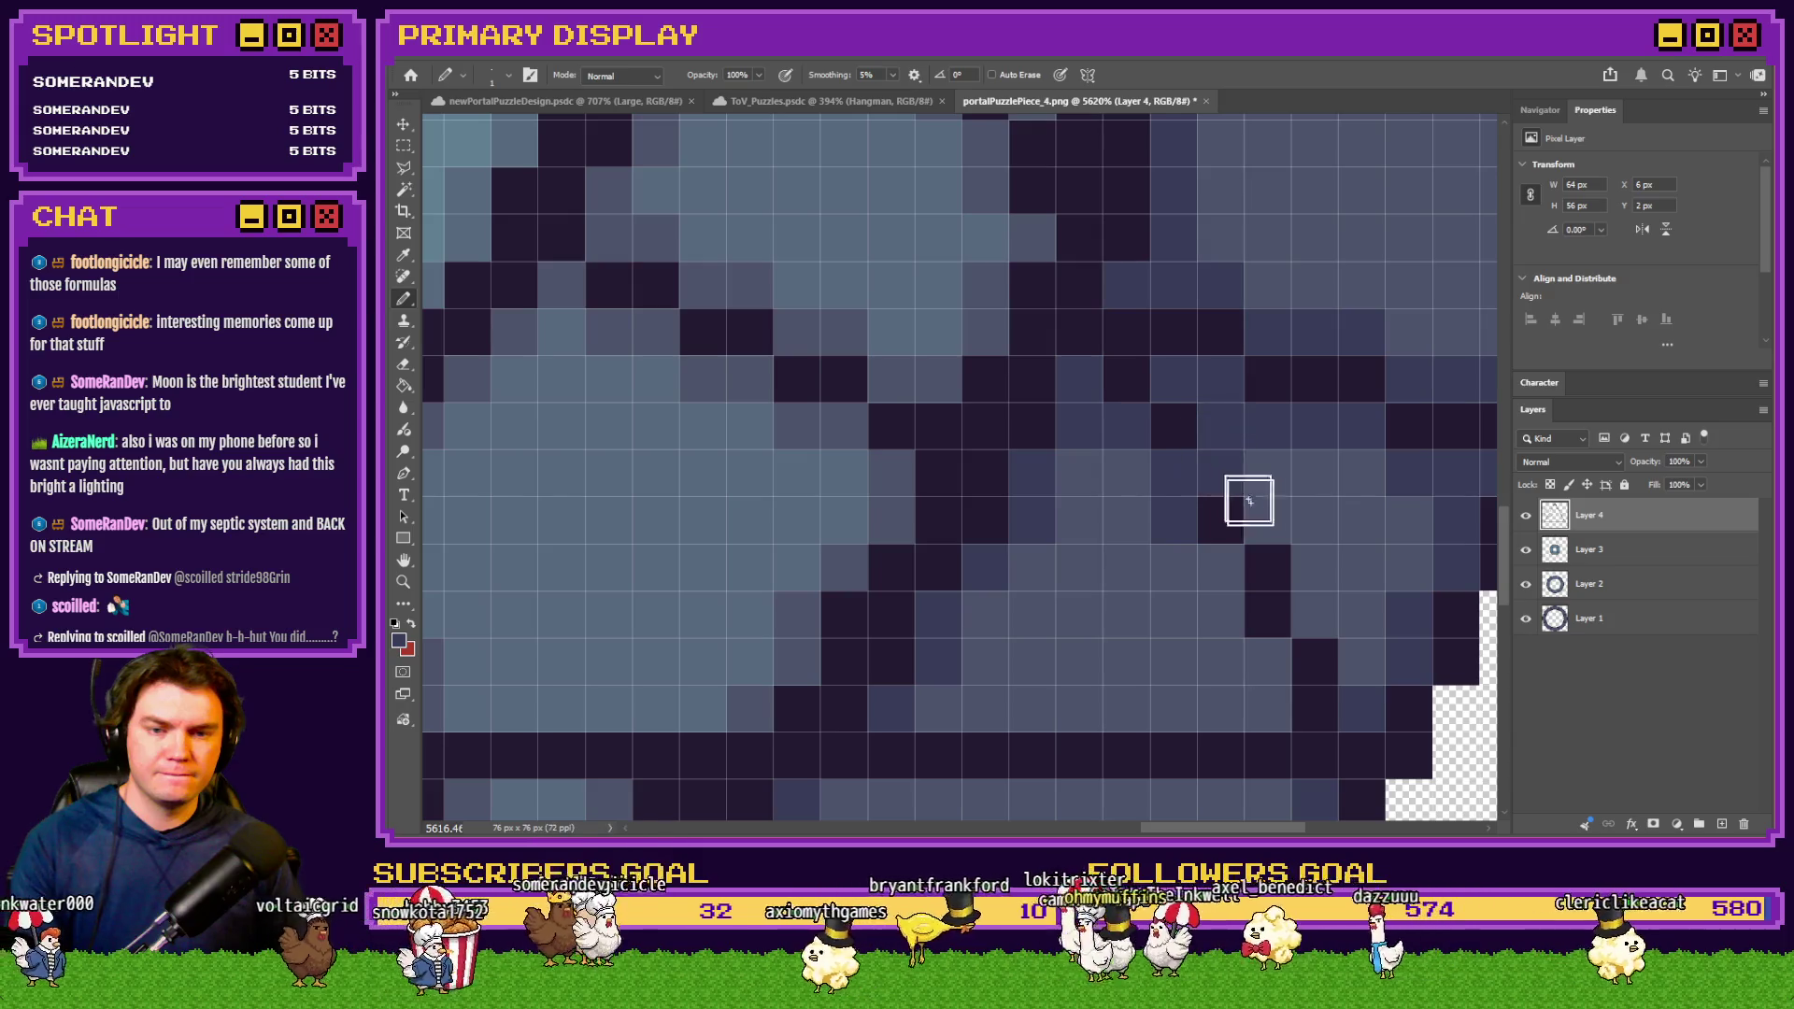
scroll(1243, 450, down, 1)
scroll(1222, 373, down, 1)
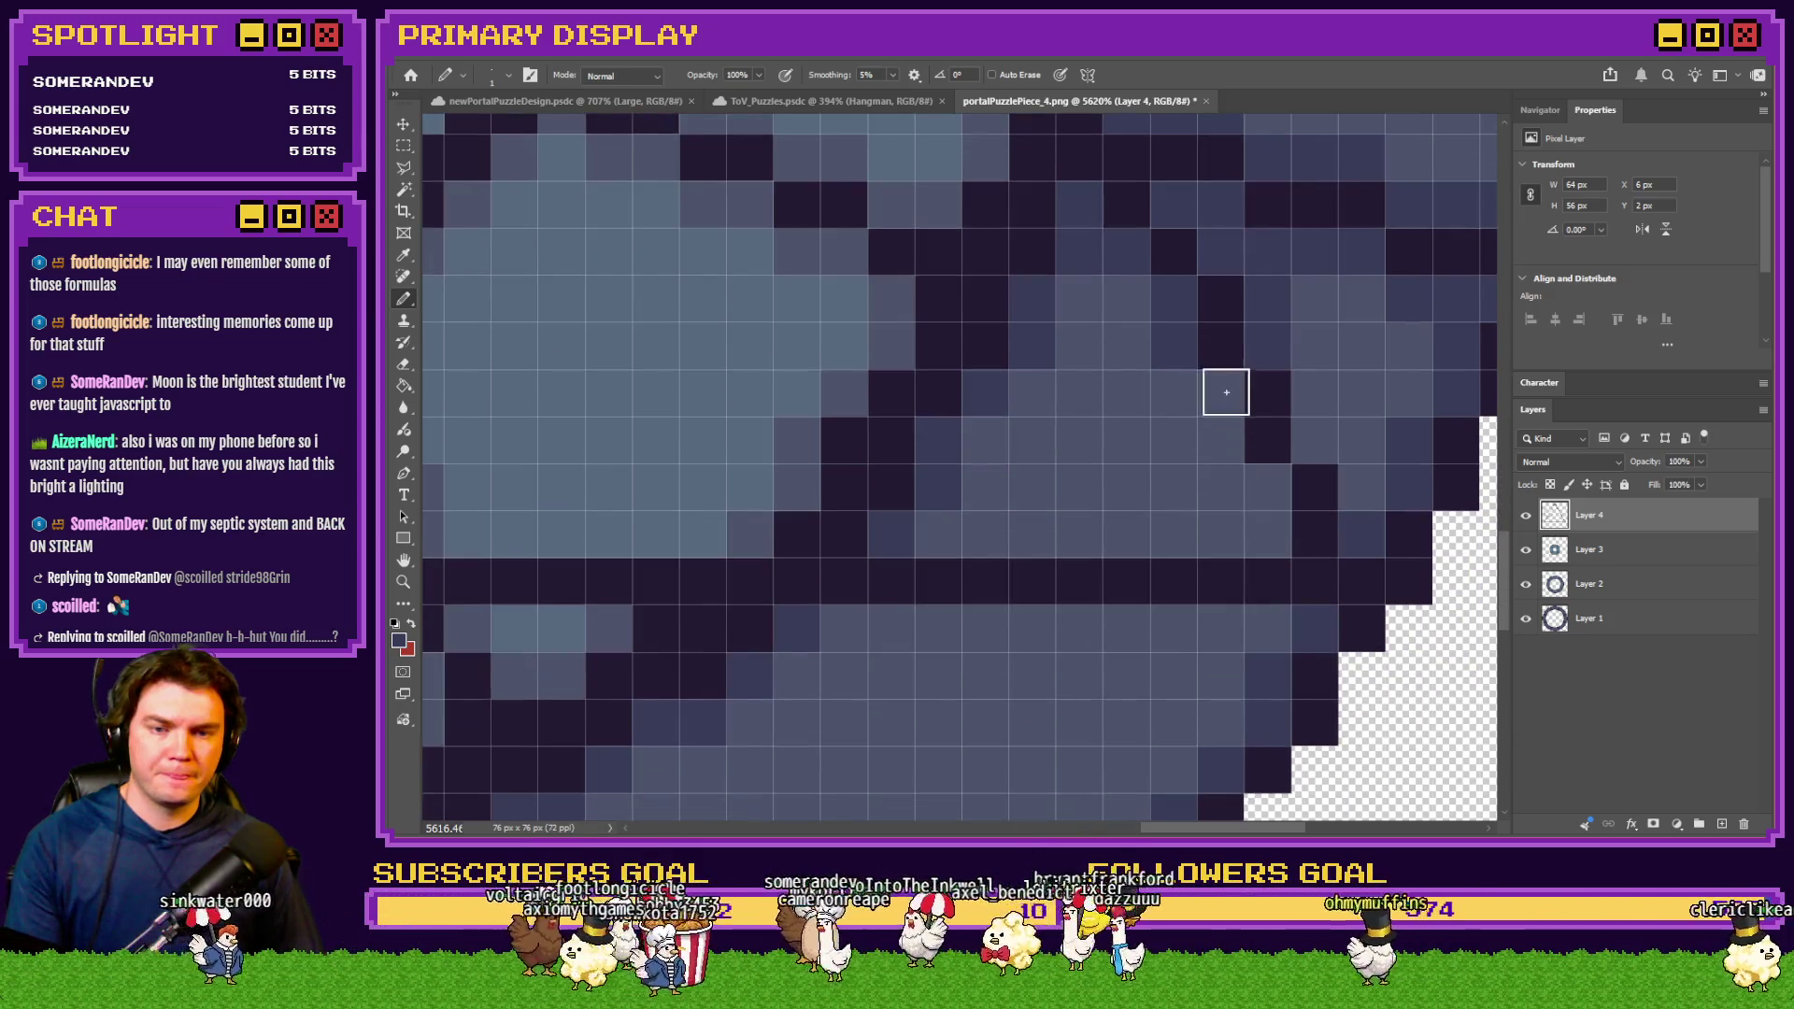
scroll(1260, 522, down, 1)
scroll(1258, 516, down, 3)
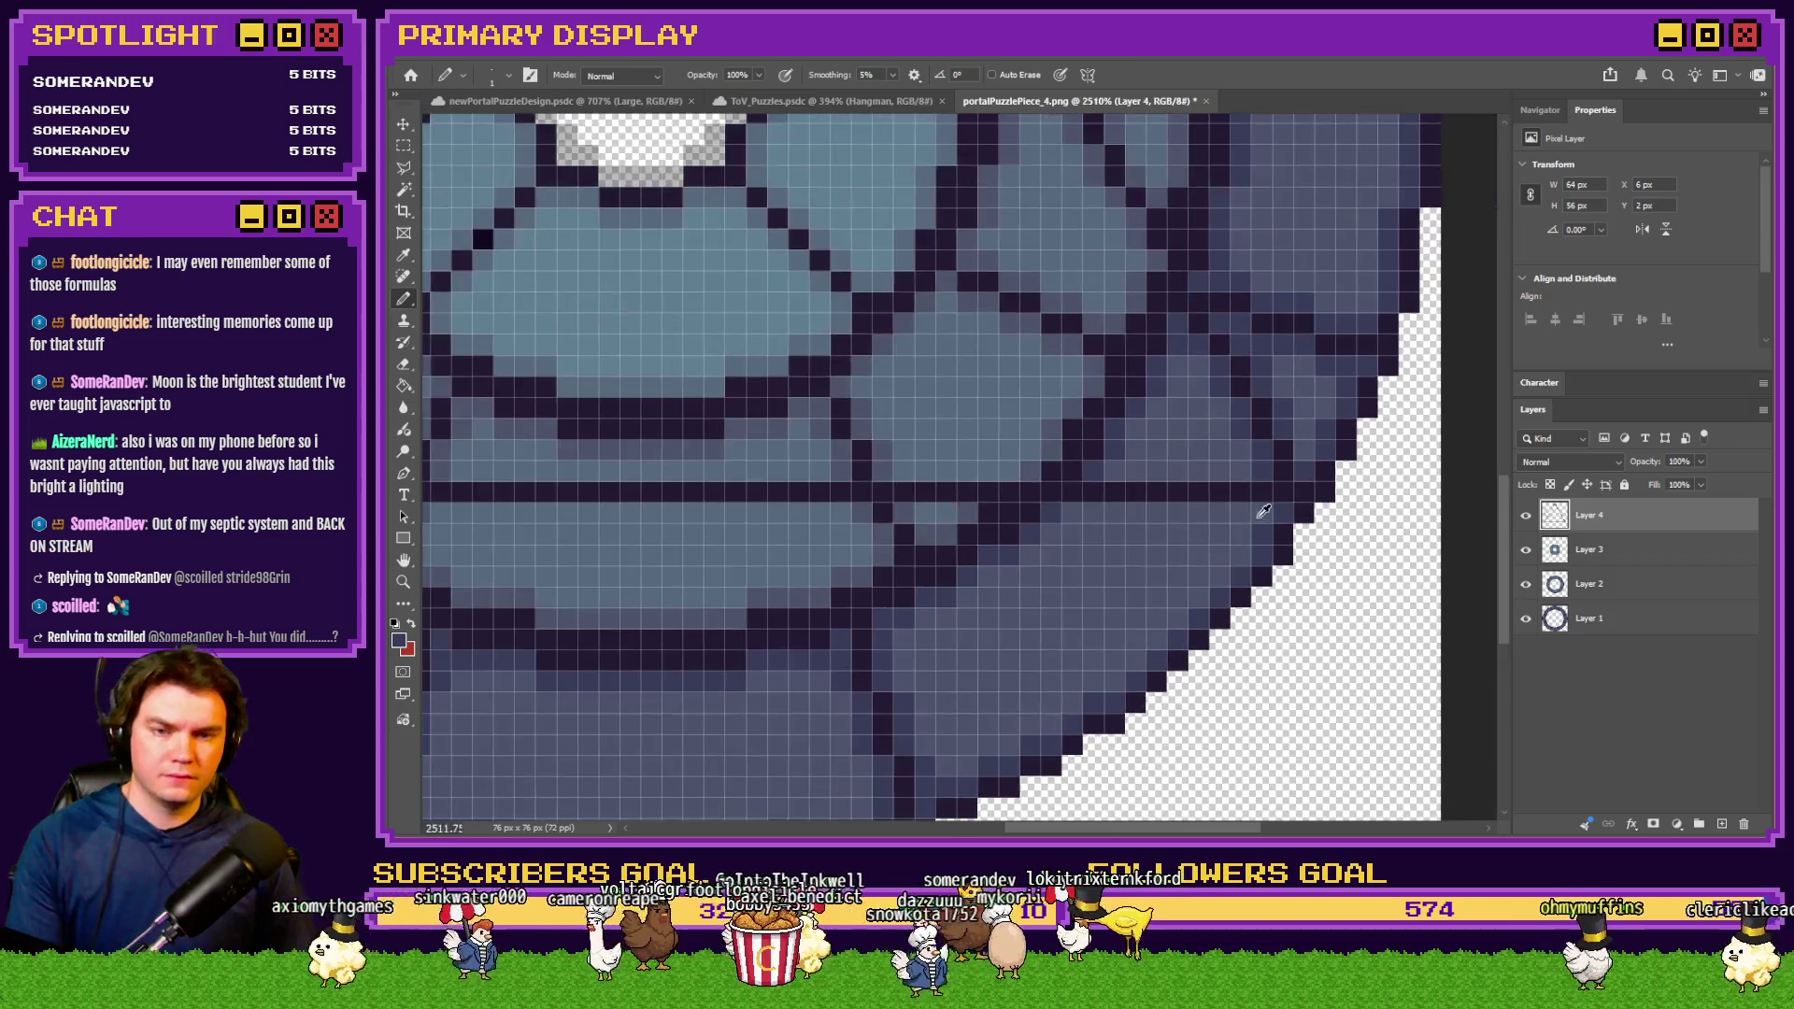
scroll(1281, 496, up, 3)
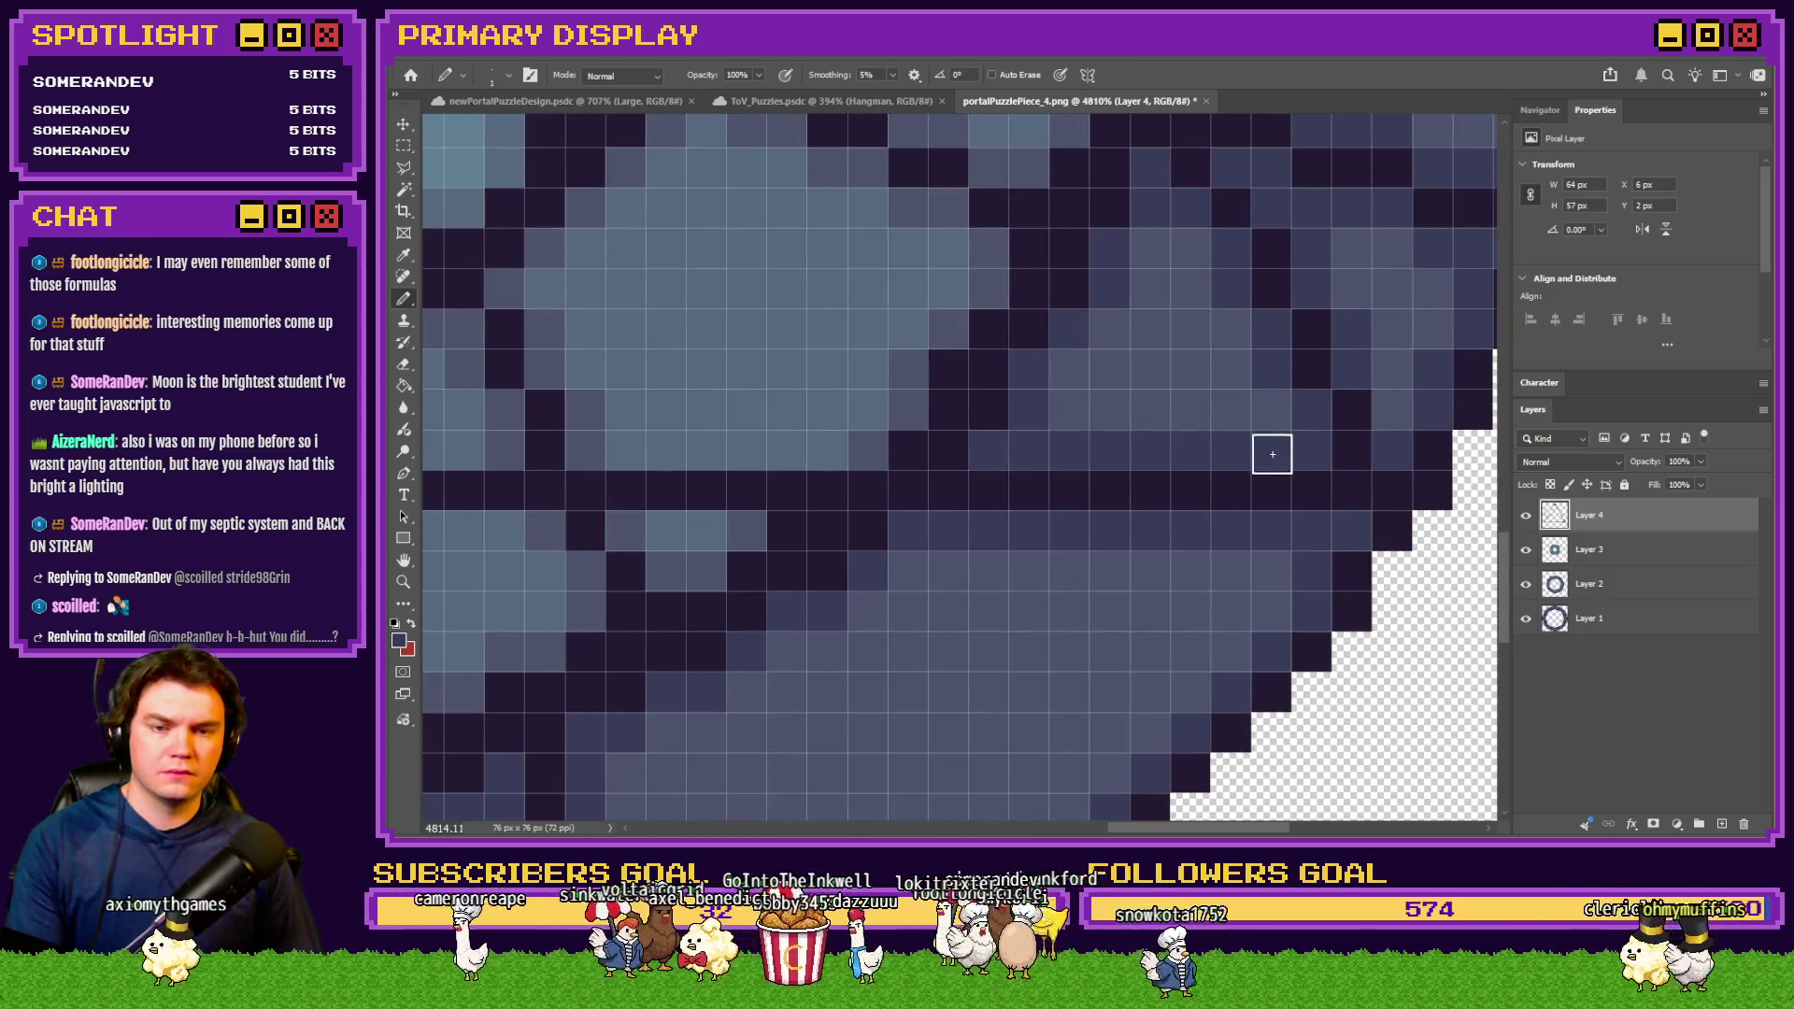
scroll(1131, 523, down, 6)
scroll(1110, 537, up, 2)
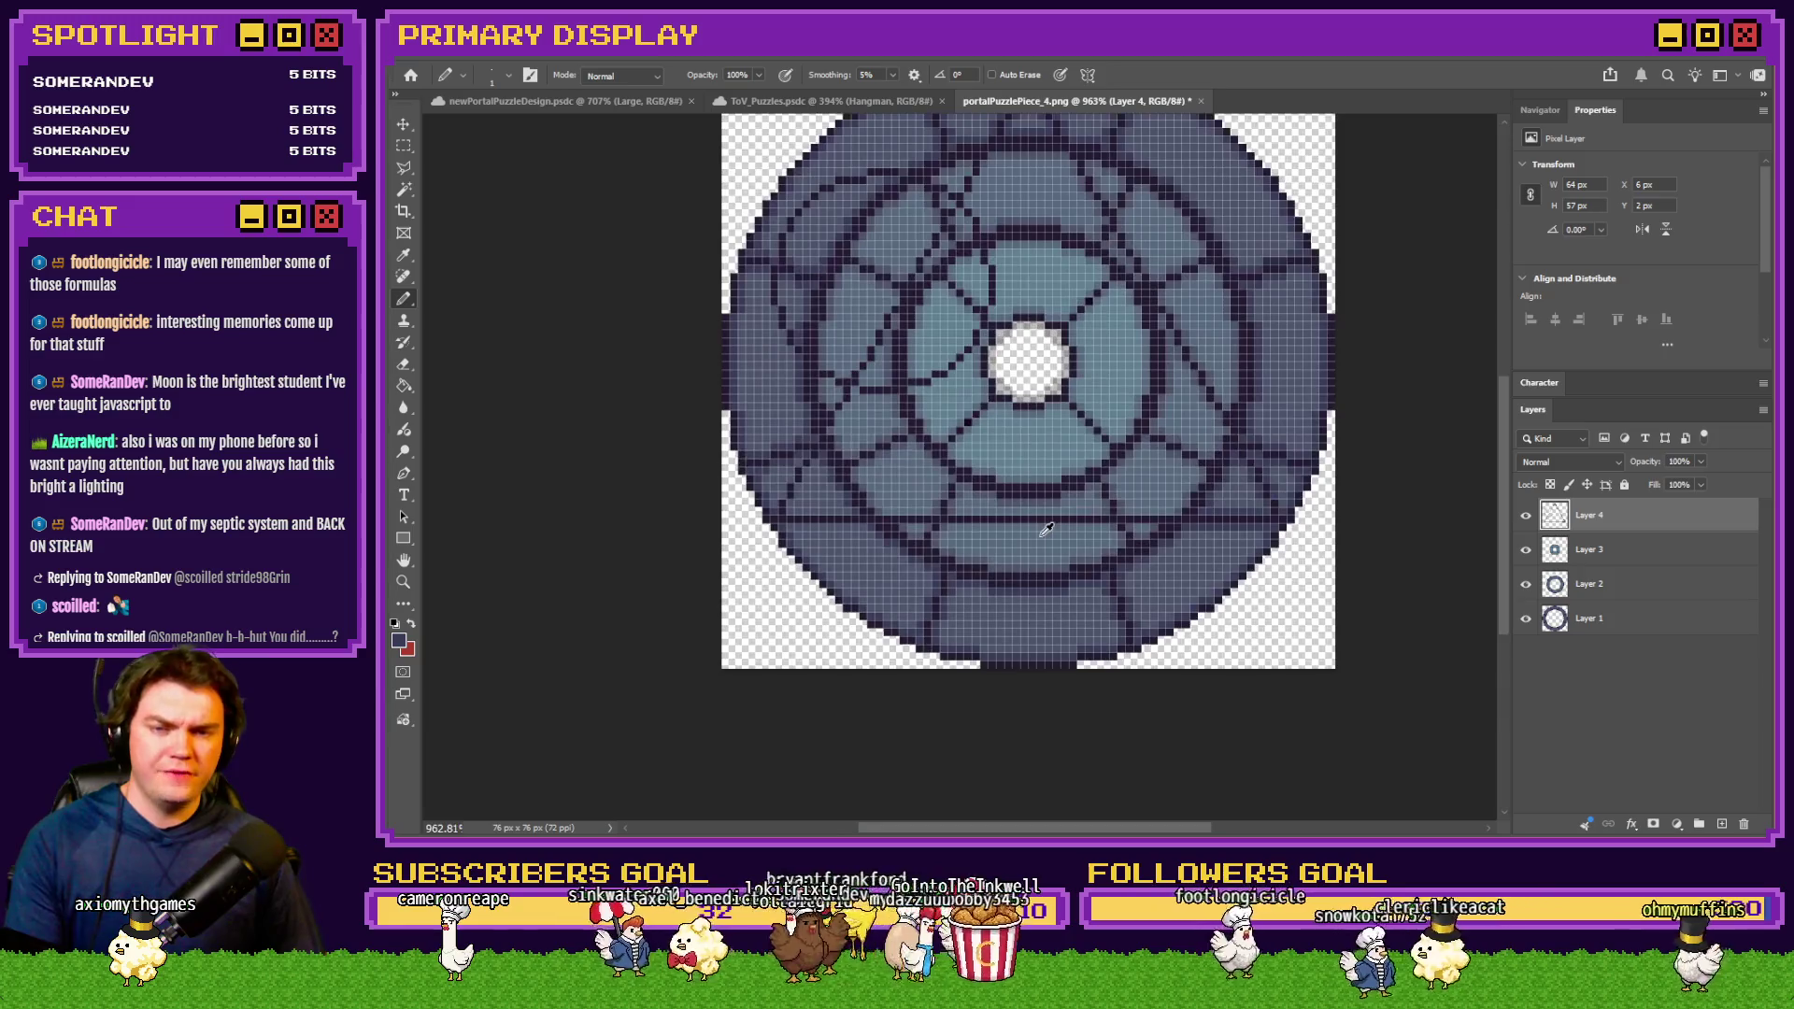
scroll(1046, 532, up, 4)
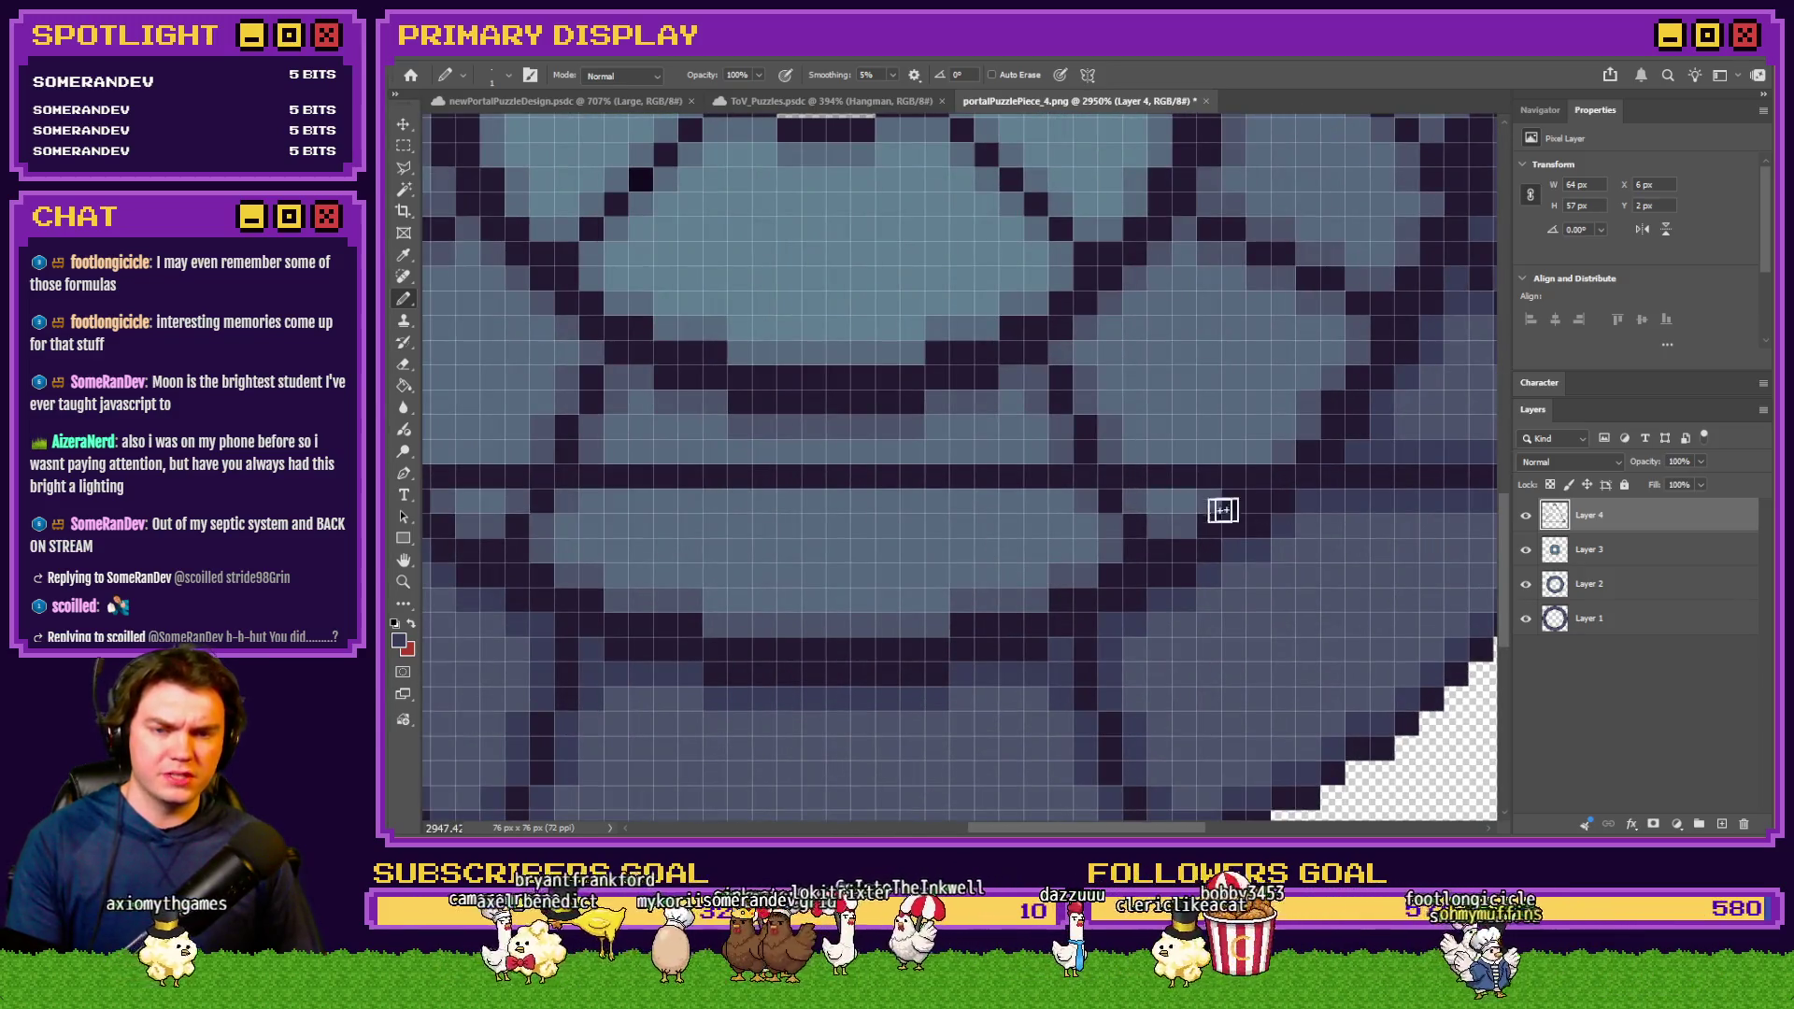
scroll(1238, 507, up, 2)
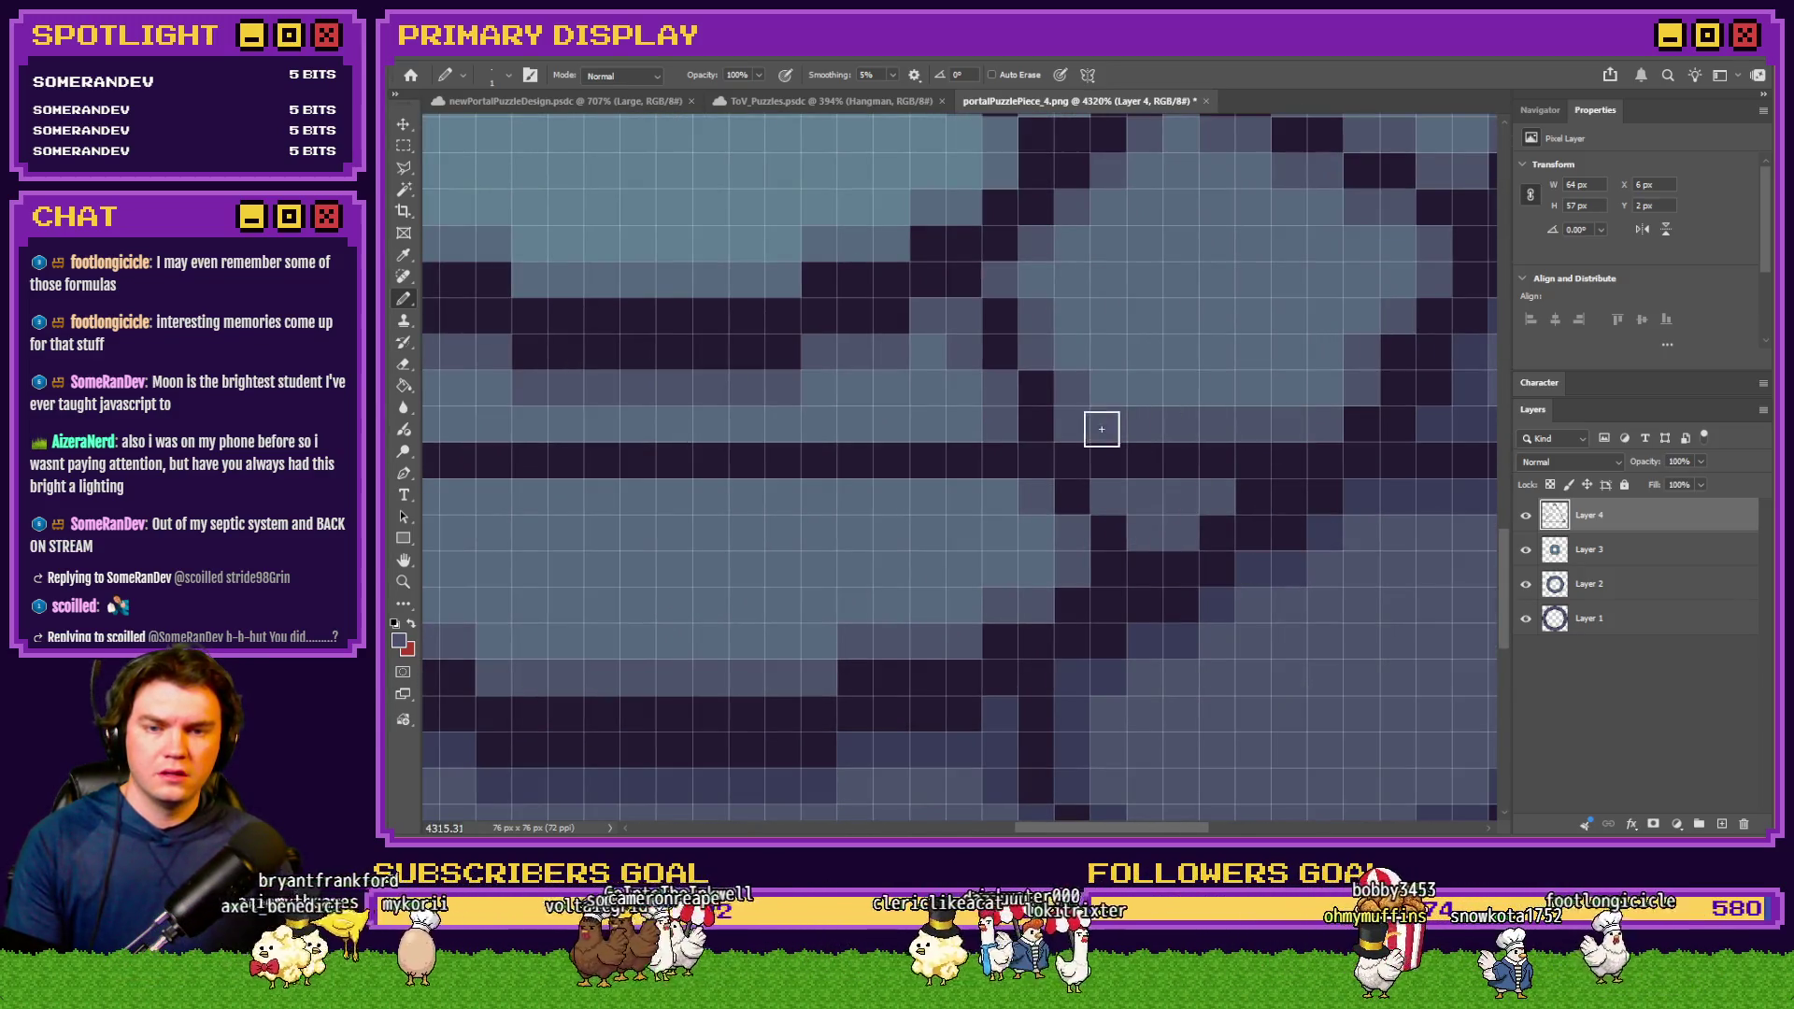
drag(1000, 493, 661, 487)
drag(963, 427, 476, 427)
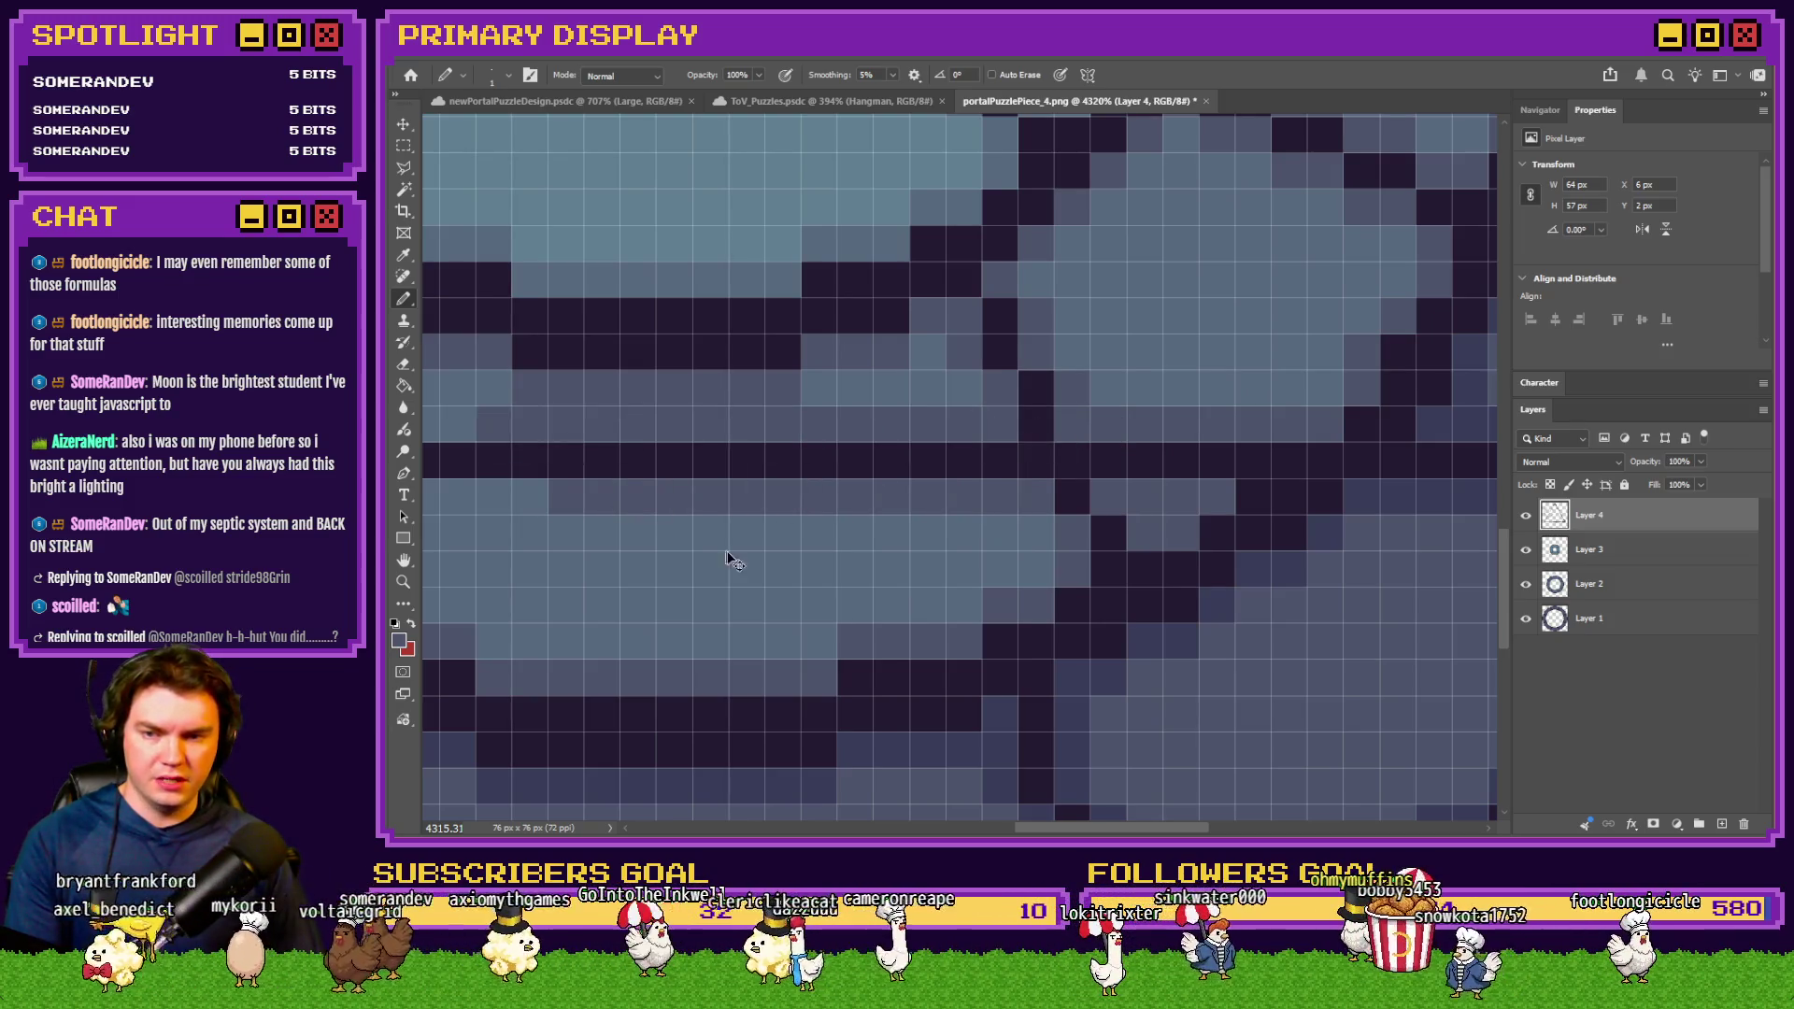
scroll(969, 427, left, 5)
drag(969, 427, 821, 422)
drag(1020, 490, 783, 493)
scroll(841, 570, left, 4)
scroll(842, 564, left, 1)
drag(944, 428, 748, 428)
drag(925, 505, 856, 500)
Undo a stray pencil stroke drawn across the ring
scroll(1083, 517, down, 5)
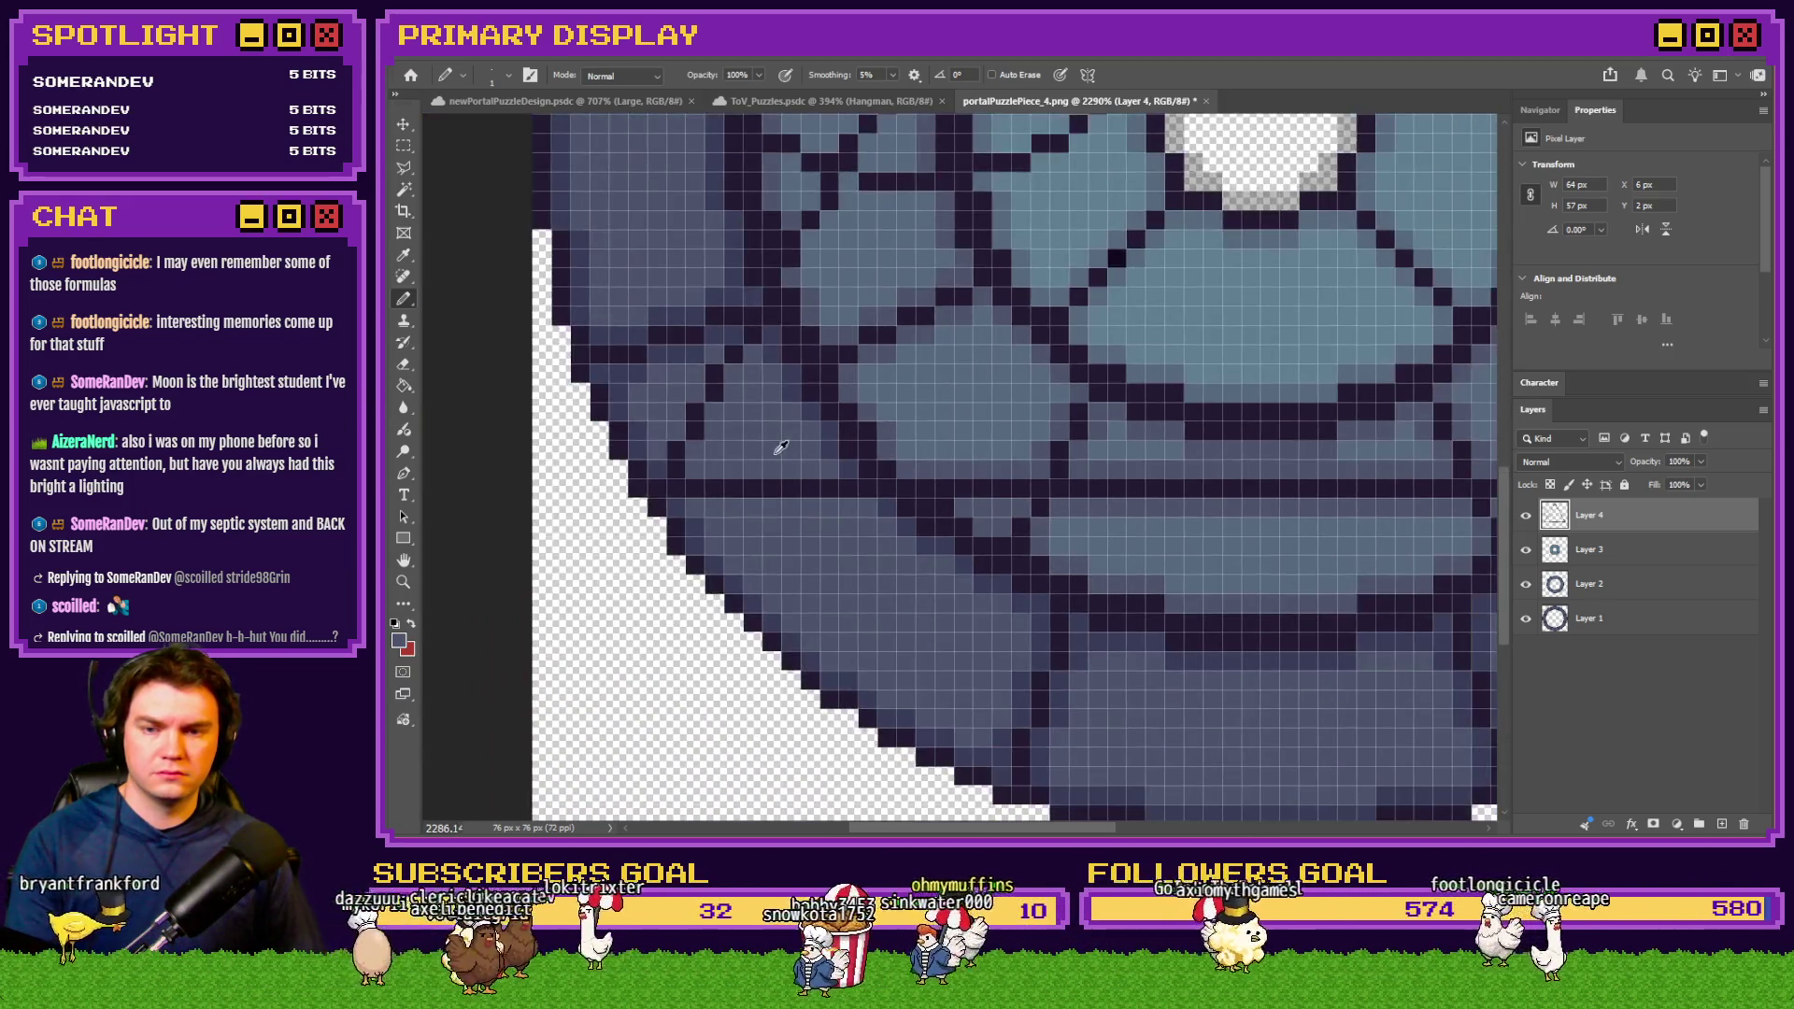
scroll(935, 467, up, 5)
drag(682, 495, 1021, 524)
key(ctrl+z)
scroll(720, 536, up, 3)
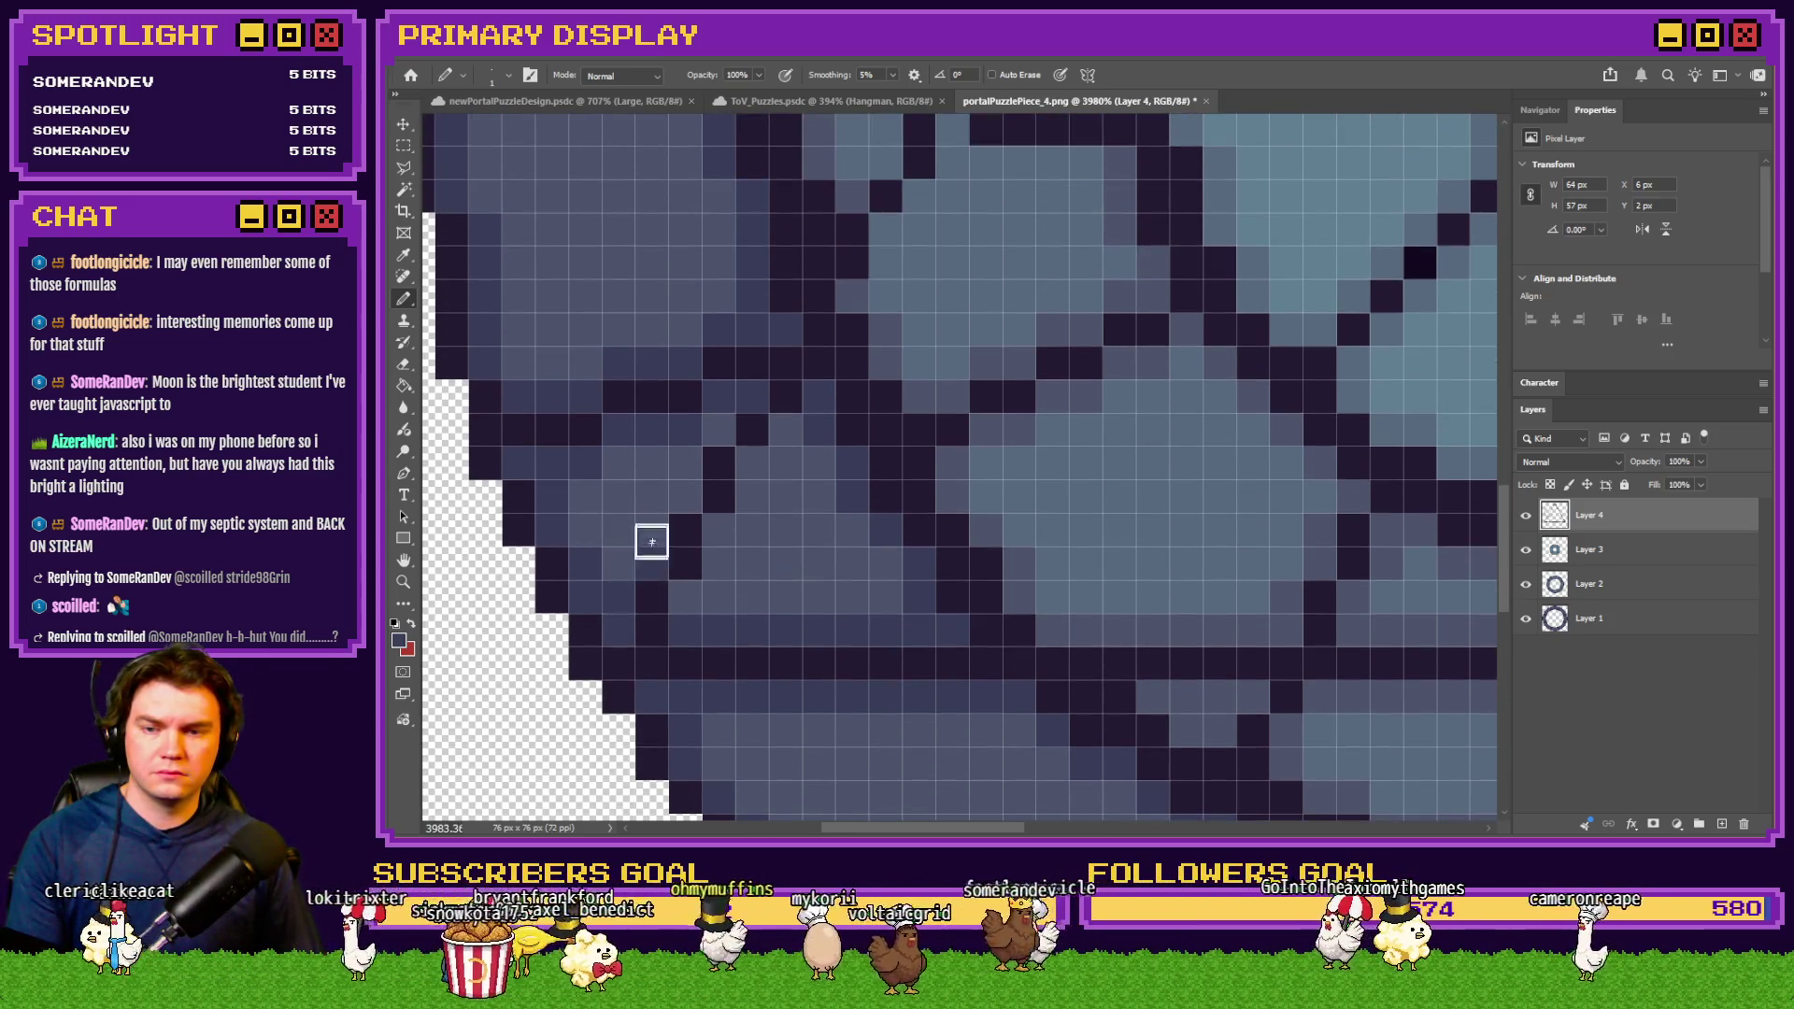
Darken a few more cells of a ring line, then zoom in and out to check the lines
drag(720, 546, 726, 589)
scroll(725, 588, up, 5)
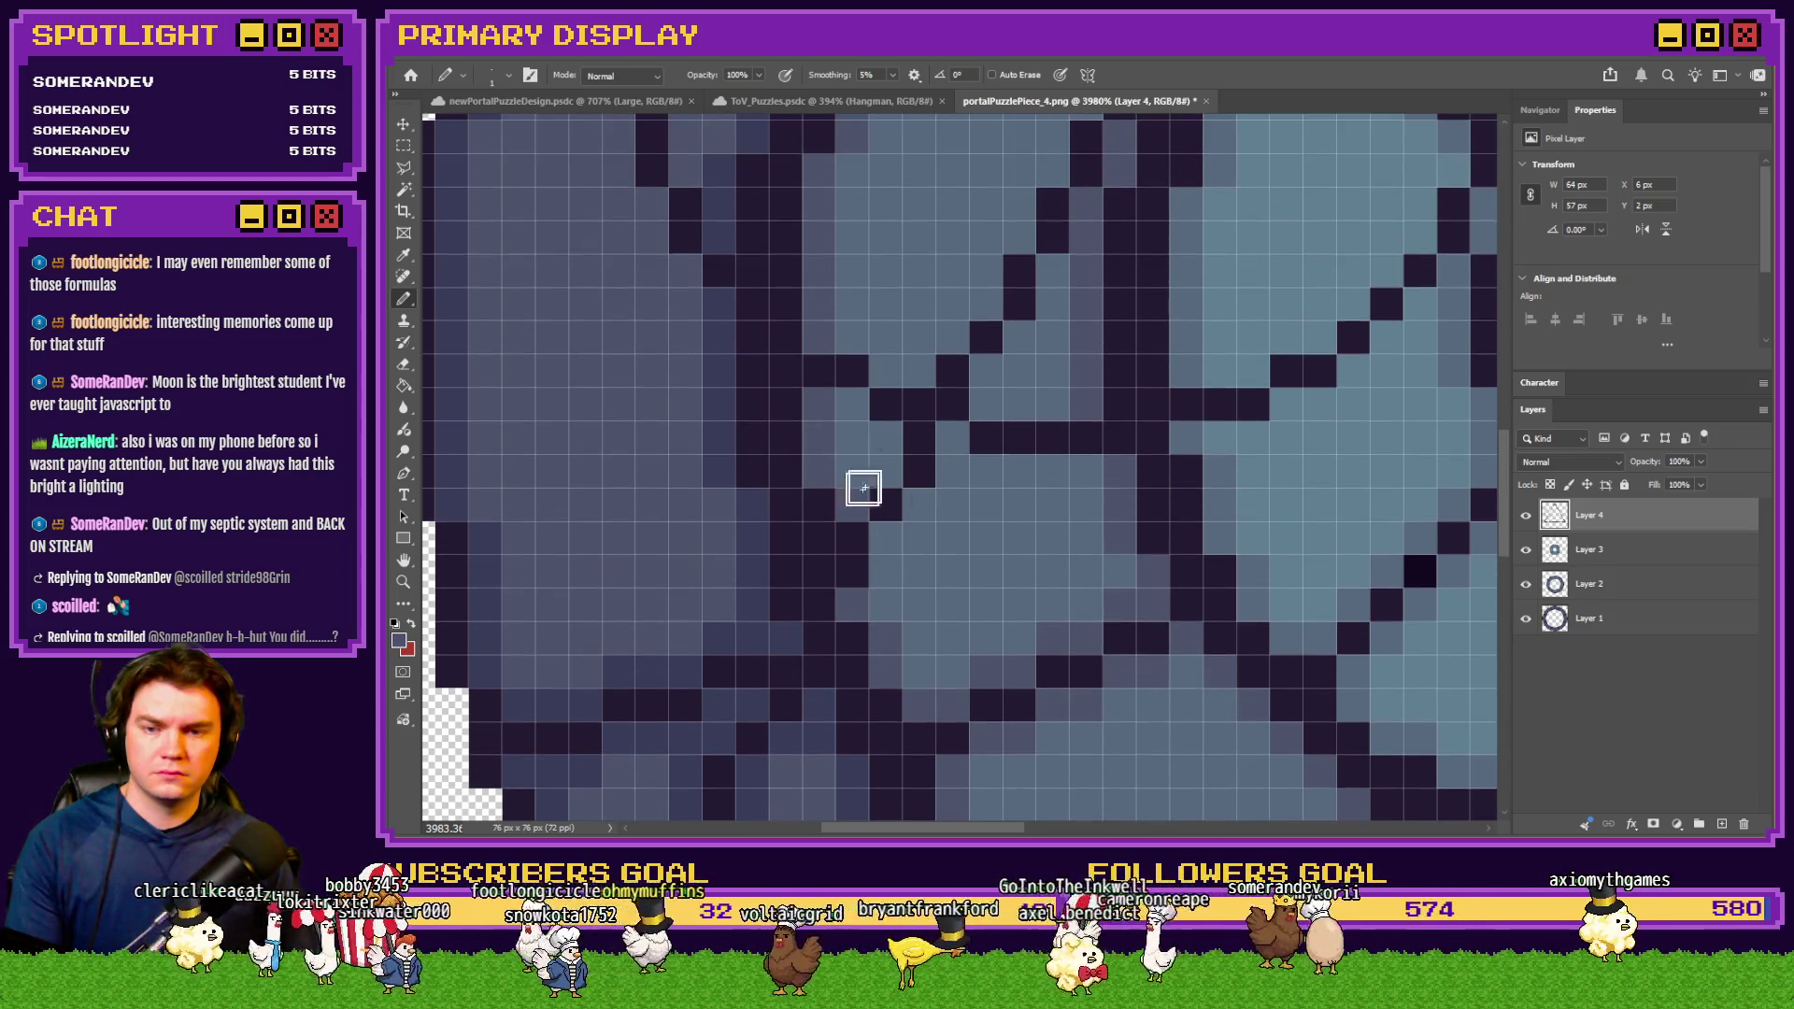
scroll(886, 562, down, 5)
scroll(831, 511, up, 4)
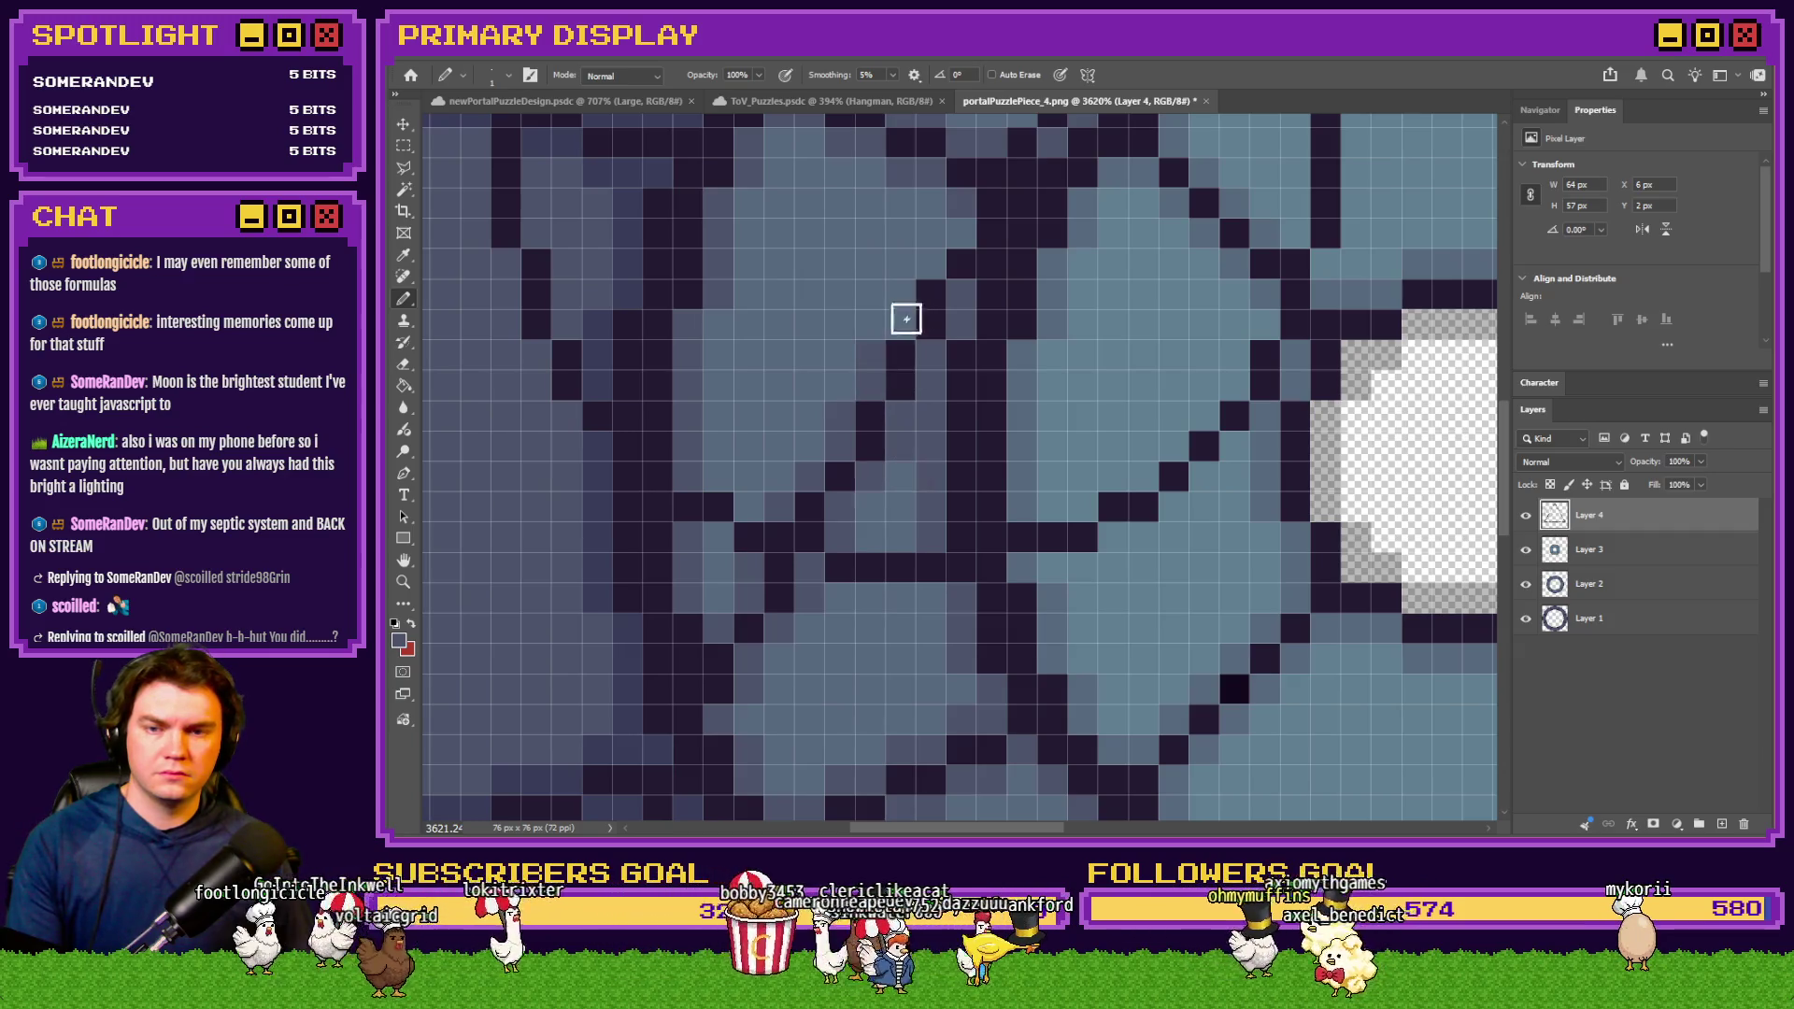
scroll(938, 297, down, 3)
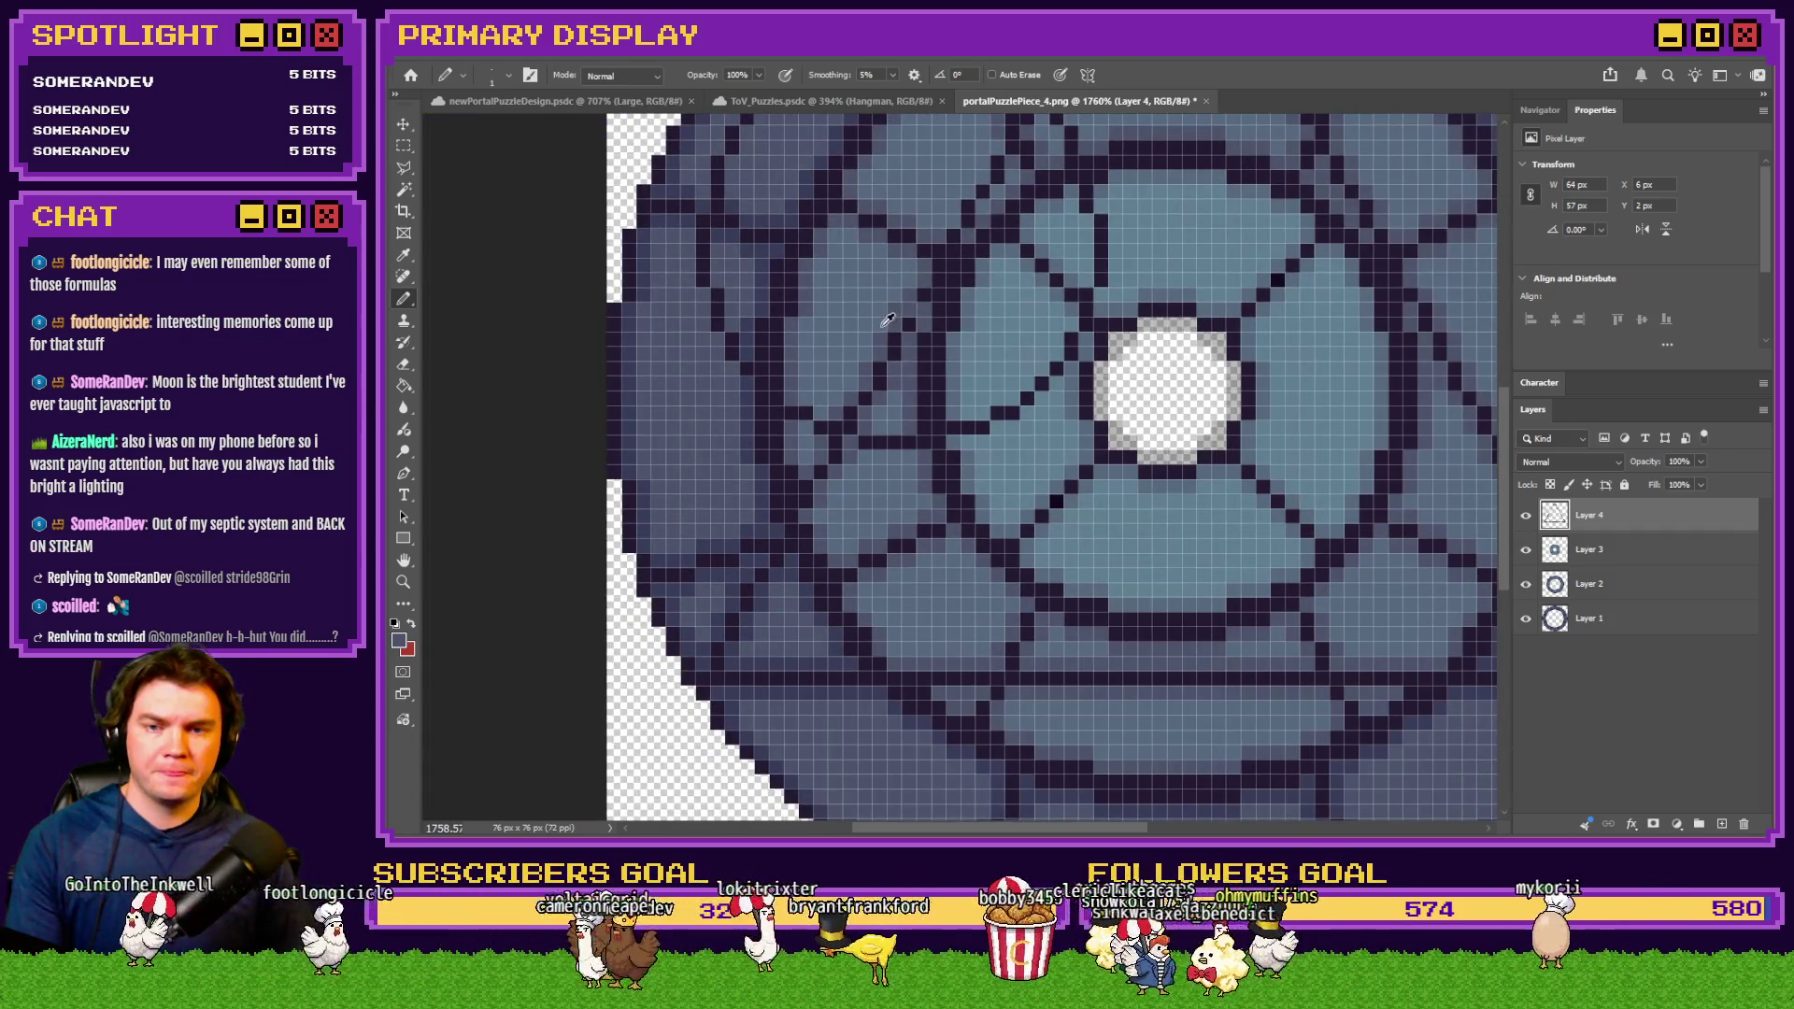
scroll(888, 319, down, 1)
scroll(928, 335, up, 5)
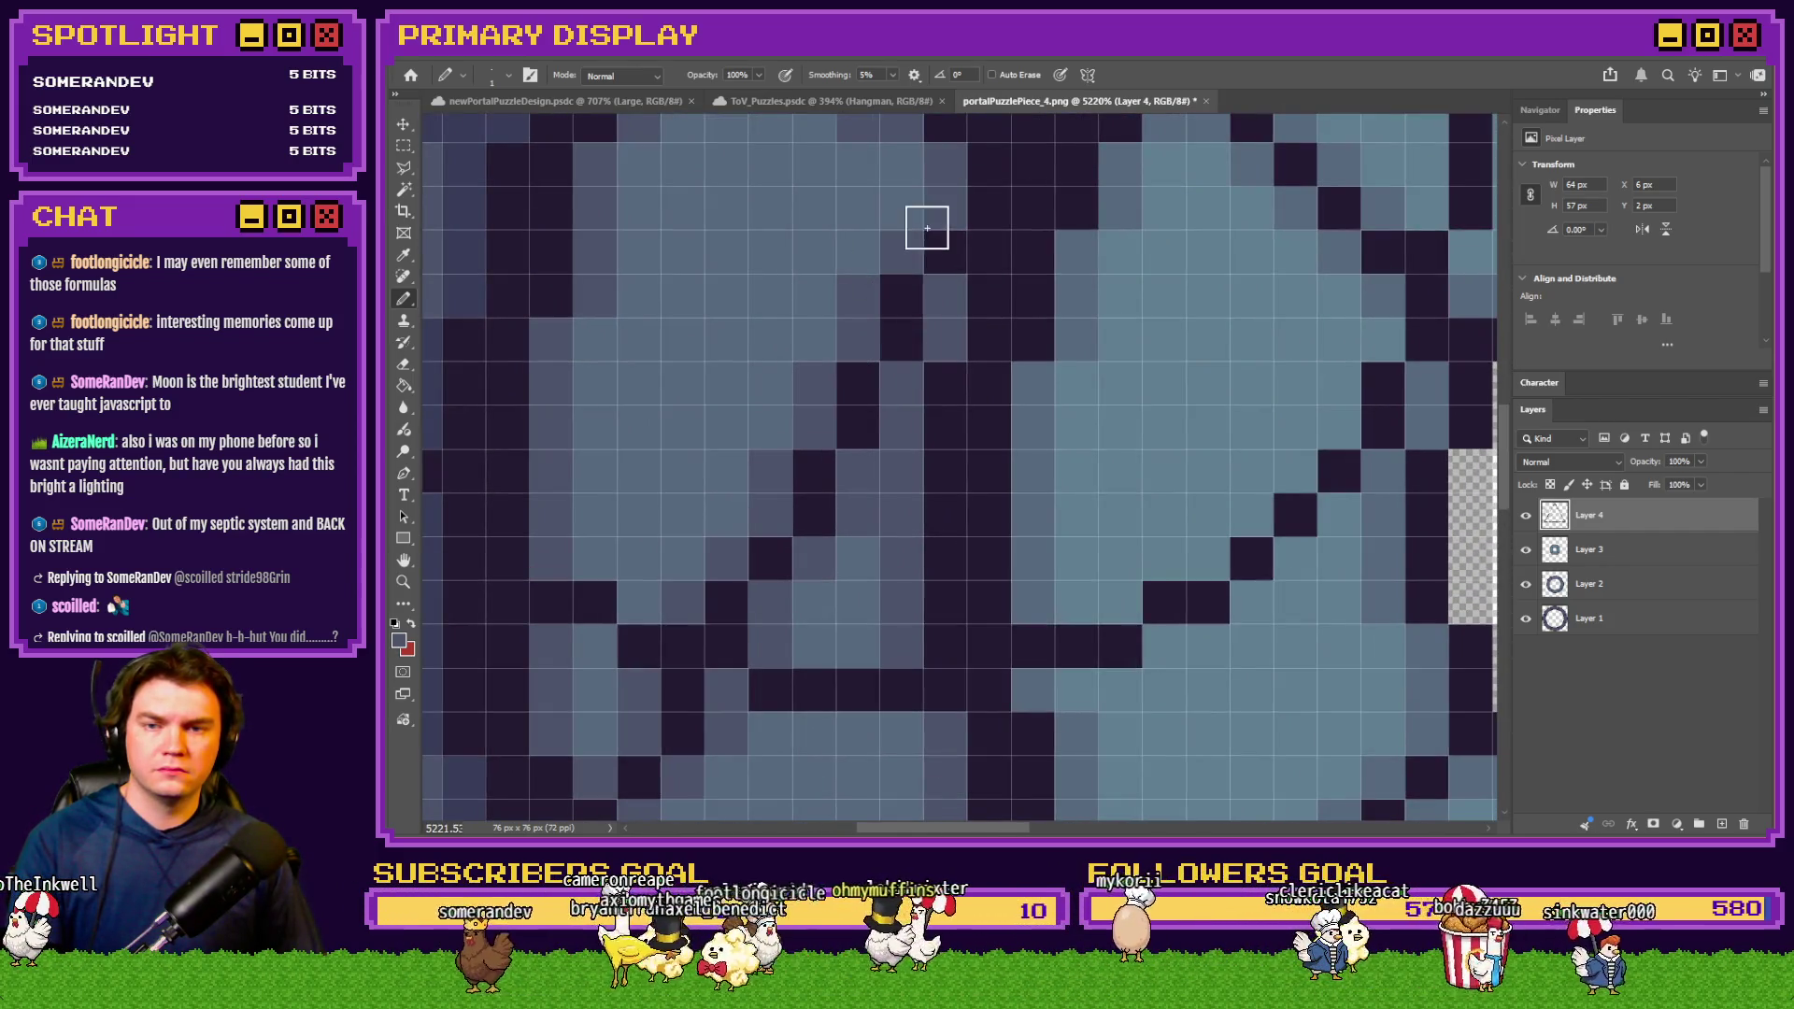
scroll(785, 350, down, 3)
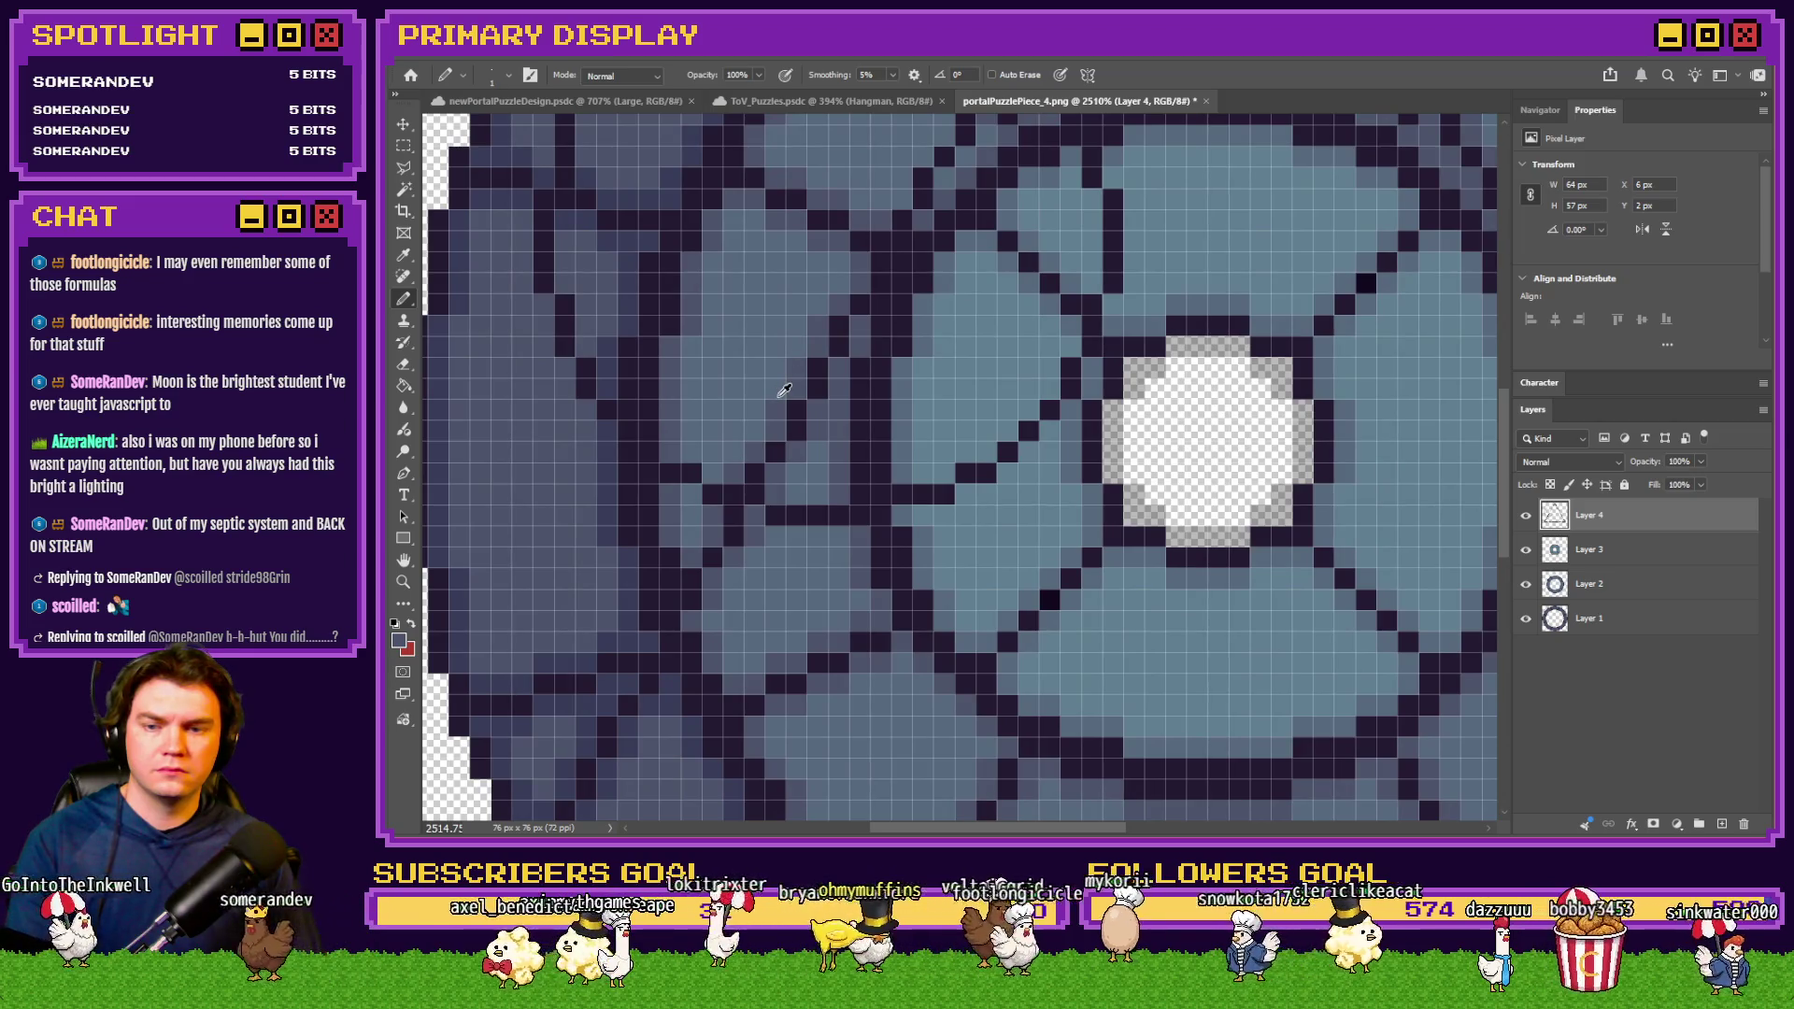
scroll(780, 390, down, 5)
scroll(839, 335, up, 5)
scroll(839, 334, up, 3)
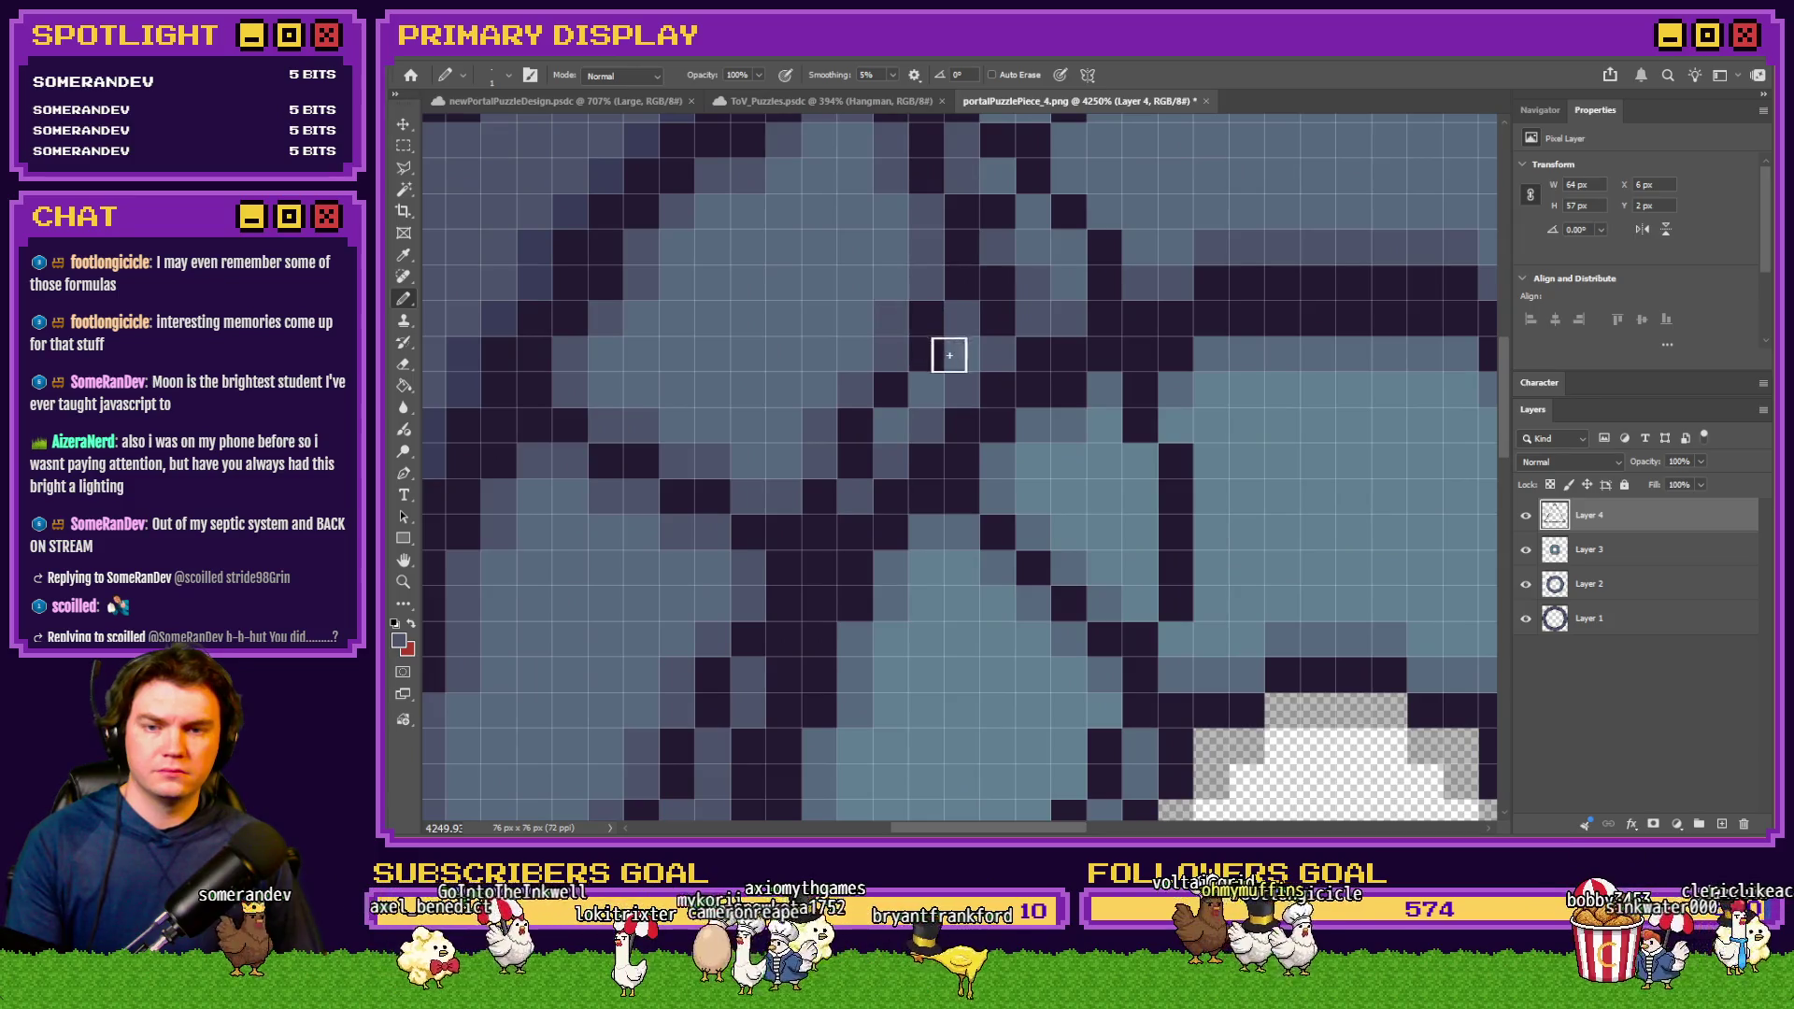
scroll(829, 532, down, 3)
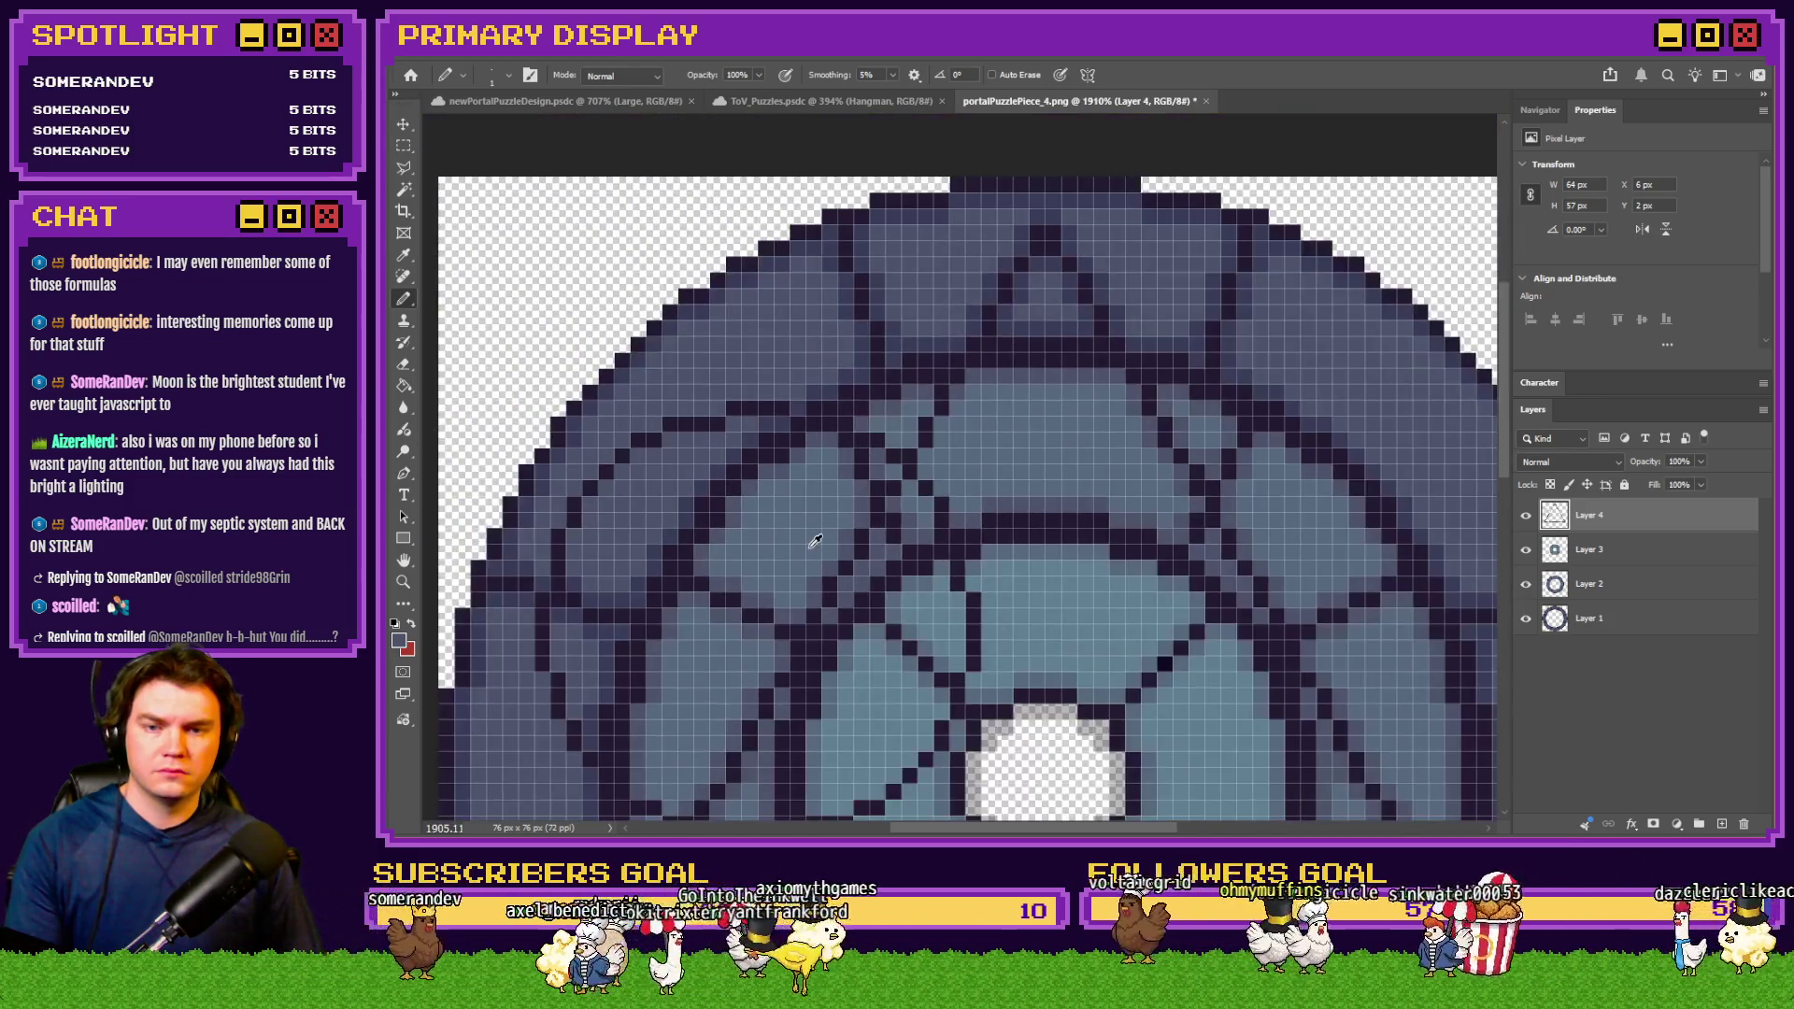
scroll(972, 396, up, 3)
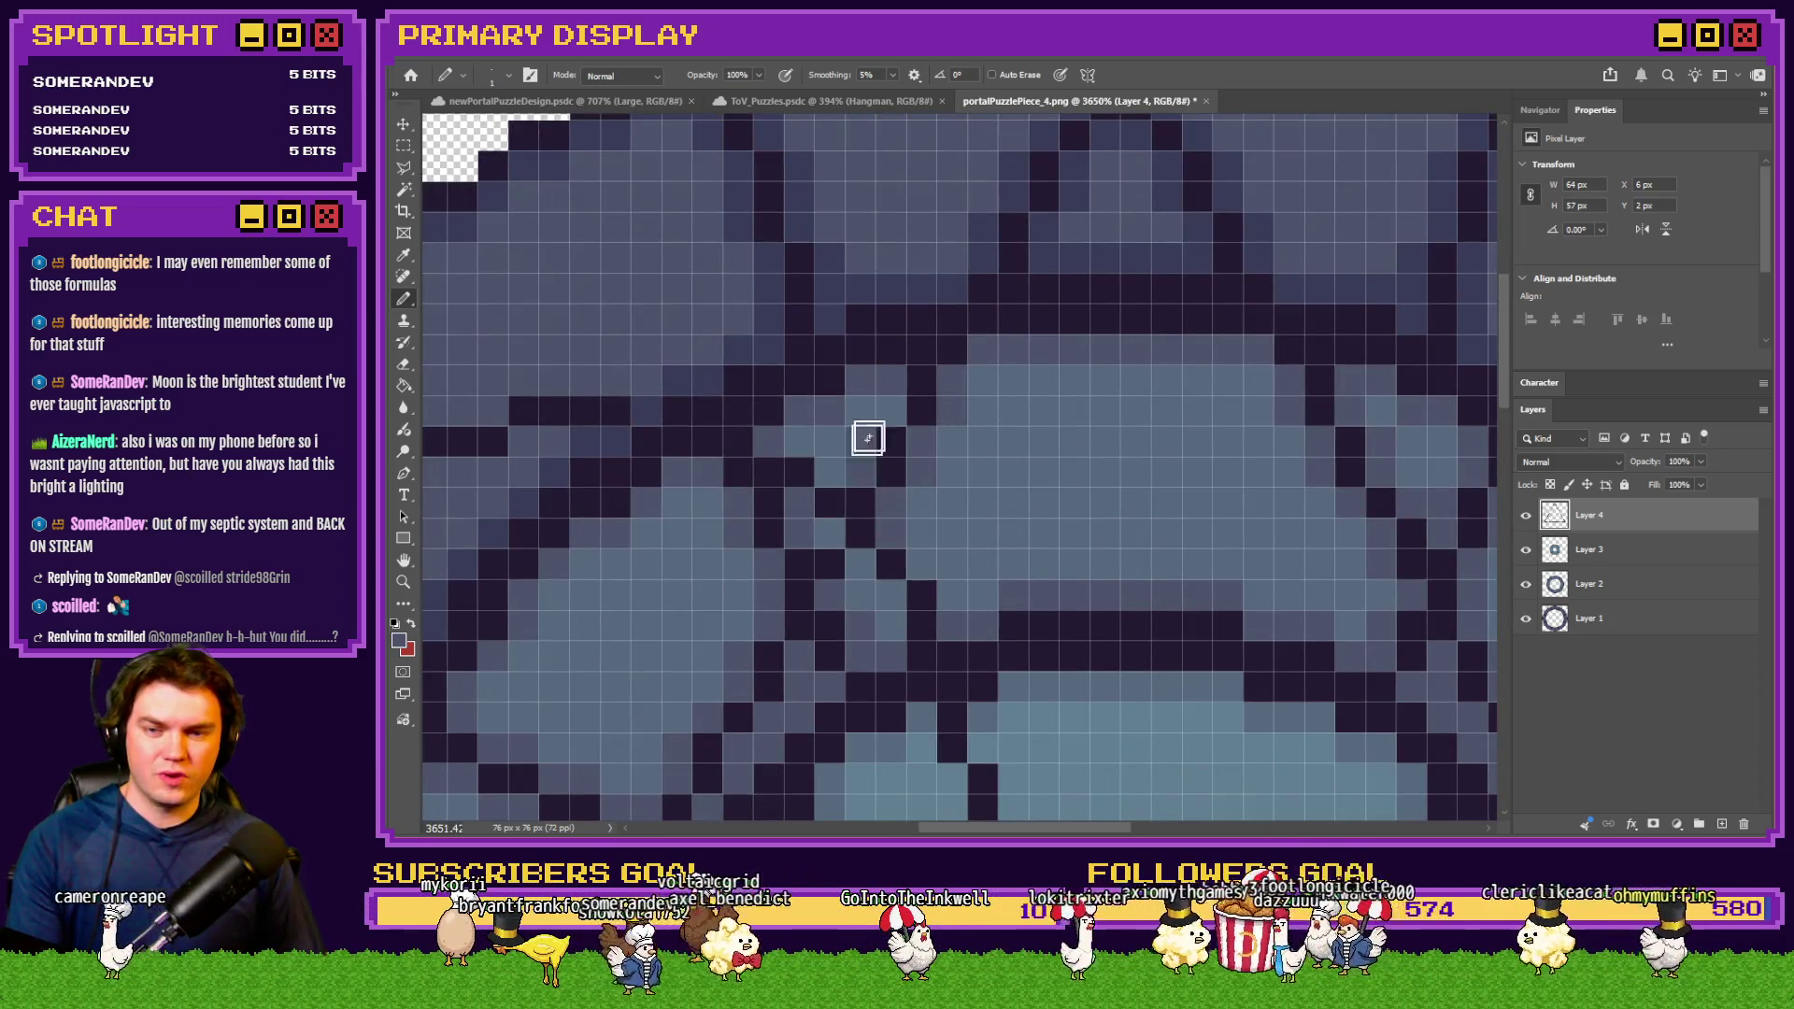
scroll(913, 518, down, 2)
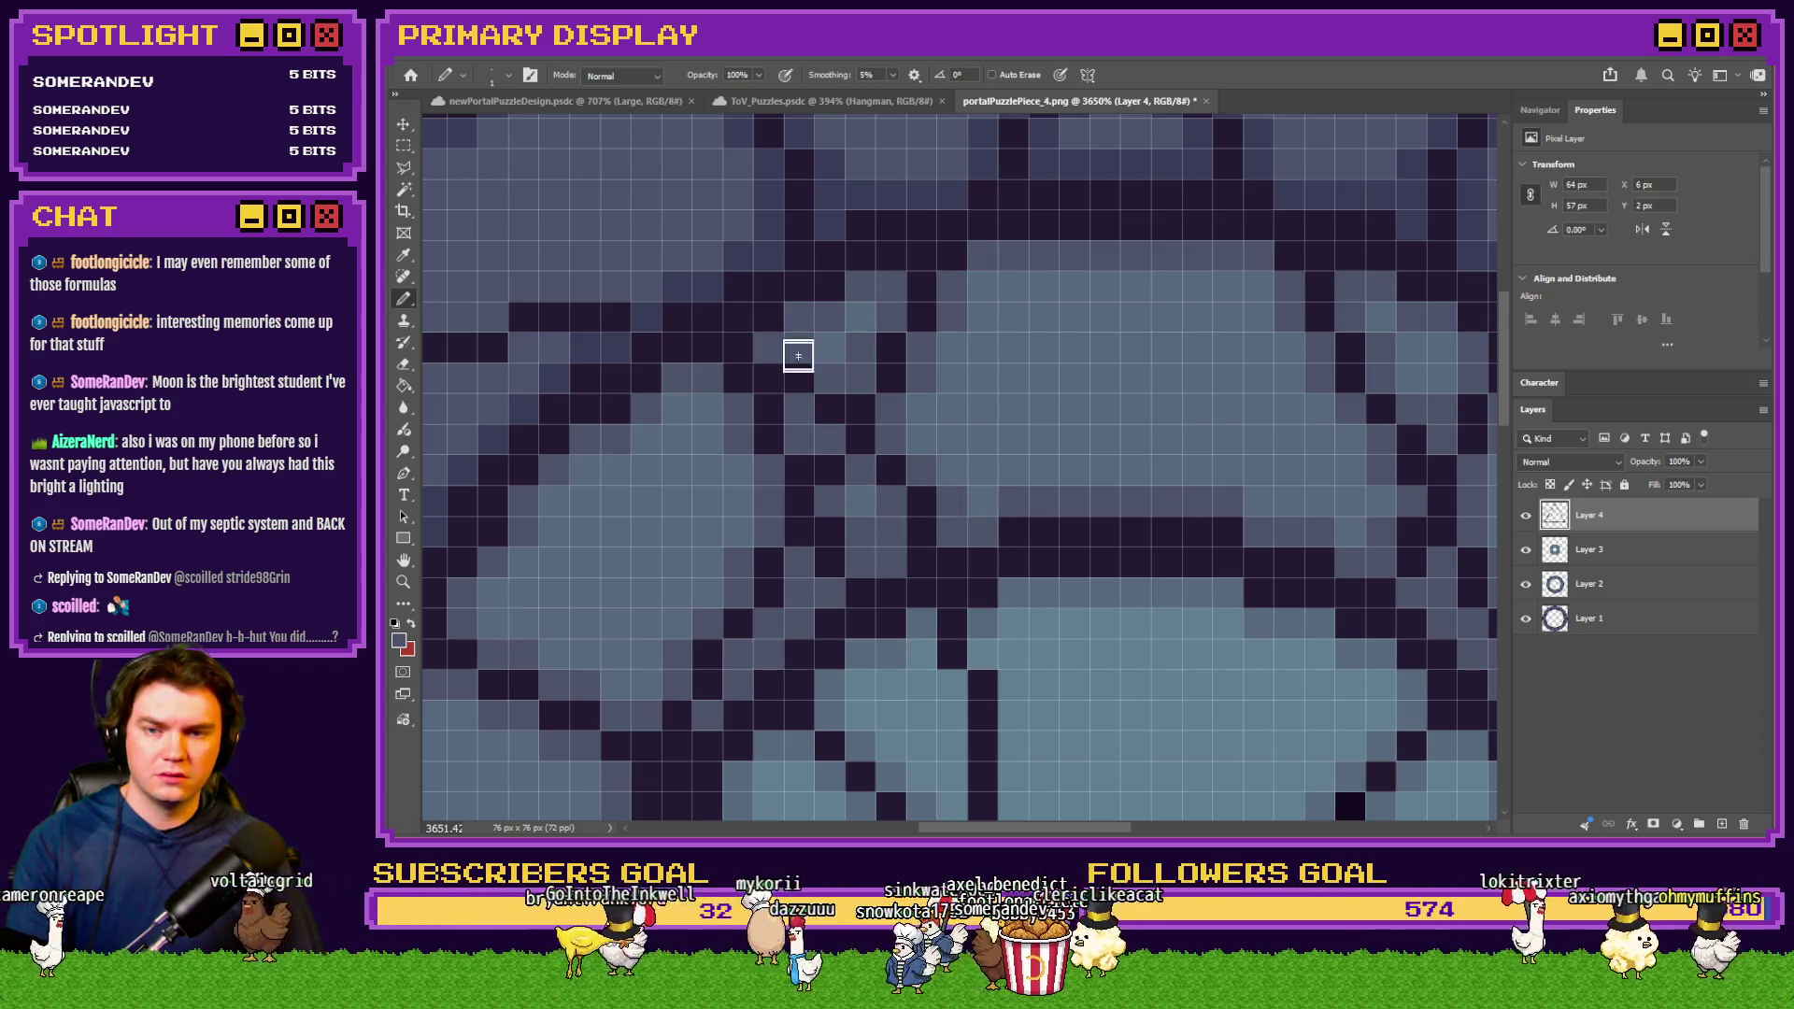
scroll(939, 486, down, 3)
scroll(813, 505, up, 3)
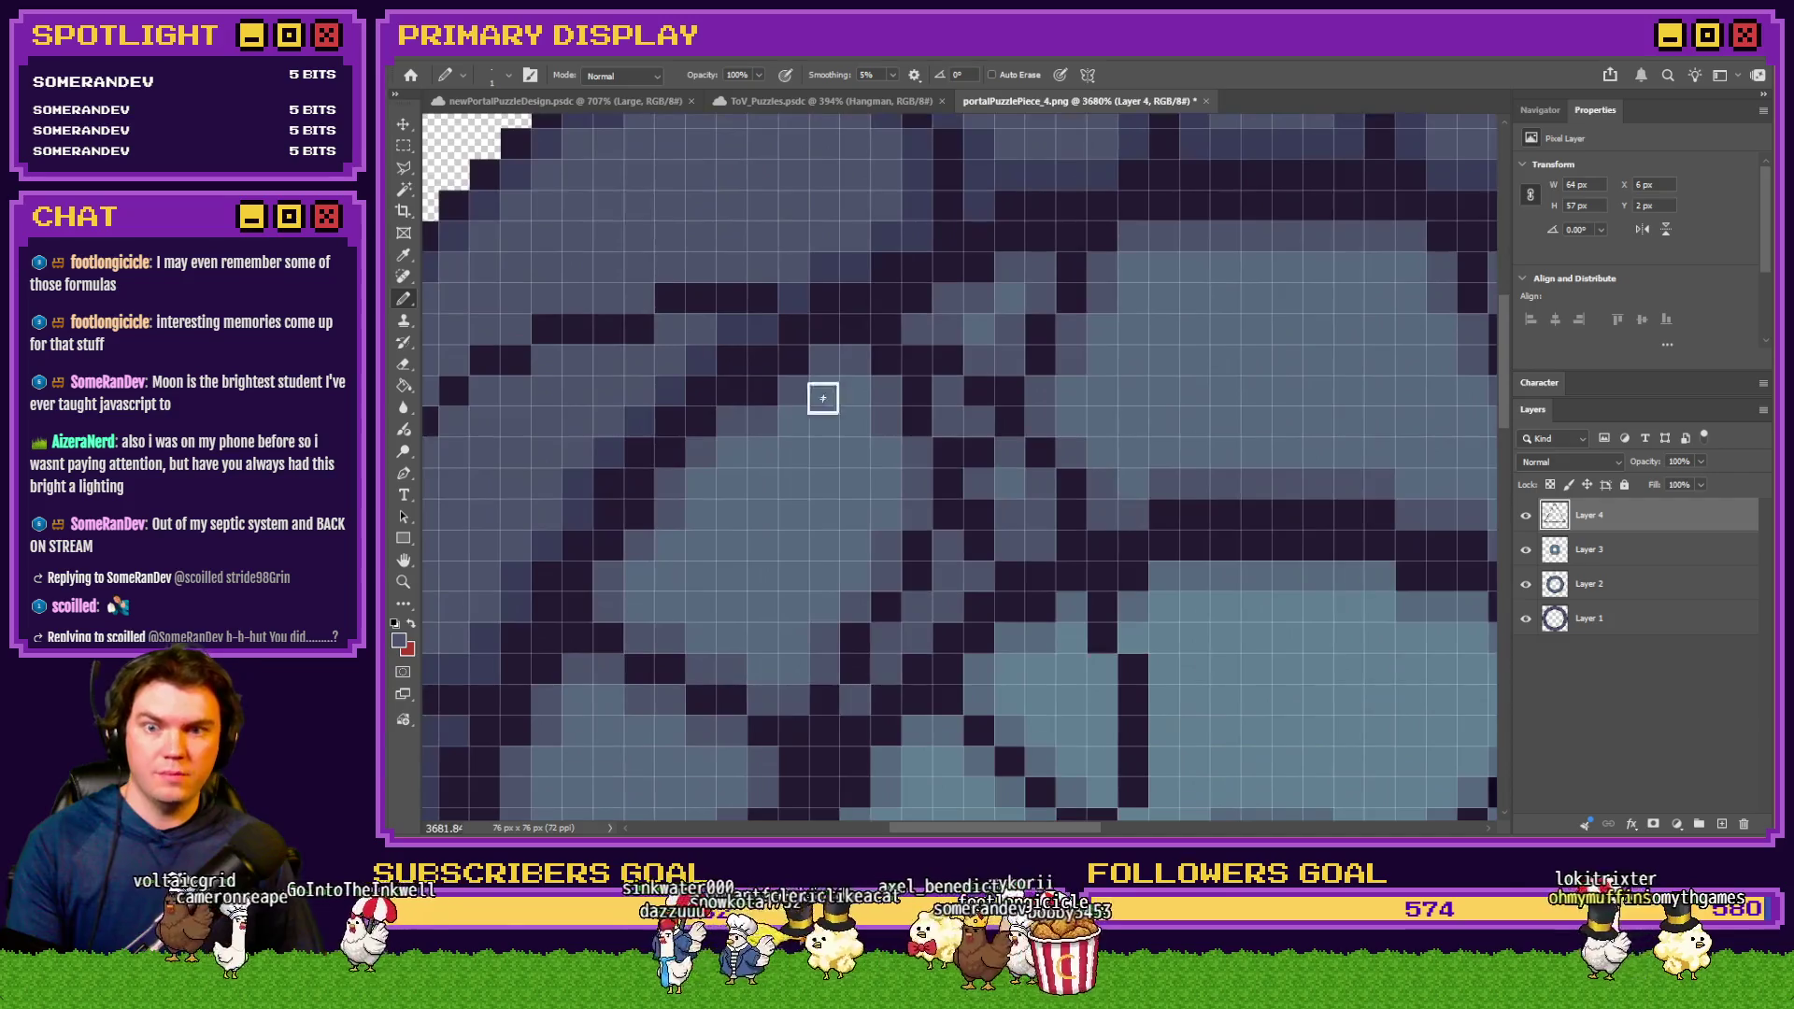
scroll(973, 496, down, 3)
scroll(884, 402, up, 3)
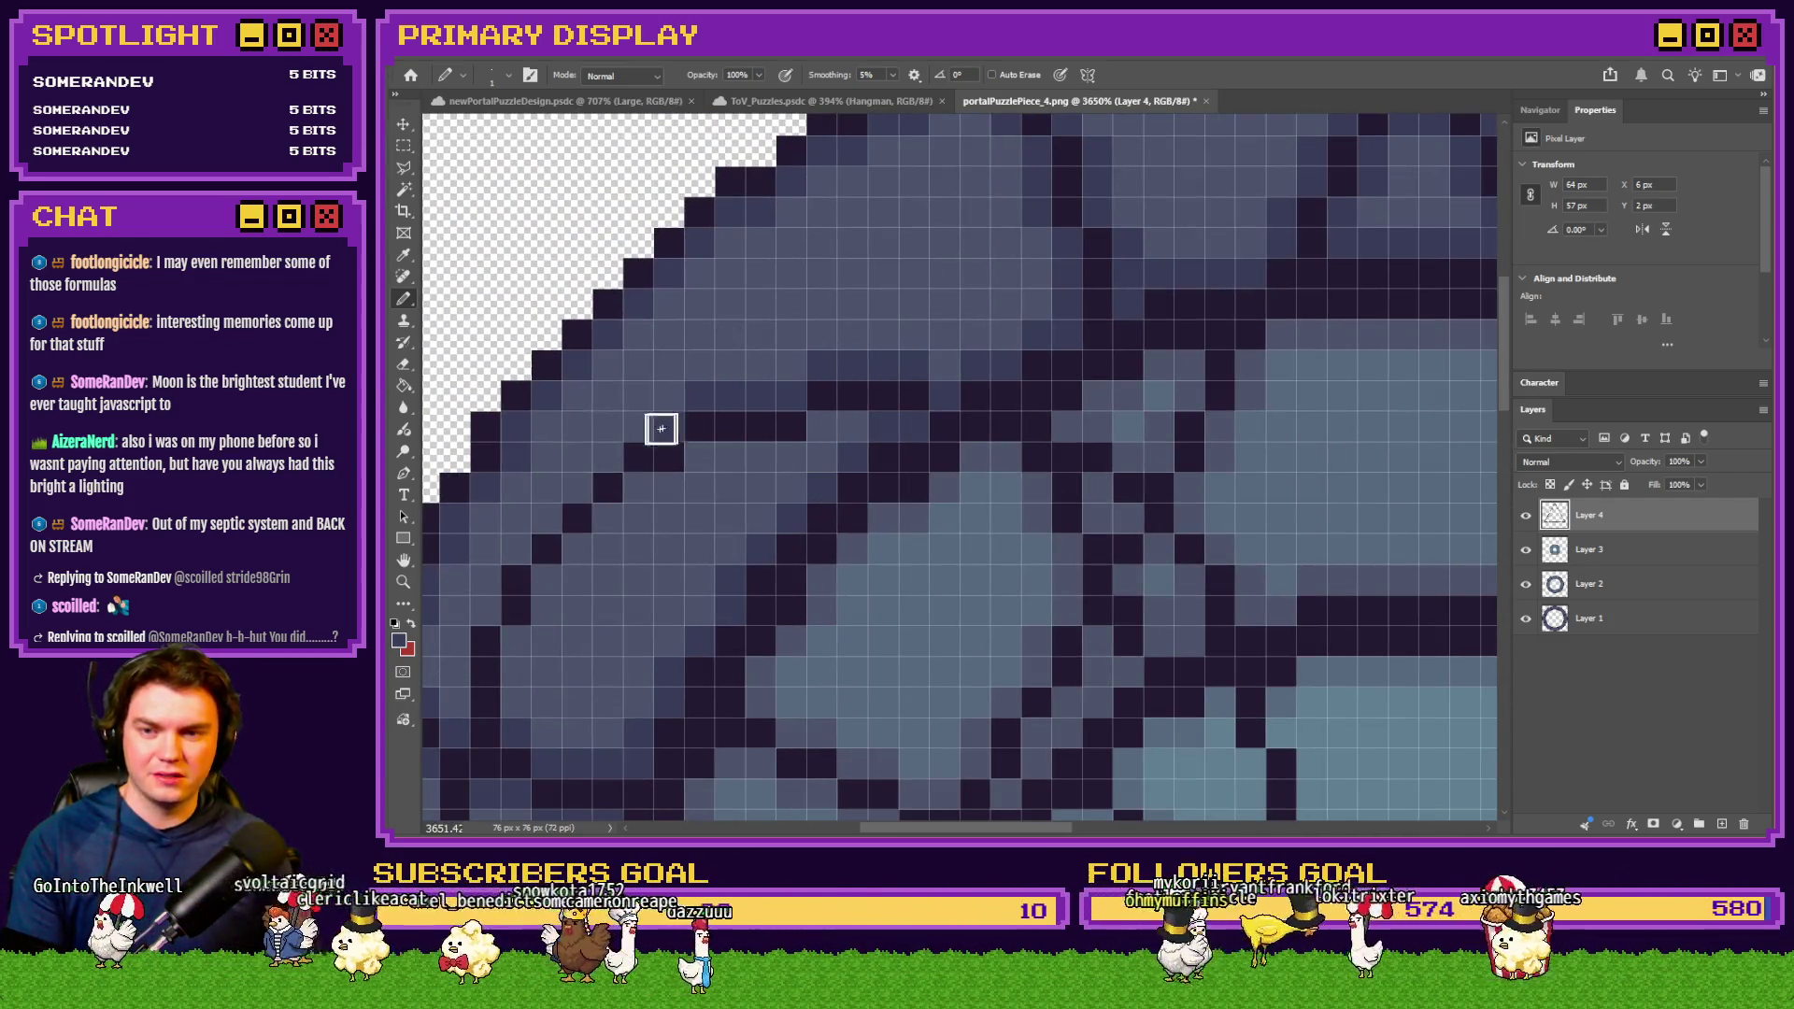
scroll(739, 453, down, 3)
scroll(821, 453, up, 4)
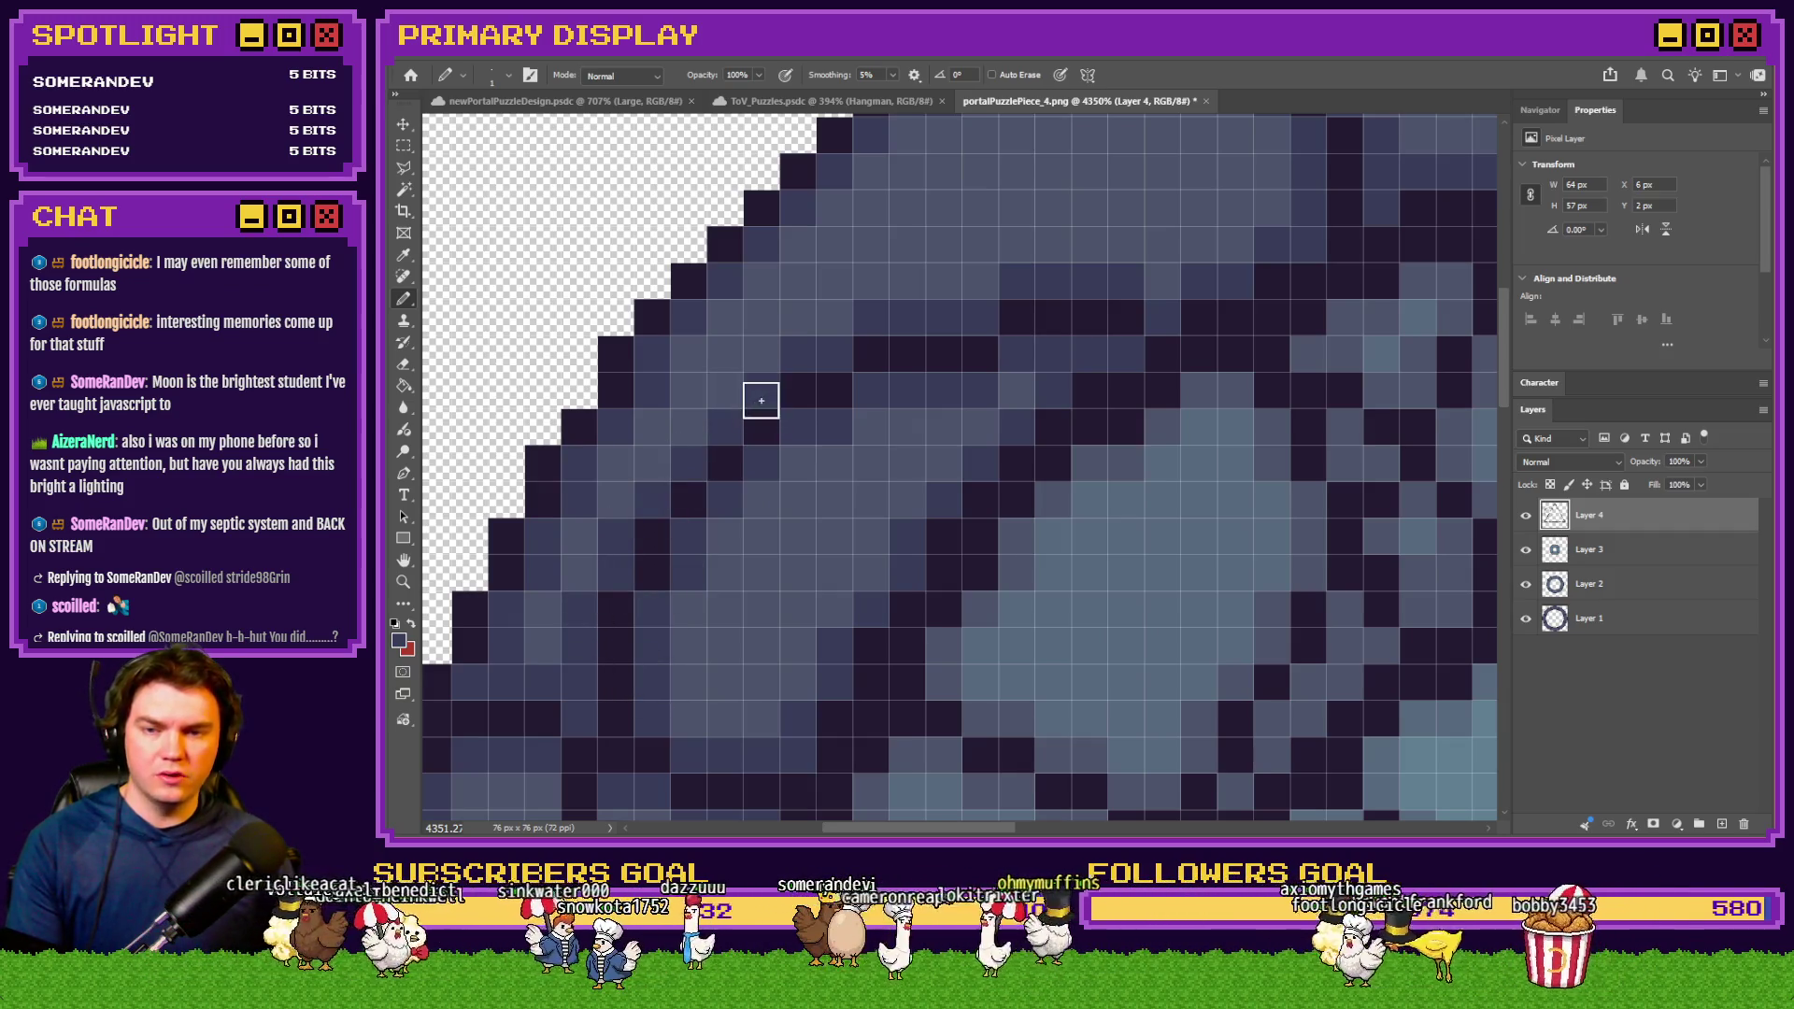
scroll(761, 400, down, 6)
scroll(1211, 443, up, 2)
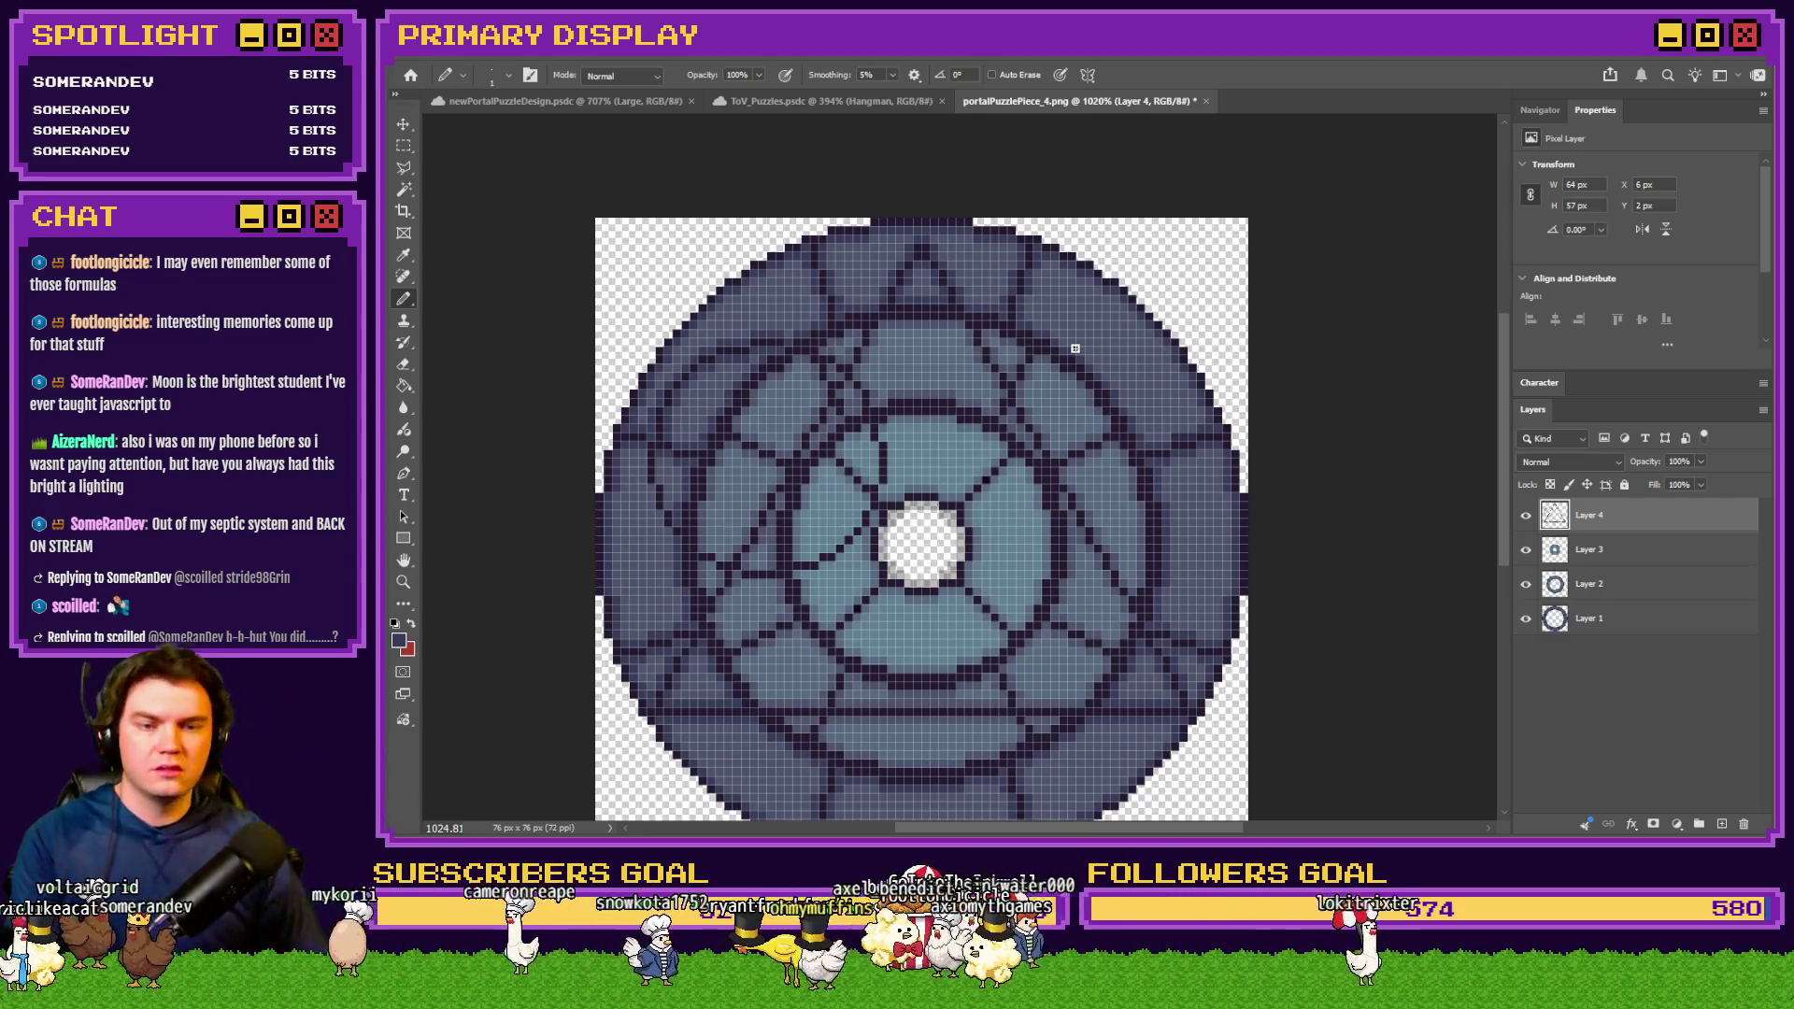
alt+scroll(1075, 348, down, 3)
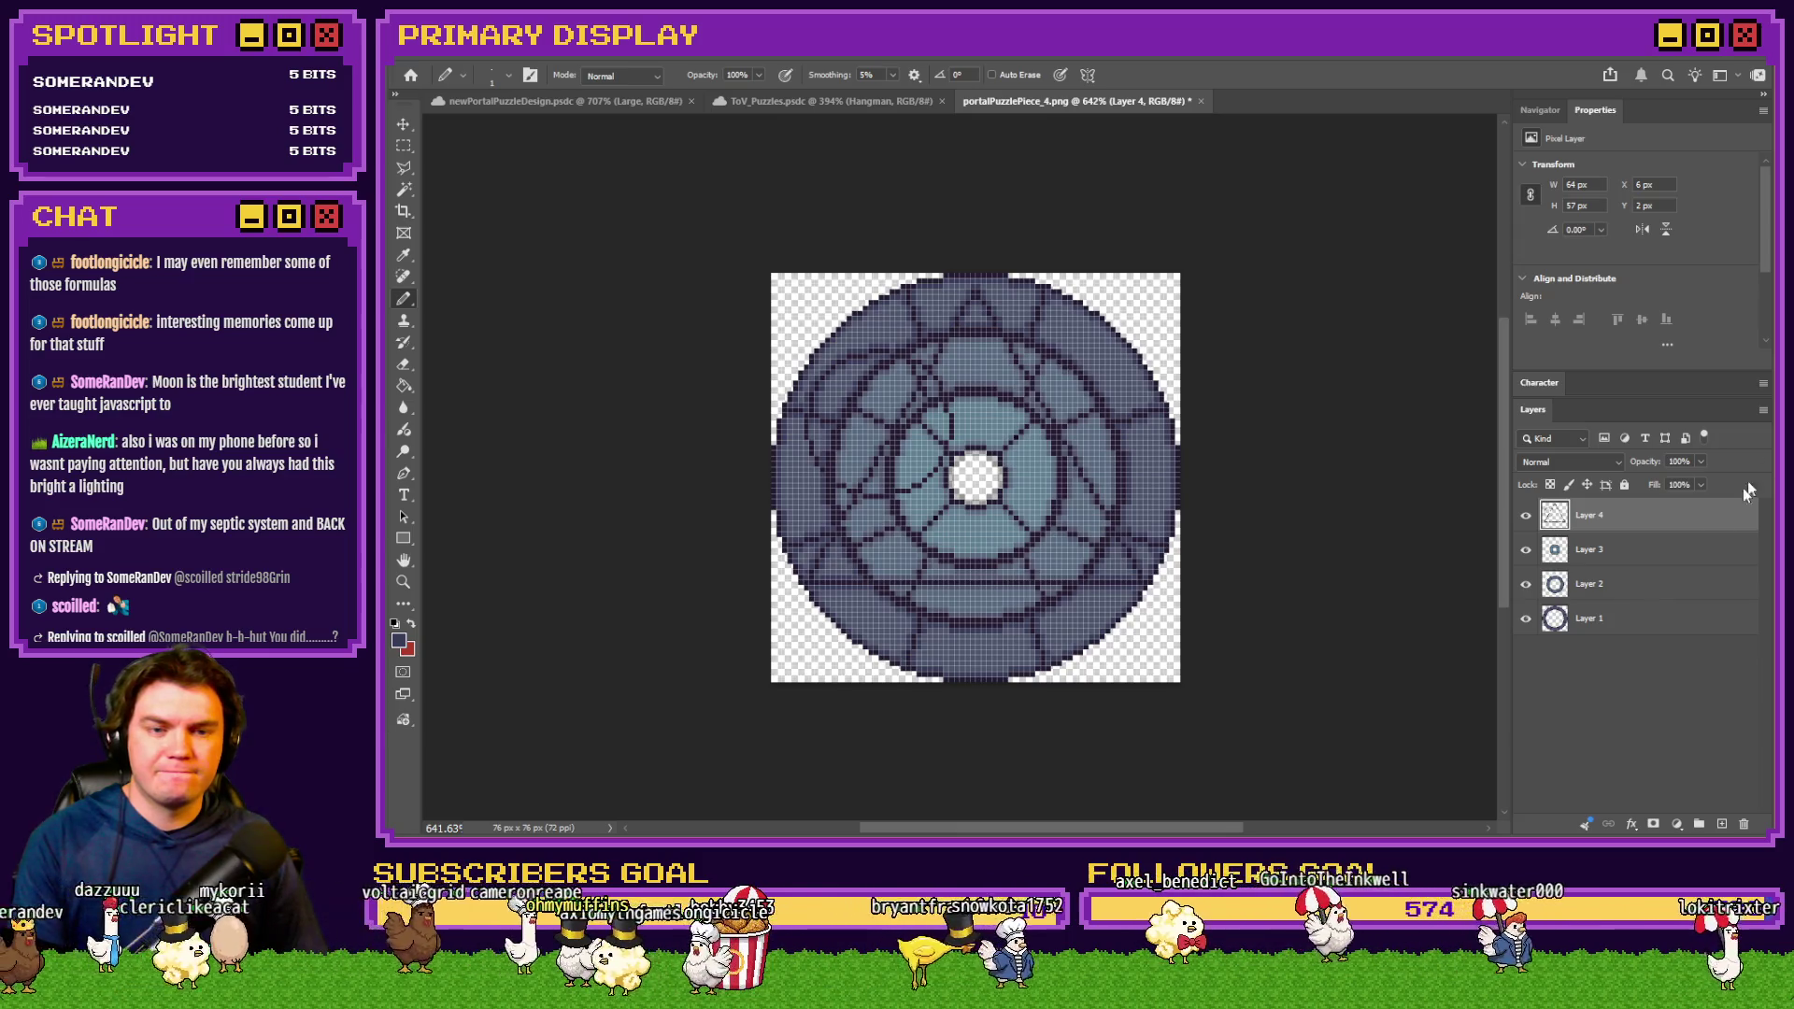
Hide Layer 4 and create a new Layer 5 placed just under Layer 4
click(1529, 518)
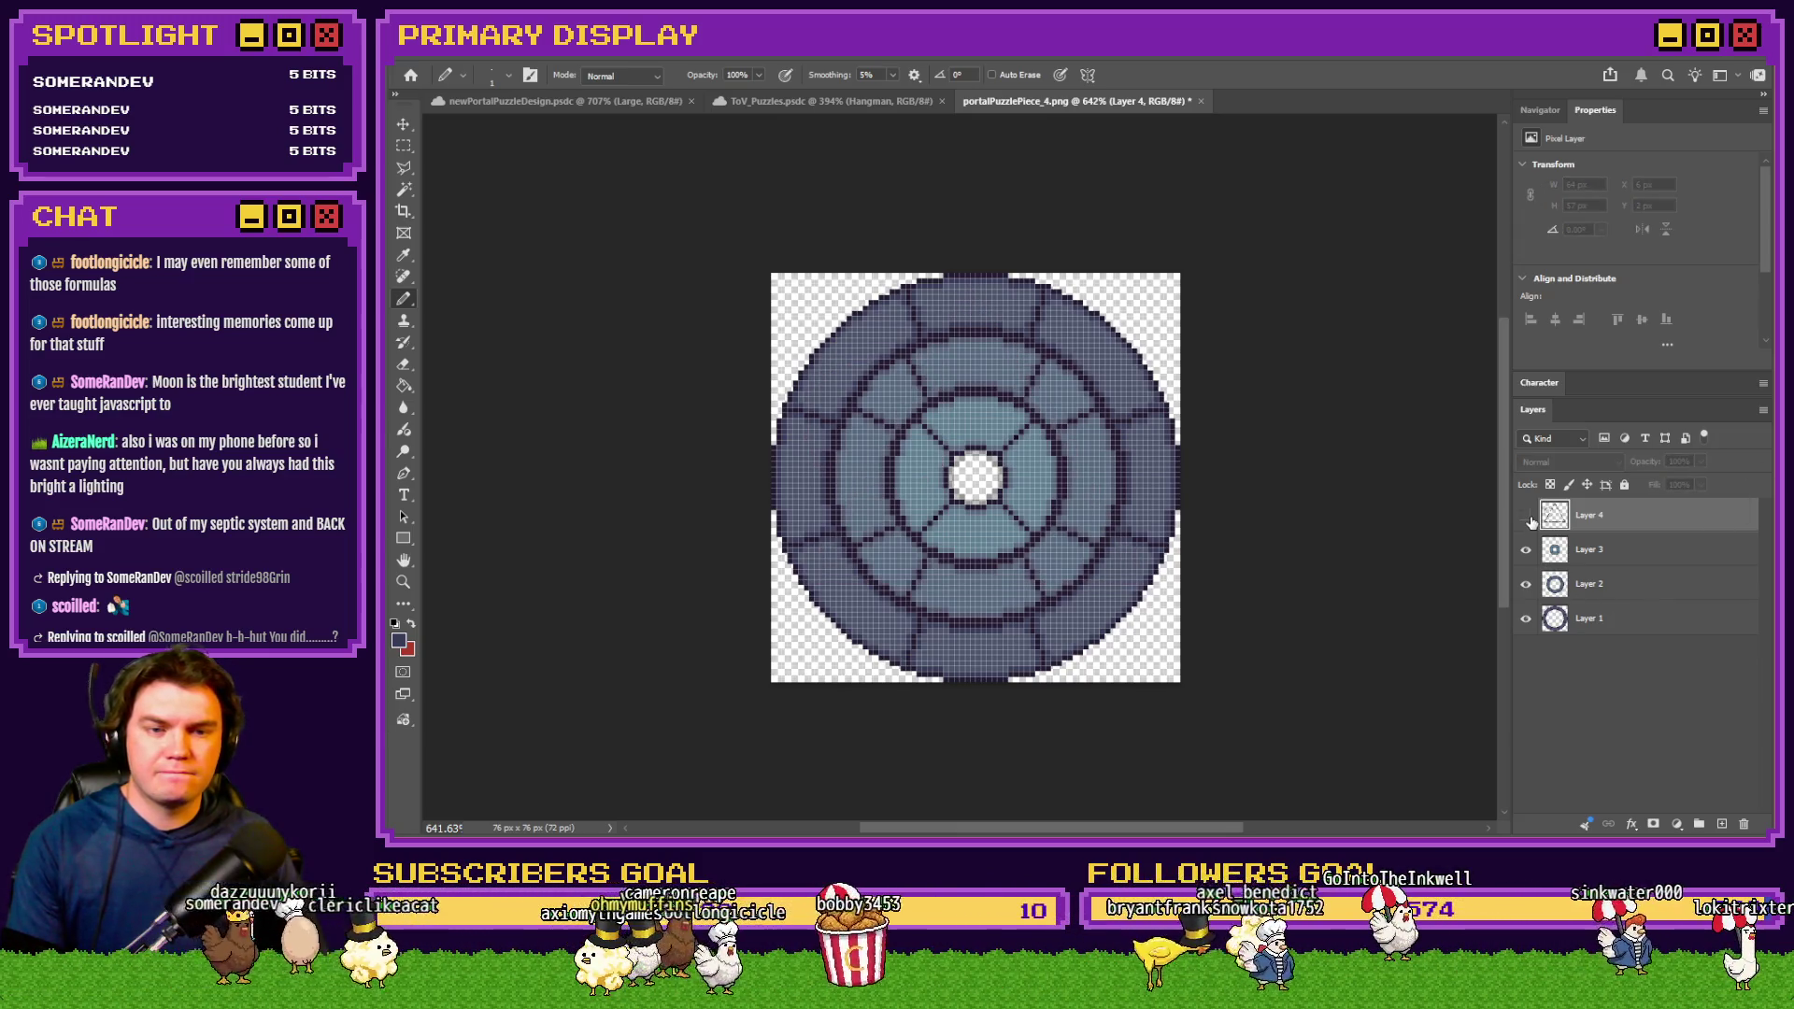
click(1619, 622)
scroll(935, 294, up, 5)
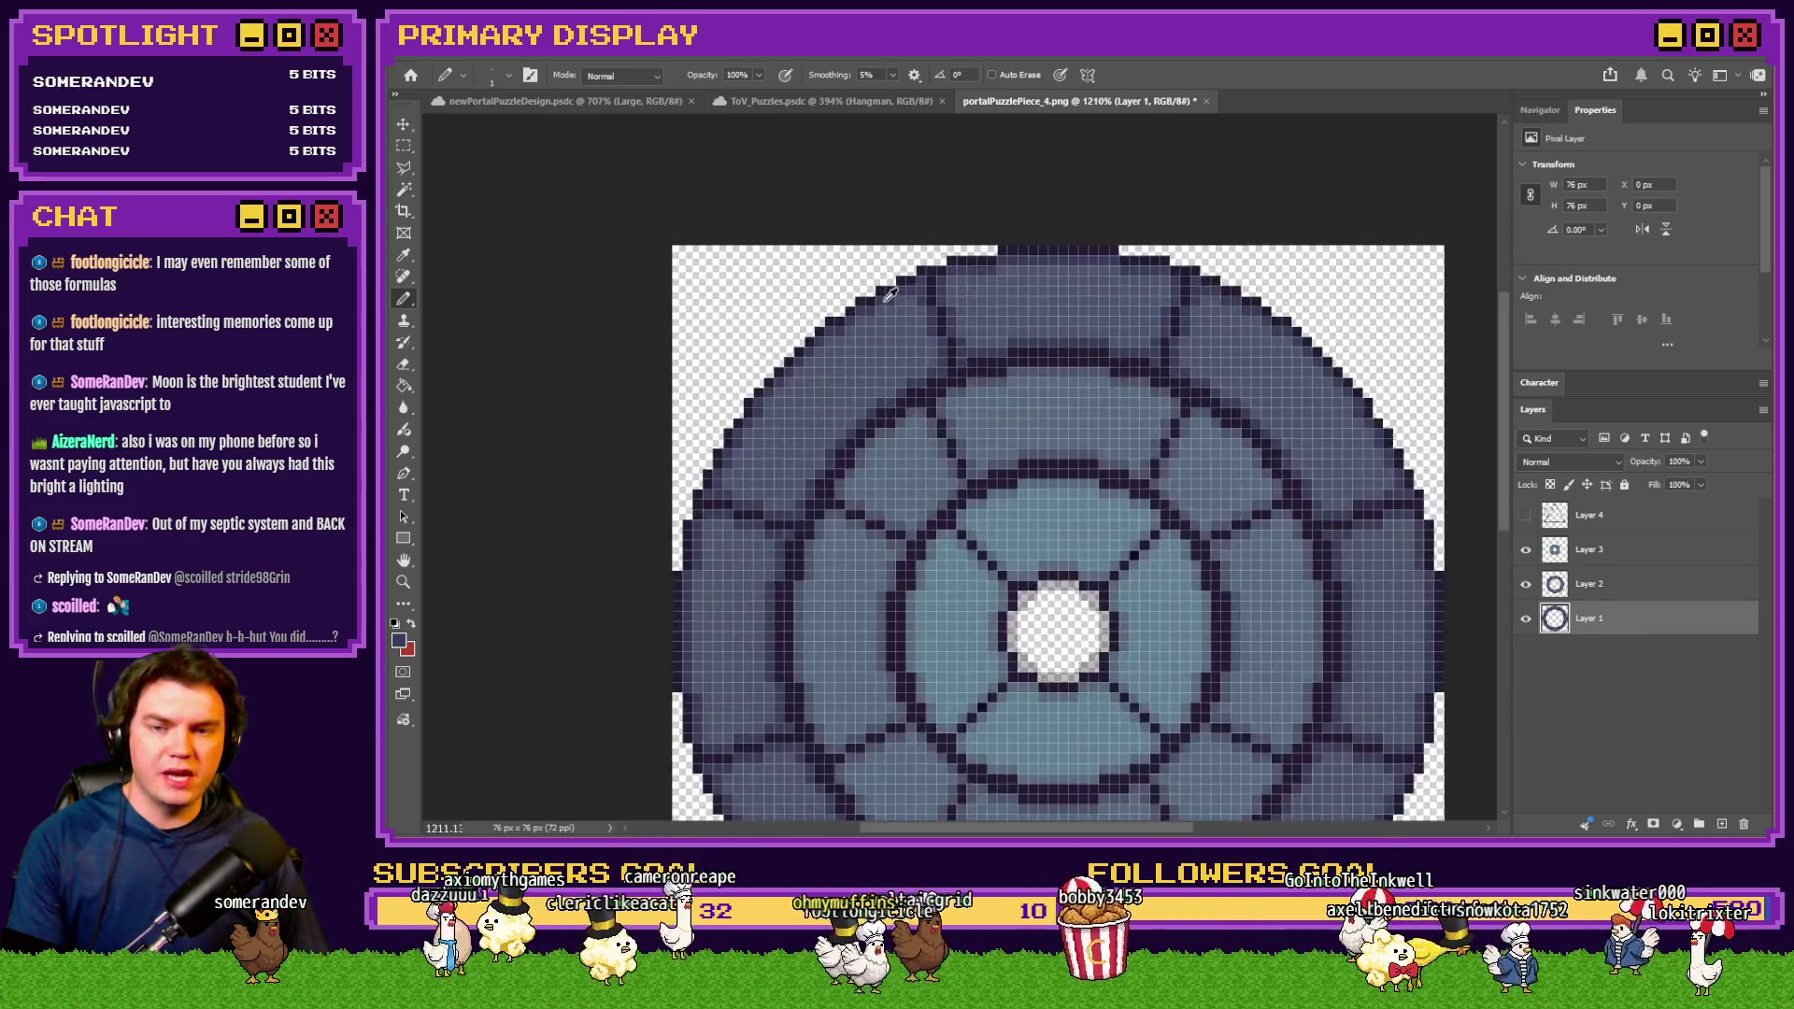
click(1722, 823)
drag(1616, 618, 1619, 547)
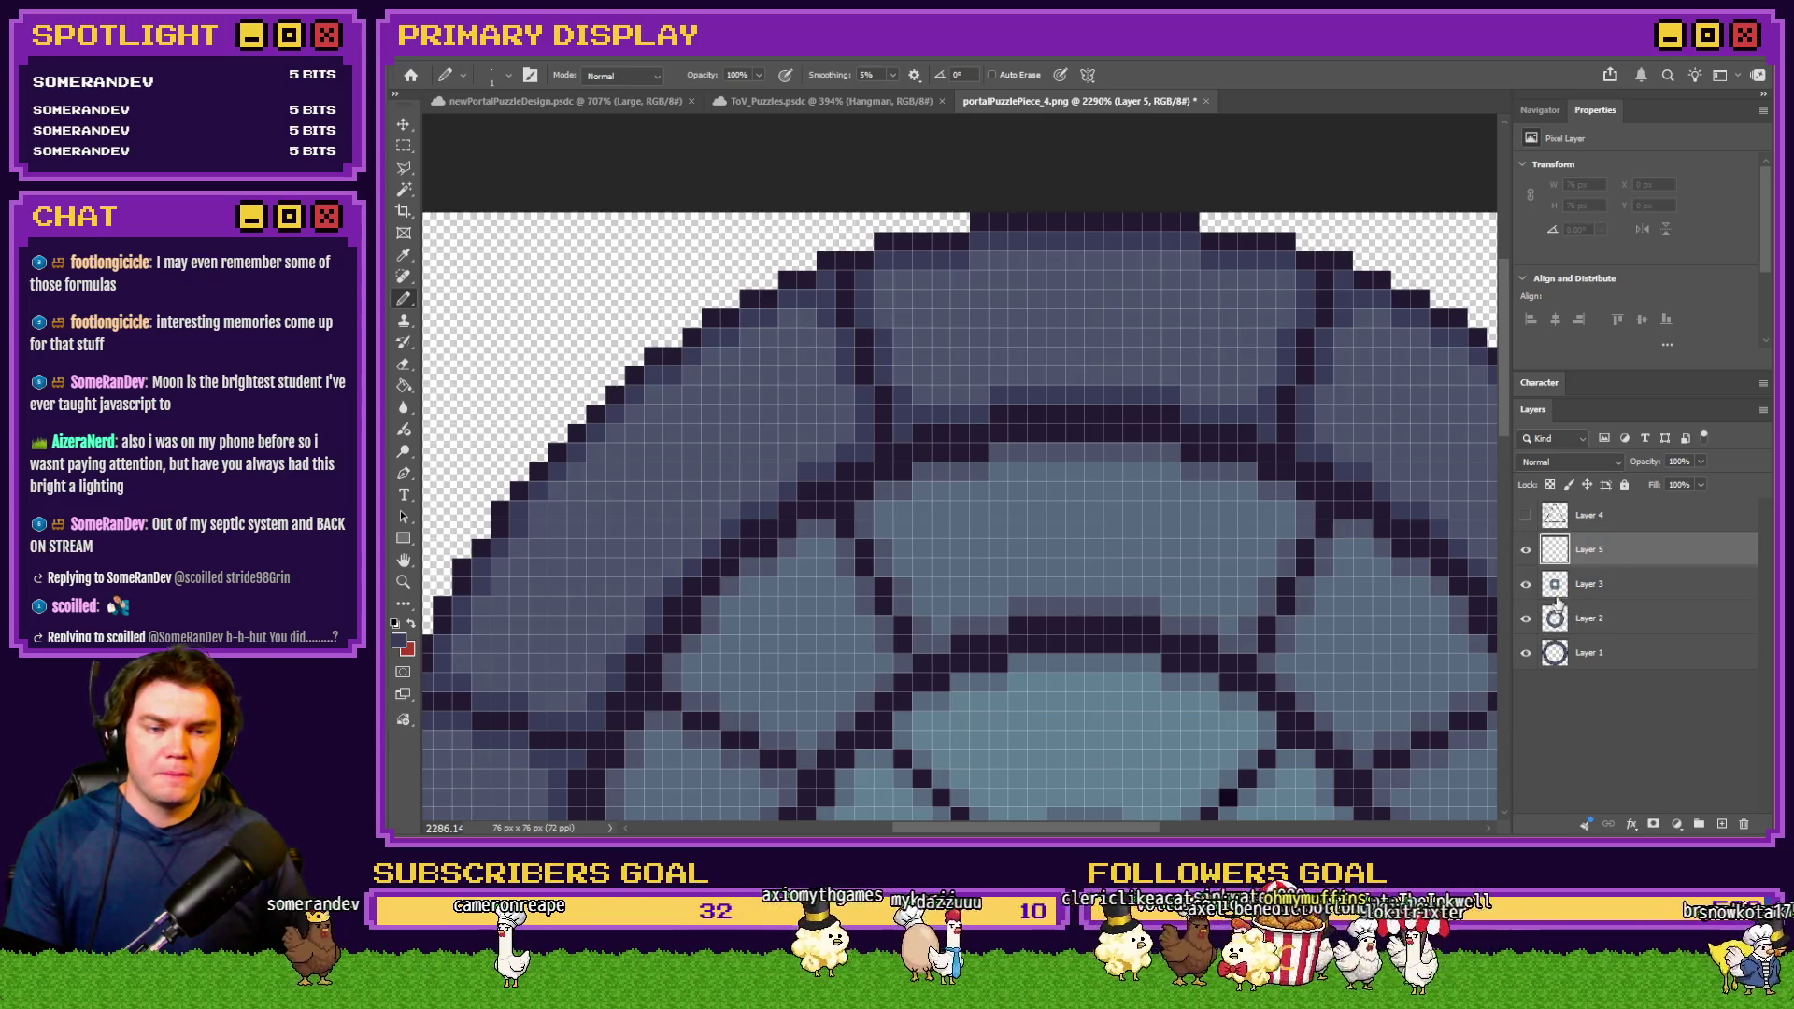
On Layer 5, paint lighter pixels over the dark outline at the disc's upper-left and top edge
scroll(939, 349, up, 4)
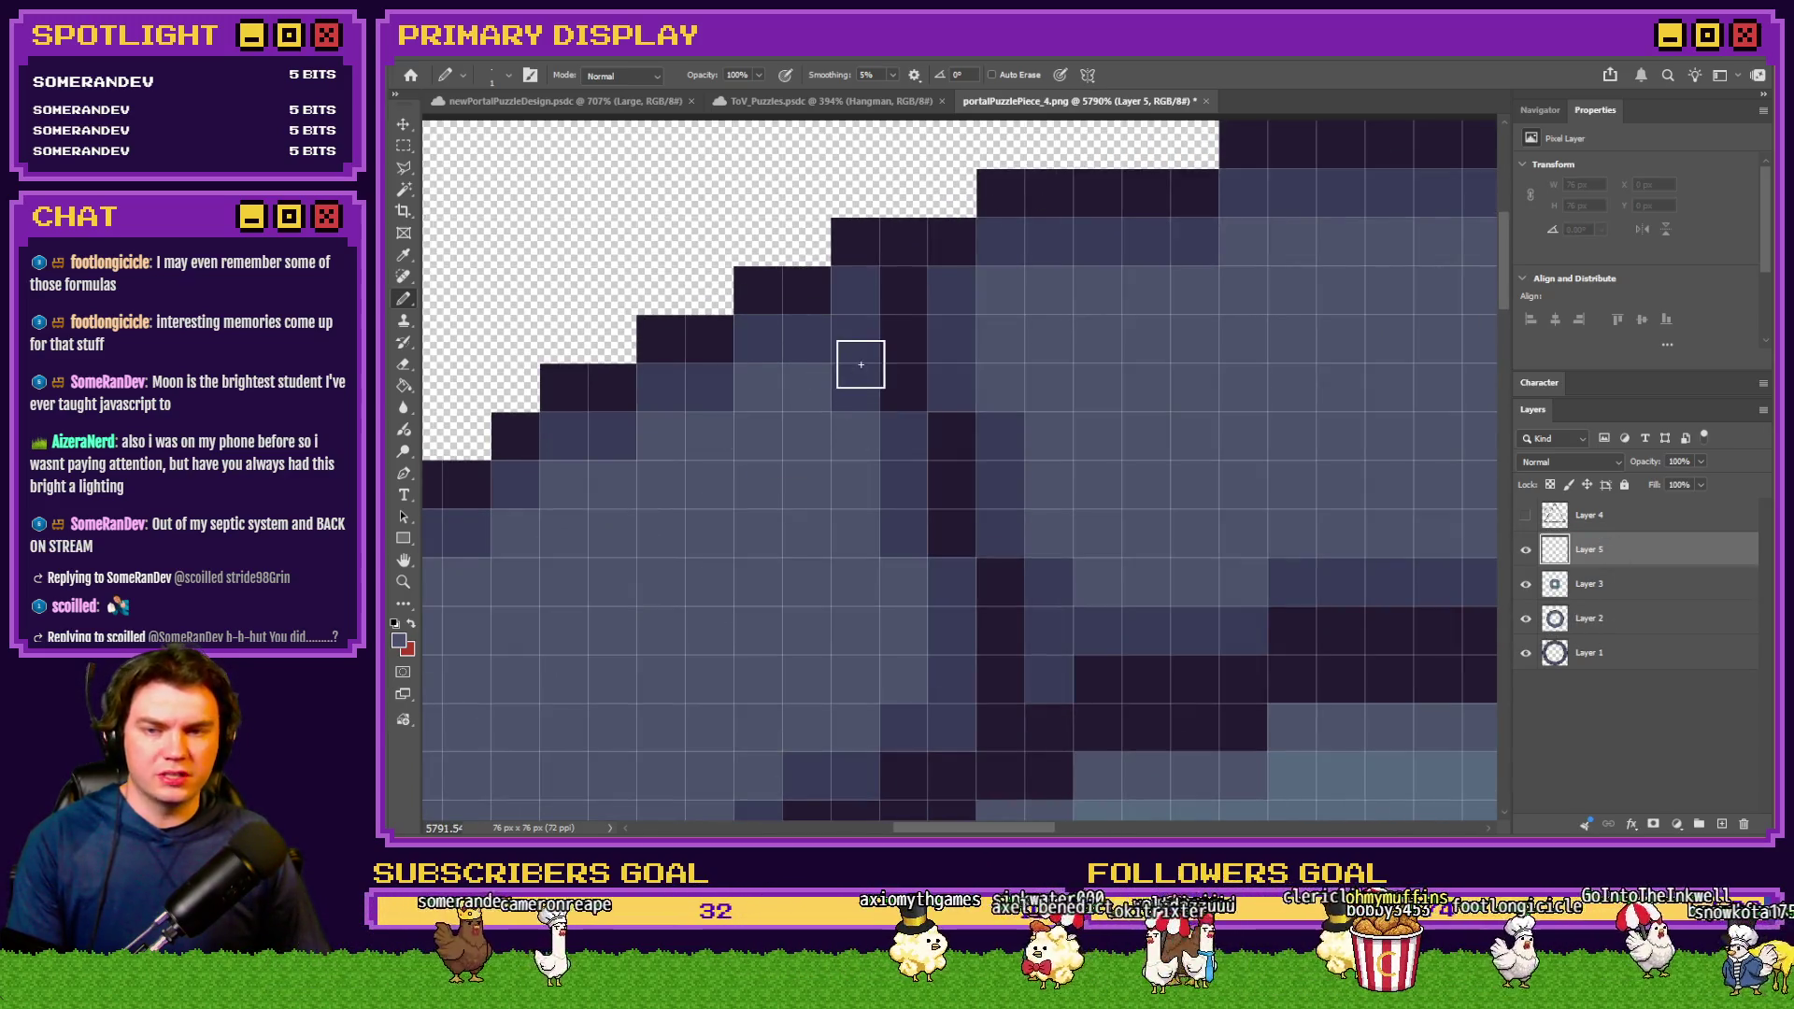
mouse_move(860, 345)
mouse_down()
mouse_move(913, 449)
mouse_move(993, 492)
mouse_move(984, 564)
mouse_move(1034, 585)
mouse_move(933, 629)
mouse_move(857, 293)
mouse_move(904, 314)
mouse_up()
scroll(961, 649, down, 5)
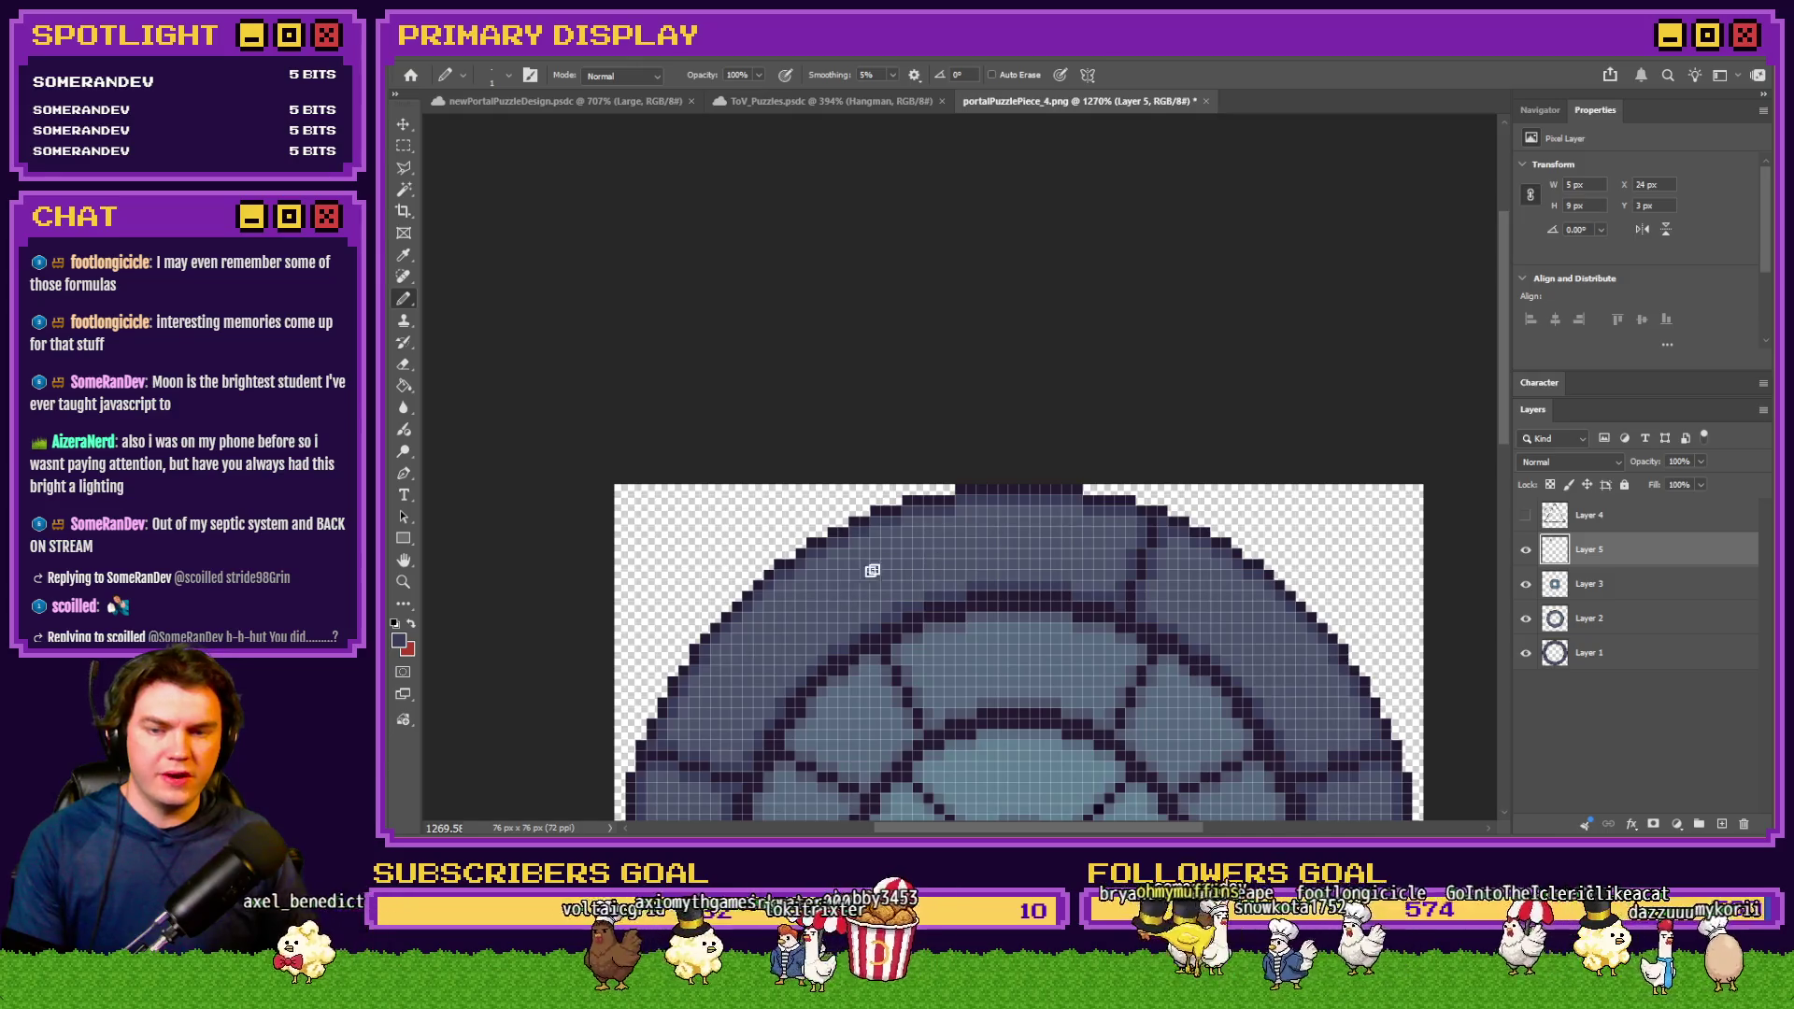
scroll(1021, 402, up, 3)
scroll(1006, 414, up, 2)
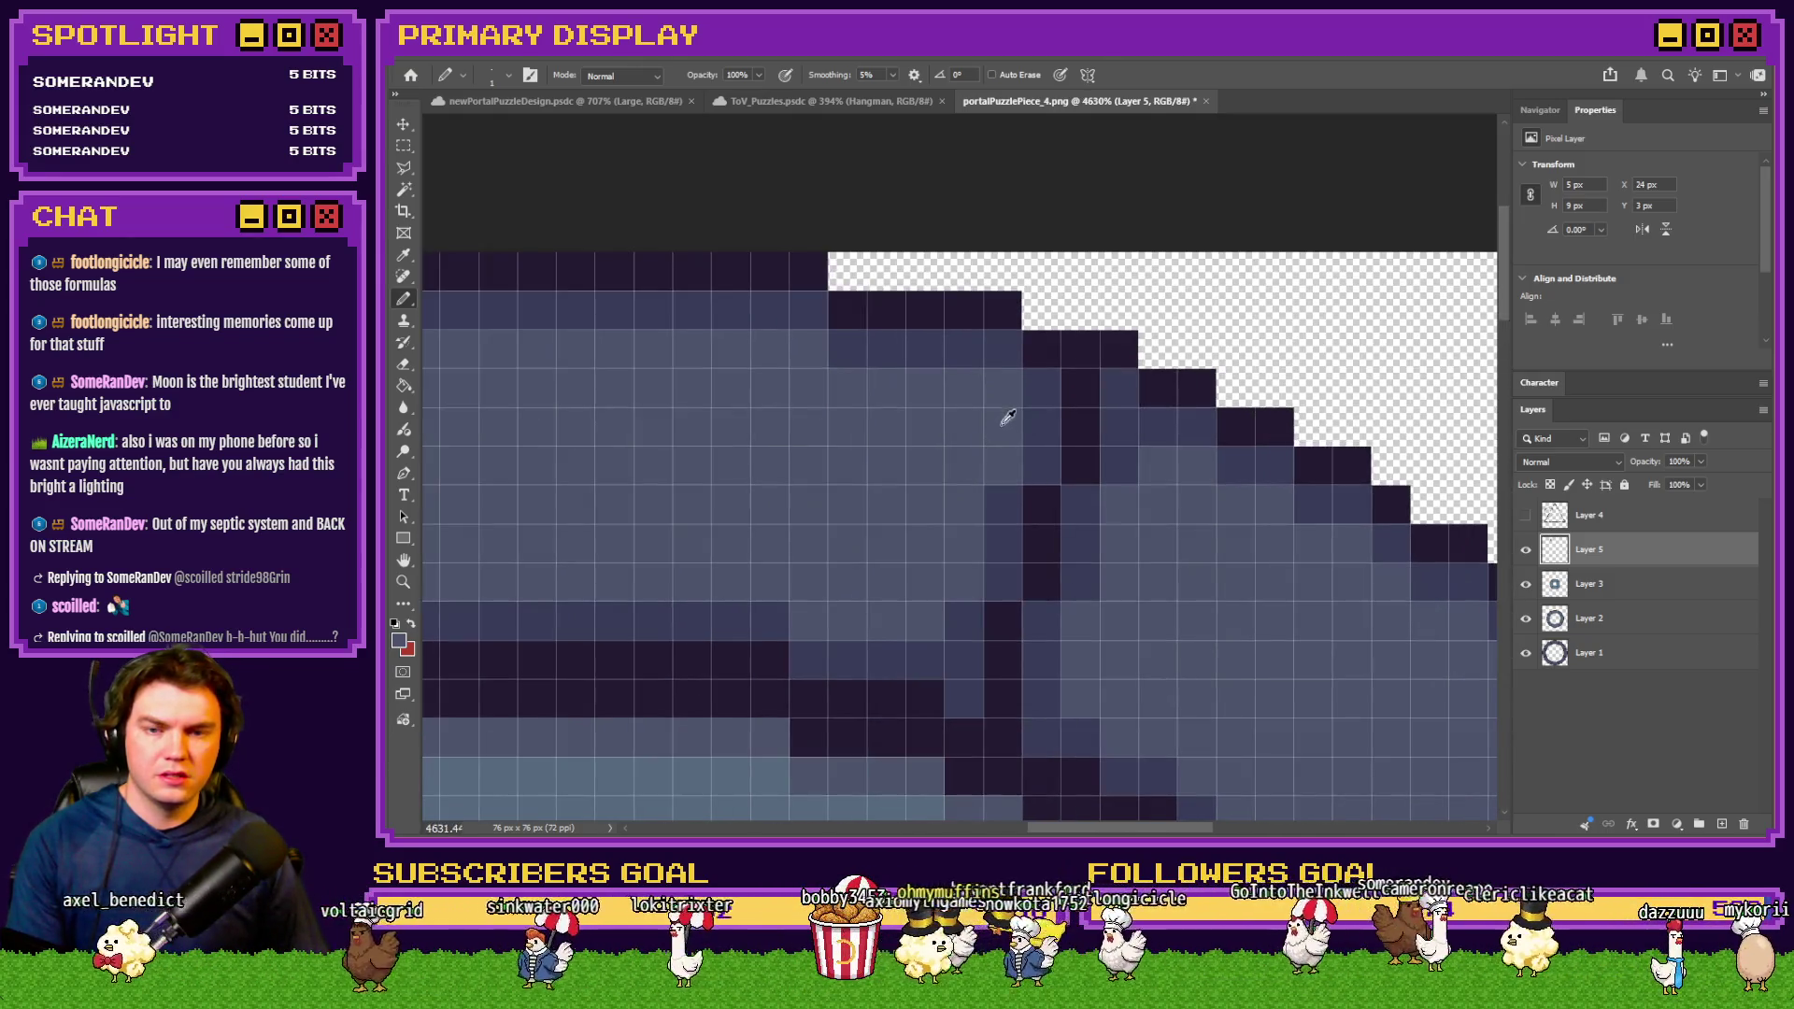
click(1078, 396)
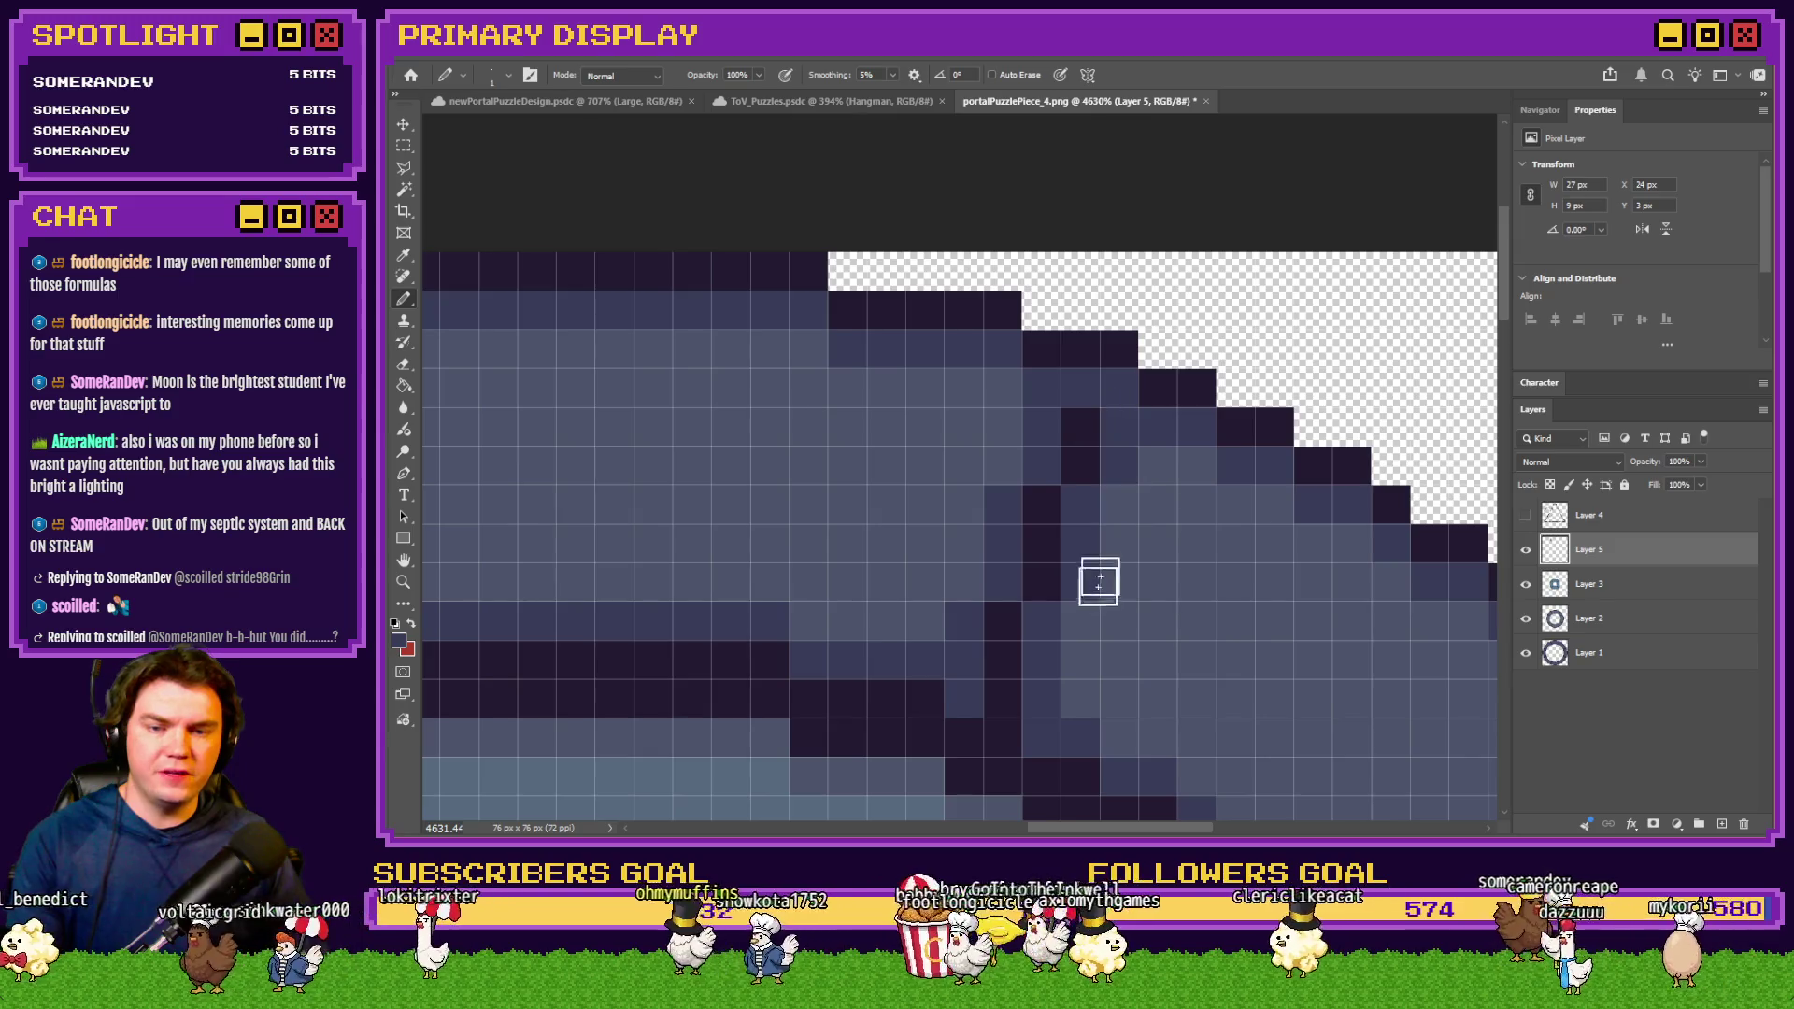
mouse_move(1015, 700)
mouse_down()
mouse_move(1130, 629)
mouse_move(977, 629)
mouse_move(1006, 605)
mouse_move(1003, 498)
mouse_up()
click(1079, 446)
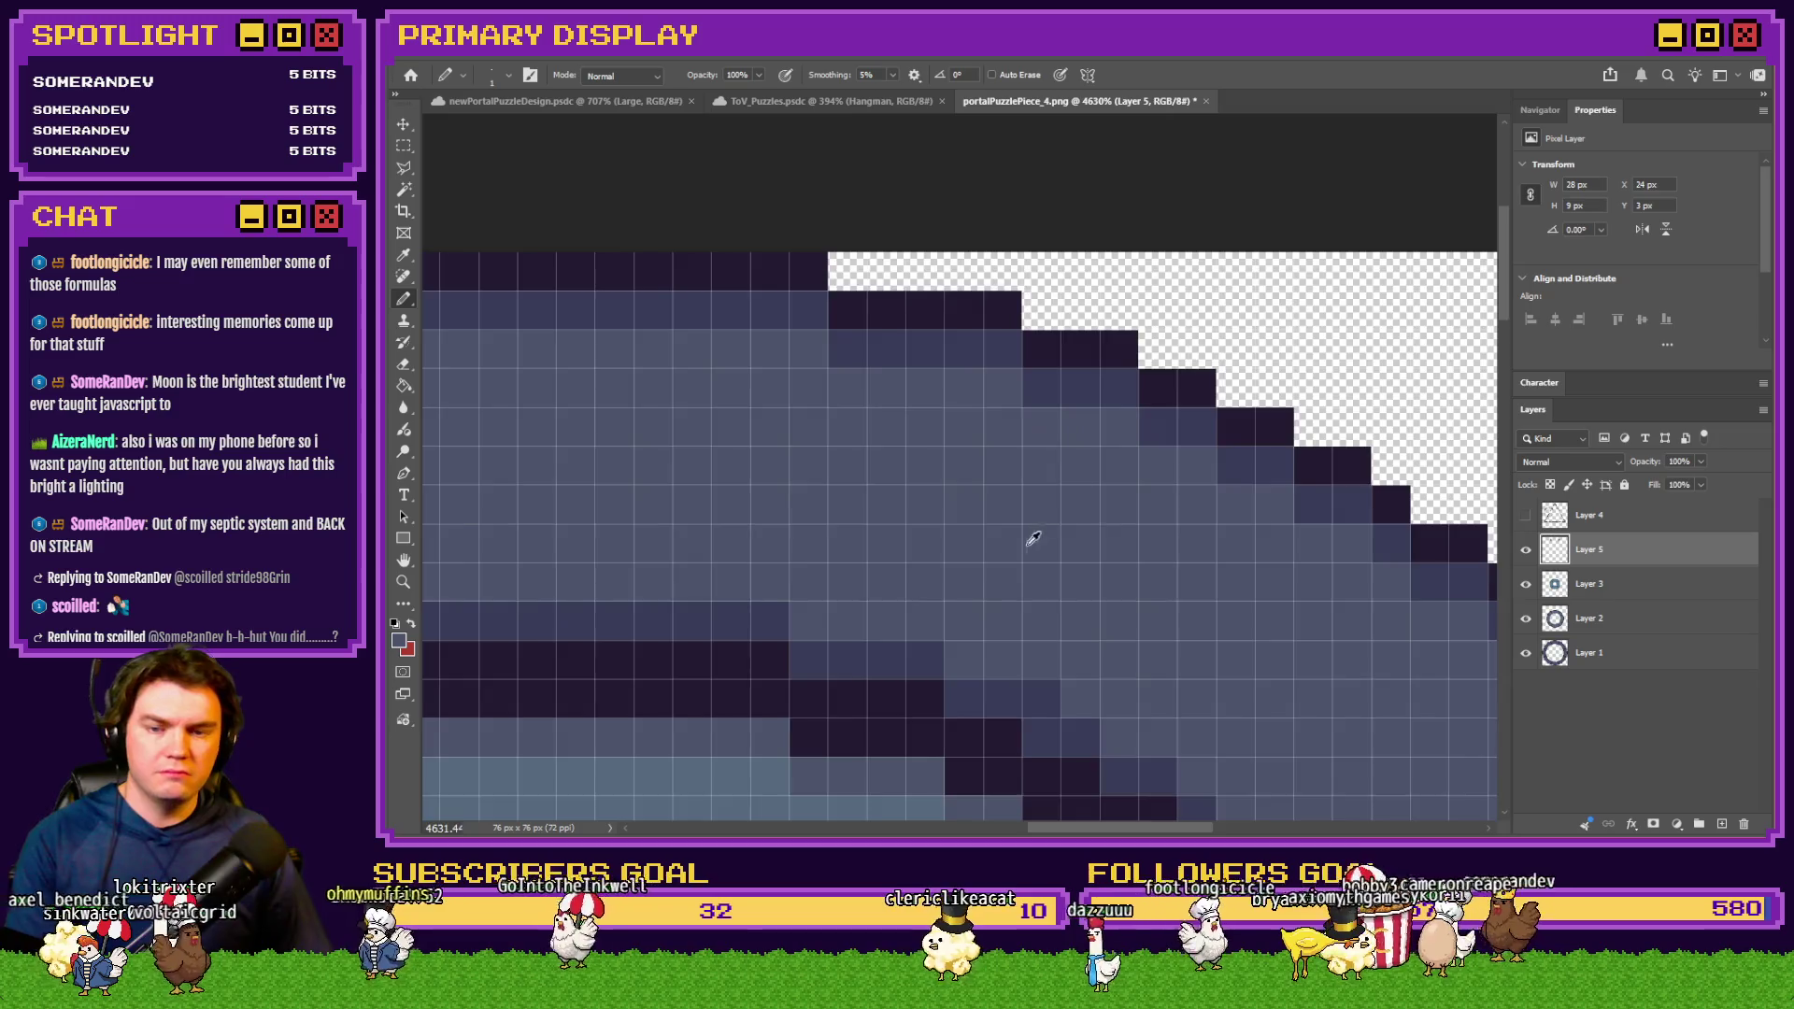
Detach the side panels into a floating panel at the screen's right edge
scroll(990, 547, down, 3)
scroll(990, 546, up, 5)
scroll(1014, 561, down, 4)
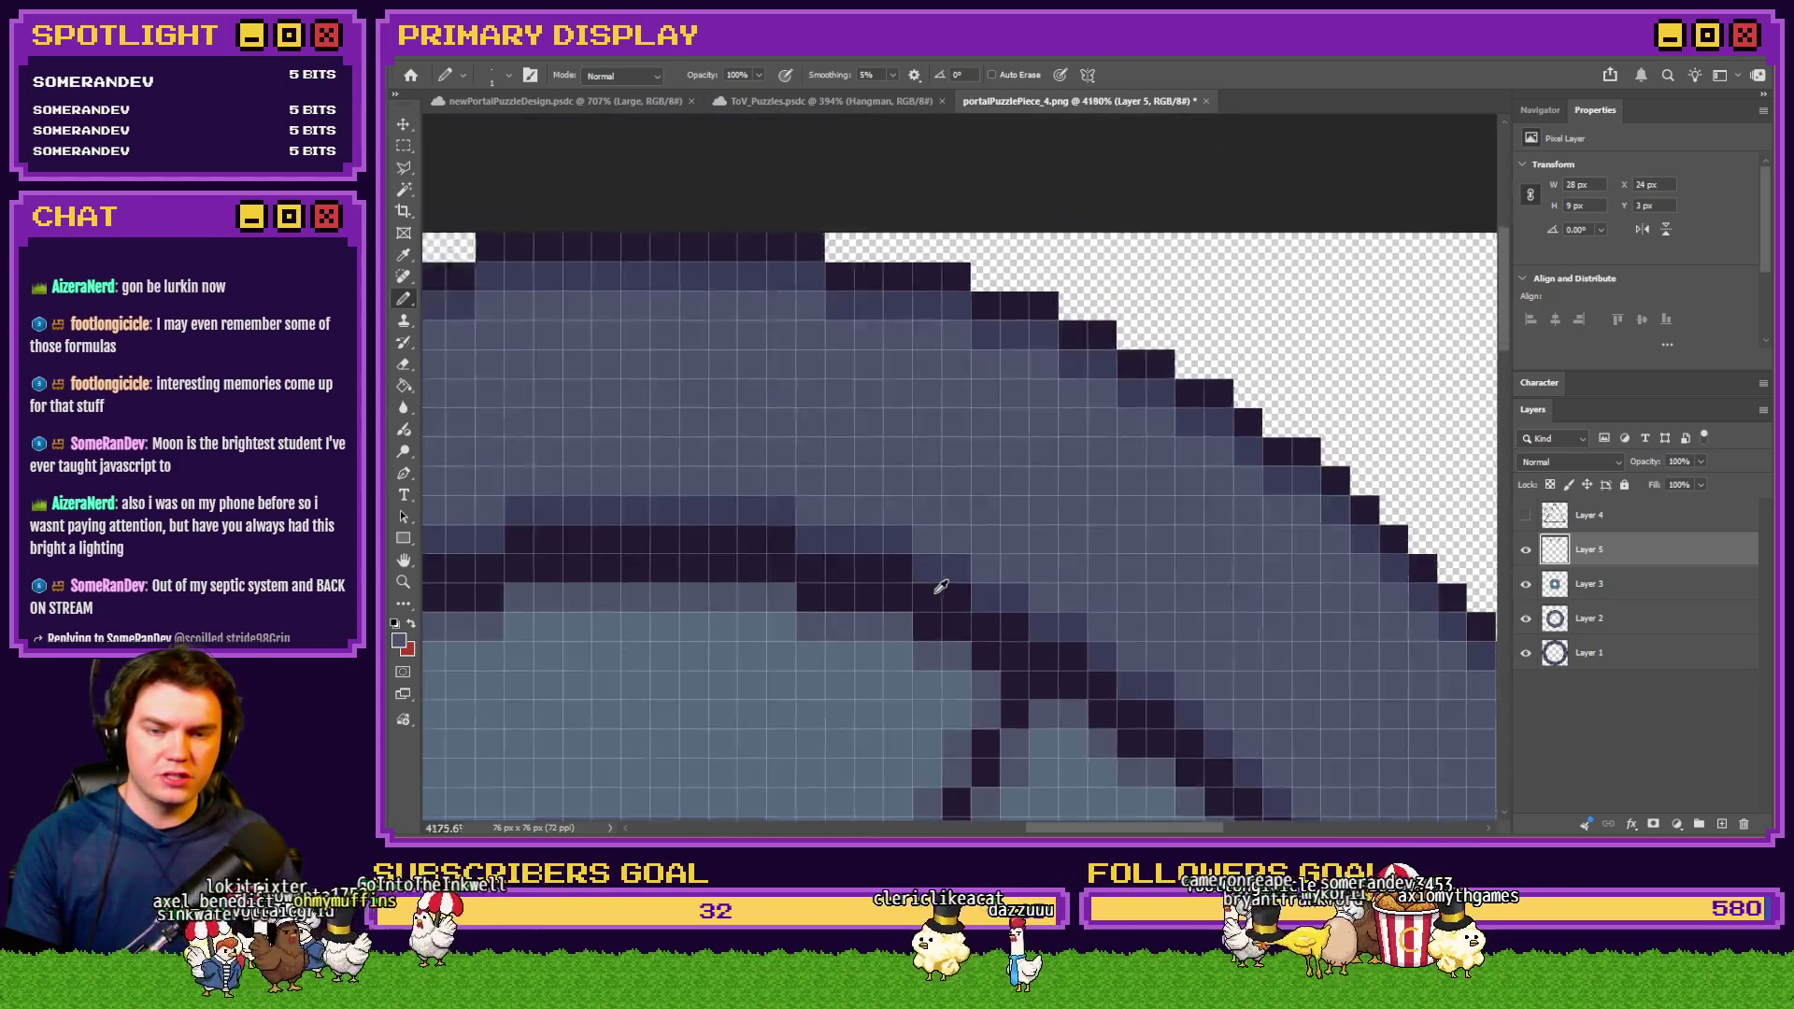
scroll(1145, 561, up, 5)
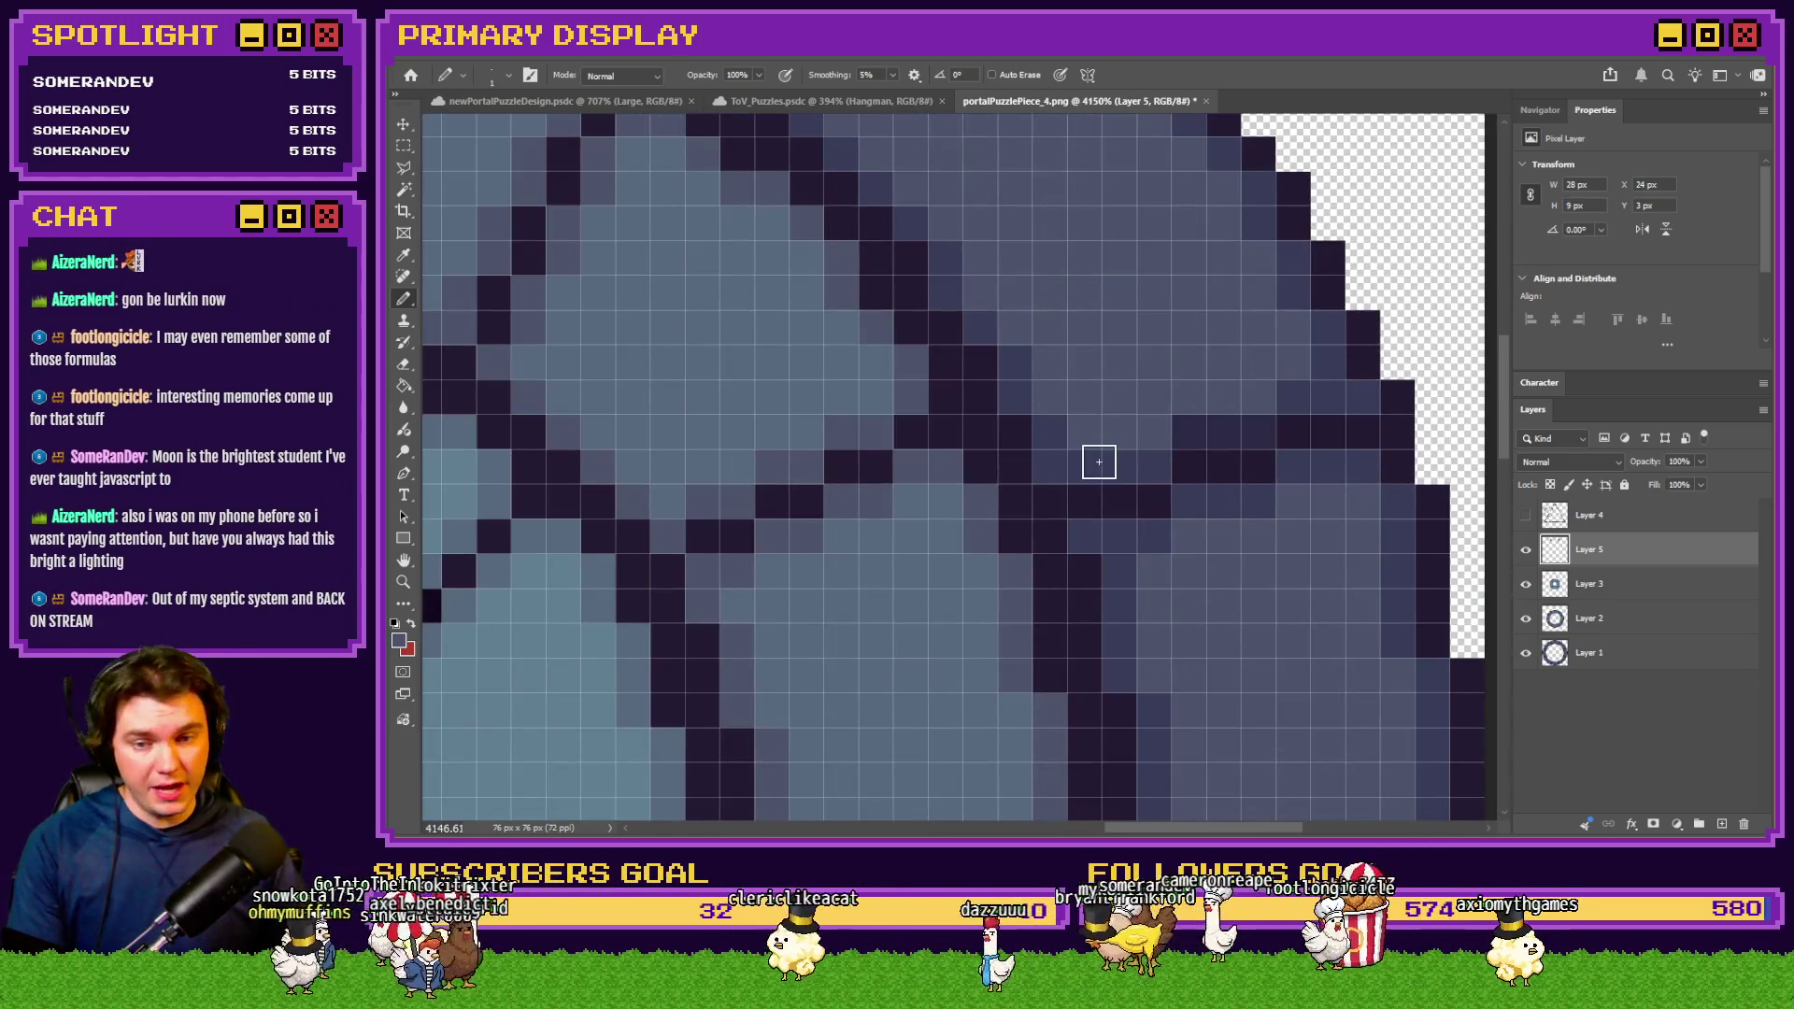
scroll(1138, 523, up, 2)
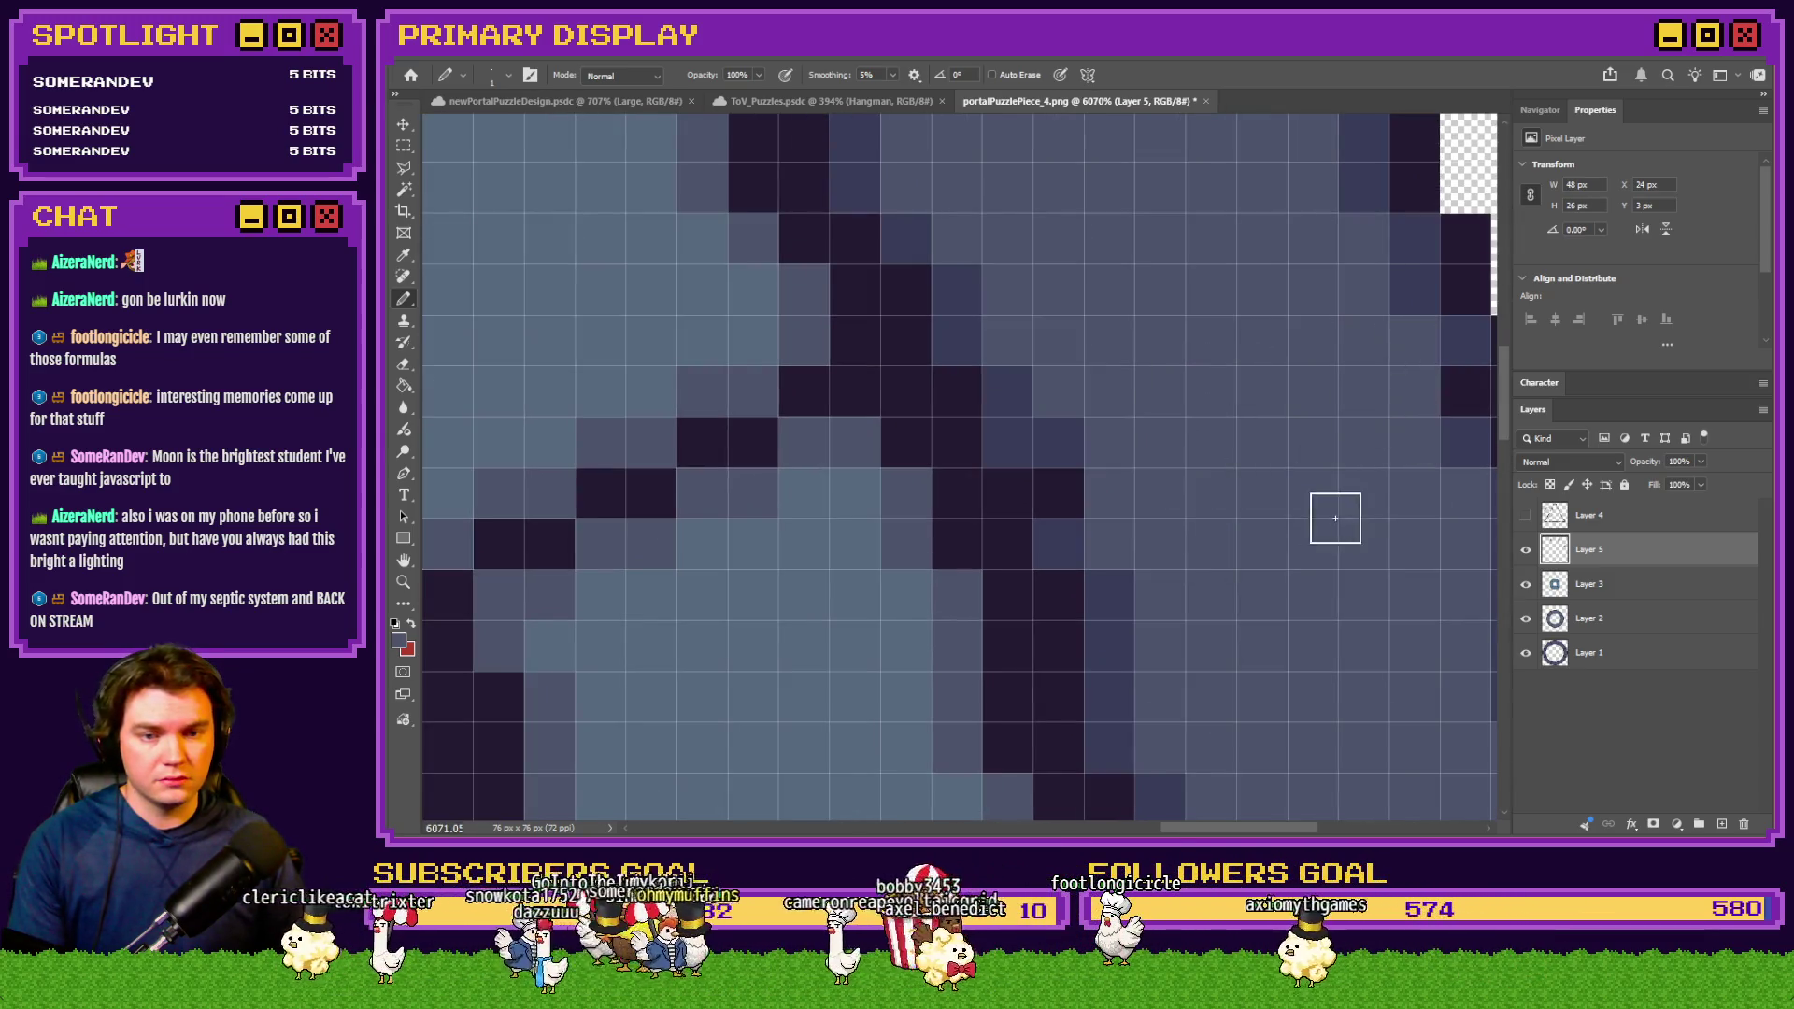
scroll(1336, 518, right, 2)
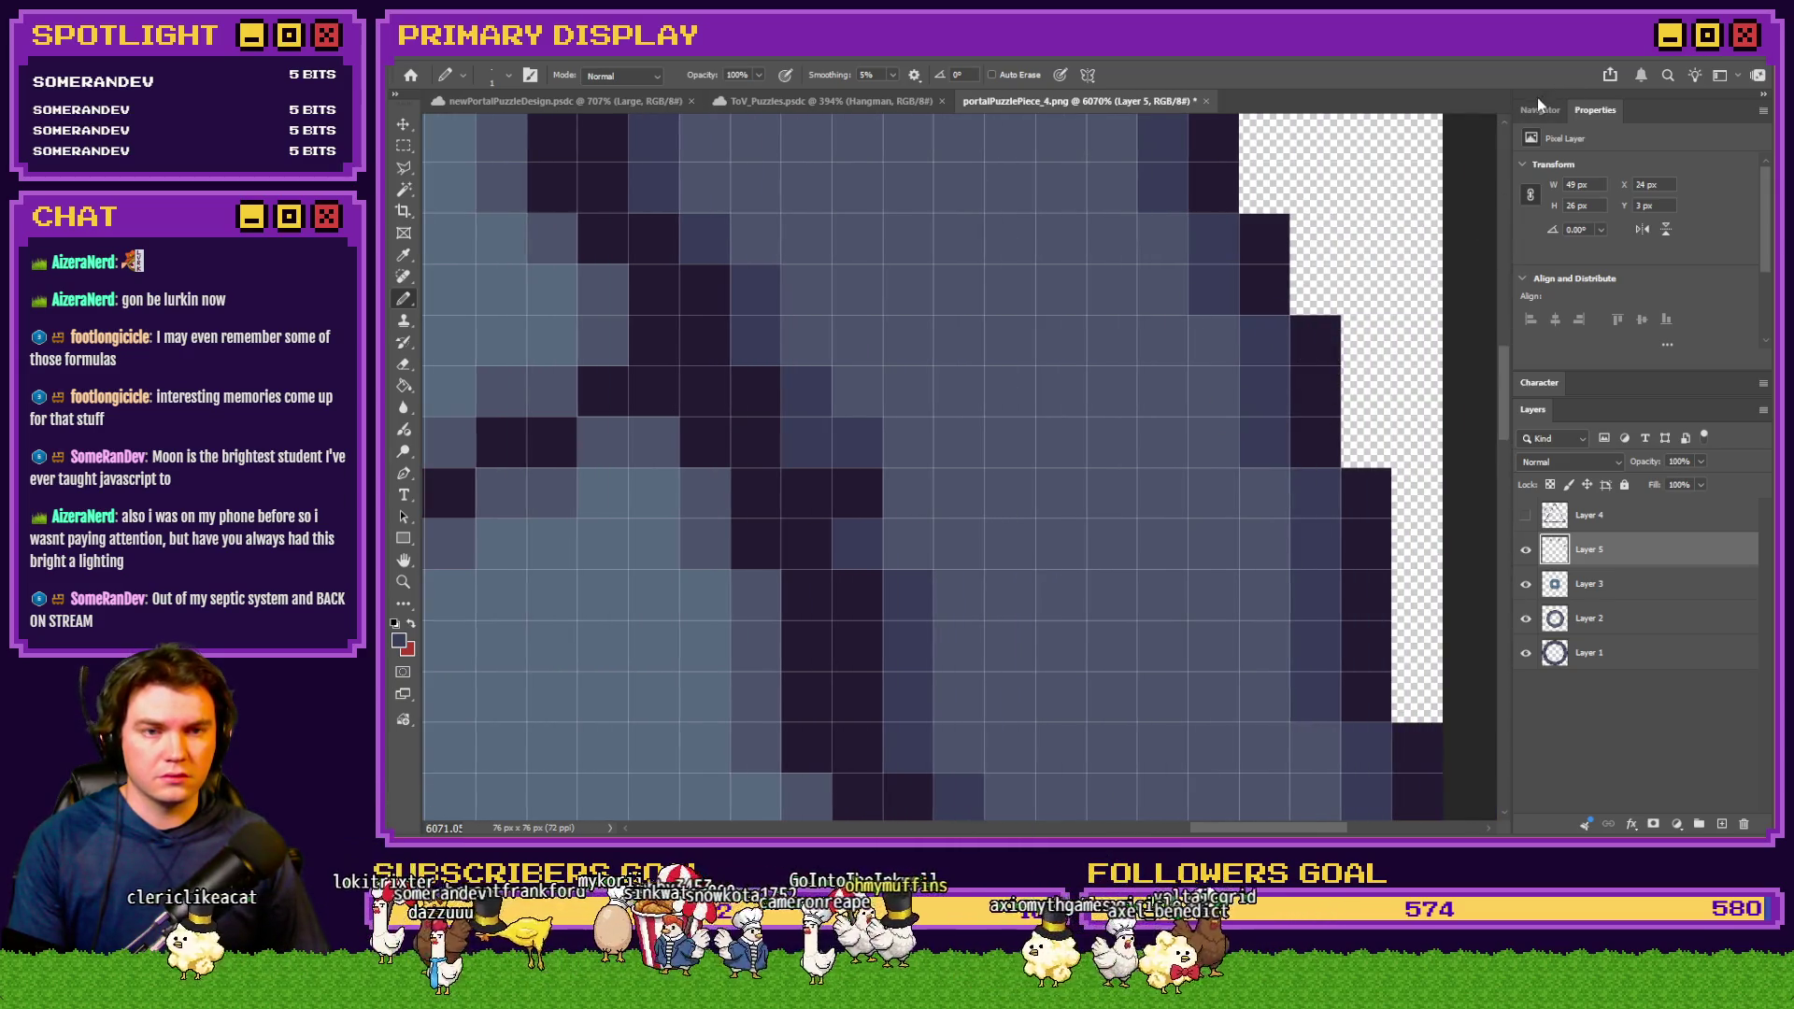
drag(1540, 103, 1570, 164)
mouse_move(1636, 104)
mouse_down()
mouse_move(1673, 121)
mouse_move(1718, 107)
mouse_move(1762, 146)
mouse_up()
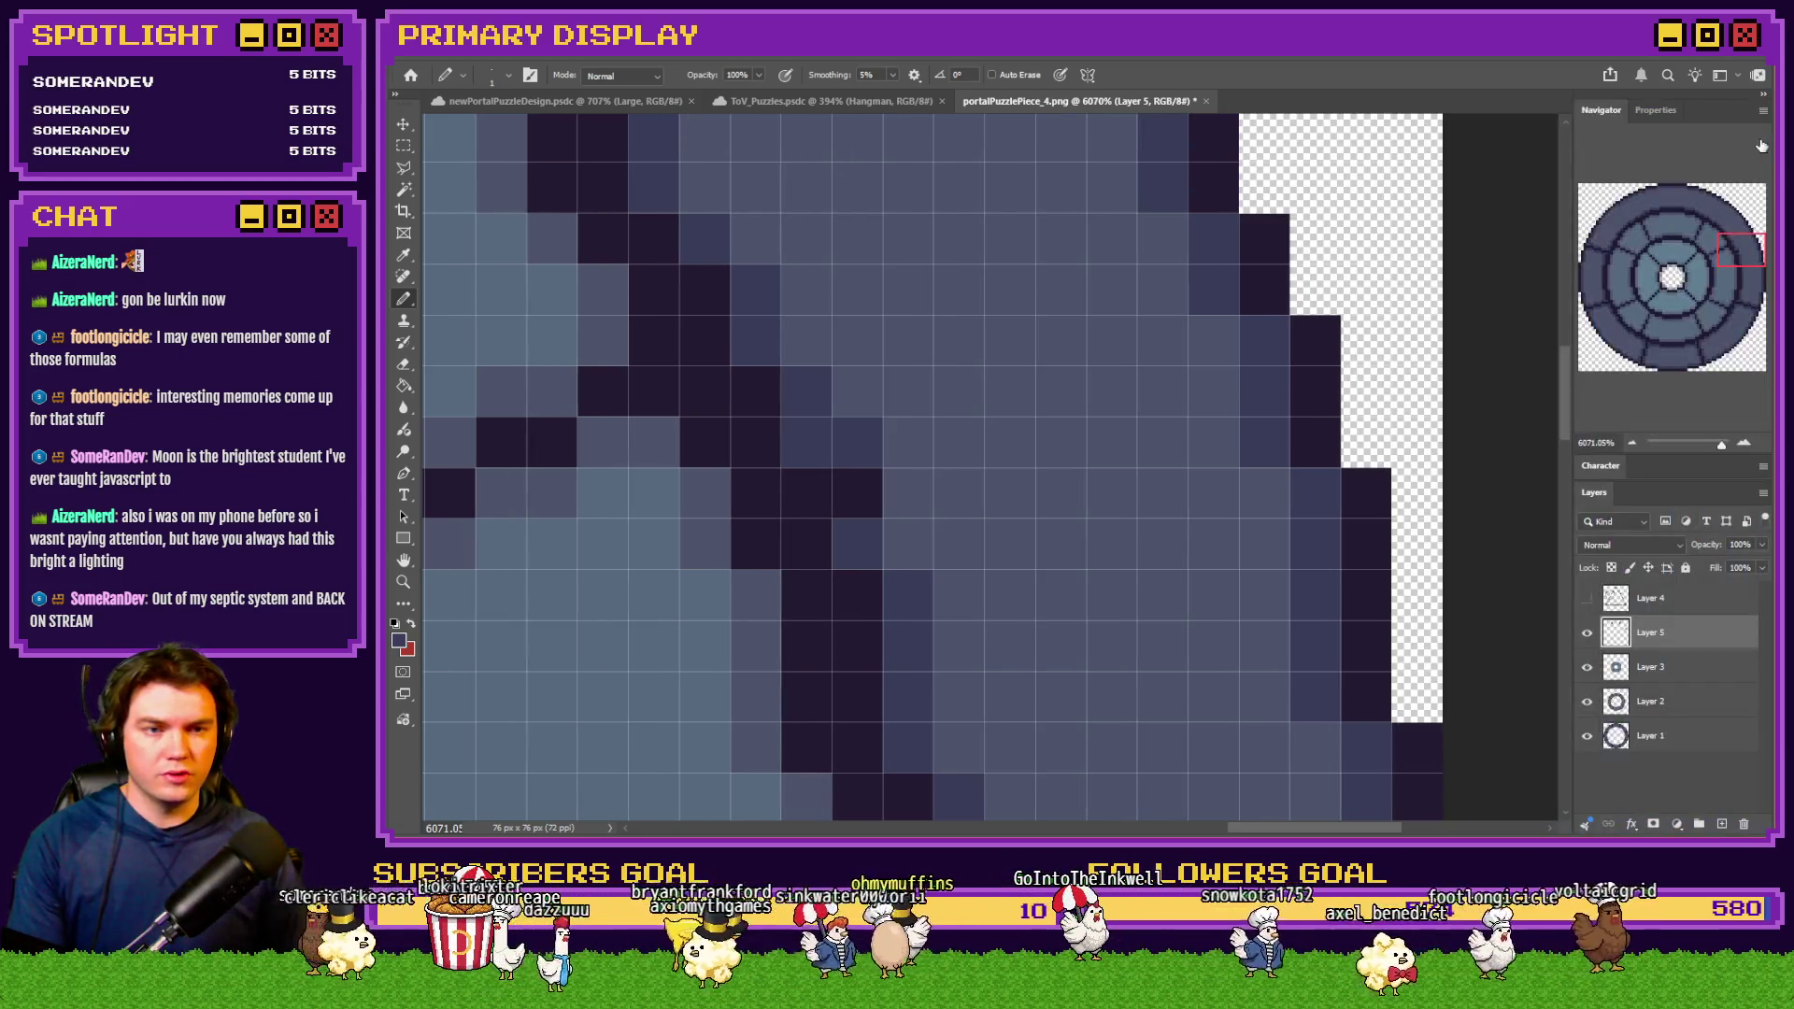
Pan along the rim and repaint its dark pixels in lighter blue-grey
drag(1730, 266, 1758, 313)
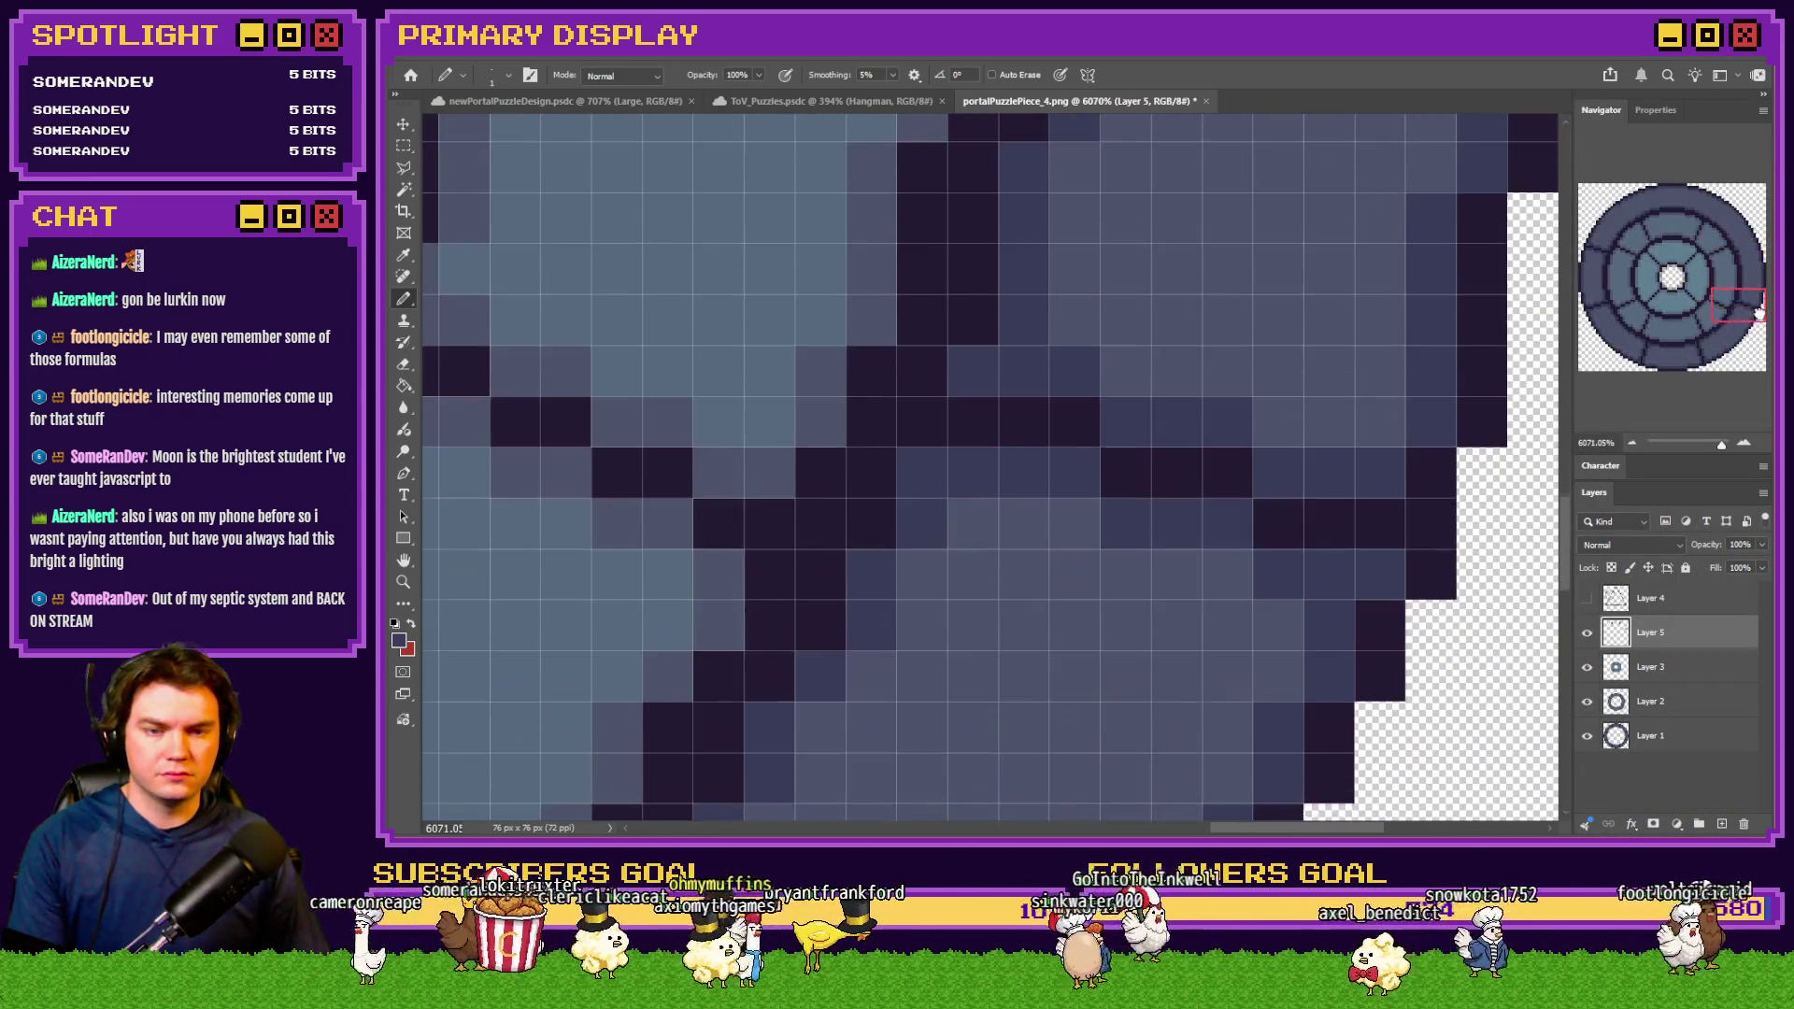
mouse_move(1091, 384)
mouse_down()
mouse_move(1025, 433)
mouse_move(1186, 497)
mouse_move(1266, 469)
mouse_move(1329, 479)
mouse_move(1276, 575)
mouse_up()
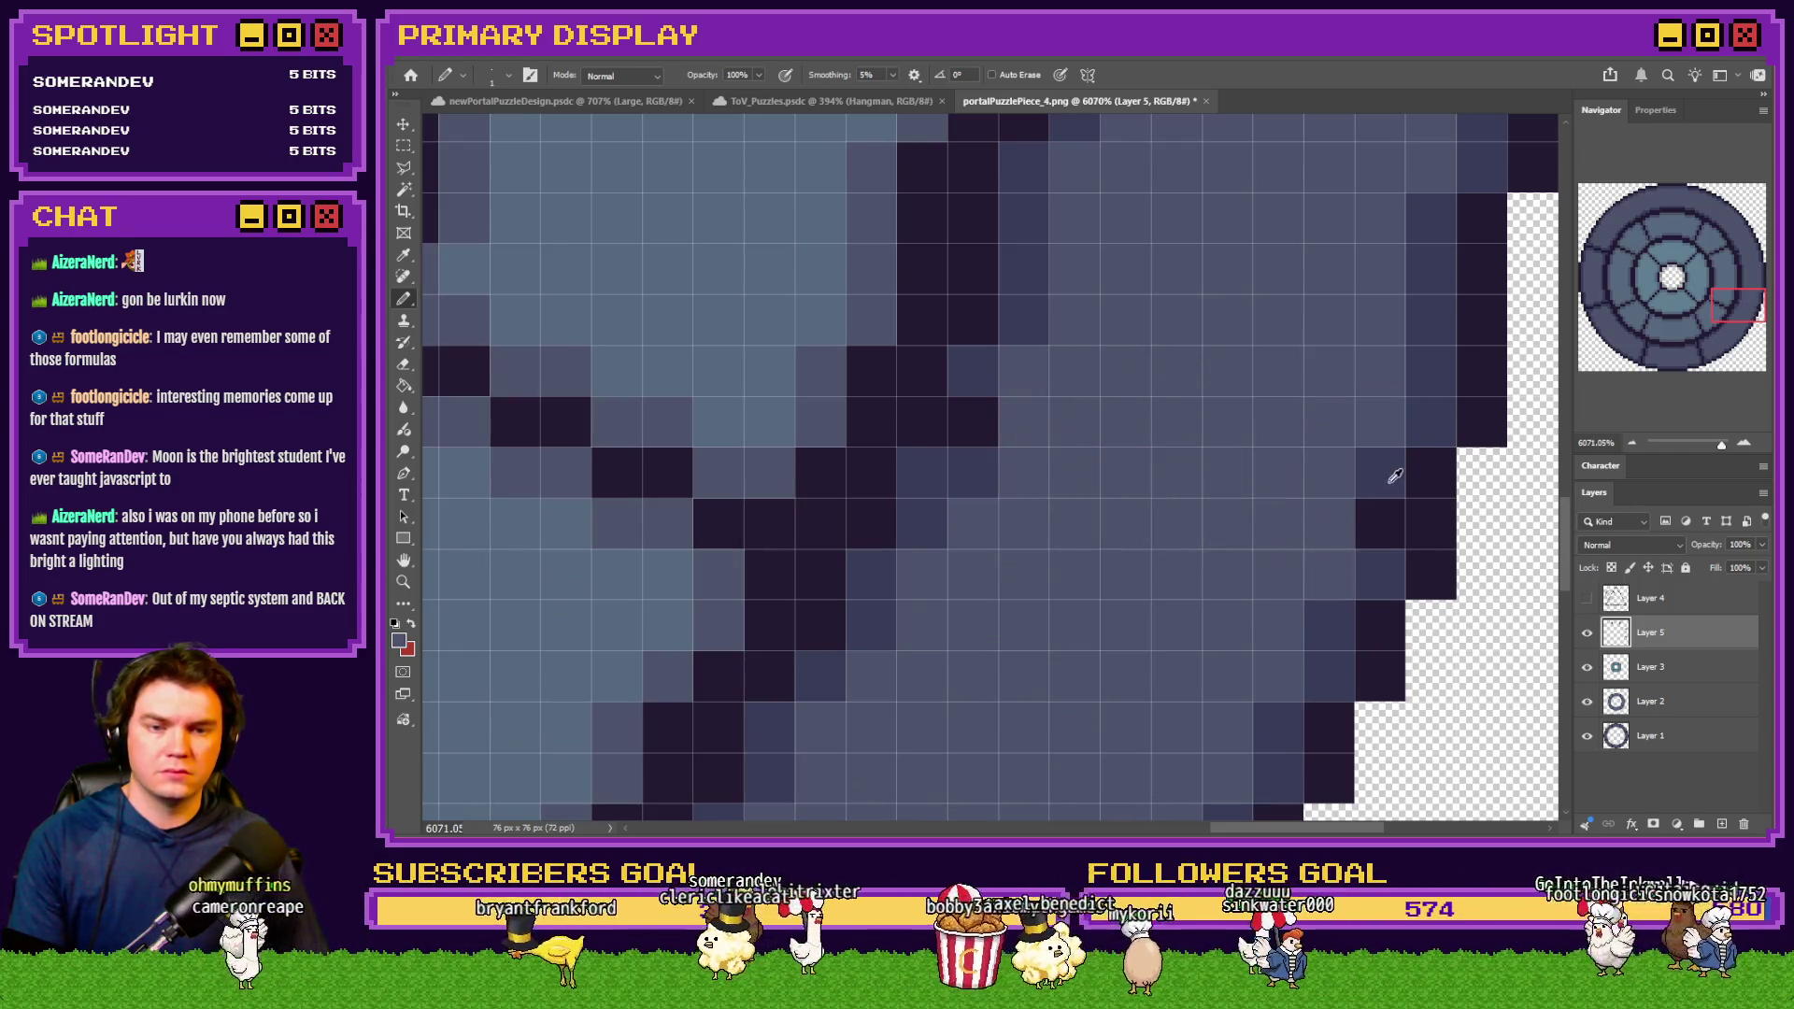
drag(1721, 317, 1685, 366)
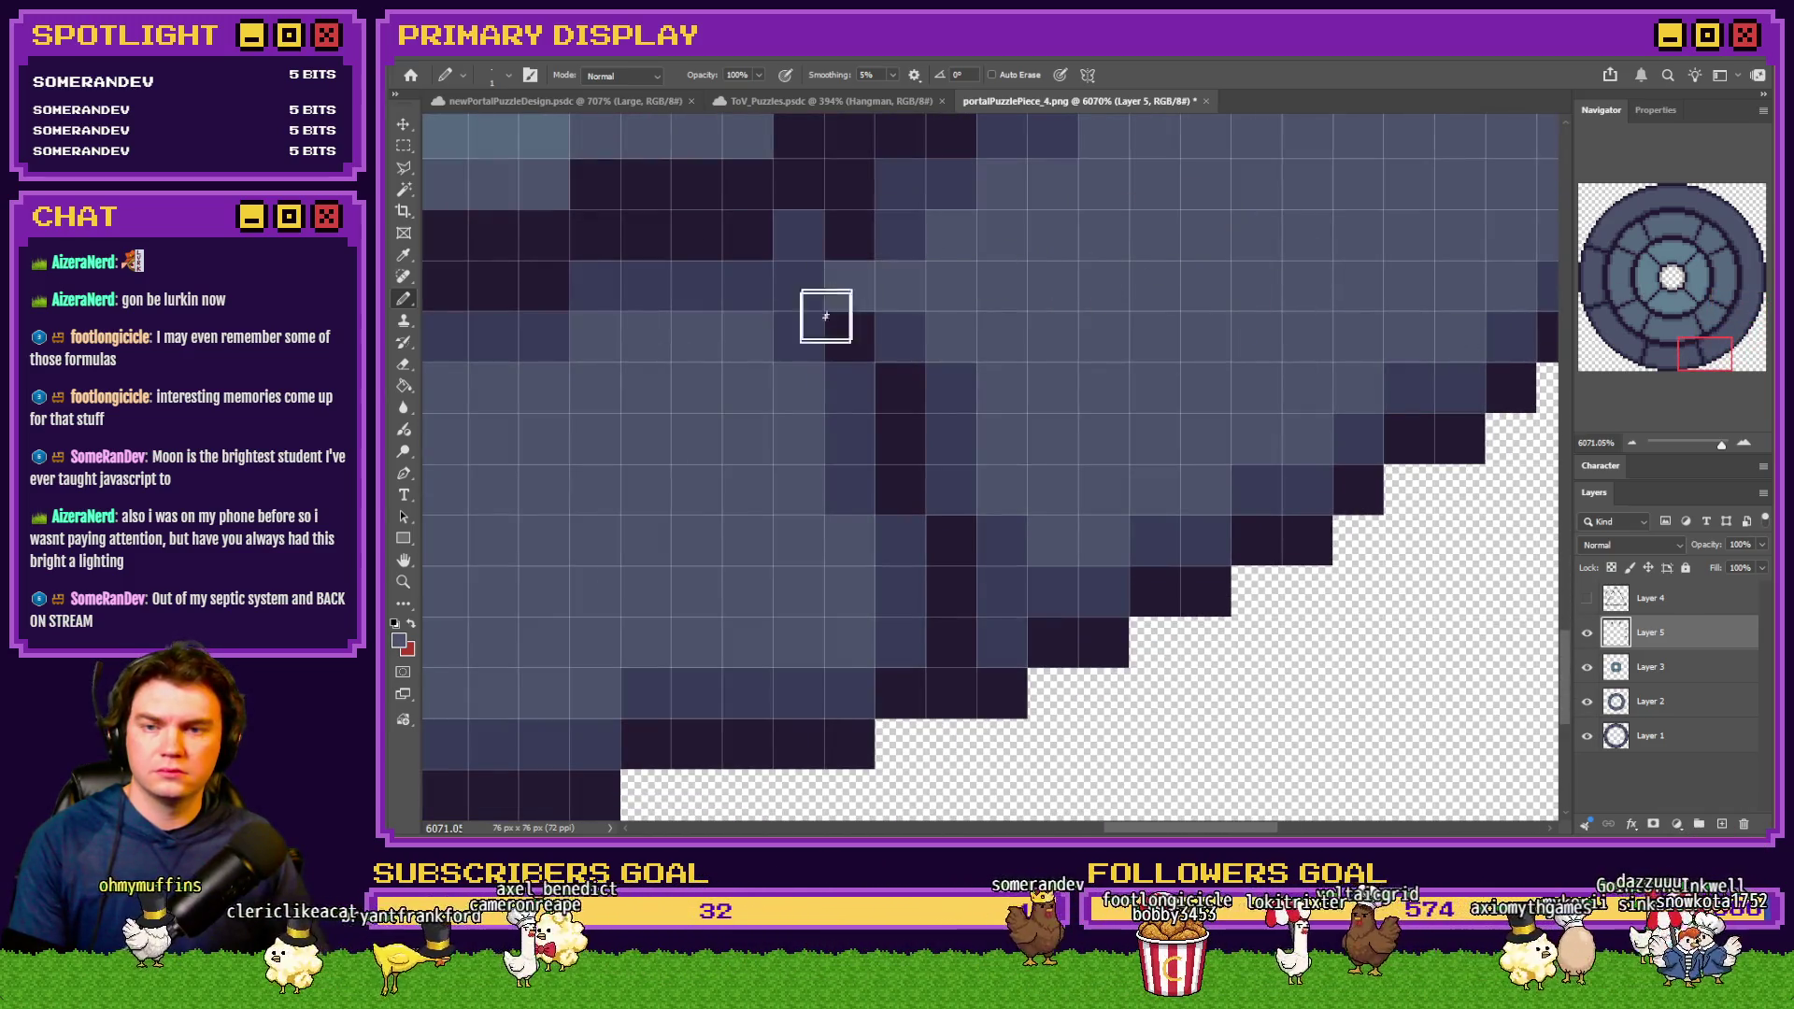
drag(947, 458, 937, 580)
click(900, 438)
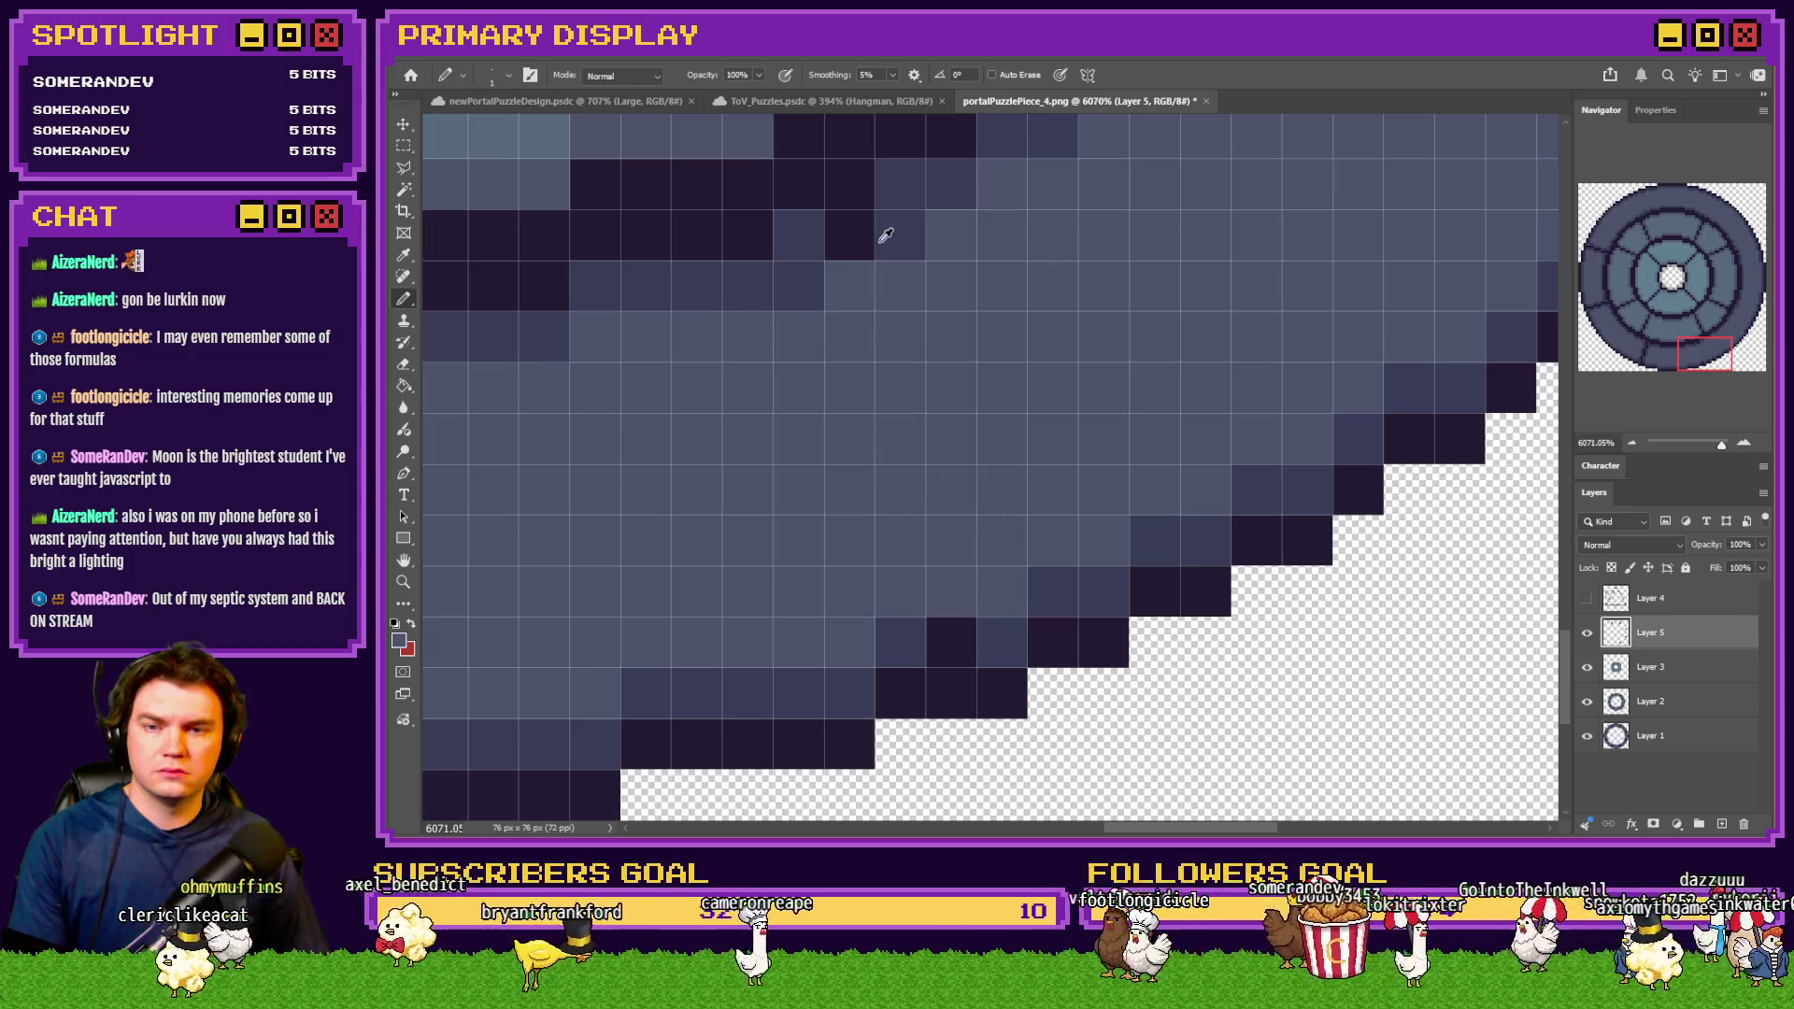
click(869, 235)
scroll(1491, 308, left, 5)
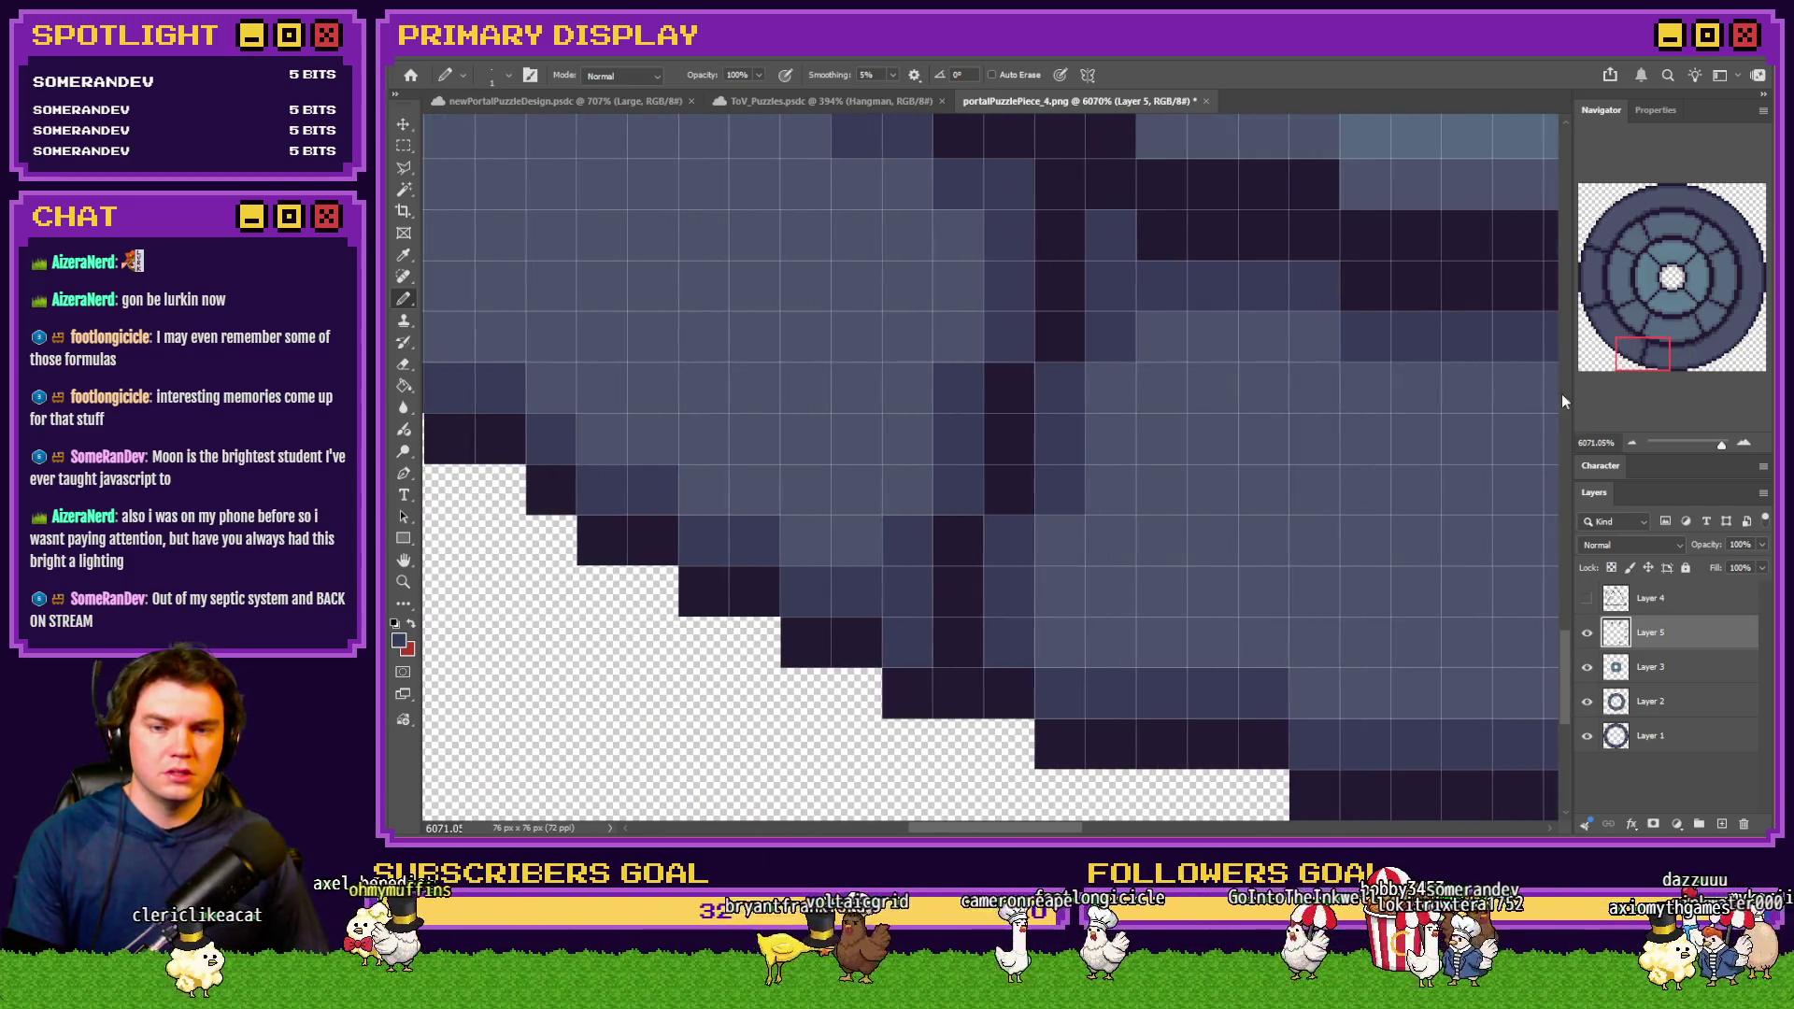
mouse_move(1018, 591)
mouse_down()
mouse_move(917, 536)
mouse_move(1074, 469)
mouse_move(978, 445)
mouse_move(1053, 305)
mouse_up()
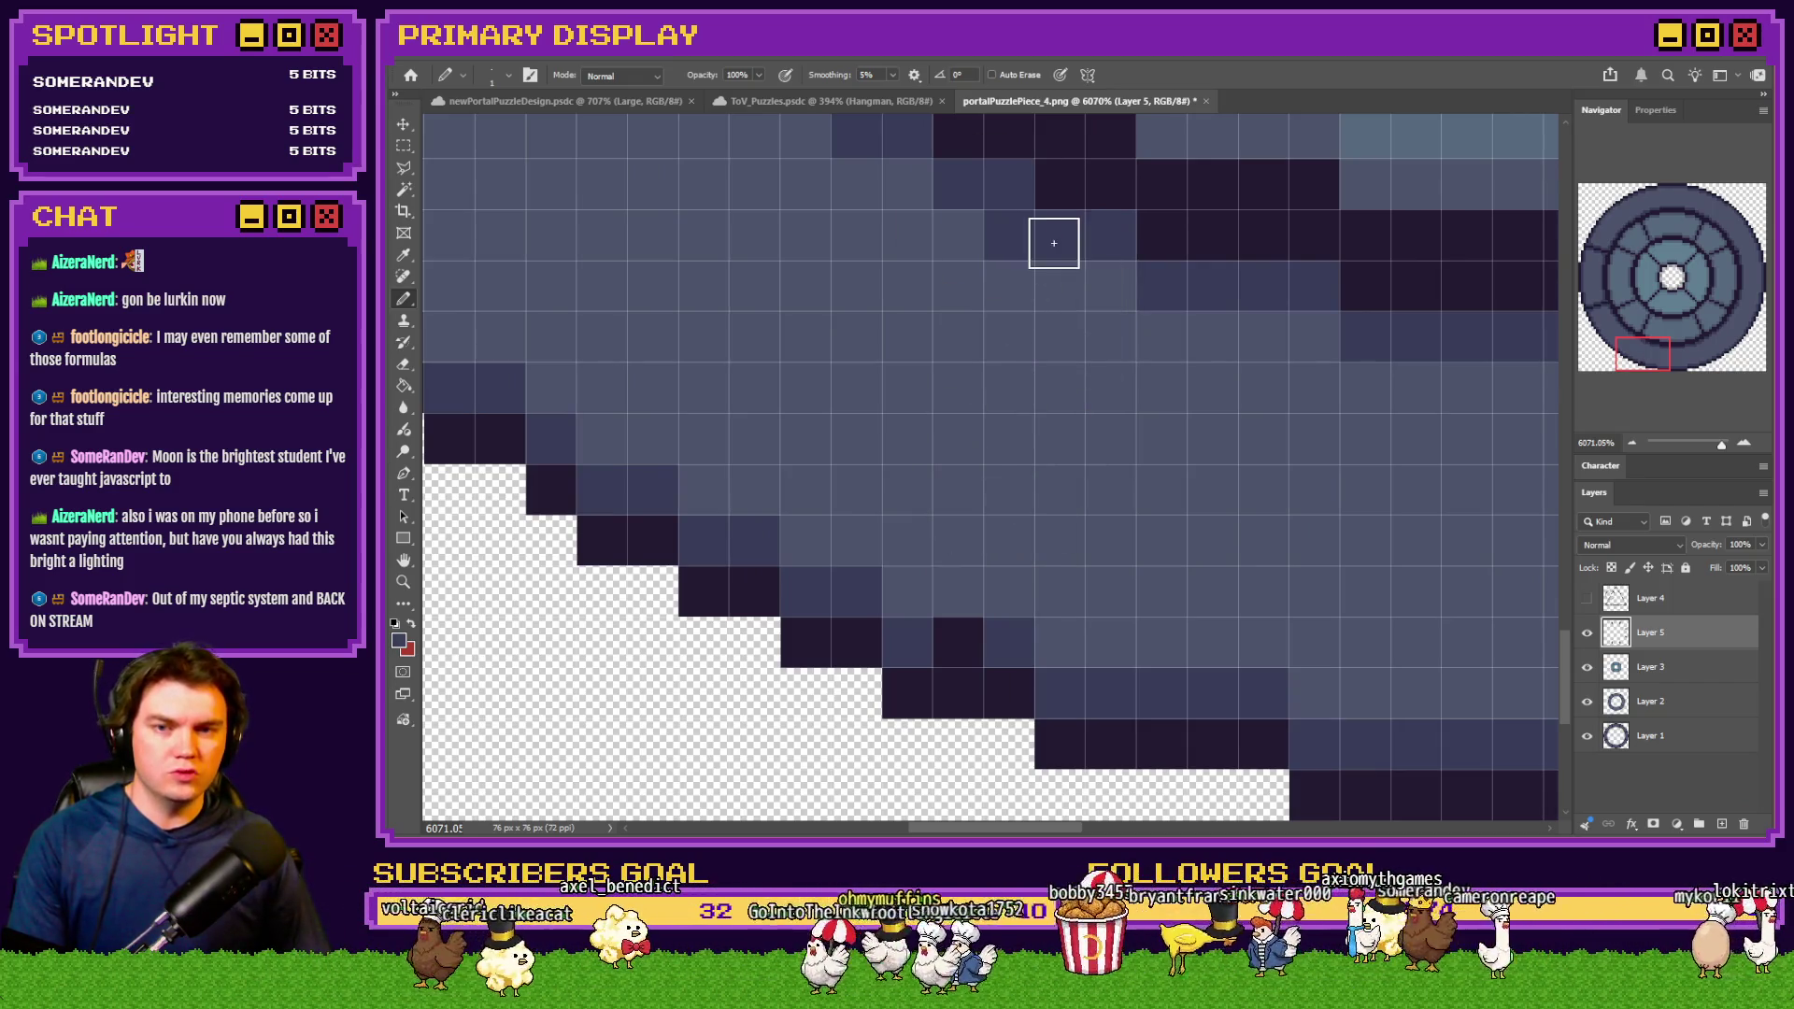
Lighten dark pixels on the lower-left and upper-left rim, then zoom out to view the disc
drag(1679, 377, 1643, 335)
mouse_move(678, 420)
mouse_down()
mouse_move(665, 360)
mouse_move(758, 289)
mouse_move(905, 300)
mouse_move(934, 343)
mouse_up()
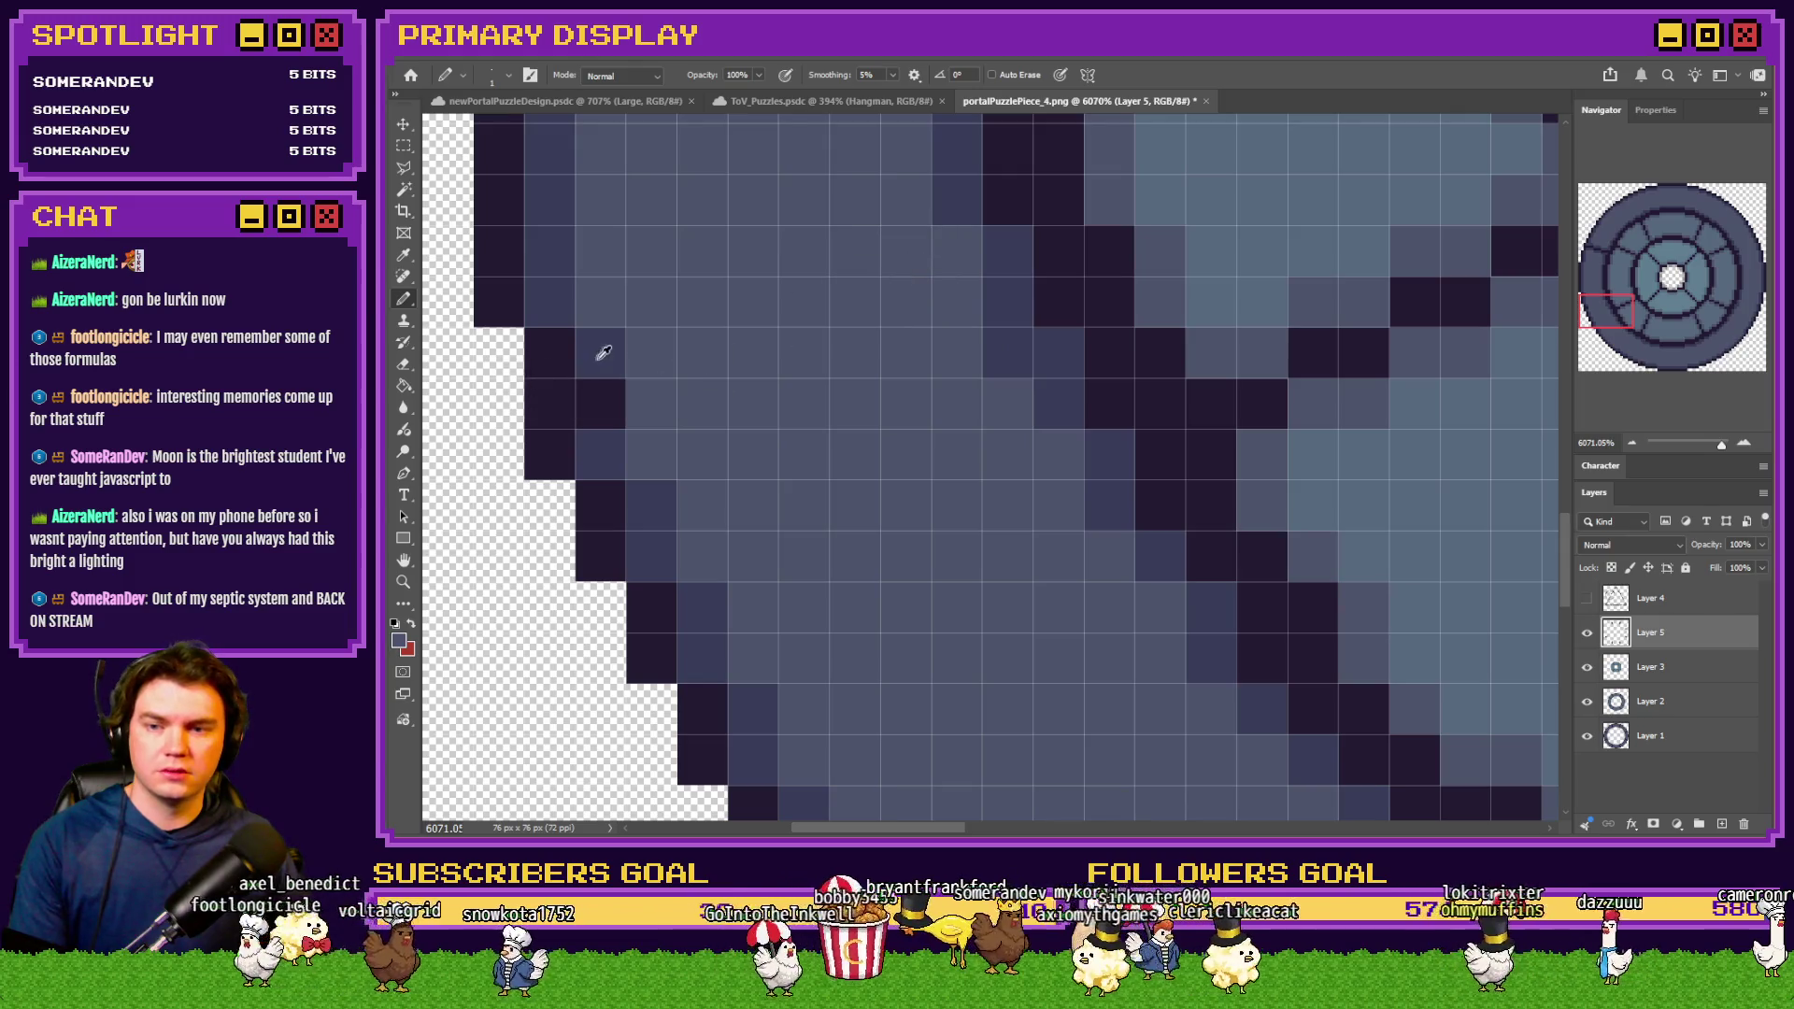
drag(1617, 322, 1609, 254)
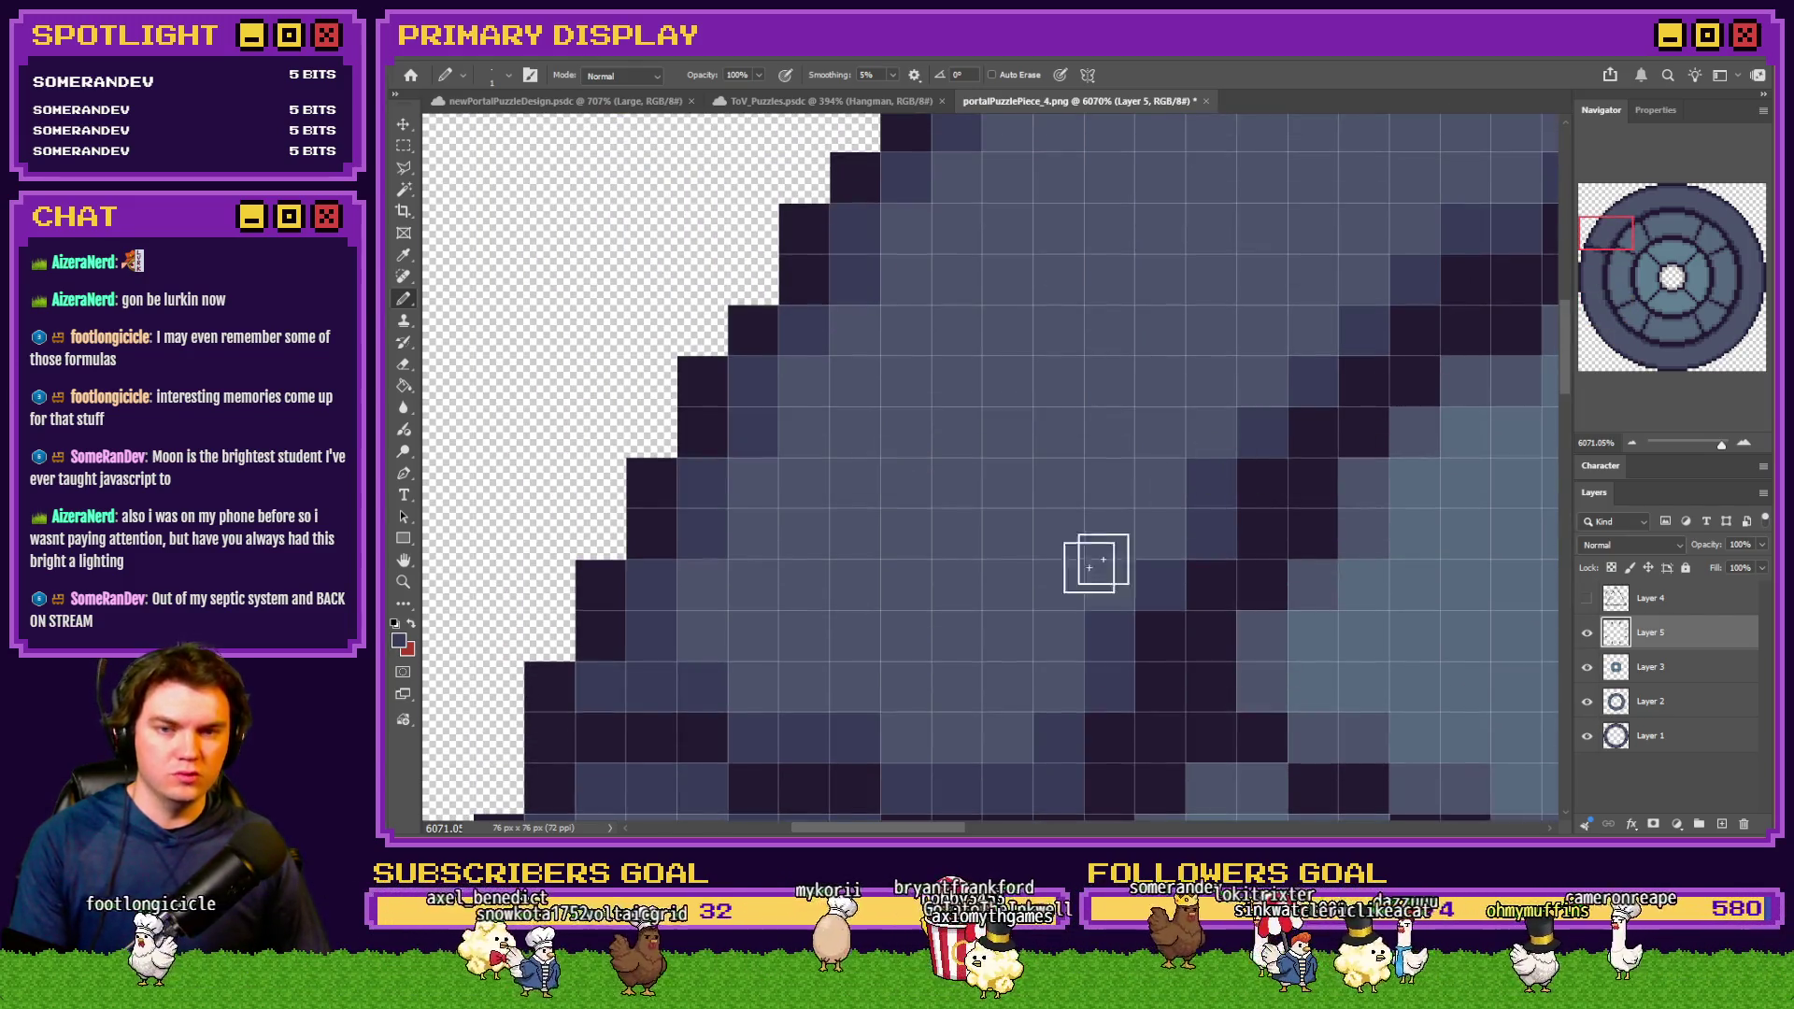
drag(1114, 549, 942, 489)
mouse_move(712, 497)
mouse_down()
mouse_move(657, 589)
mouse_move(660, 496)
mouse_move(881, 566)
mouse_move(981, 573)
mouse_move(950, 673)
mouse_move(989, 630)
mouse_up()
scroll(989, 630, down, 2)
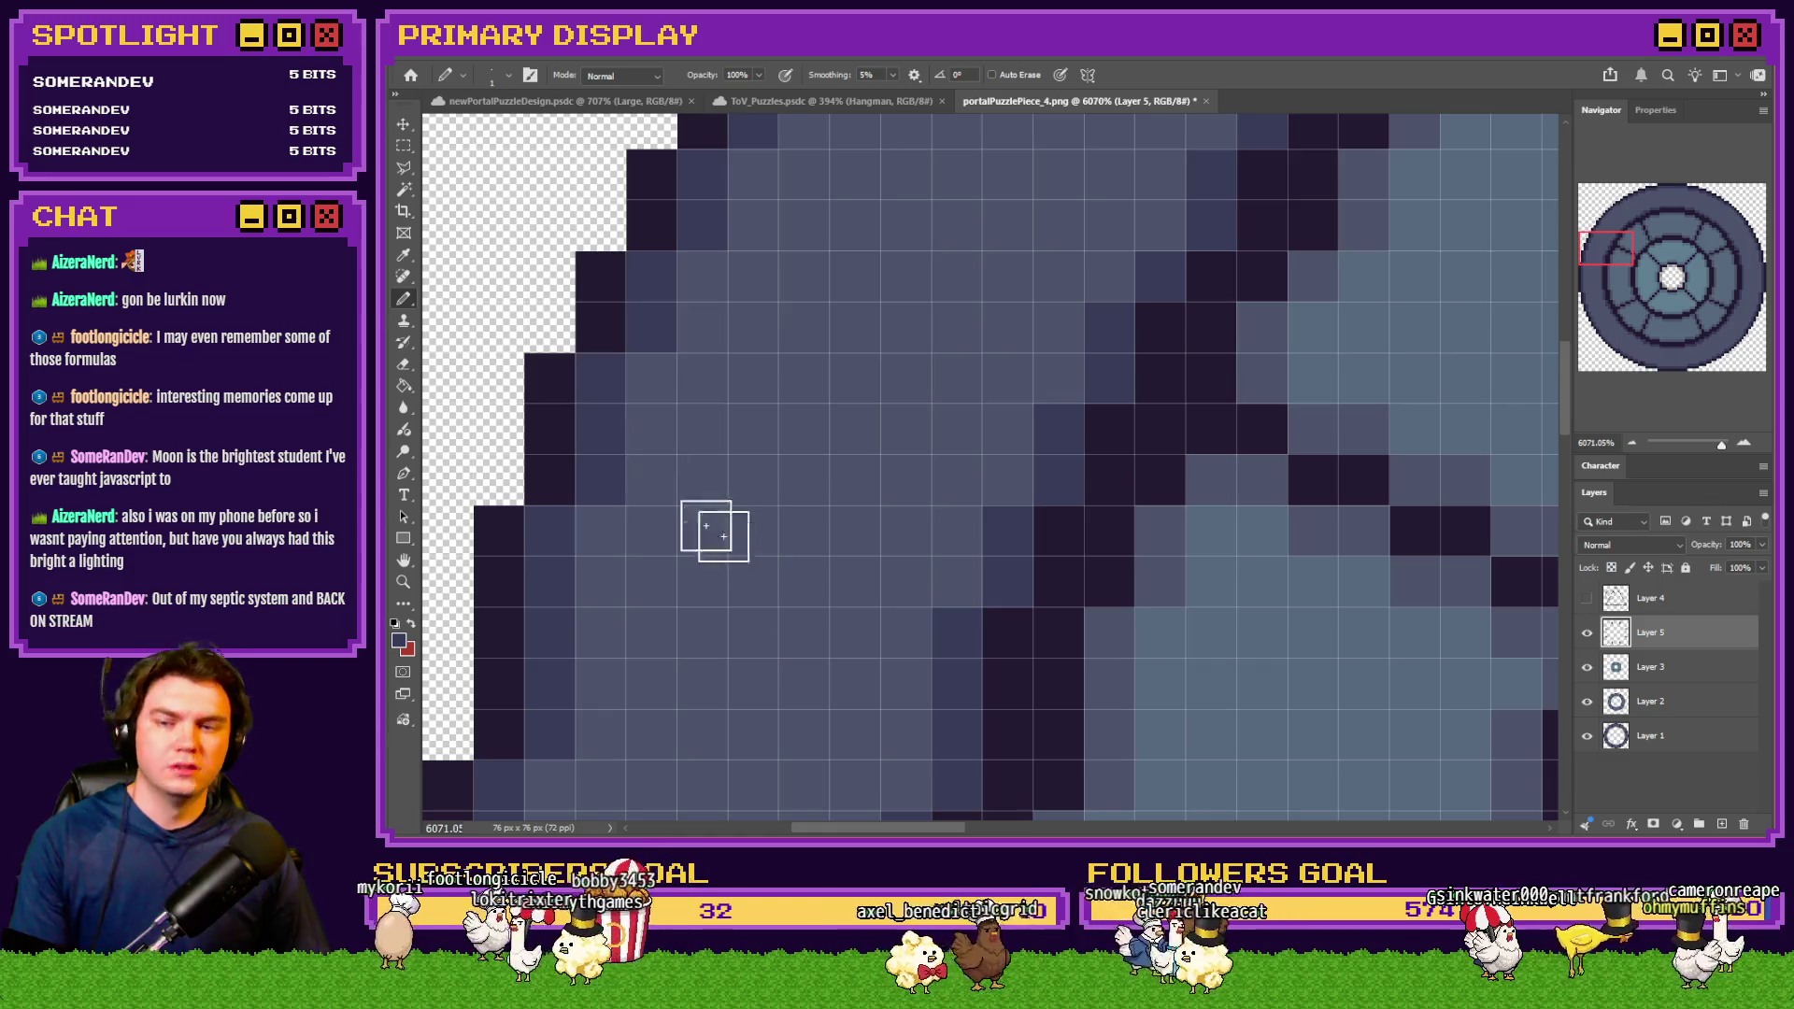
scroll(1250, 349, down, 10)
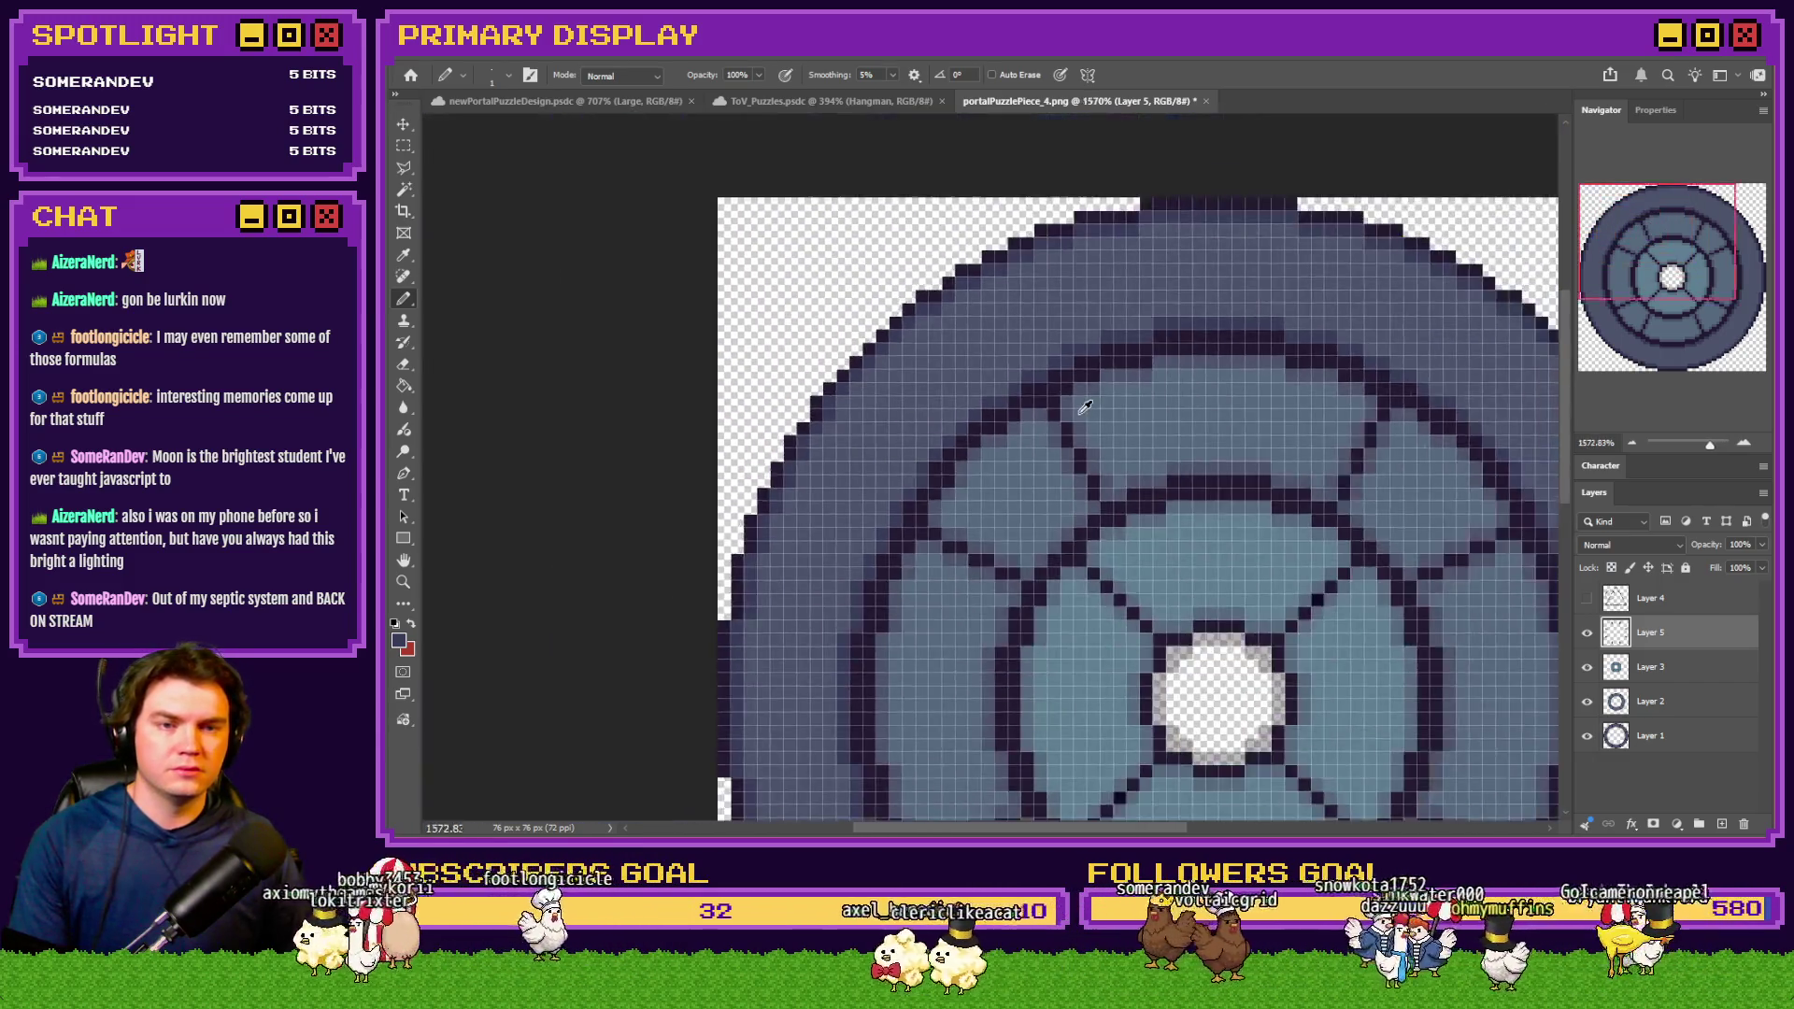
scroll(1089, 417, up, 3)
scroll(1090, 417, down, 4)
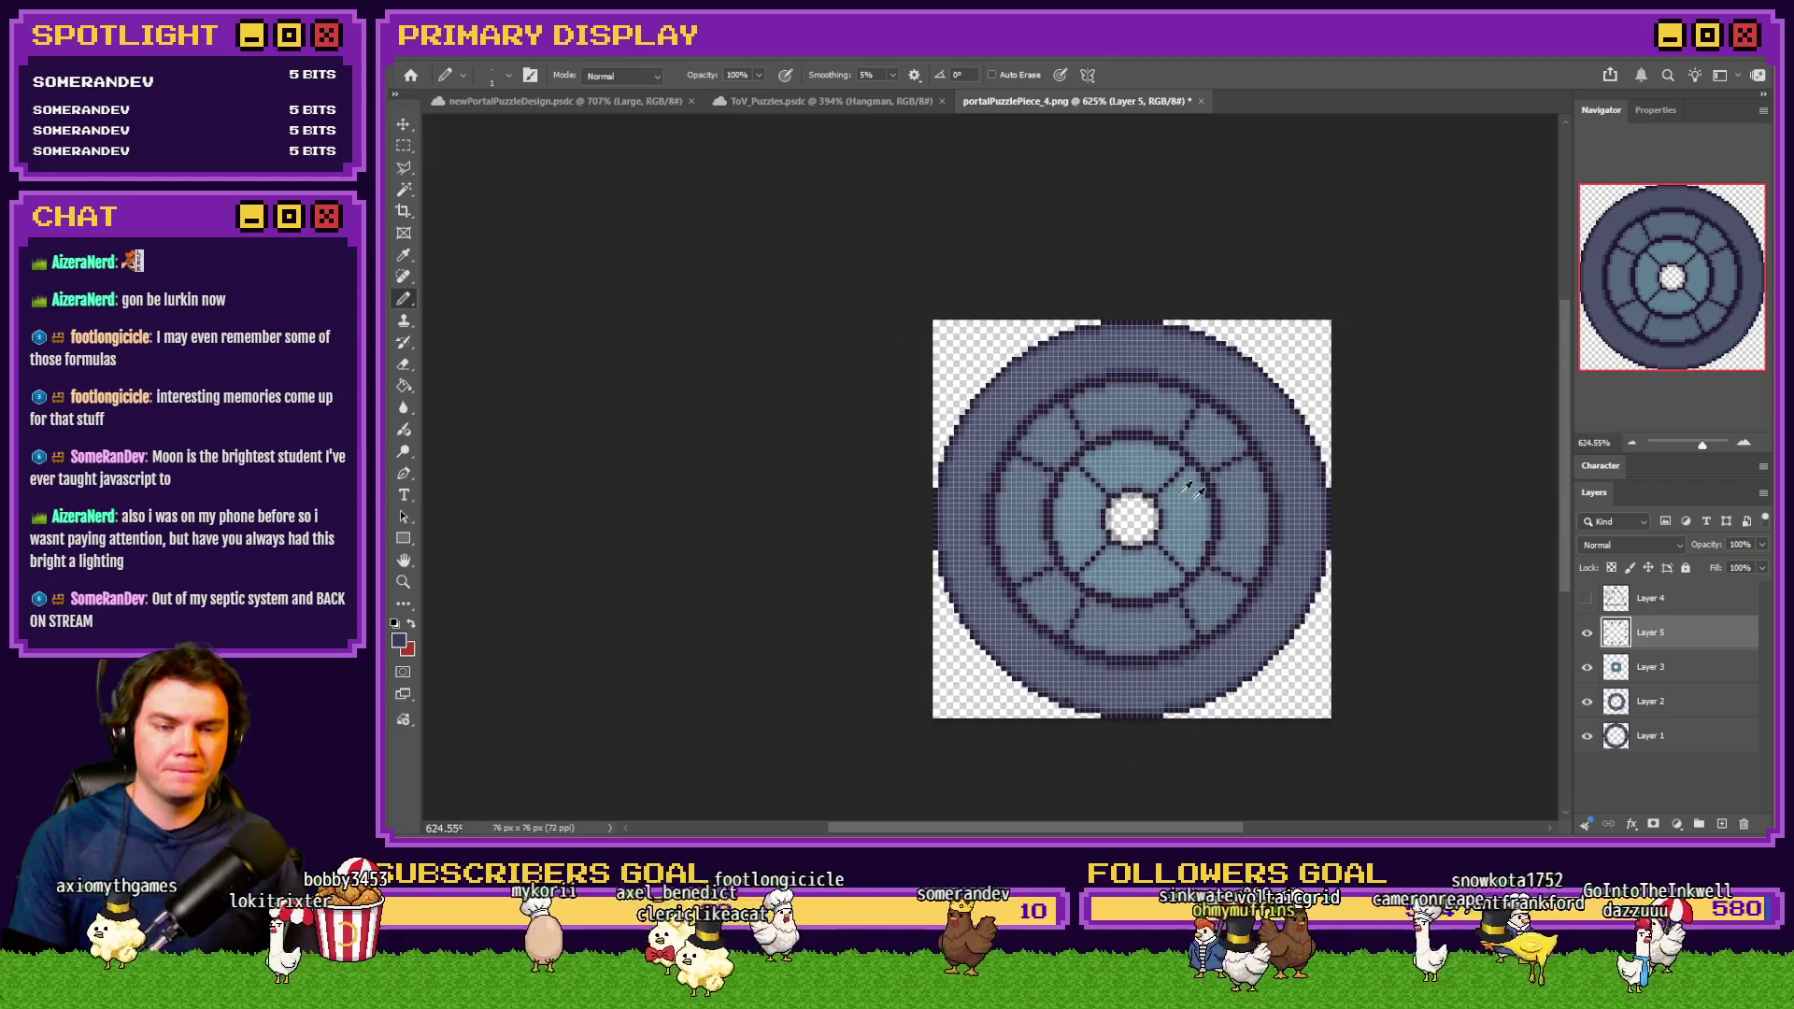
Briefly toggle Layer 4 on and off, then lighten dark outline pixels in the upper-left area
click(1587, 598)
click(1587, 598)
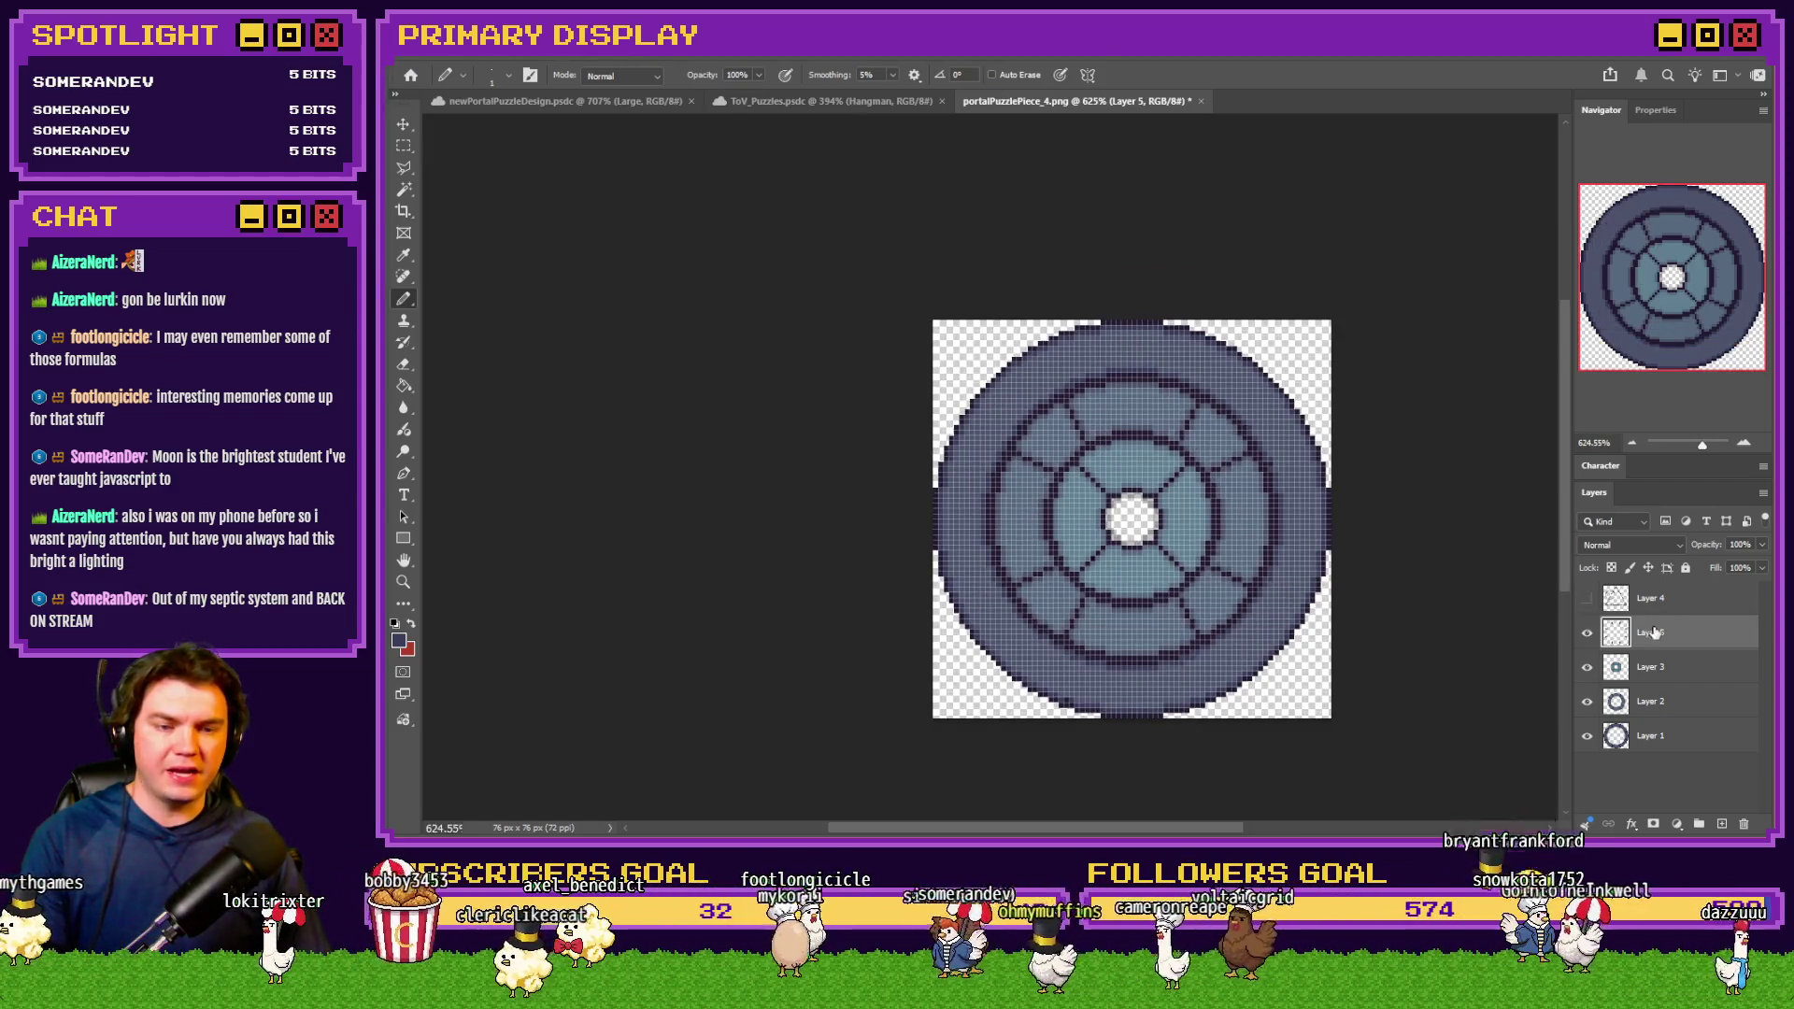
scroll(1125, 514, up, 9)
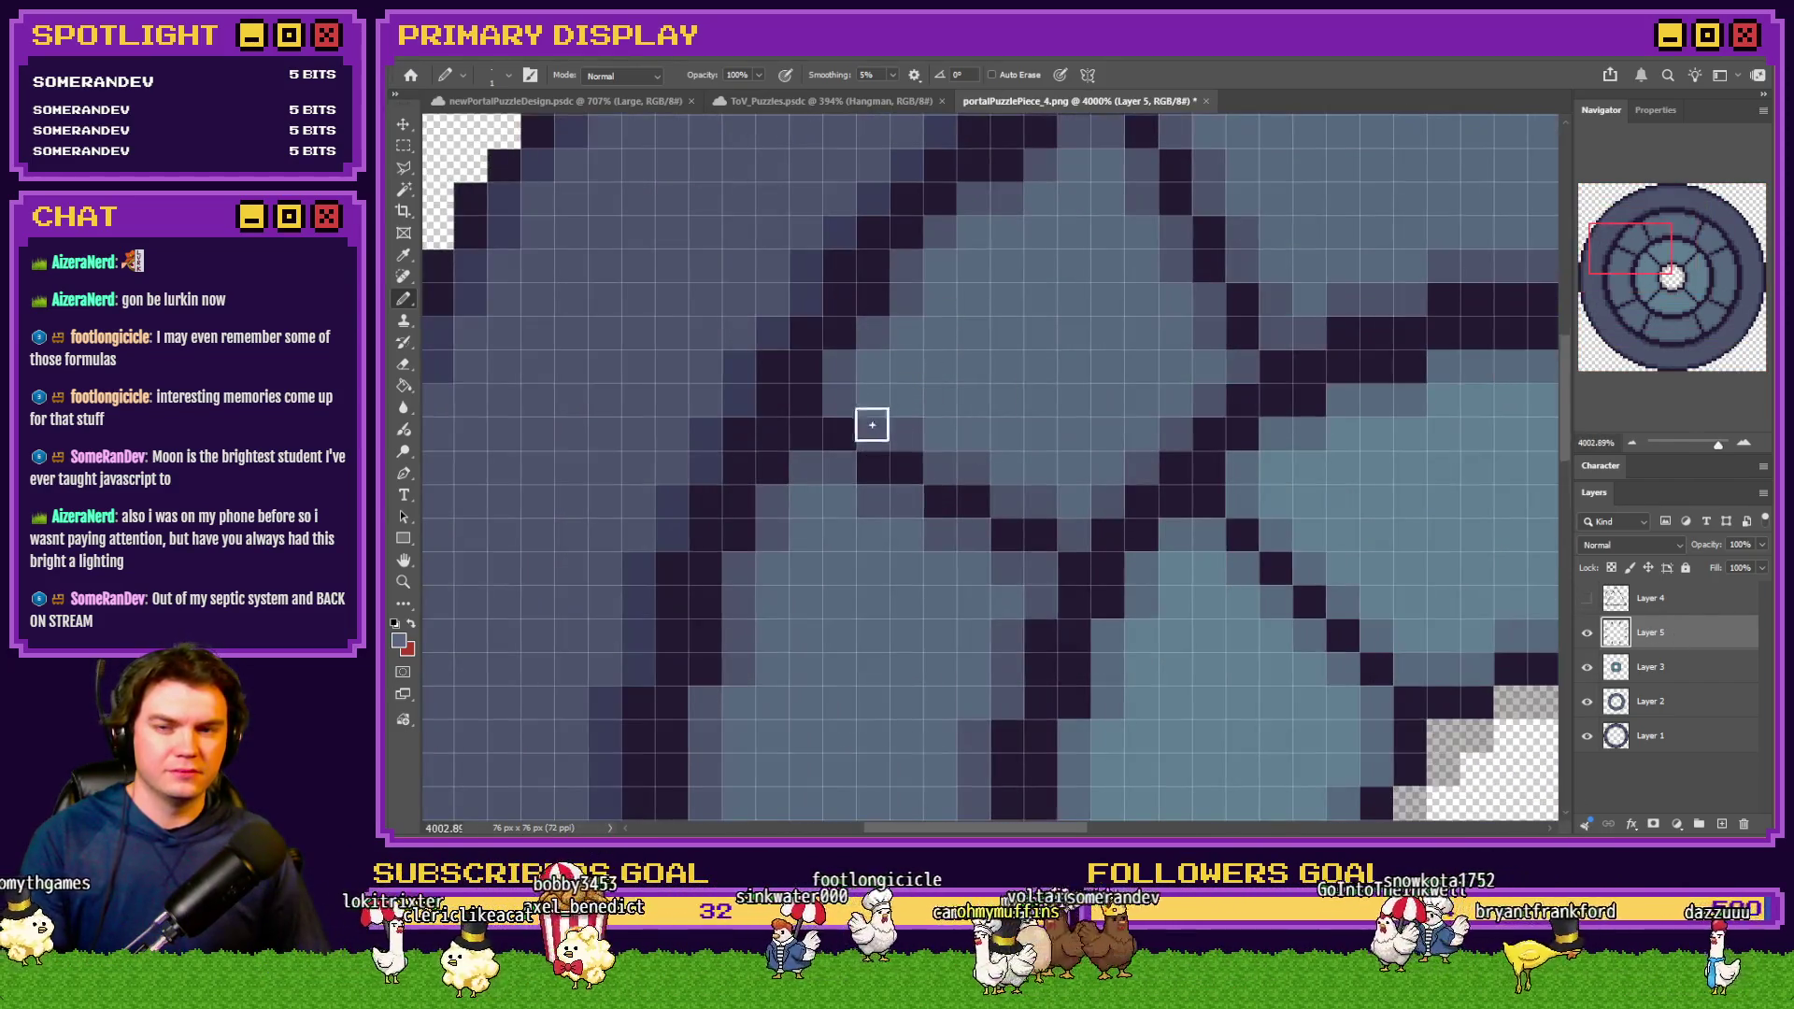
drag(844, 438, 998, 504)
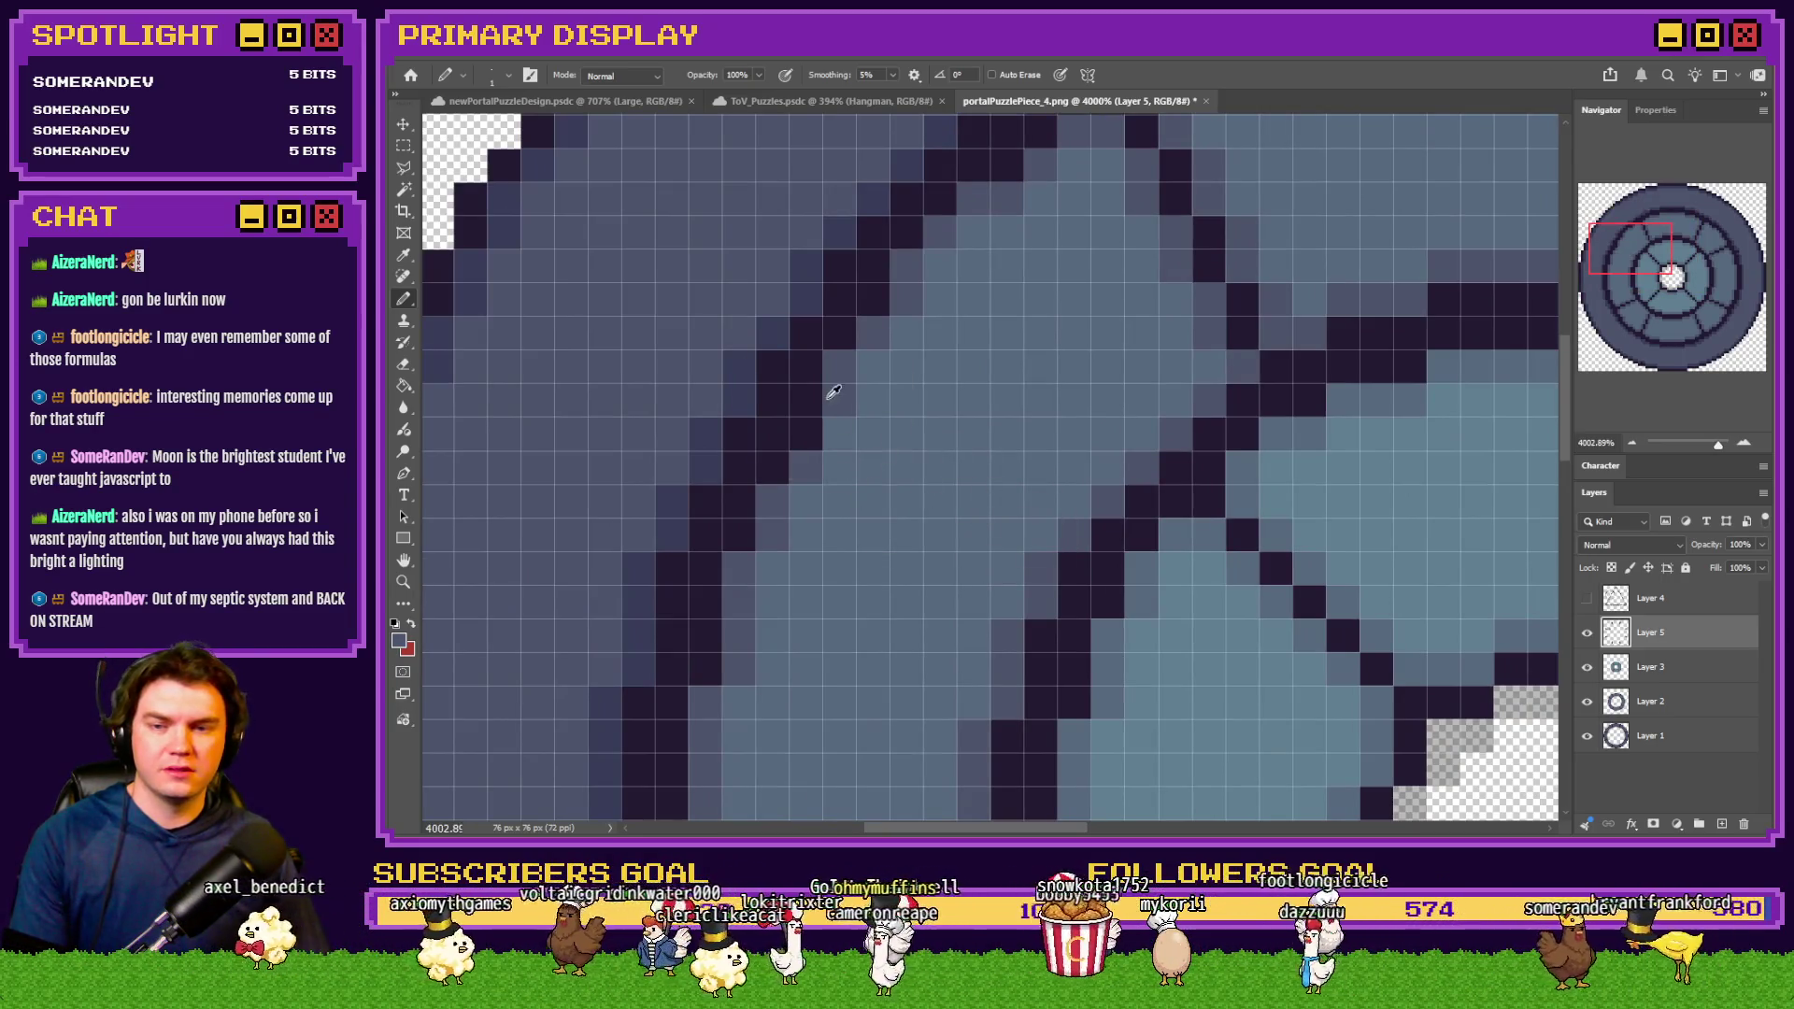
scroll(1076, 524, down, 5)
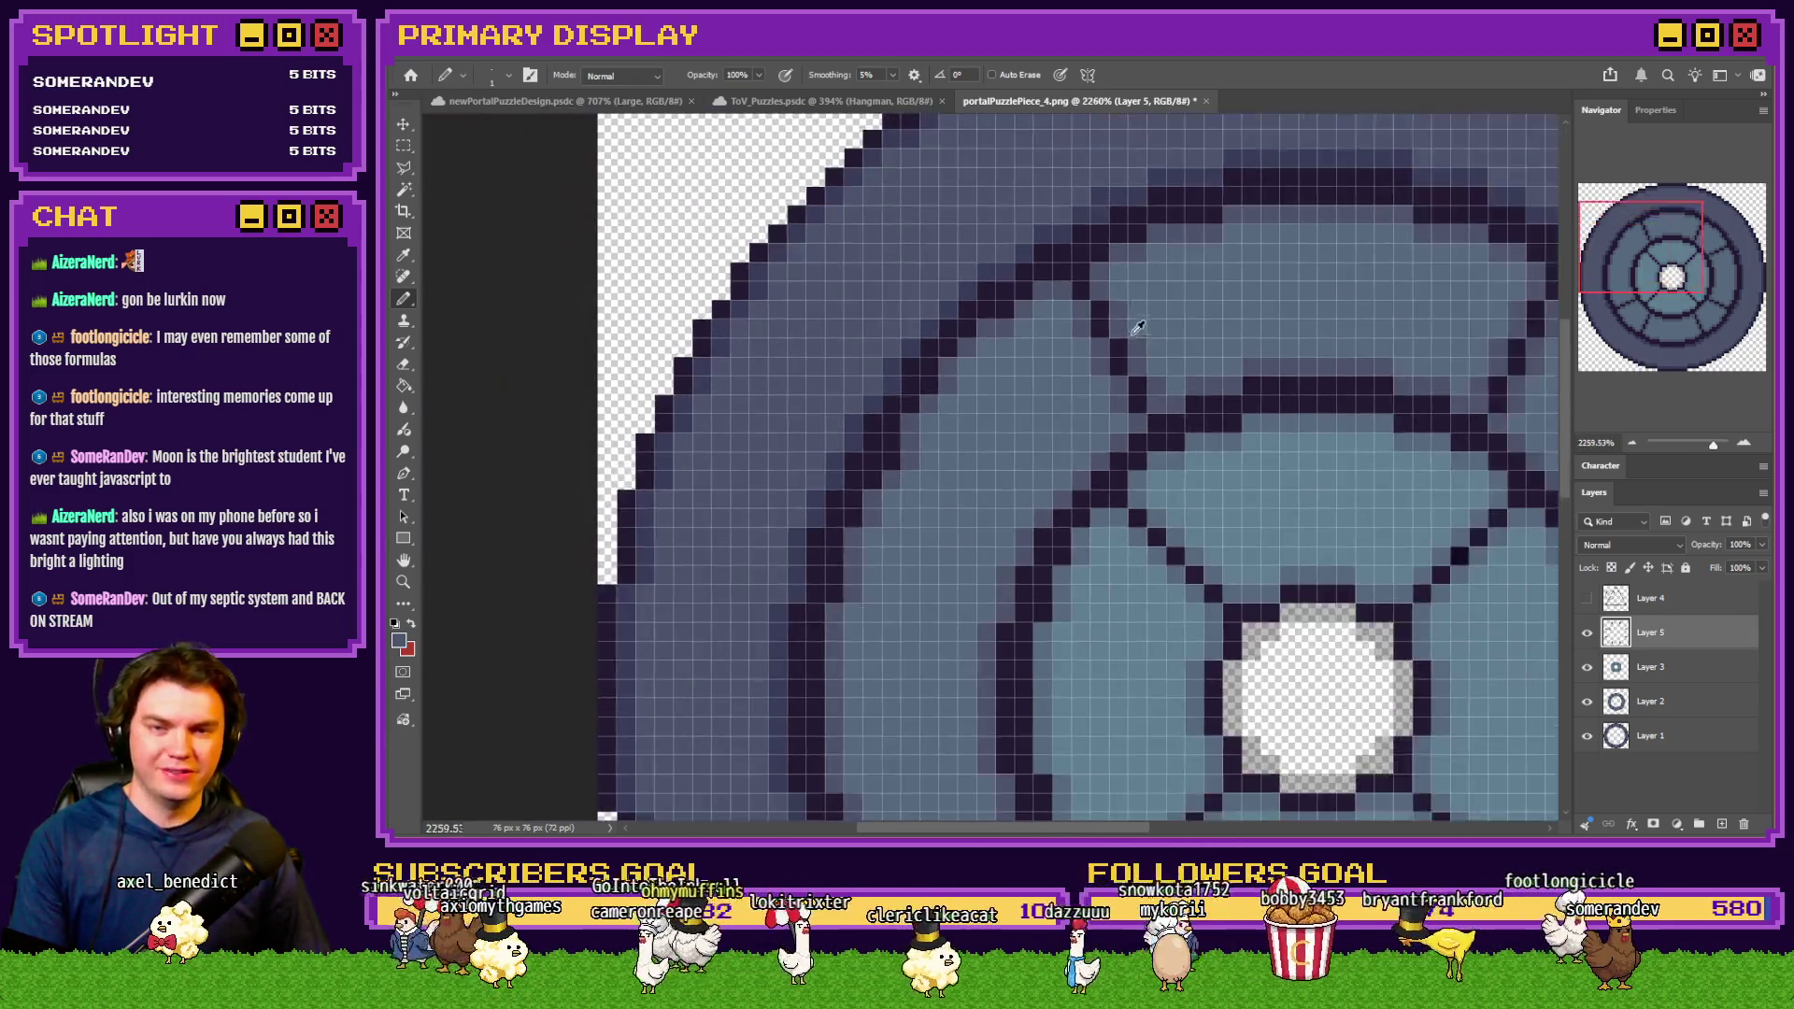
scroll(1174, 268, up, 6)
mouse_move(1101, 387)
mouse_down()
mouse_move(1135, 425)
mouse_move(1134, 477)
mouse_move(1178, 485)
mouse_up()
scroll(1047, 507, up, 1)
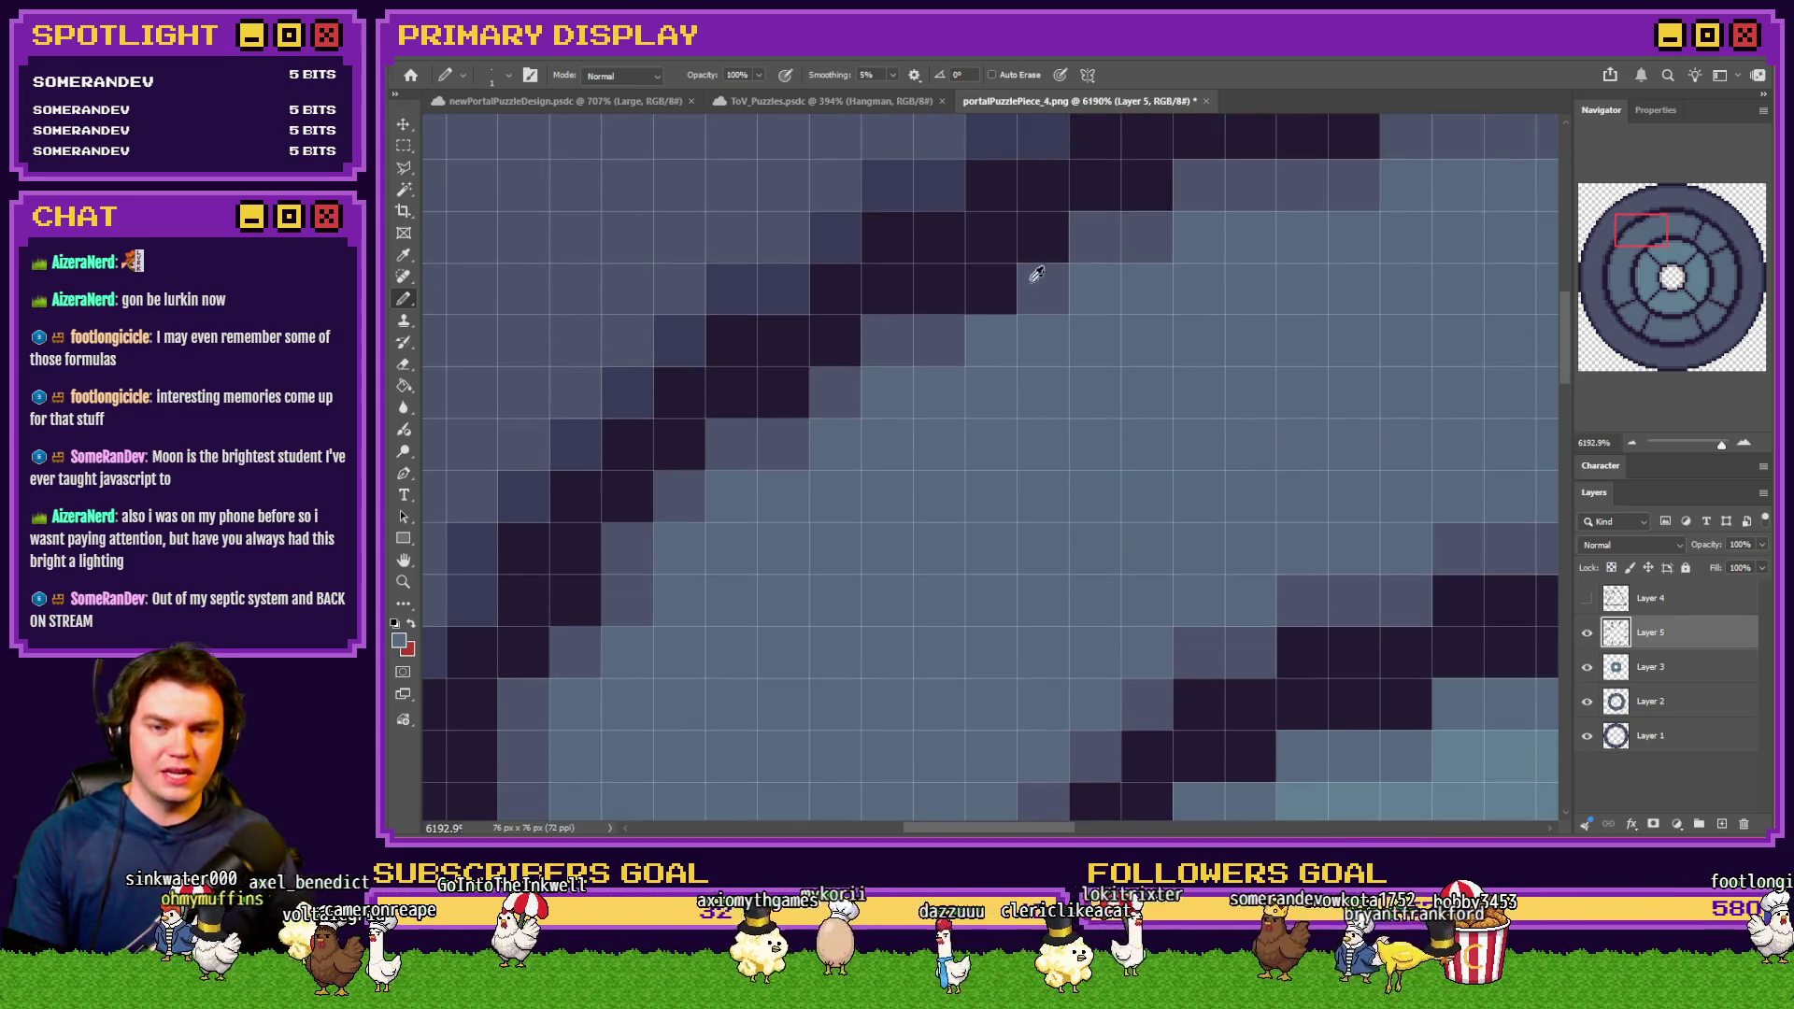
scroll(804, 577, down, 4)
scroll(1245, 475, up, 3)
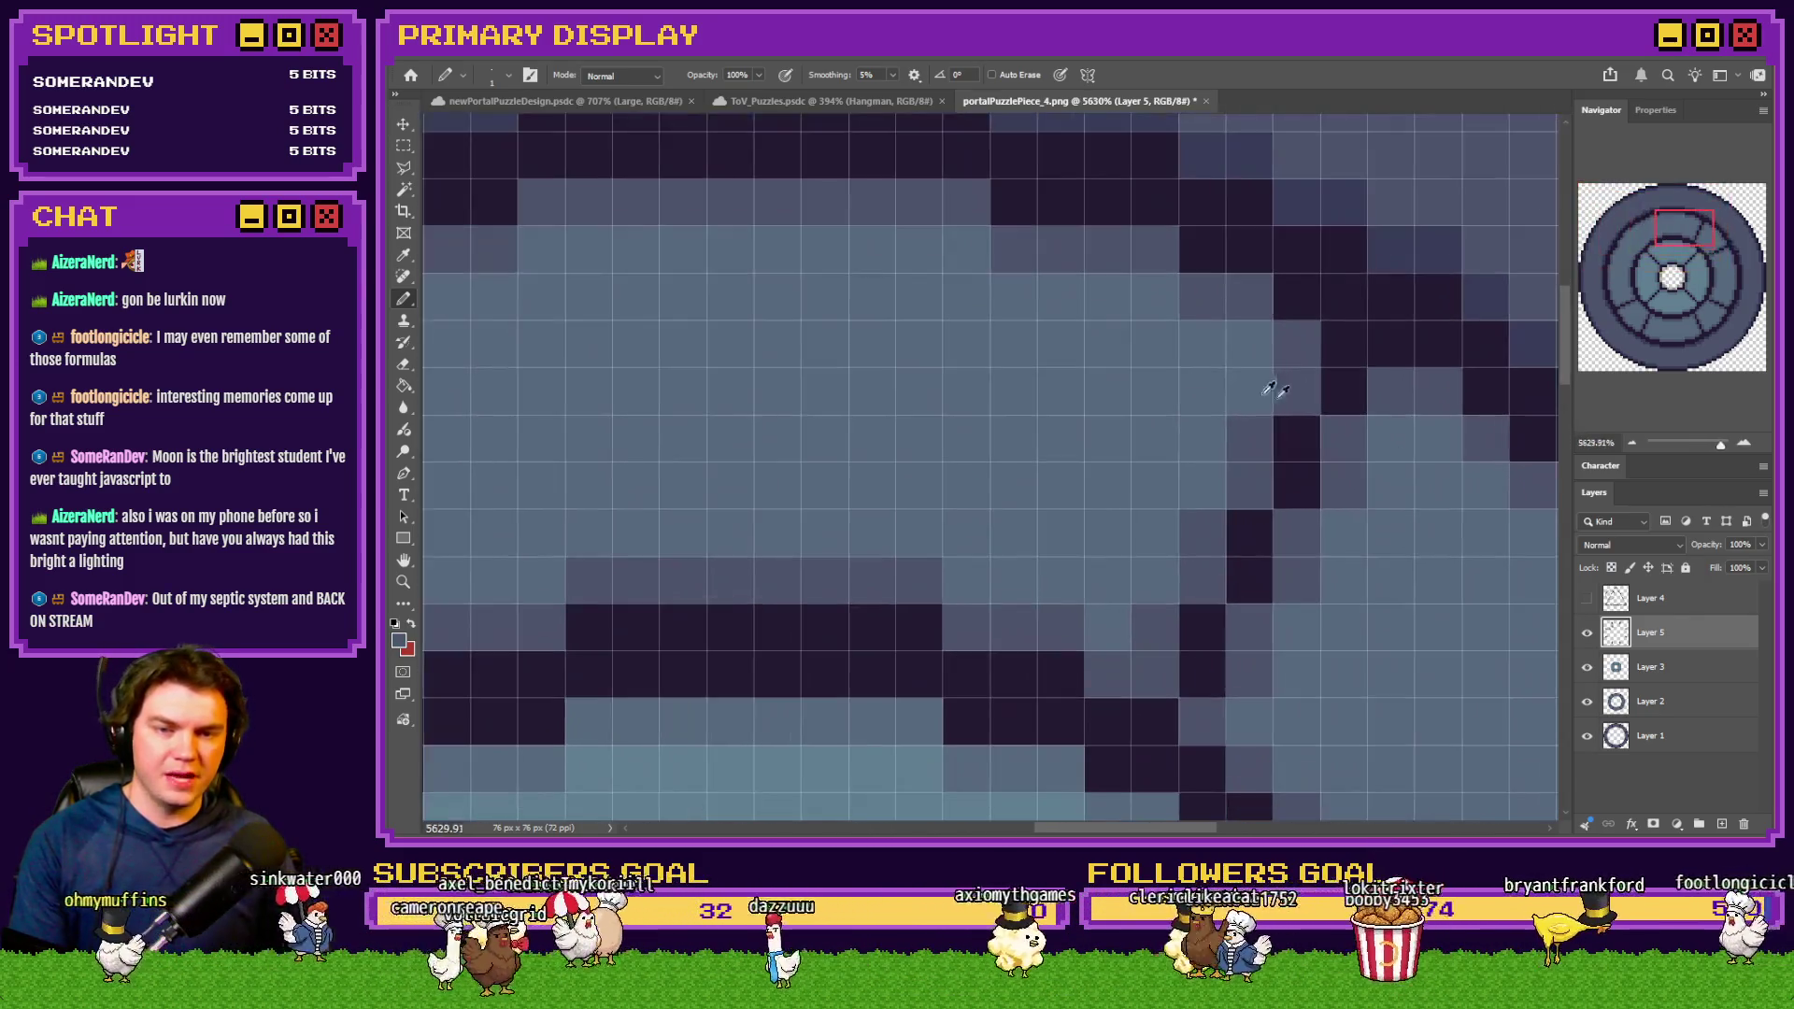
mouse_move(1254, 519)
mouse_down()
mouse_move(1234, 554)
mouse_move(1299, 565)
mouse_move(1190, 655)
mouse_up()
Sample a mid grey from the artwork and lighten dark diagonal line pixels
alt+click(1306, 340)
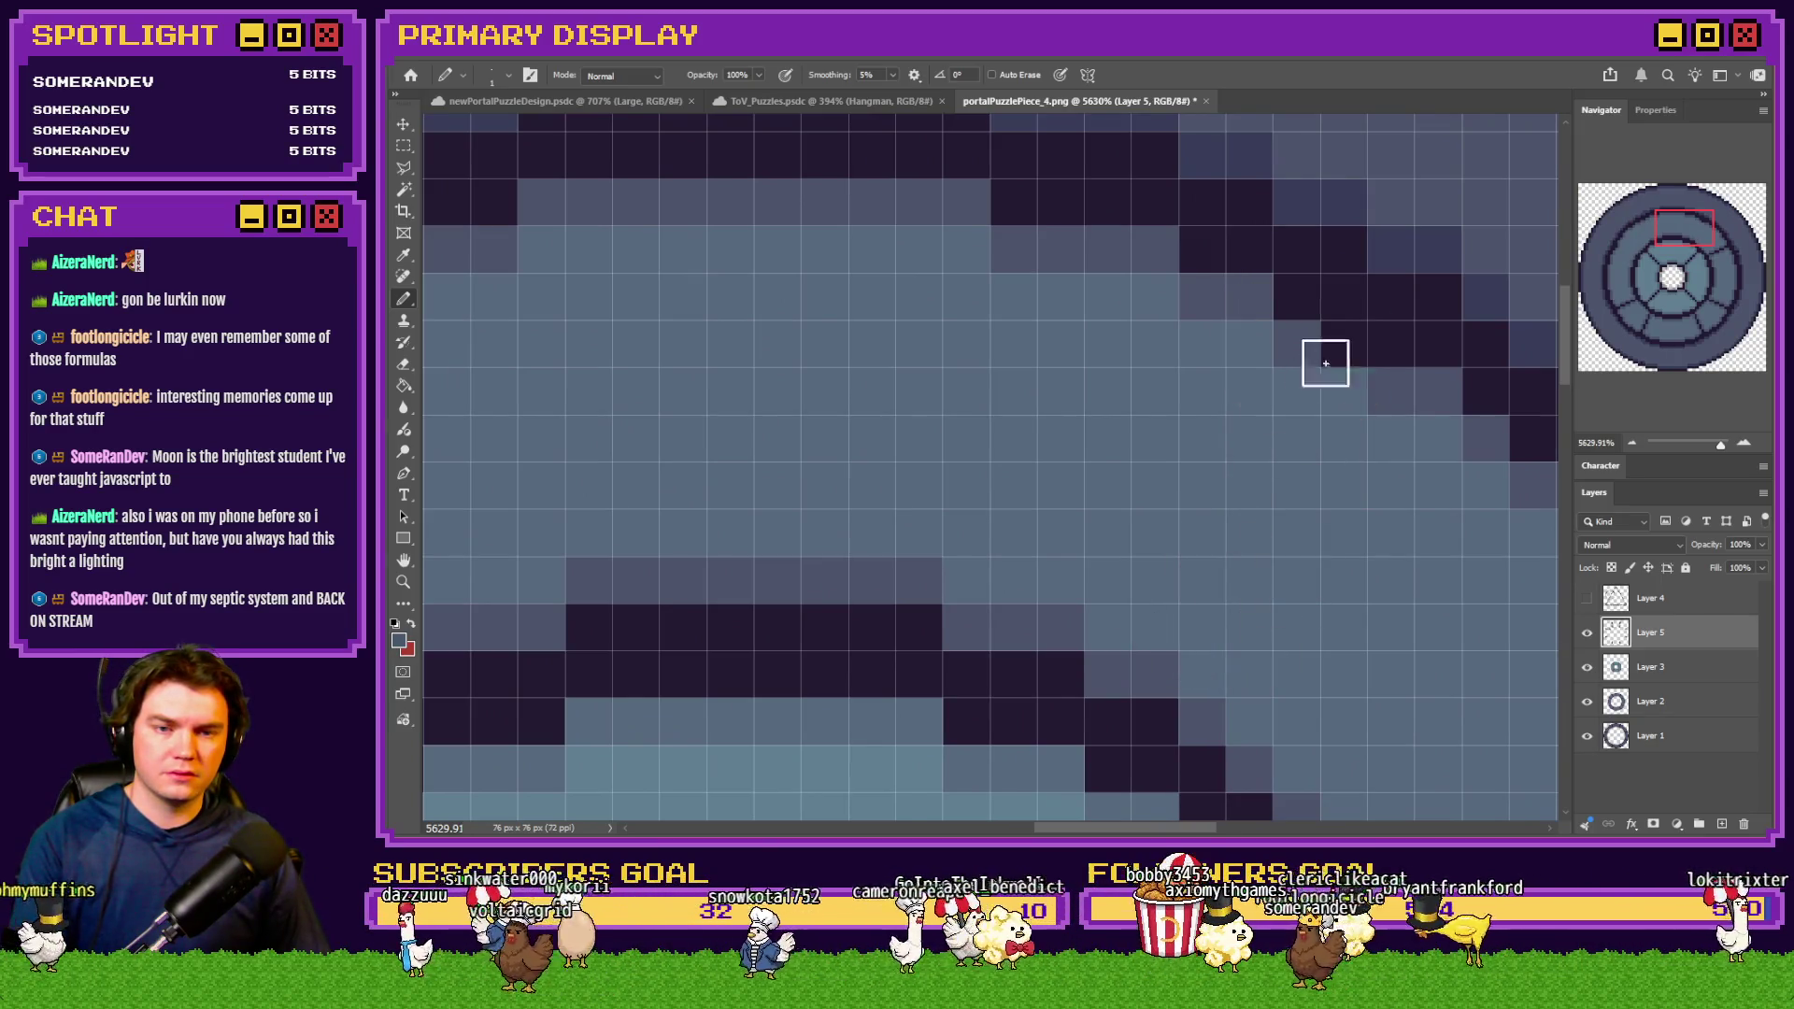
click(1346, 391)
click(1706, 257)
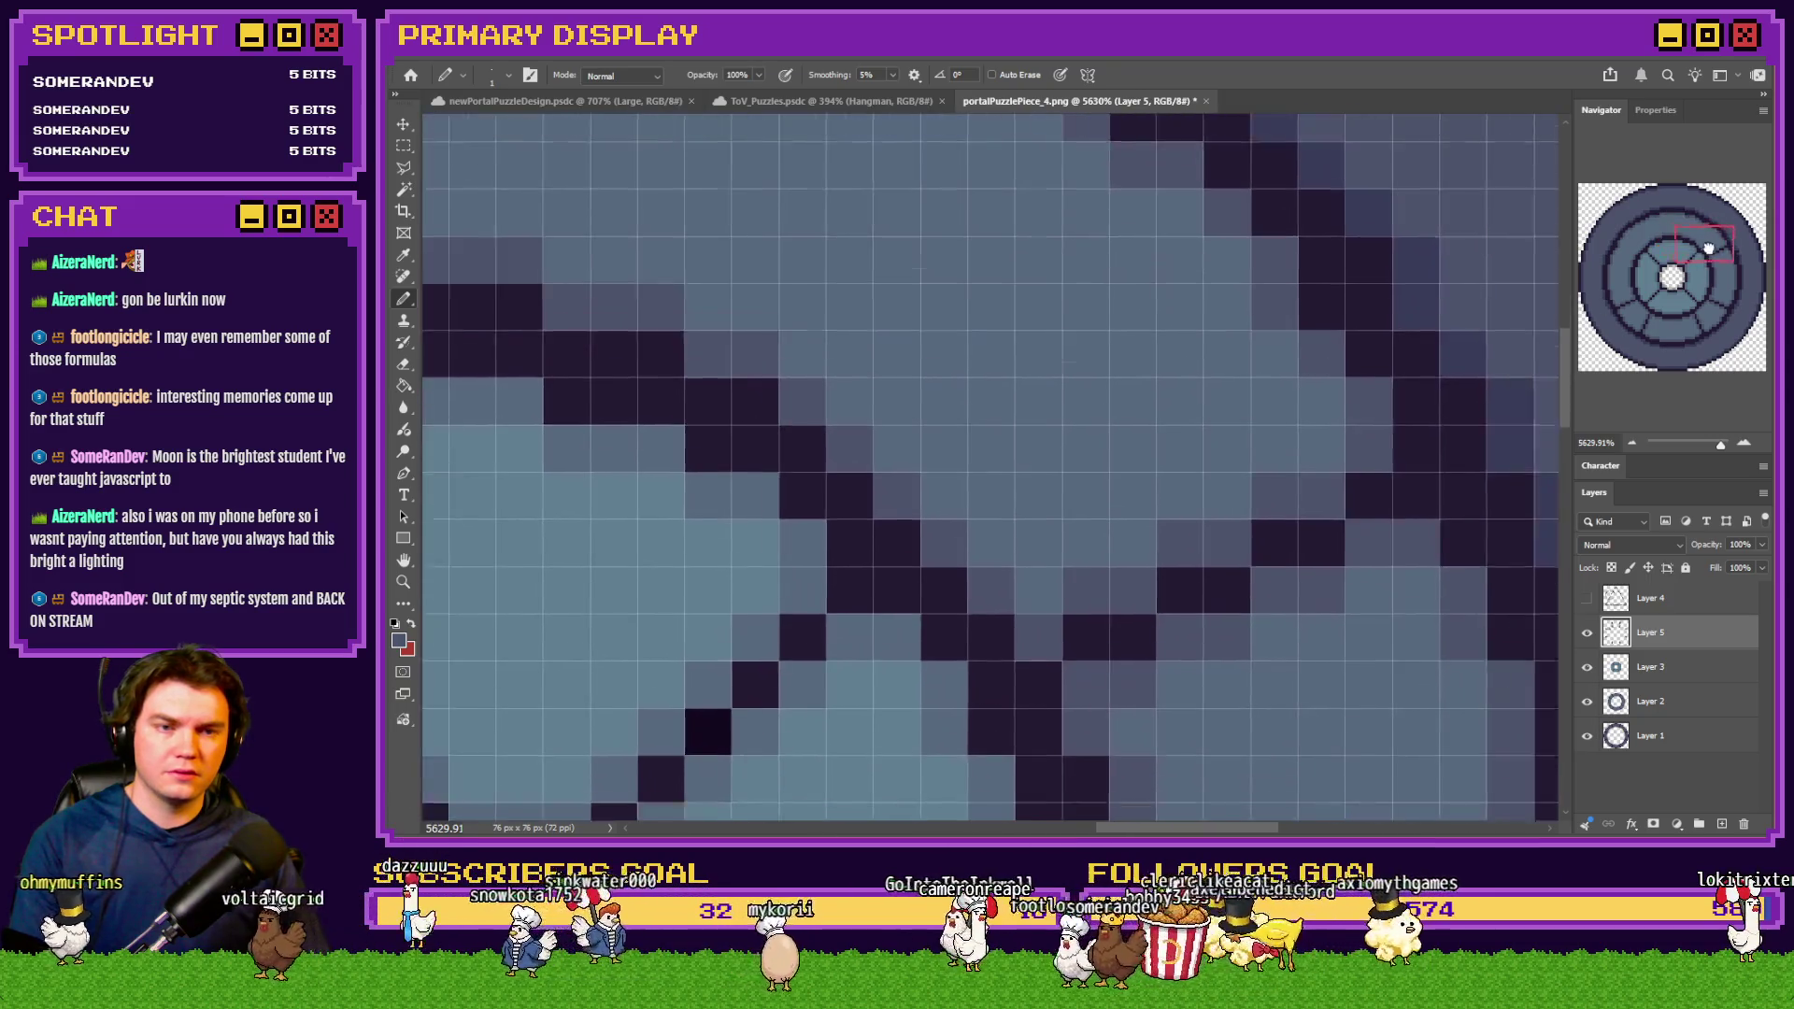
mouse_move(1278, 440)
mouse_down()
mouse_move(1197, 533)
mouse_move(1082, 545)
mouse_move(1057, 569)
mouse_move(1110, 603)
mouse_up()
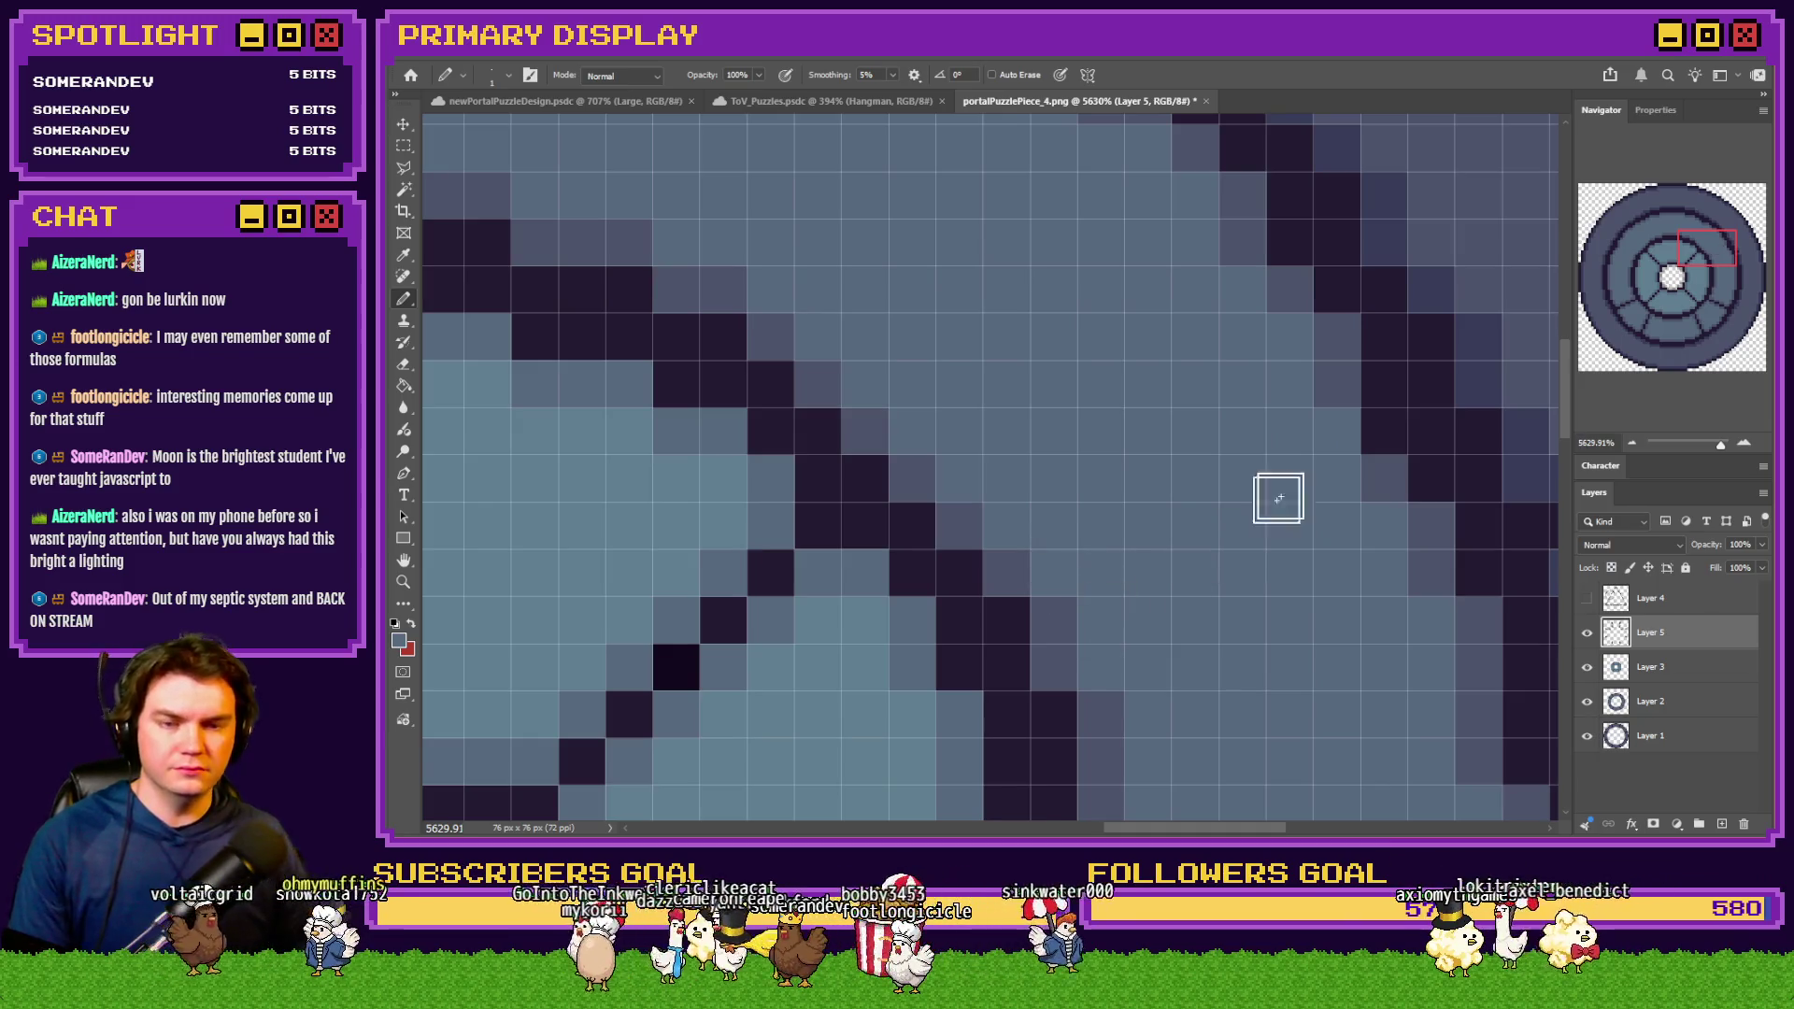
drag(1699, 241, 1711, 290)
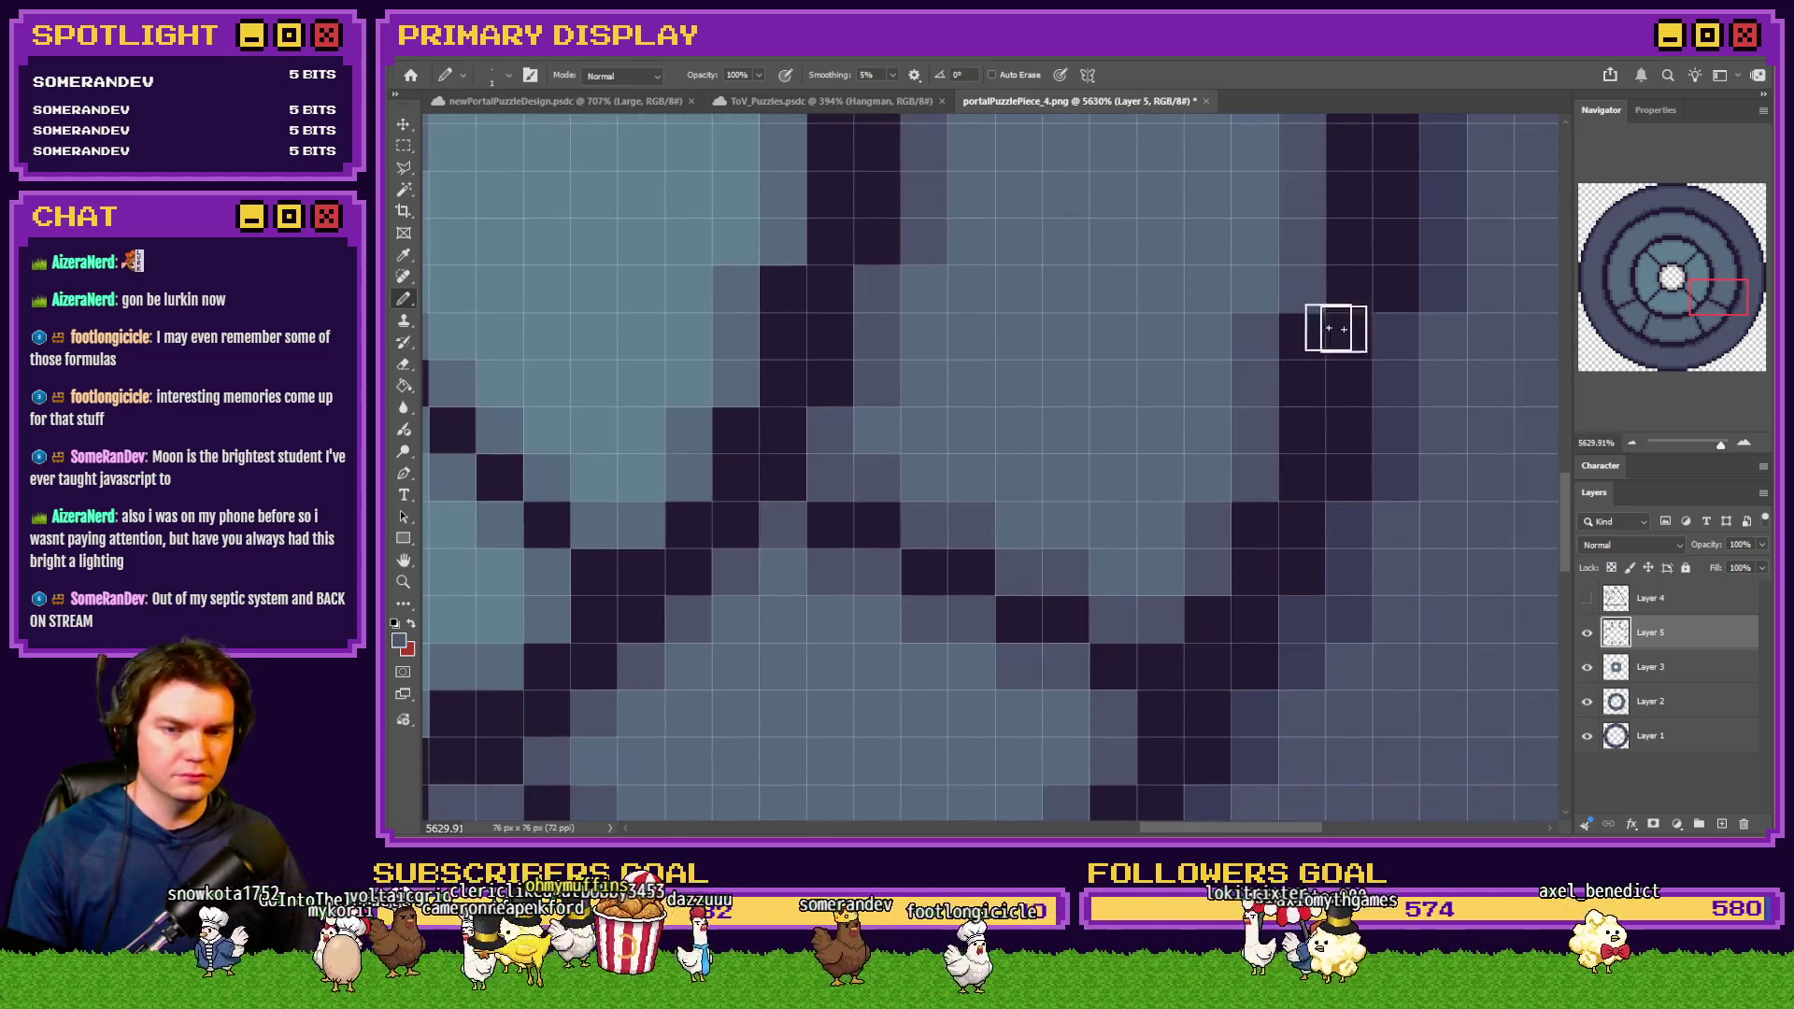
mouse_move(891, 508)
mouse_down()
mouse_move(865, 557)
mouse_move(894, 613)
mouse_move(1036, 653)
mouse_move(1089, 592)
mouse_up()
Lighten dark pixels along the diagonal spokes and divider line
scroll(1090, 592, down, 2)
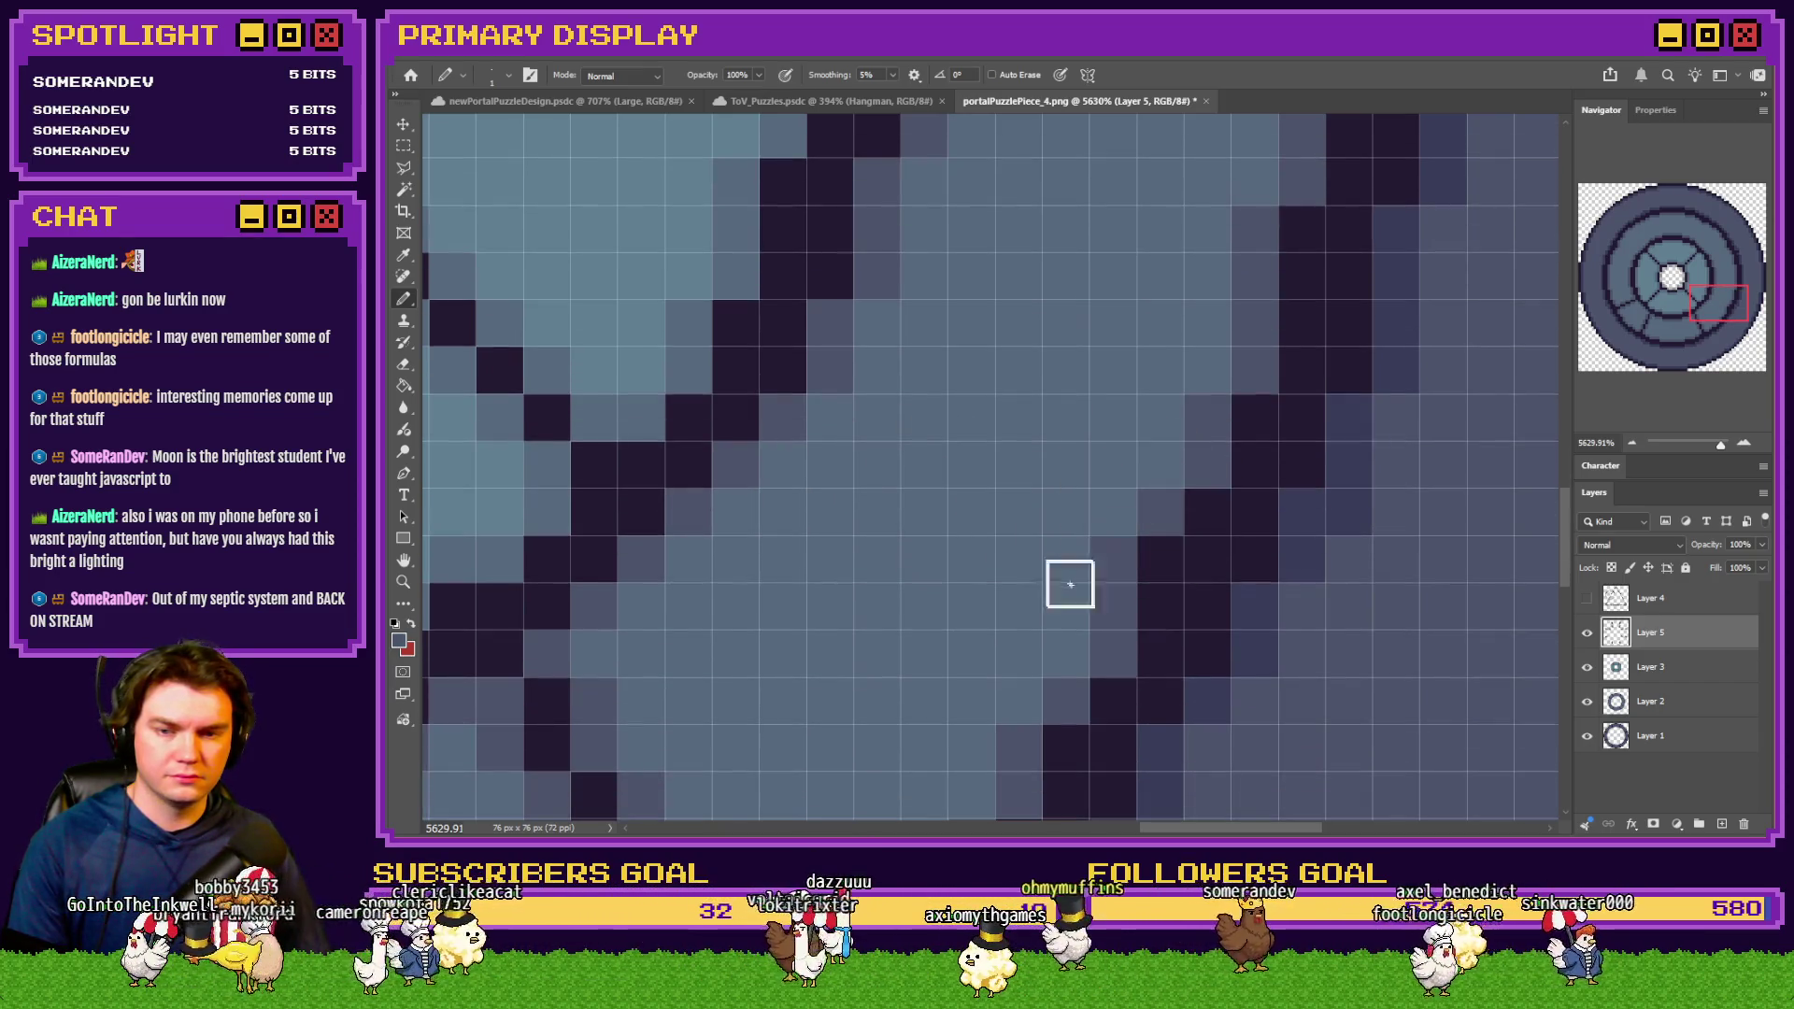
scroll(1101, 437, down, 5)
scroll(961, 513, up, 5)
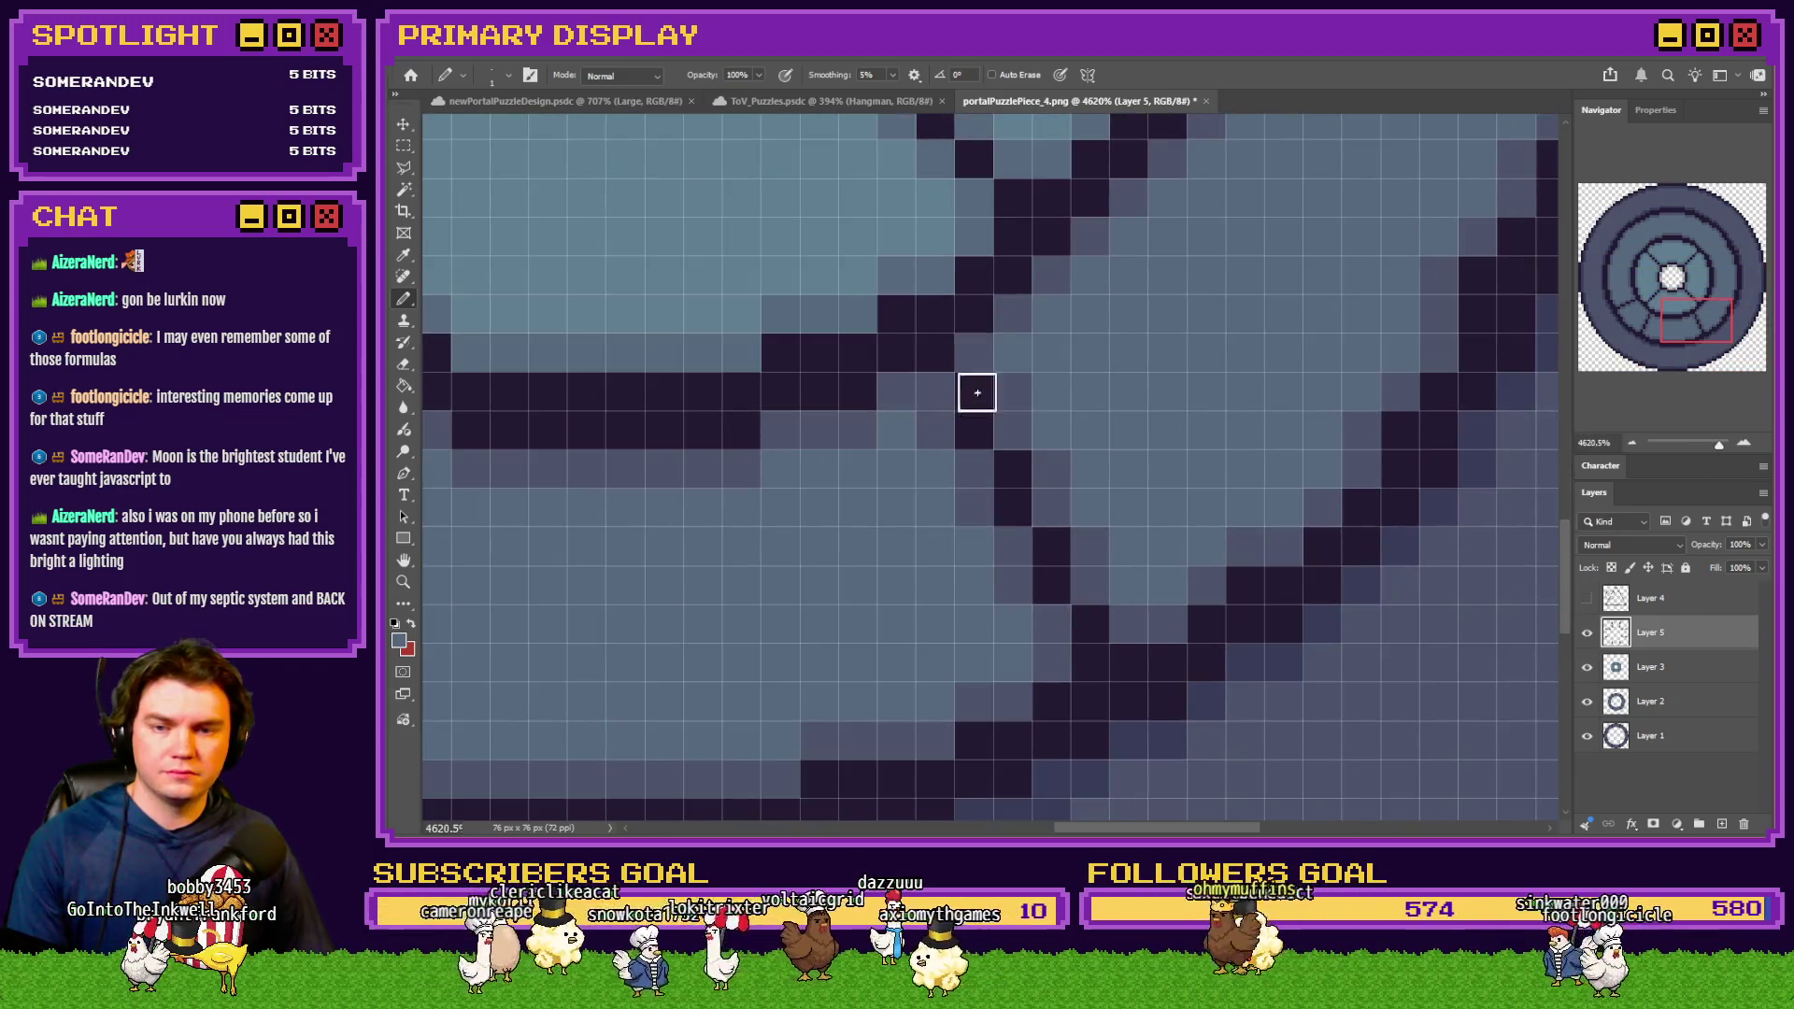
mouse_move(931, 446)
mouse_down()
mouse_move(989, 552)
mouse_move(966, 493)
mouse_move(1074, 536)
mouse_move(1072, 619)
mouse_up()
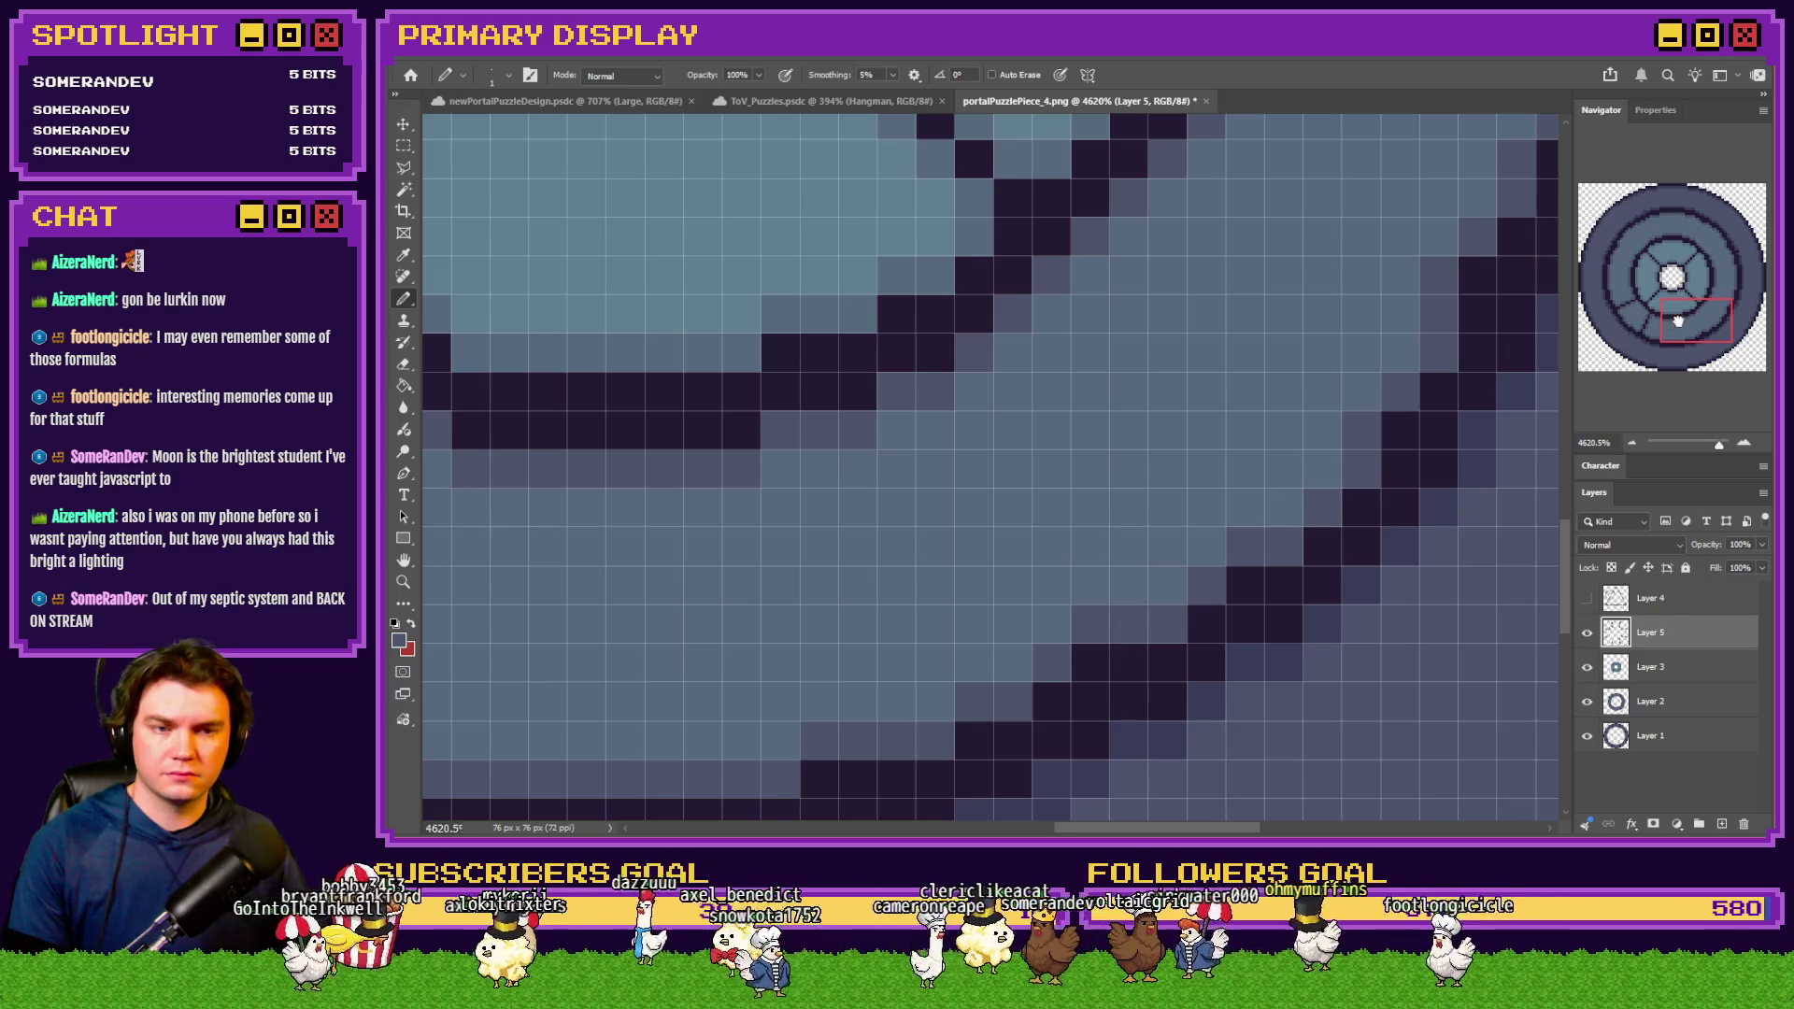
drag(1679, 321, 1624, 327)
mouse_move(1148, 376)
mouse_down()
mouse_move(1066, 312)
mouse_move(1069, 385)
mouse_move(977, 473)
mouse_move(995, 507)
mouse_up()
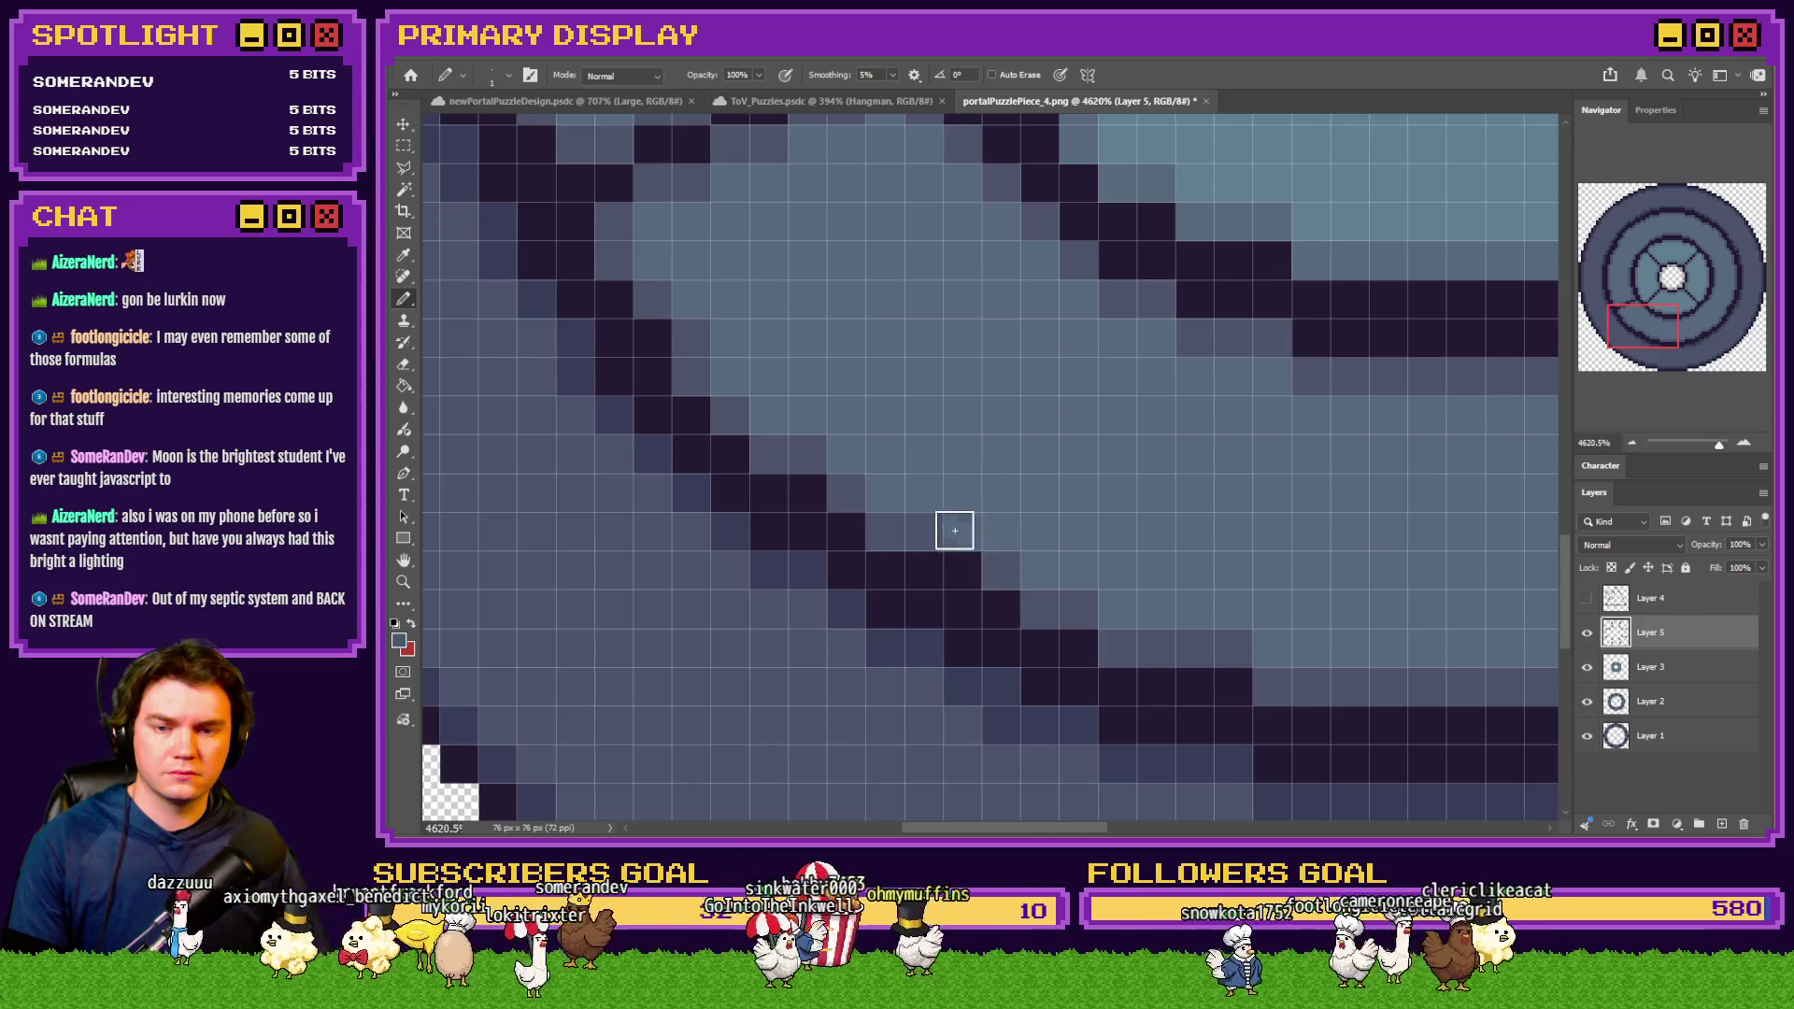
drag(1597, 369, 1582, 349)
mouse_move(1093, 413)
mouse_down()
mouse_move(1046, 376)
mouse_move(973, 468)
mouse_move(986, 413)
mouse_move(854, 525)
mouse_move(922, 546)
mouse_up()
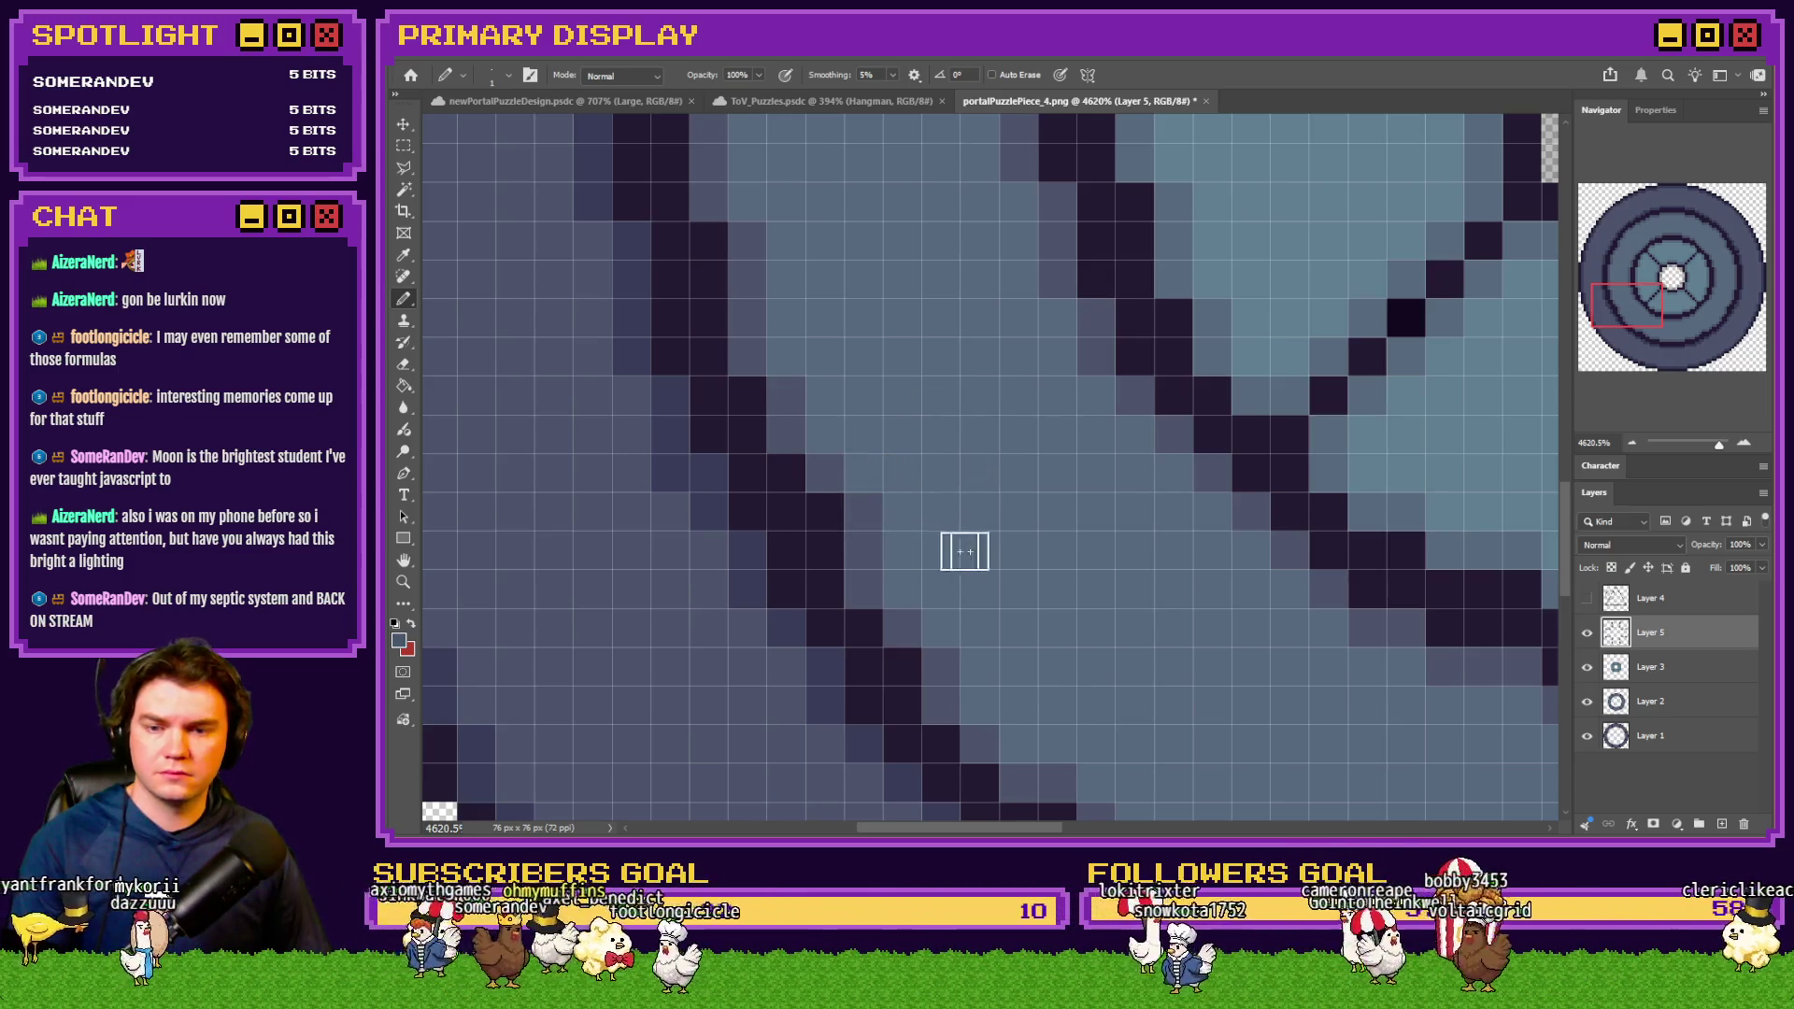
Repaint the dark stair-step pixels around the centre hole light blue-grey and fit the image to screen
scroll(1269, 460, down, 5)
scroll(1094, 458, up, 5)
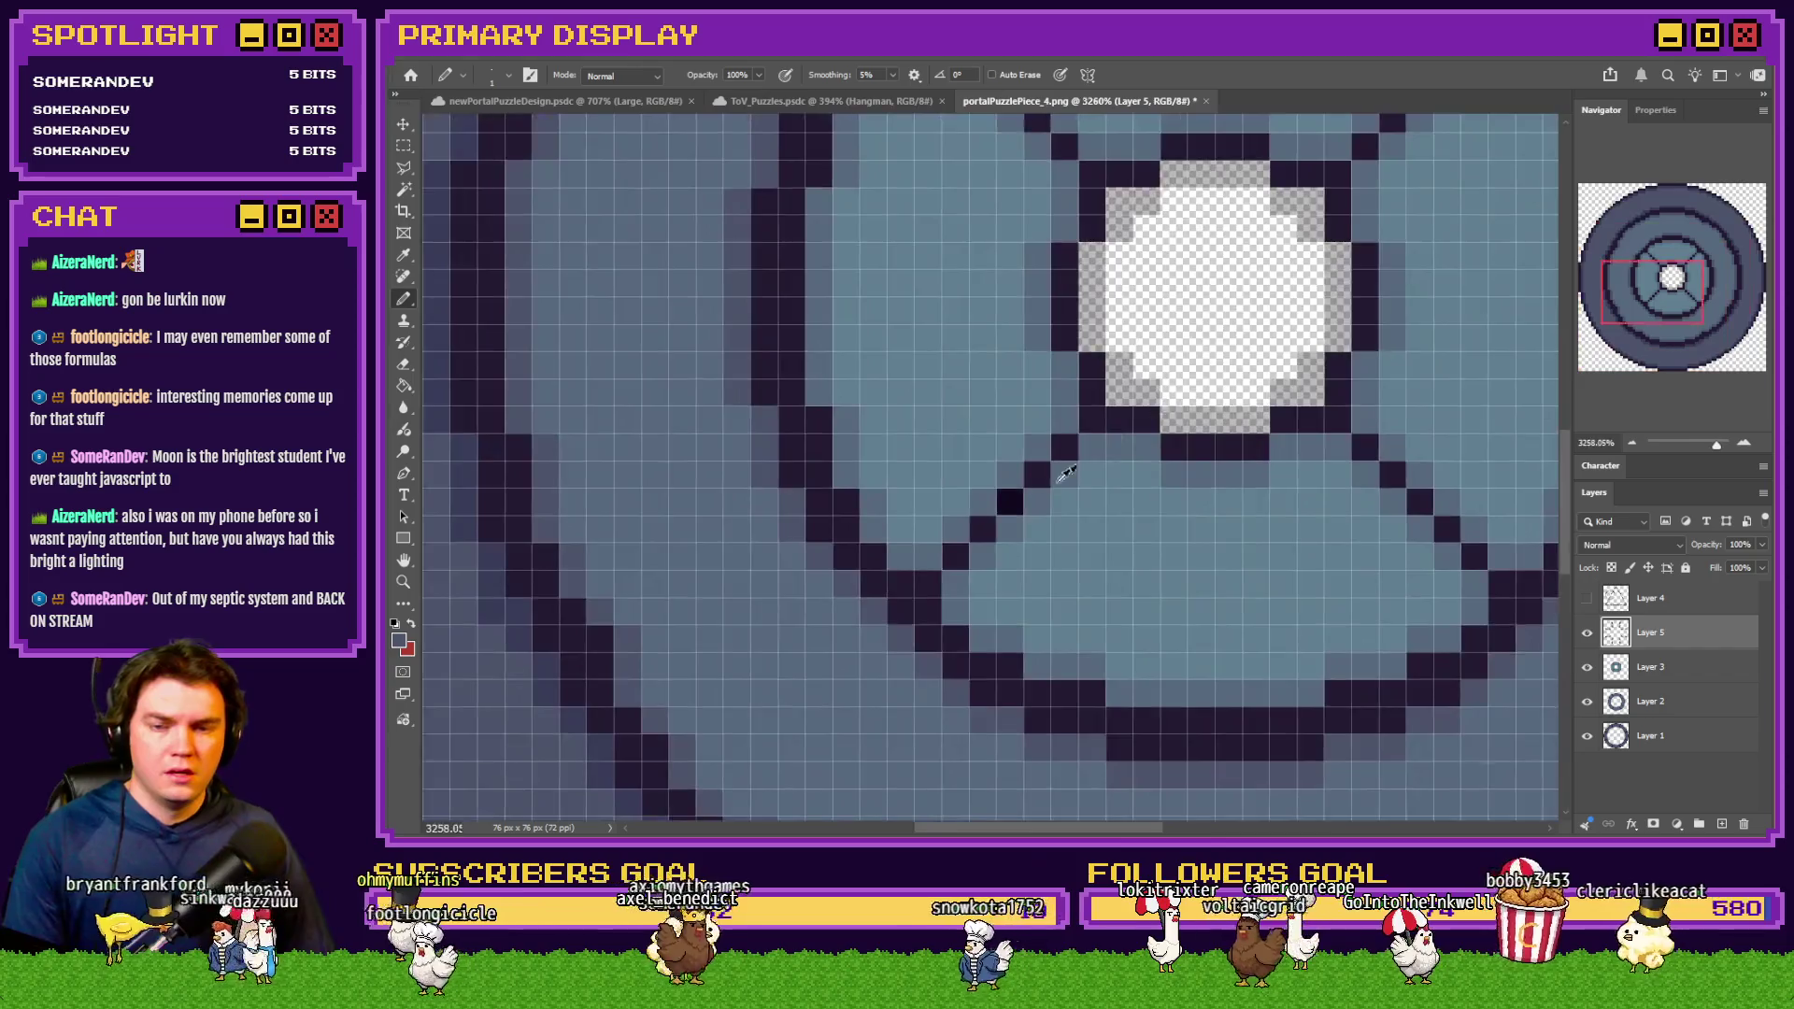
scroll(1094, 458, up, 2)
mouse_move(1033, 429)
mouse_down()
mouse_move(1050, 485)
mouse_move(924, 557)
mouse_up()
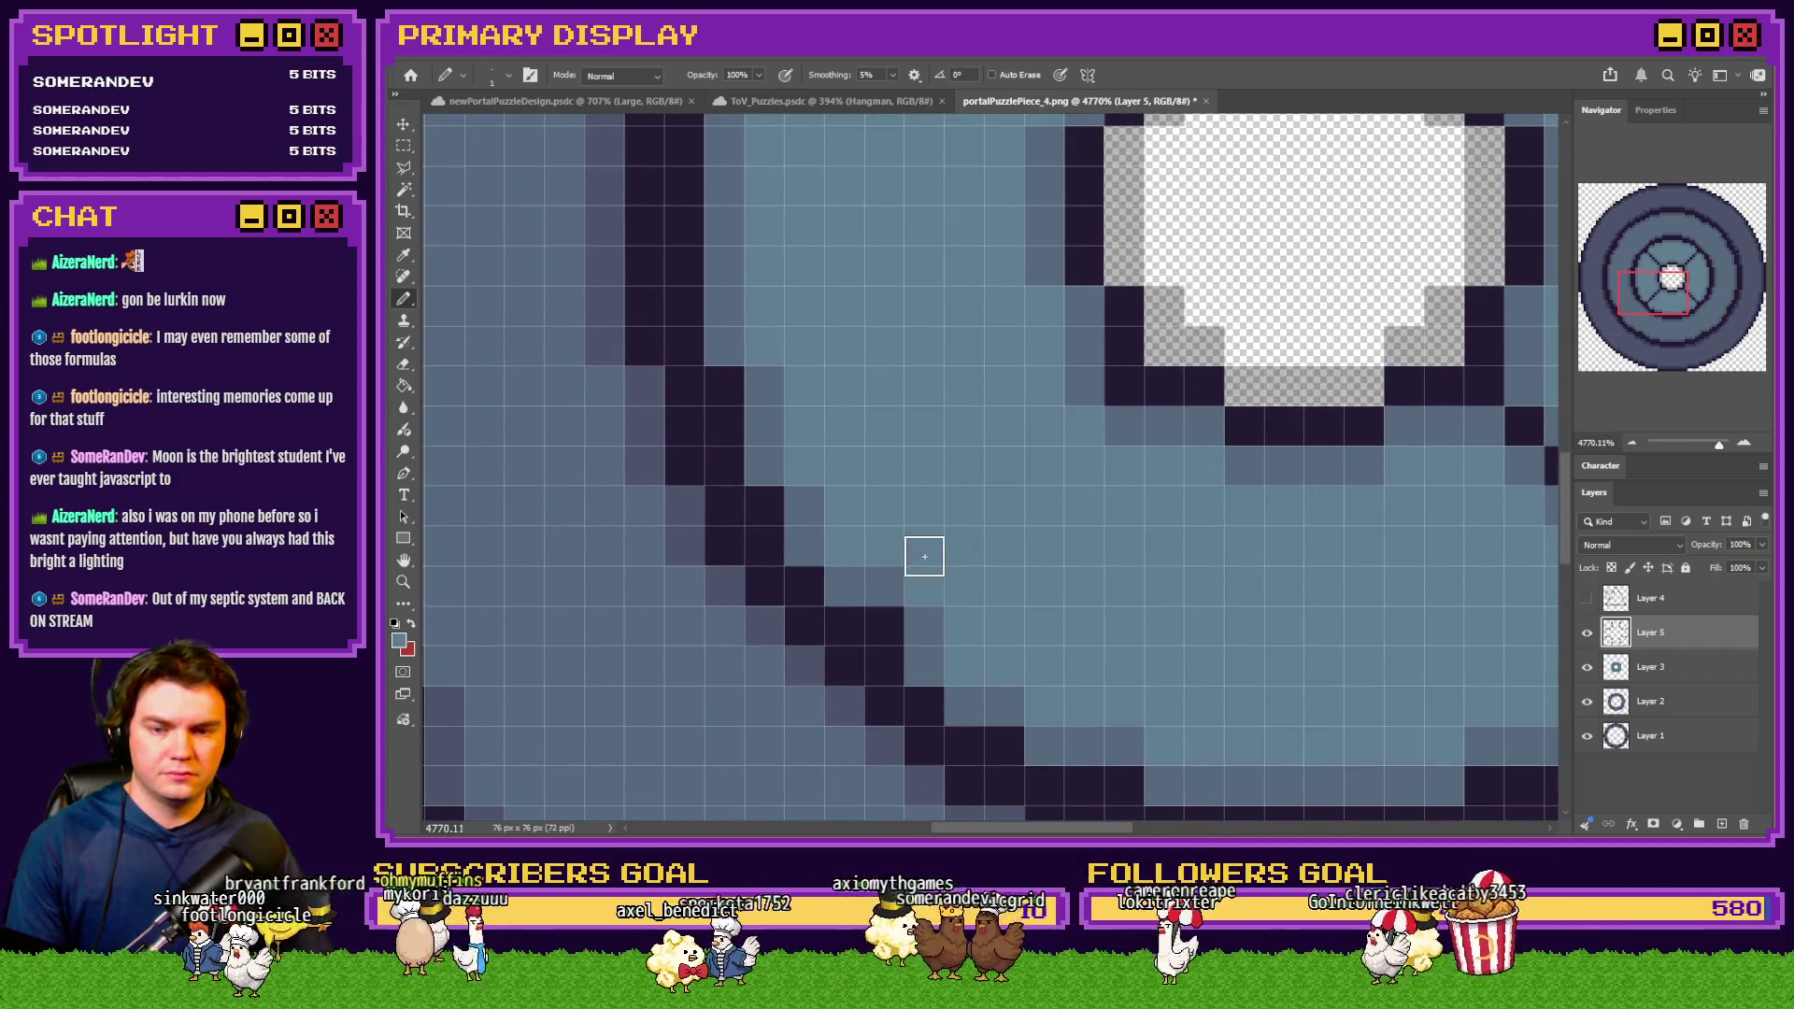
scroll(1481, 304, up, 4)
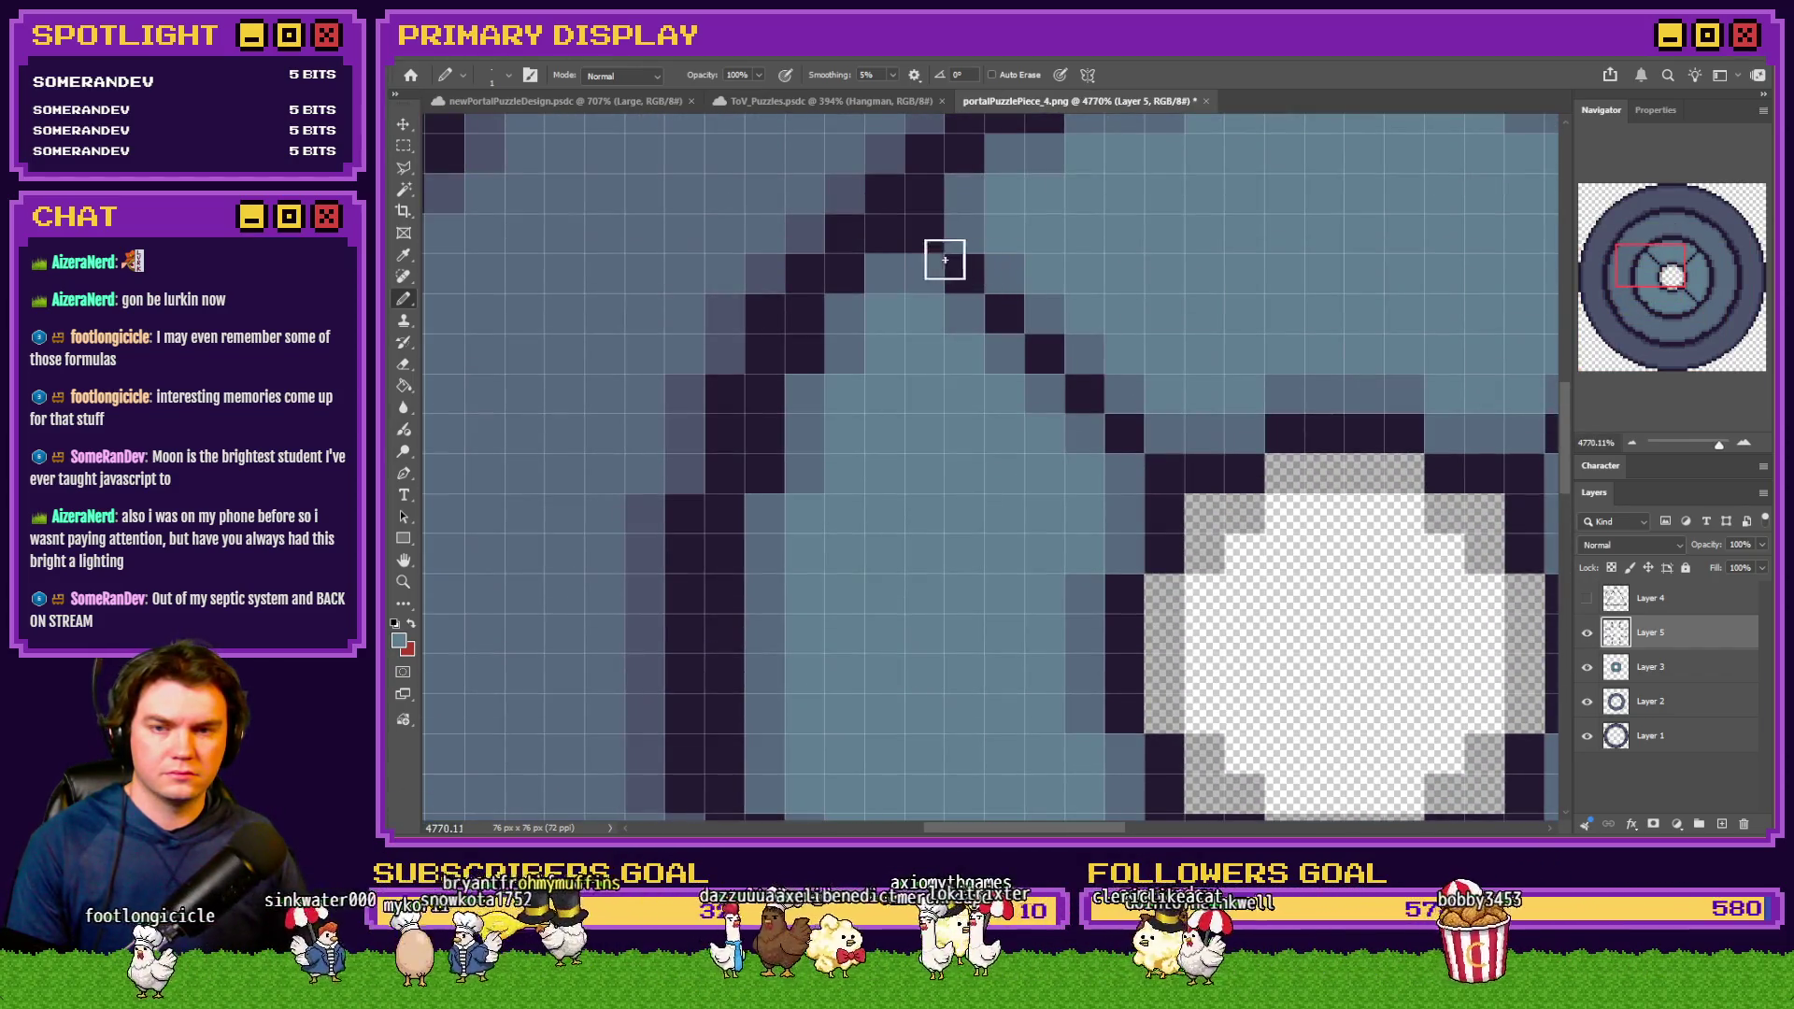
mouse_move(943, 278)
mouse_down()
mouse_move(1013, 308)
mouse_move(1106, 428)
mouse_up()
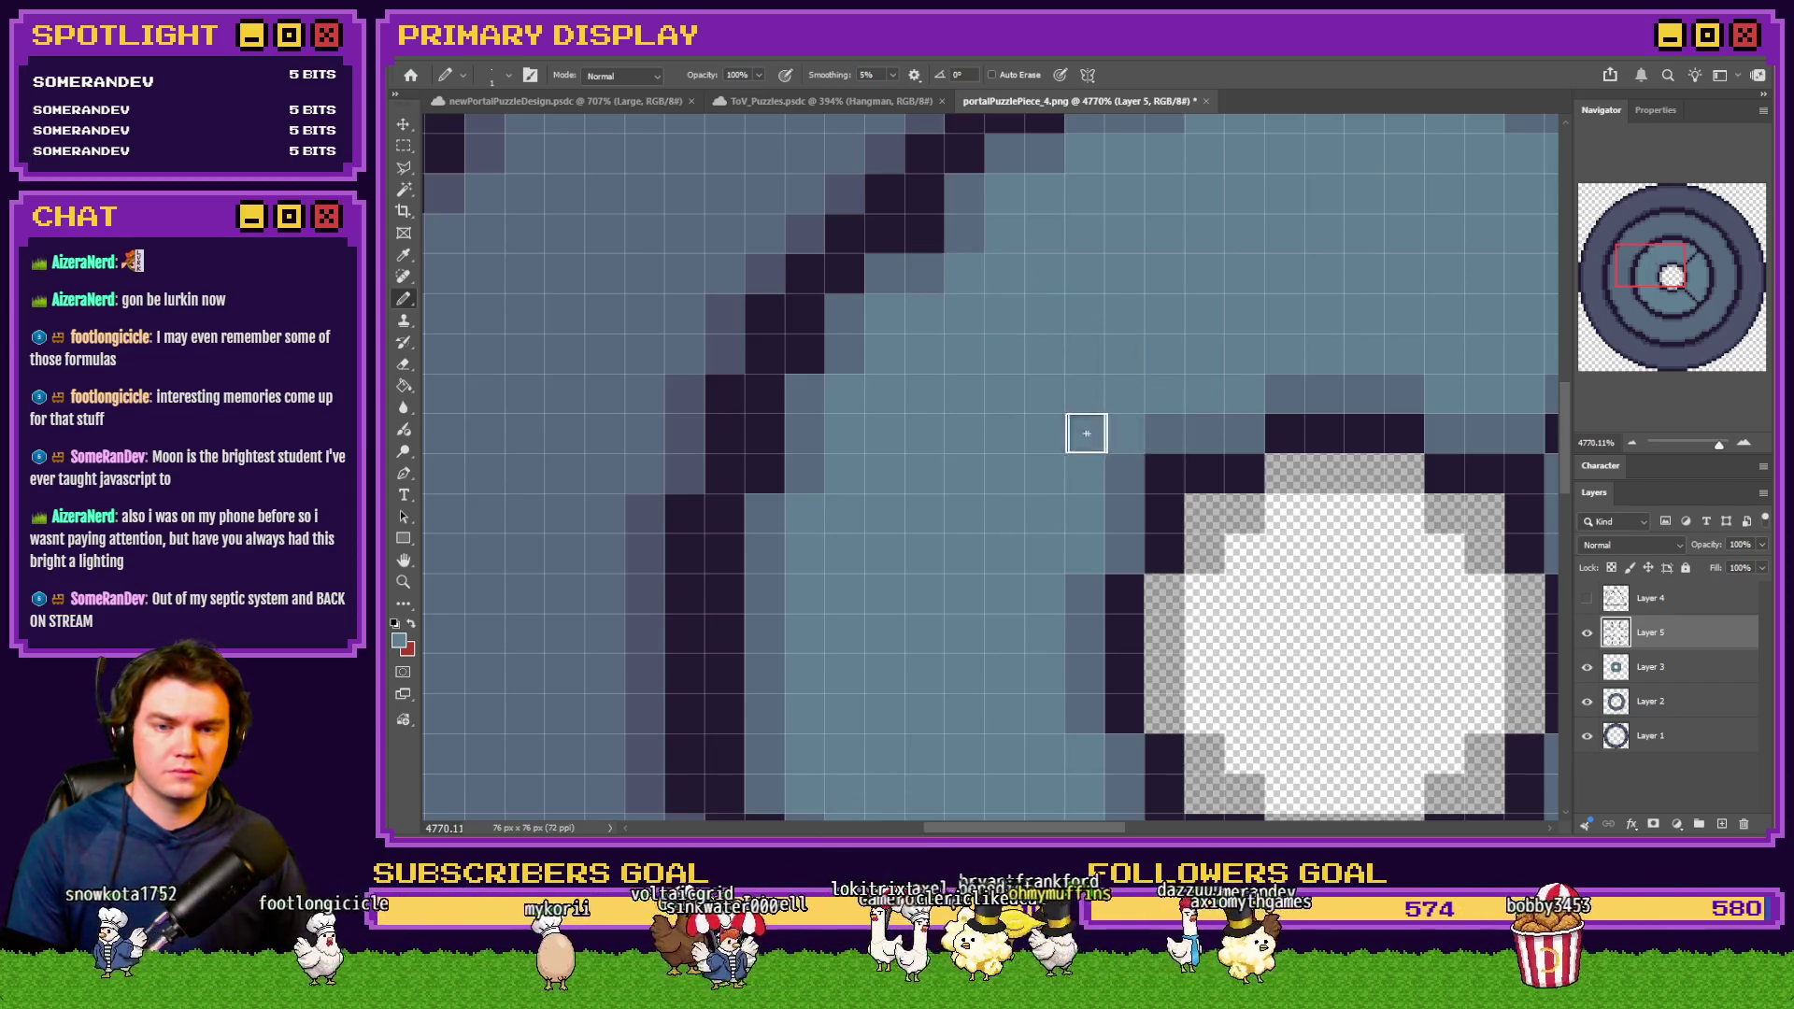
scroll(1556, 304, right, 5)
mouse_move(895, 474)
mouse_down()
mouse_move(953, 465)
mouse_move(970, 384)
mouse_move(1065, 337)
mouse_up()
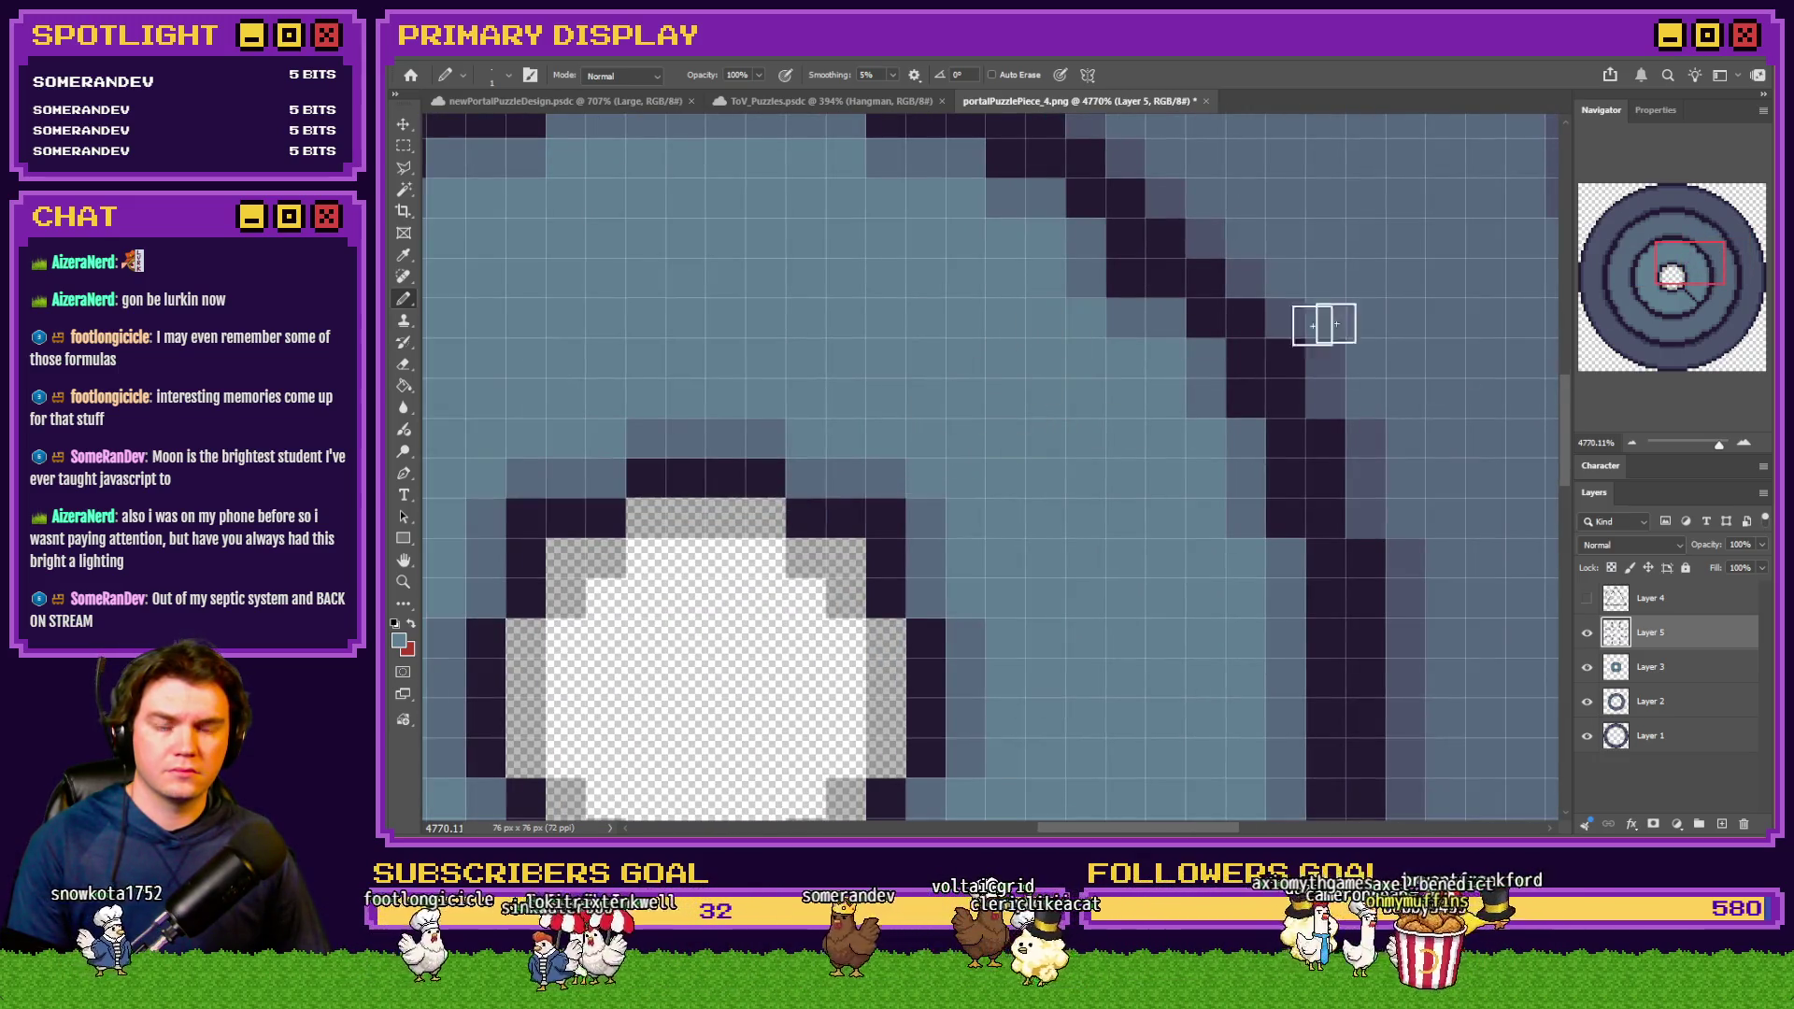
scroll(991, 468, down, 3)
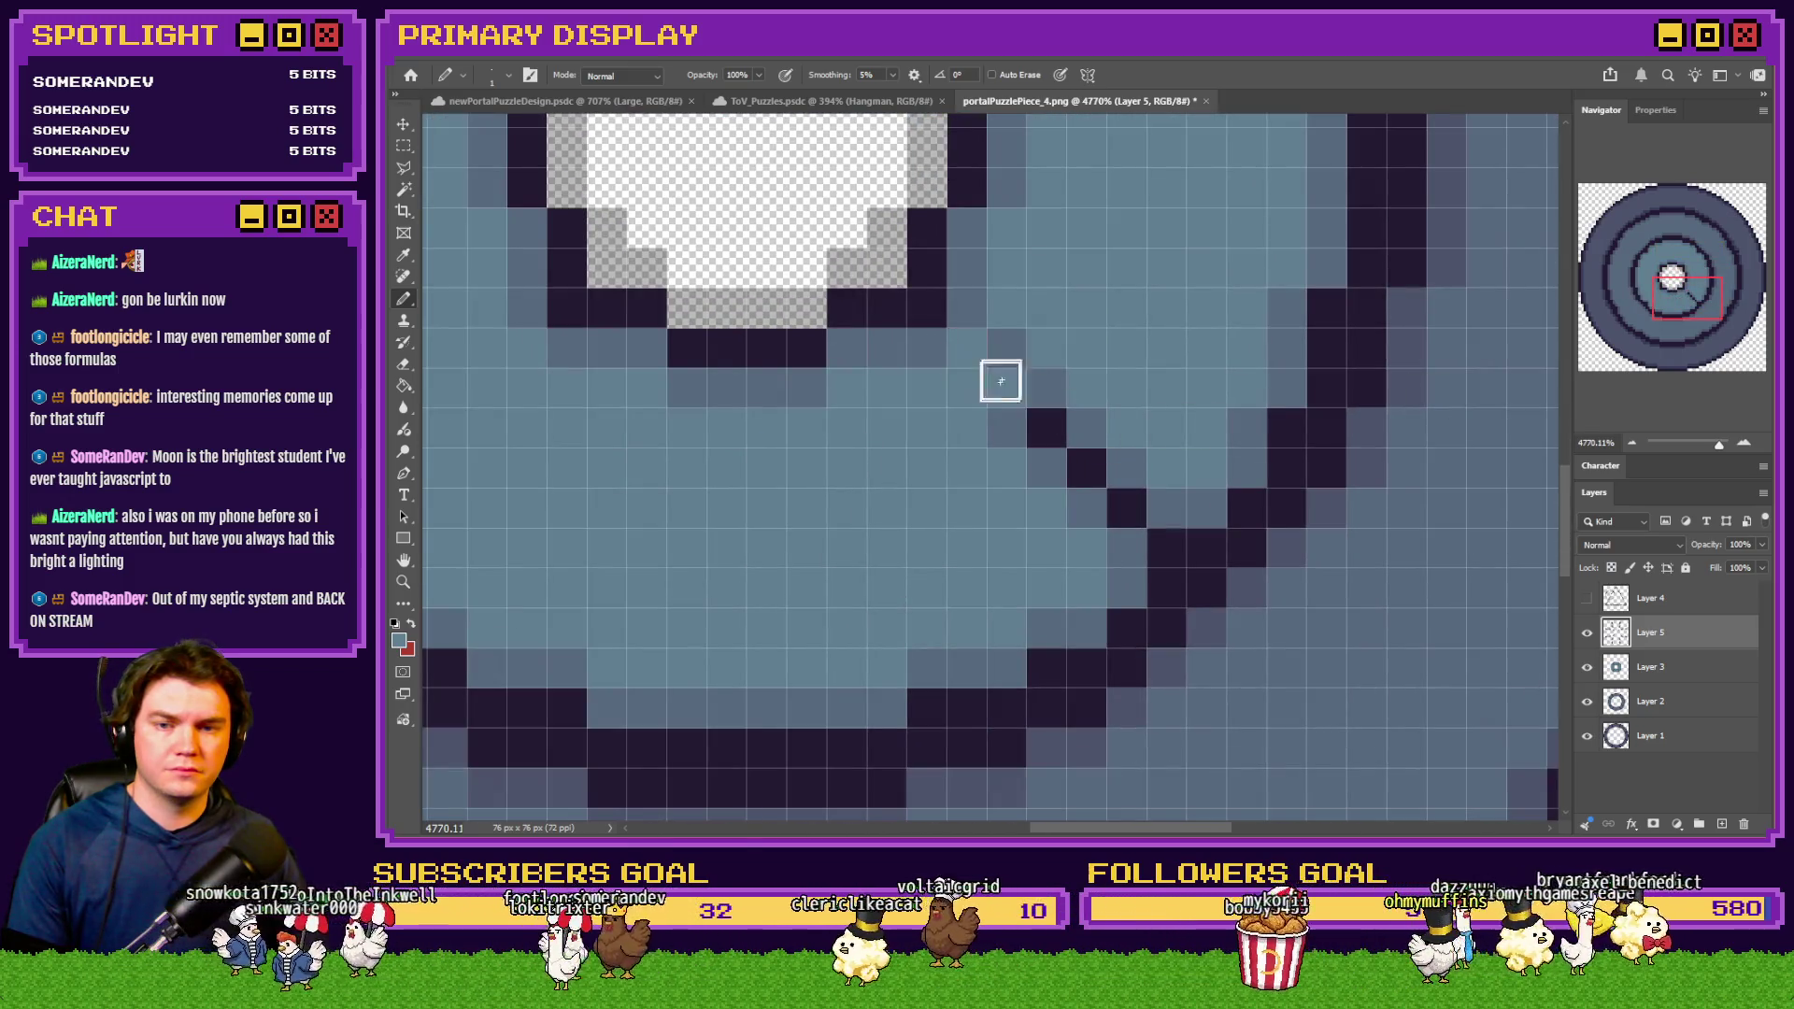
drag(998, 365, 1113, 506)
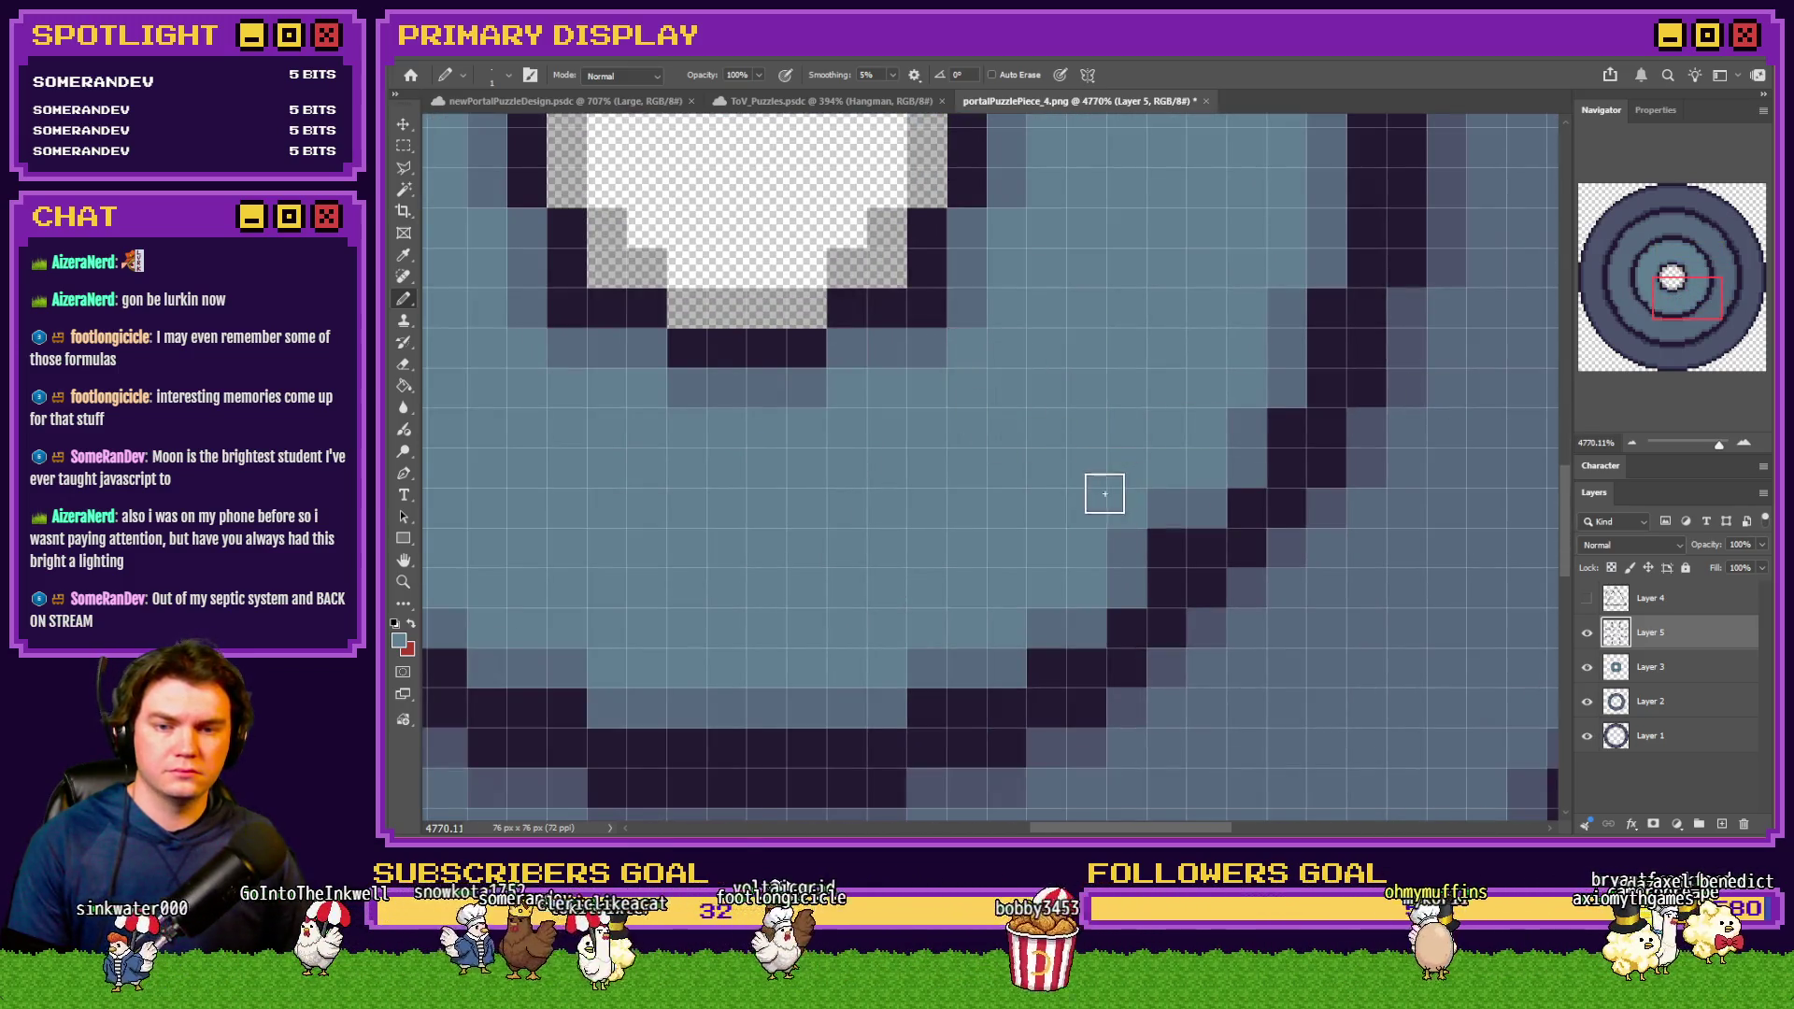
key(ctrl+0)
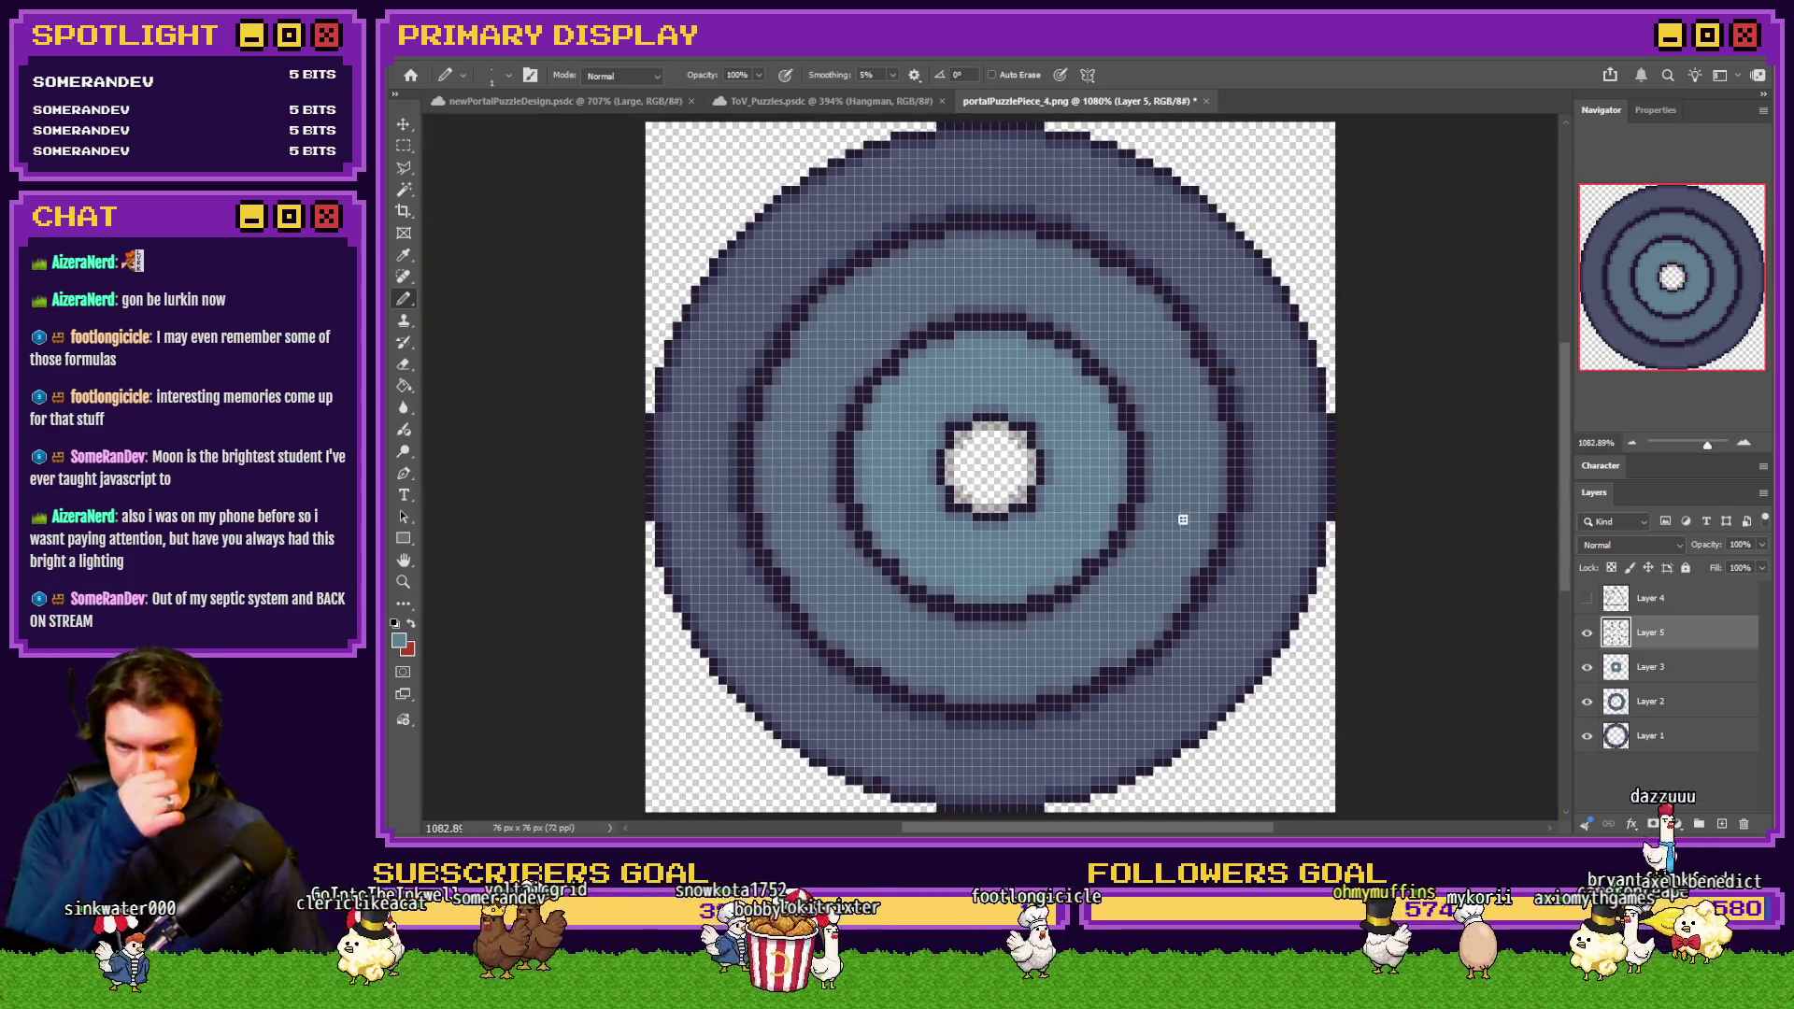
Hide the pixel grid overlay and zoom in on the inner ring
key(ctrl+h)
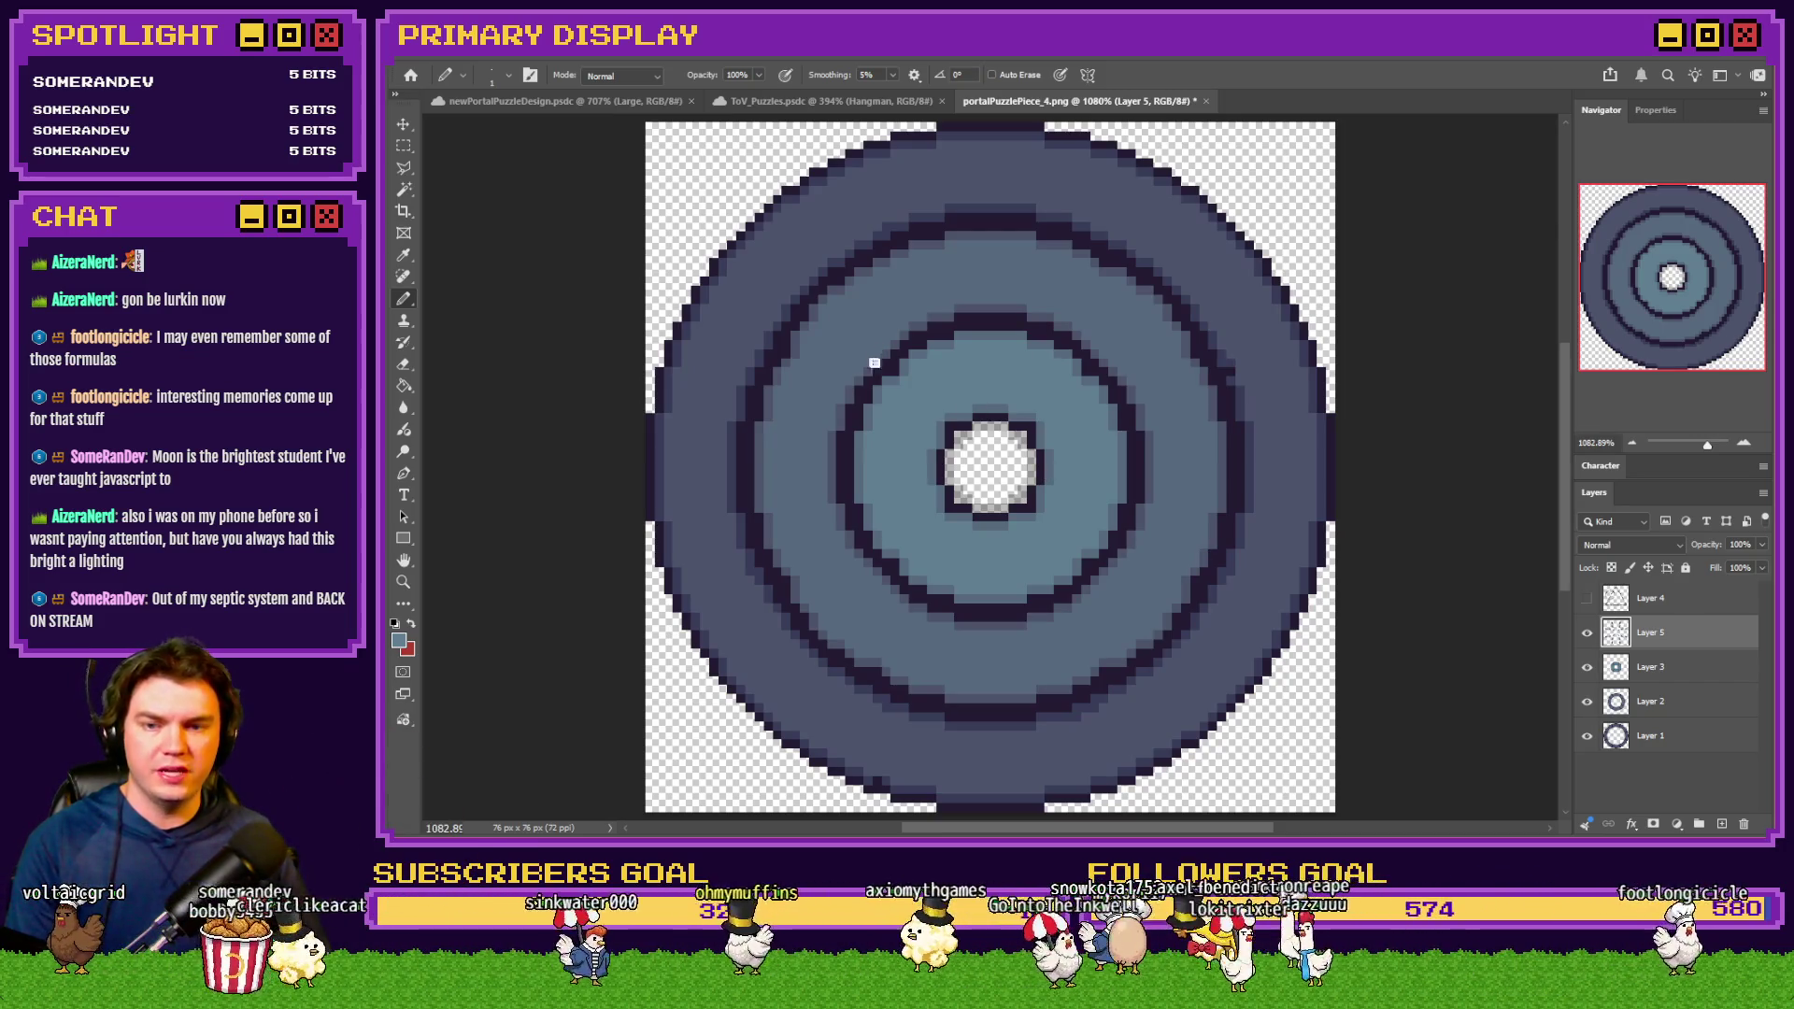
scroll(873, 351, up, 5)
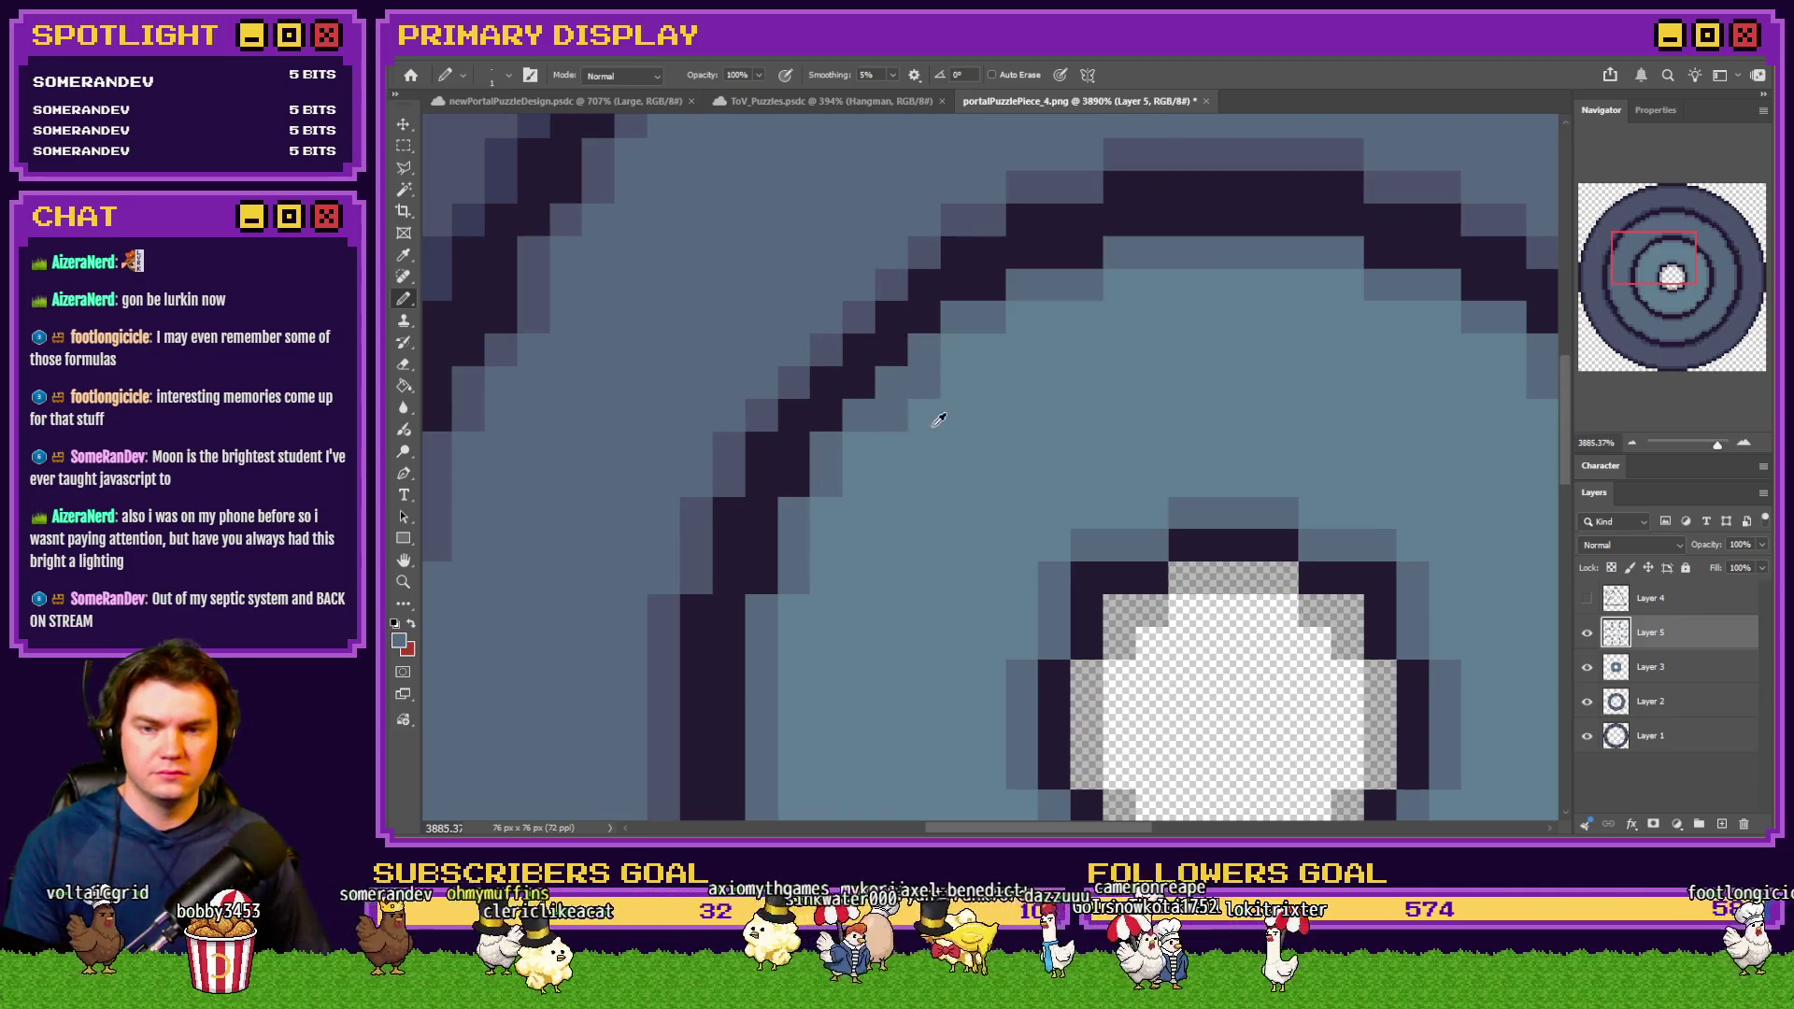
scroll(807, 442, down, 2)
scroll(807, 442, down, 5)
scroll(1150, 420, up, 8)
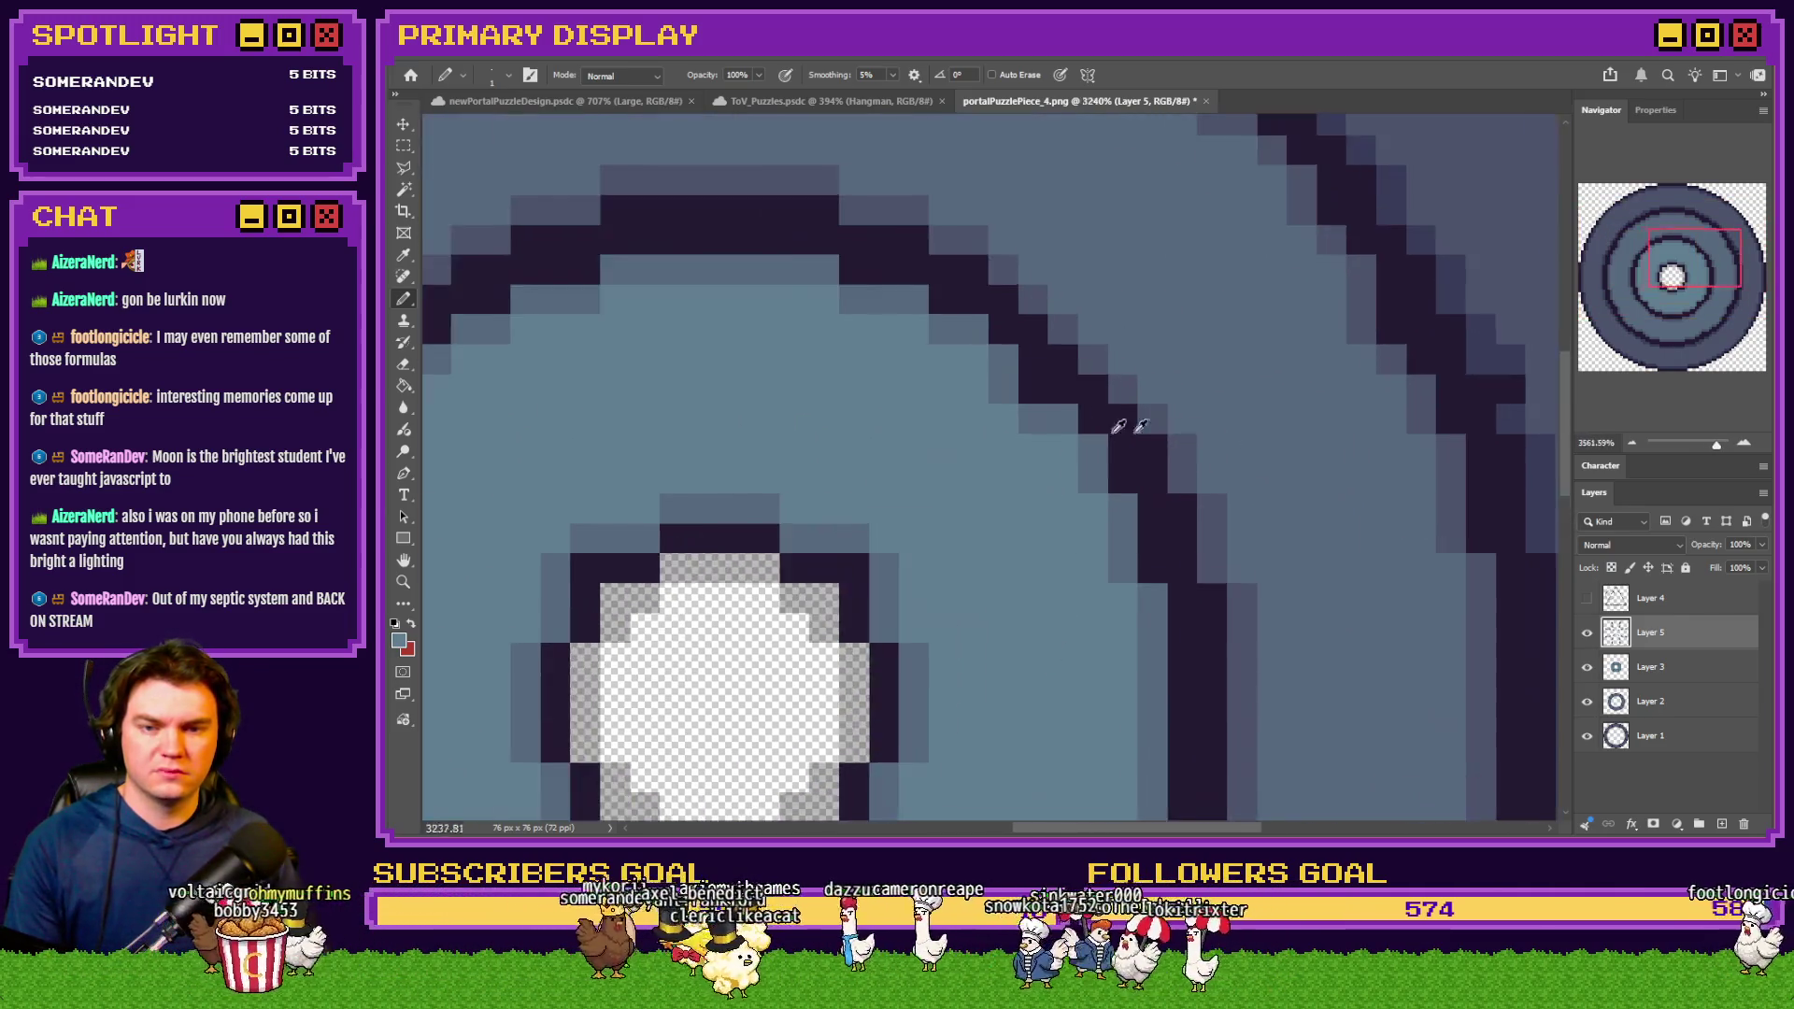
Repaint the remaining dark inner-ring edge pixels light blue-grey, then fit the whole ring in view
drag(989, 374, 1033, 419)
drag(1705, 271, 1699, 311)
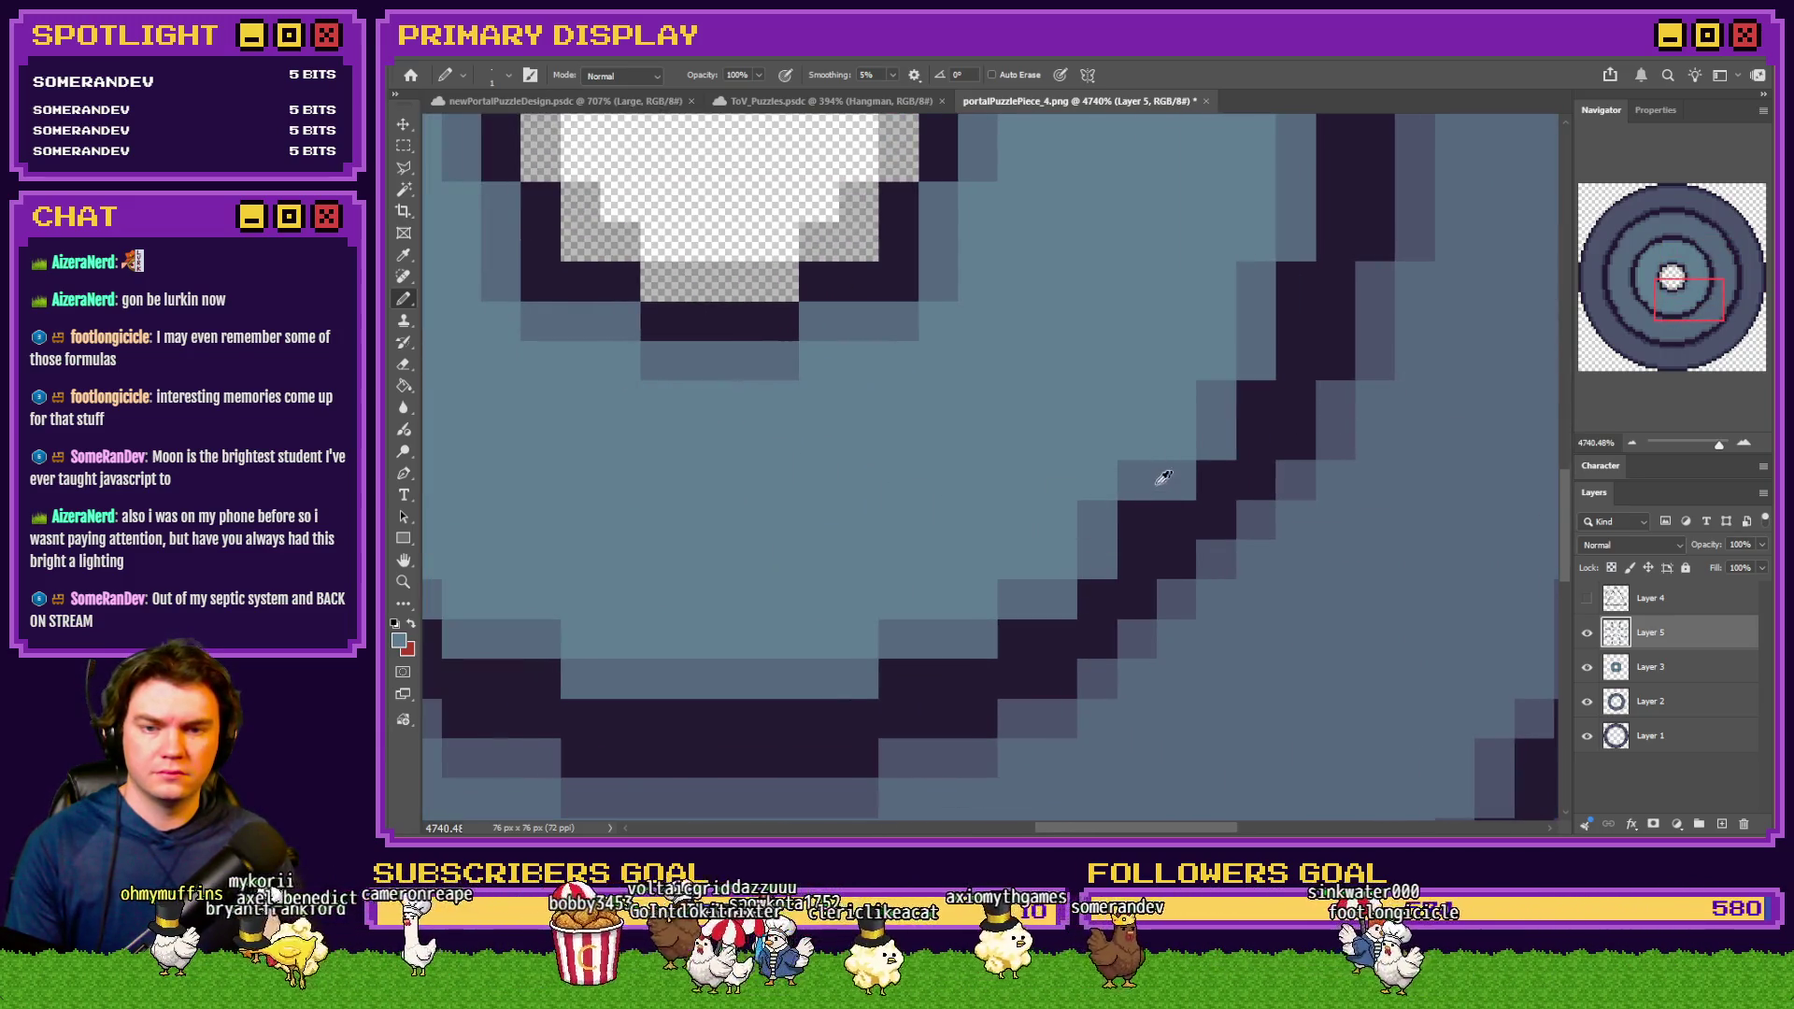
drag(1656, 297, 1626, 298)
click(801, 507)
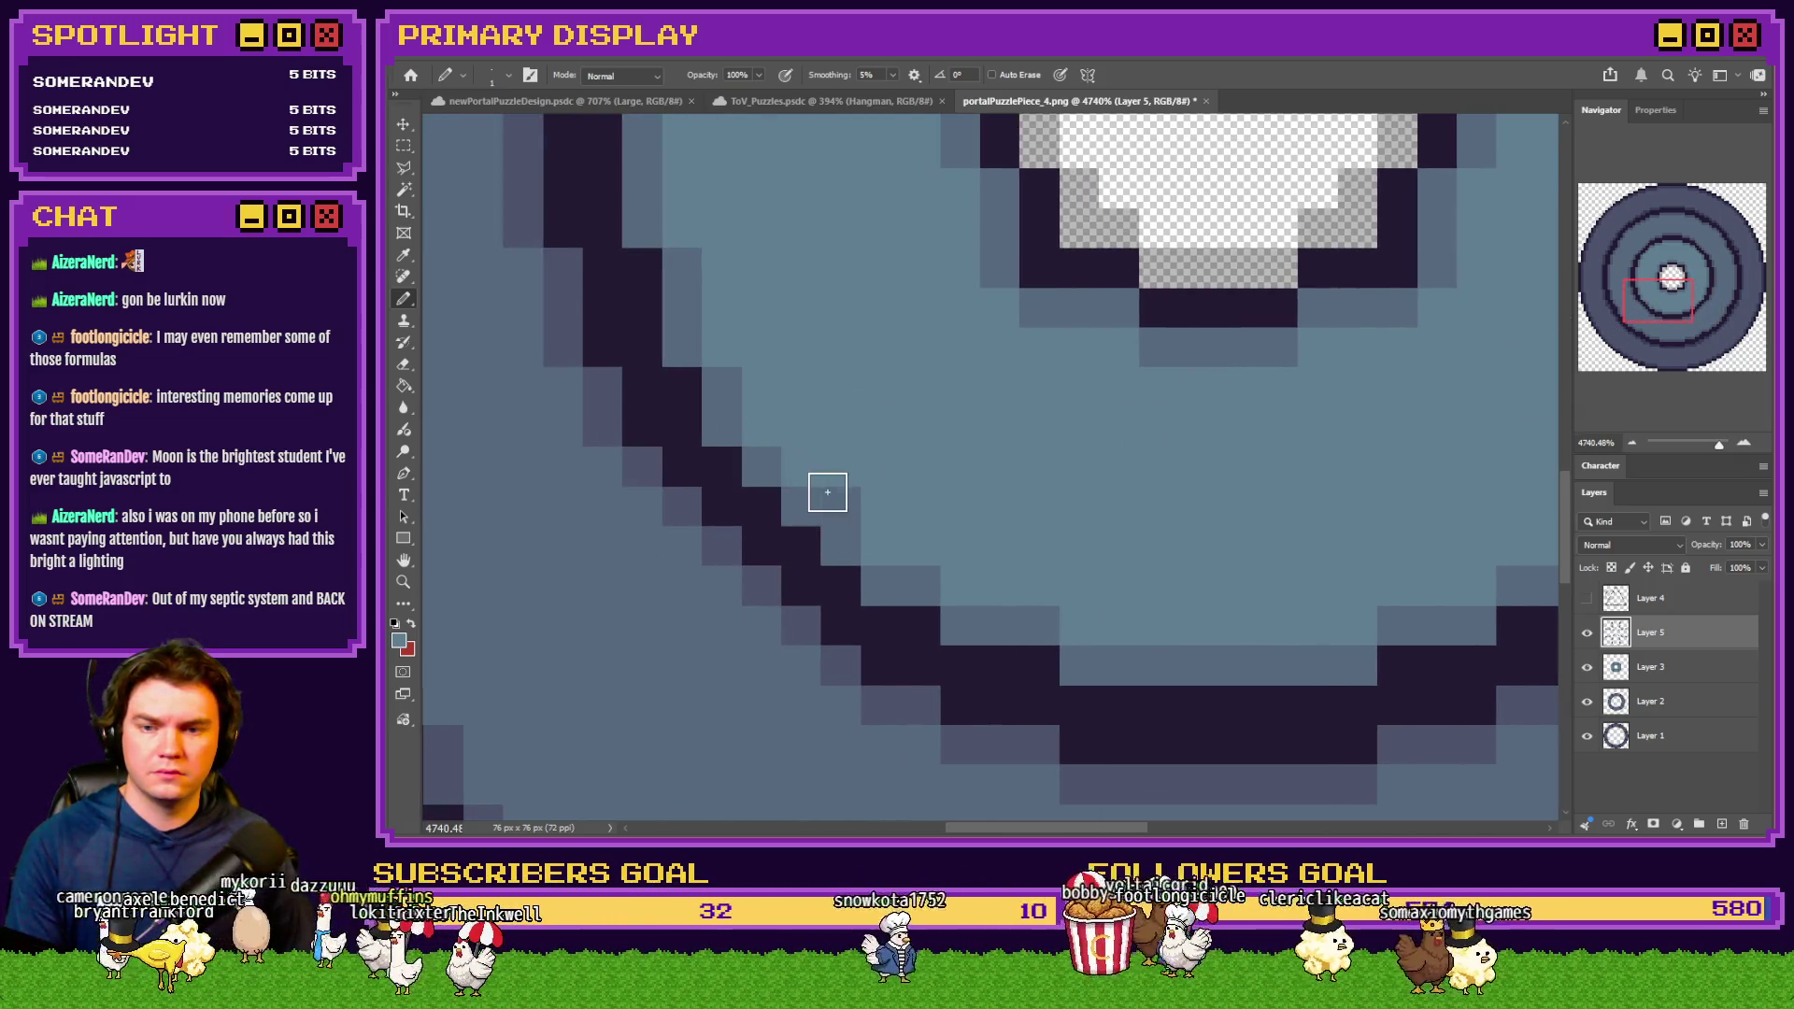
key(ctrl+0)
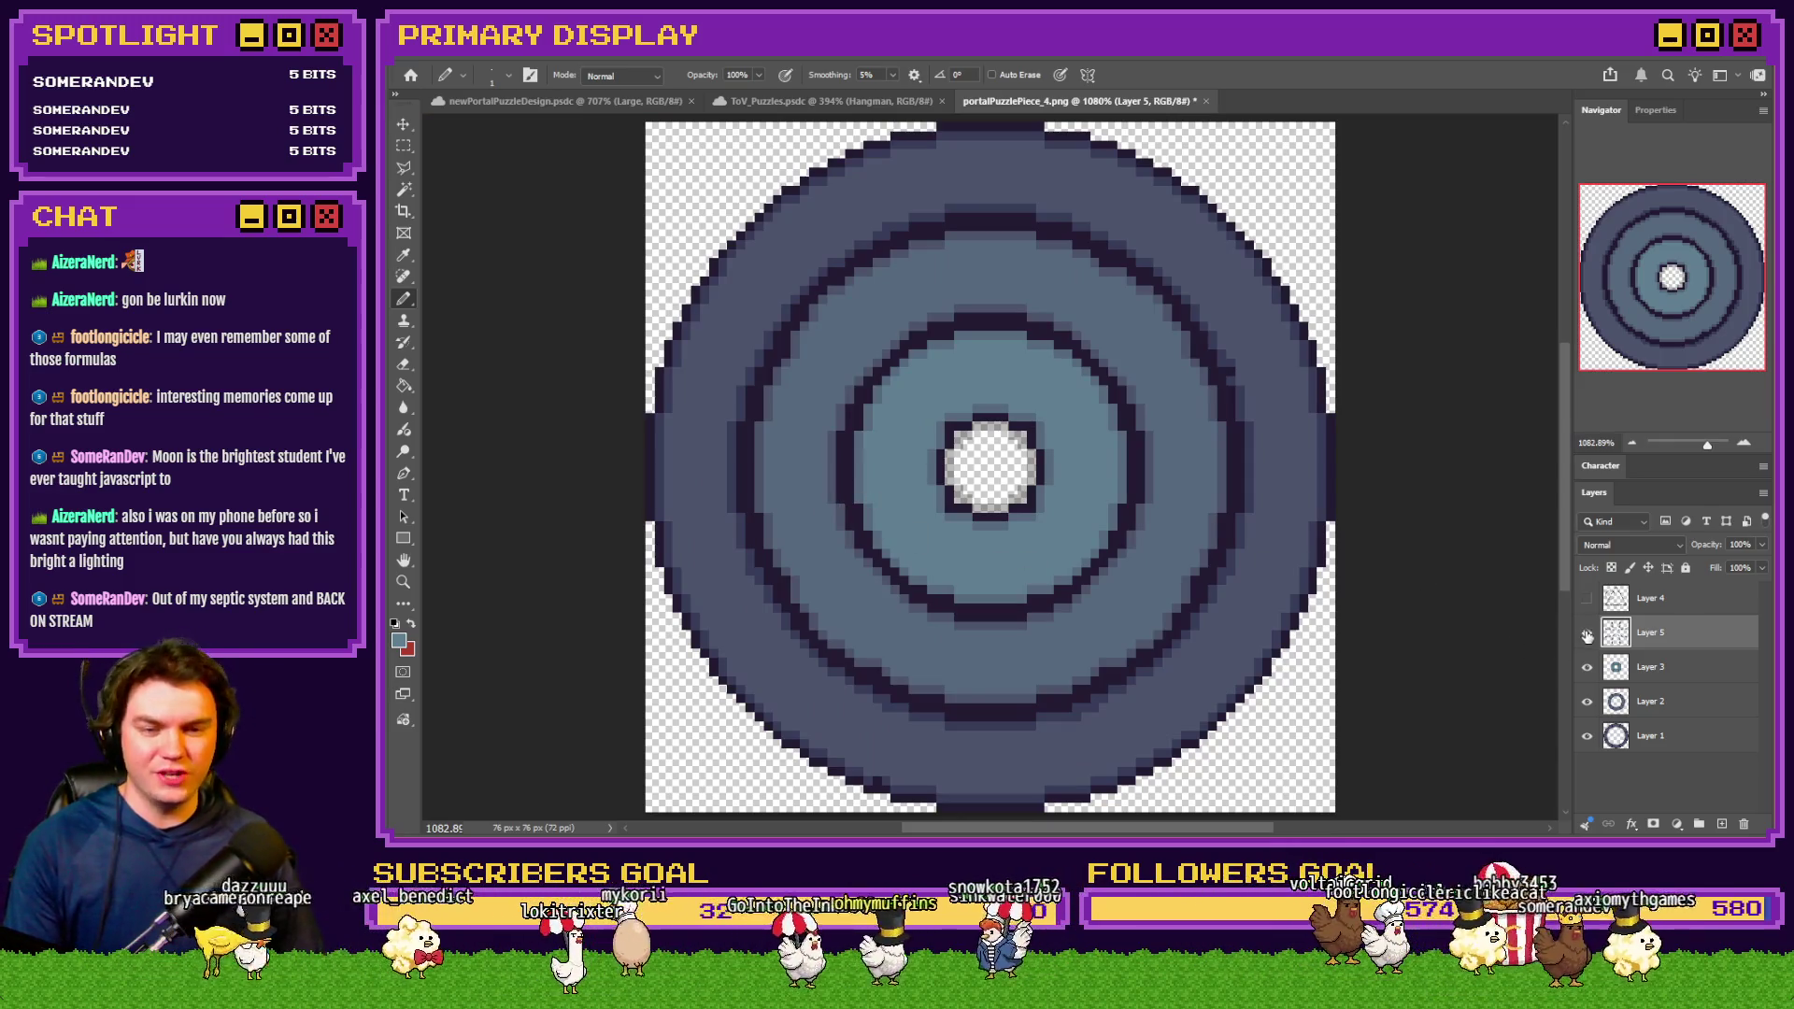
Show Layer 4's triangle overlay and toggle Layer 5 off and on to compare line patterns
click(1587, 599)
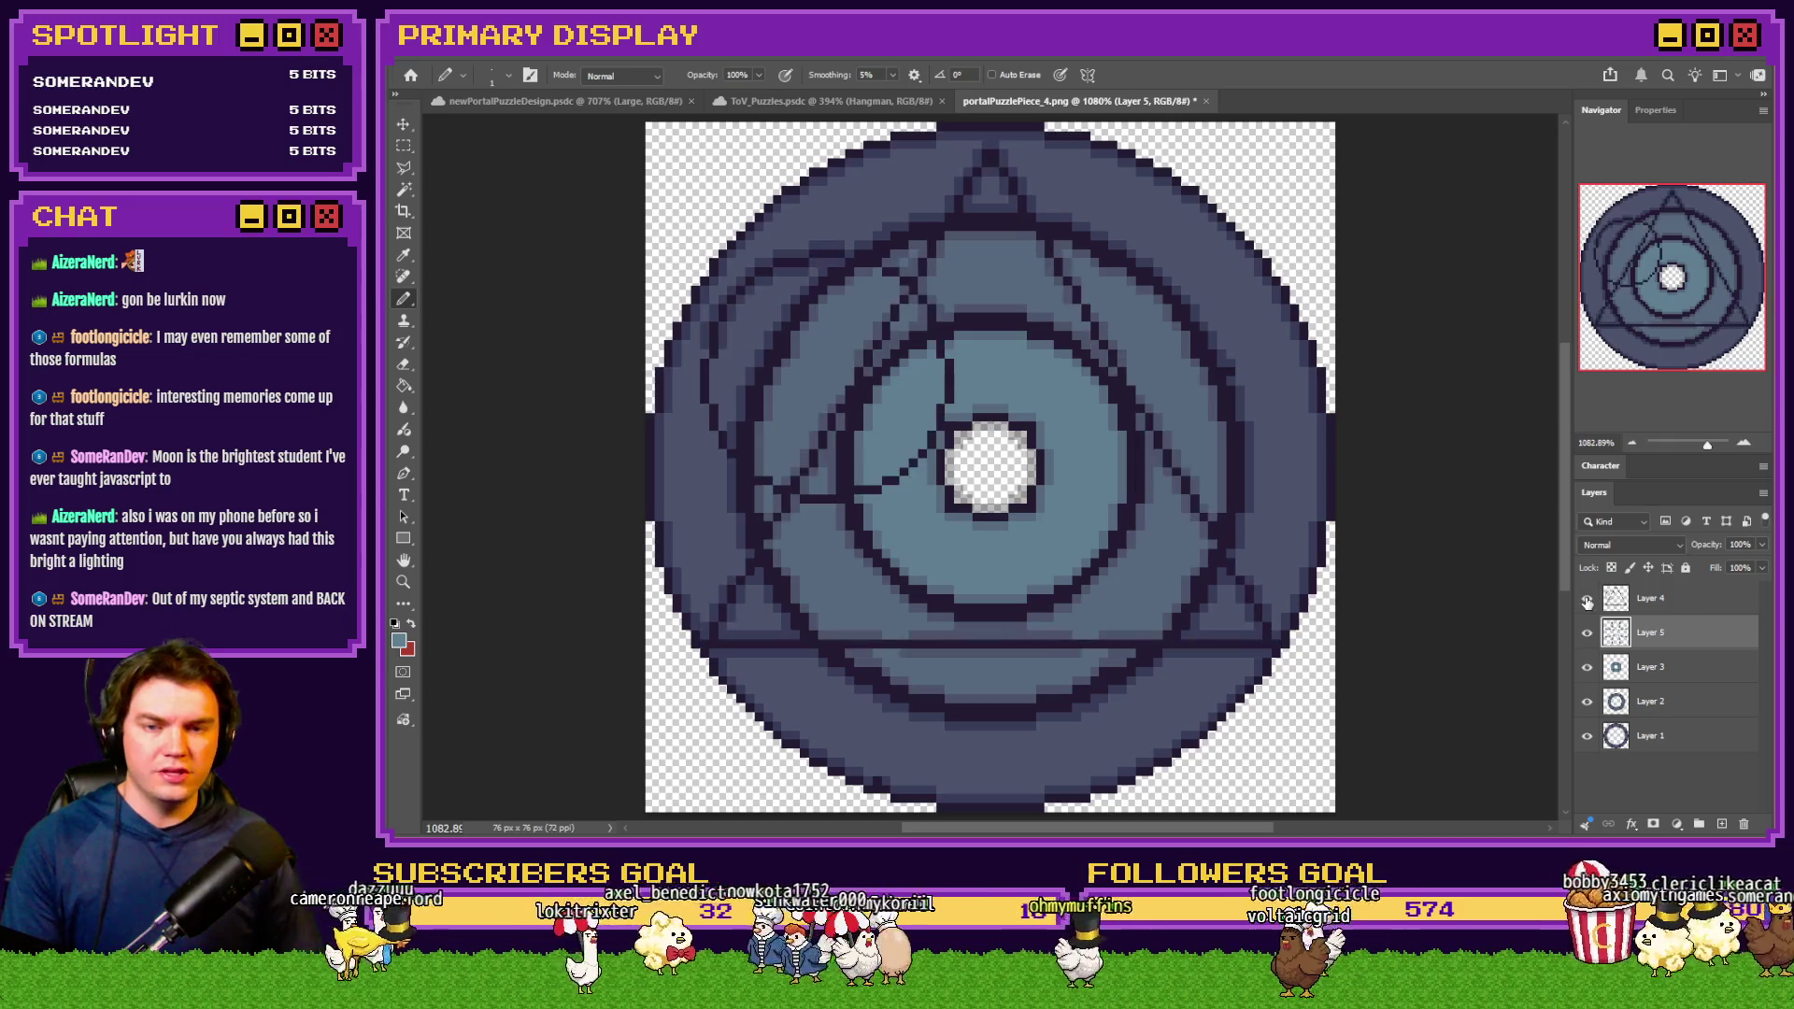
scroll(1057, 558, down, 3)
scroll(1057, 558, up, 2)
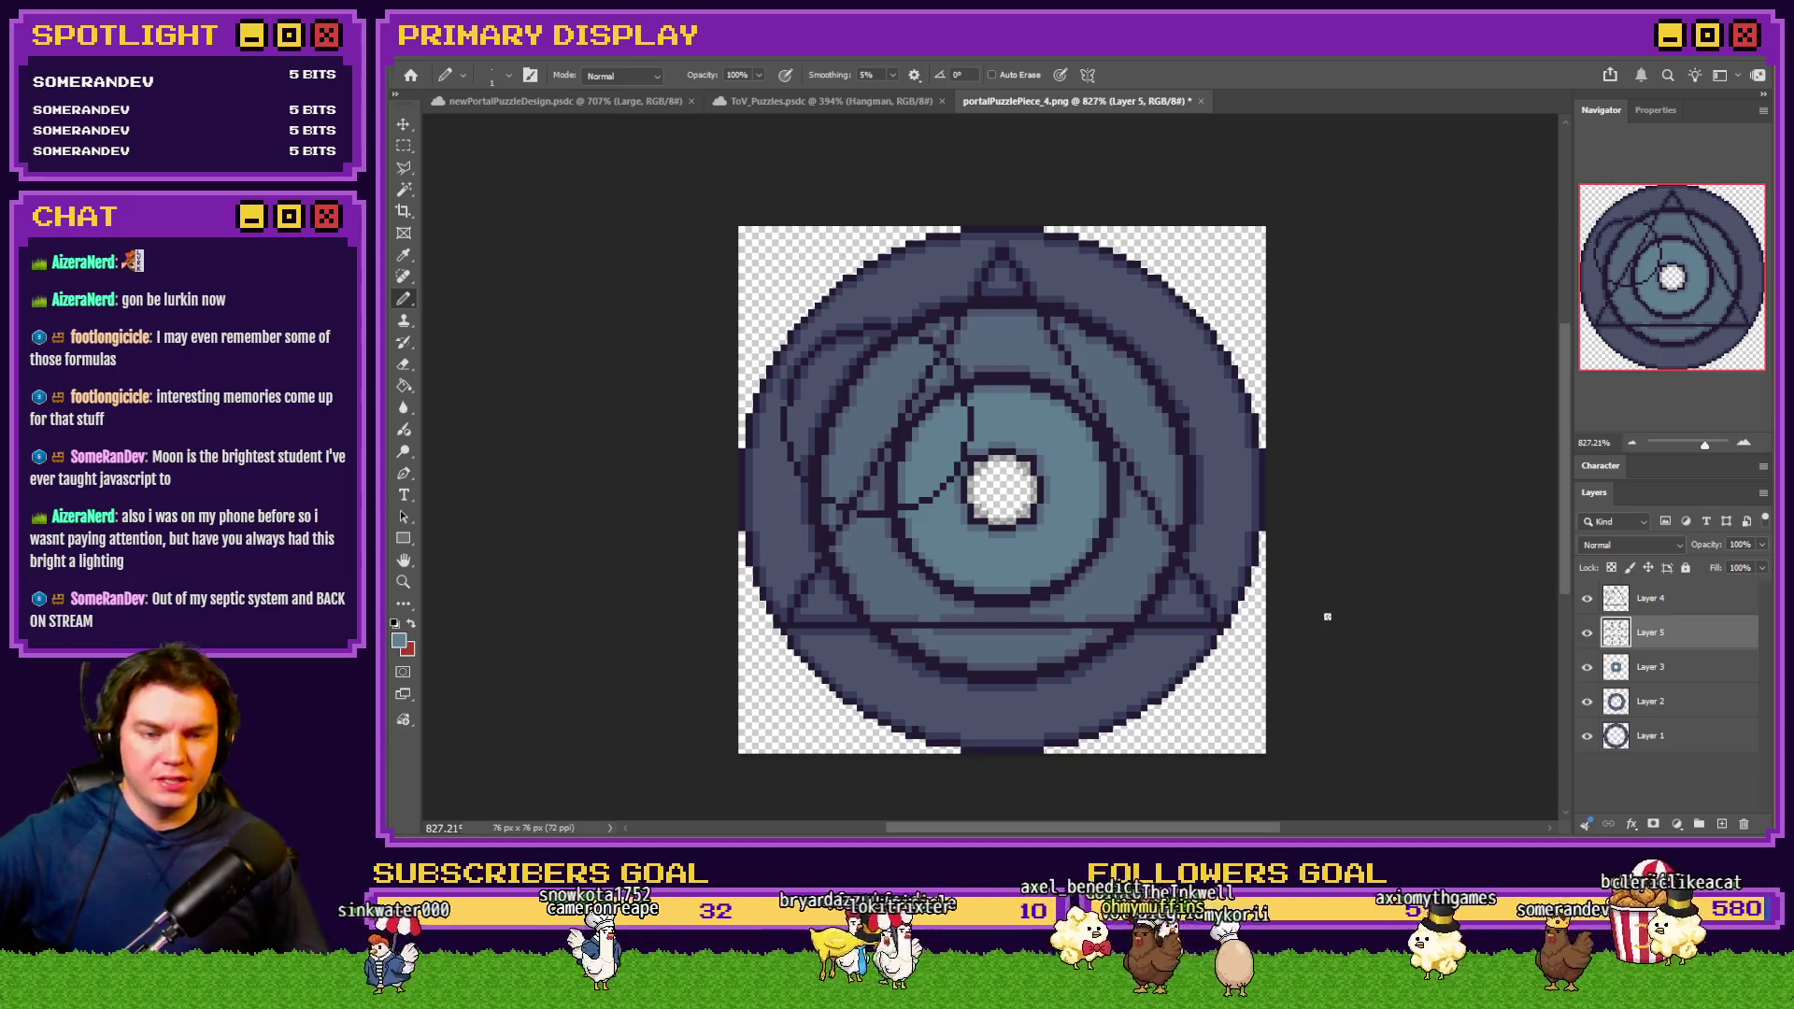
click(1589, 635)
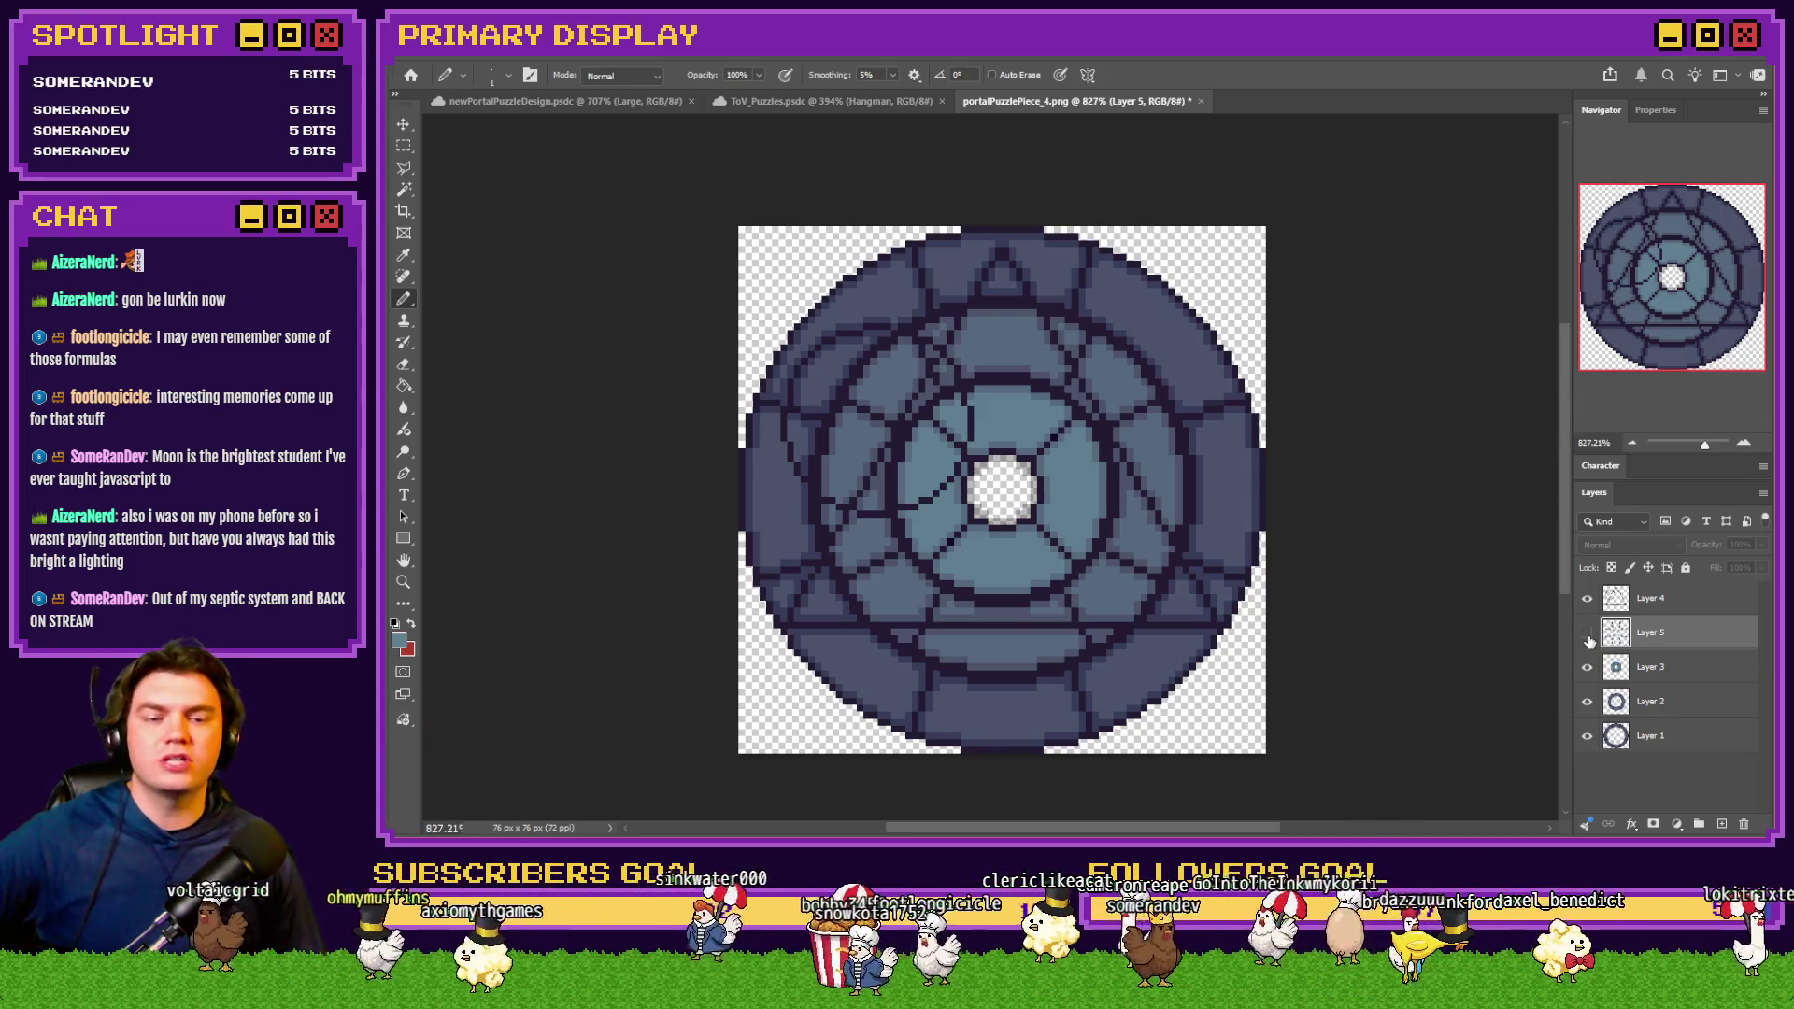
click(1588, 635)
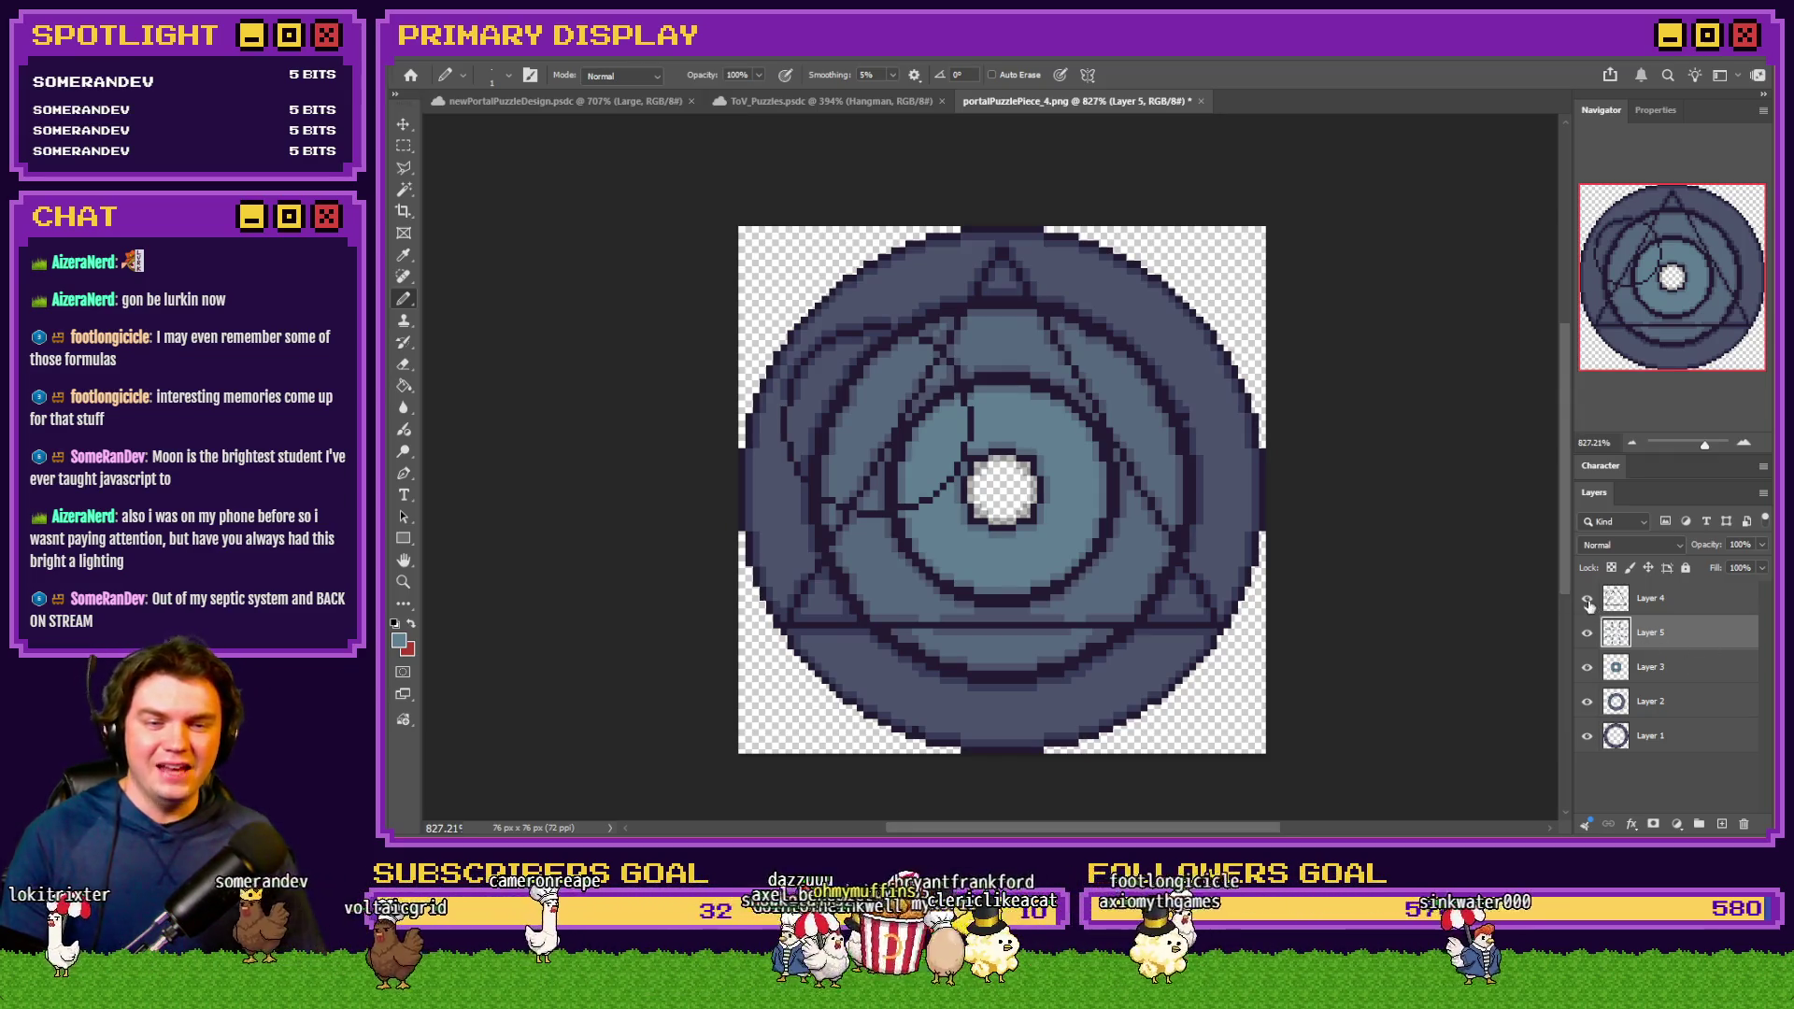
View only the spoke pattern, restore both layers, pick the Rectangular Marquee, and hide Layer 4
drag(1587, 599, 1587, 633)
click(1587, 633)
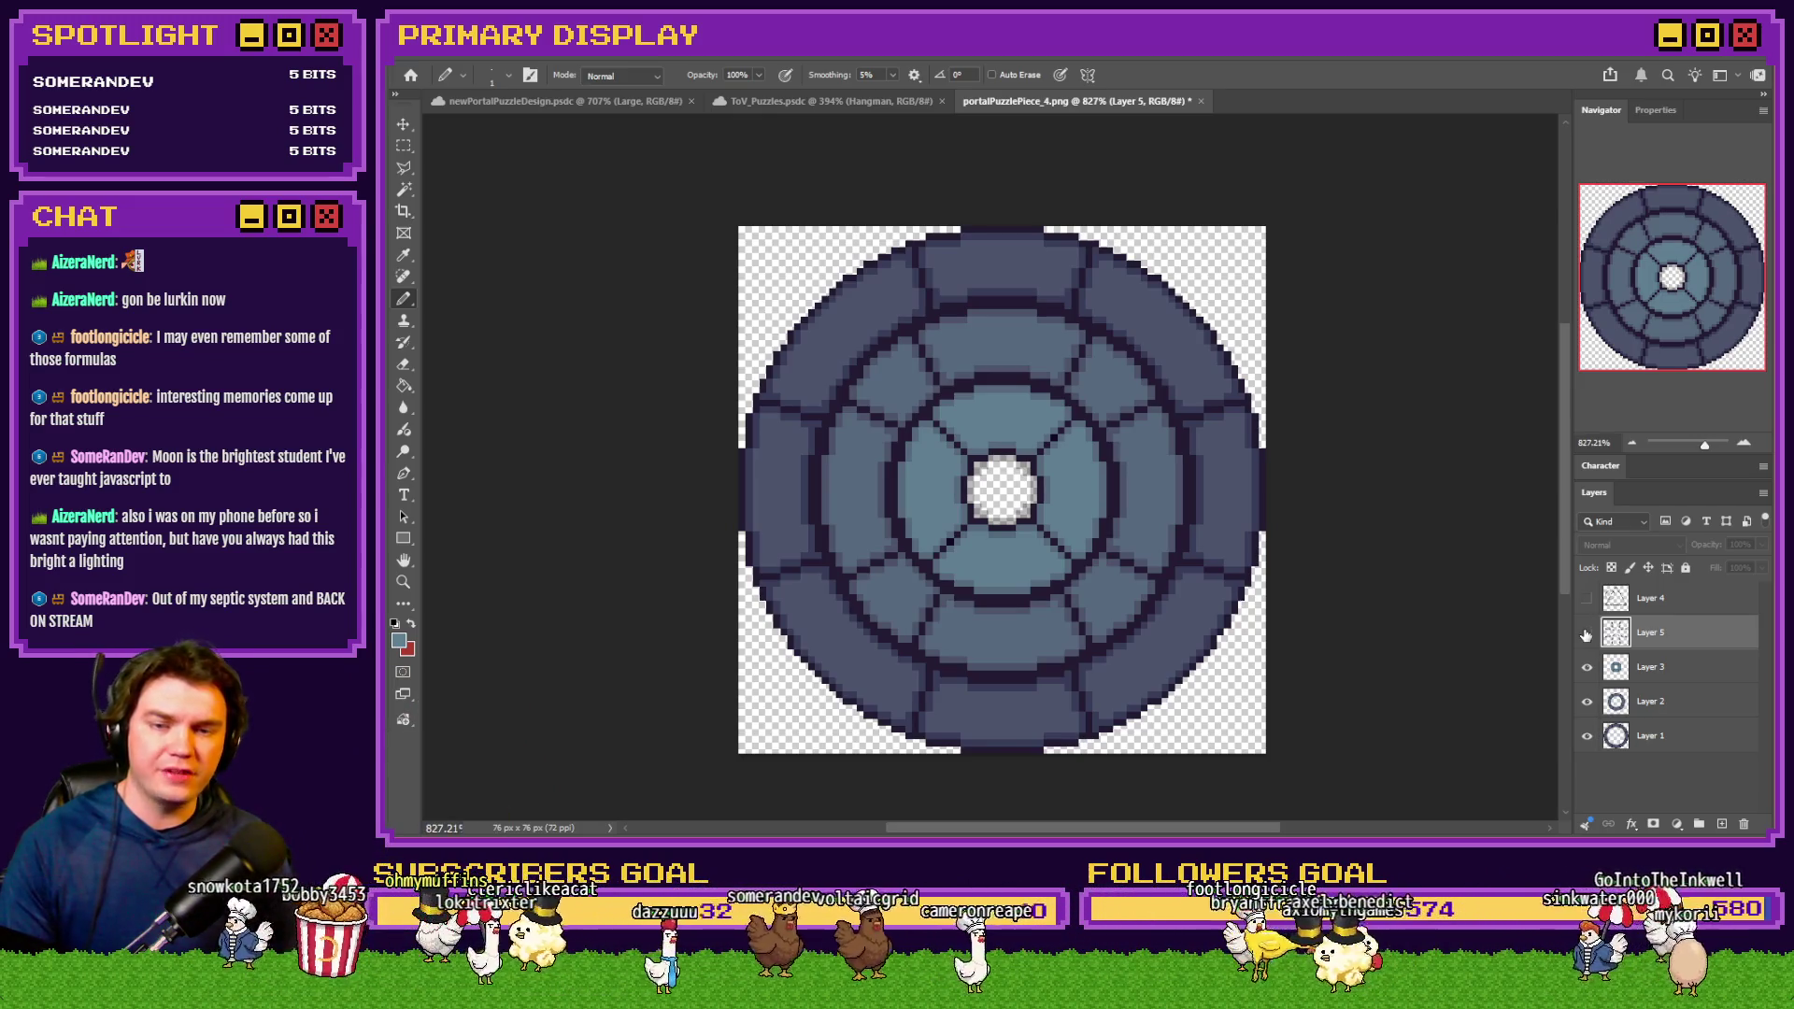
drag(1586, 635, 1586, 598)
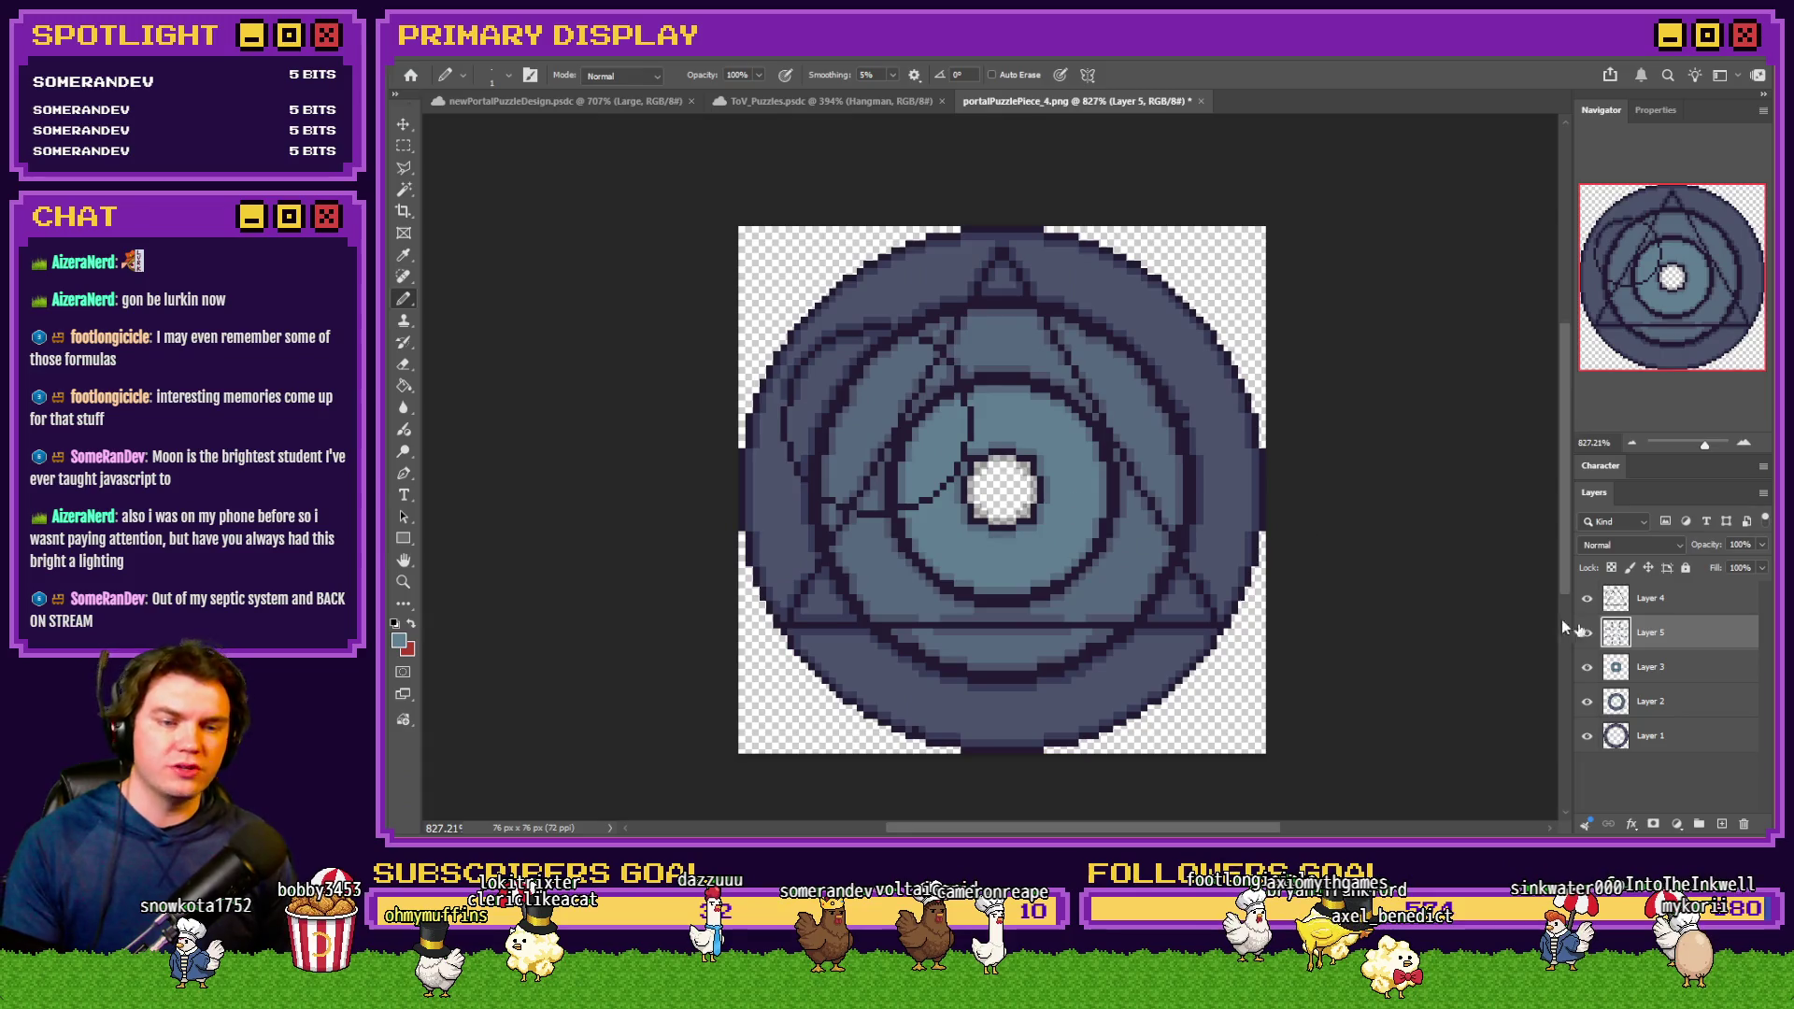
click(404, 147)
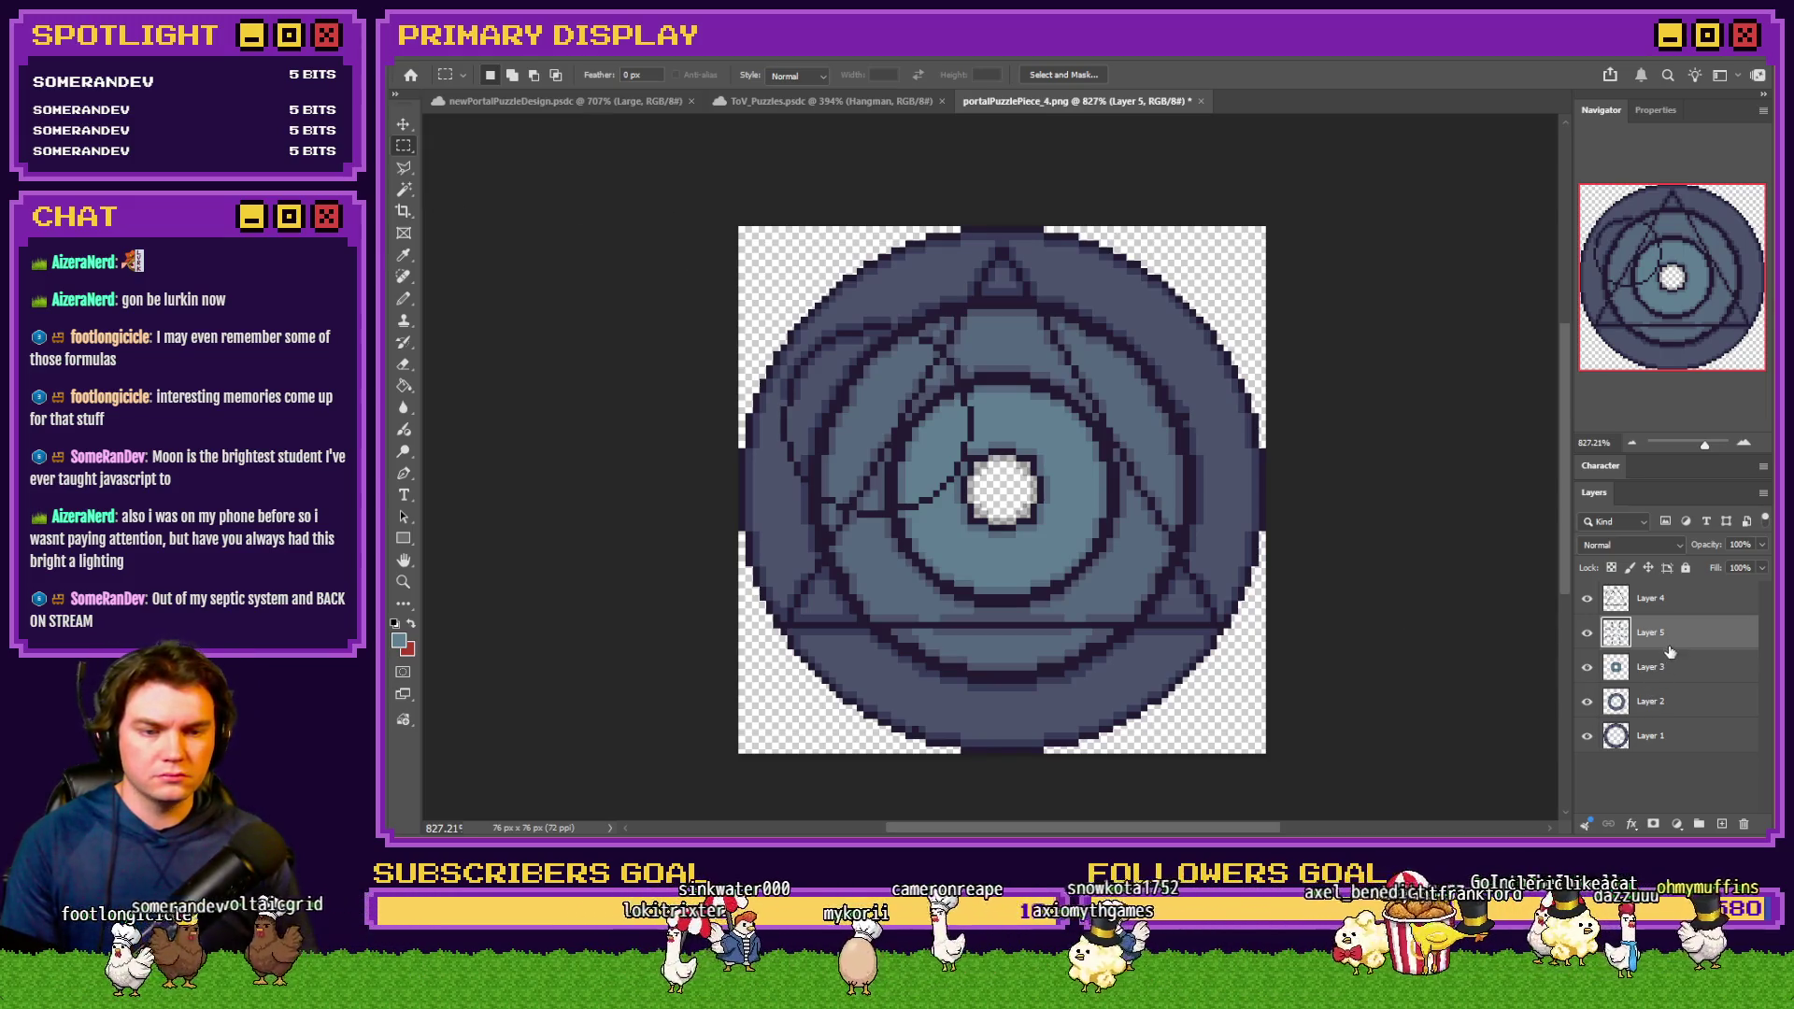
click(1586, 599)
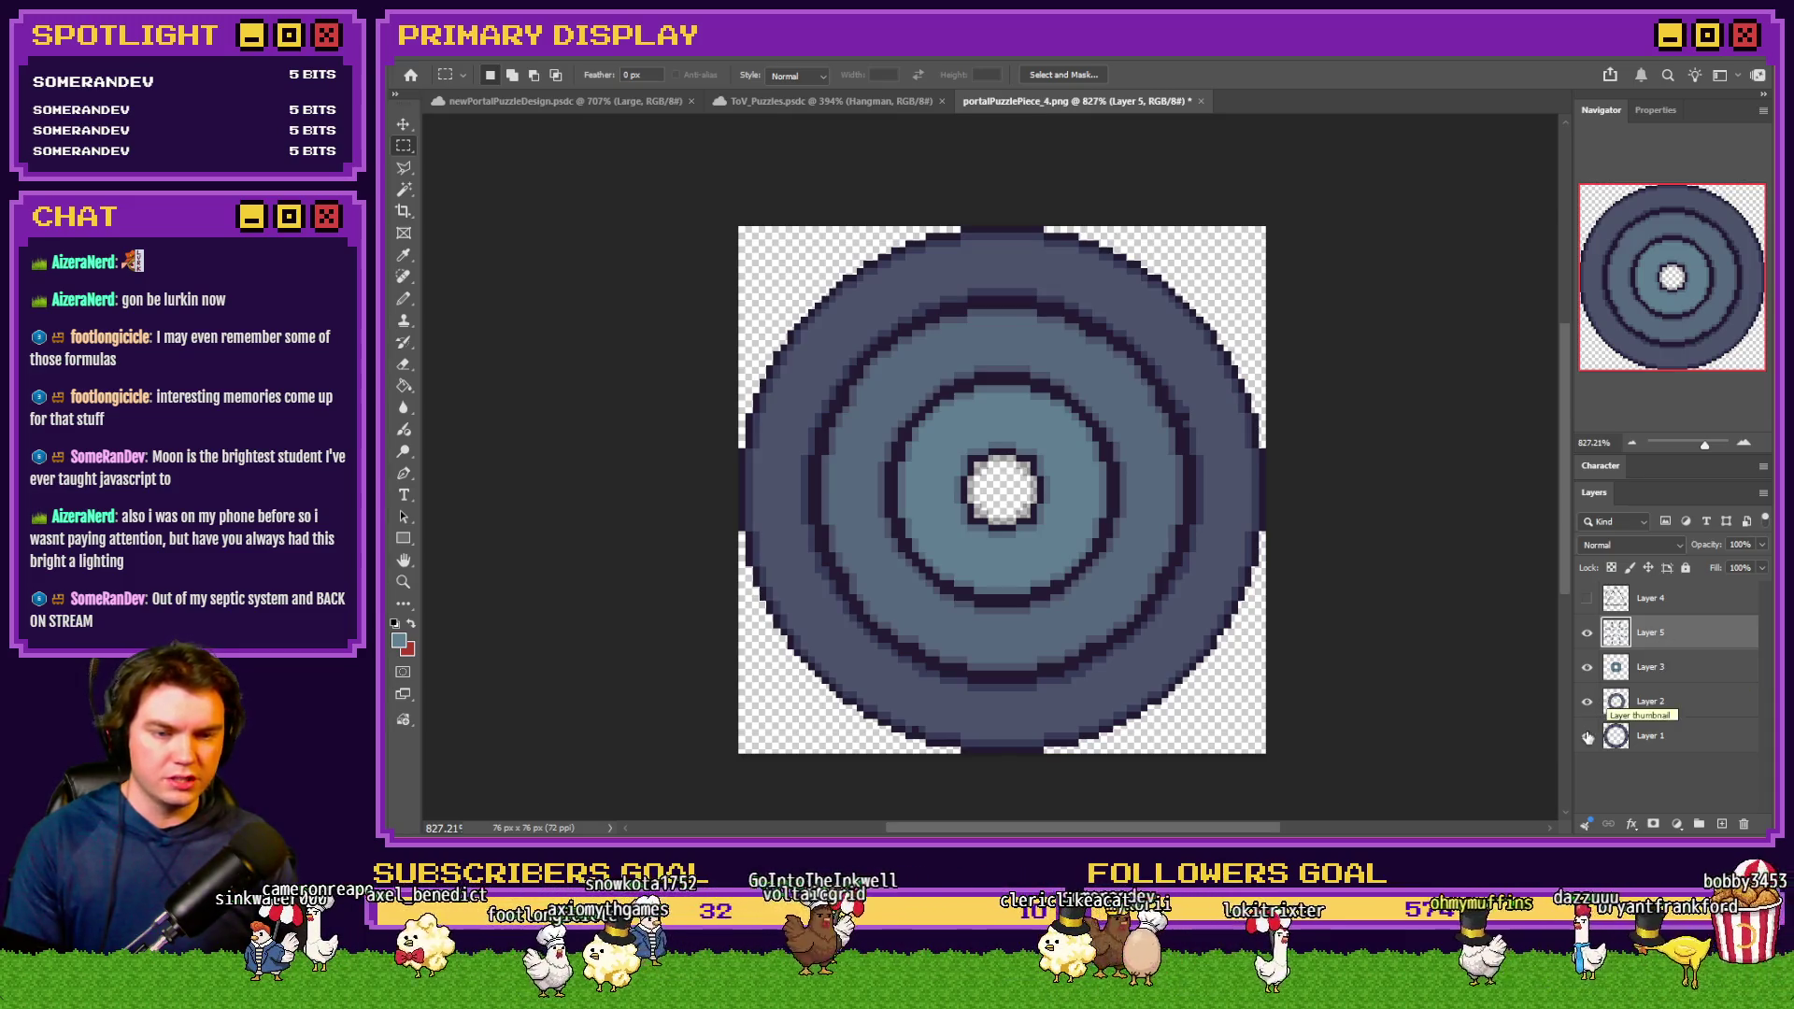
Duplicate Layer 5, hide both copies, and make Layer 1 the active layer
ctrl+click(1617, 738)
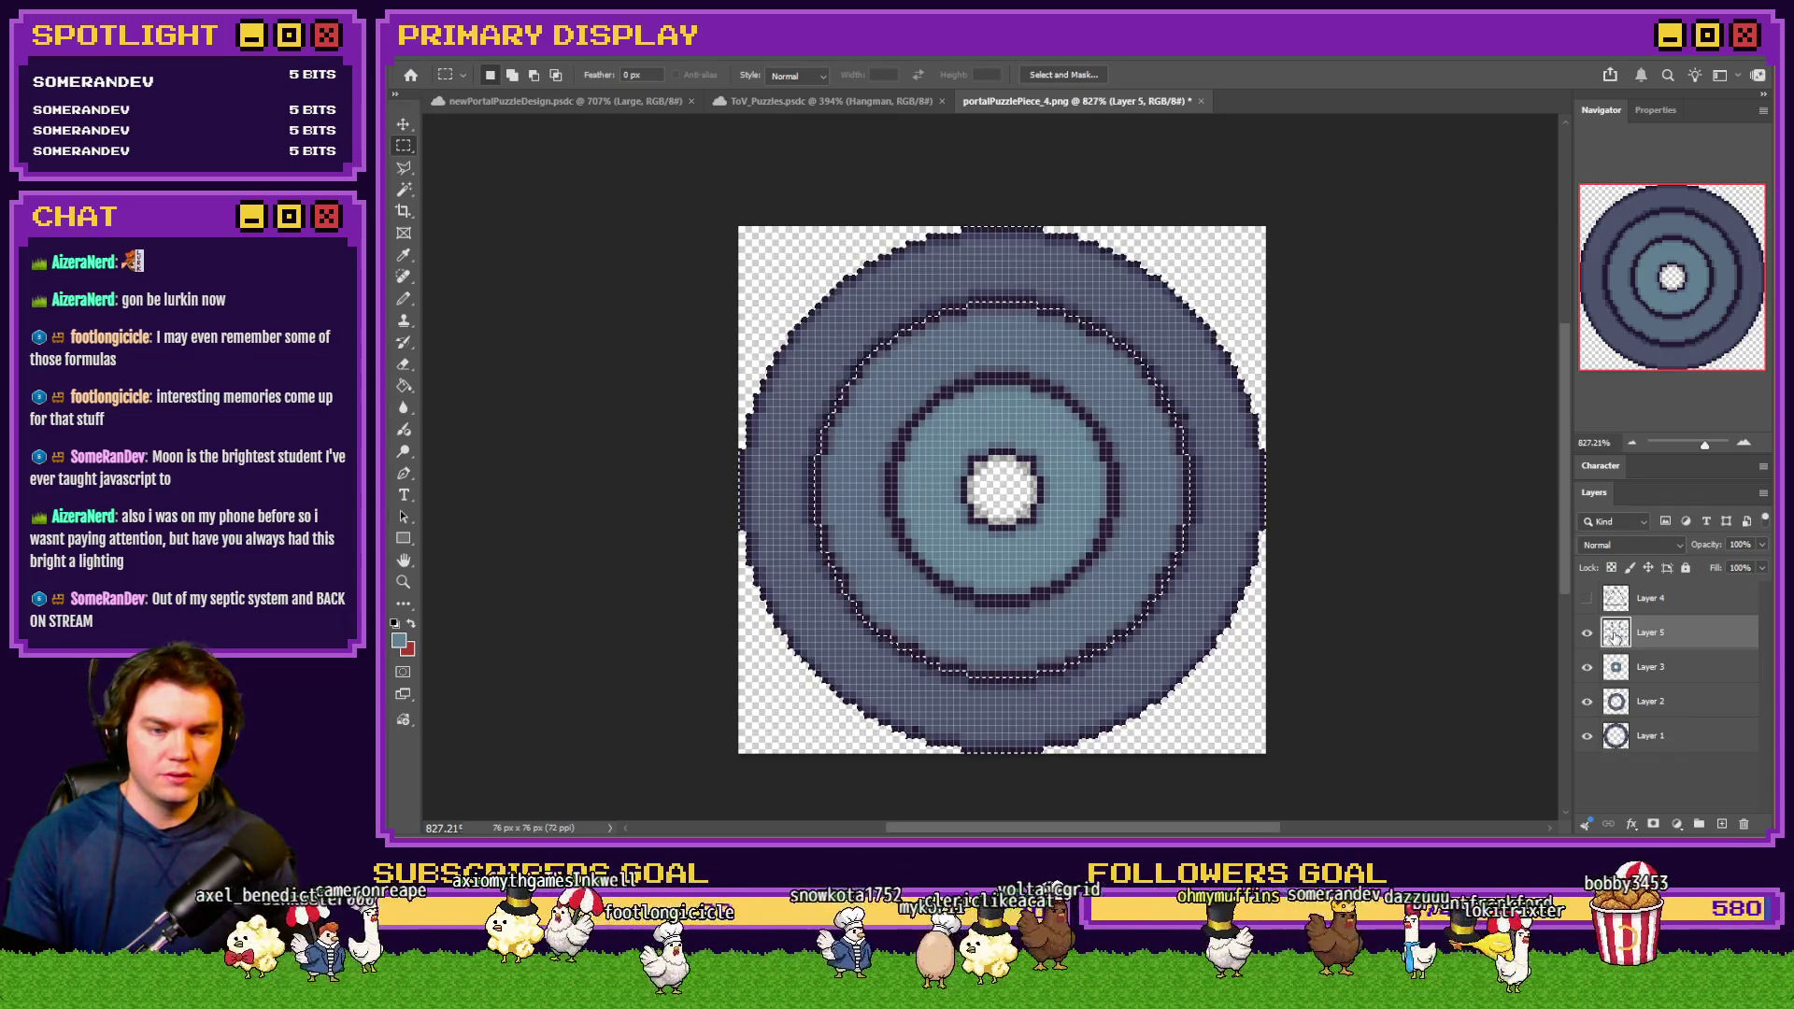
key(ctrl+d)
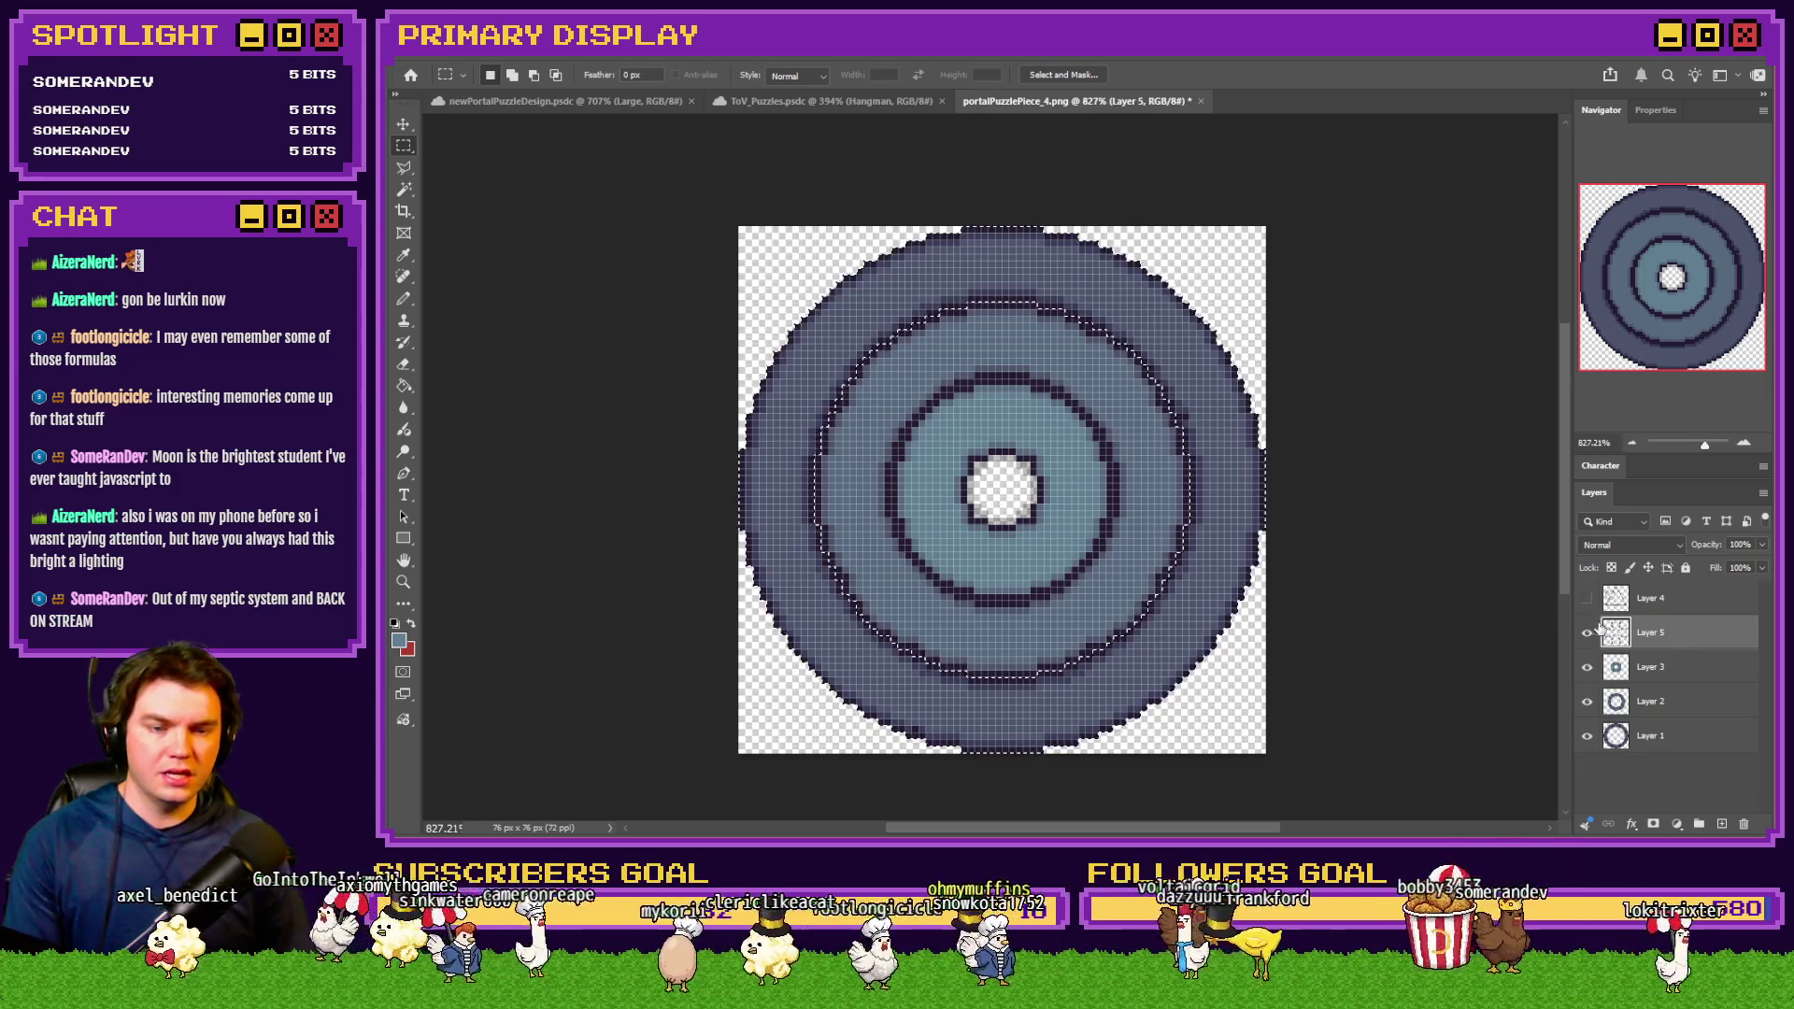
key(ctrl+j)
key(ctrl+j)
click(1587, 632)
click(1587, 667)
scroll(1636, 729, down, 1)
click(1626, 796)
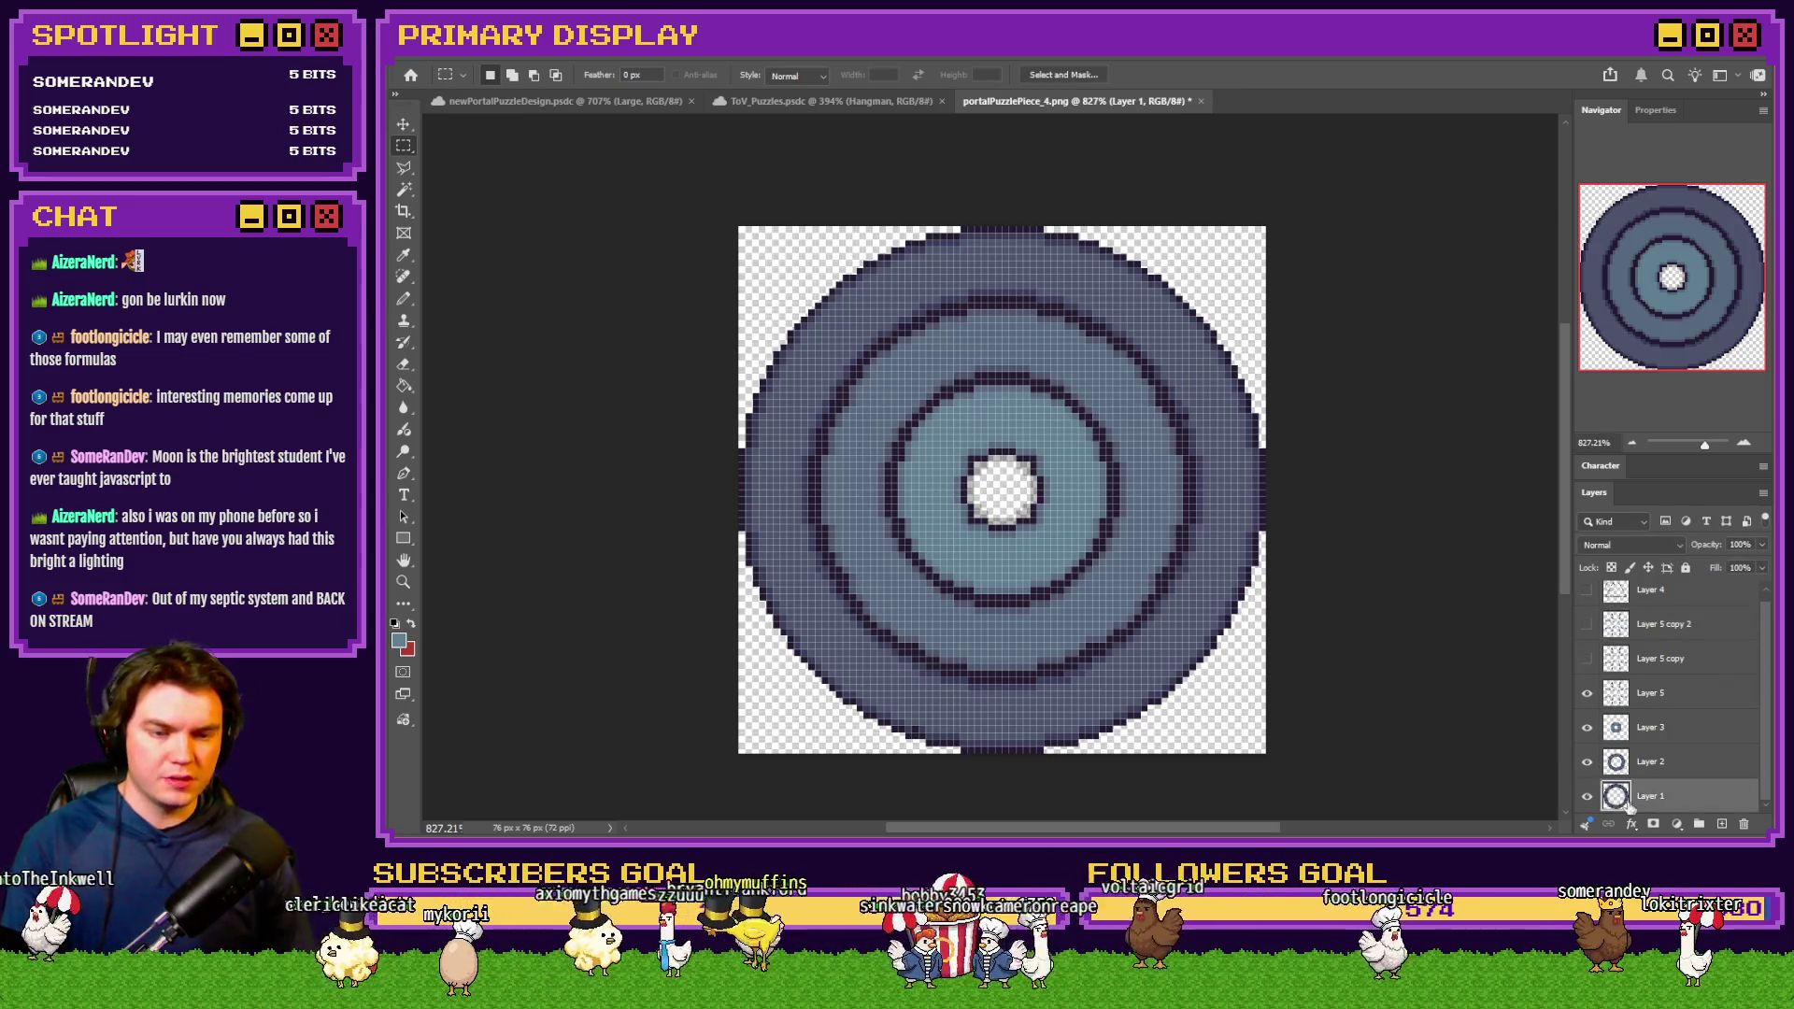
Trim Layer 5's ring lines with an inverted selection and merge them down into Layer 1
ctrl+click(1616, 696)
right_click(1184, 601)
click(1290, 619)
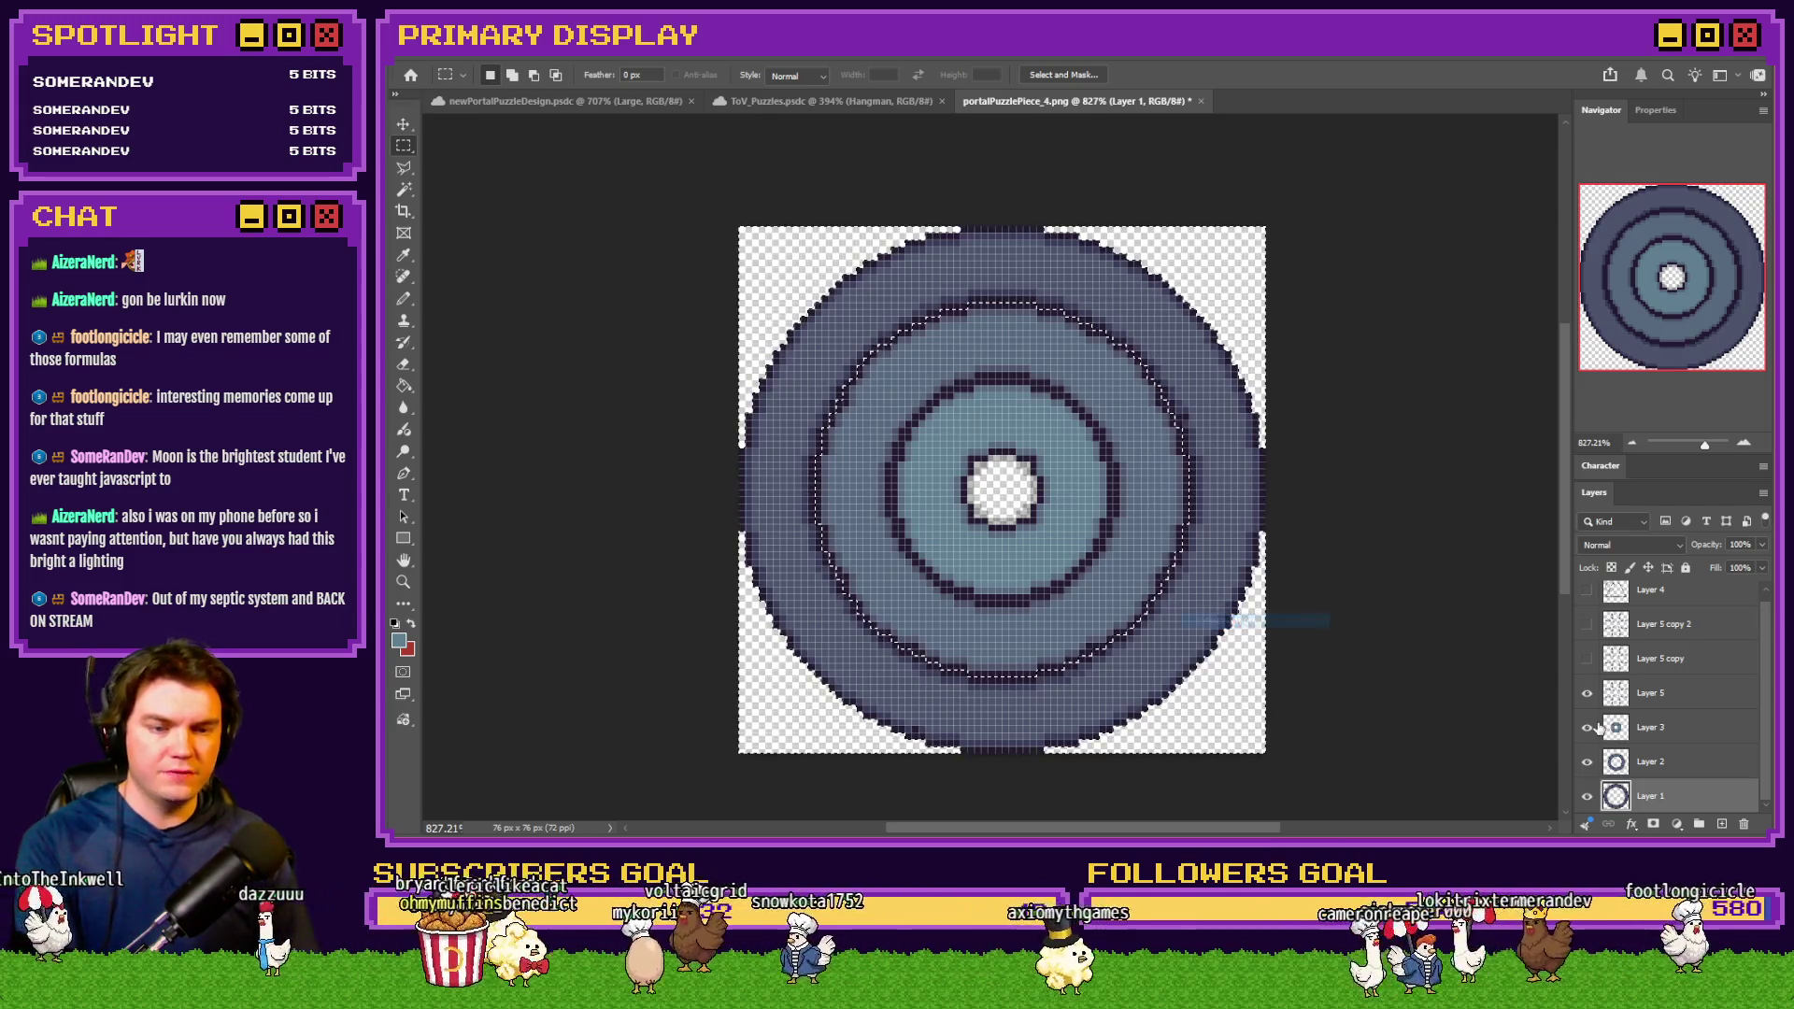
click(1617, 702)
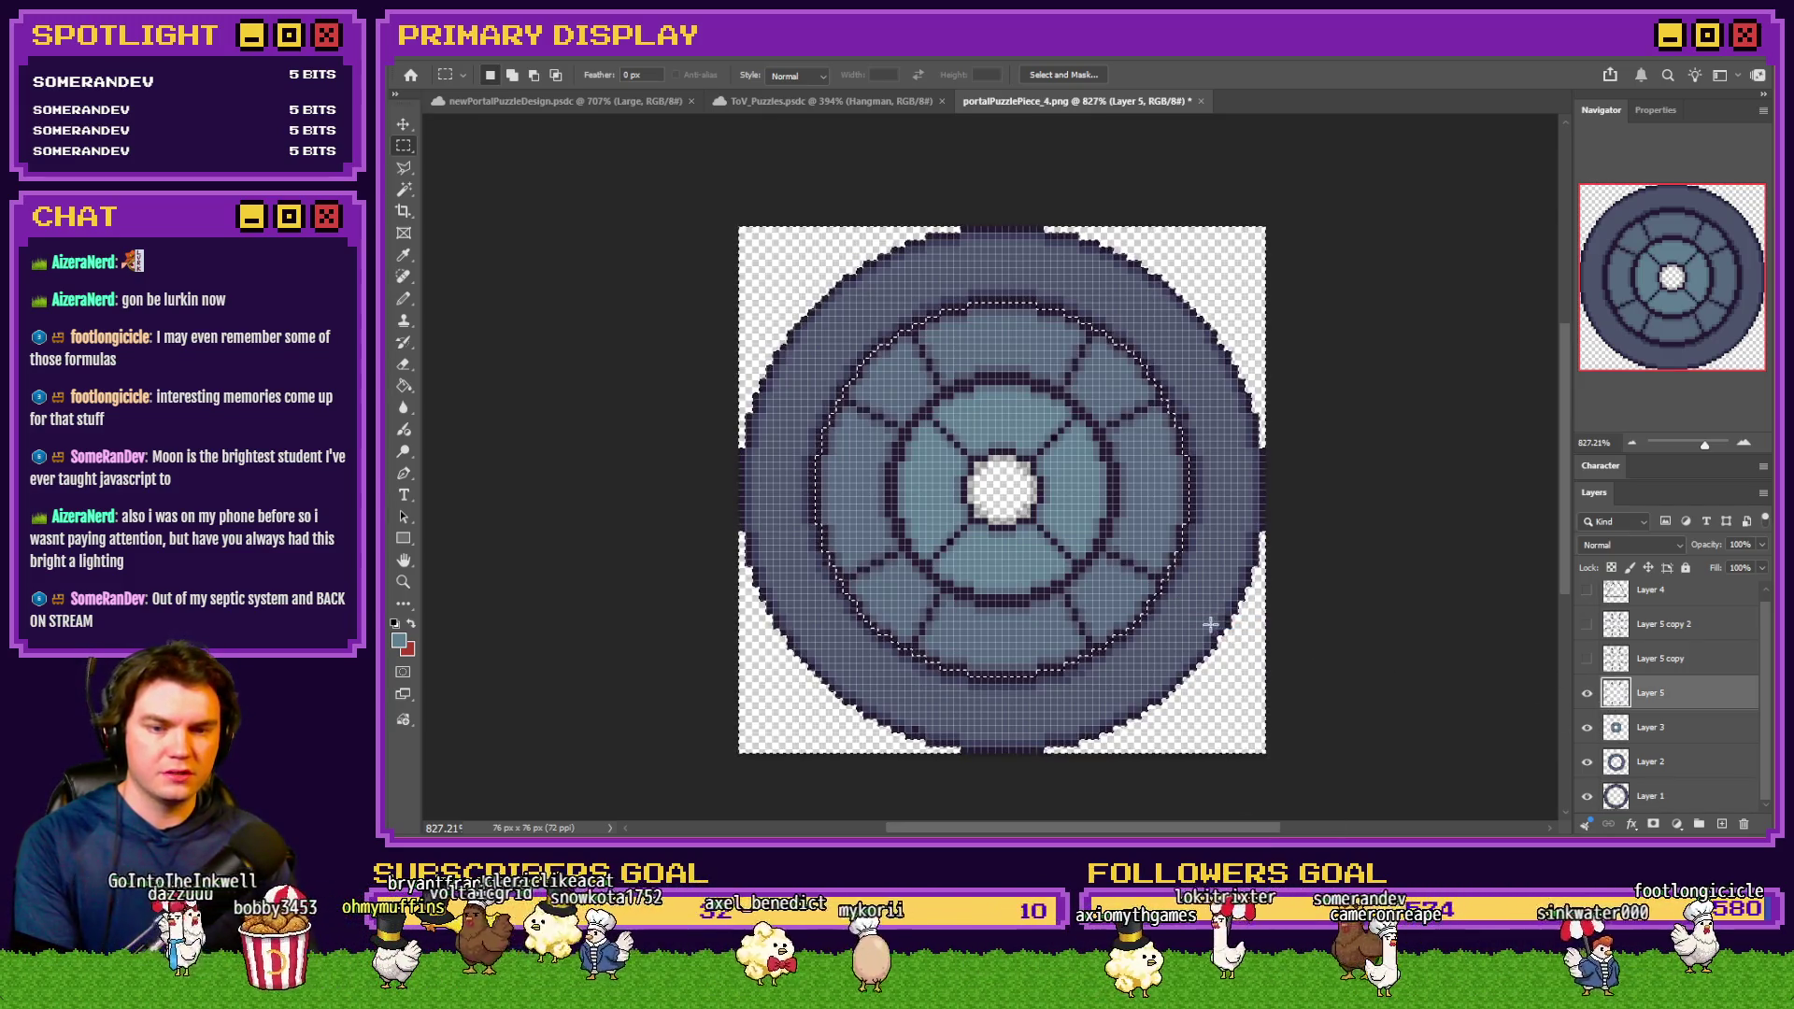
drag(1673, 702, 1685, 774)
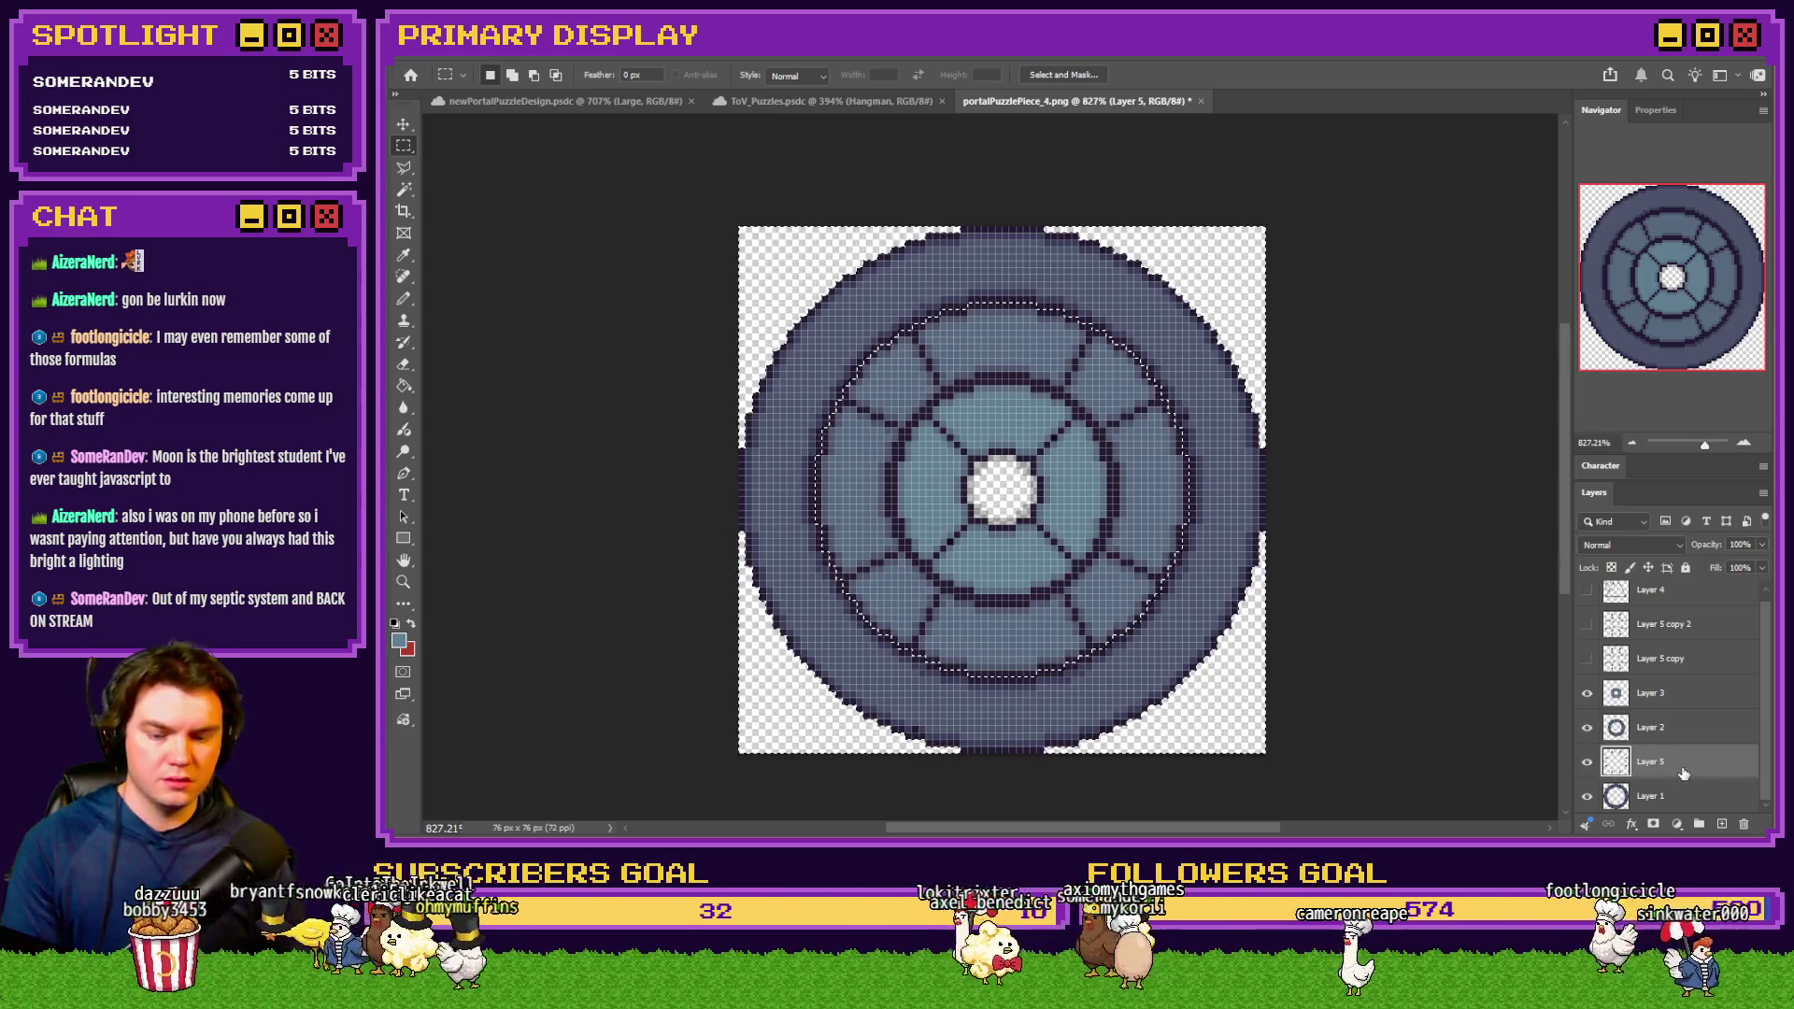
key(ctrl+e)
Move Layer 5 copy beneath Layer 3 and clear it using the inverted ring selection
drag(1633, 677, 1629, 721)
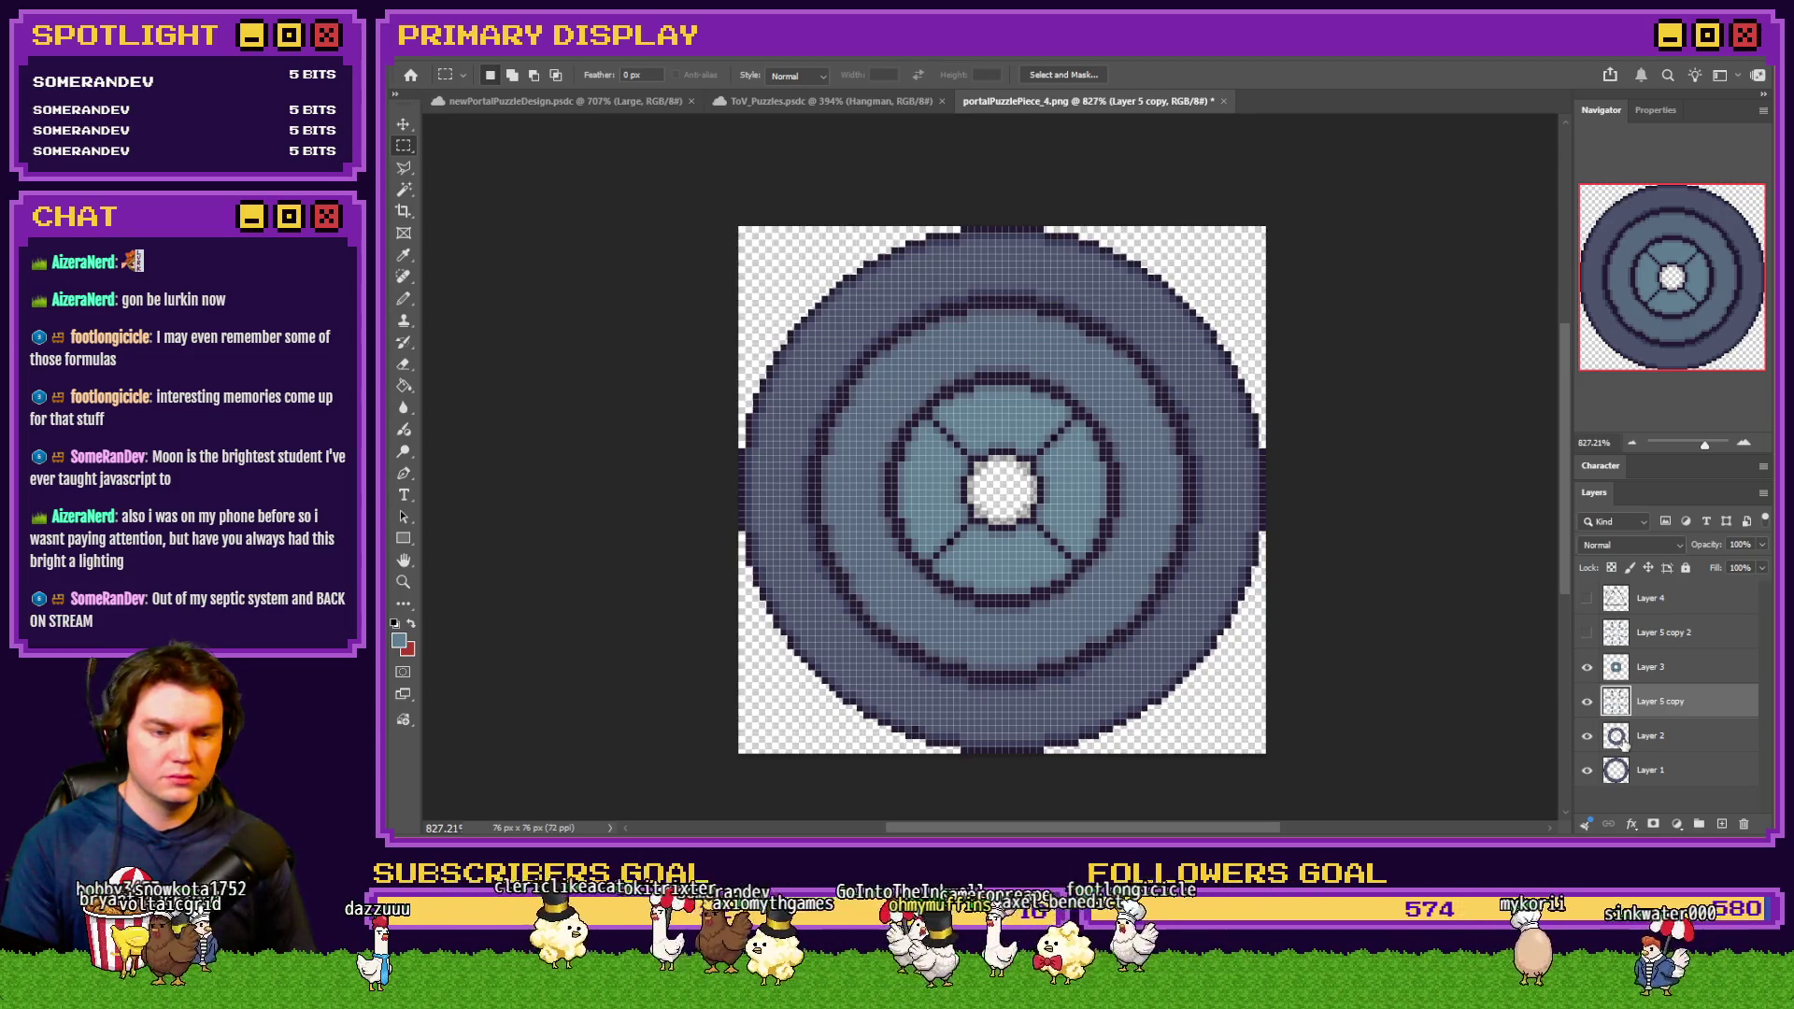
ctrl+click(1616, 701)
right_click(1070, 556)
click(1163, 577)
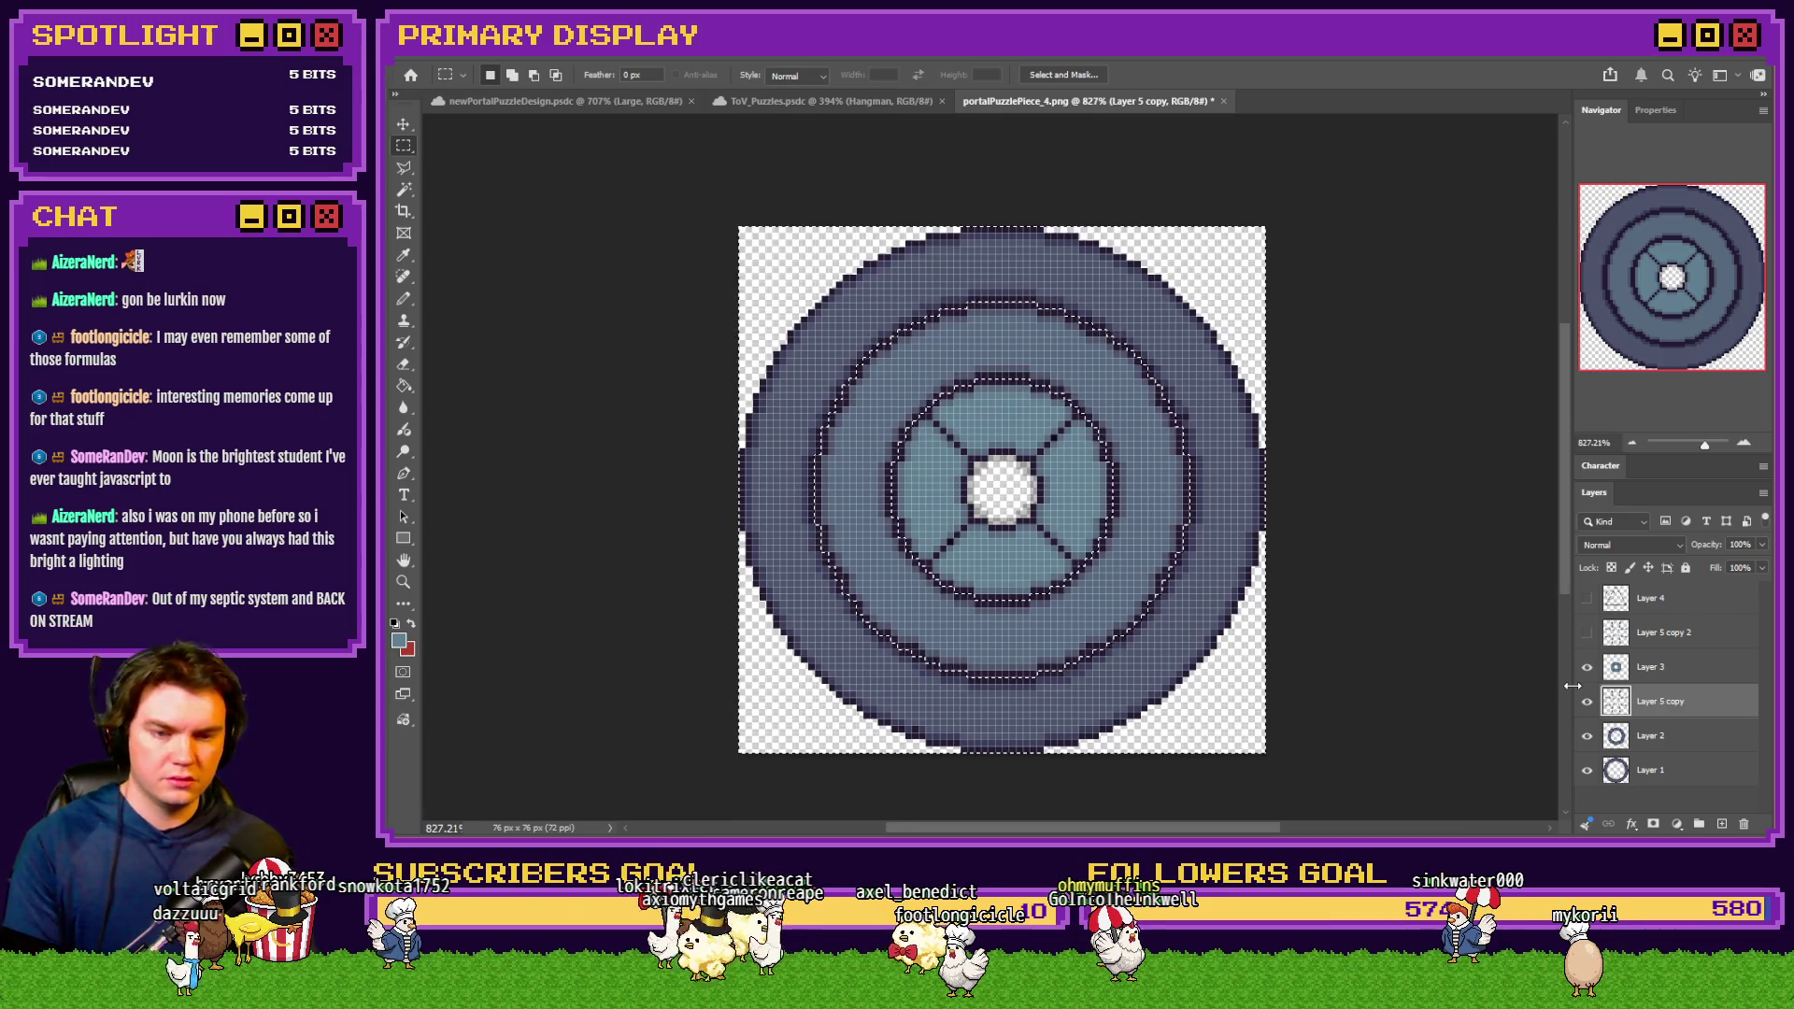
key(ctrl+d)
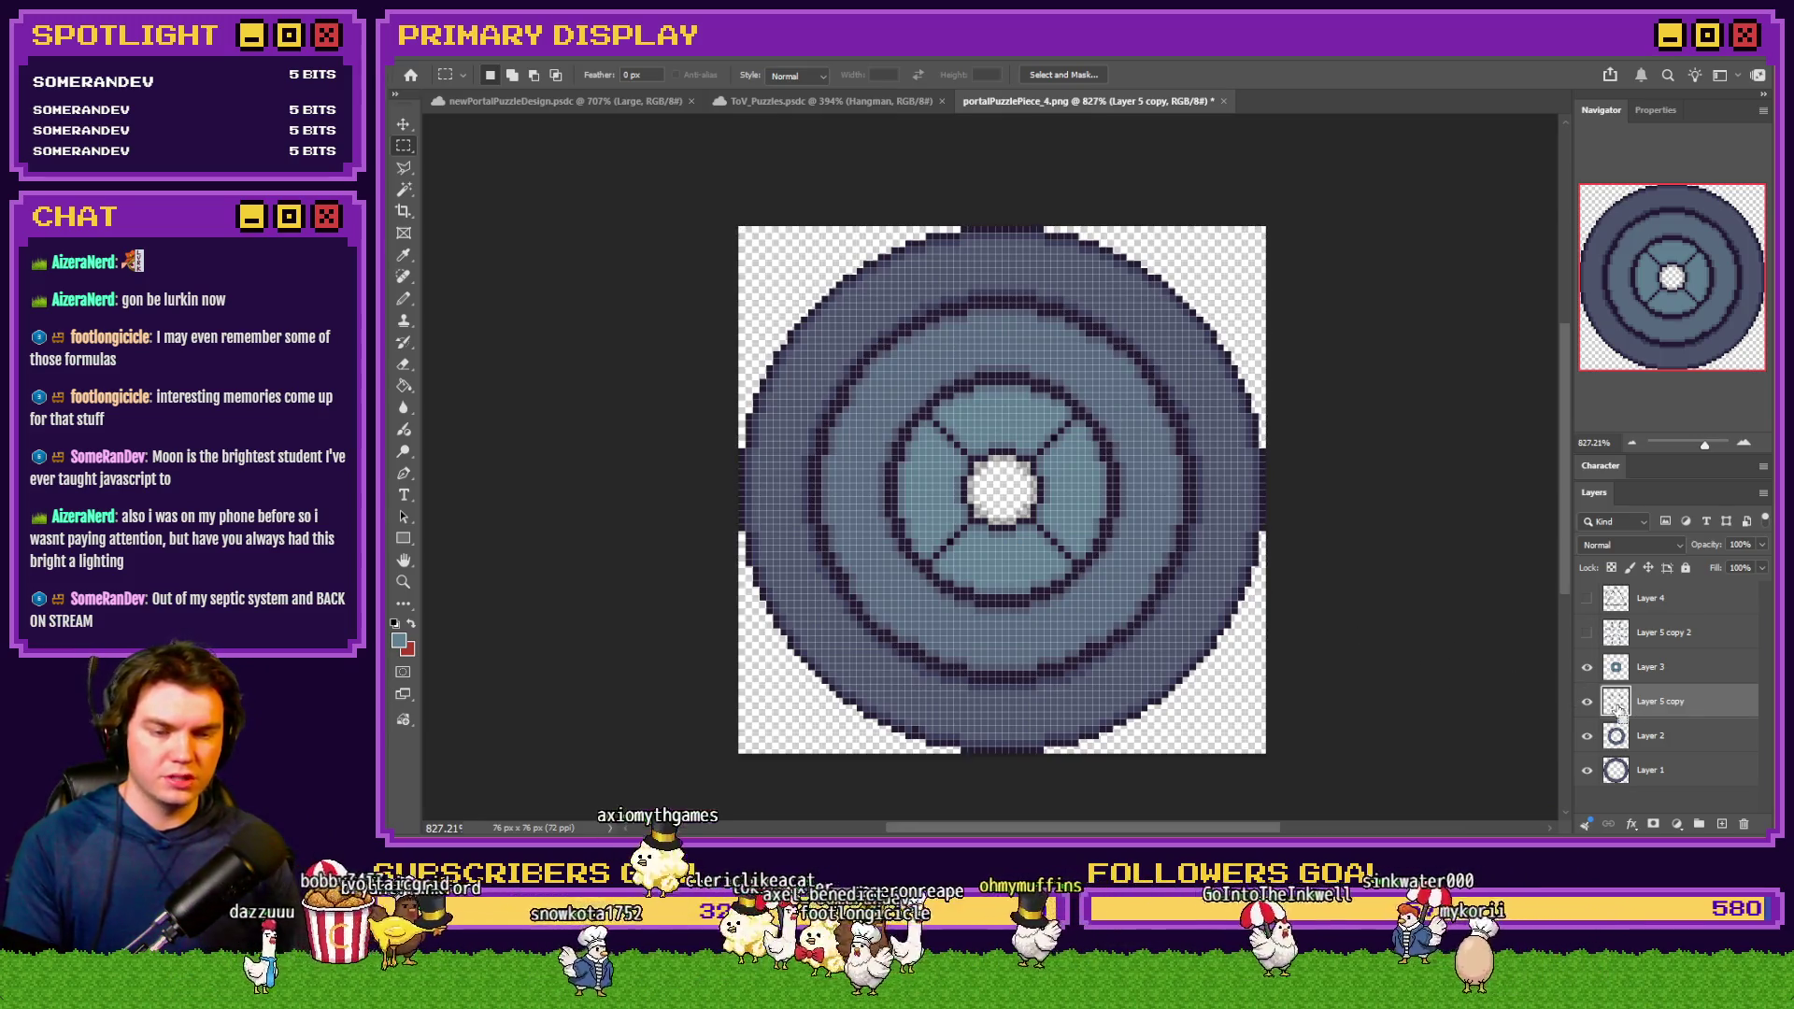
key(Delete)
Invert the ring selection on Layer 5 copy 2 and delete that layer
click(1587, 632)
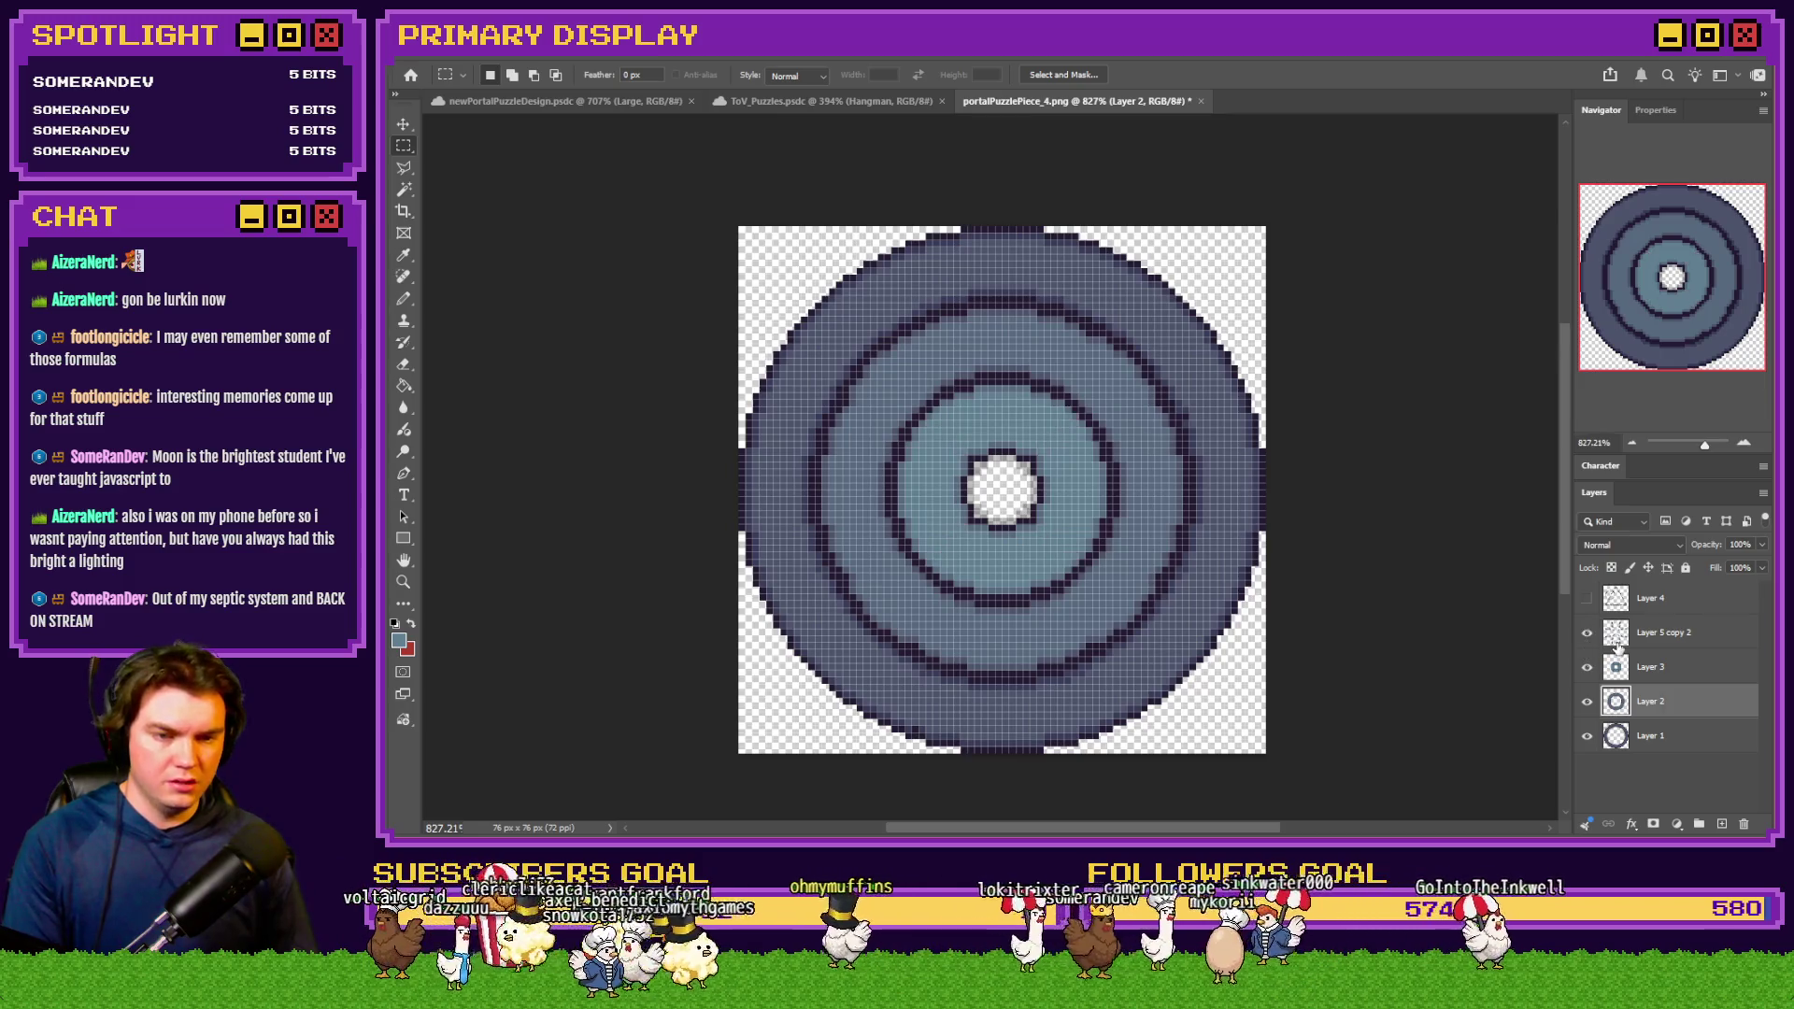
click(1617, 667)
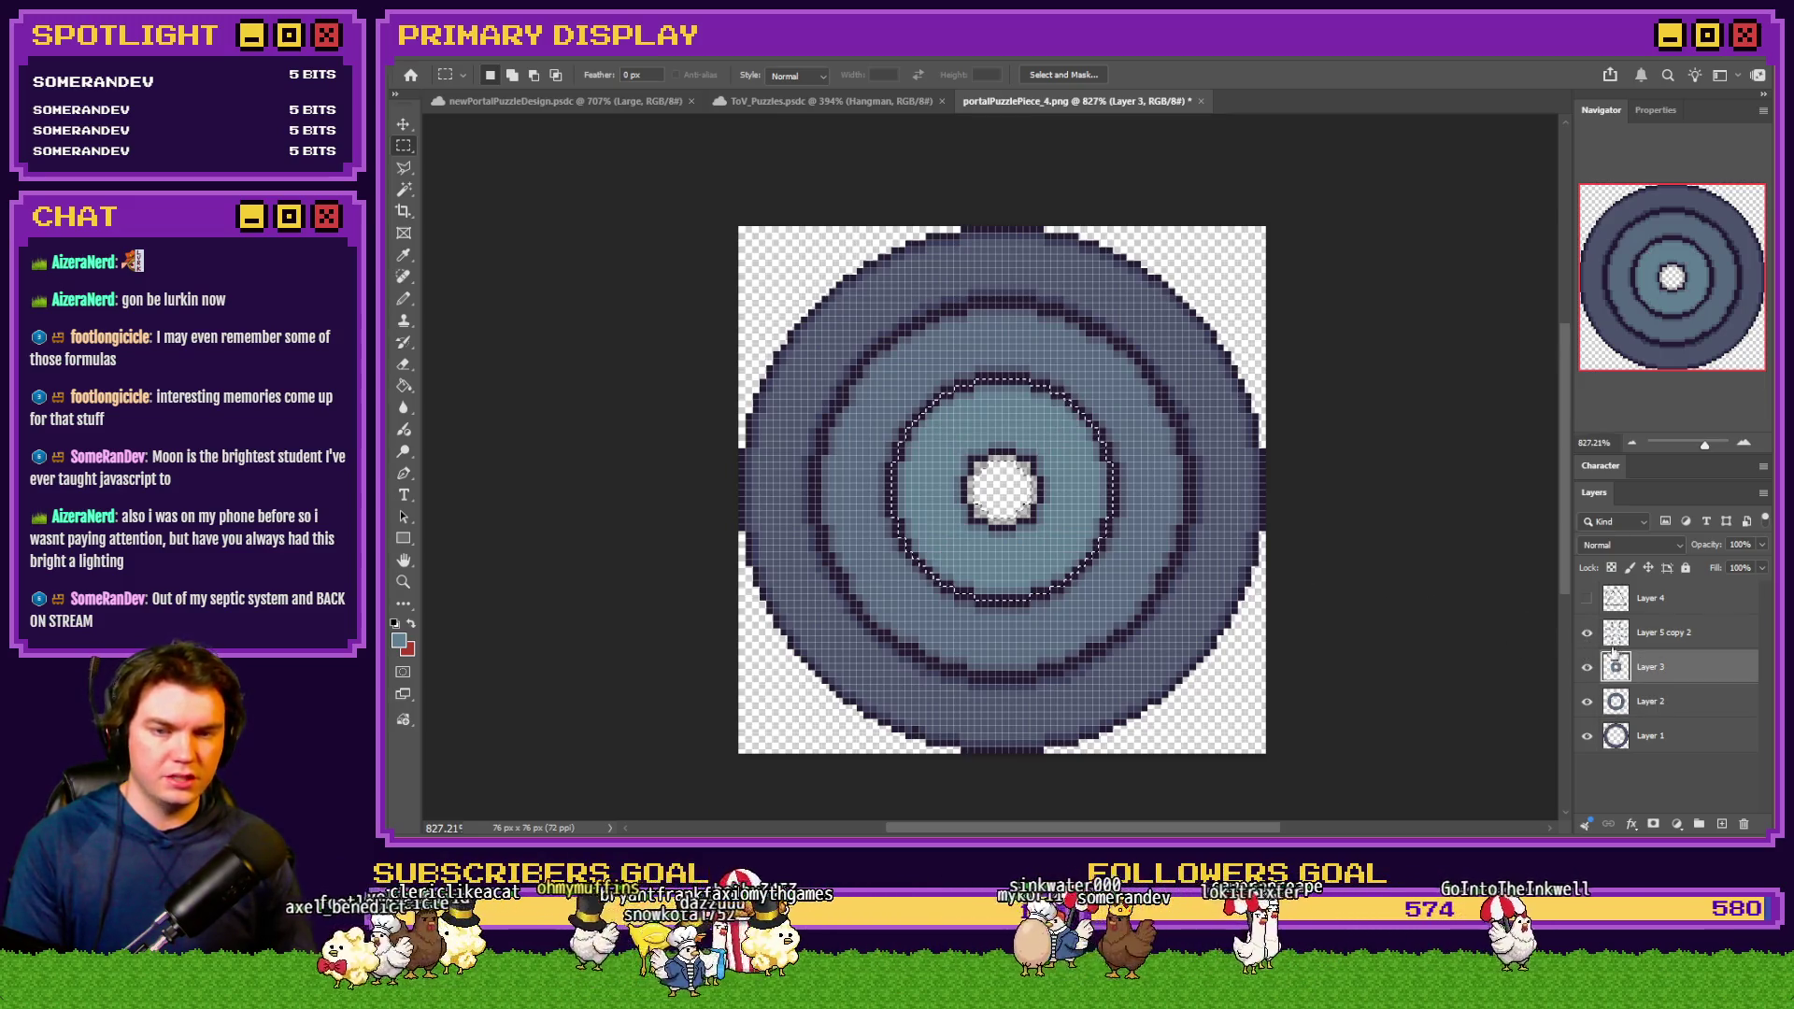
click(1654, 632)
right_click(1143, 529)
click(1182, 551)
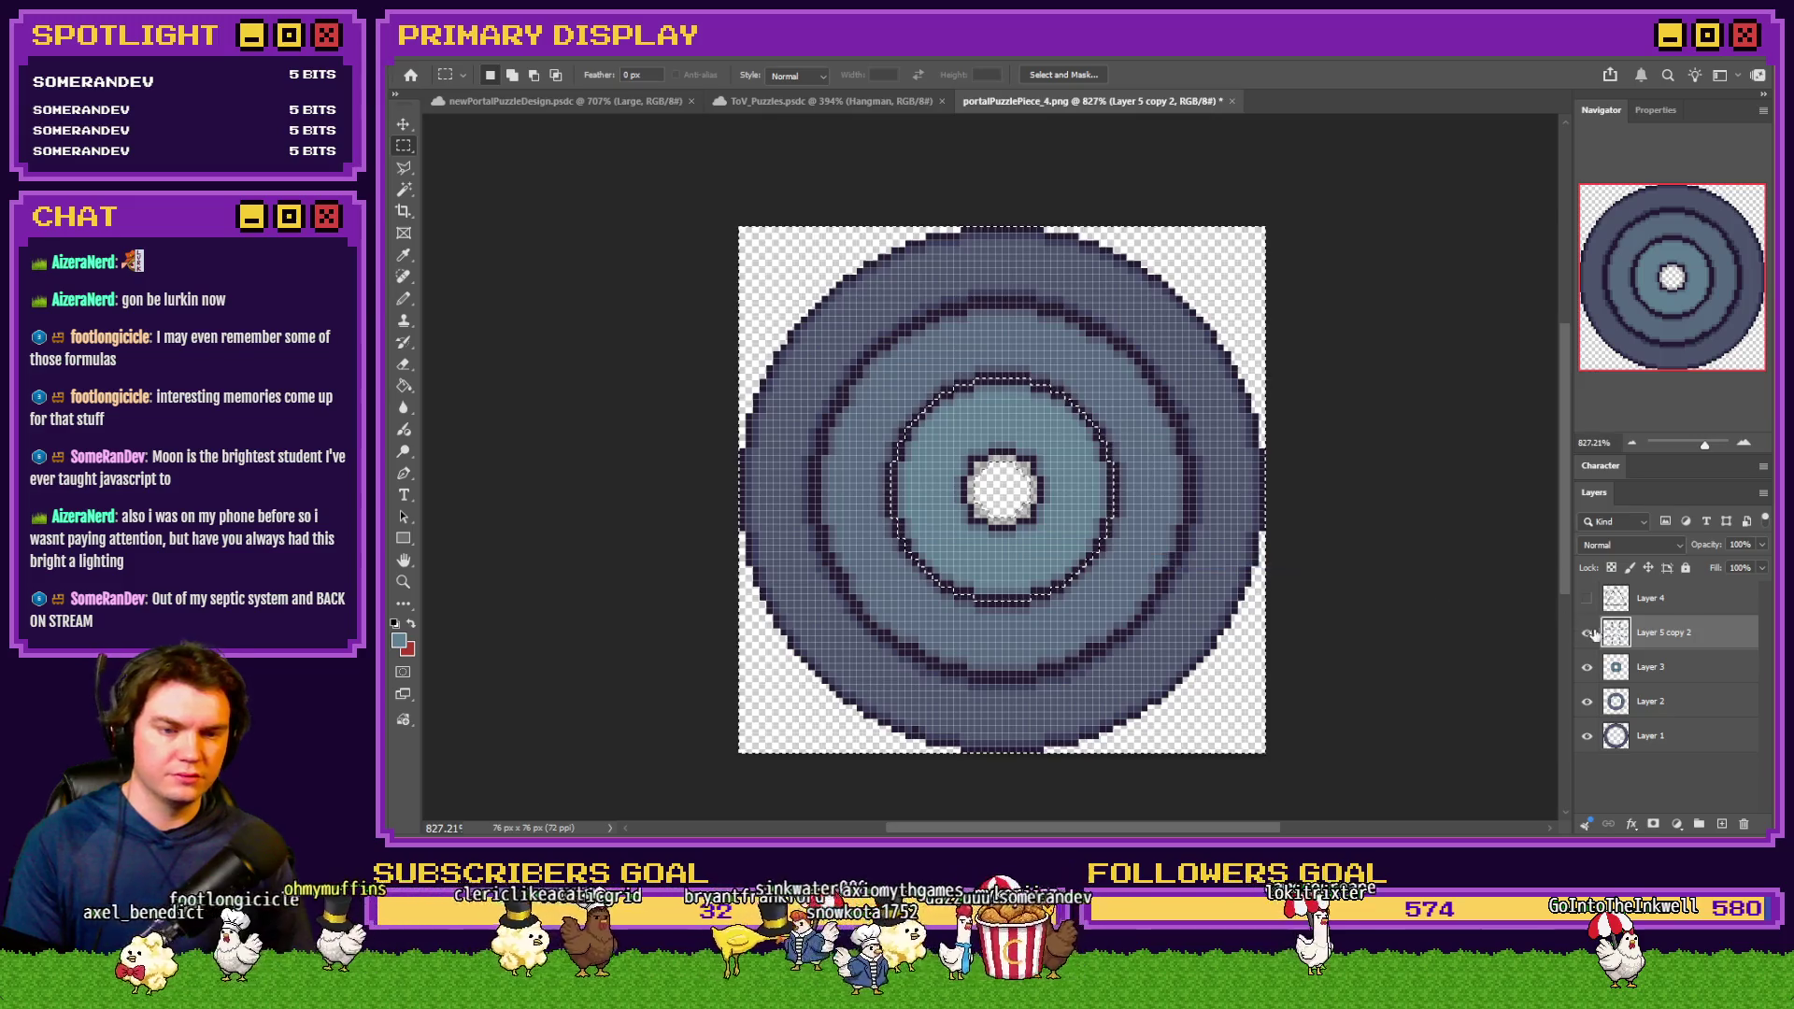
key(ctrl+d)
key(Delete)
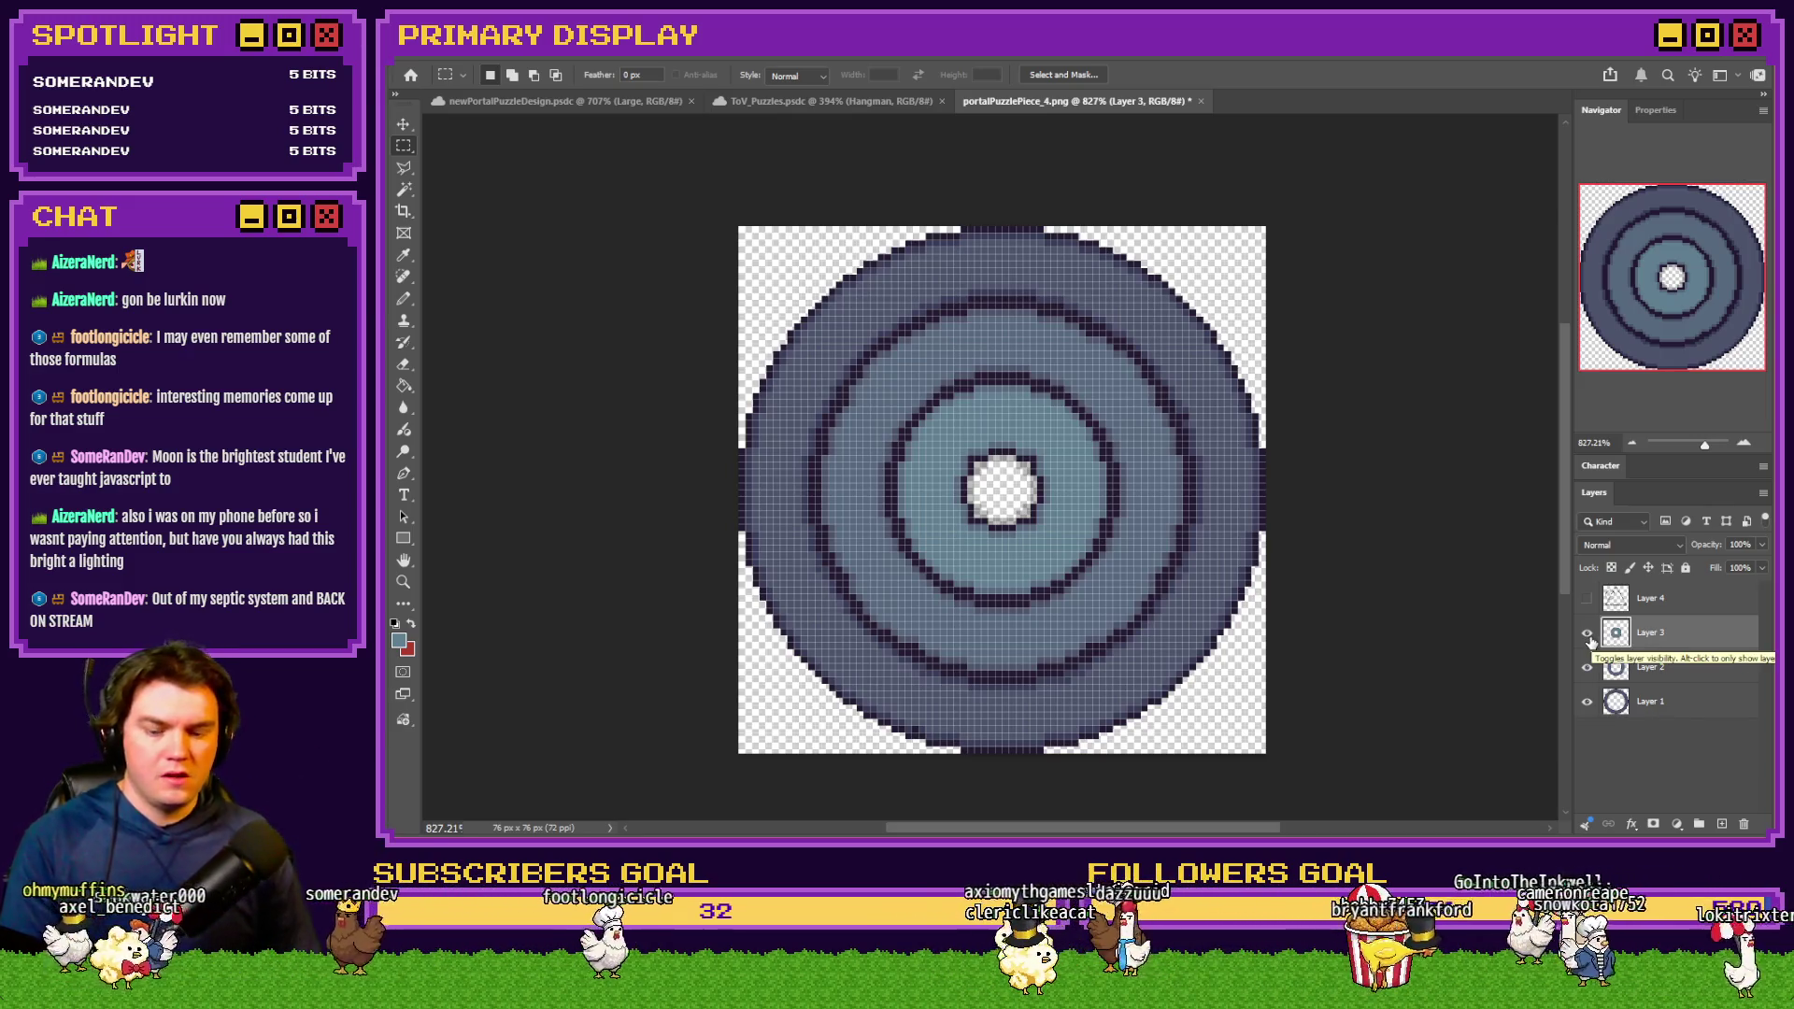
Hide Layer 3 and Layer 2 so only Layer 1's outer ring shows
click(1588, 635)
click(1591, 667)
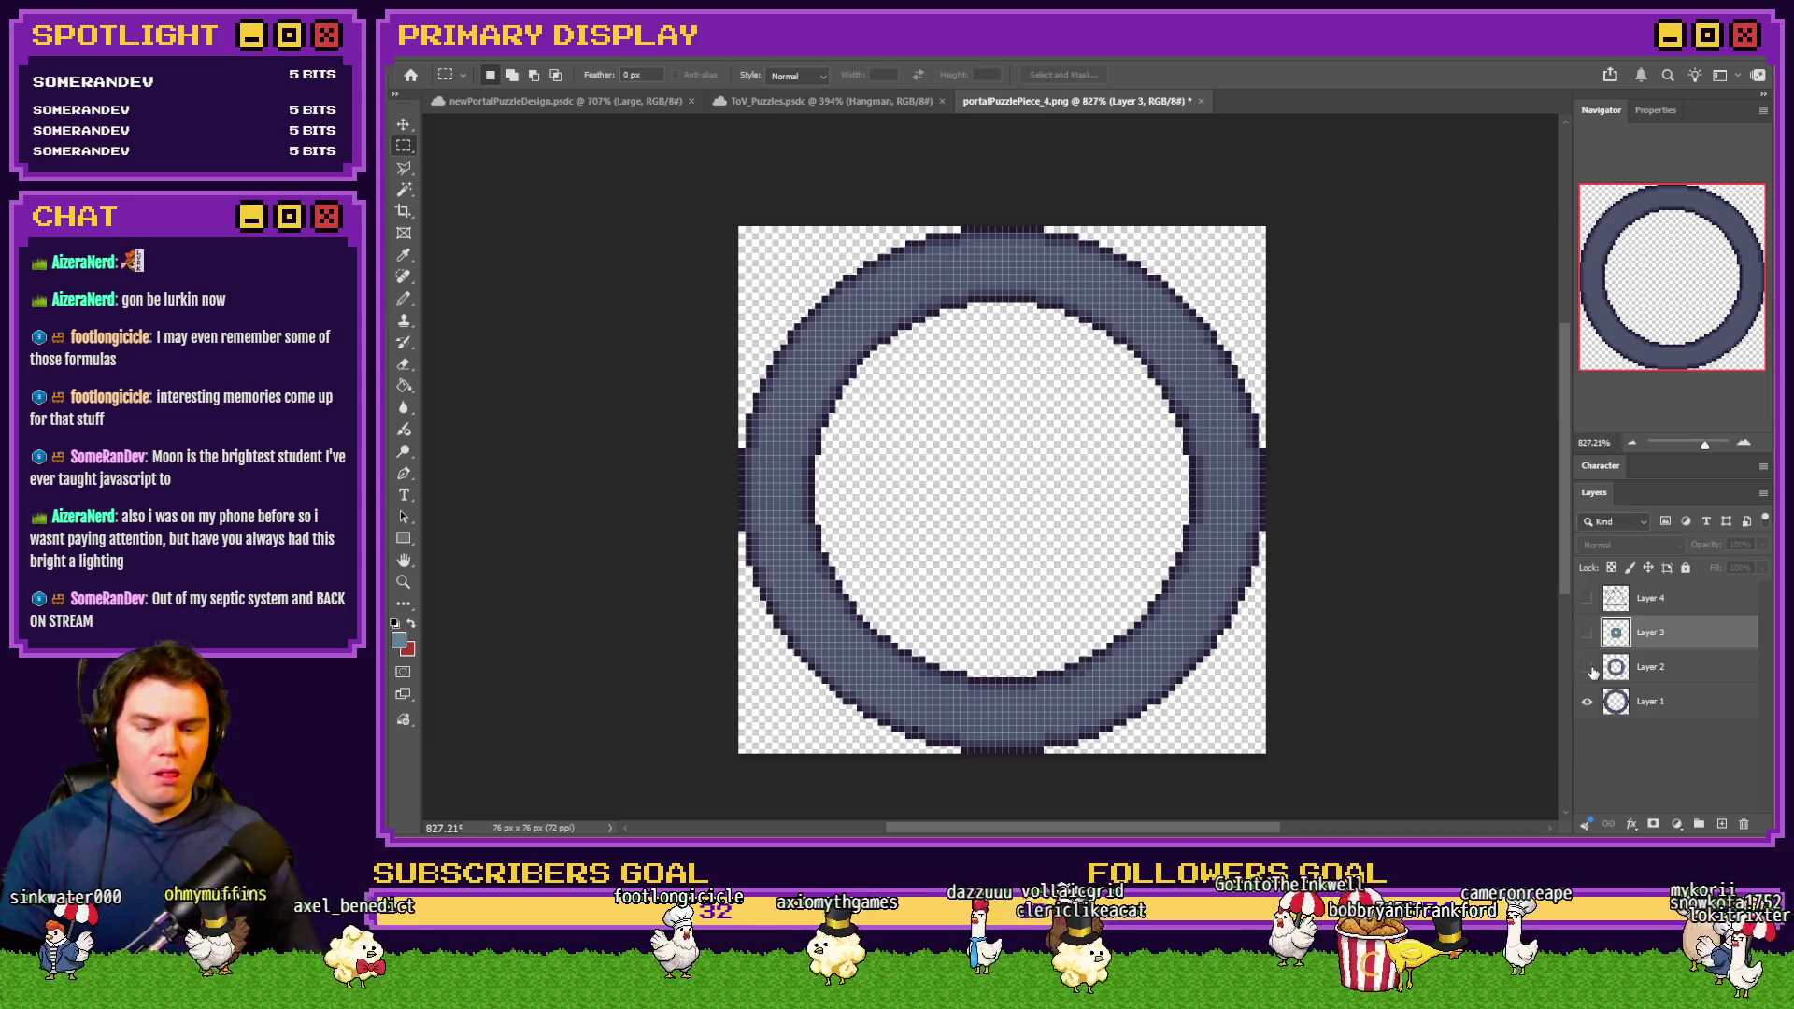
key(ctrl+alt+i)
Enlarge the outer ring to 400% (304×304 px) and save it over portalPuzzlePiece_4.png
text(400)
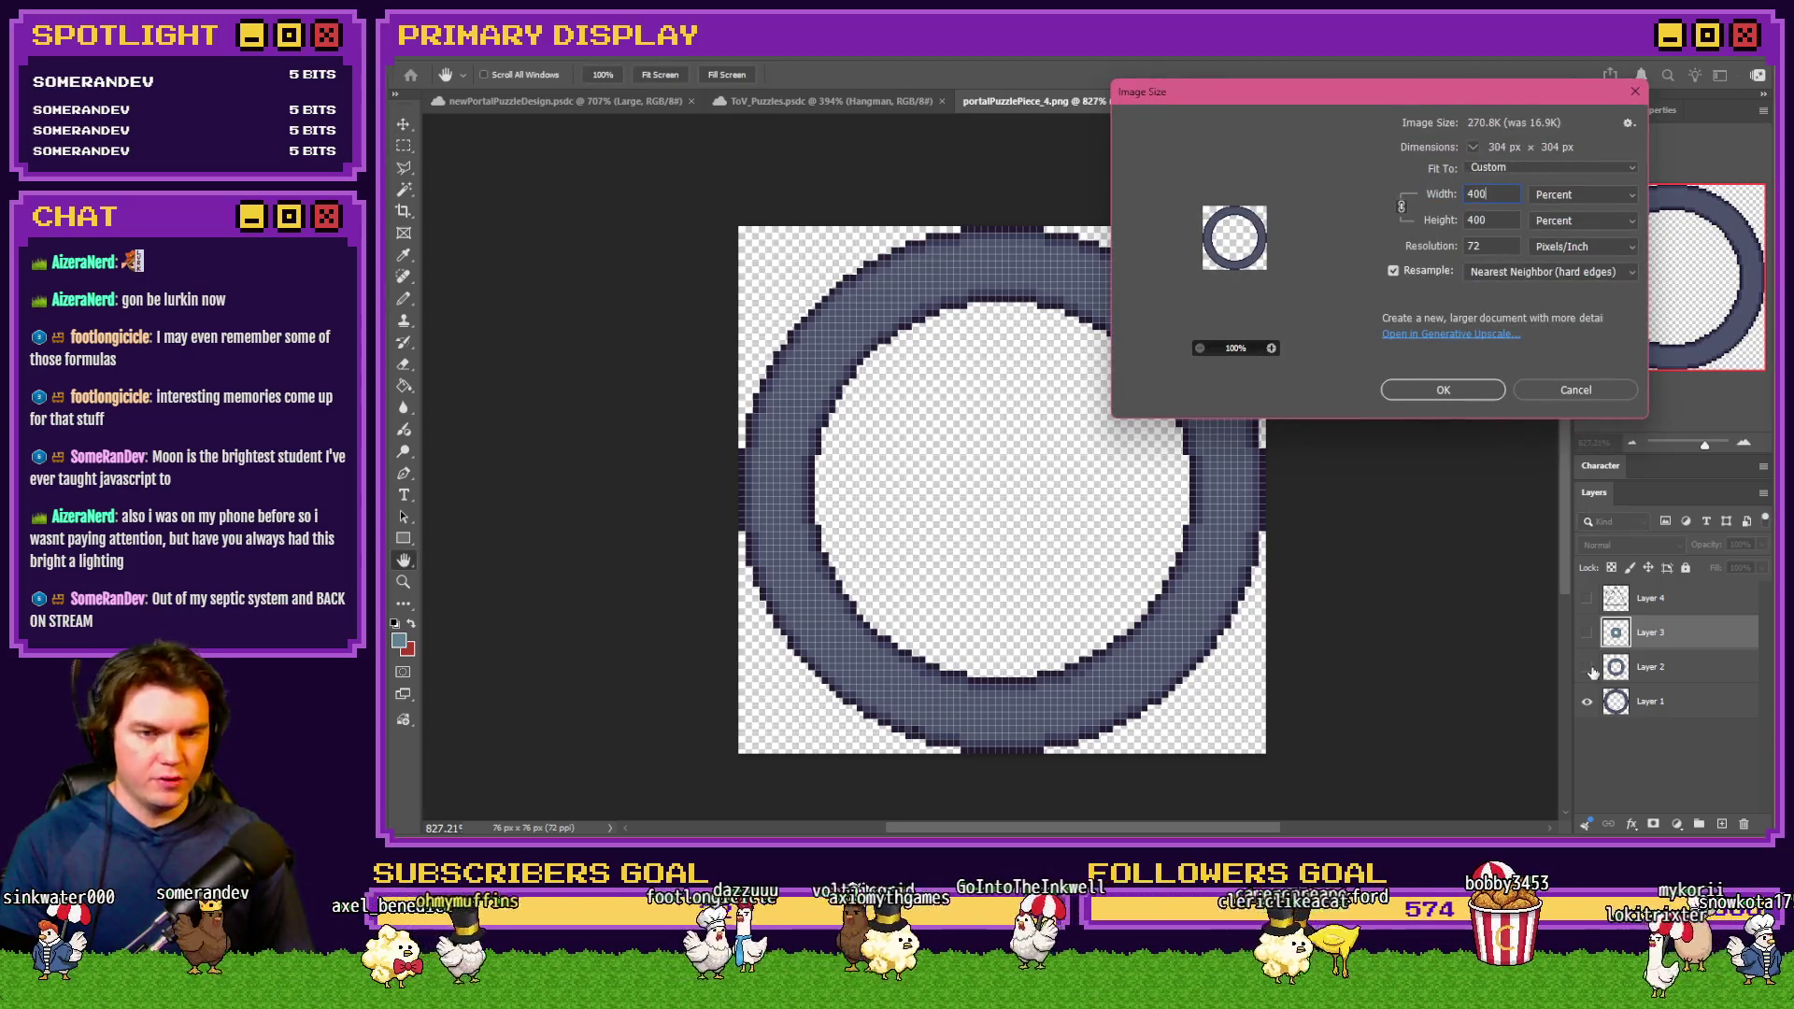
key(Return)
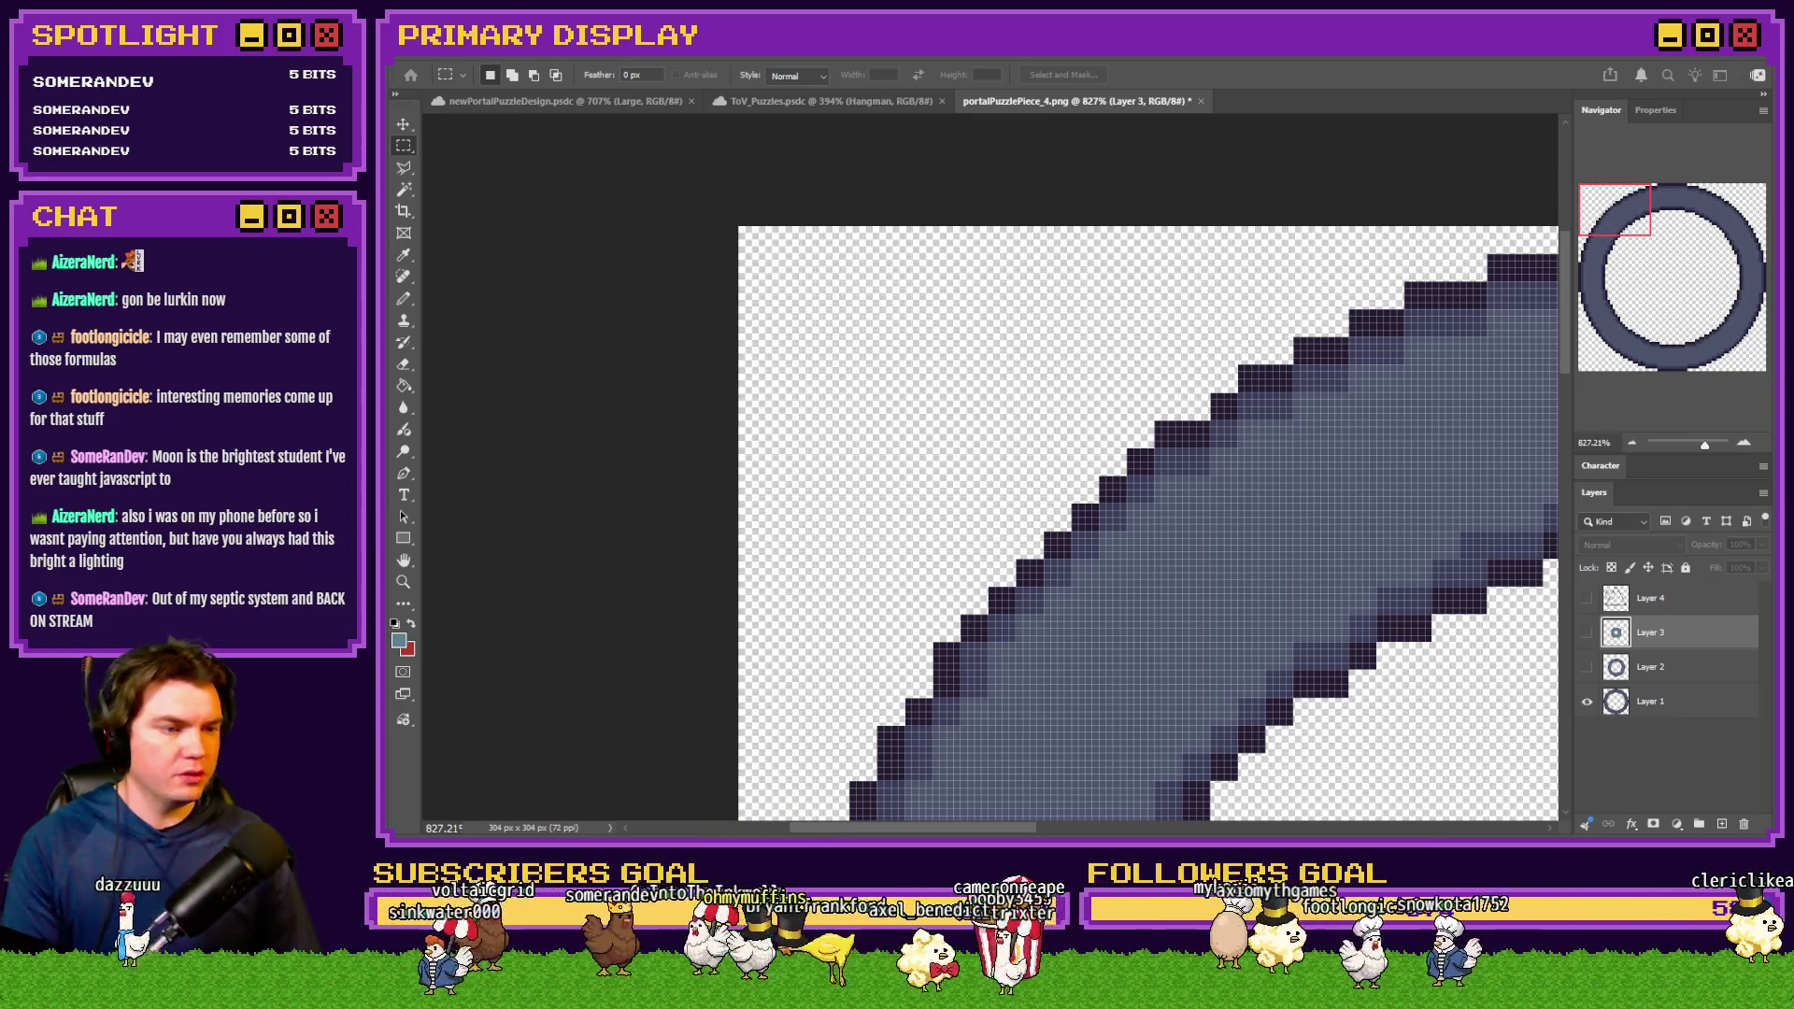
key(ctrl+s)
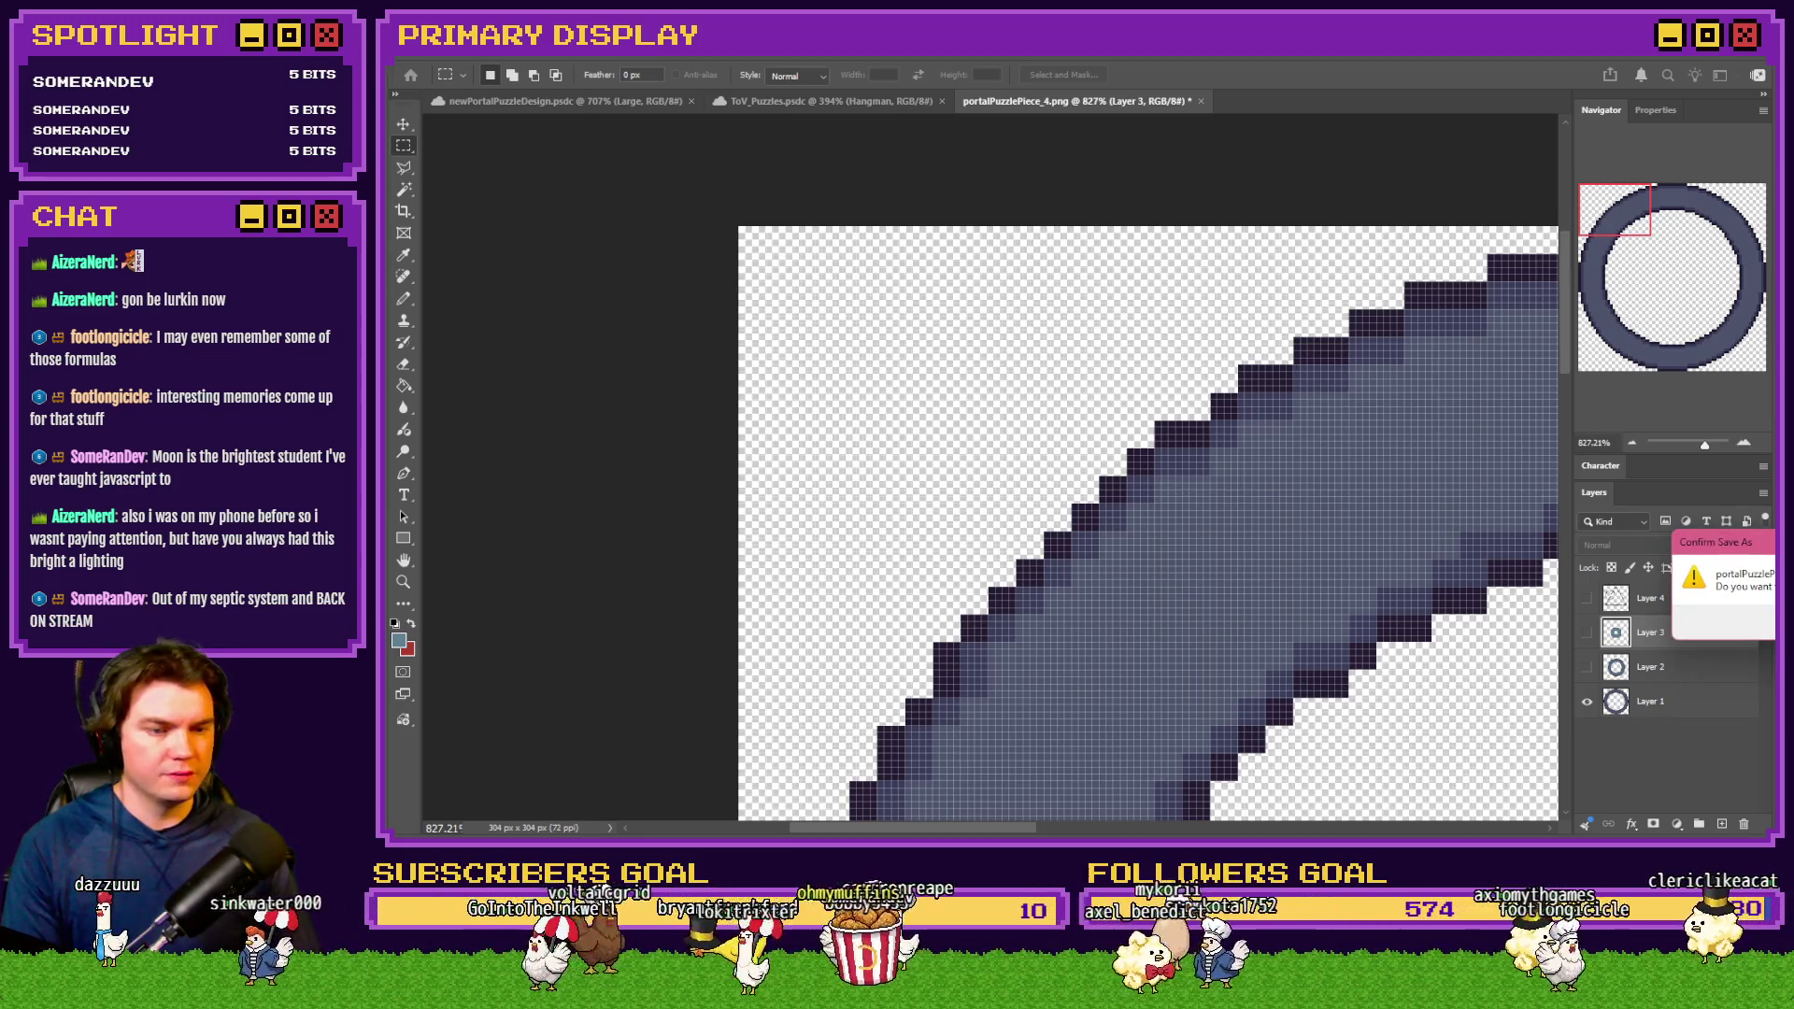
Confirm replacing portalPuzzlePiece_4.png, then leave only Layer 3's small inner ring visible
key(Return)
click(1587, 667)
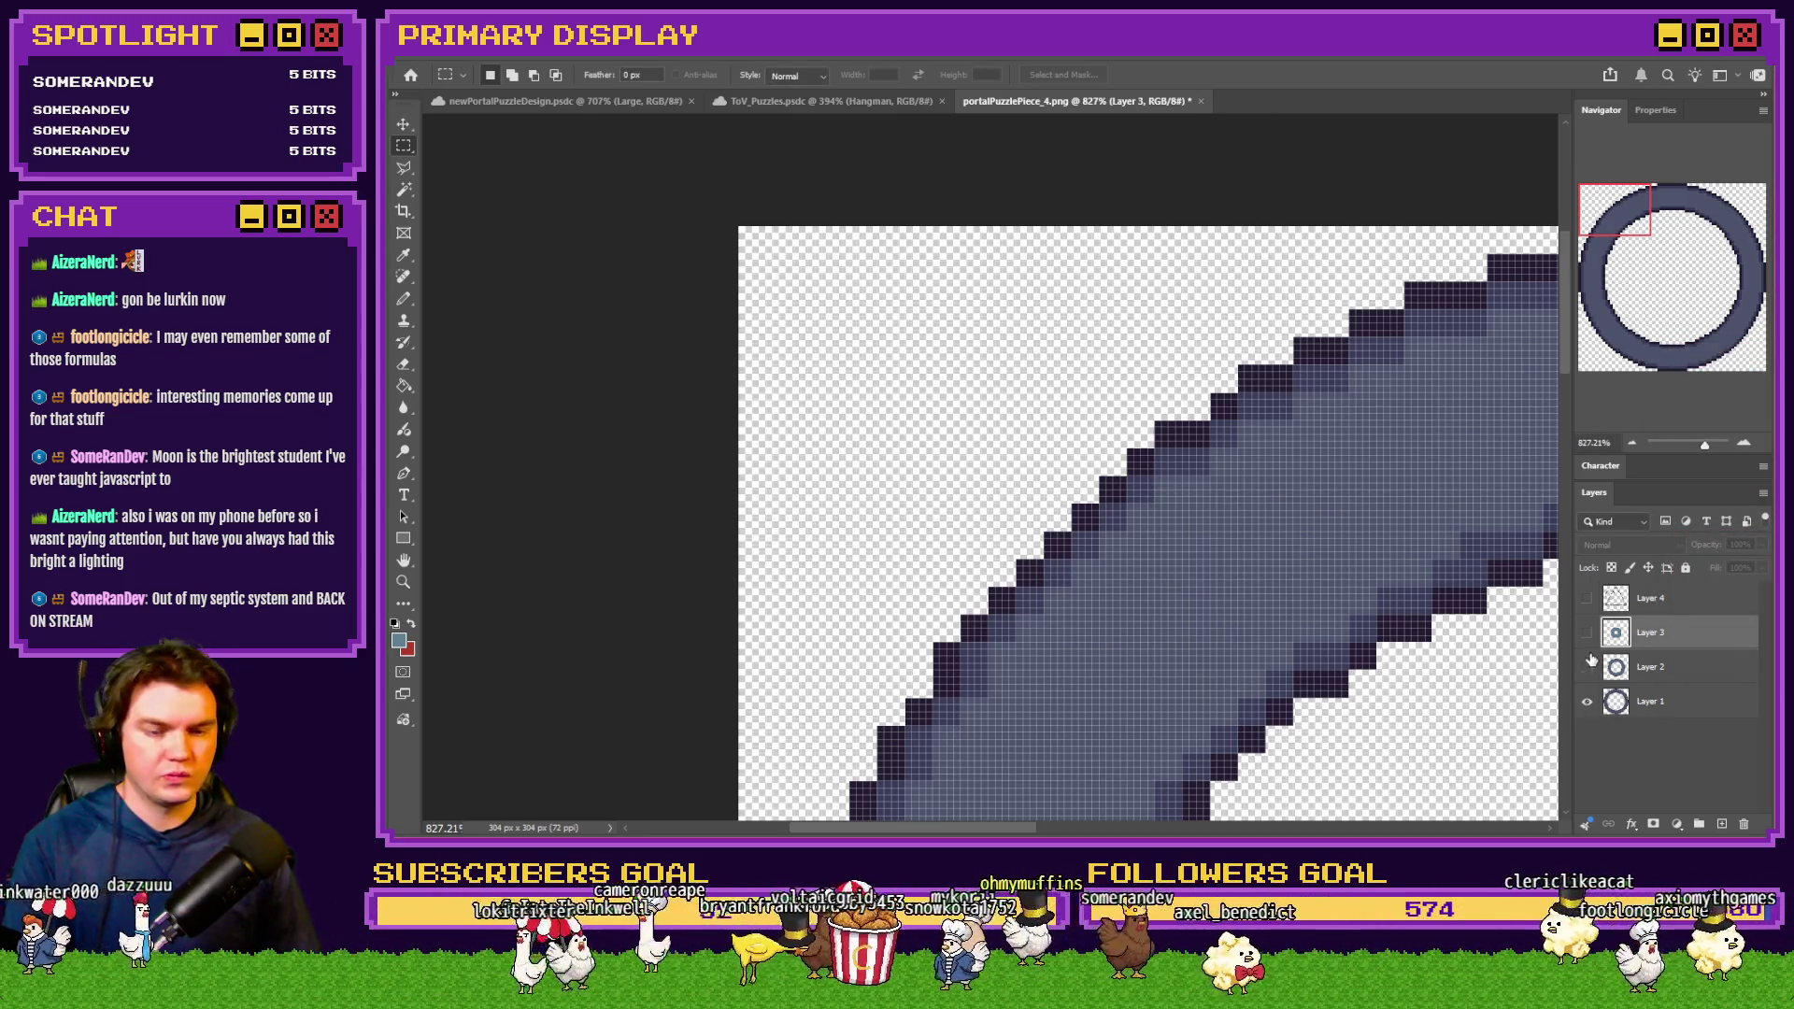
click(1587, 701)
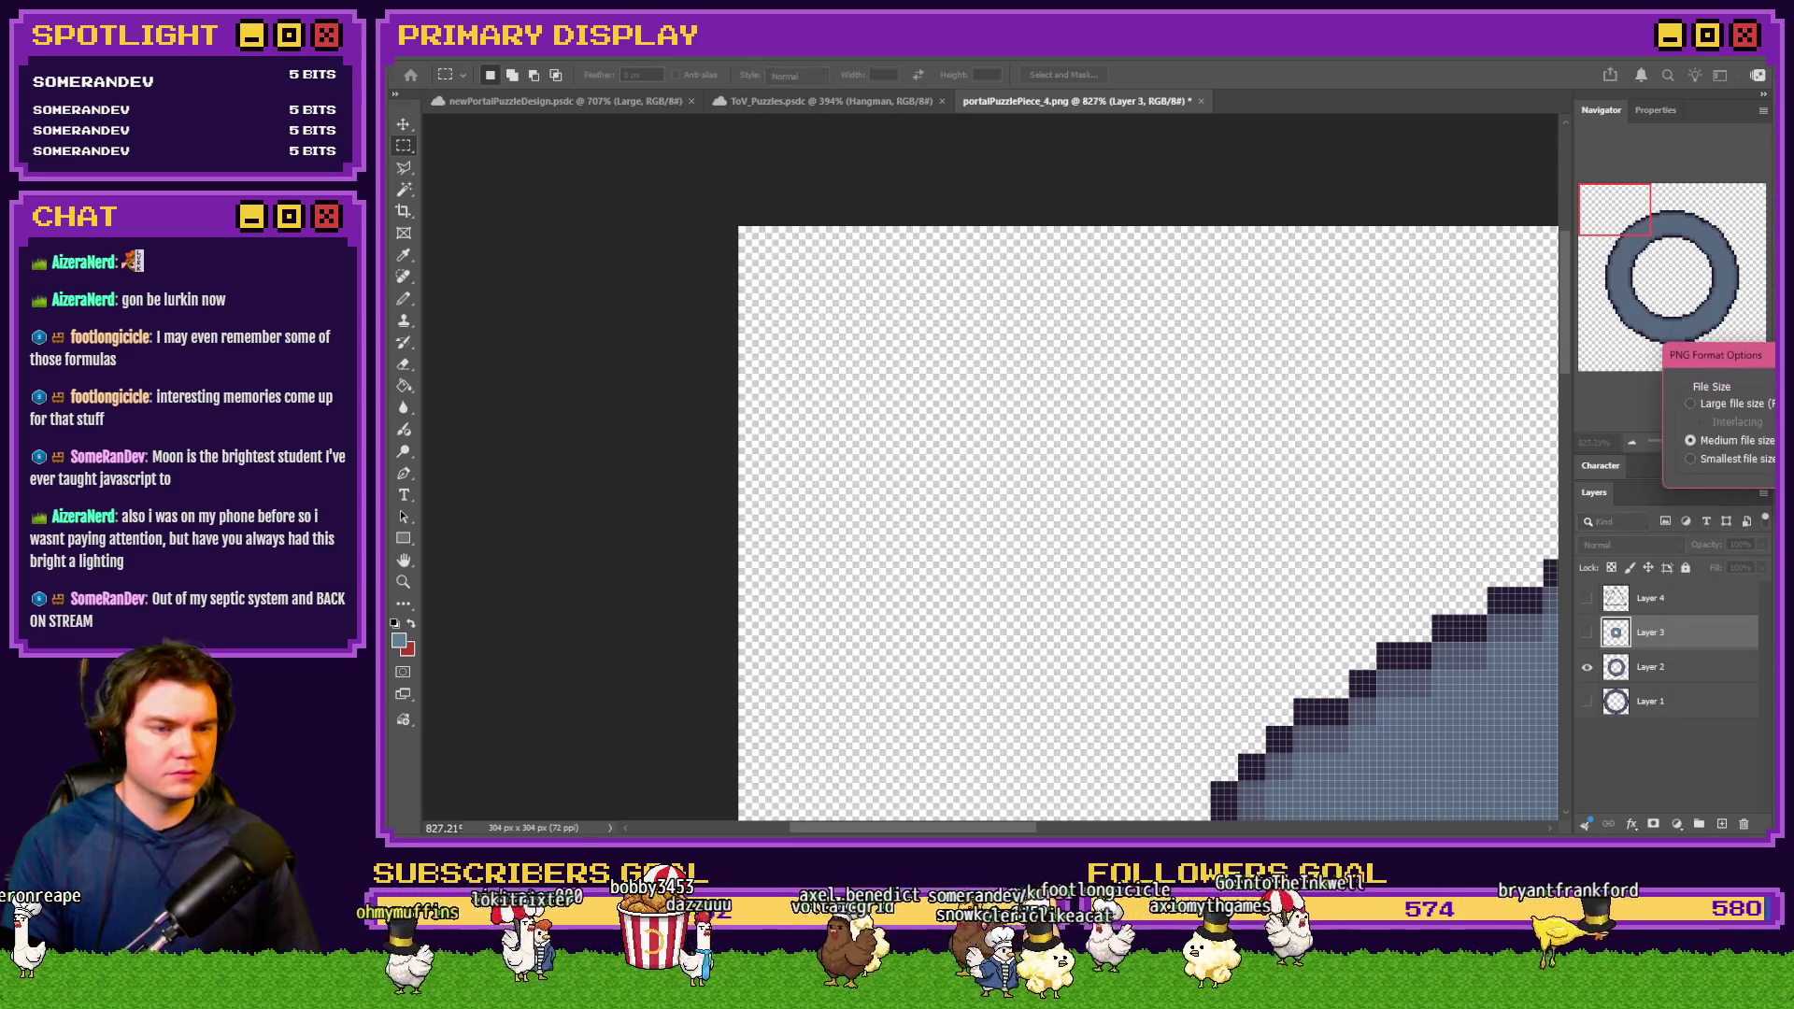
click(1587, 633)
click(1589, 666)
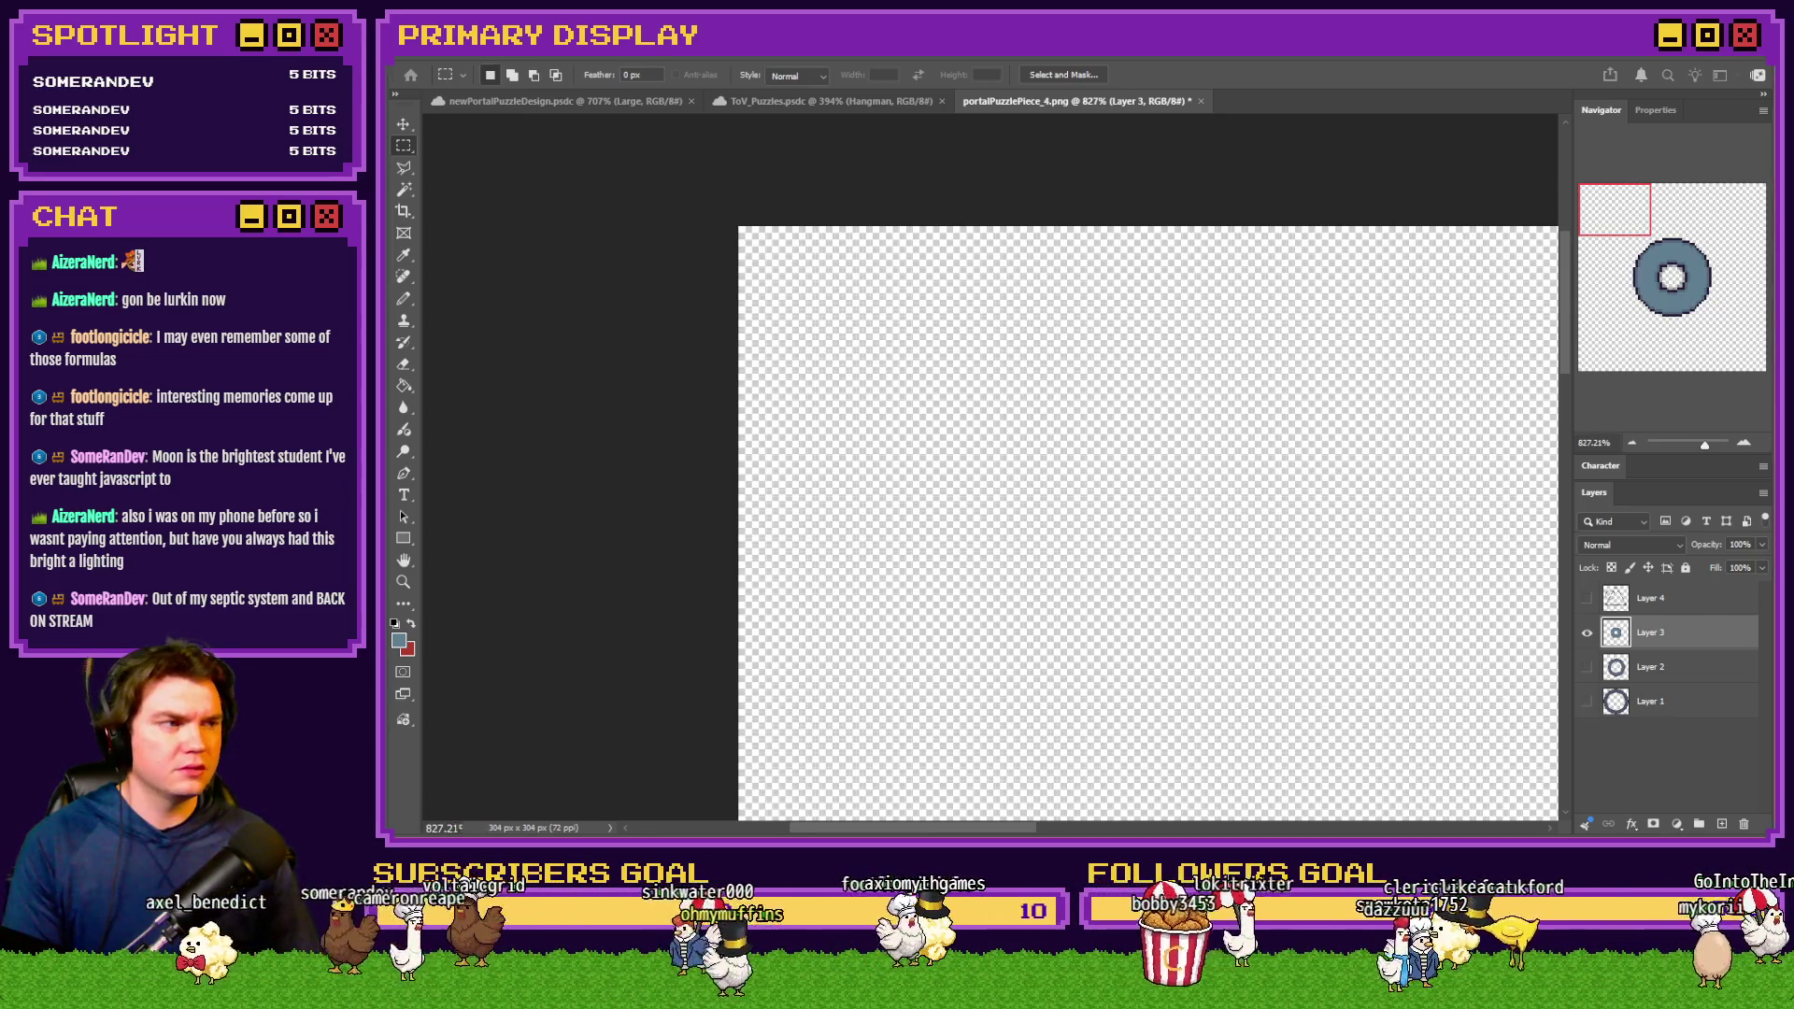
click(1671, 279)
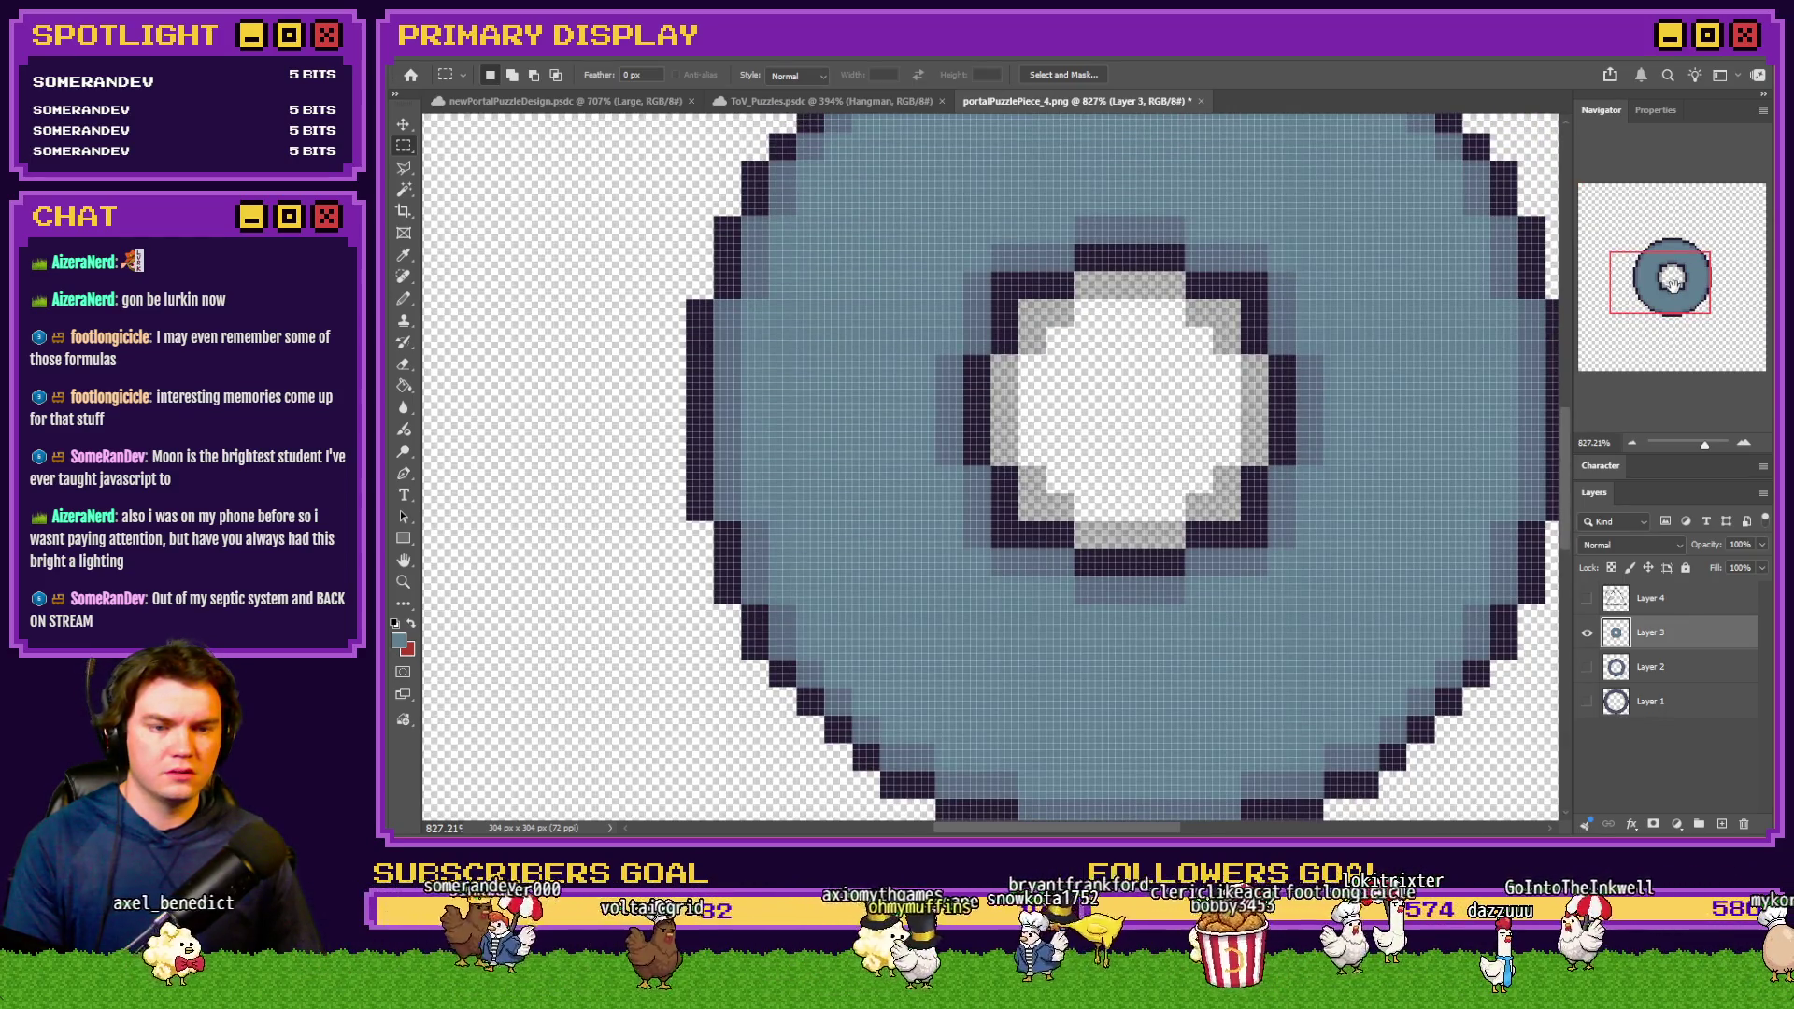
Shrink the inner-ring image down to 76×76 px via Image Size
key(ctrl+alt+i)
text(4)
key(BackSpace)
key(Return)
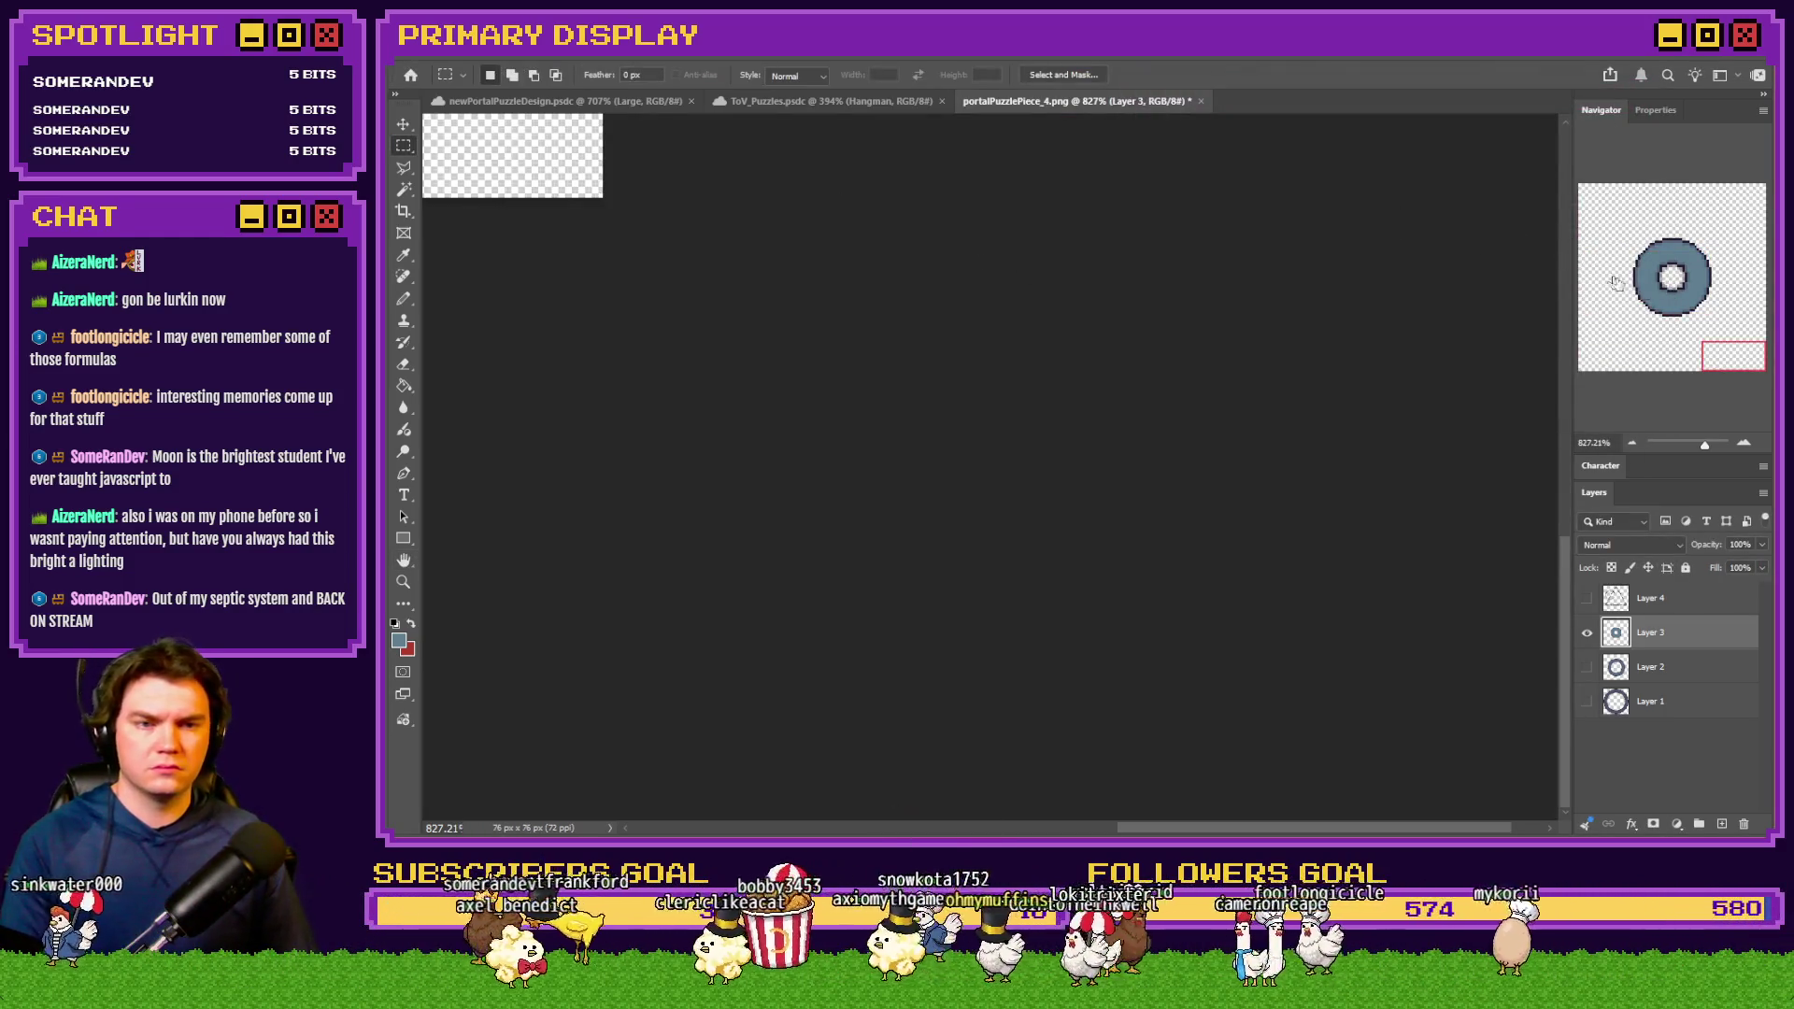
Zoom in and repaint the dark top and bottom-left hole-corner pixels blue with the Pencil
key(ctrl+plus)
key(ctrl+plus)
key(ctrl+plus)
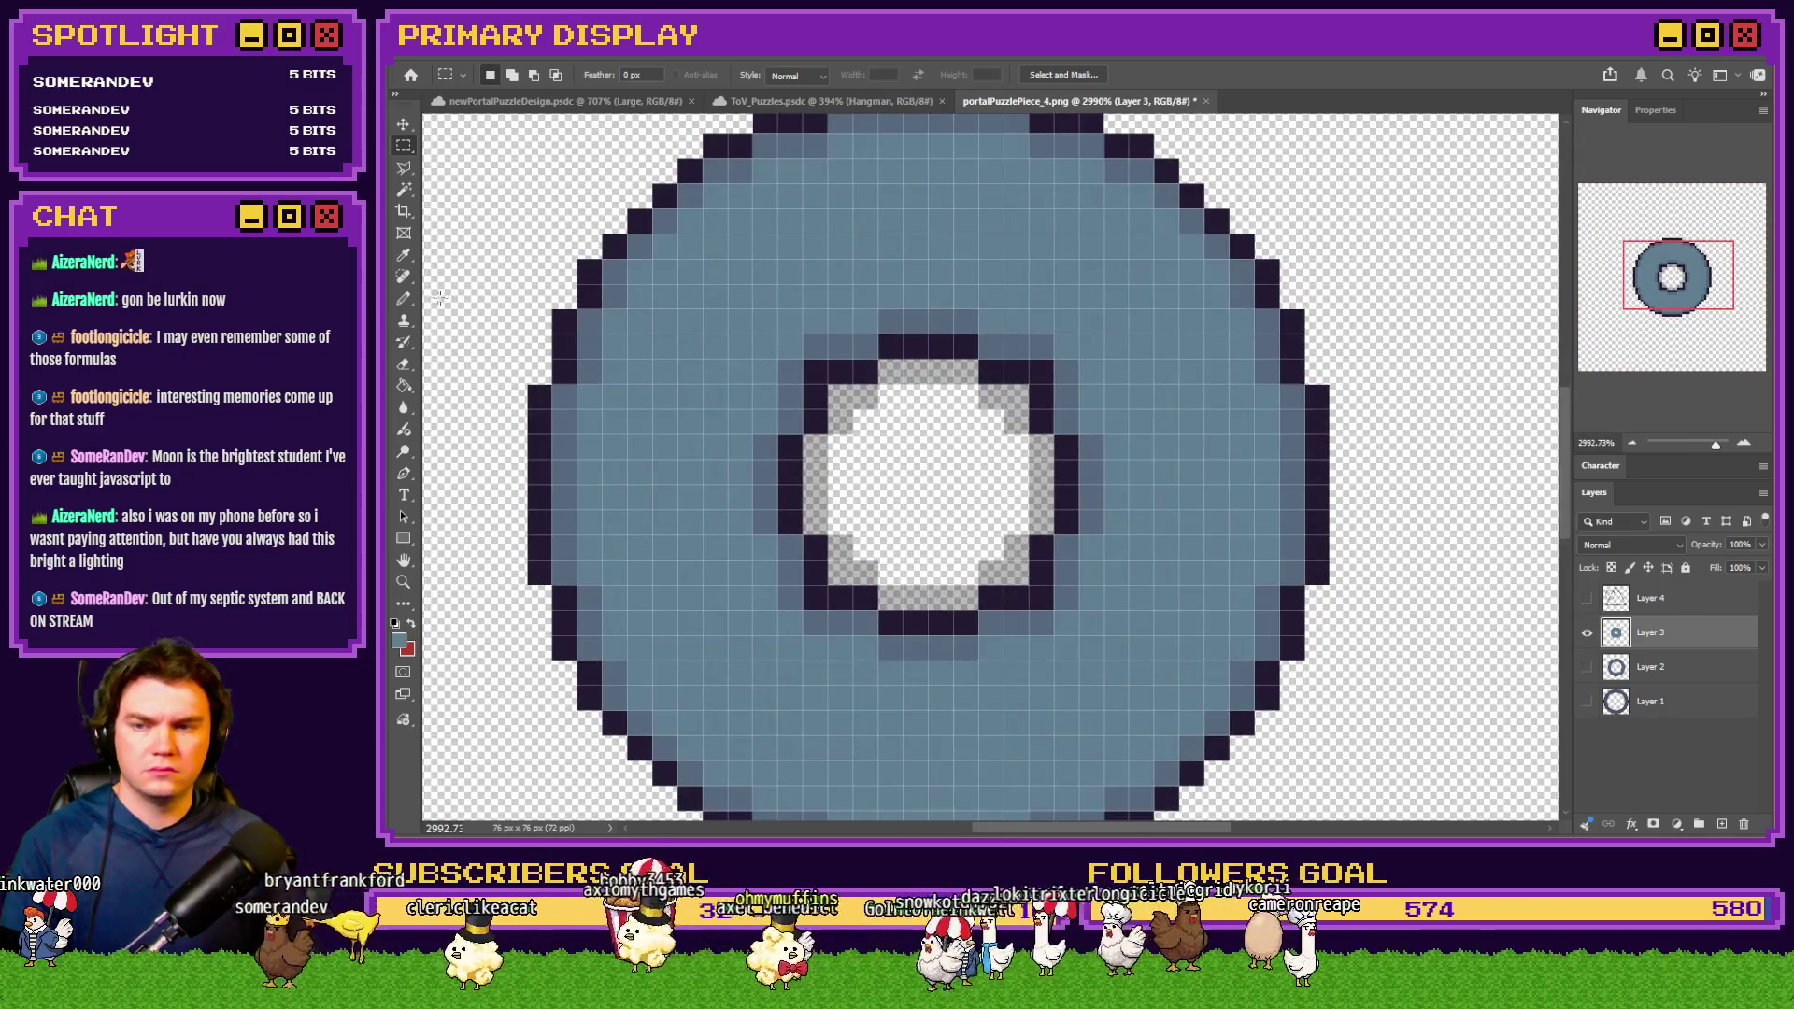
click(404, 299)
scroll(801, 346, up, 3)
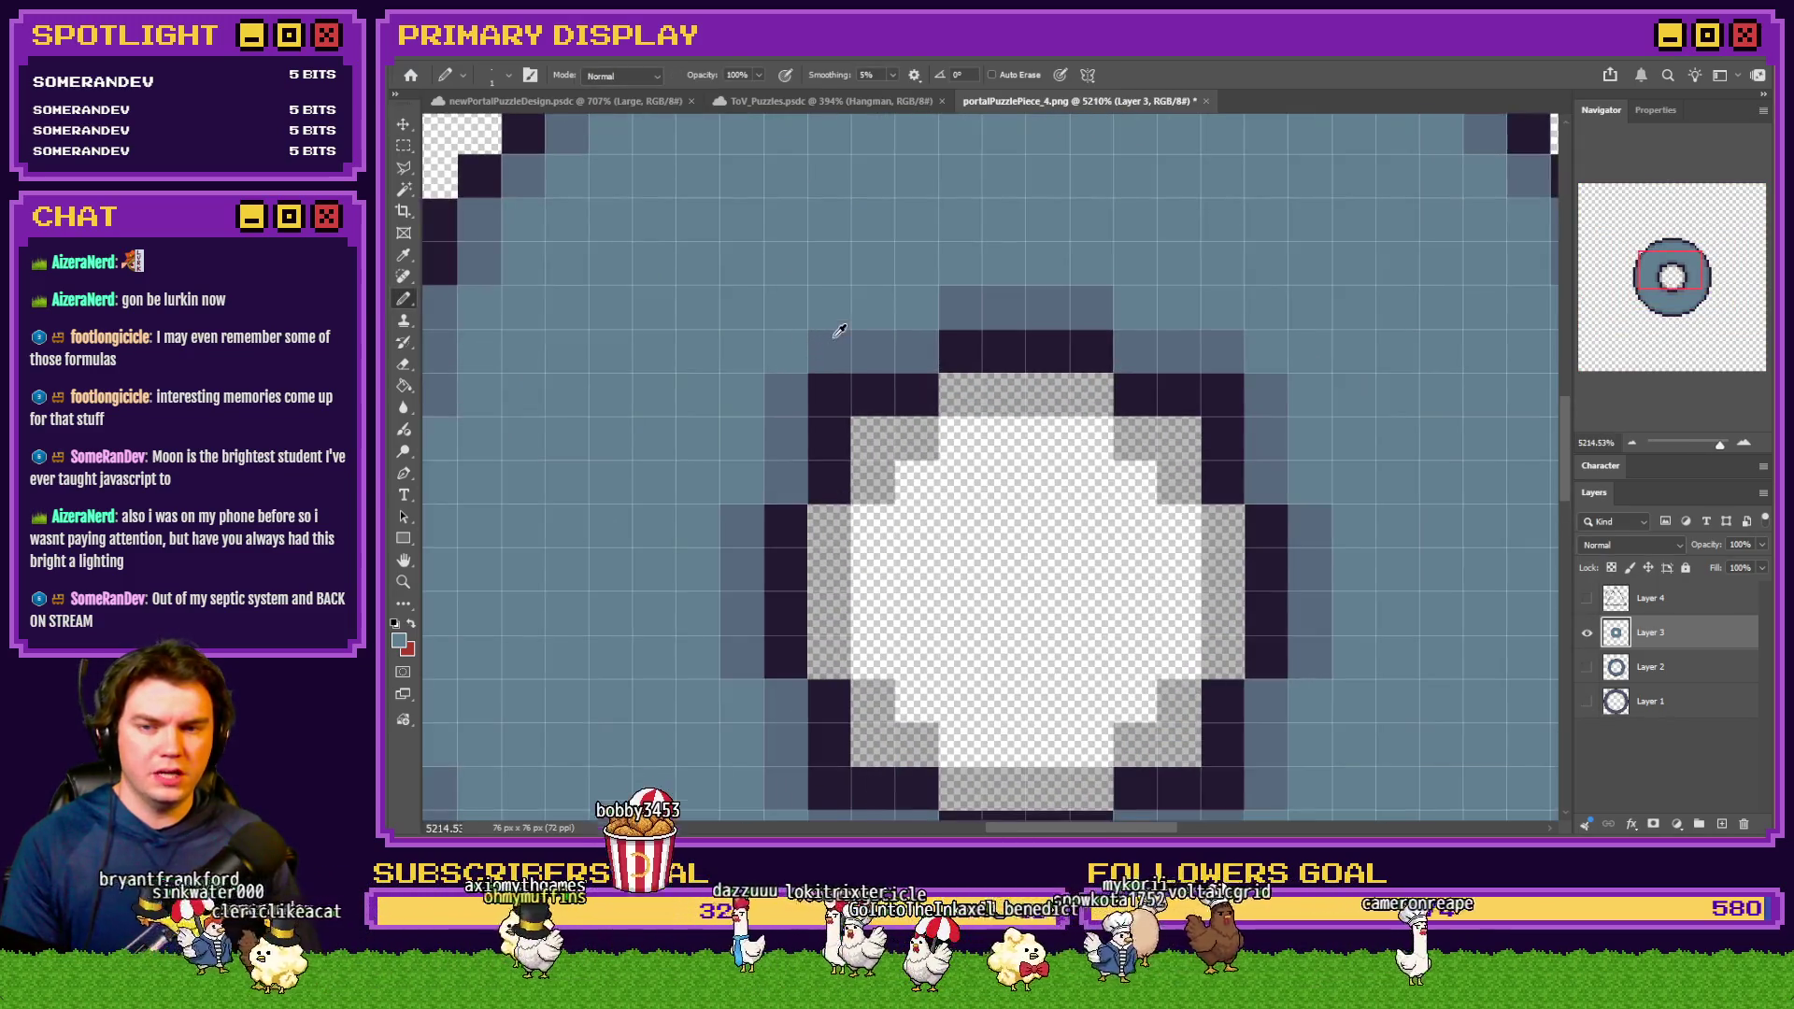
click(830, 395)
click(1215, 392)
scroll(1206, 467, down, 2)
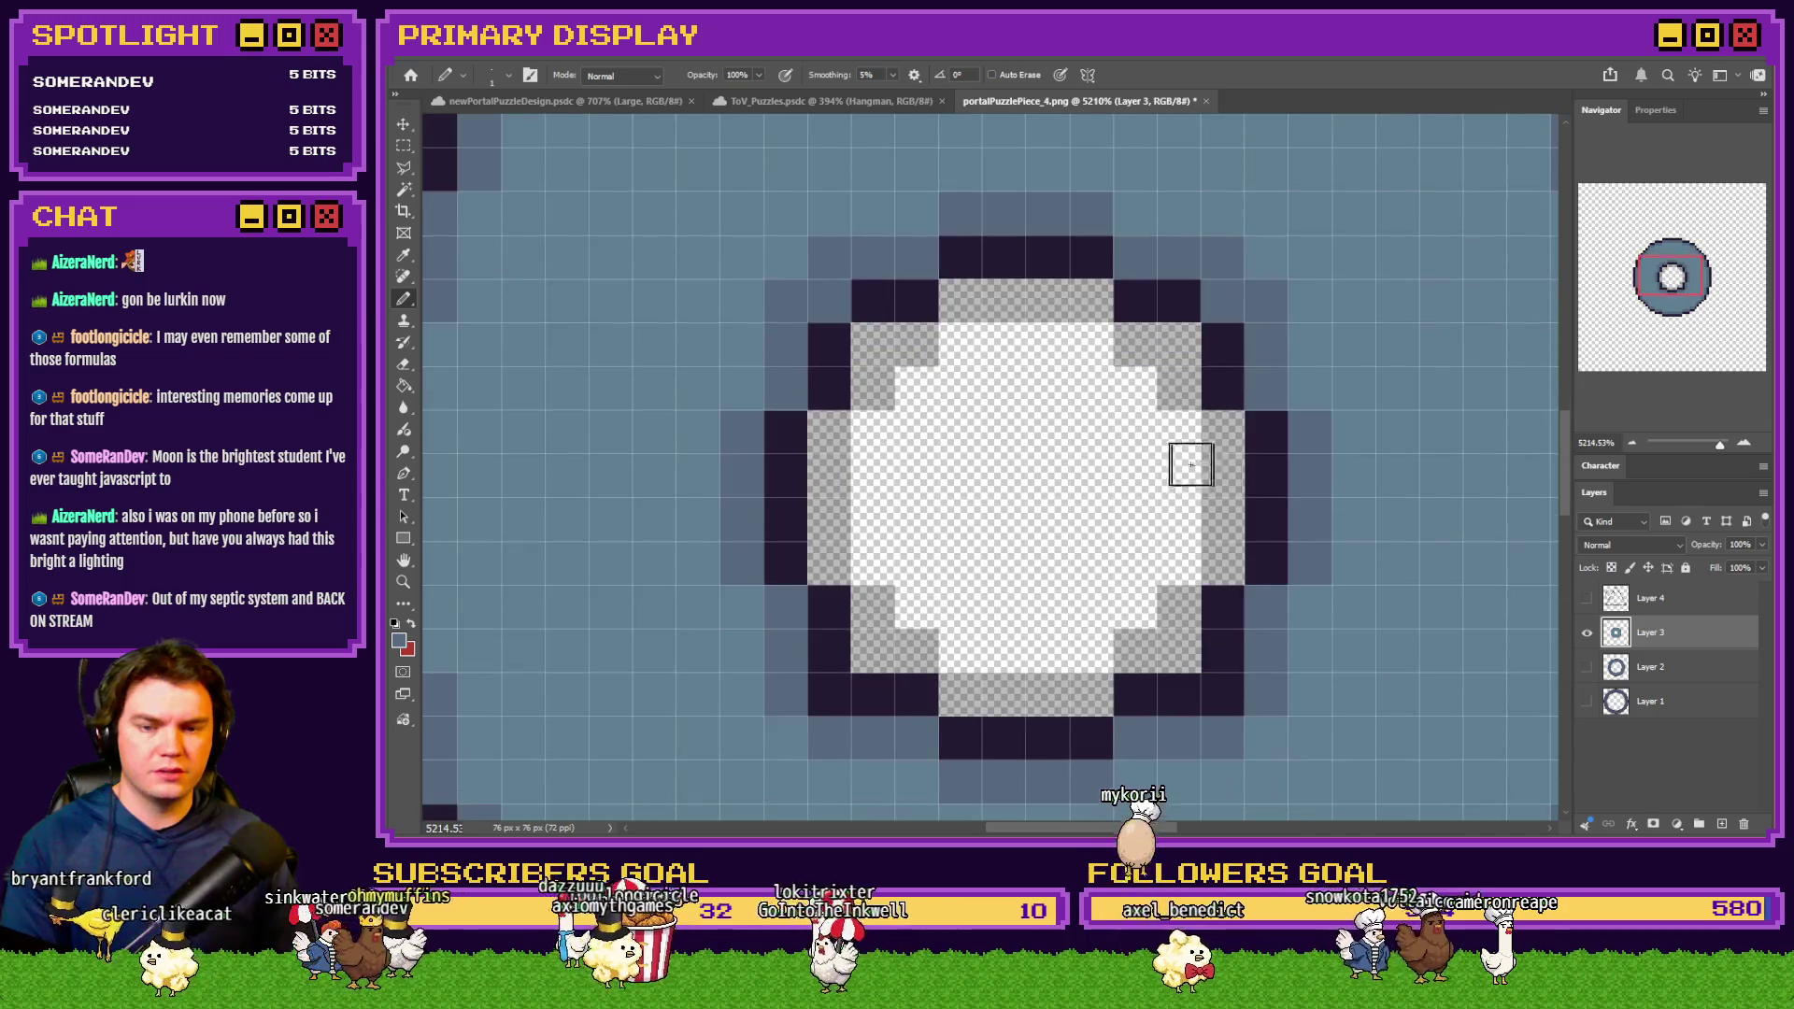
click(829, 694)
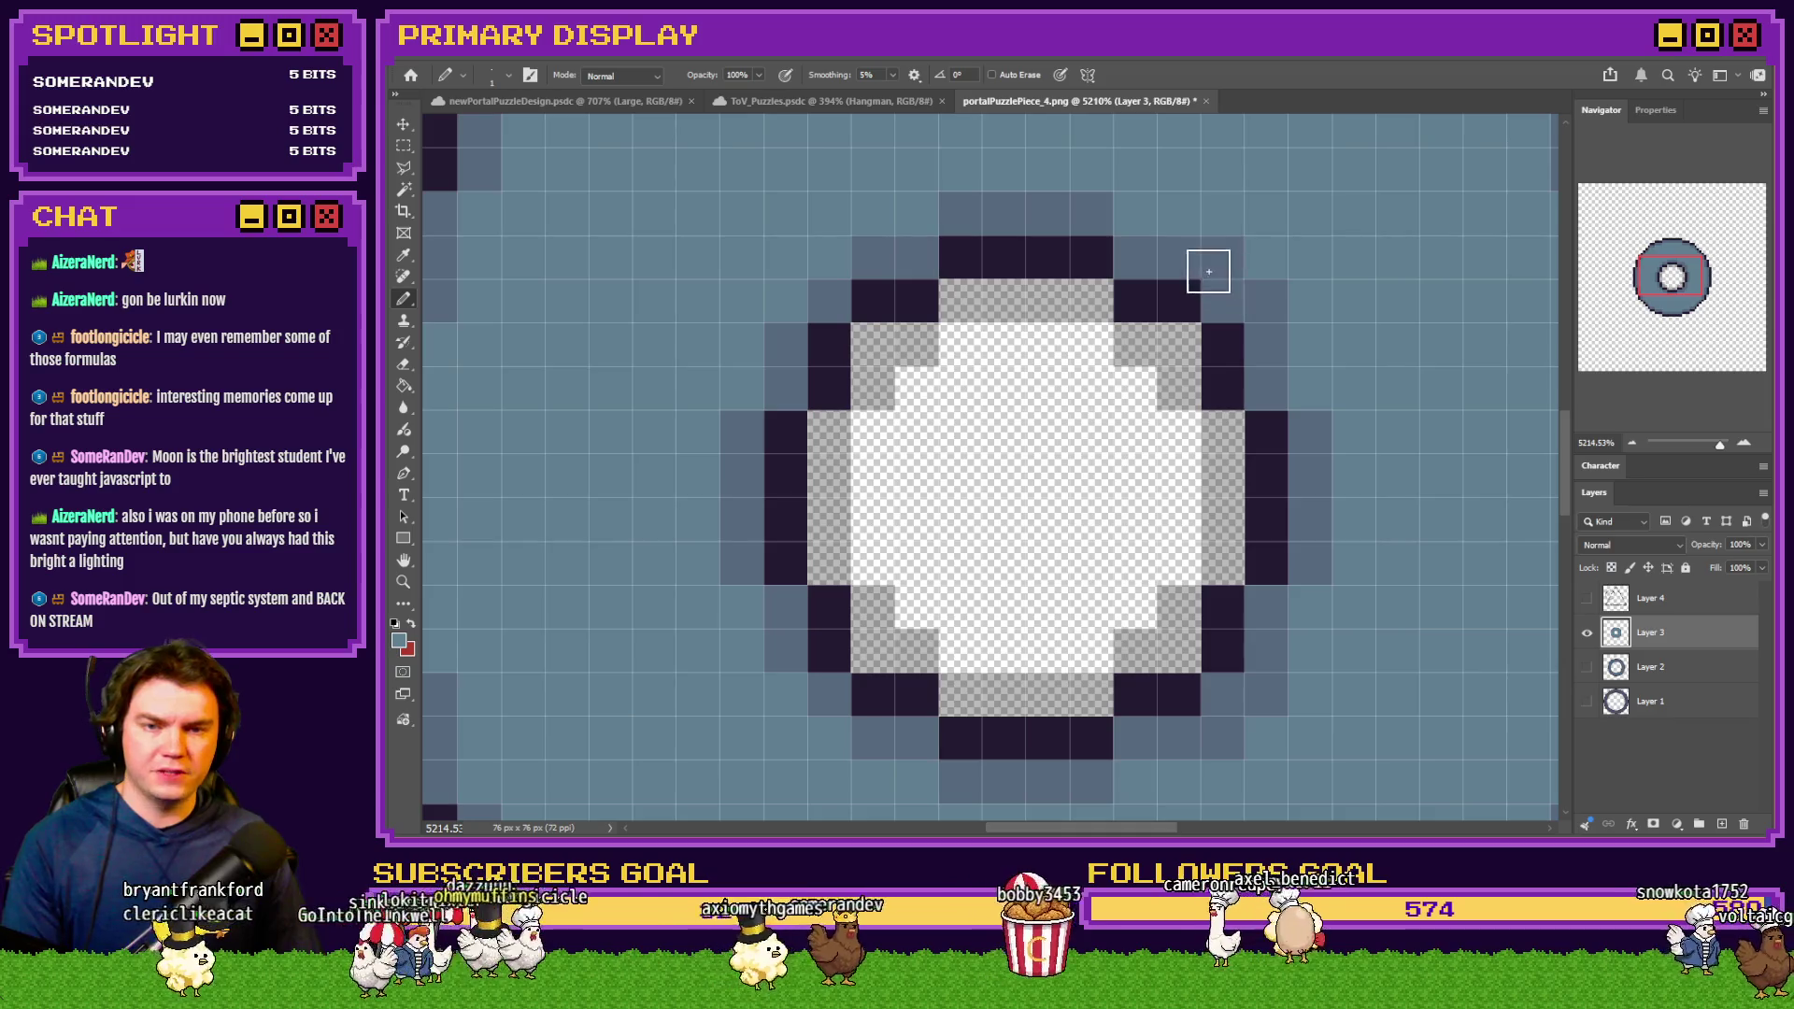
scroll(1210, 648, down, 5)
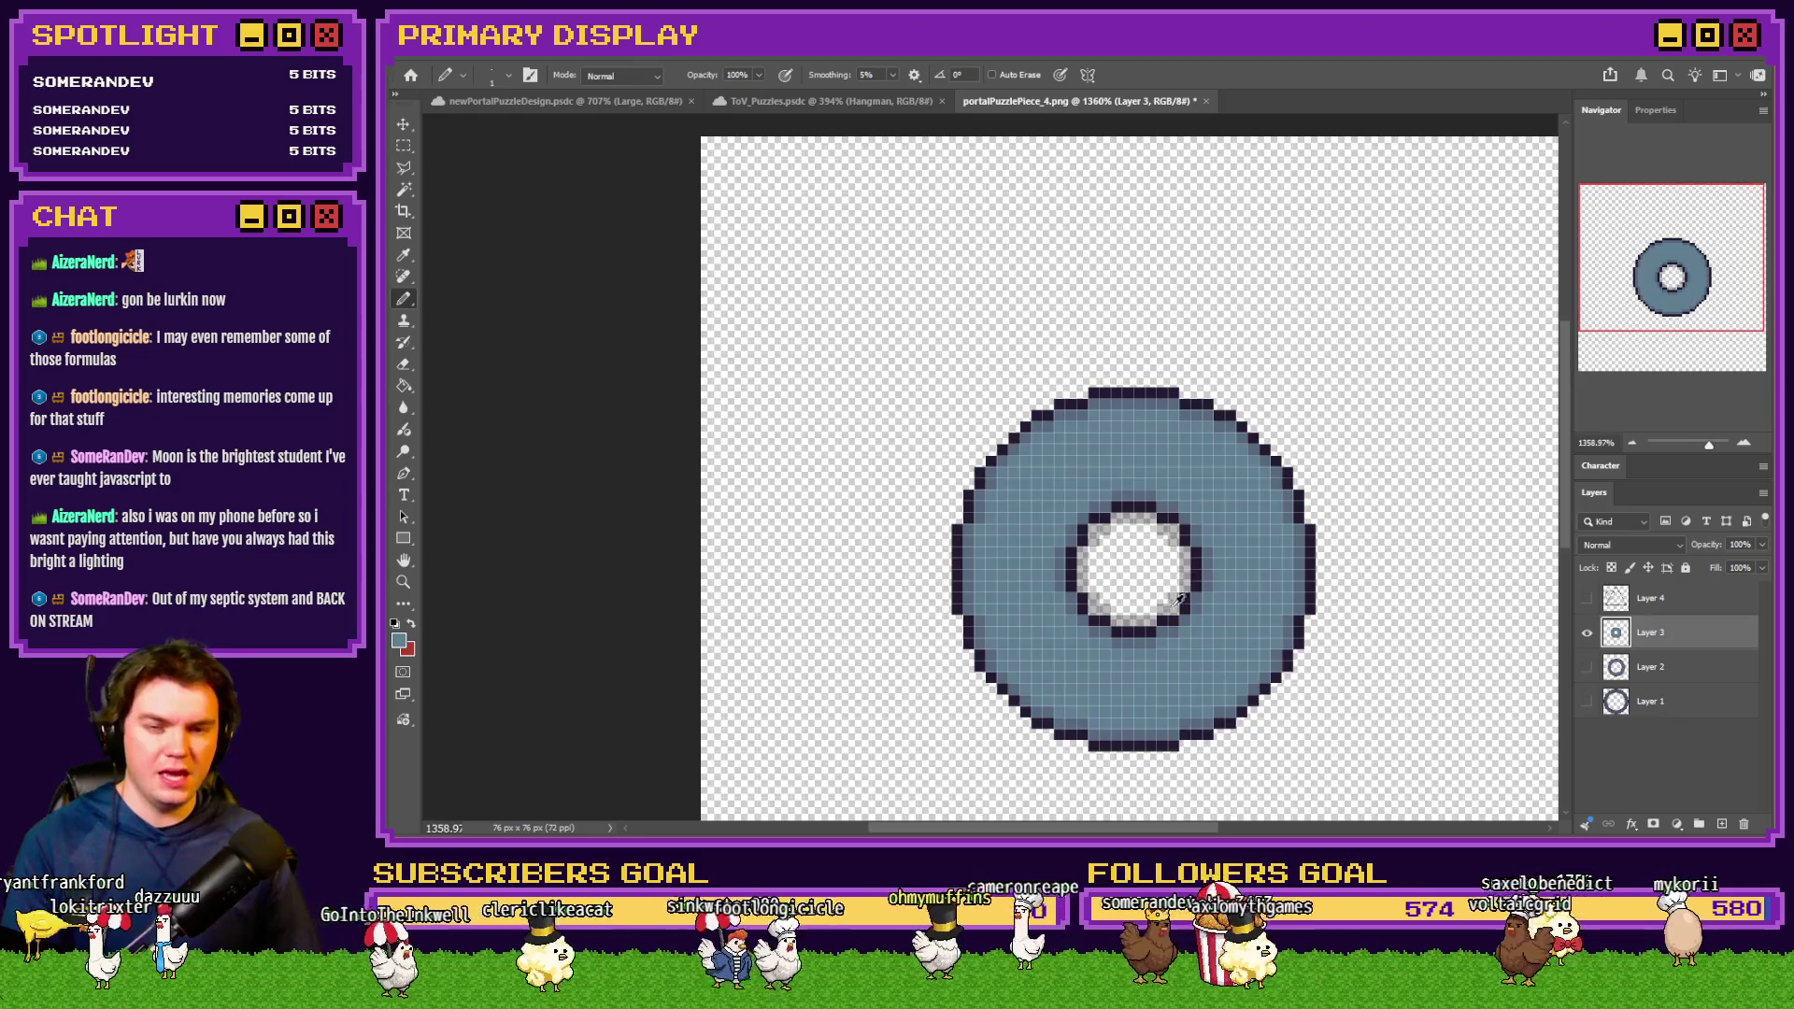
scroll(1179, 601, up, 1)
scroll(1056, 538, down, 1)
Enlarge the image back to 304×304 px
key(ctrl+alt+i)
text(304)
key(Return)
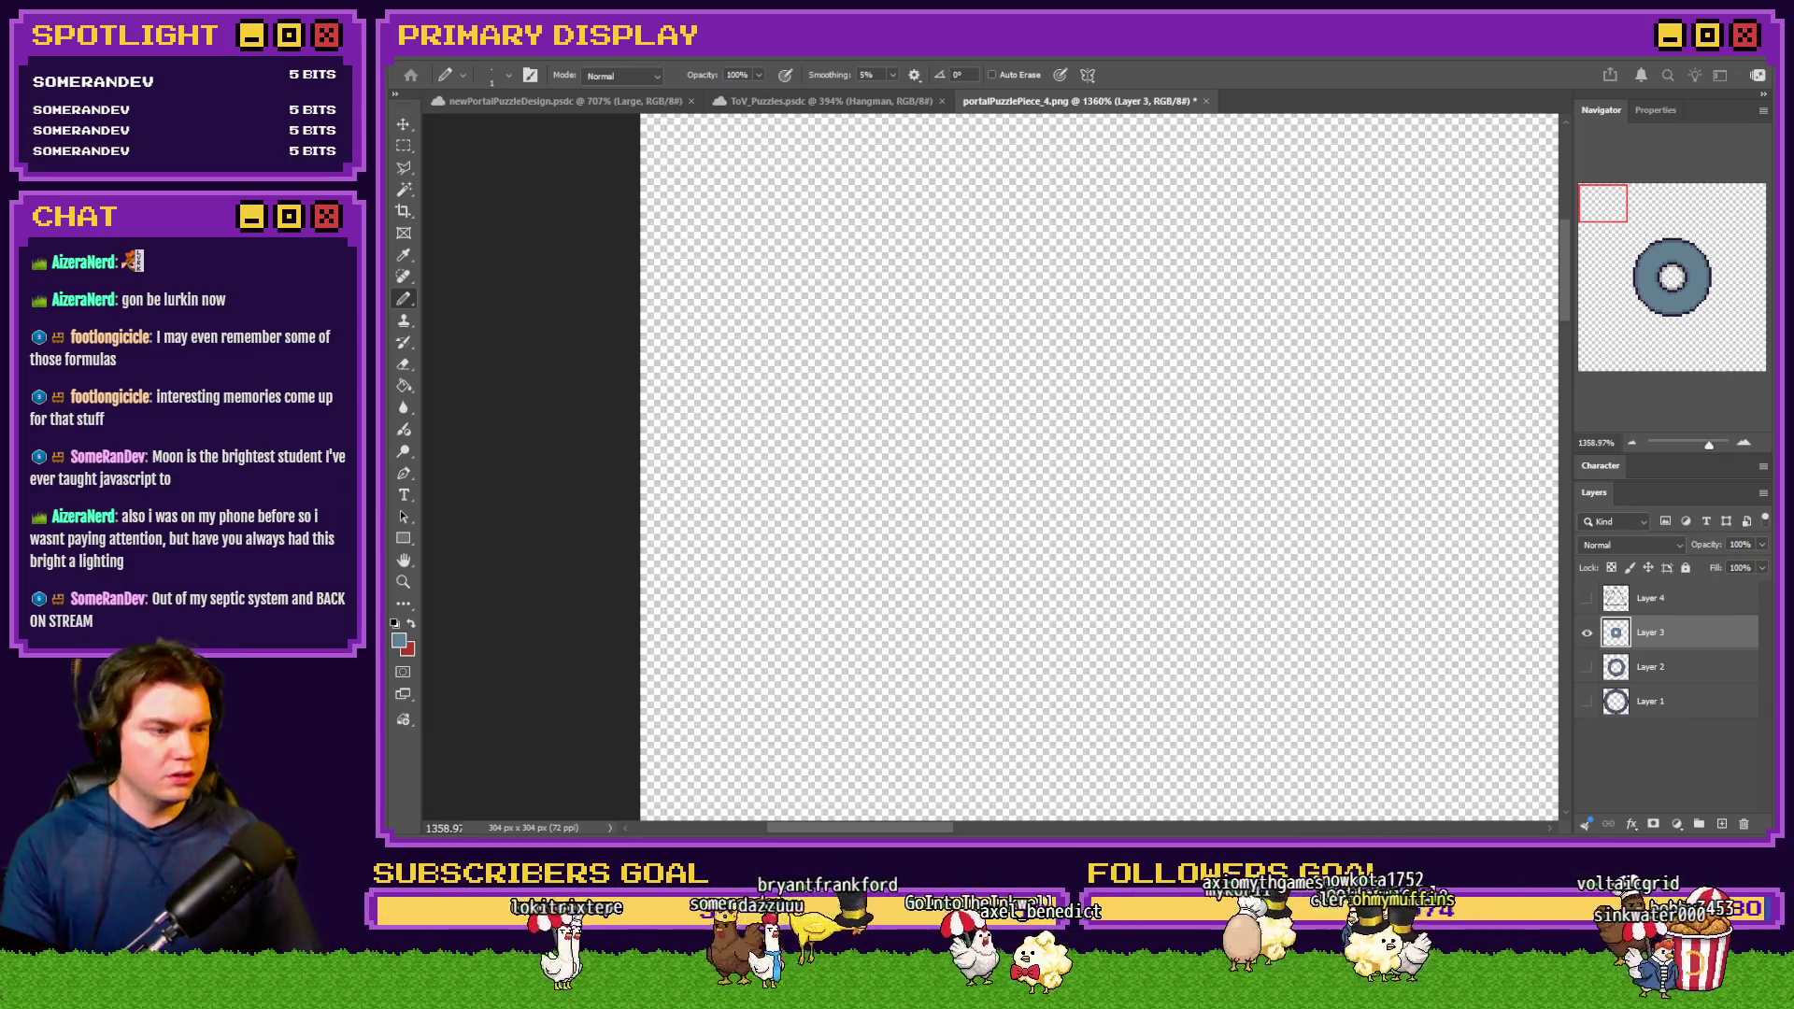
Save the touched-up ring as a PNG and turn Layers 1, 2 and 4 back on
key(ctrl+s)
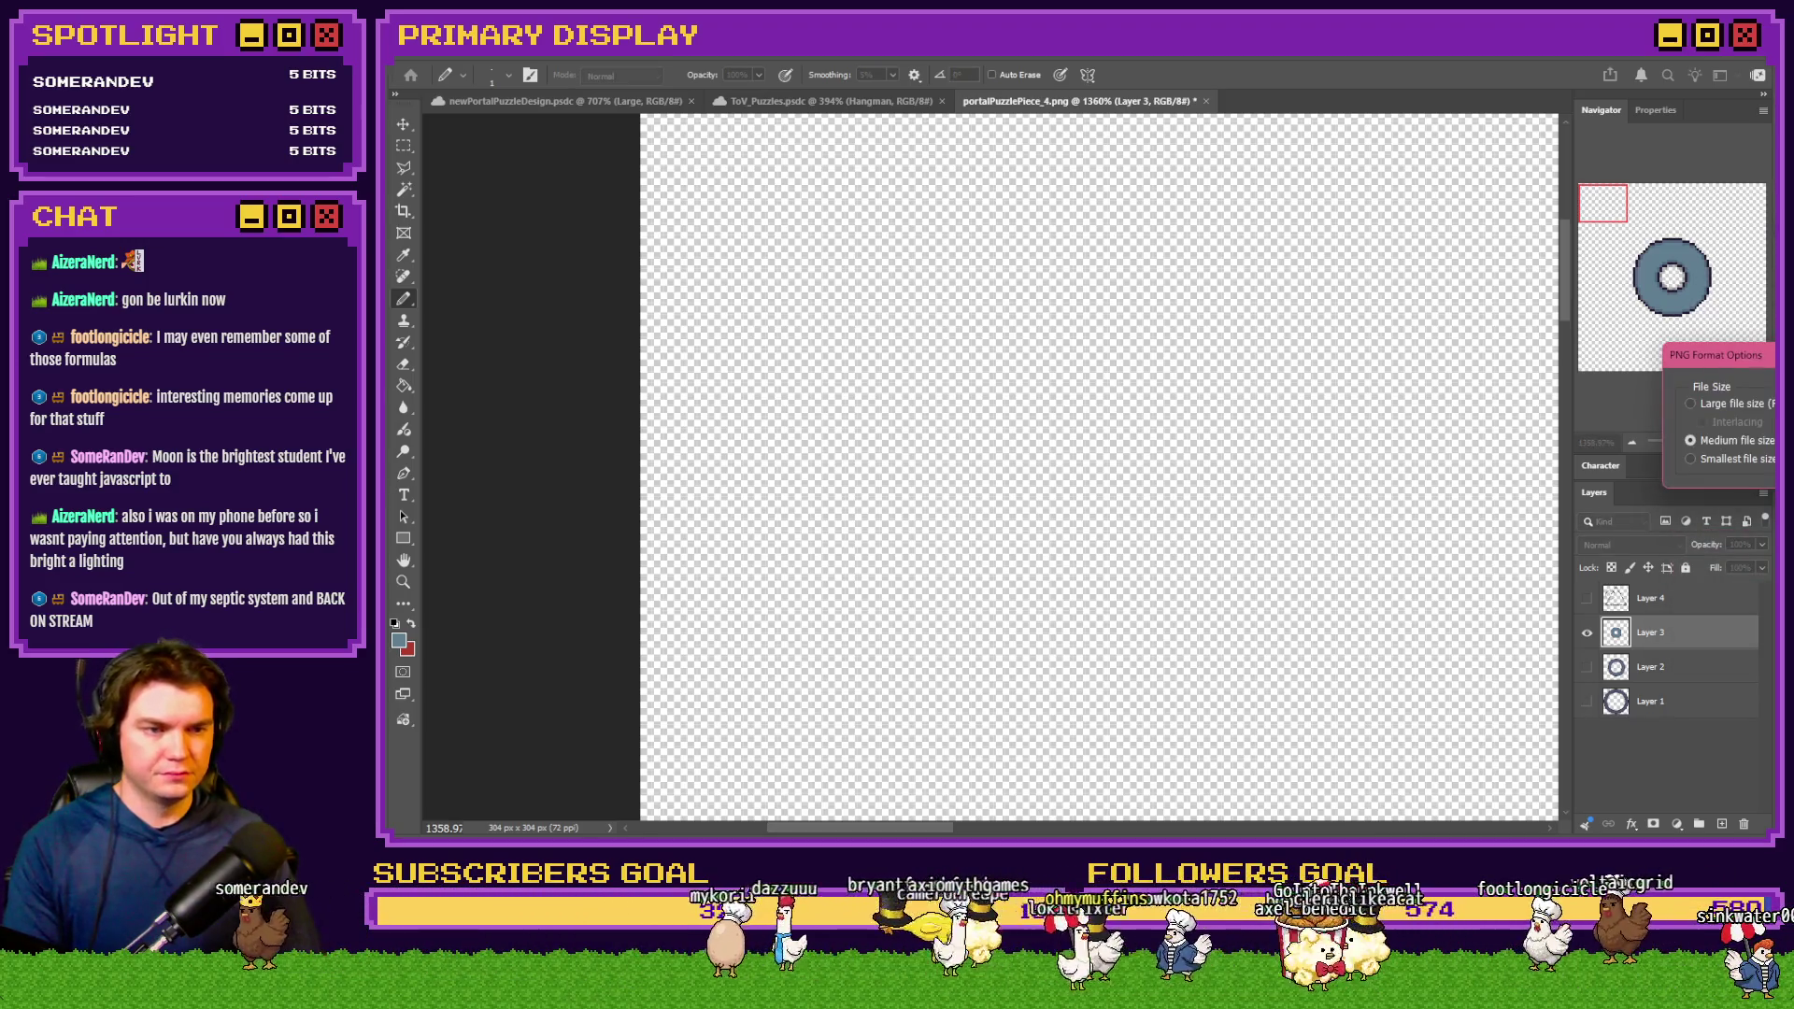
key(Return)
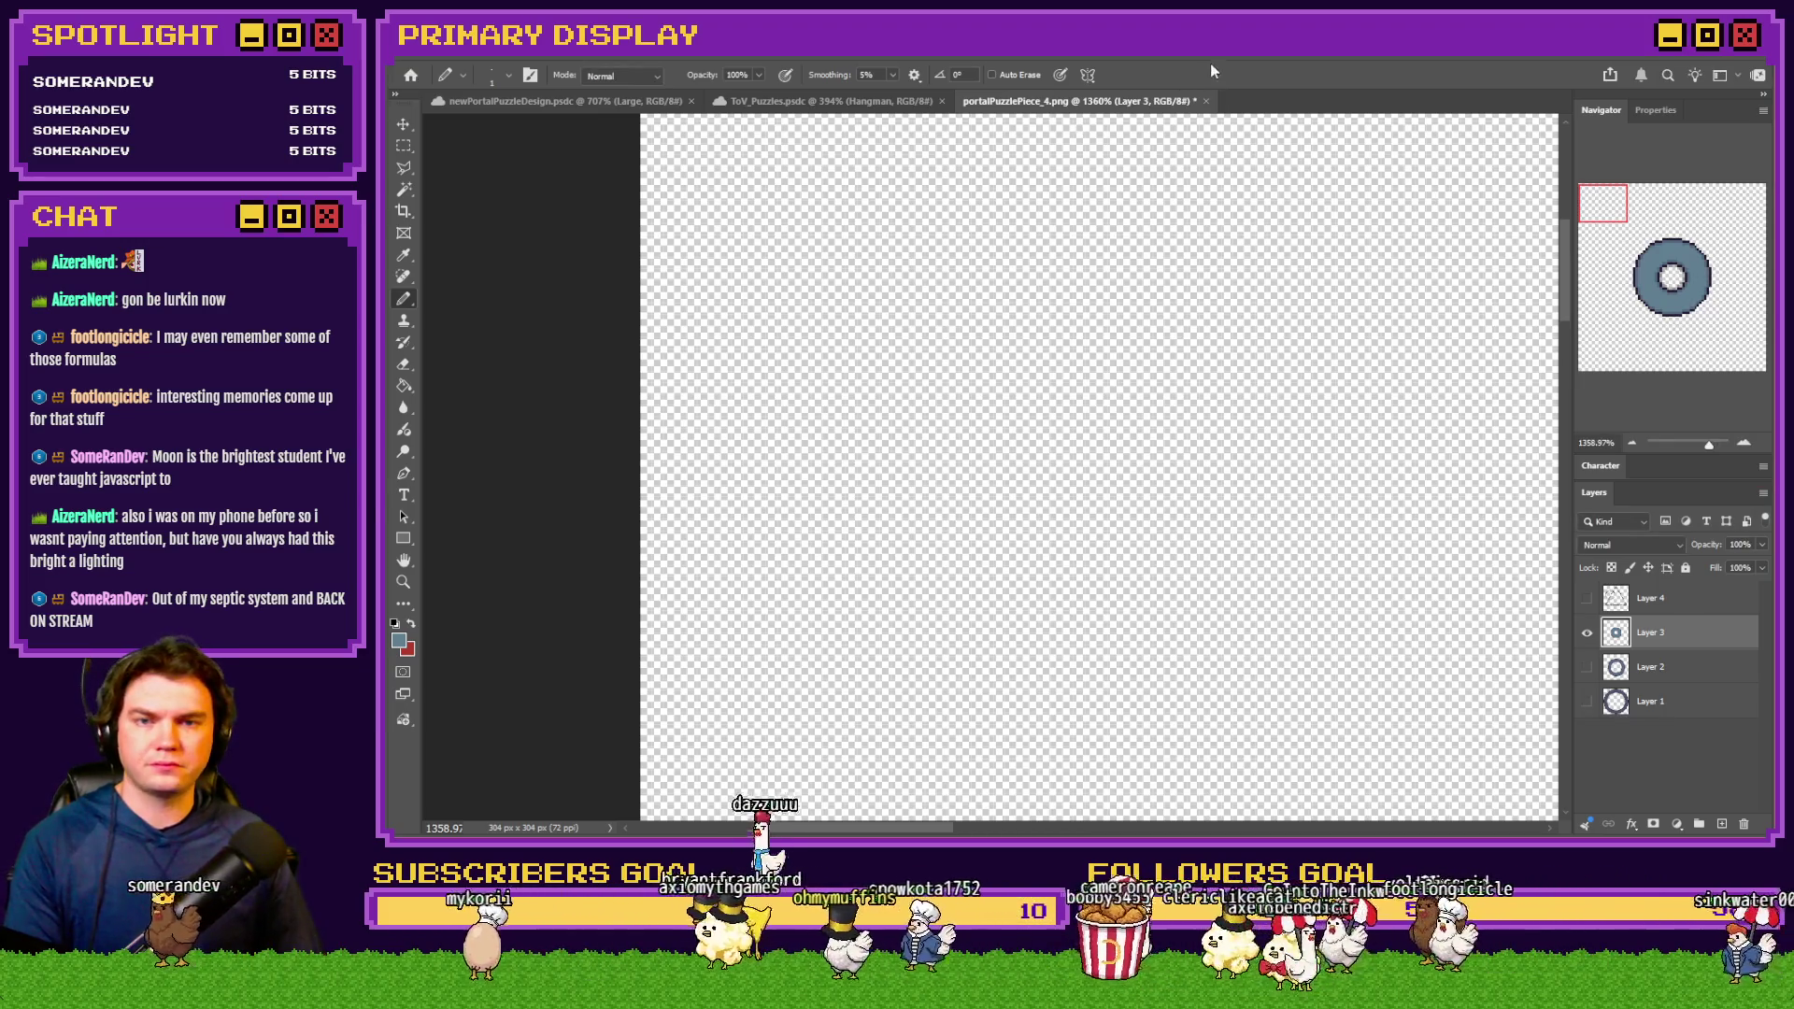
scroll(1217, 533, down, 10)
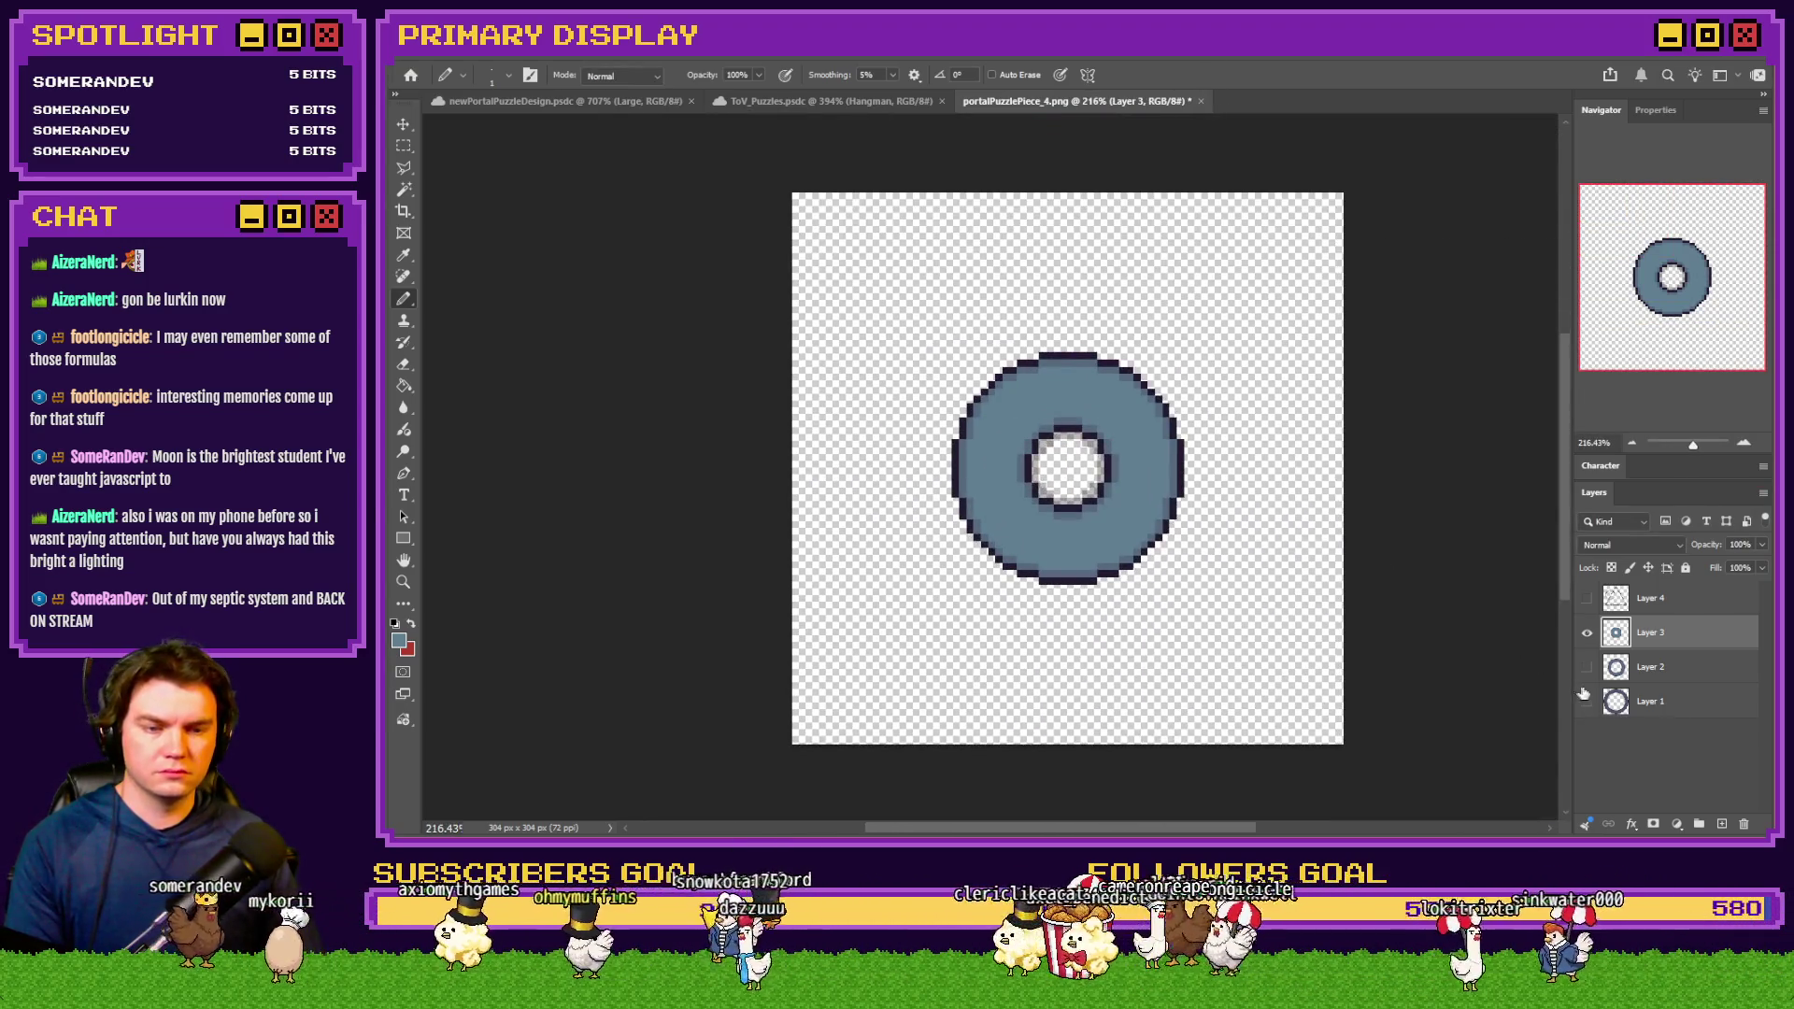
click(1586, 701)
click(1586, 666)
click(1588, 599)
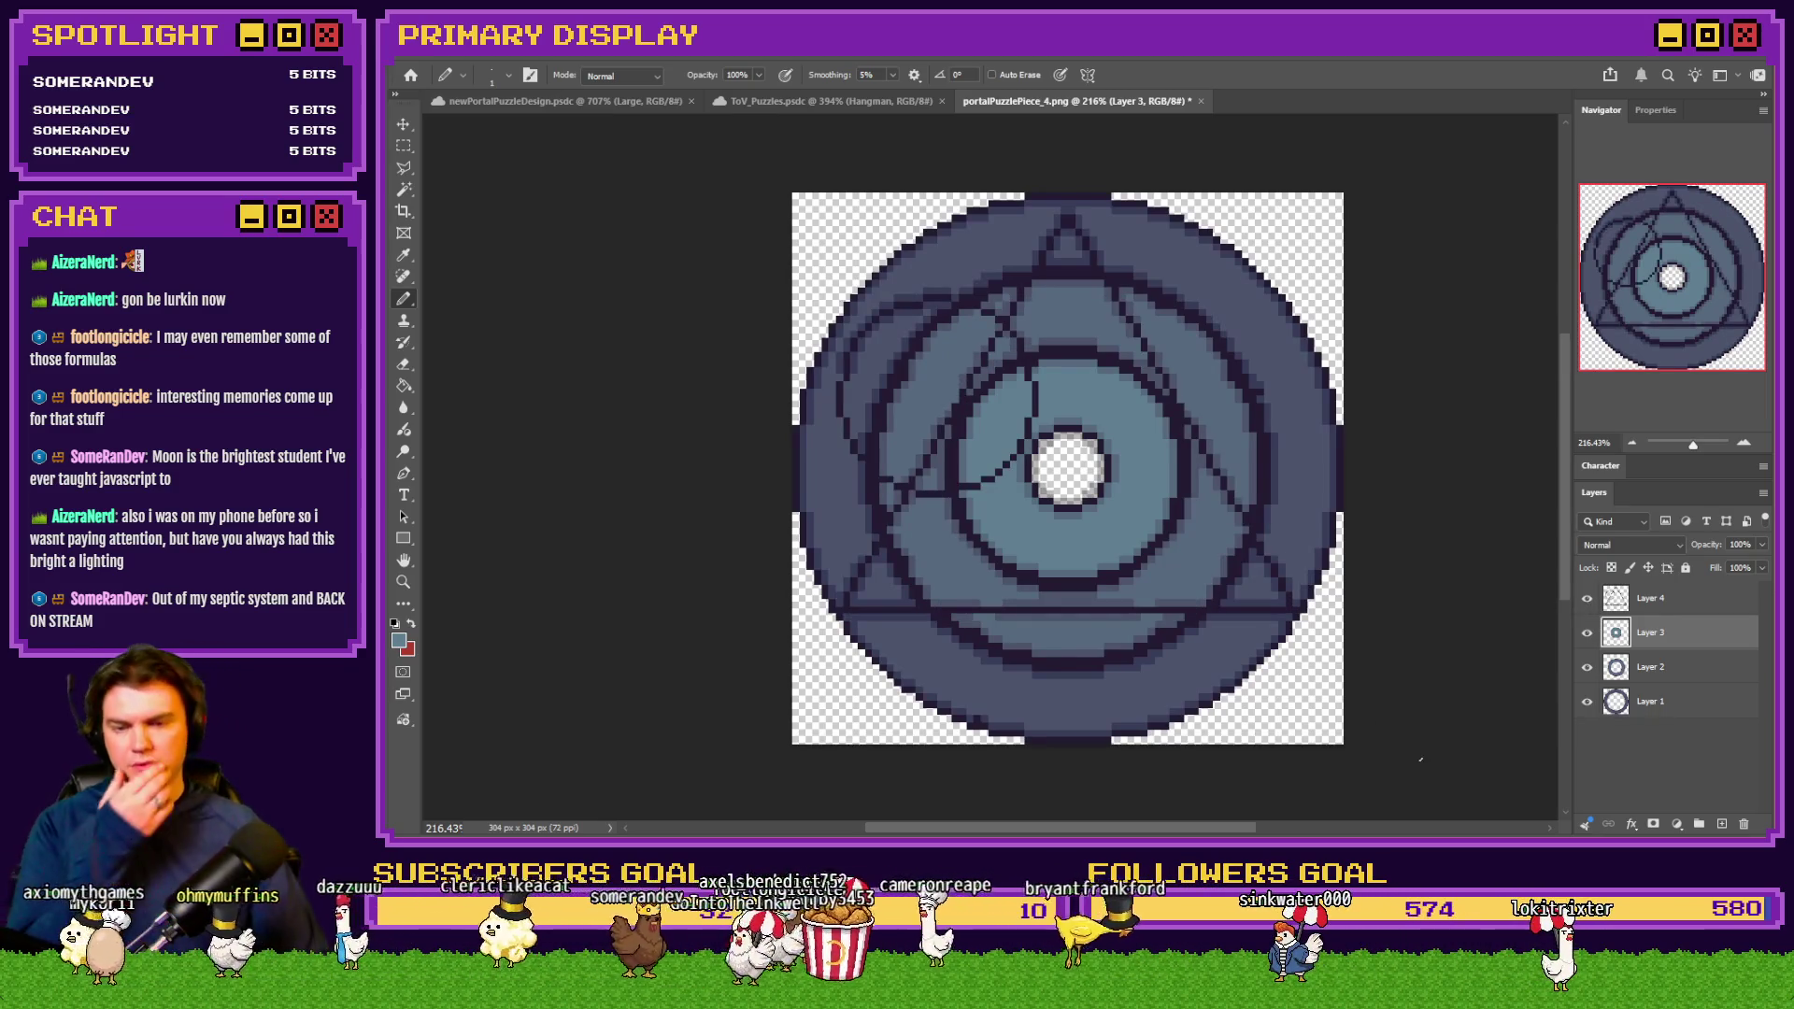
key(alt+Tab)
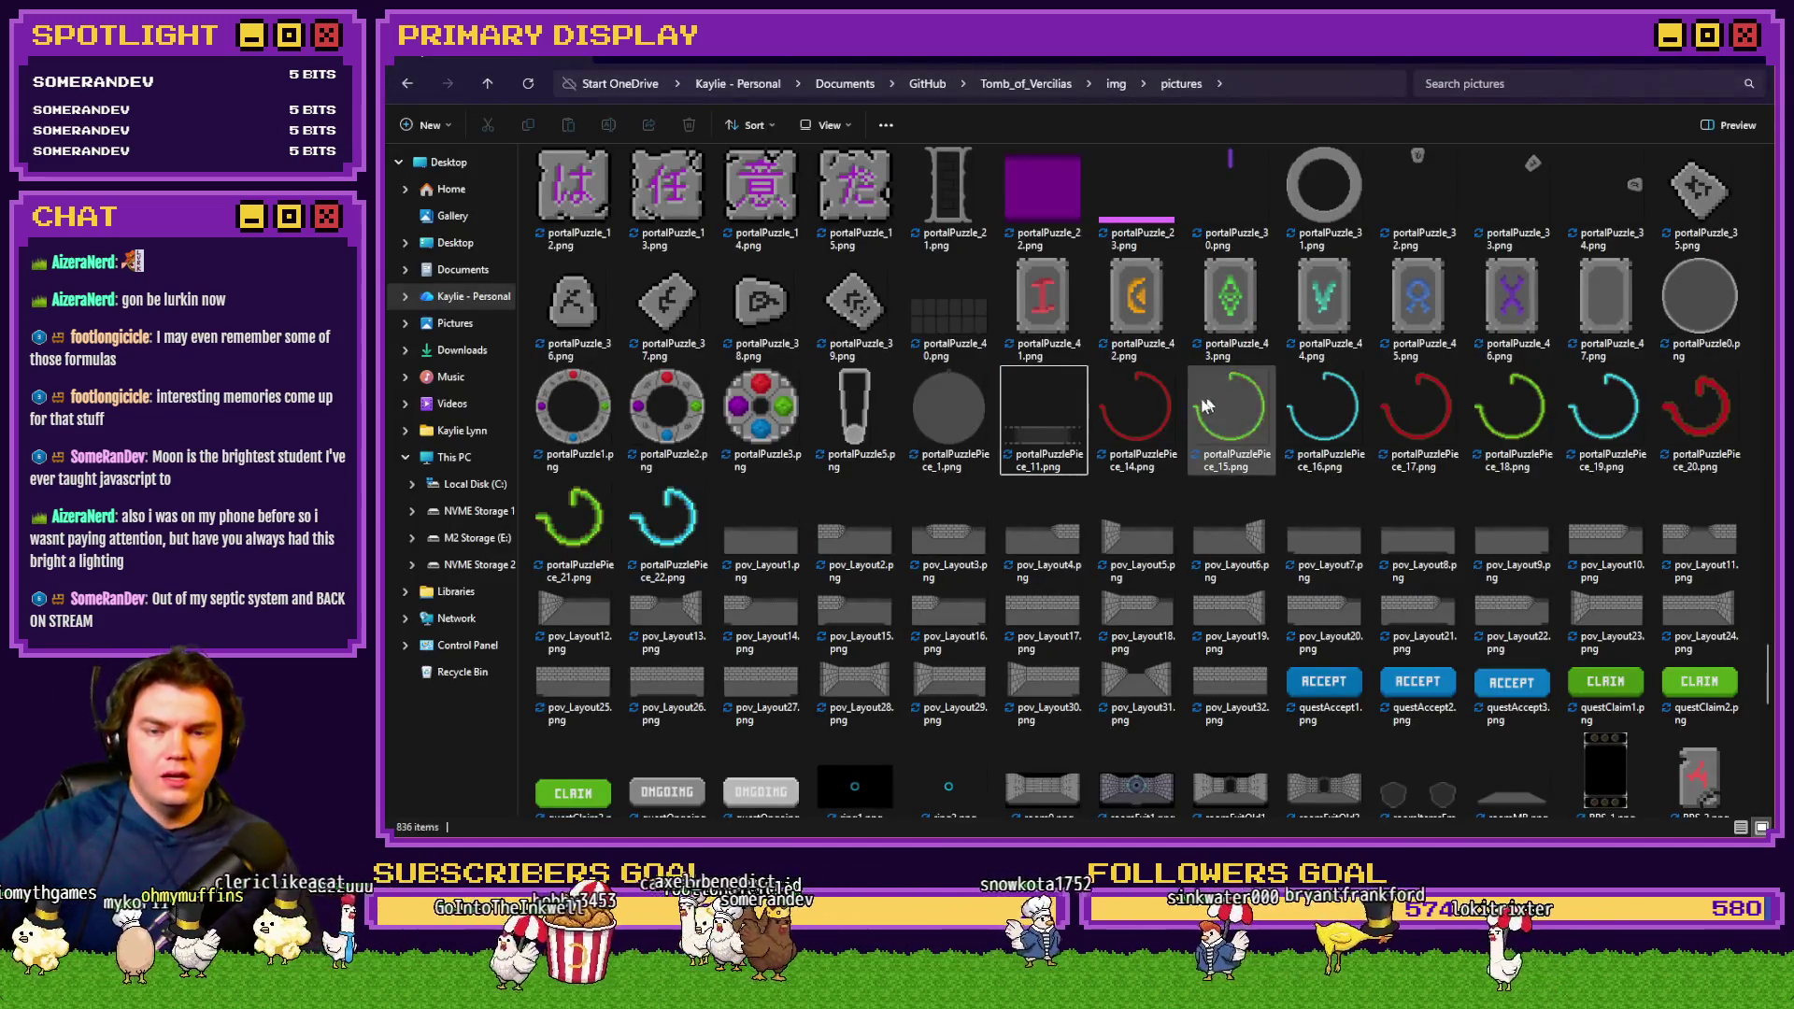
Preview portalPuzzlePiece_1.png full size and compare it with the neighbouring piece files
click(933, 432)
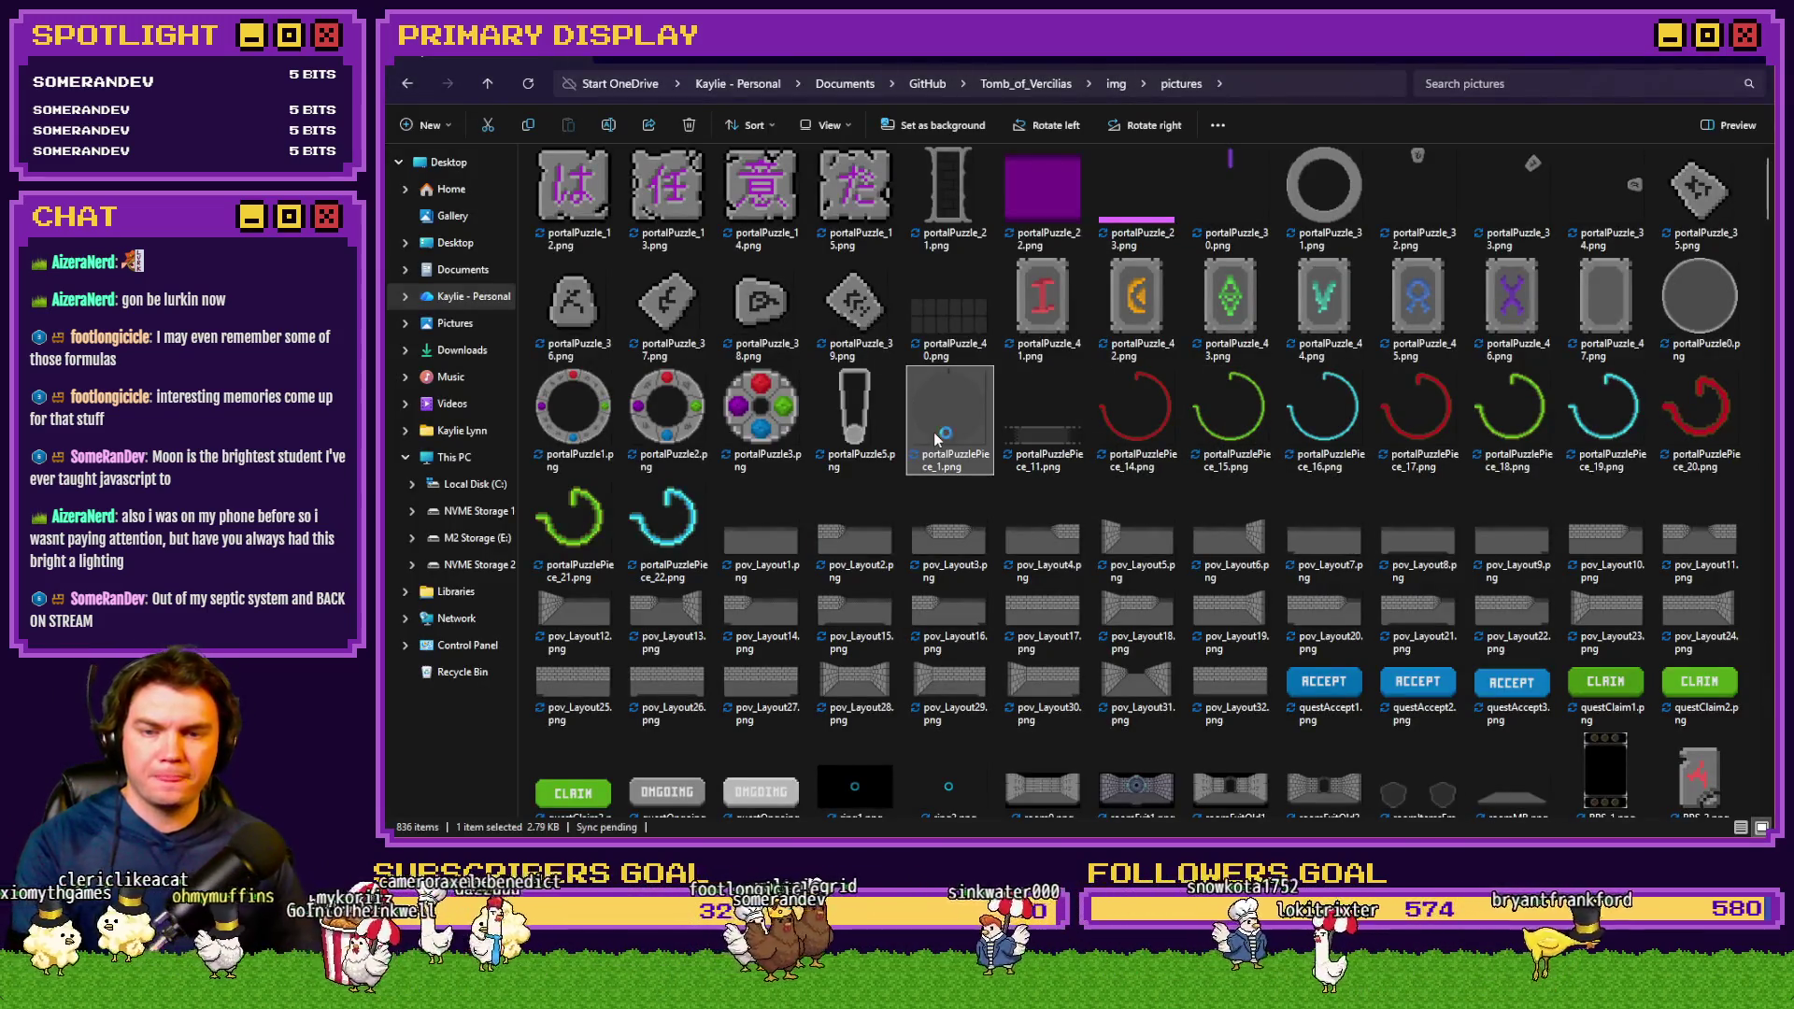
scroll(933, 432, up, 3)
scroll(964, 452, down, 3)
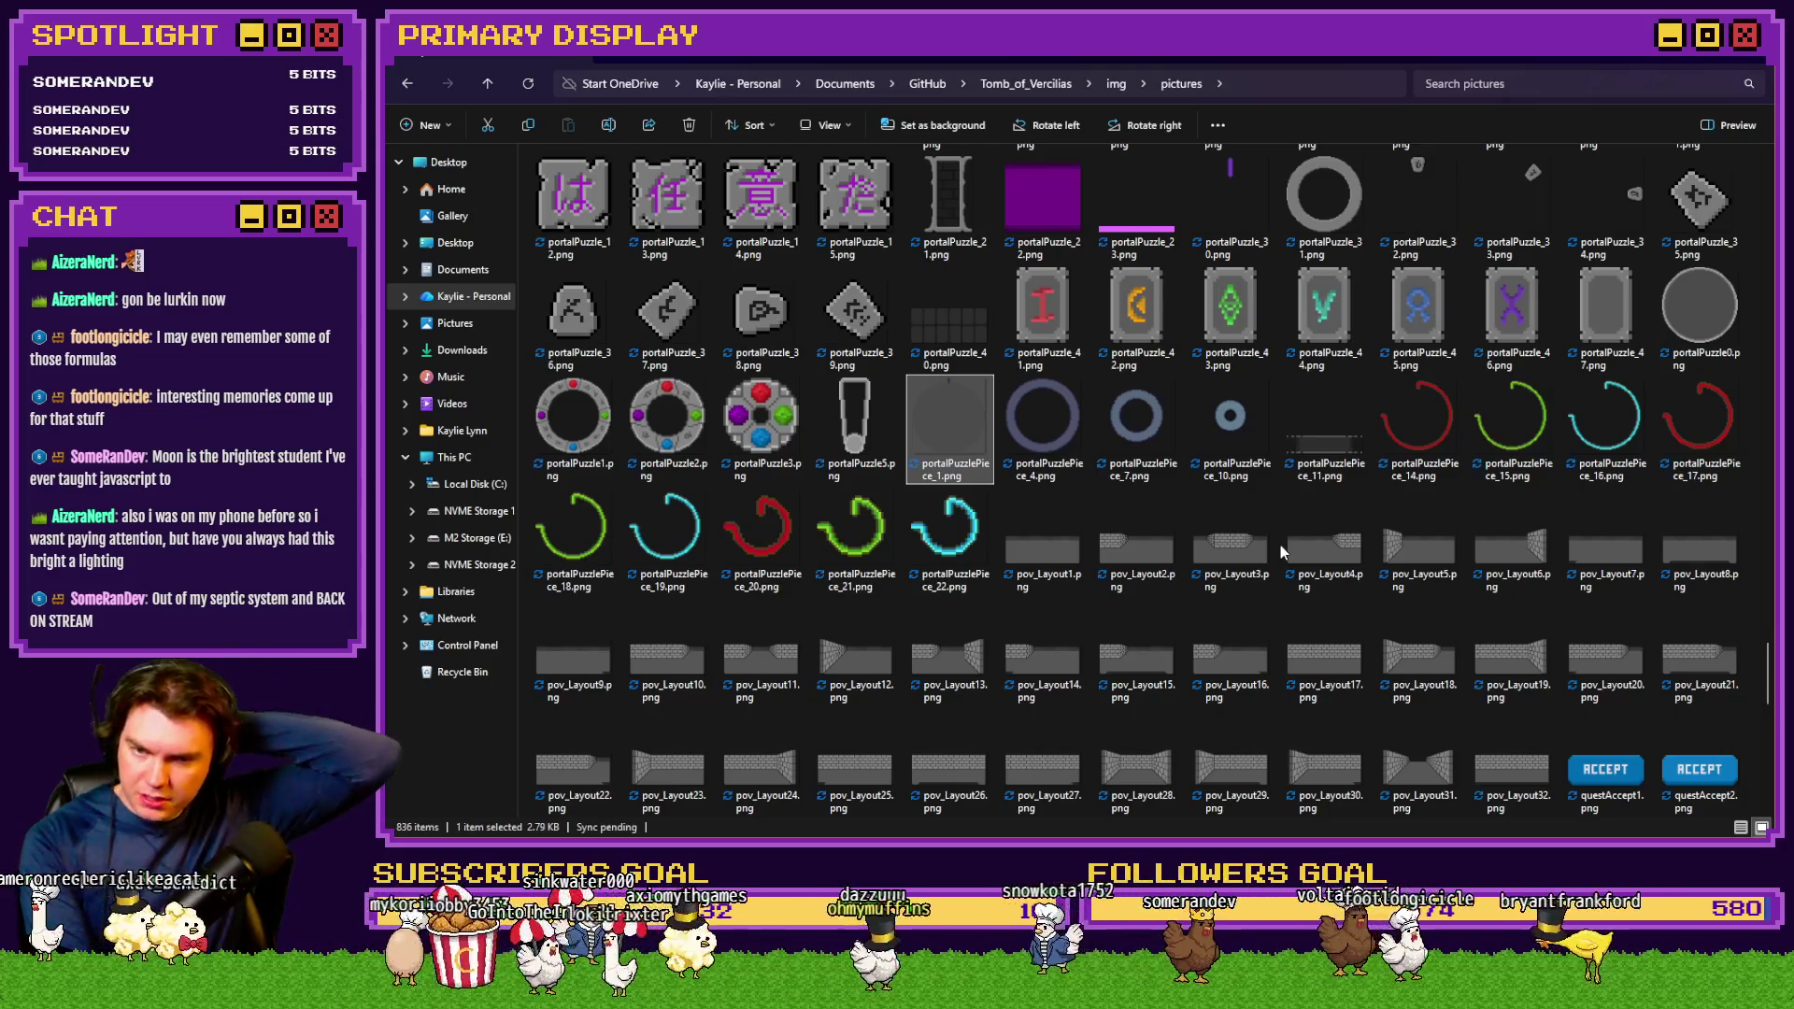
key(Return)
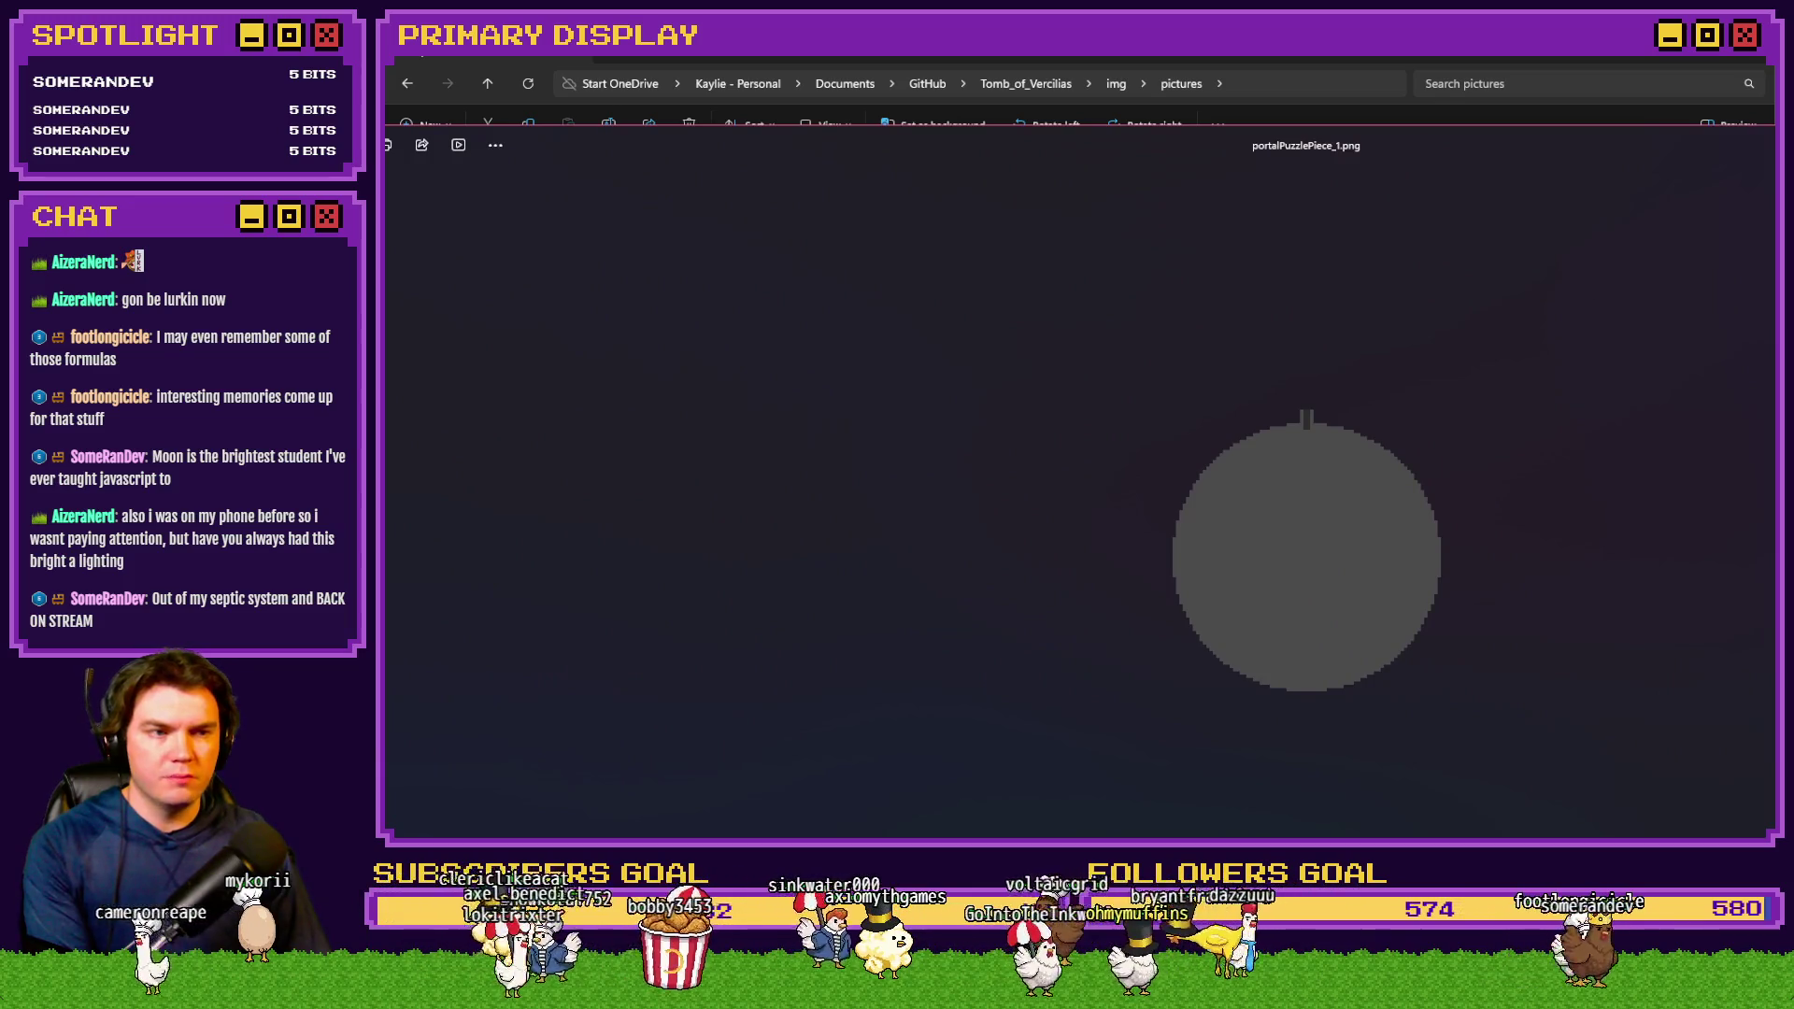
key(Escape)
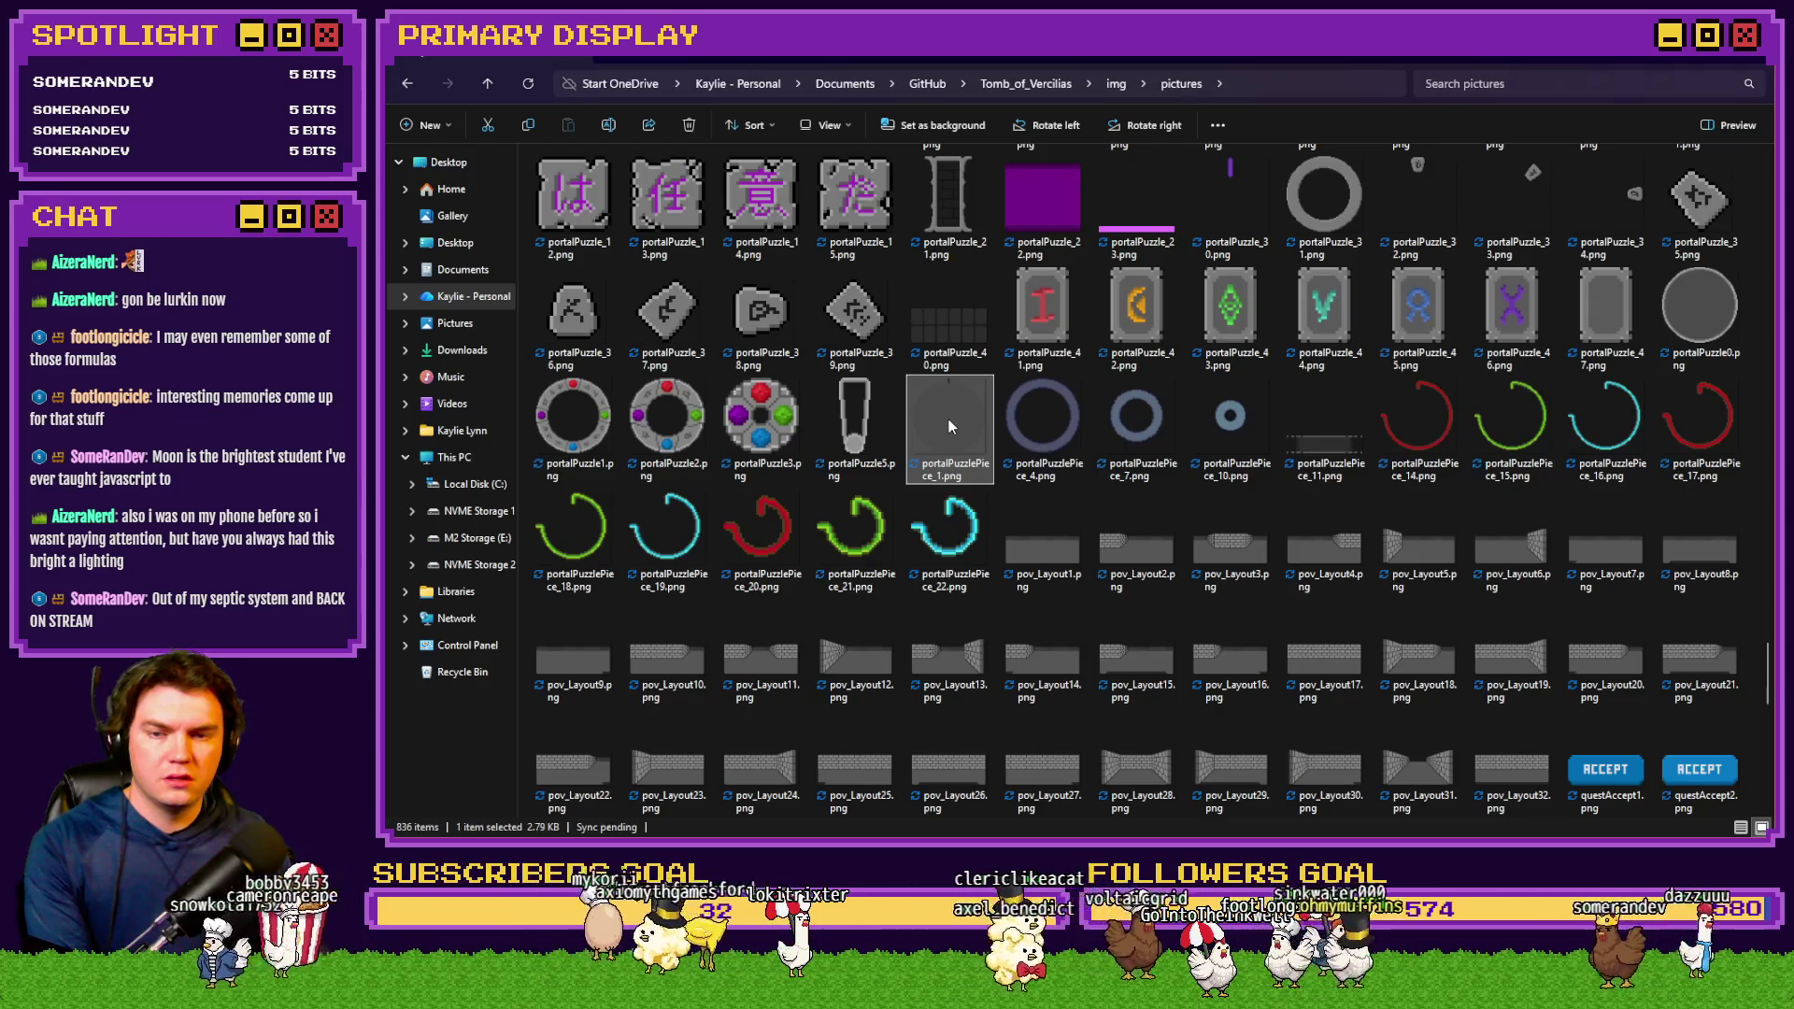
key(Right)
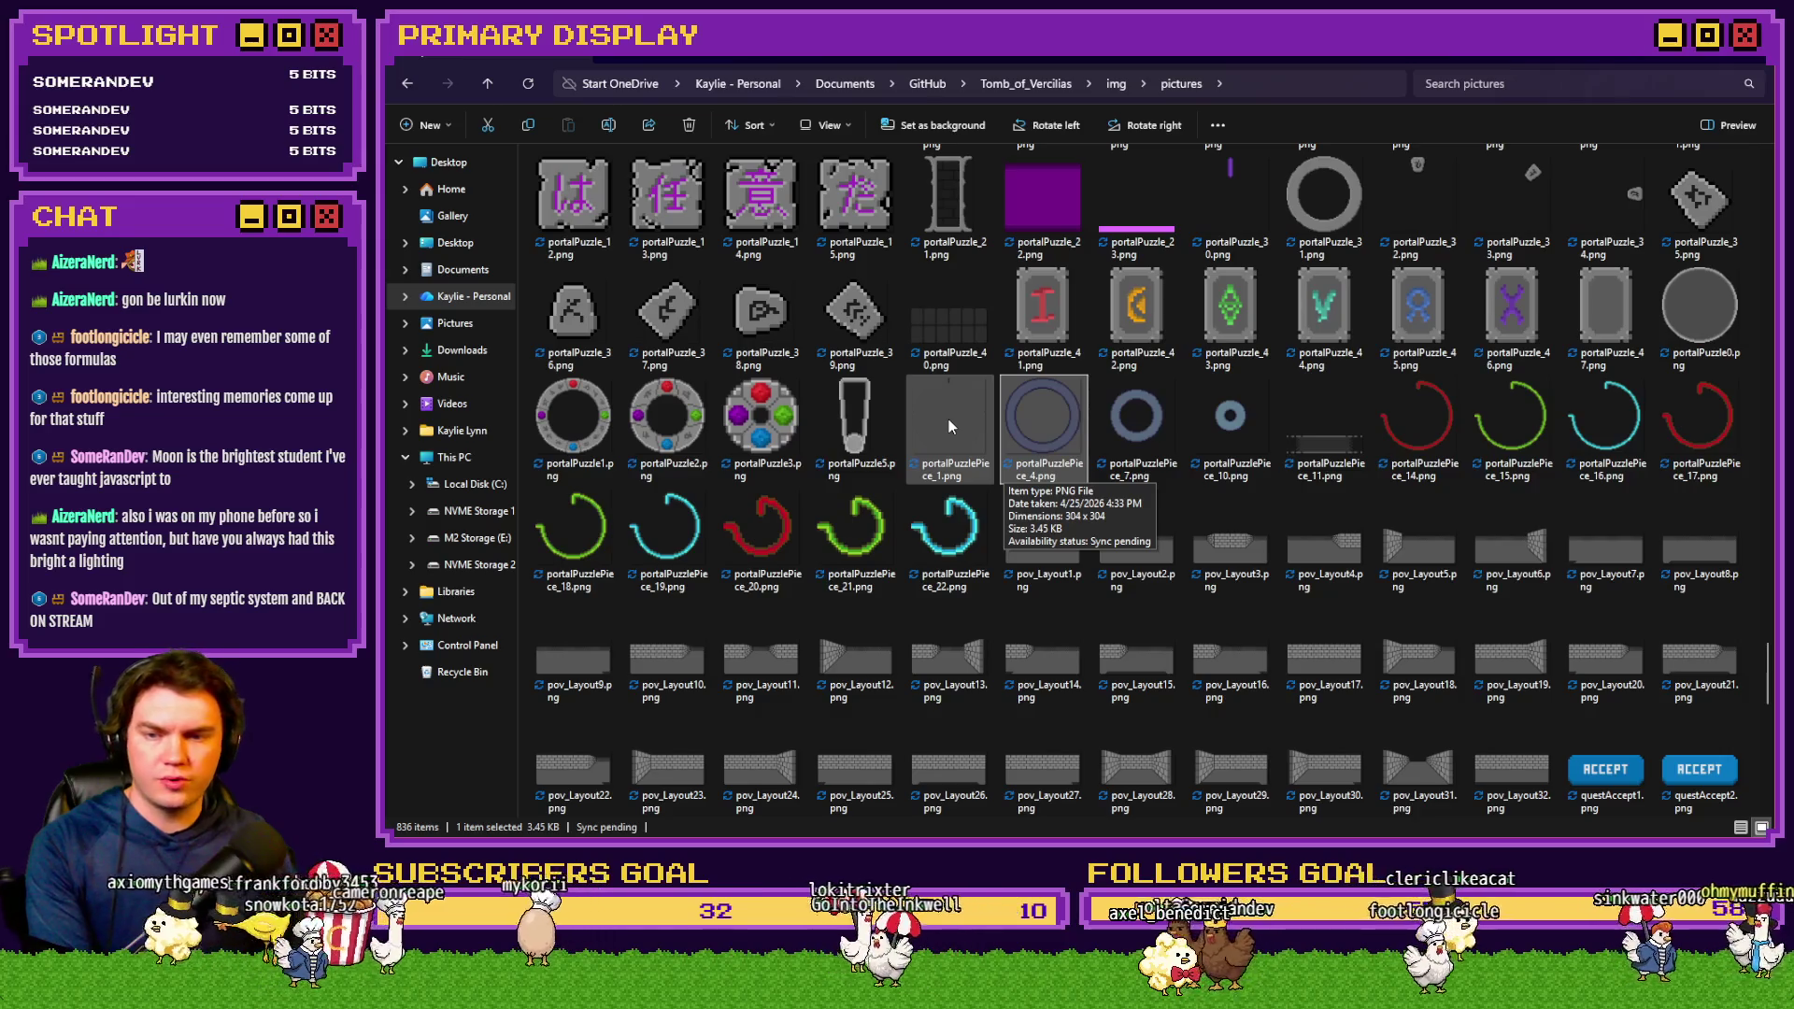
click(566, 438)
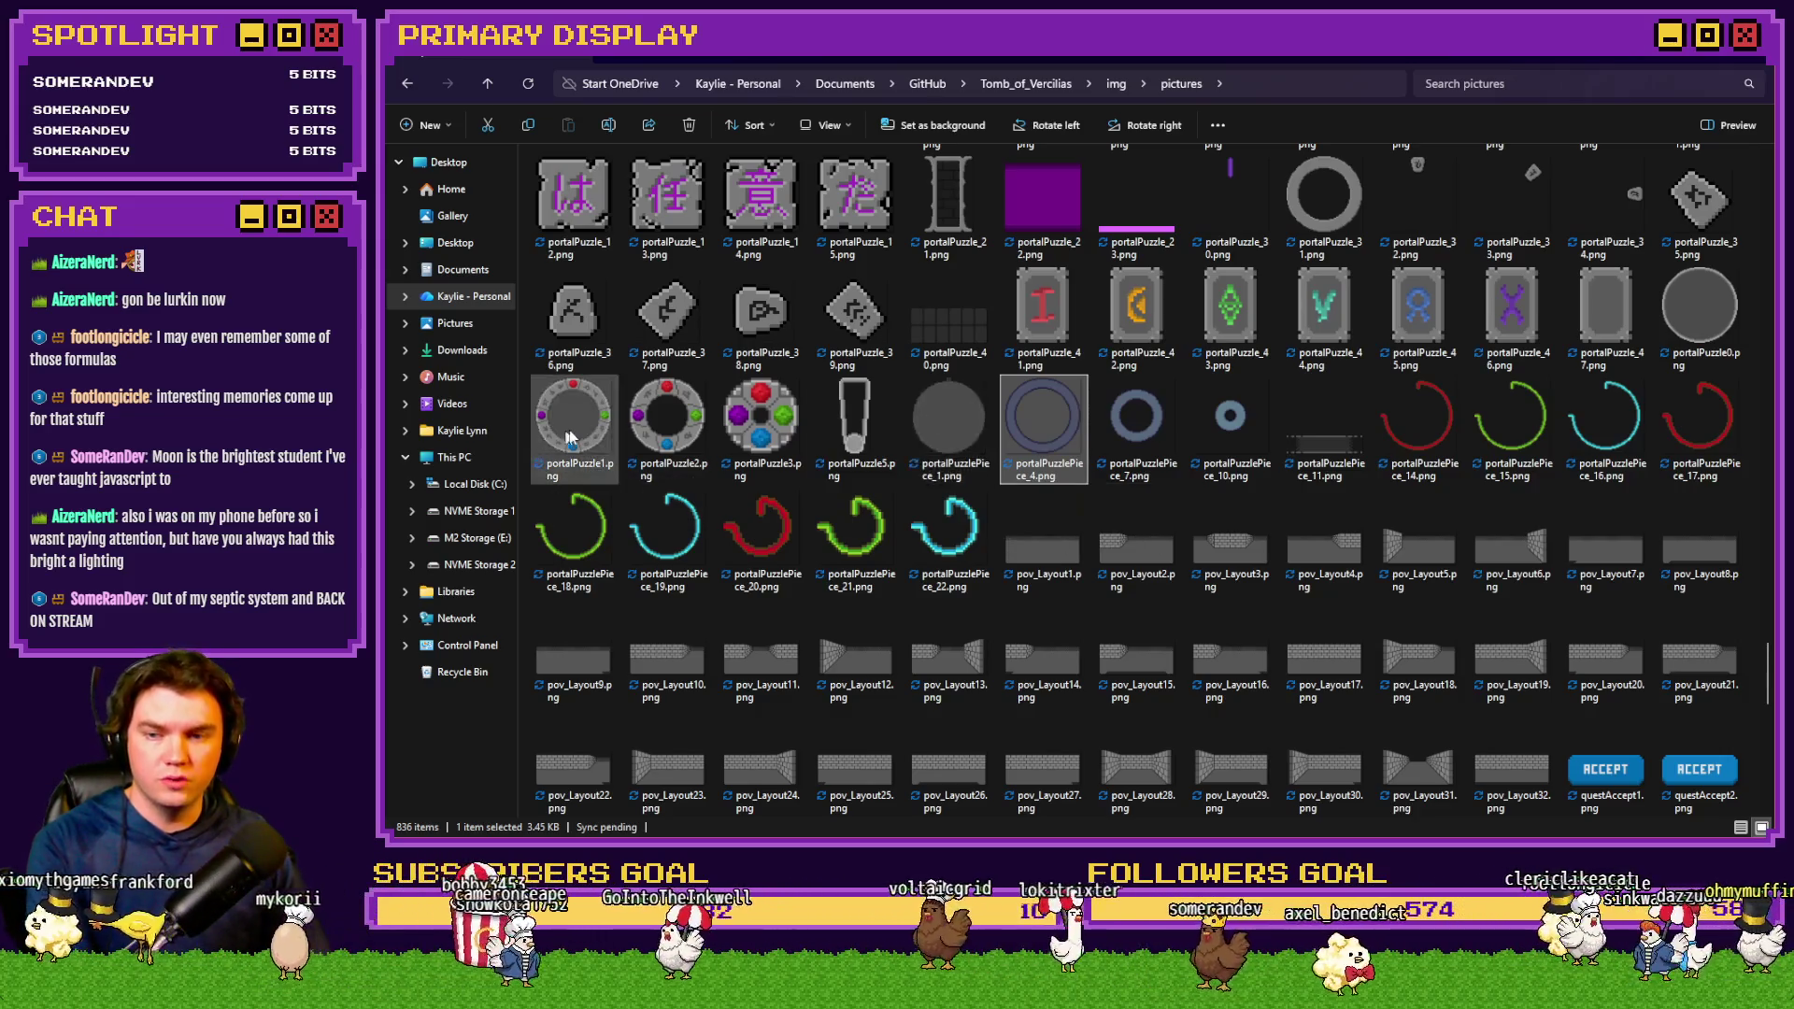
click(944, 418)
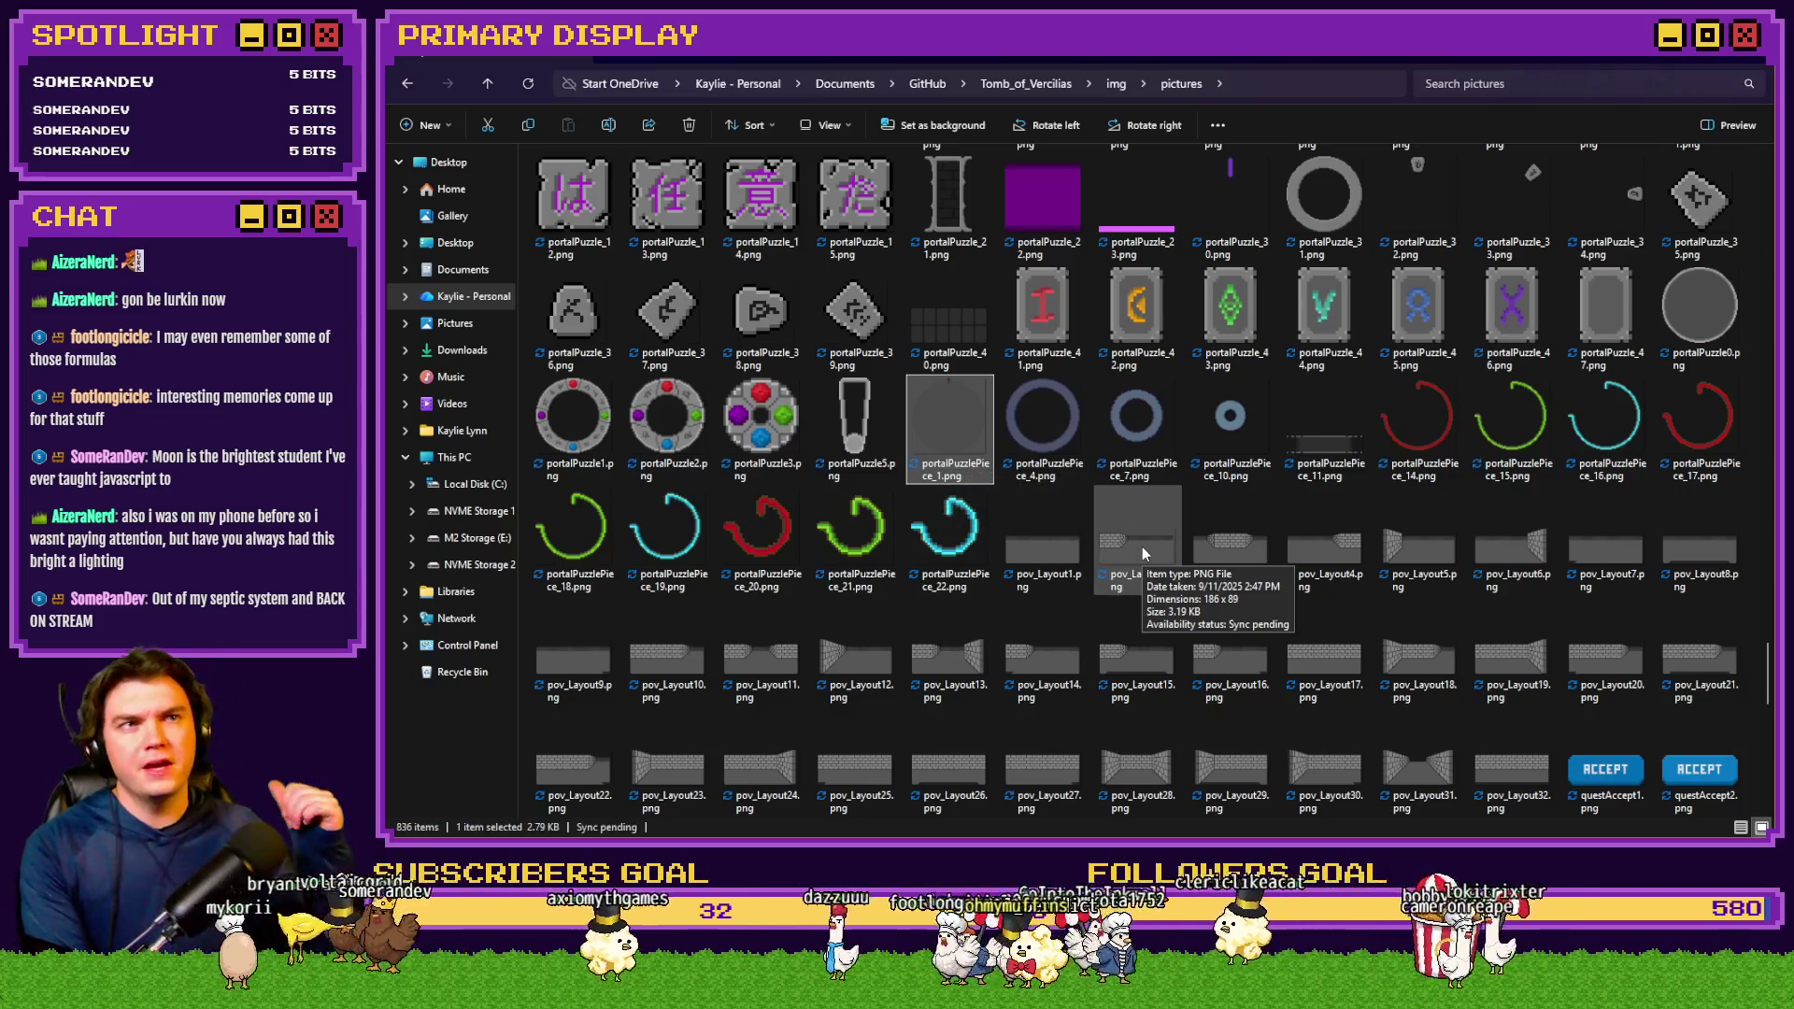
key(Right)
key(Right)
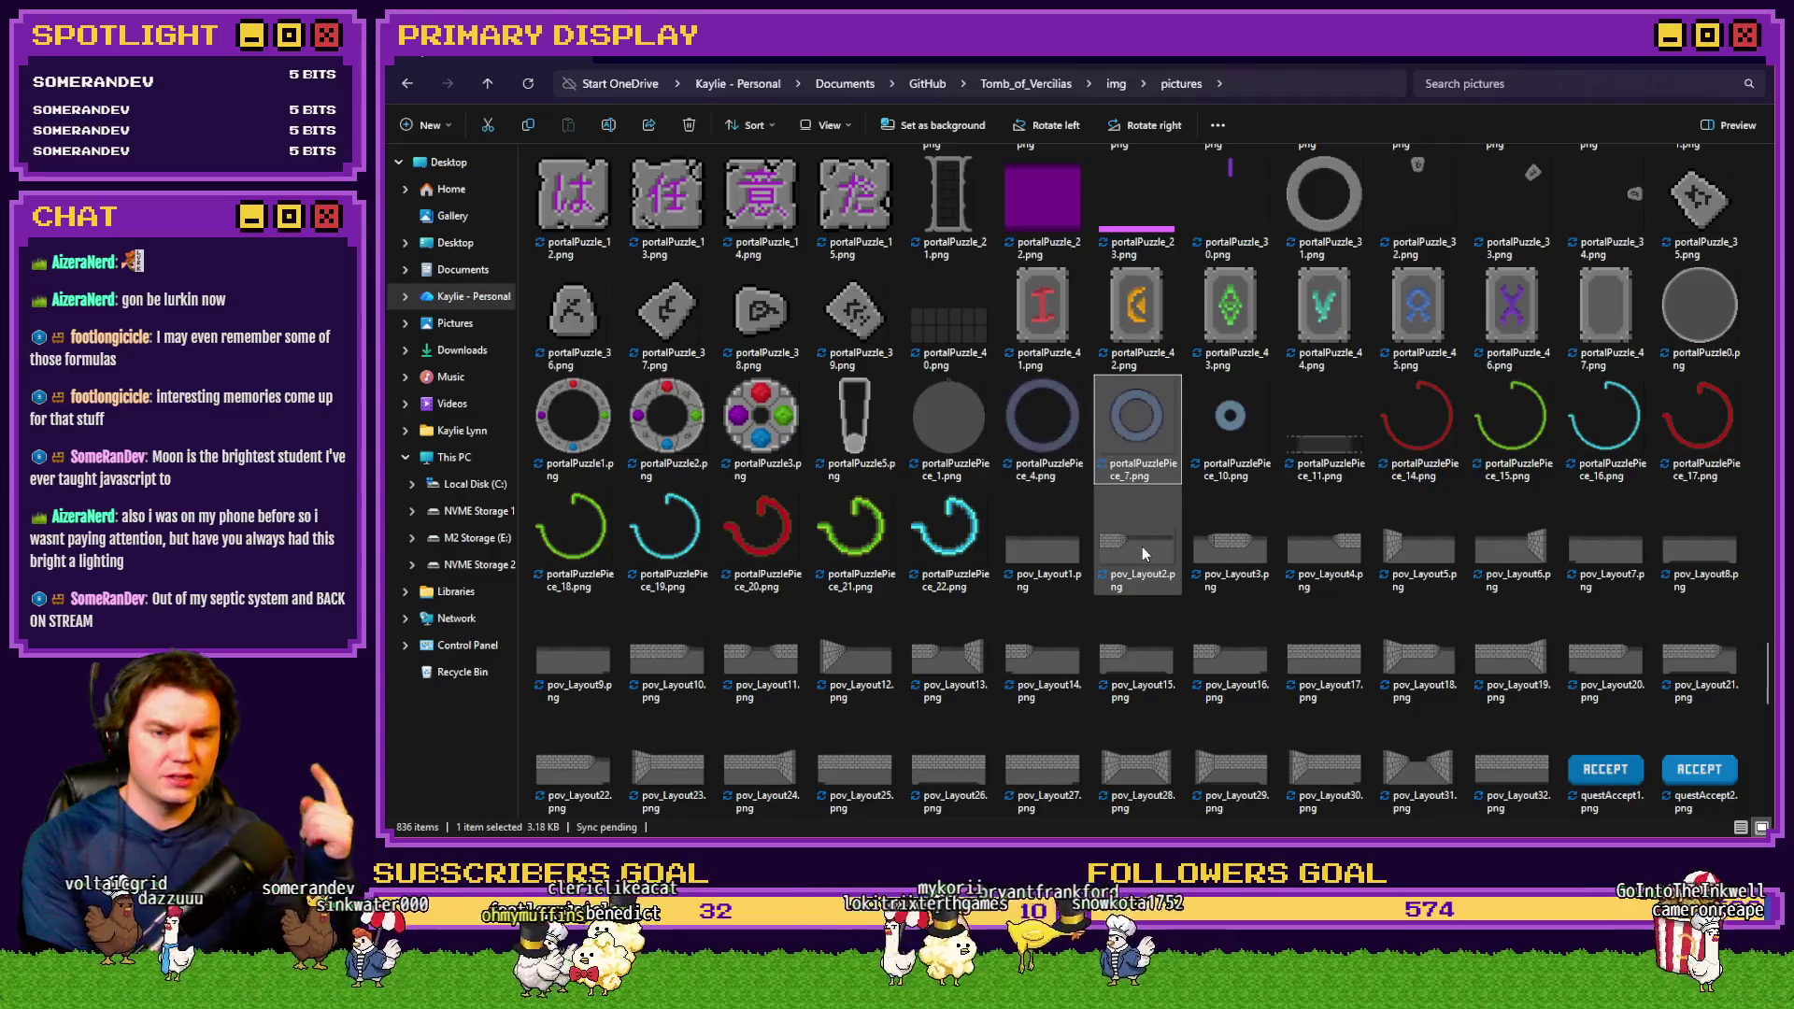
key(Right)
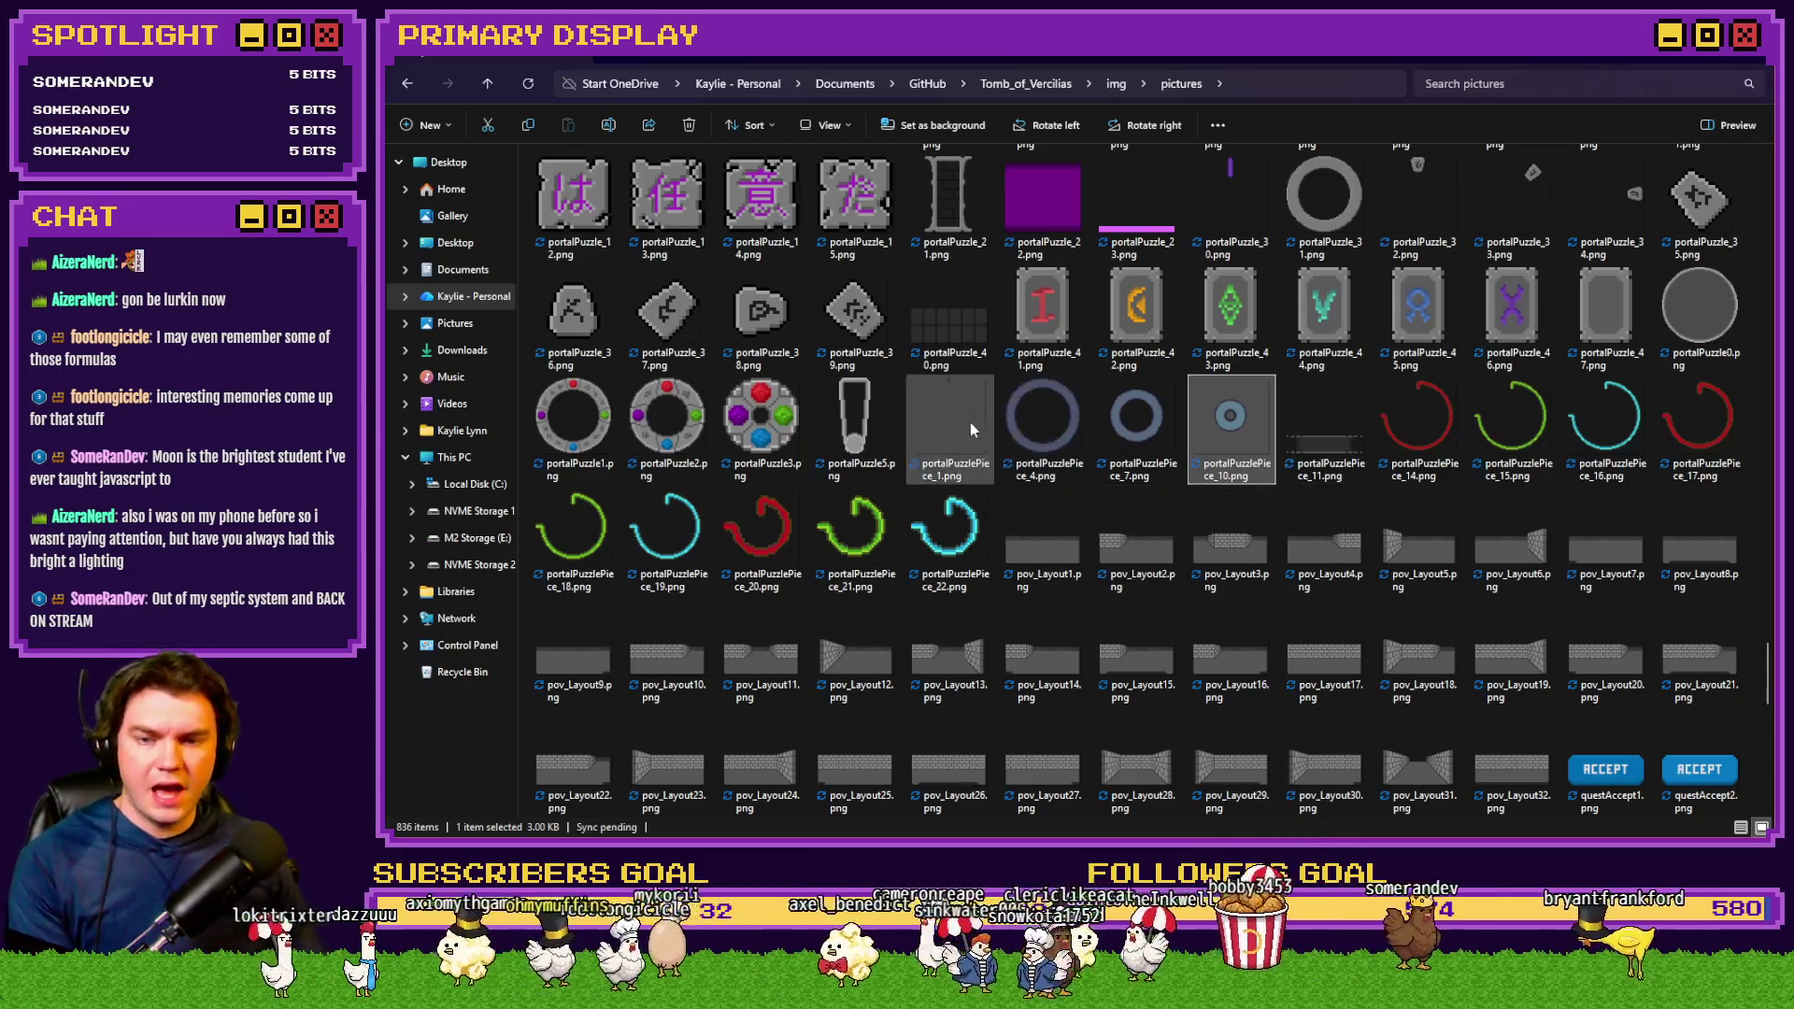
Select the old portalPuzzlePiece_1 image and request its deletion
click(1046, 467)
key(Left)
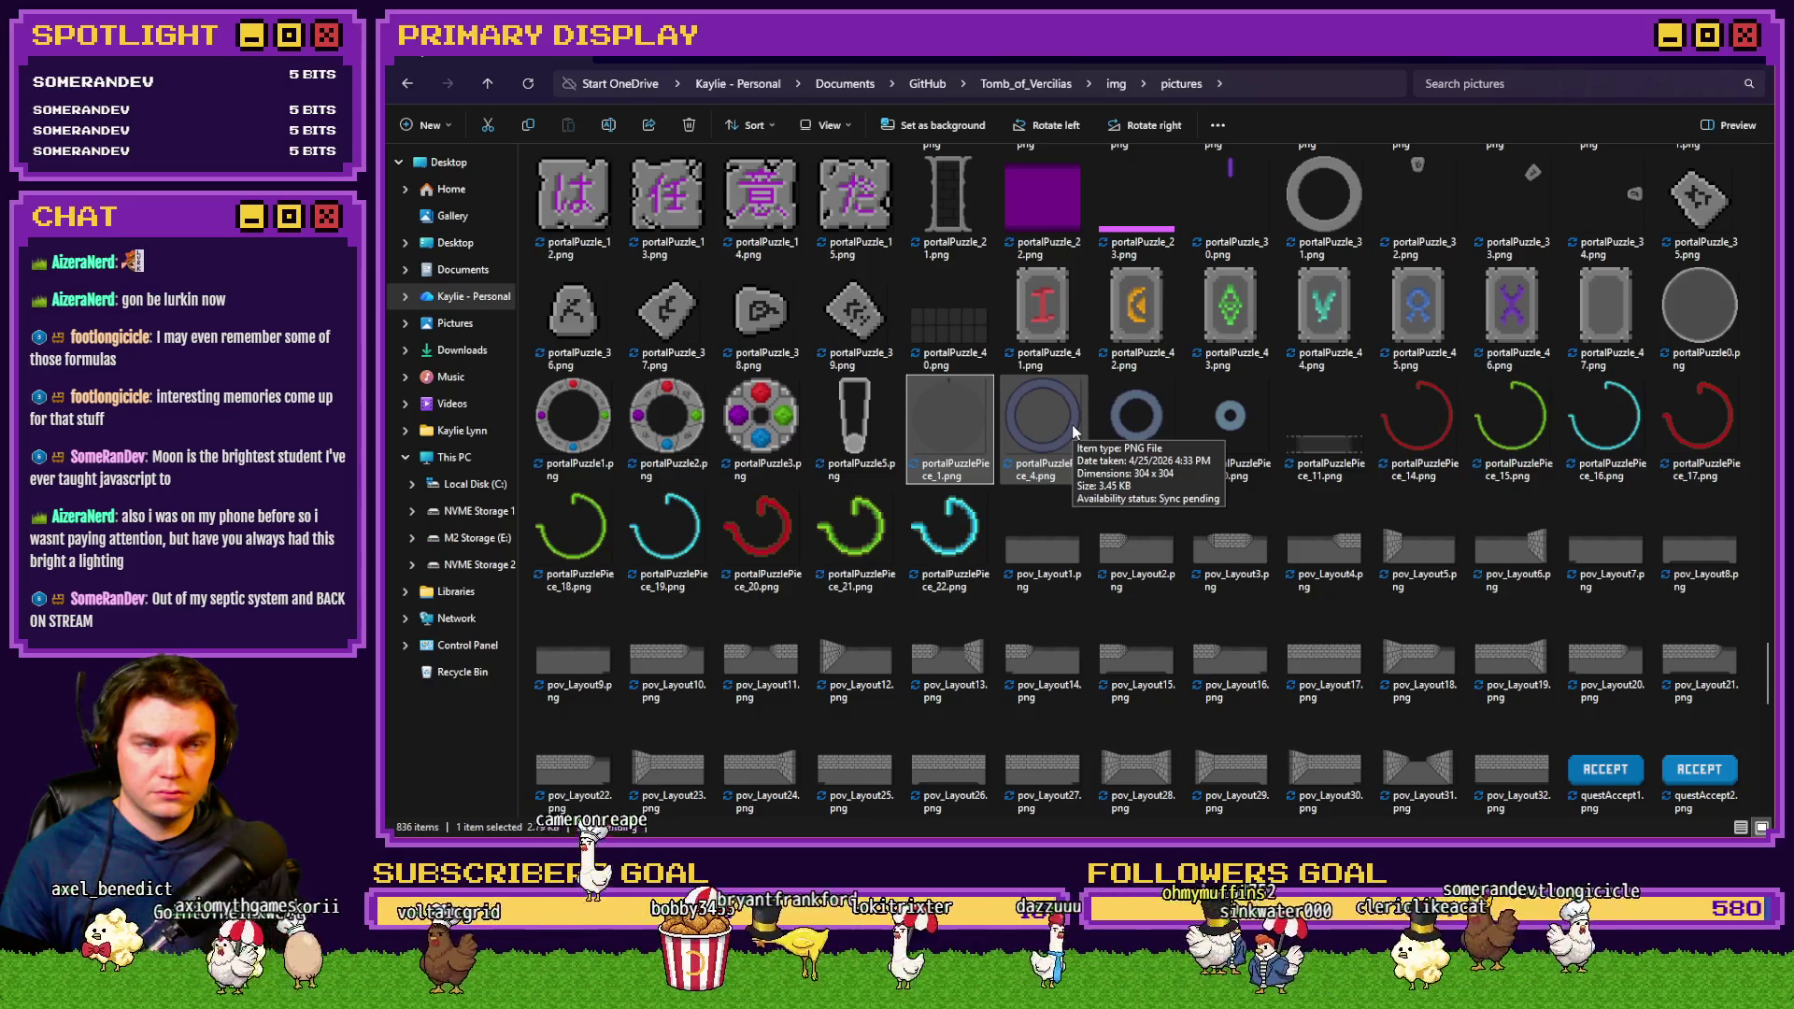
key(Delete)
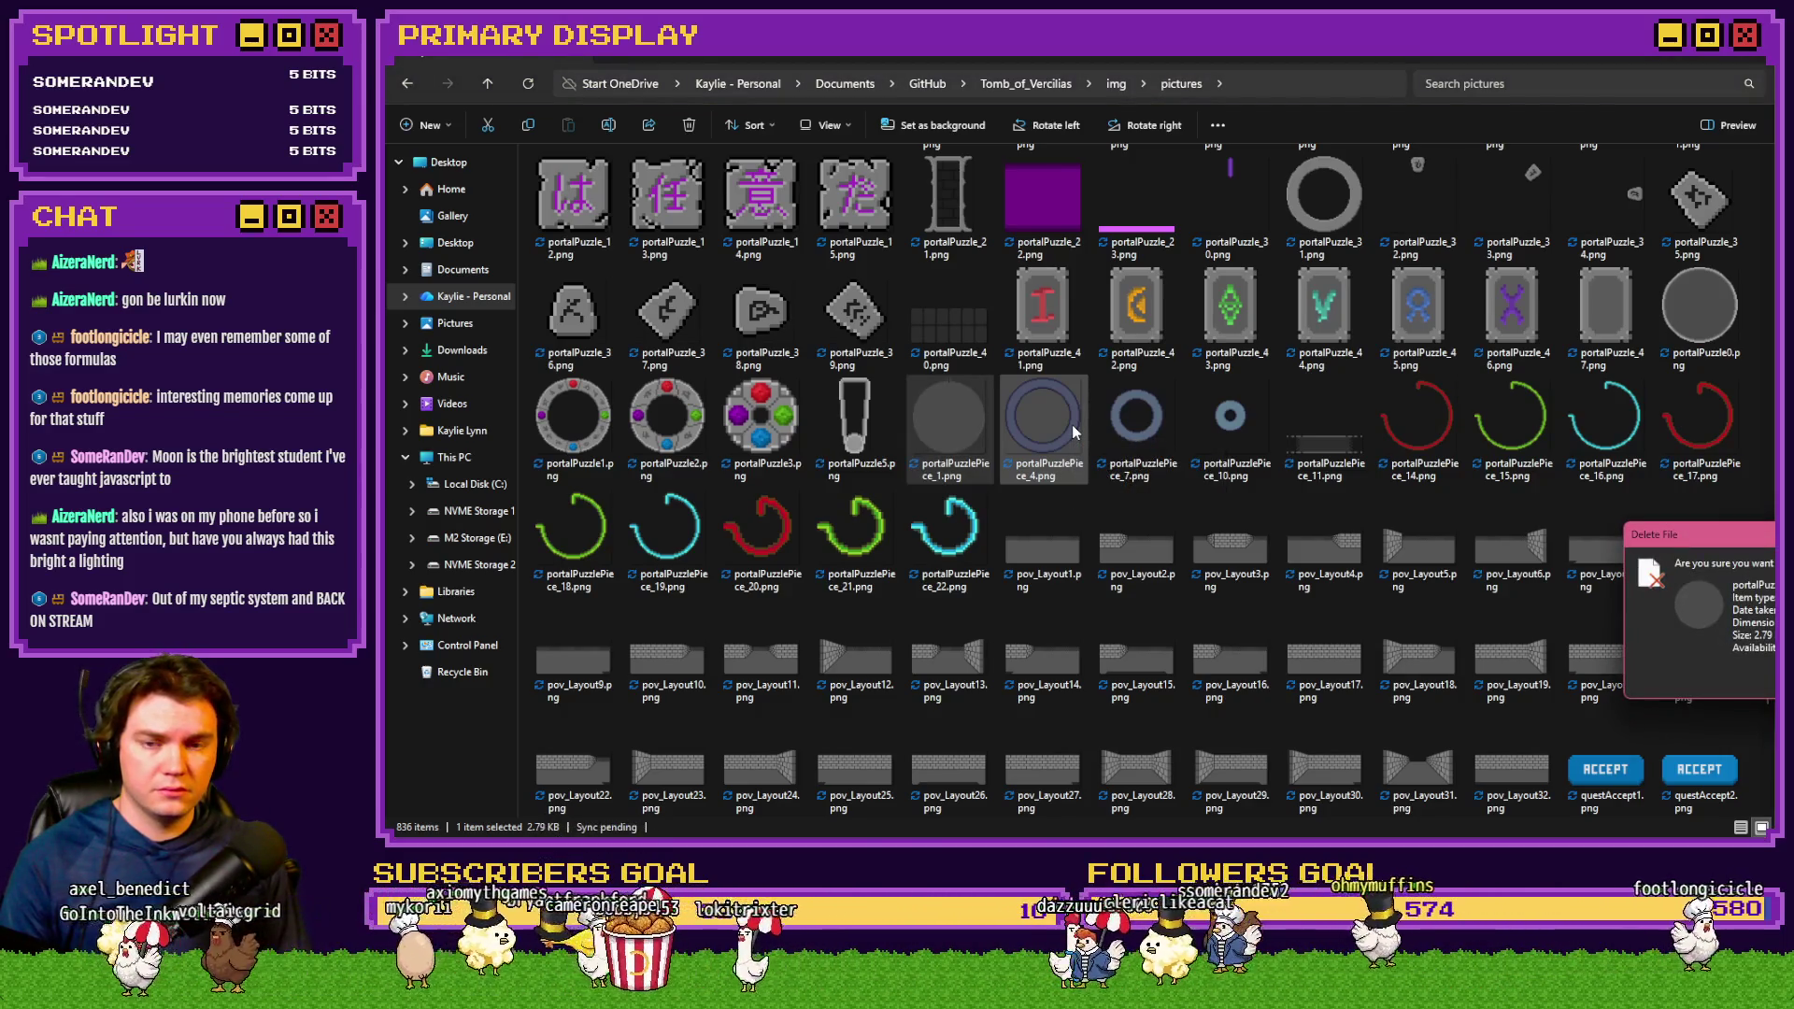
Confirm deleting the old piece and rename portalPuzzlePiece_4 to portalPuzzlePiece_1
key(Return)
click(956, 522)
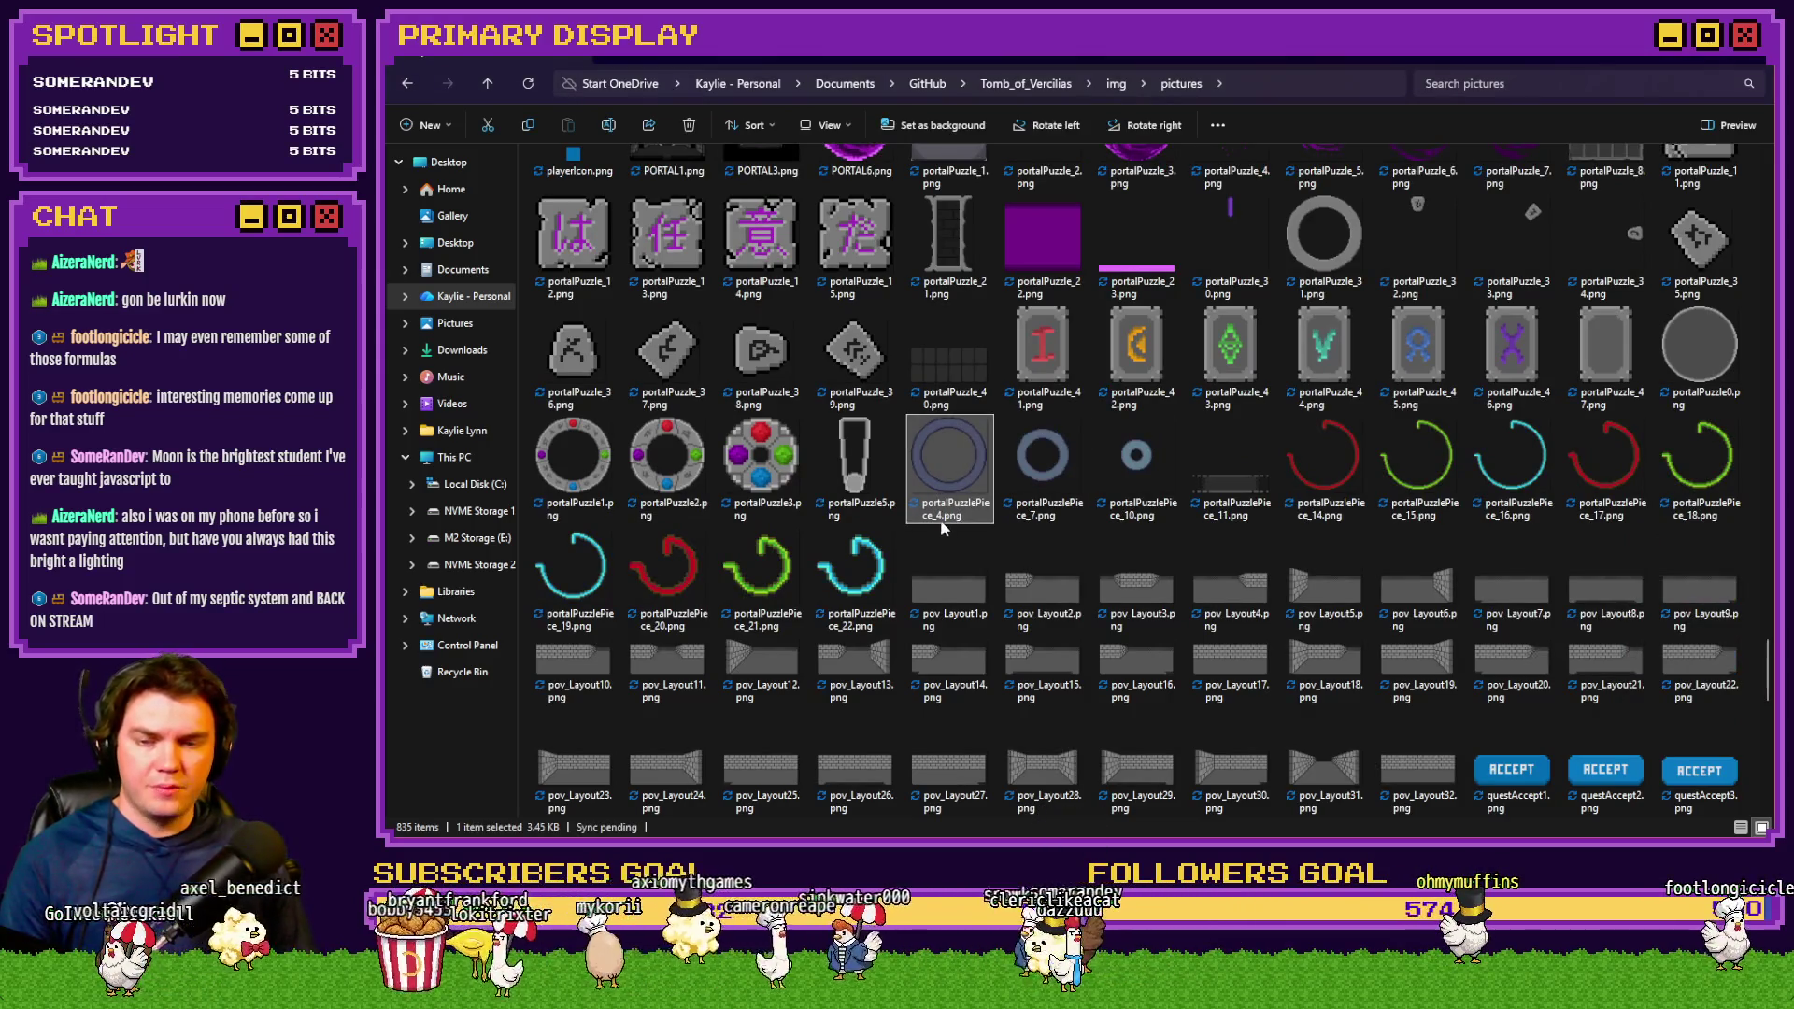
key(BackSpace)
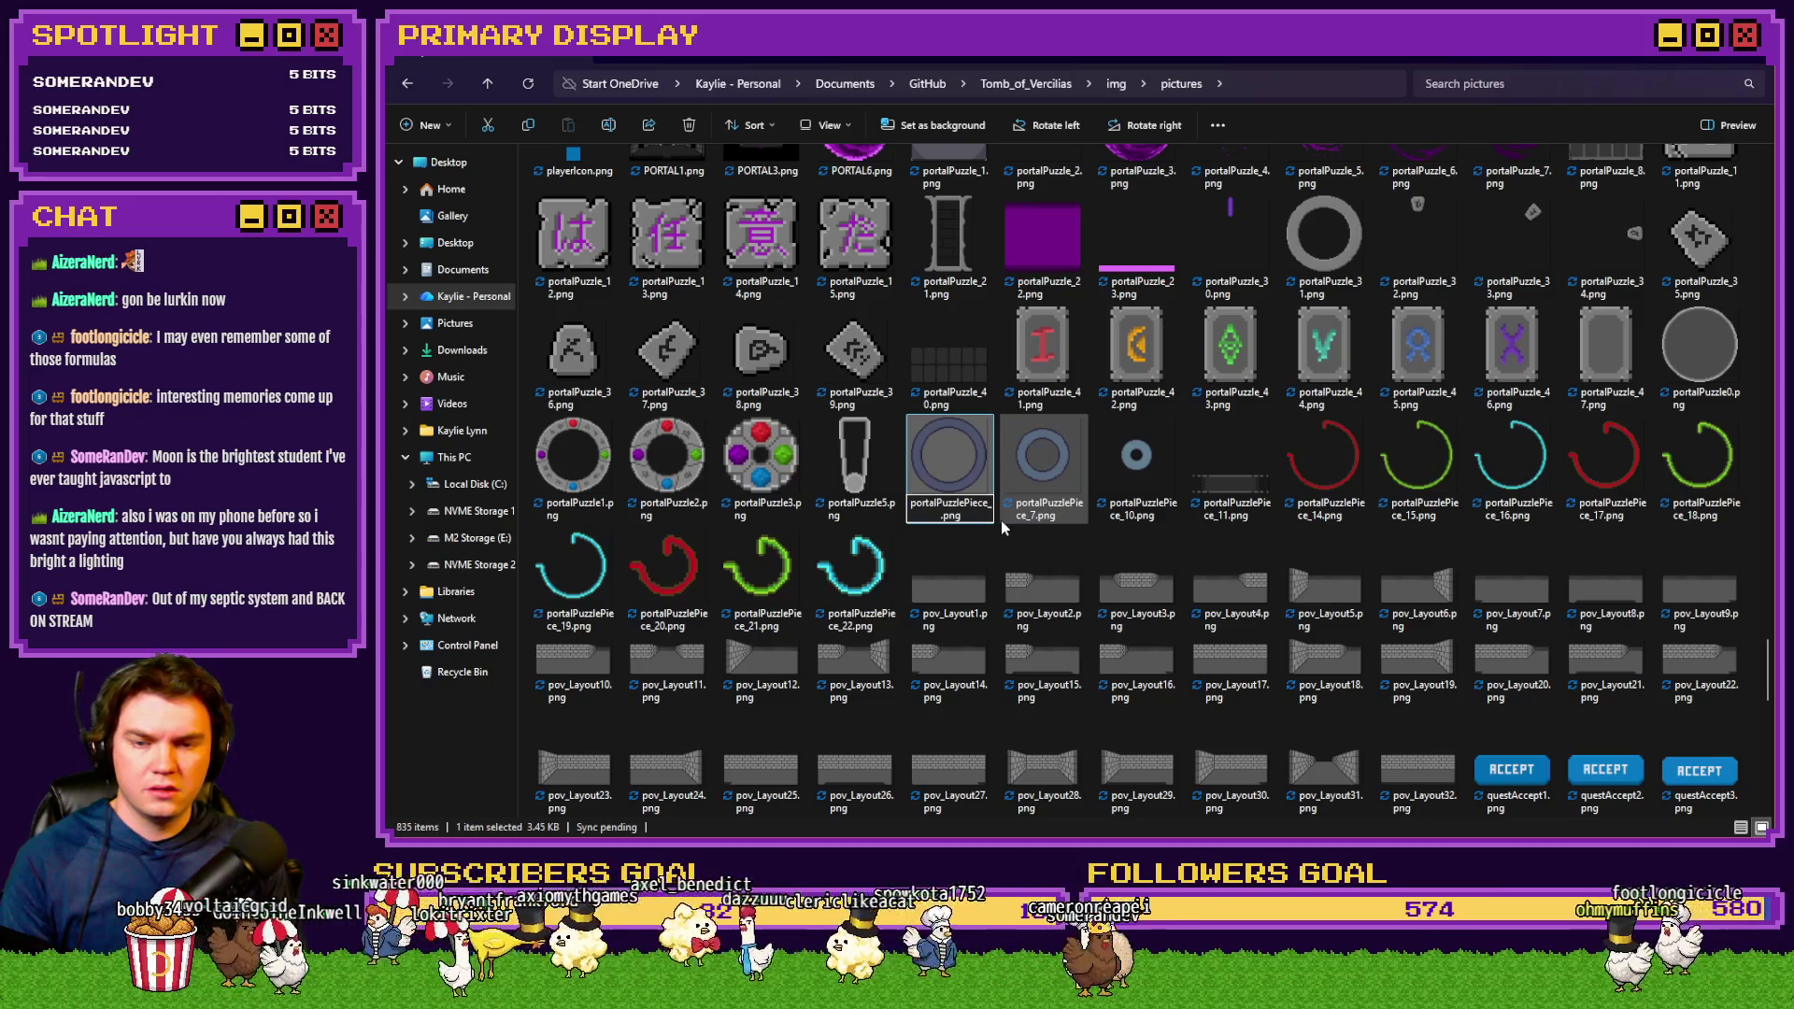
text(1)
key(Return)
Rename portalPuzzlePiece_7 to _2 and portalPuzzlePiece_10 to _3
click(1053, 472)
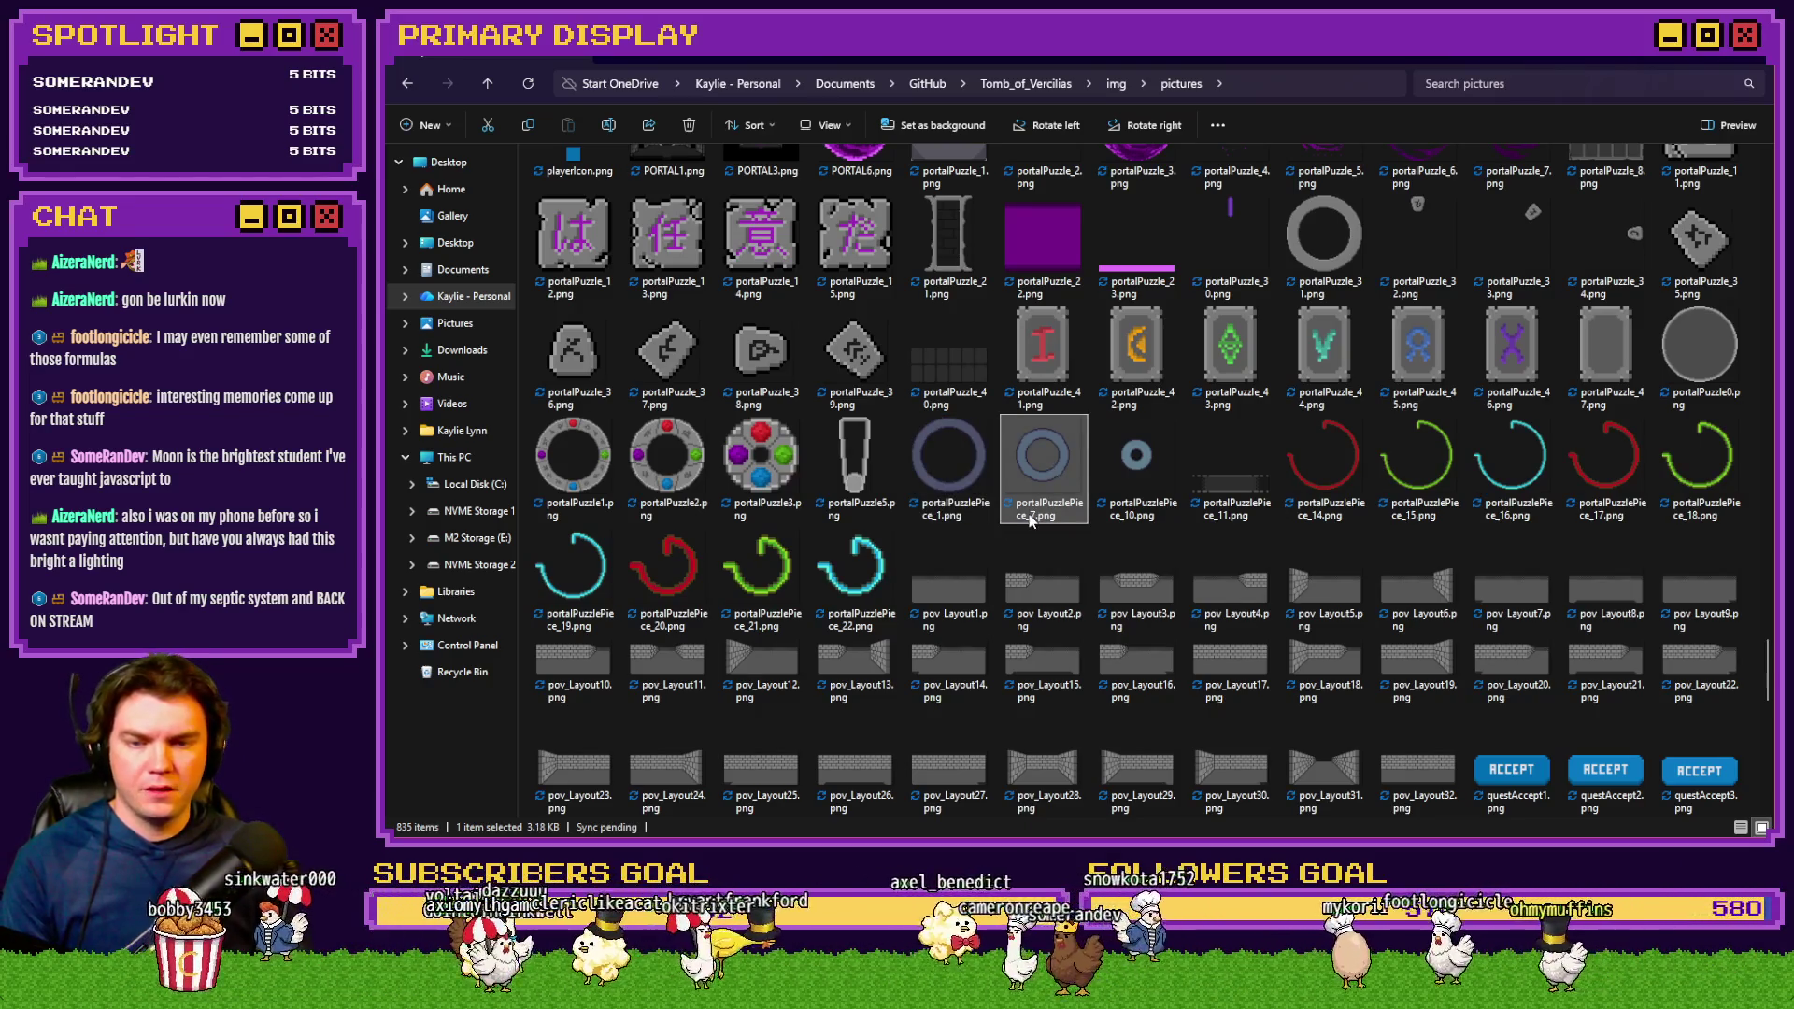
click(1036, 514)
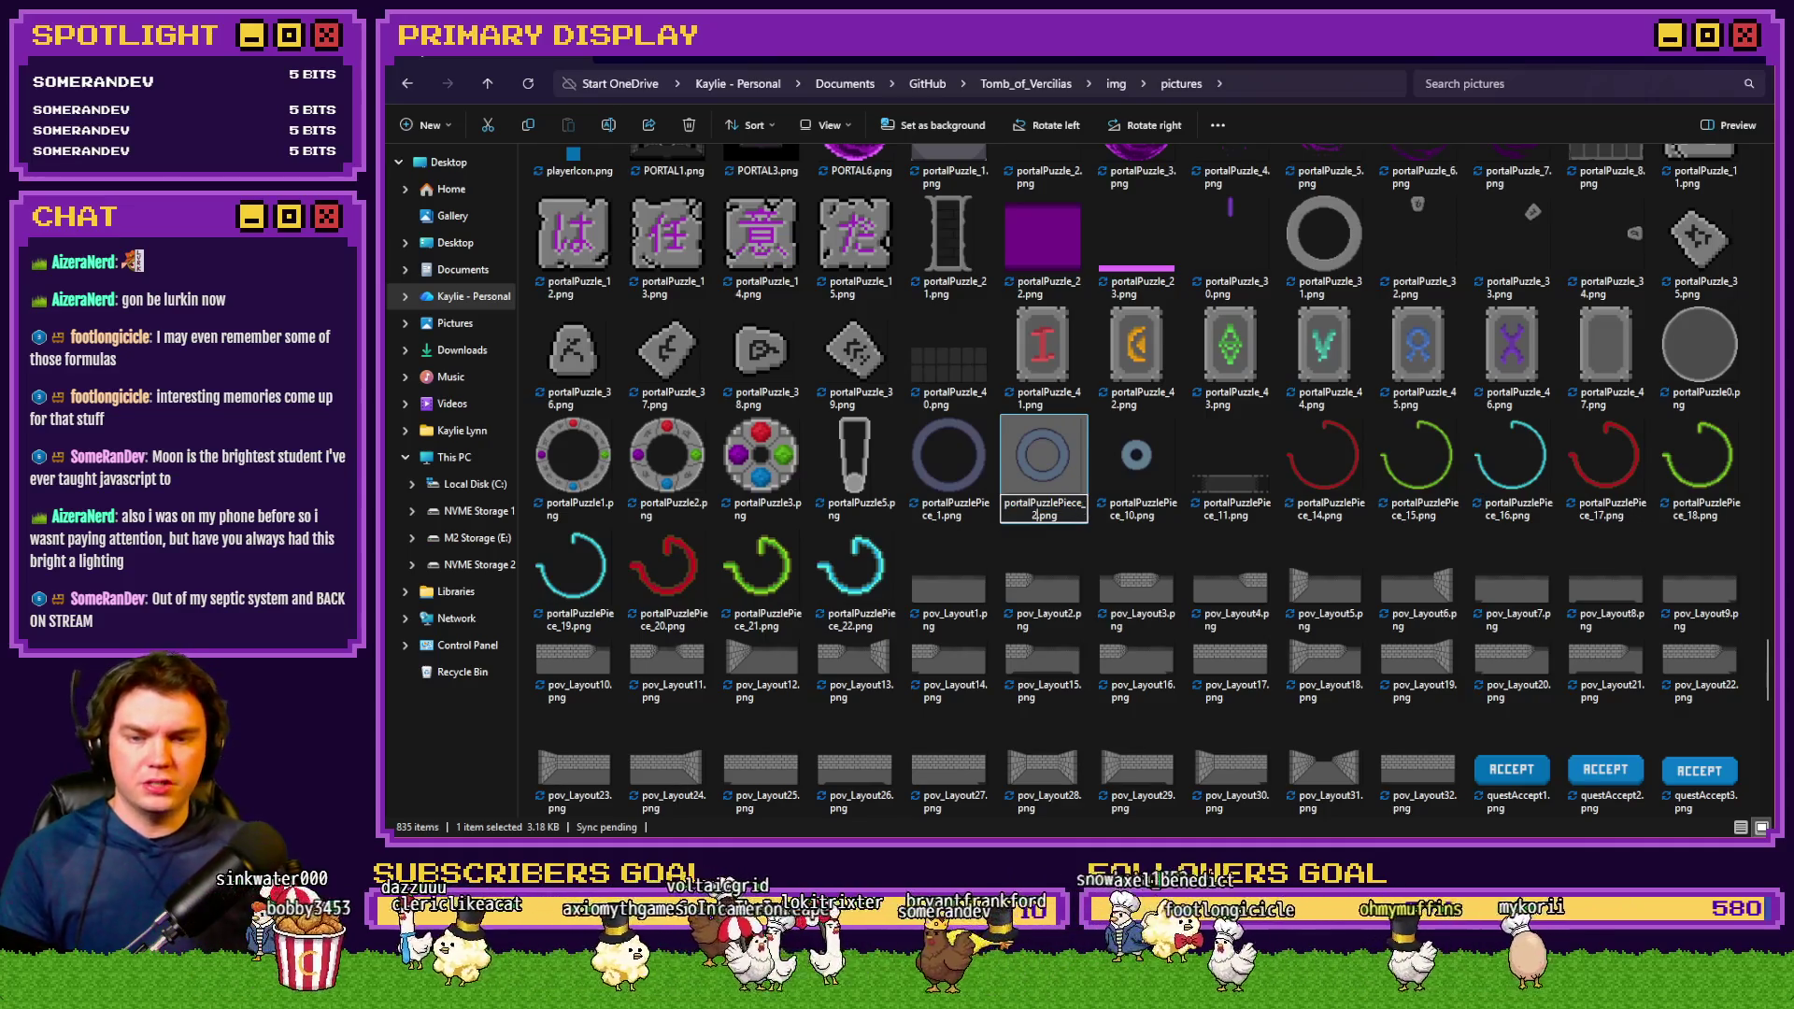
click(1131, 519)
click(1131, 520)
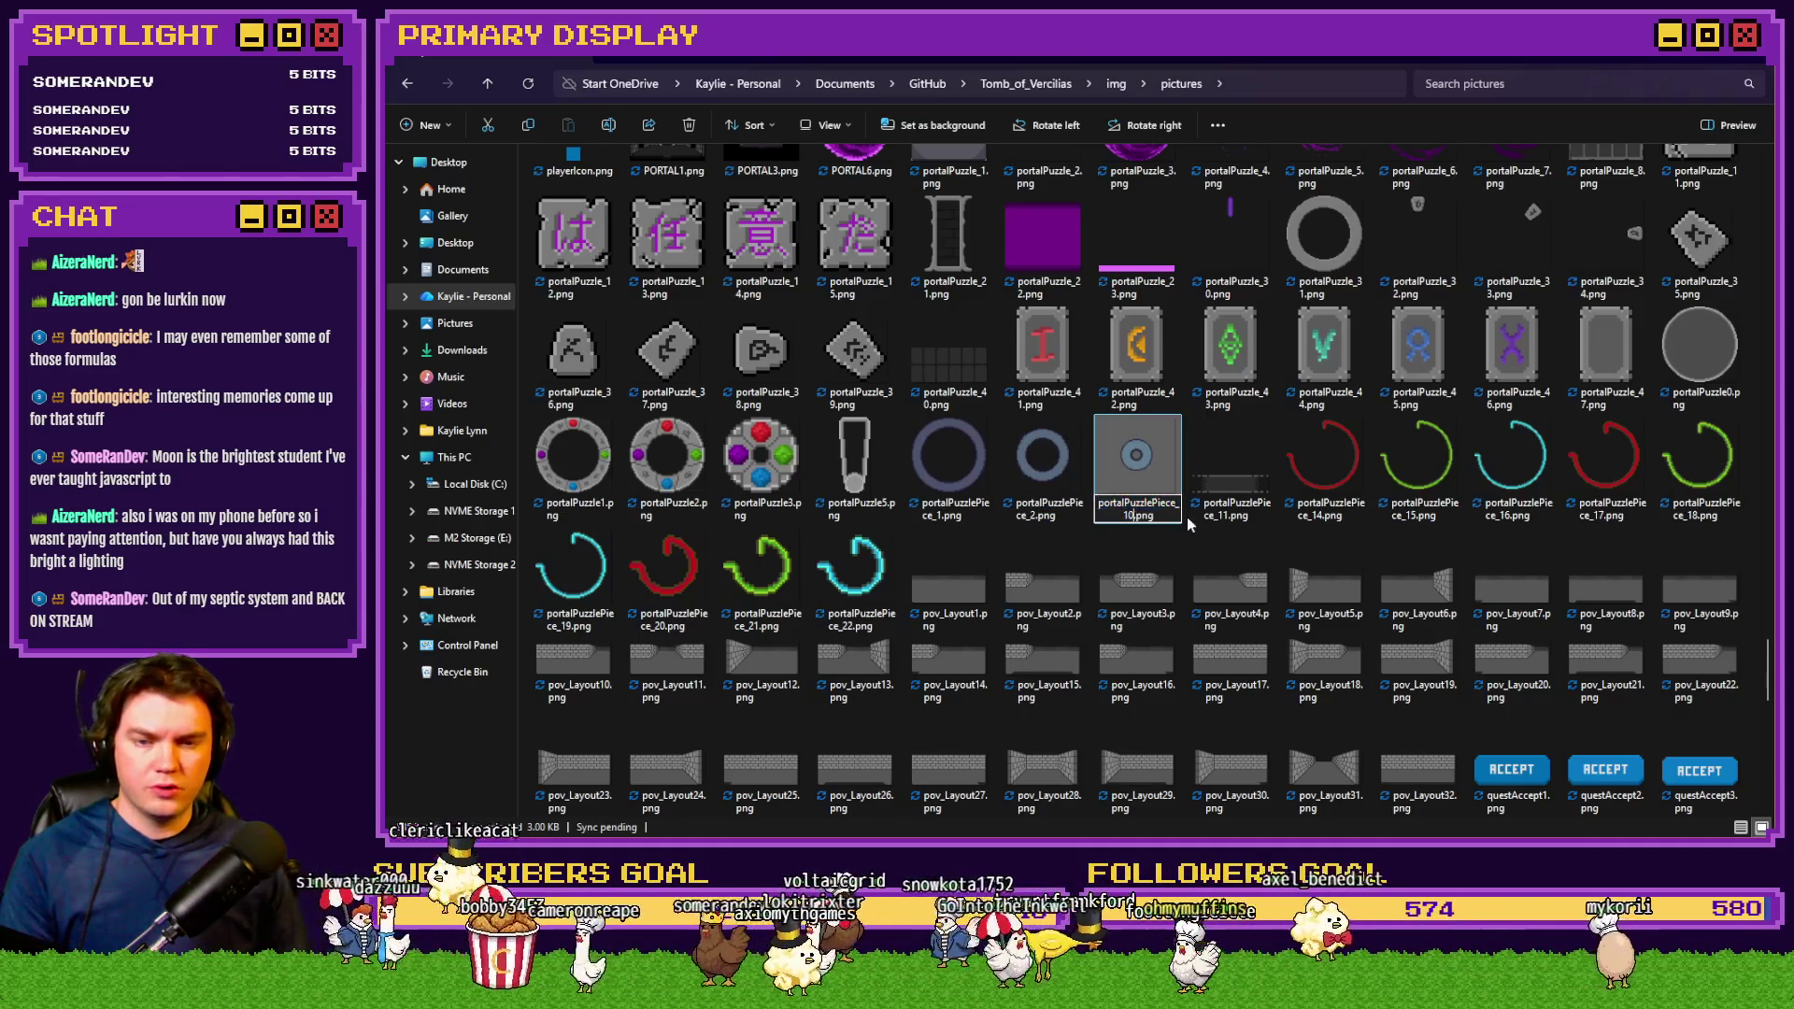
text(3)
key(Return)
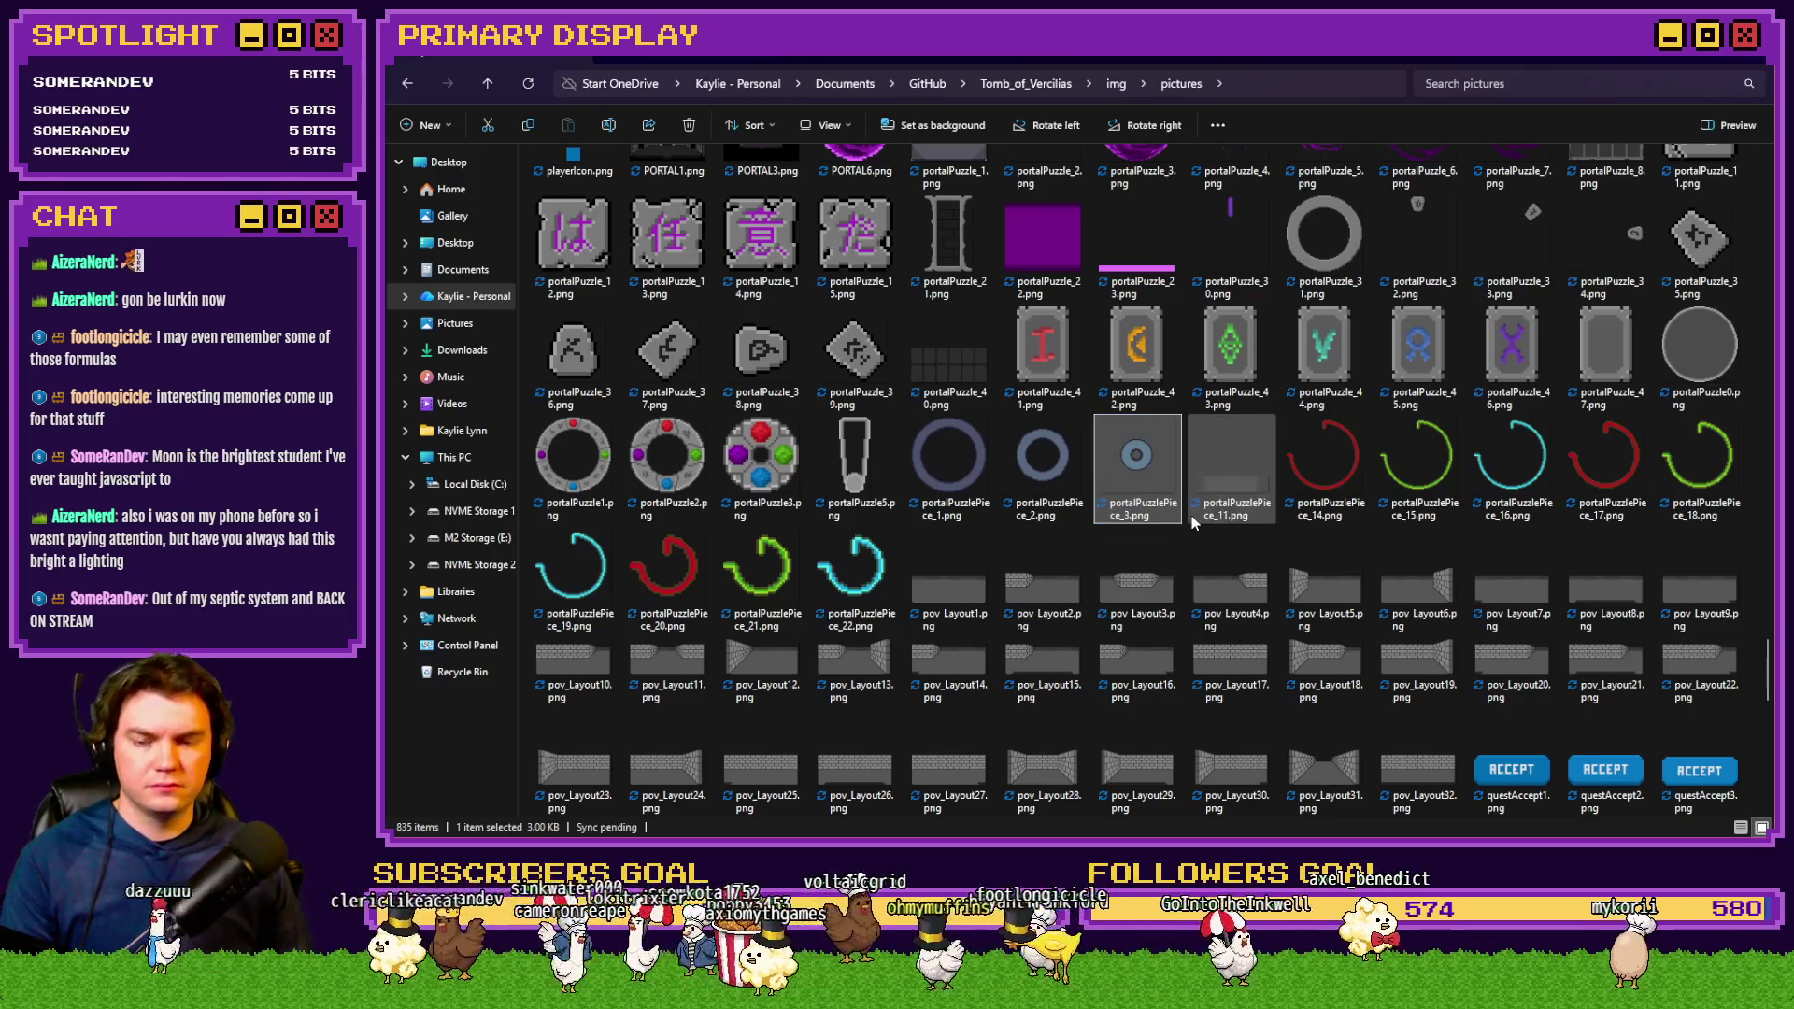
click(854, 551)
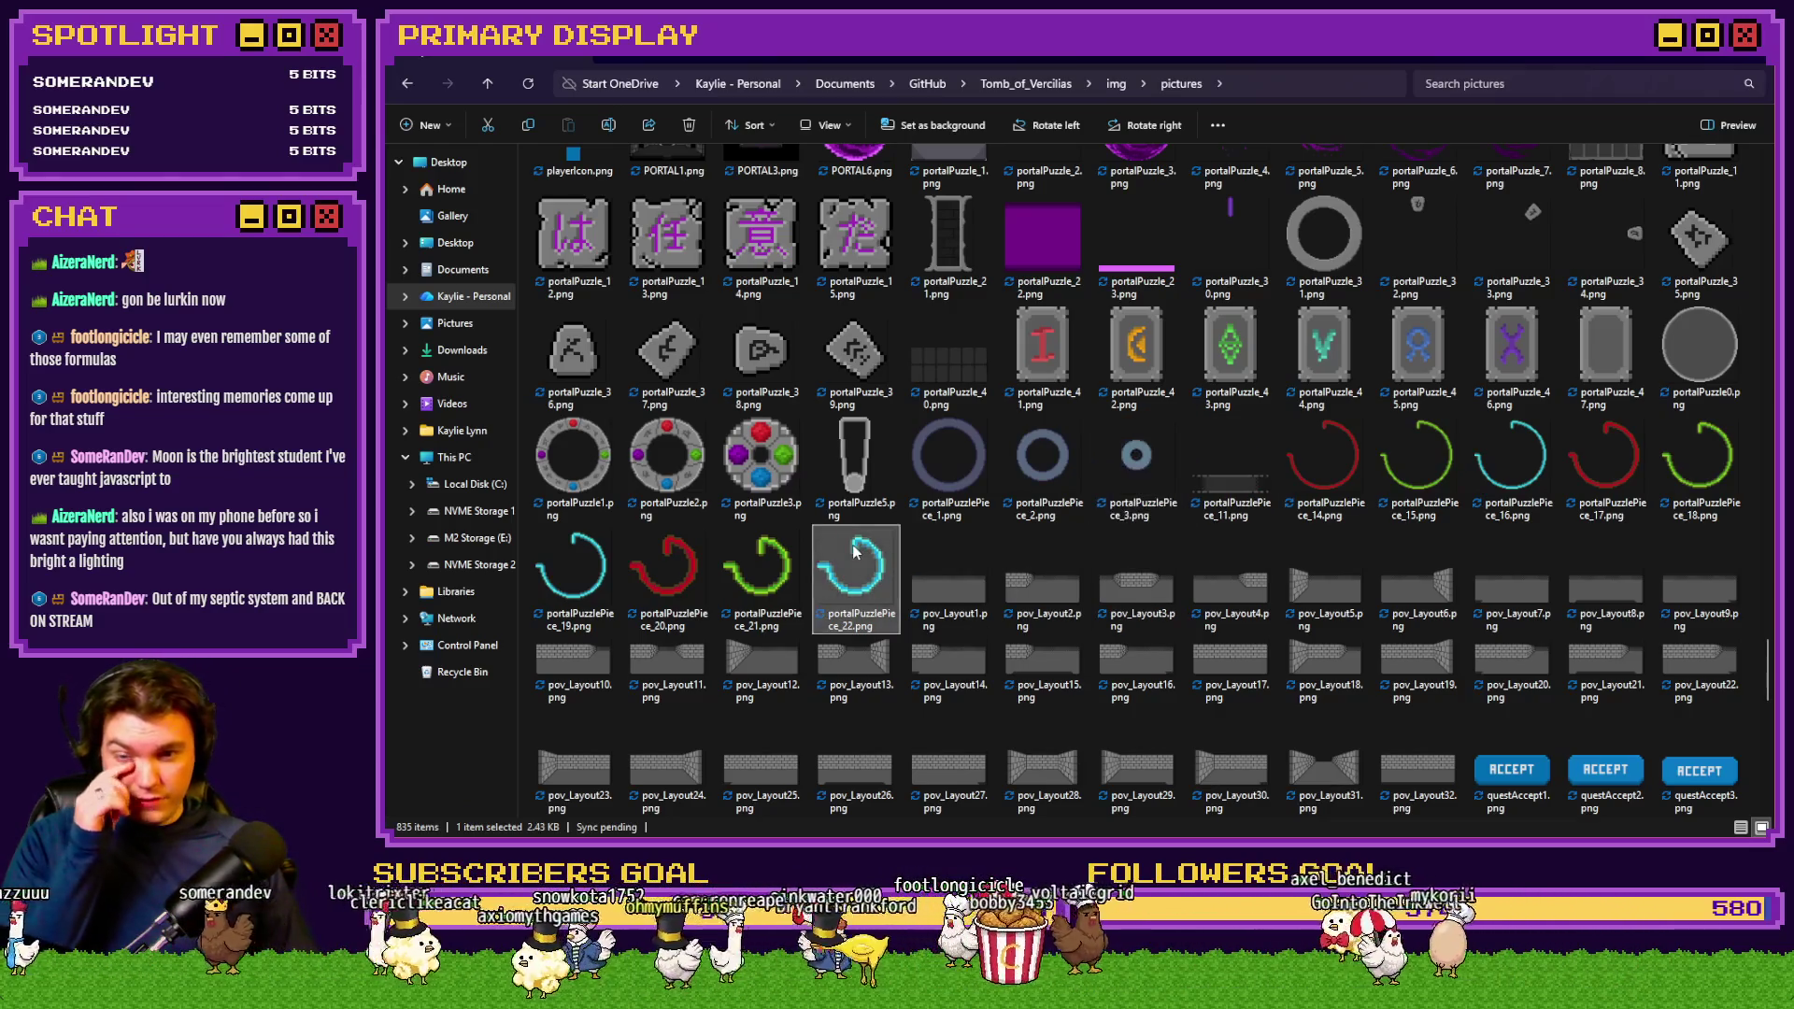
click(572, 564)
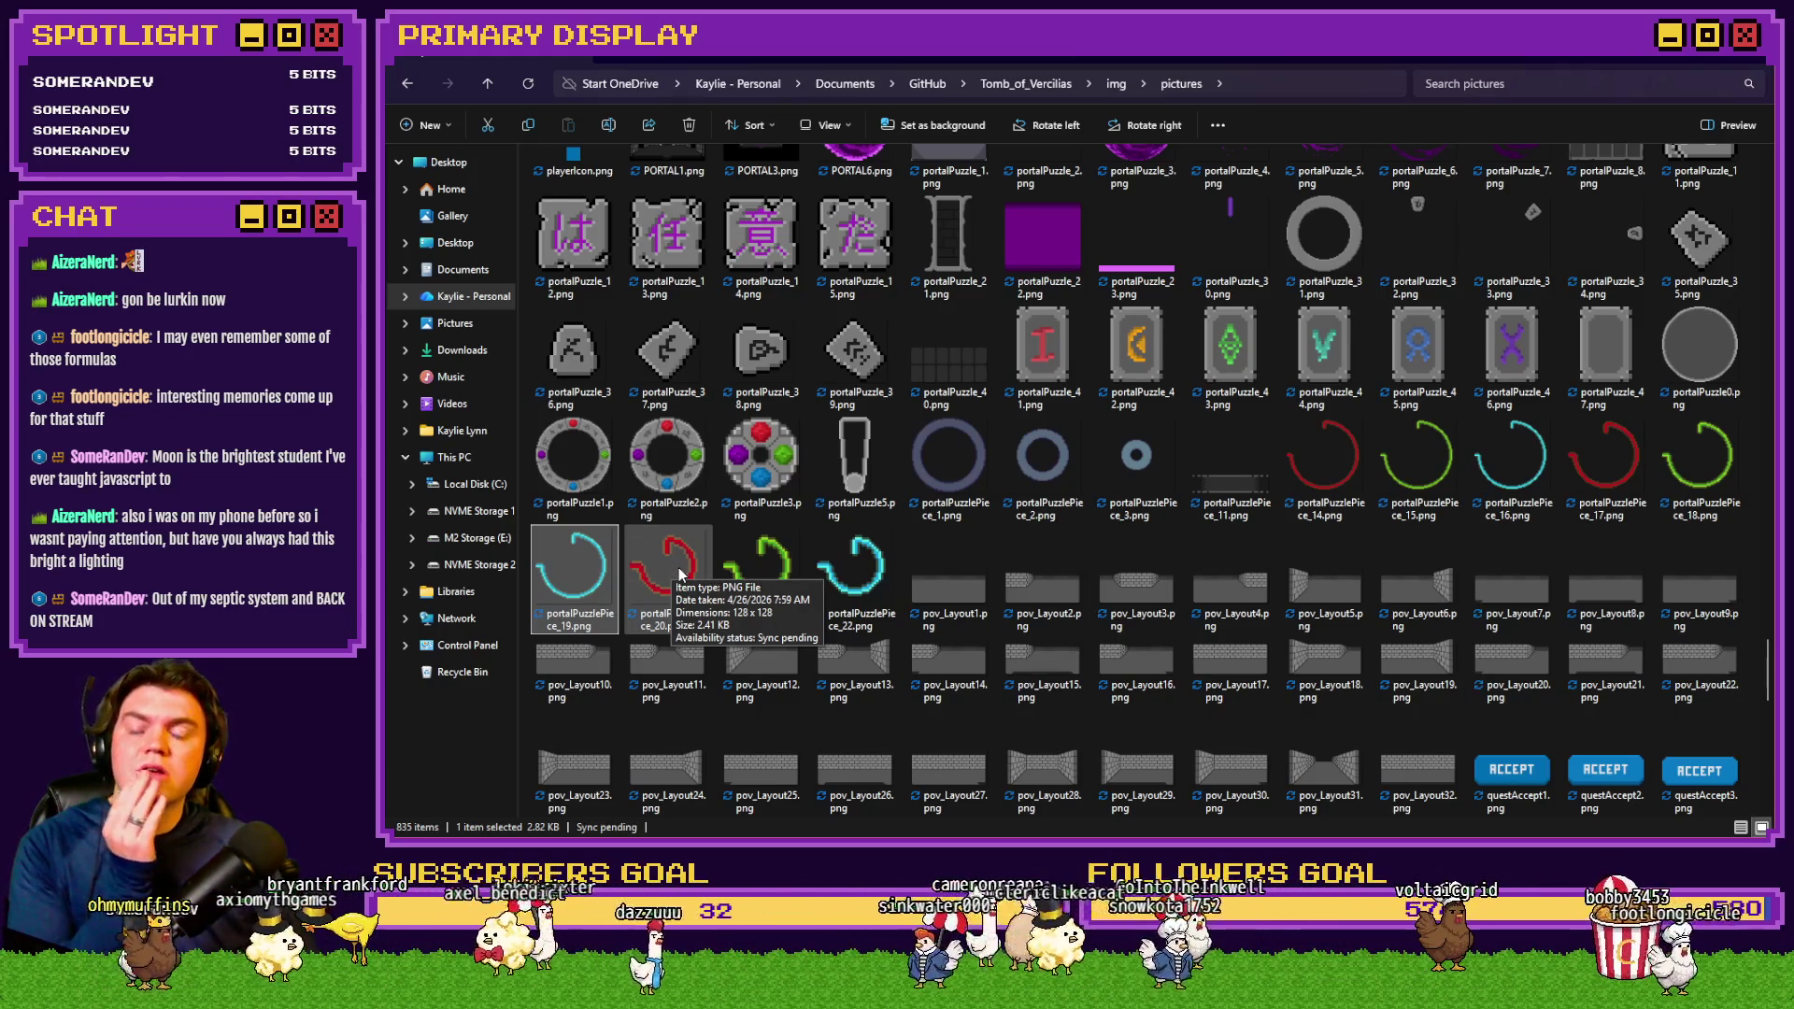
Rename portalPuzzlePiece_11 to portalPuzzlePiece_10
click(1232, 496)
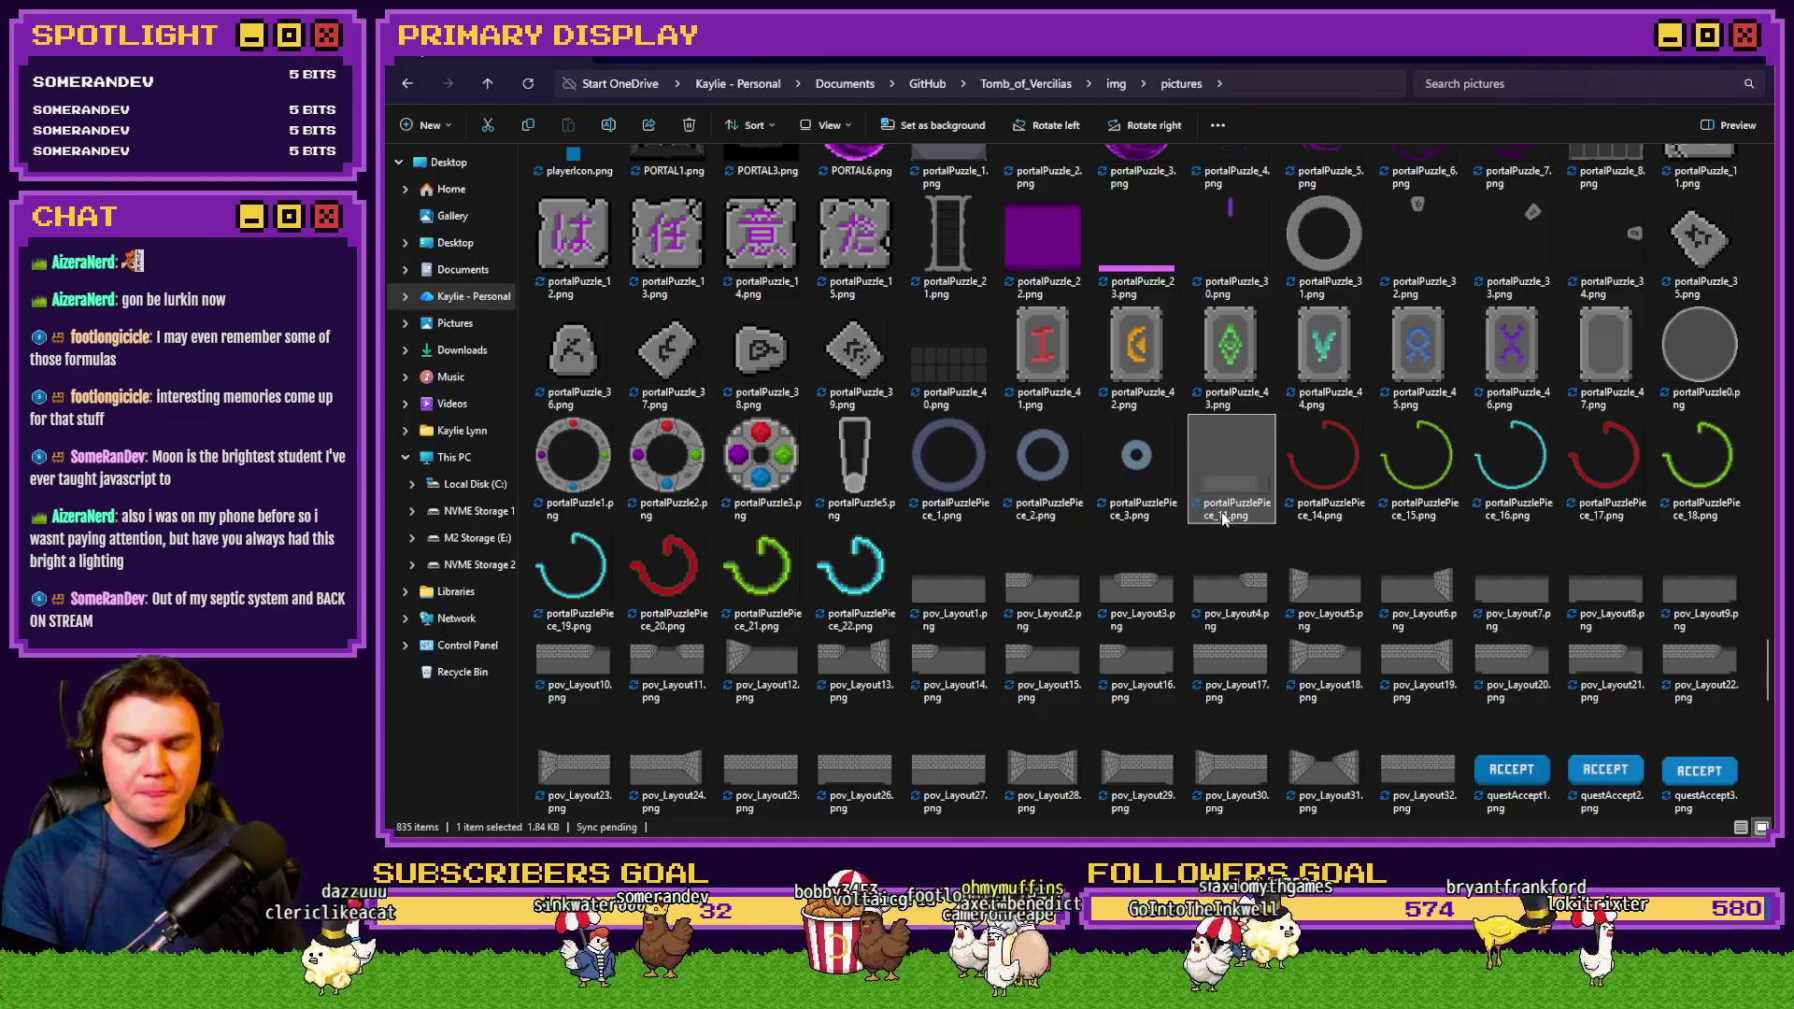
key(F2)
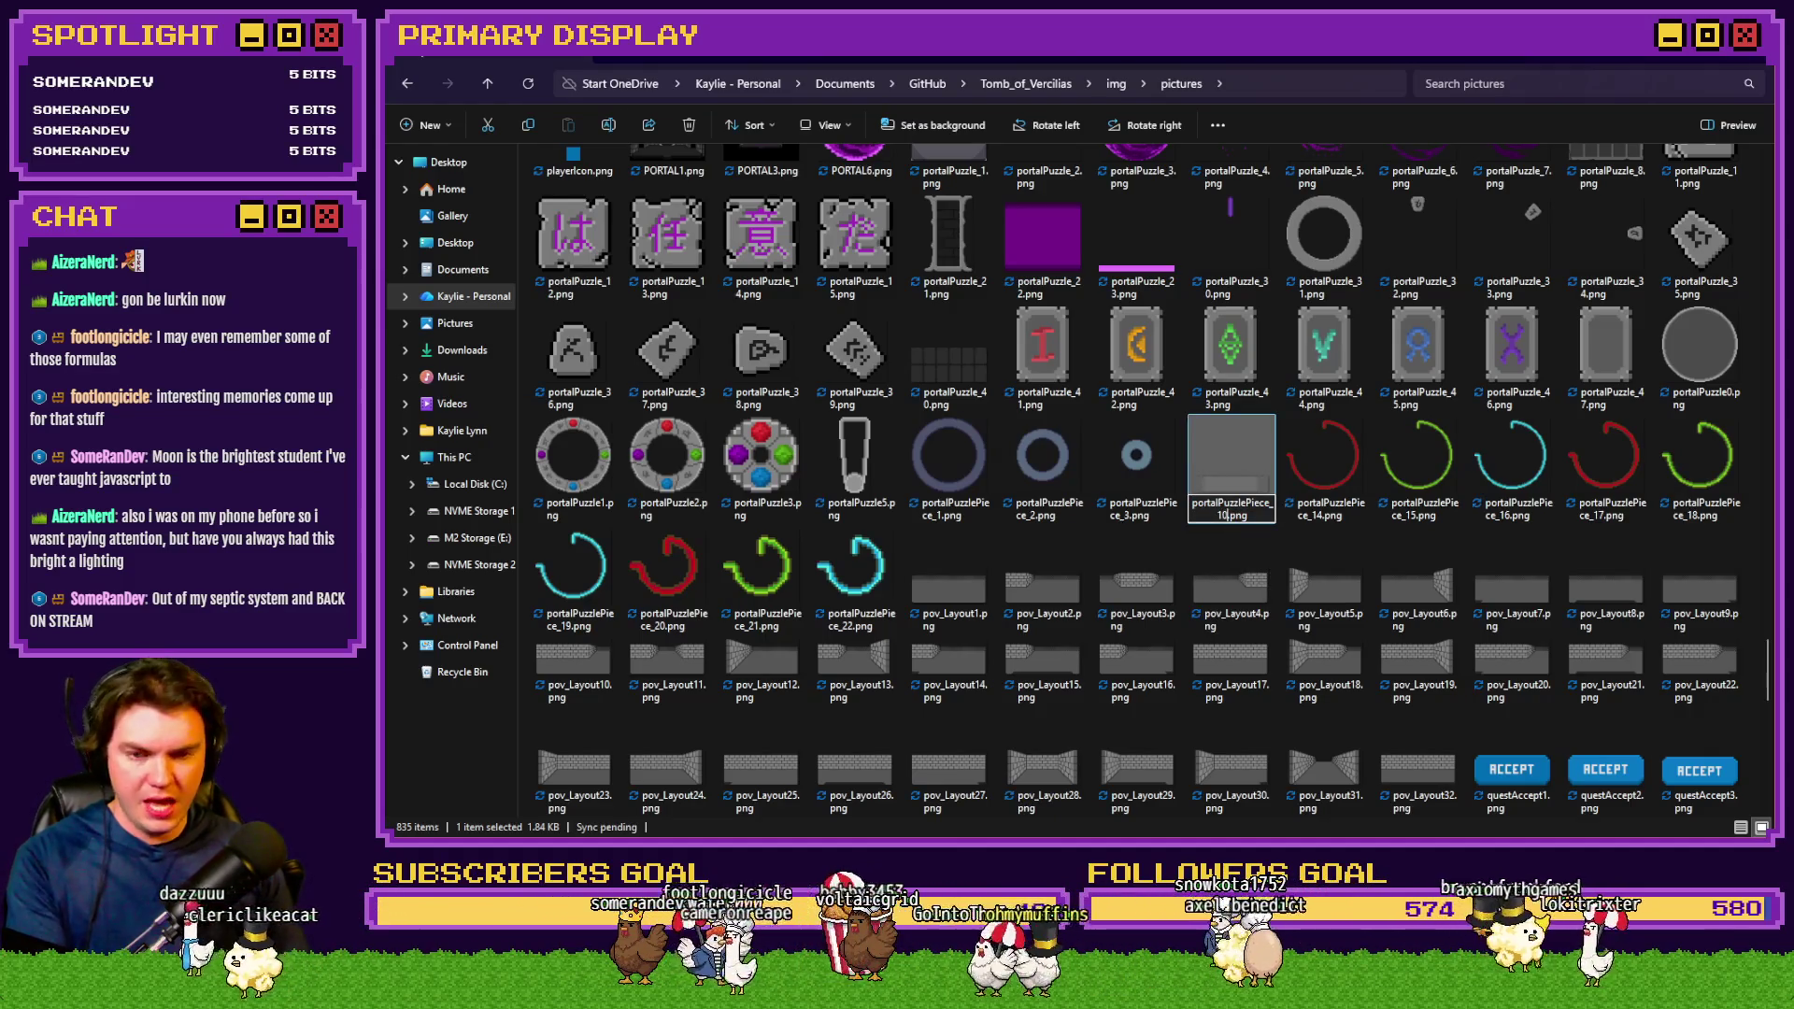
key(Return)
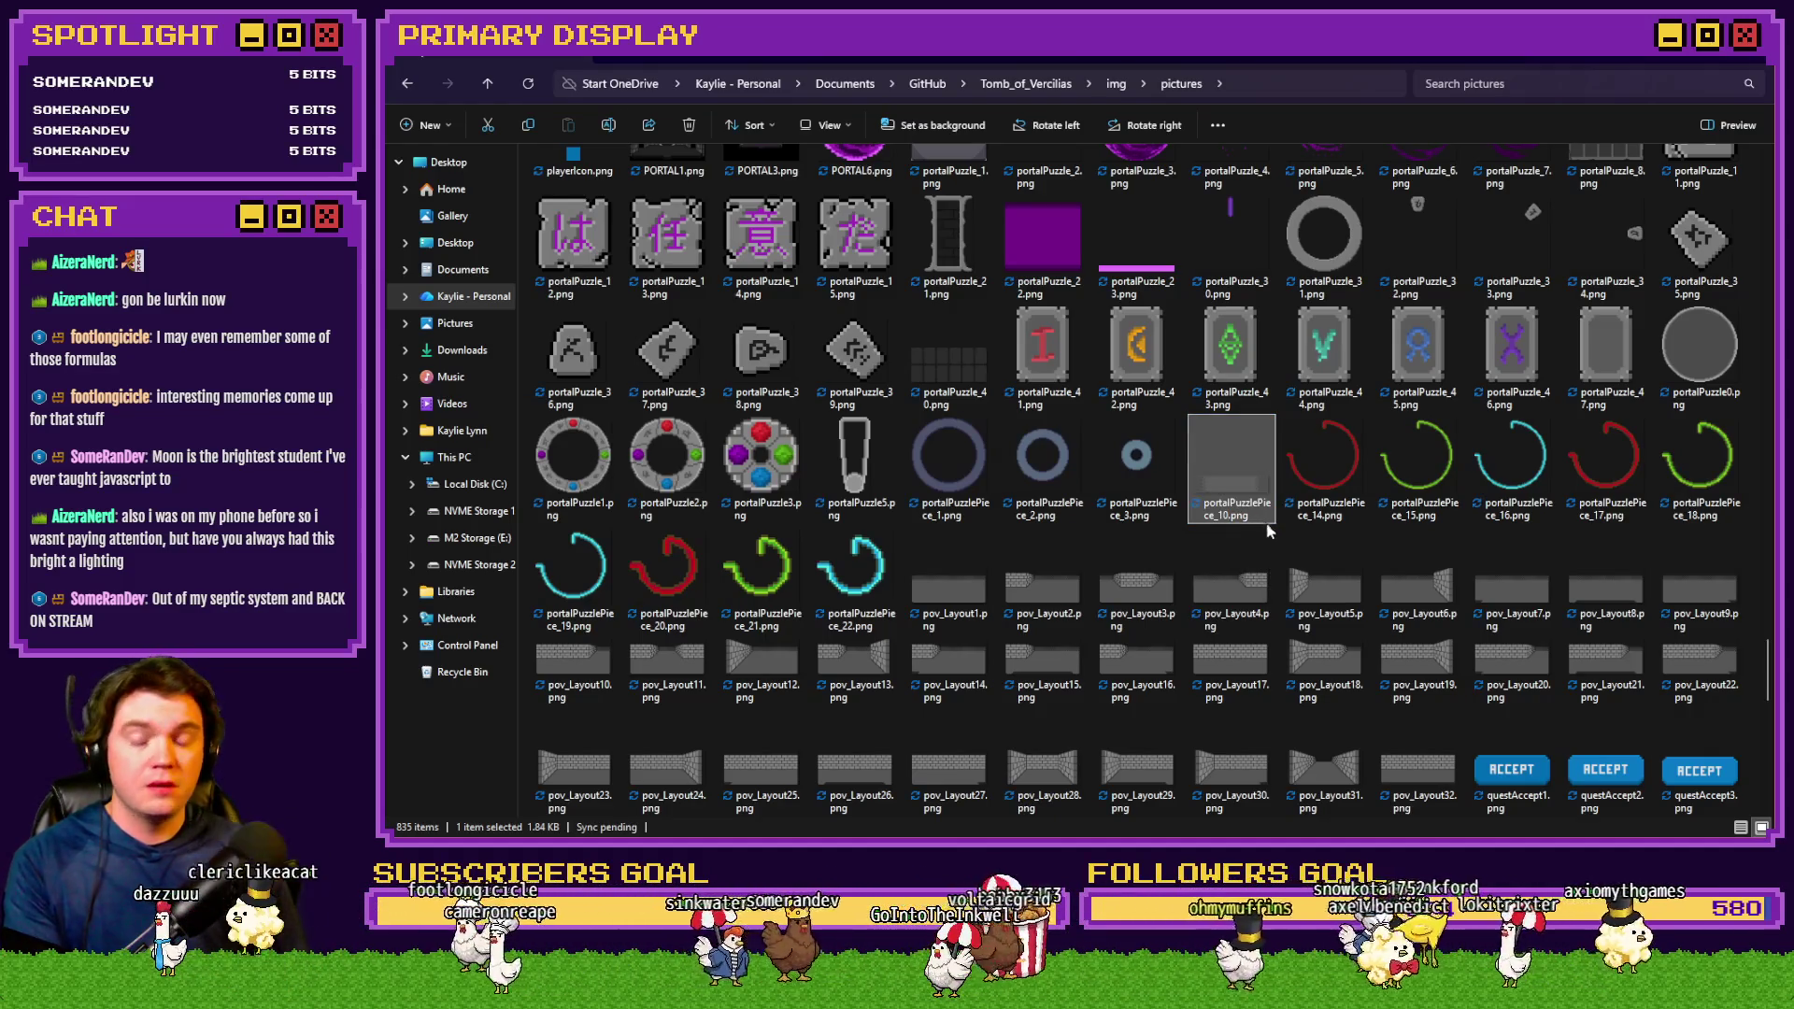
Move pieces 14 through 22 into New folder, skipping files already there
click(855, 570)
shift+click(1308, 503)
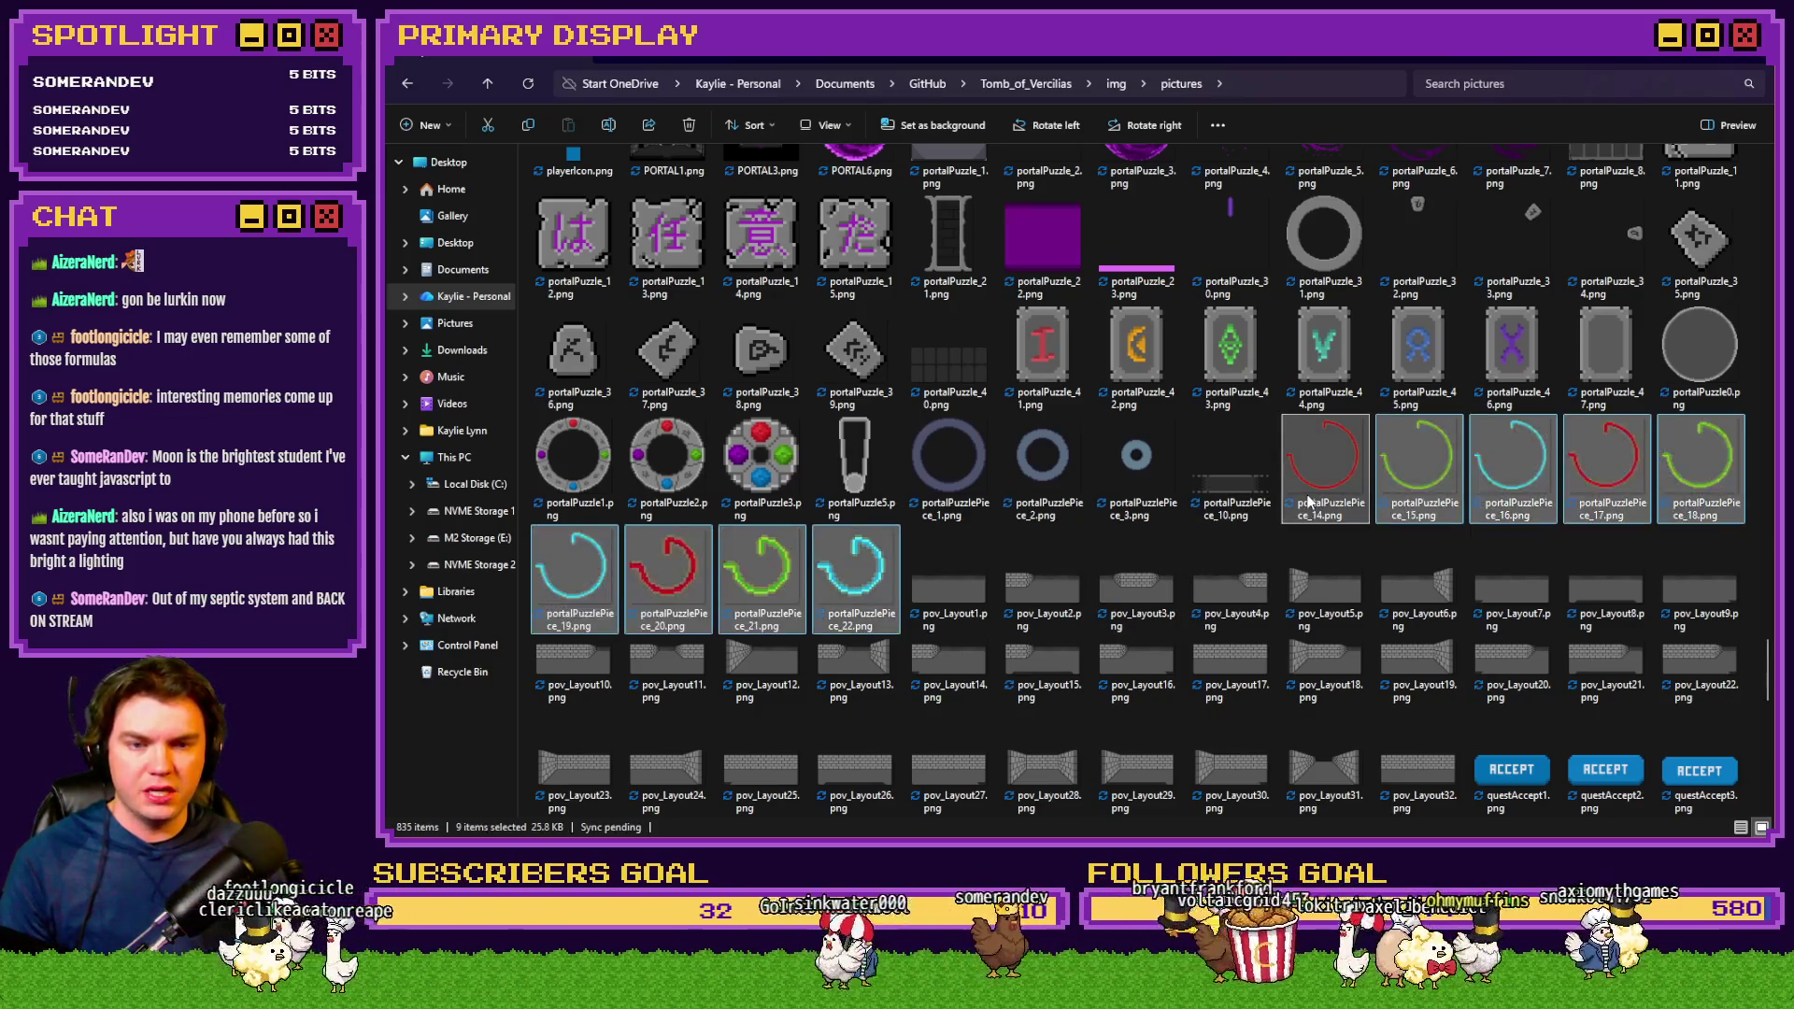
drag(1769, 663, 1768, 182)
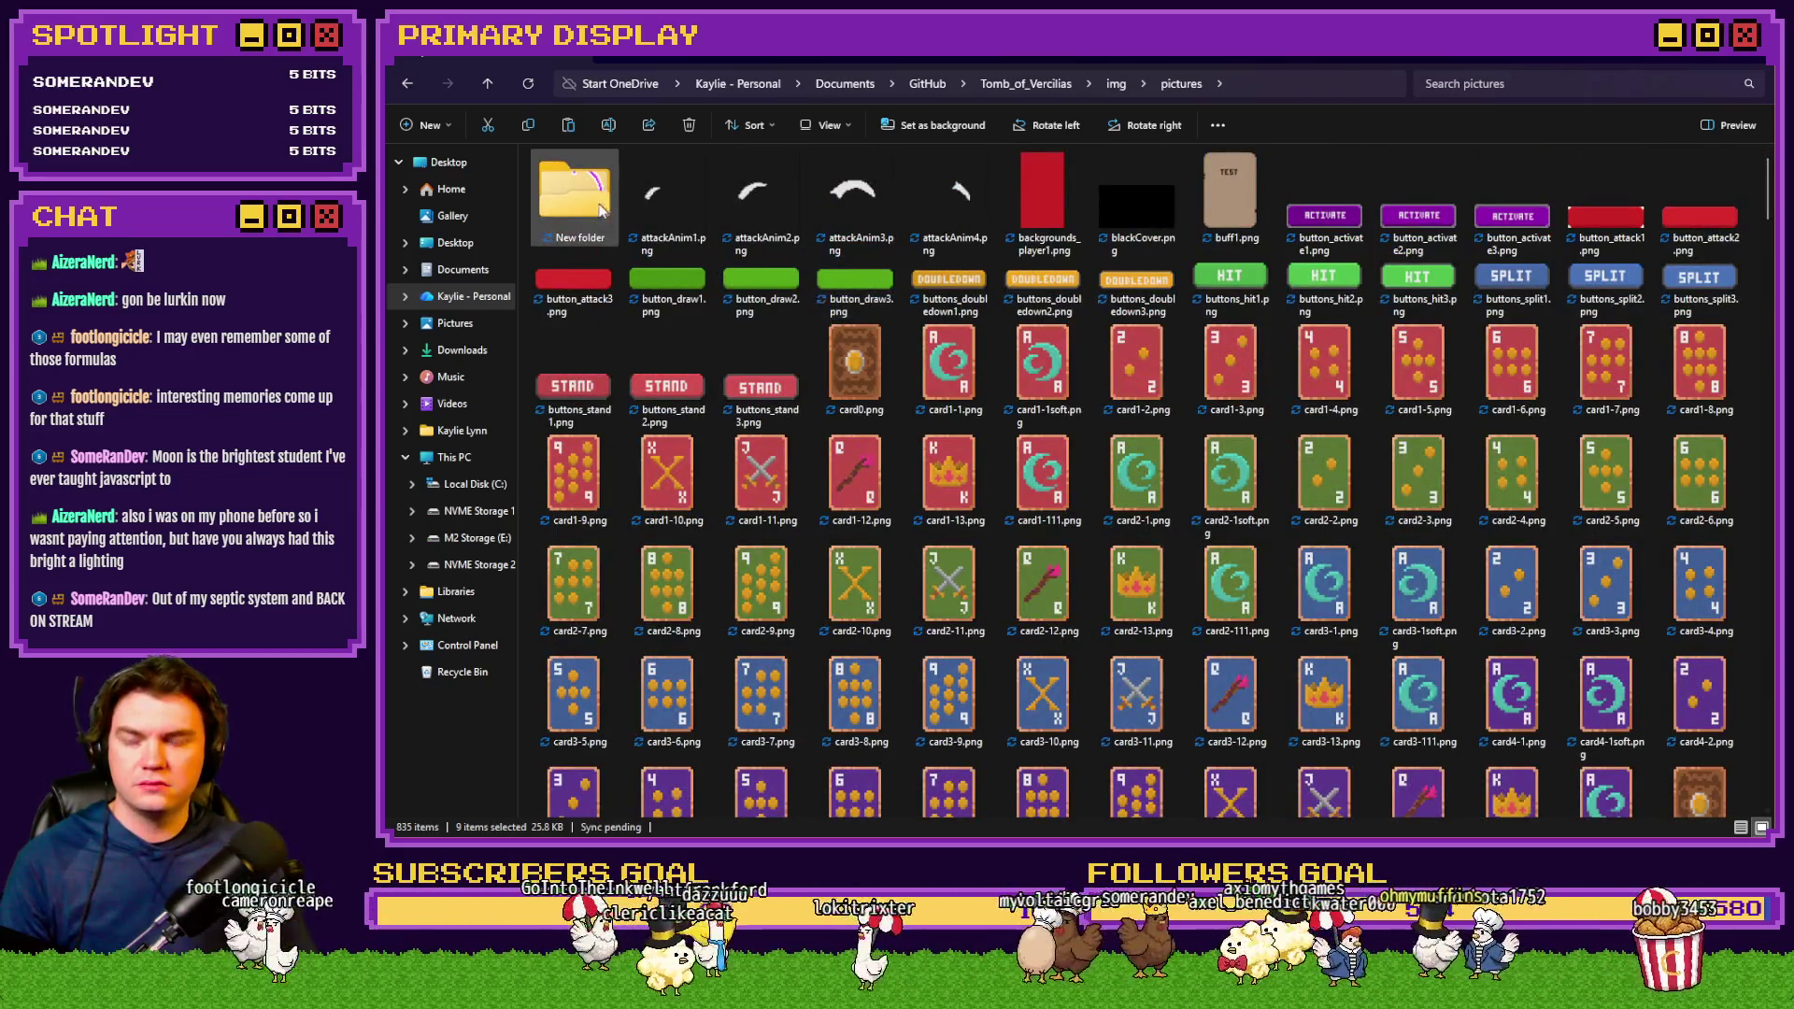
double_click(603, 211)
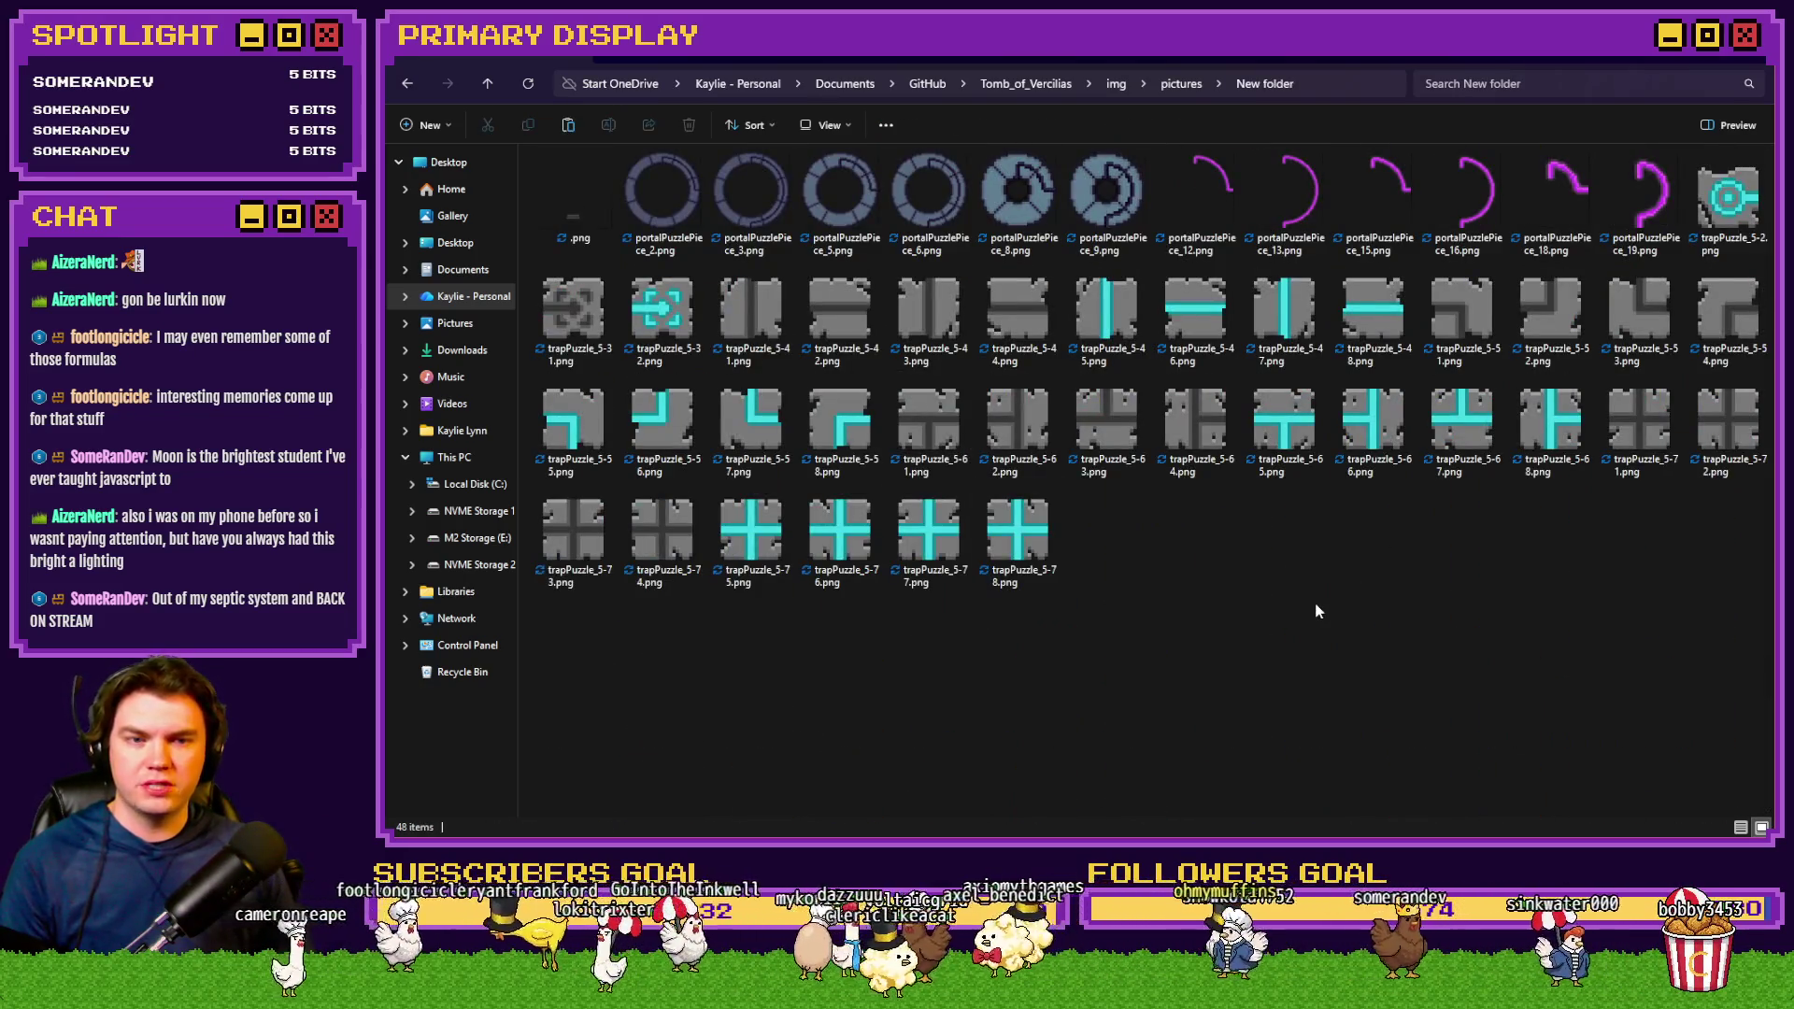
key(ctrl+v)
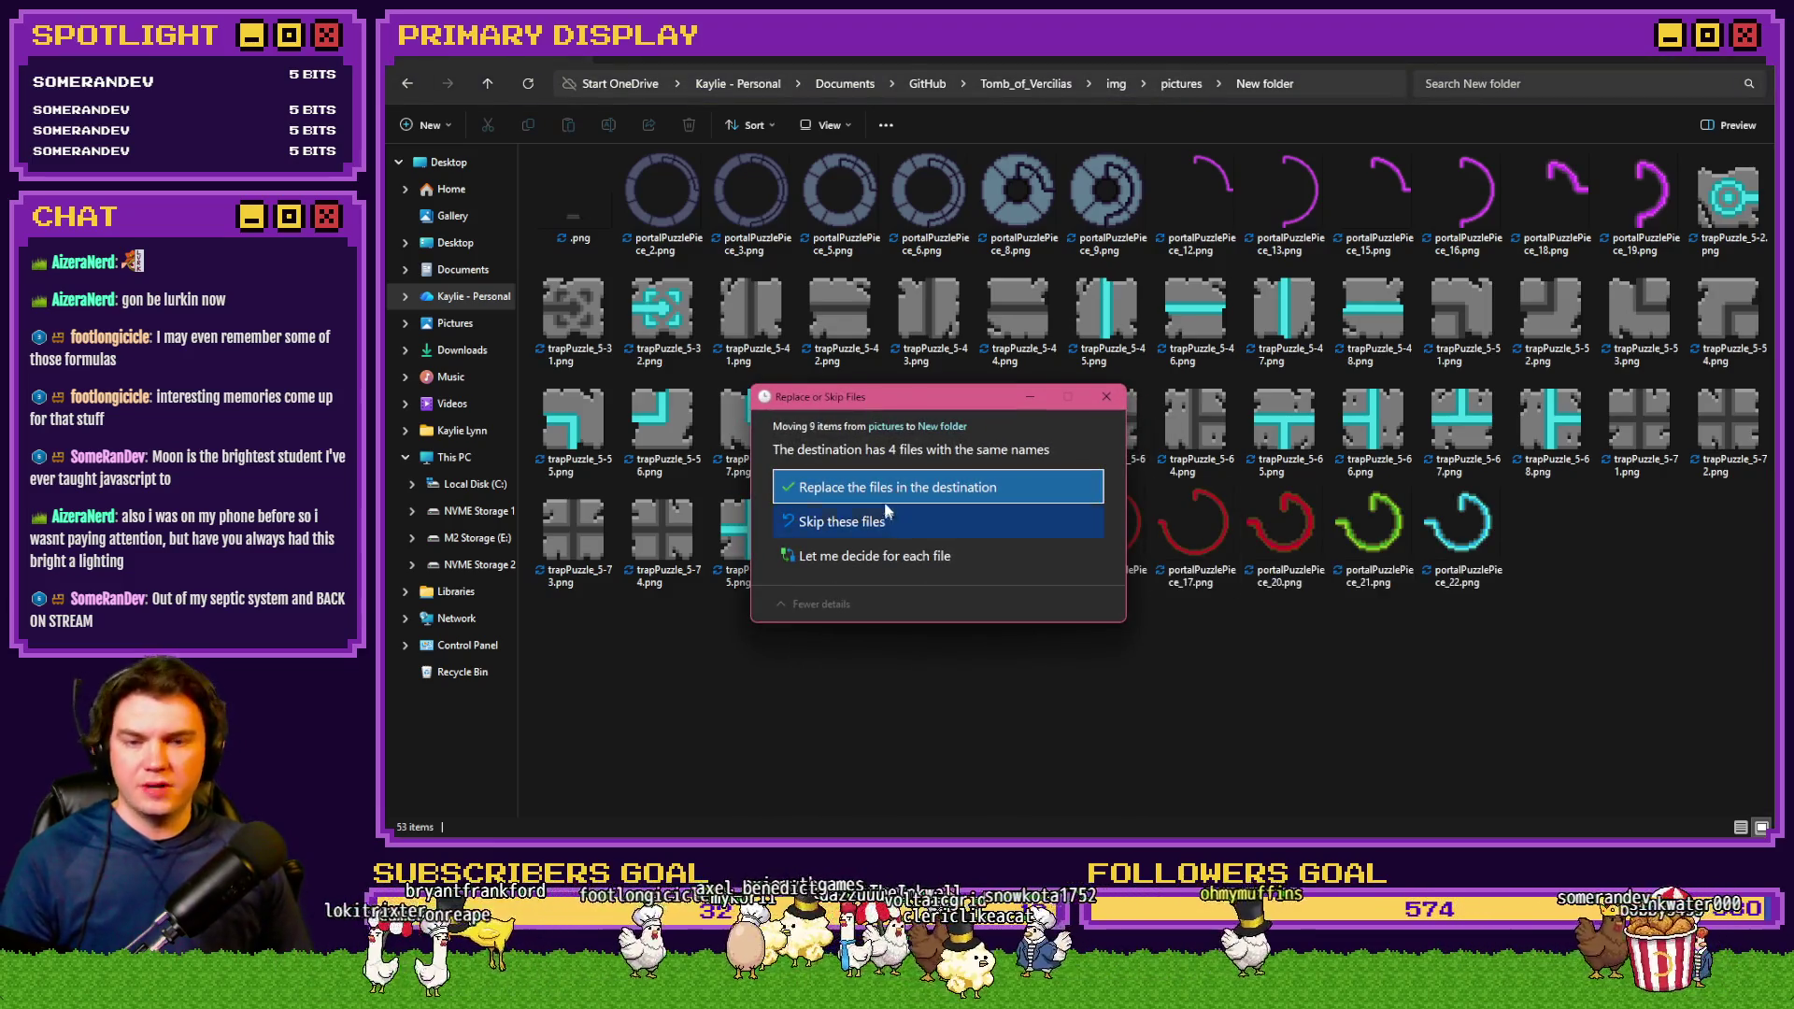
click(888, 520)
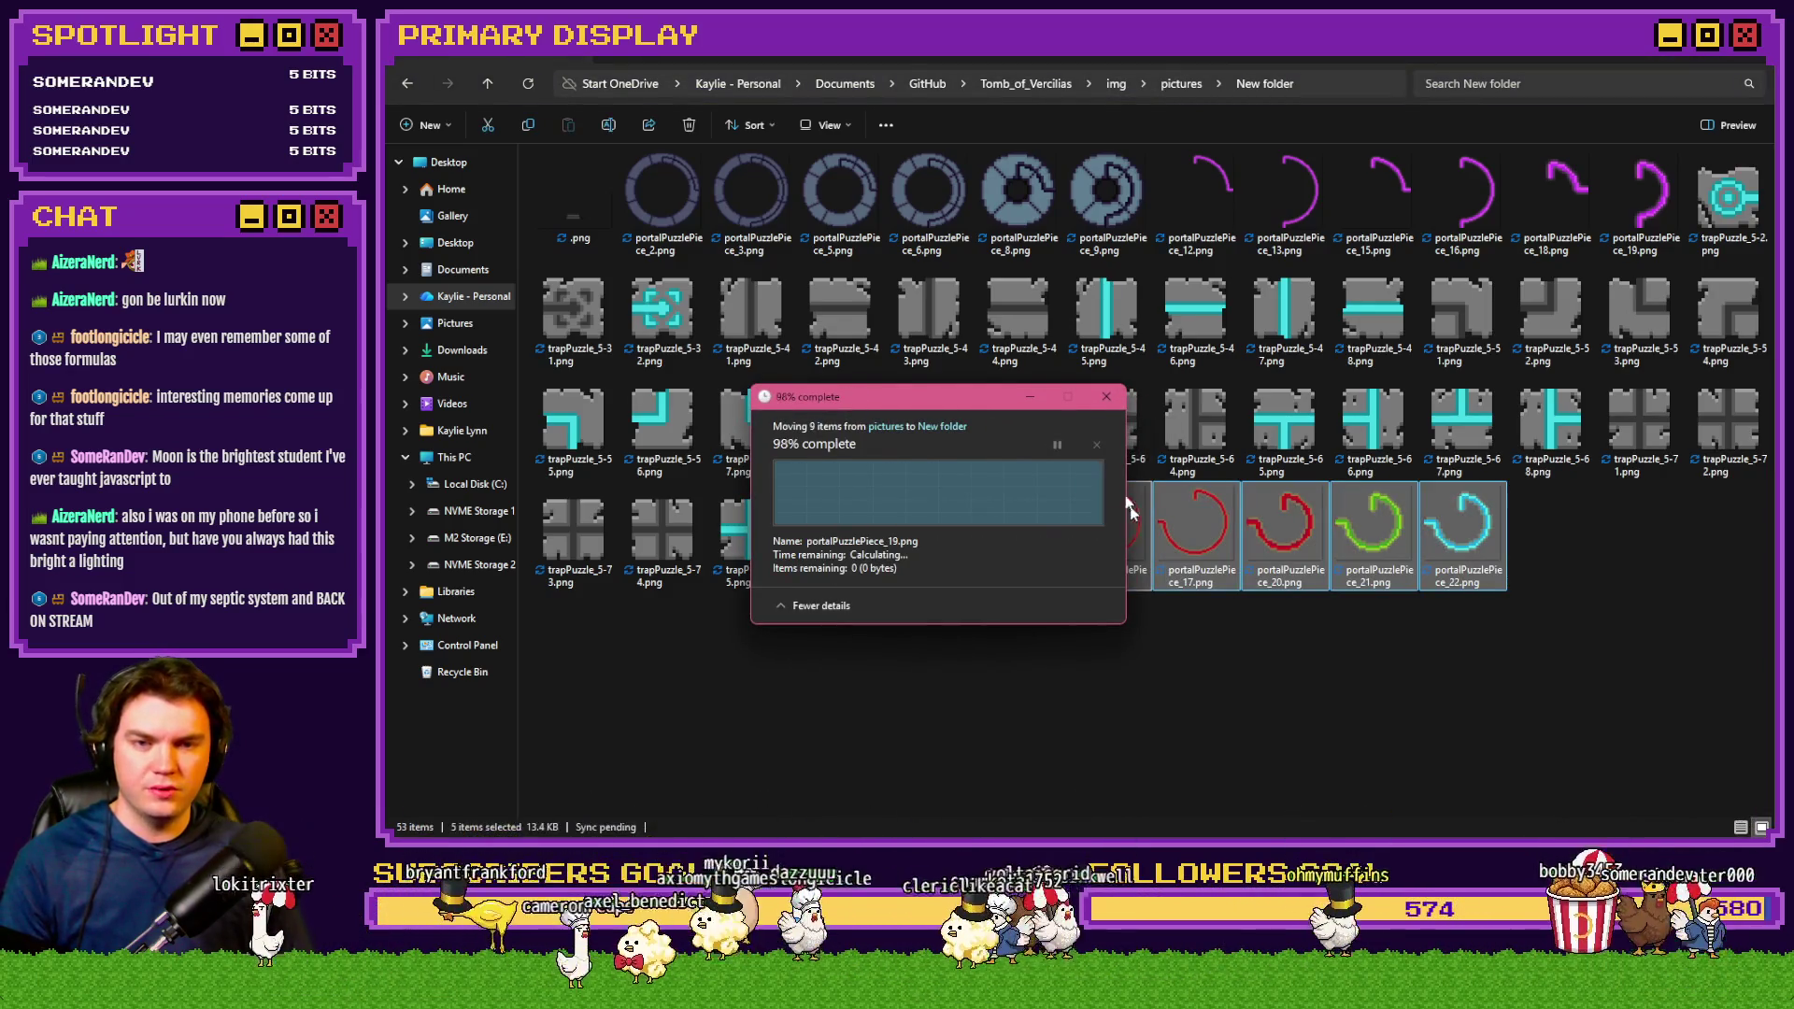
Delete the four leftover pieces 15, 16, 18 and 19 from the pictures folder
click(1182, 84)
drag(1770, 187, 1757, 603)
scroll(1757, 603, down, 8)
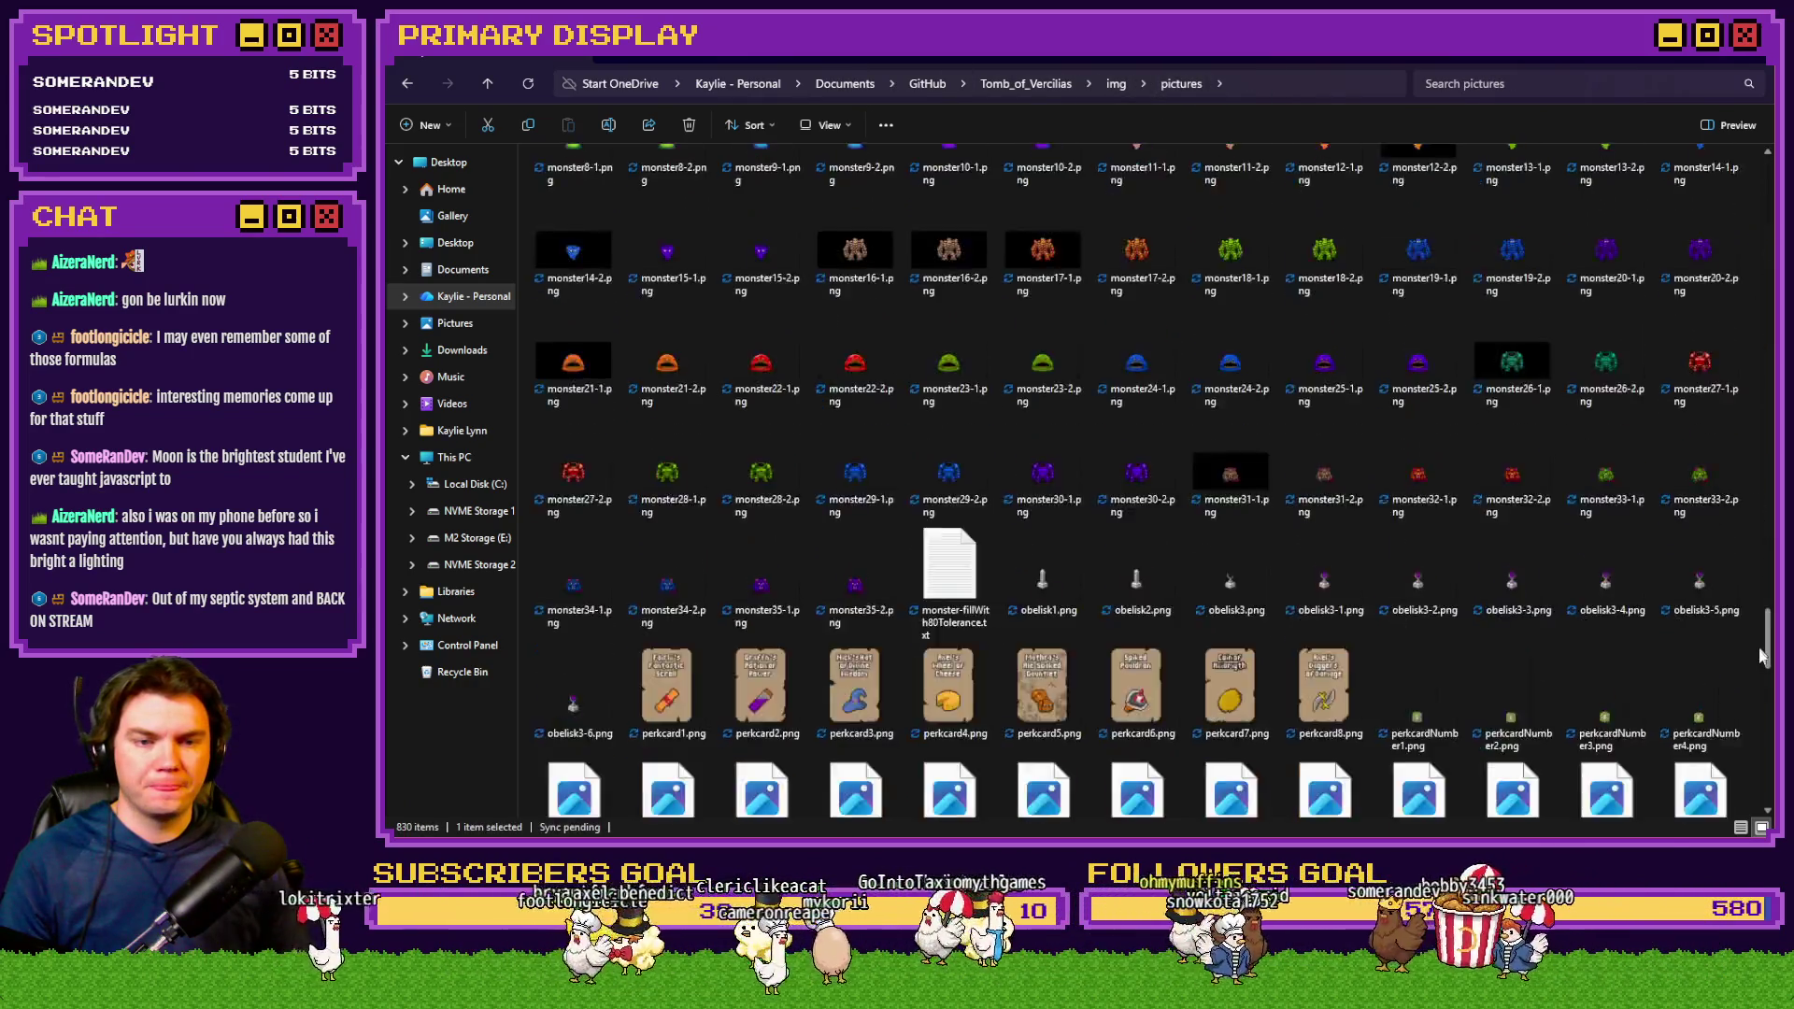
click(1327, 561)
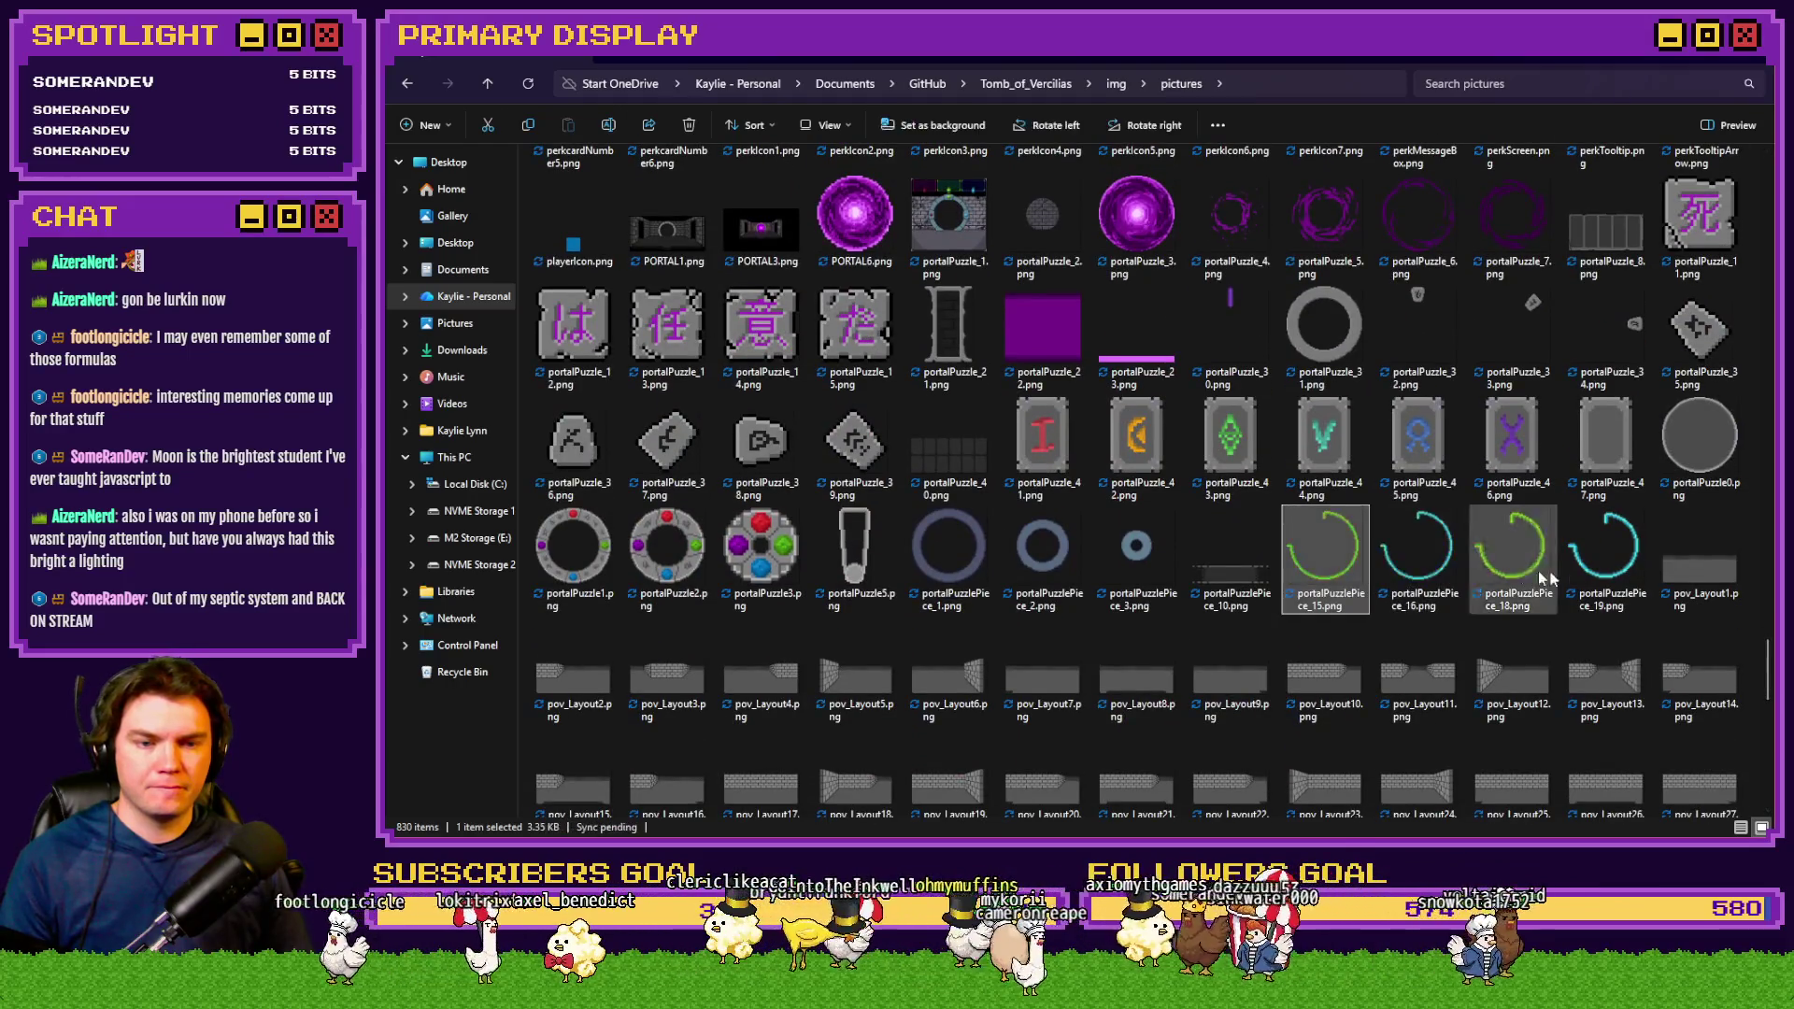
shift+click(1617, 570)
key(Delete)
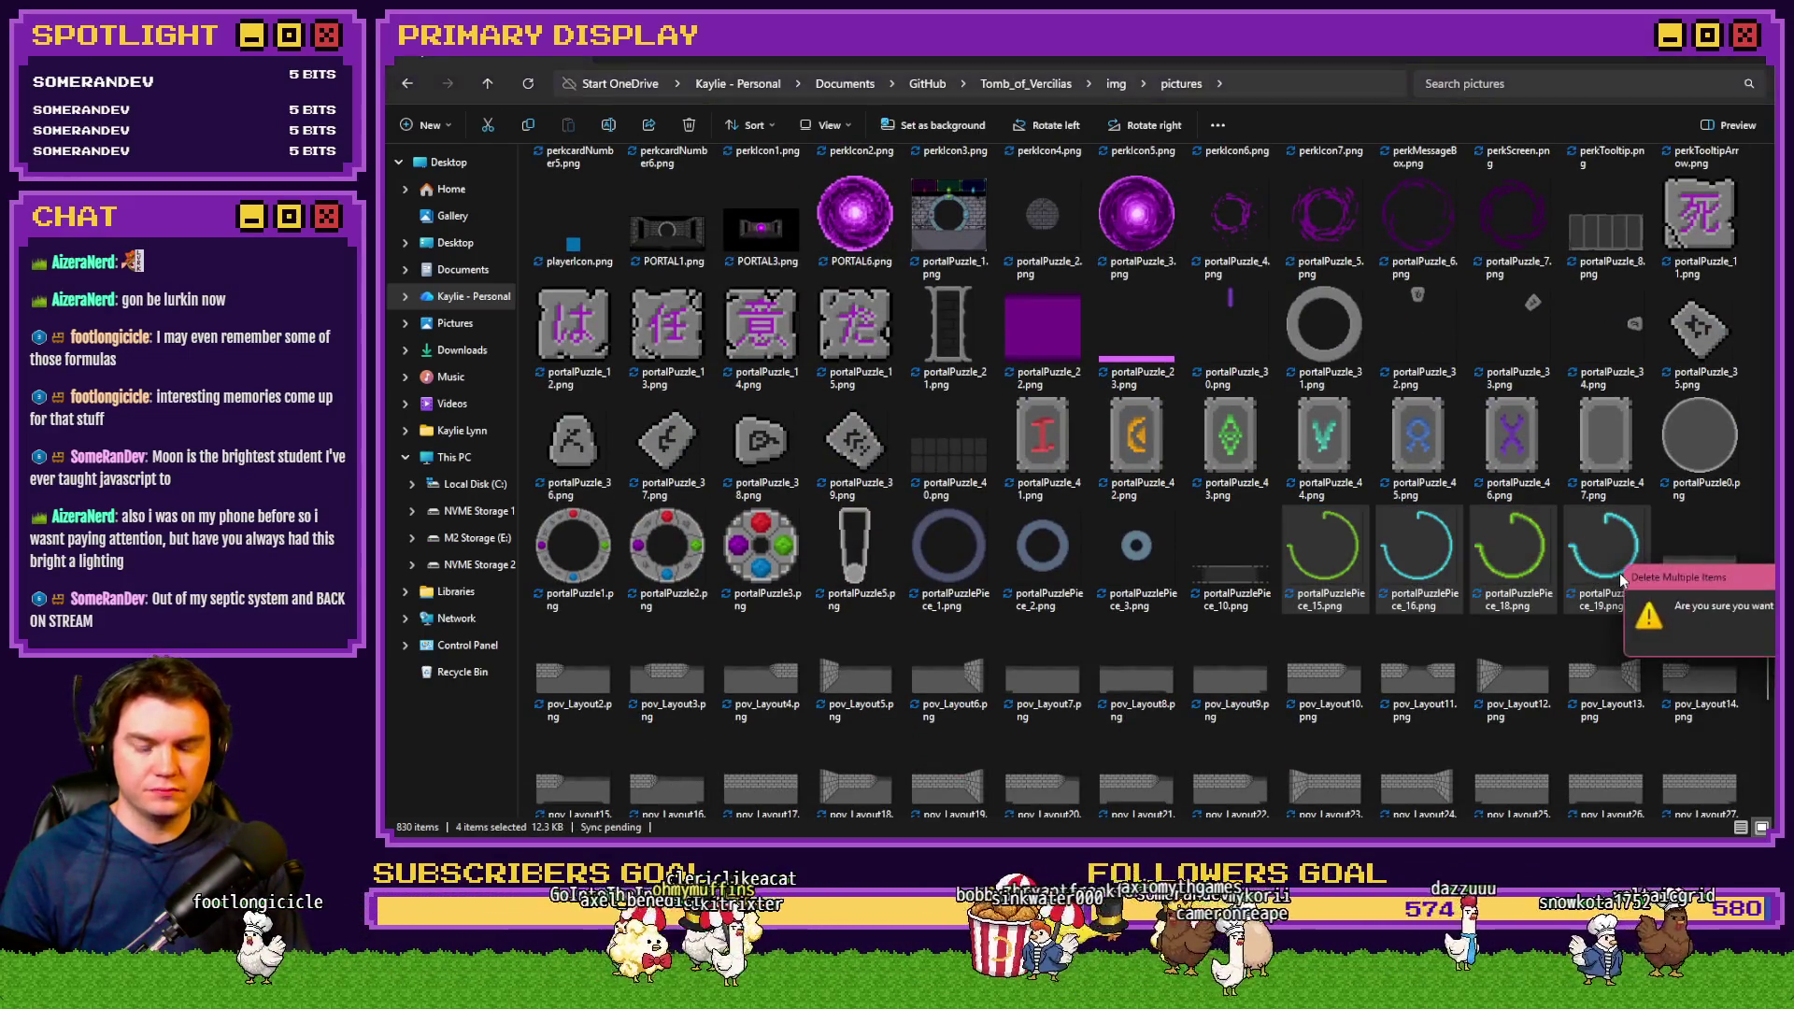
click(1116, 570)
key(alt+Tab)
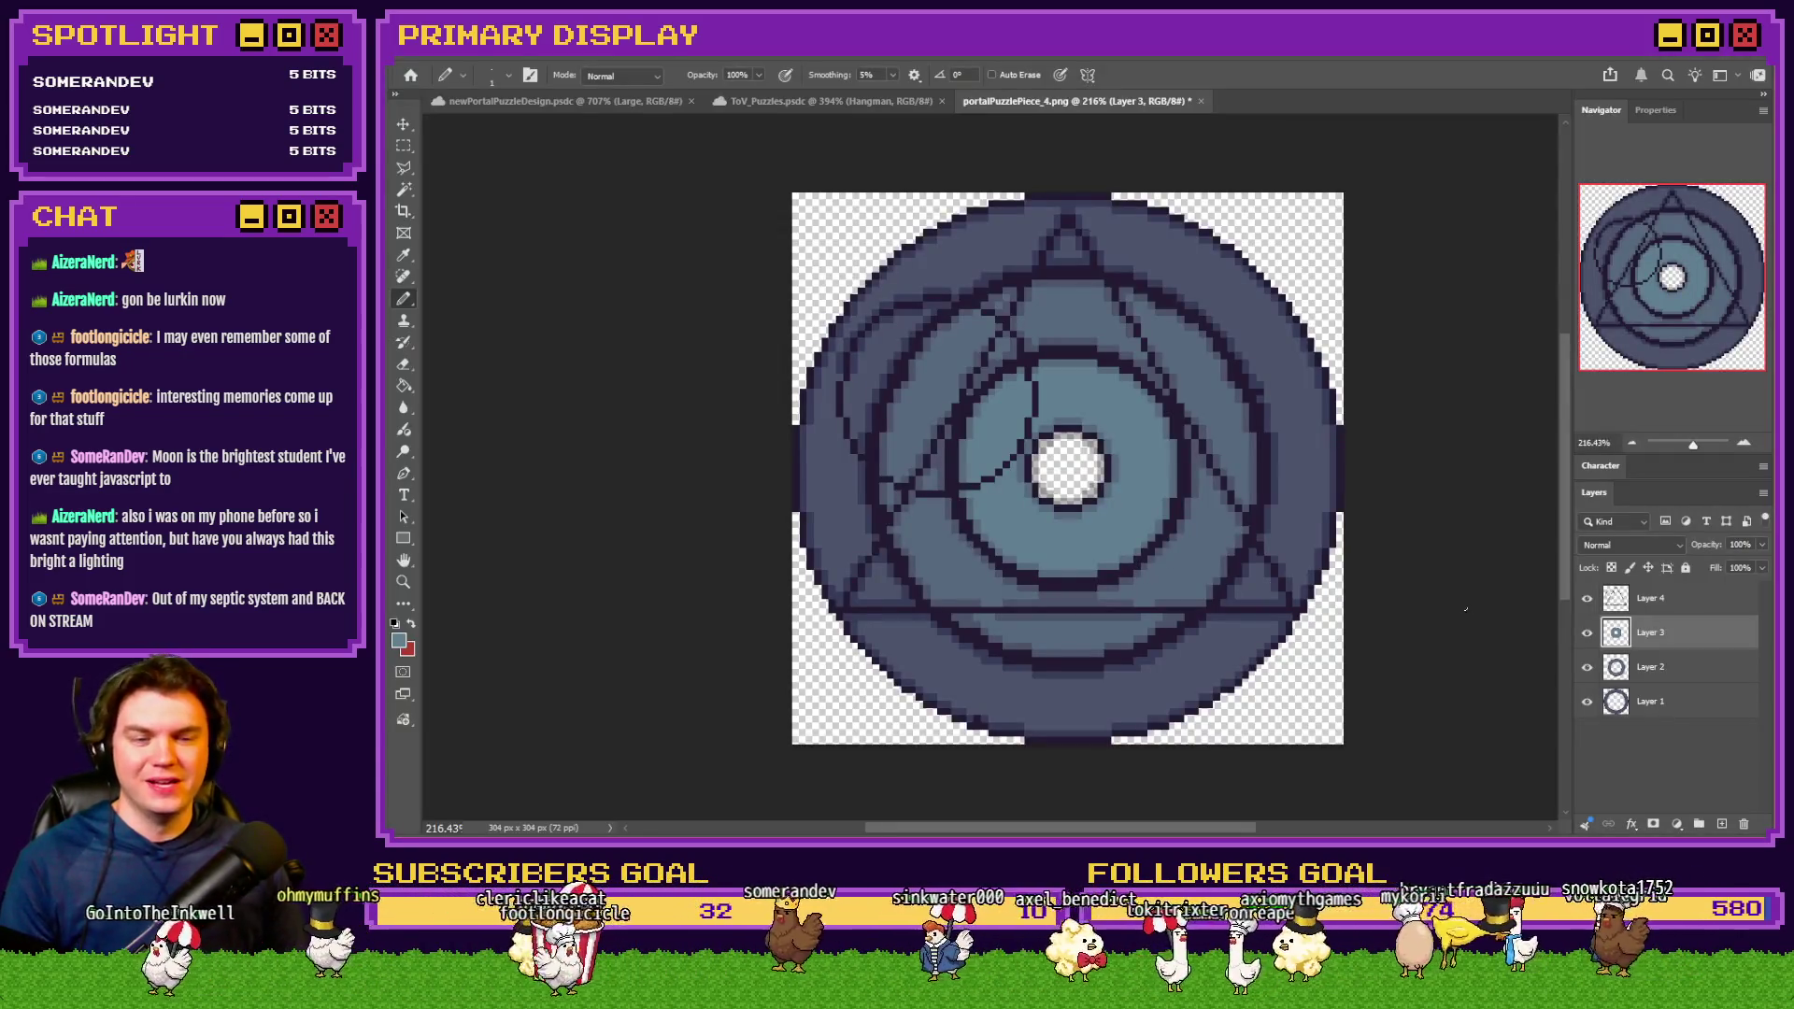
Clear Layer 4's strokes inside the inner circle using Layer 1's inverted selection
scroll(1136, 331, up, 4)
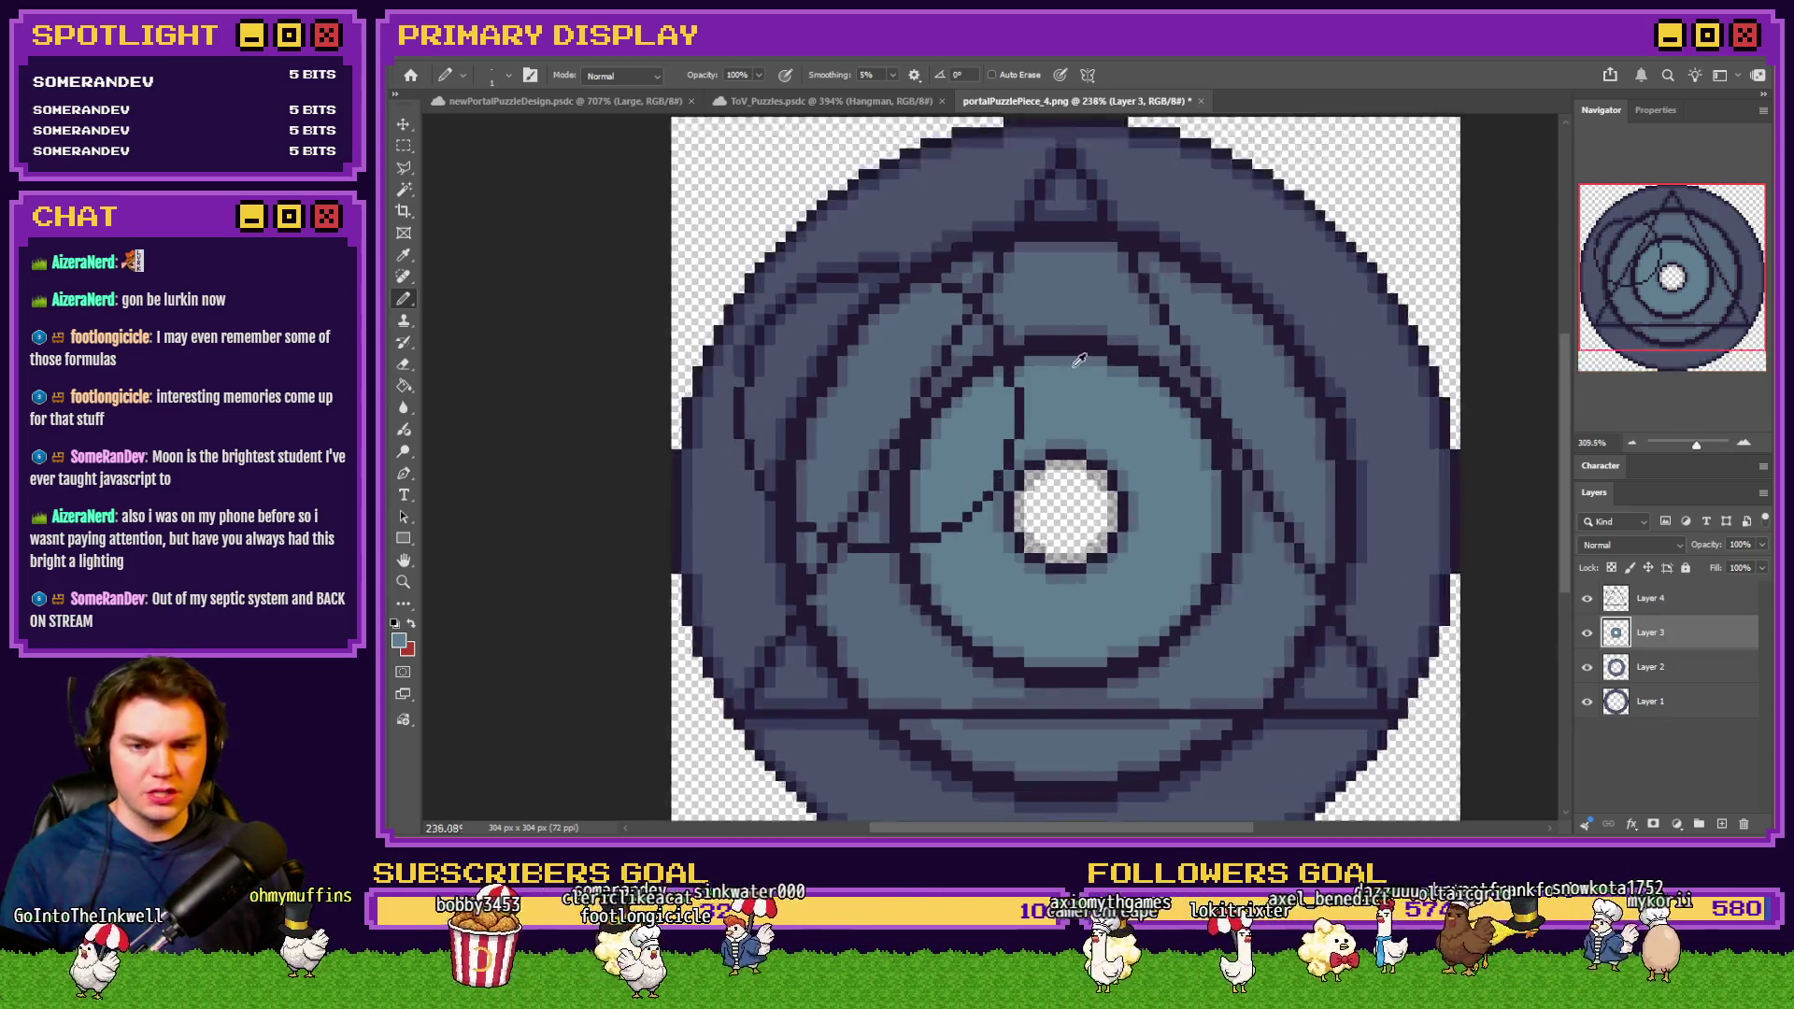
scroll(1073, 374, down, 2)
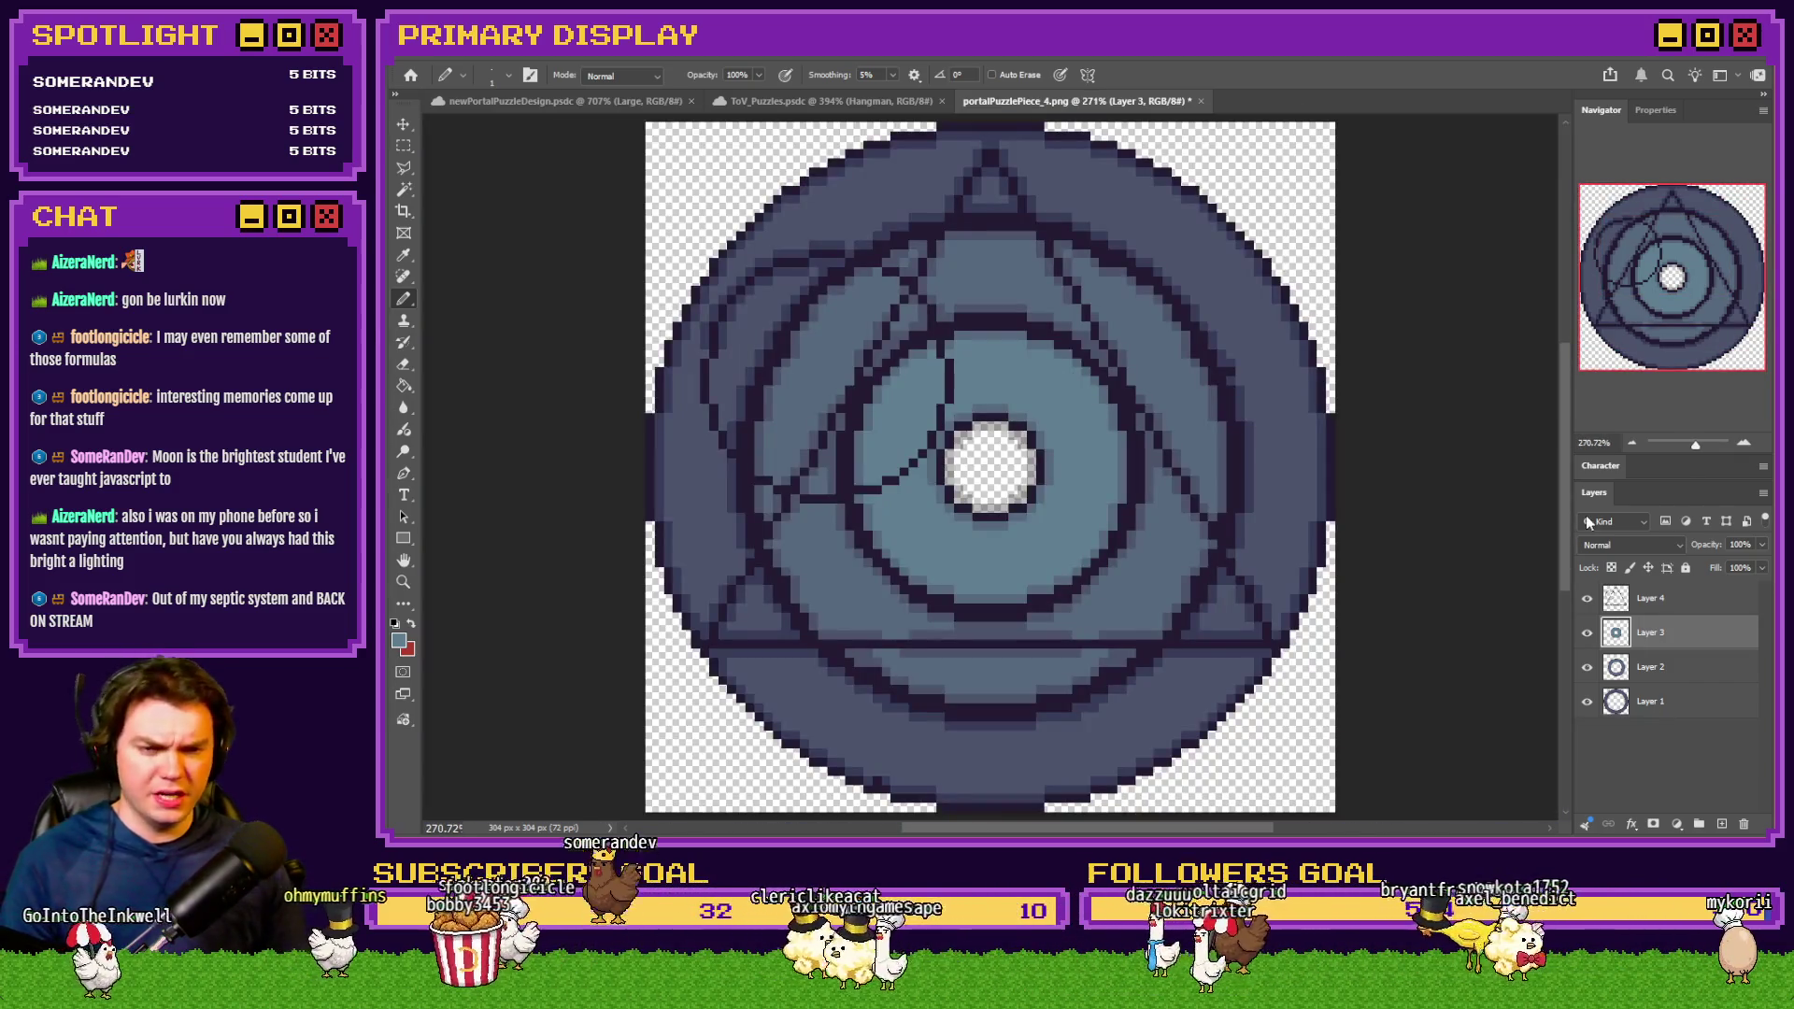
ctrl+click(1619, 706)
click(403, 146)
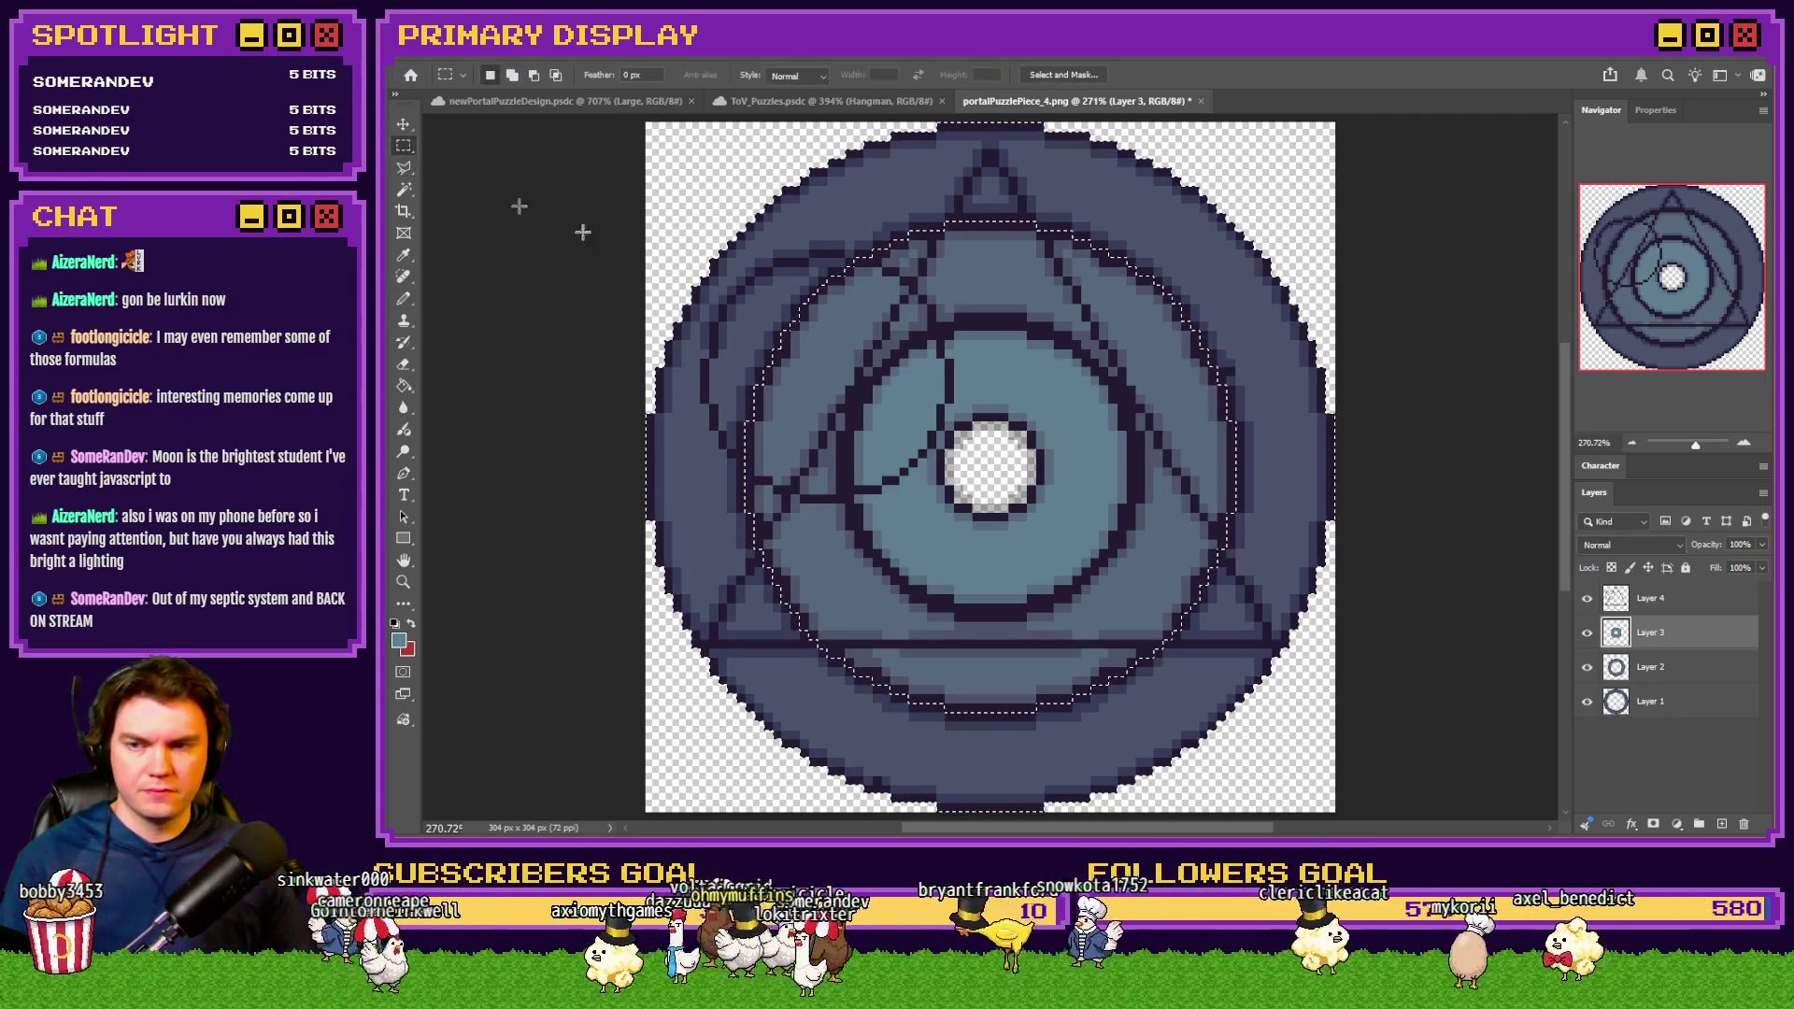
click(1673, 599)
right_click(1109, 474)
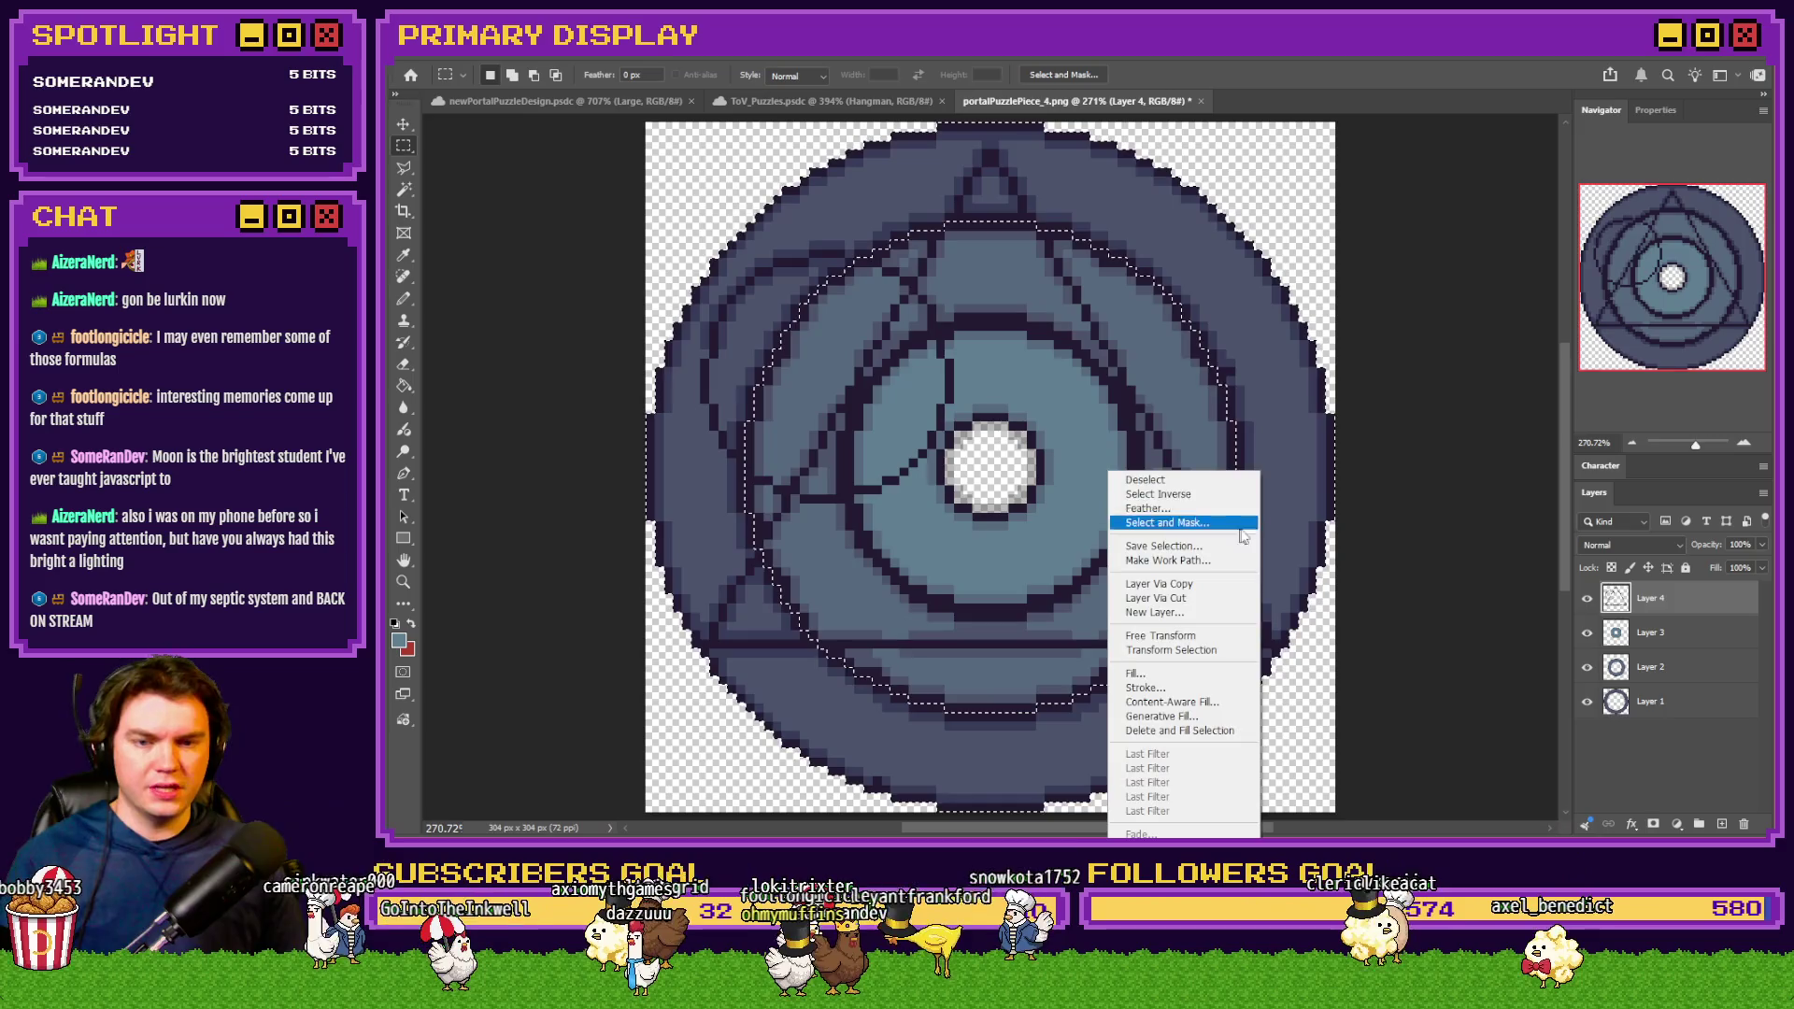
click(1204, 495)
key(Delete)
key(ctrl+d)
Inspect Layer 4 alone, then turn Layers 1, 2 and 3 back on
drag(1585, 638, 1600, 674)
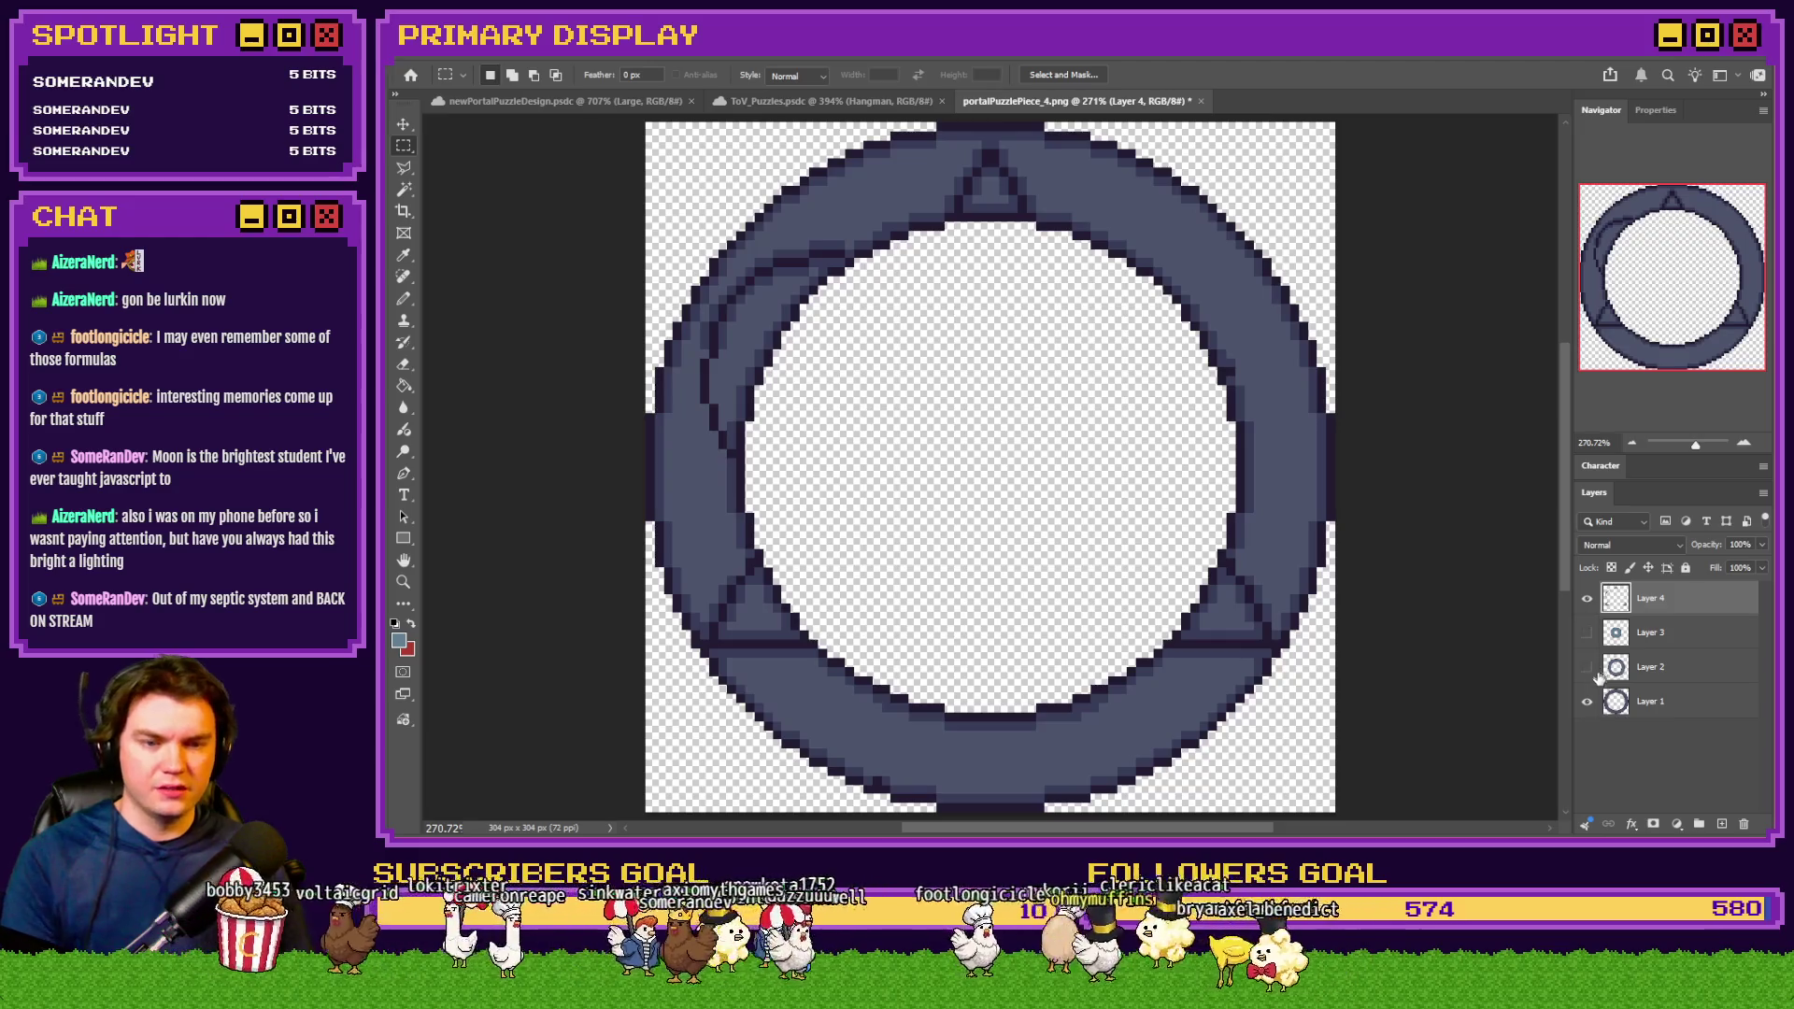
click(1589, 702)
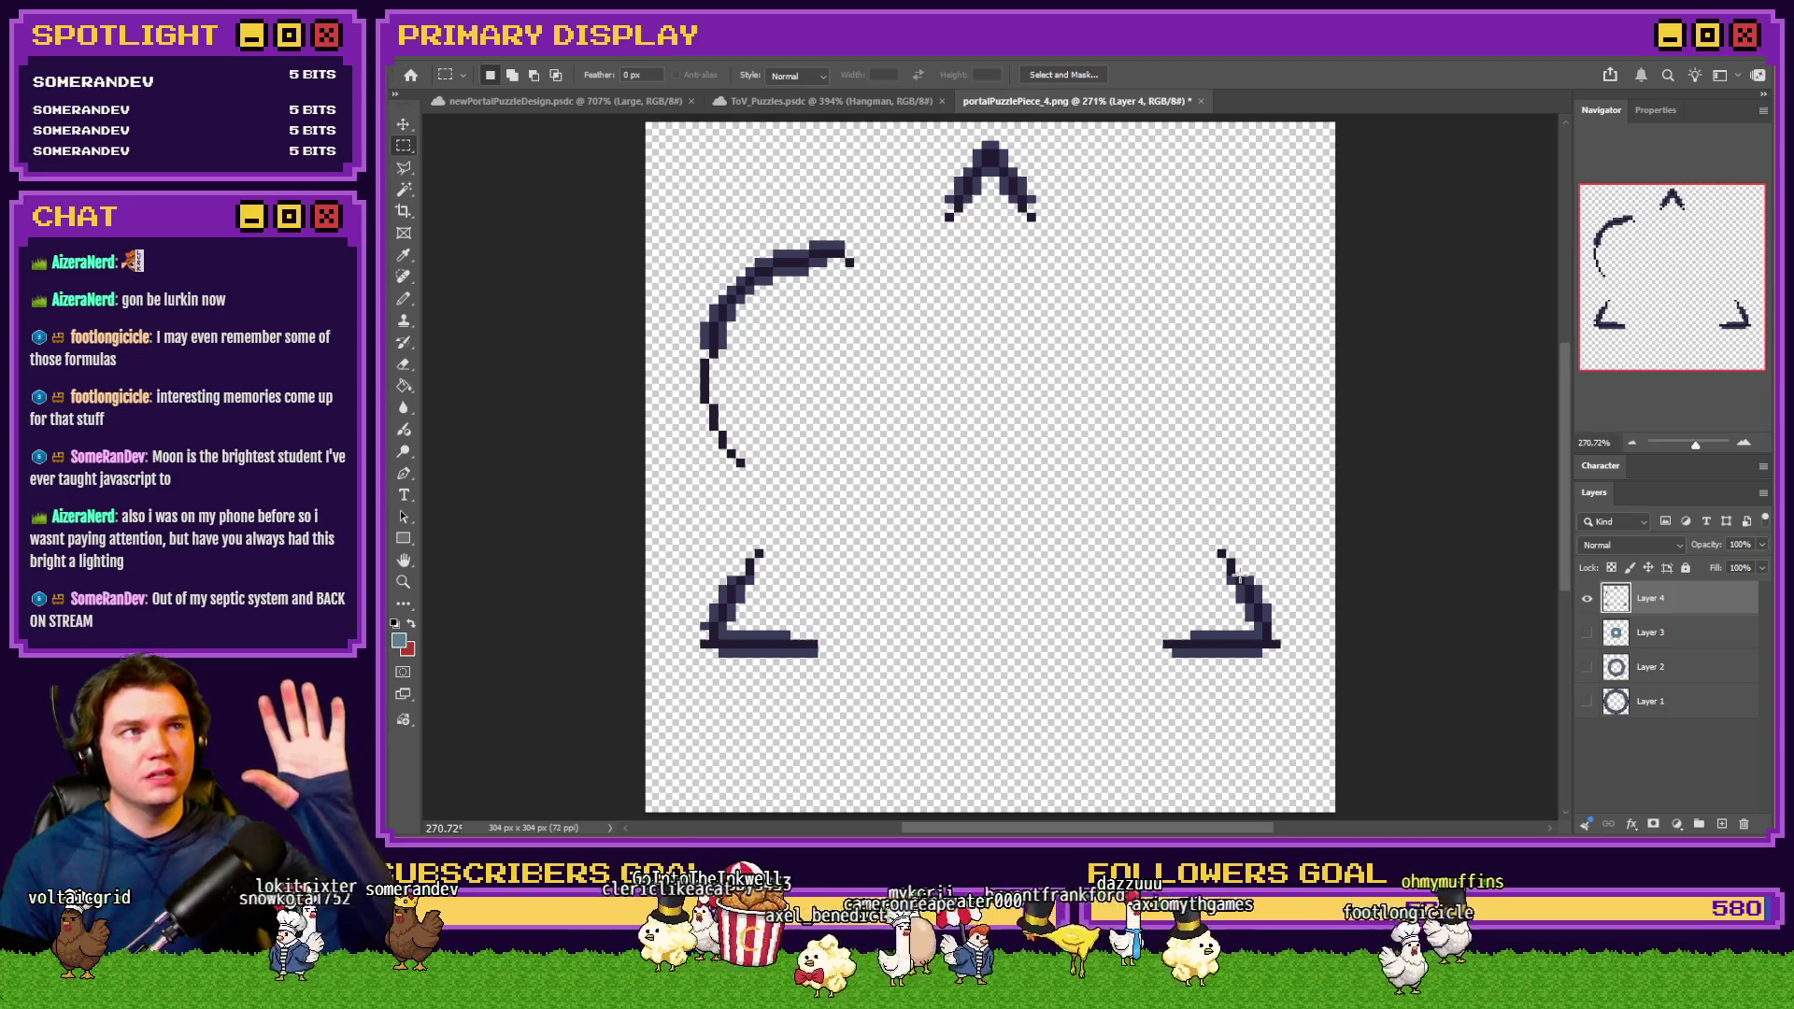
click(1589, 701)
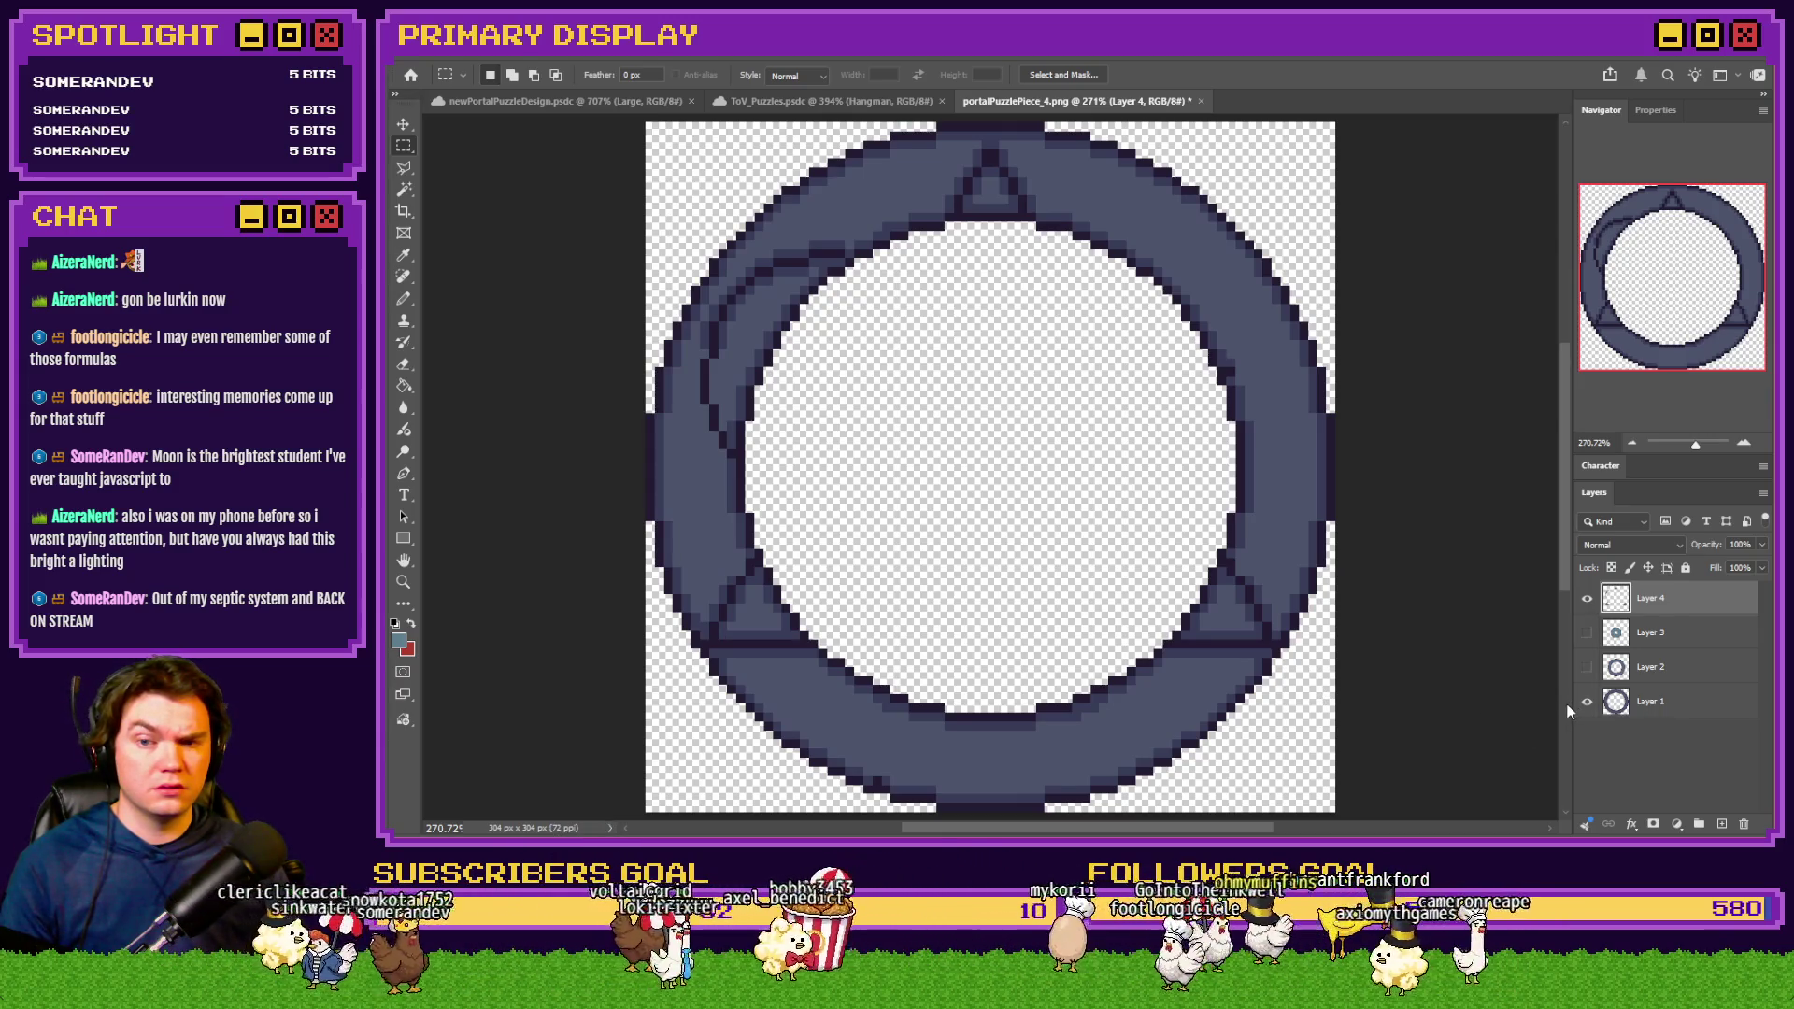
click(1587, 701)
click(1587, 701)
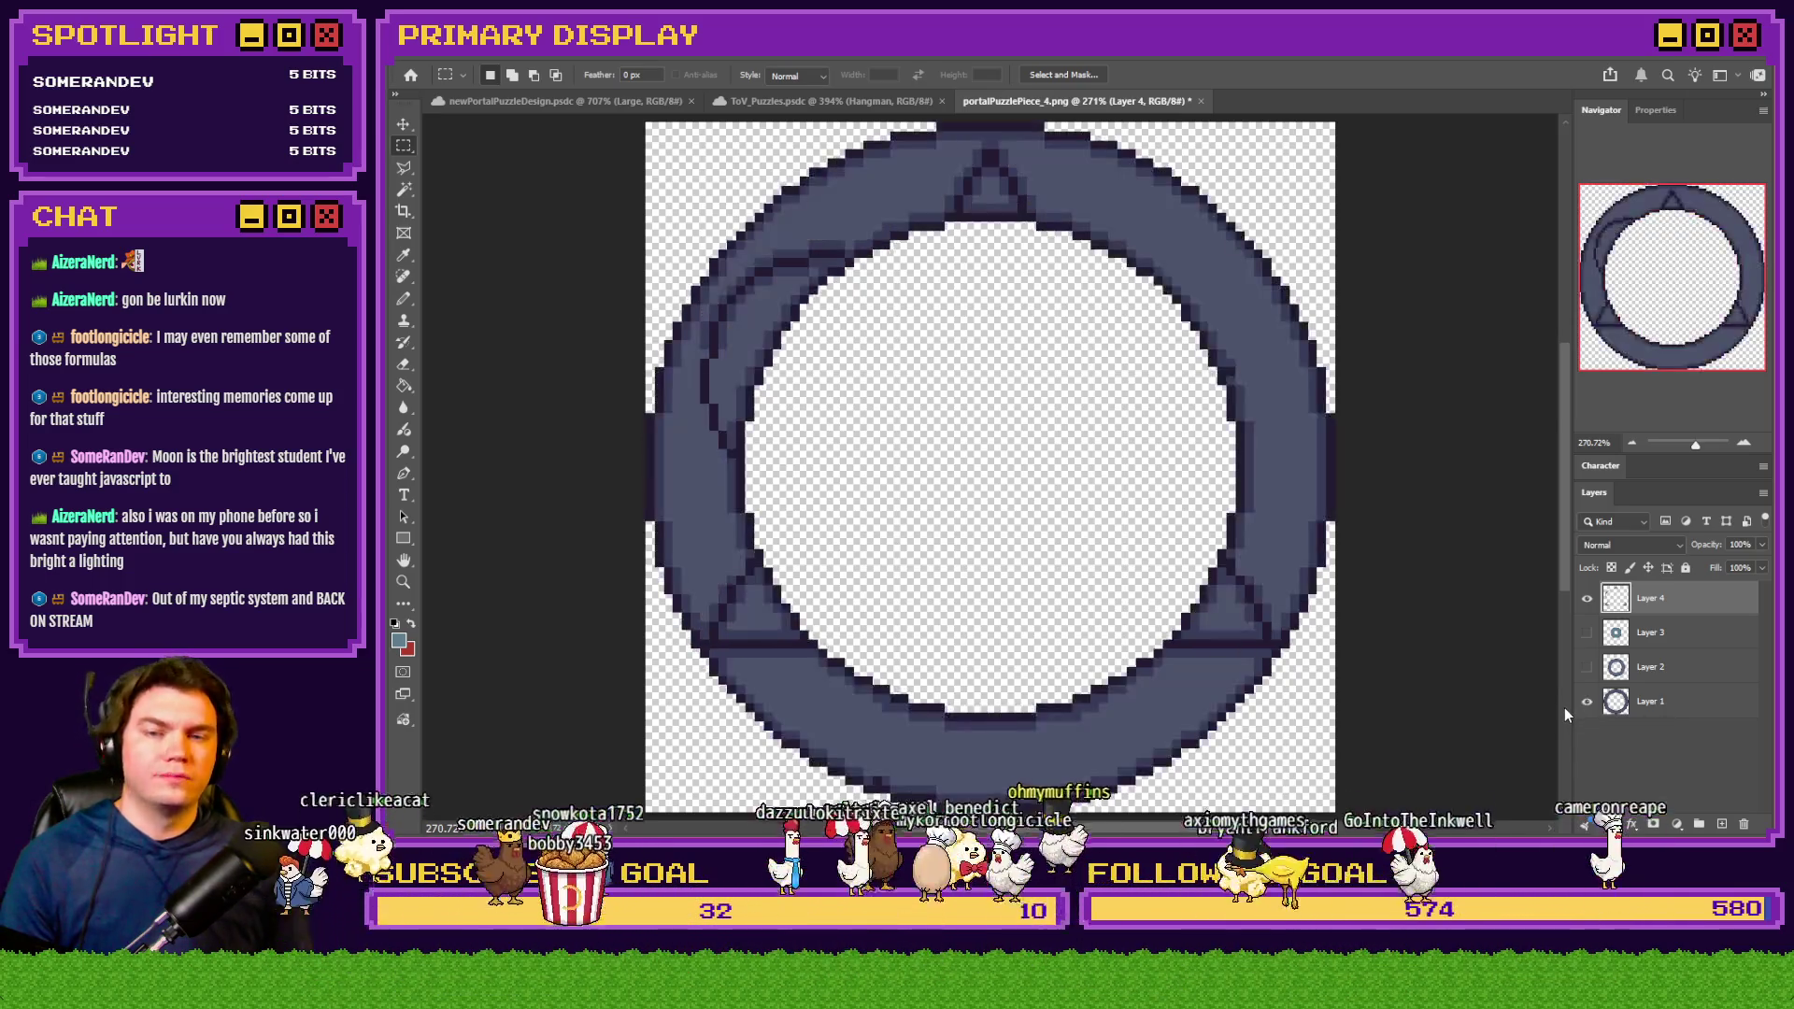
click(1587, 666)
click(1587, 633)
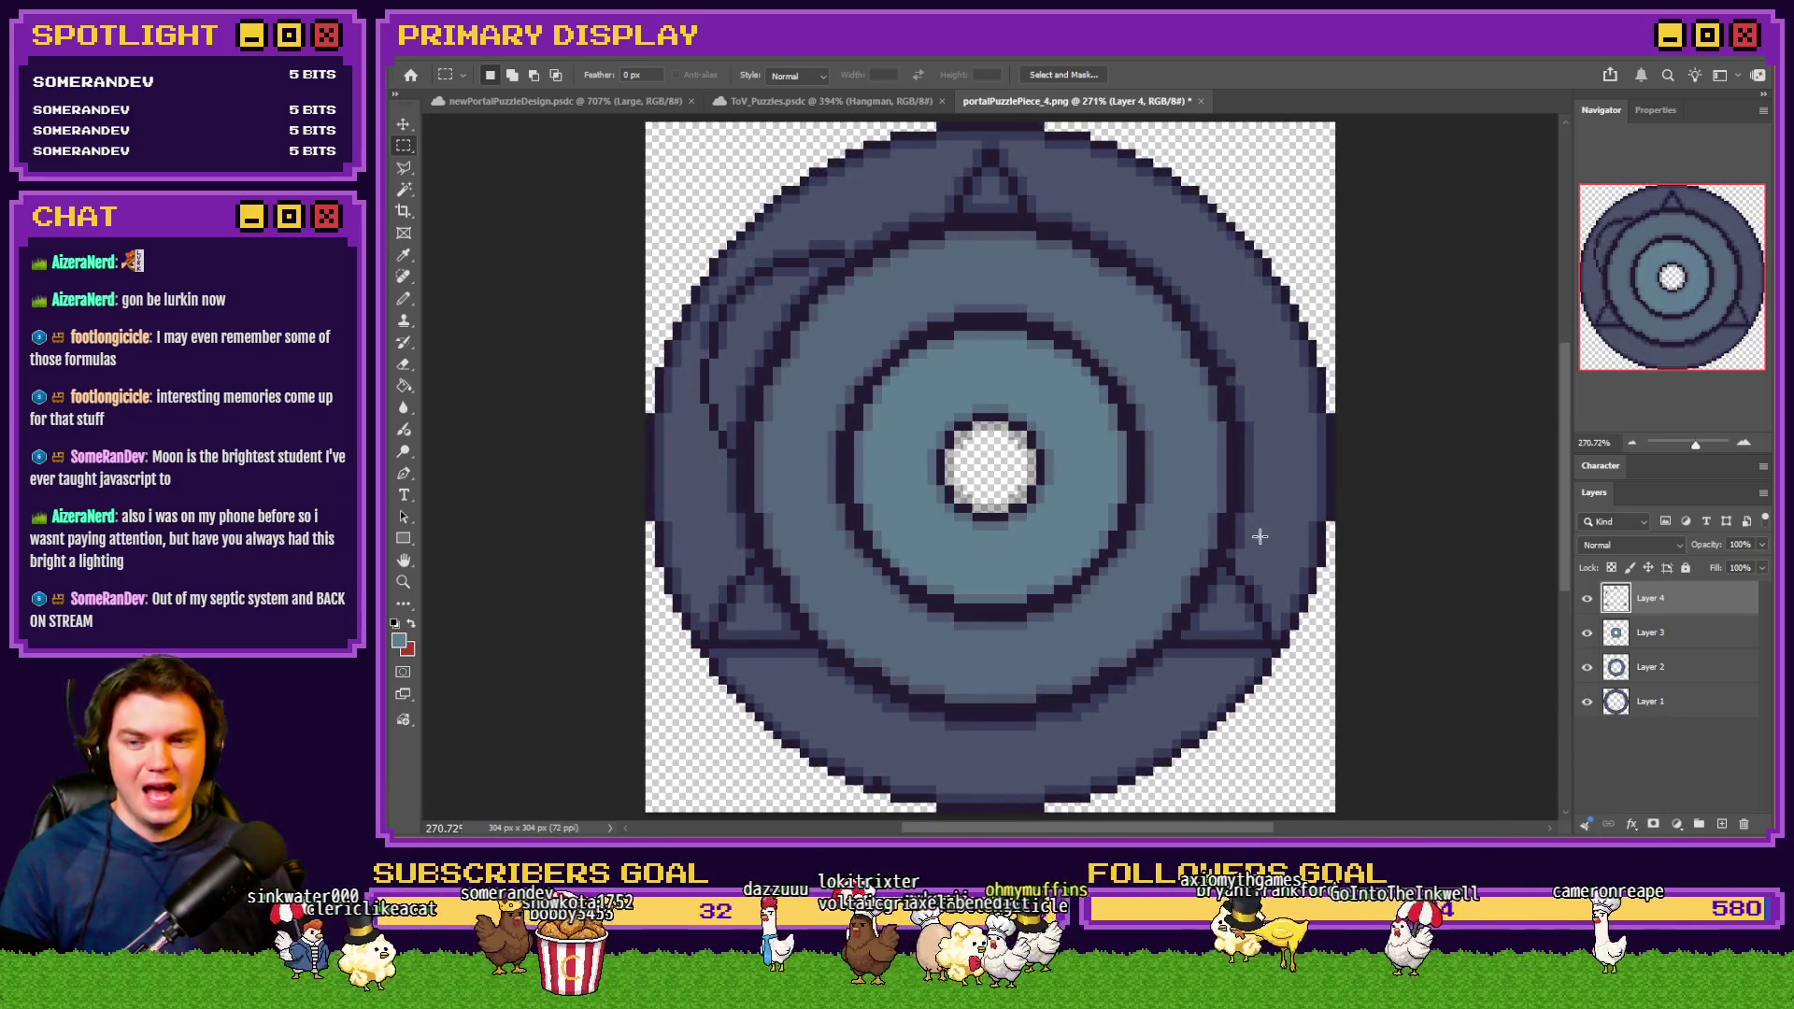
scroll(609, 417, up, 5)
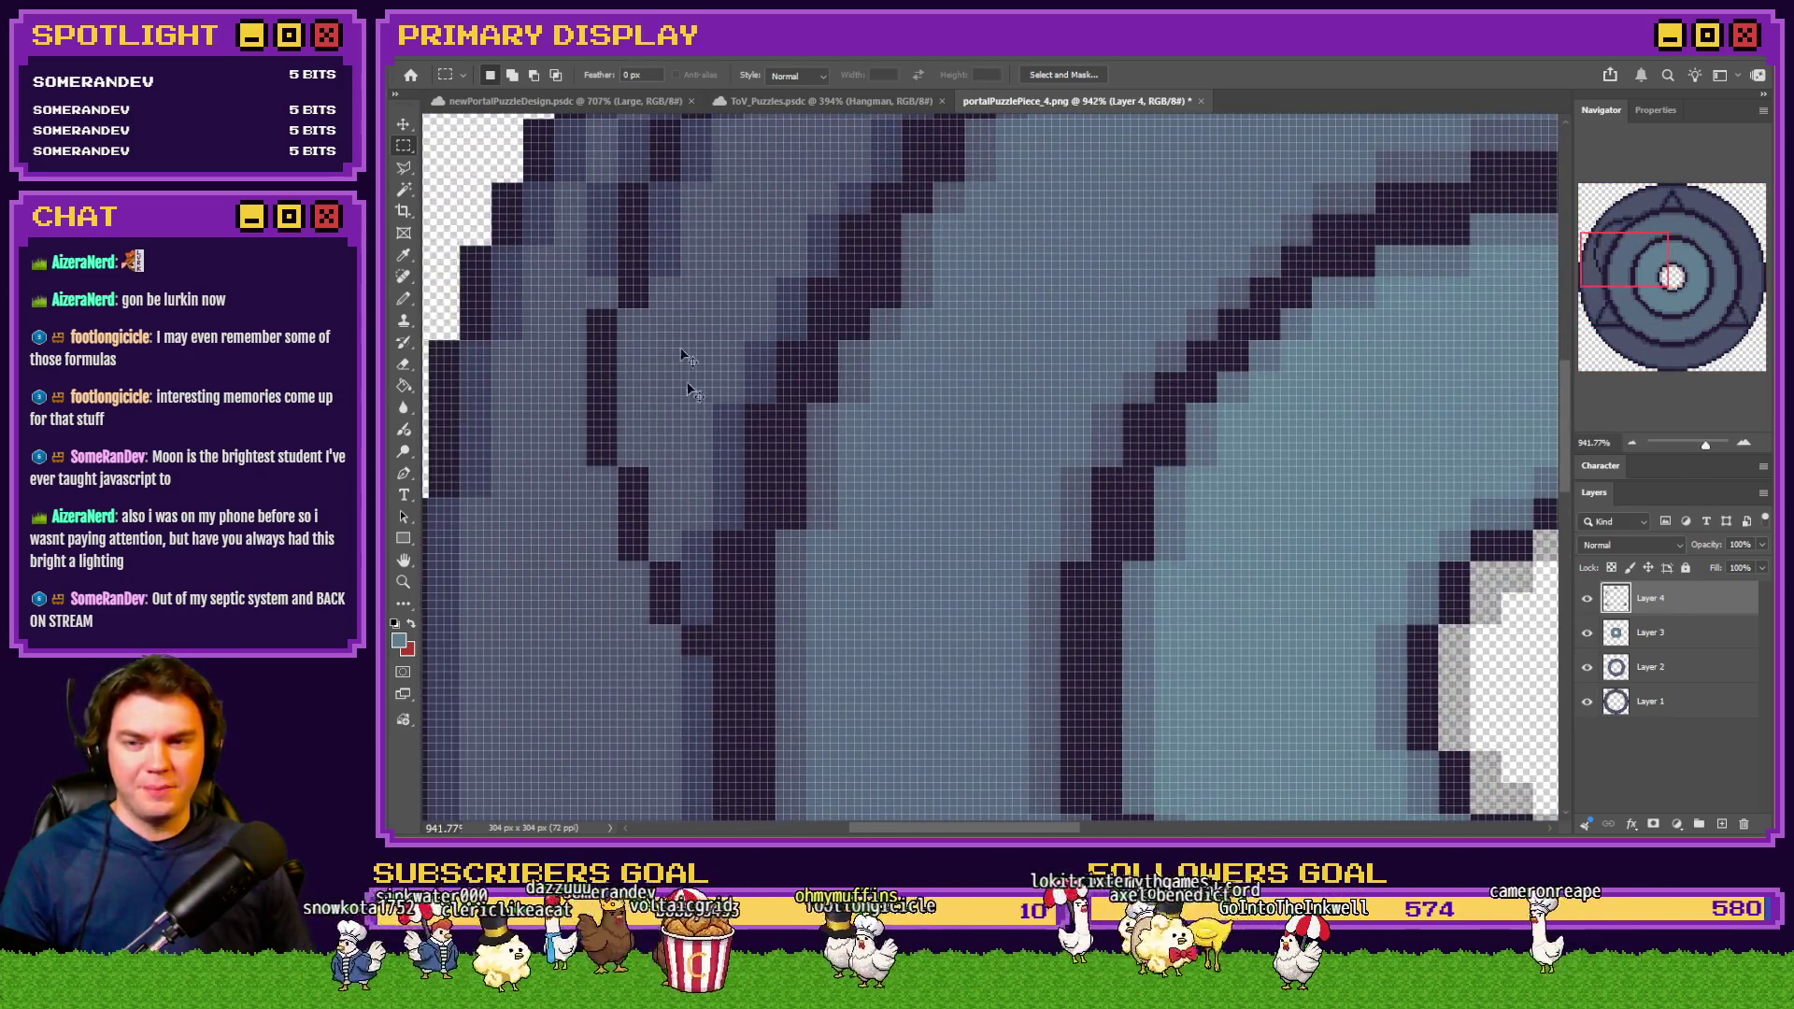
scroll(659, 451, down, 5)
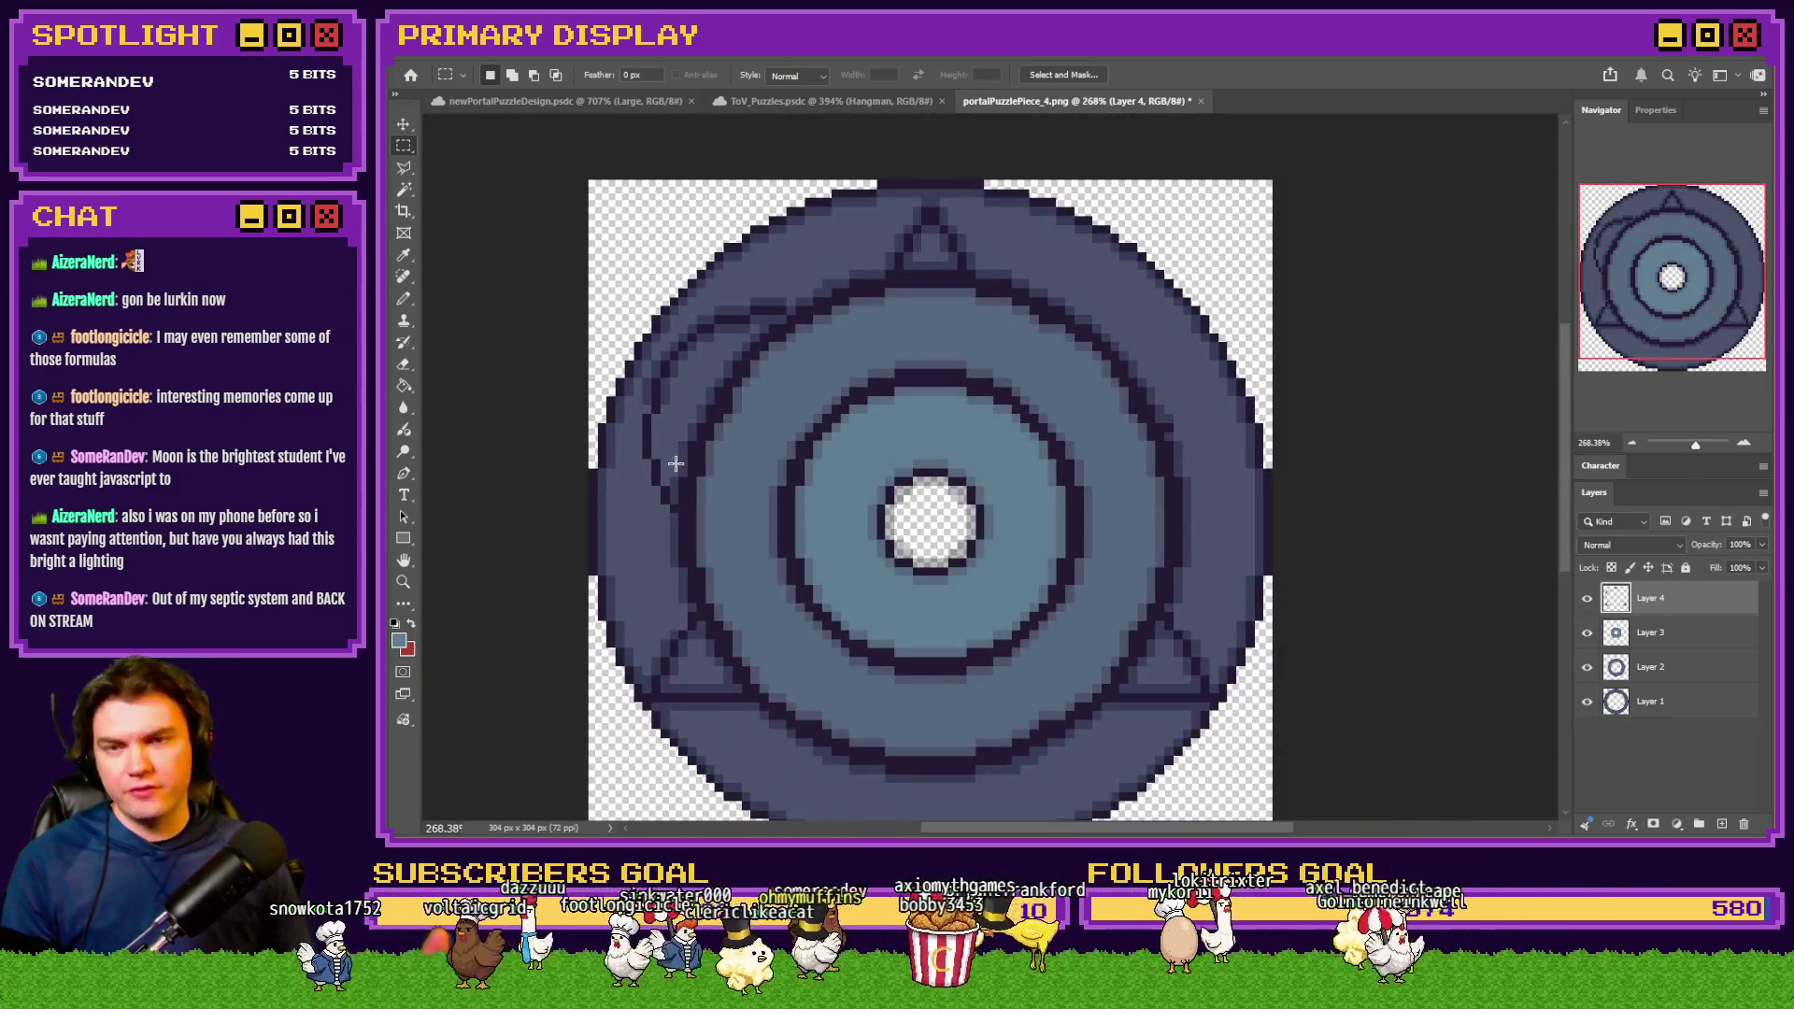
Restore the triangle-and-circle line art and shrink the image from 304 to 76 px square
key(ctrl+z)
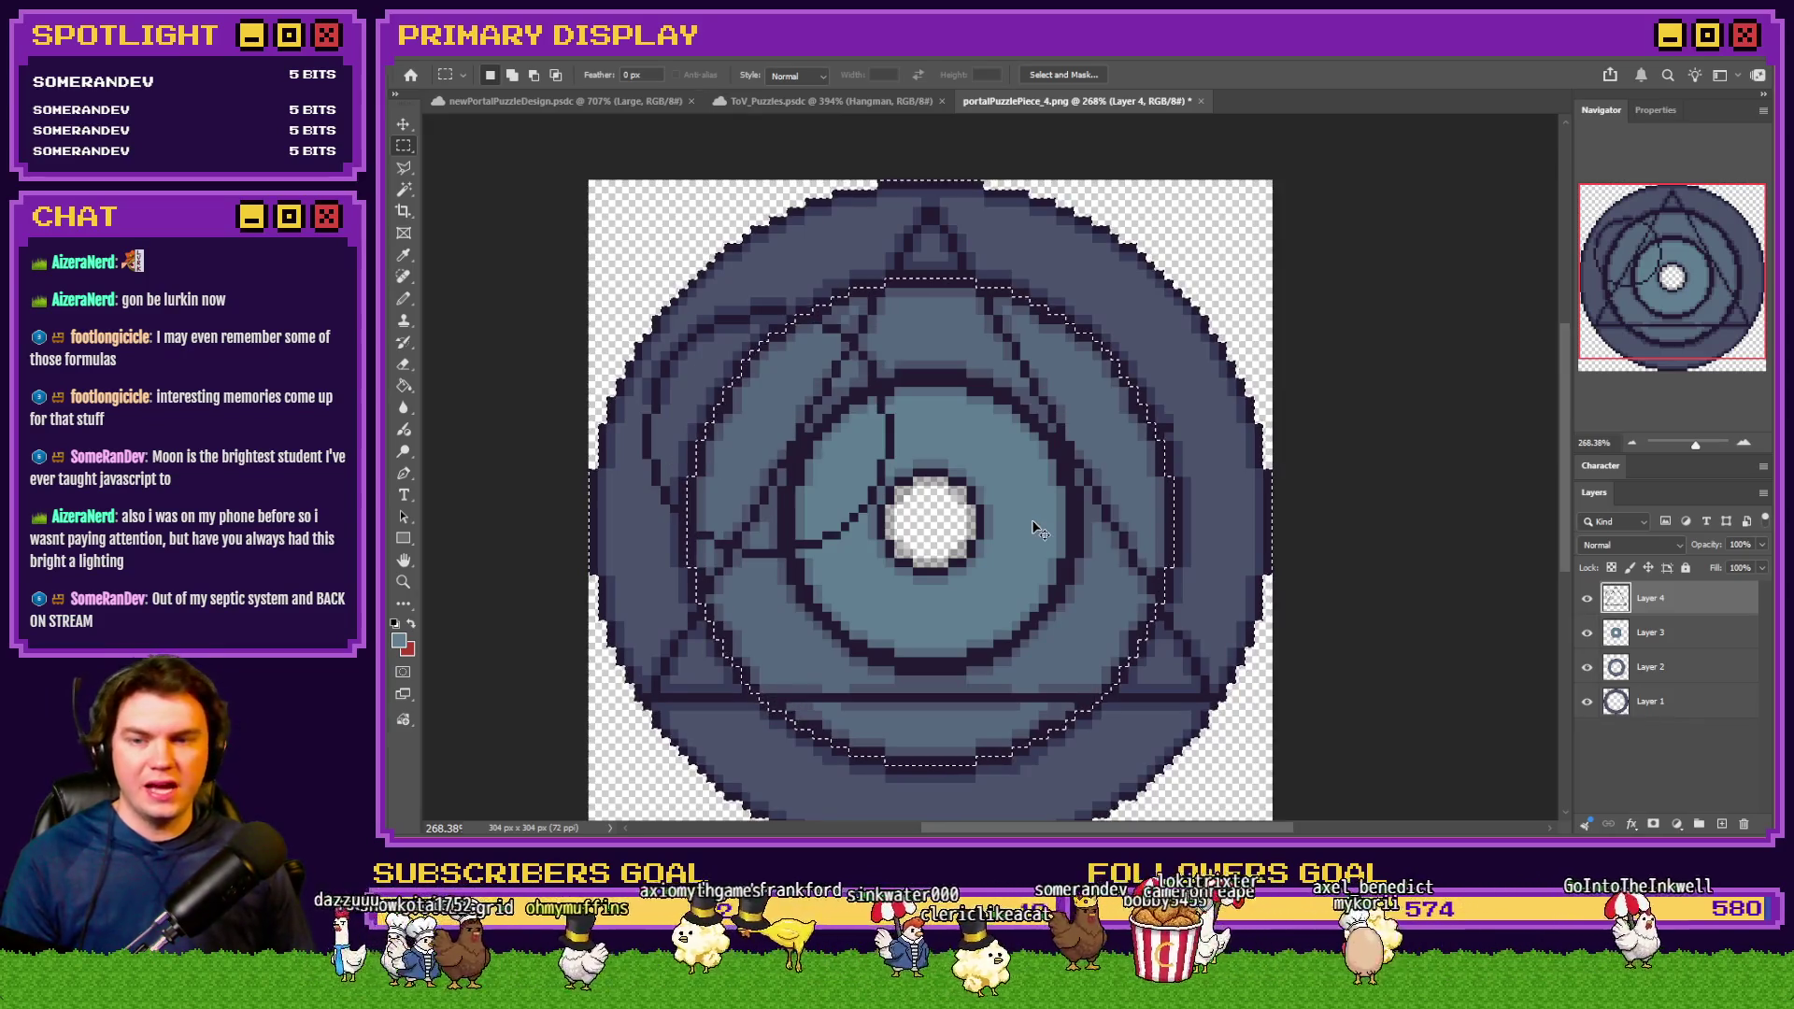
key(ctrl+d)
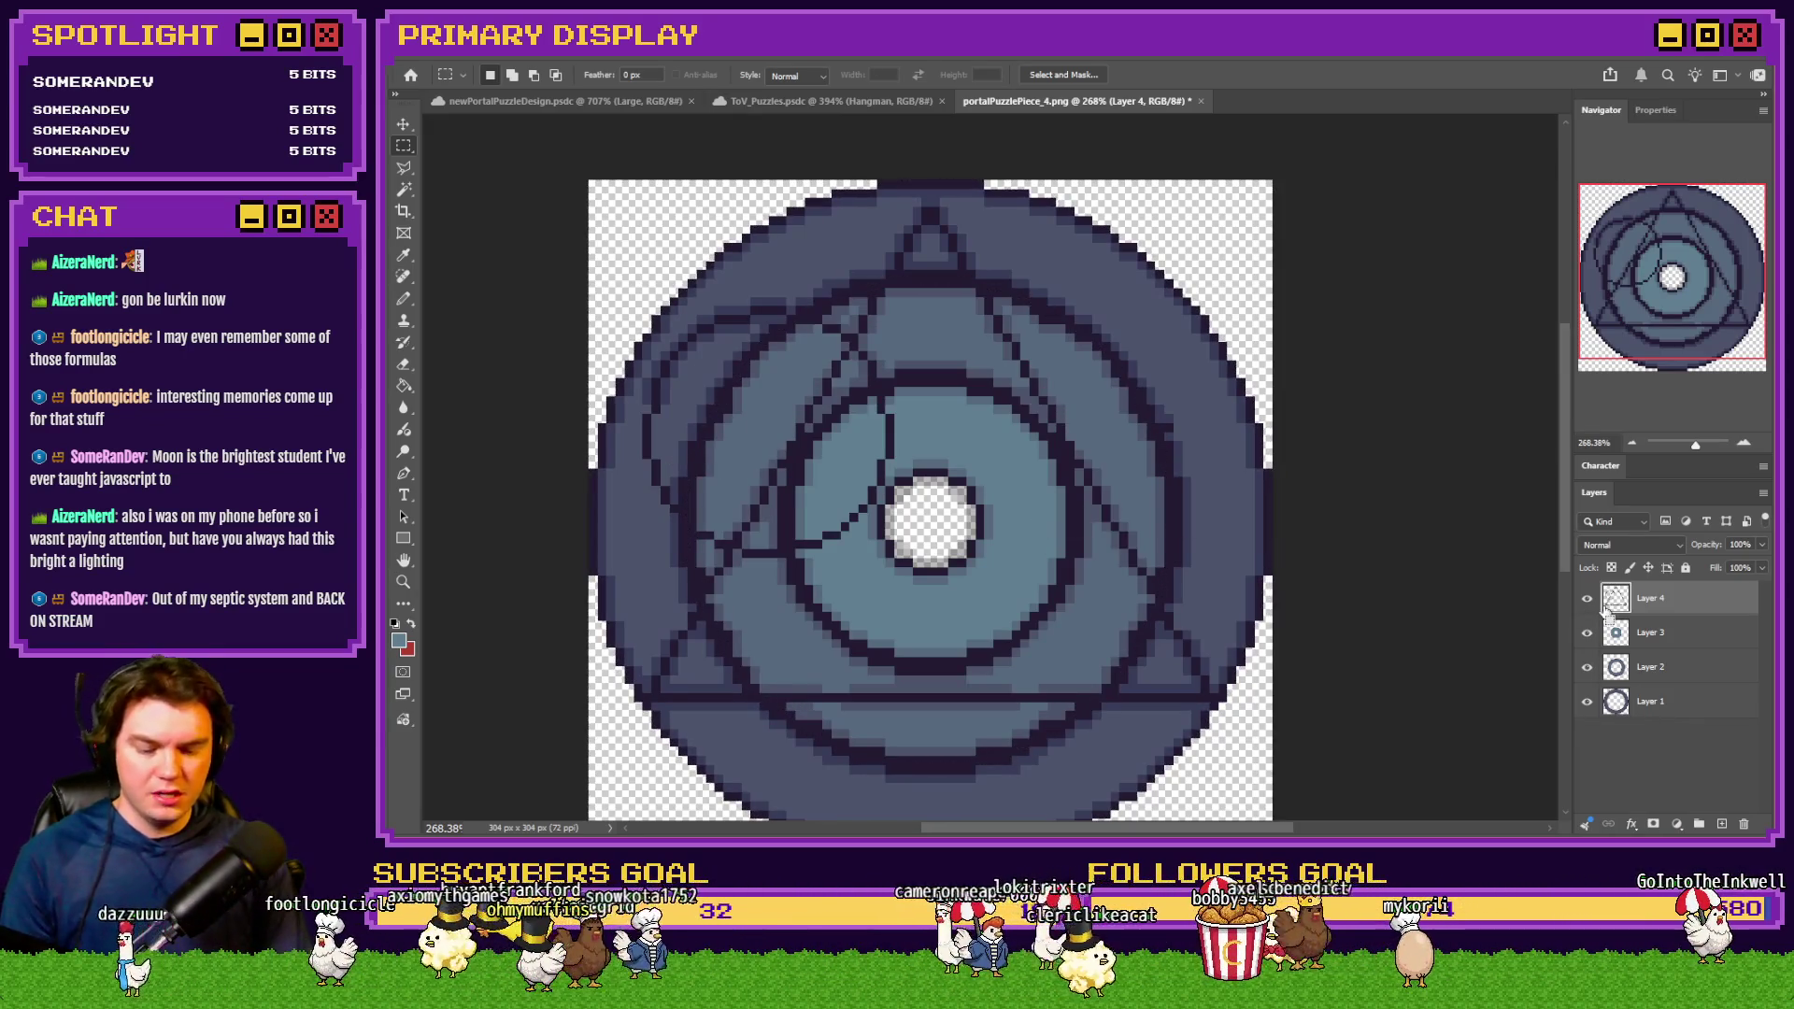
key(ctrl+alt+i)
key(Return)
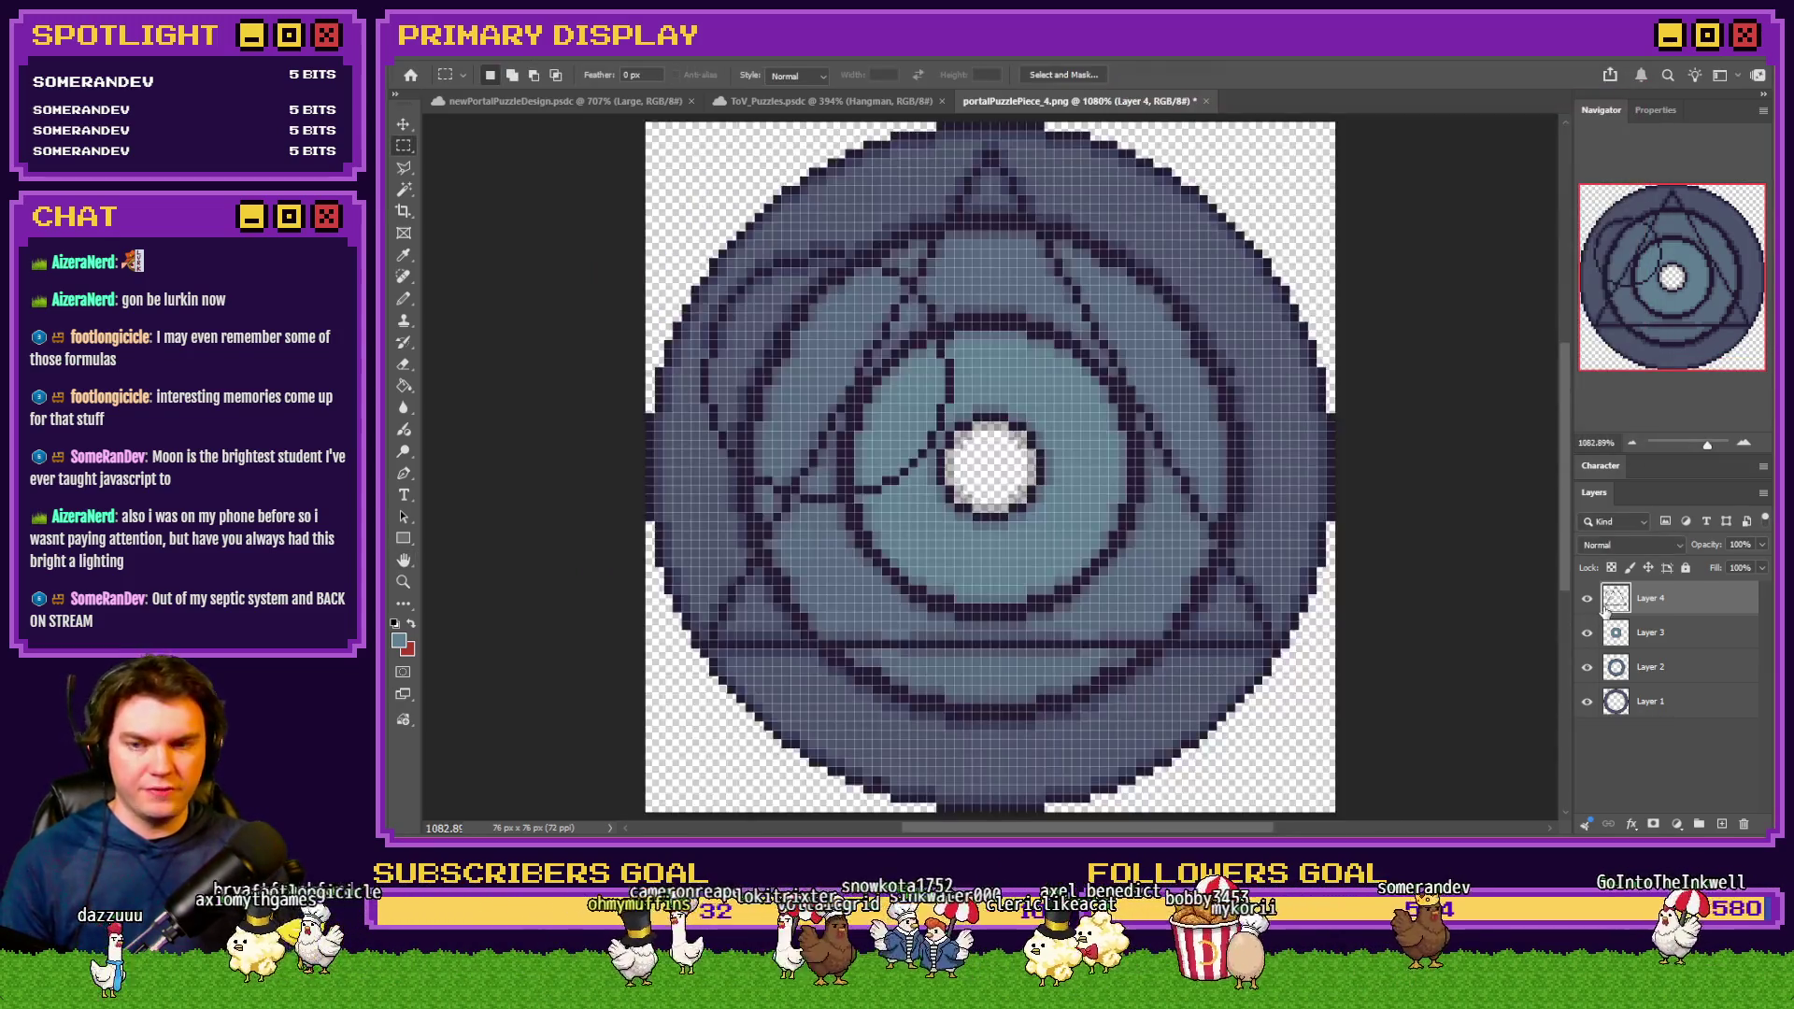
With the Pencil, sample the dark outline colour and draw a dark pixel line in the upper-left ring
click(404, 299)
scroll(762, 272, up, 5)
alt+click(762, 272)
mouse_move(645, 365)
mouse_down()
mouse_move(641, 496)
mouse_move(749, 703)
mouse_up()
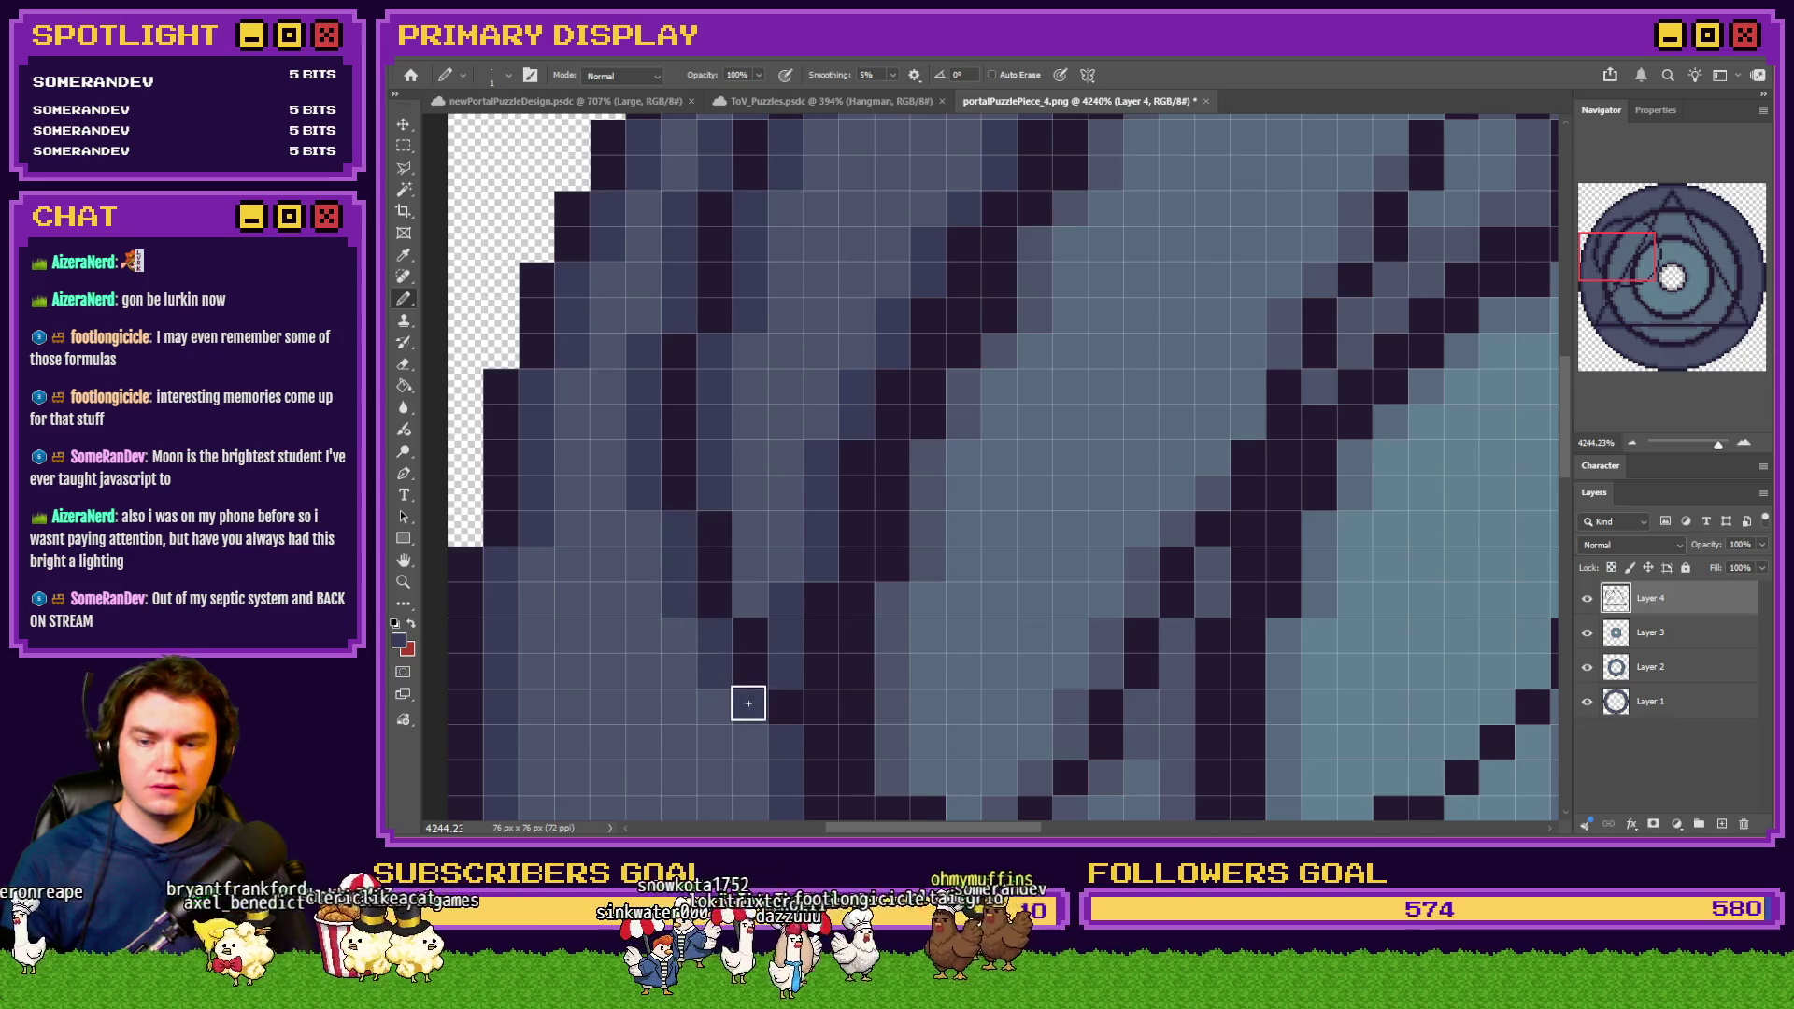
Place two medium-grey pixels beside the new dark line
scroll(769, 497, down, 5)
scroll(781, 519, up, 4)
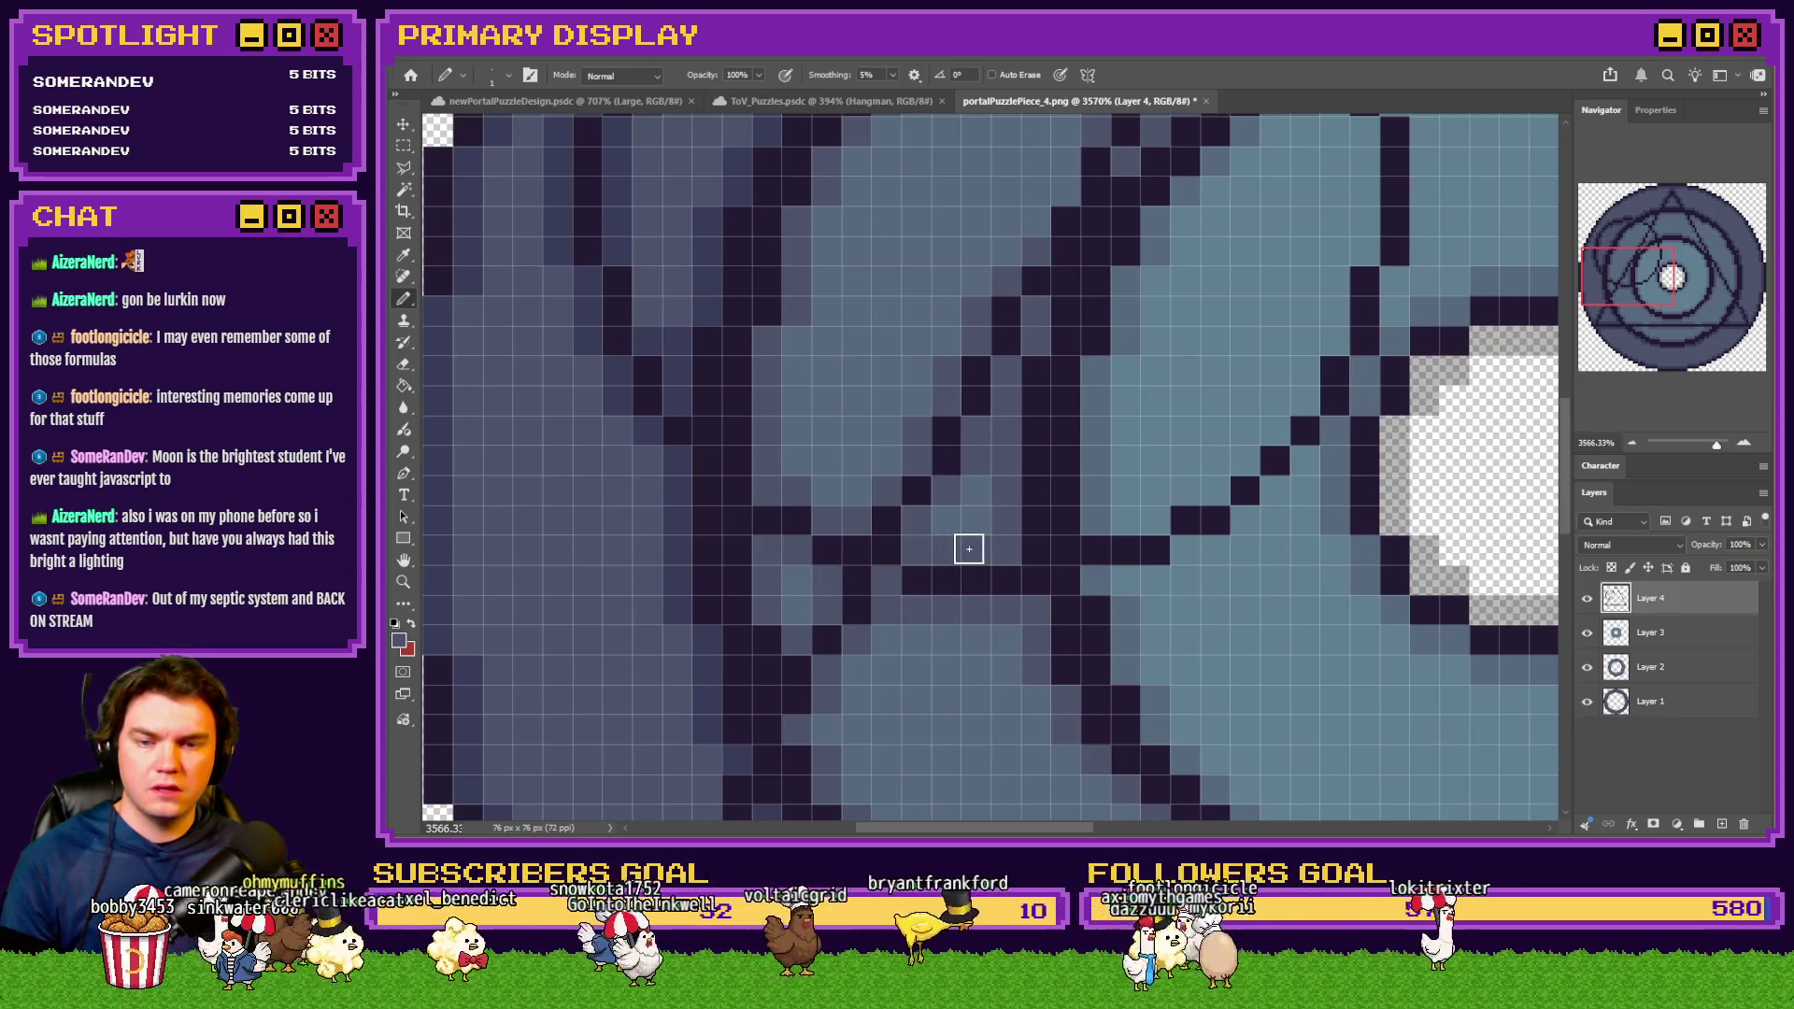
scroll(969, 548, down, 3)
scroll(885, 513, up, 3)
click(928, 455)
click(960, 423)
Sample the medium-grey tone and zoom and pan across the disc to inspect the ring and triangle linework
alt+click(777, 451)
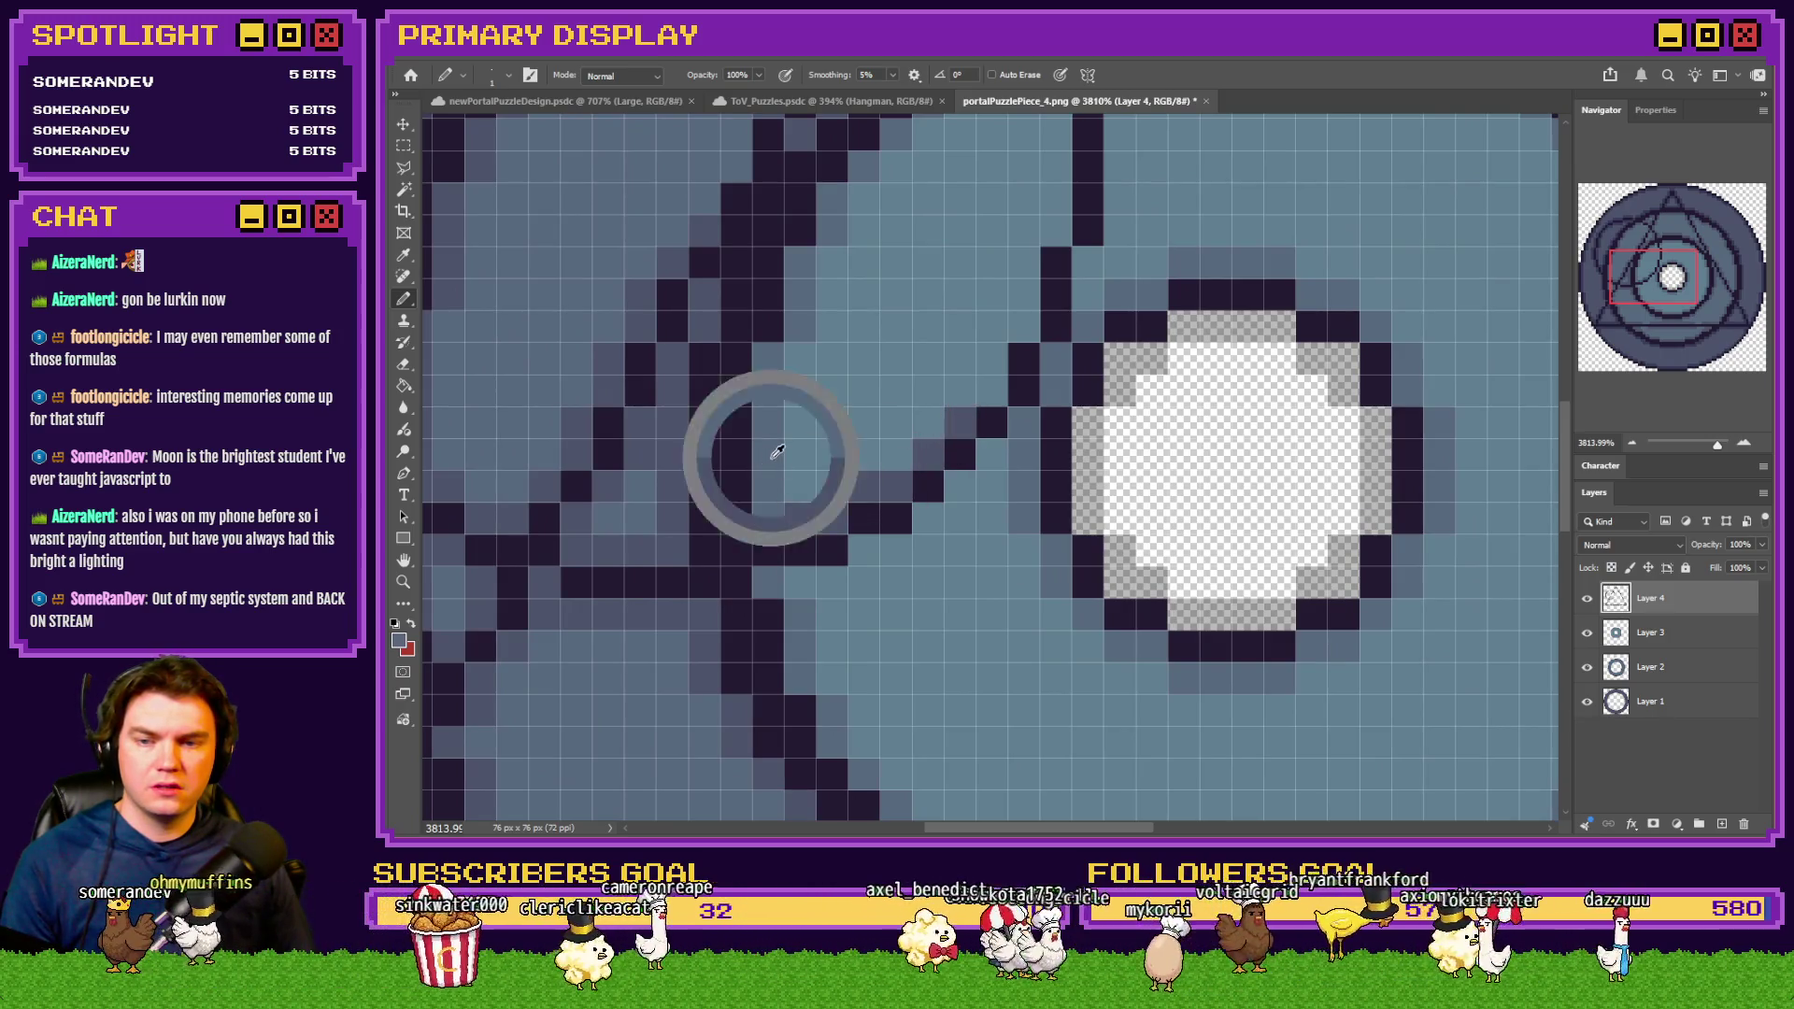
scroll(981, 474, up, 1)
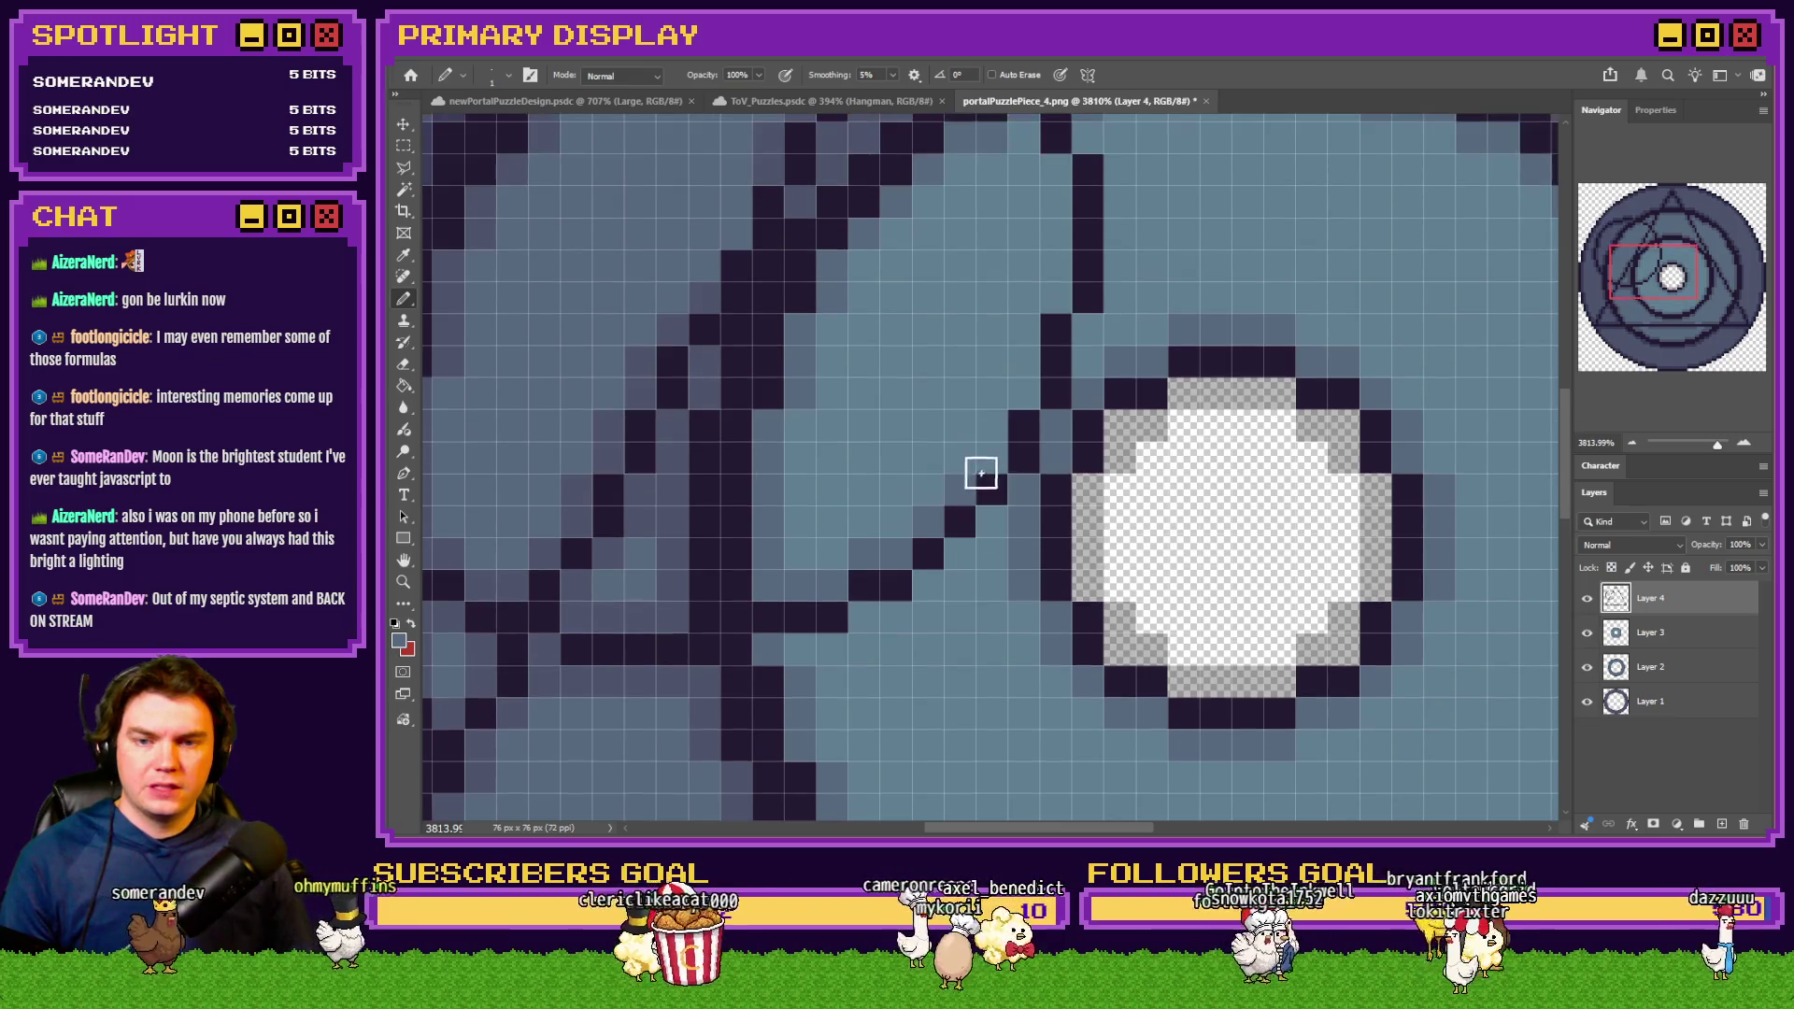
scroll(1037, 486, up, 3)
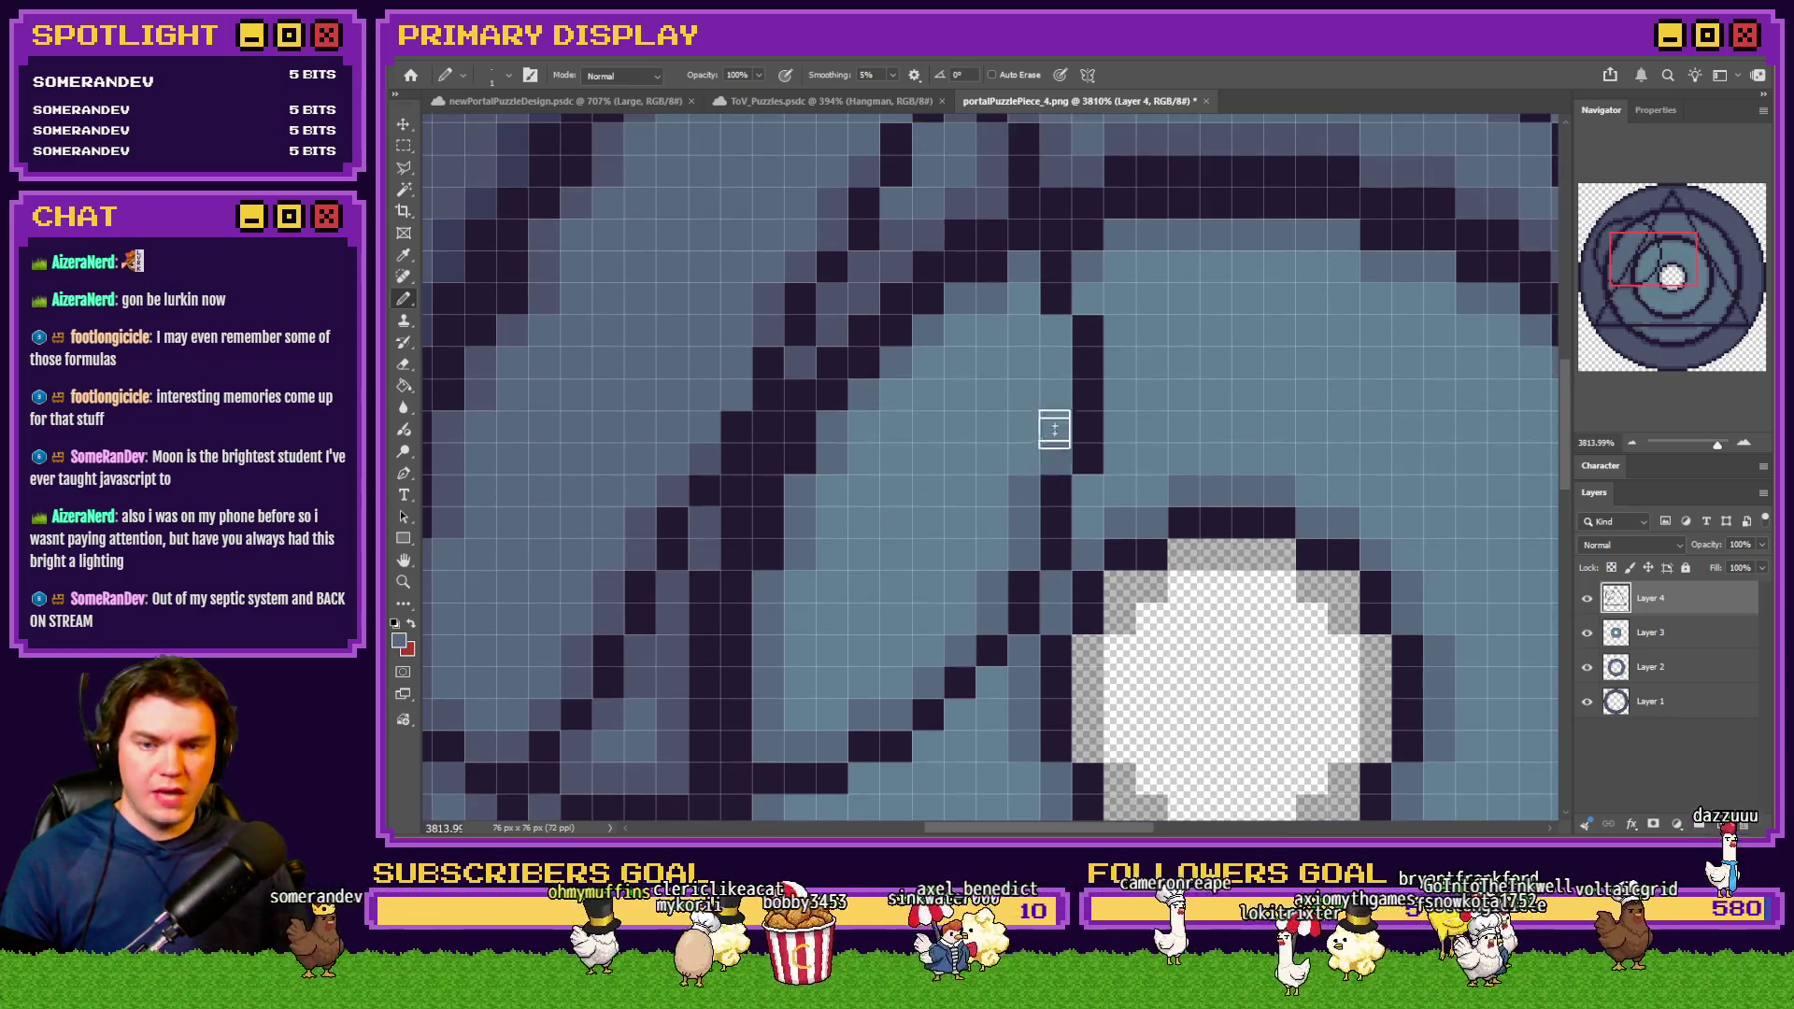
scroll(1021, 389, down, 4)
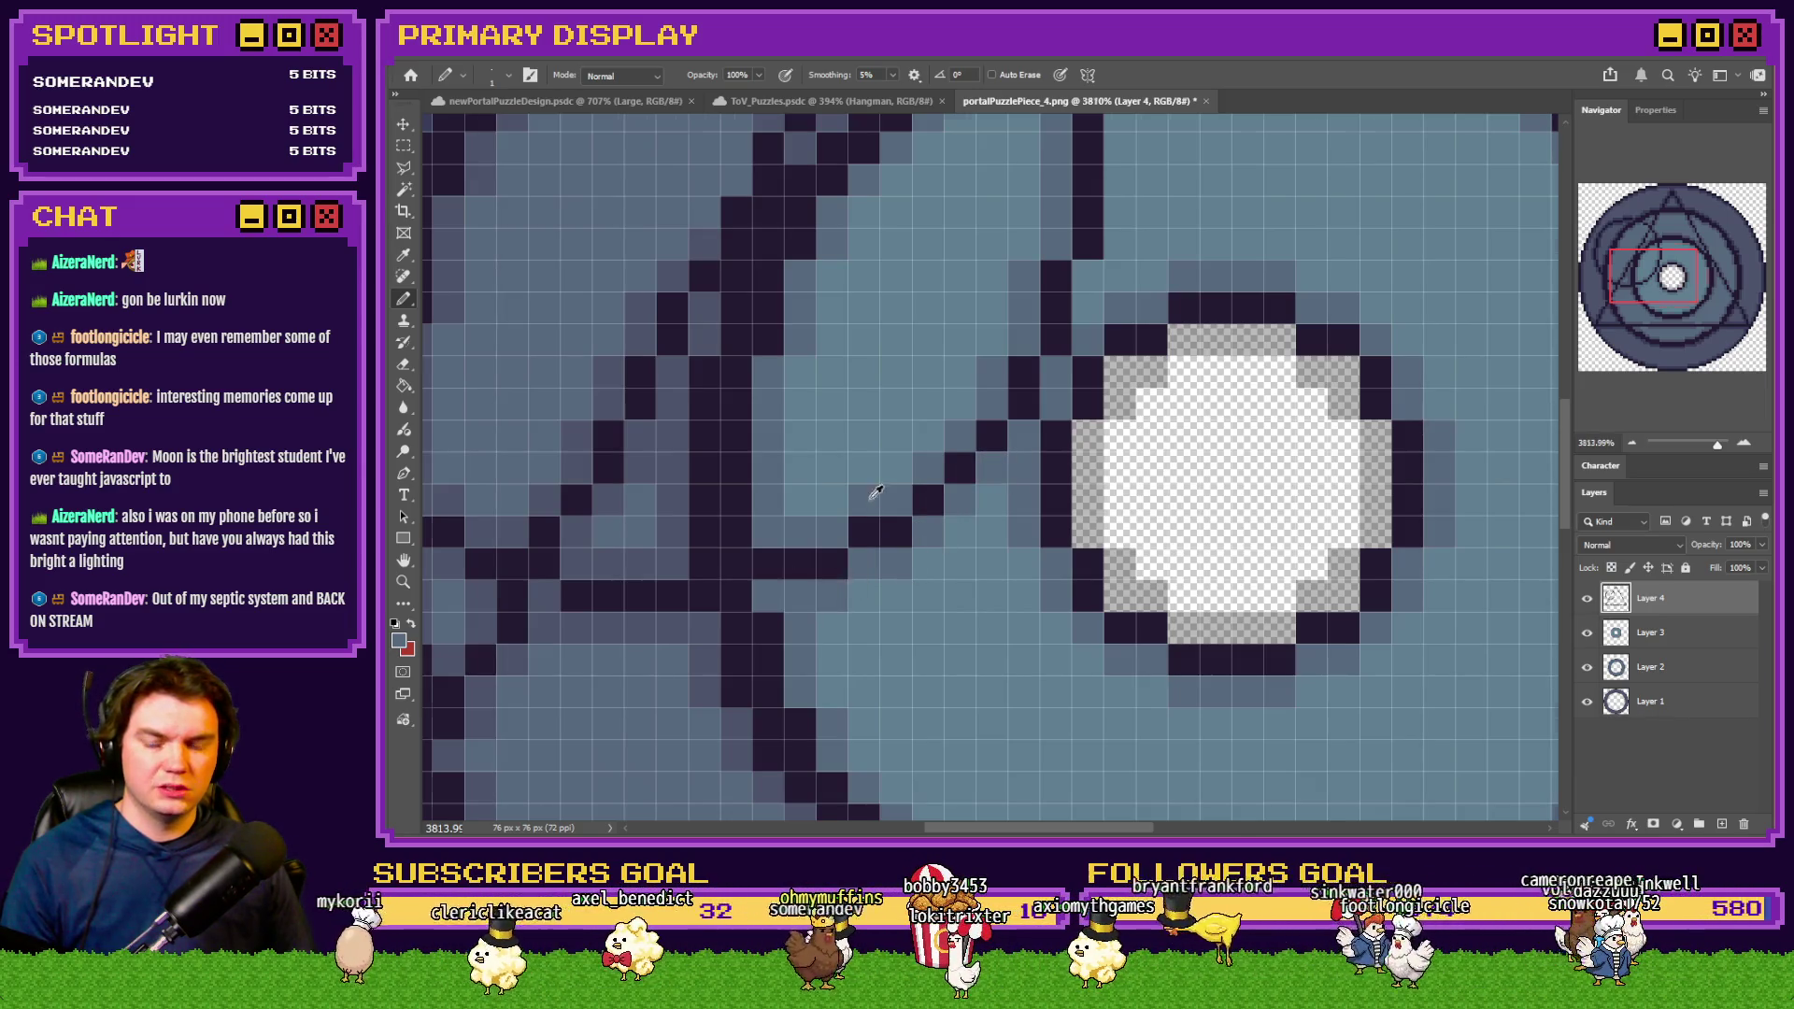
scroll(875, 493, down, 3)
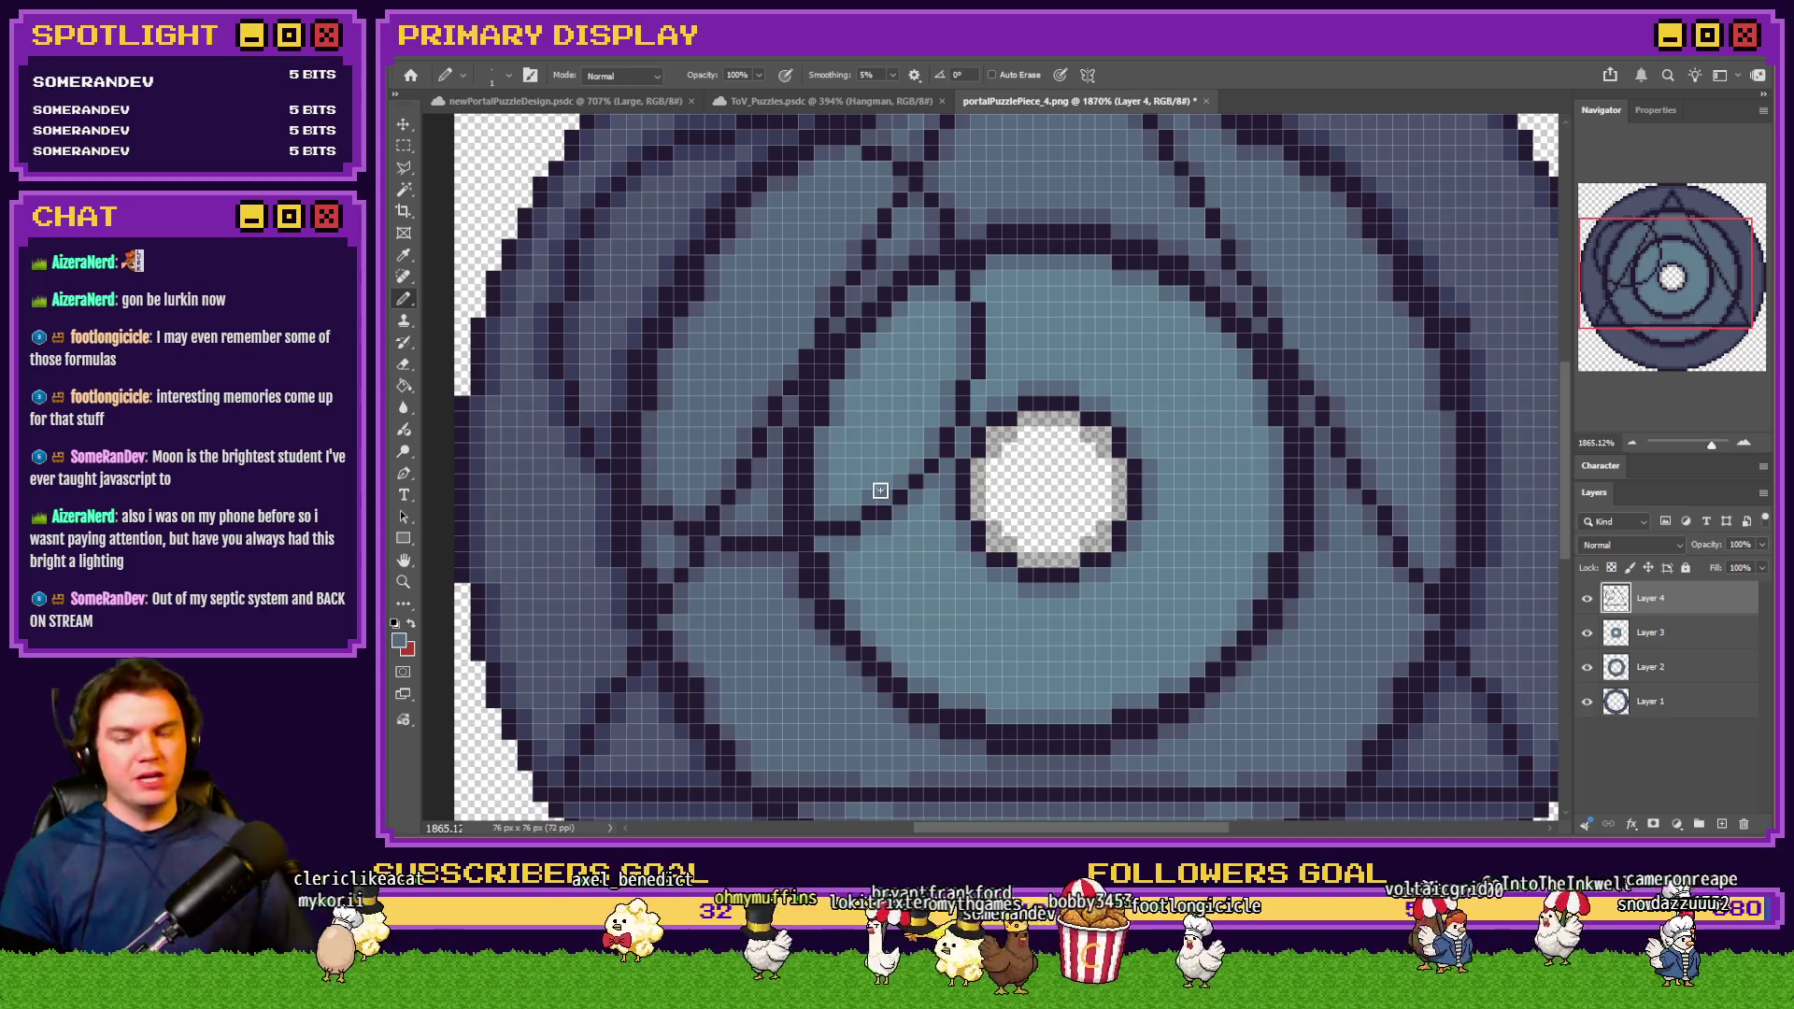
scroll(870, 452, down, 2)
scroll(839, 360, up, 4)
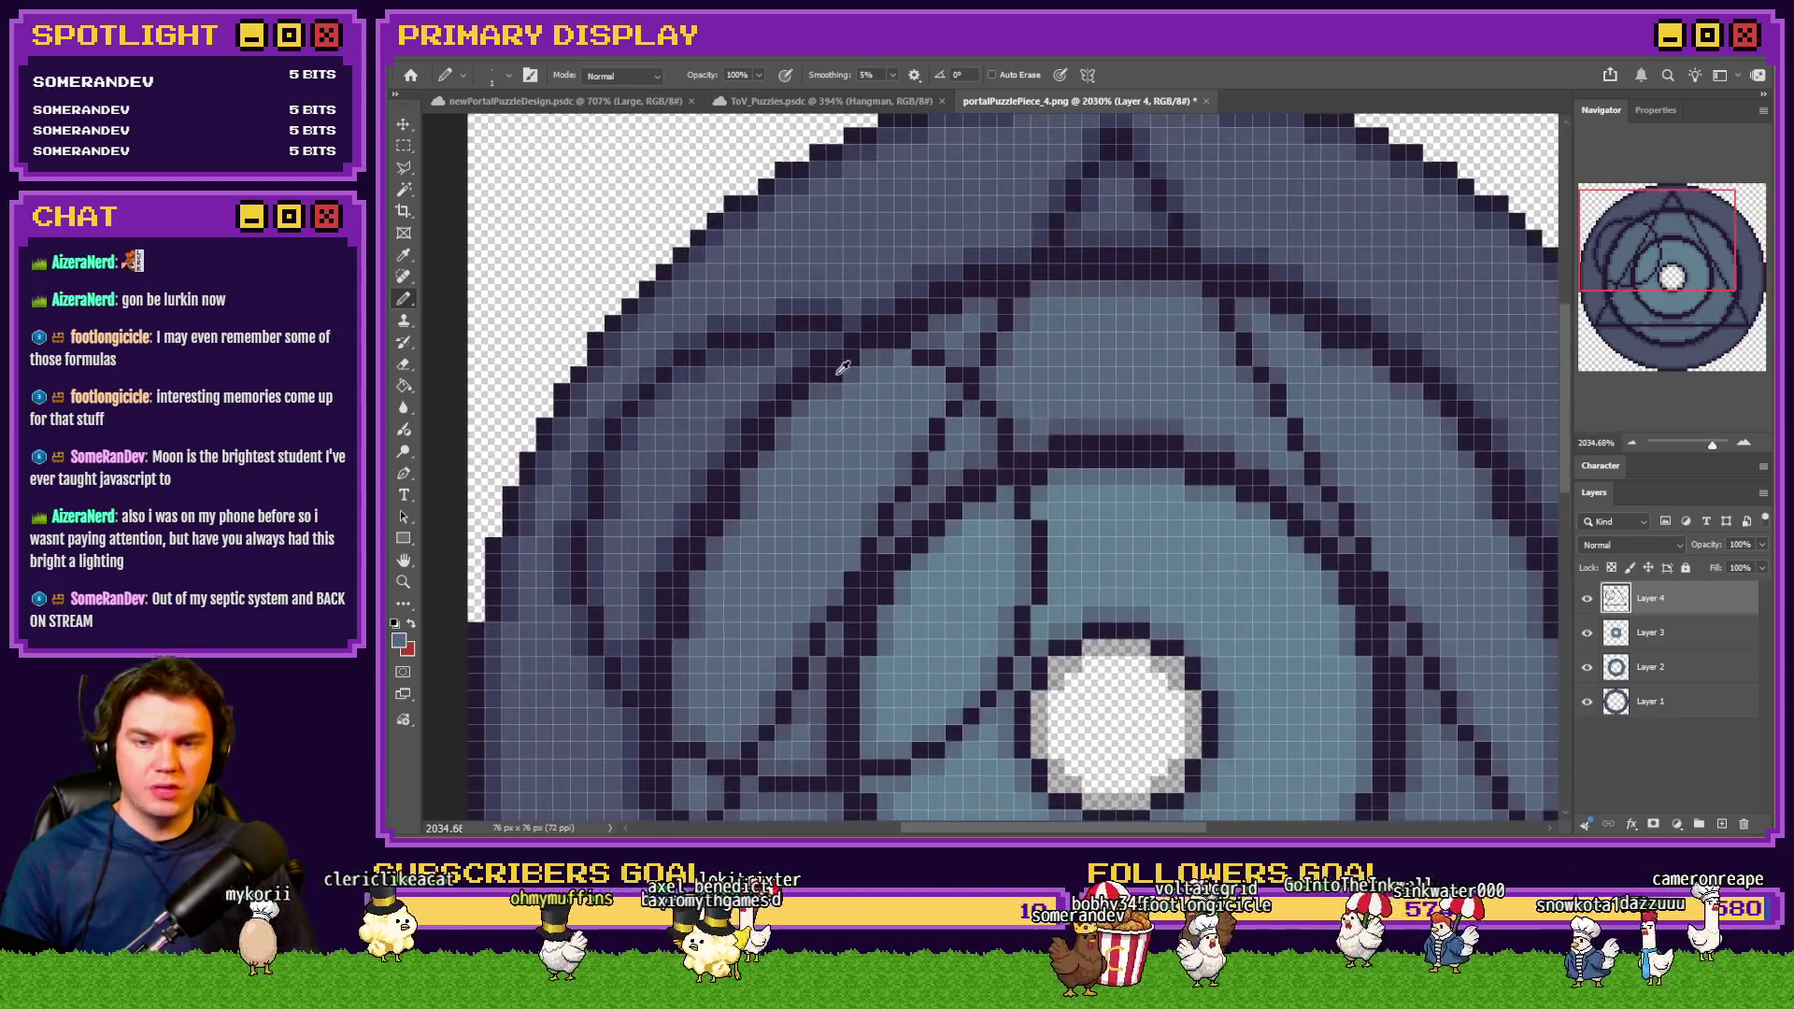
scroll(937, 348, up, 3)
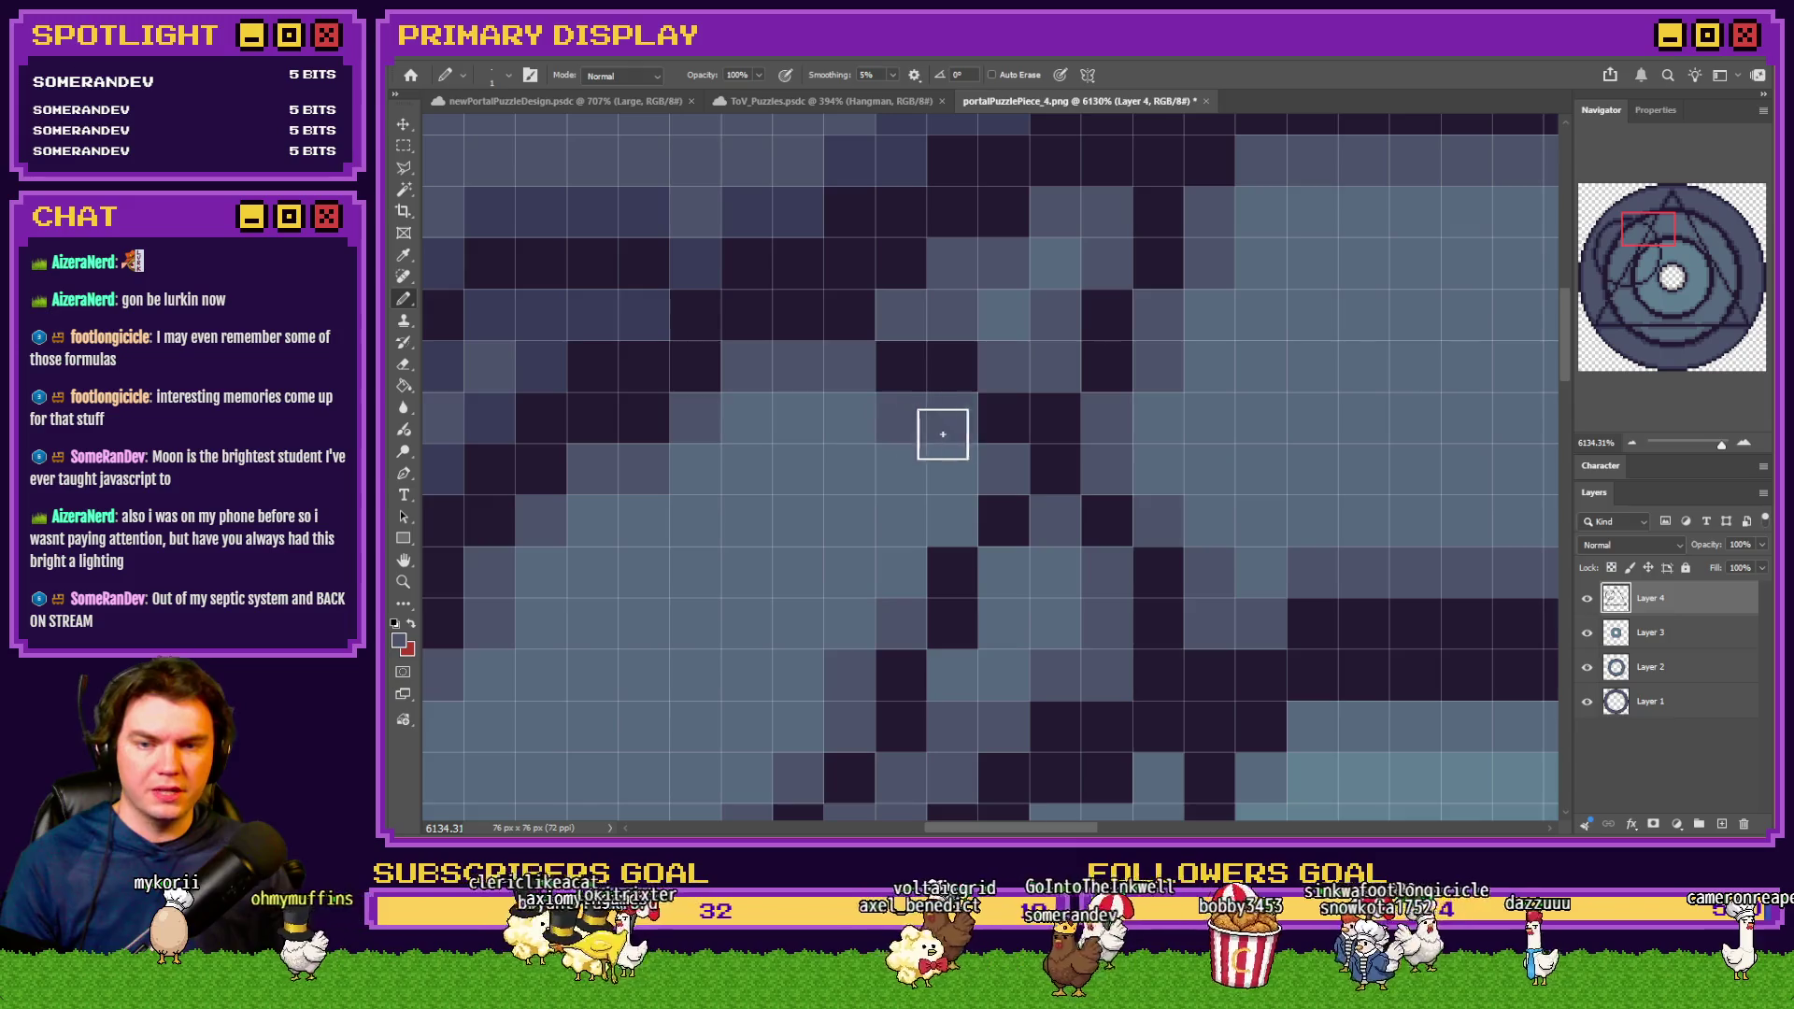
scroll(961, 486, down, 3)
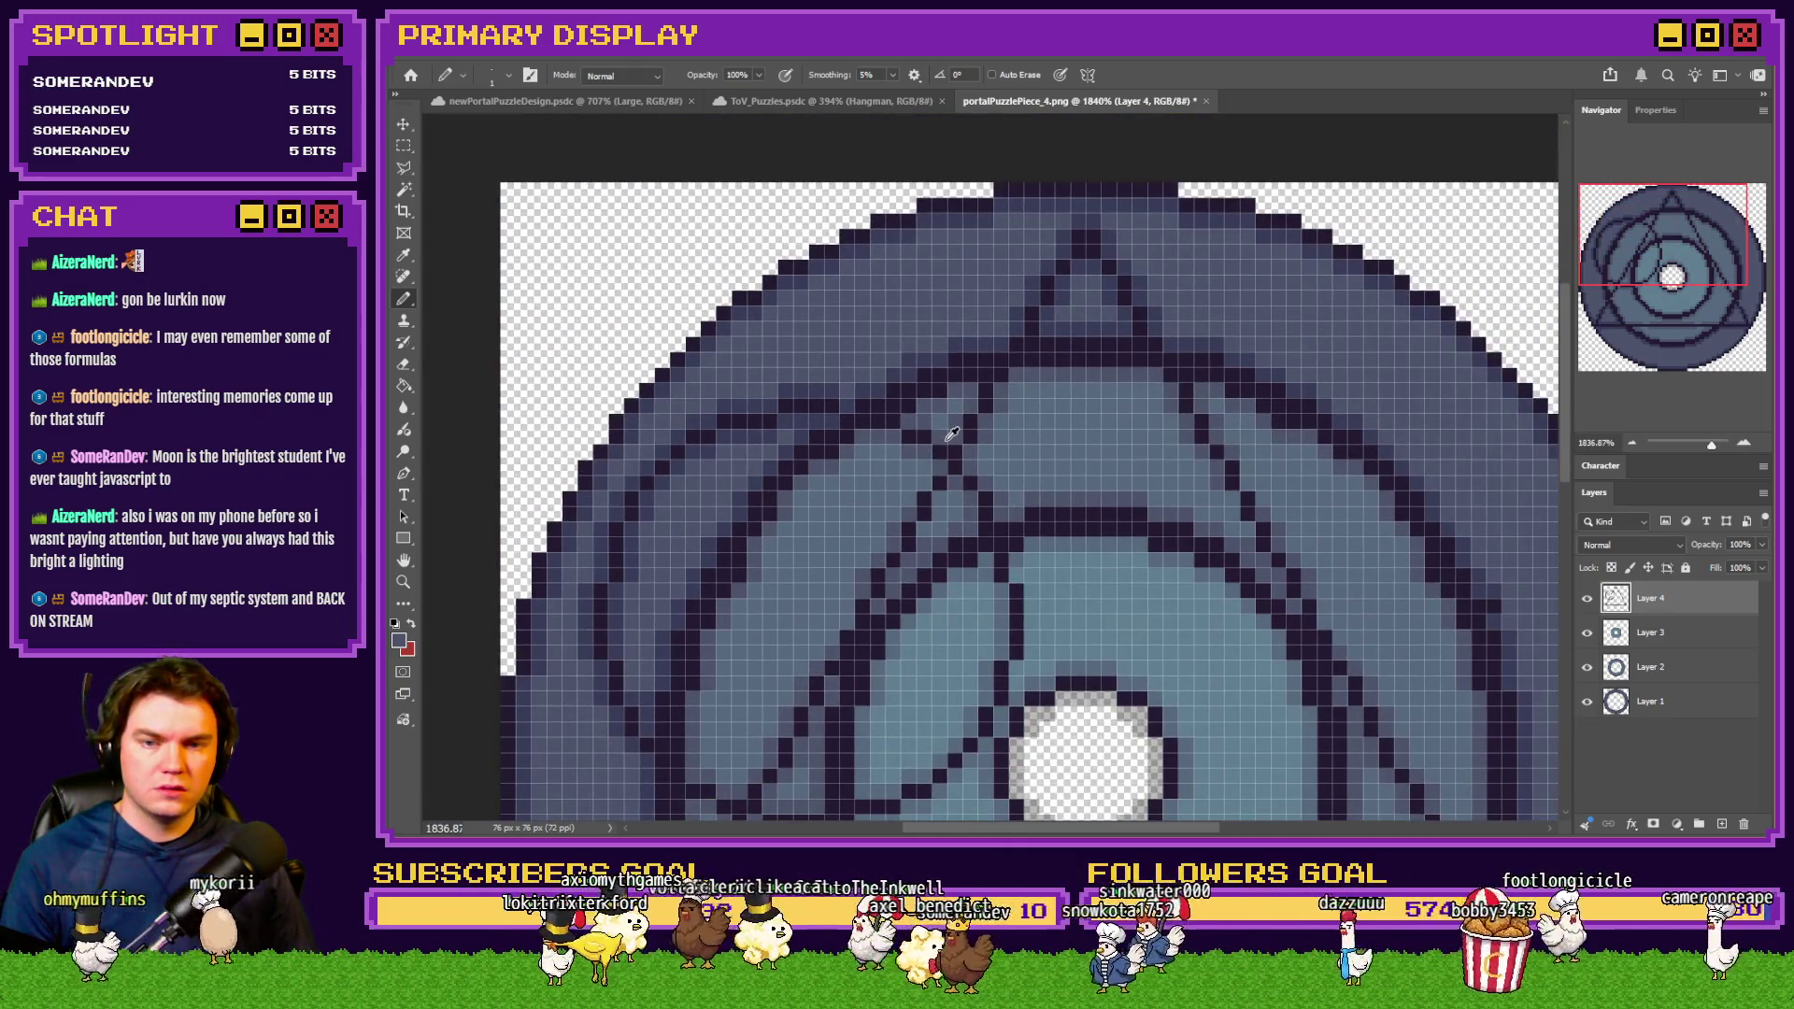
scroll(1172, 490, up, 3)
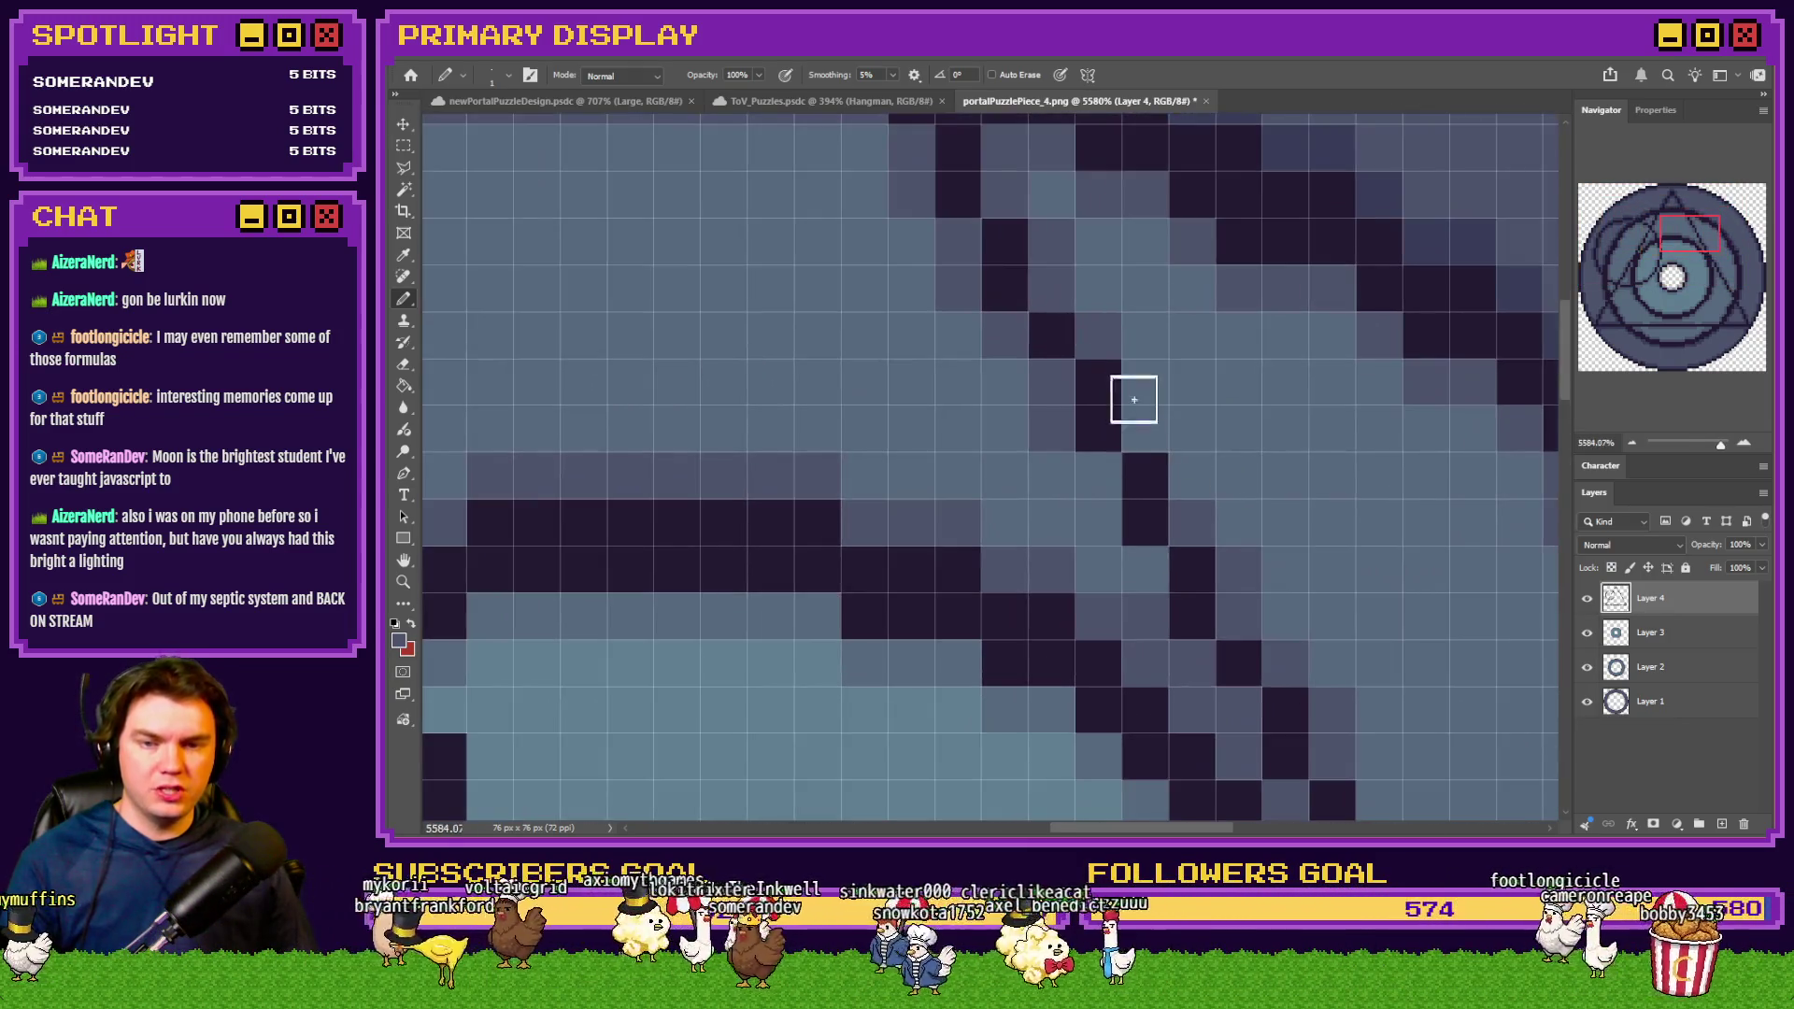
scroll(1123, 476, down, 2)
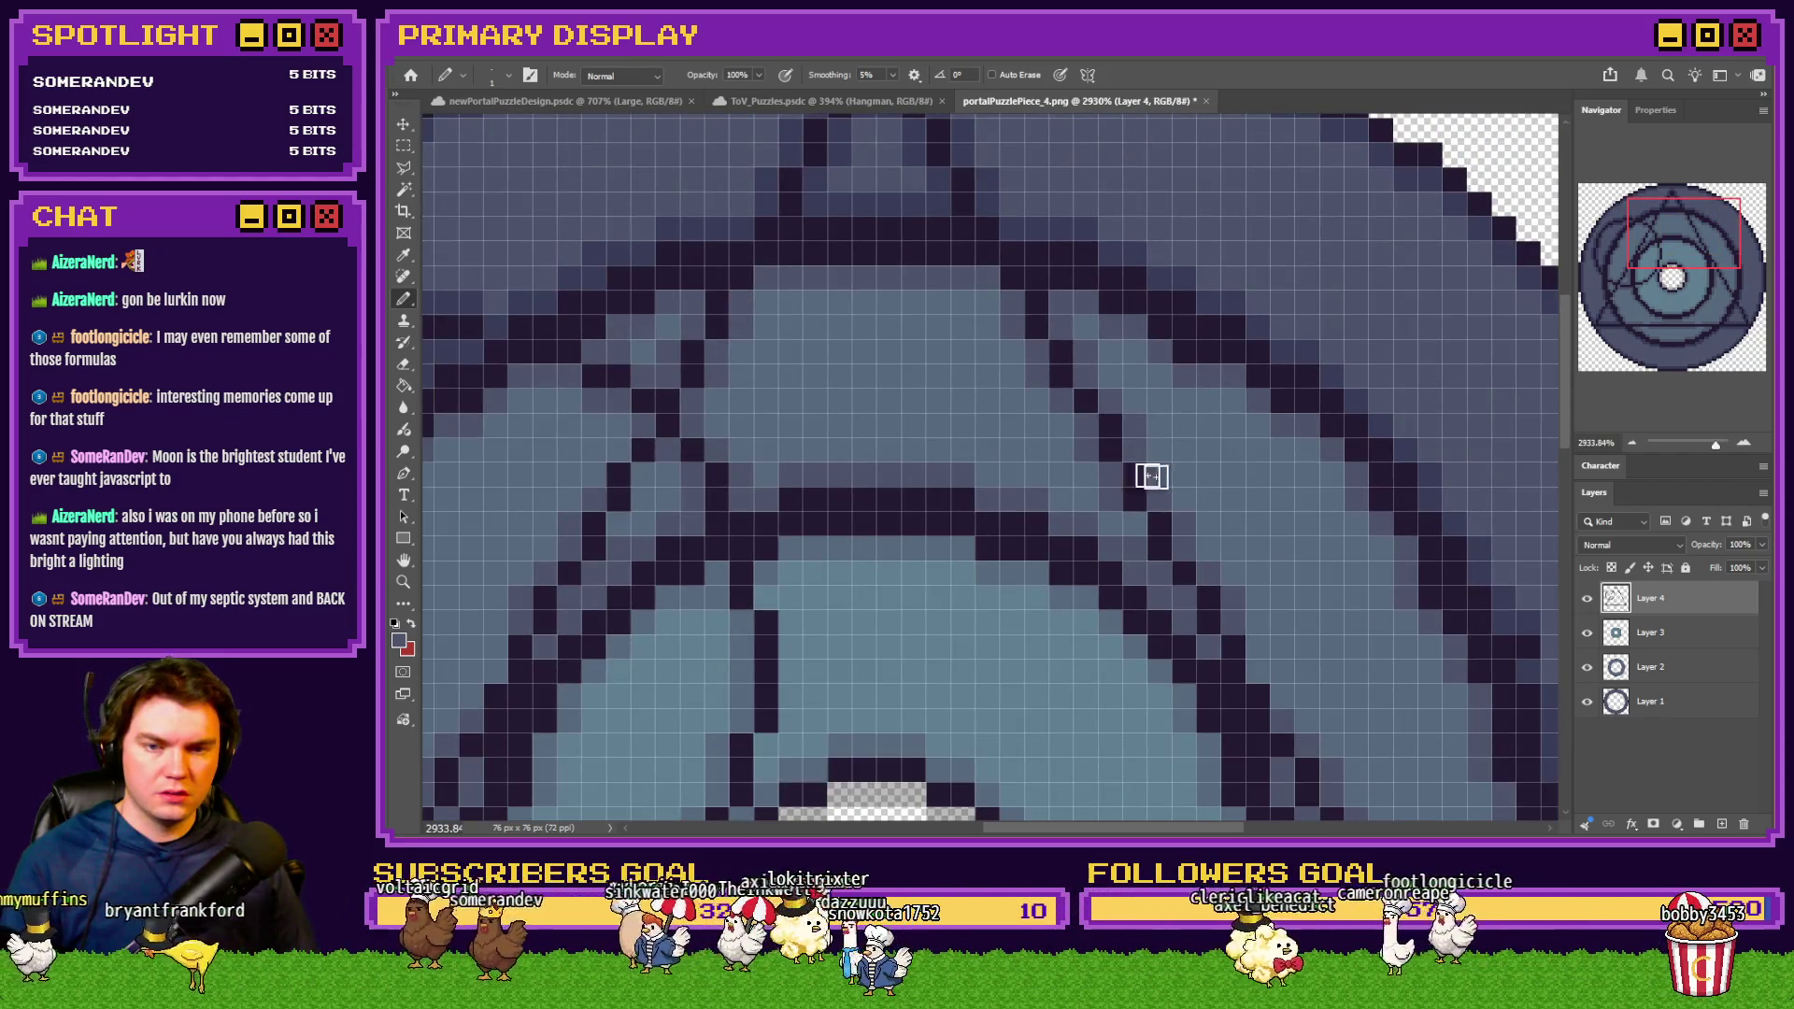
scroll(1157, 478, down, 2)
scroll(1202, 513, down, 2)
scroll(1215, 514, up, 2)
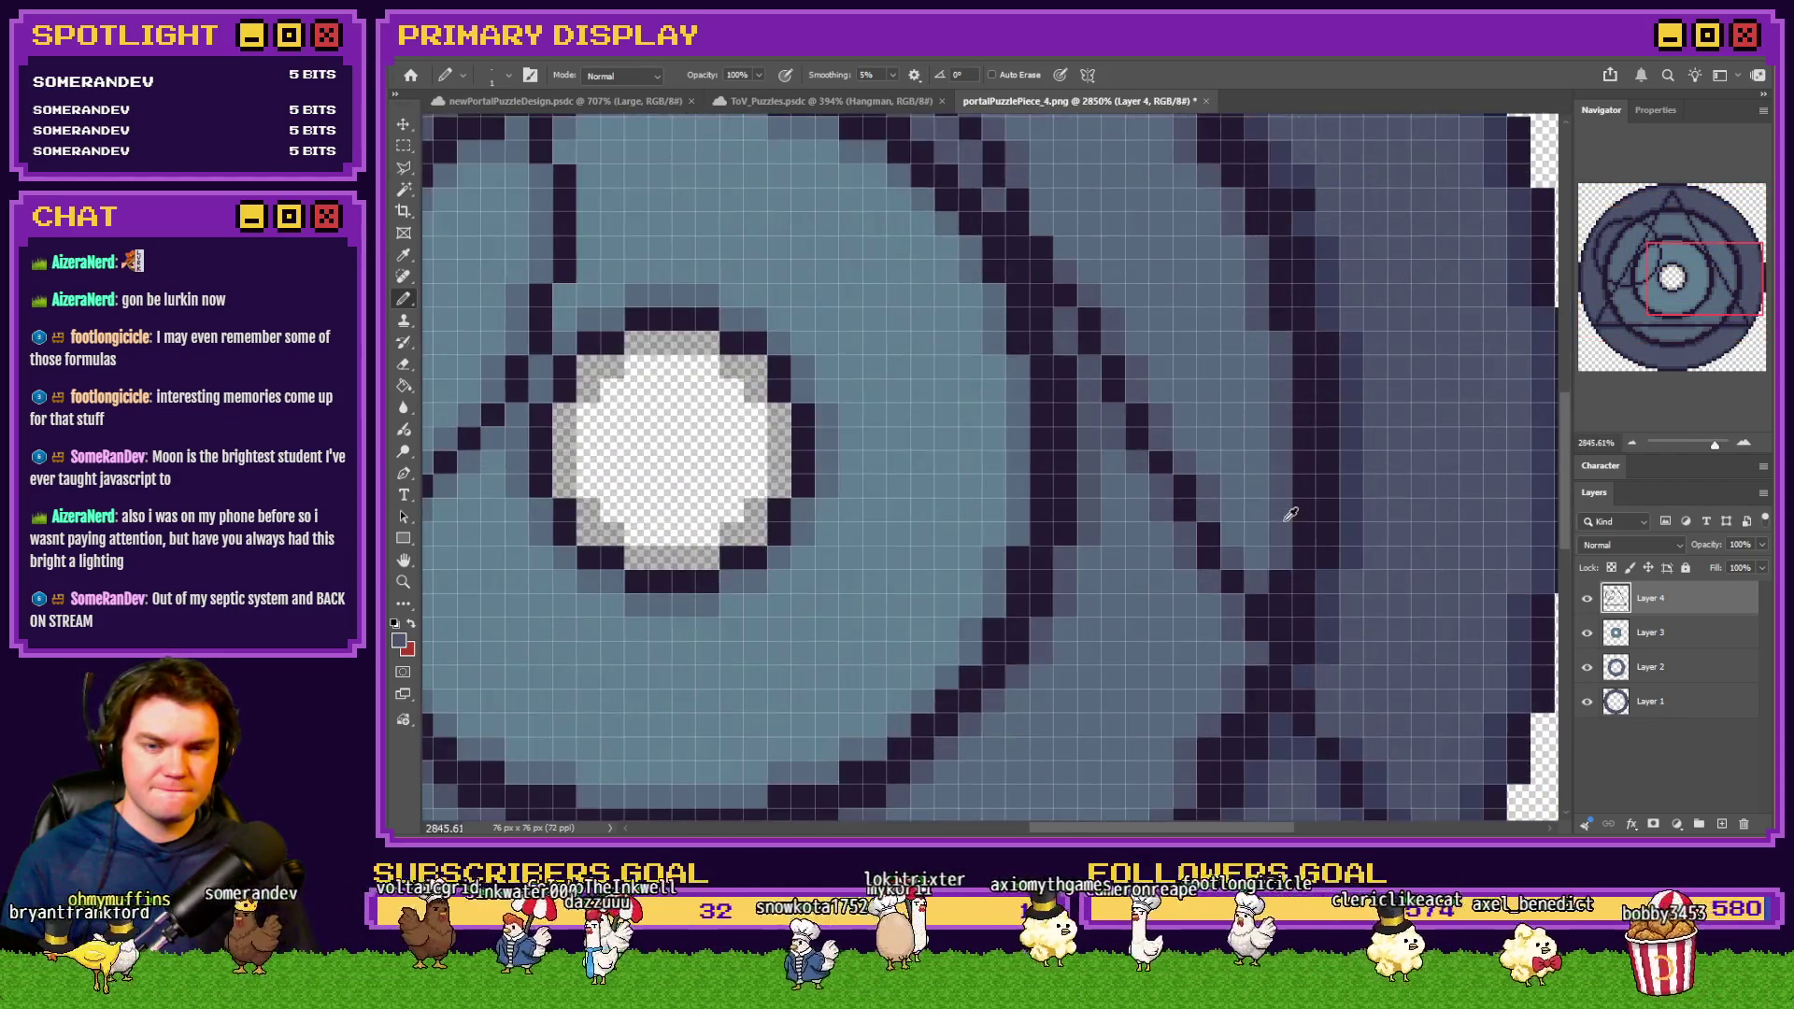
scroll(1205, 537, left, 2)
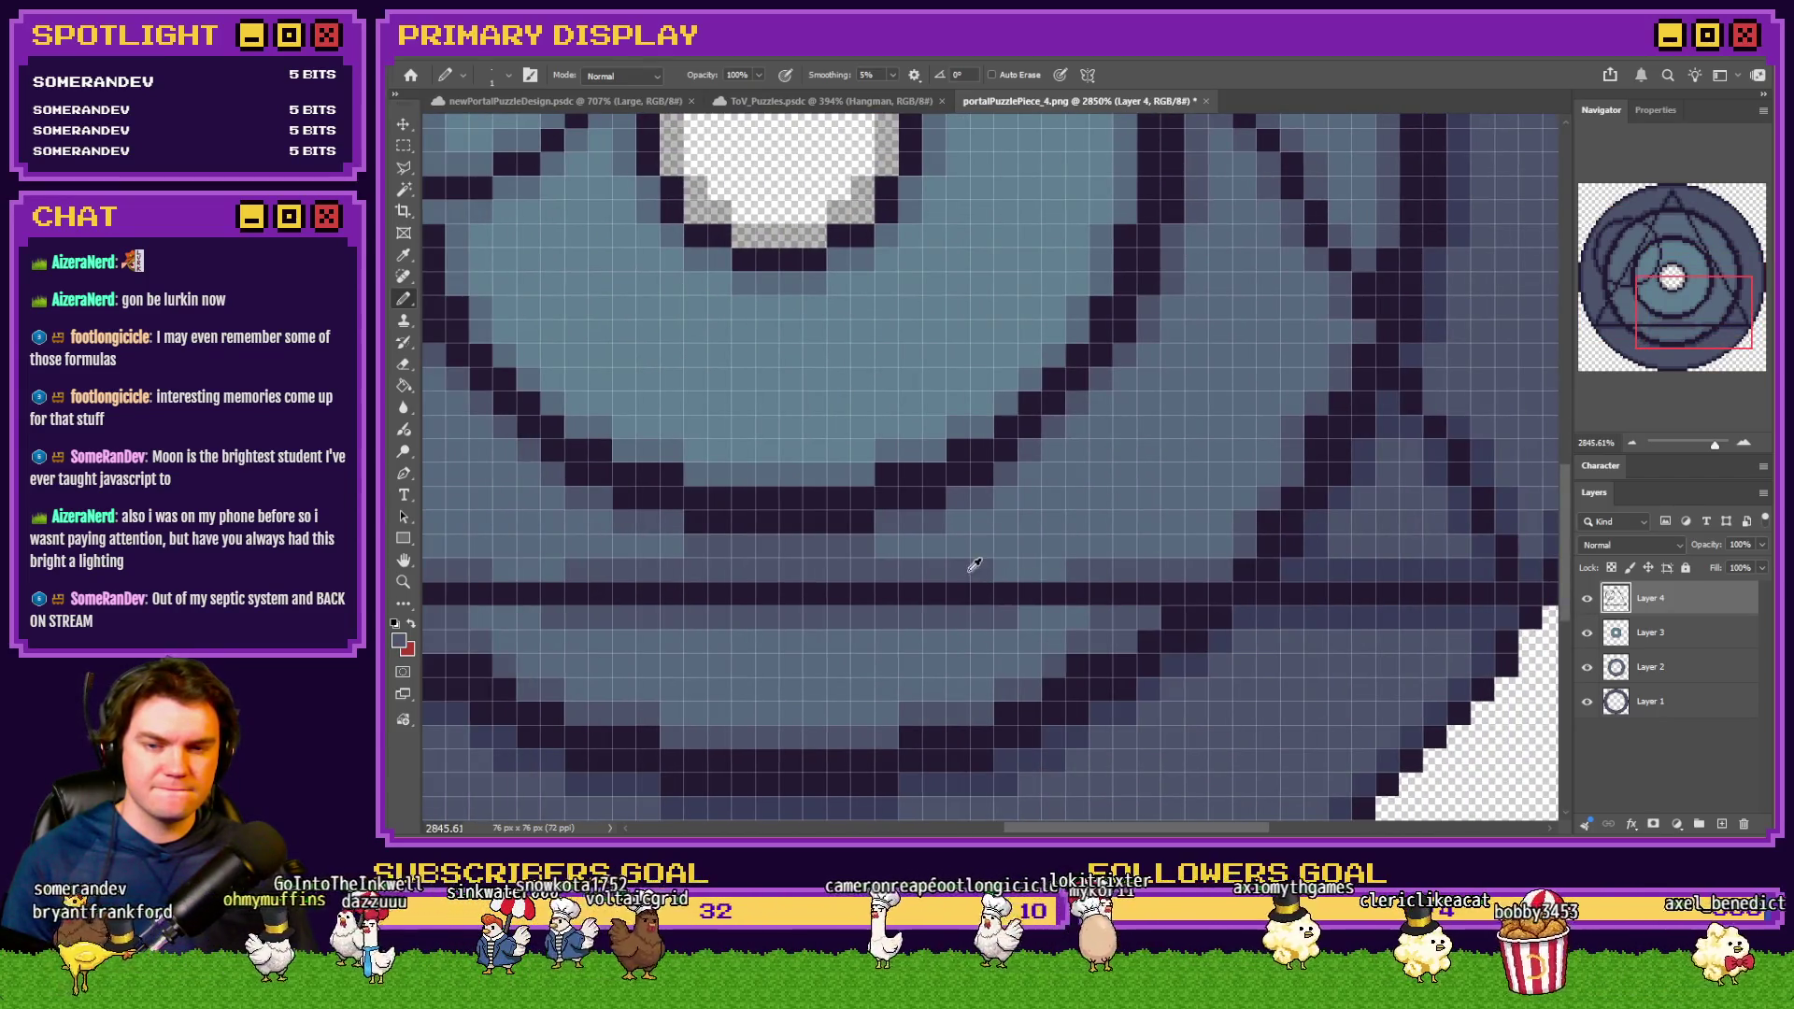
scroll(1075, 622, left, 4)
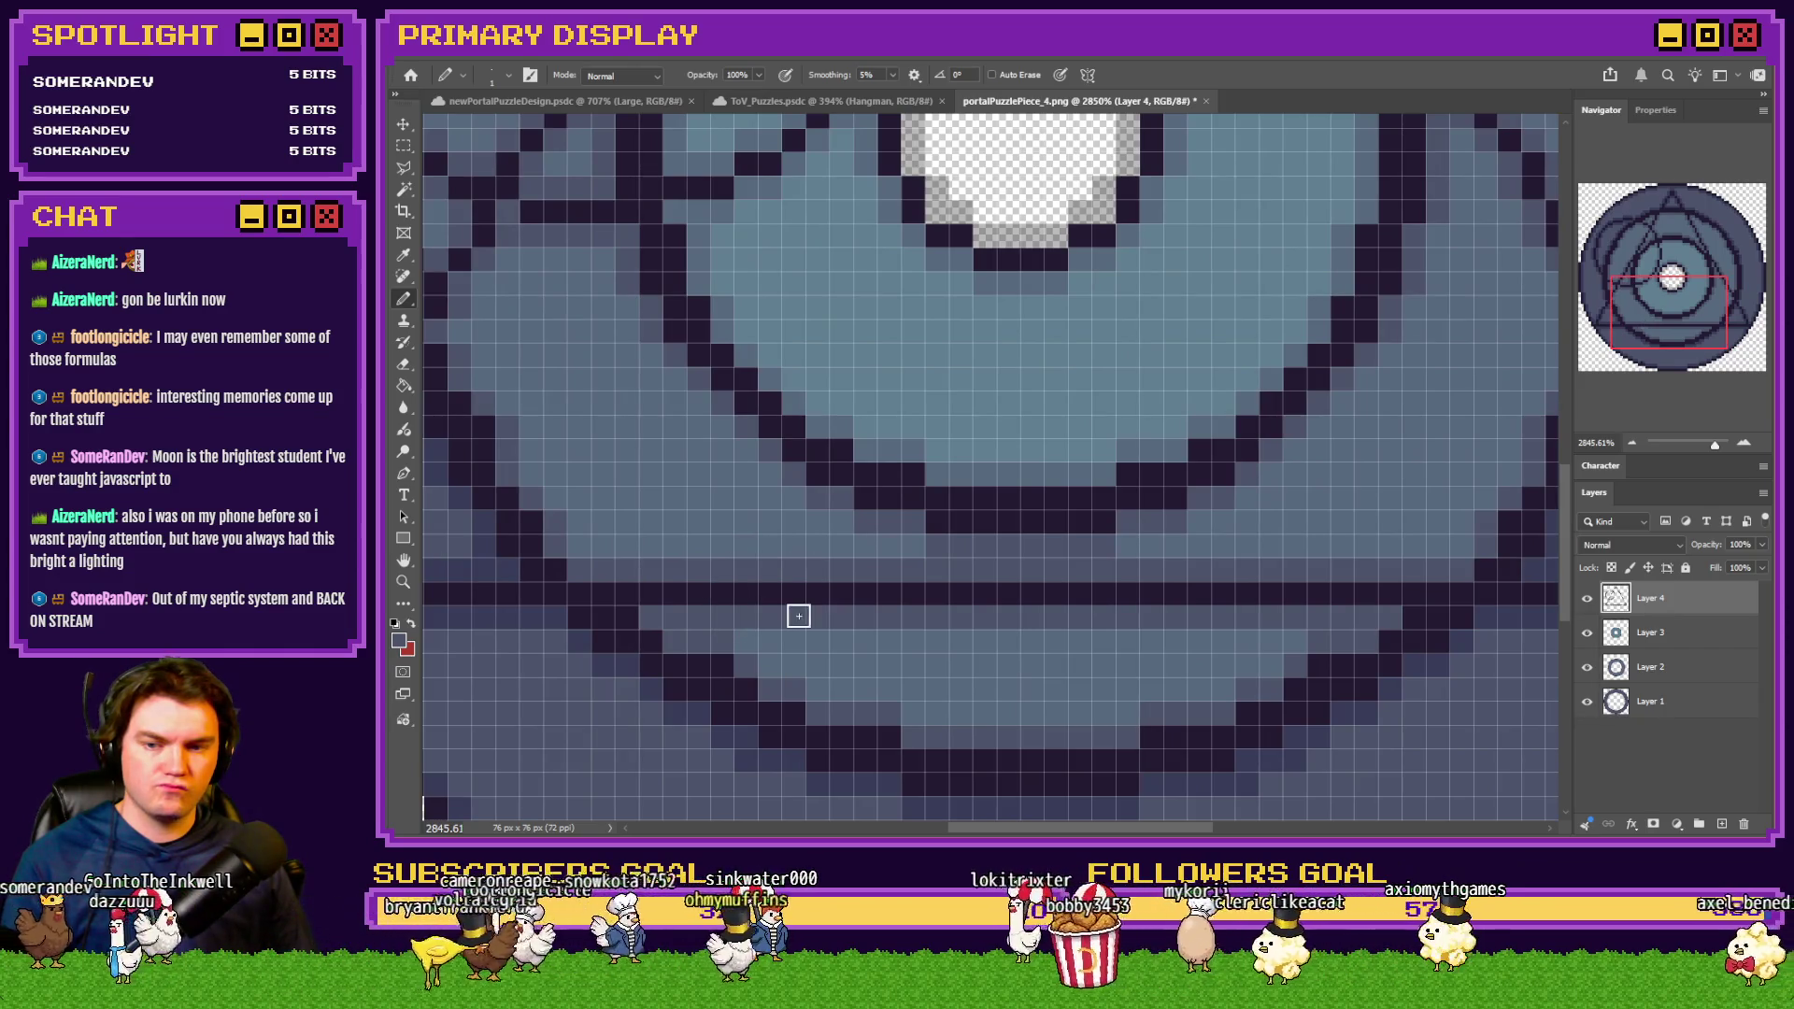
scroll(1061, 609, down, 2)
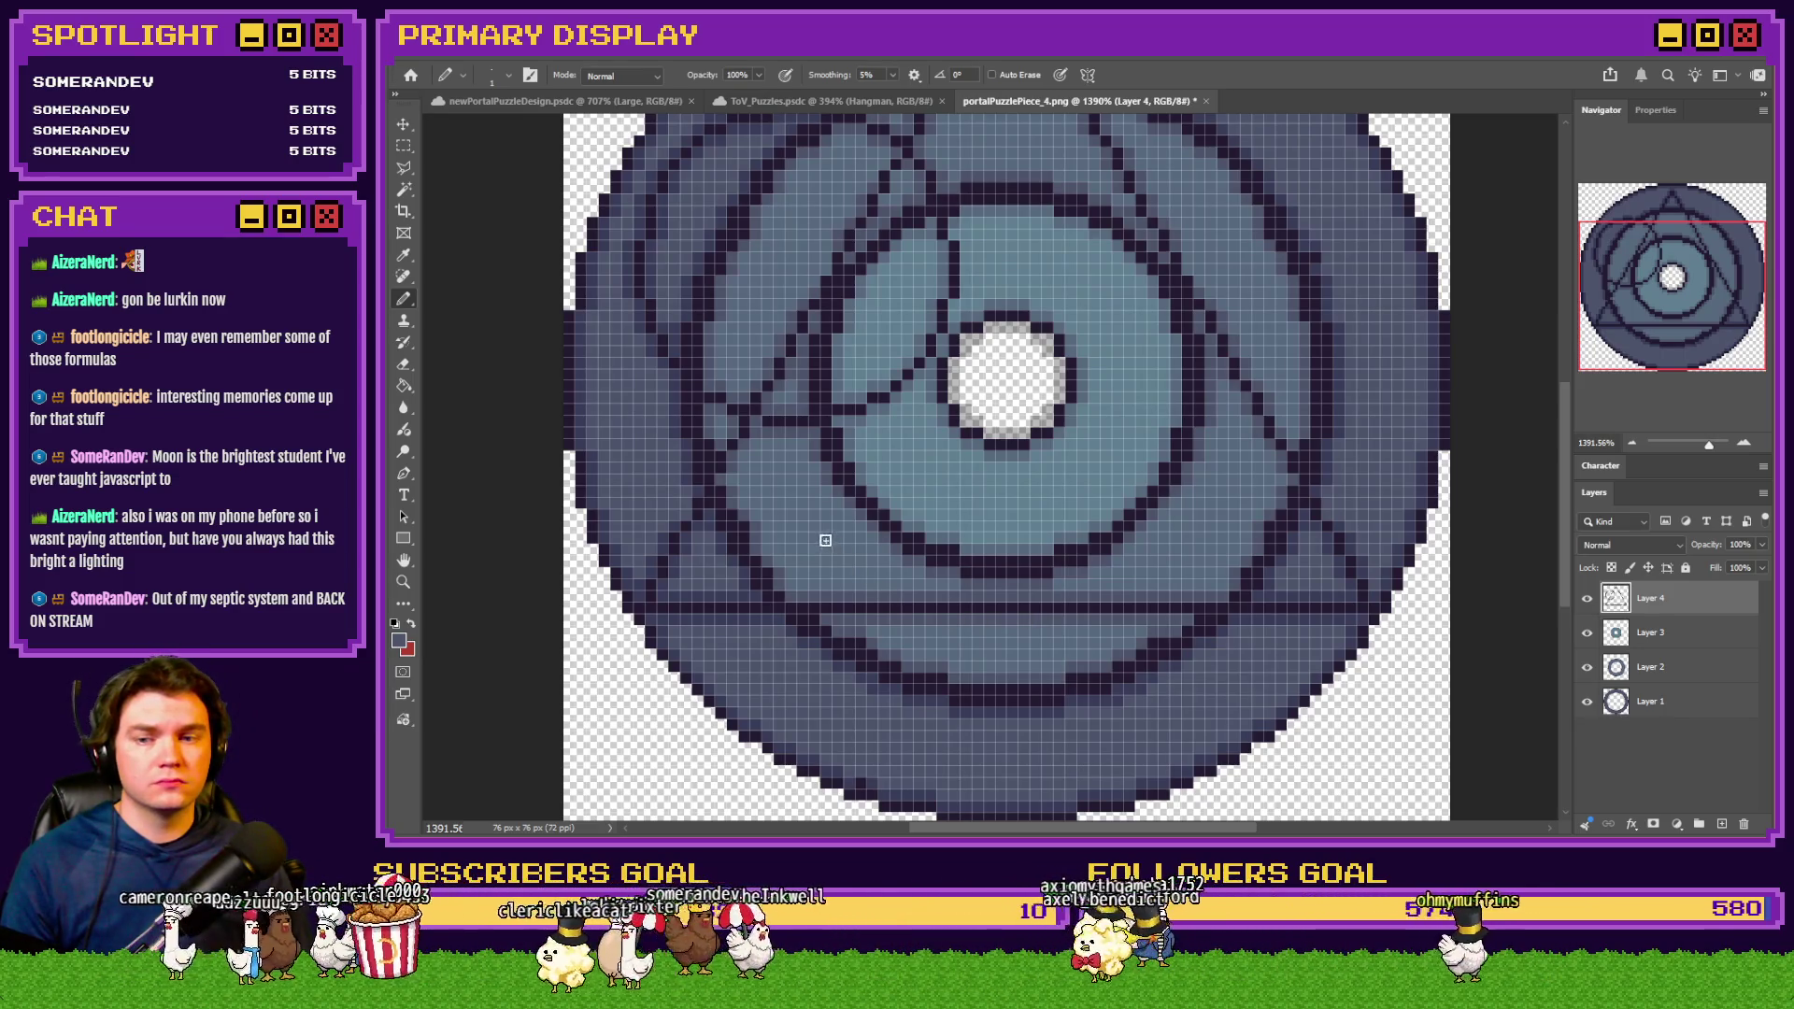
scroll(785, 533, up, 3)
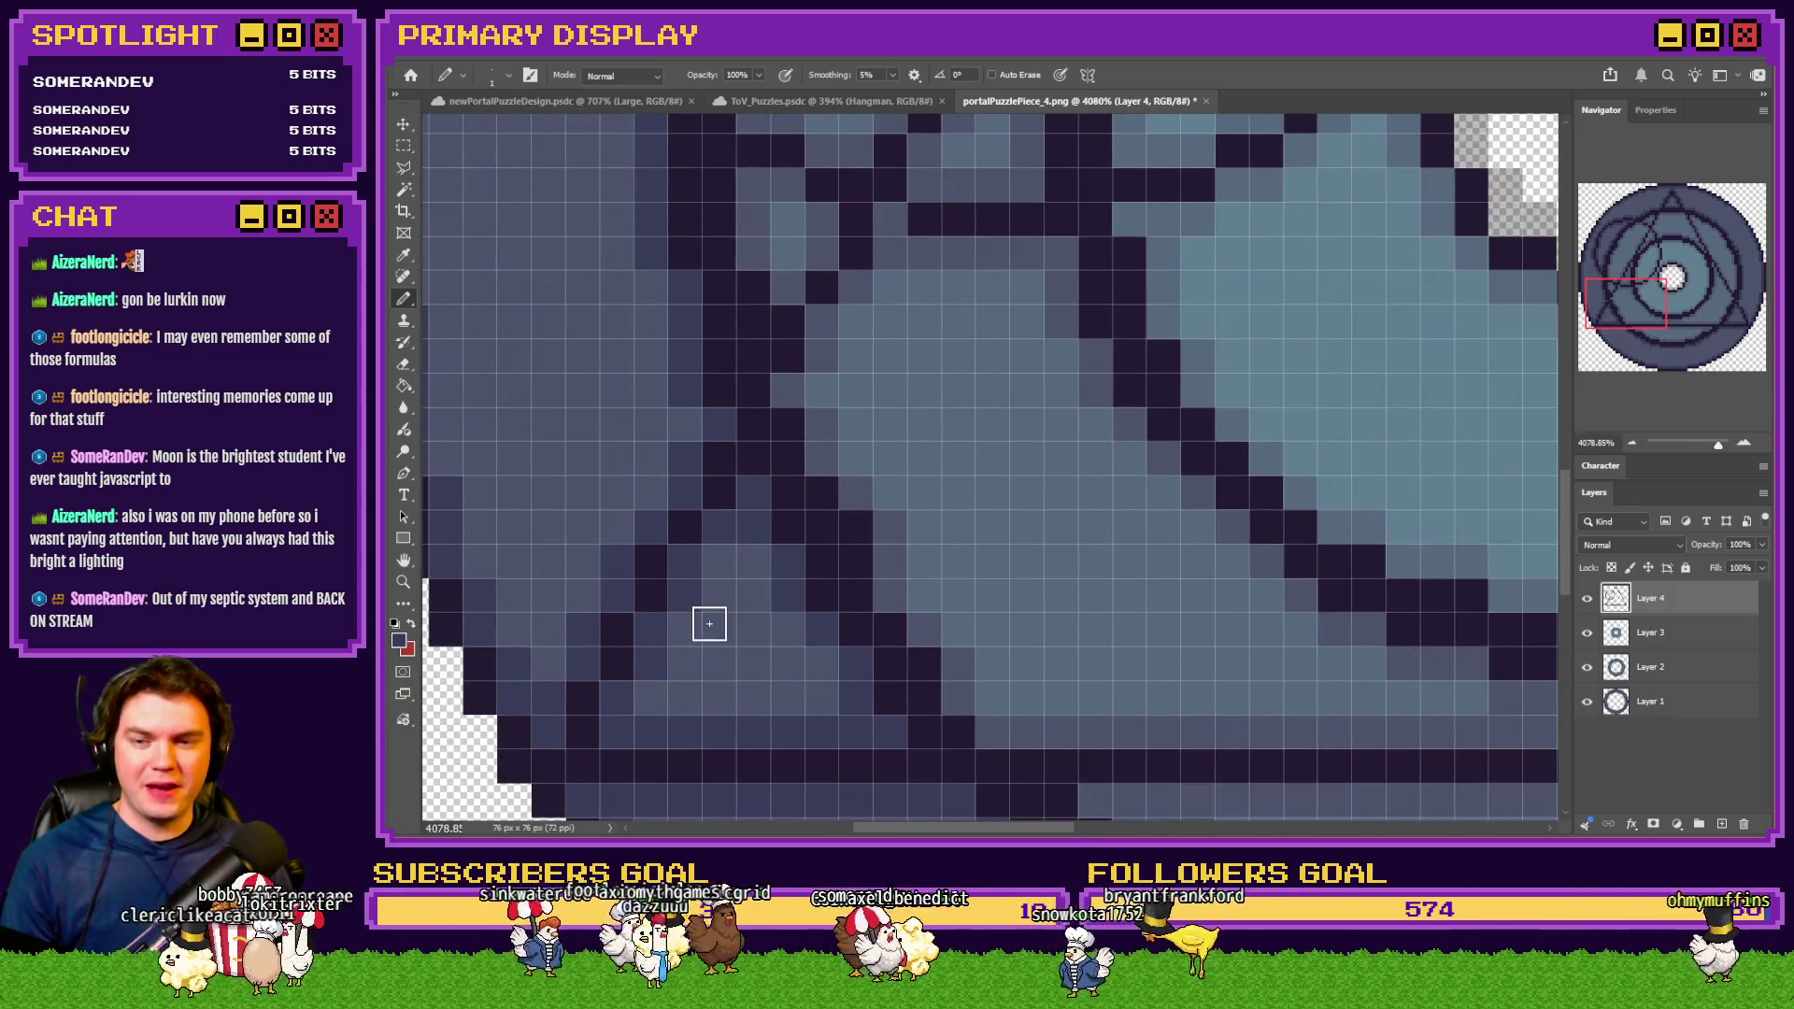
scroll(720, 589, down, 2)
scroll(727, 523, up, 2)
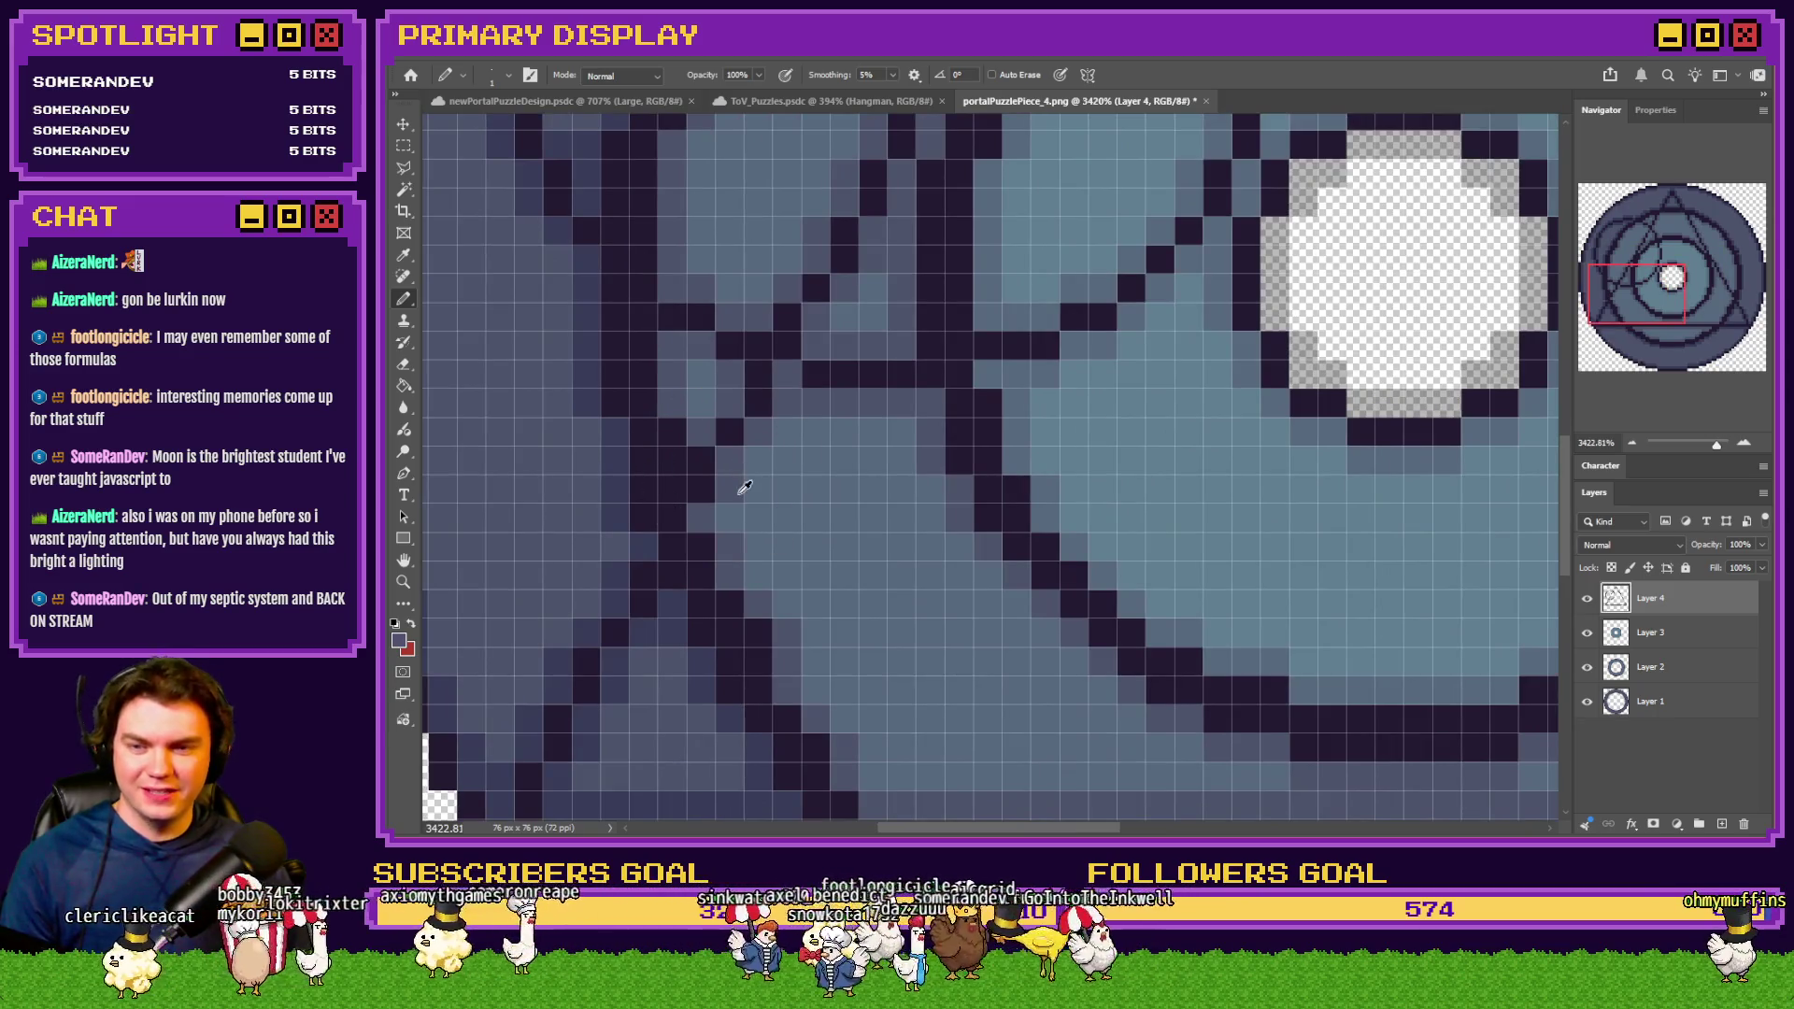
scroll(736, 497, down, 3)
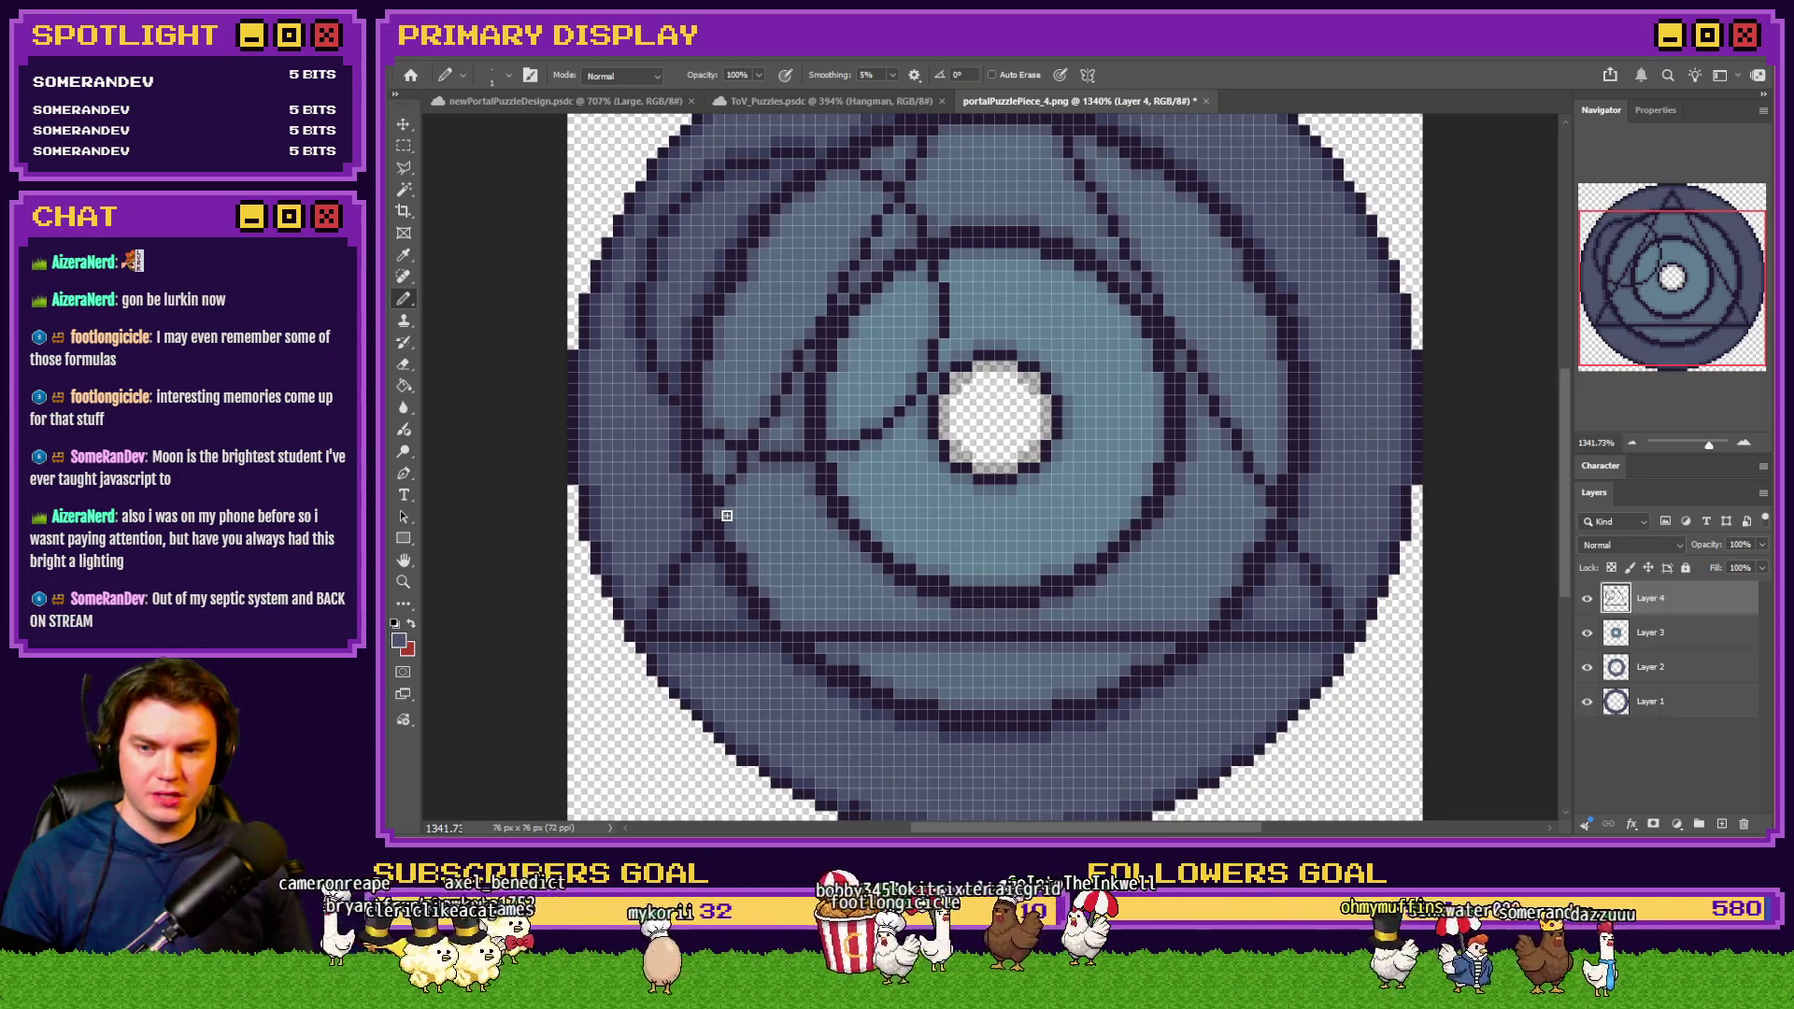
scroll(727, 515, down, 2)
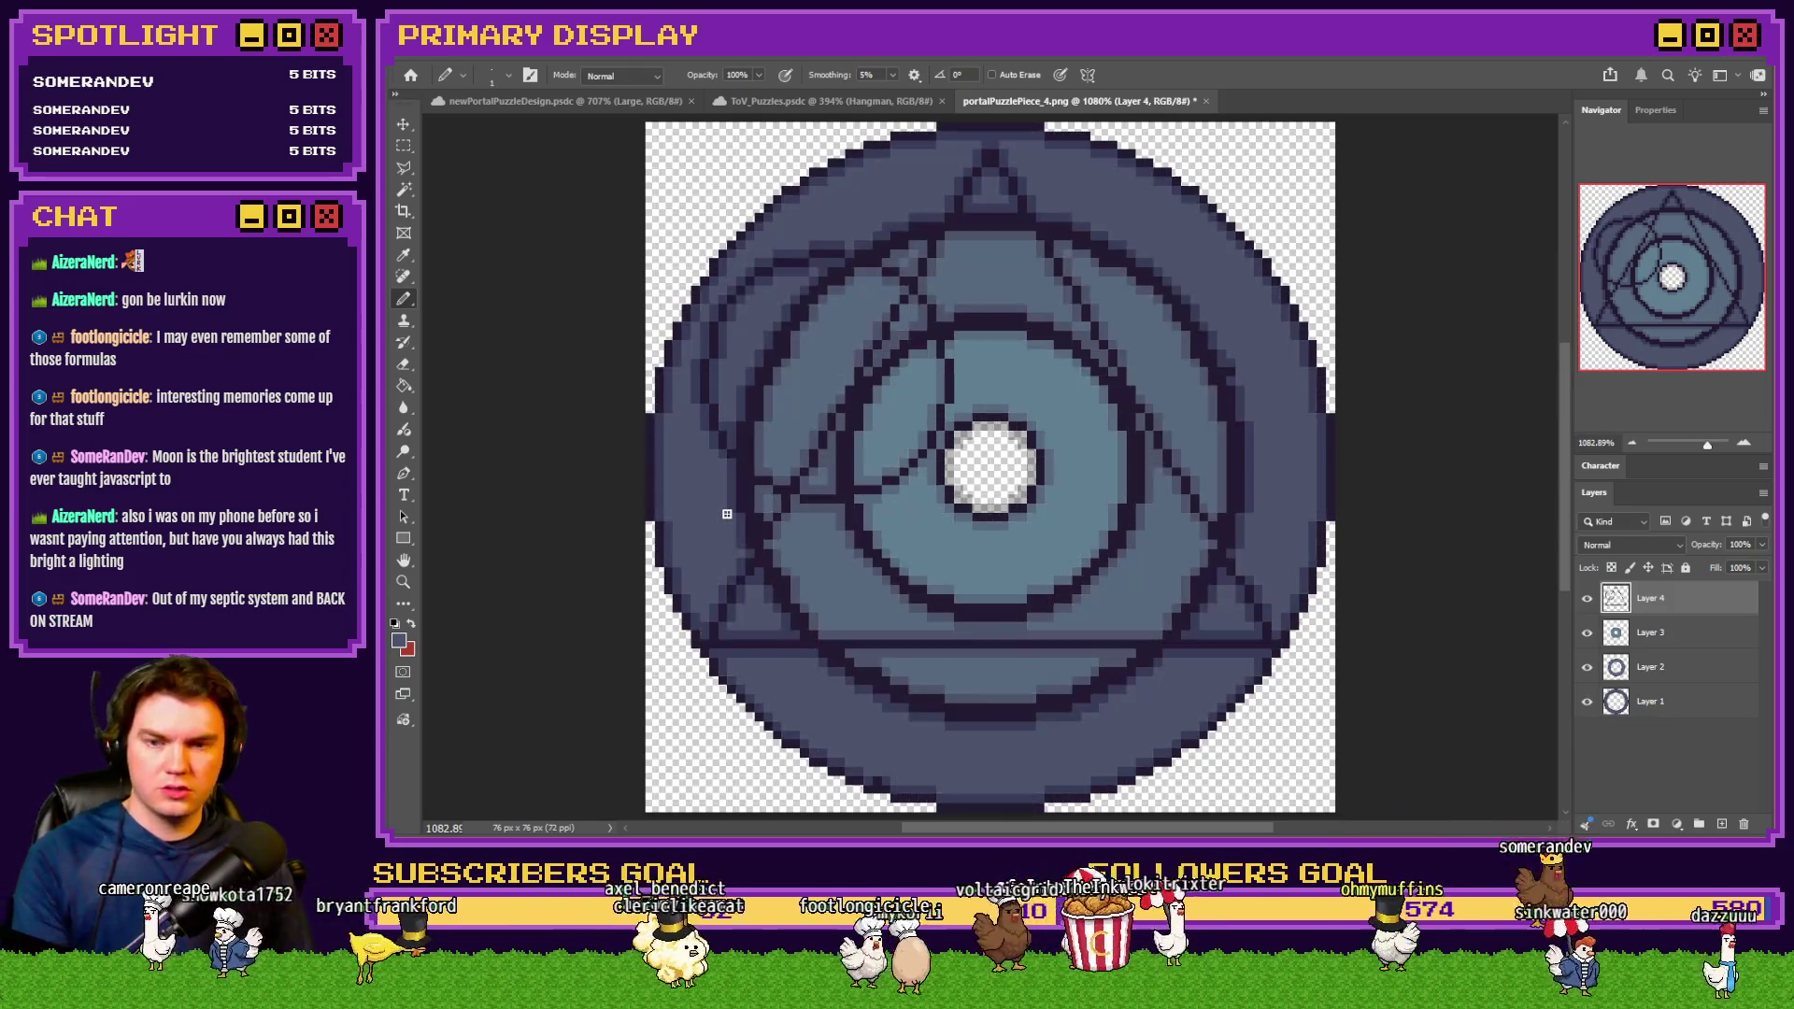
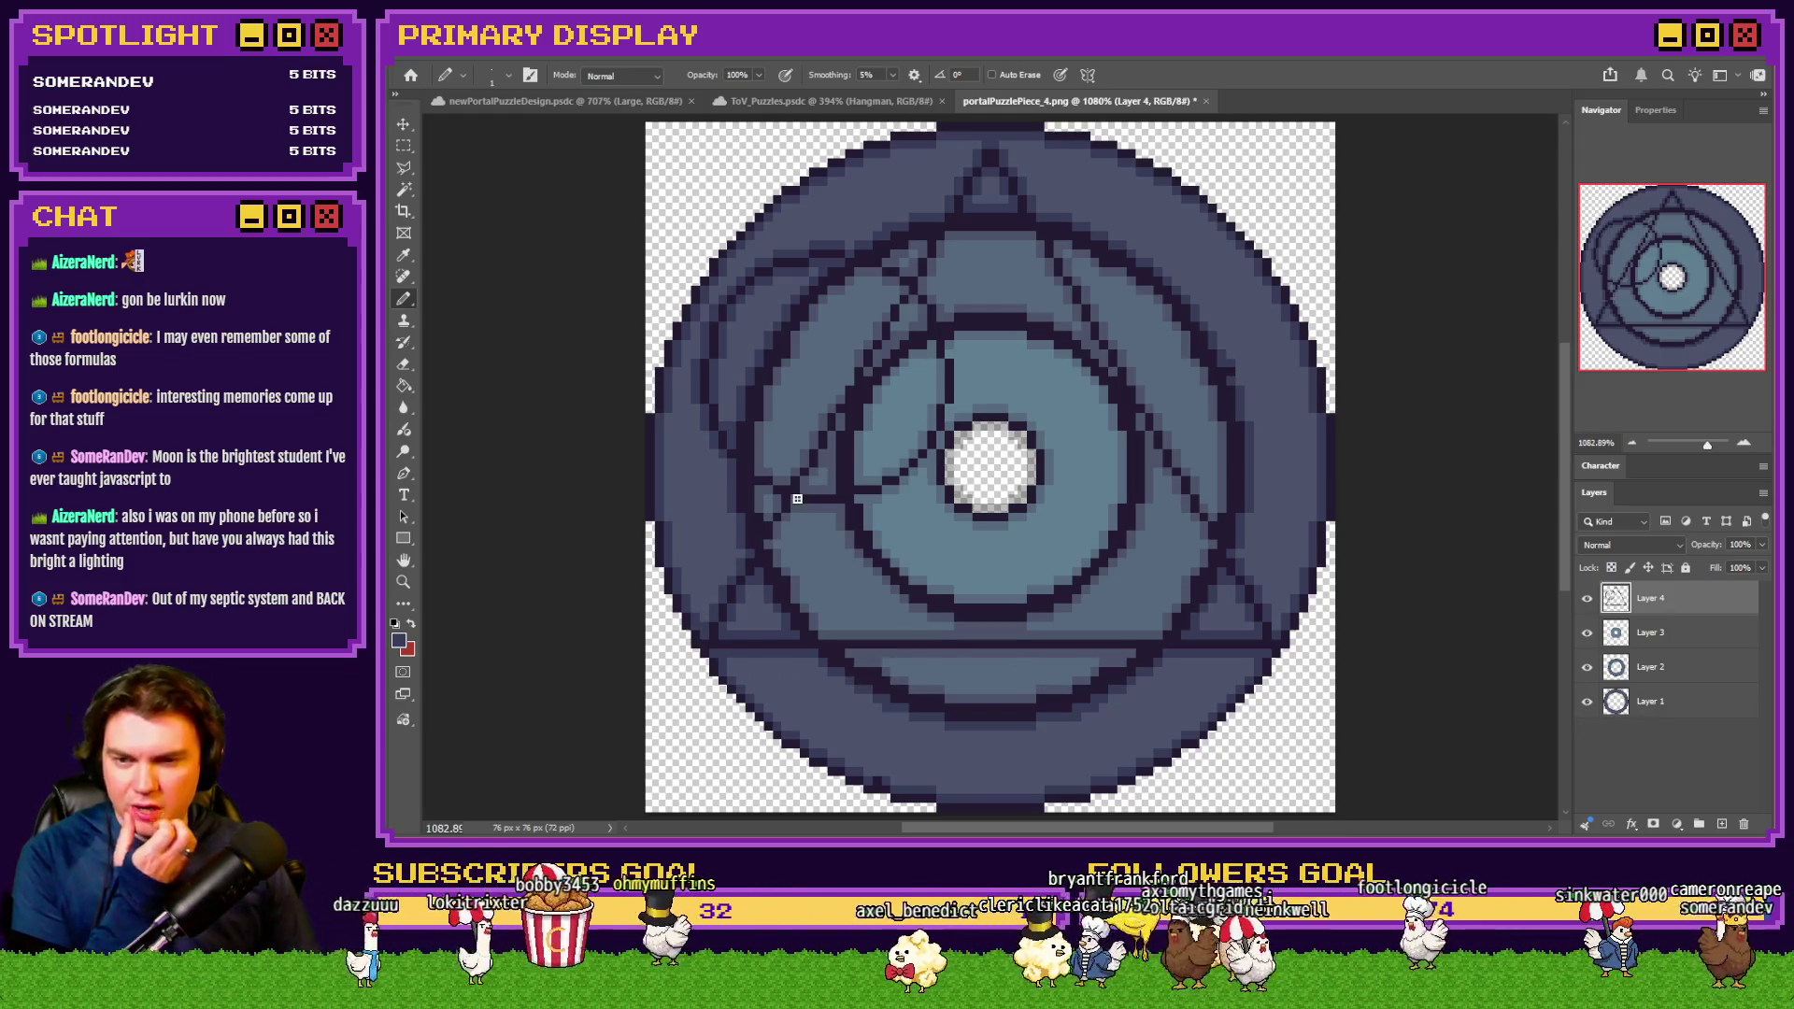
Select the Rectangular Marquee tool and show the one-pixel grid over the piece artwork
drag(841, 401, 843, 388)
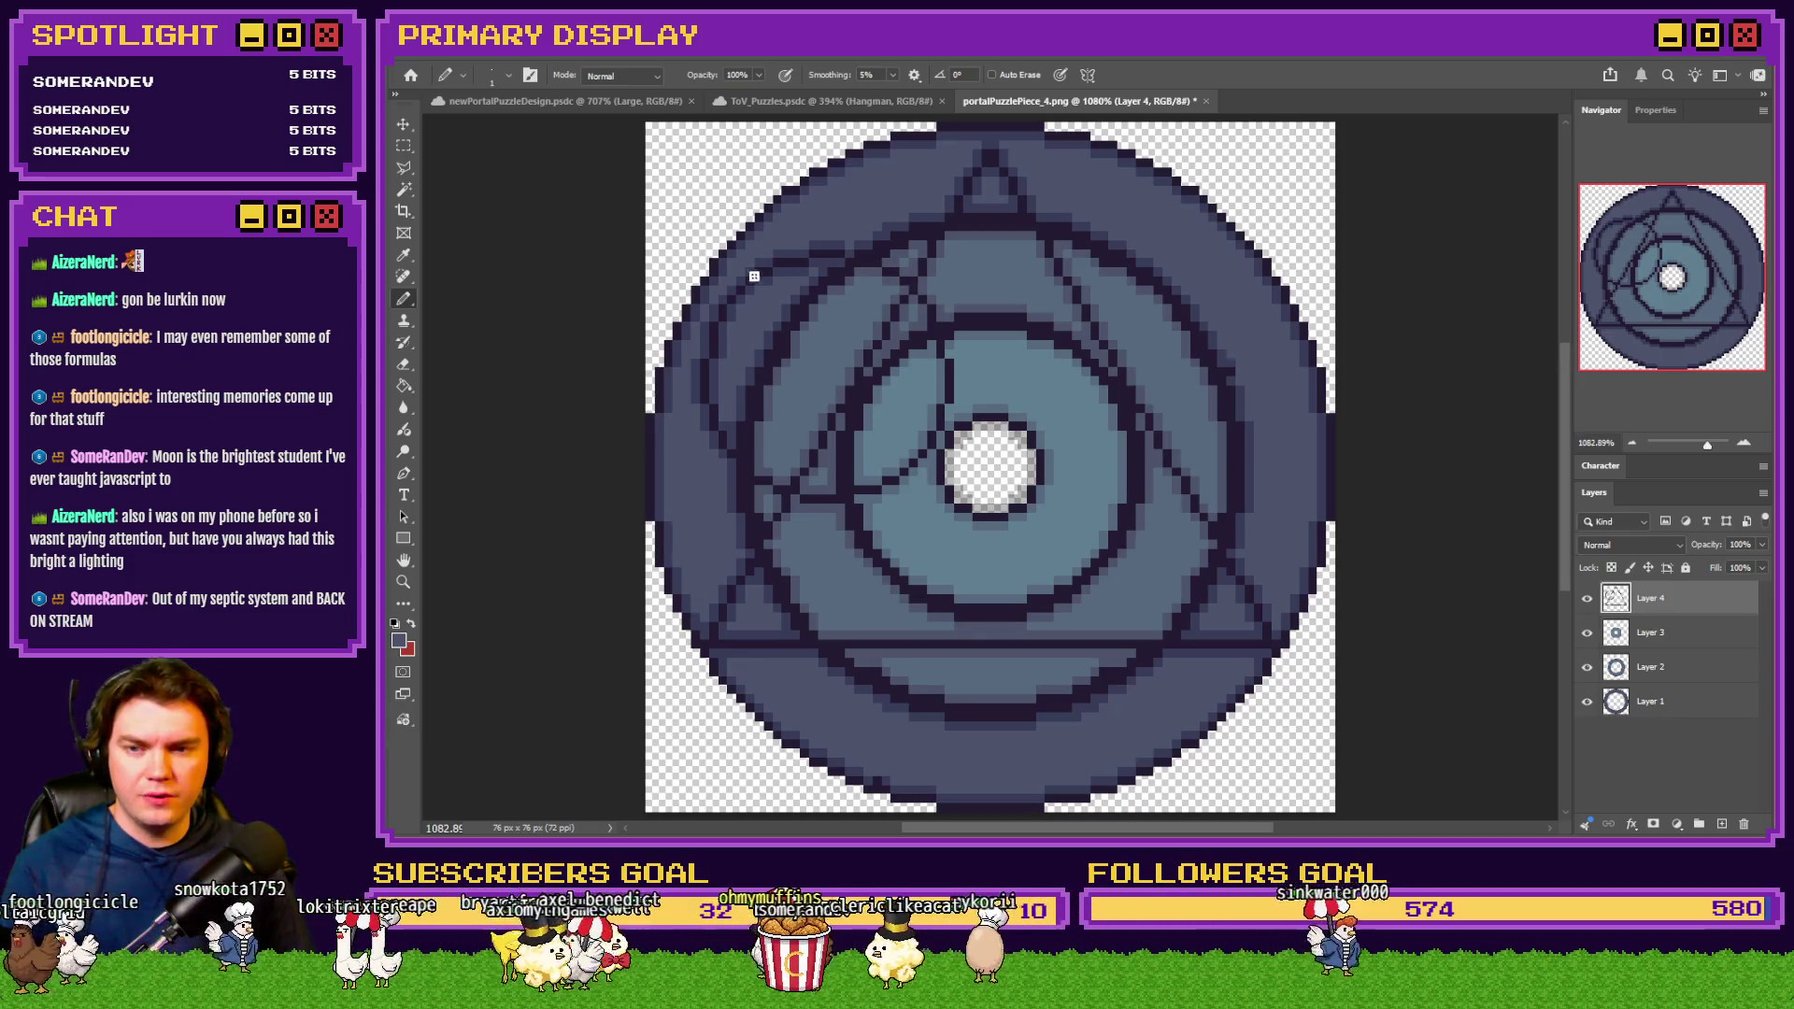
key(ctrl)
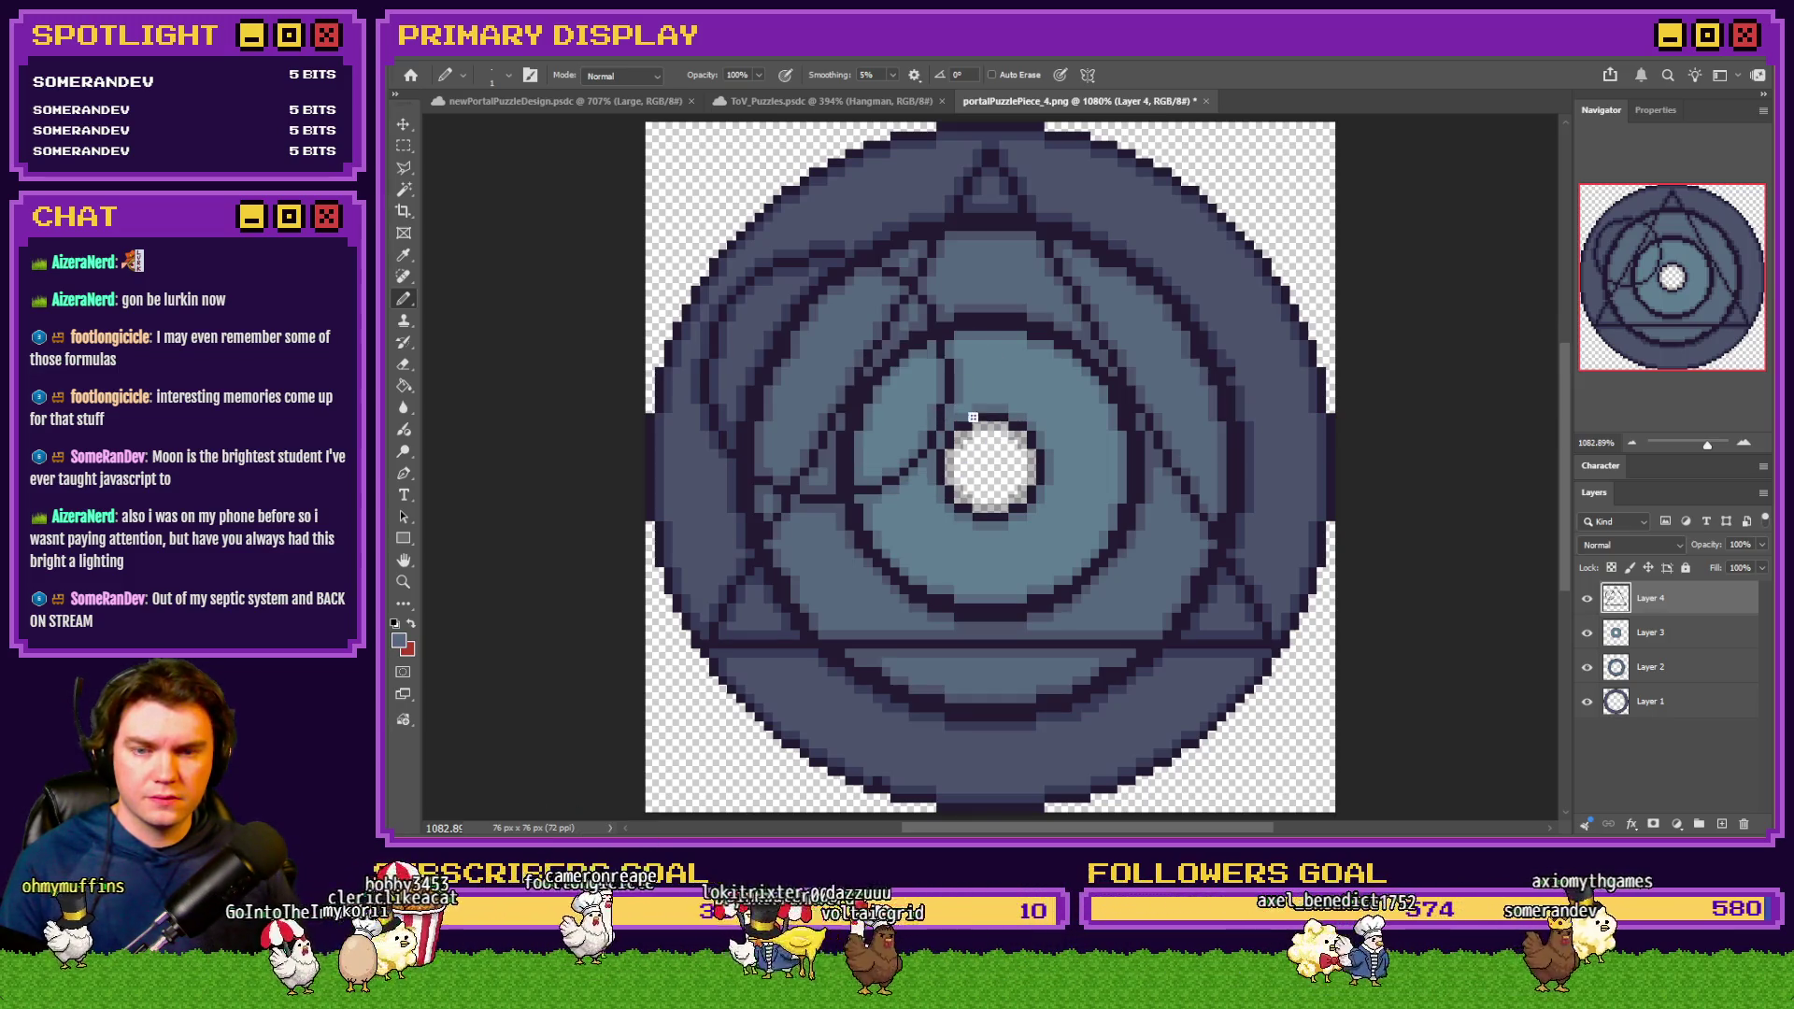
click(404, 146)
key(ctrl+apostrophe)
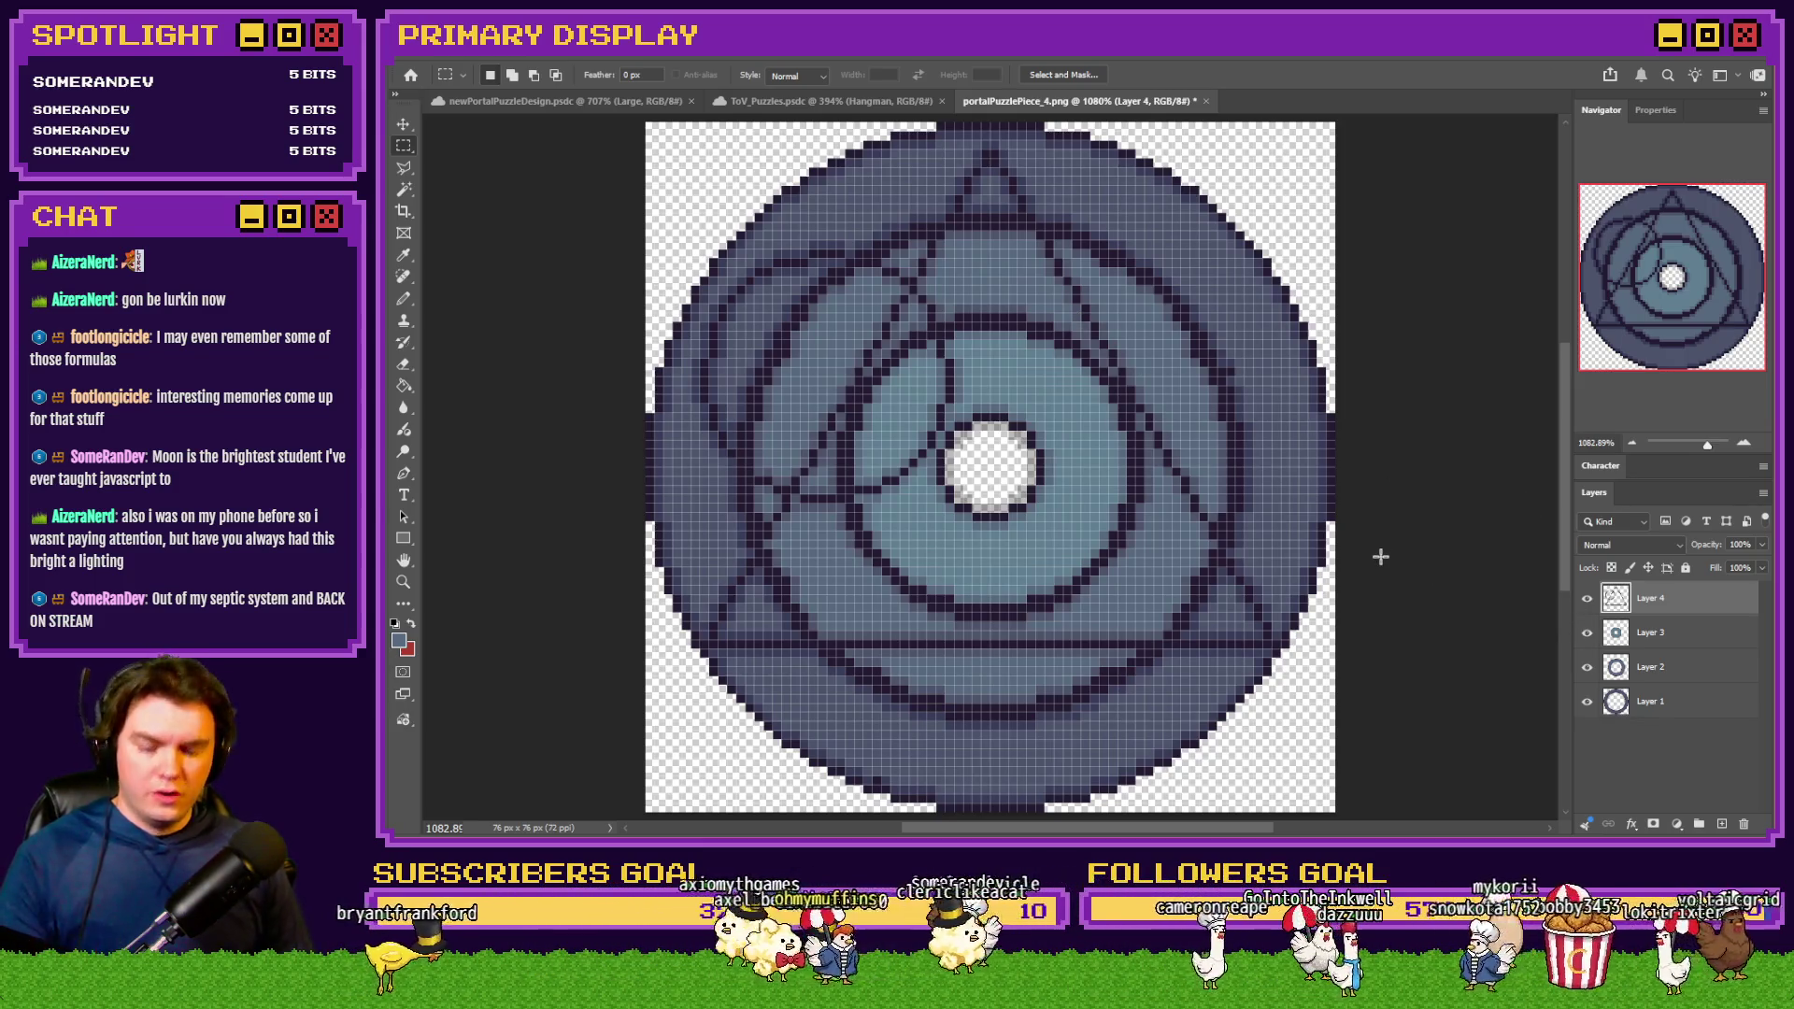
Enlarge the image to 400 percent, then undo back to 76 px
key(ctrl+alt+i)
text(400)
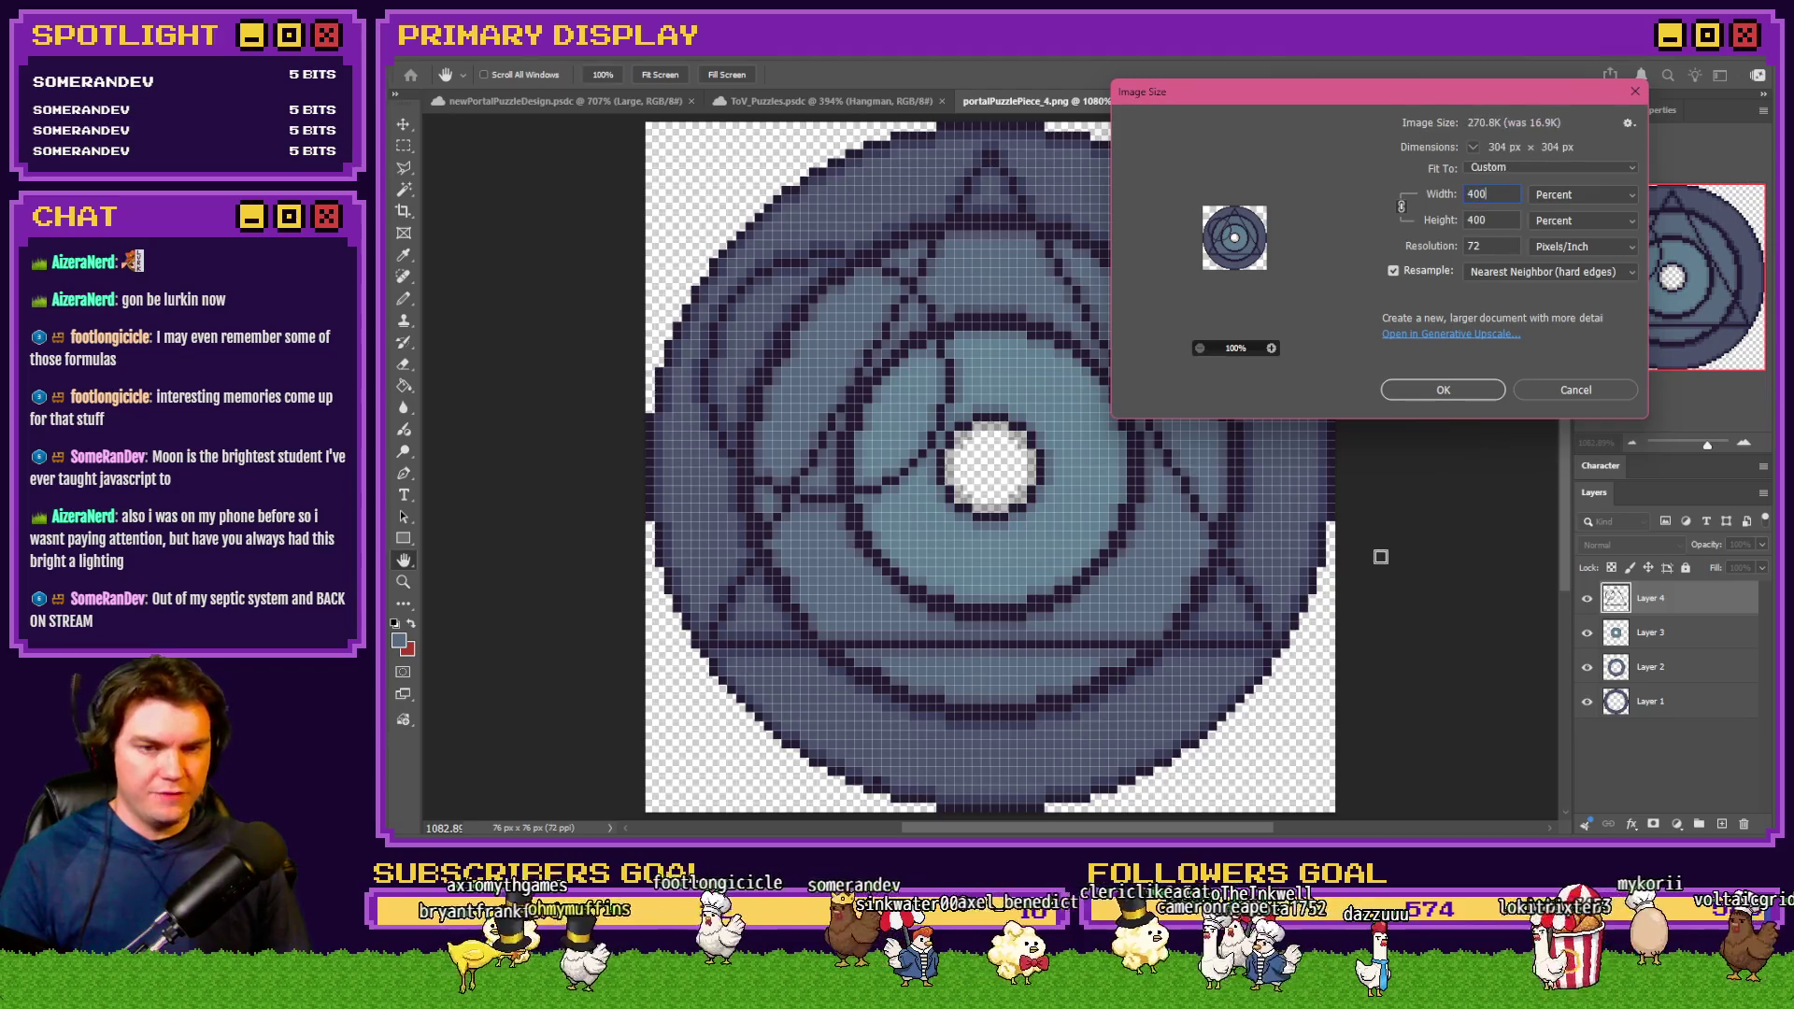
key(Return)
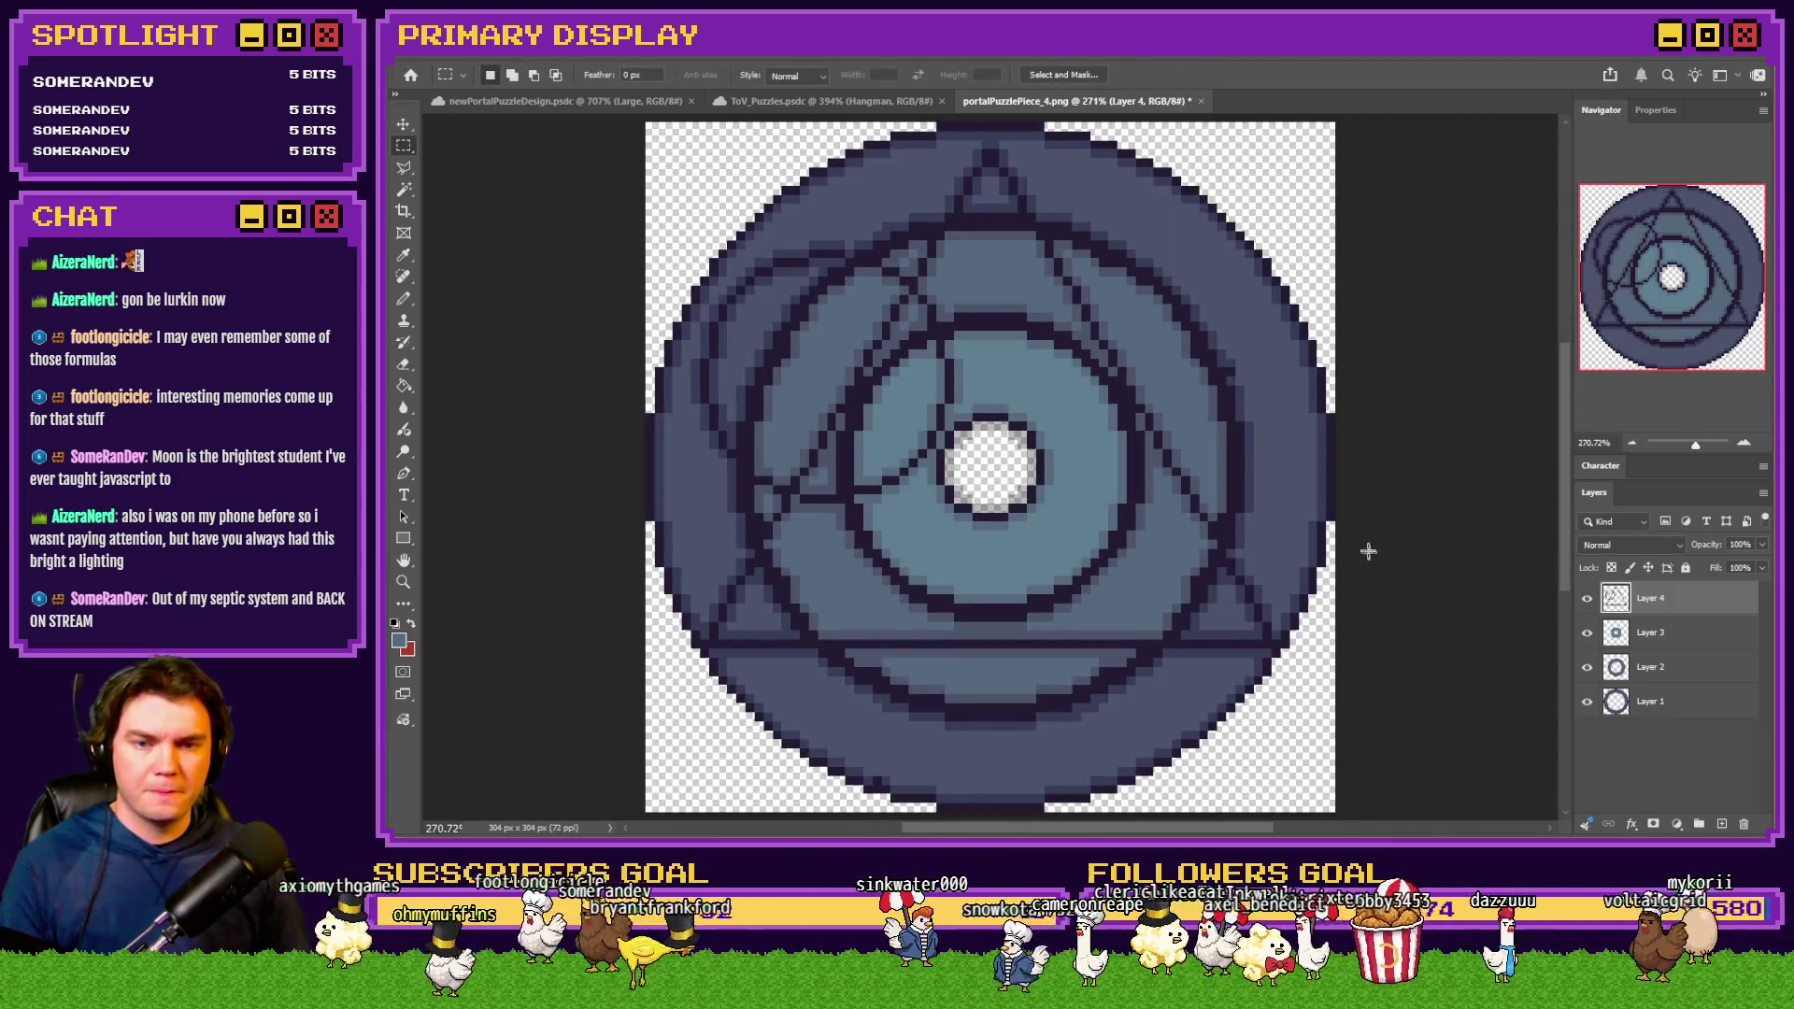
key(ctrl+z)
Zoom in on the pixels and switch to the hard-pixel brush
scroll(965, 278, up, 10)
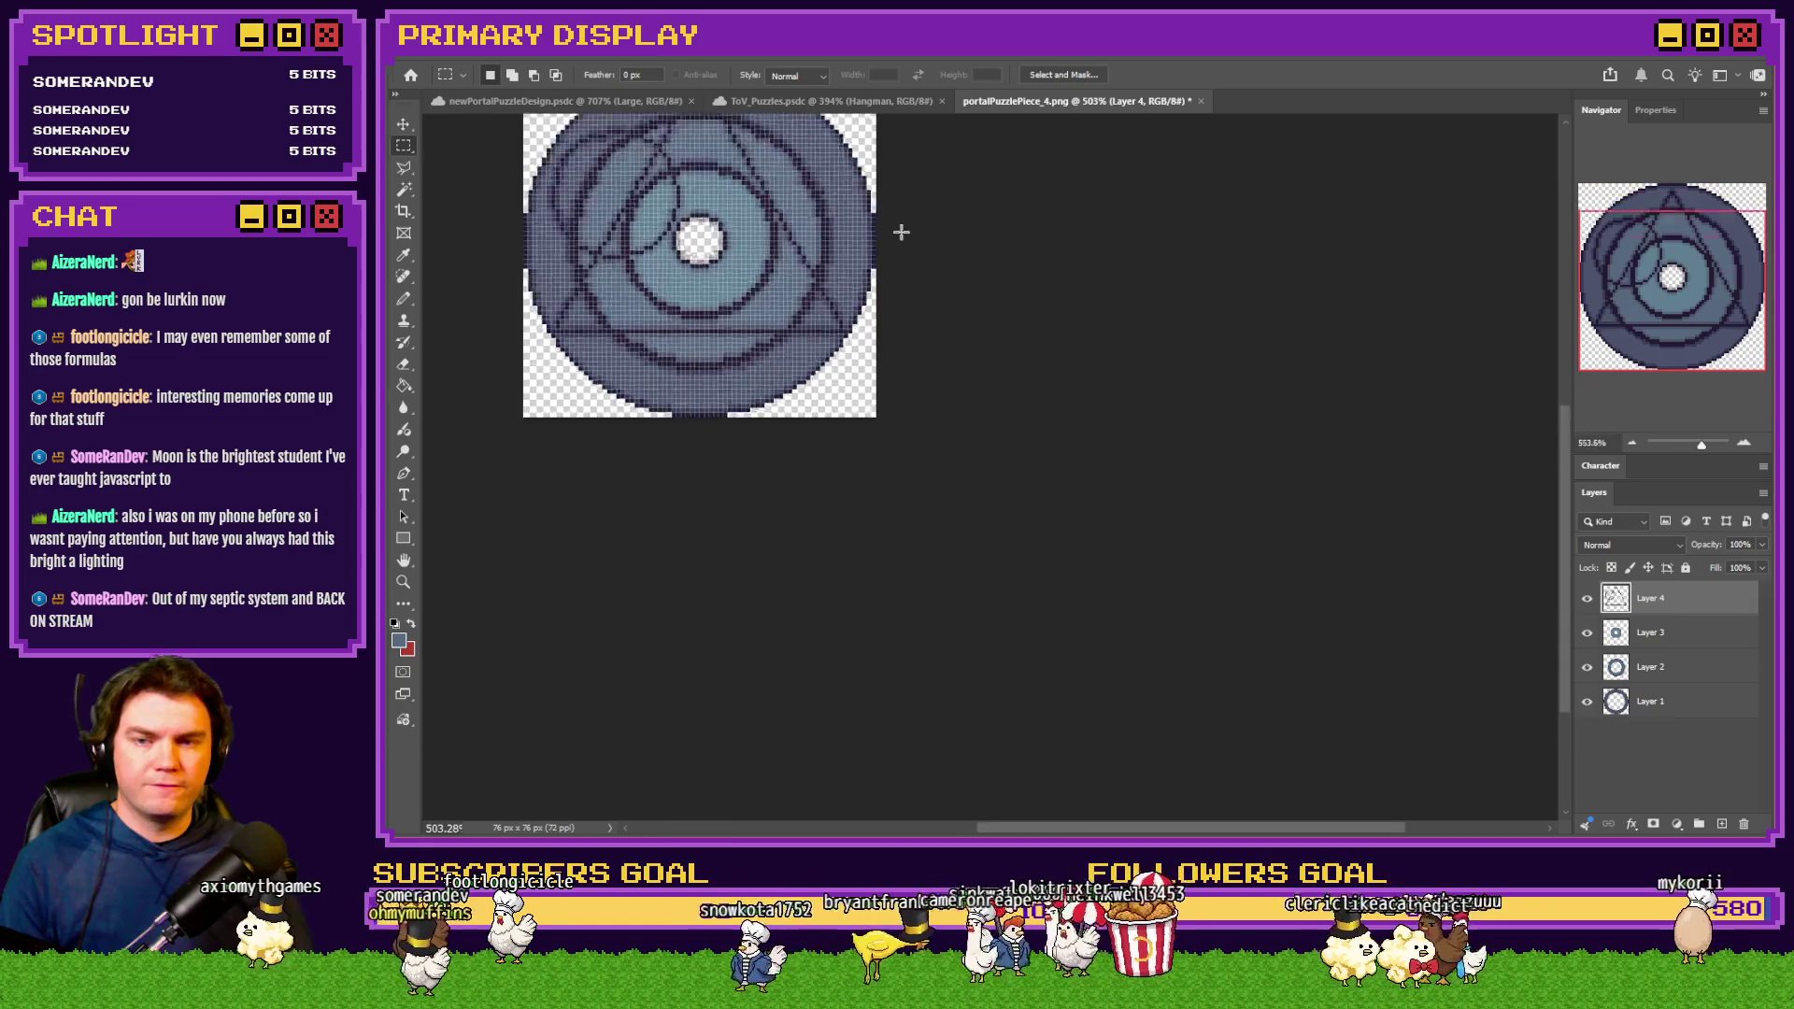
scroll(800, 302, up, 2)
key(b)
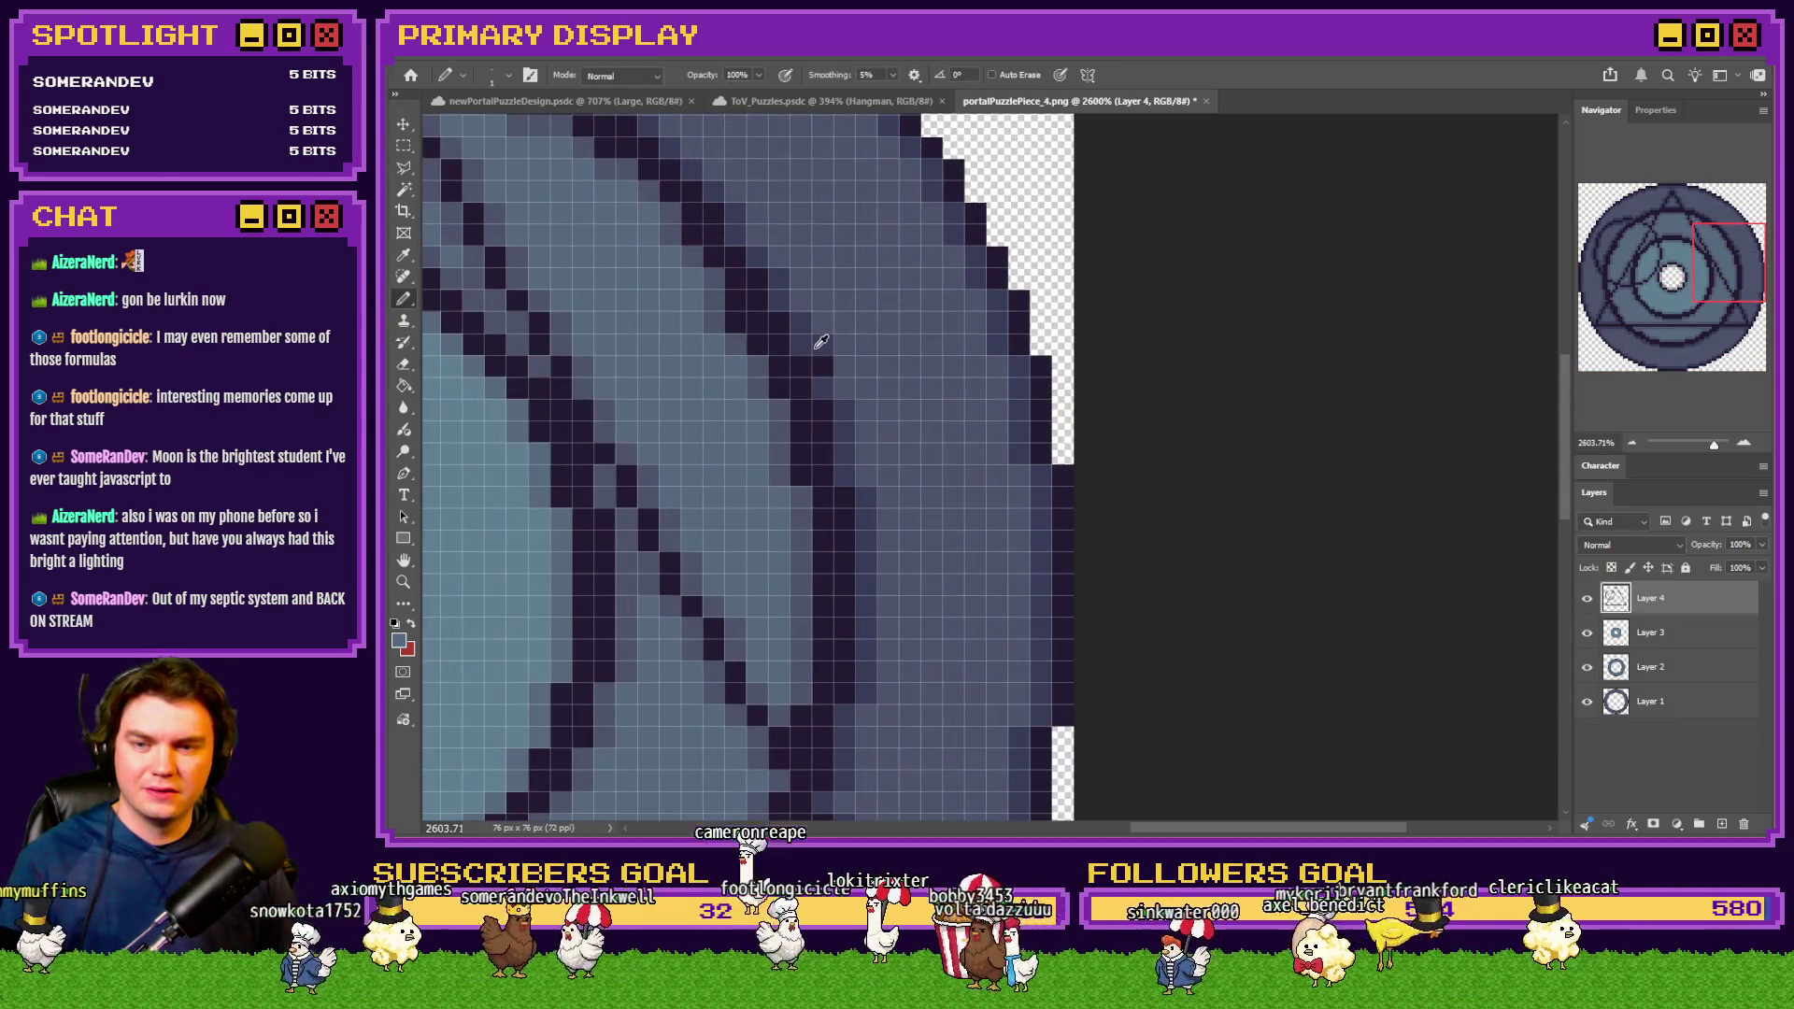
scroll(937, 370, down, 2)
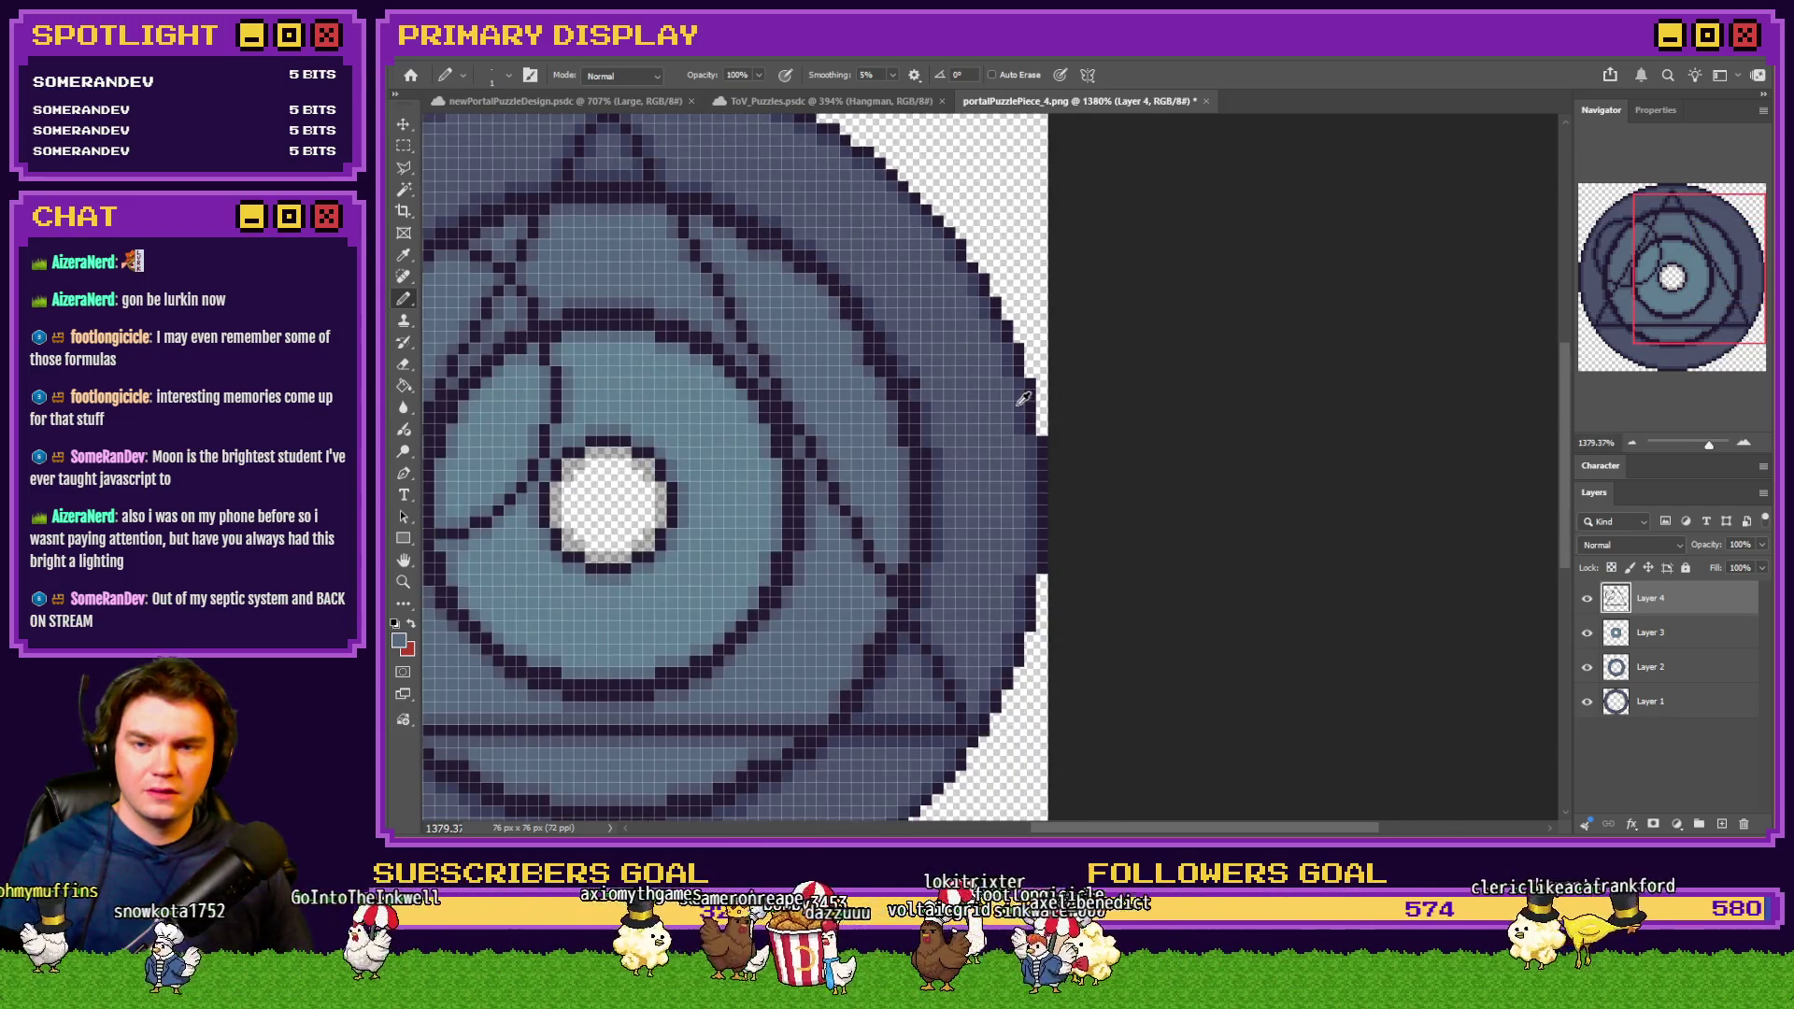
scroll(1024, 399, down, 2)
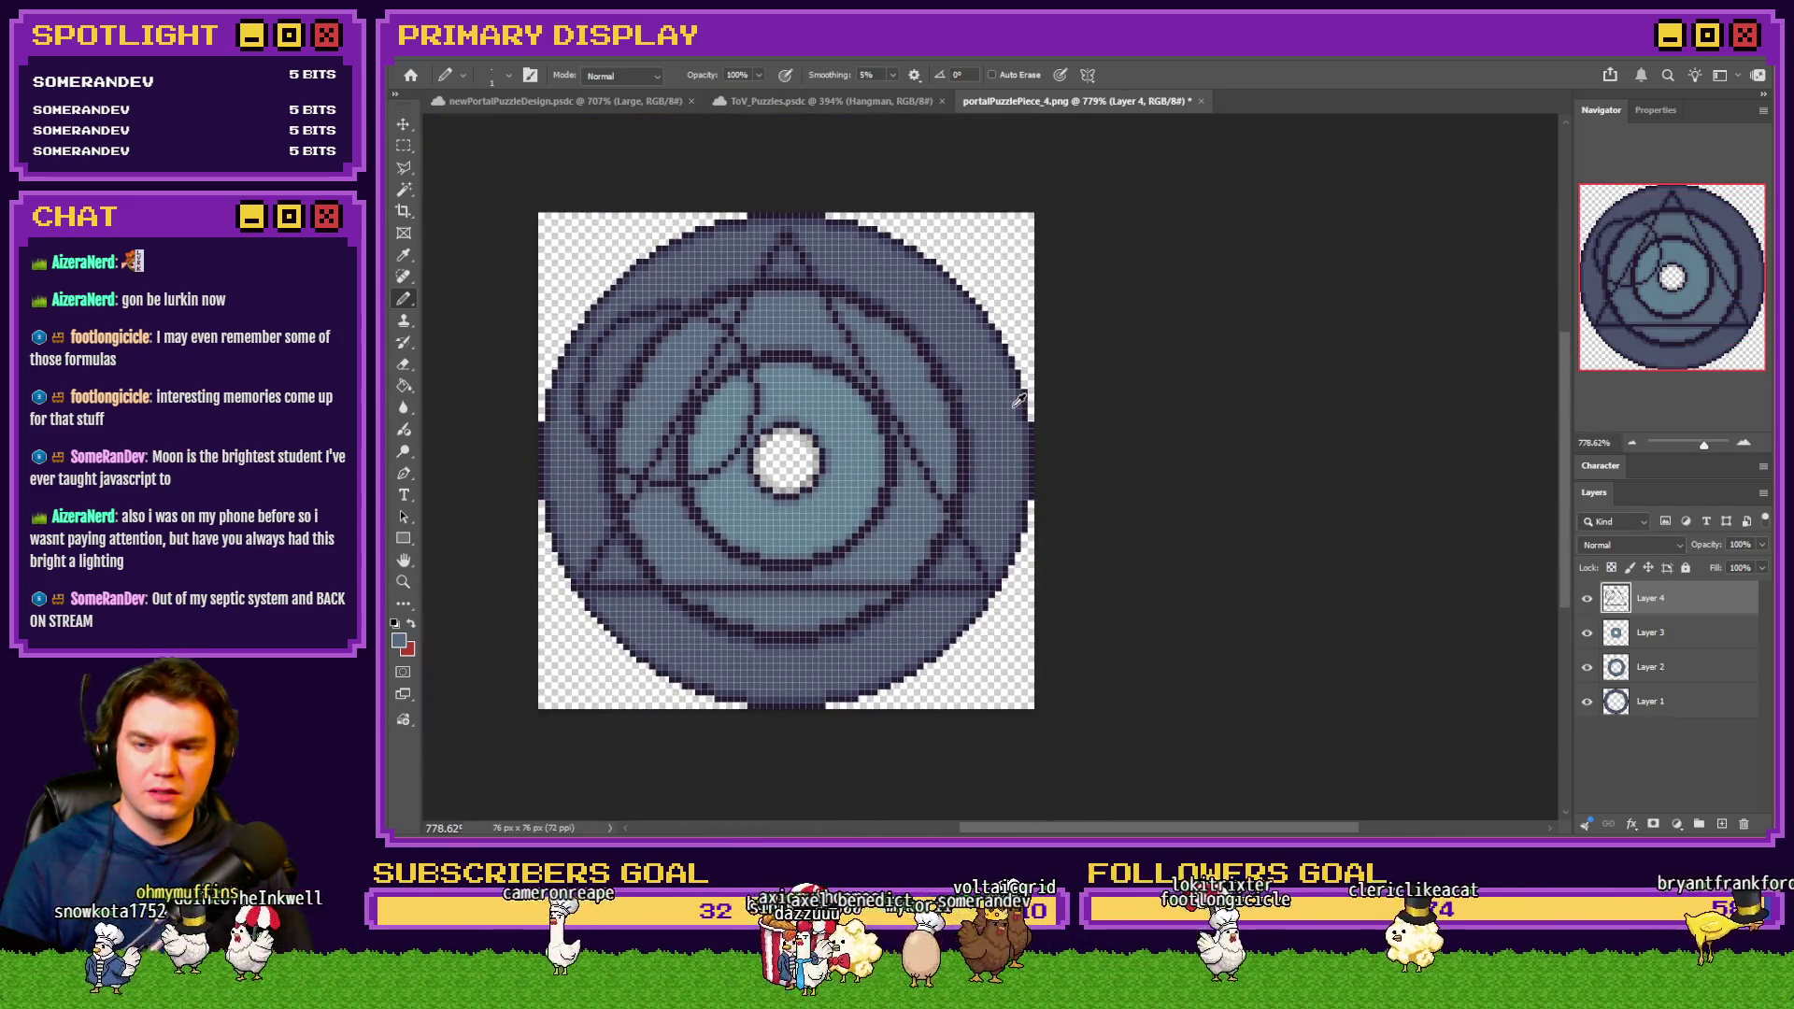
scroll(963, 400, up, 2)
Toggle Layer 4's triangle lines, make Layer 1 active and sample two artwork colours
click(1586, 599)
click(1586, 599)
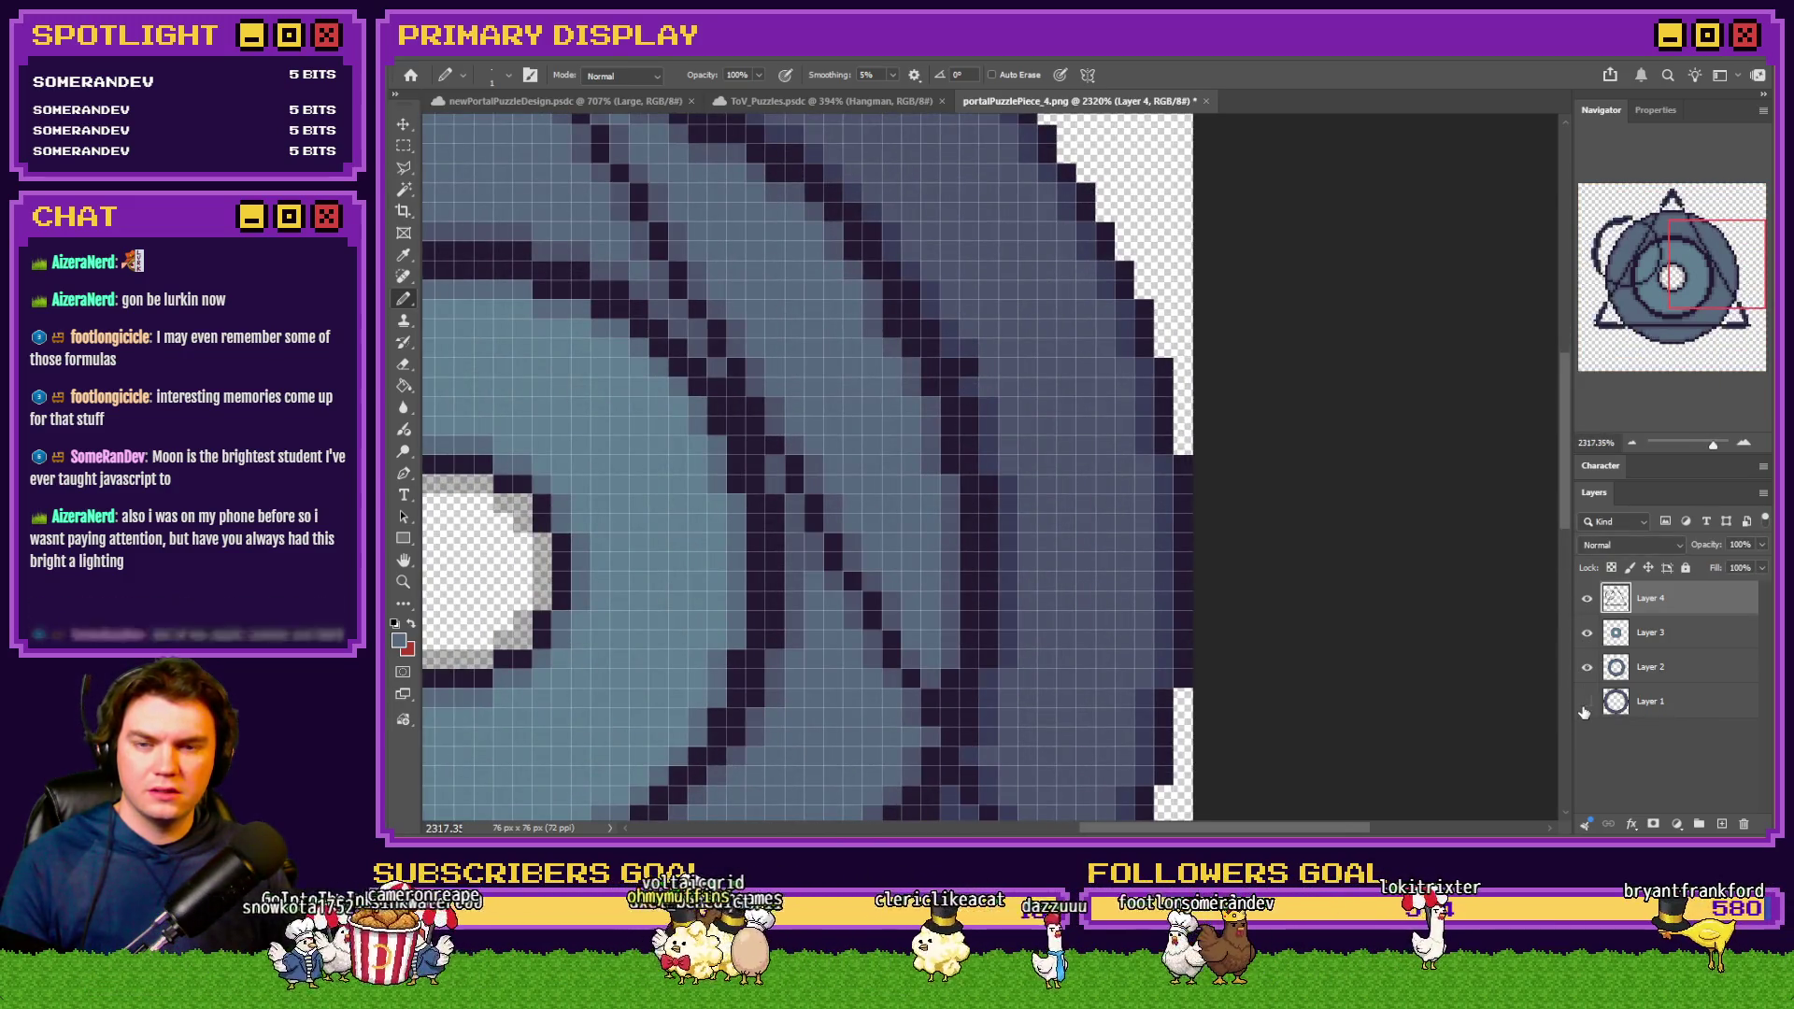
click(1622, 701)
alt+click(951, 348)
alt+click(1004, 348)
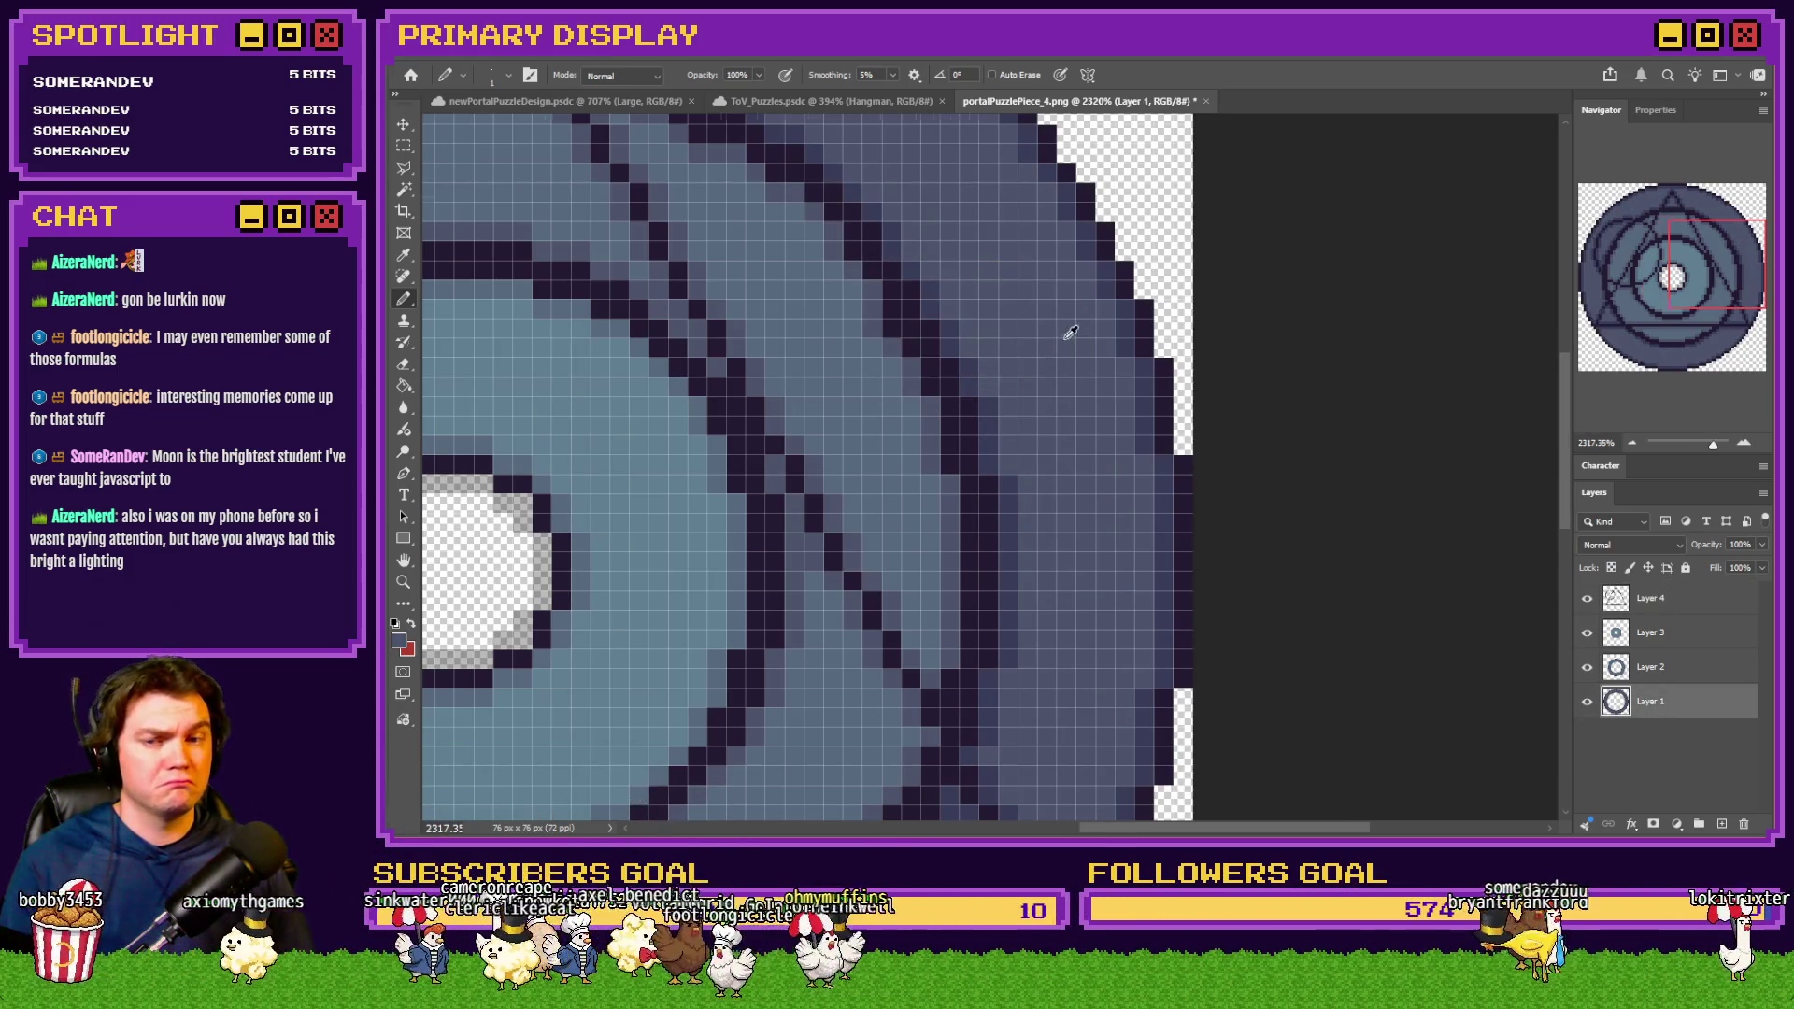
scroll(1065, 342, down, 2)
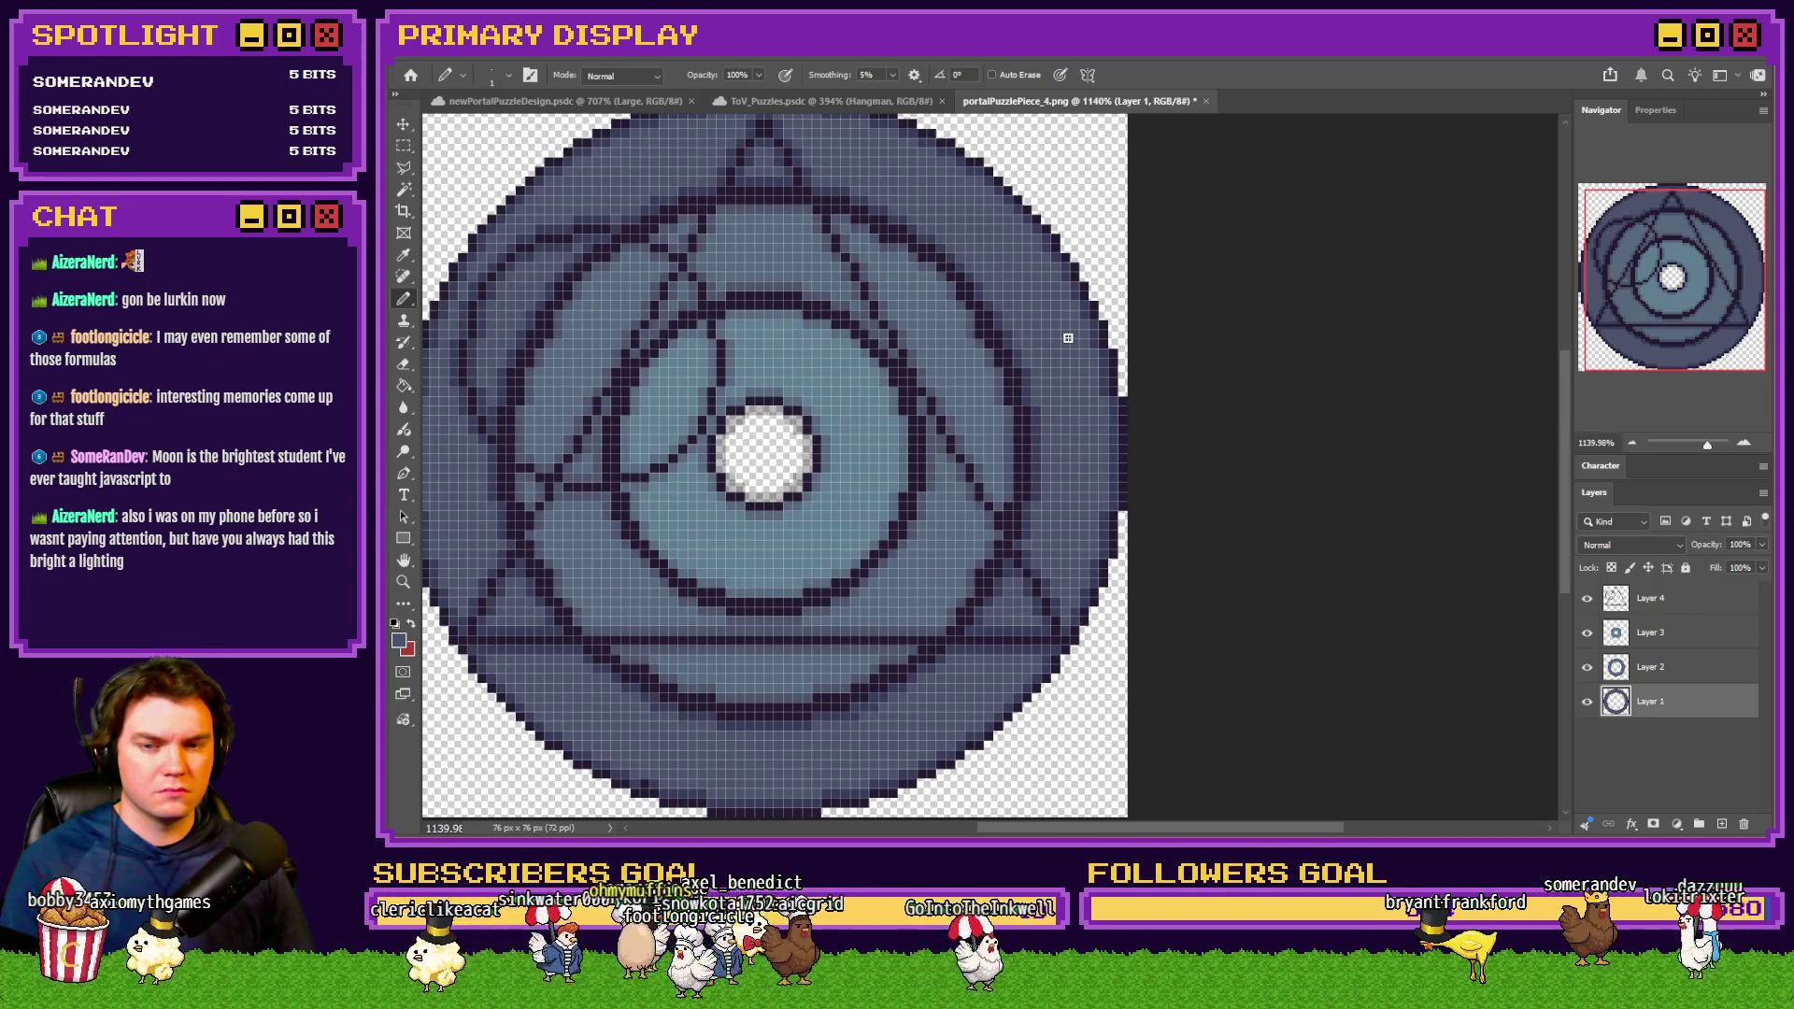
scroll(1068, 335, down, 2)
Hide Layer 4's triangle lines and inspect the concentric rings with the whole image fitted
click(1587, 598)
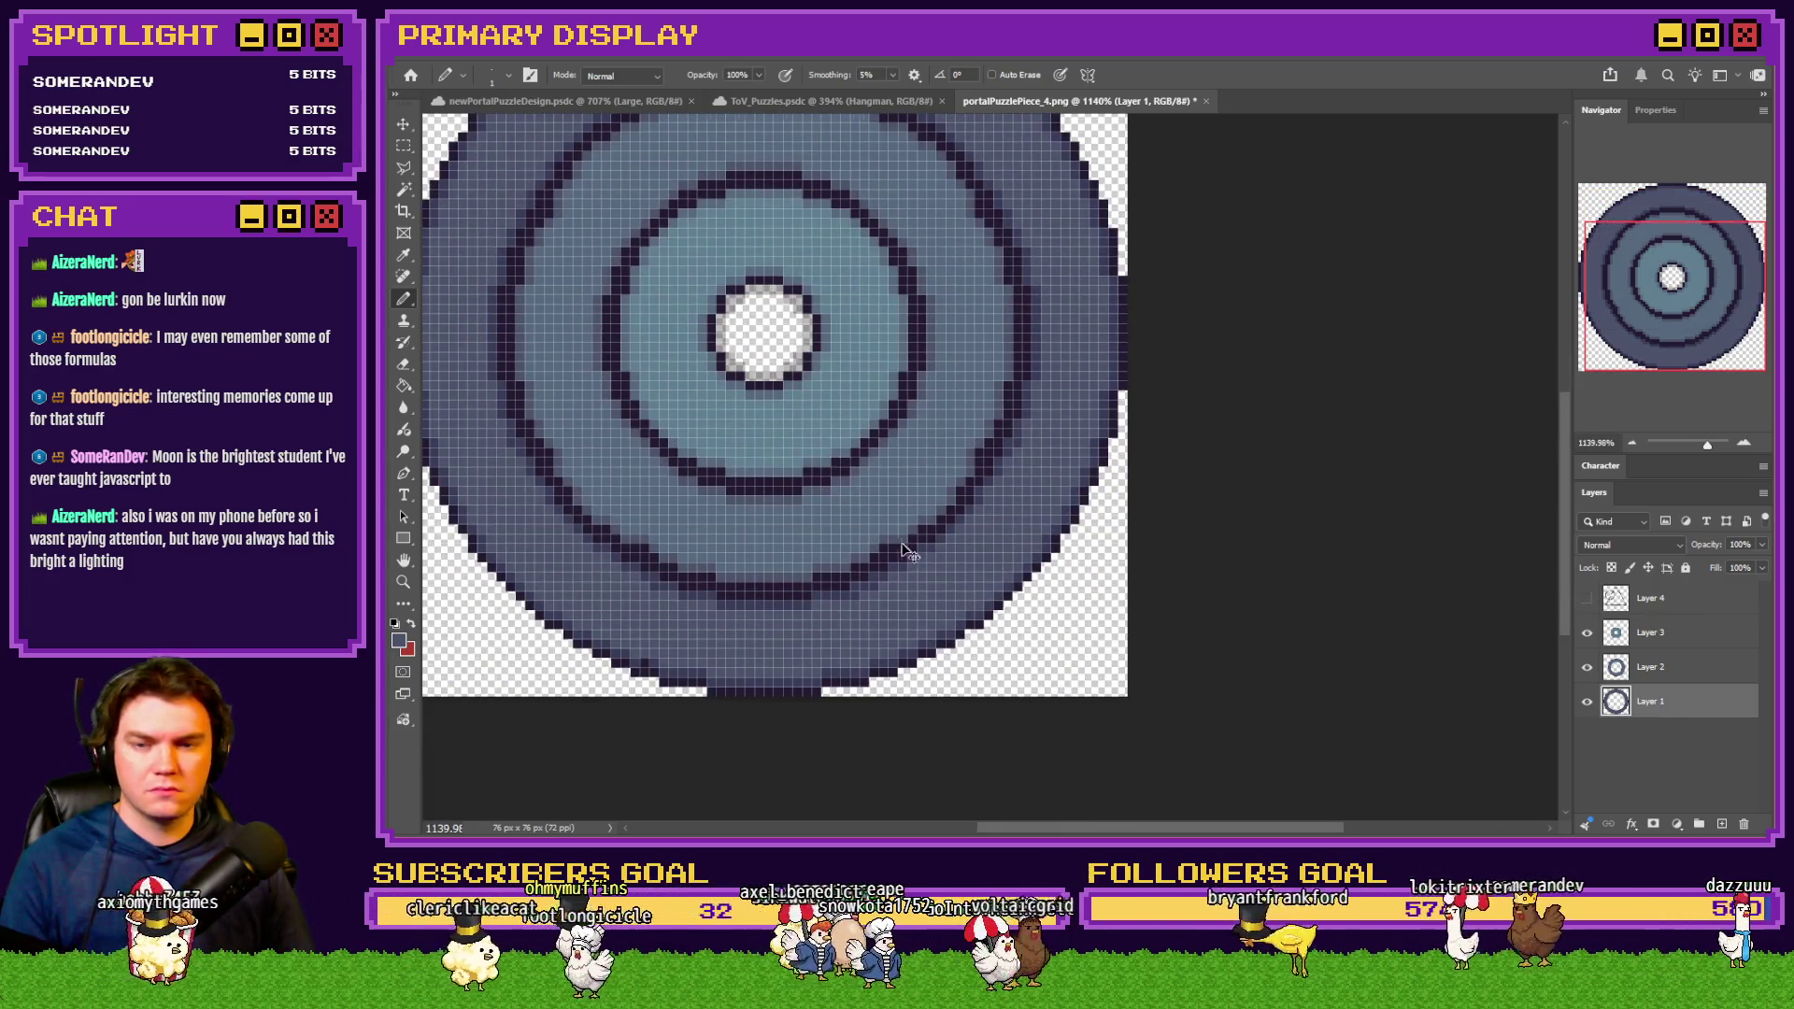
scroll(902, 546, left, 2)
key(ctrl+0)
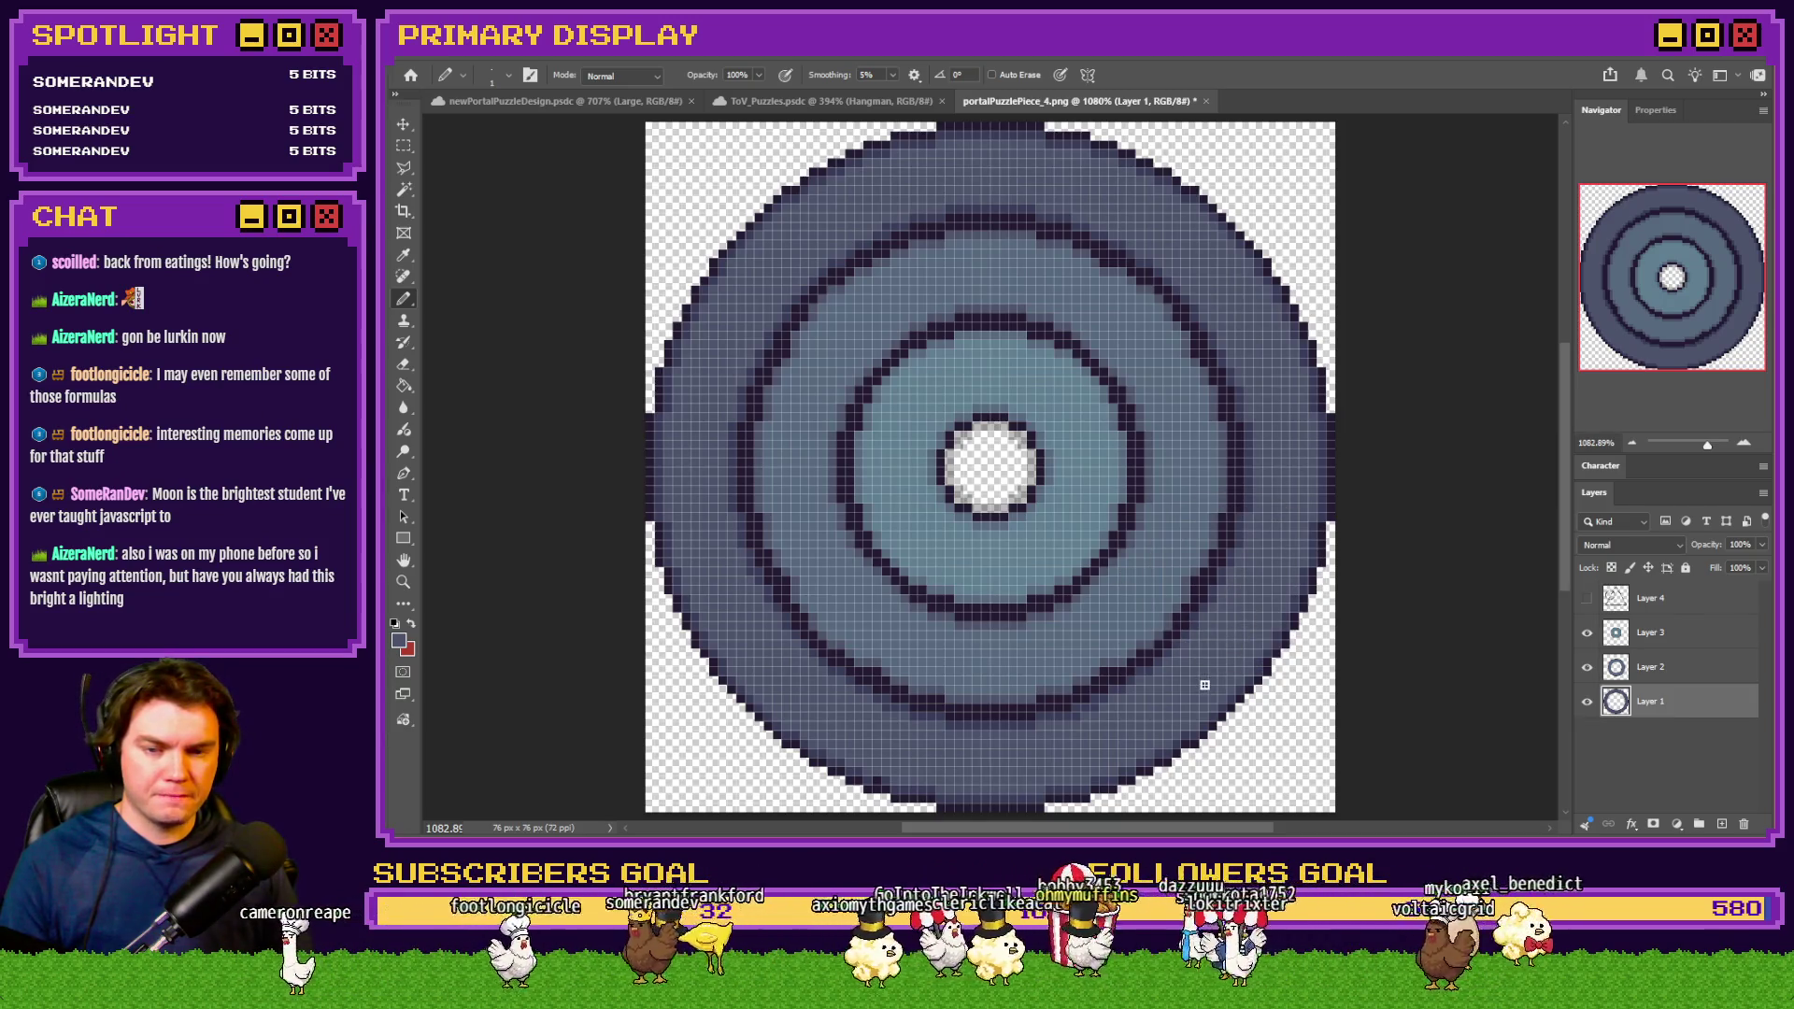
scroll(1126, 705, up, 3)
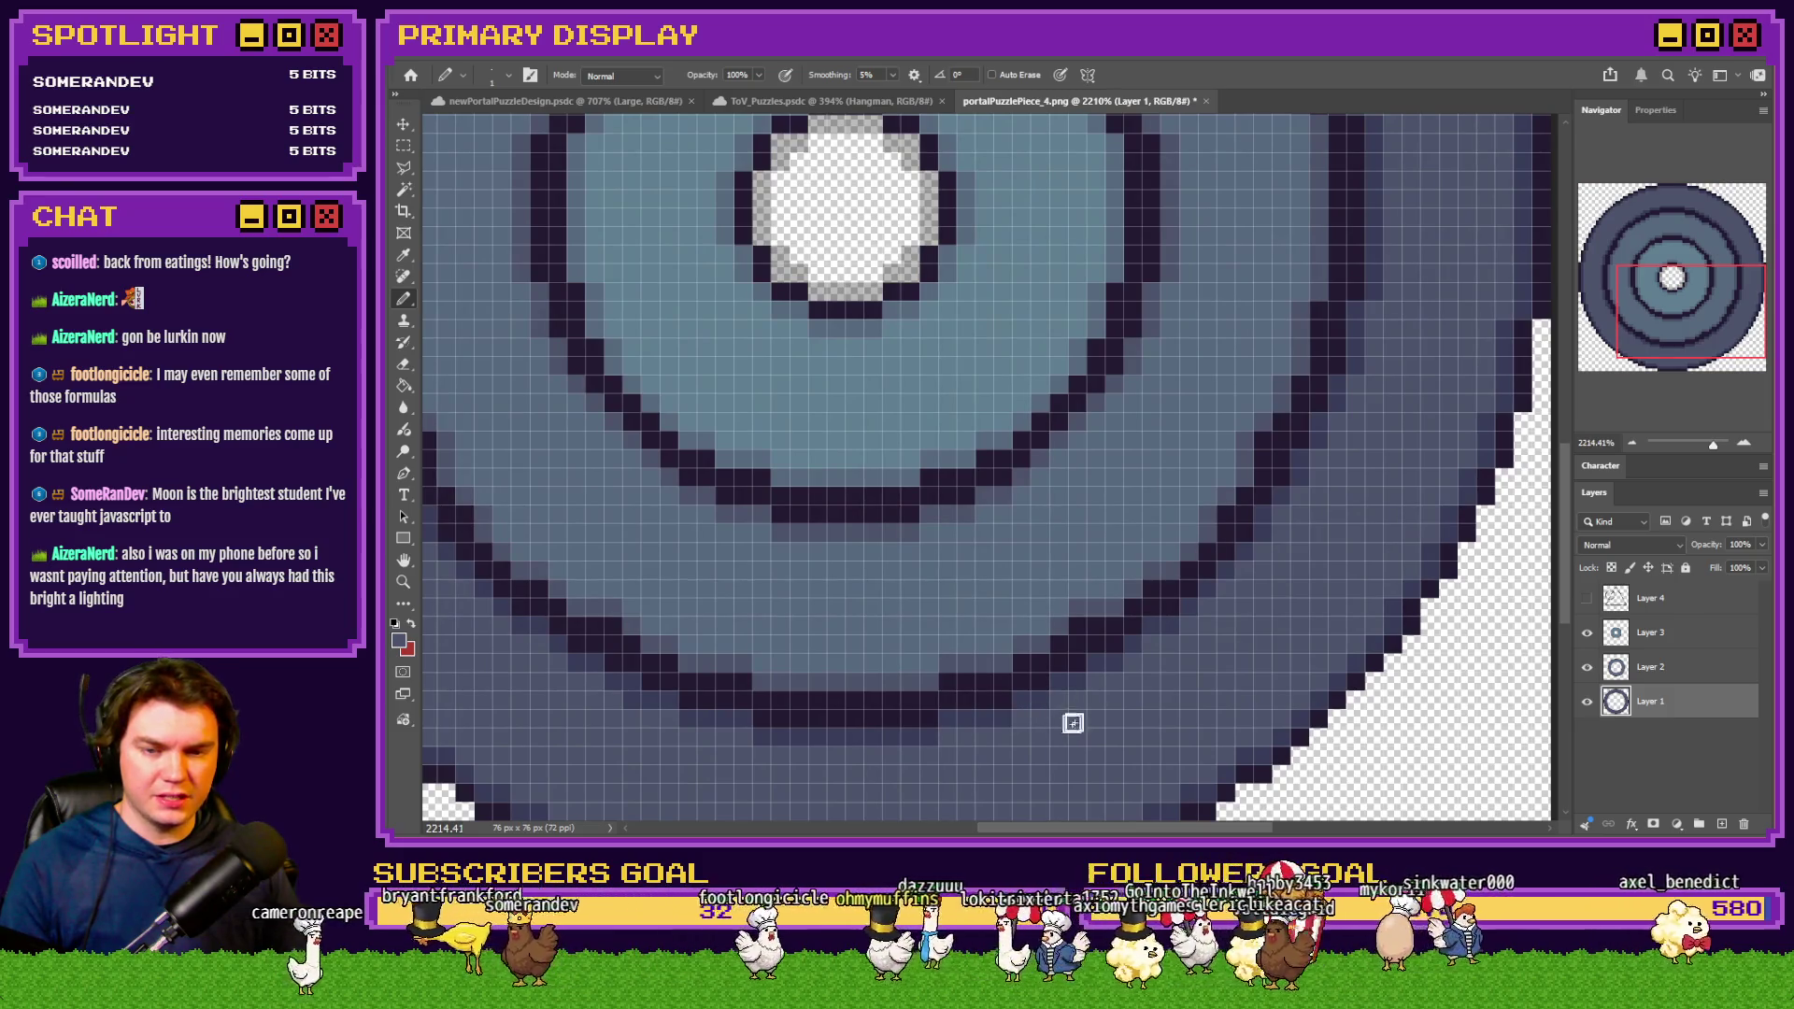
scroll(1000, 734, left, 5)
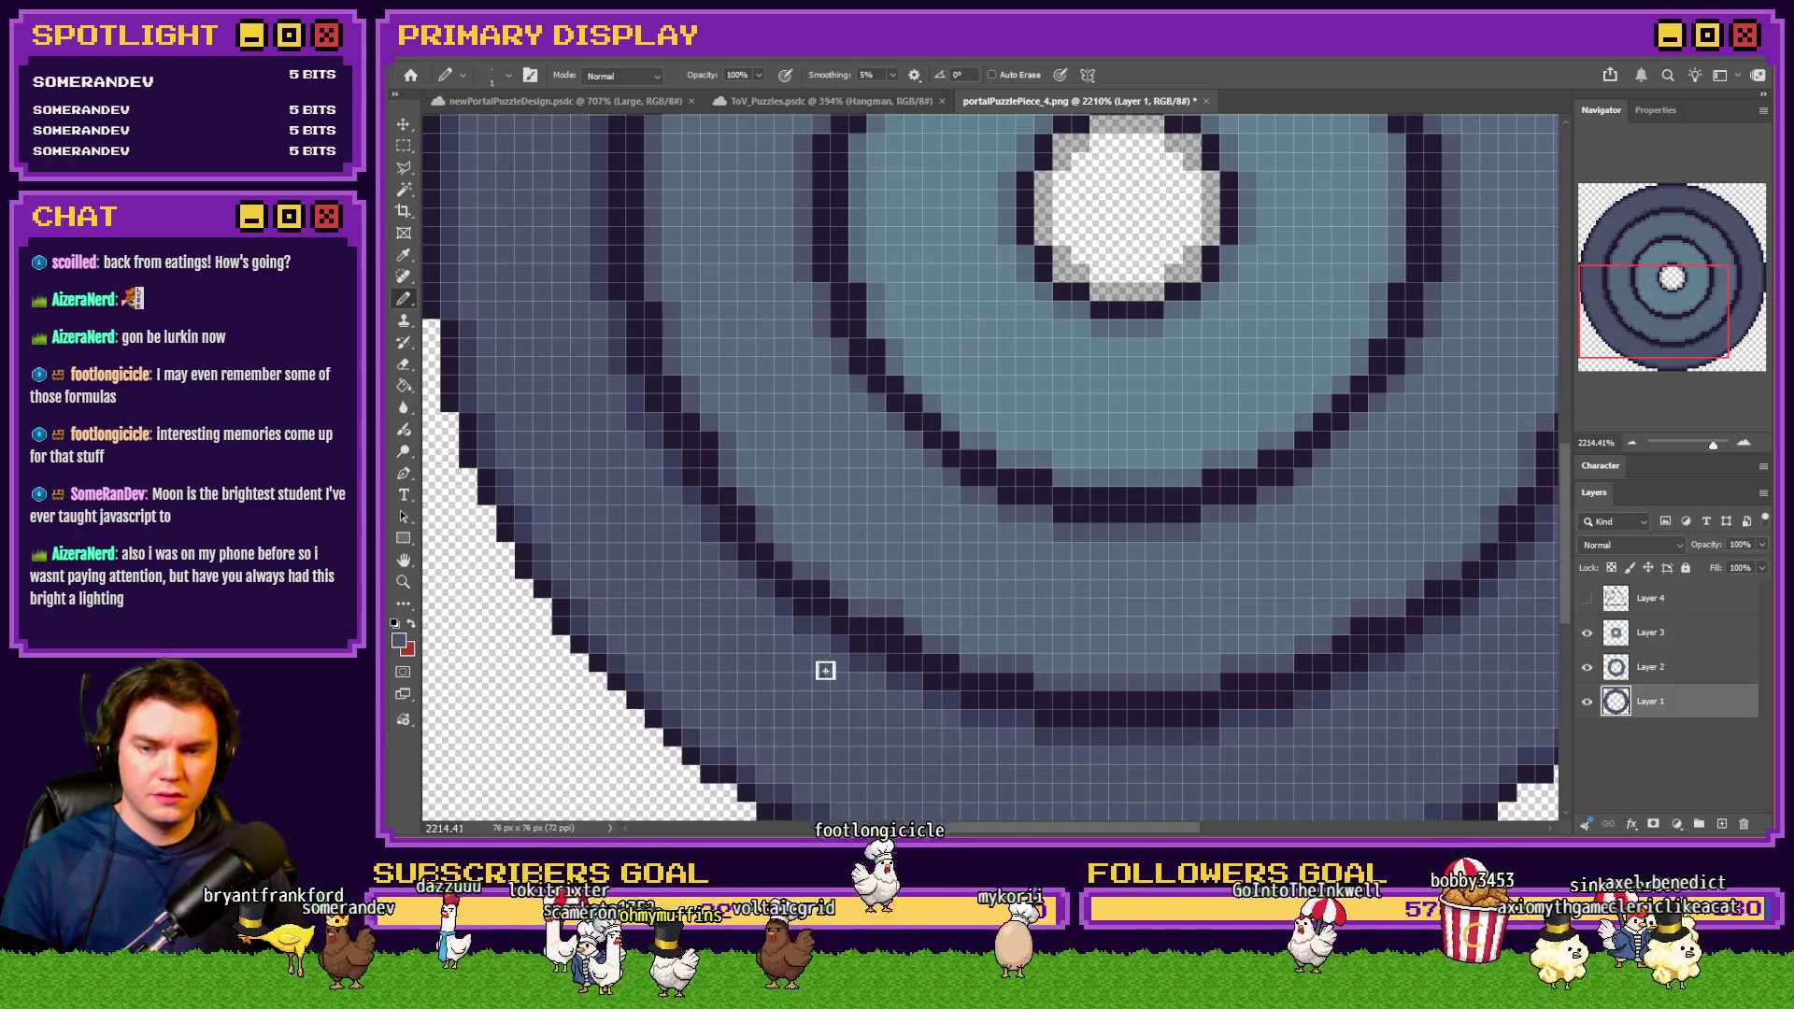
scroll(717, 625, up, 6)
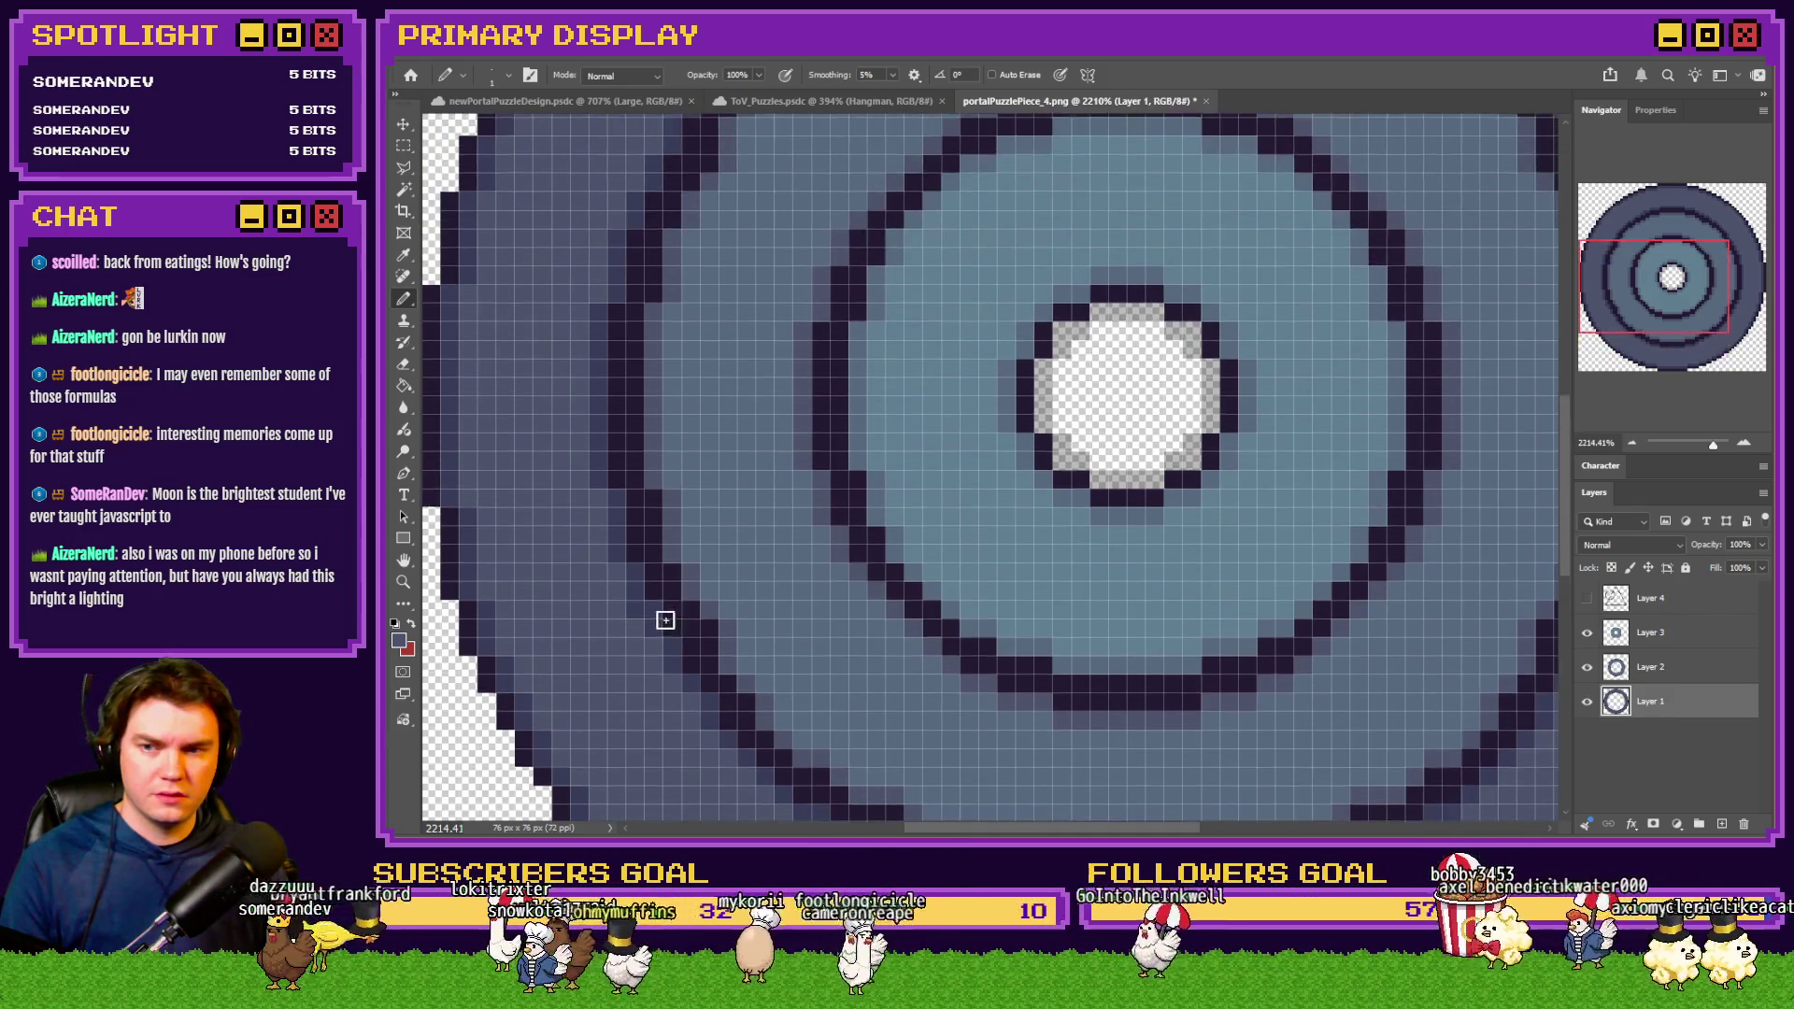
scroll(634, 623, up, 2)
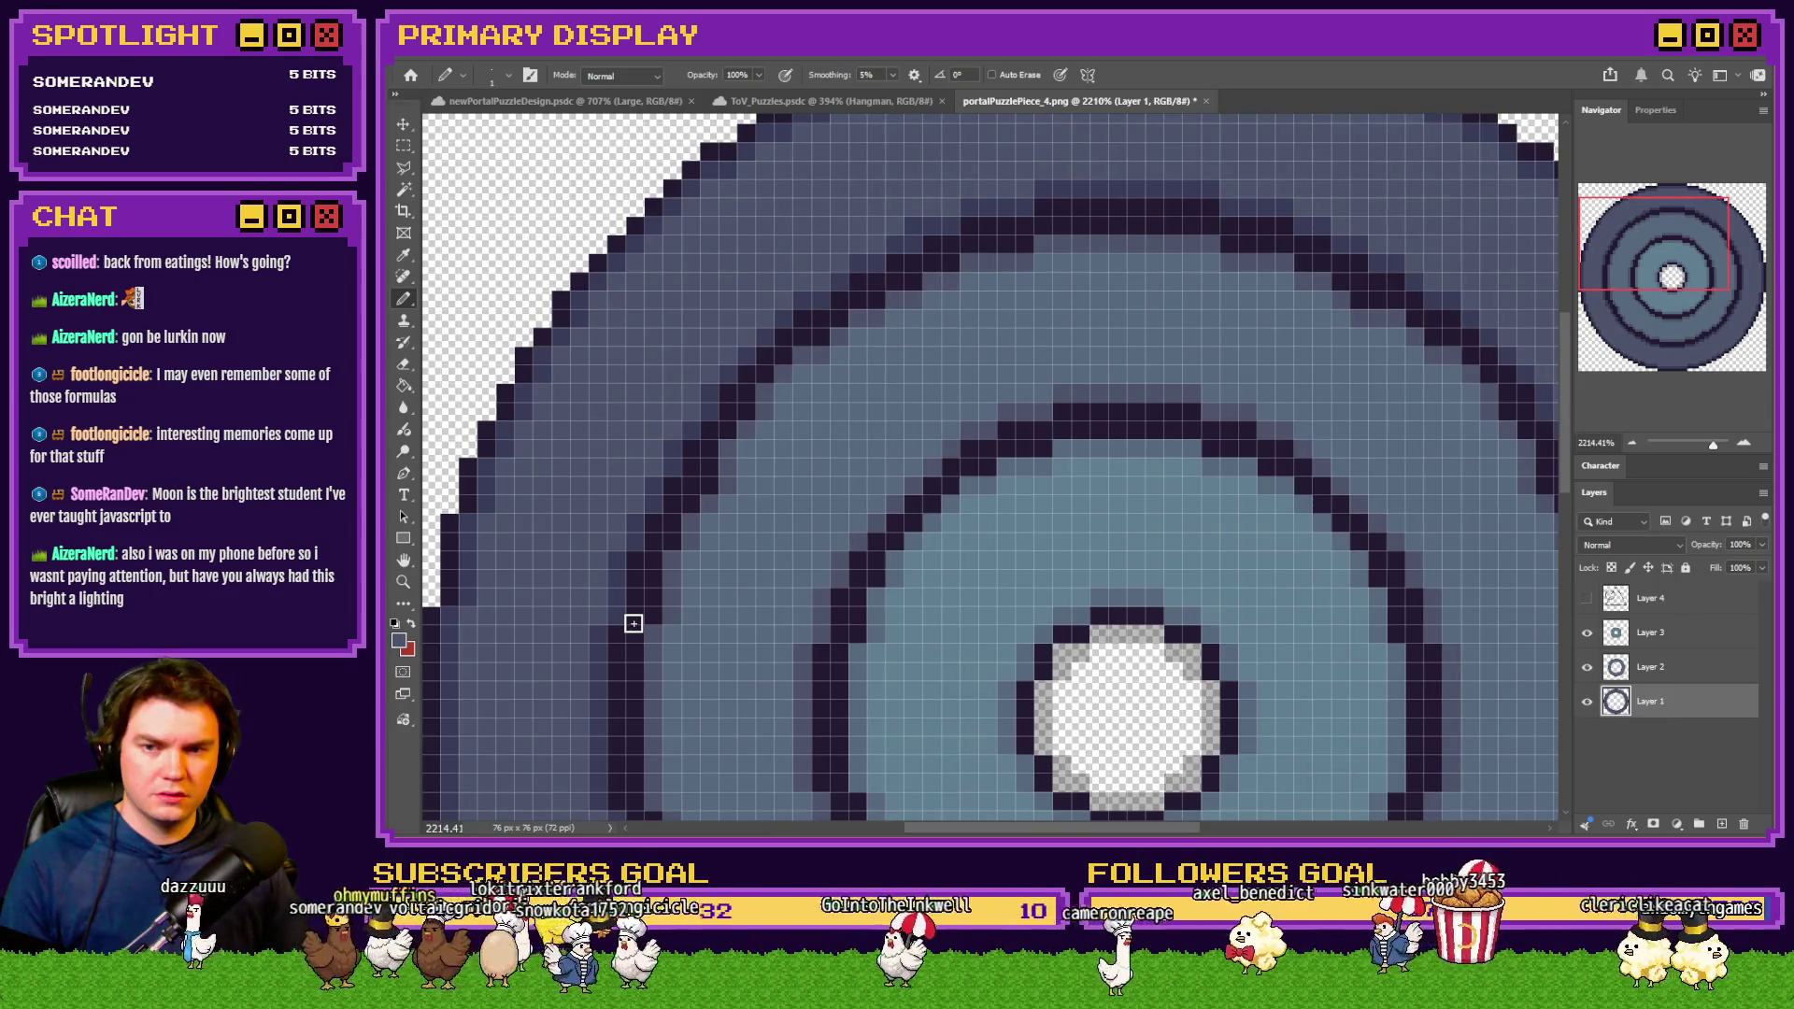
scroll(634, 623, up, 1)
scroll(697, 523, right, 7)
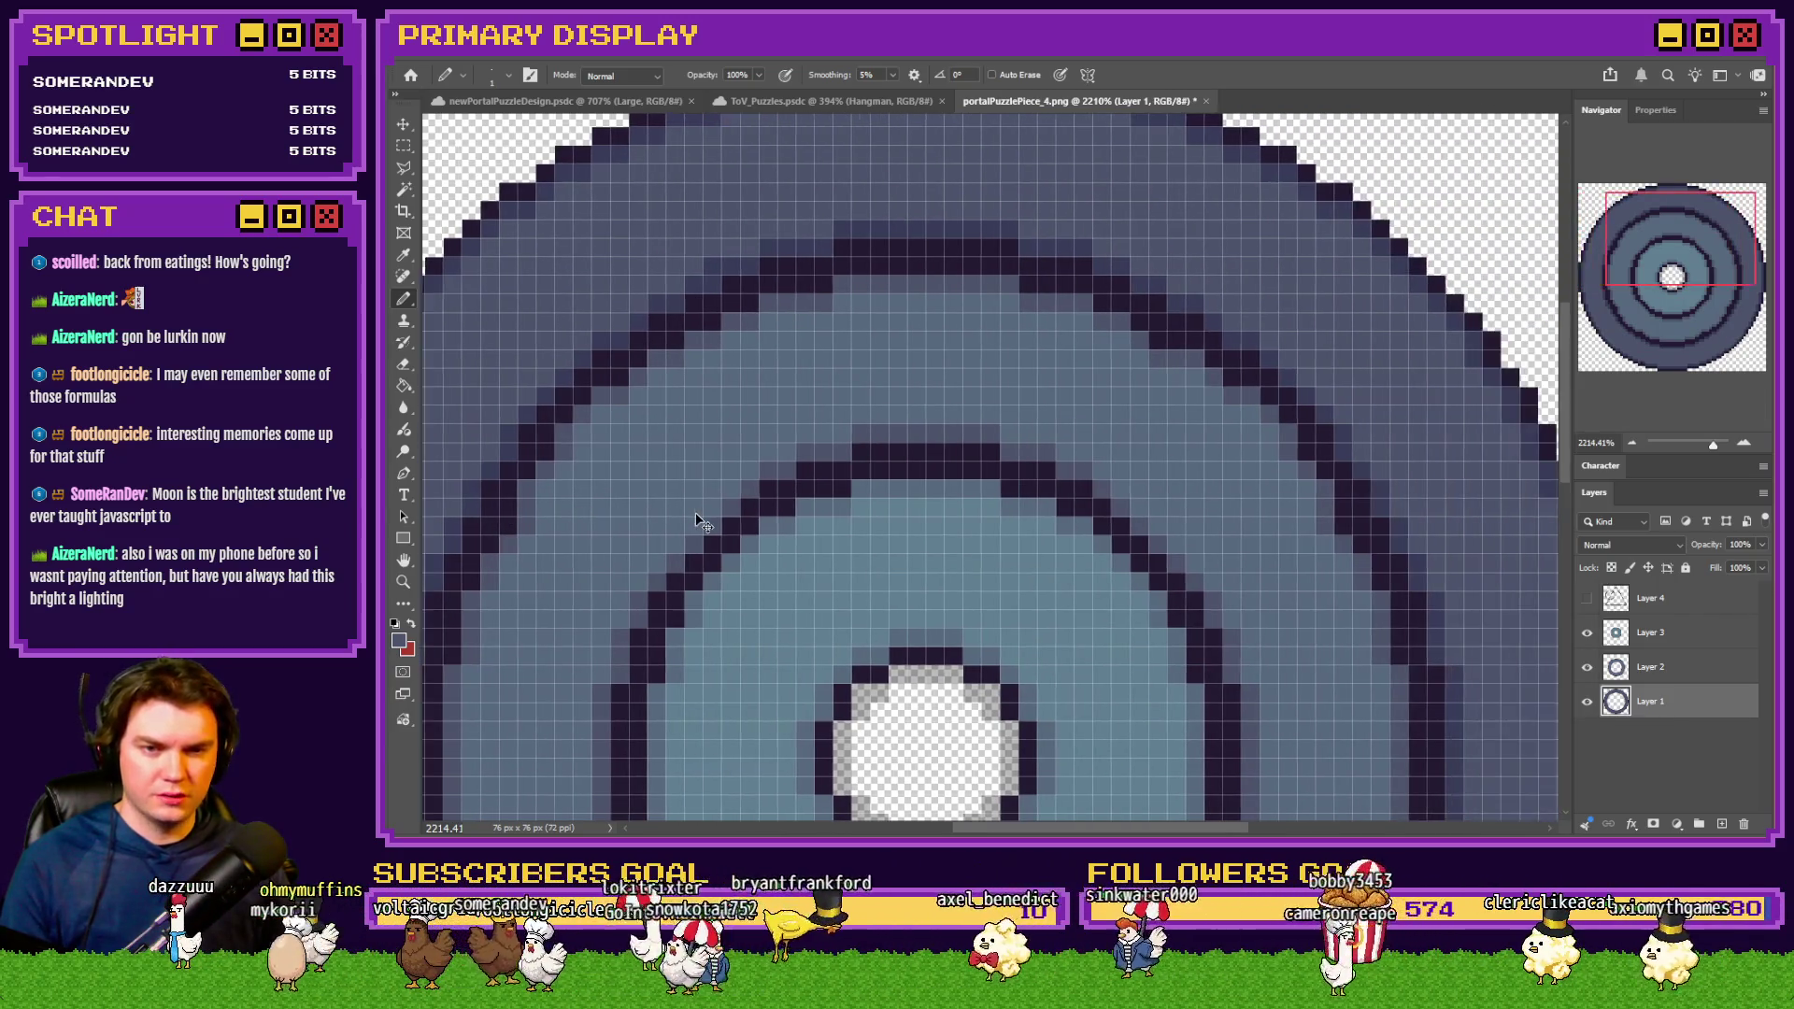
scroll(748, 519, down, 3)
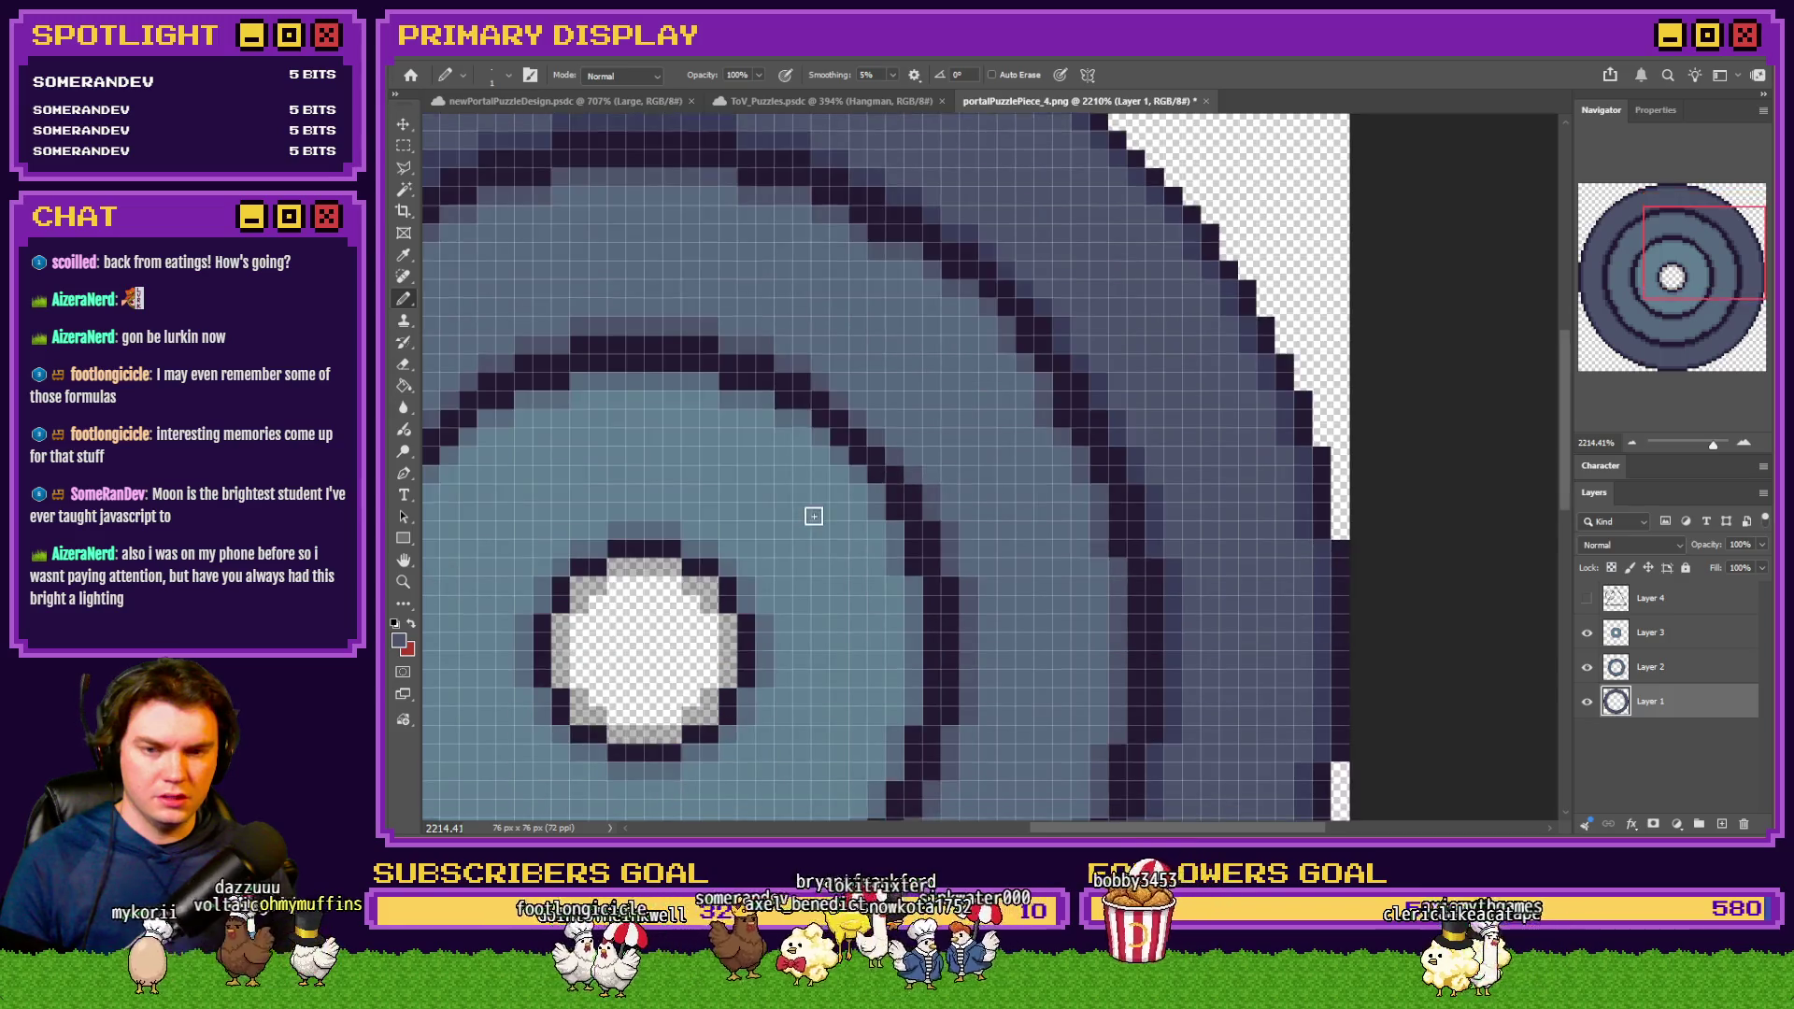
scroll(814, 516, left, 2)
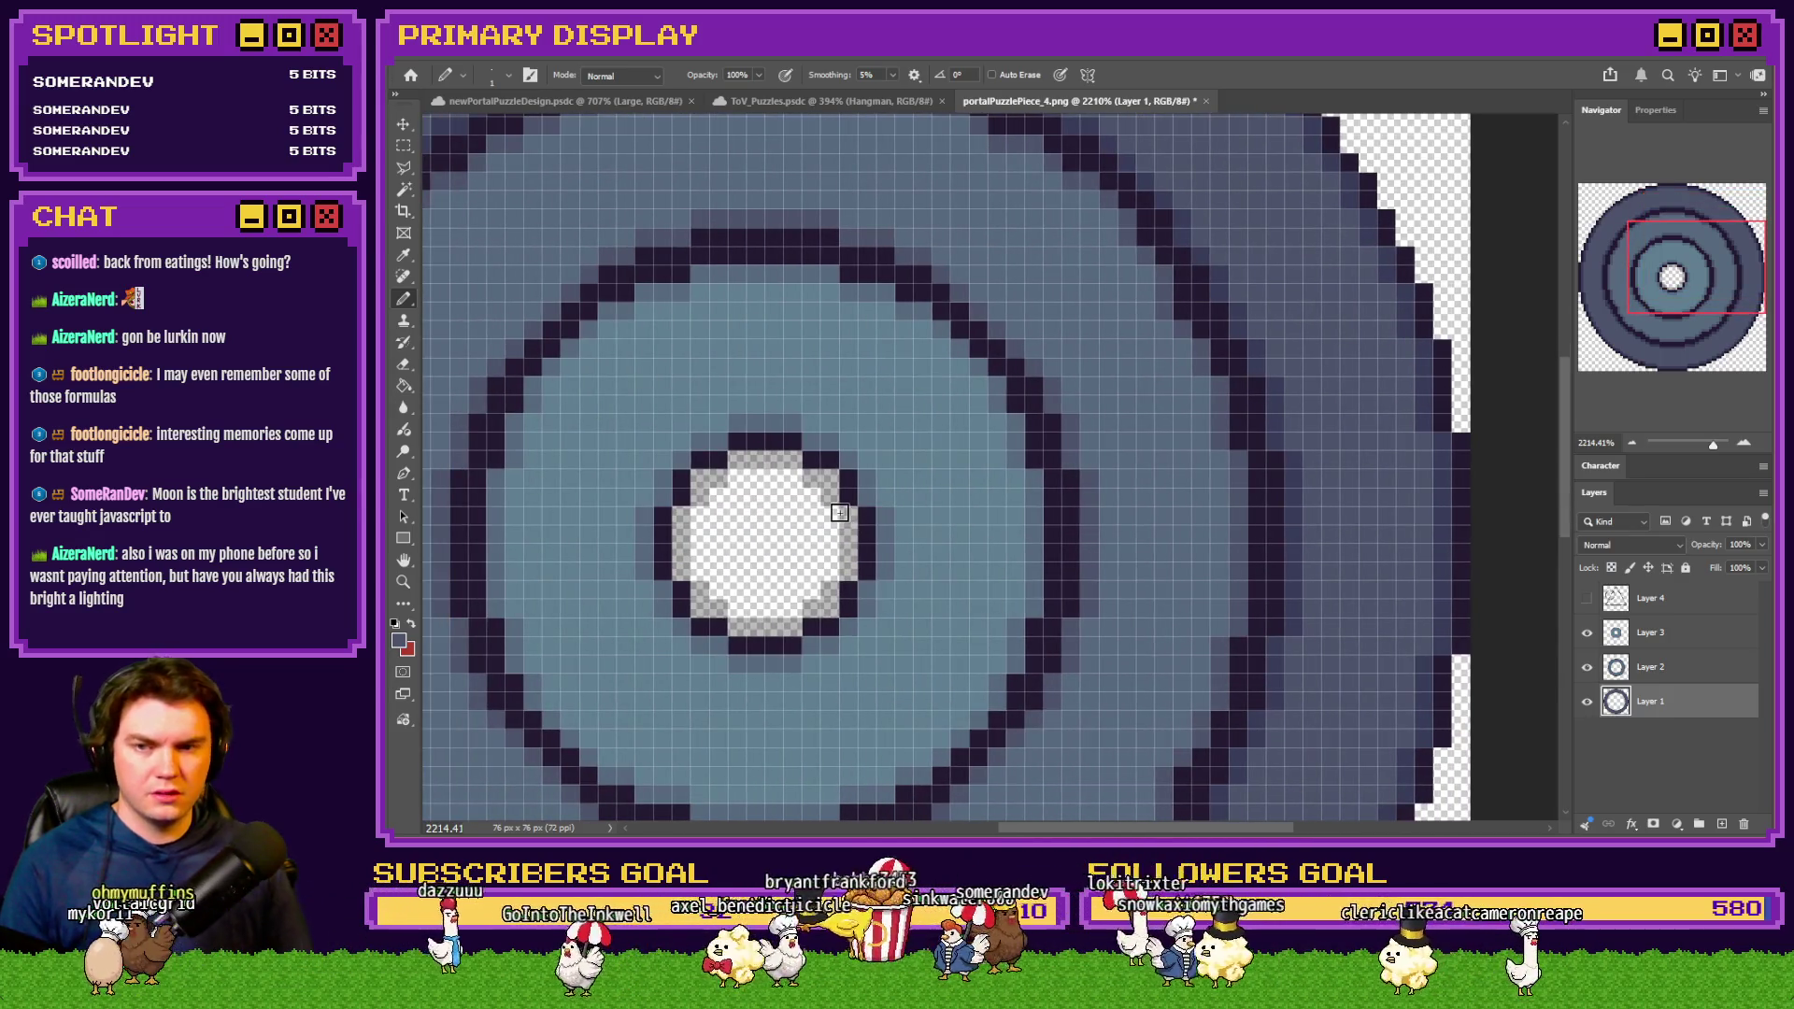
key(ctrl+0)
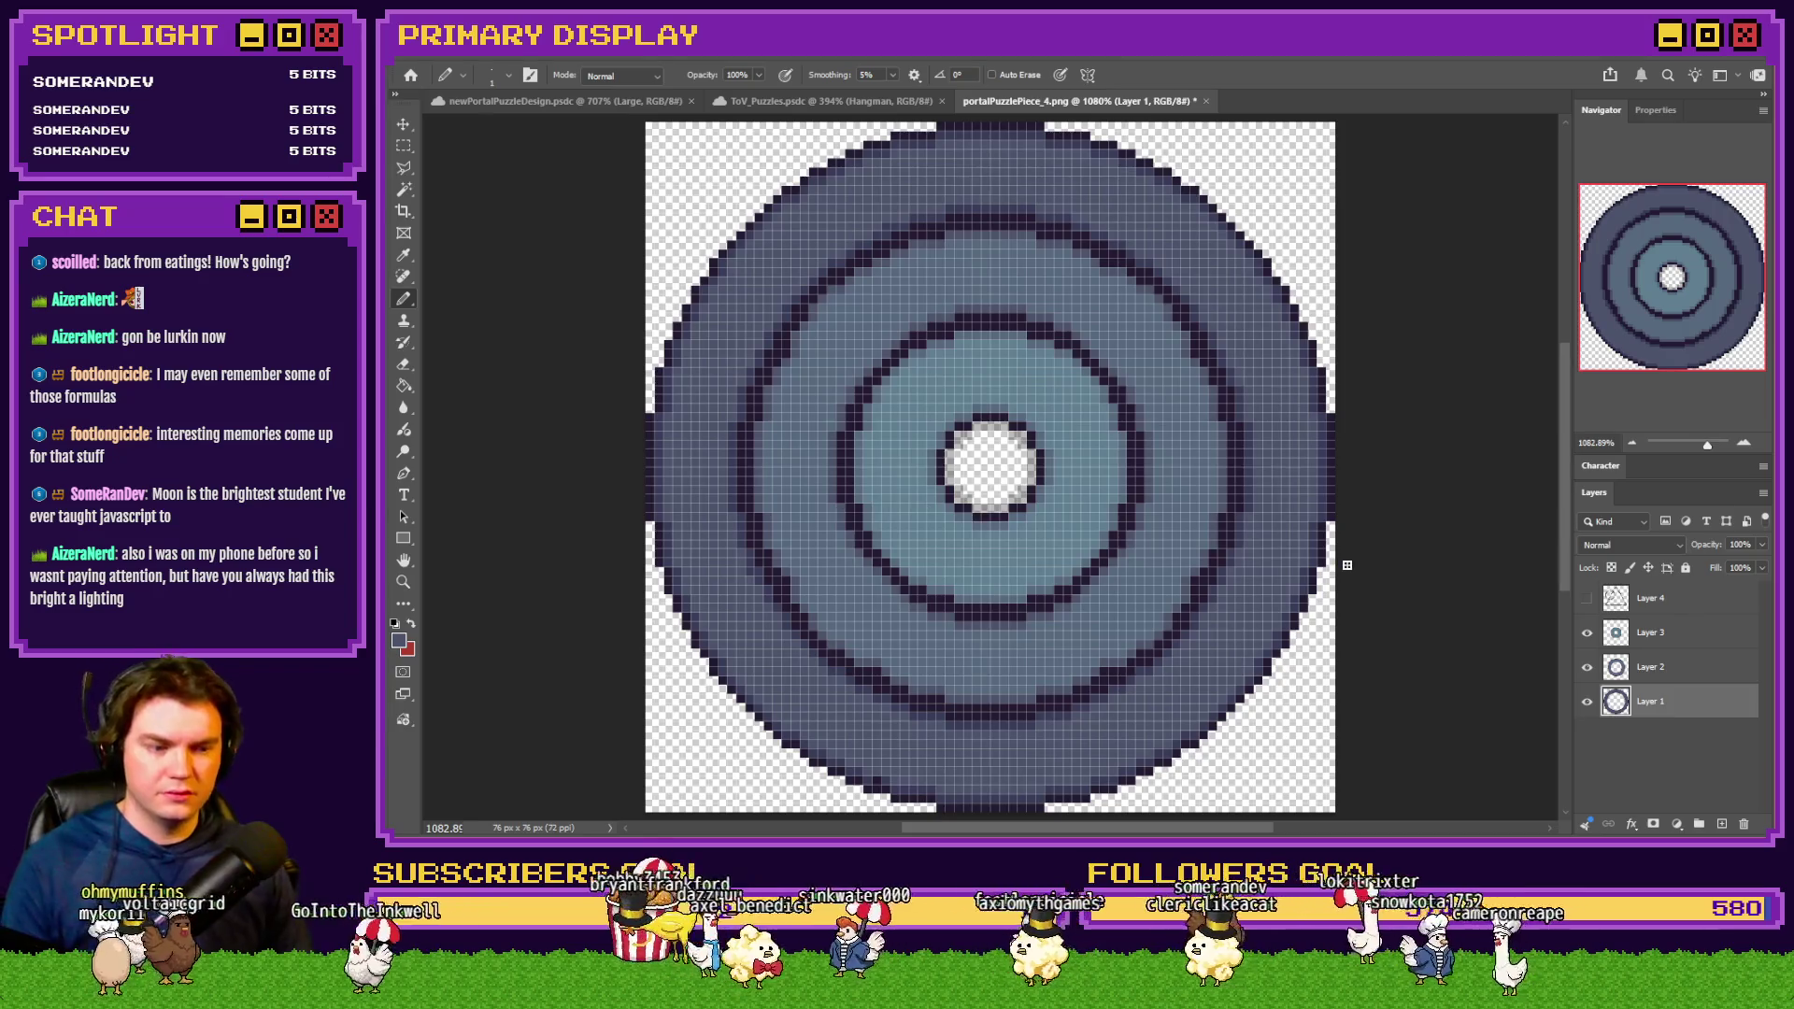
Show Layer 4 again and load Layer 1's inner circle pixels as a selection
click(1587, 599)
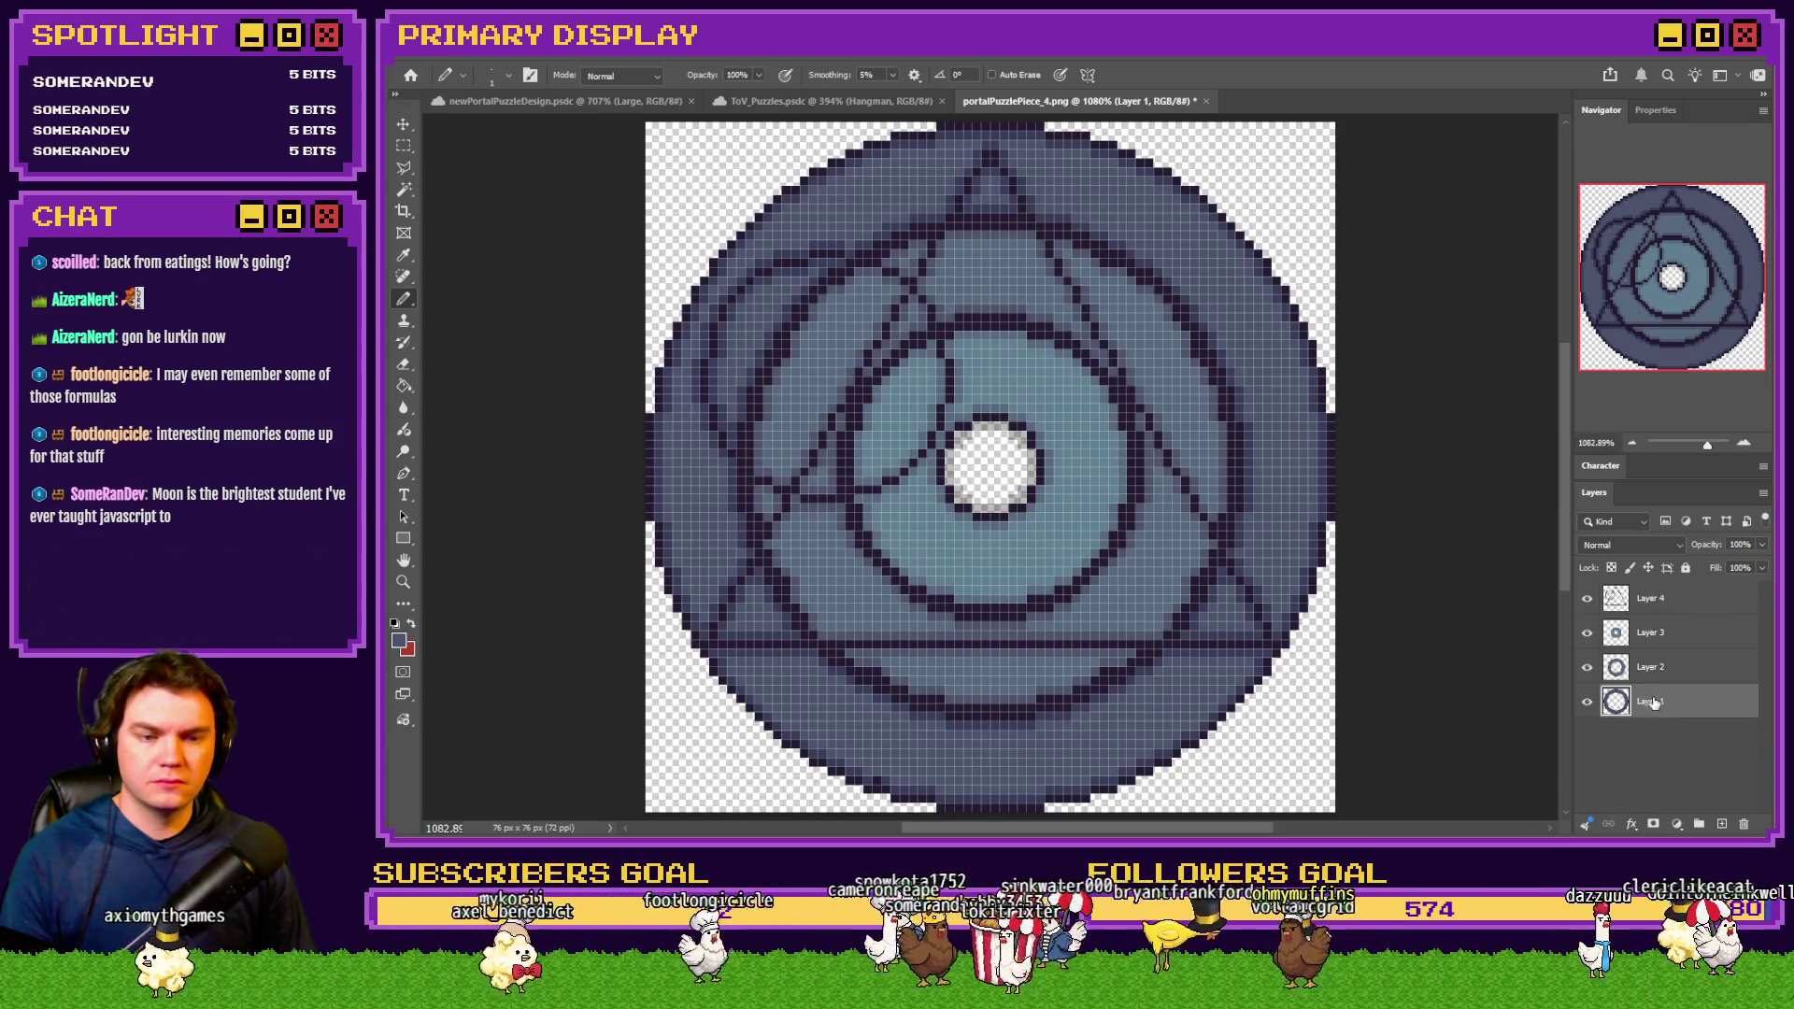
ctrl+click(1616, 703)
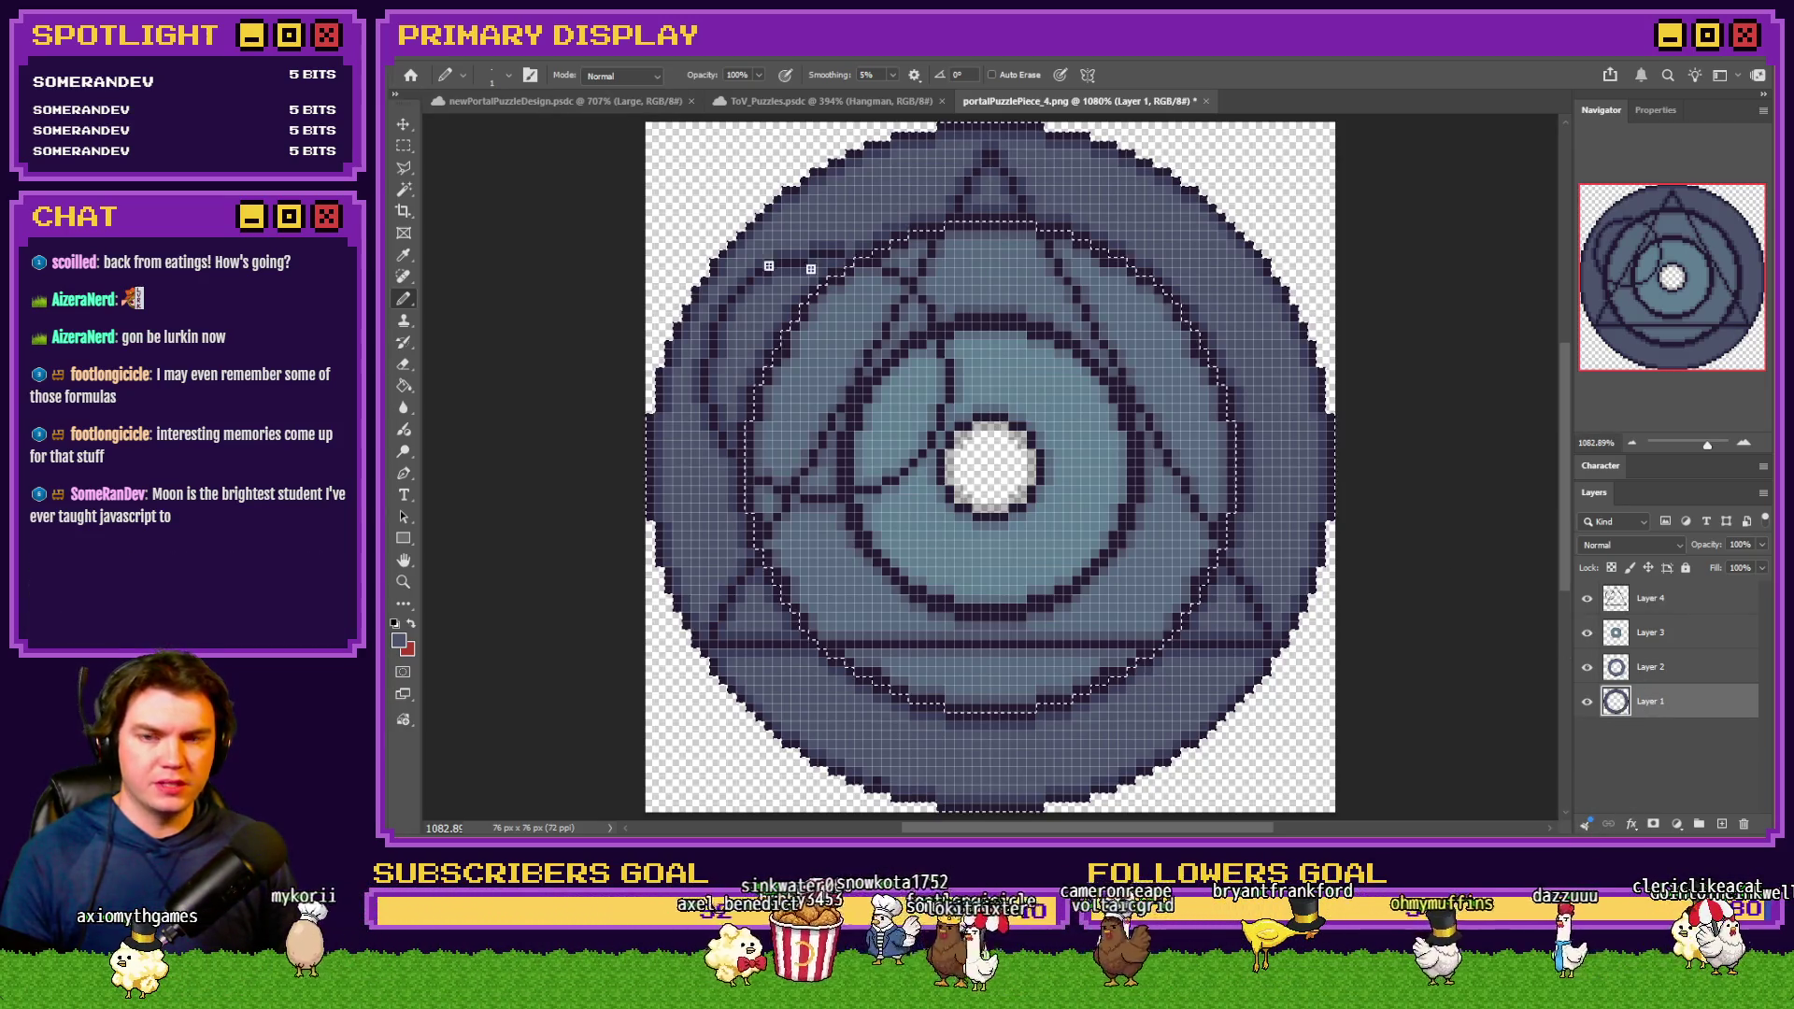
Delete Layer 4's triangle lines inside the circle selection, then hide Layers 3 and 2
key(m)
right_click(799, 278)
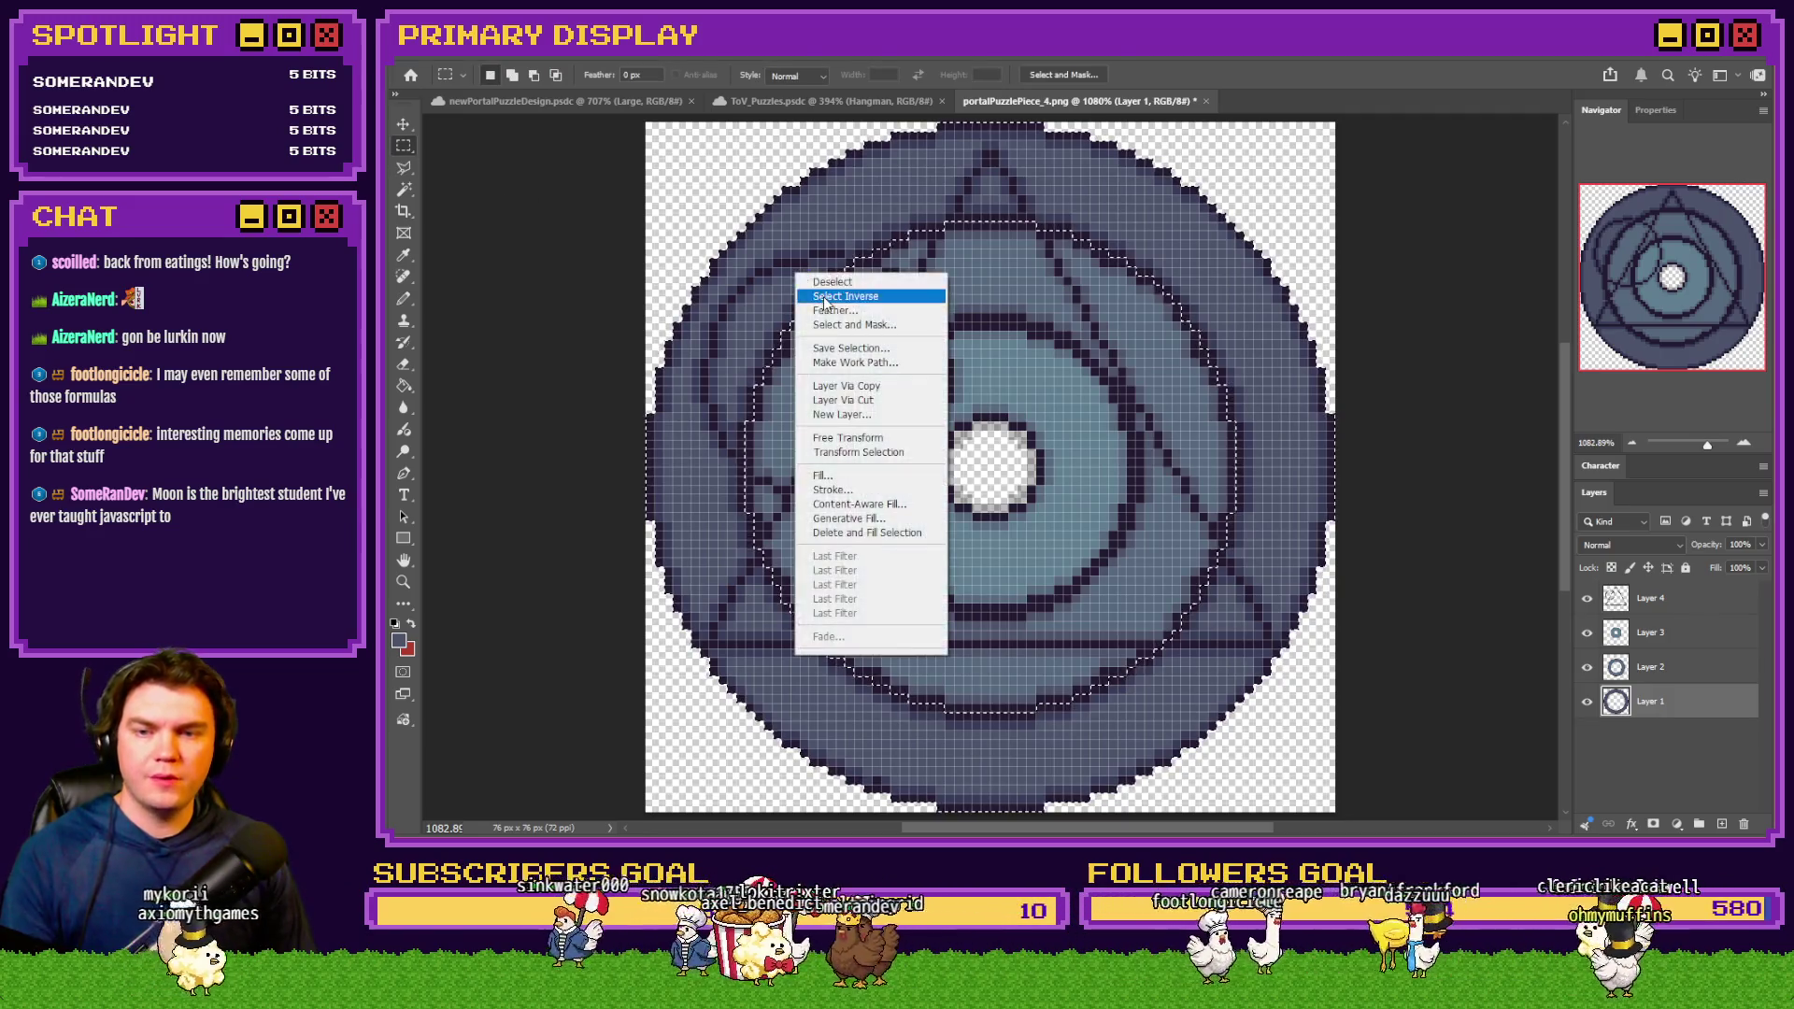
key(Escape)
click(1679, 603)
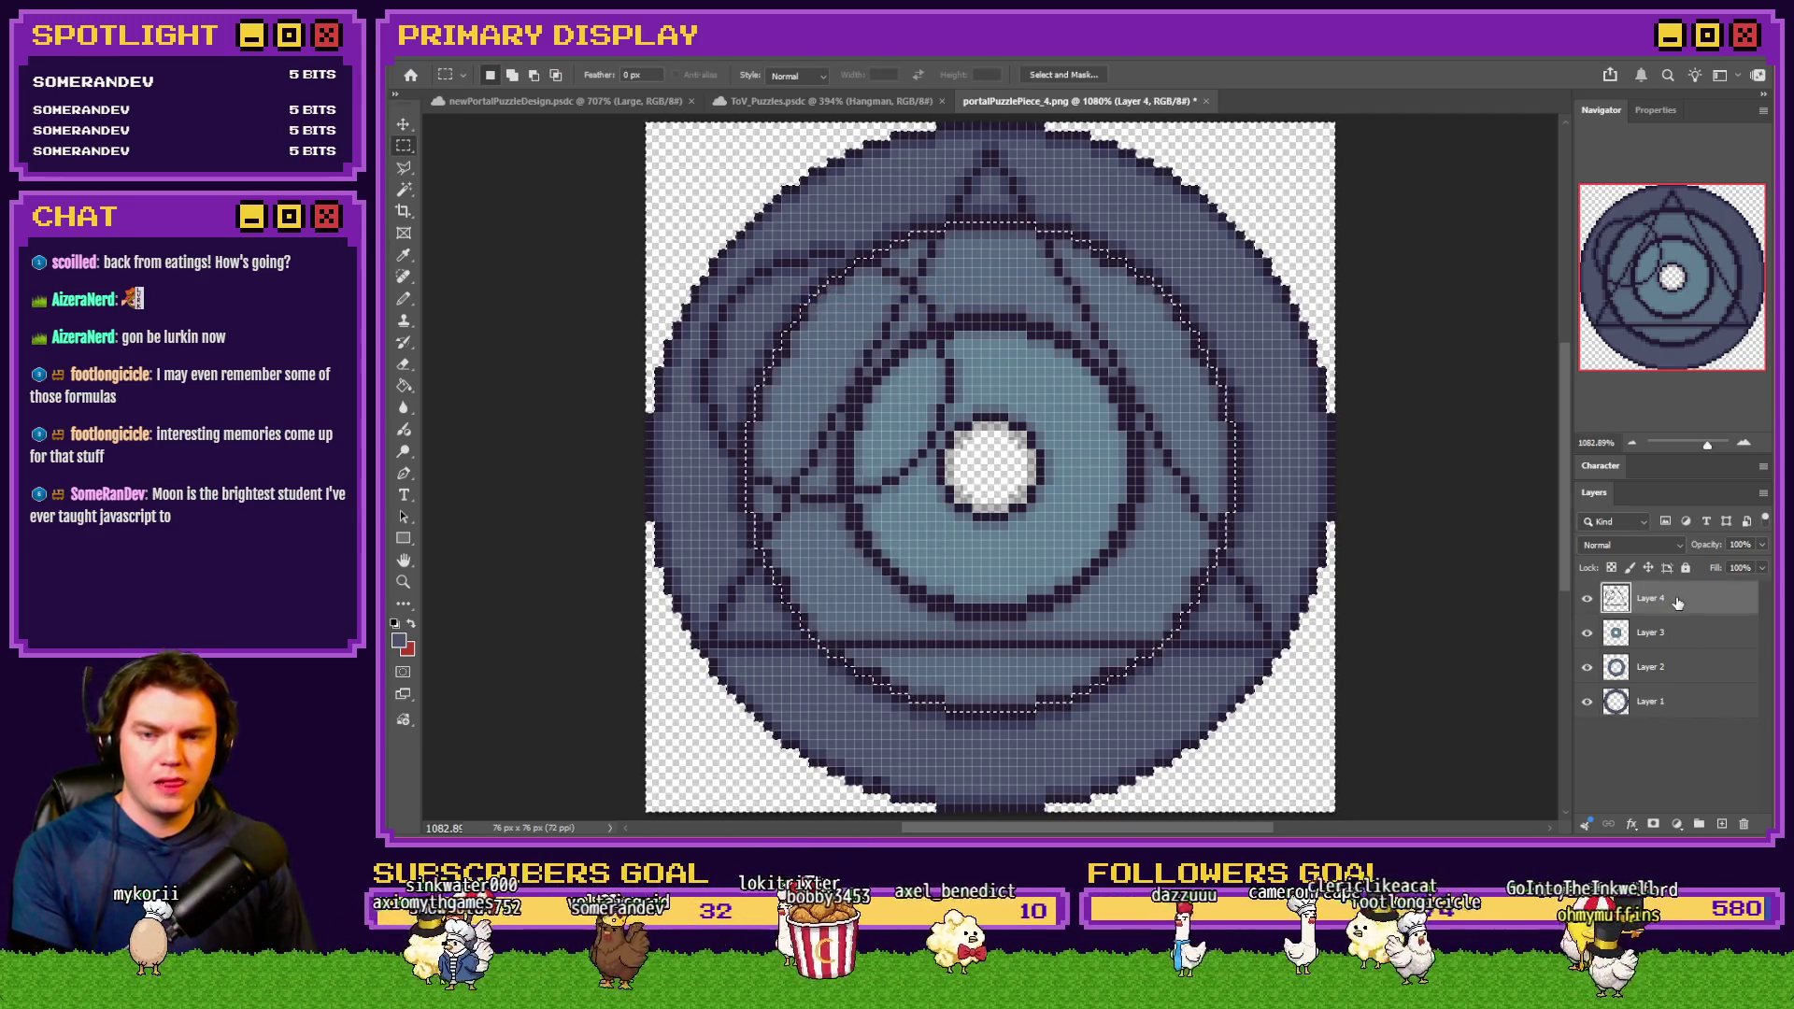
key(Delete)
click(1587, 641)
click(1587, 666)
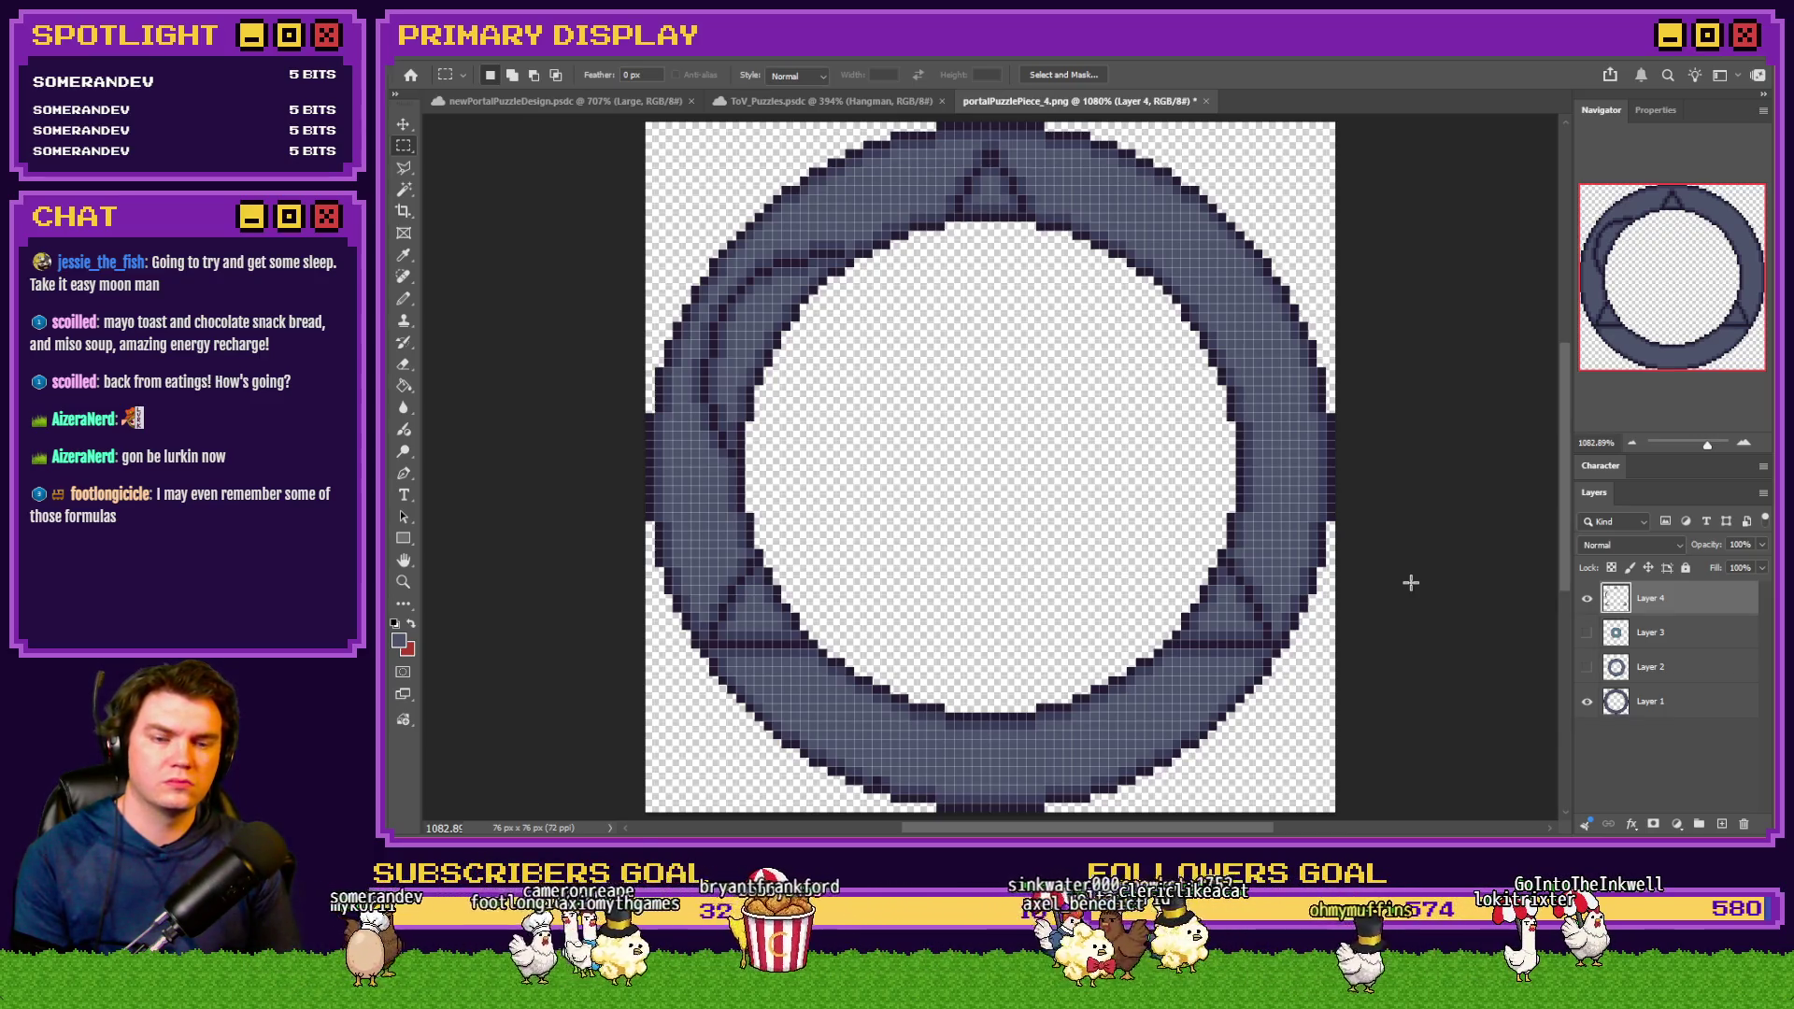
Resize the ring piece to 400 percent (304×304 px) with Nearest Neighbor resampling
key(ctrl+alt+i)
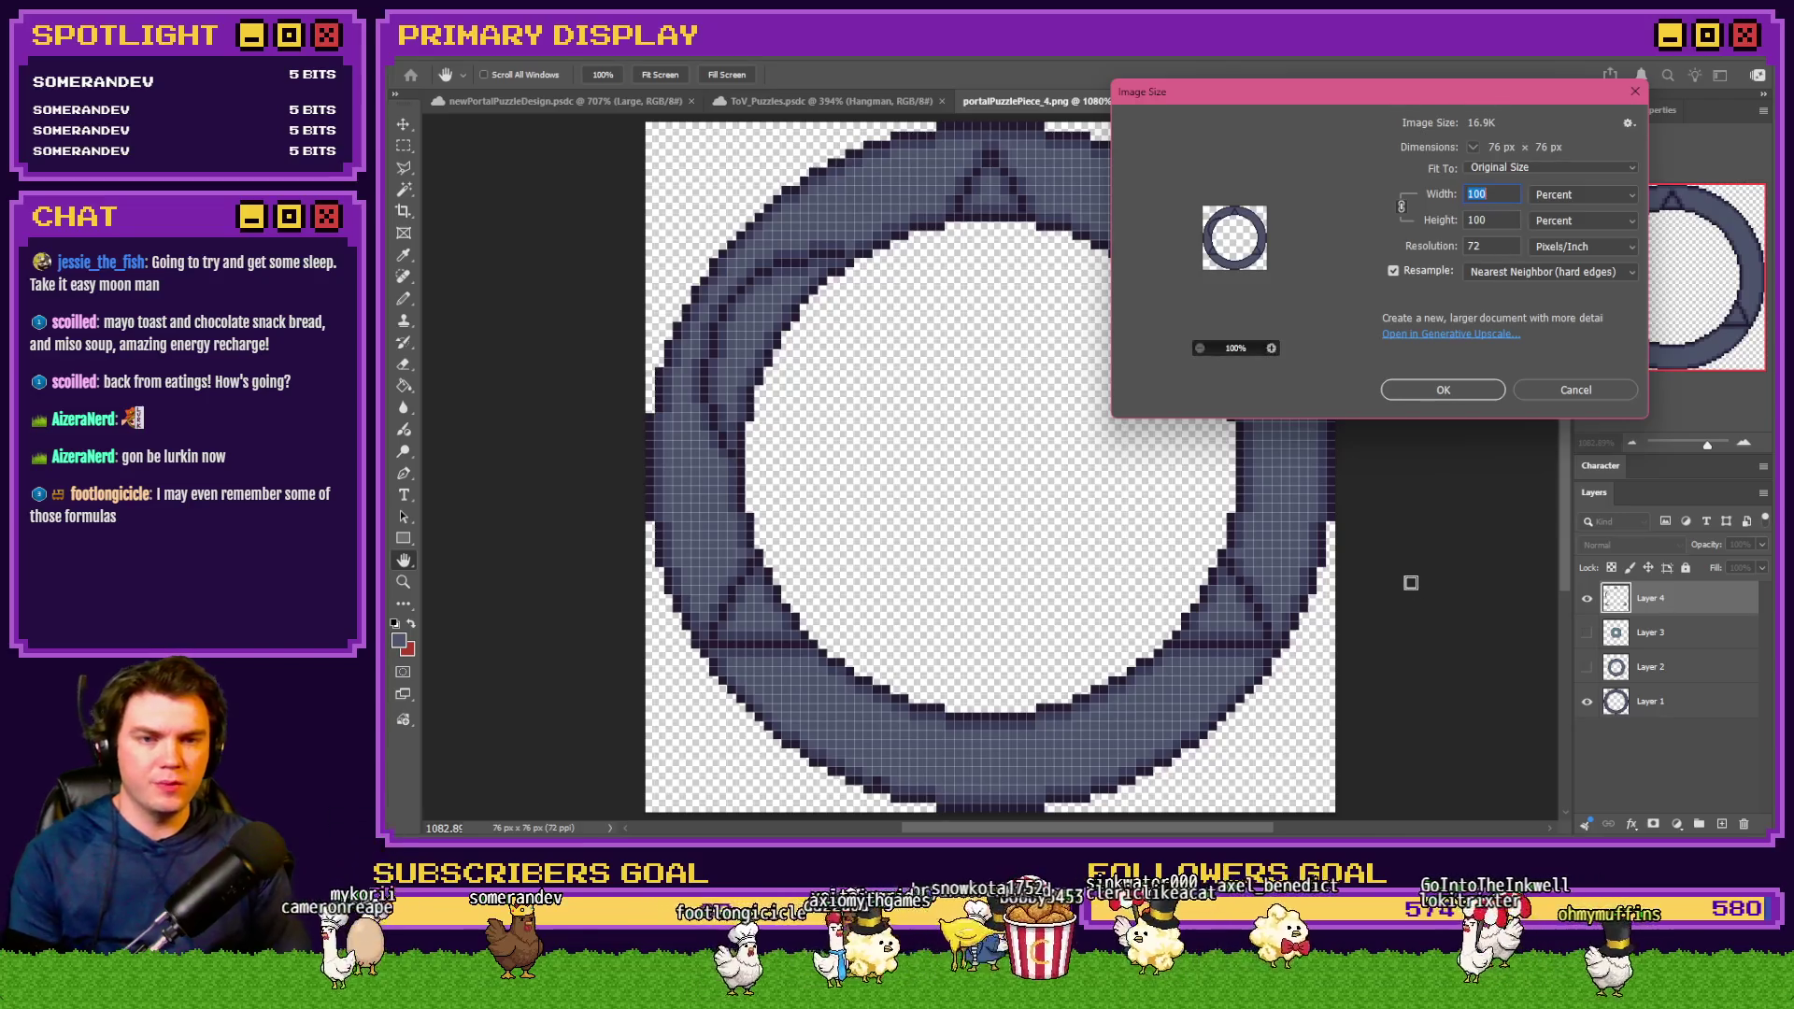
text(400)
key(Return)
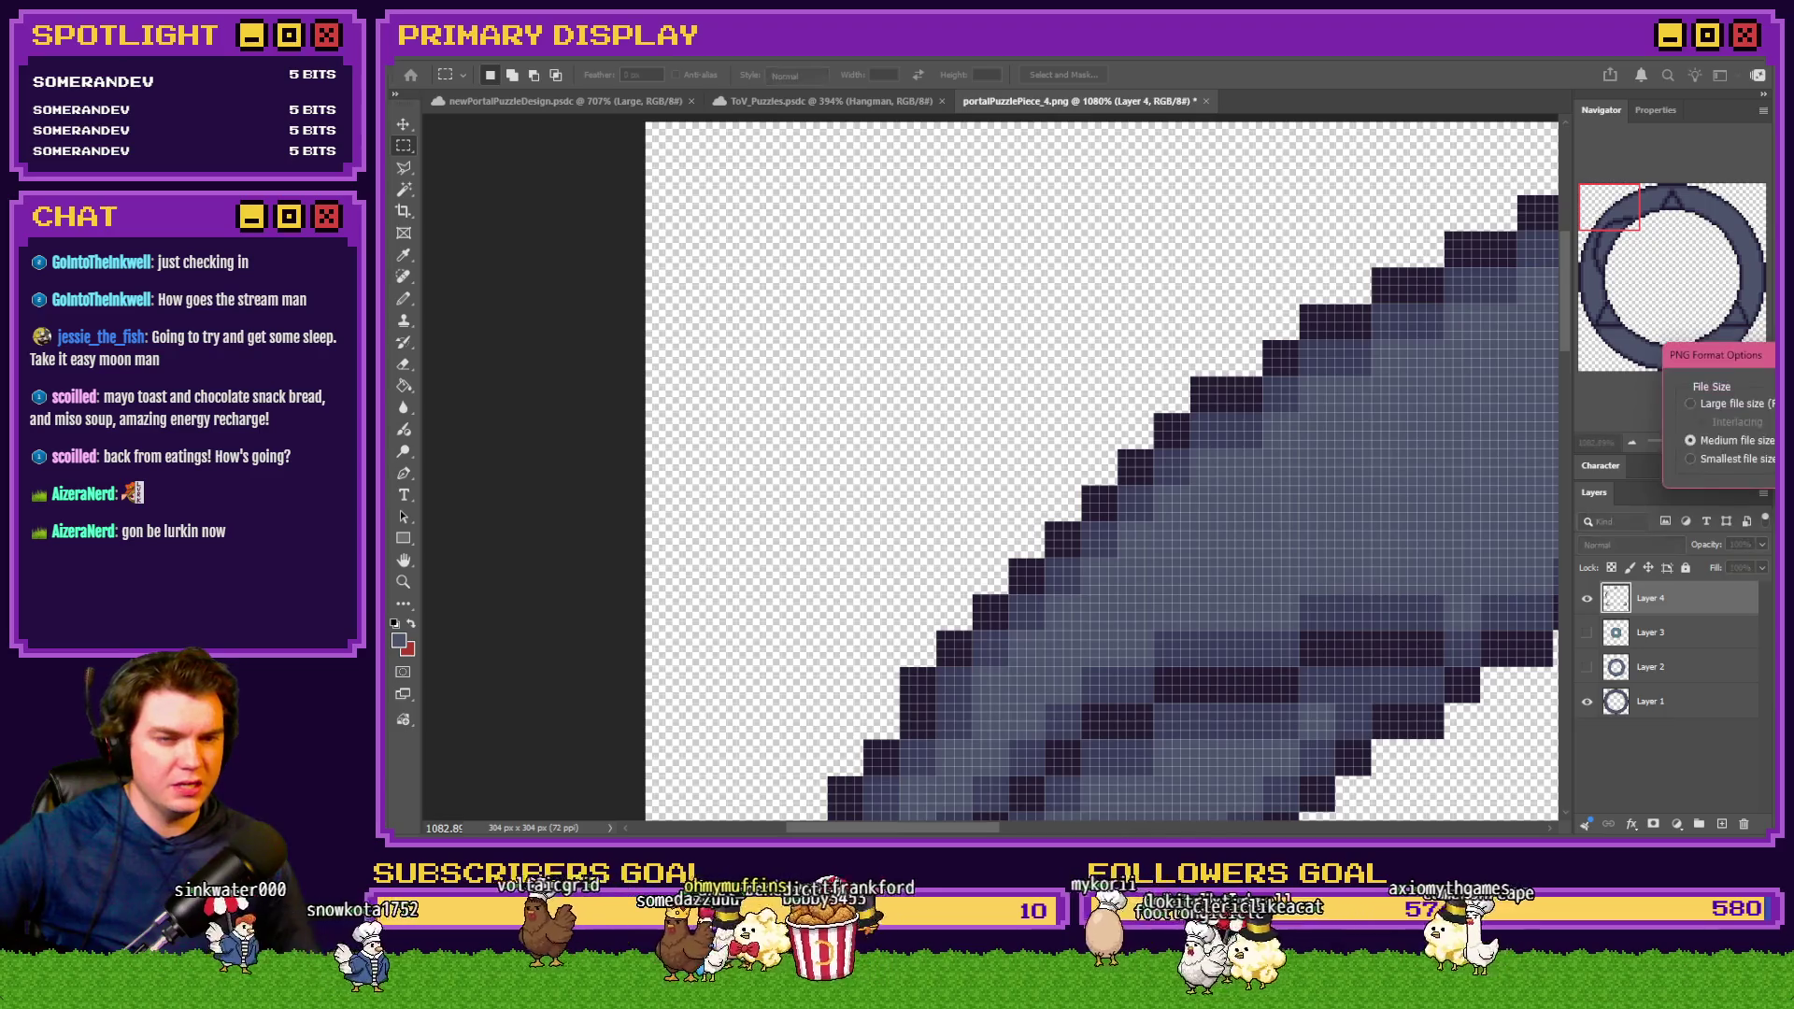
scroll(1407, 204, down, 5)
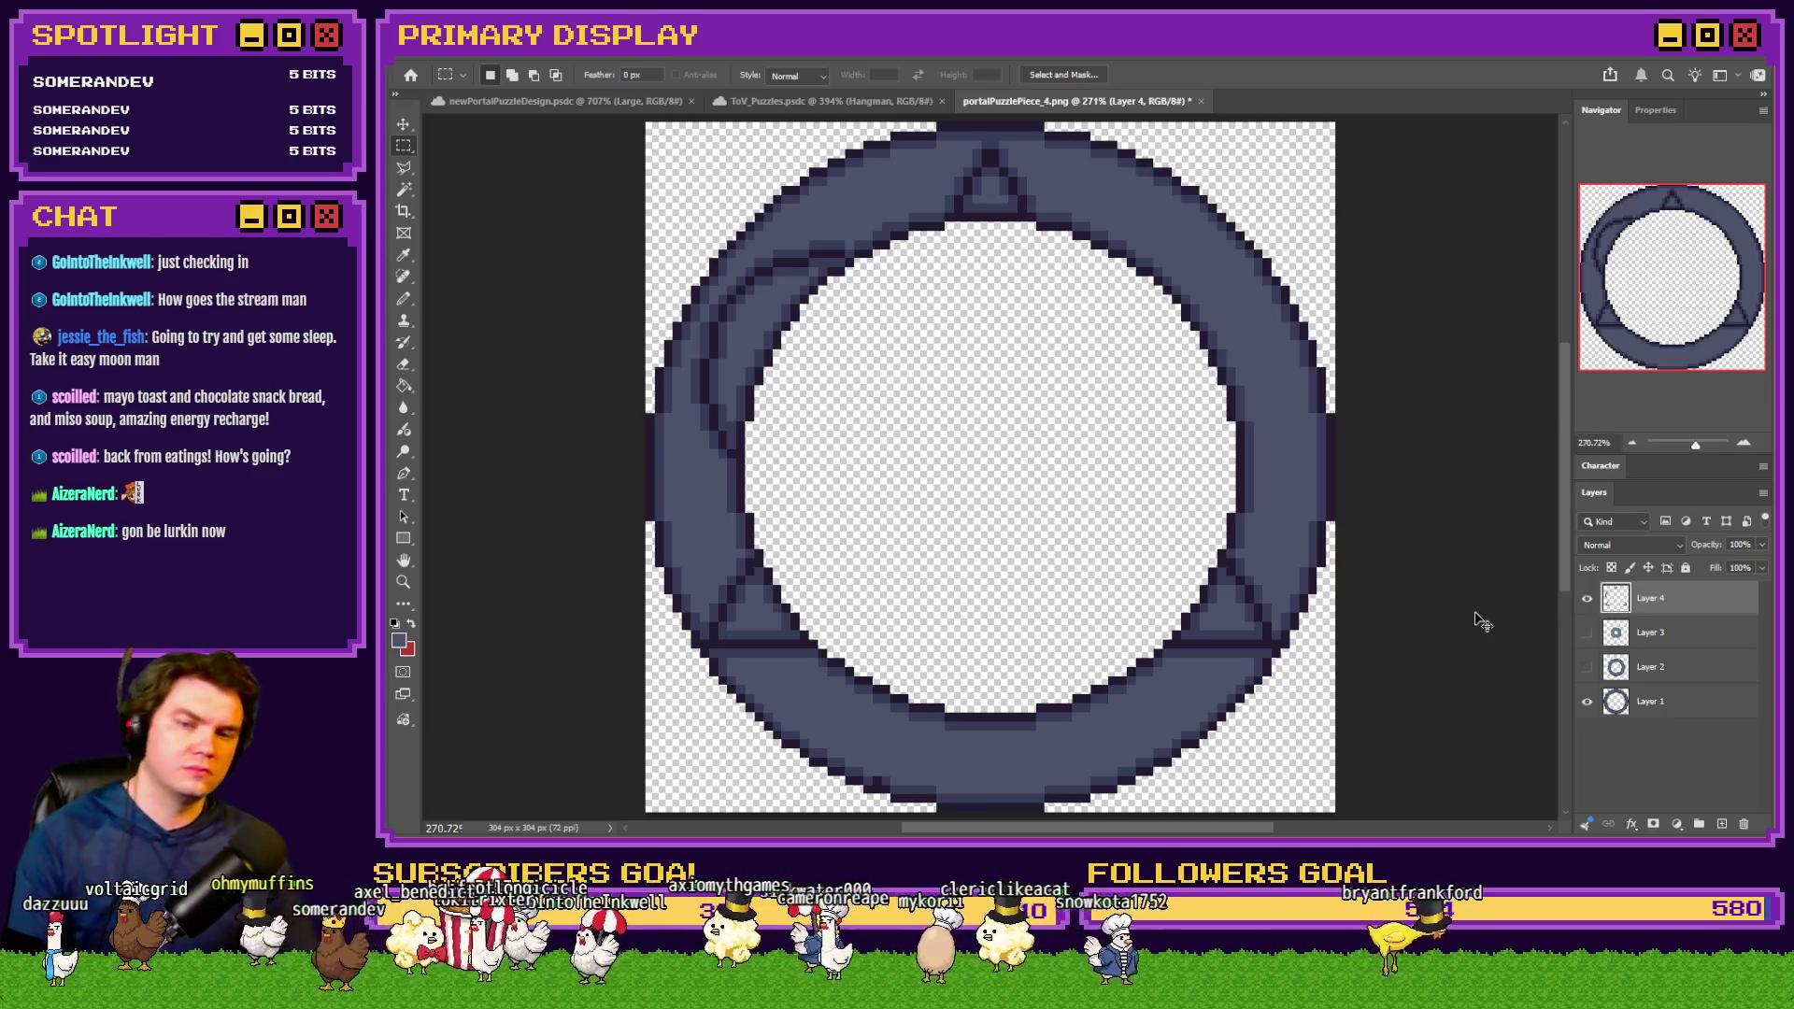
Undo back to the 76 px version with triangle lines, then resize to 400 percent
key(ctrl+z)
key(ctrl+z)
key(ctrl+z)
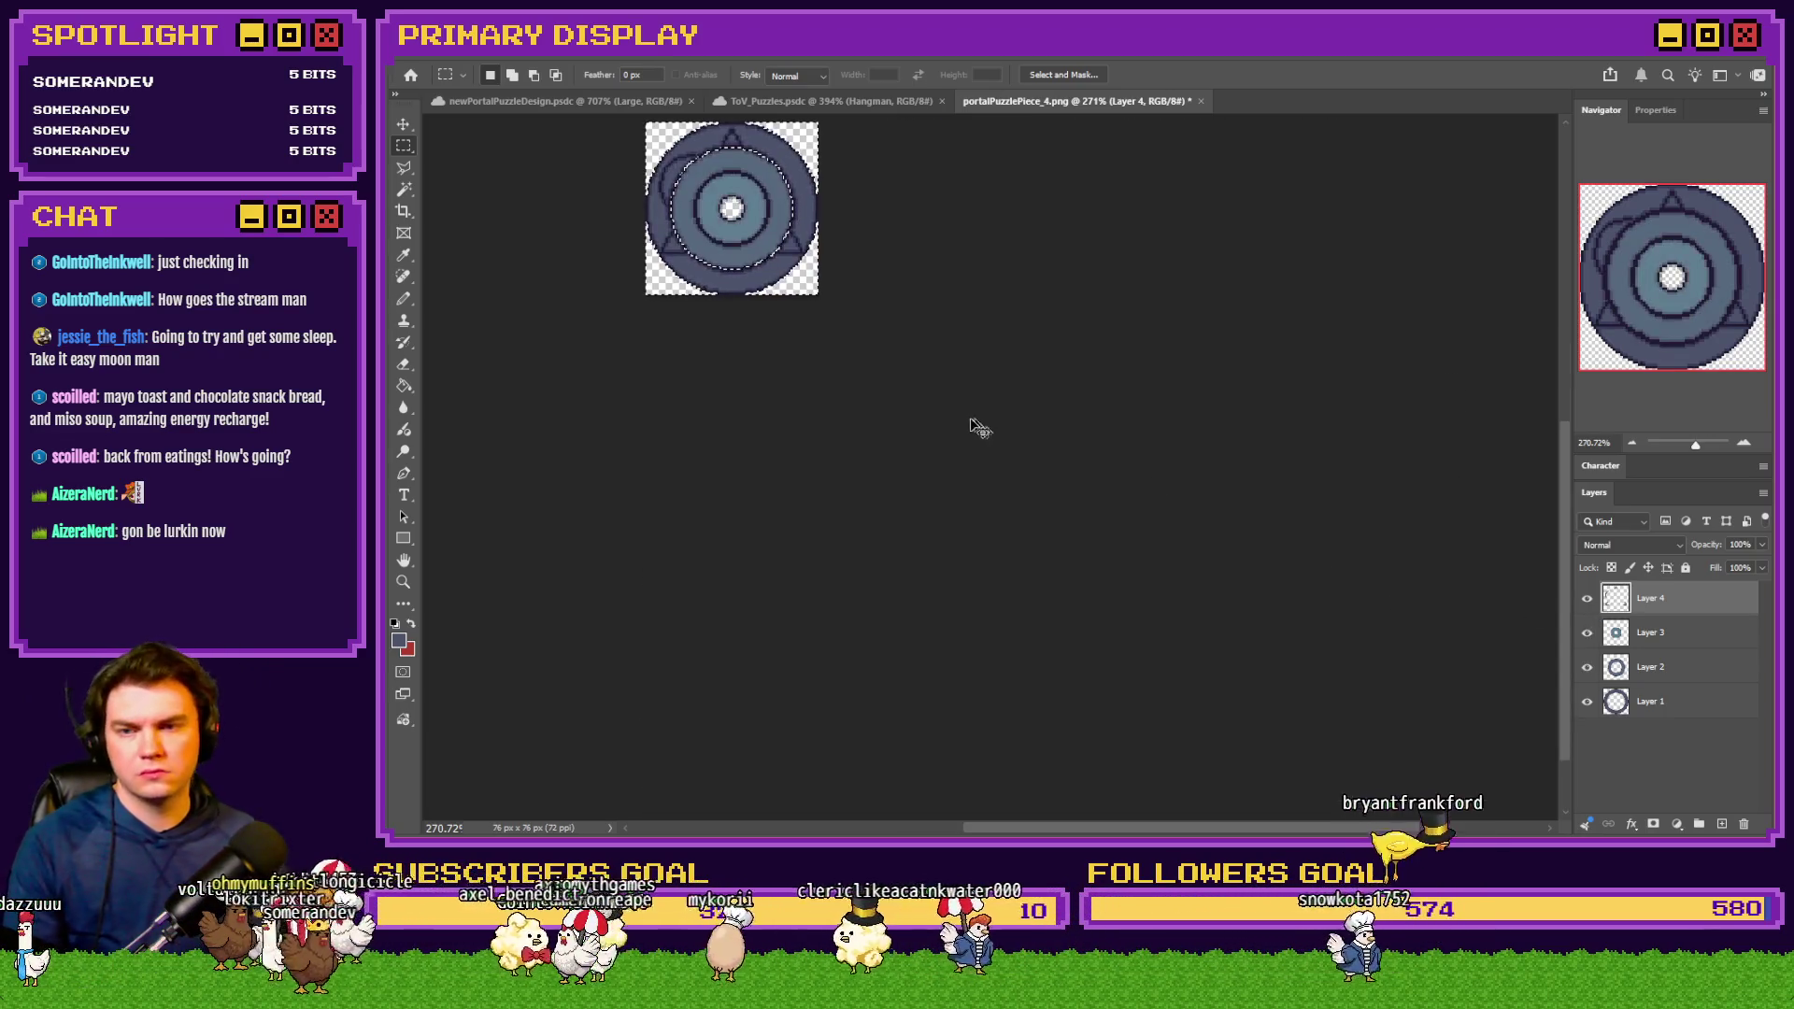
key(ctrl+z)
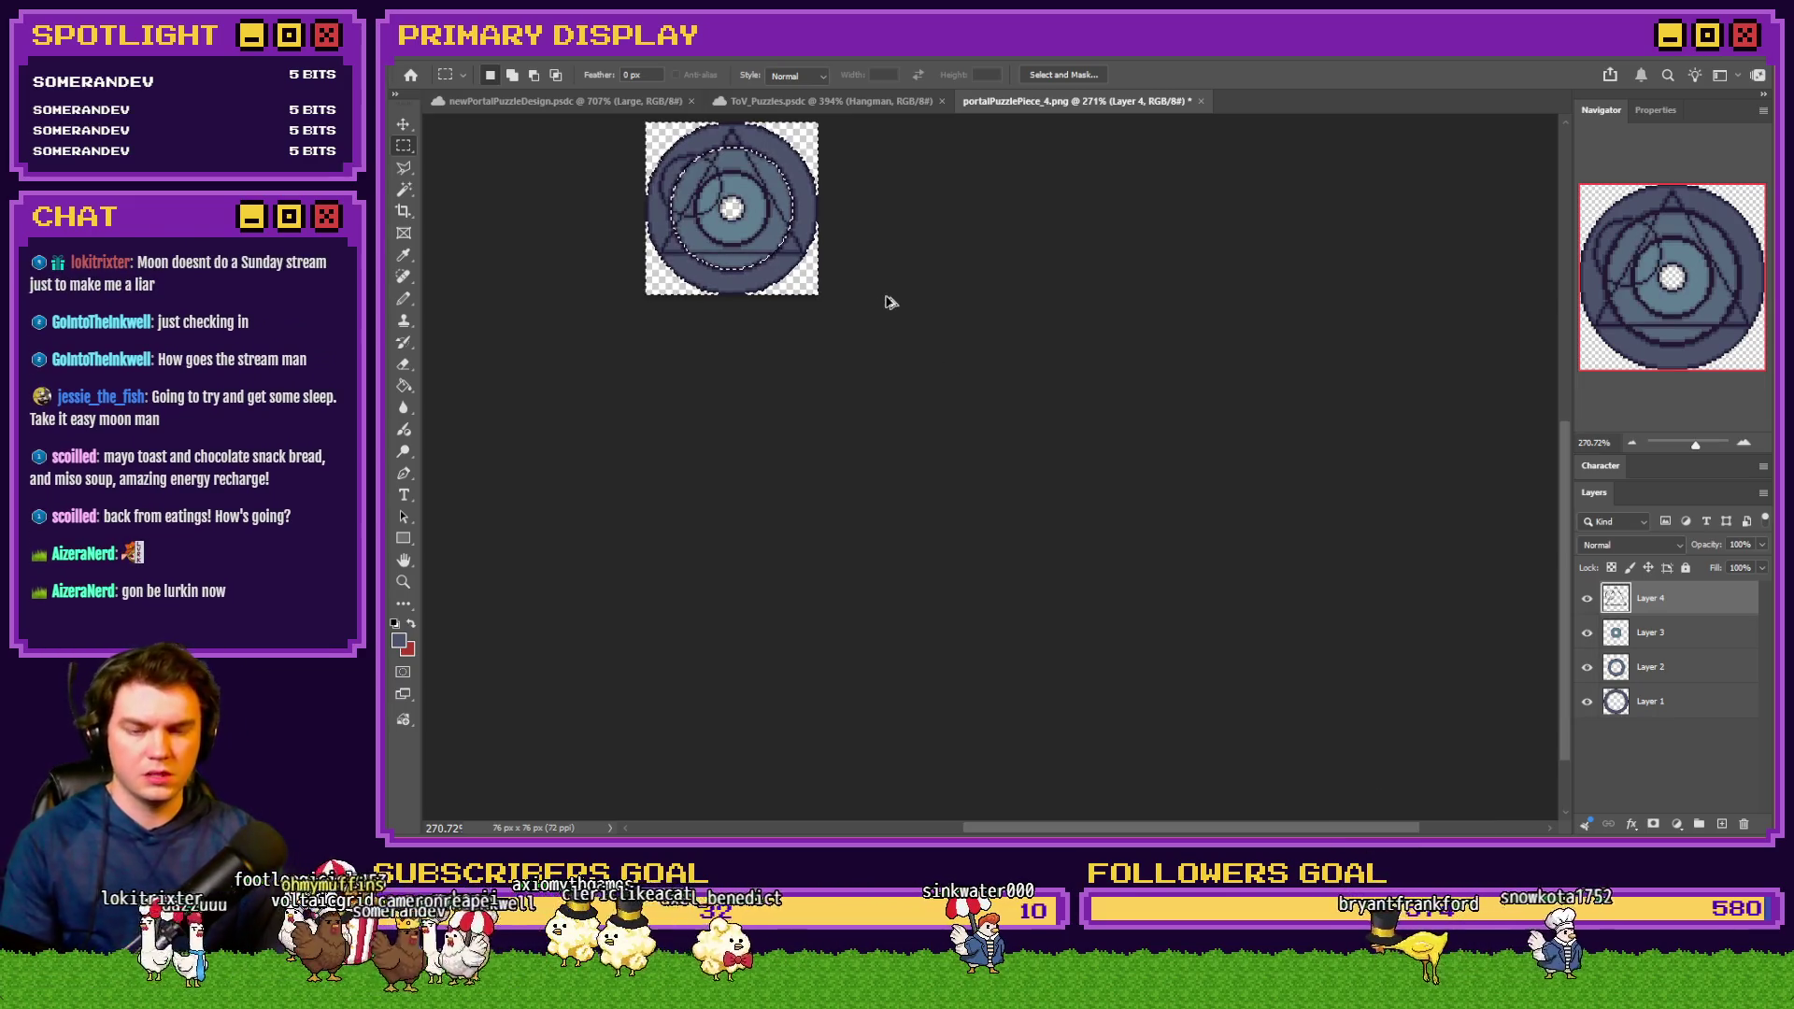
key(ctrl+alt+i)
text(400)
key(Return)
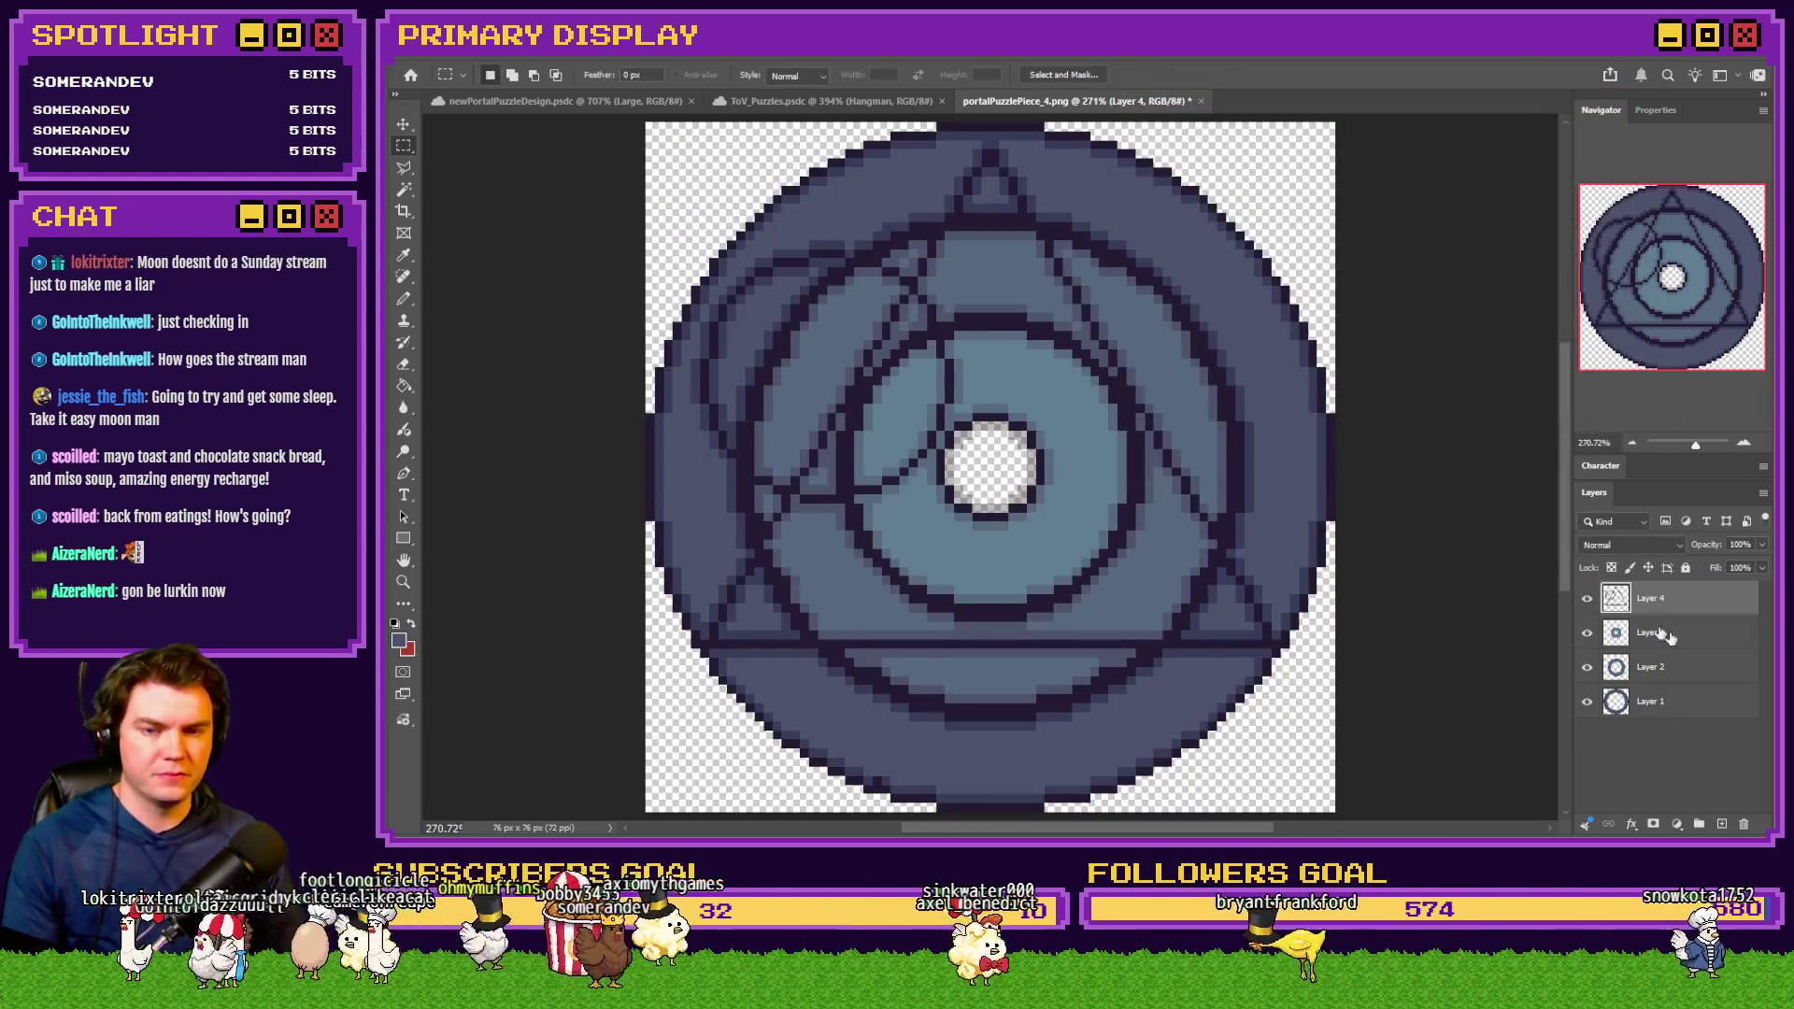
Hide the inner disc and outer disc layers and save the outer ring as a PNG
ctrl+click(1616, 667)
right_click(925, 344)
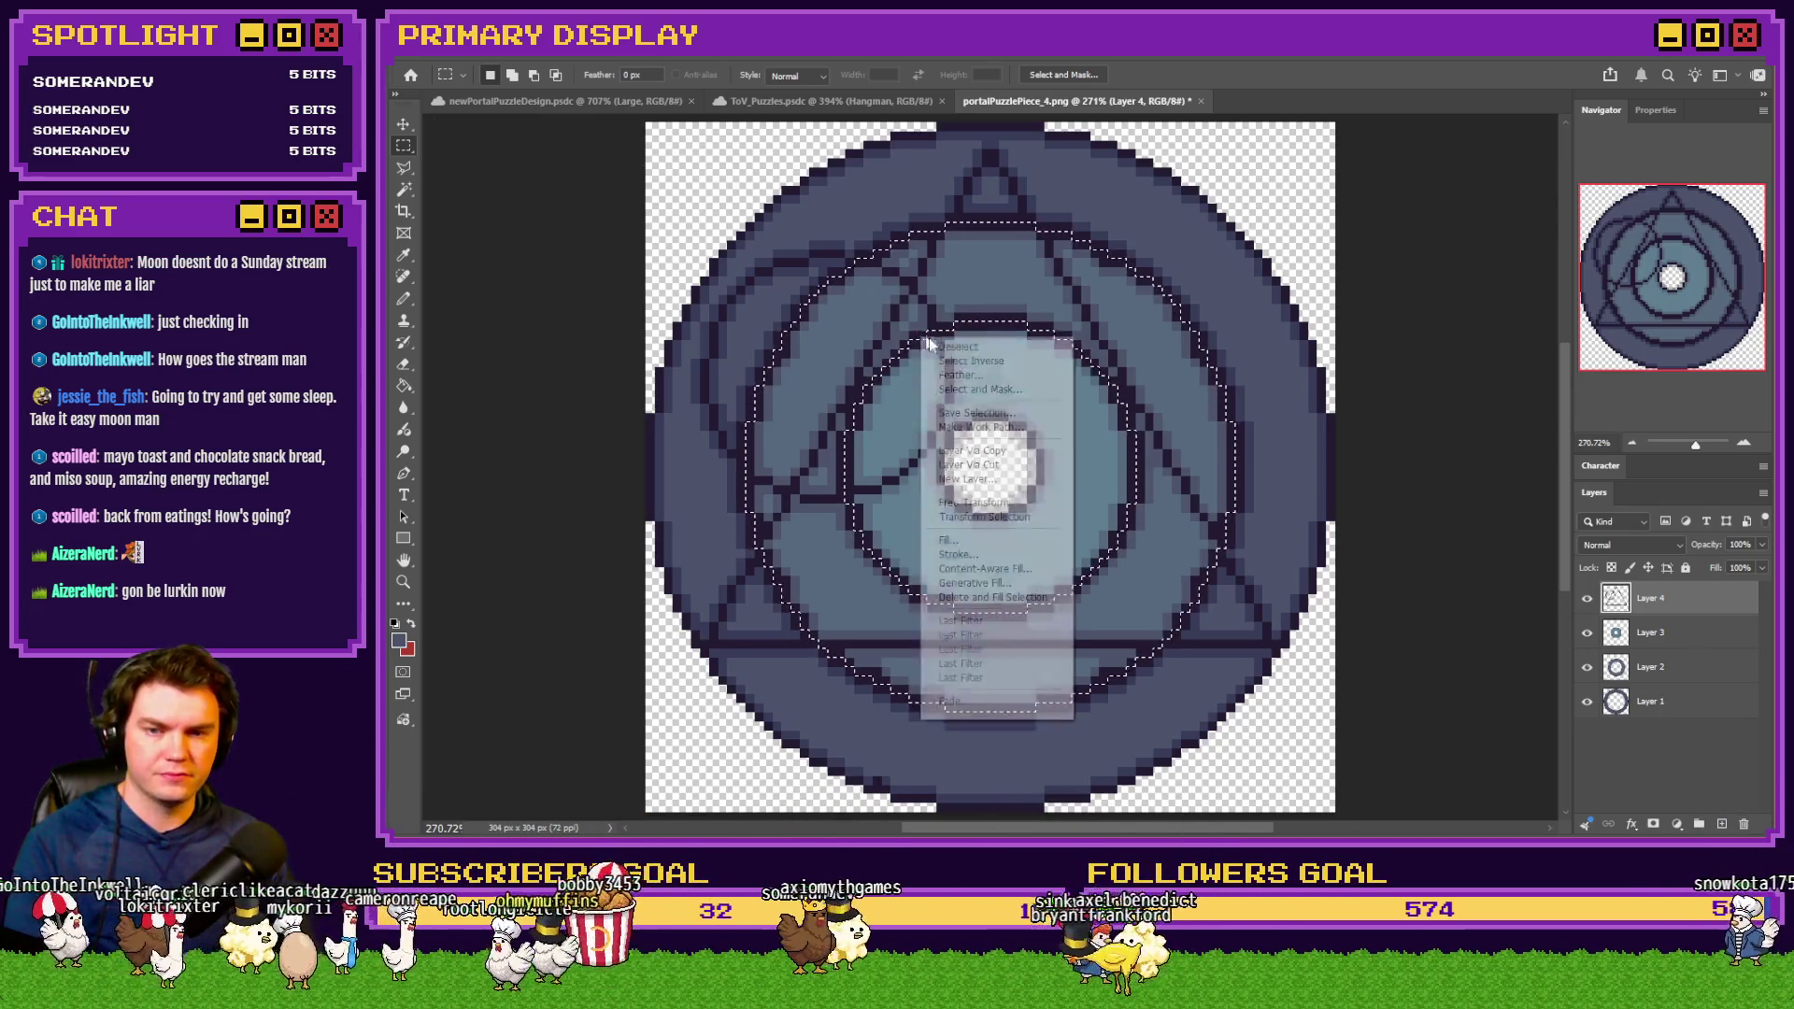
click(935, 347)
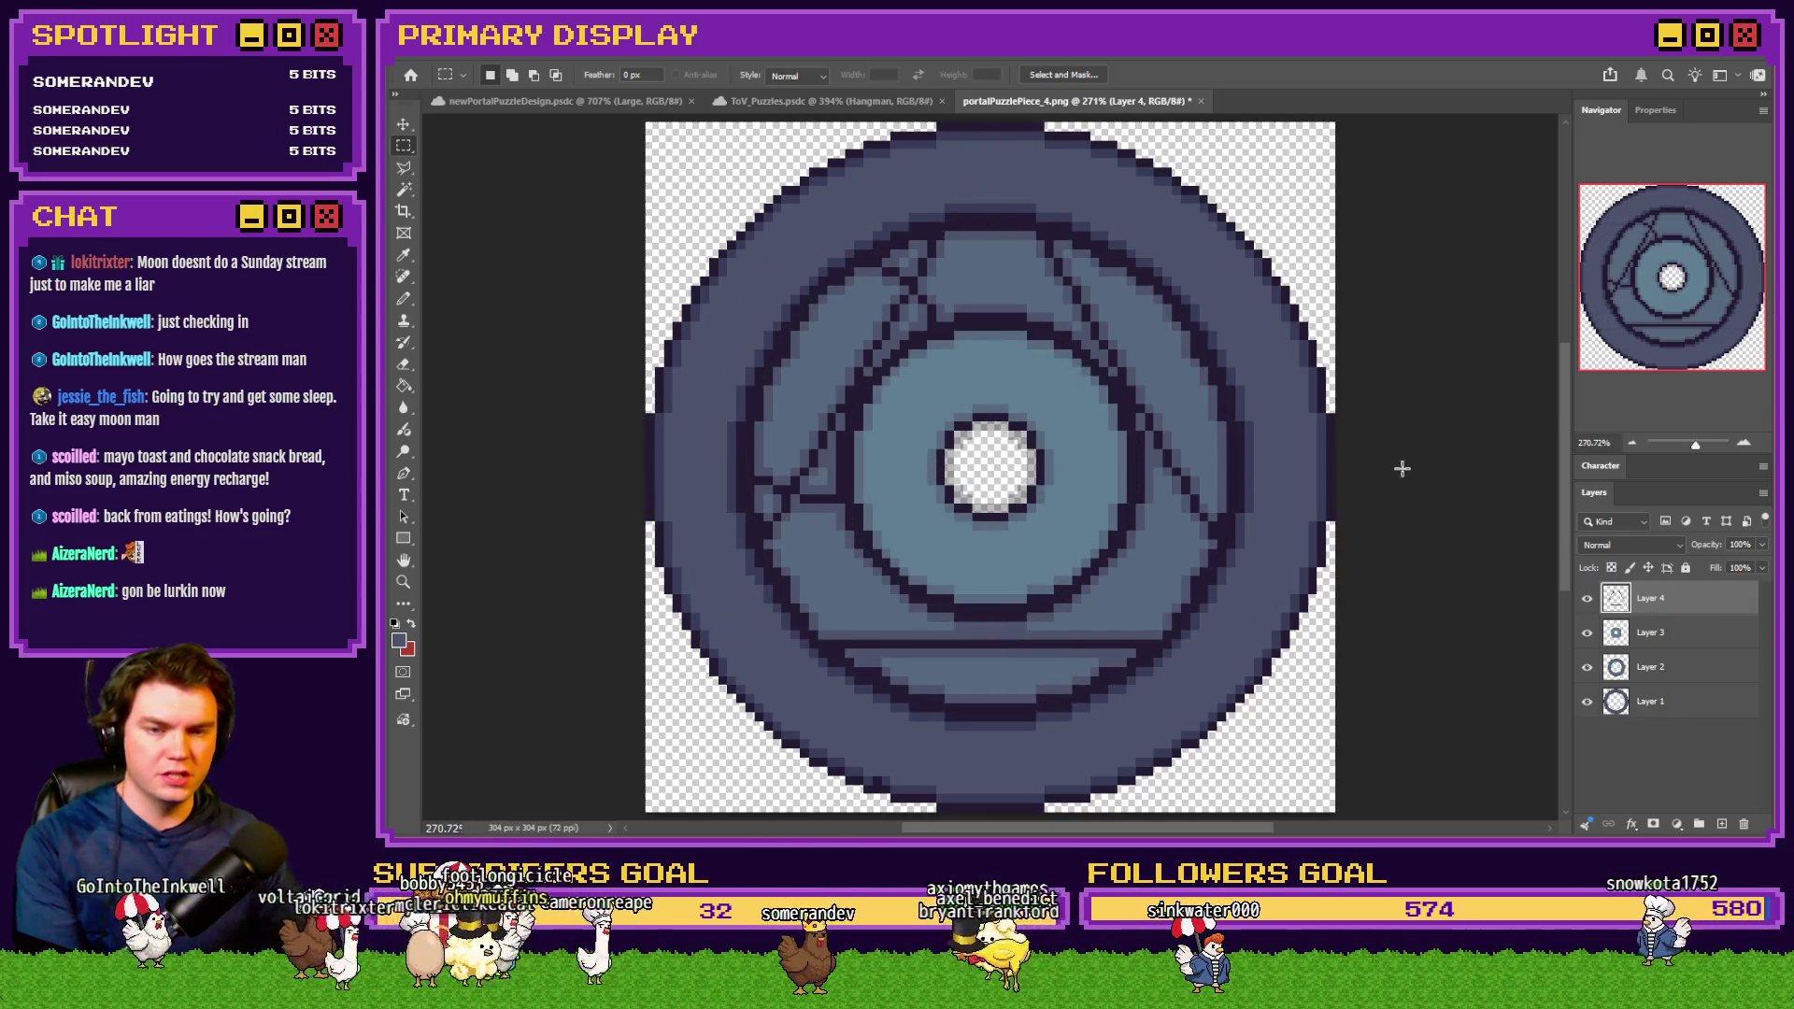
click(1587, 633)
click(1587, 702)
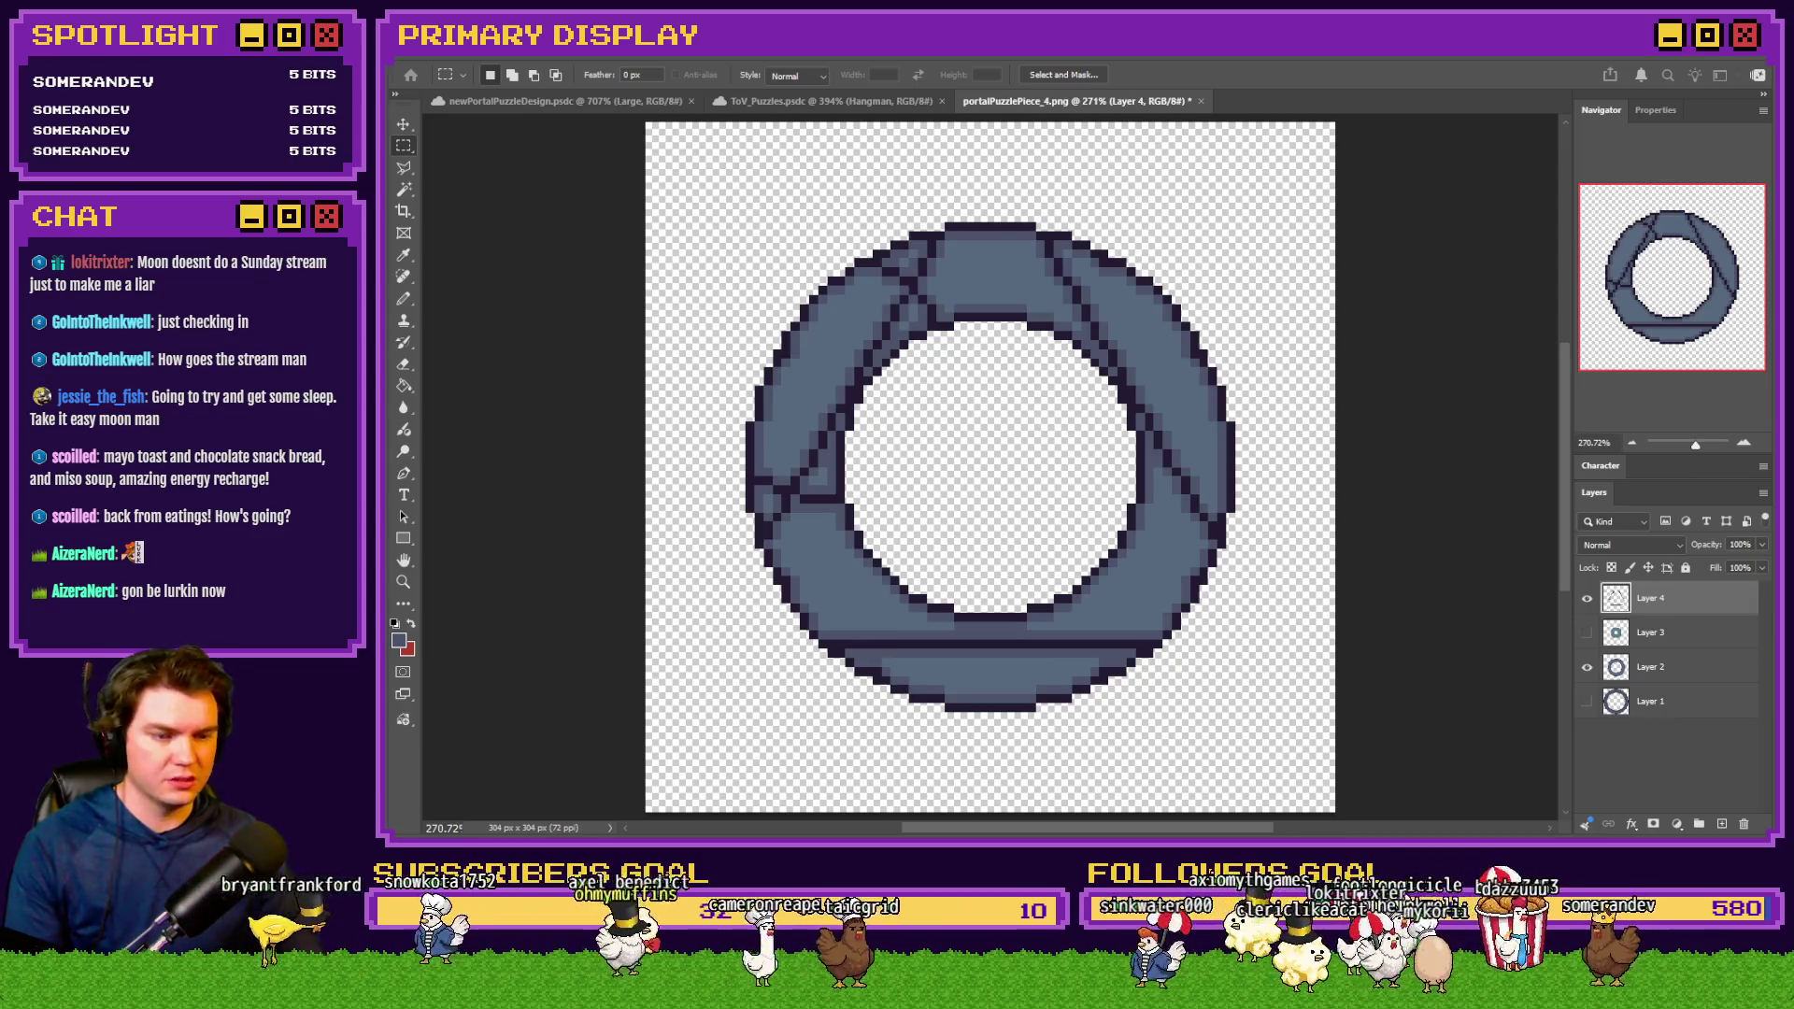
key(ctrl+s)
key(Return)
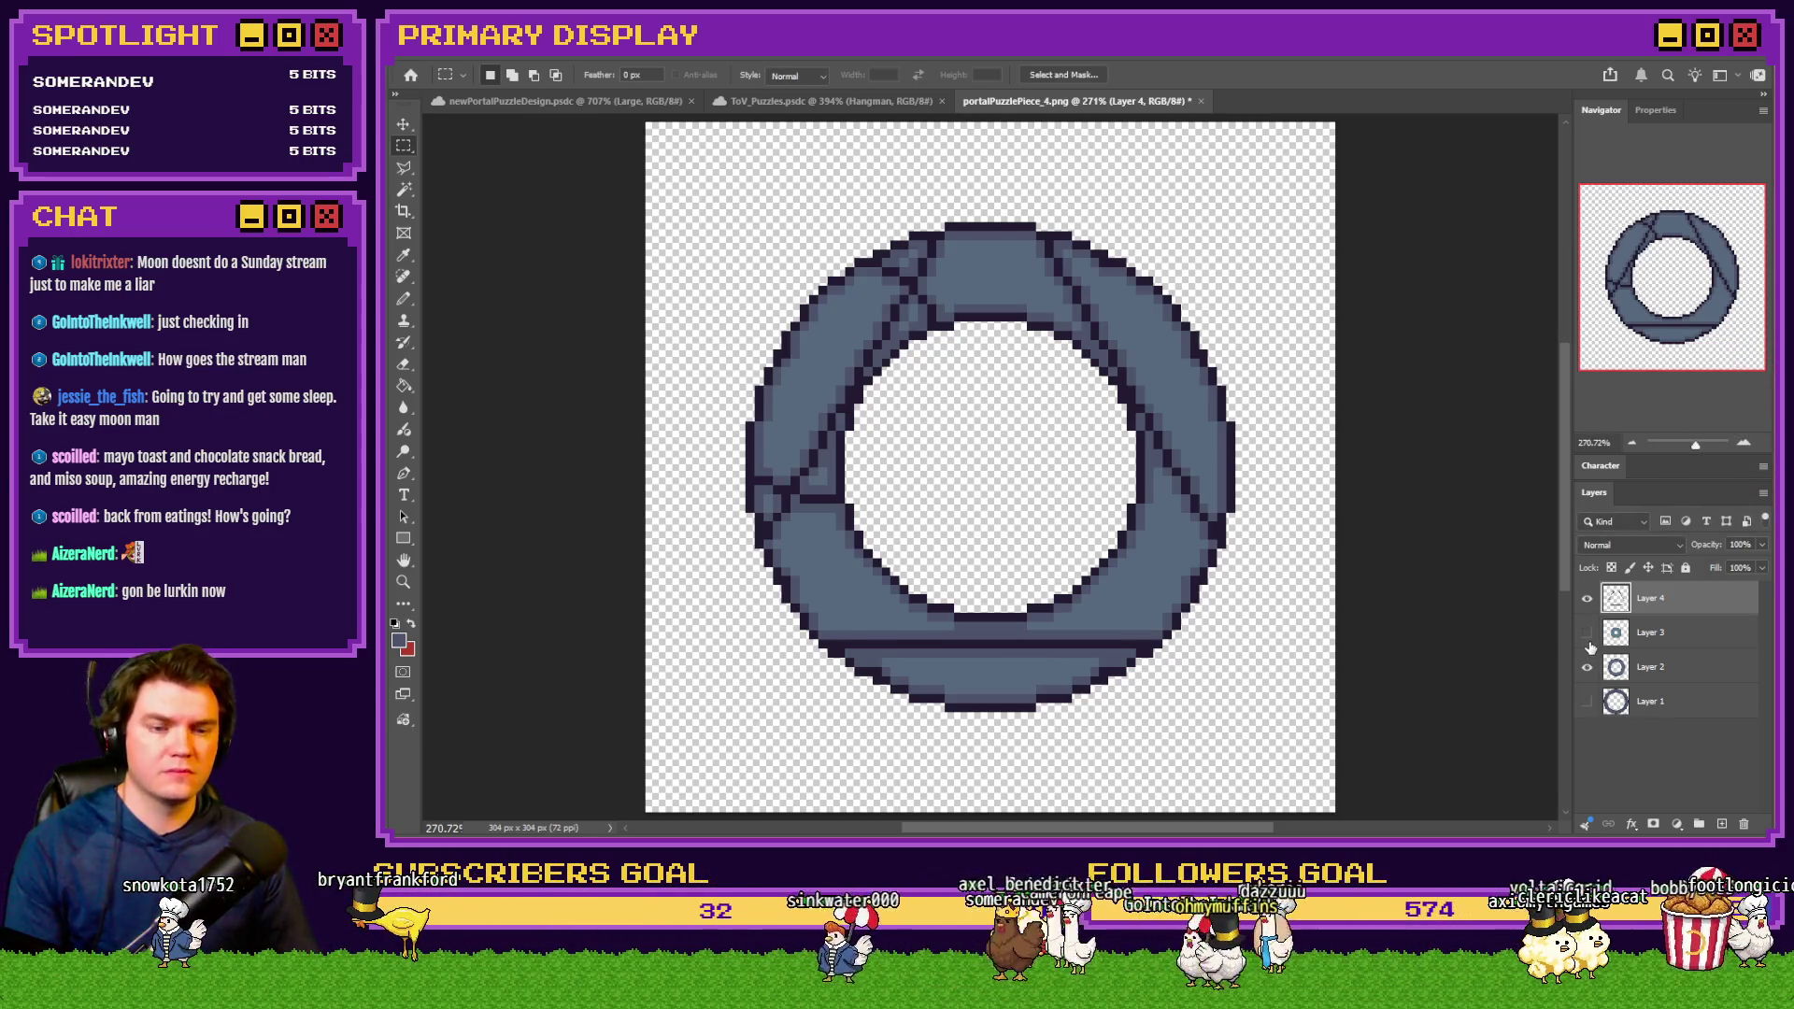
Erase Layer 4's triangle lines outside the inner disc and hide Layers 1 and 2
click(1588, 633)
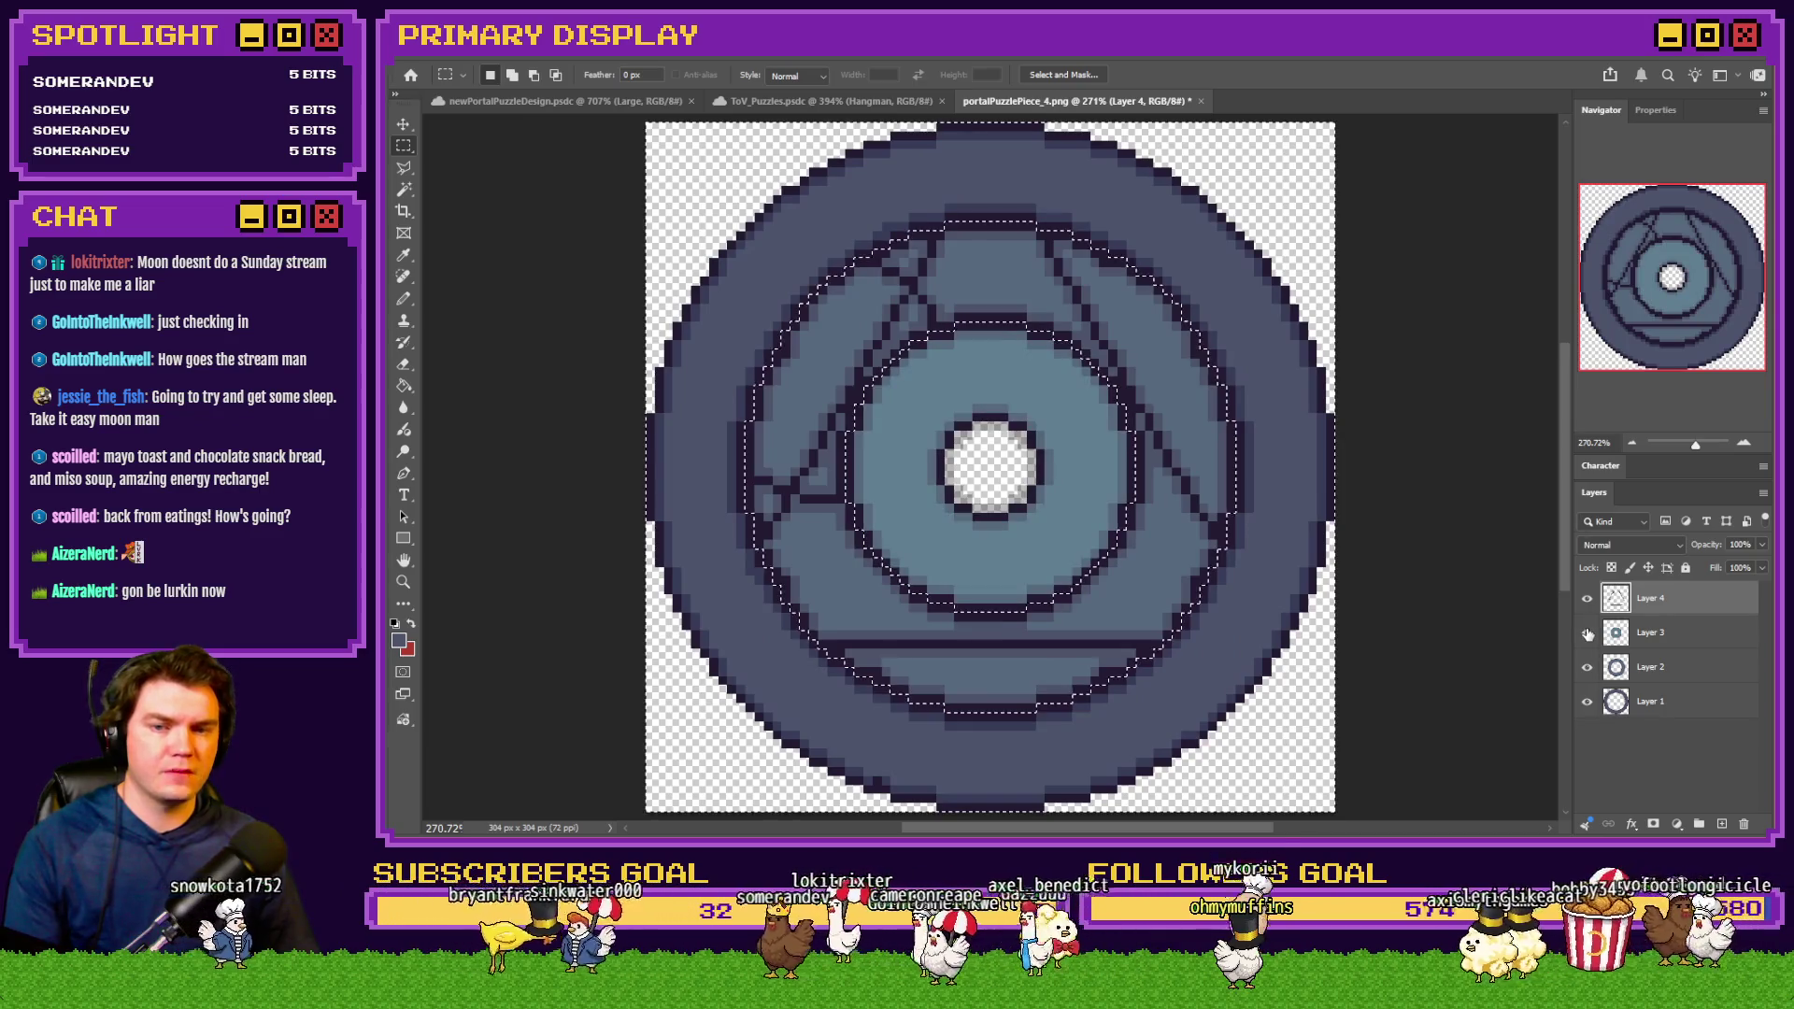
ctrl+click(1616, 633)
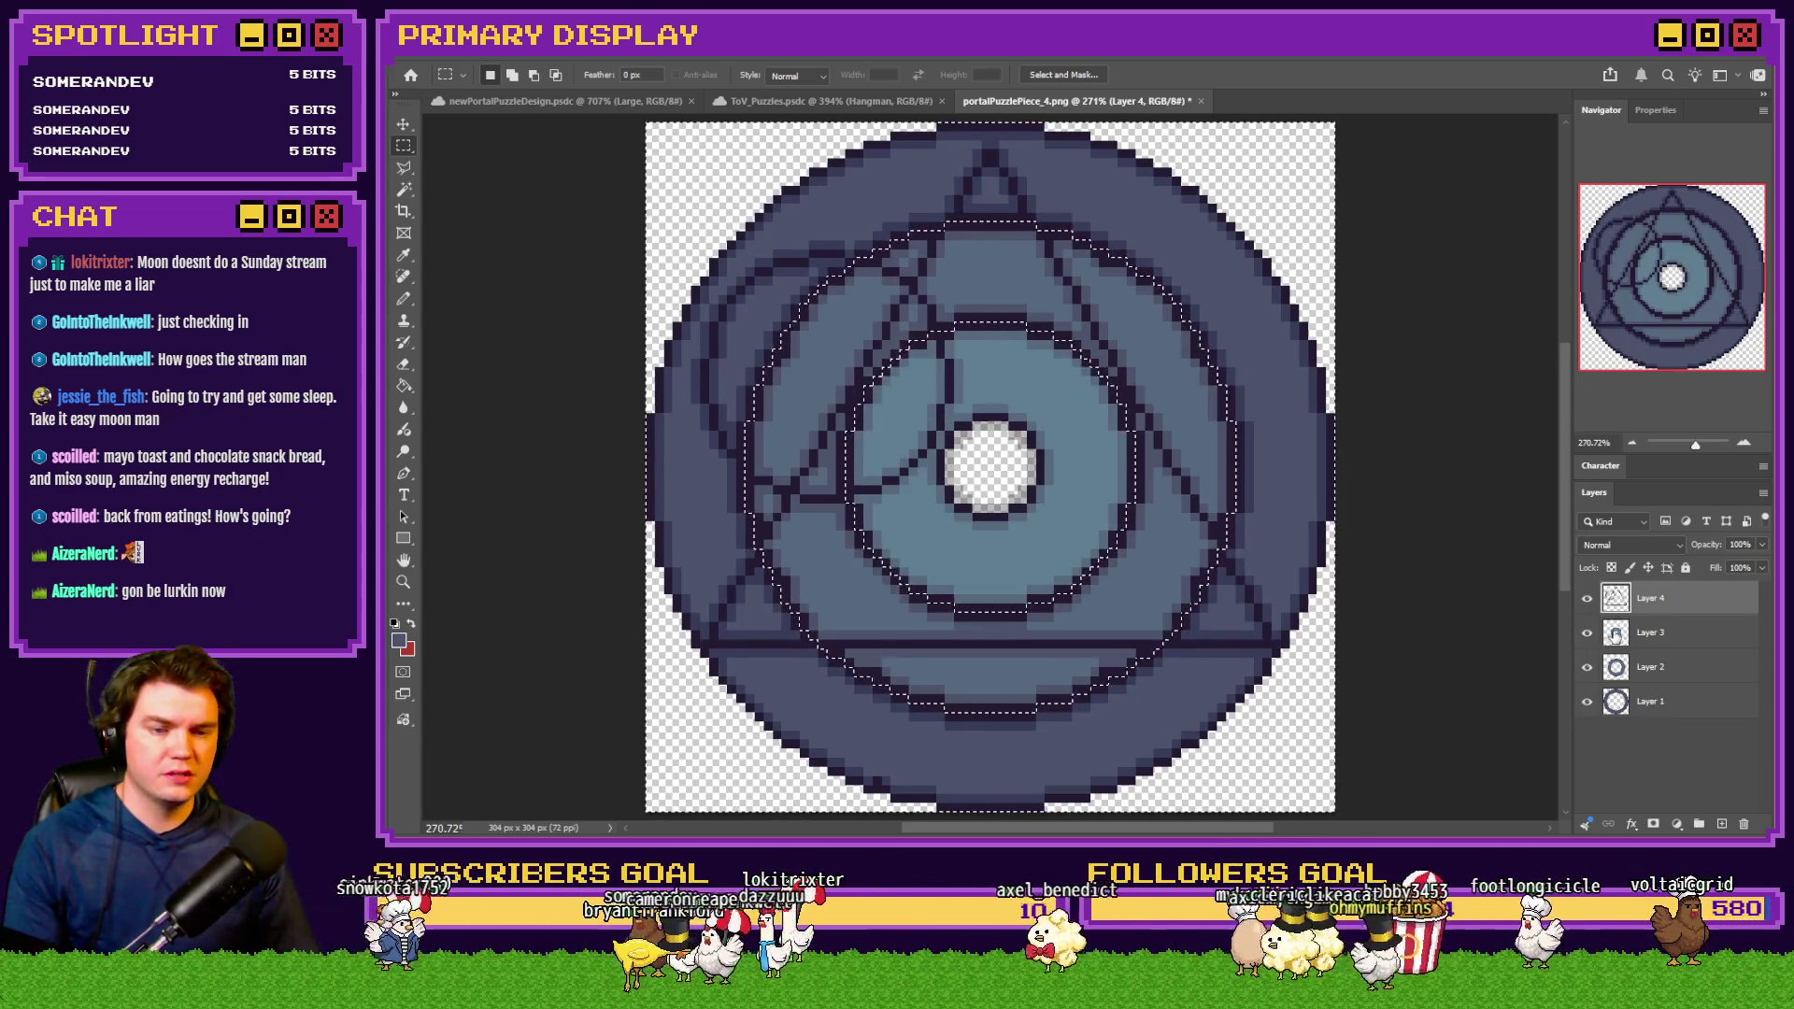
right_click(972, 350)
click(986, 370)
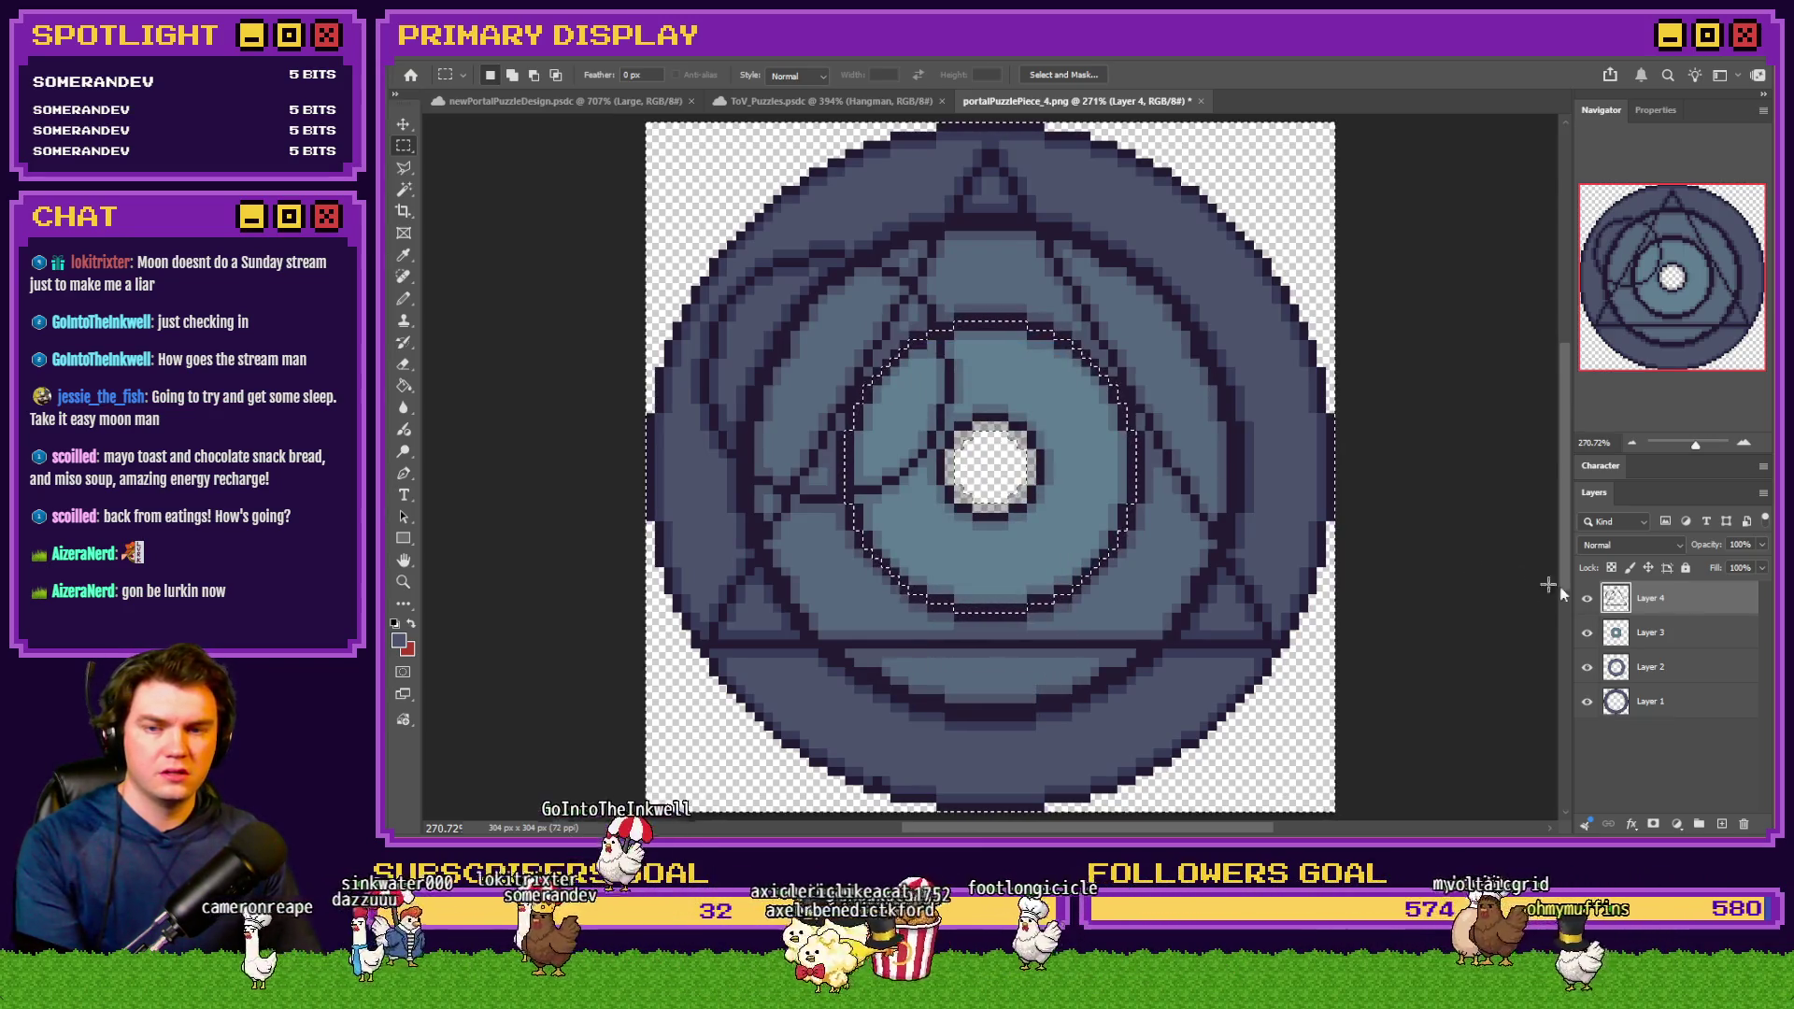
key(Delete)
key(ctrl+d)
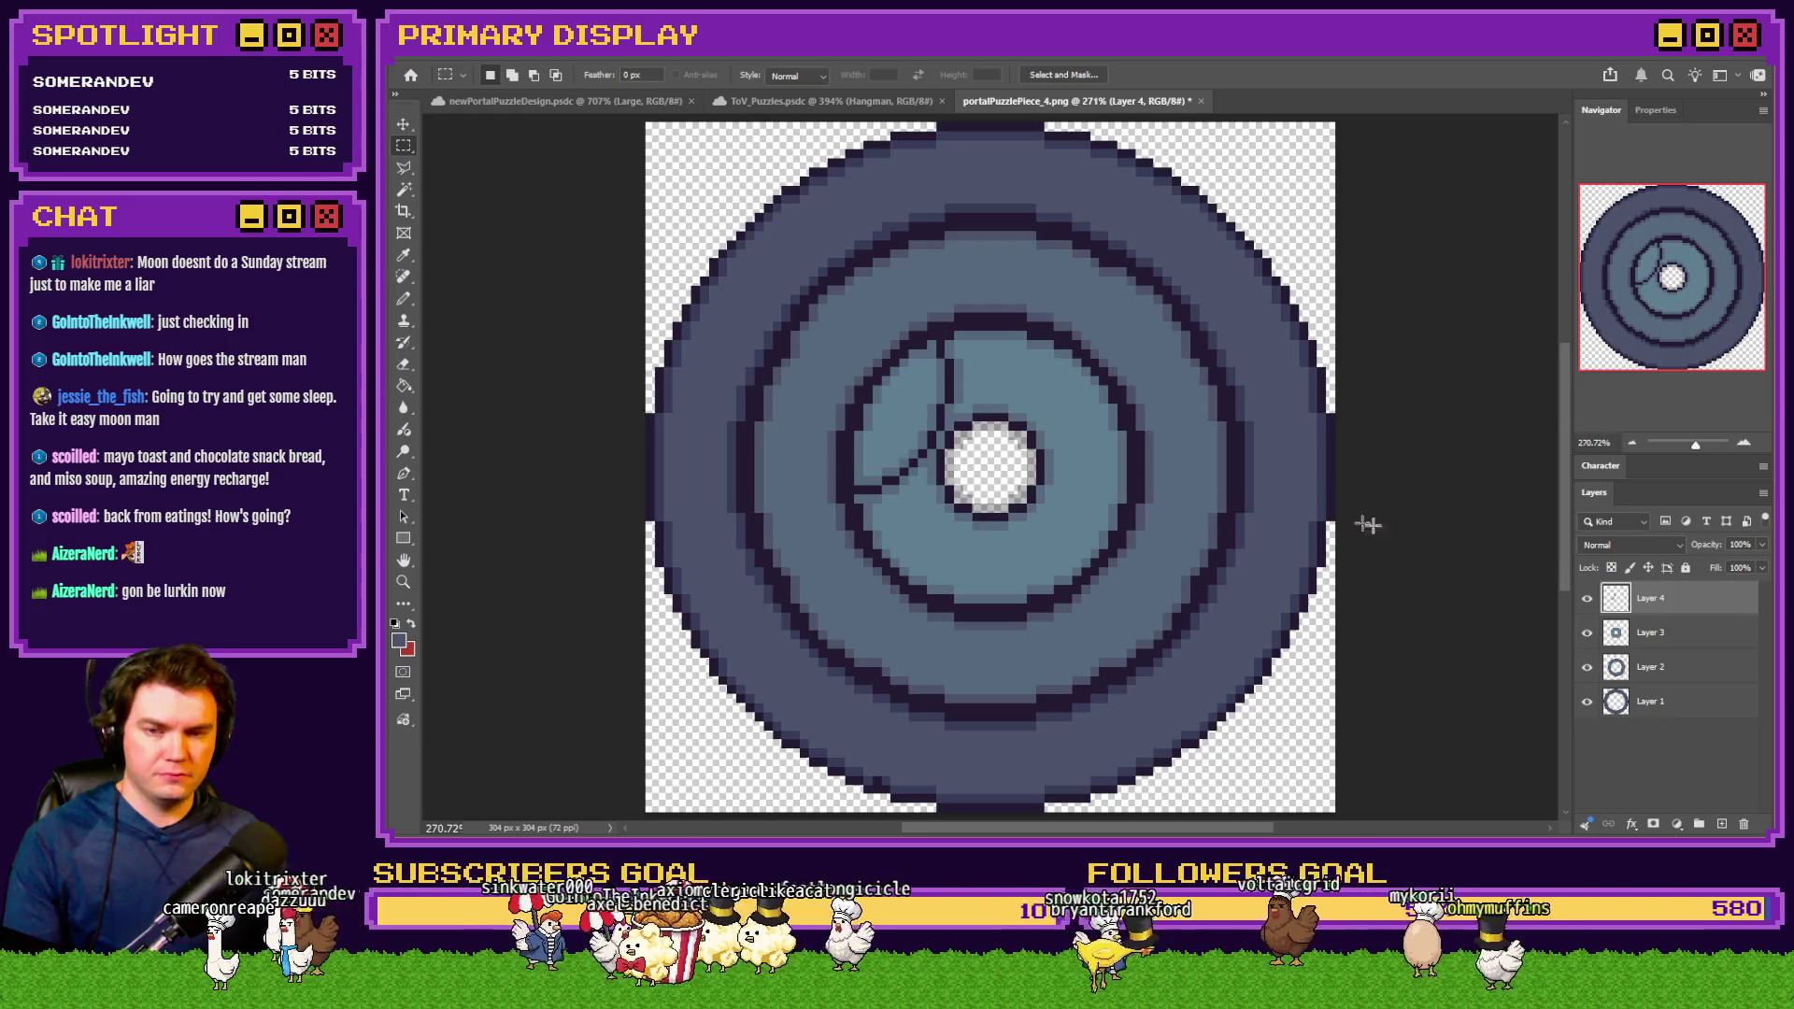
click(1587, 666)
click(1587, 701)
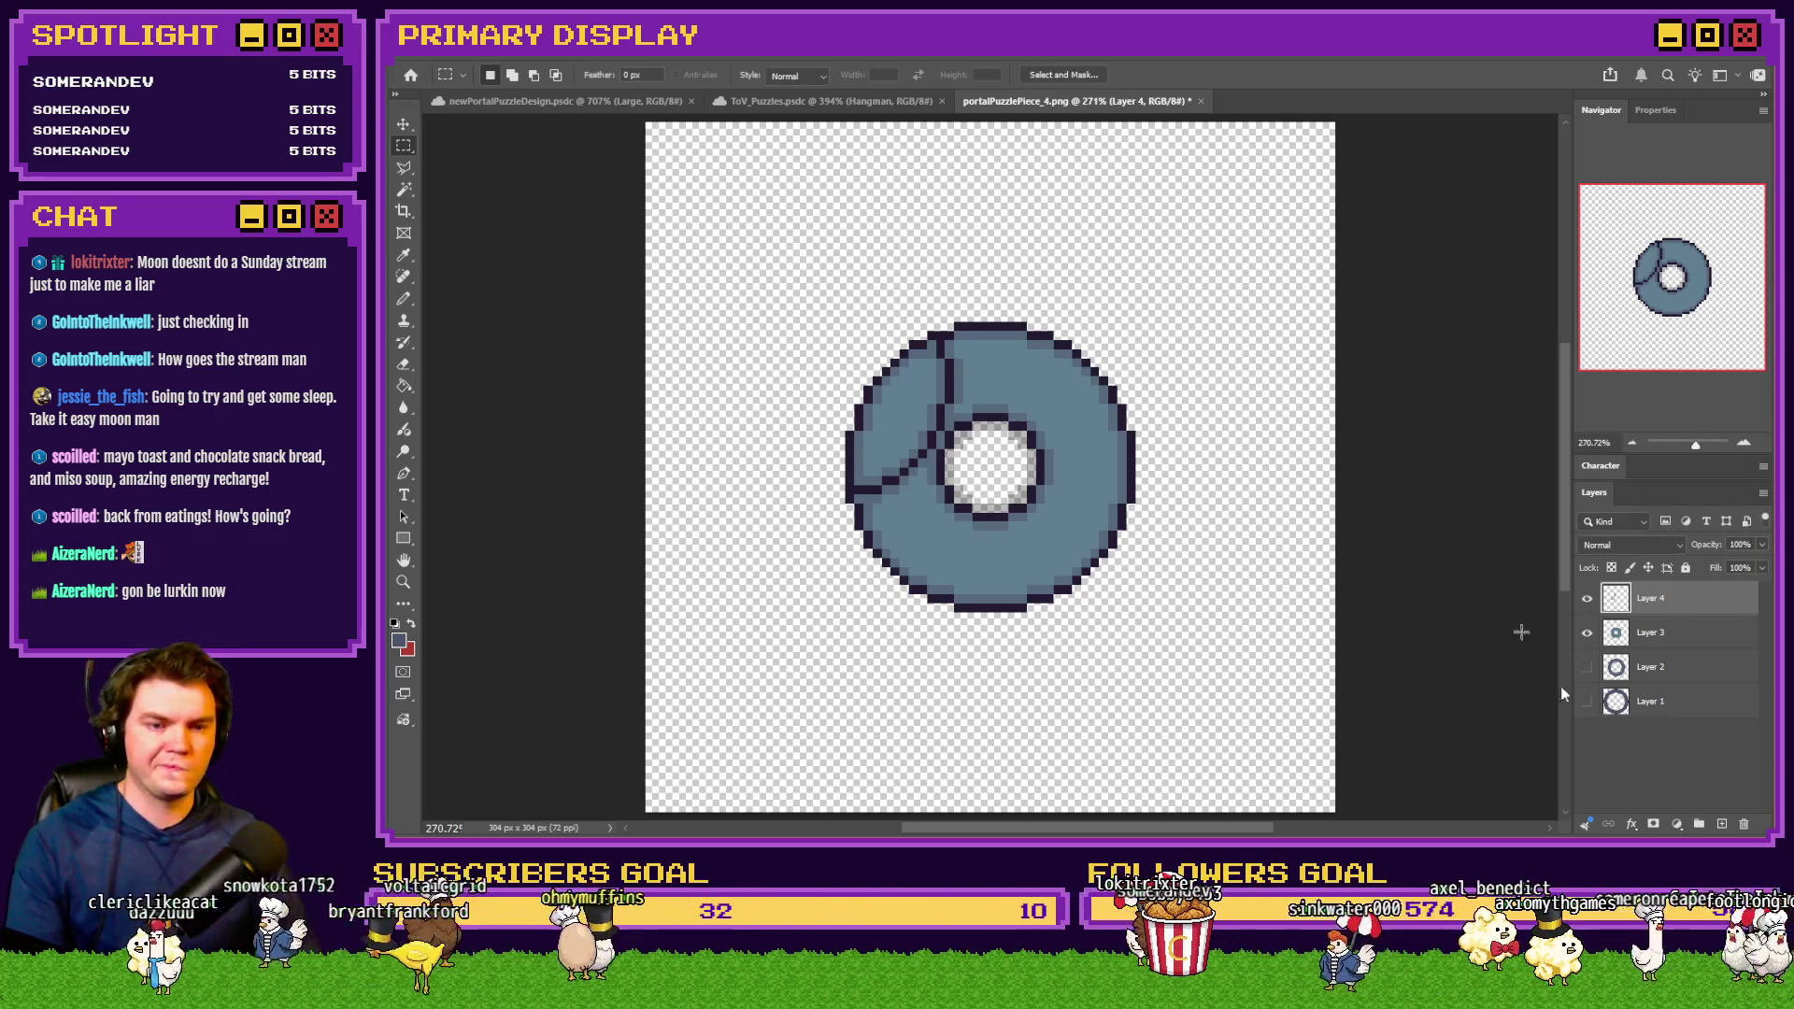
key(alt+Tab)
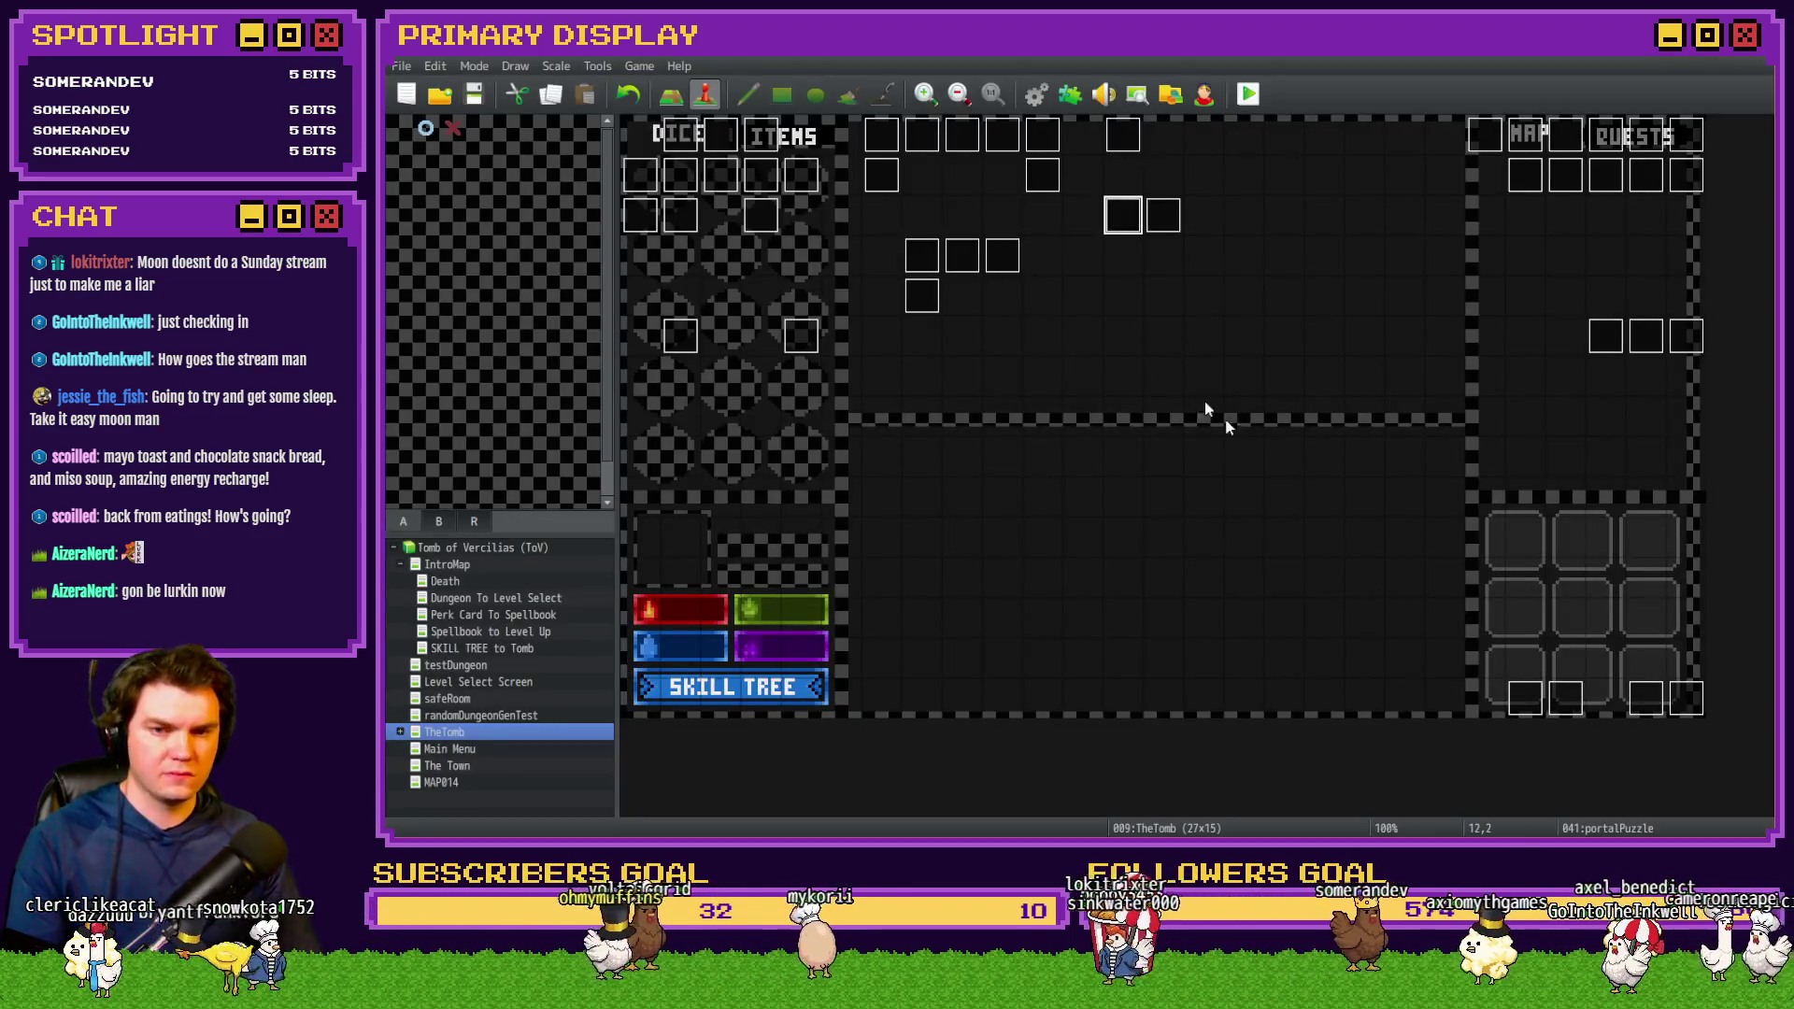
Open the portalPuzzle event and select its three-line script block that loads the puzzle pictures
double_click(1128, 210)
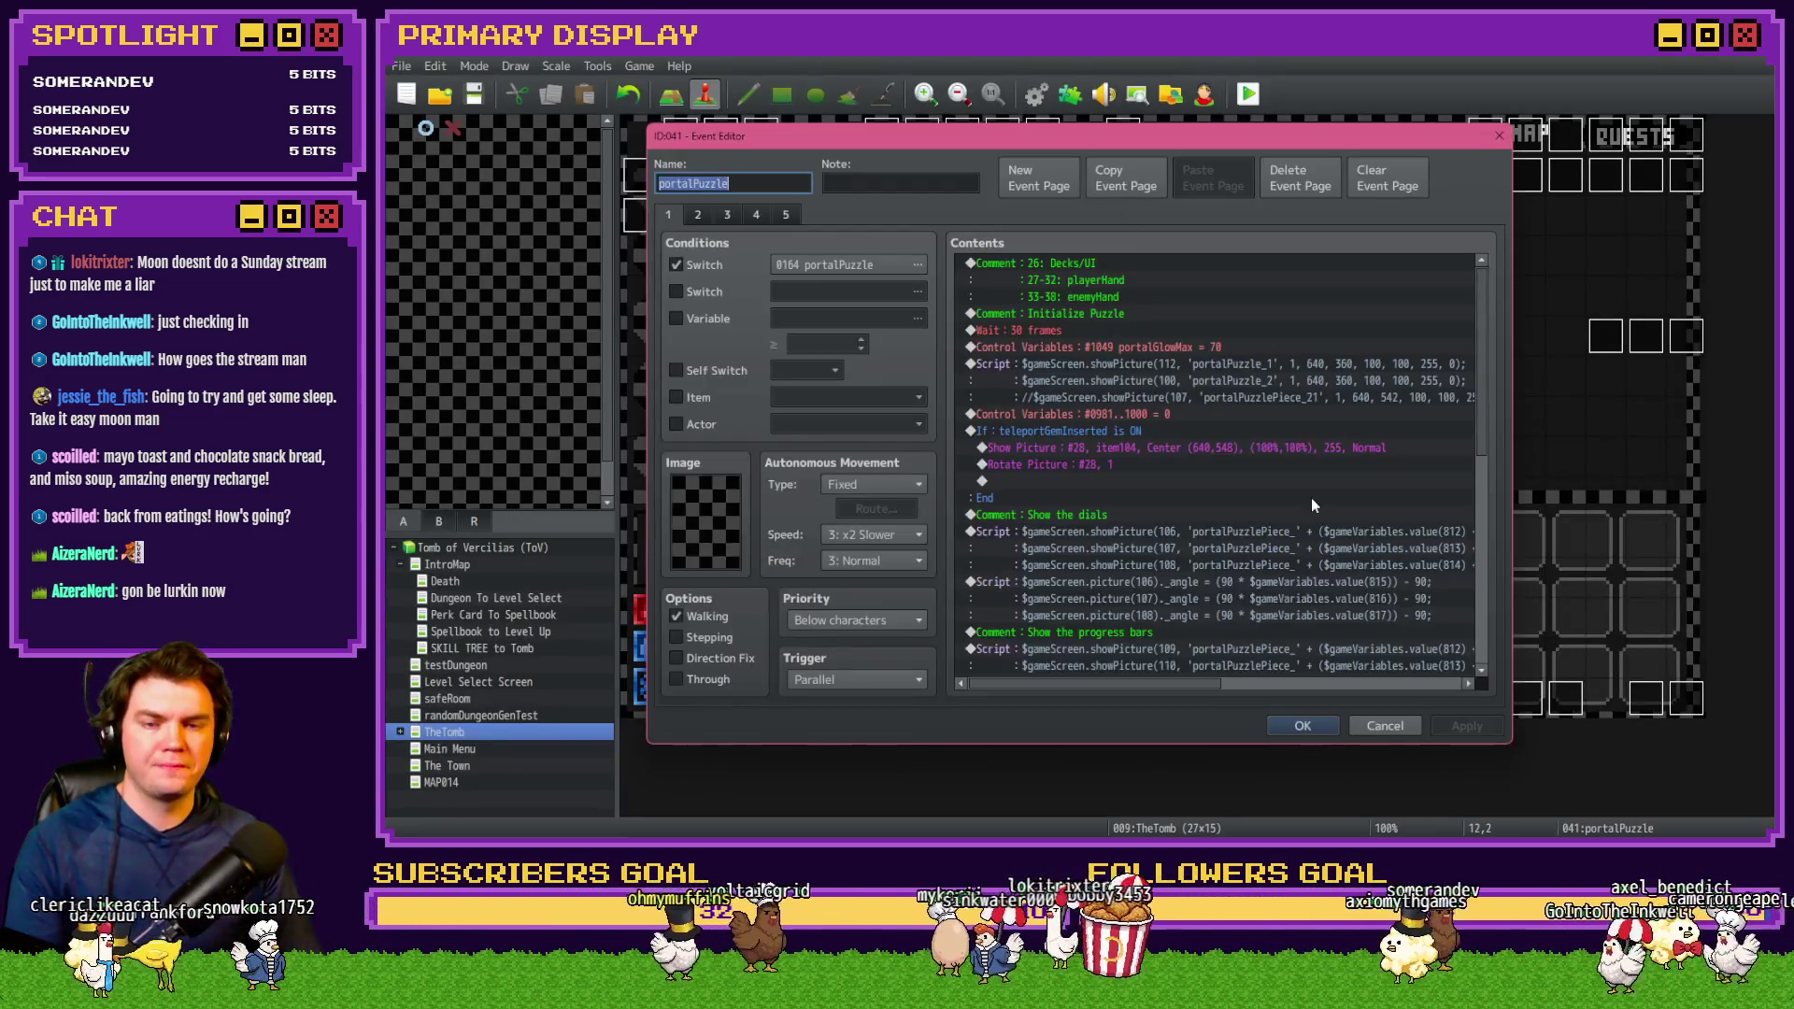
click(1206, 363)
ctrl+click(1208, 393)
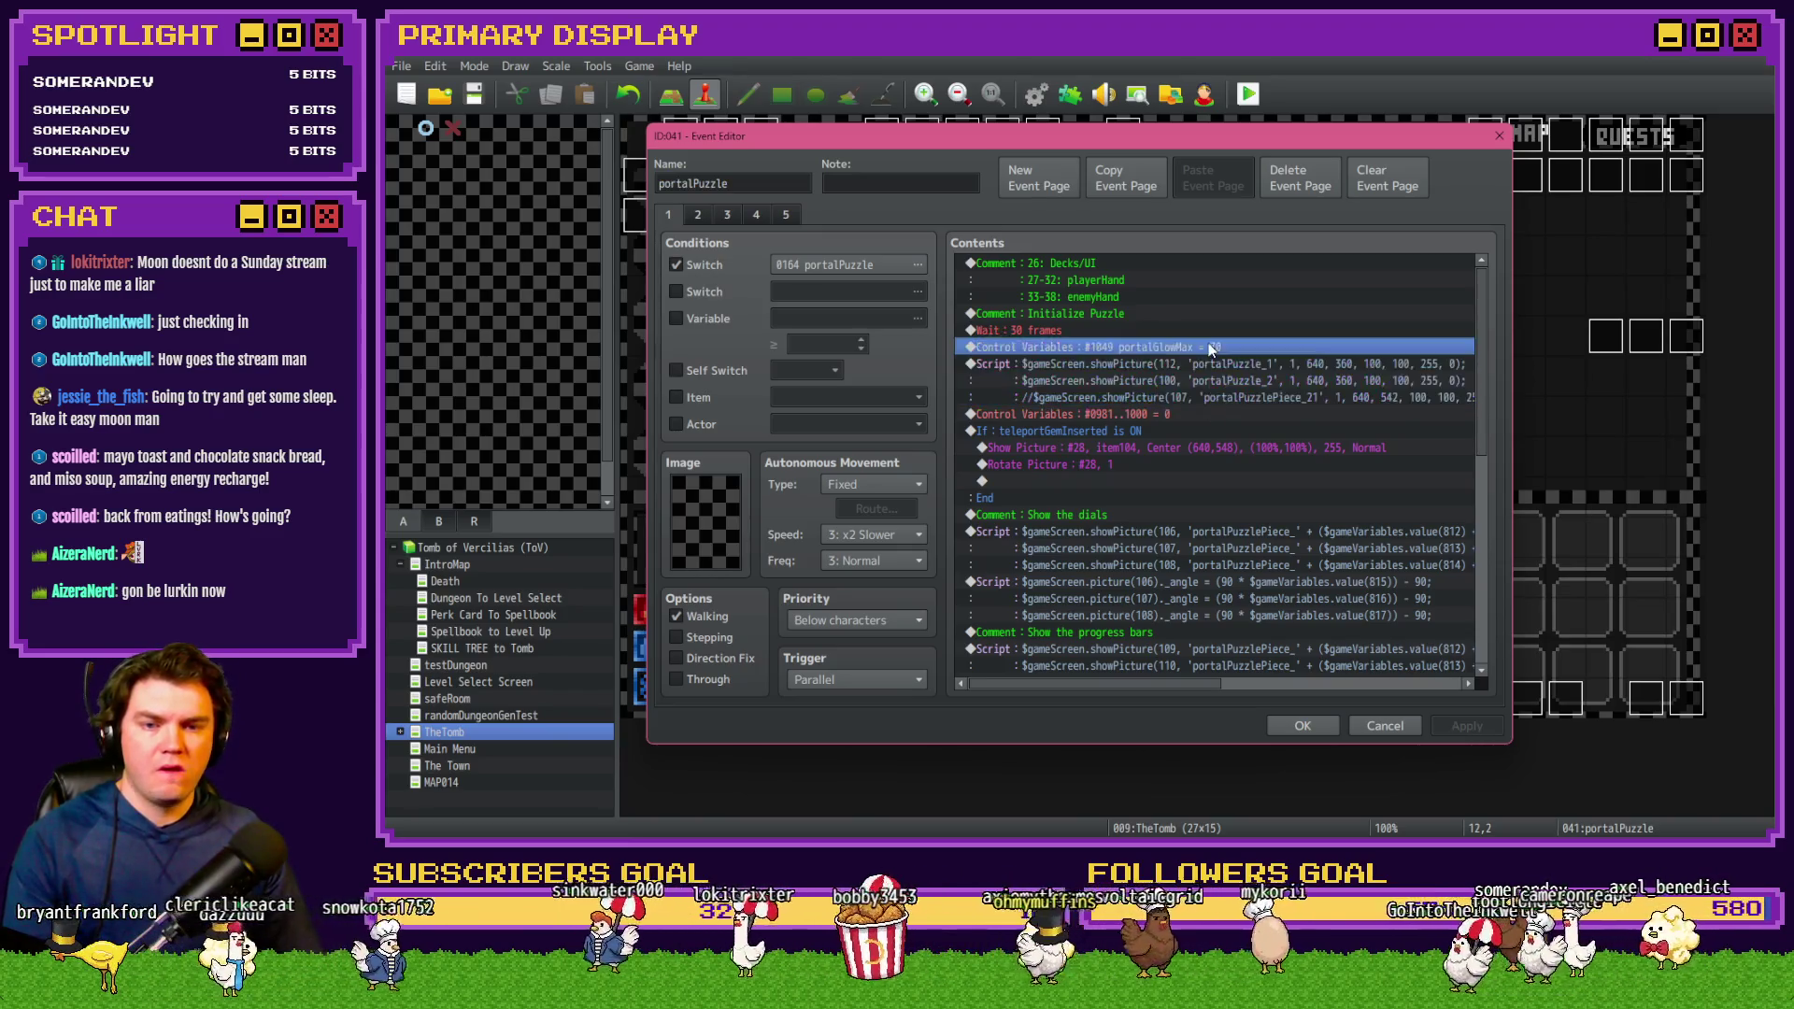
click(1207, 390)
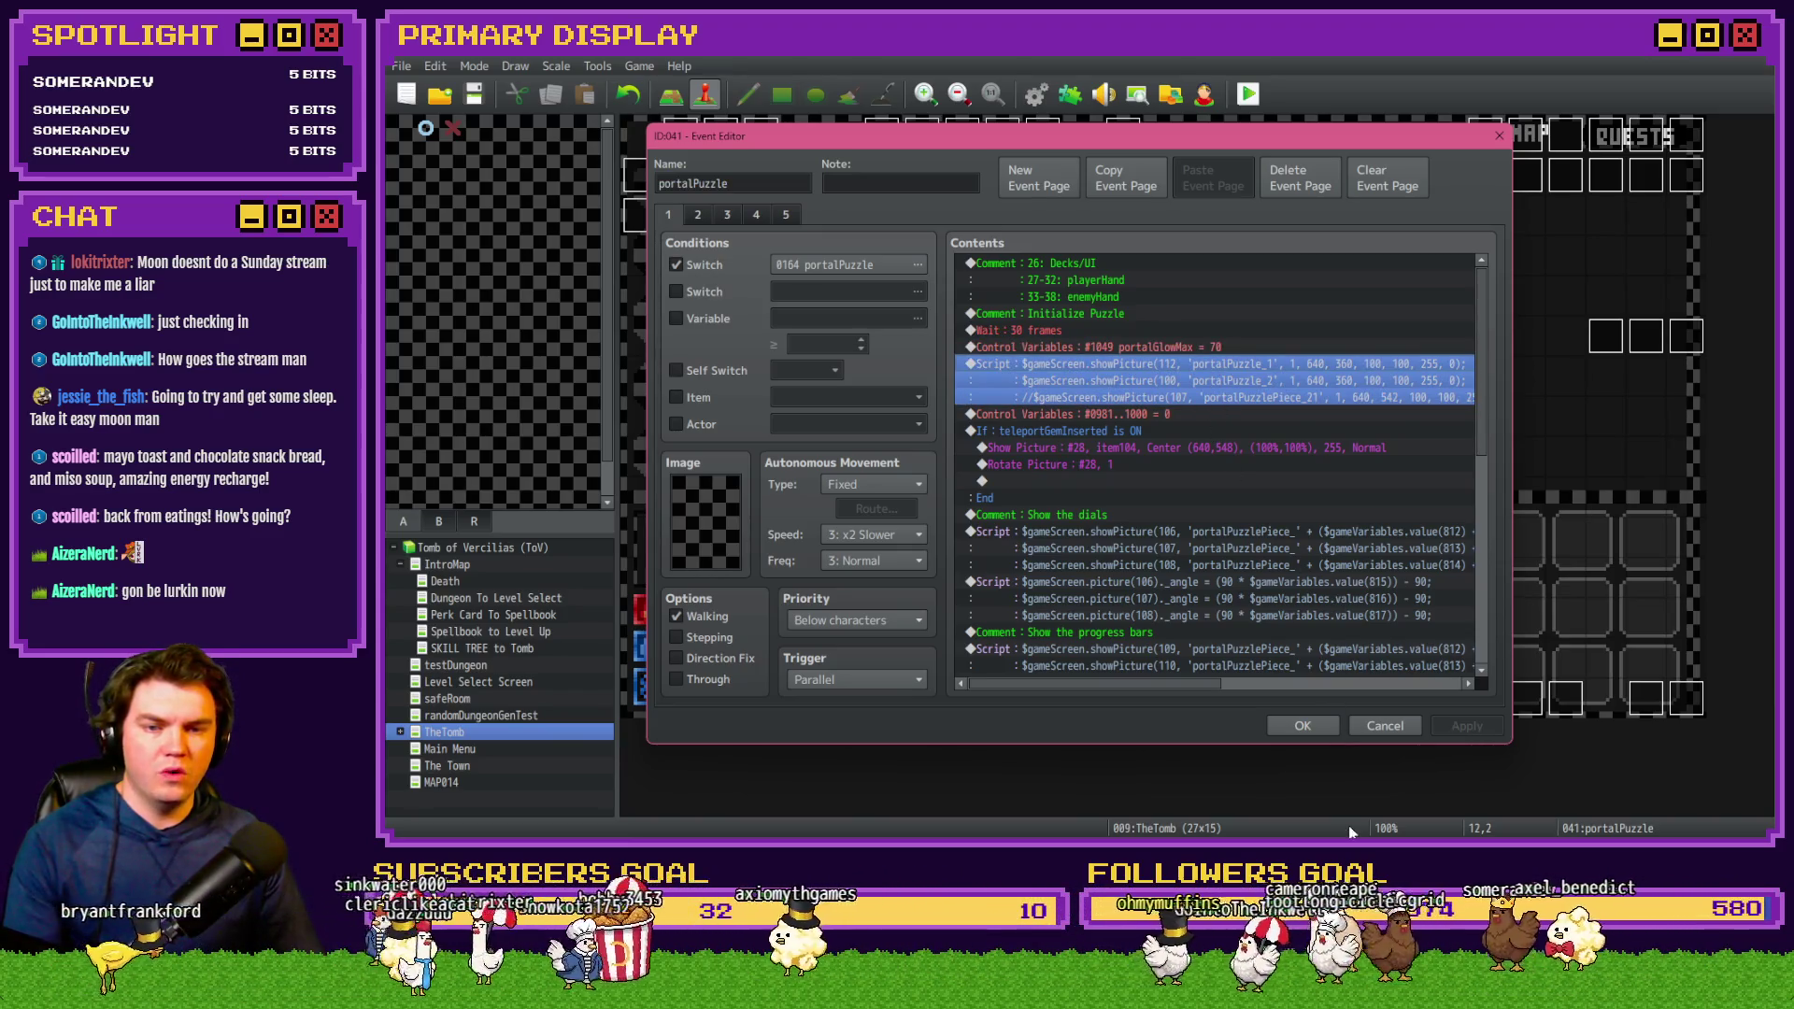
key(alt+Tab)
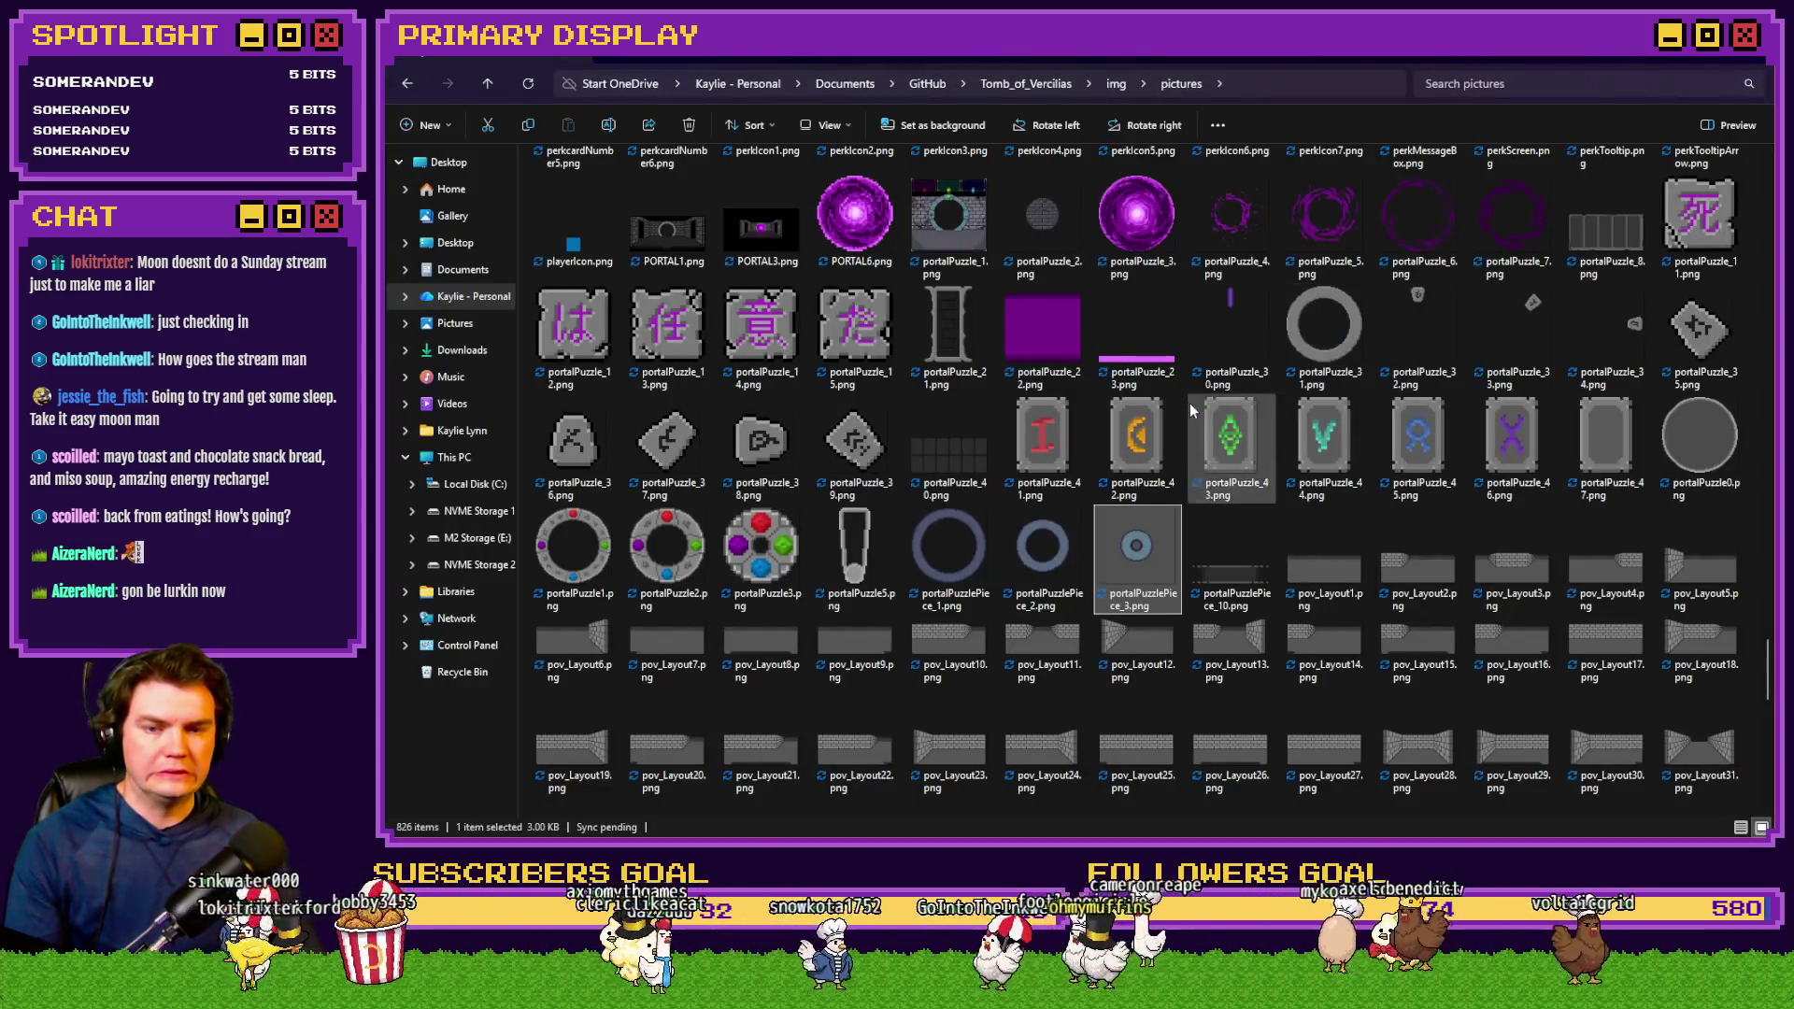
Check portalPuzzlePiece_1 and the new puzzle pieces in New folder, then return to pictures
click(974, 552)
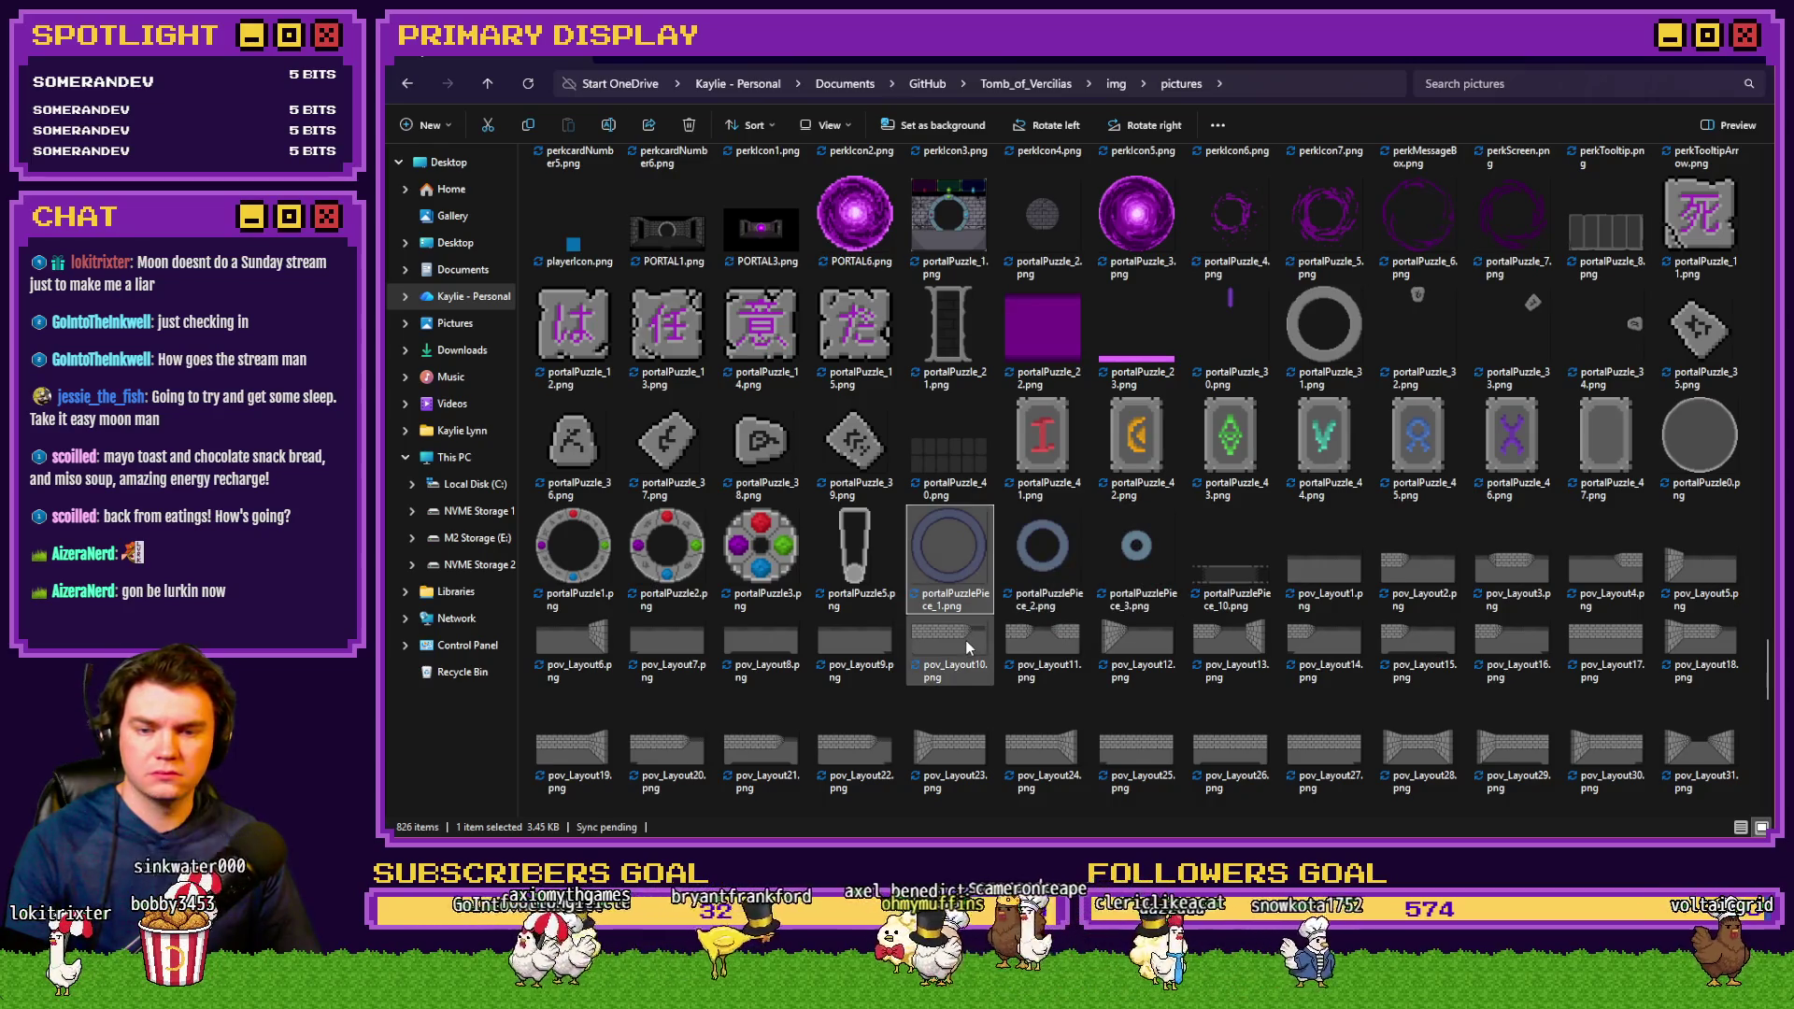
key(alt+Tab)
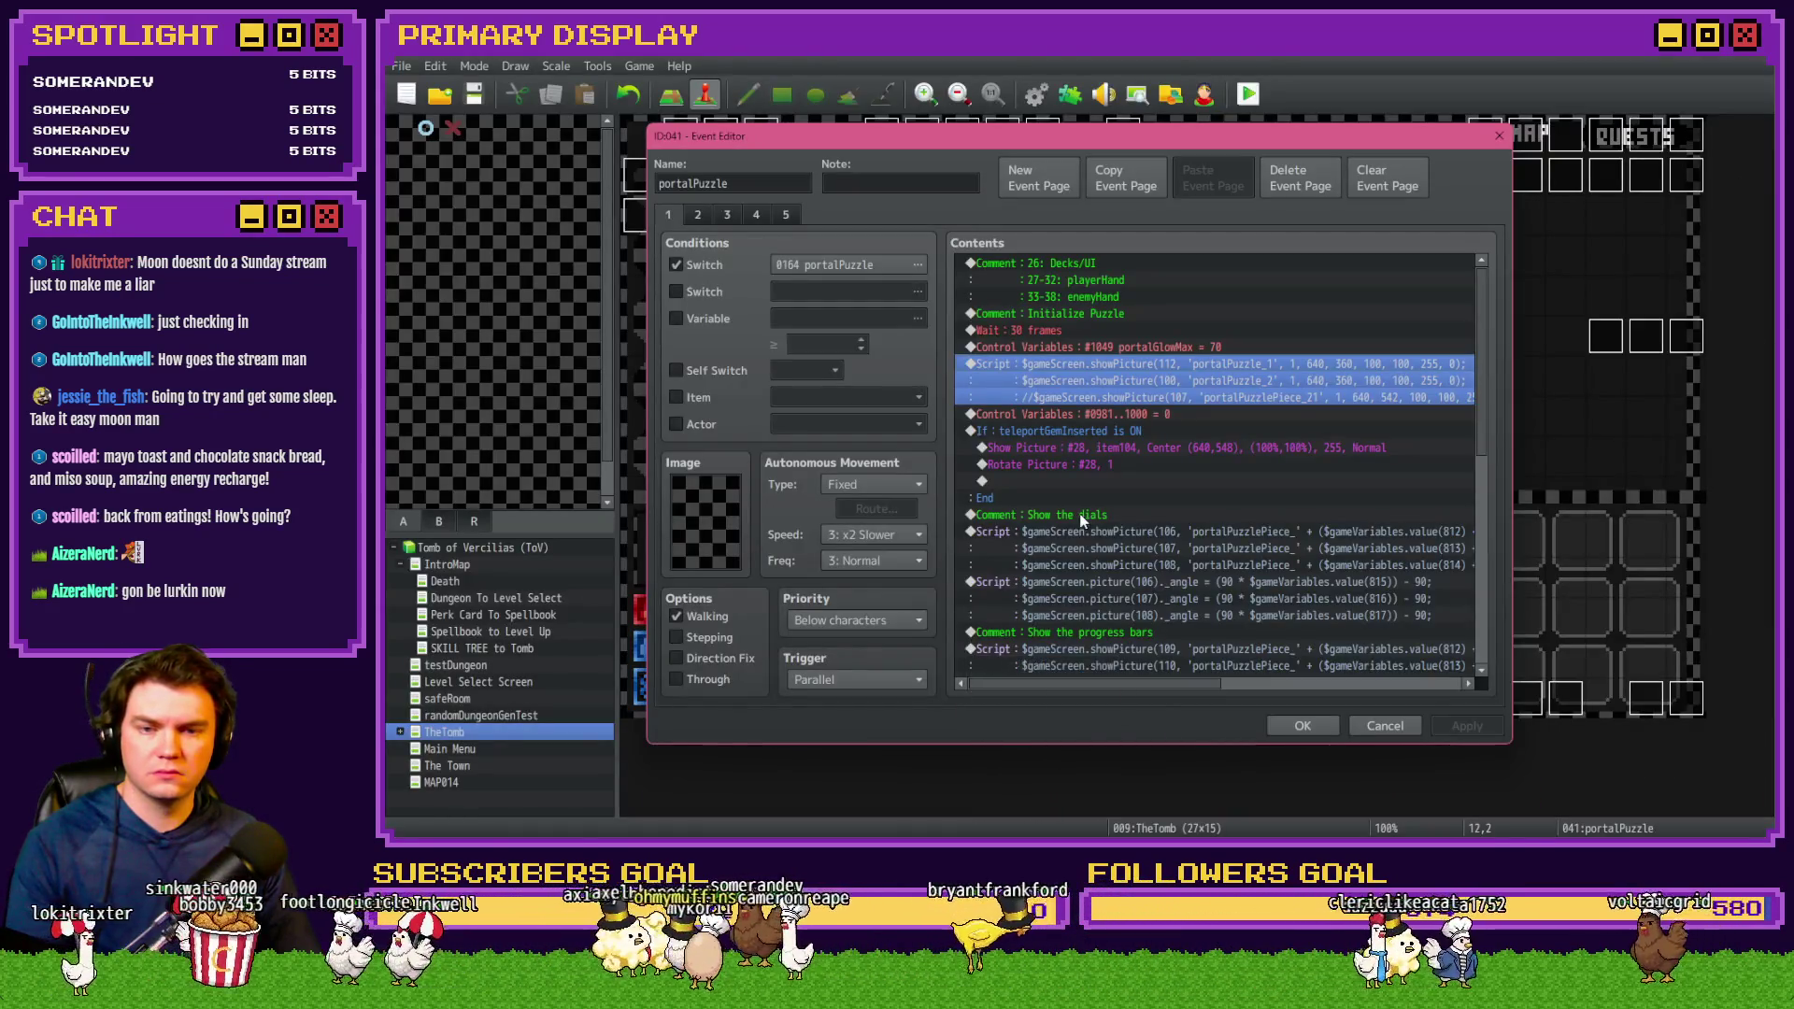
key(alt+Tab)
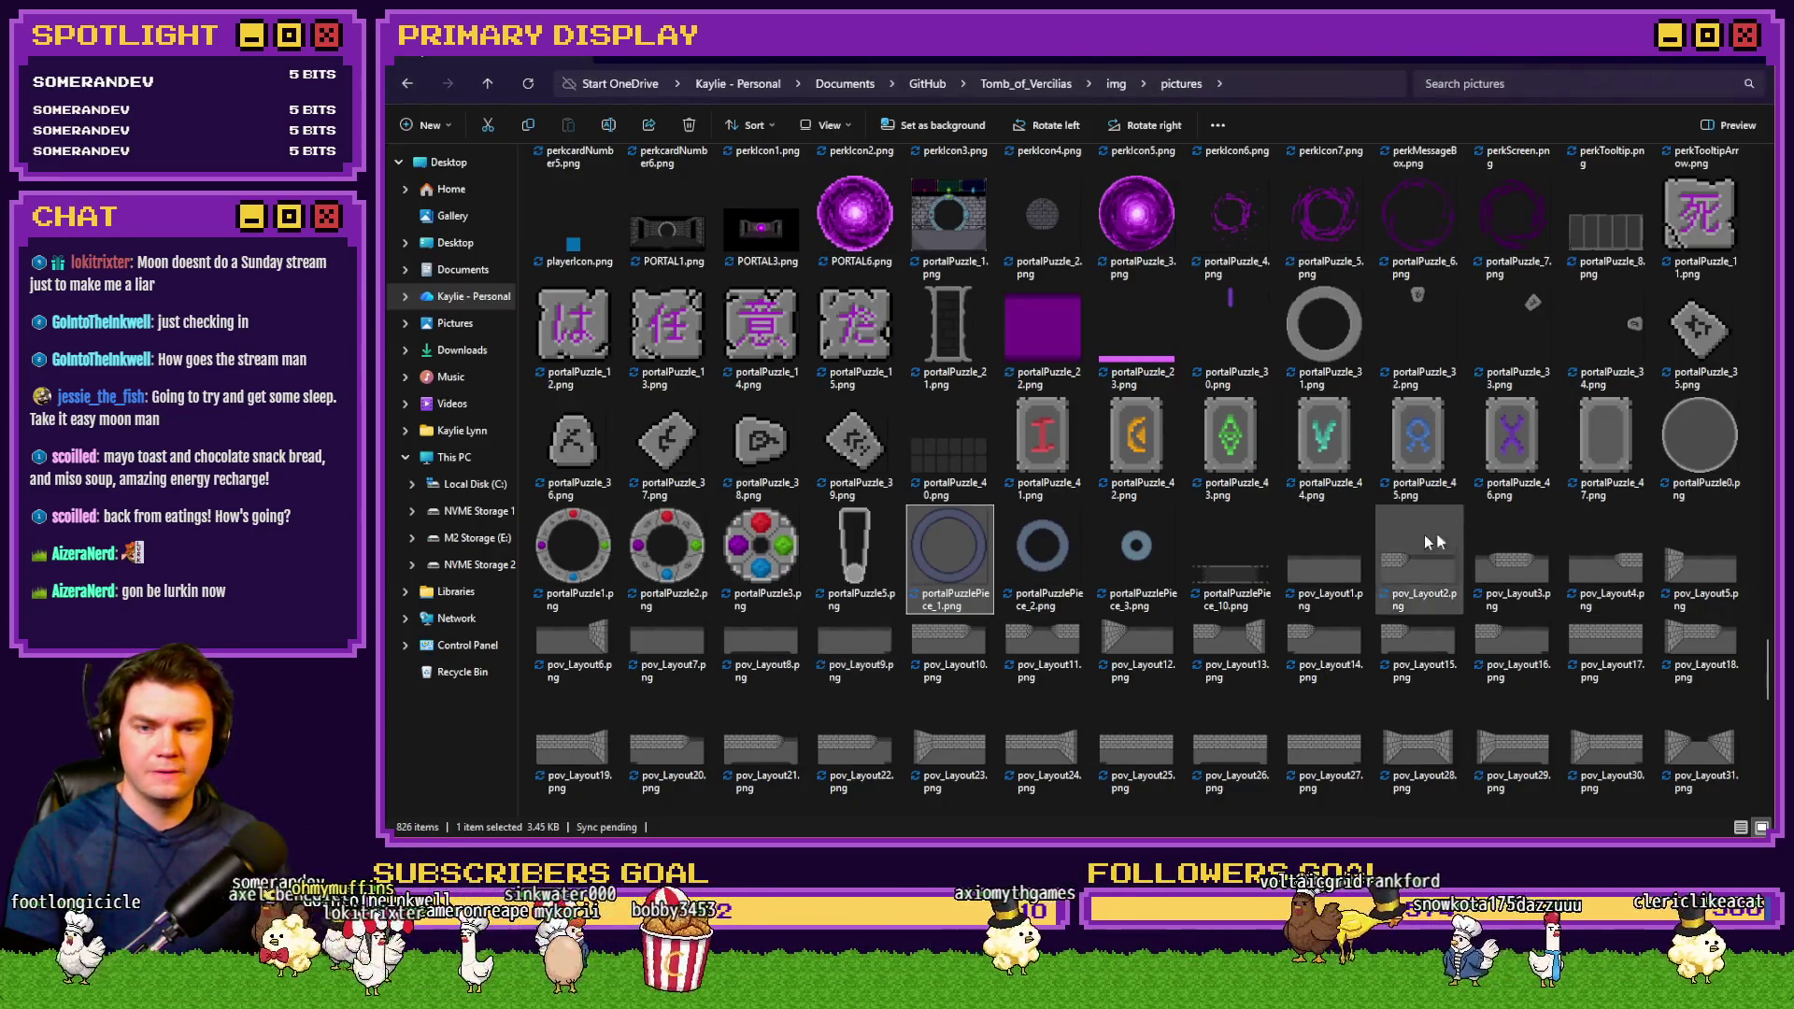
mouse_move(1767, 671)
mouse_down()
mouse_move(1763, 225)
mouse_move(1737, 181)
mouse_up()
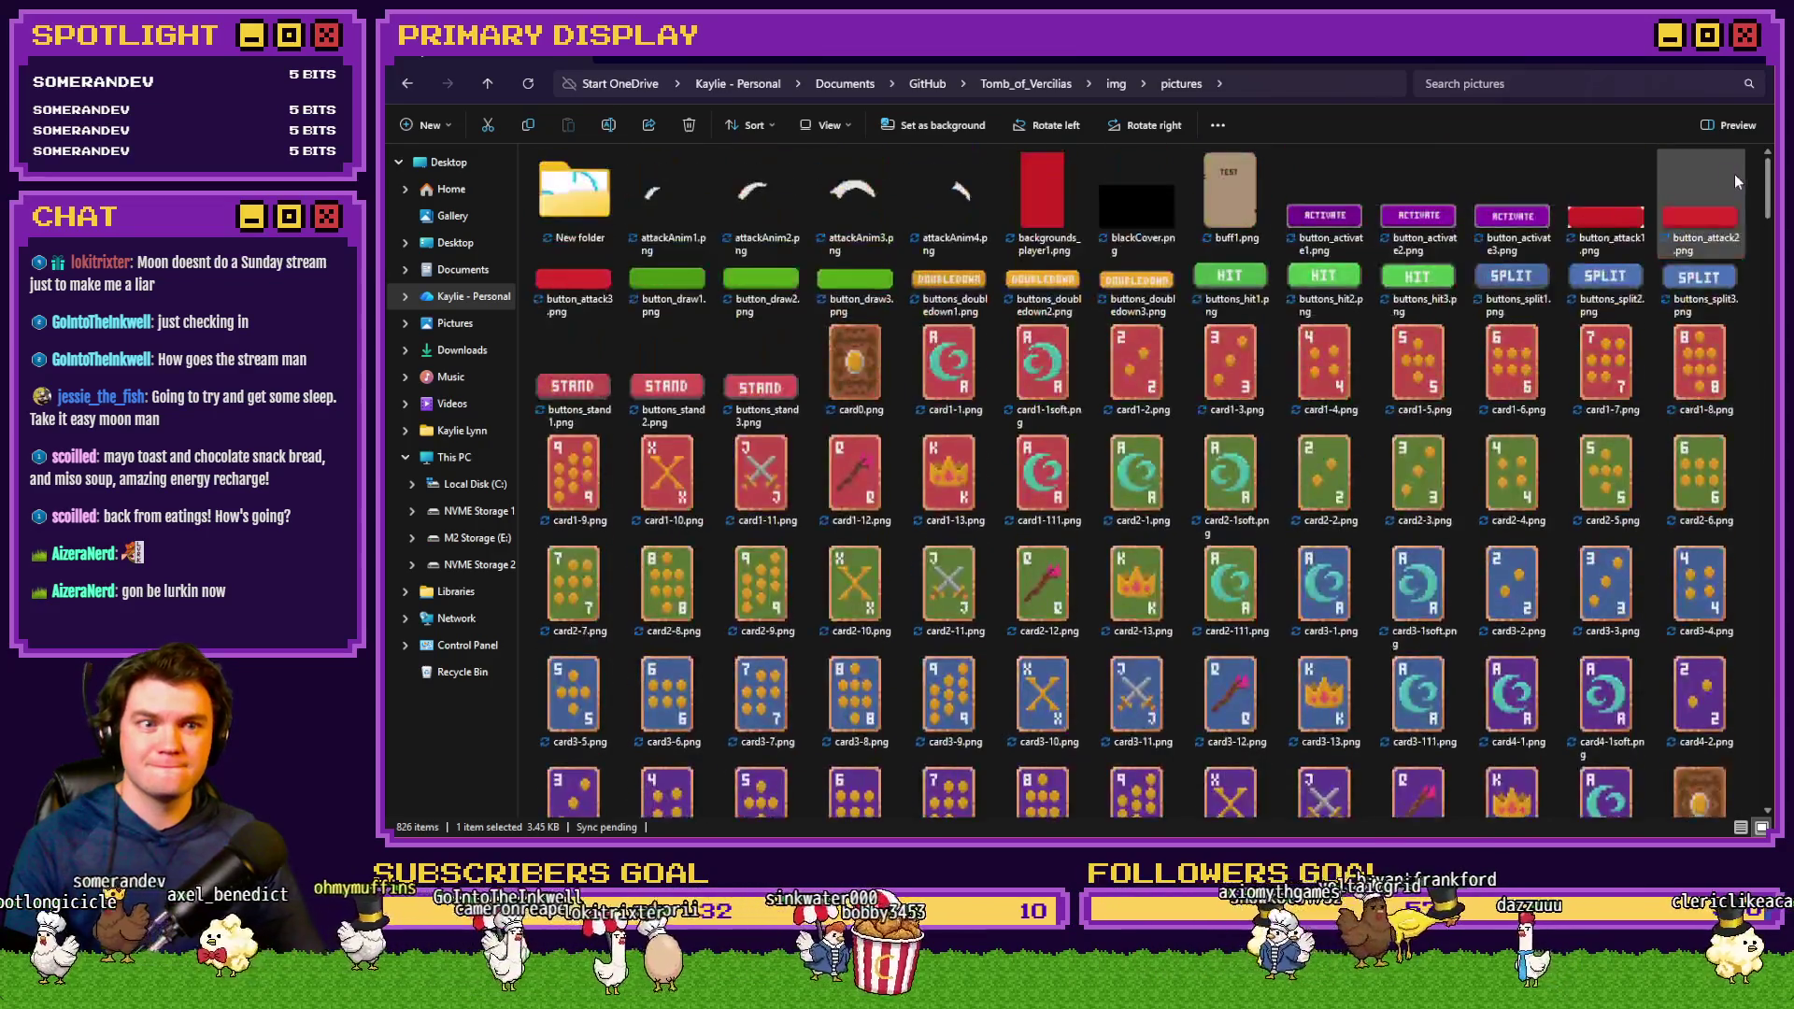
double_click(574, 154)
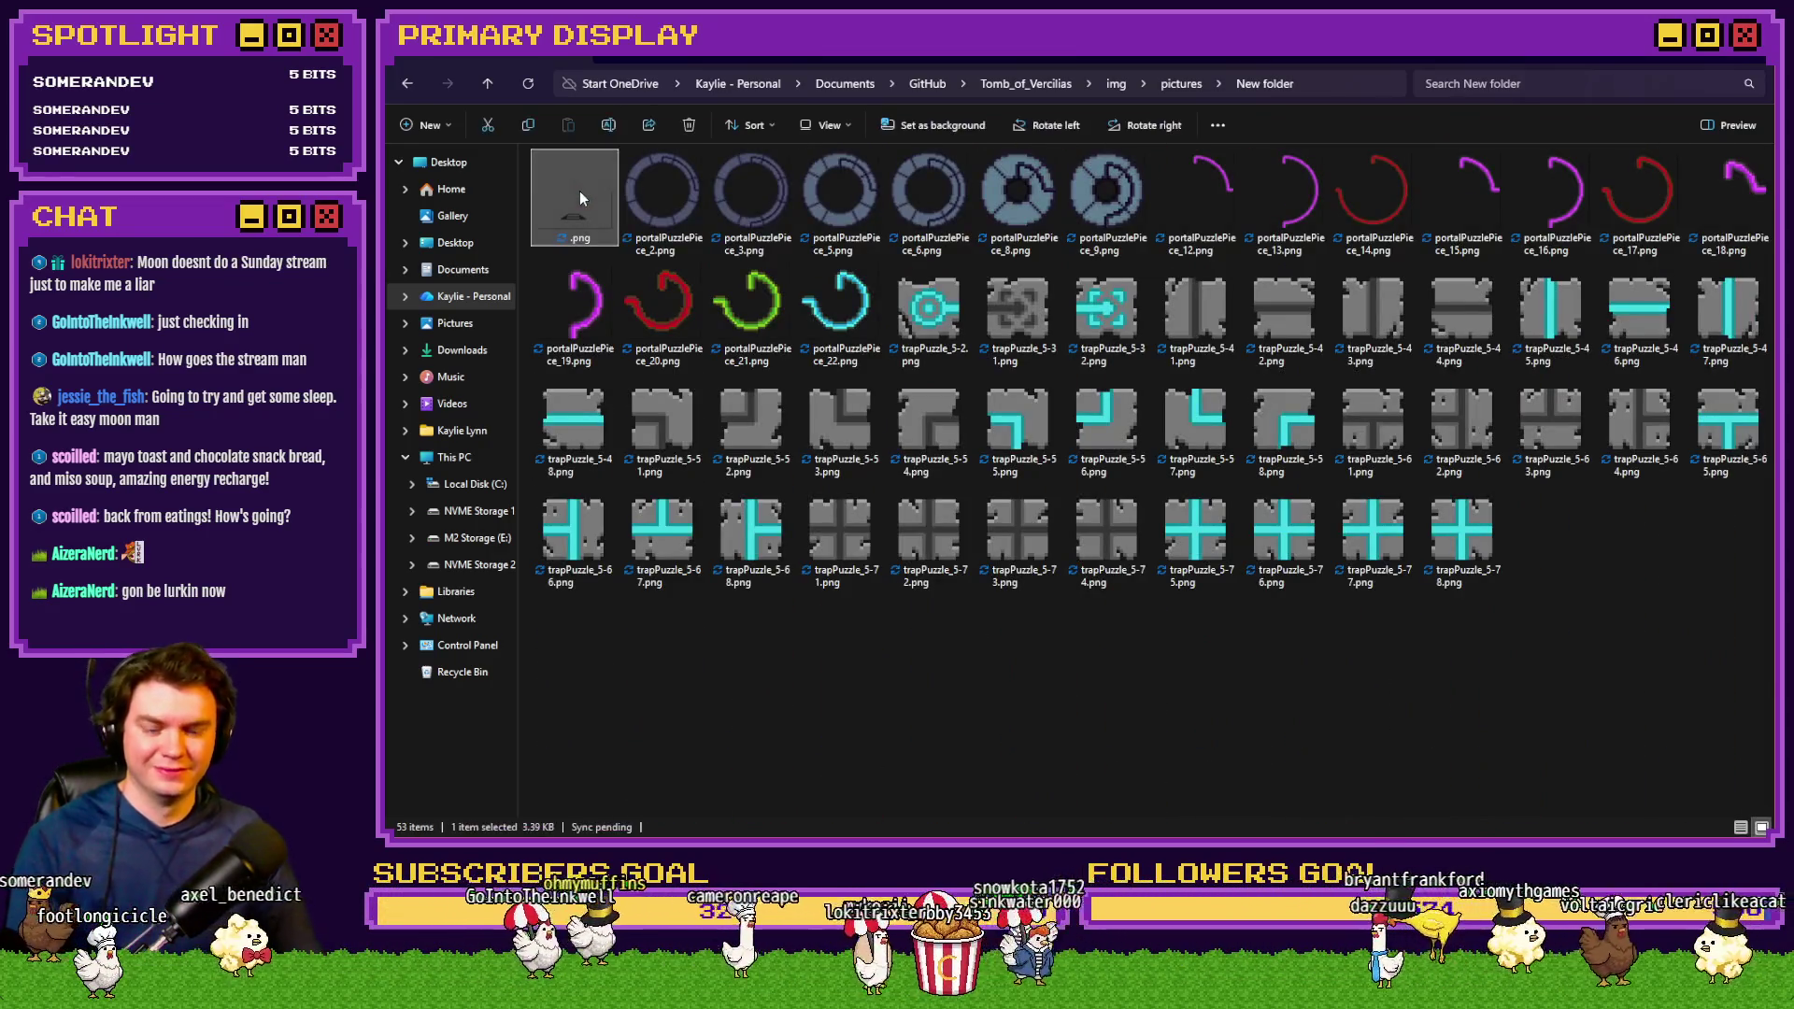
key(Right)
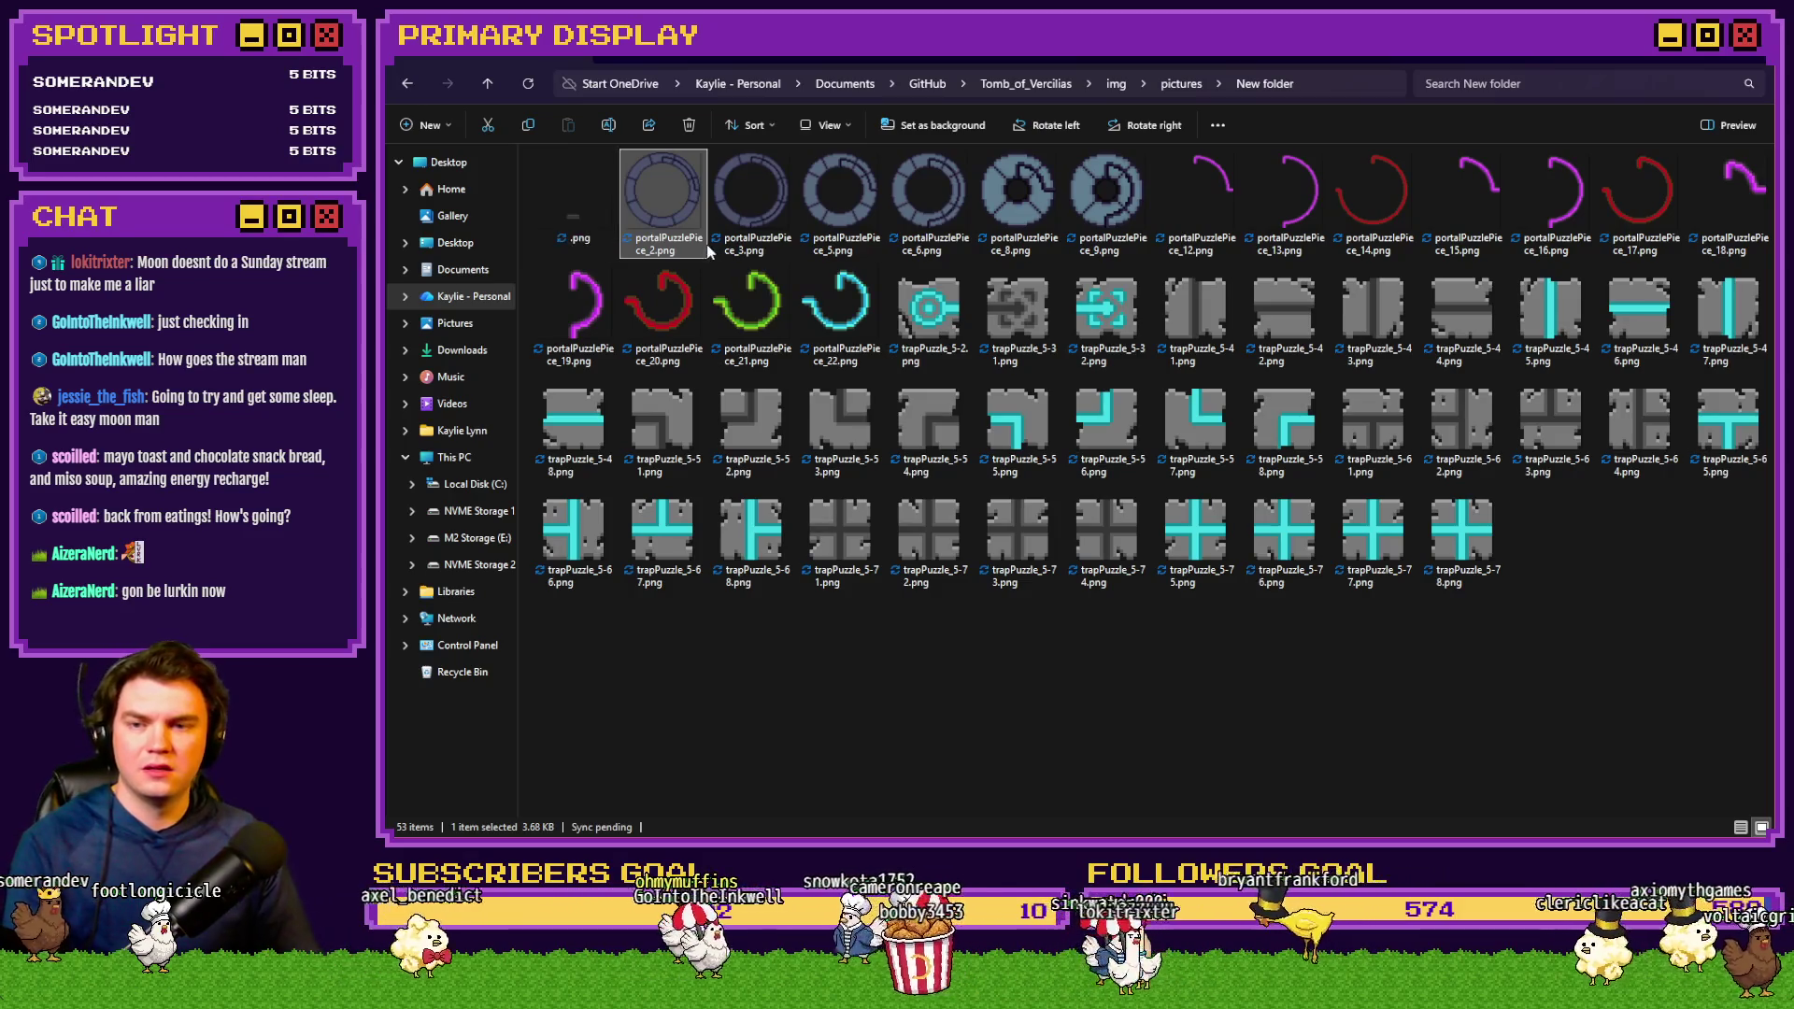
right_click(1192, 658)
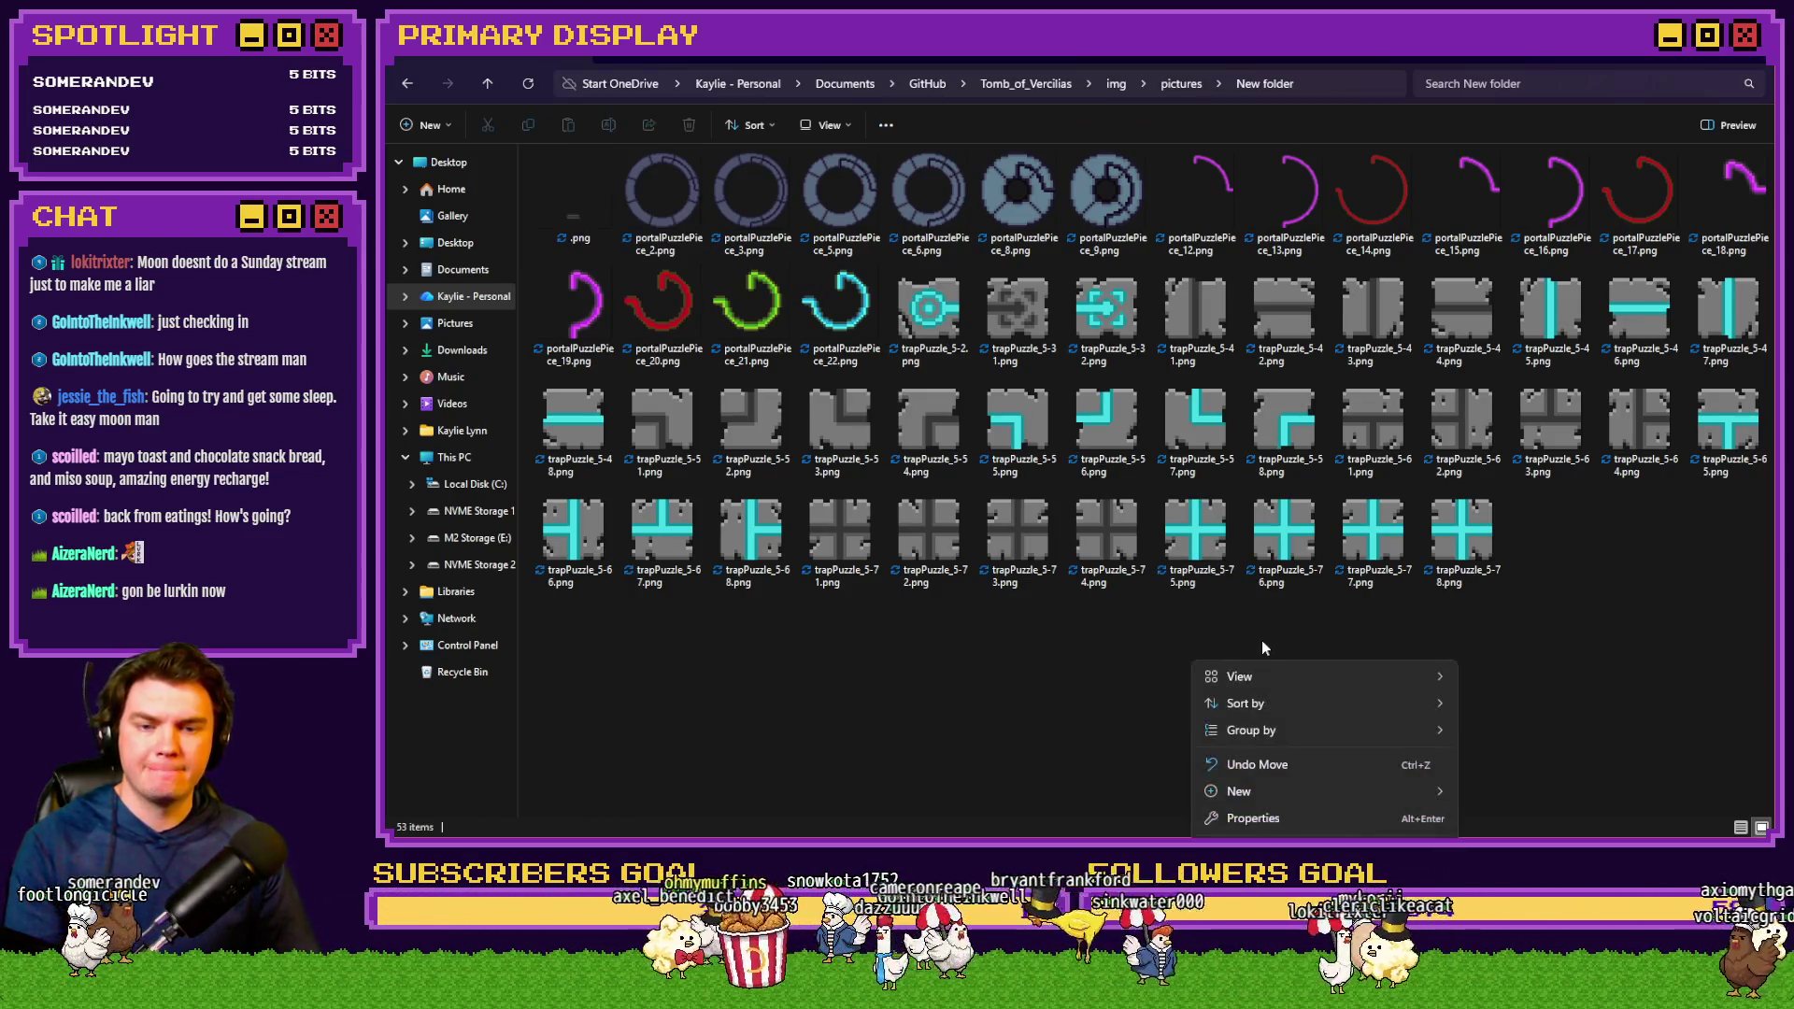
click(1024, 660)
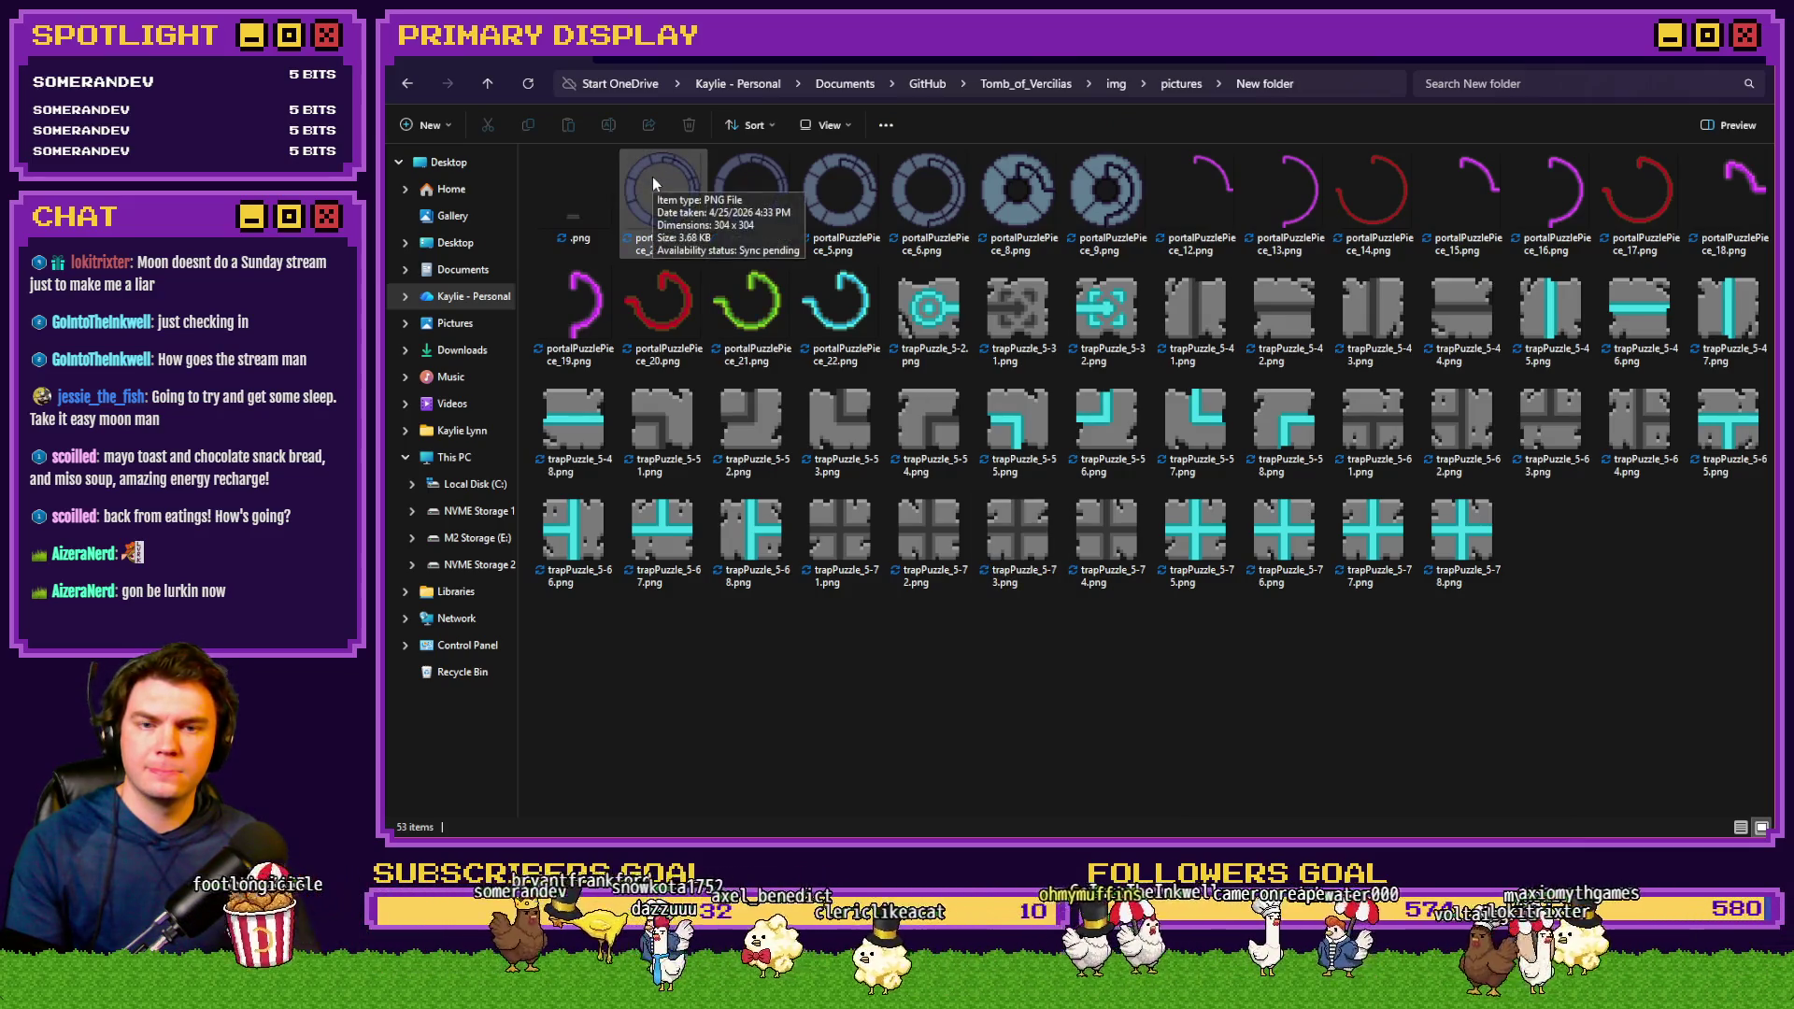
click(1185, 83)
Jump to the 'portal' files and step through portalPuzzle_1.png and portalPuzzle_2.png
key(alt+Tab)
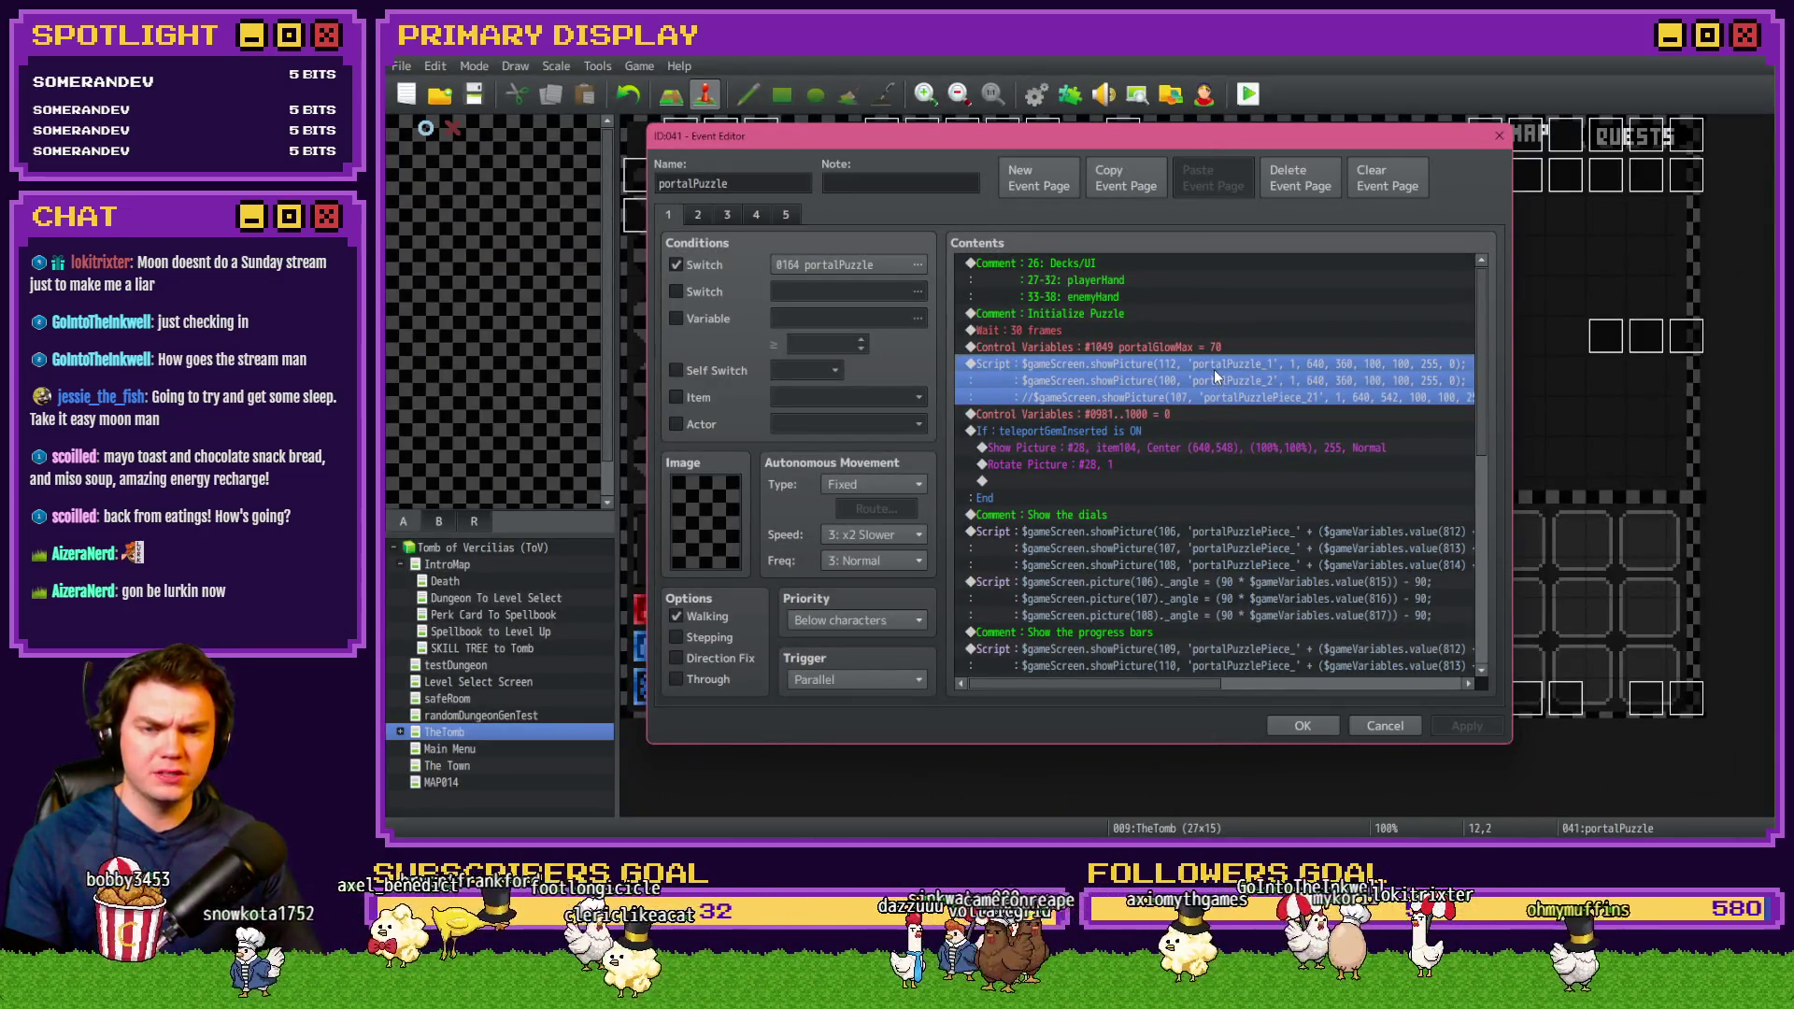
key(alt+Tab)
text(portal)
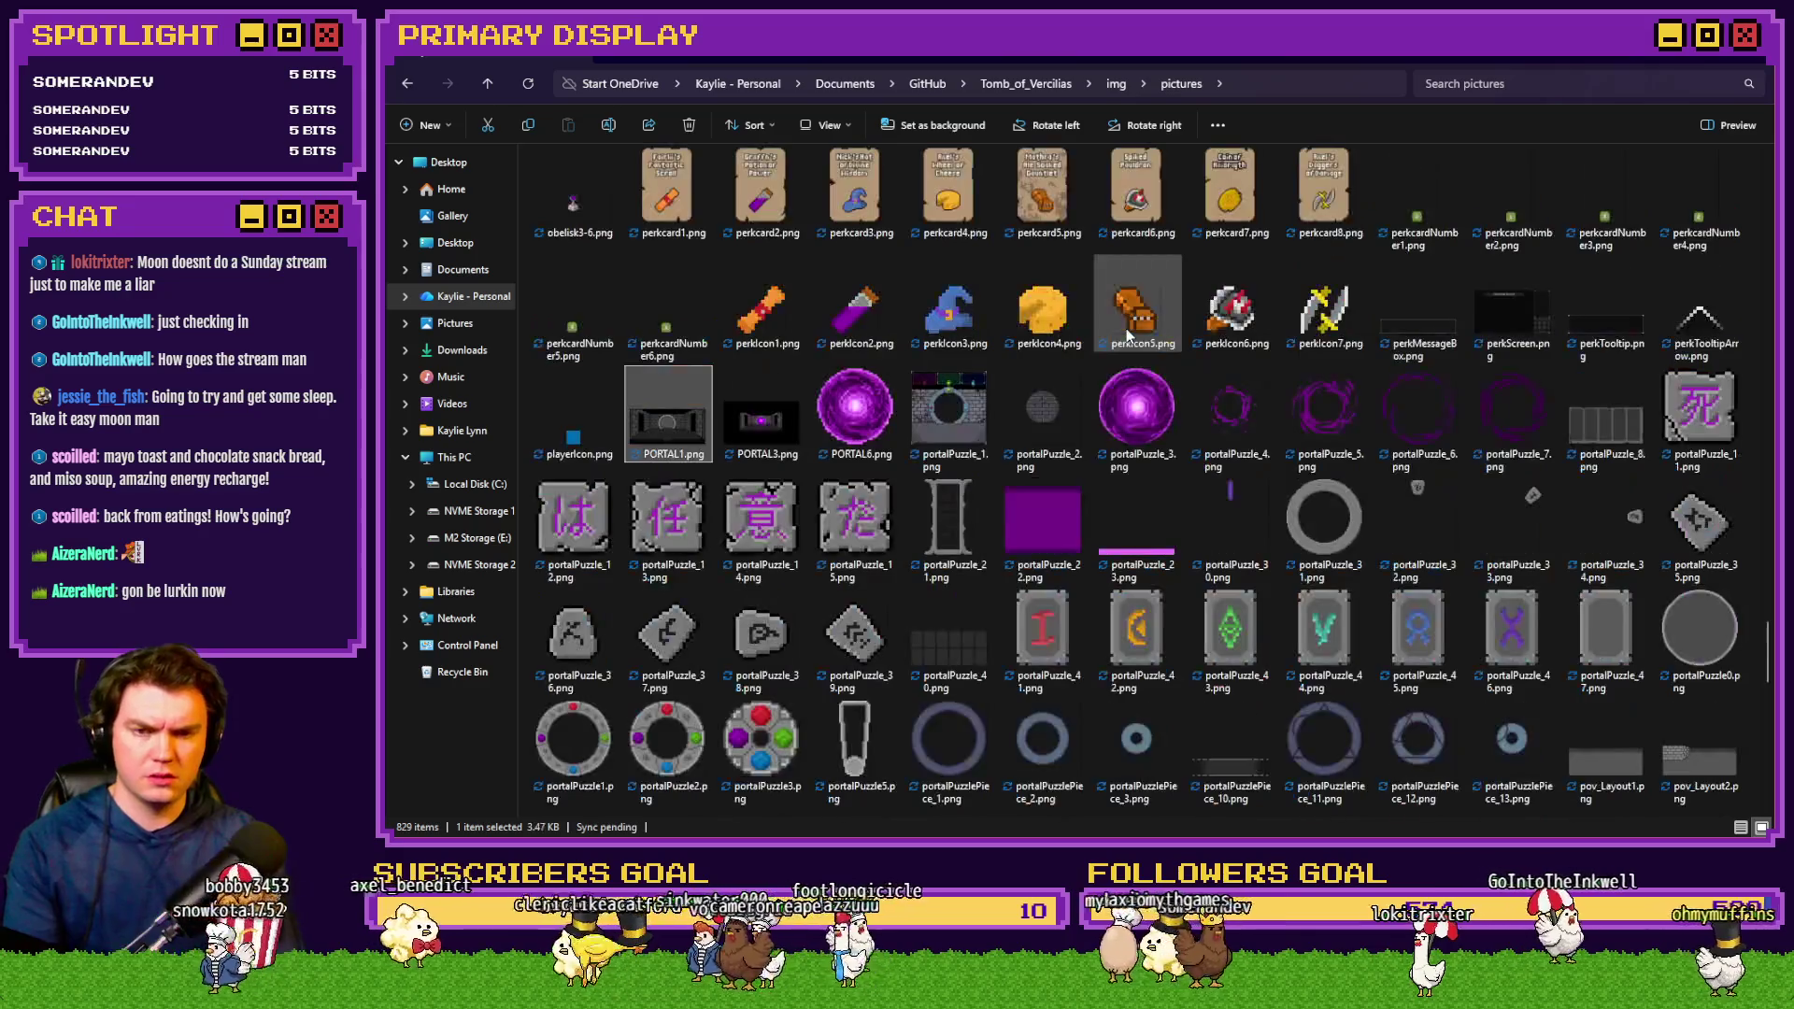
key(Right)
key(Right)
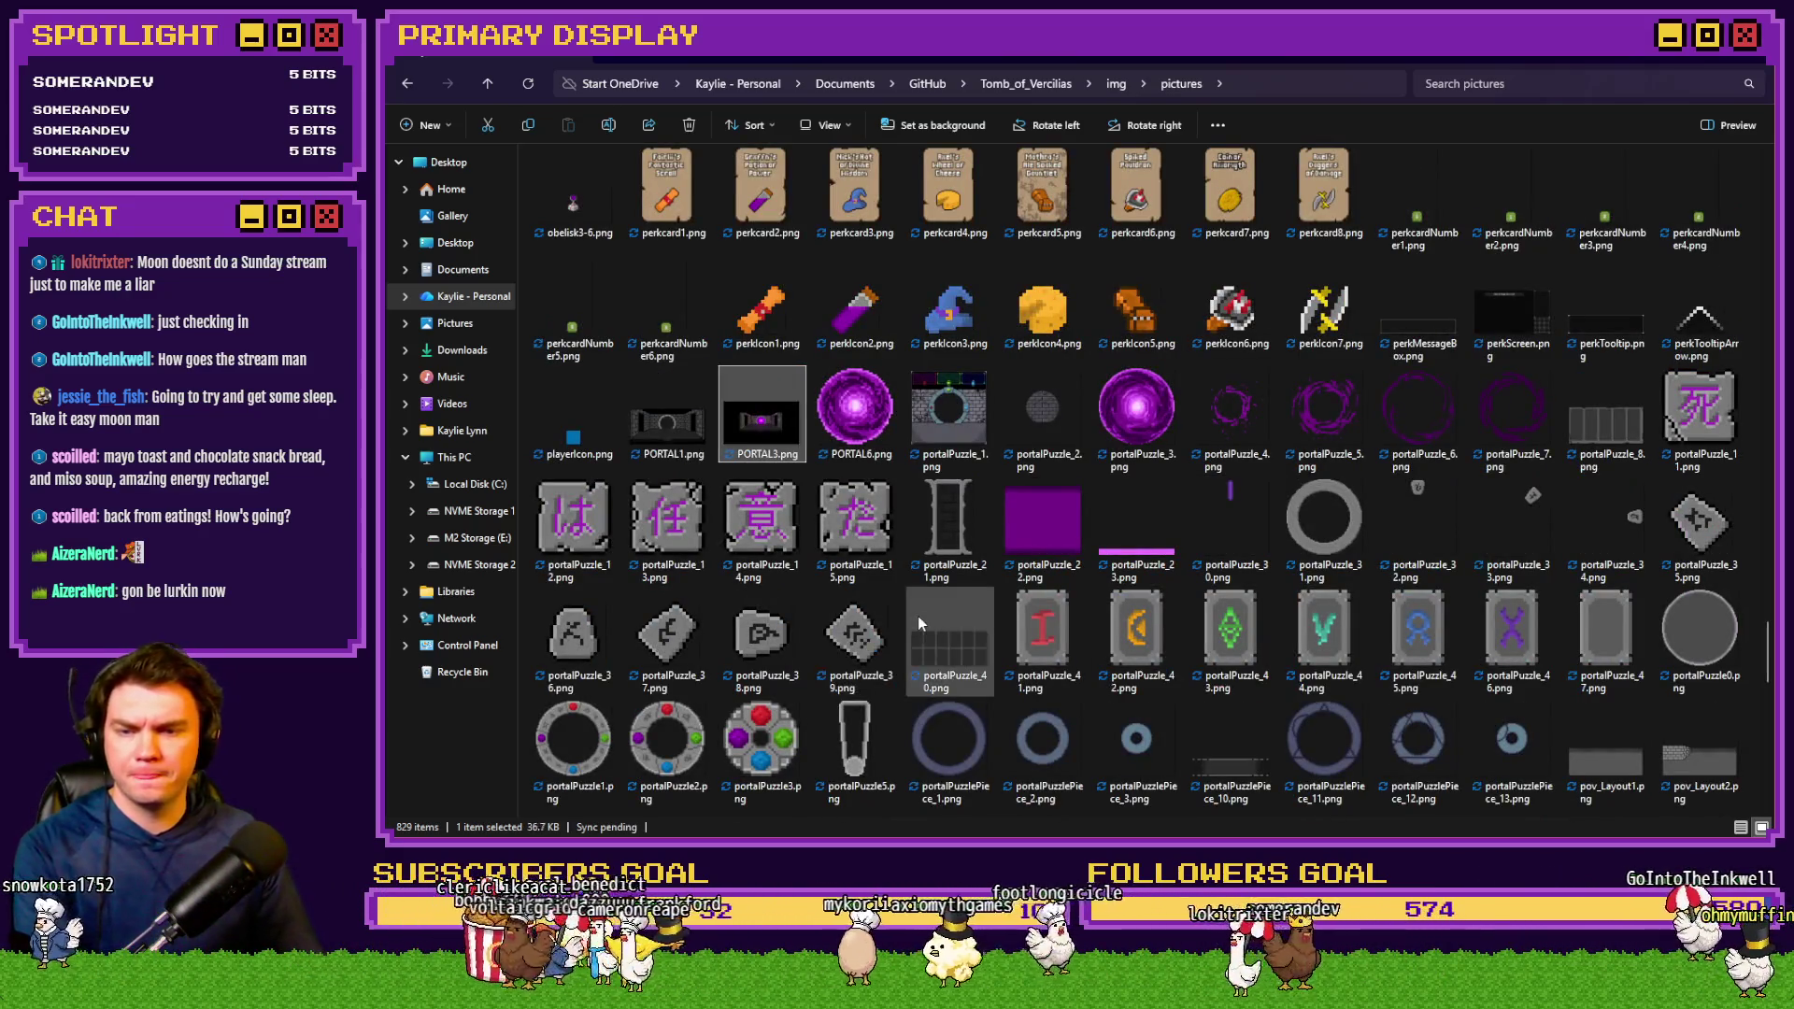
key(Right)
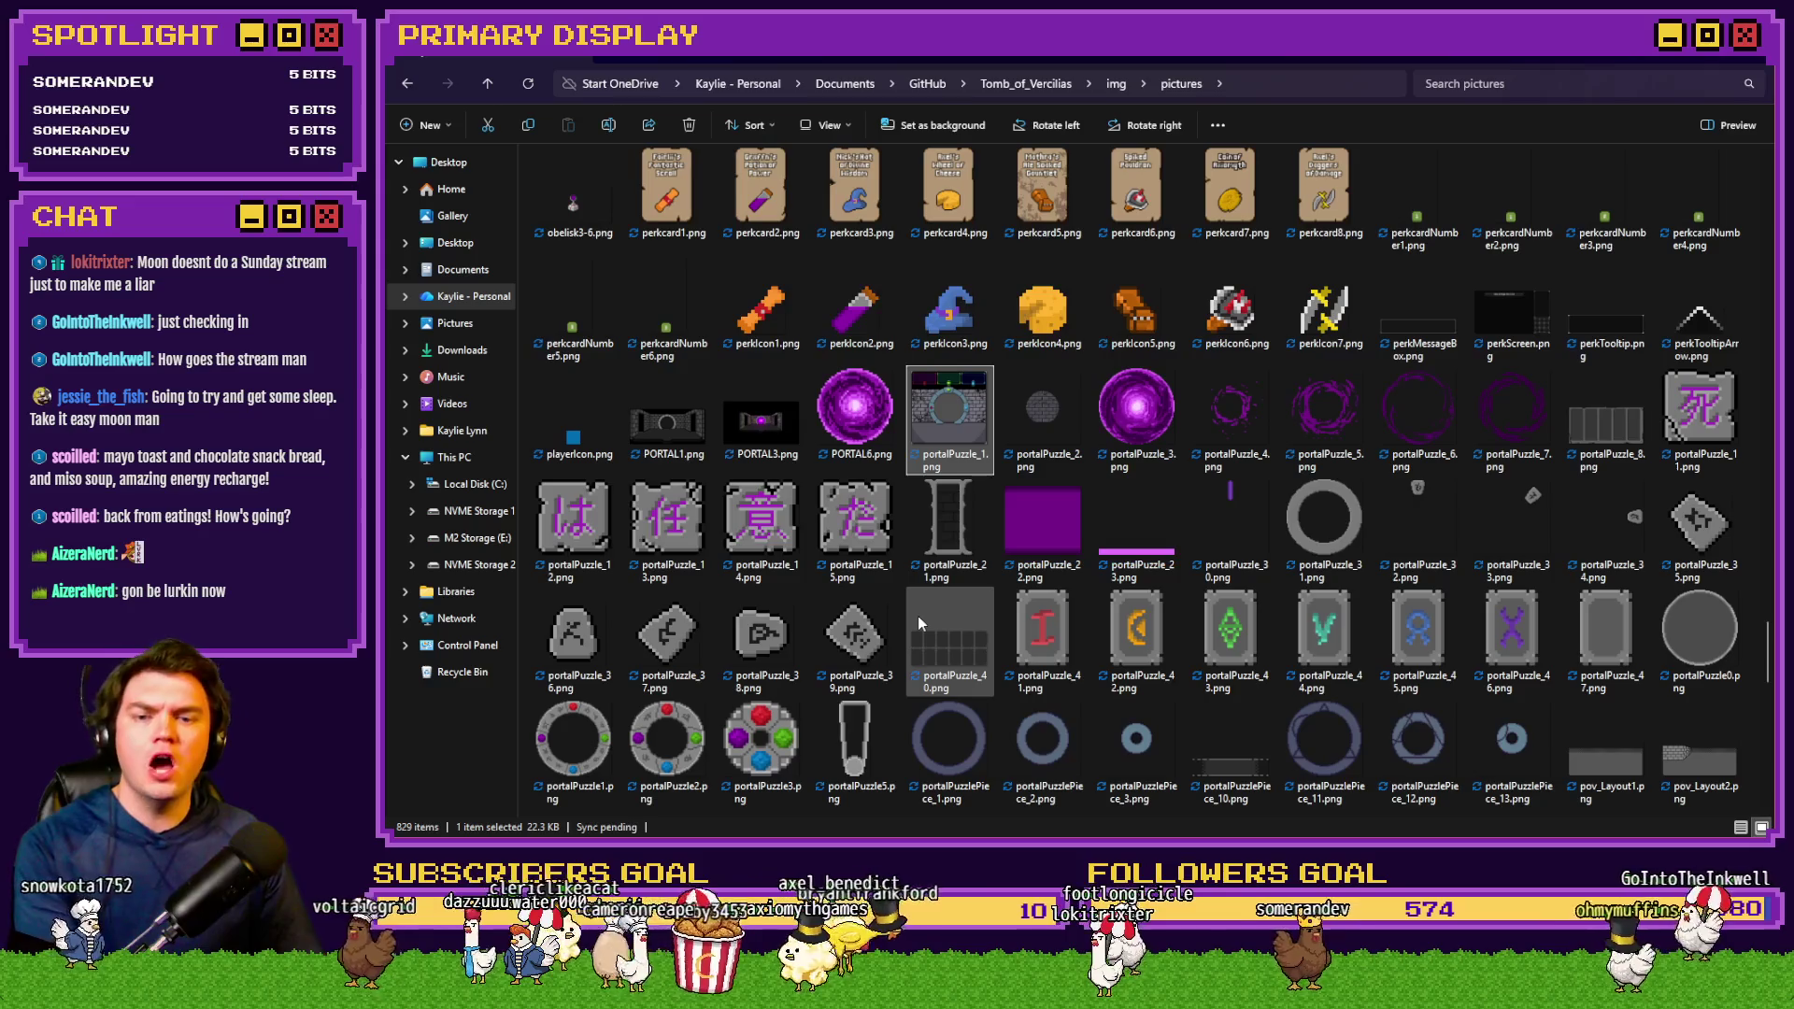
key(Right)
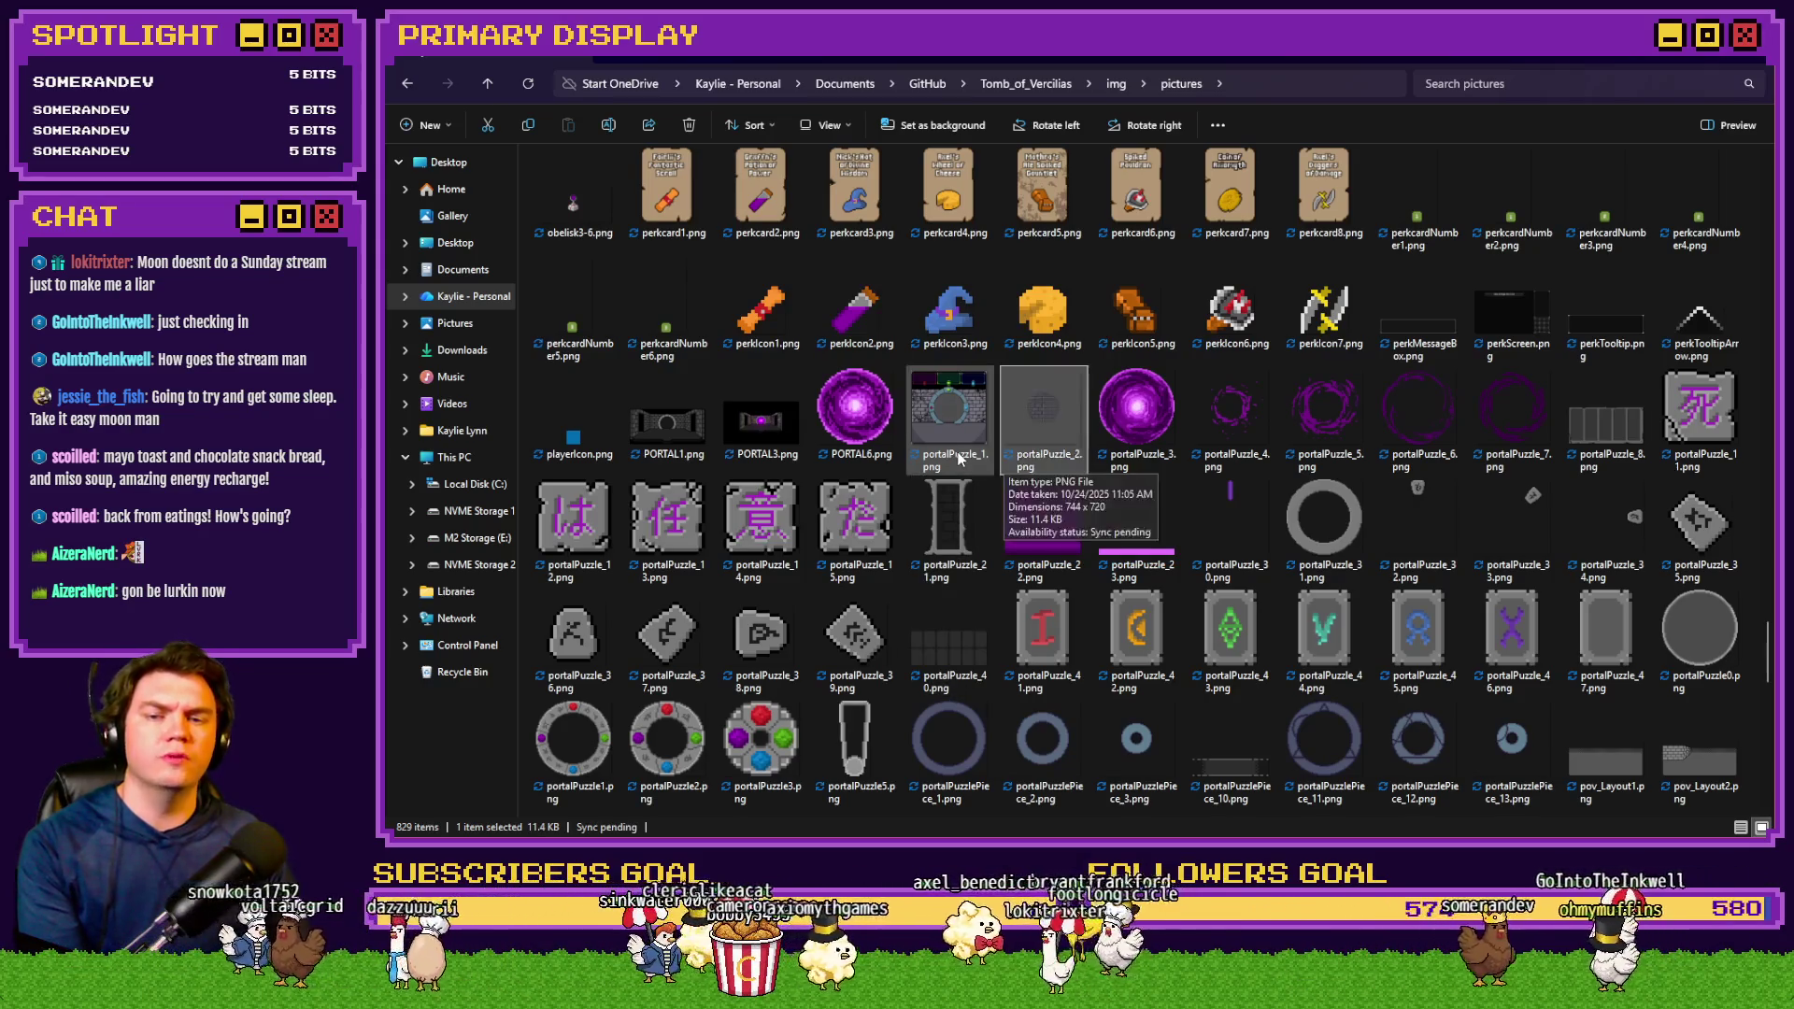
key(alt+Tab)
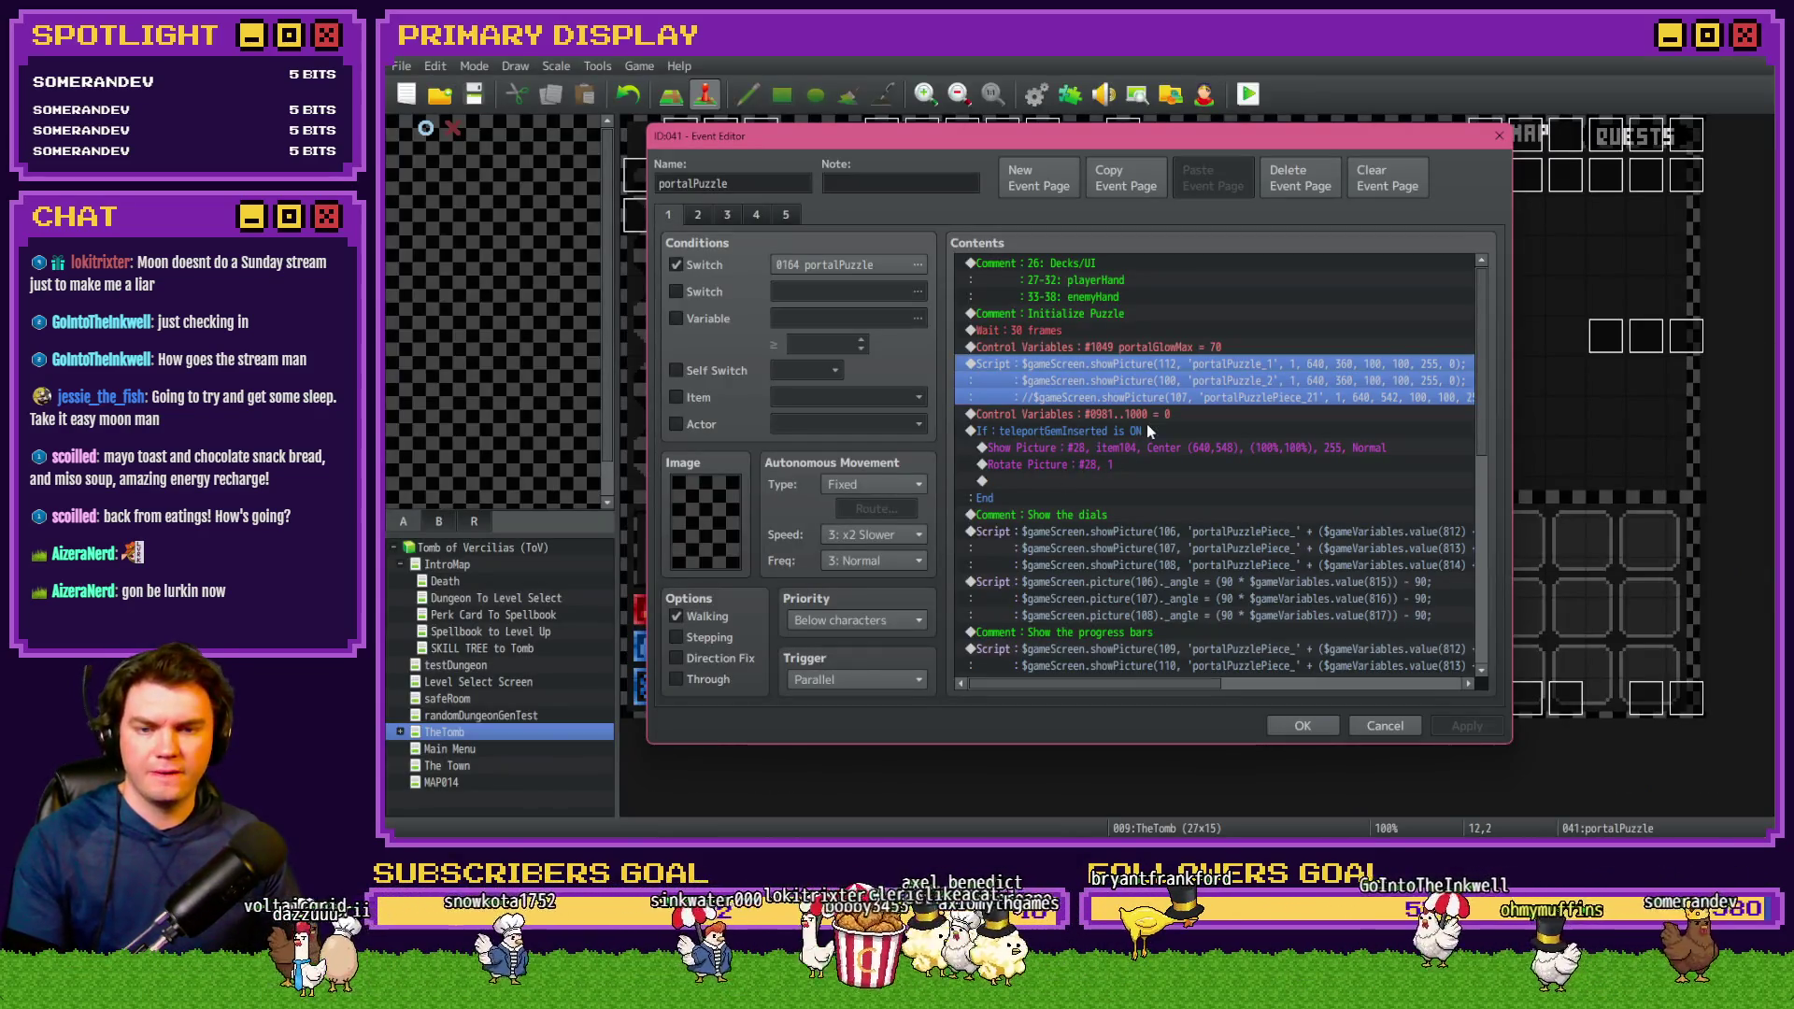
click(1165, 540)
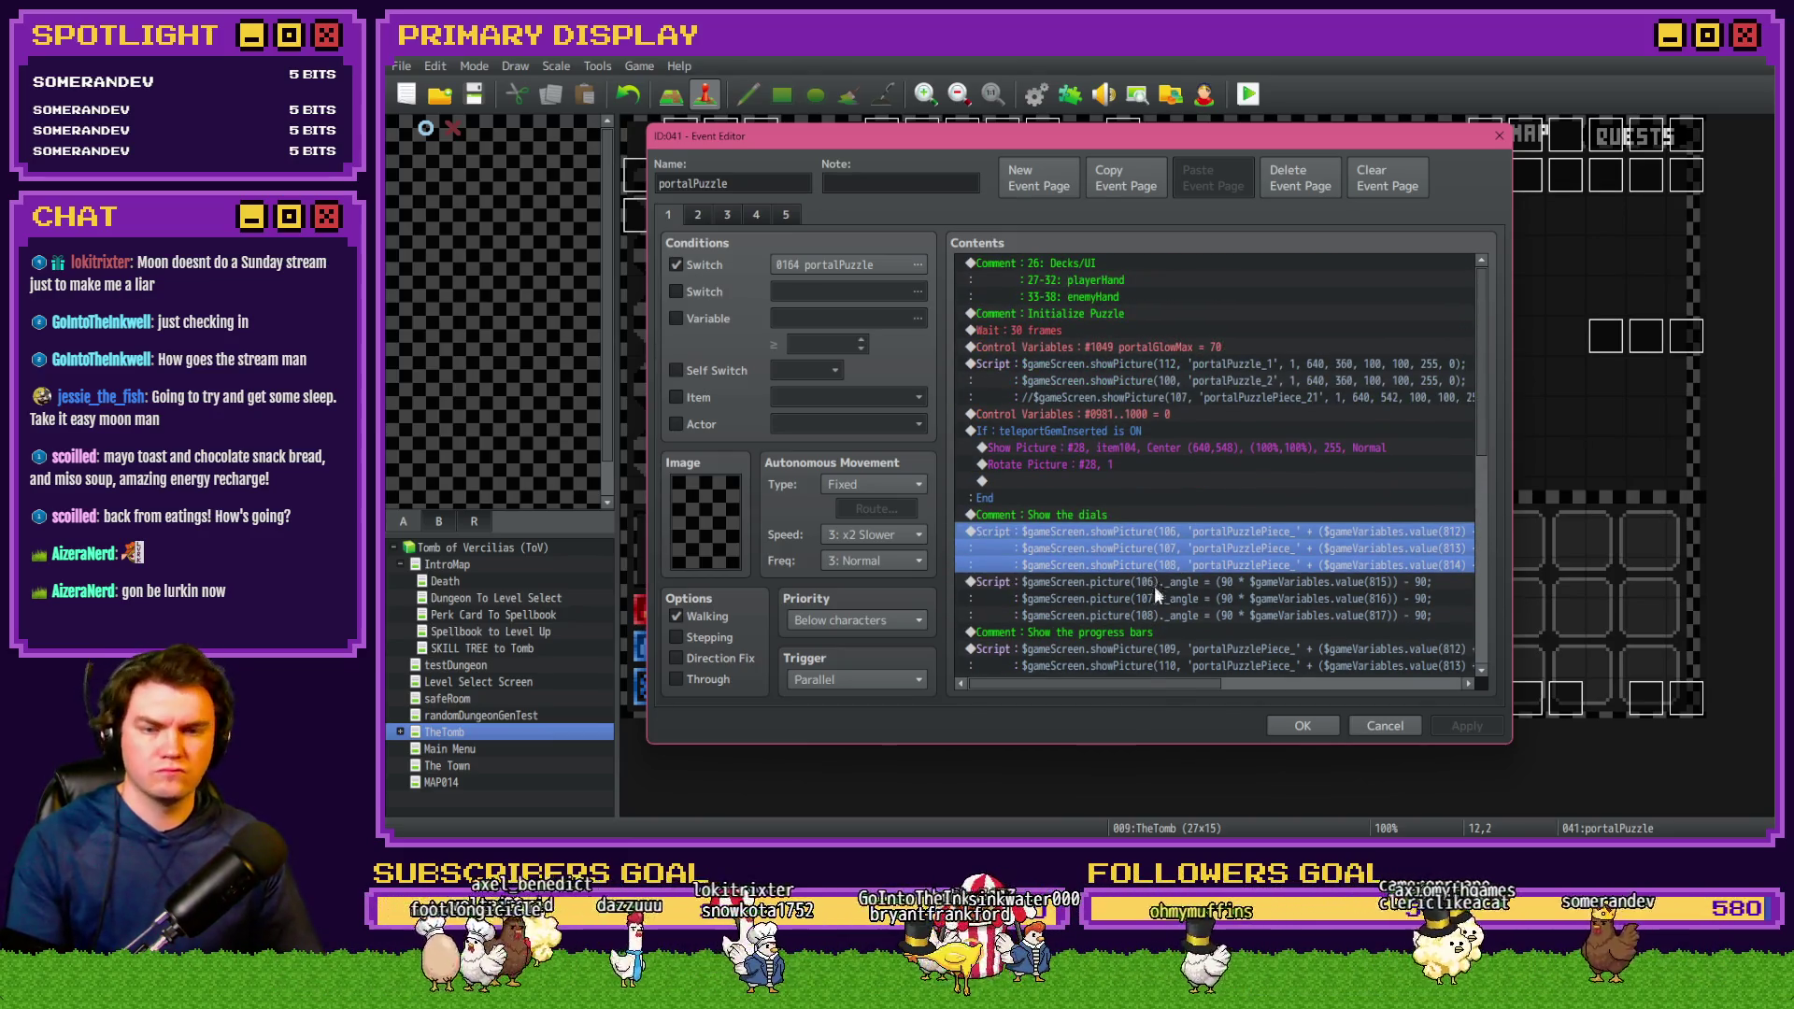
Edit the dials script to load portalPuzzlePiece_11 and _12 with the variable suffix commented out, then playtest
drag(1160, 689, 1237, 698)
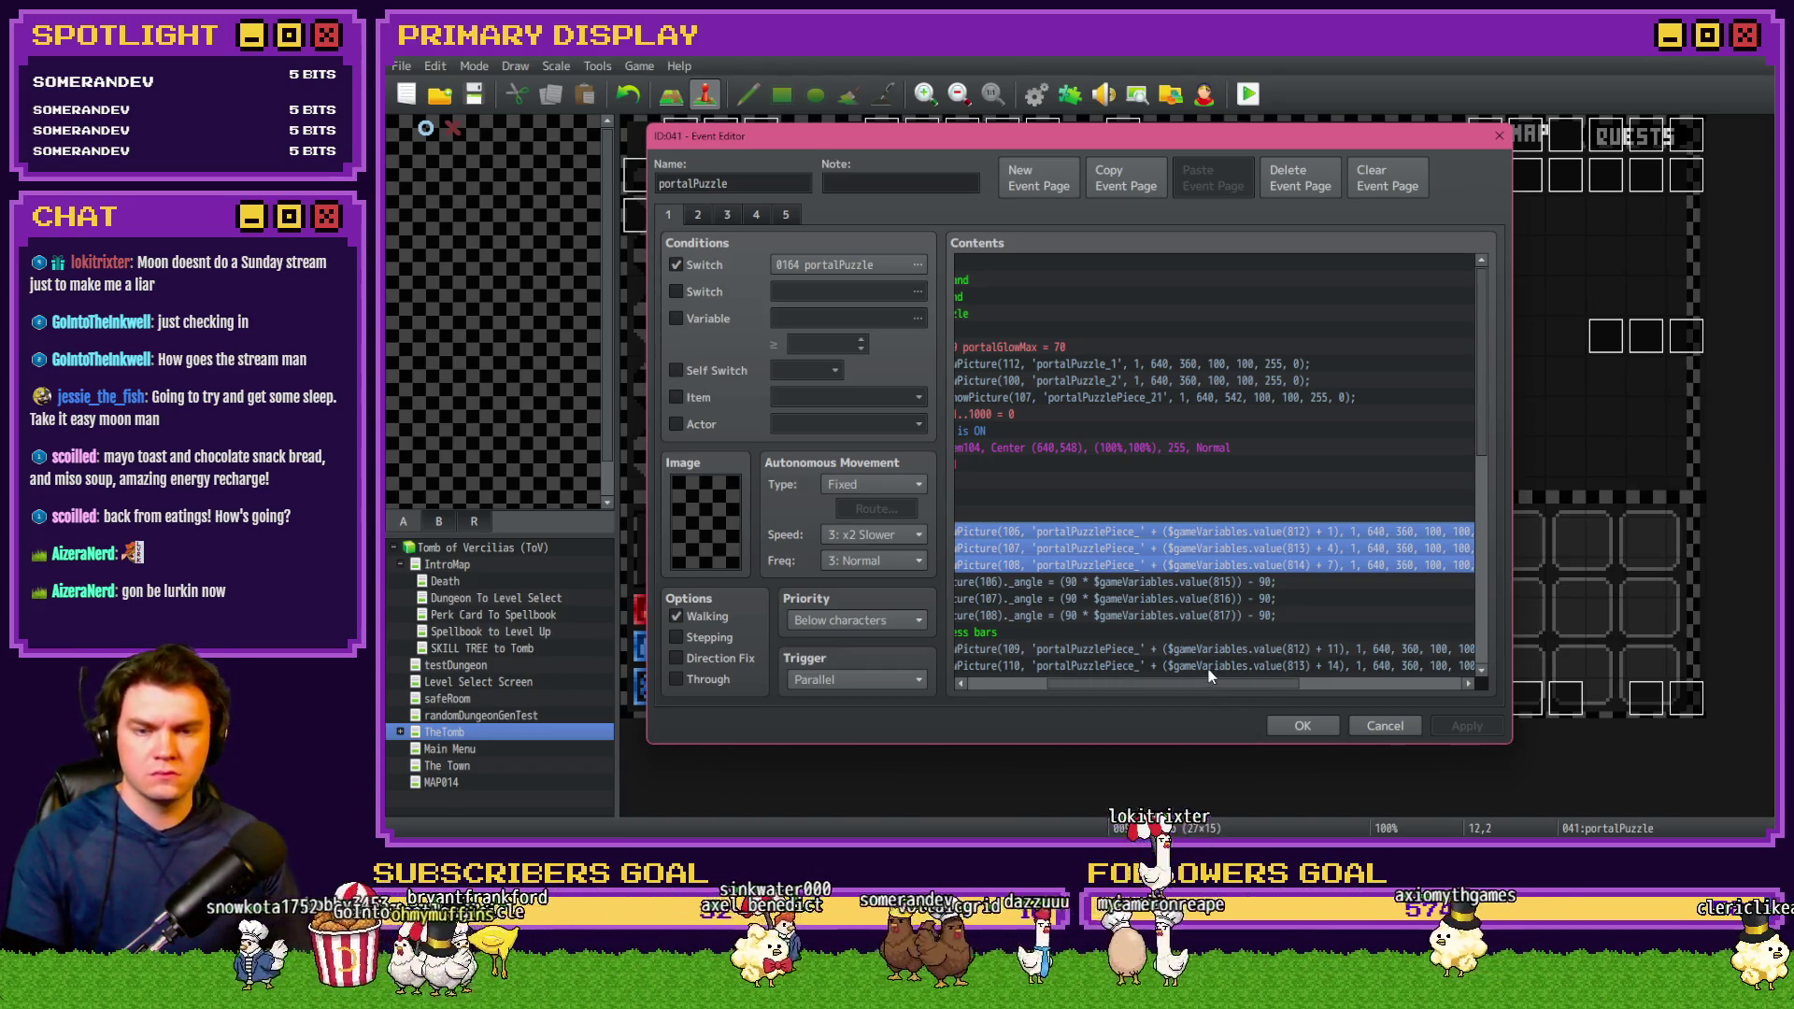
drag(1157, 685, 1053, 681)
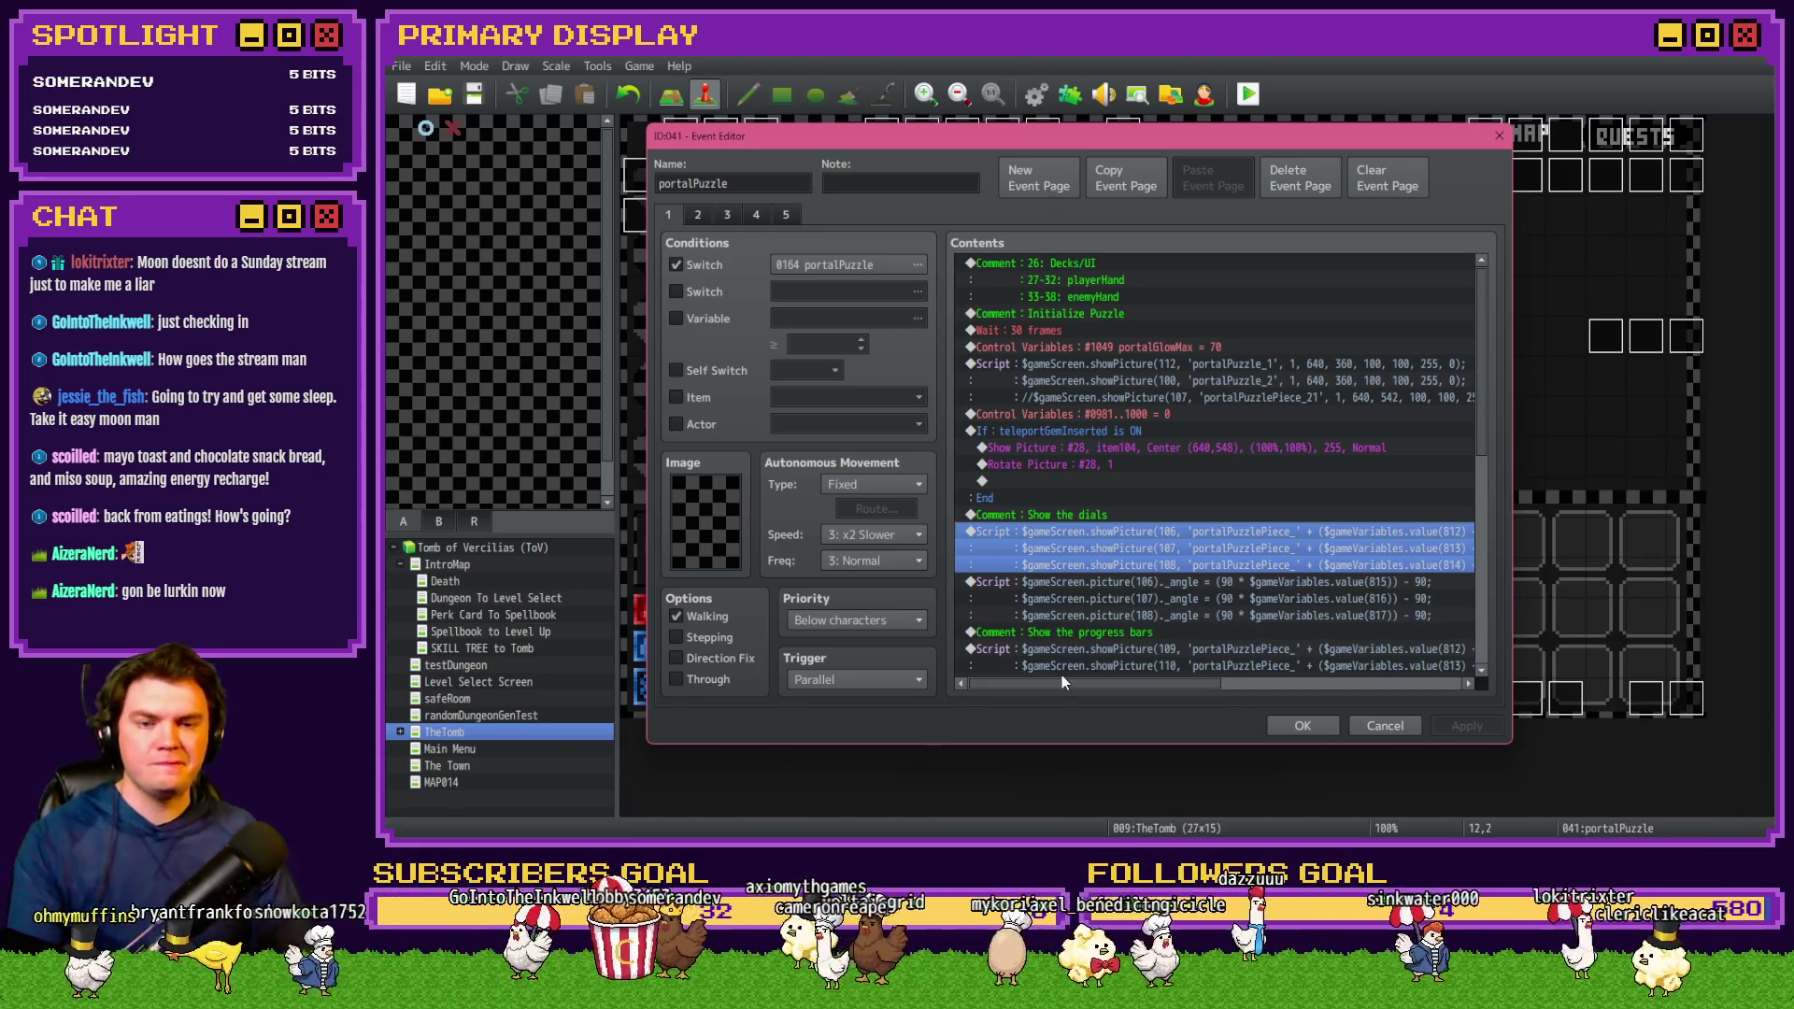
key(alt+Tab)
key(alt+Tab)
double_click(1215, 548)
key(ctrl+a)
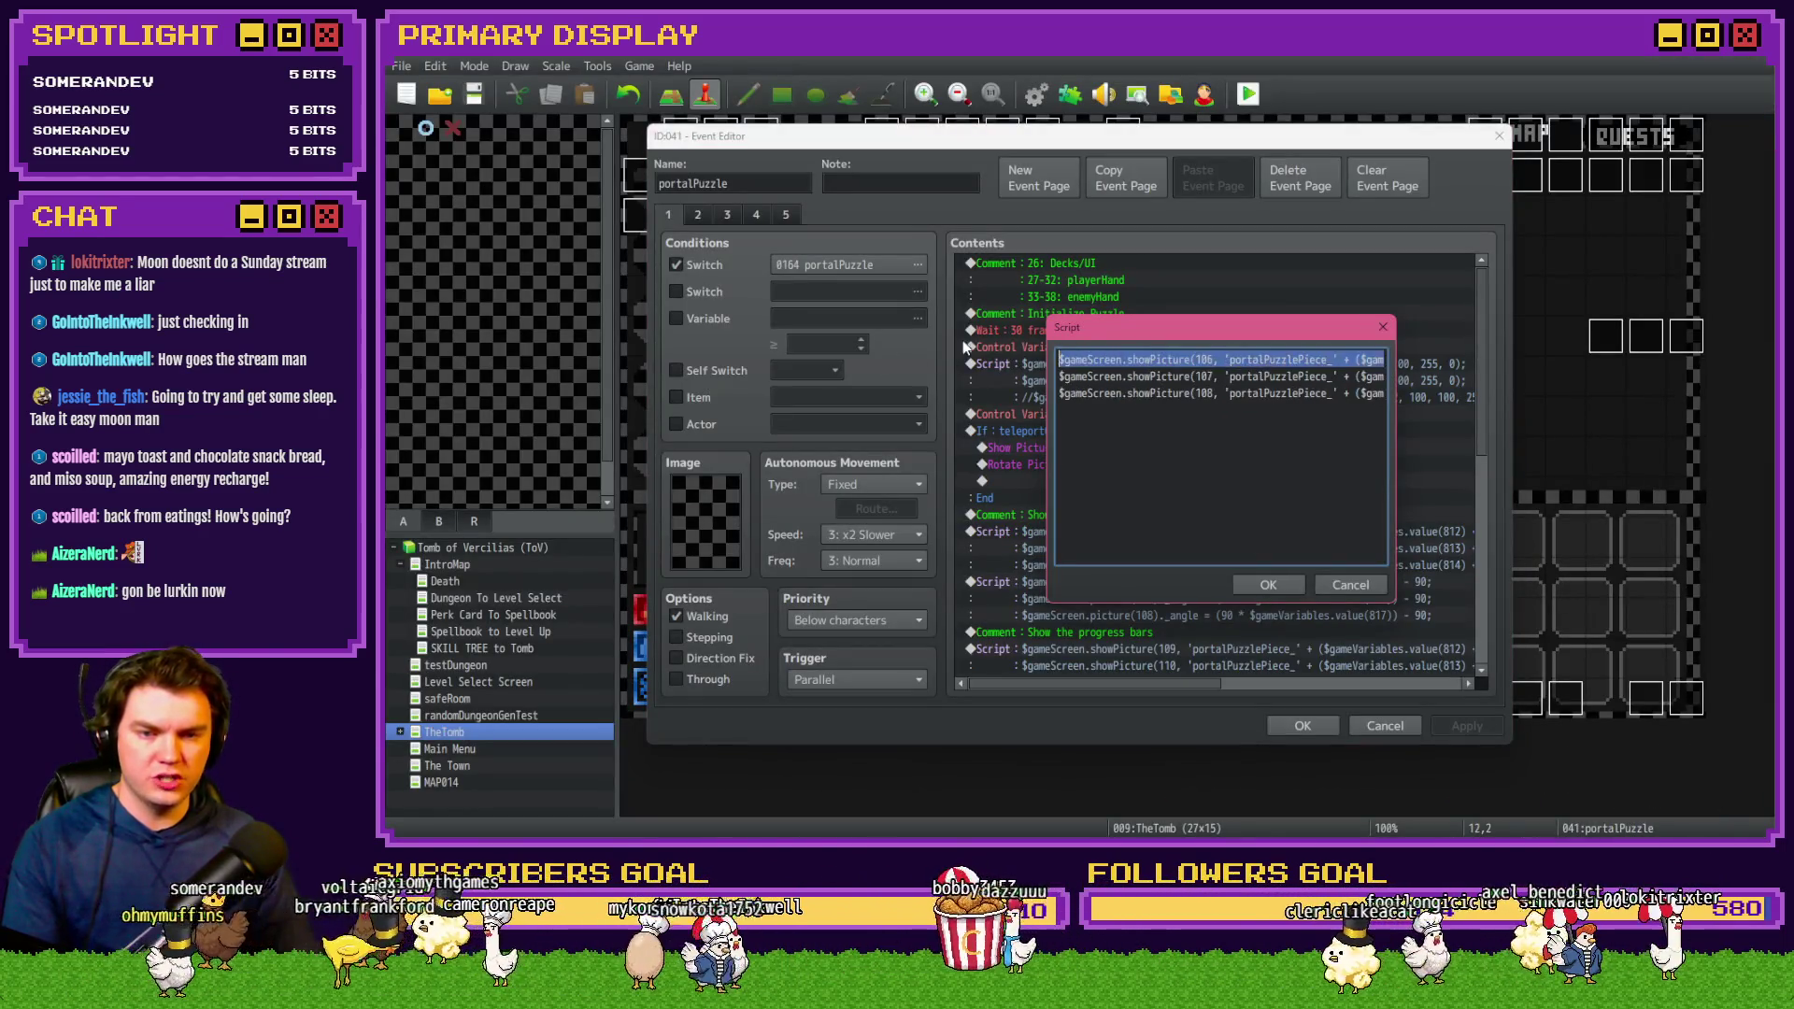
click(1337, 360)
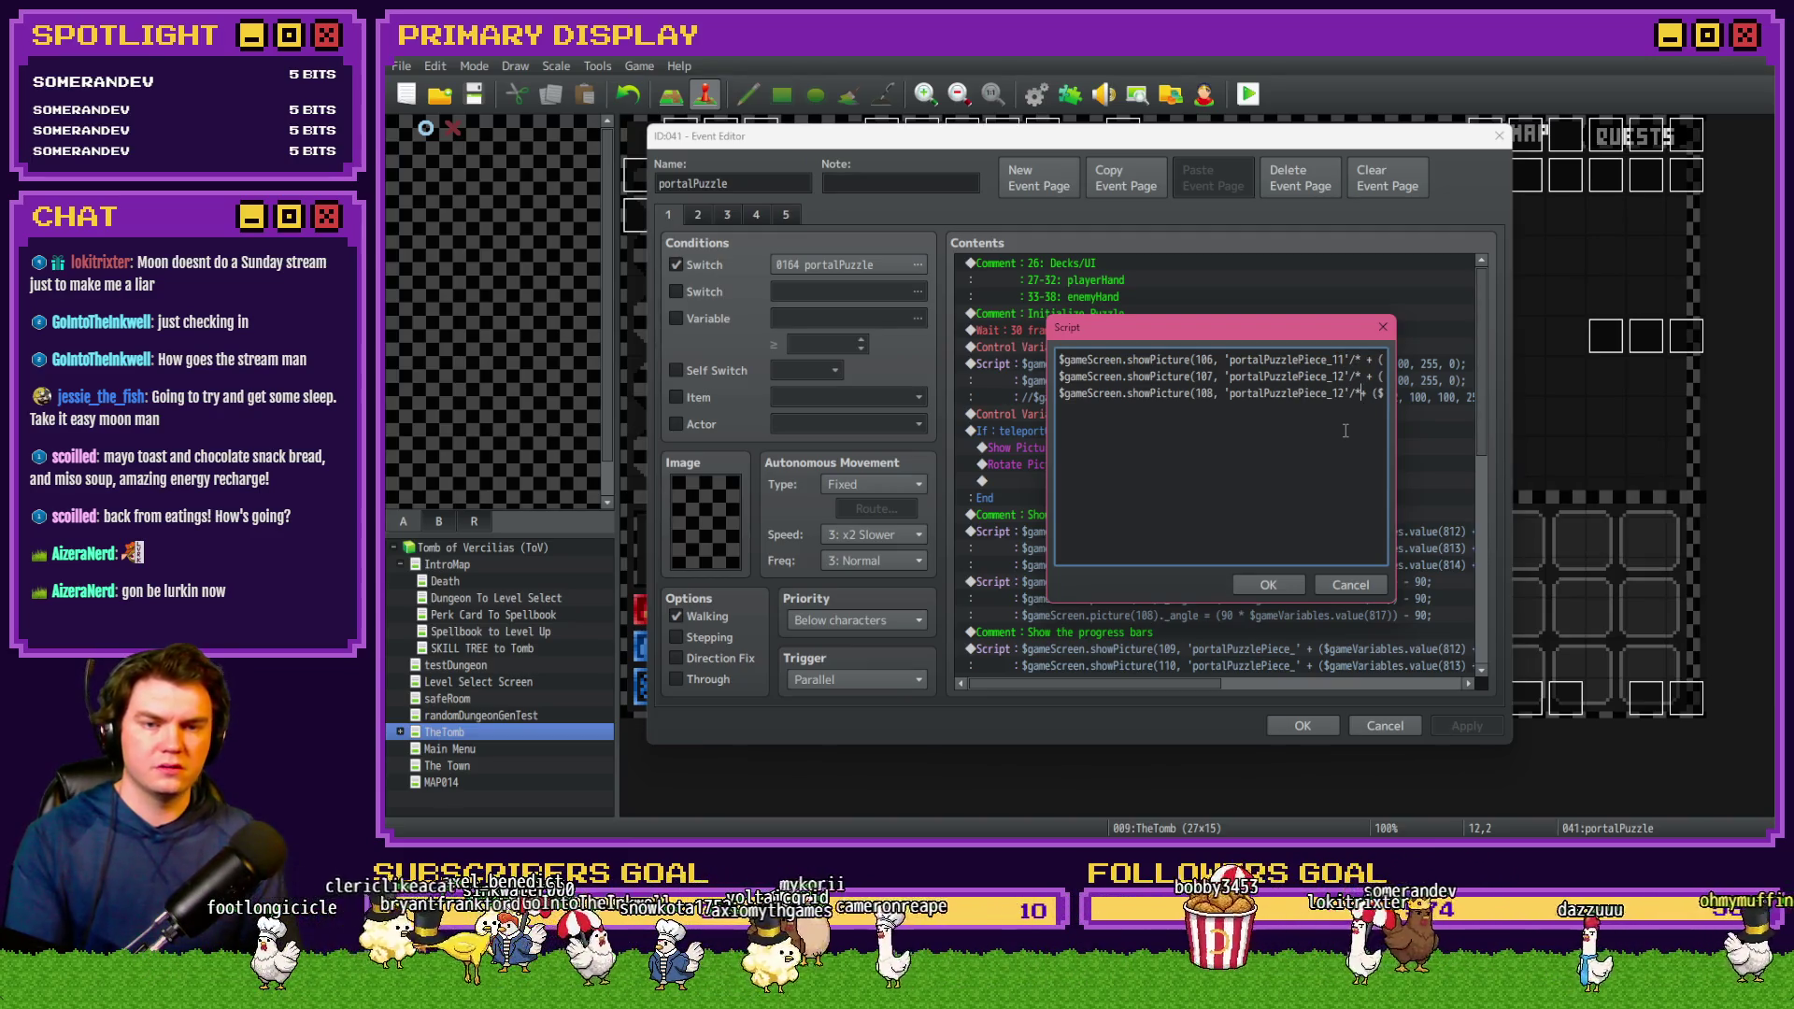
scroll(1307, 451, right, 5)
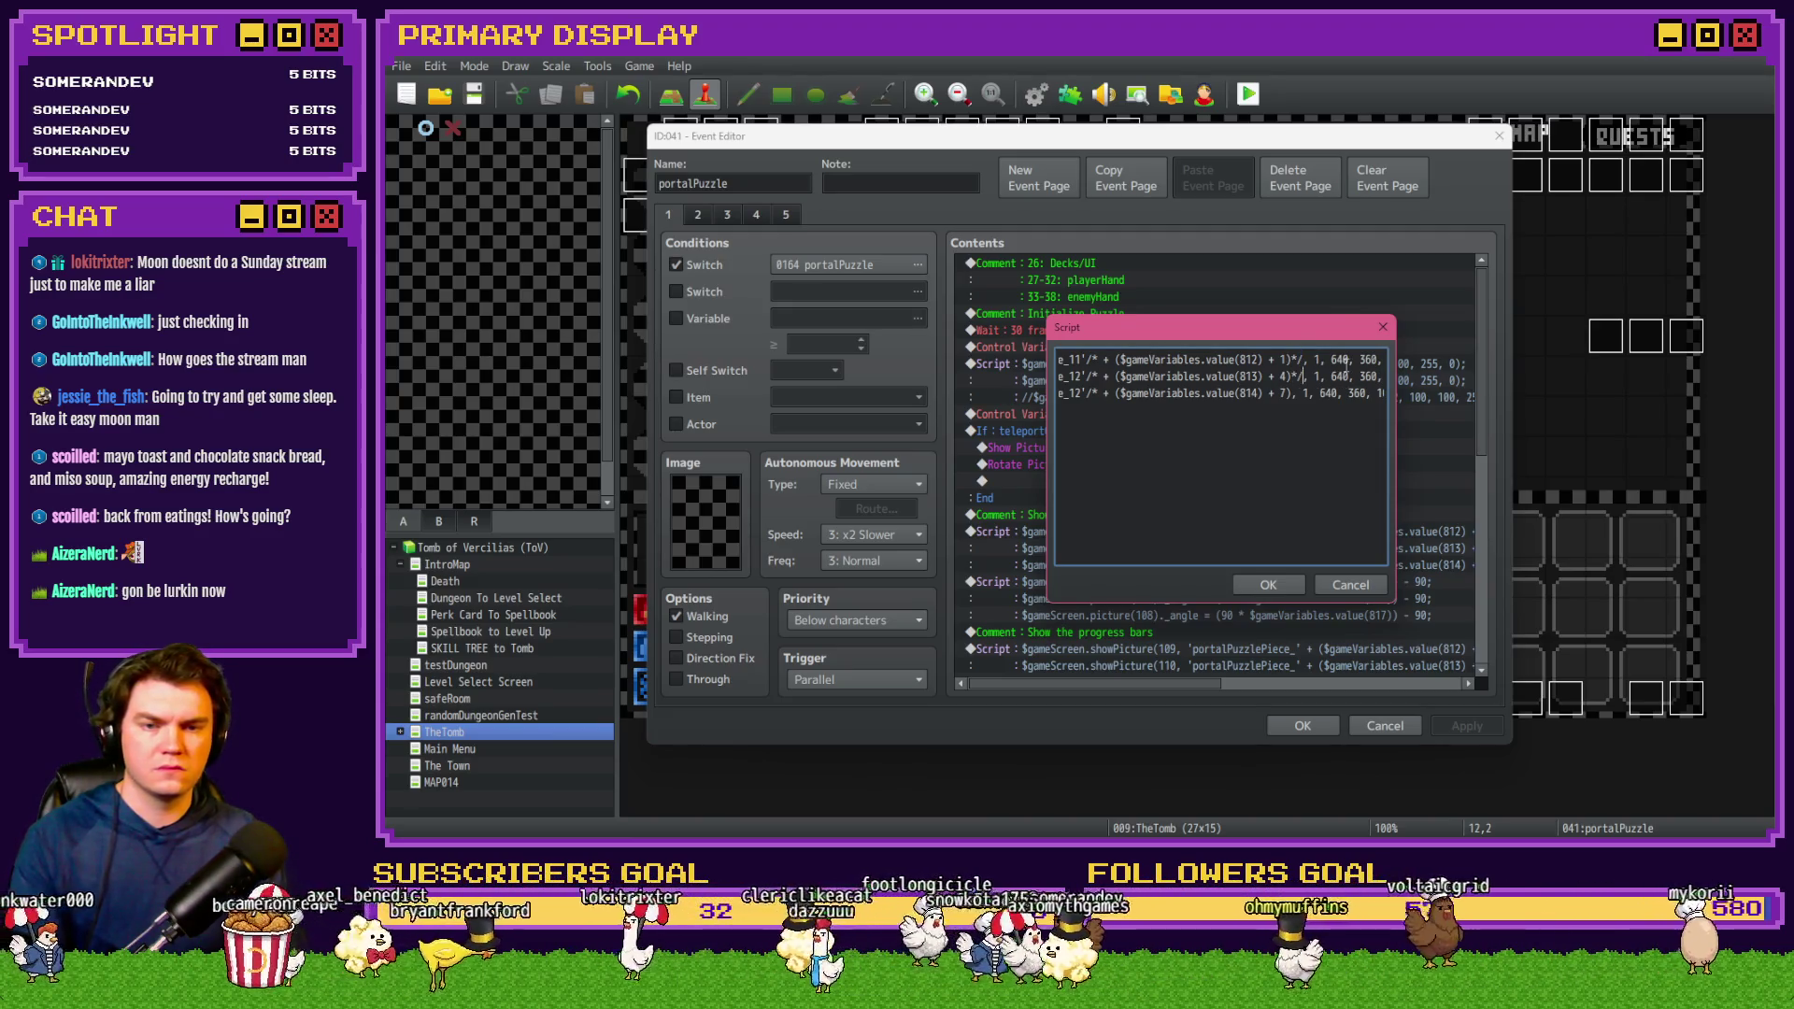
click(1269, 585)
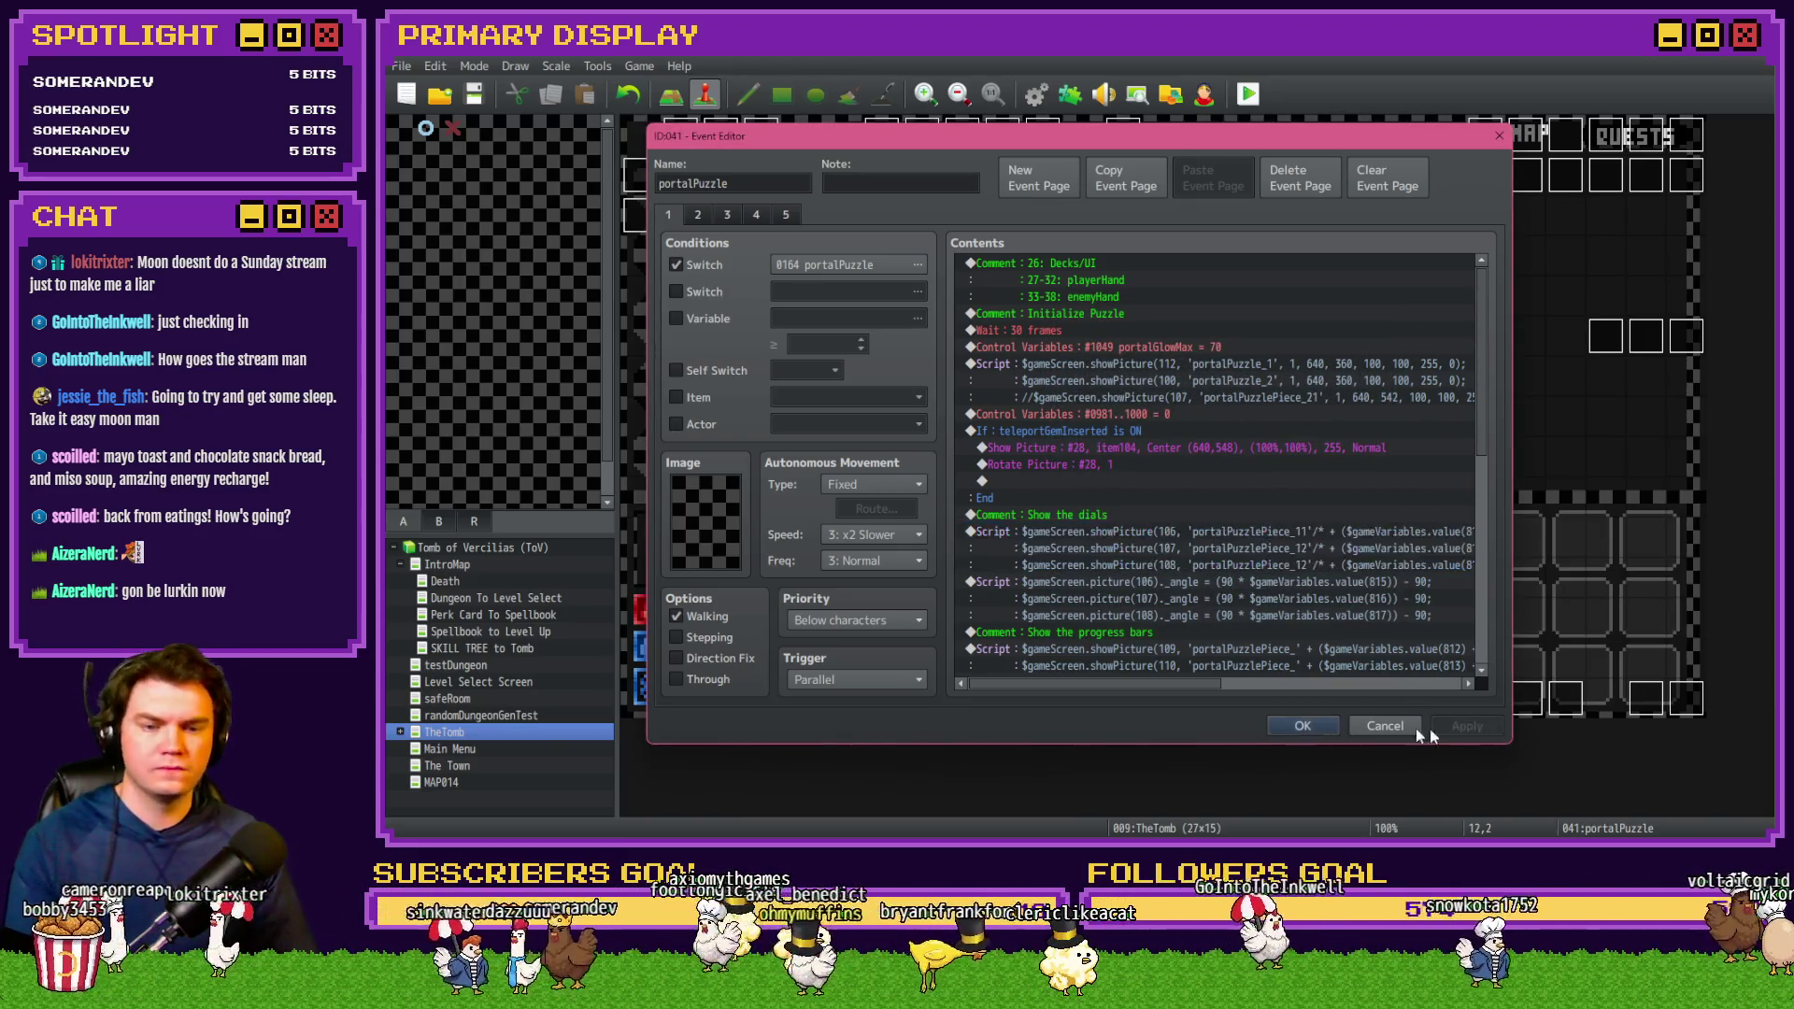
click(1303, 726)
click(1253, 105)
click(1028, 474)
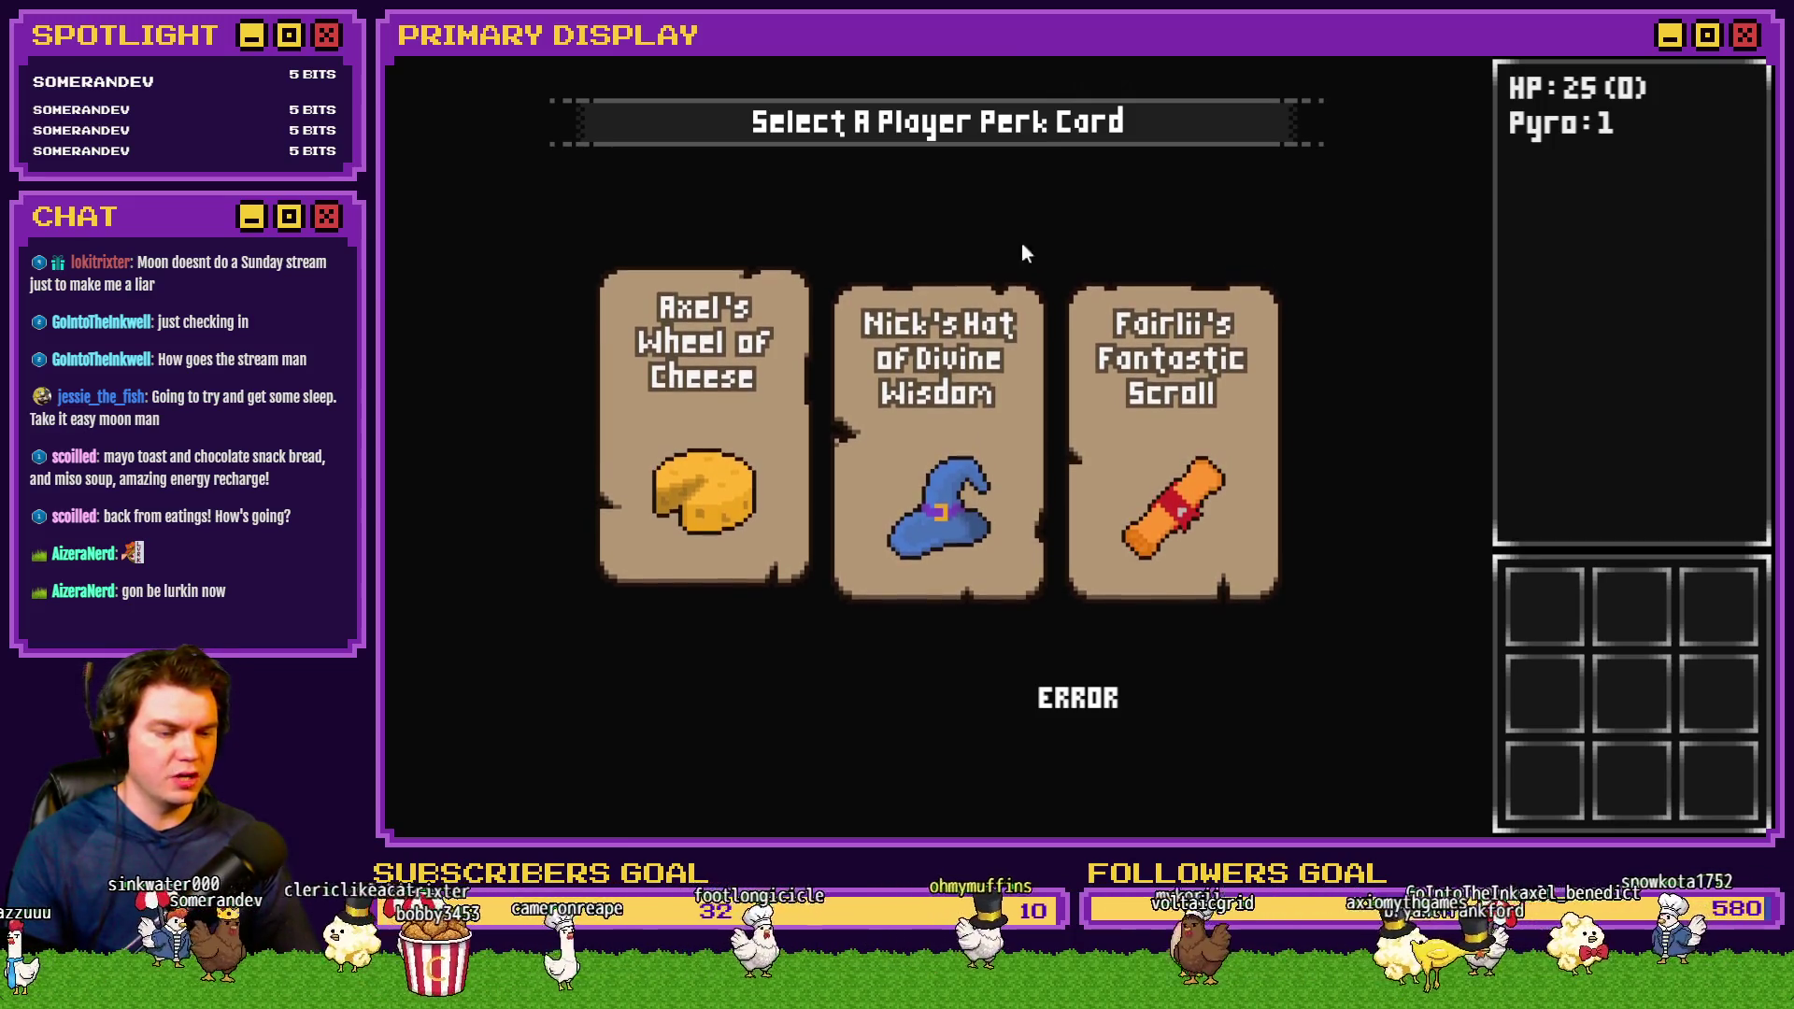
Choose the cheese perk card, clear the lock's gem grid, and take the Potion of Power
mouse_move(952, 430)
click(725, 413)
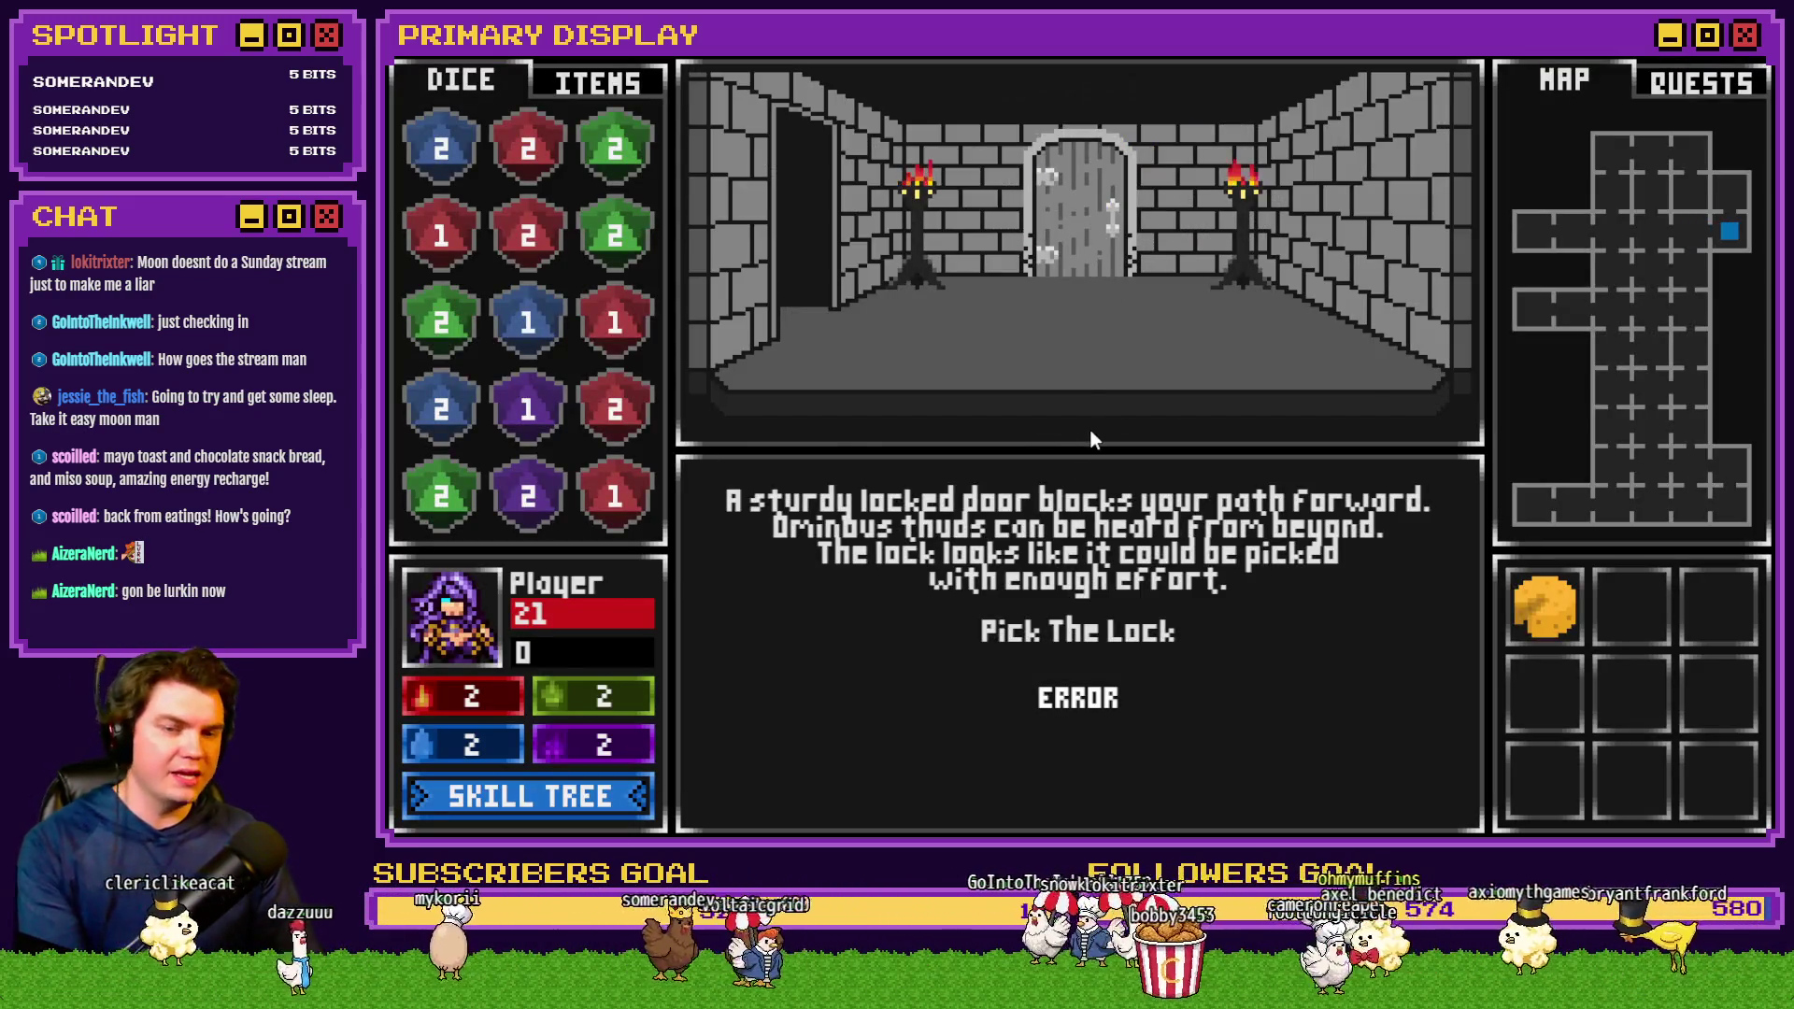
click(1114, 645)
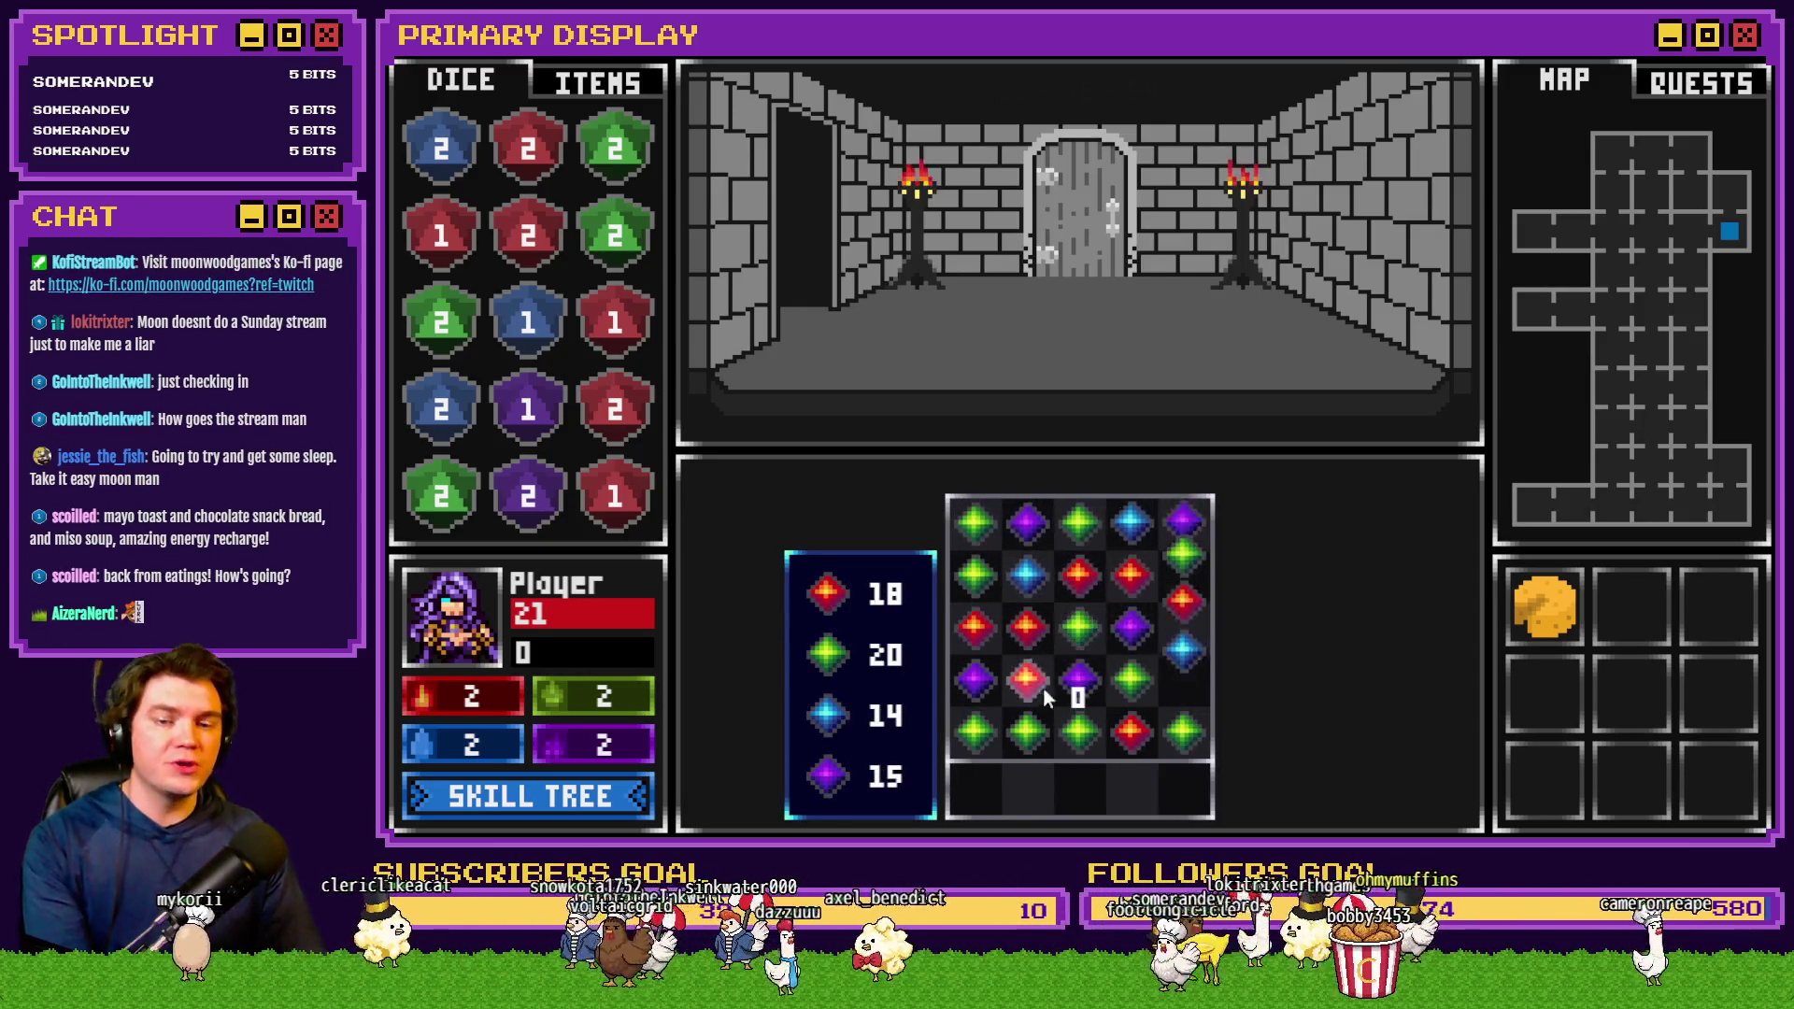
click(1045, 677)
click(1080, 581)
click(1029, 634)
click(1103, 691)
click(1107, 620)
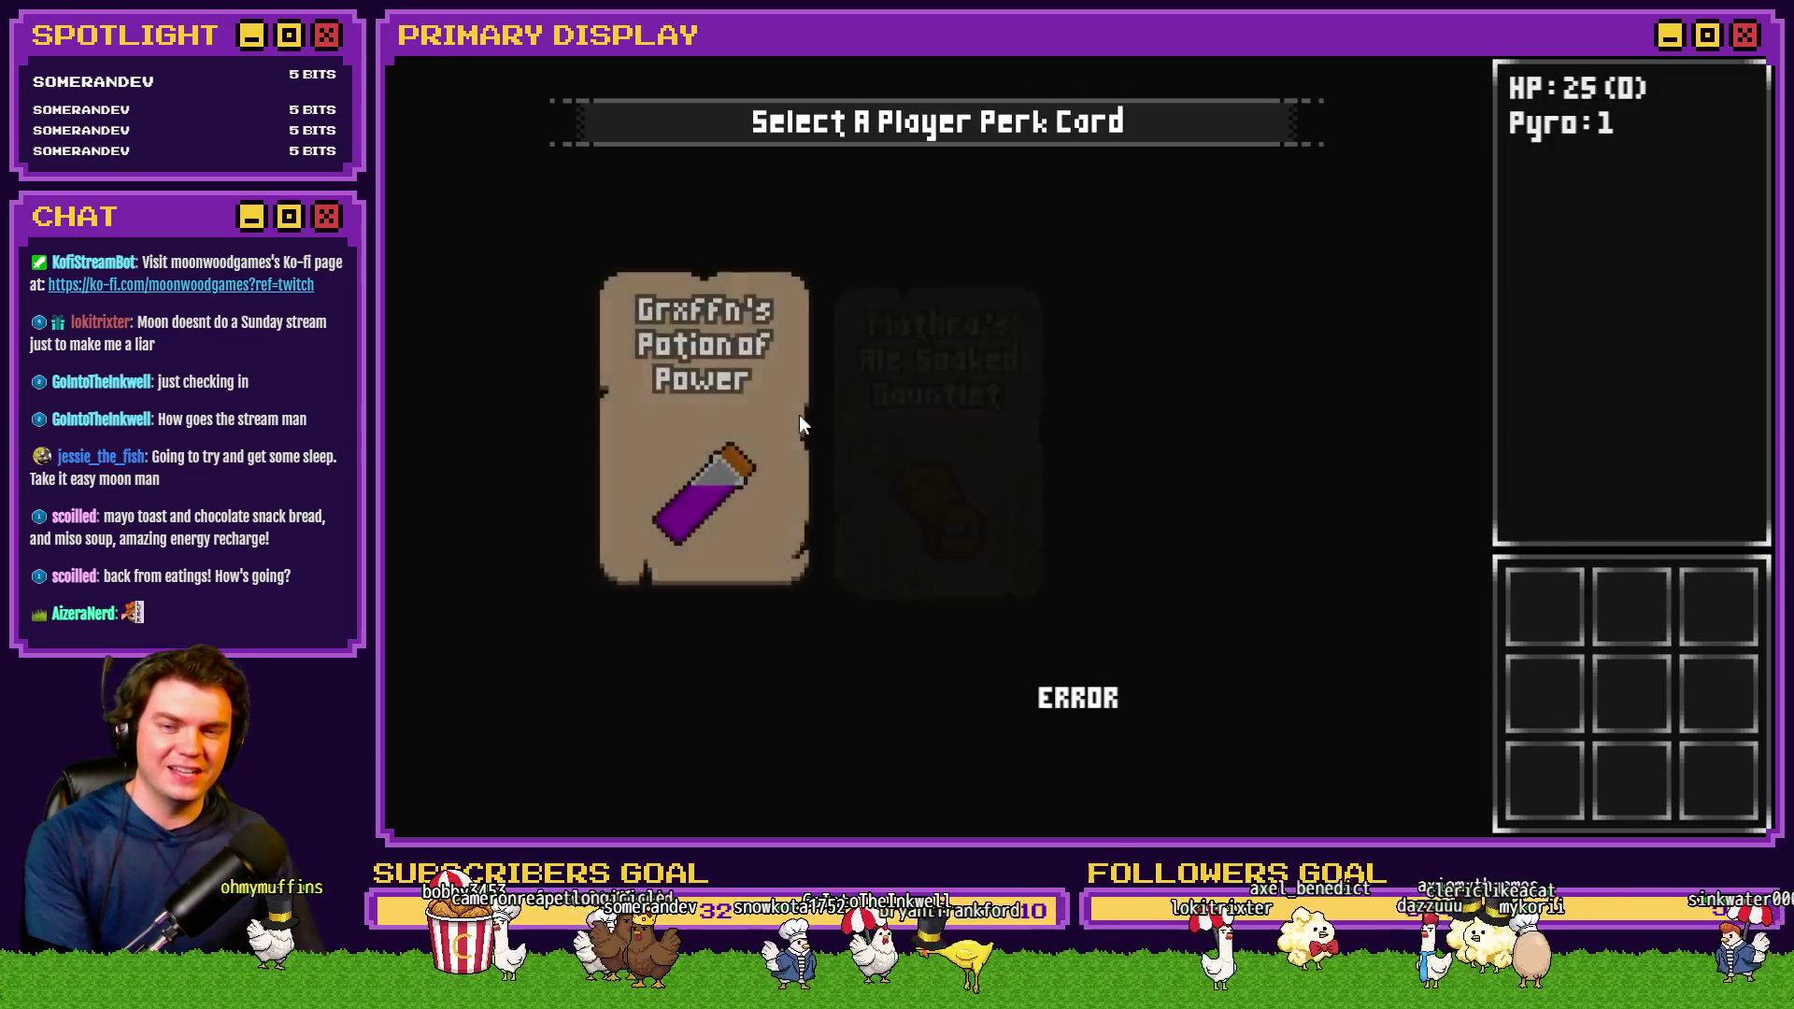
click(748, 419)
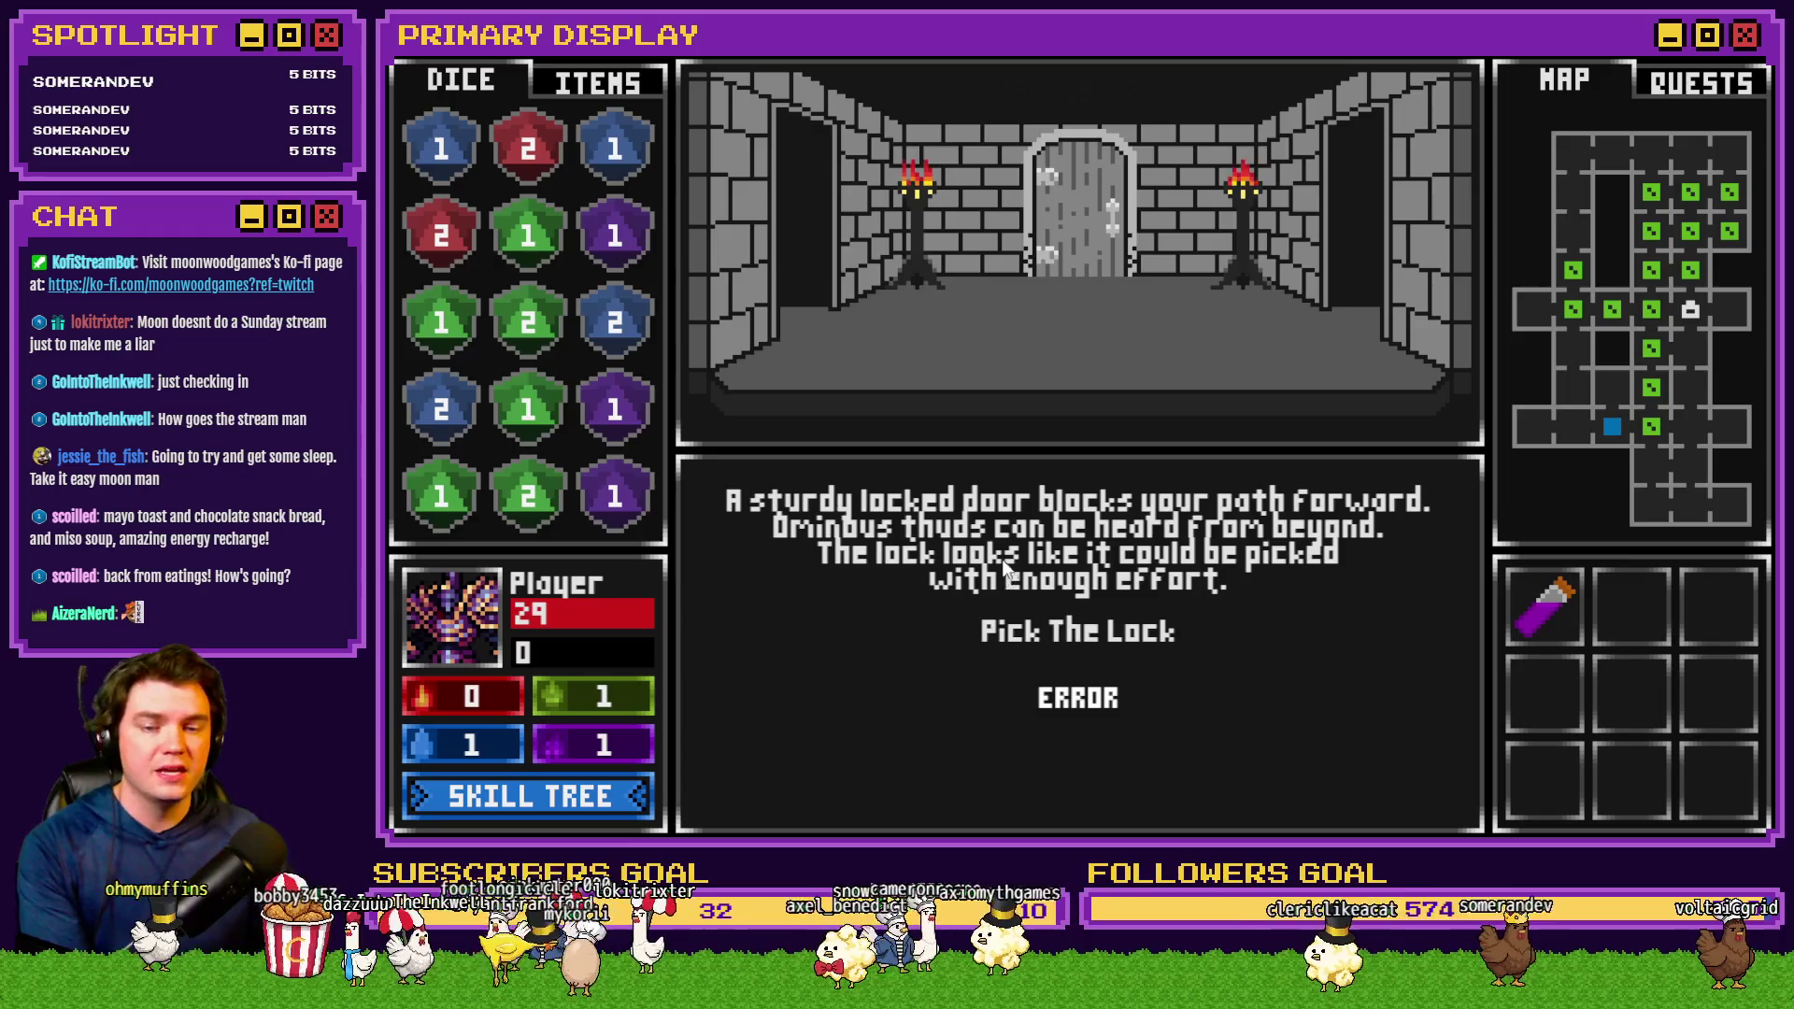
Pick the second lock, then win Danathar's blackjack round by standing, hitting, and standing again
click(1062, 631)
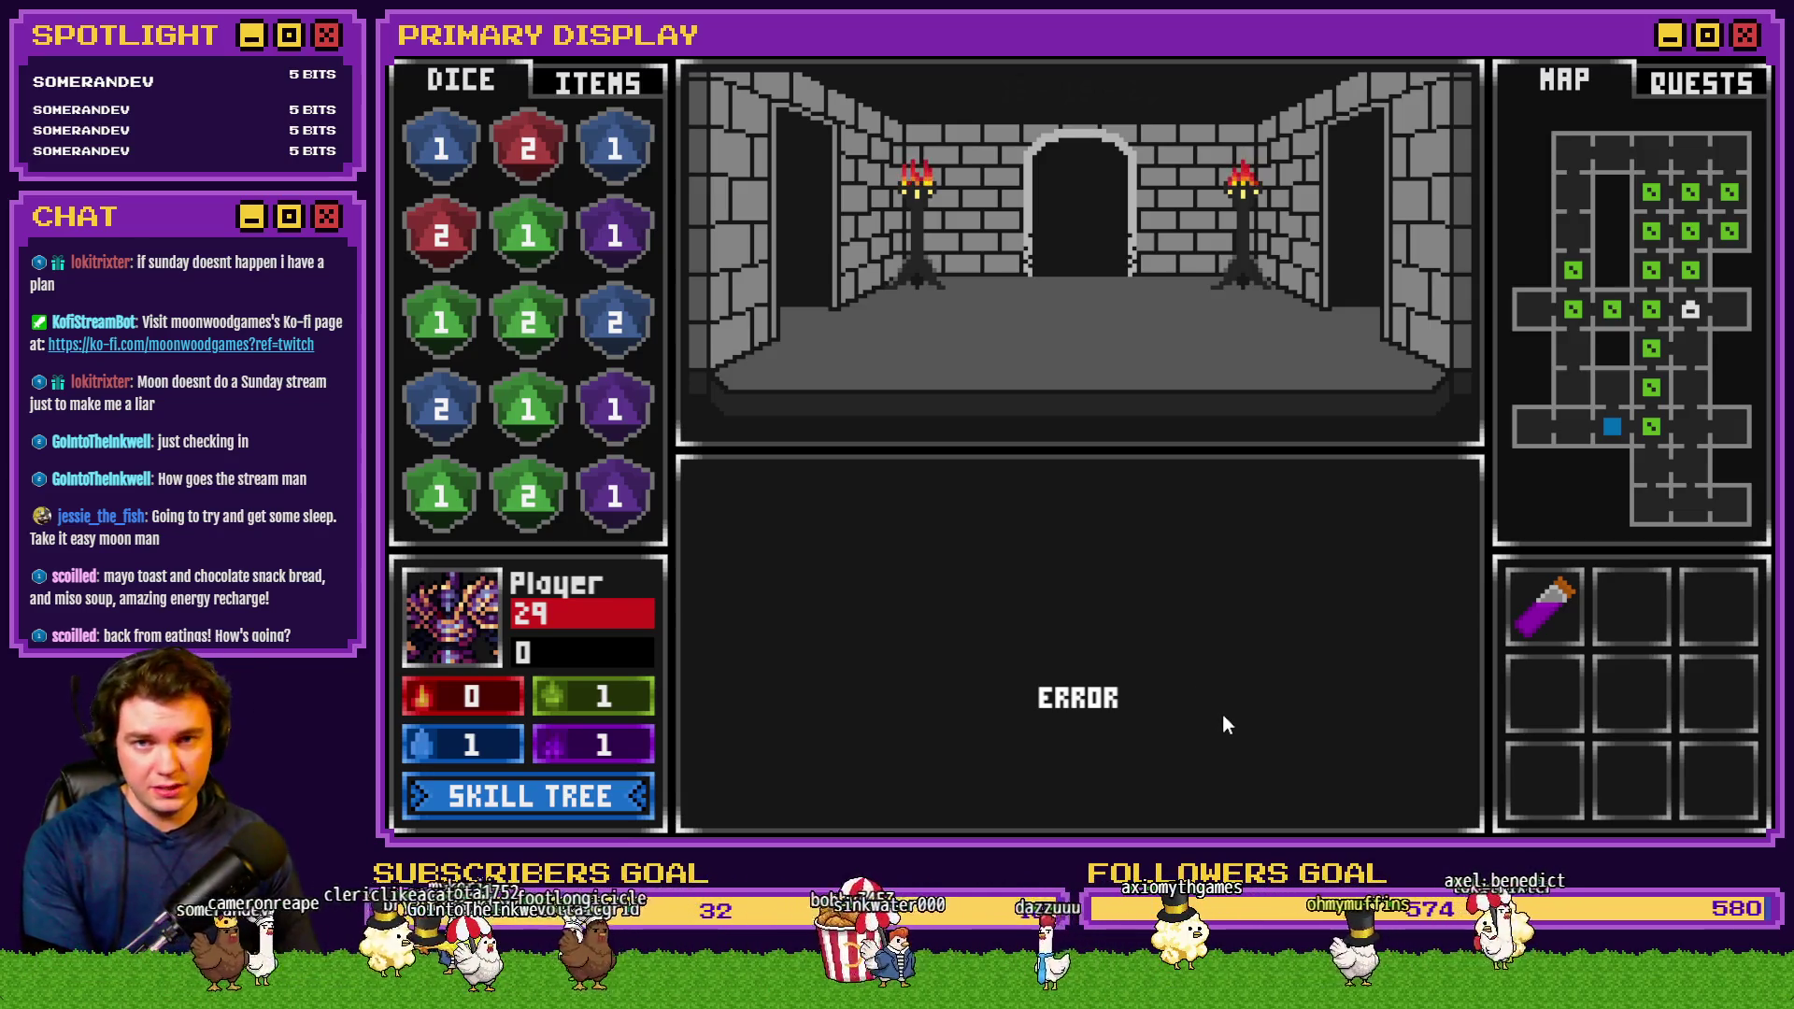
click(1277, 793)
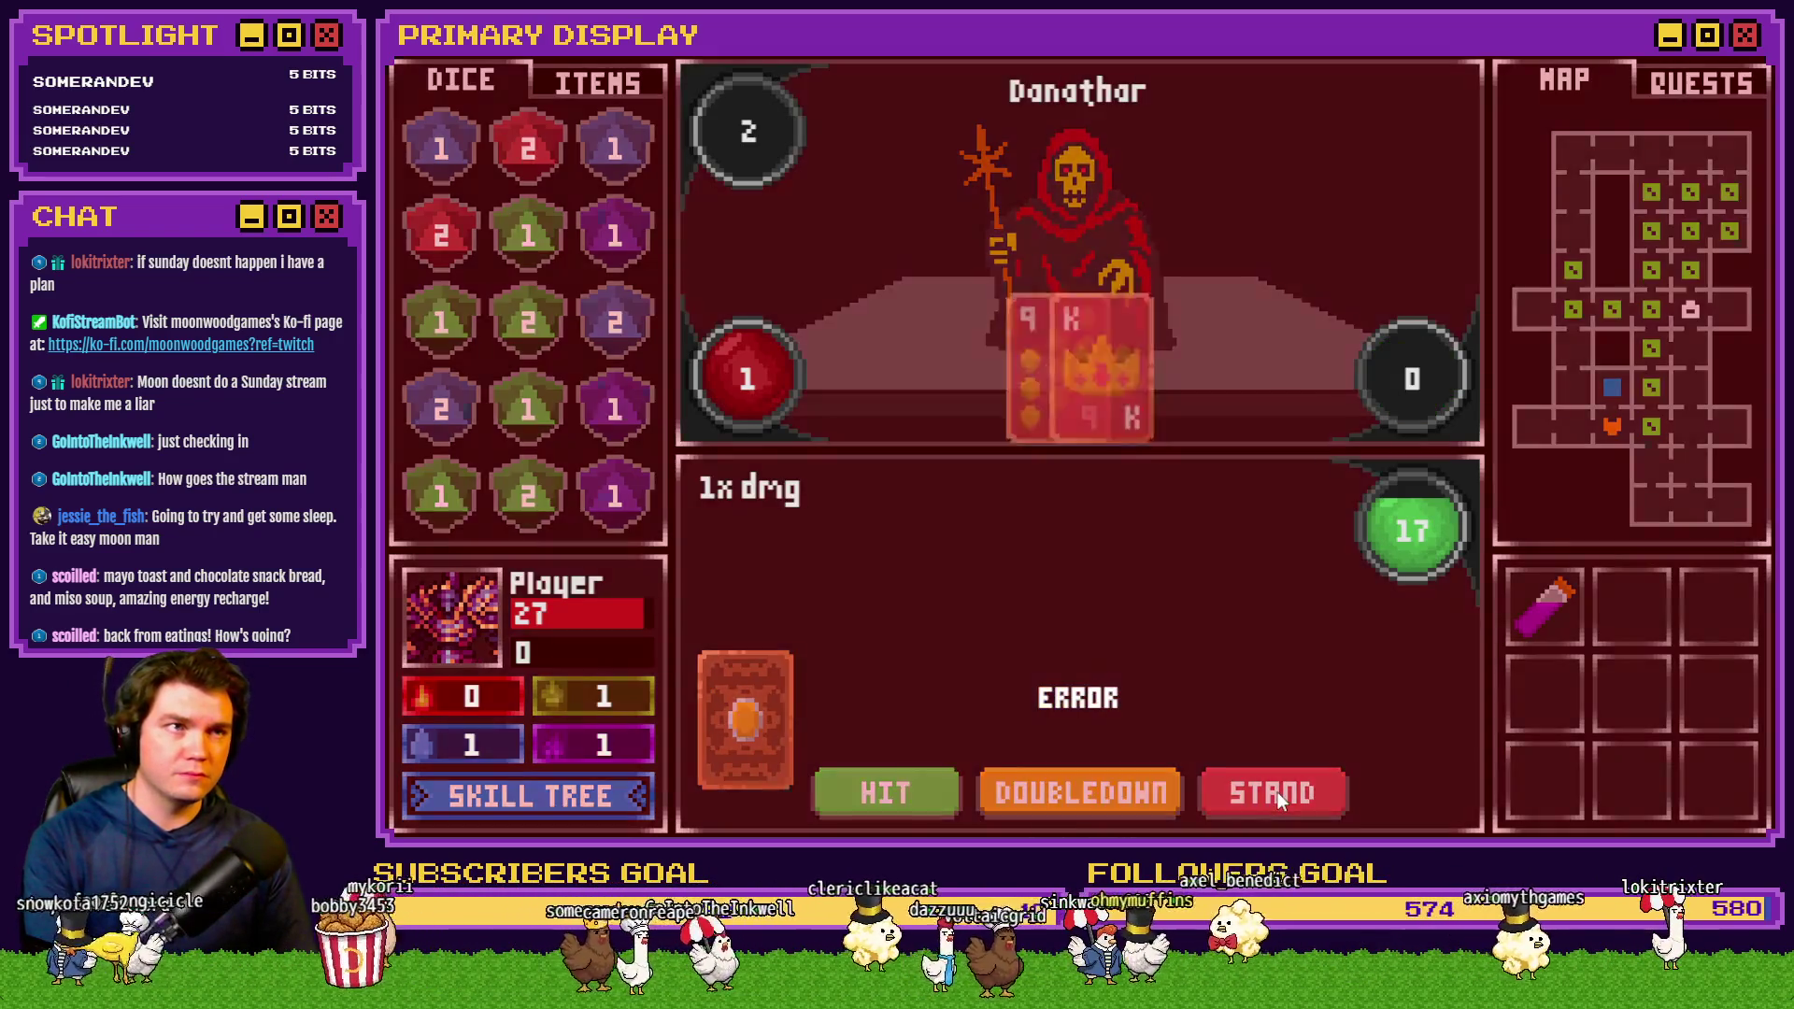
click(884, 792)
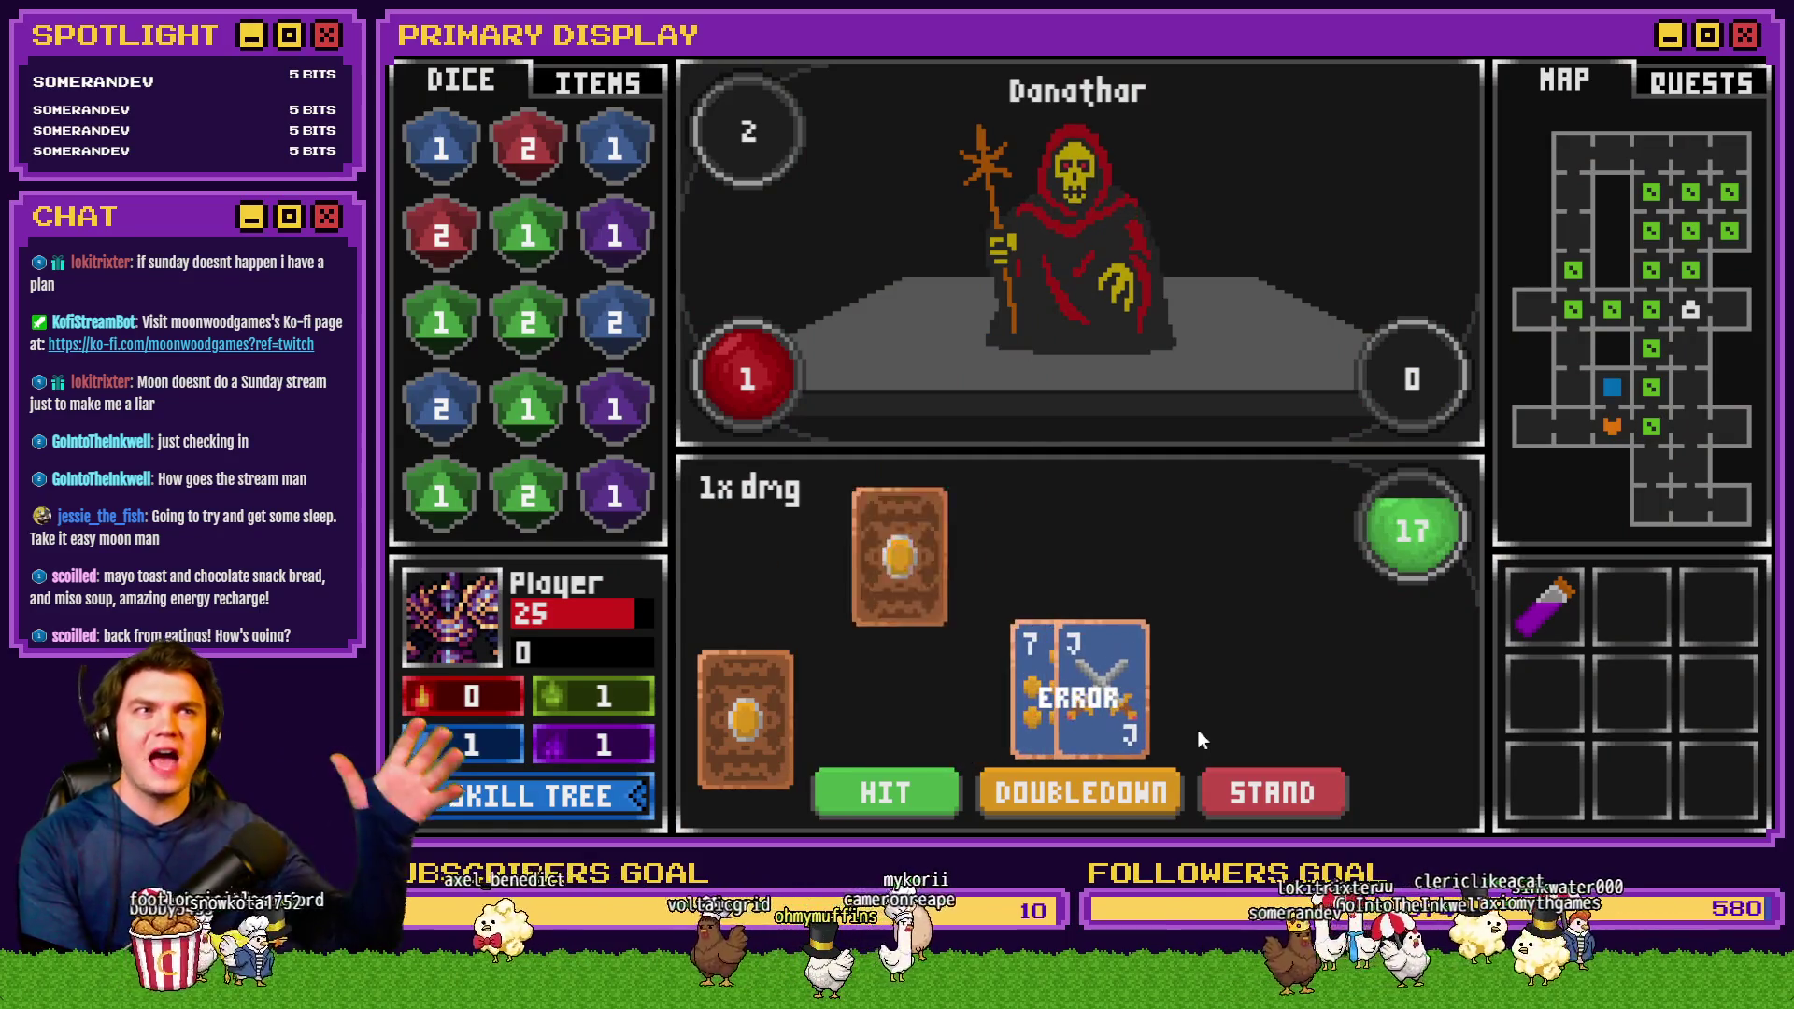
click(1243, 805)
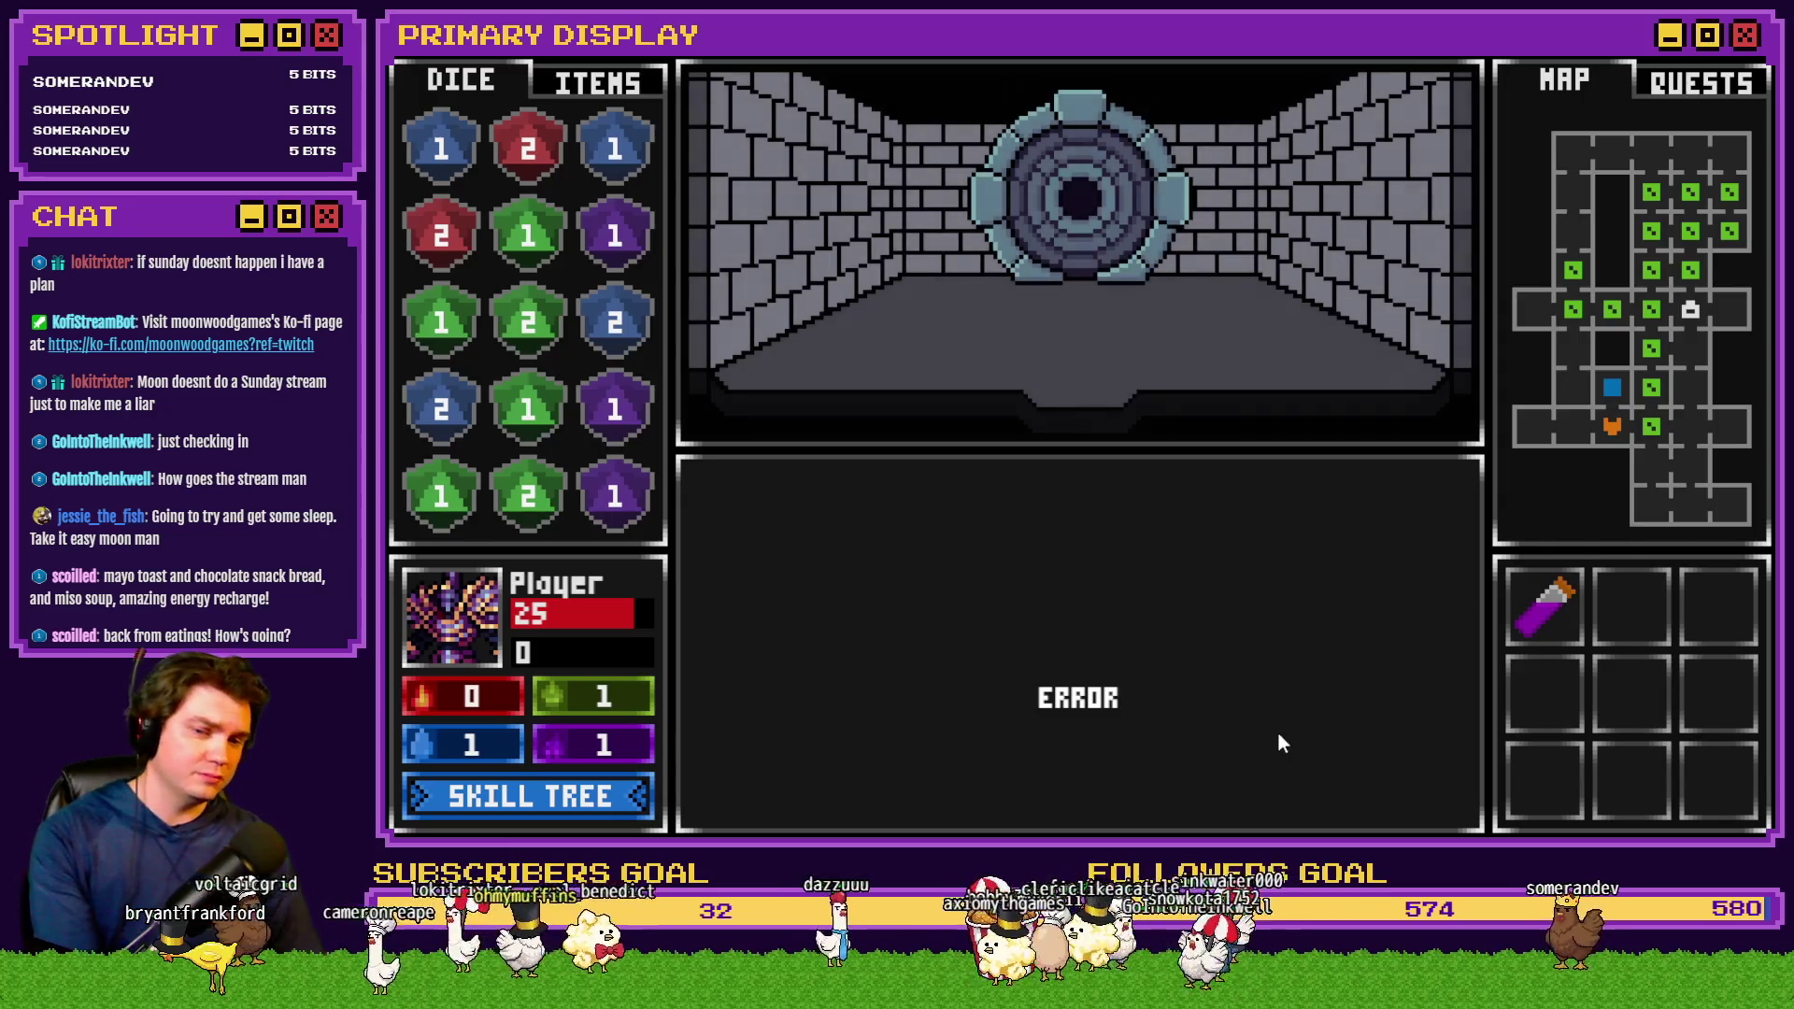
Trace the portal glyph ring, hit the portalPuzzlePiece_14.png loading error, close the playtest, and reopen portalPuzzle
click(1121, 626)
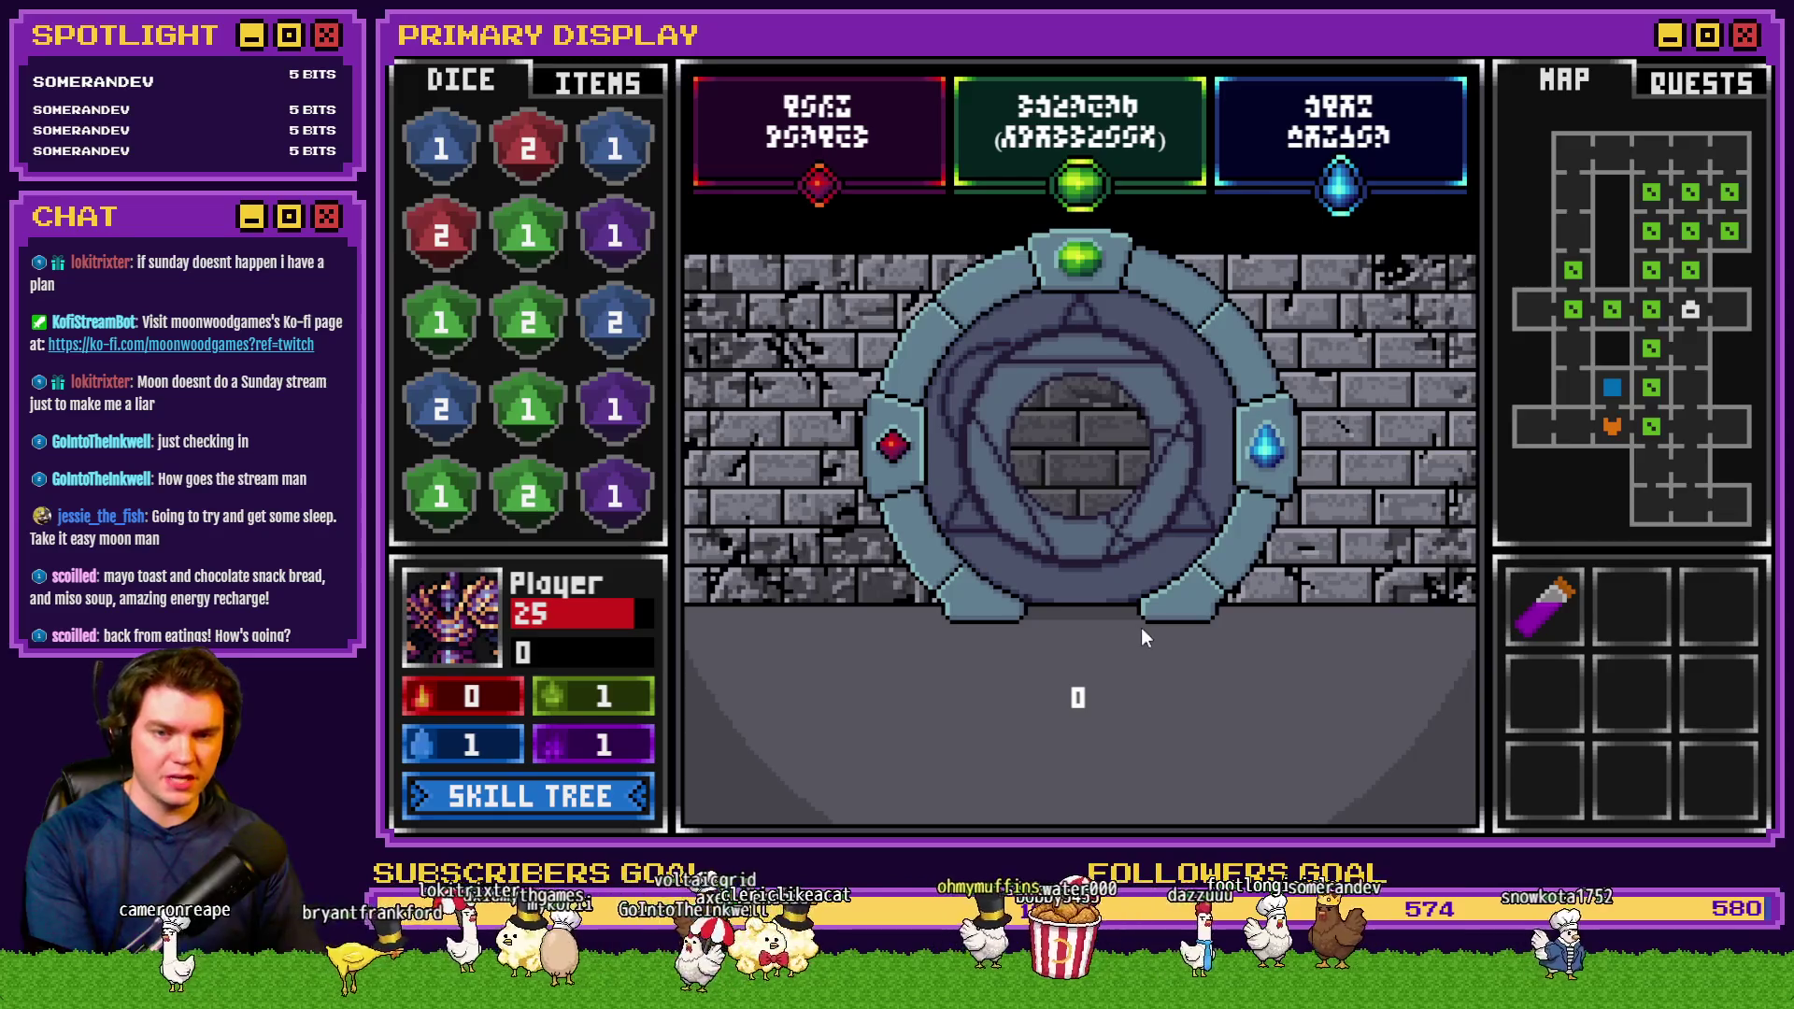
mouse_move(1153, 333)
mouse_down()
mouse_move(1189, 359)
mouse_move(1210, 424)
mouse_move(1105, 529)
mouse_up()
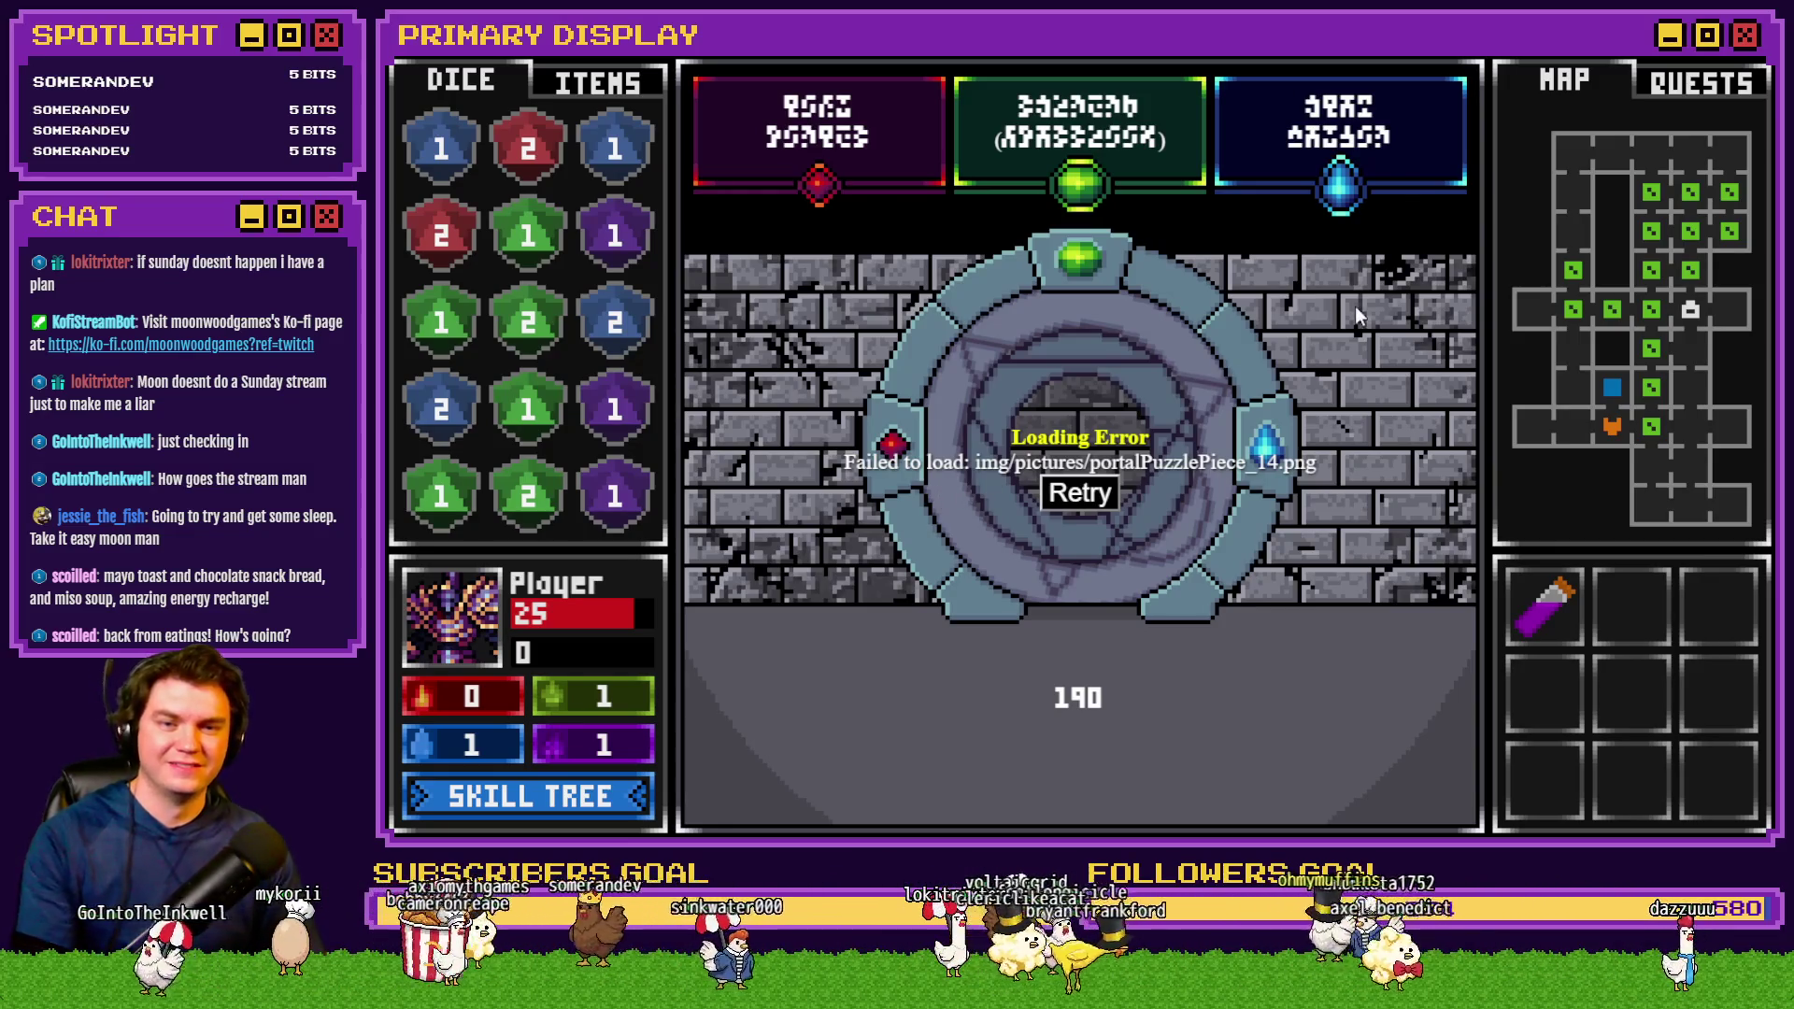
key(alt+F4)
double_click(1118, 228)
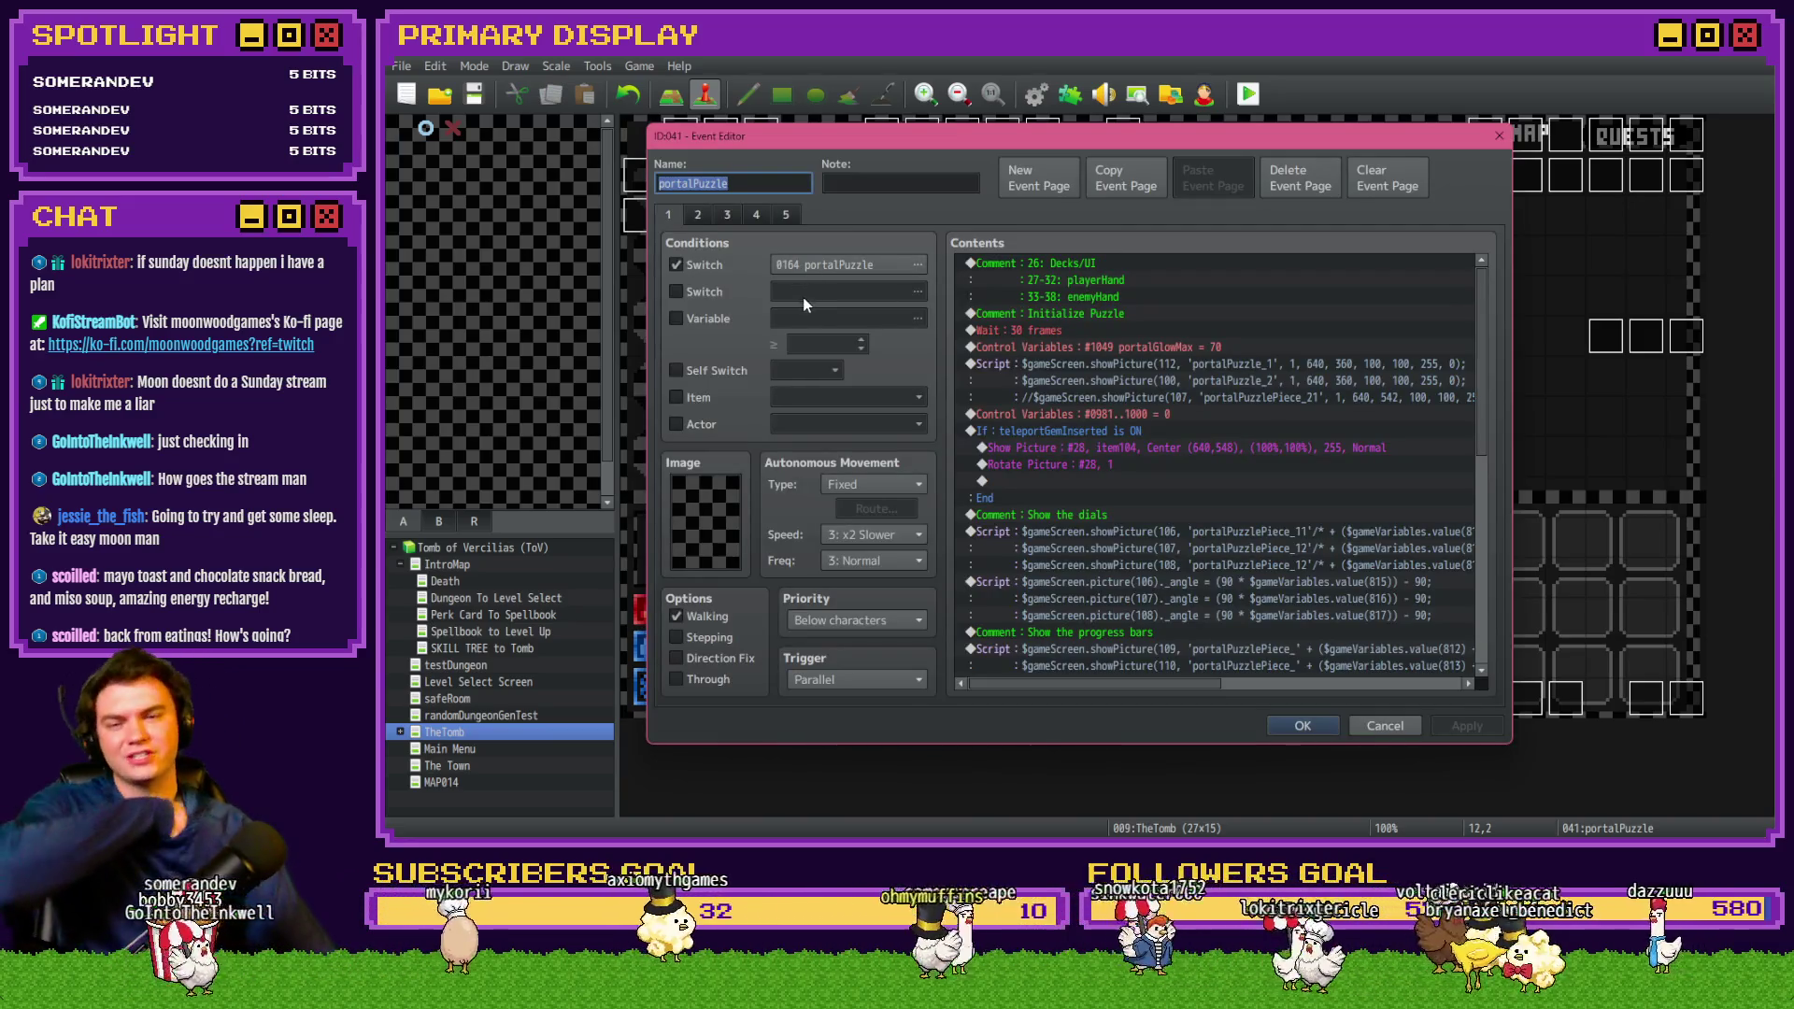
Review the portalPuzzle event's progress-bar and dial Script blocks, then go to the browser
scroll(1163, 504, down, 4)
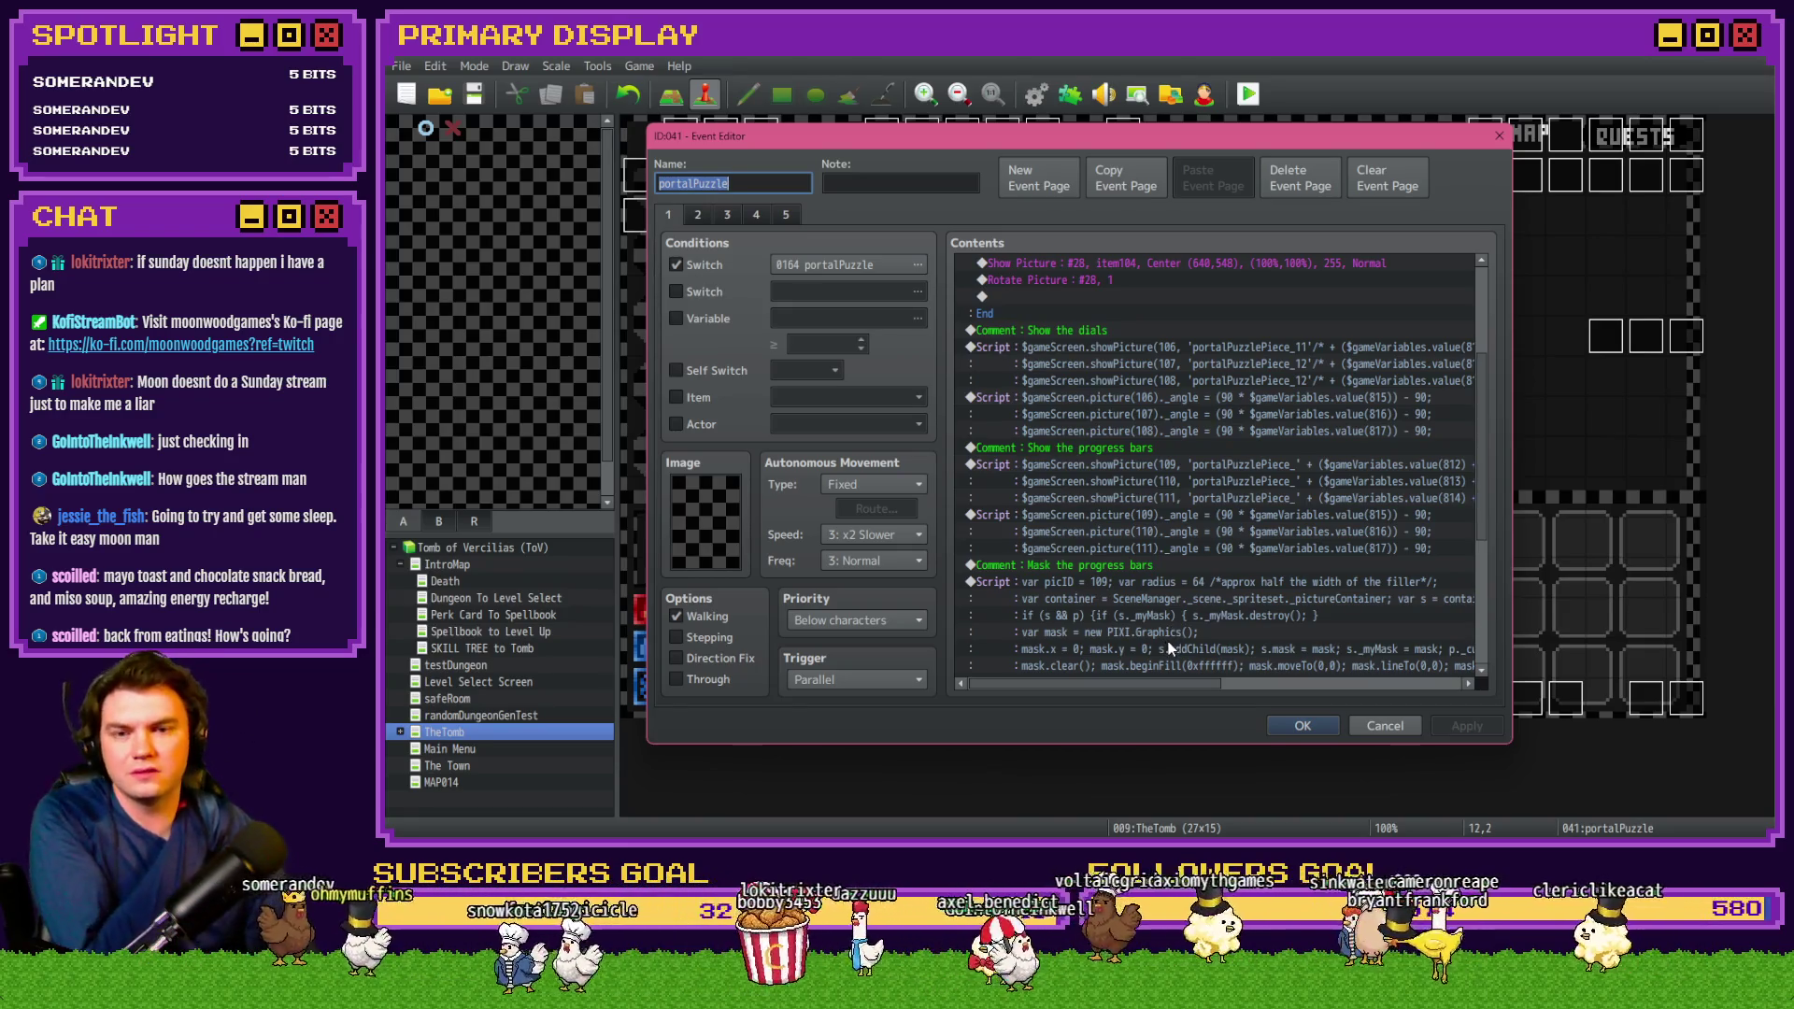
click(1175, 462)
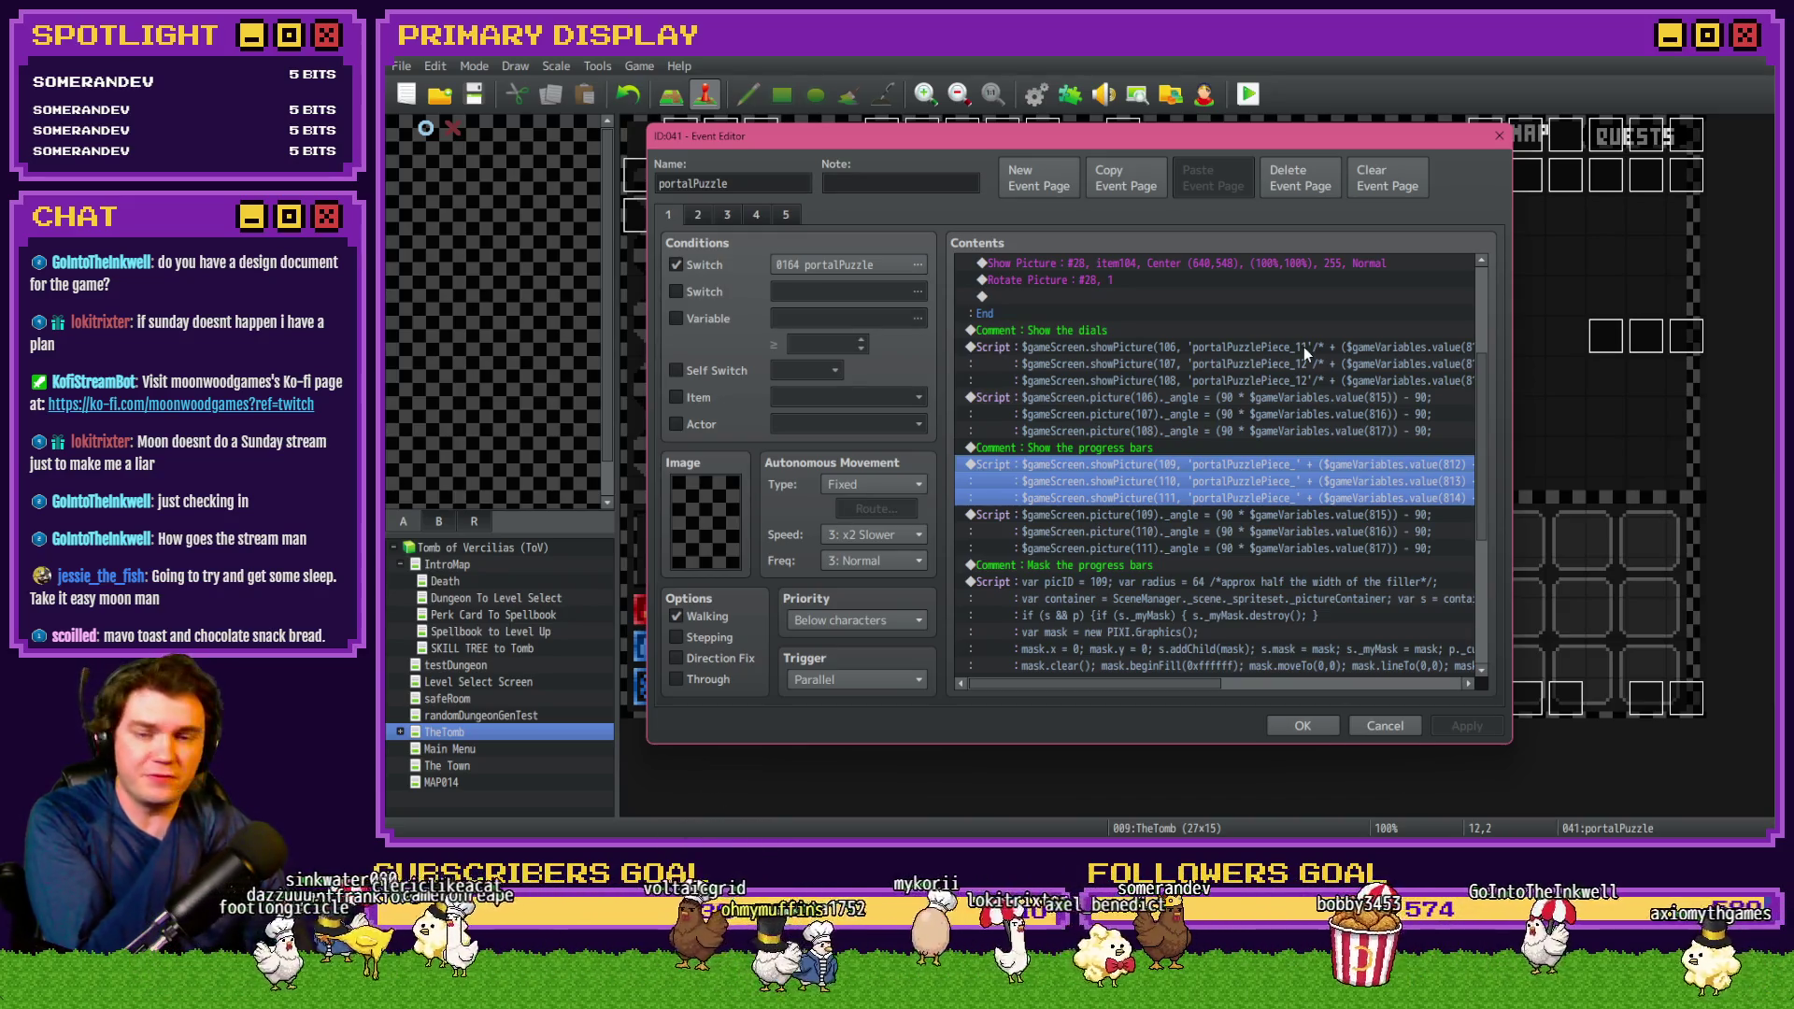
click(1302, 350)
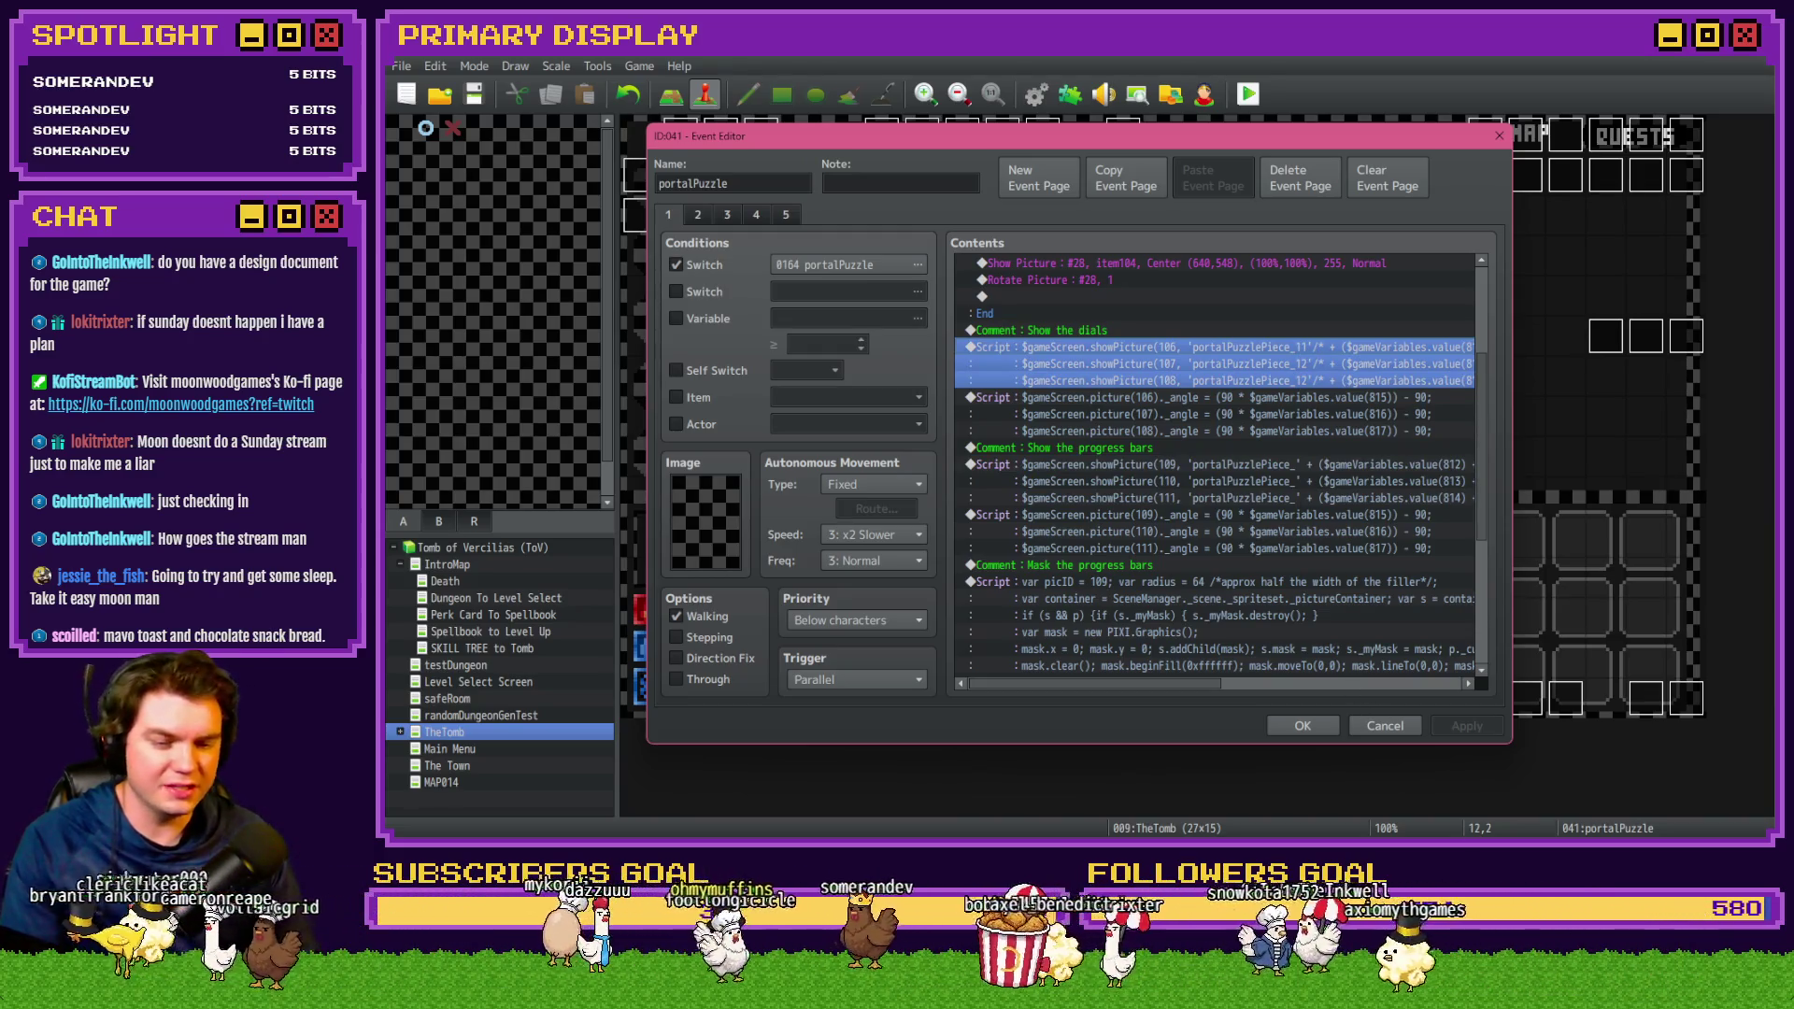
key(alt+Tab)
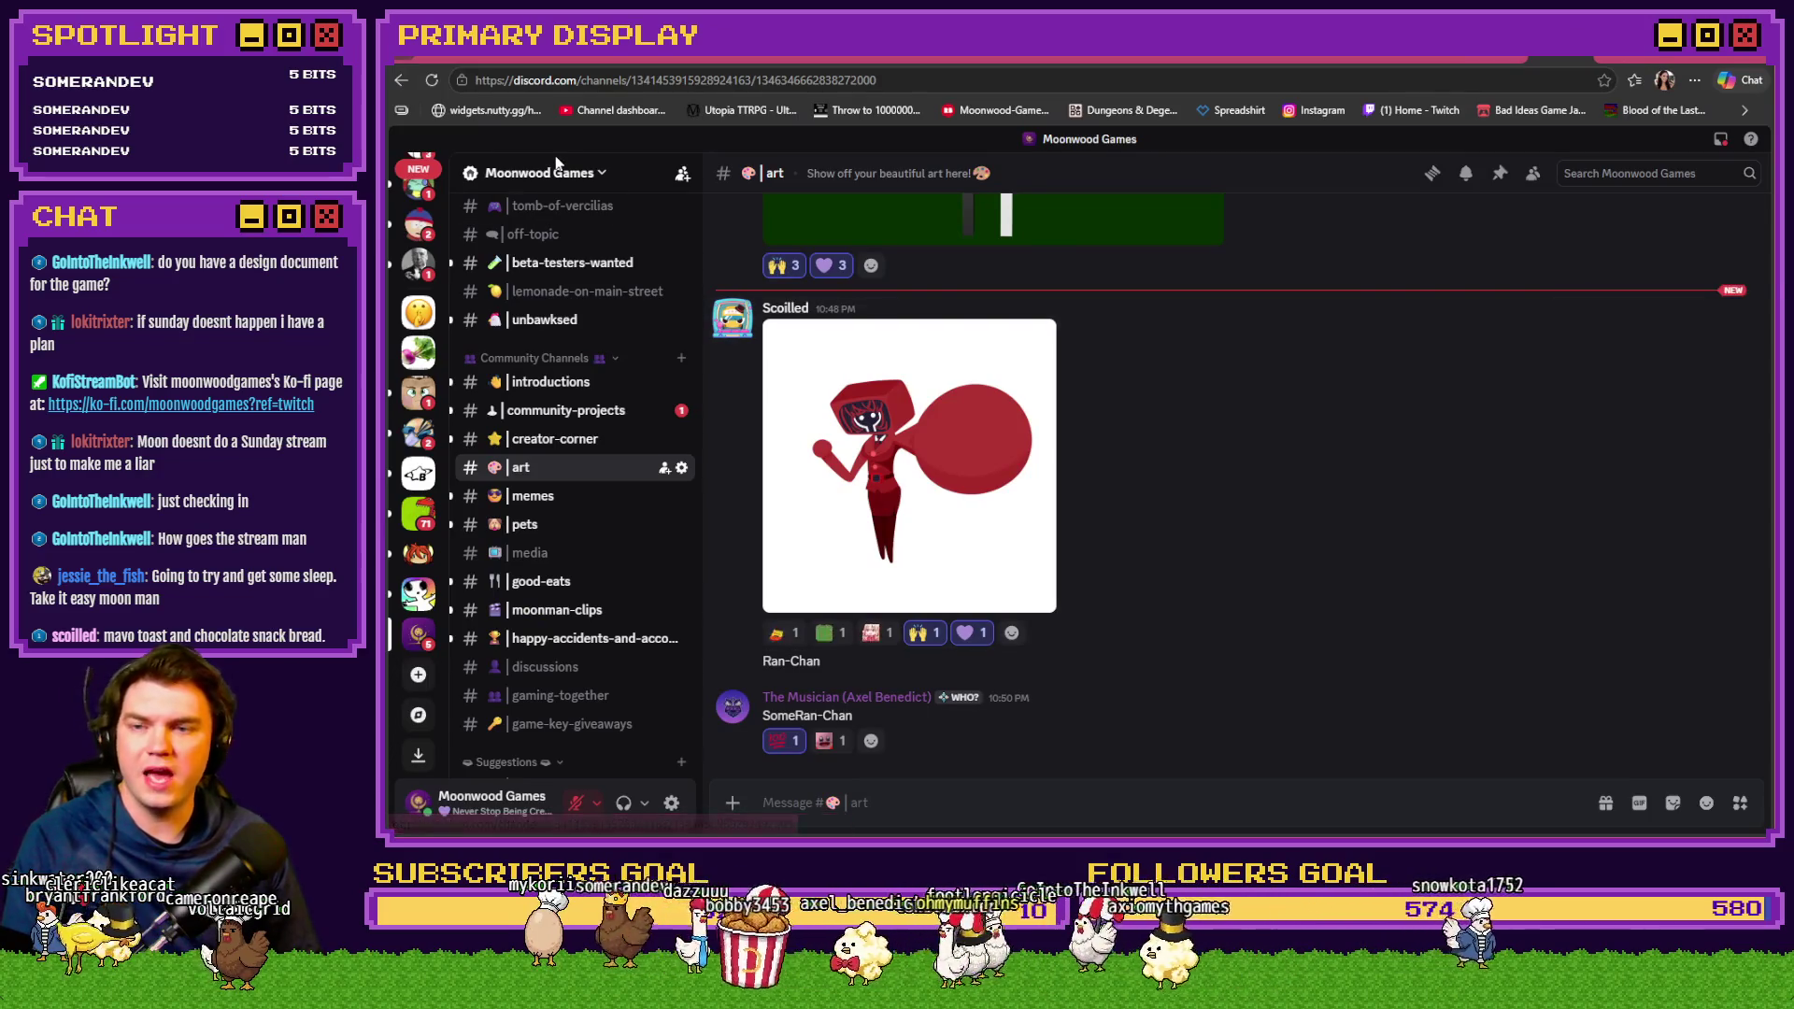
Look over the New and Prep for Demo Release lists on the Tomb of Vercilias Trello board
click(617, 62)
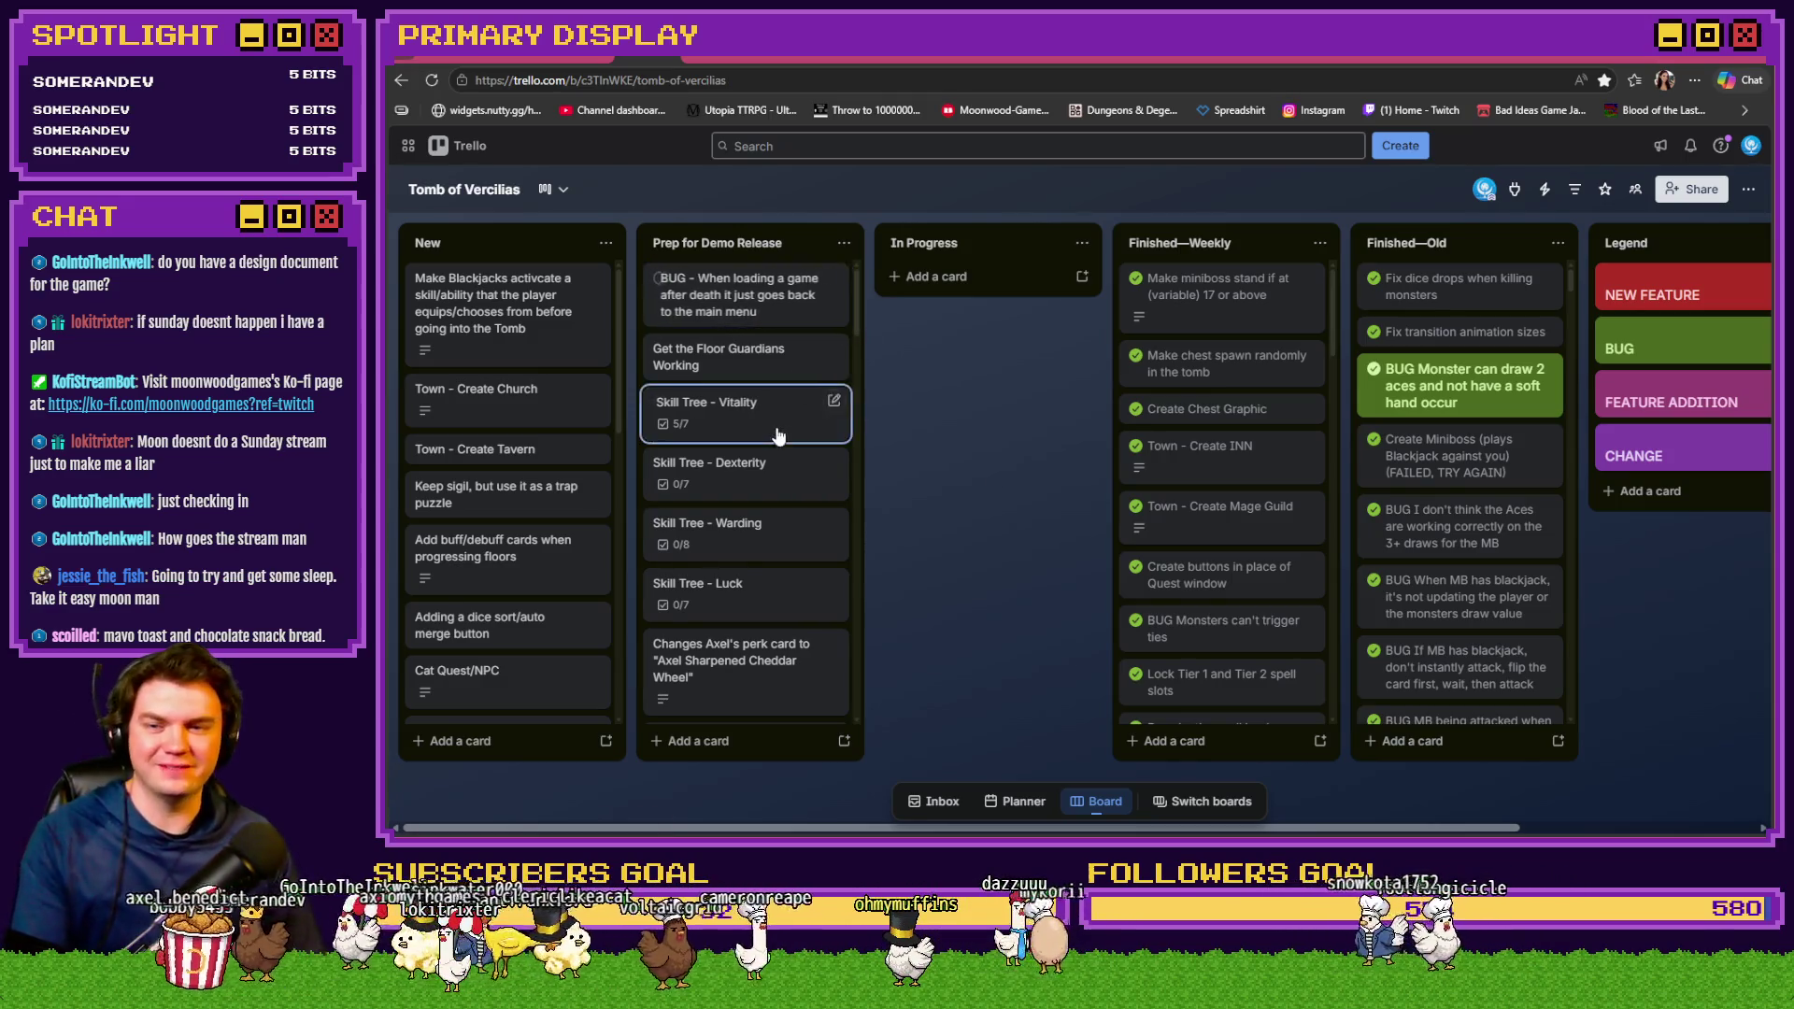
scroll(775, 500, down, 10)
scroll(776, 502, up, 10)
scroll(551, 509, down, 5)
scroll(552, 514, up, 5)
scroll(738, 524, down, 10)
scroll(716, 521, up, 10)
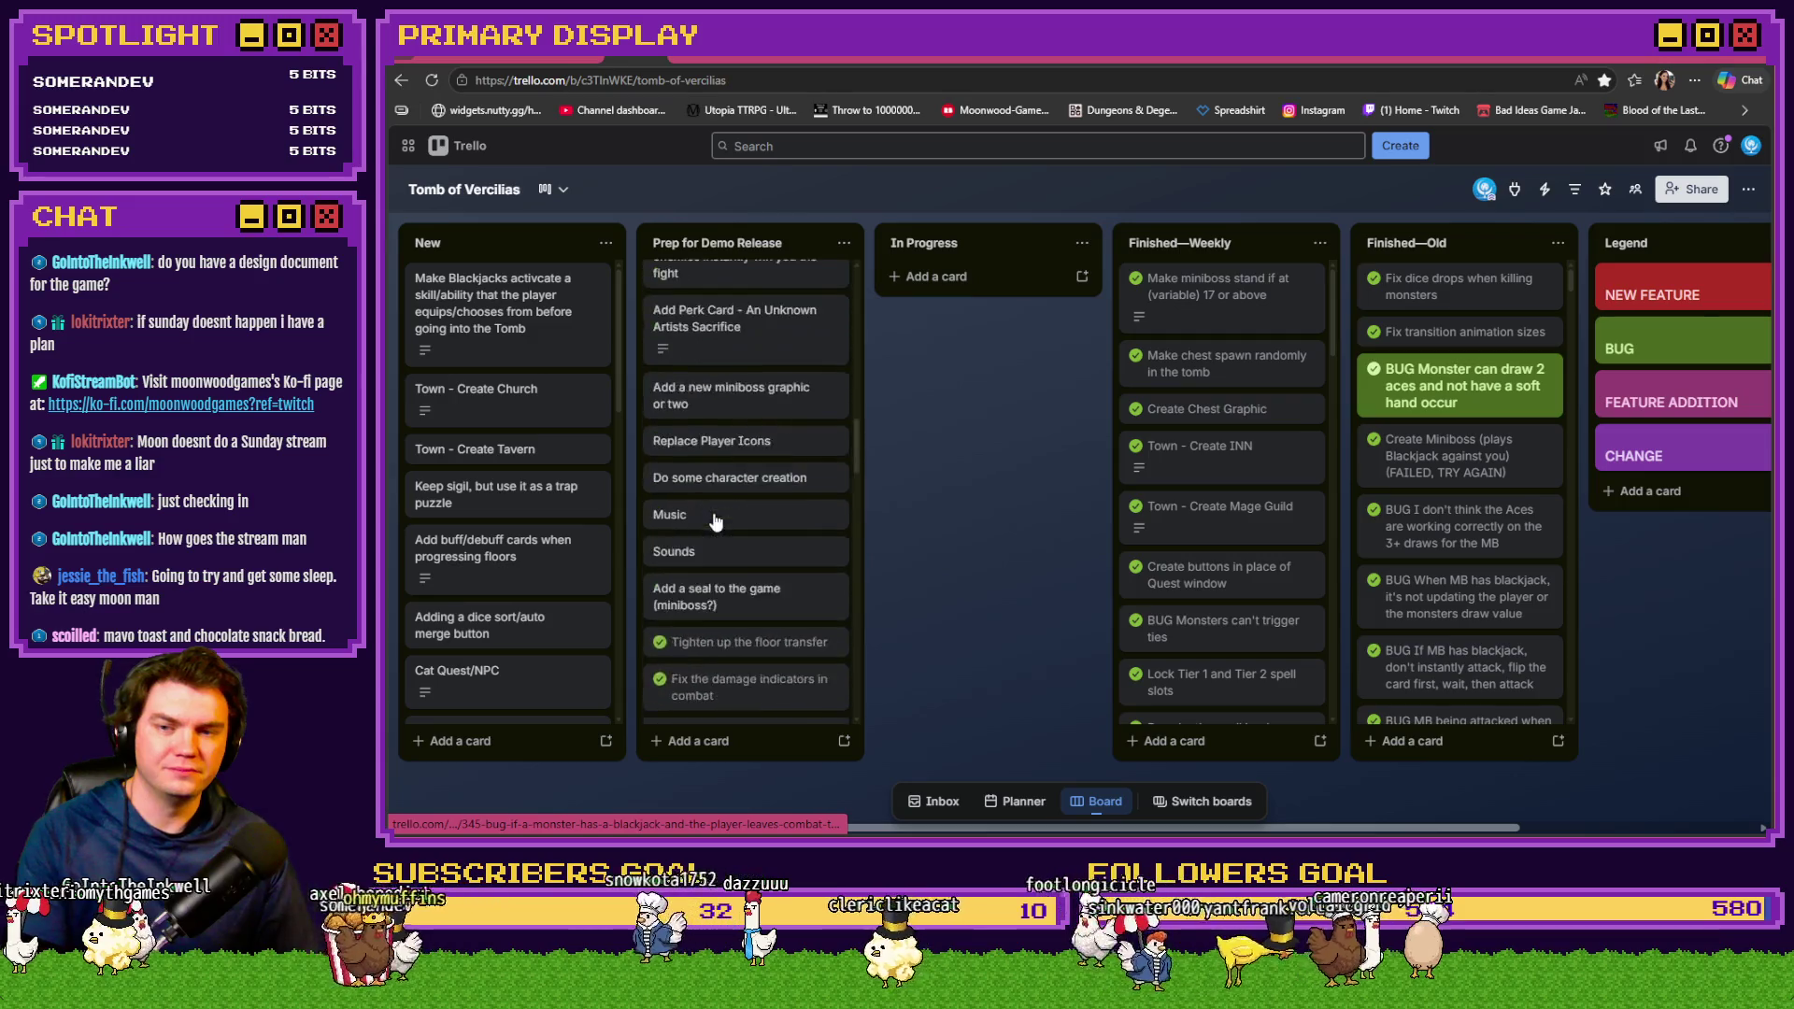
scroll(716, 521, up, 3)
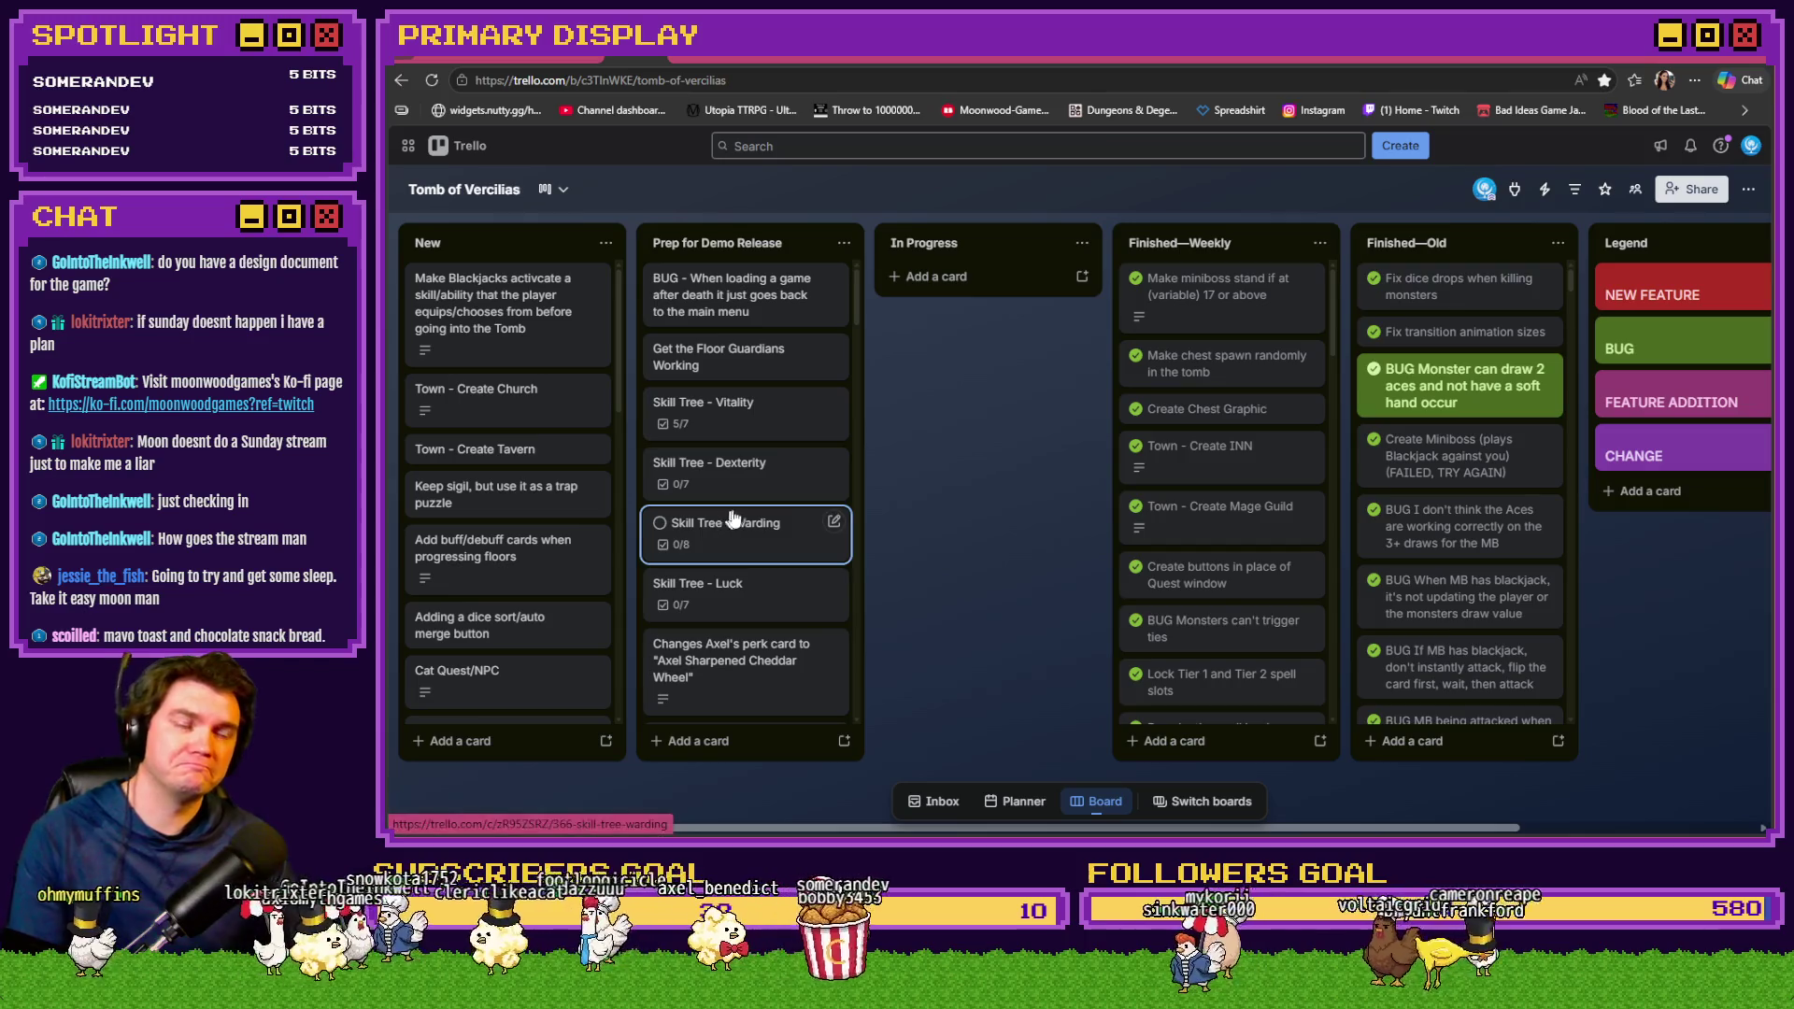
key(alt+Tab)
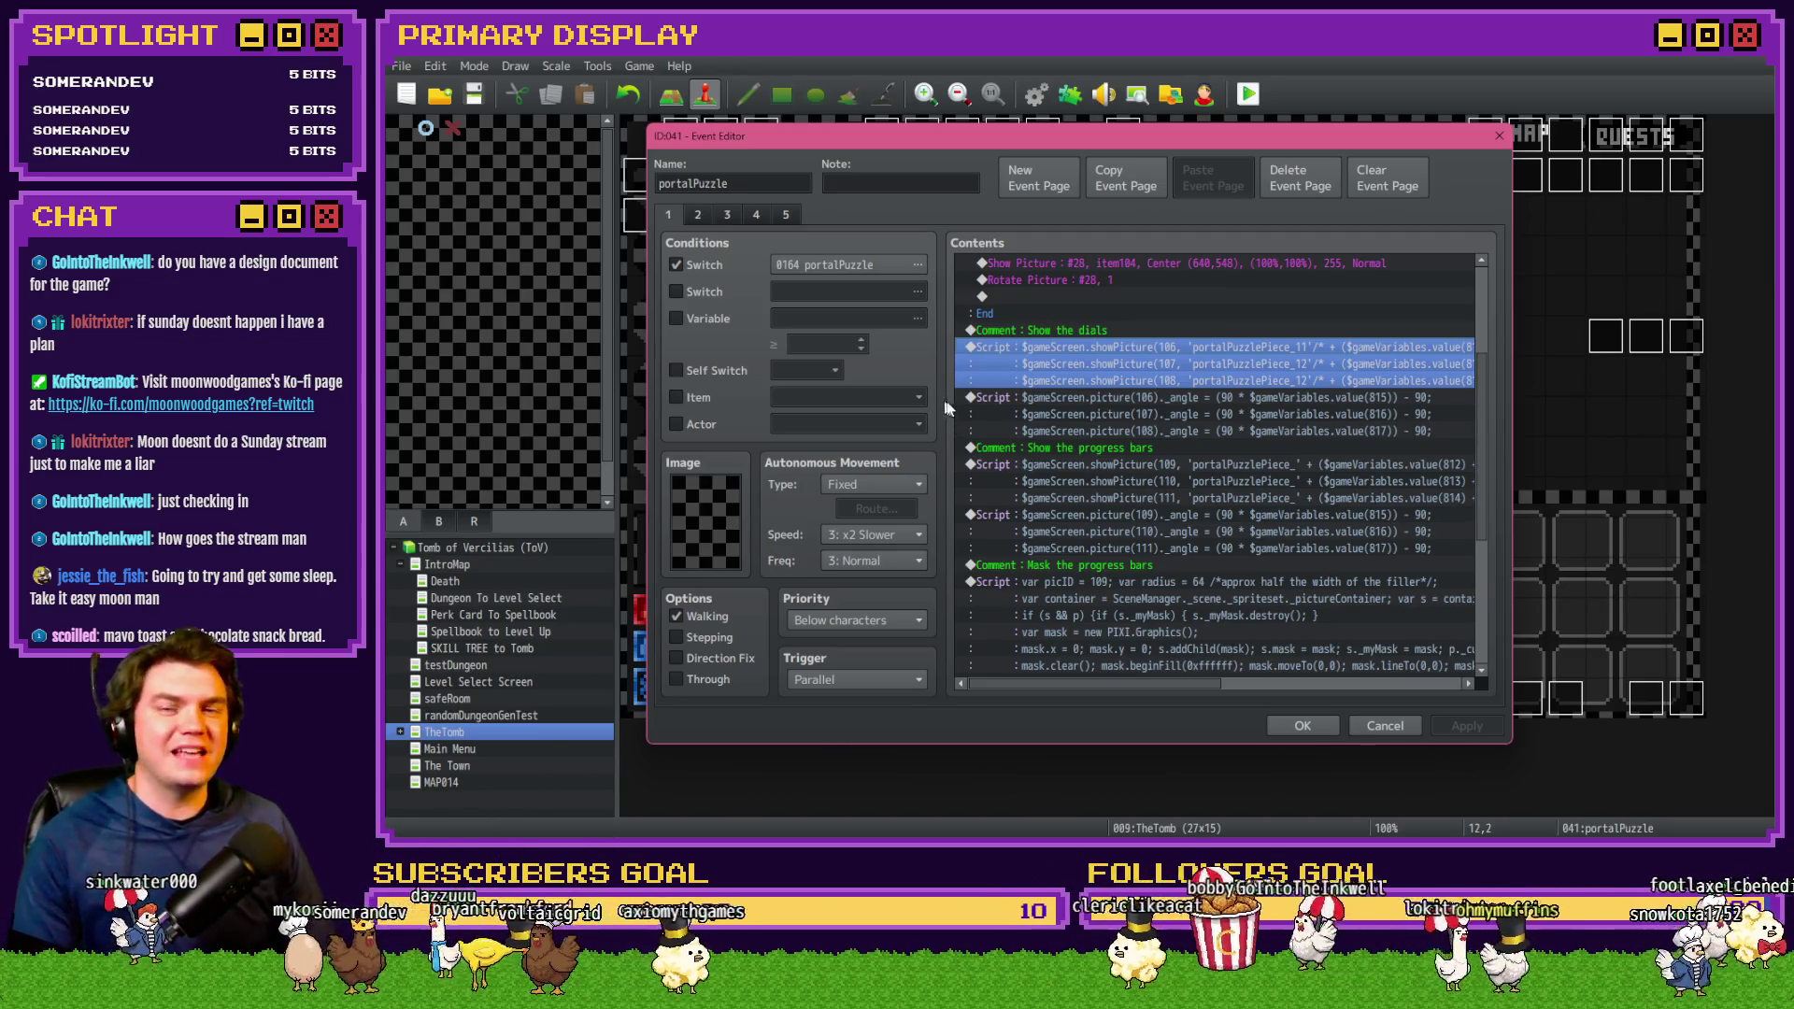
Inspect the first image name in the dial script and close it without changes
double_click(1193, 379)
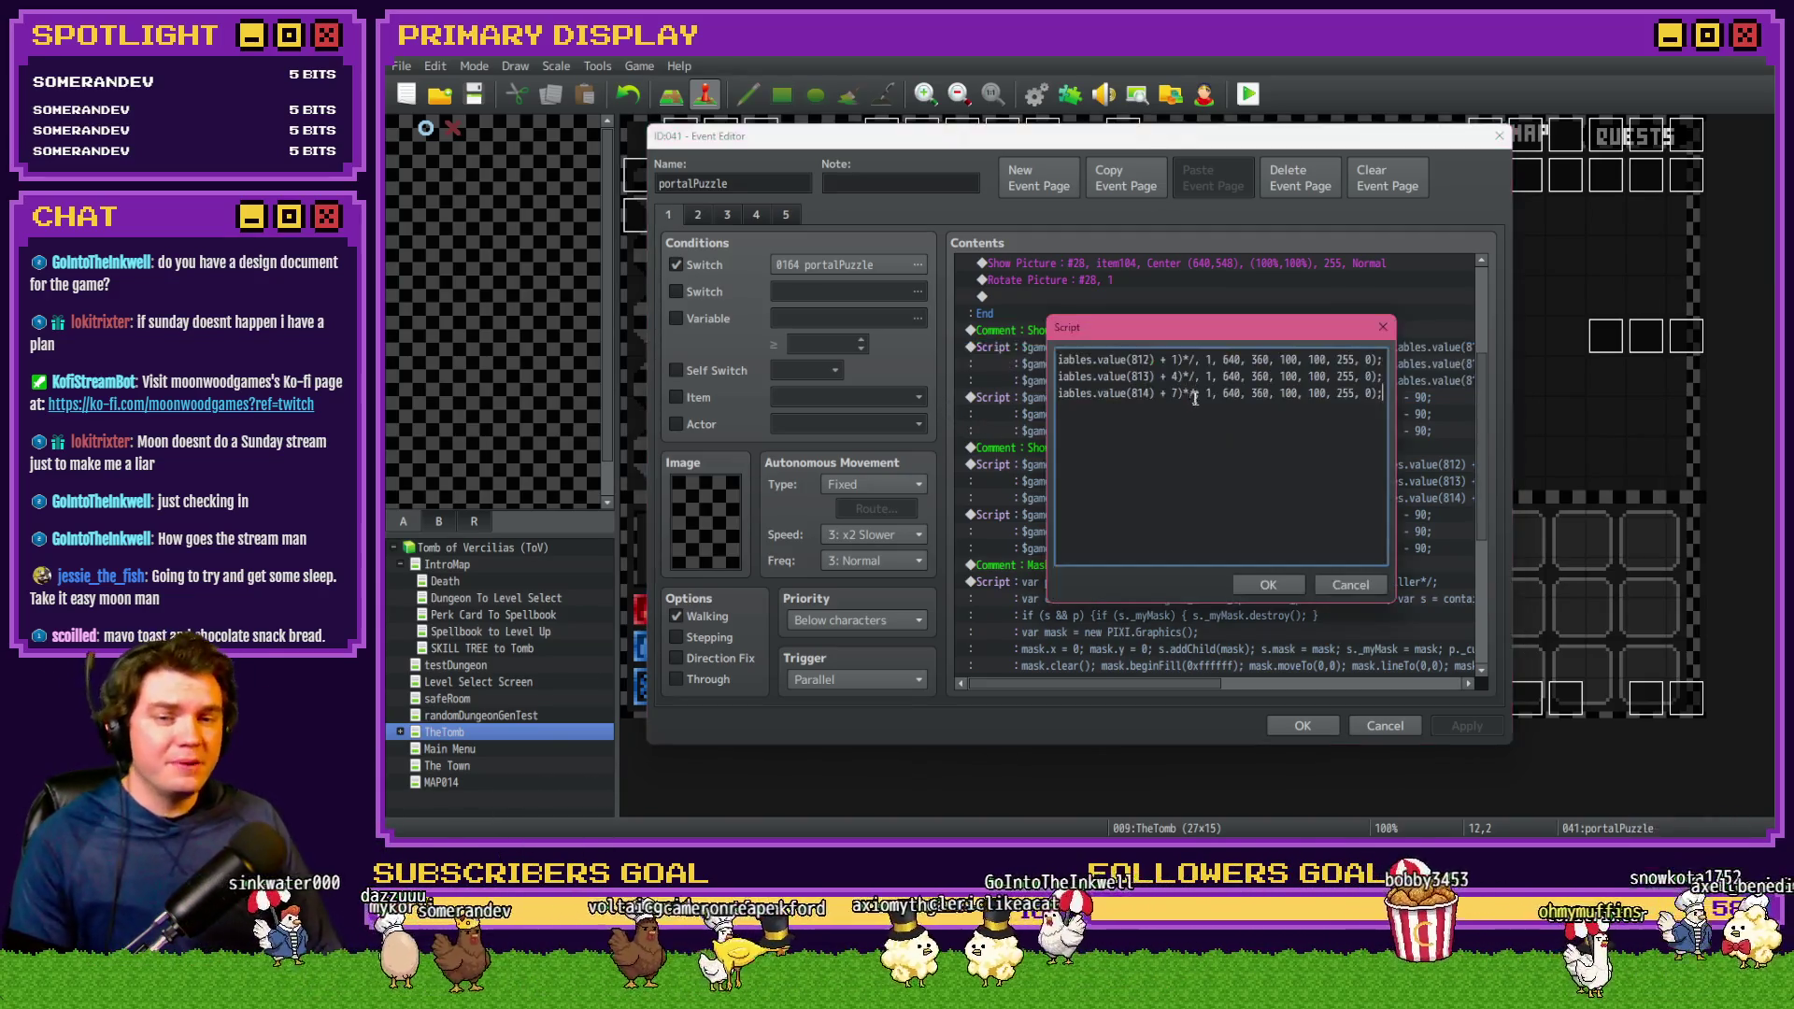
click(1196, 359)
key(shift+Left)
key(shift+Left)
key(shift+Left)
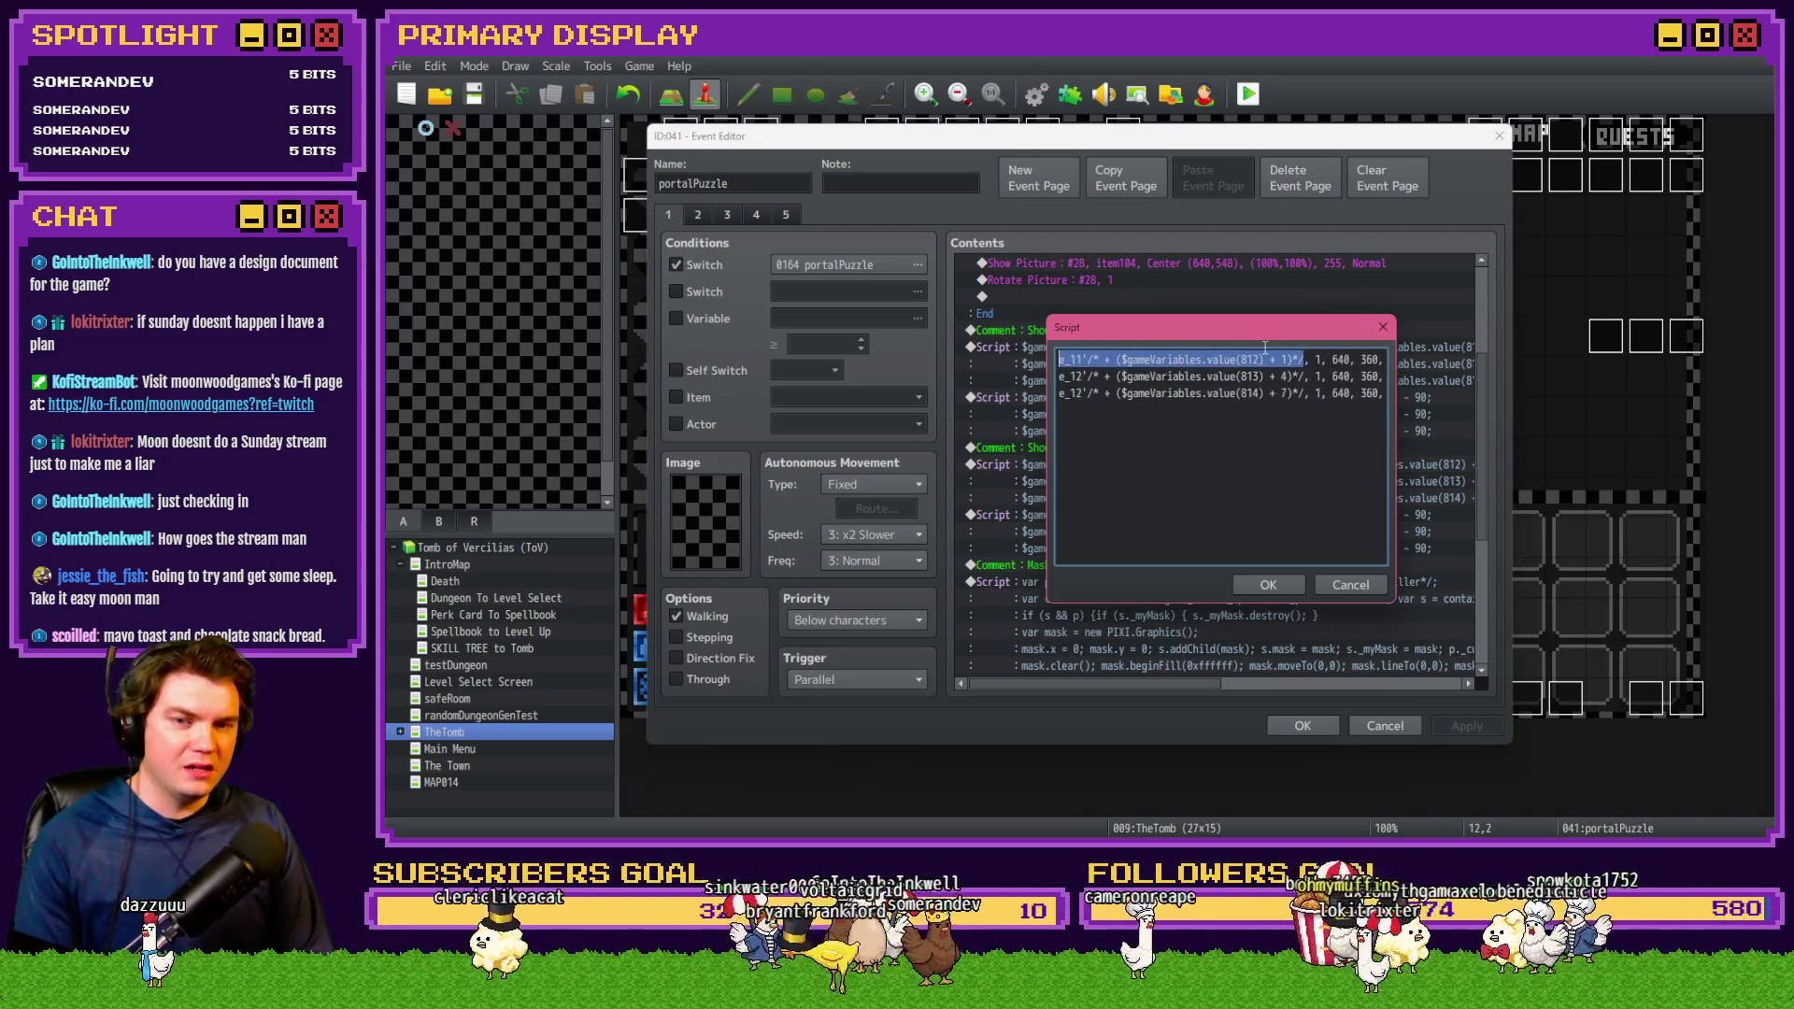
key(shift+Left)
key(shift+Left)
key(shift+Left)
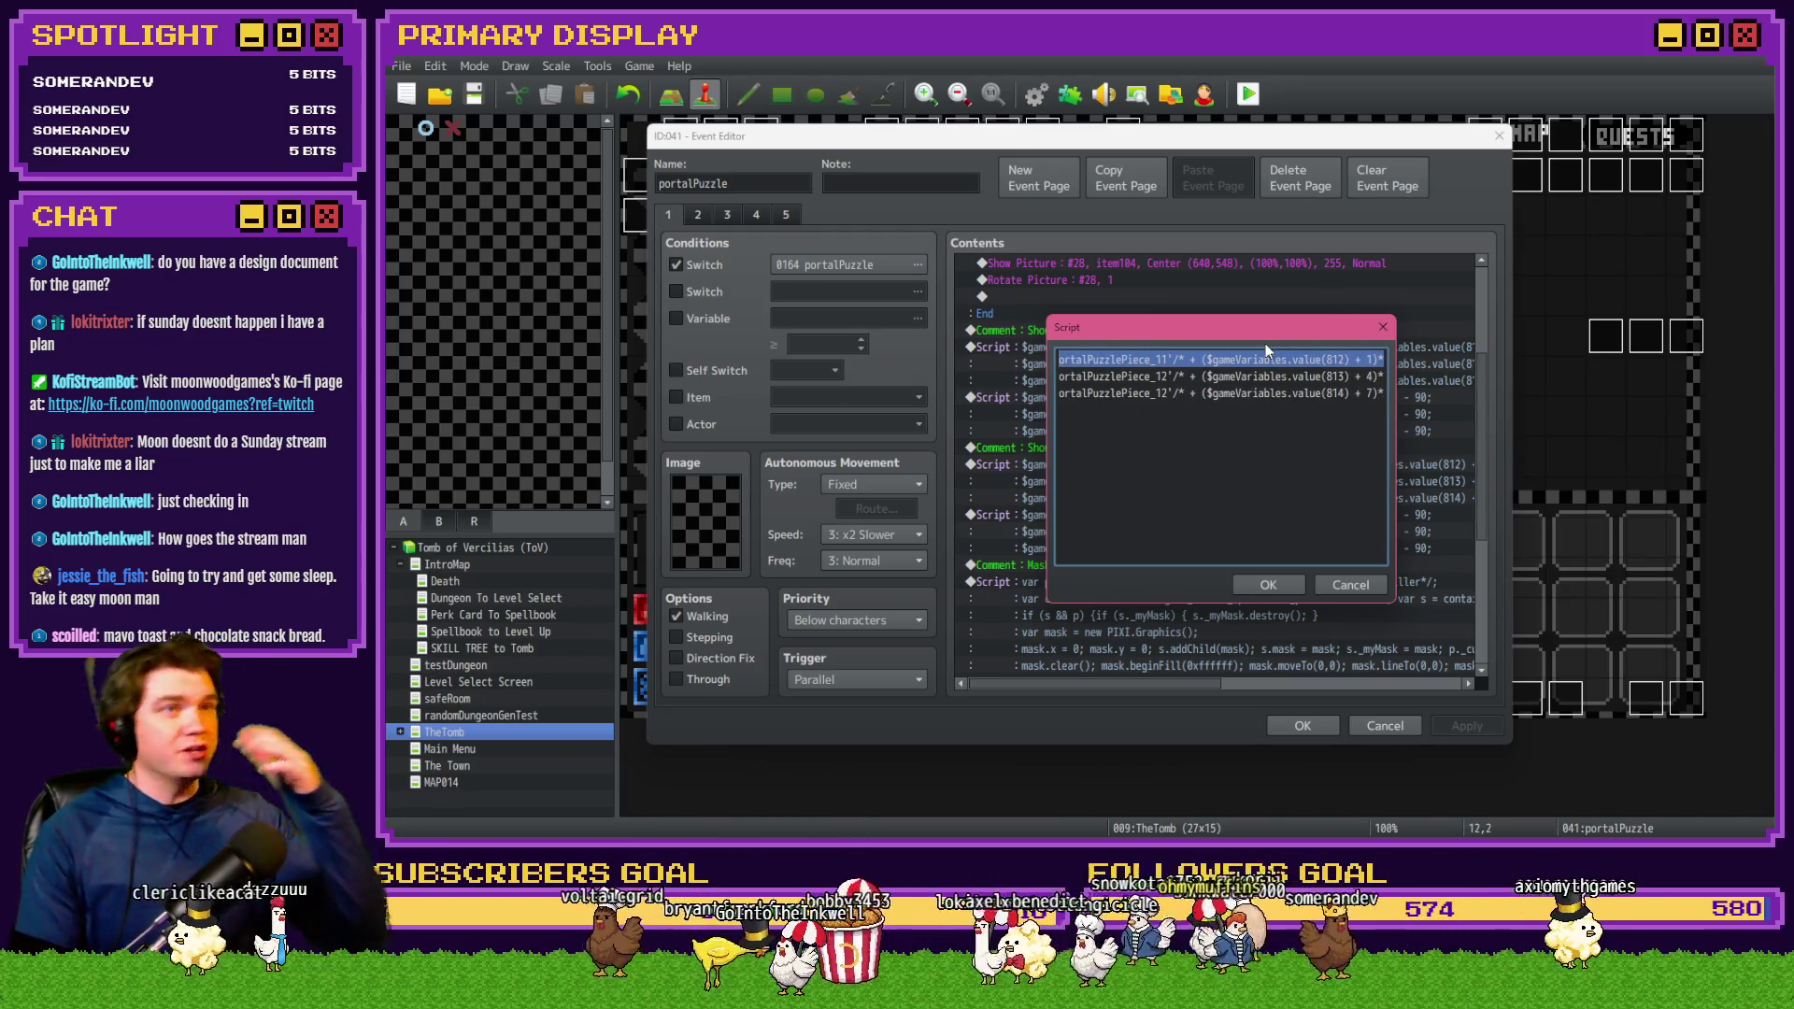
click(1349, 589)
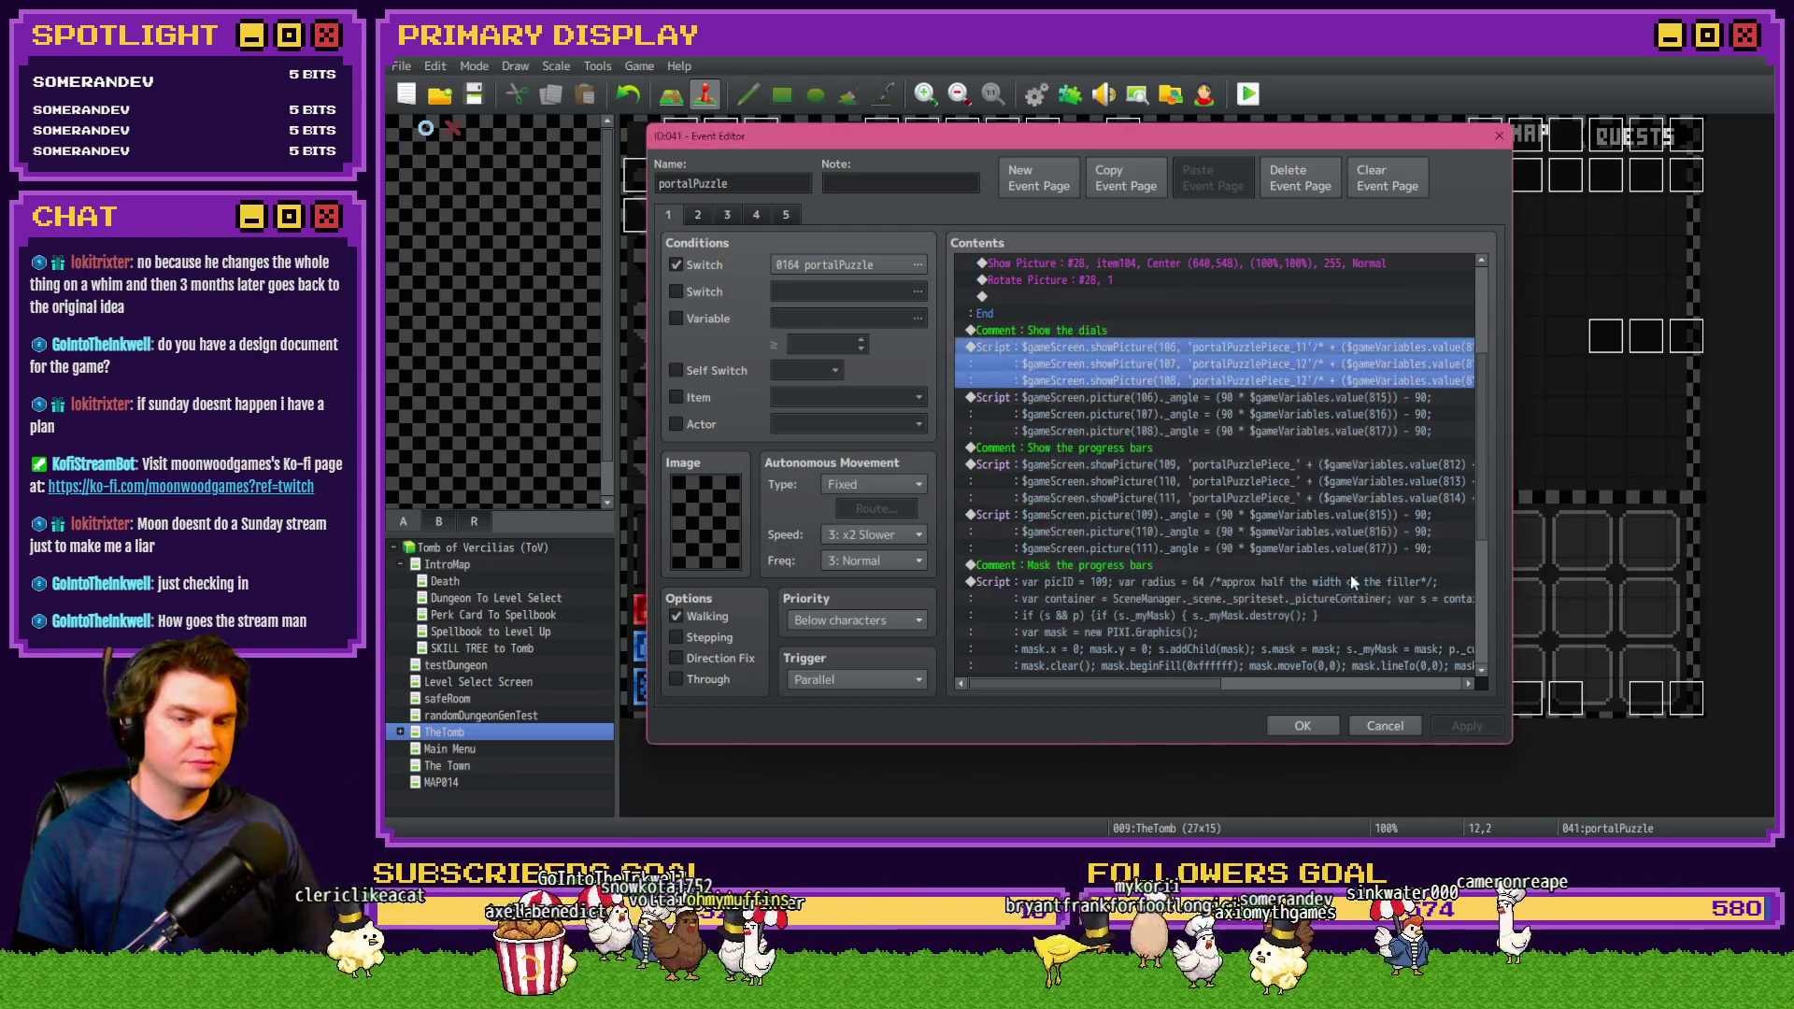
Enter piece numbers in the progress-bar script so it loads portalPuzzlePiece_11, _12 and _13
click(1227, 403)
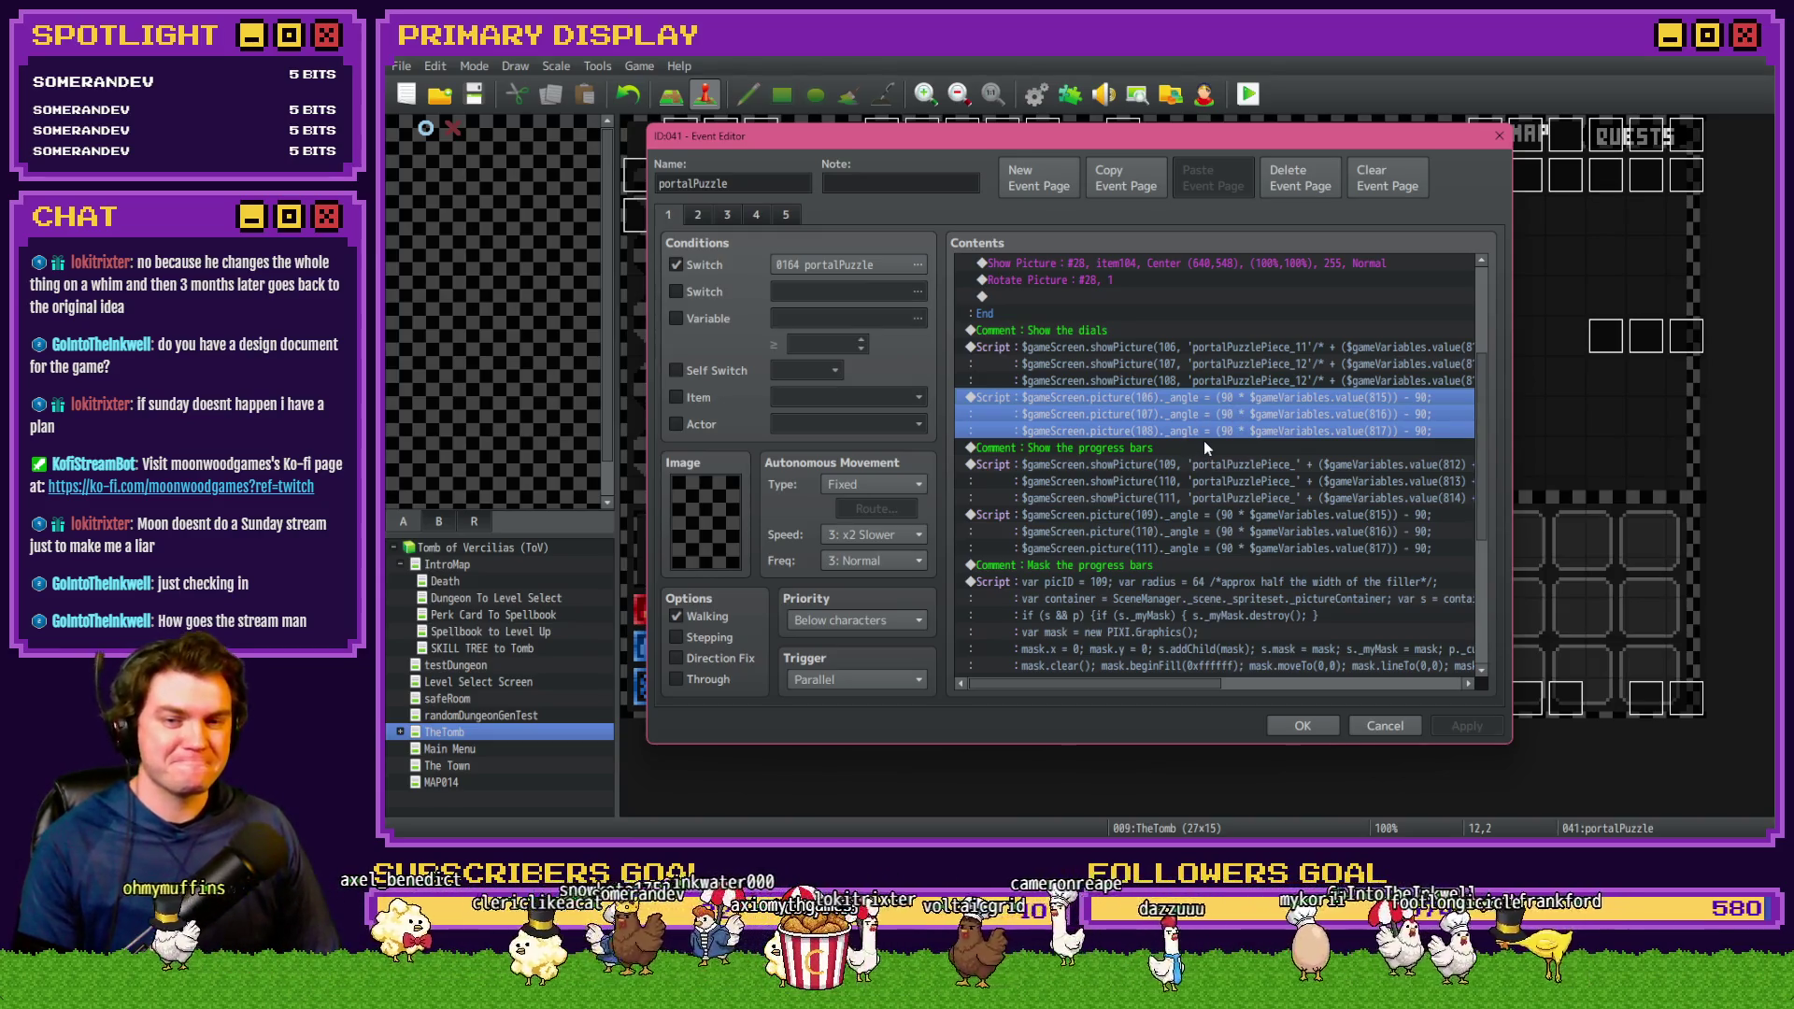
click(1203, 449)
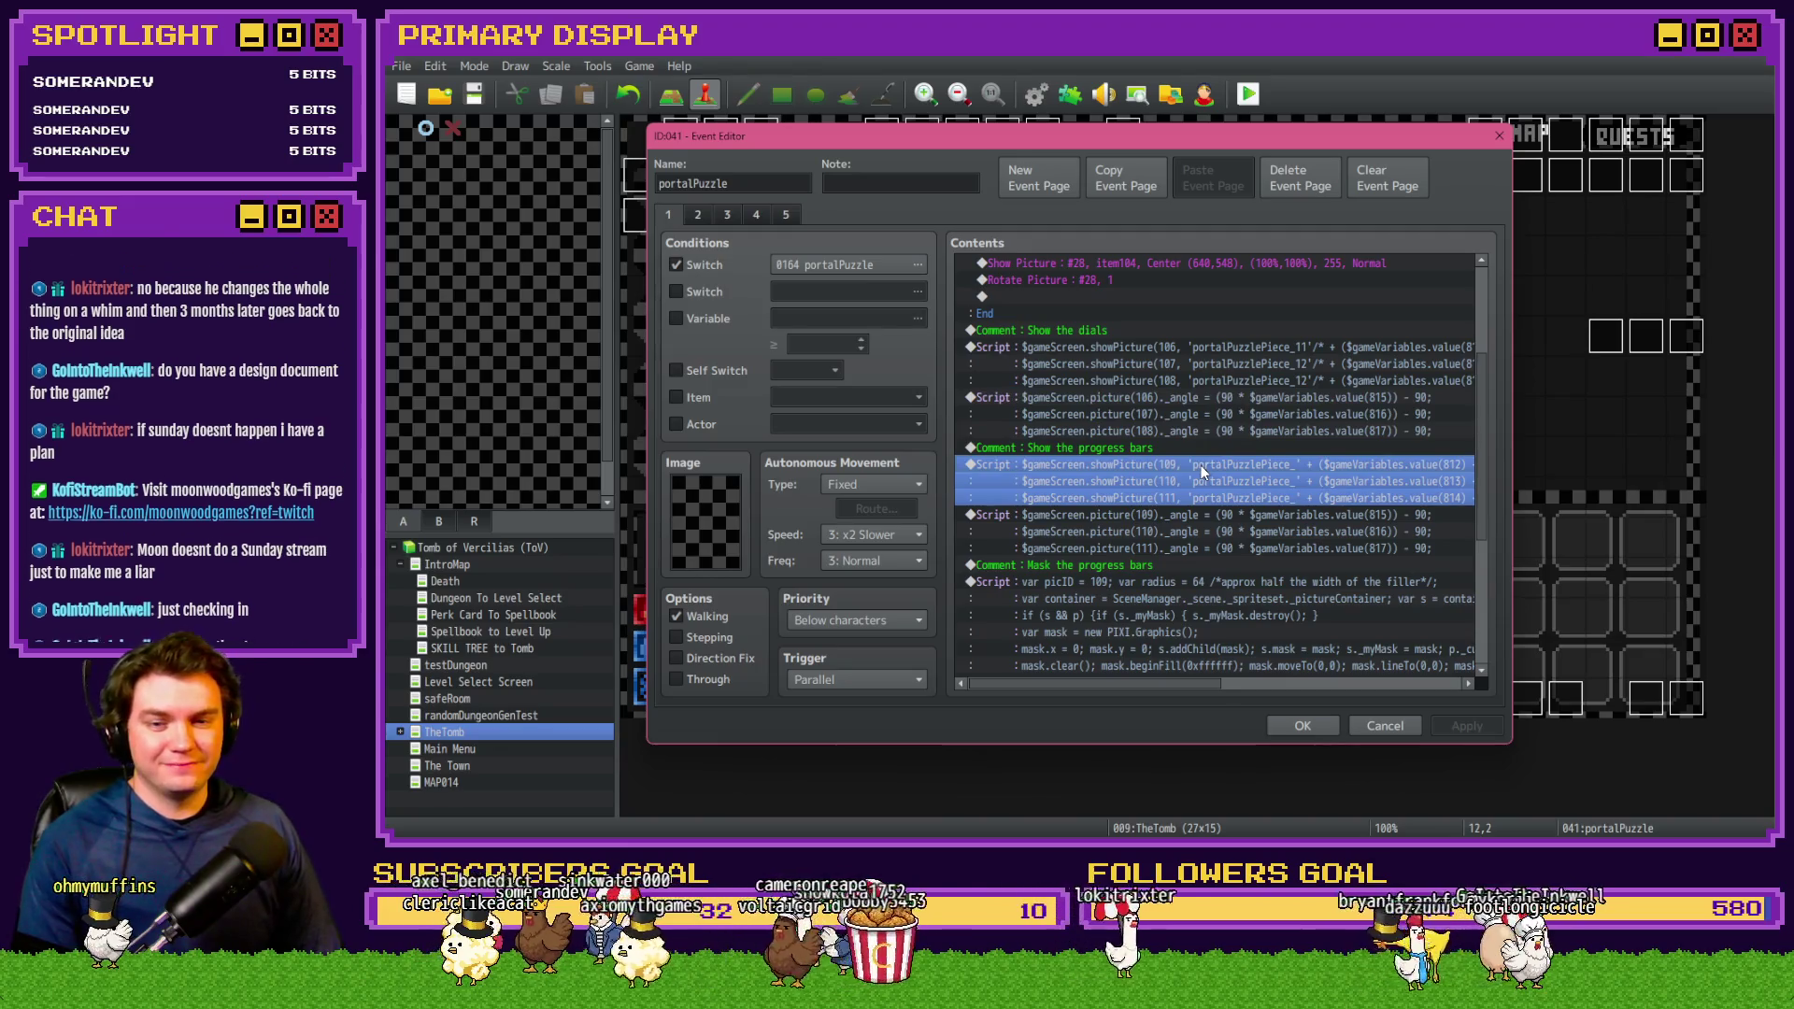
double_click(1201, 466)
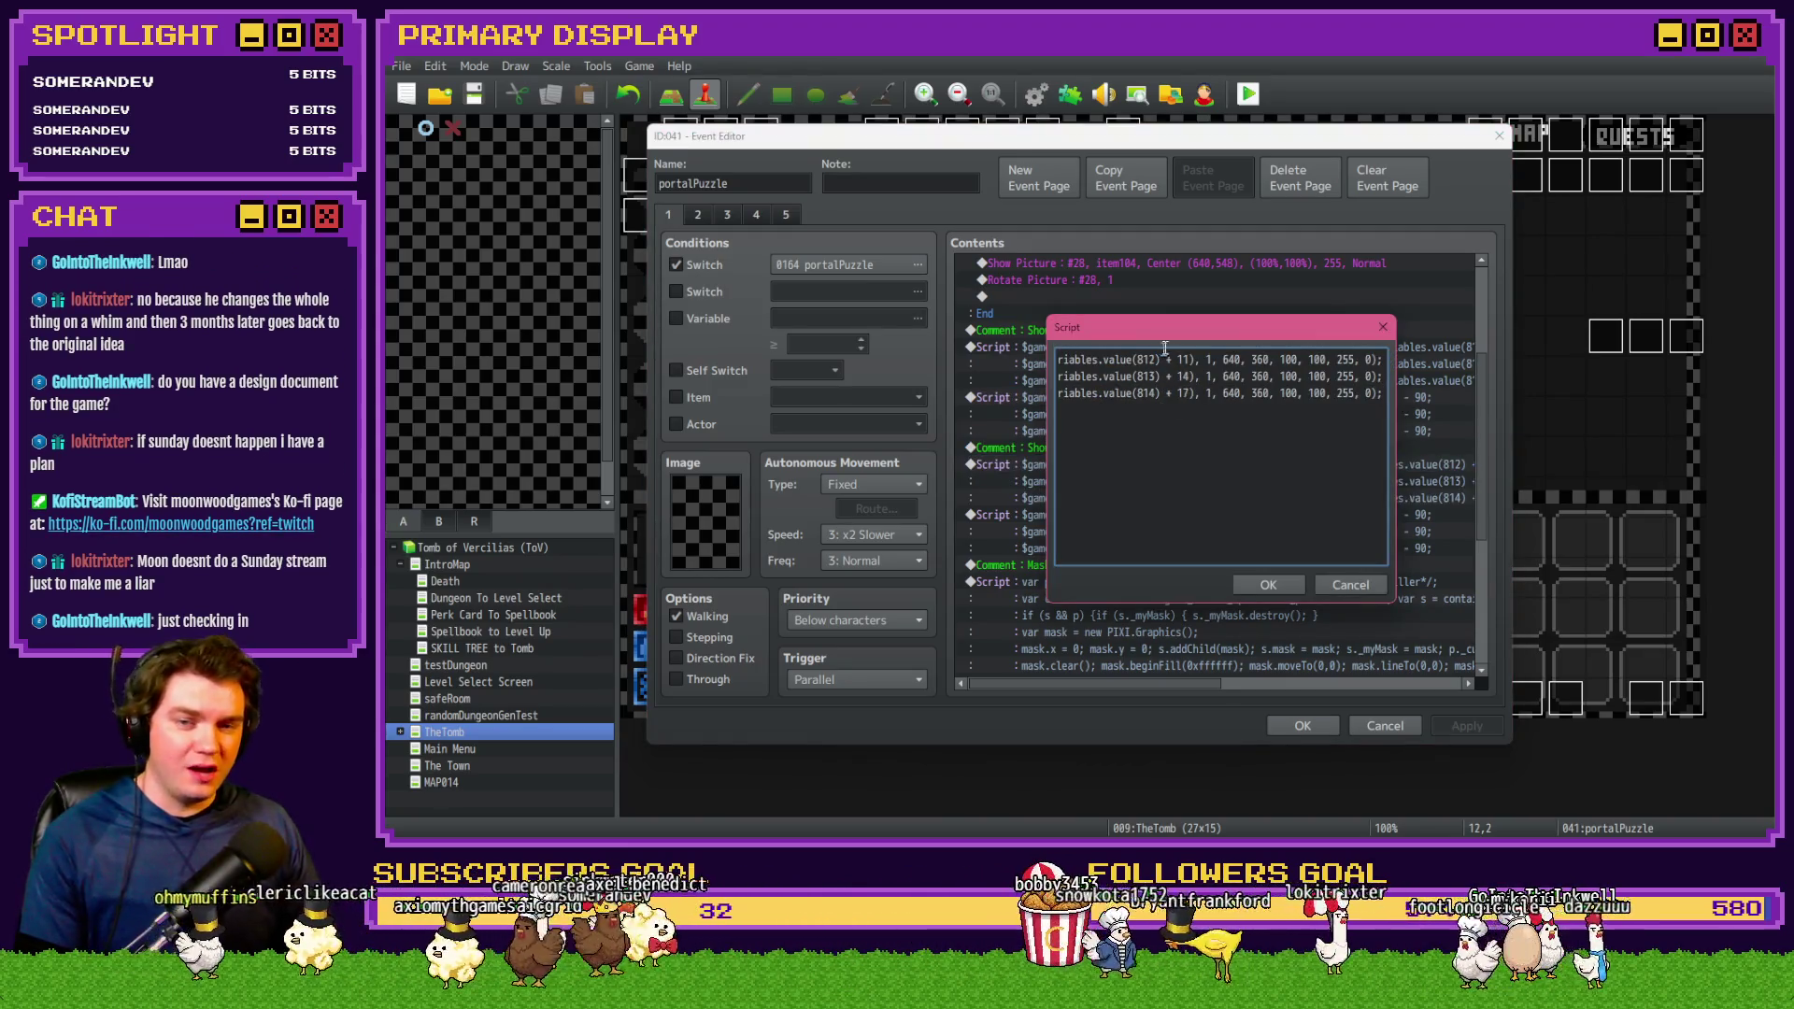
key(Home)
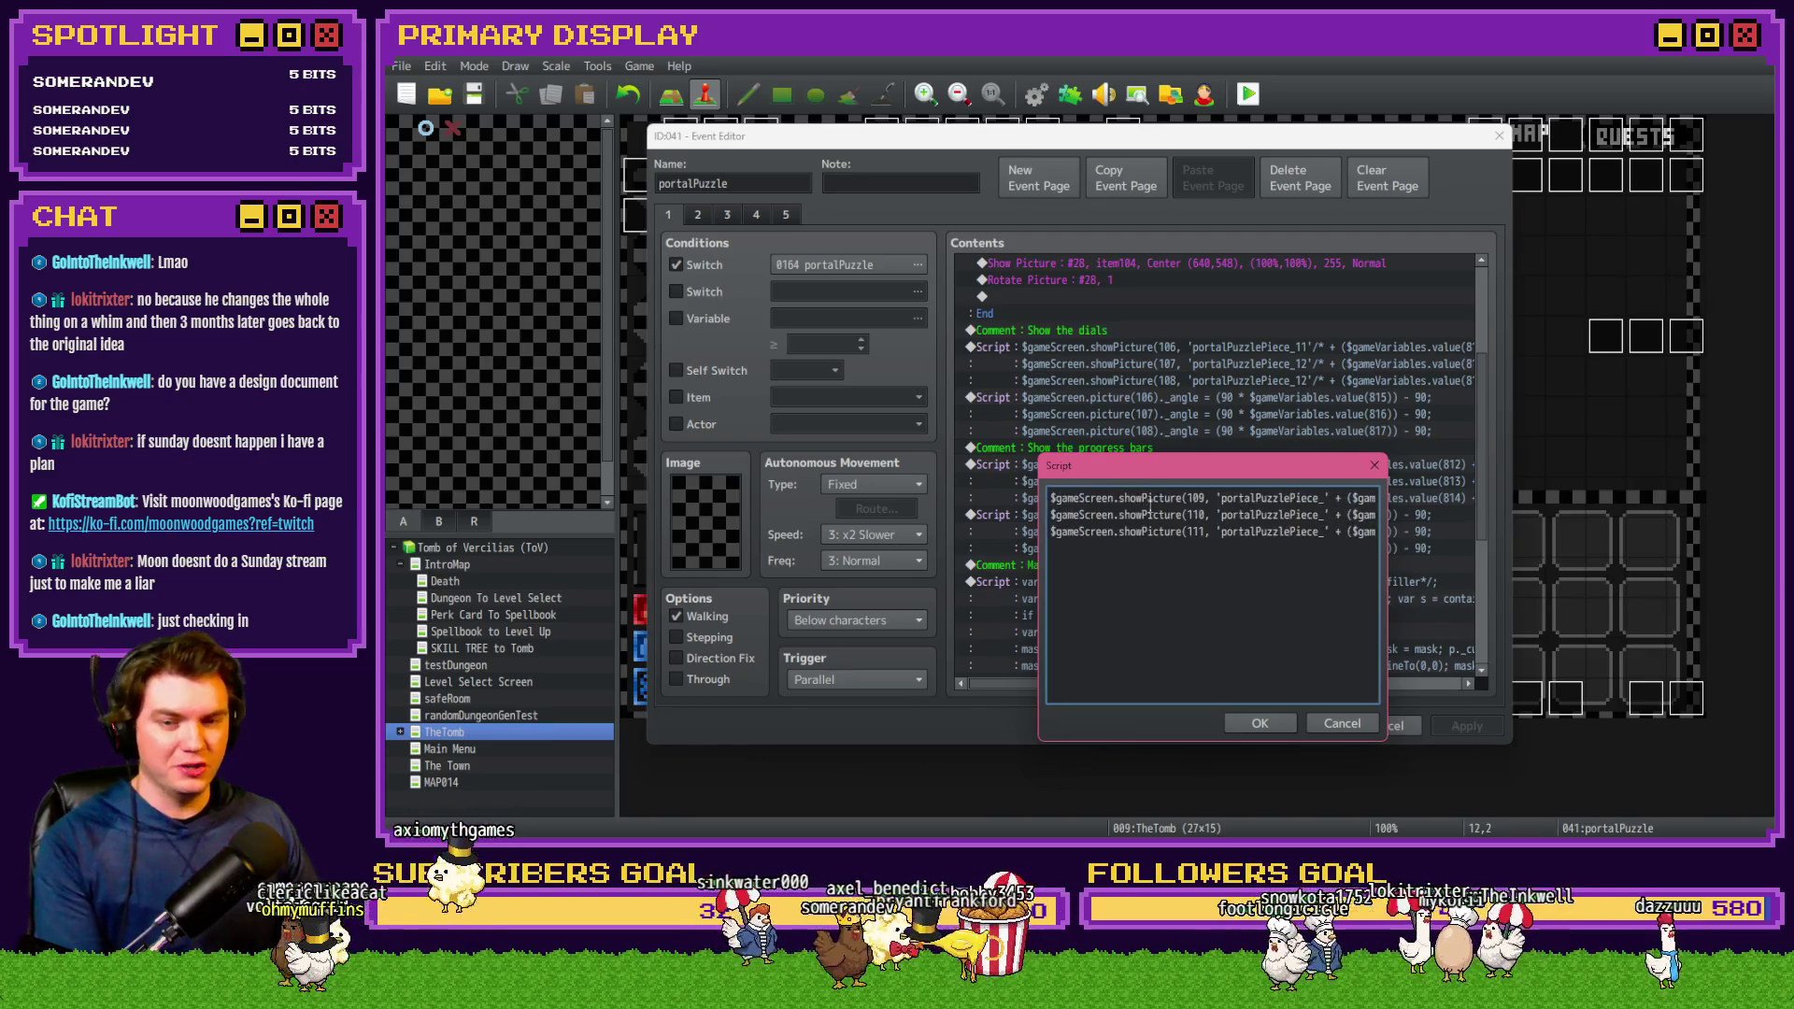
click(1322, 501)
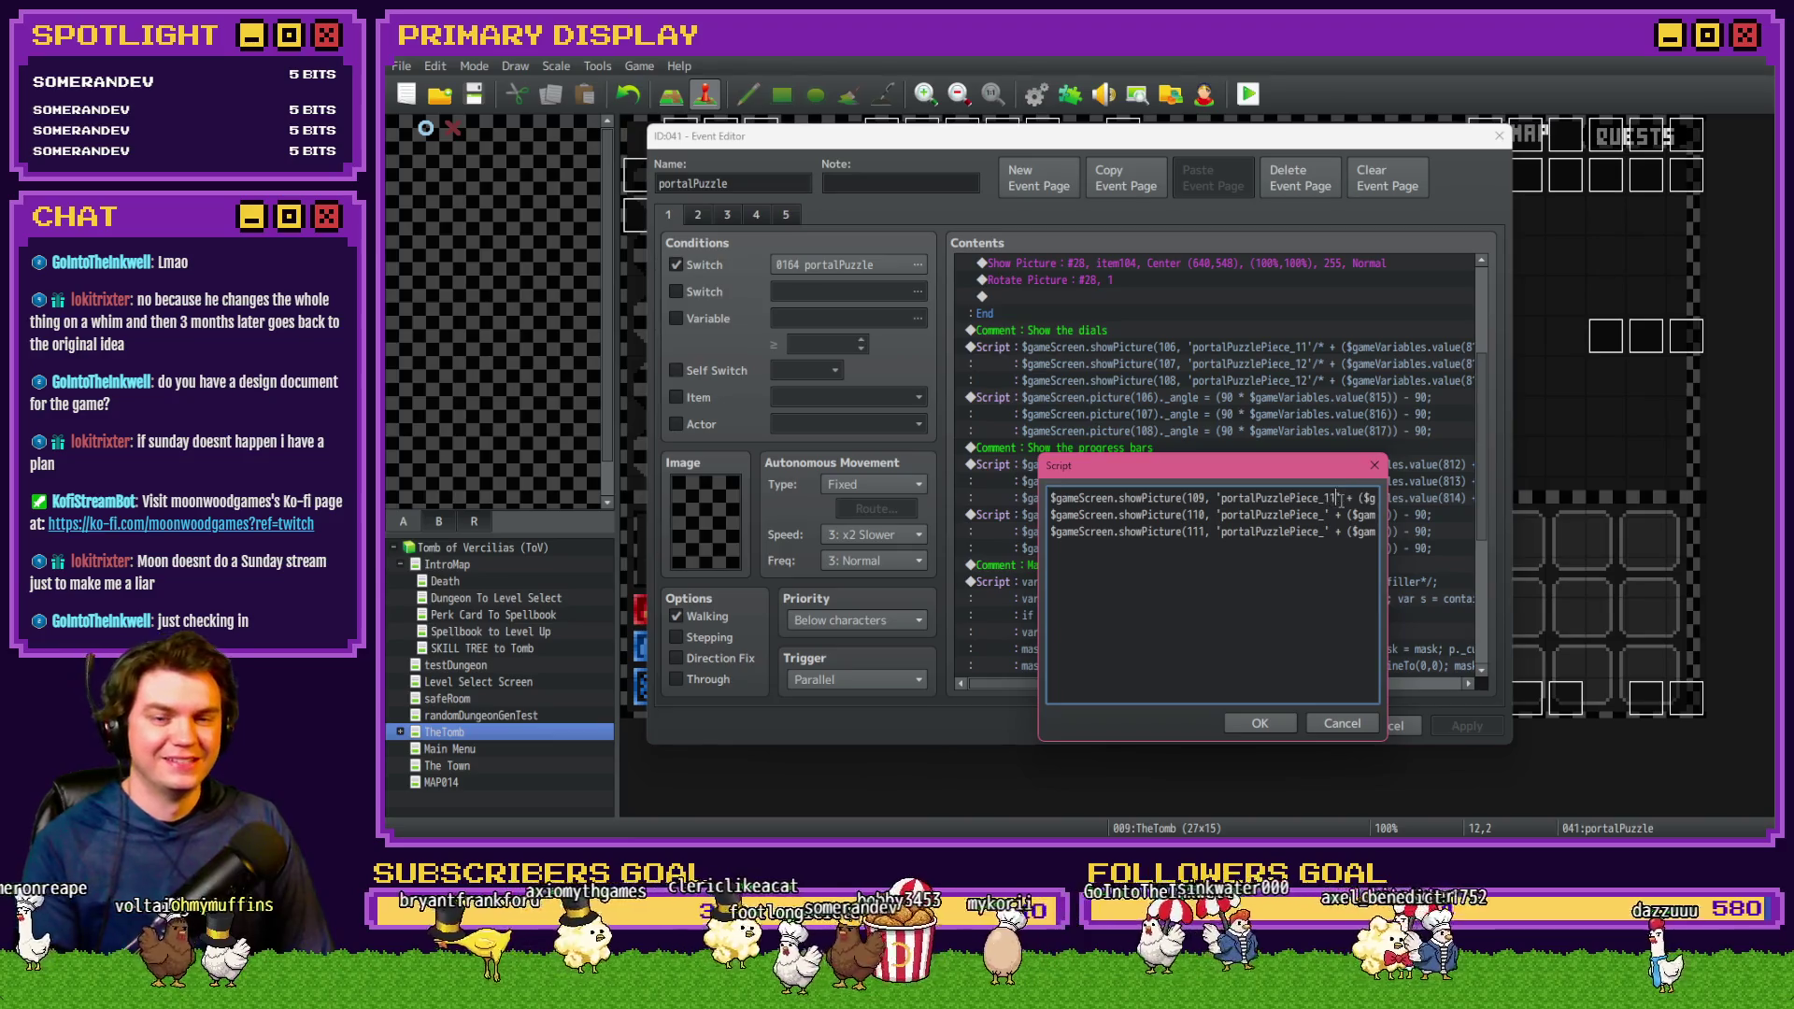
text(13)
key(Down)
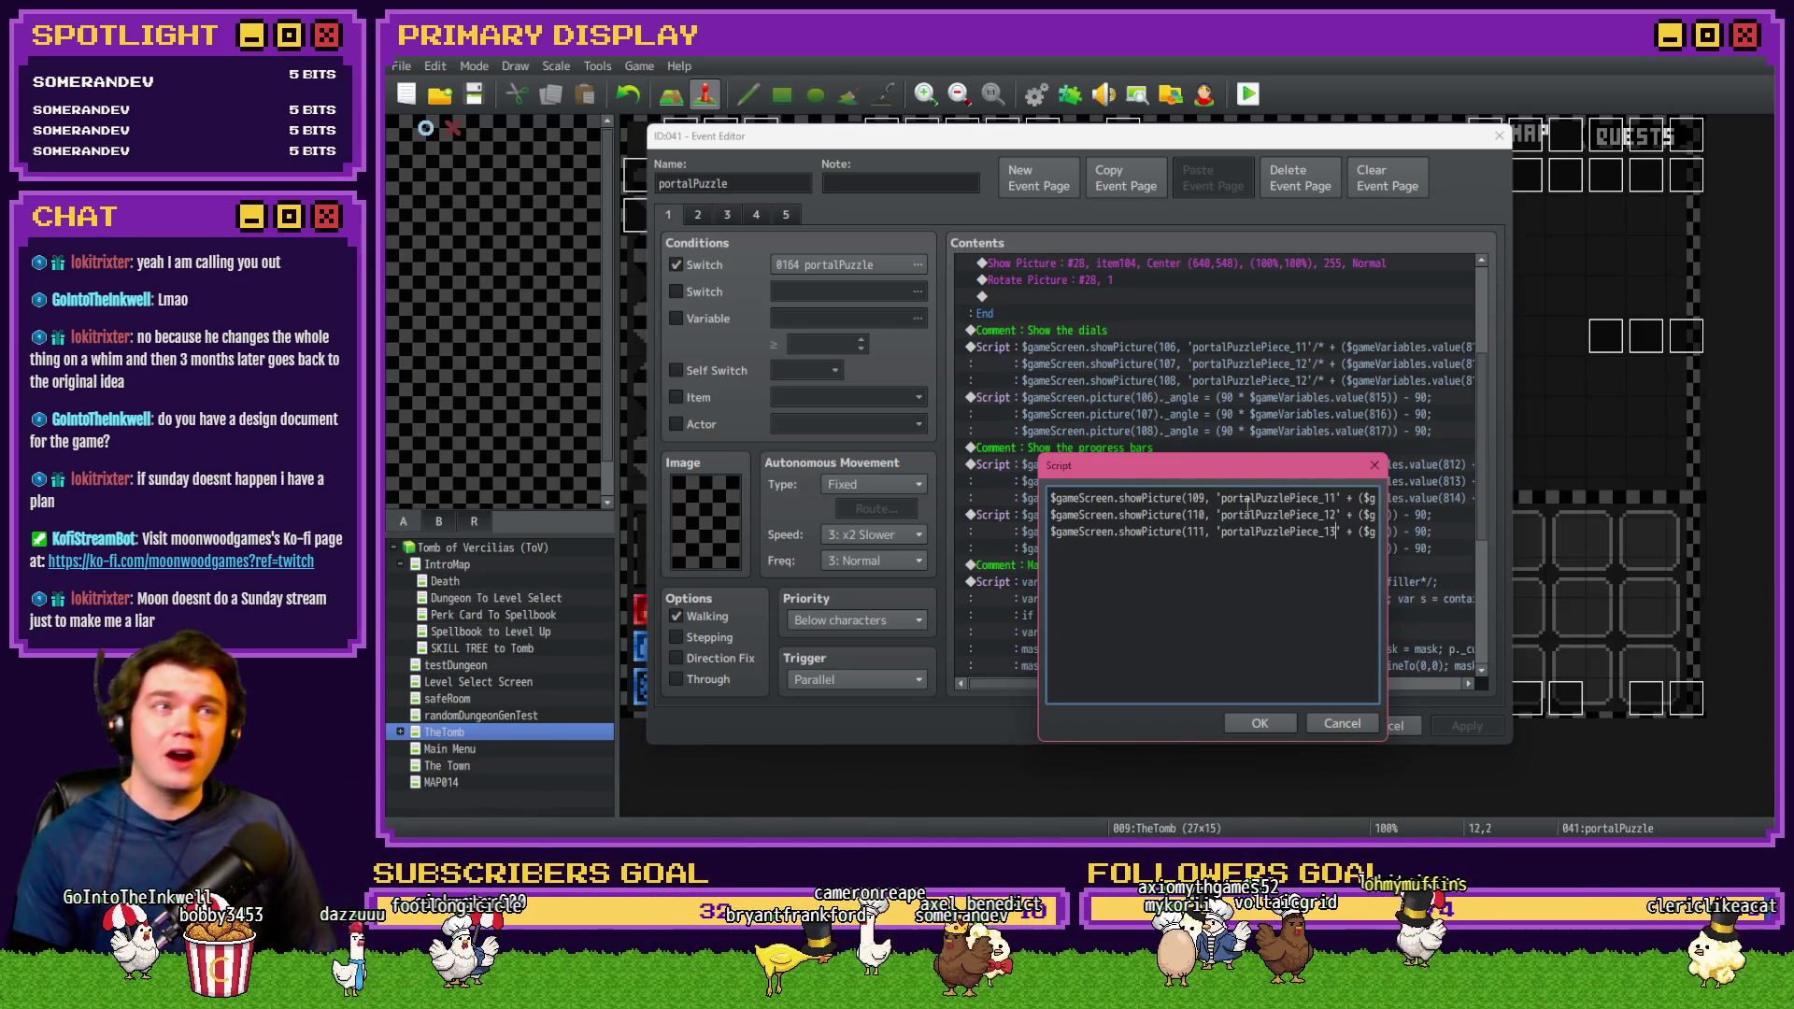
Change the dial script's third image from portalPuzzlePiece_12 to portalPuzzlePiece_13
click(1260, 724)
double_click(1320, 360)
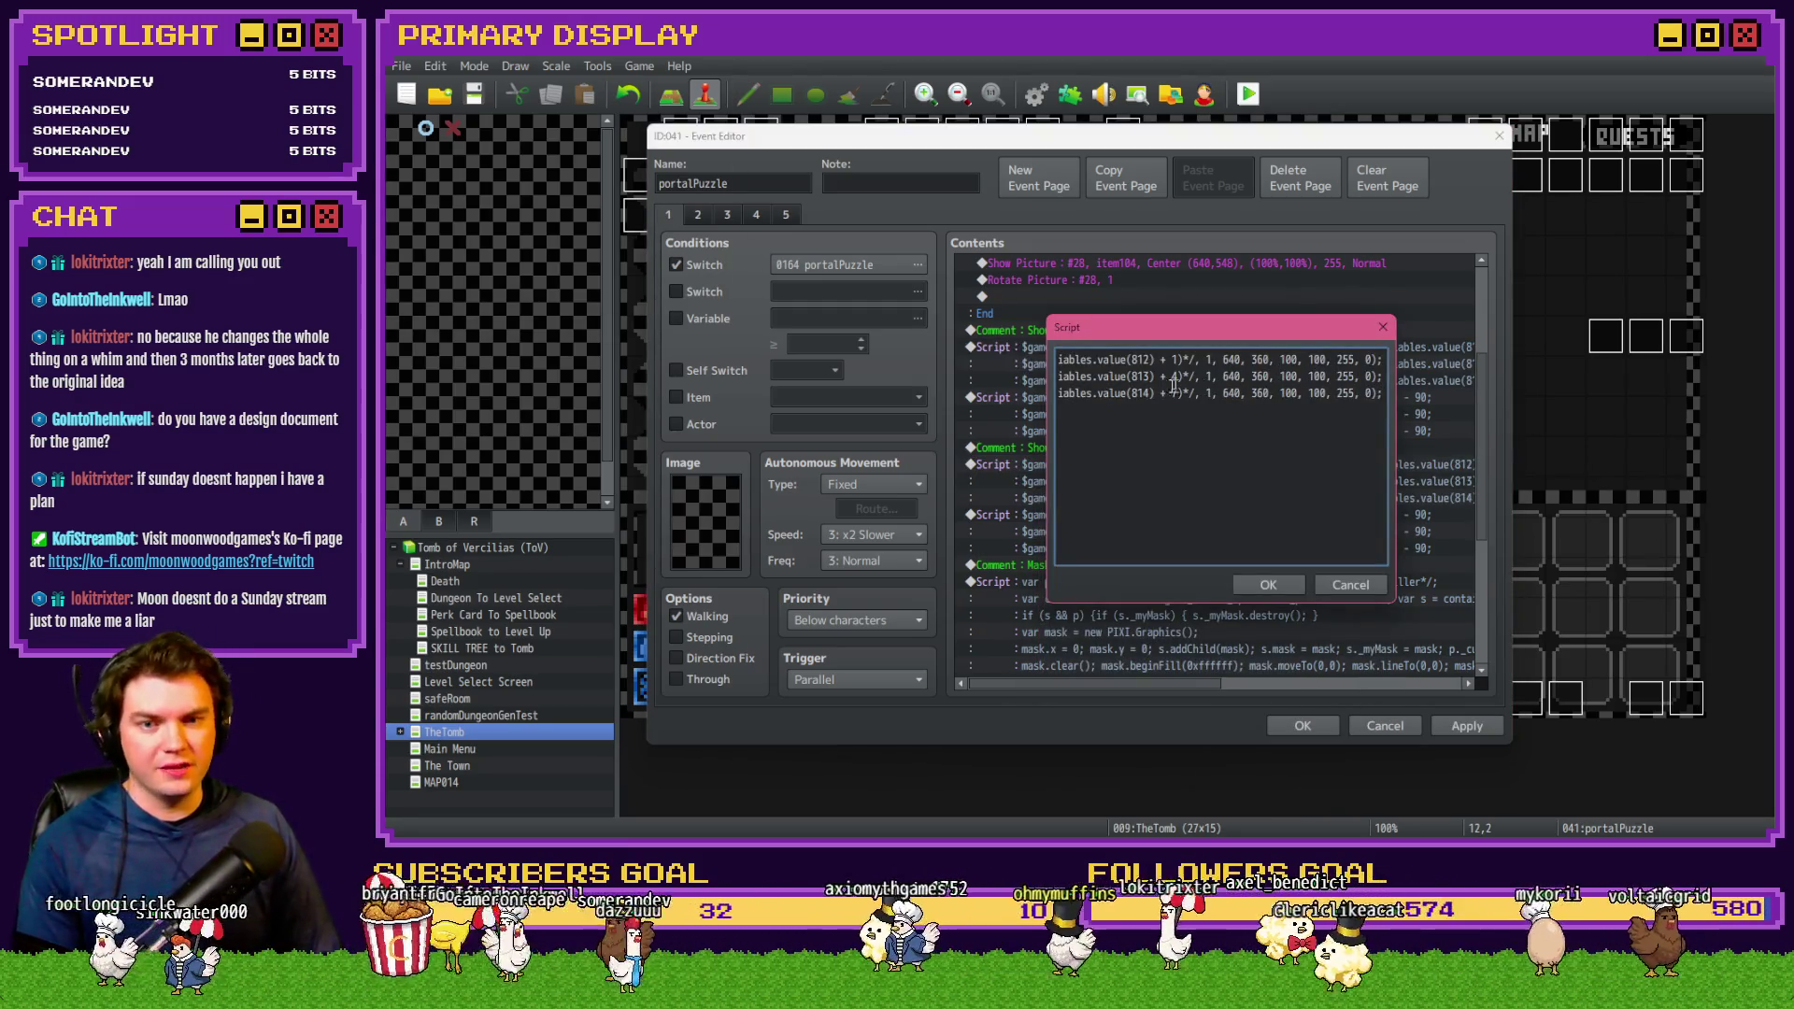
click(1339, 376)
key(End)
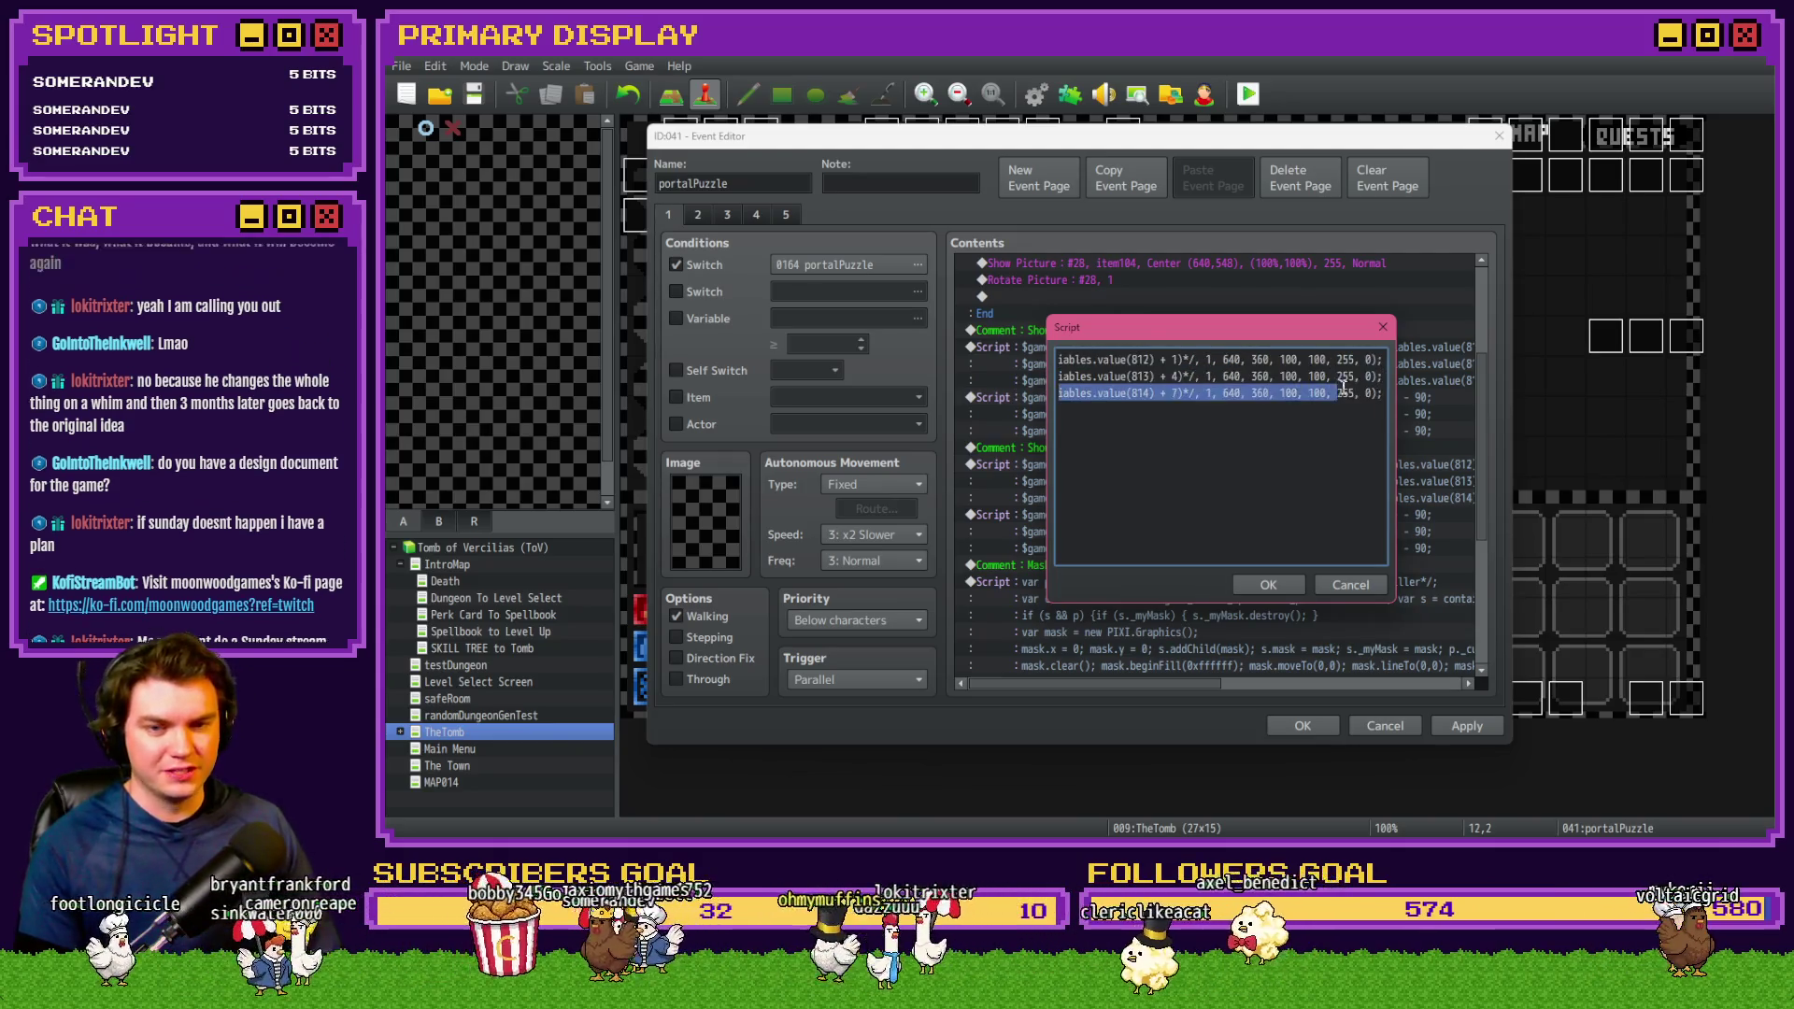
shift+click(1212, 397)
click(1212, 397)
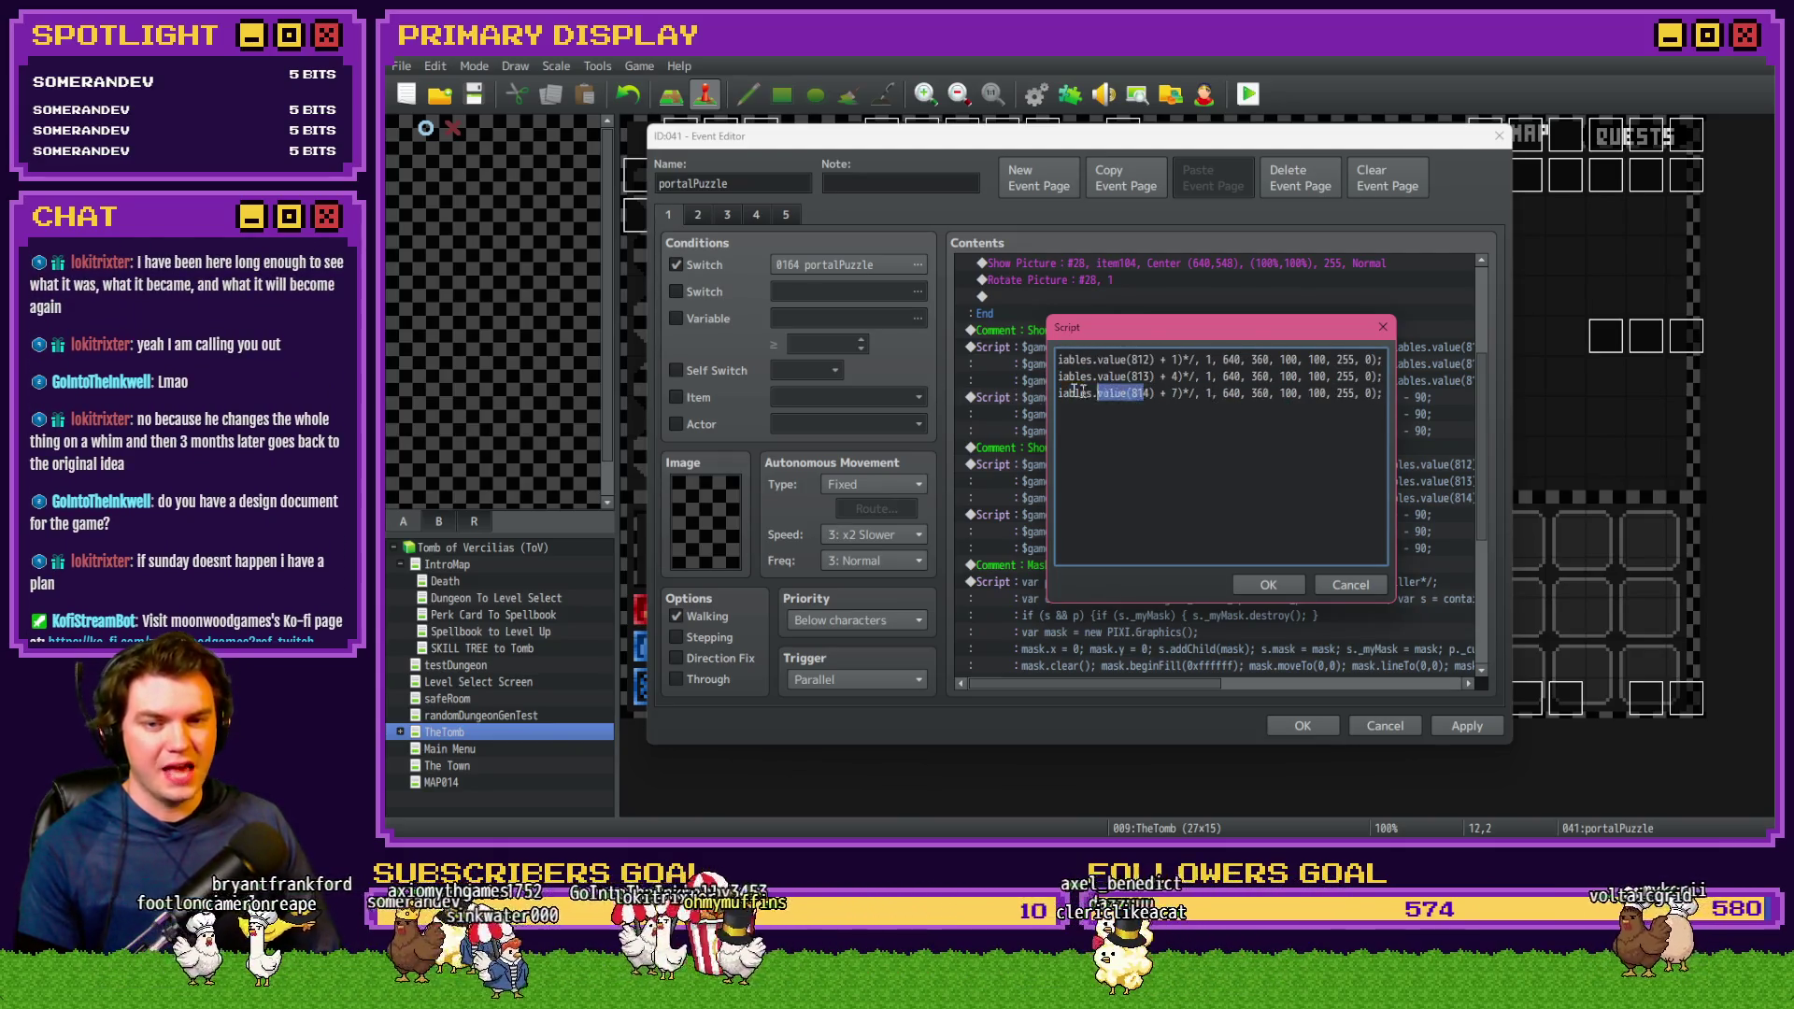
click(1354, 395)
key(BackSpace)
text(3'/* + ()
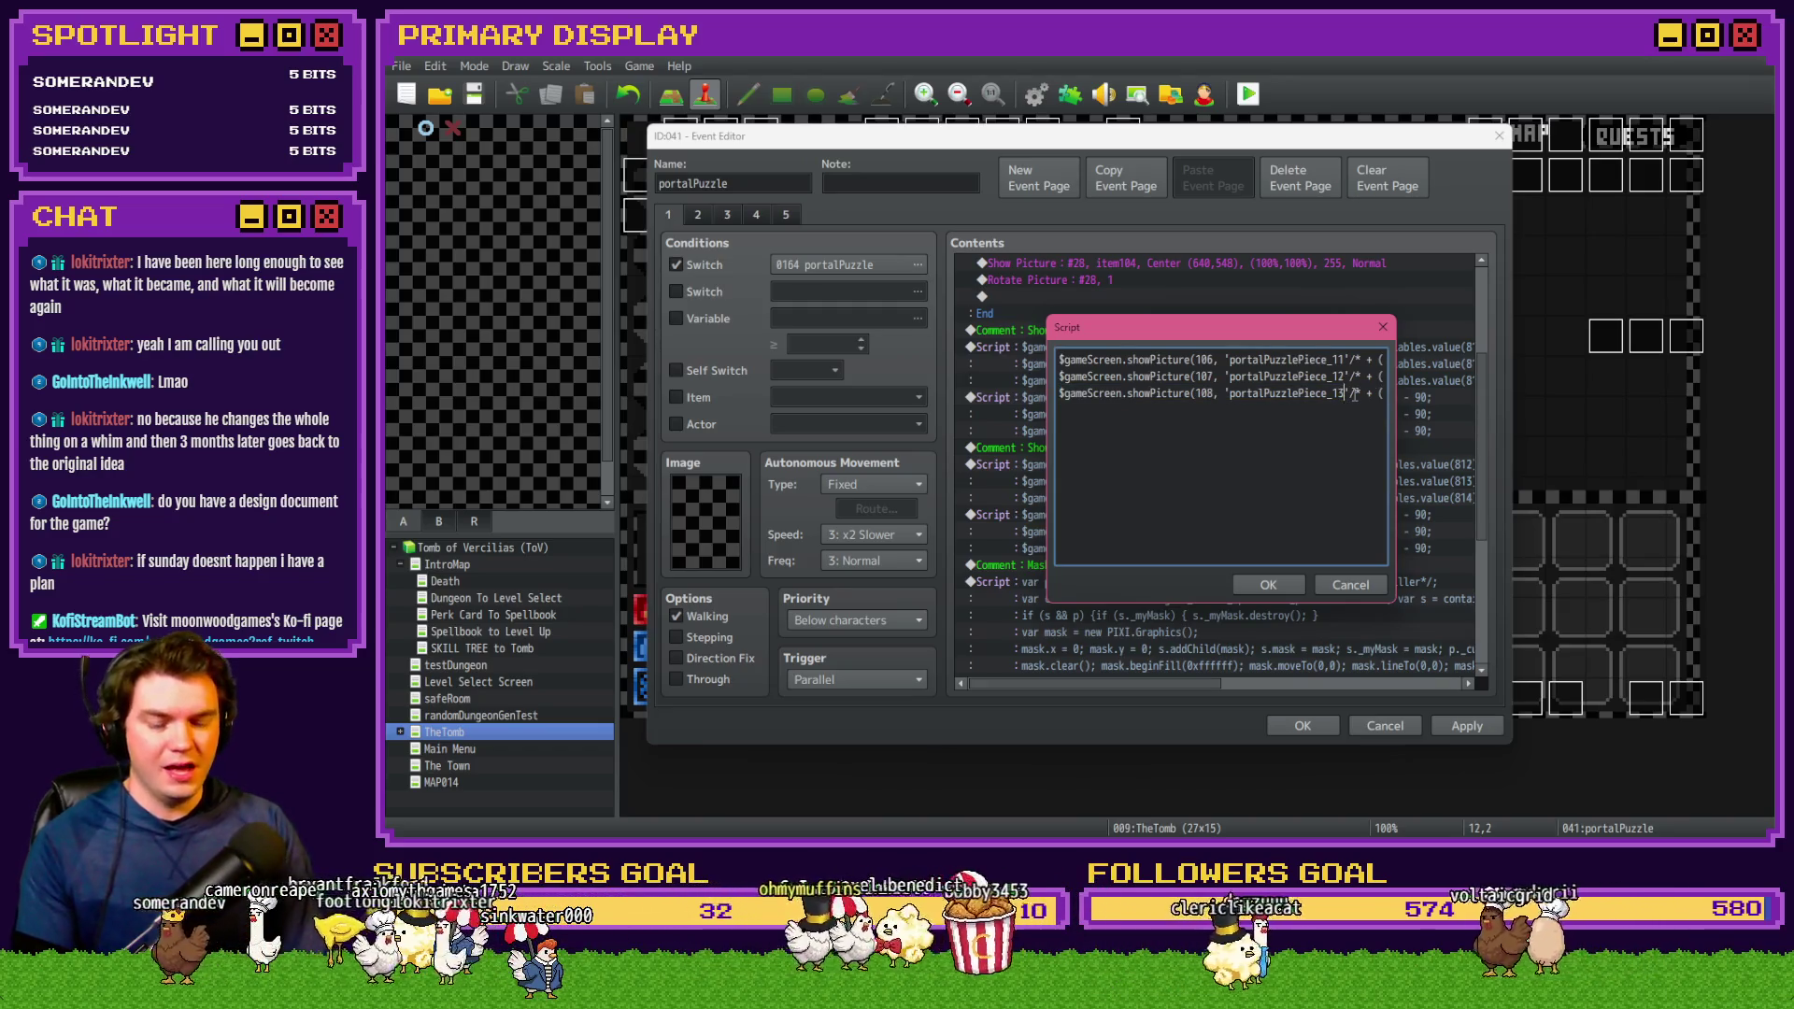
key(ctrl+Return)
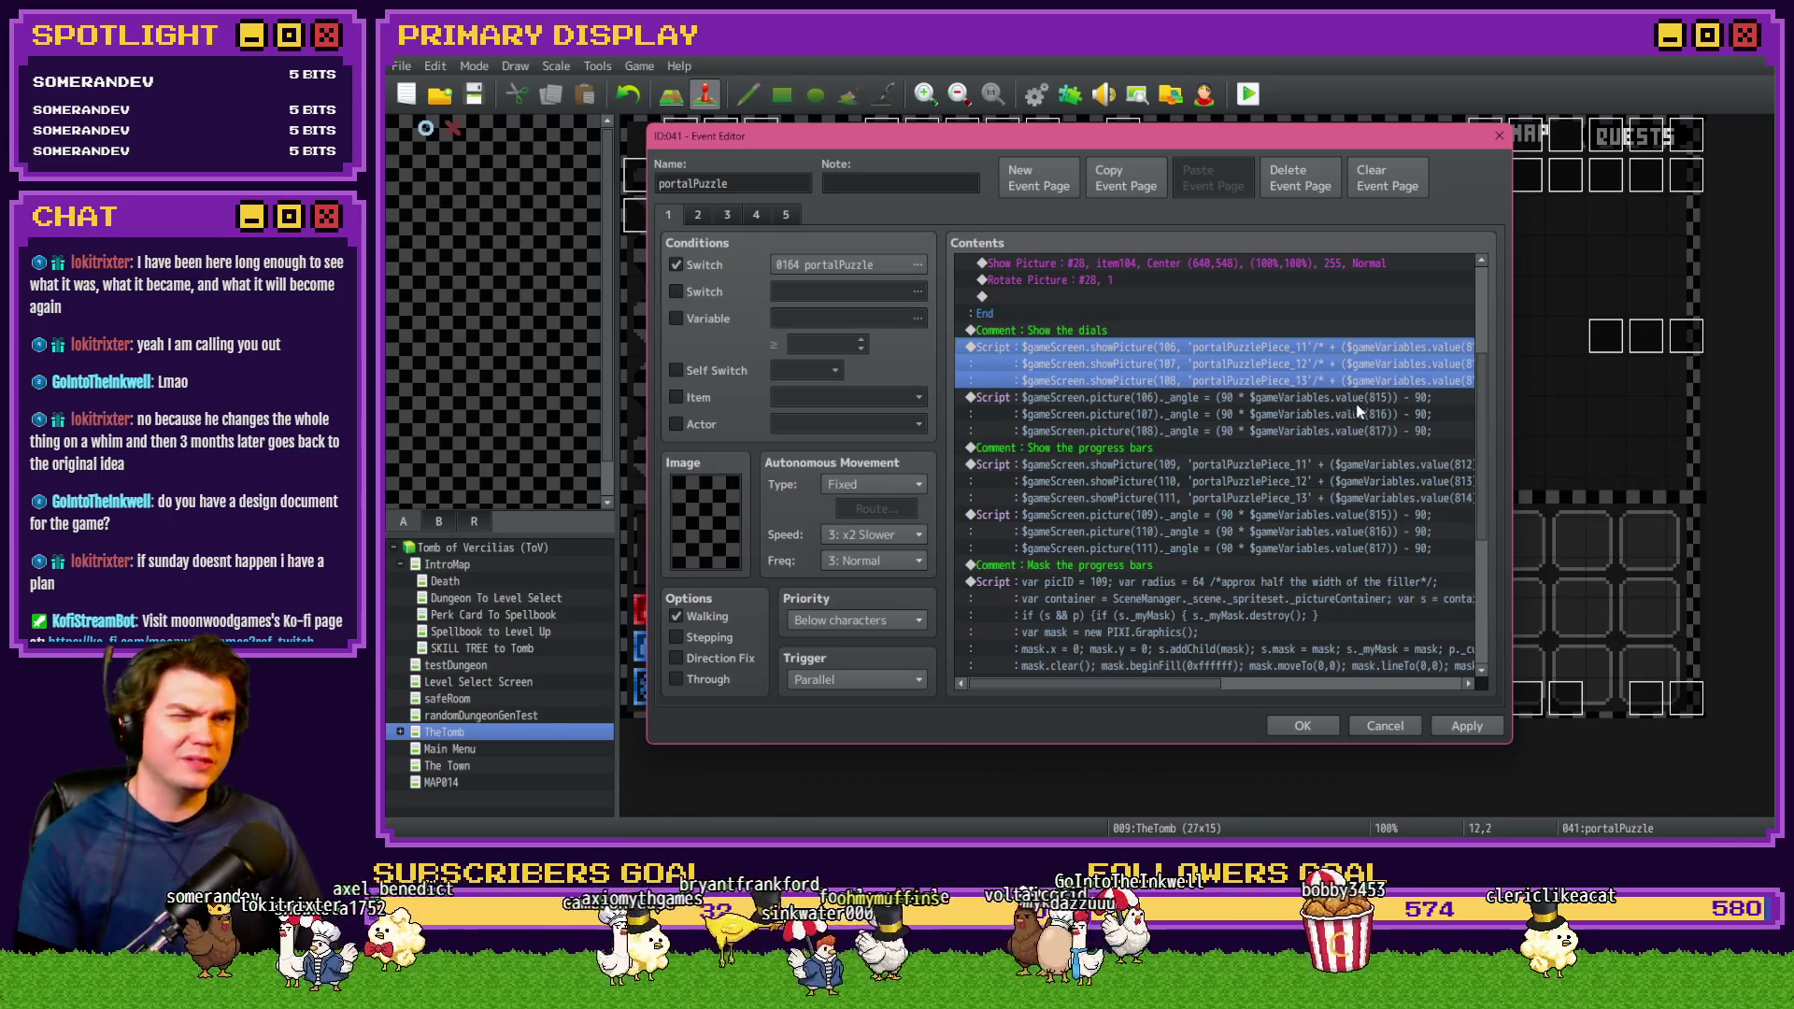
Insert /* comment openers after each image name in the progress-bar script
click(1344, 449)
click(1338, 462)
double_click(1338, 462)
click(1323, 359)
click(1351, 373)
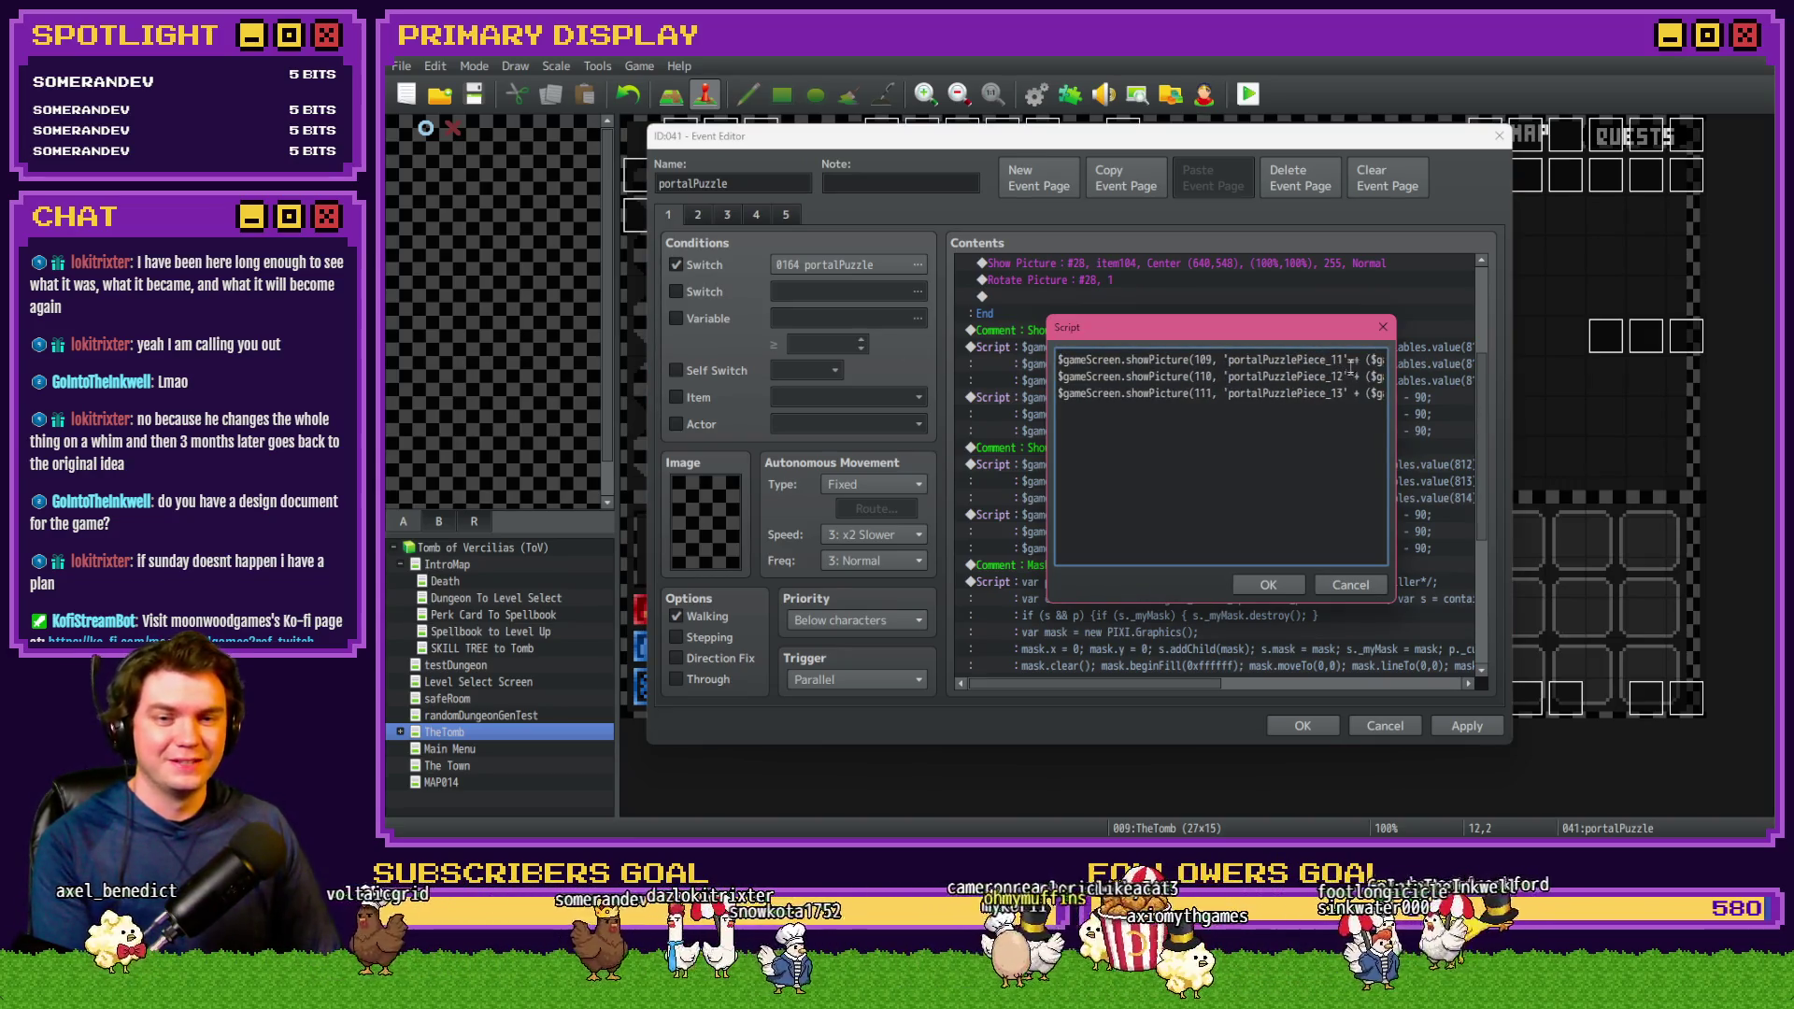
text(/)
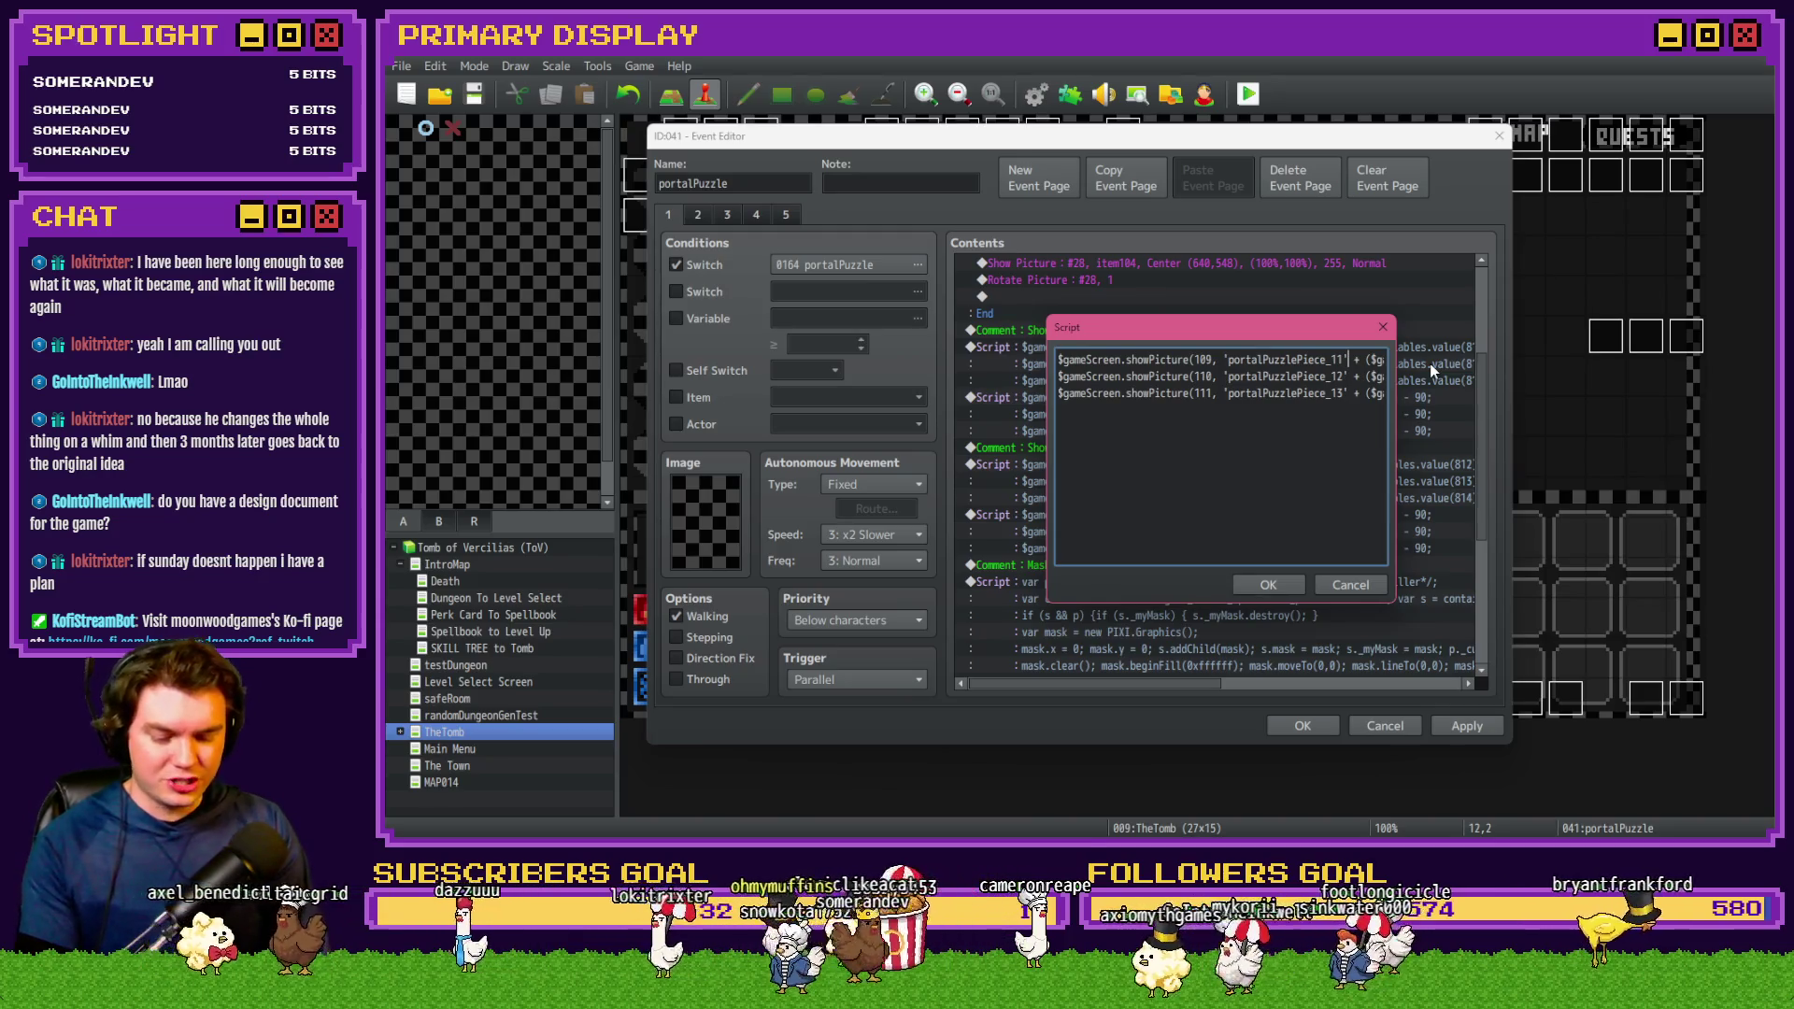
text(*)
key(Down)
key(Left)
key(Left)
text(/*)
key(Down)
key(Left)
key(Left)
text(/)
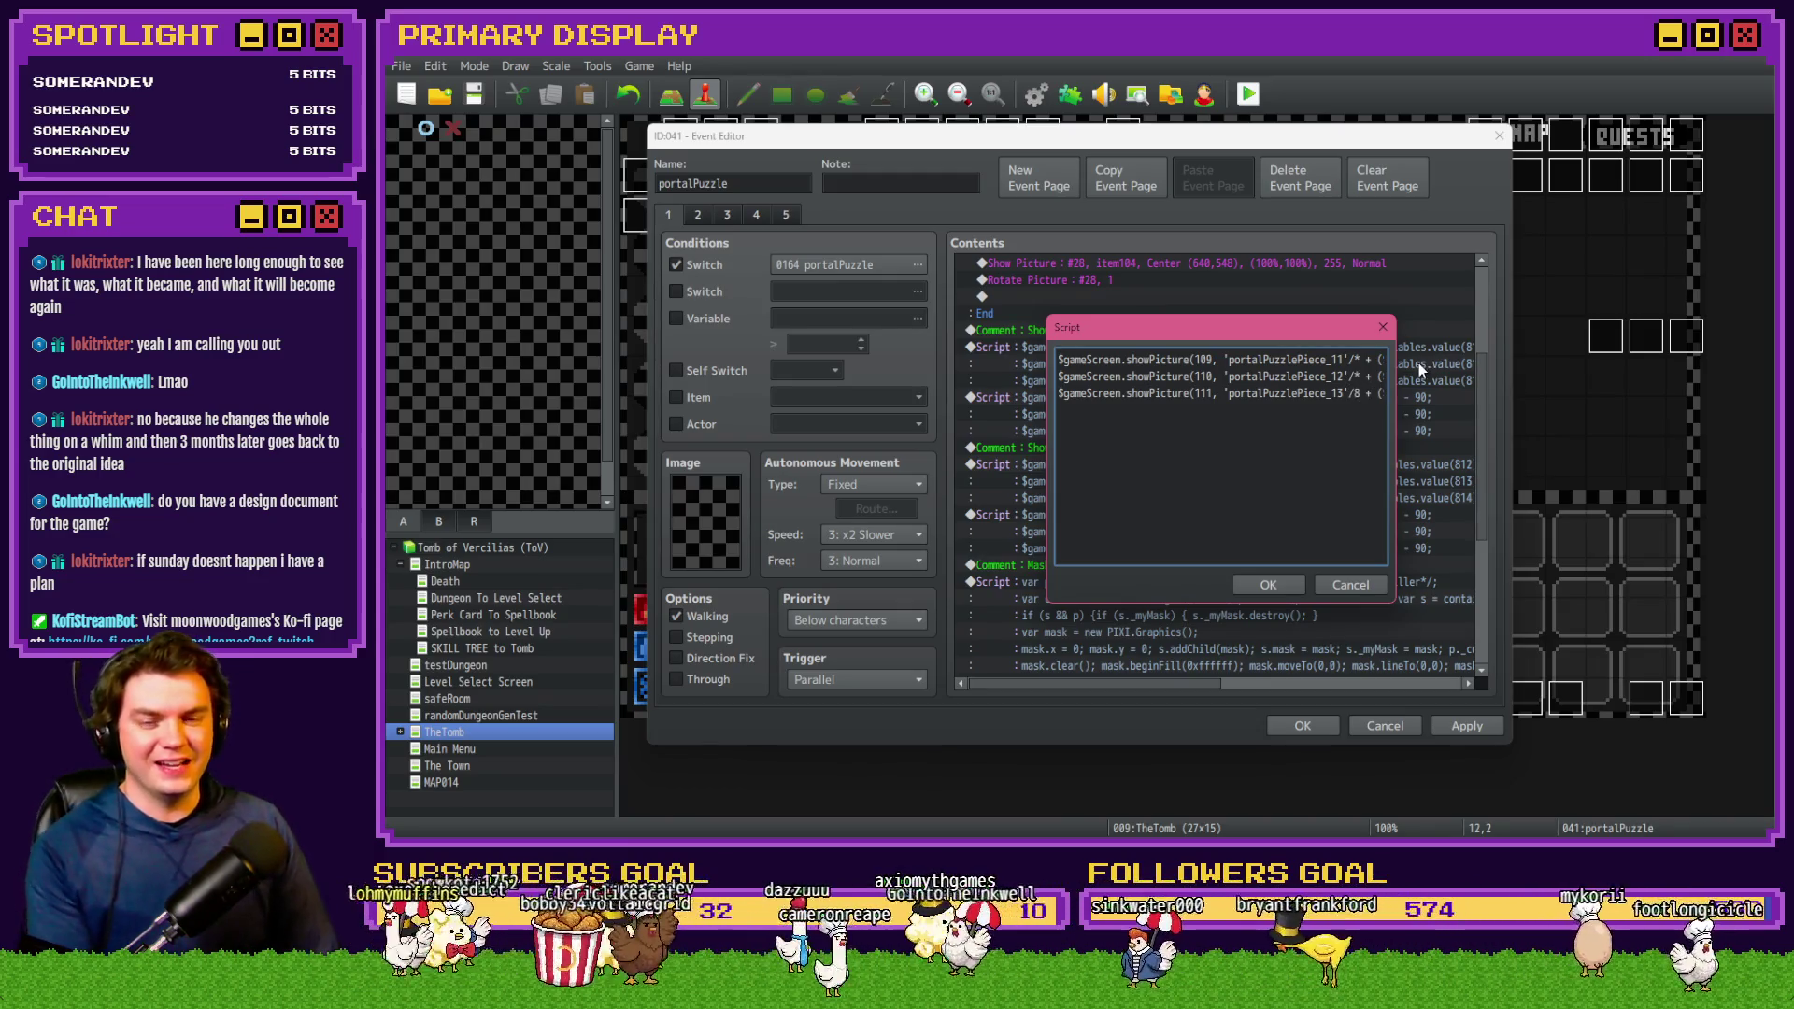
text(*)
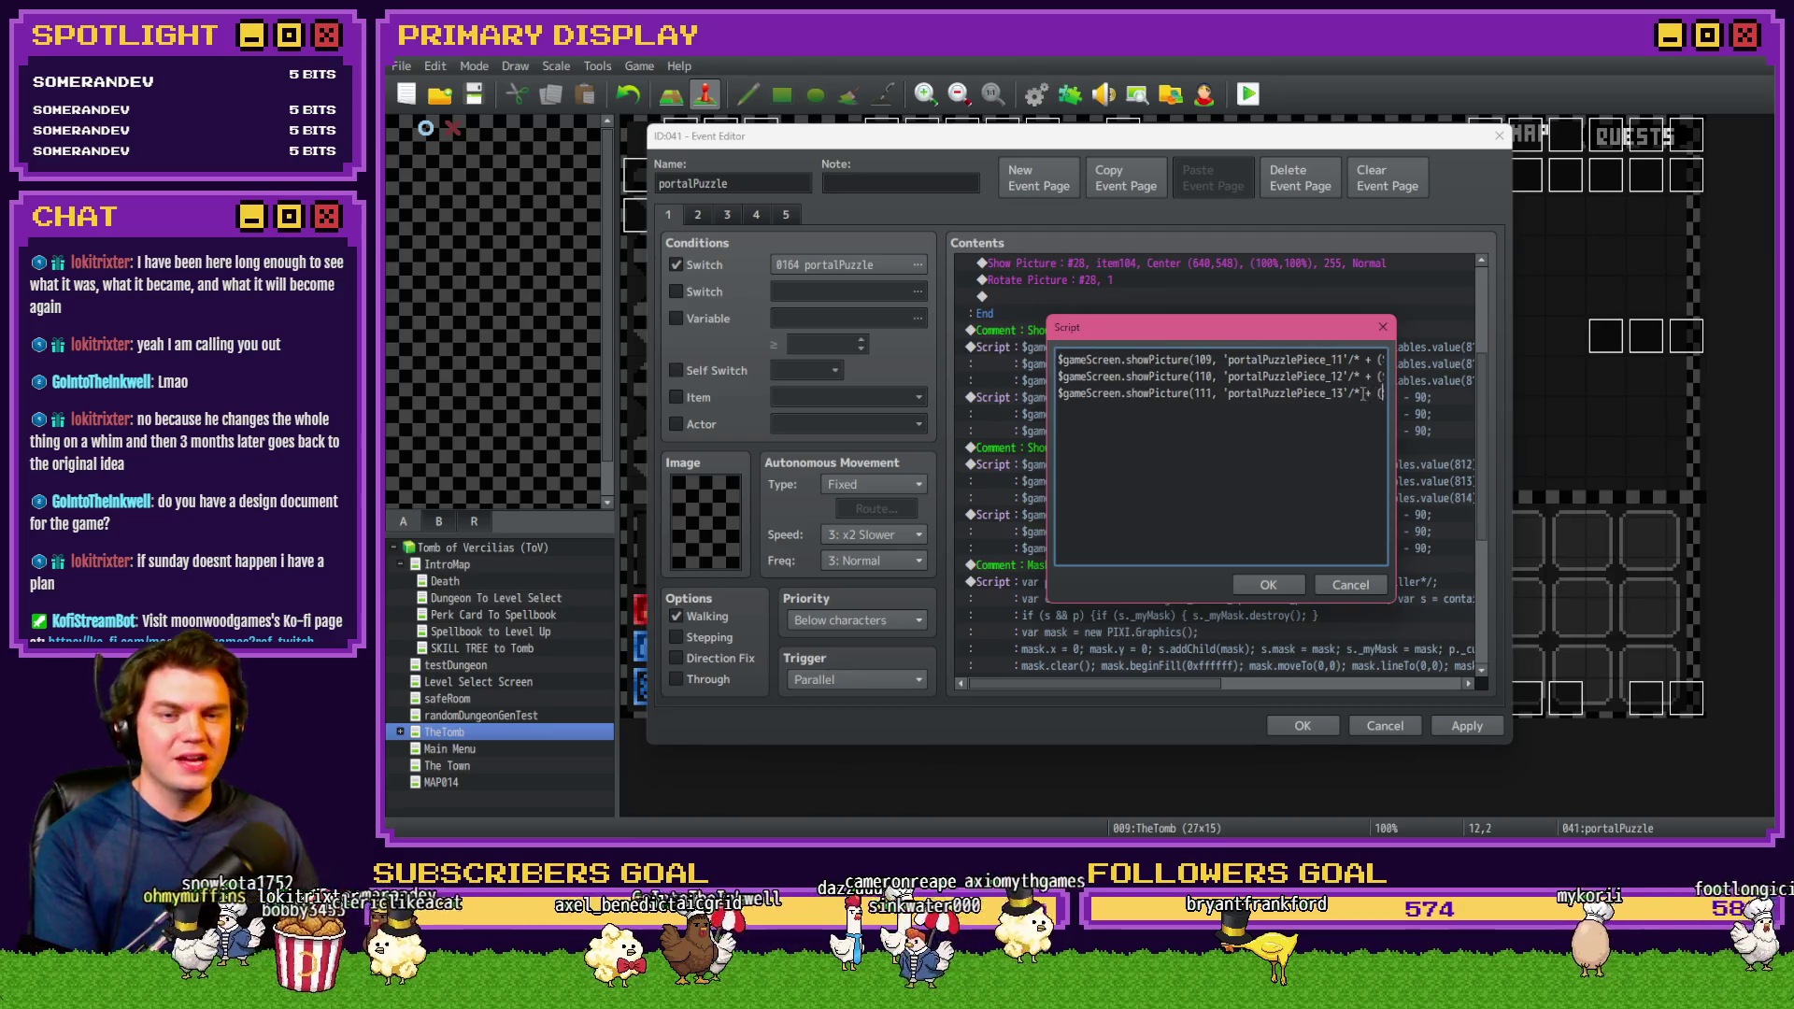
Close the variable-offset comments with */, confirm the script, and apply the event changes
key(Right)
key(Right)
key(Right)
key(Right)
key(Right)
key(Right)
key(Up)
key(Up)
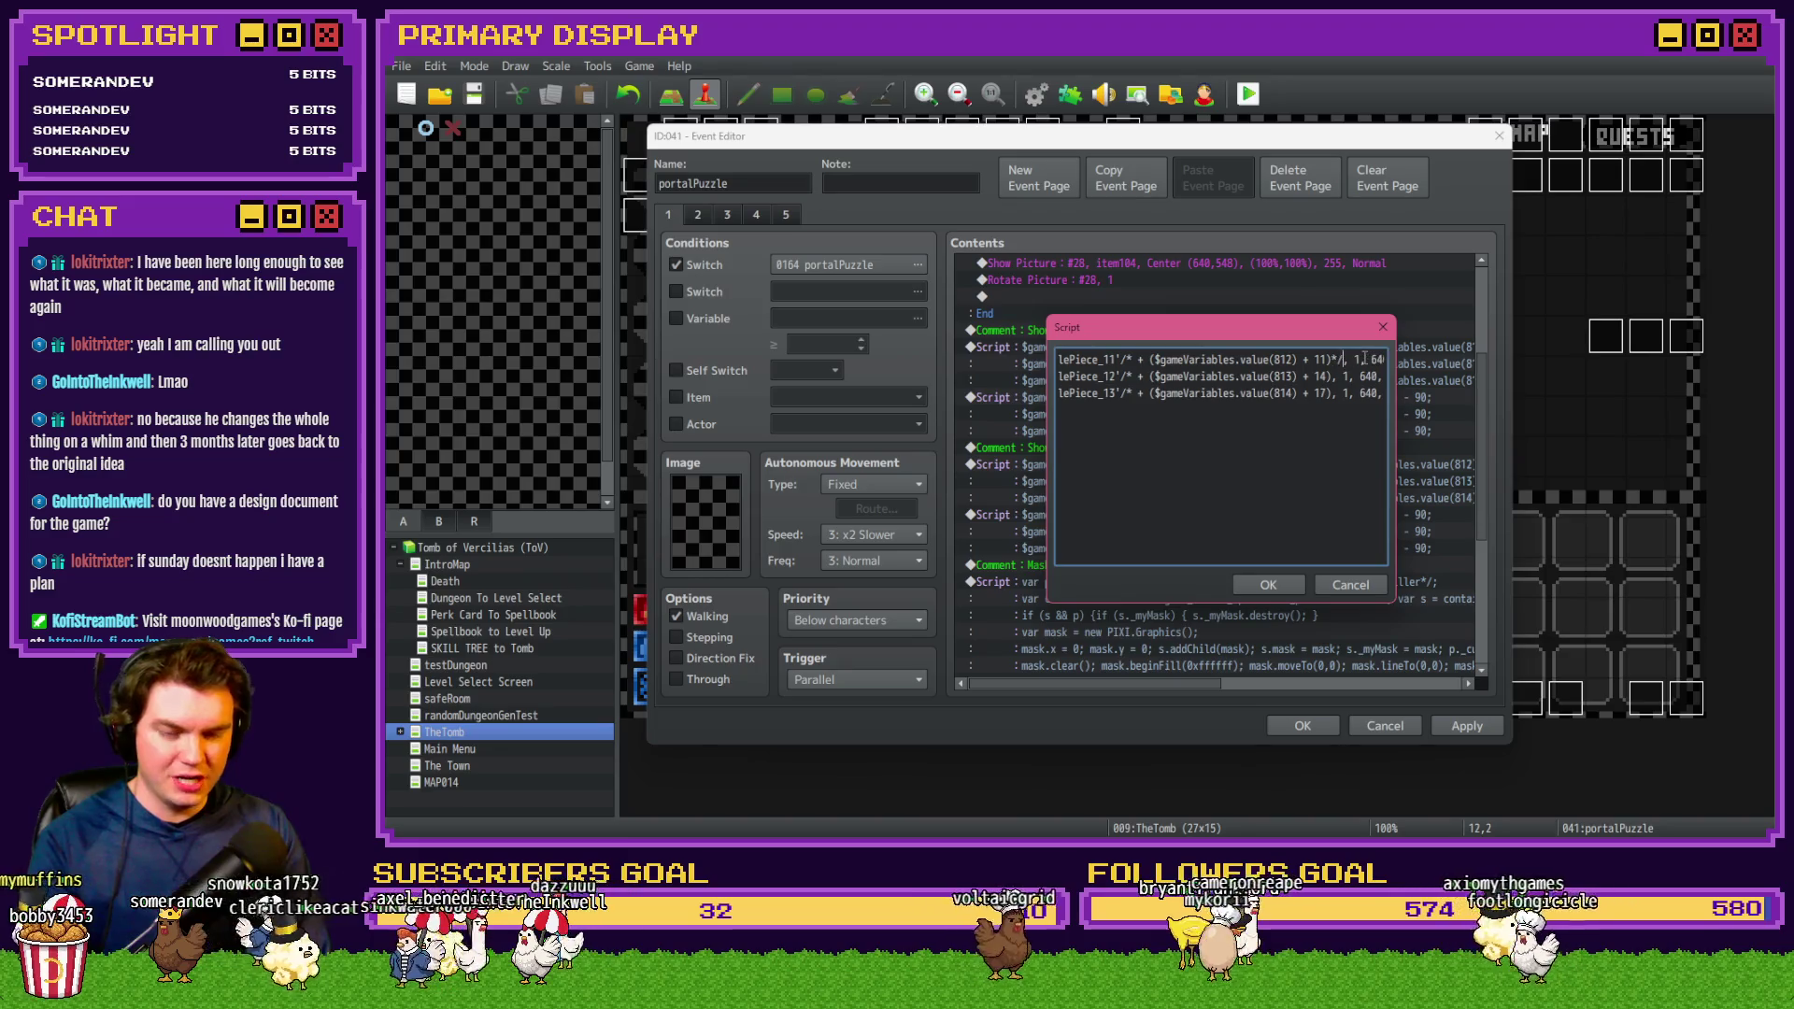
key(Down)
text(*/)
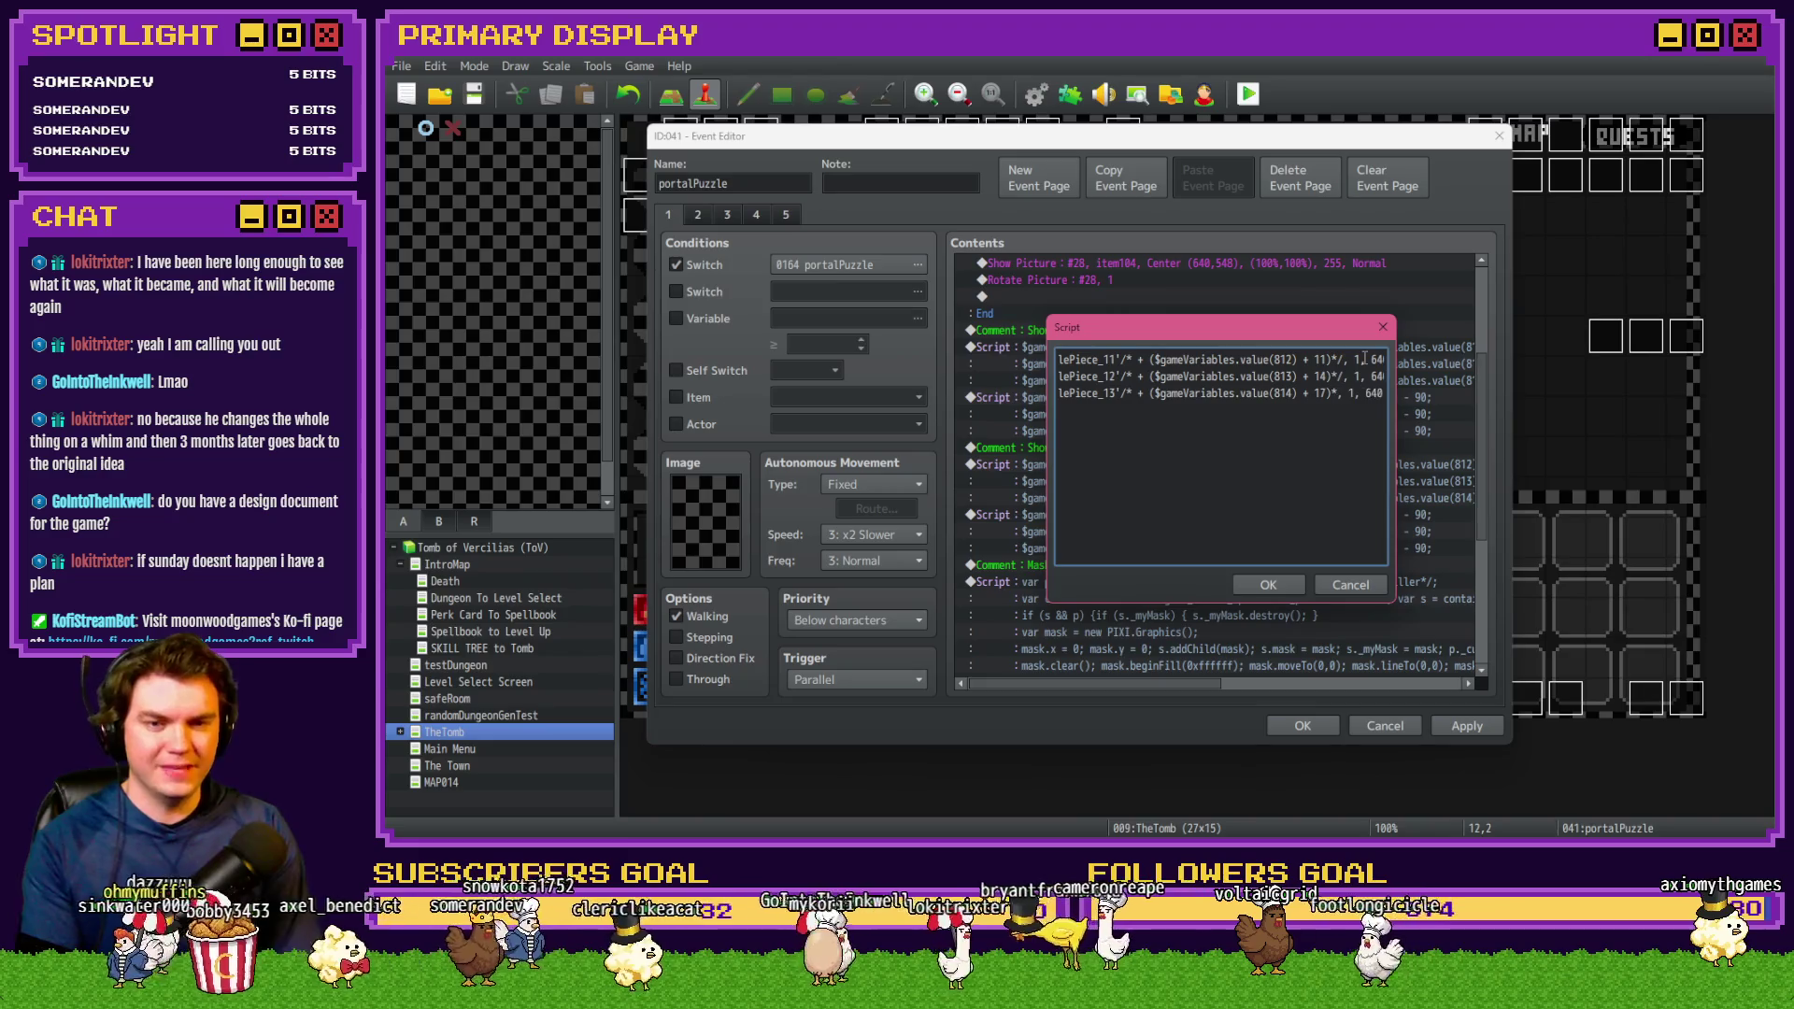
click(1285, 584)
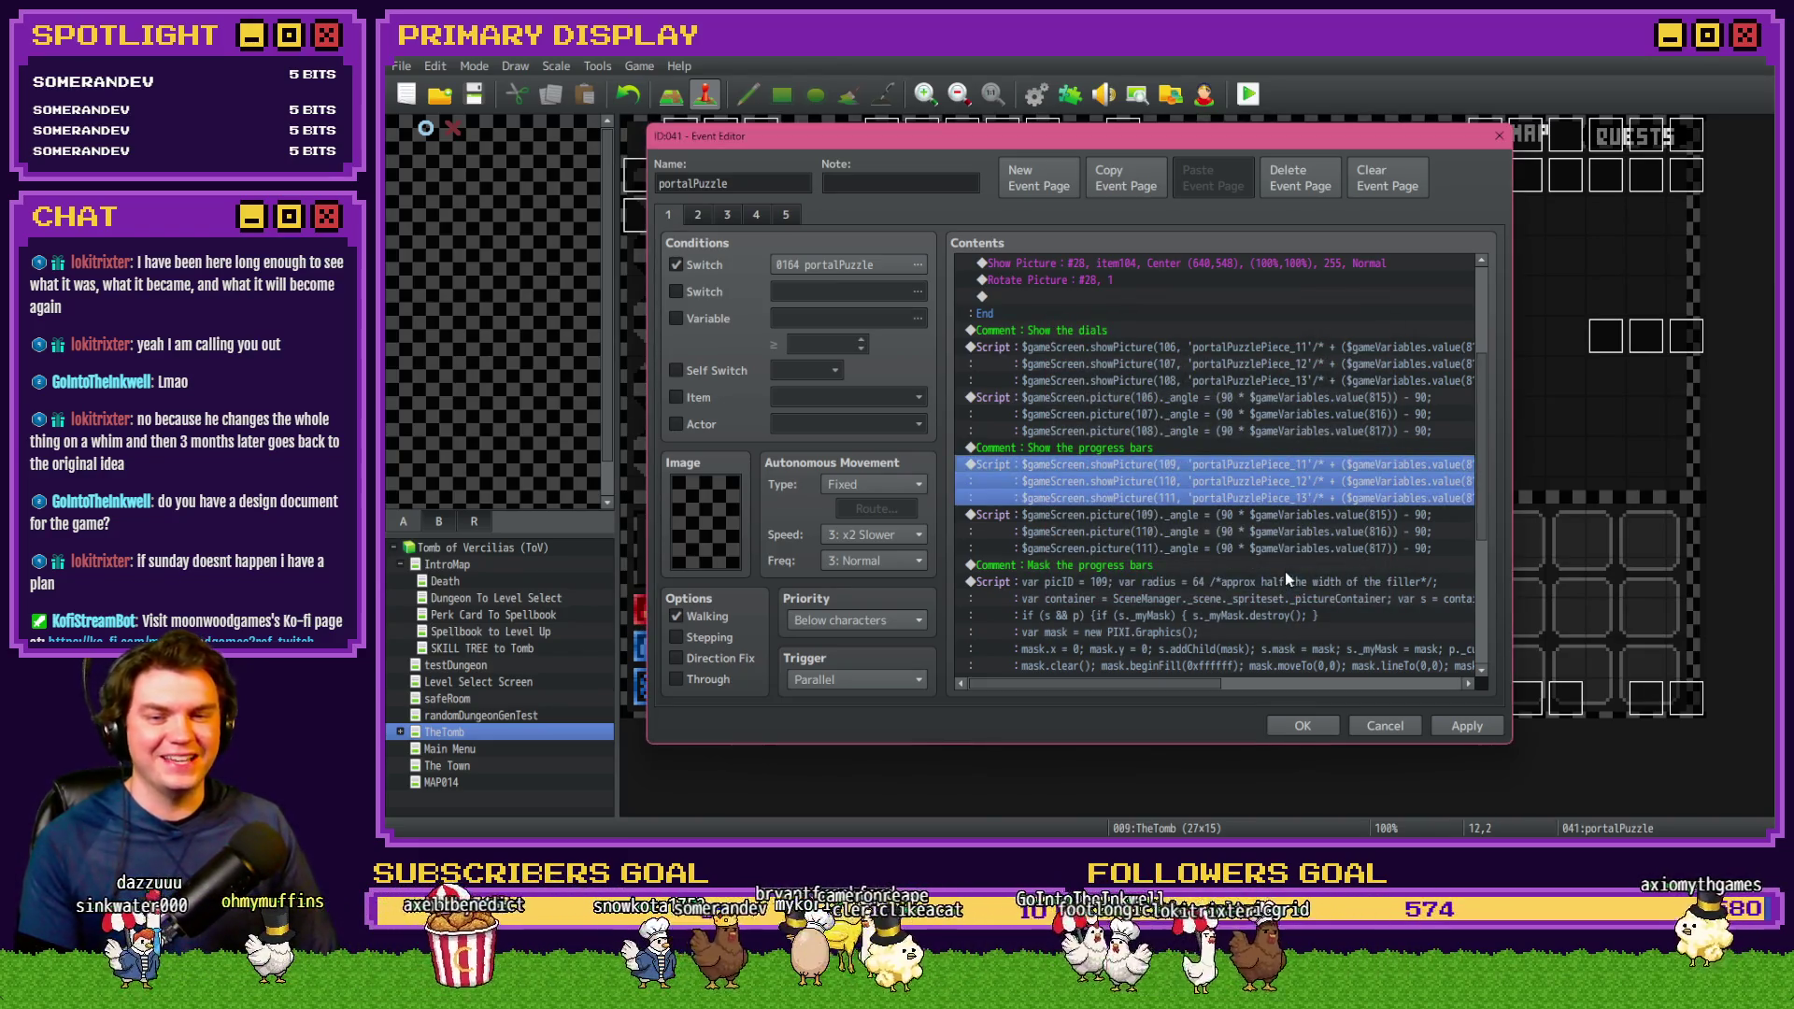
click(1466, 725)
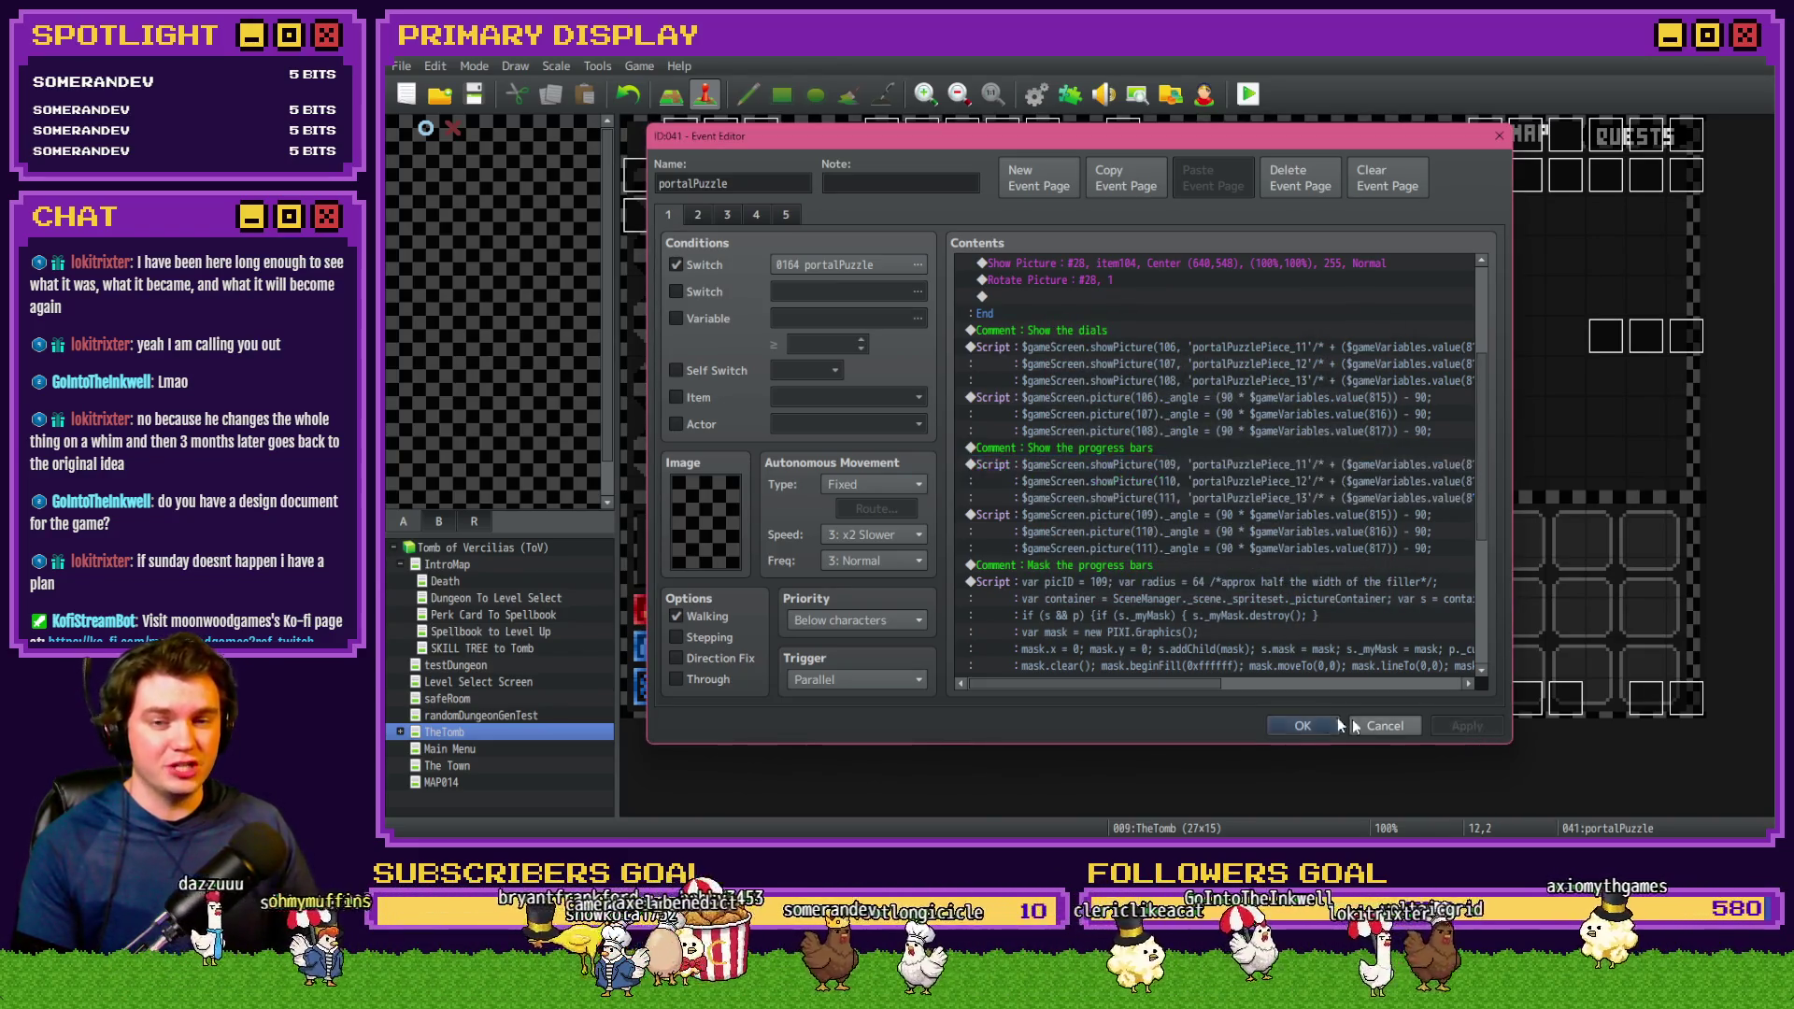
Keep the event edits and start a playtest, saving the project first
click(1303, 725)
key(ctrl+r)
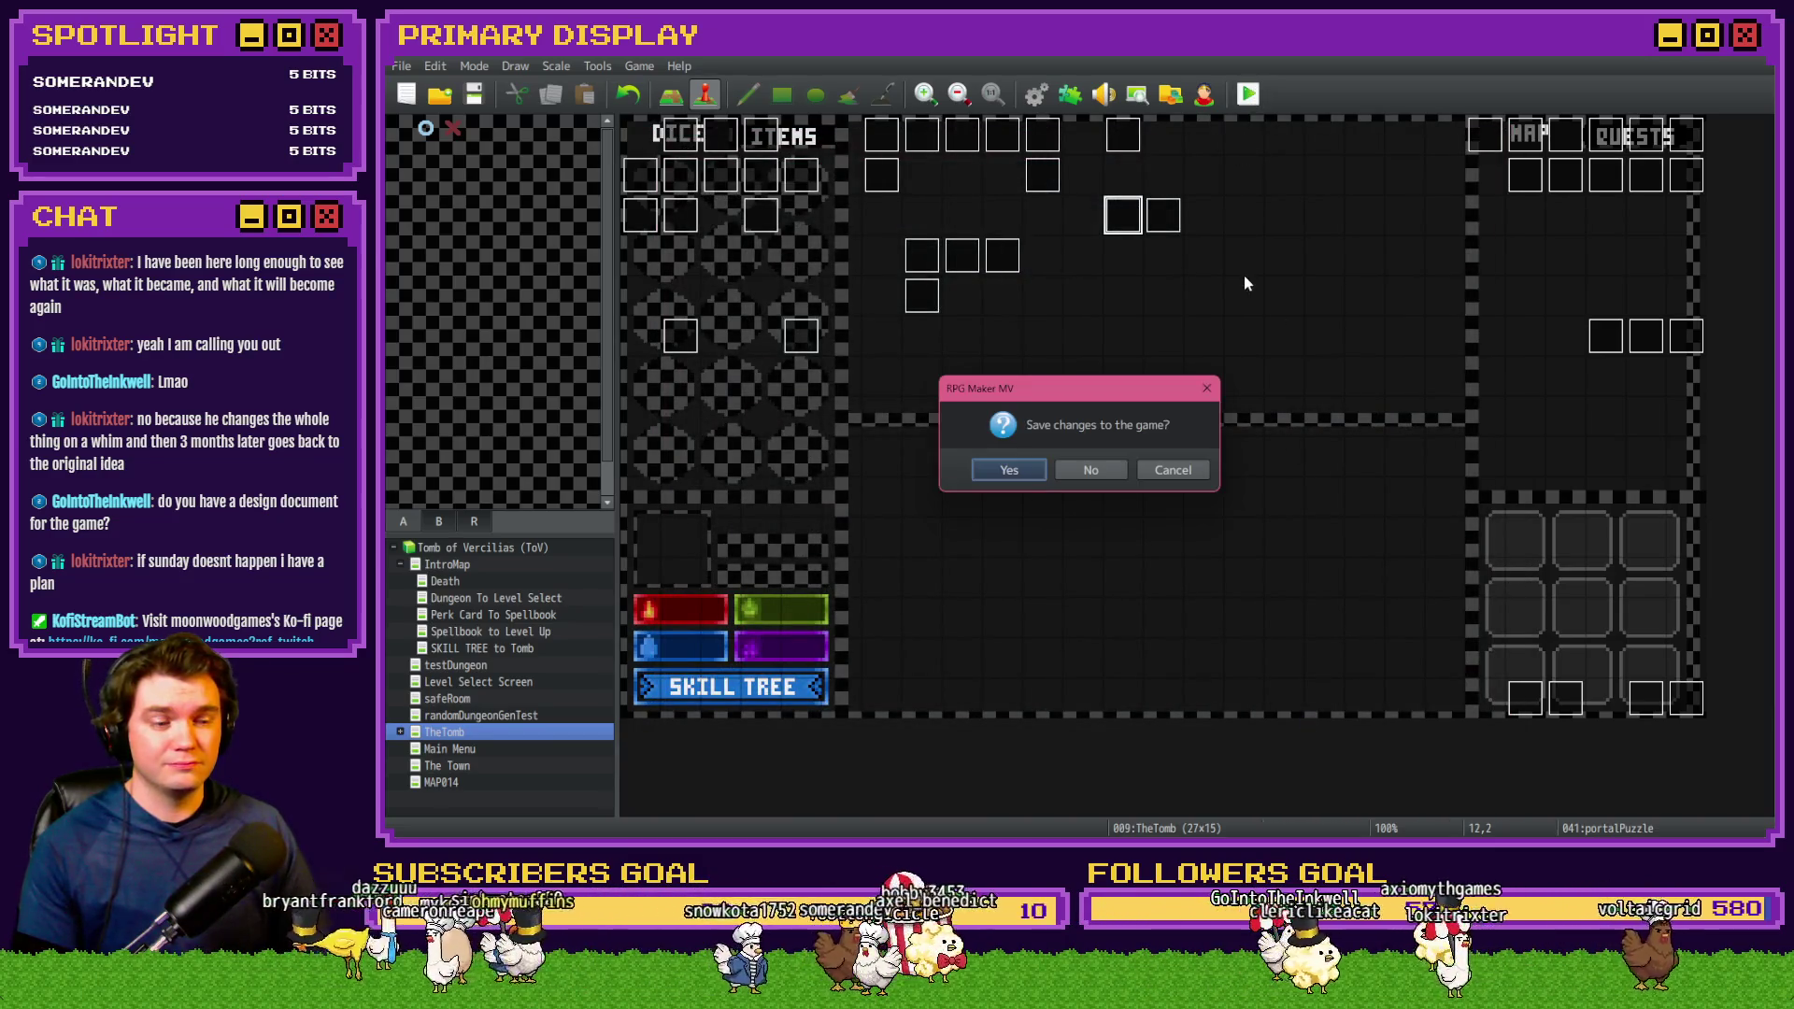
click(1037, 473)
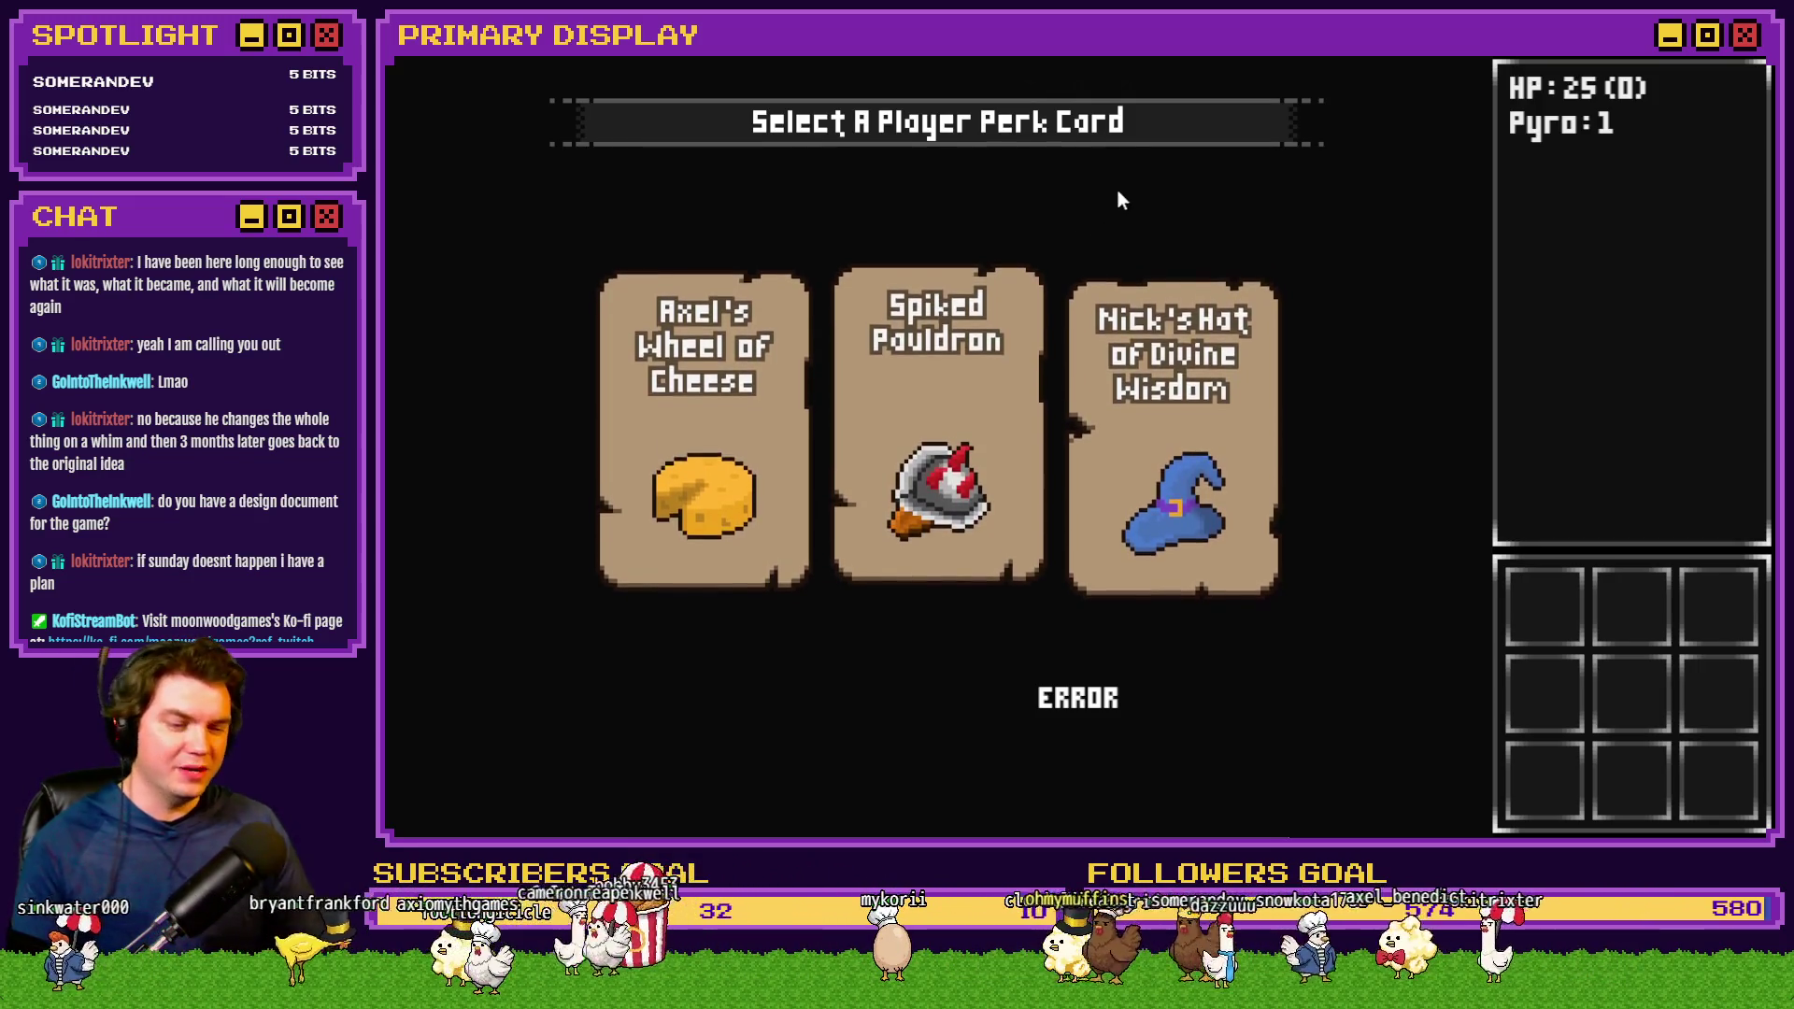
Choose the Spiked Pauldron perk and walk forward through the tomb rooms
click(1008, 446)
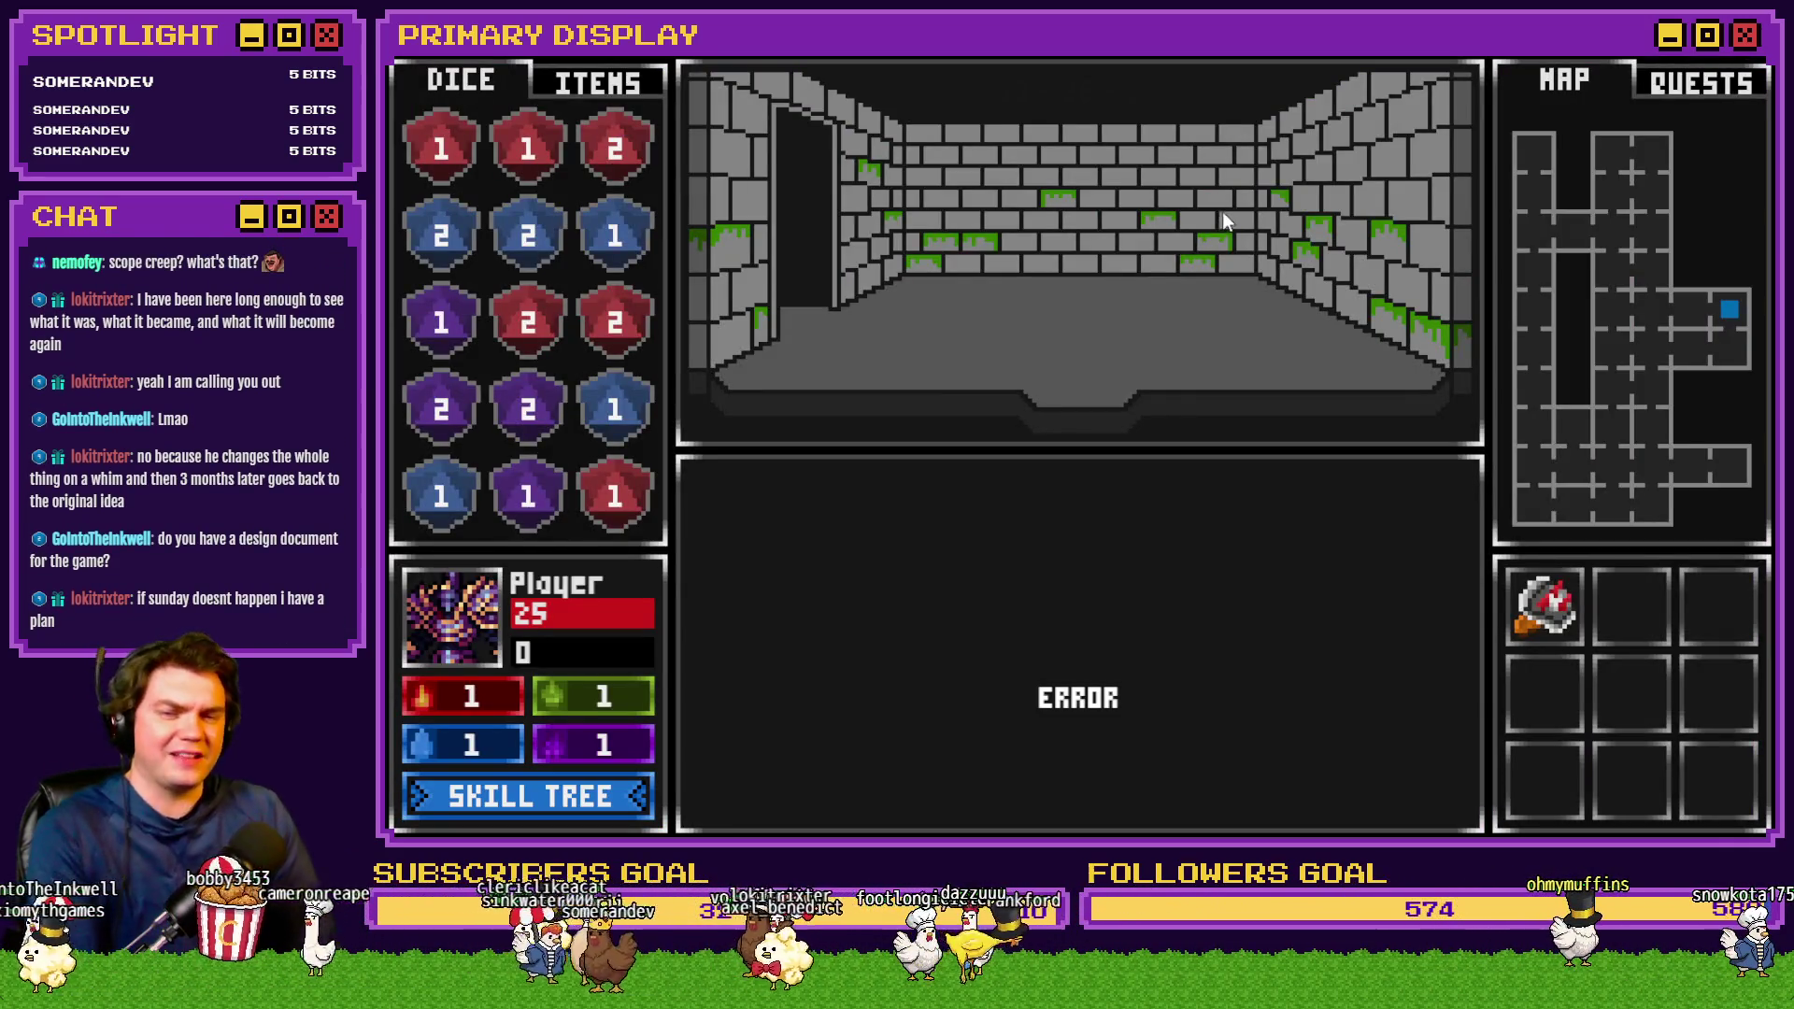
key(w)
key(w)
key(w)
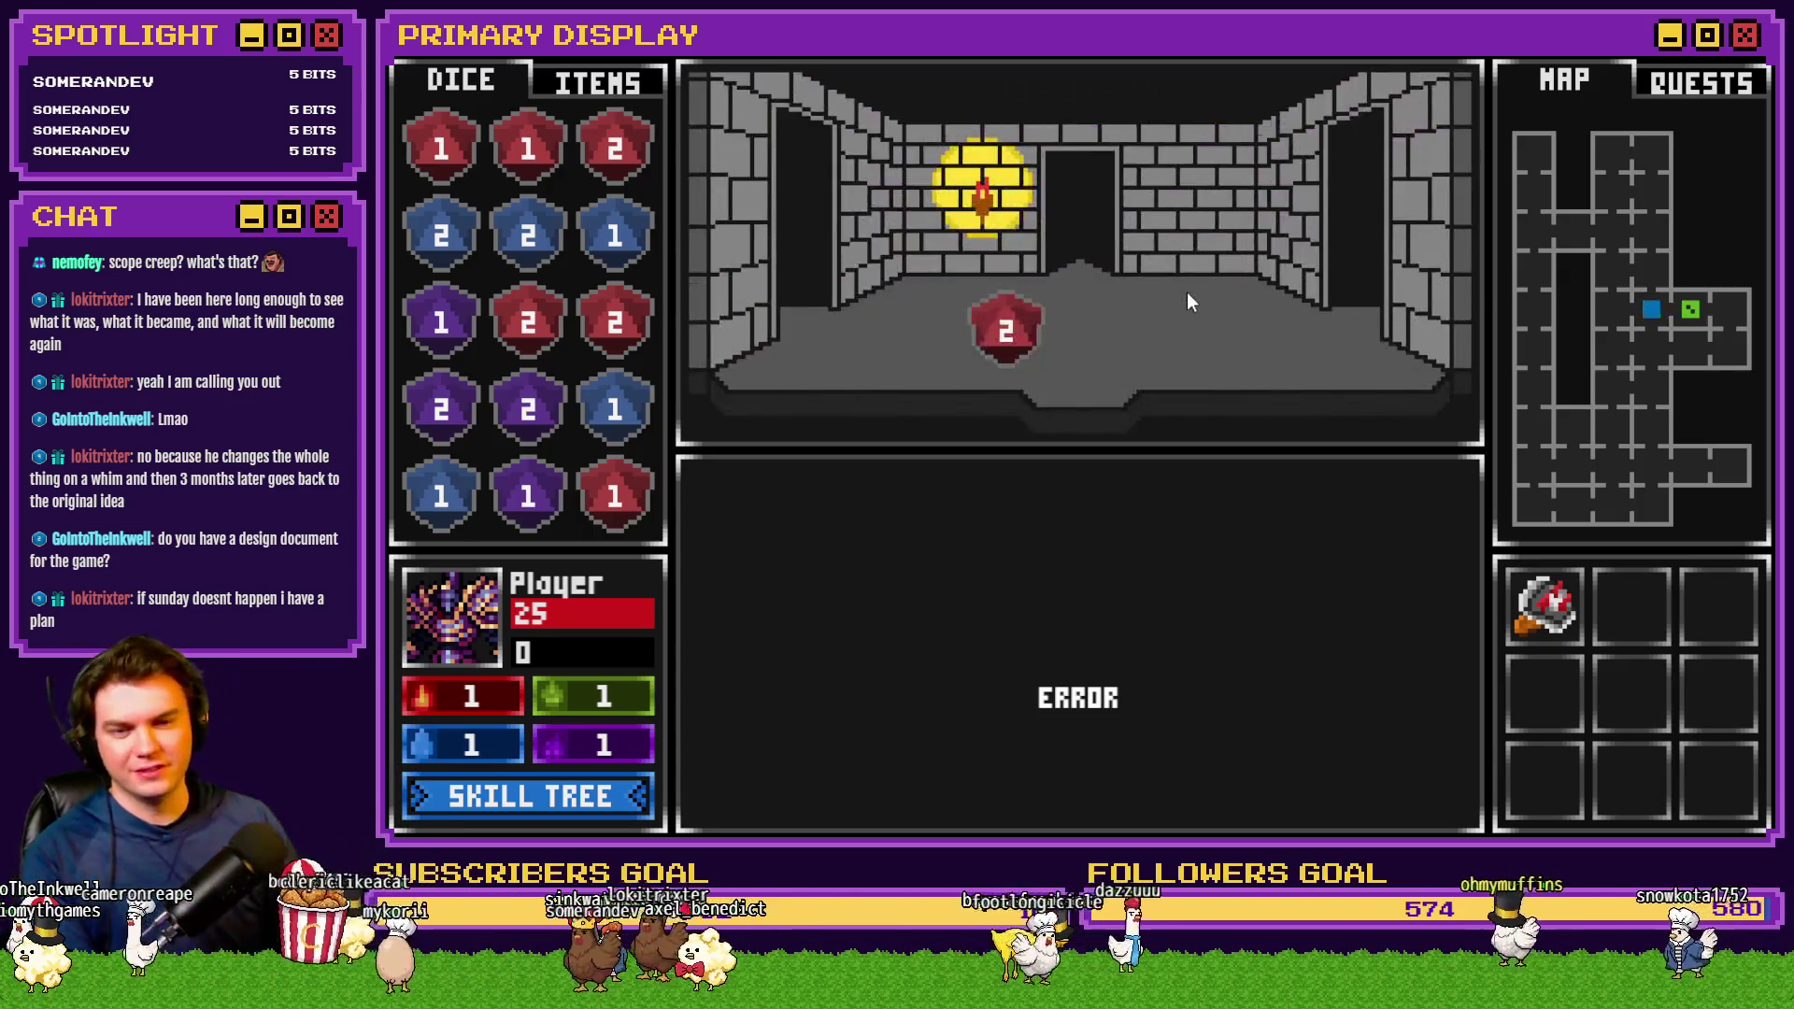
key(w)
key(w)
key(w)
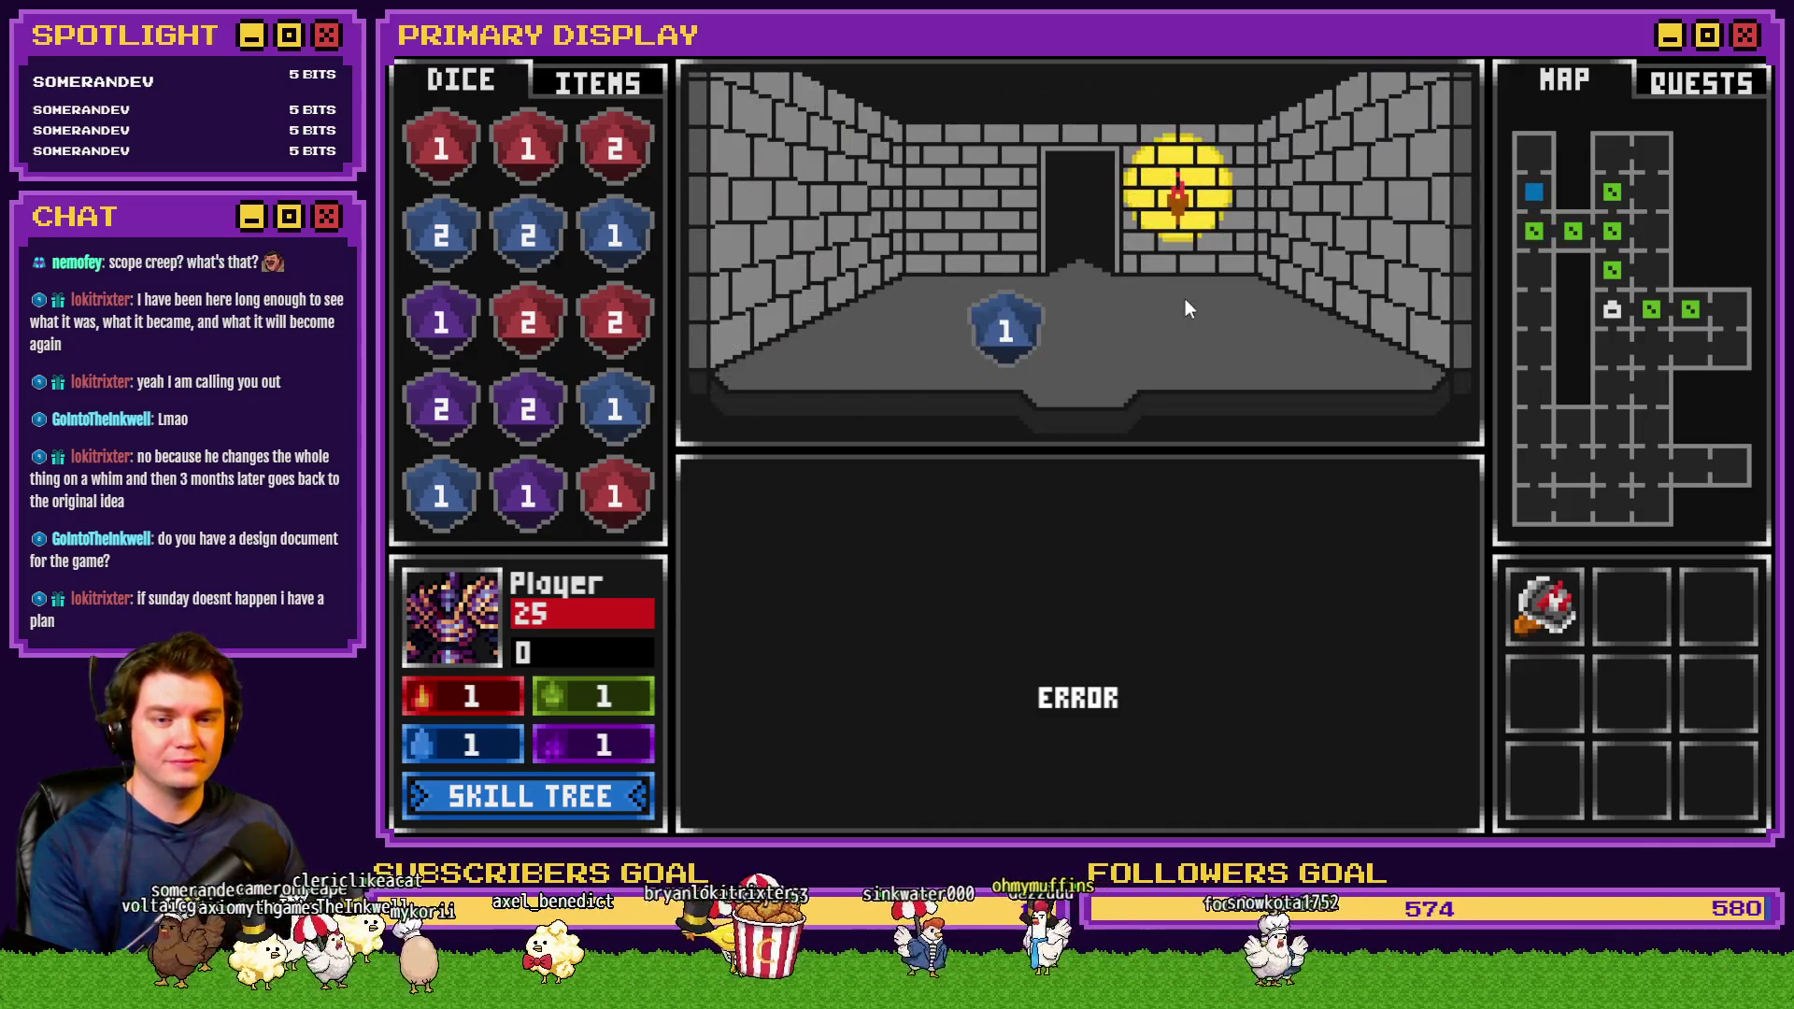
key(w)
key(w)
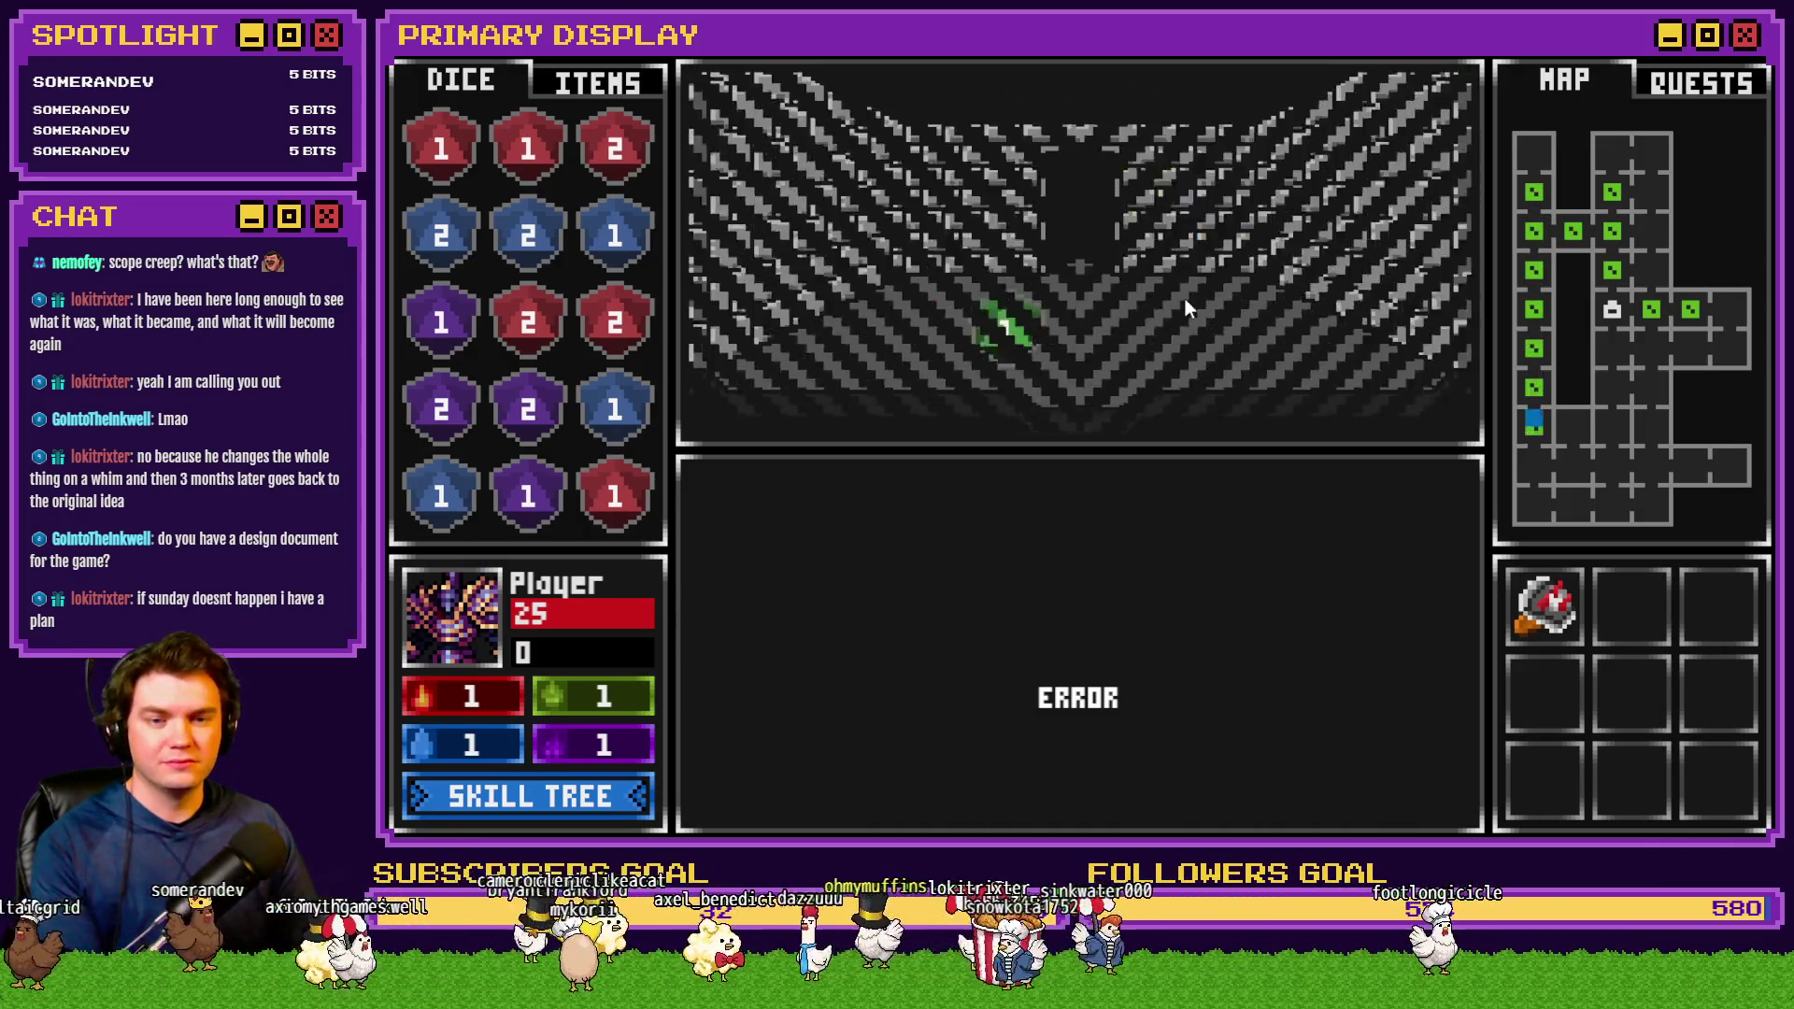